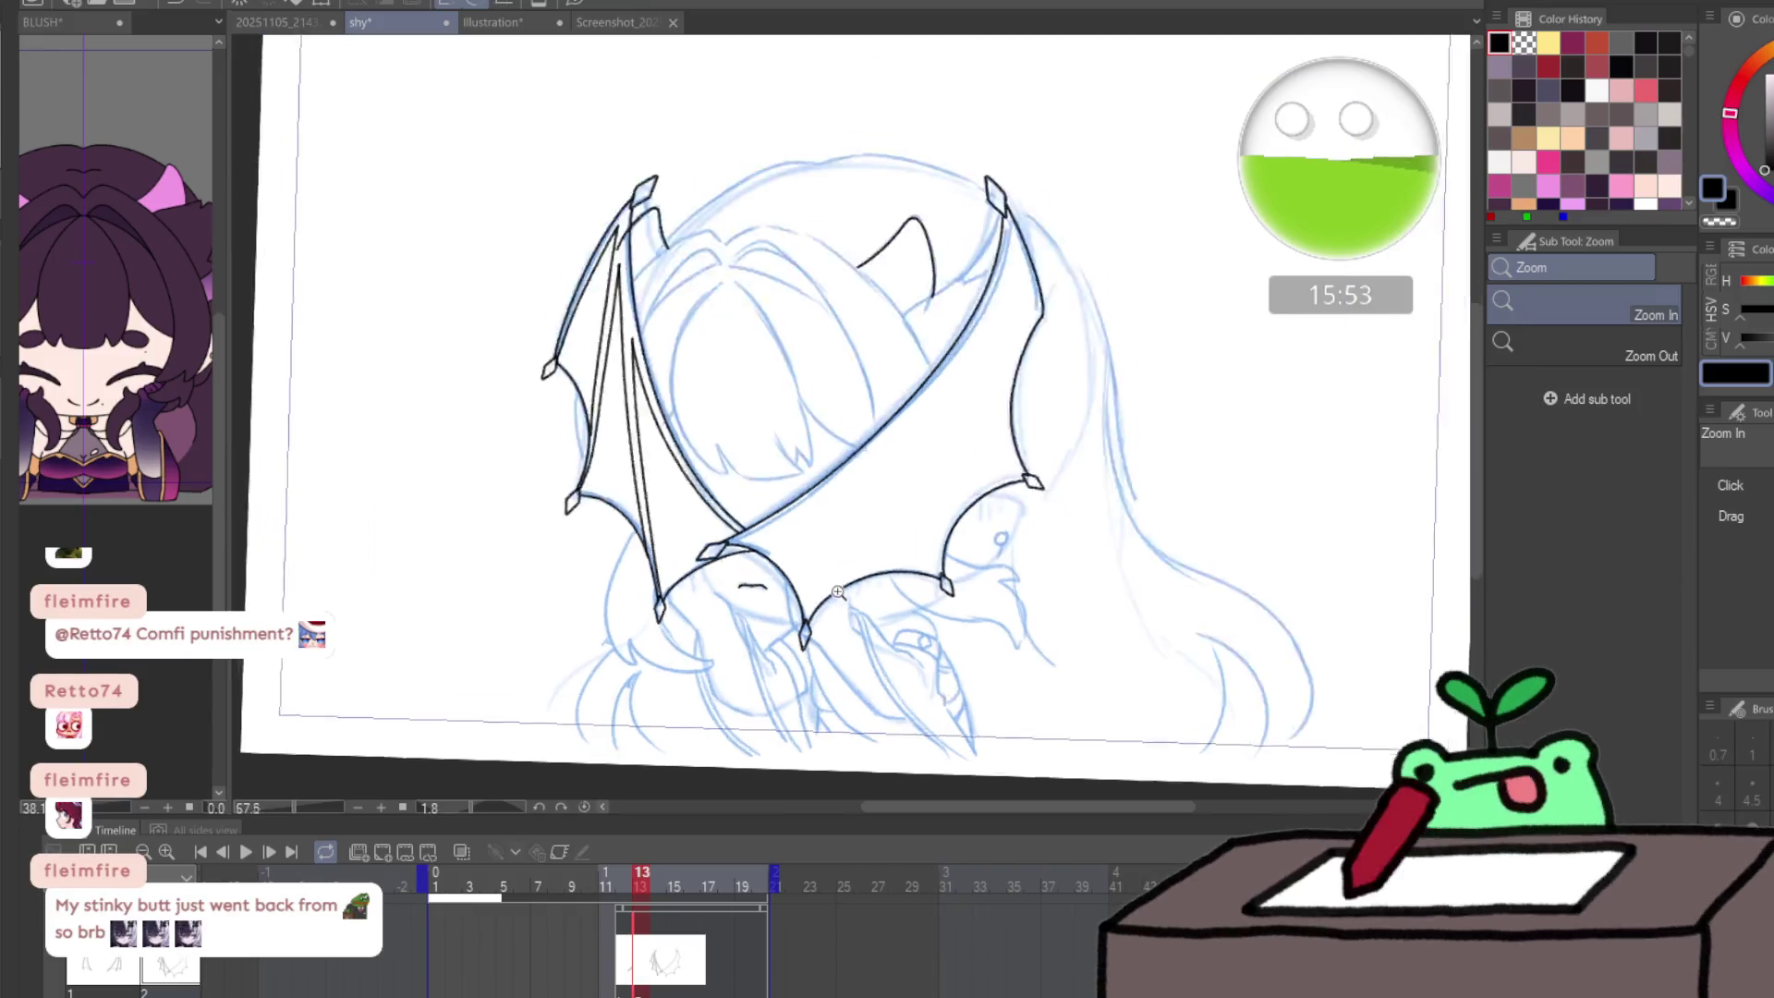
- Ink the bat wing's left edge, bones and lower edge on frame 13 with the pencil
key(p)
scroll(879, 567, down, 5)
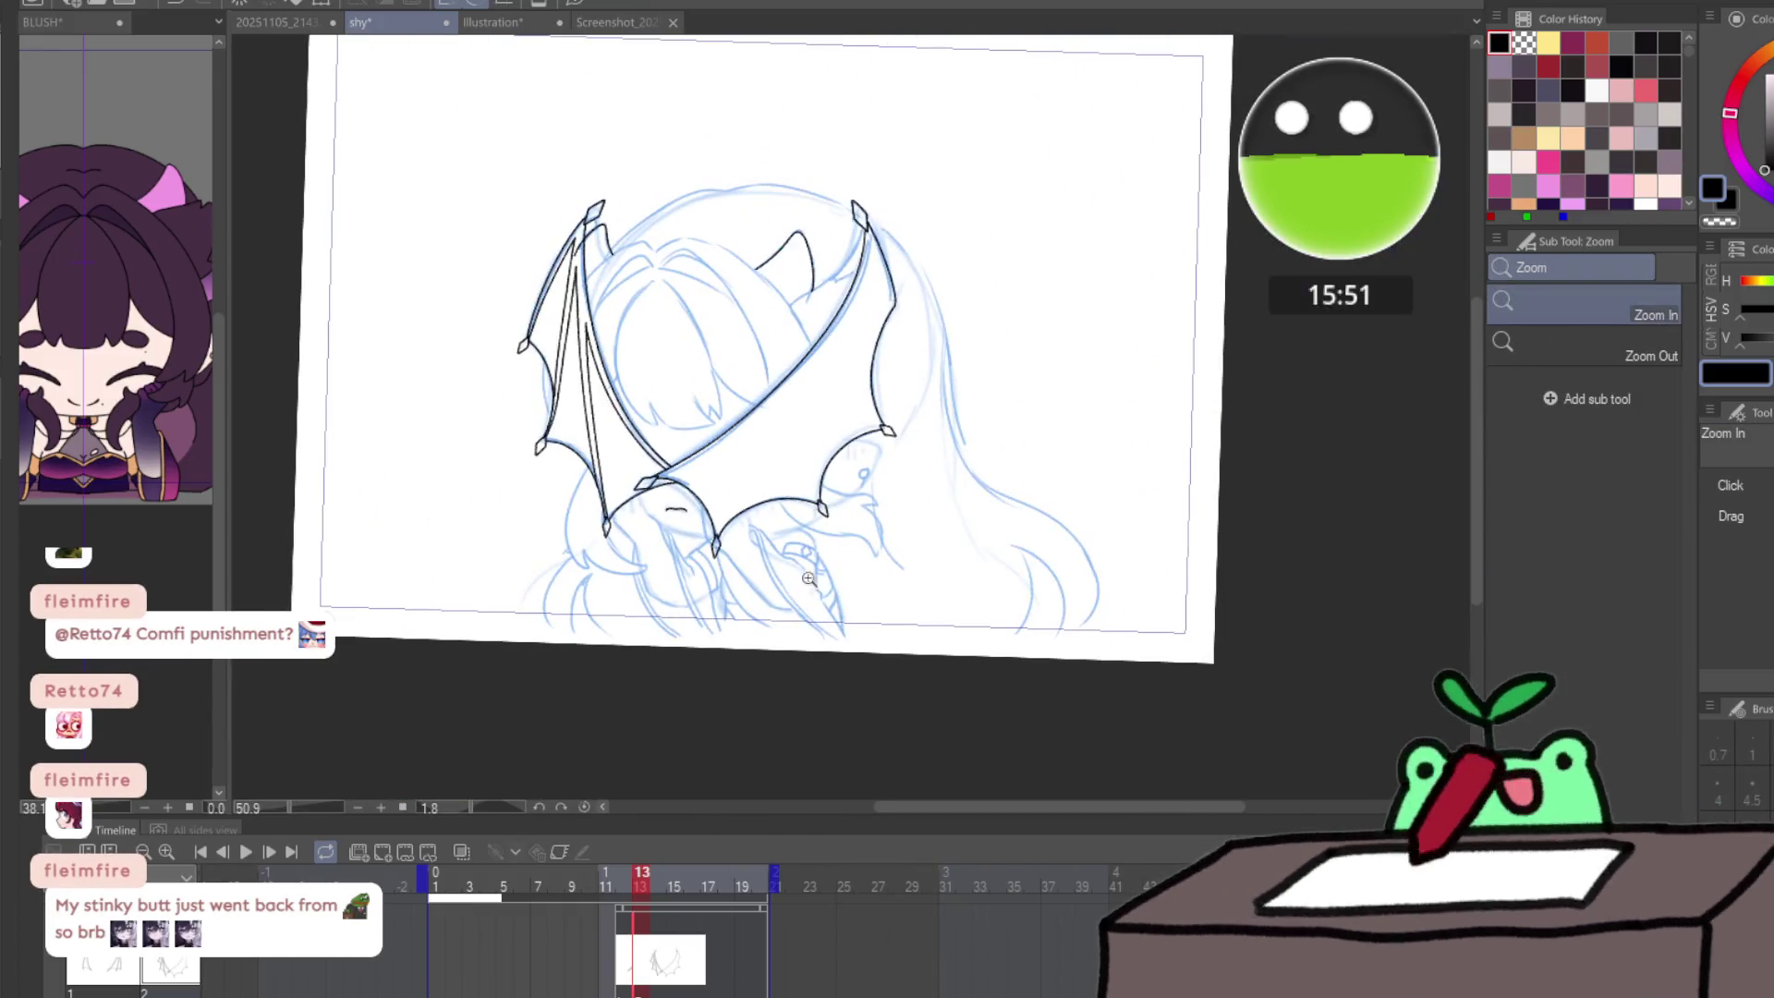
scroll(899, 287, up, 3)
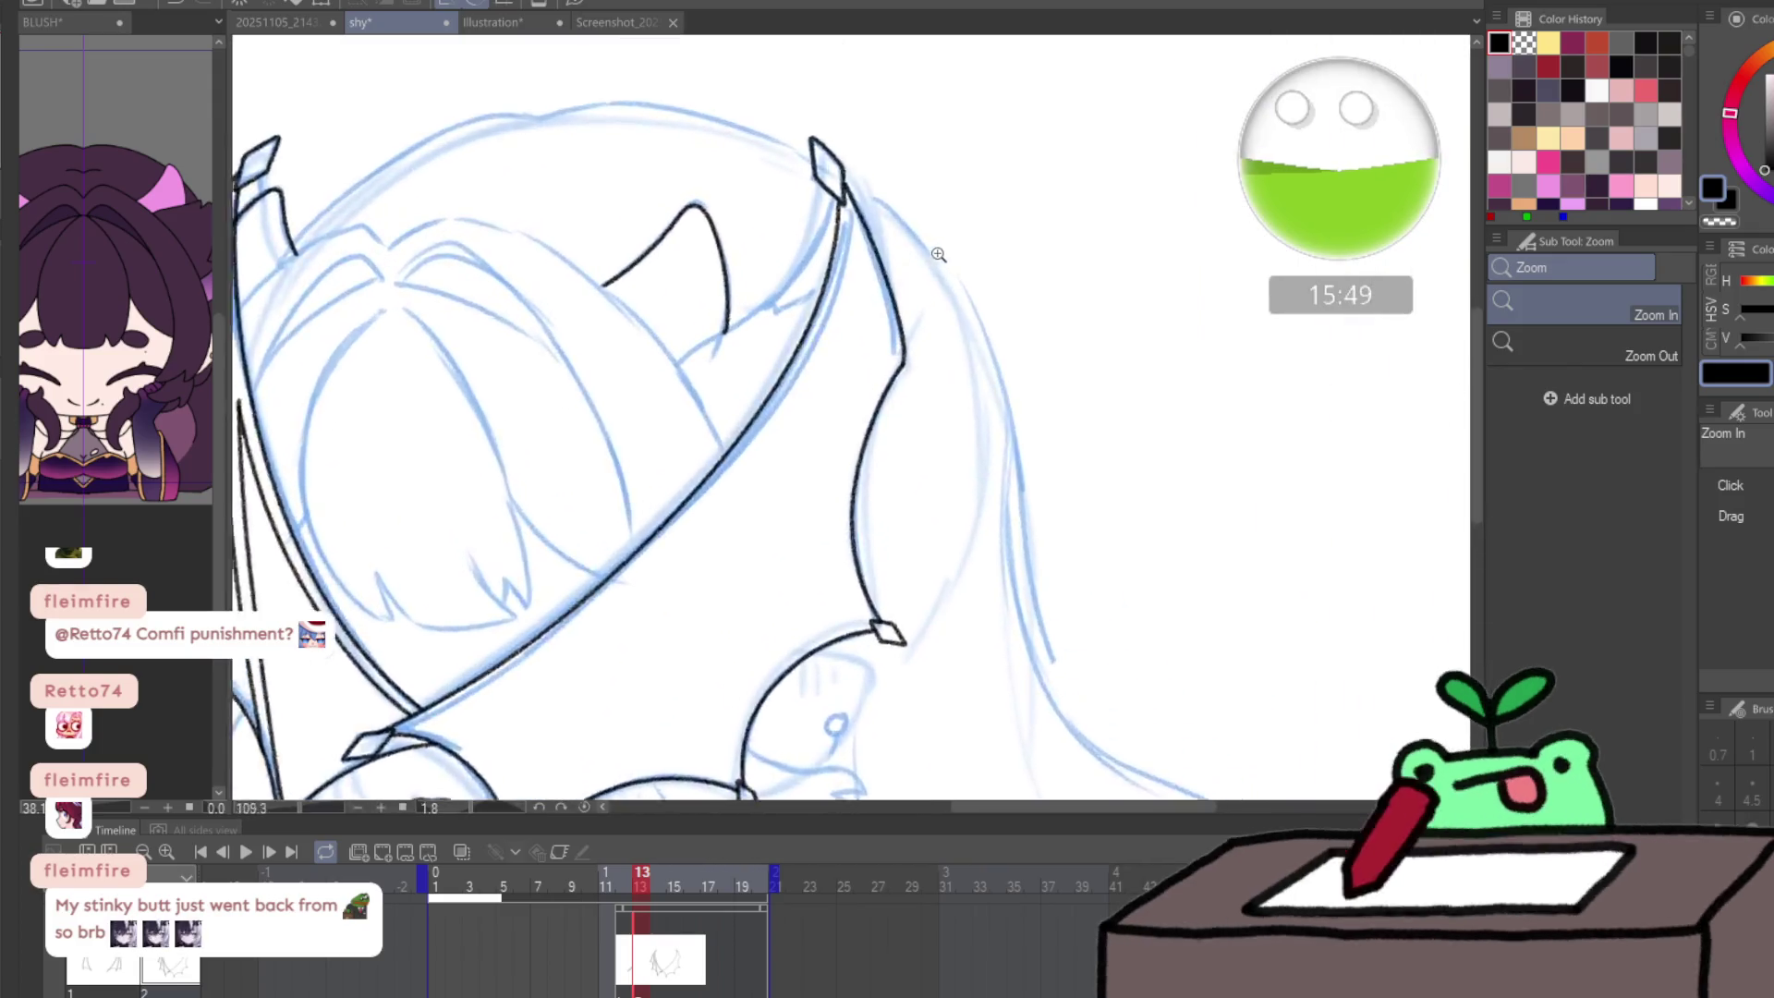
key(p)
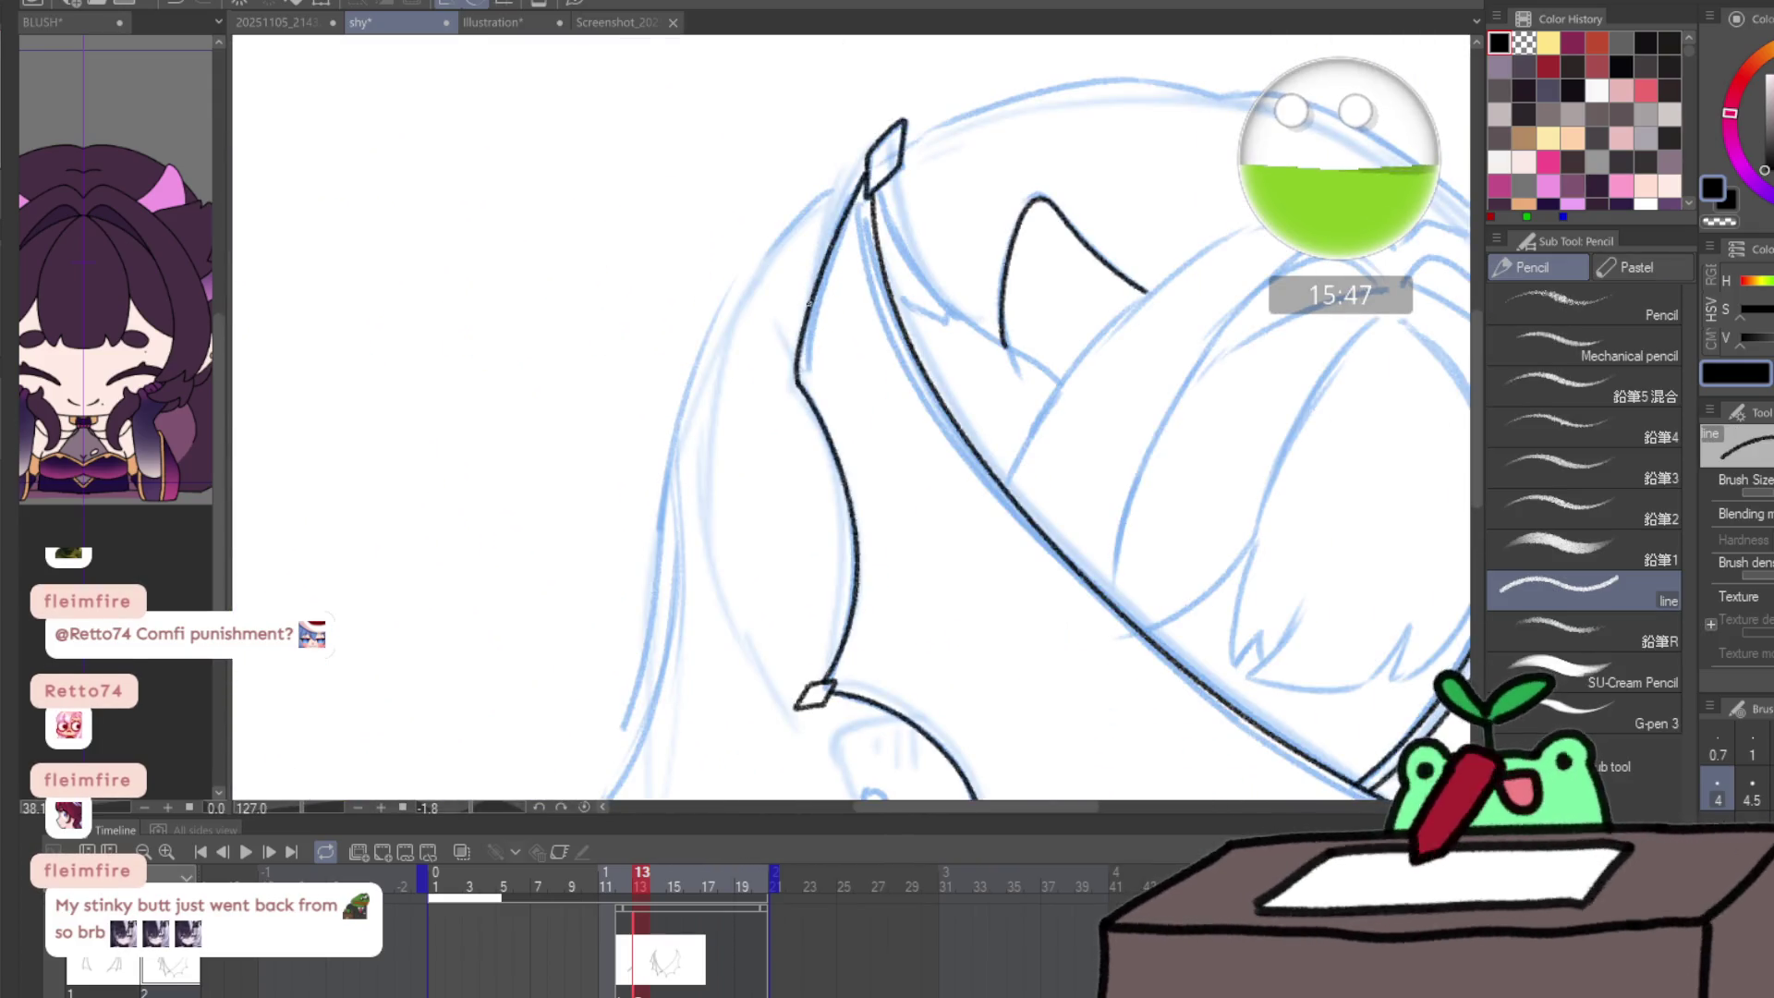
drag(802, 327, 855, 233)
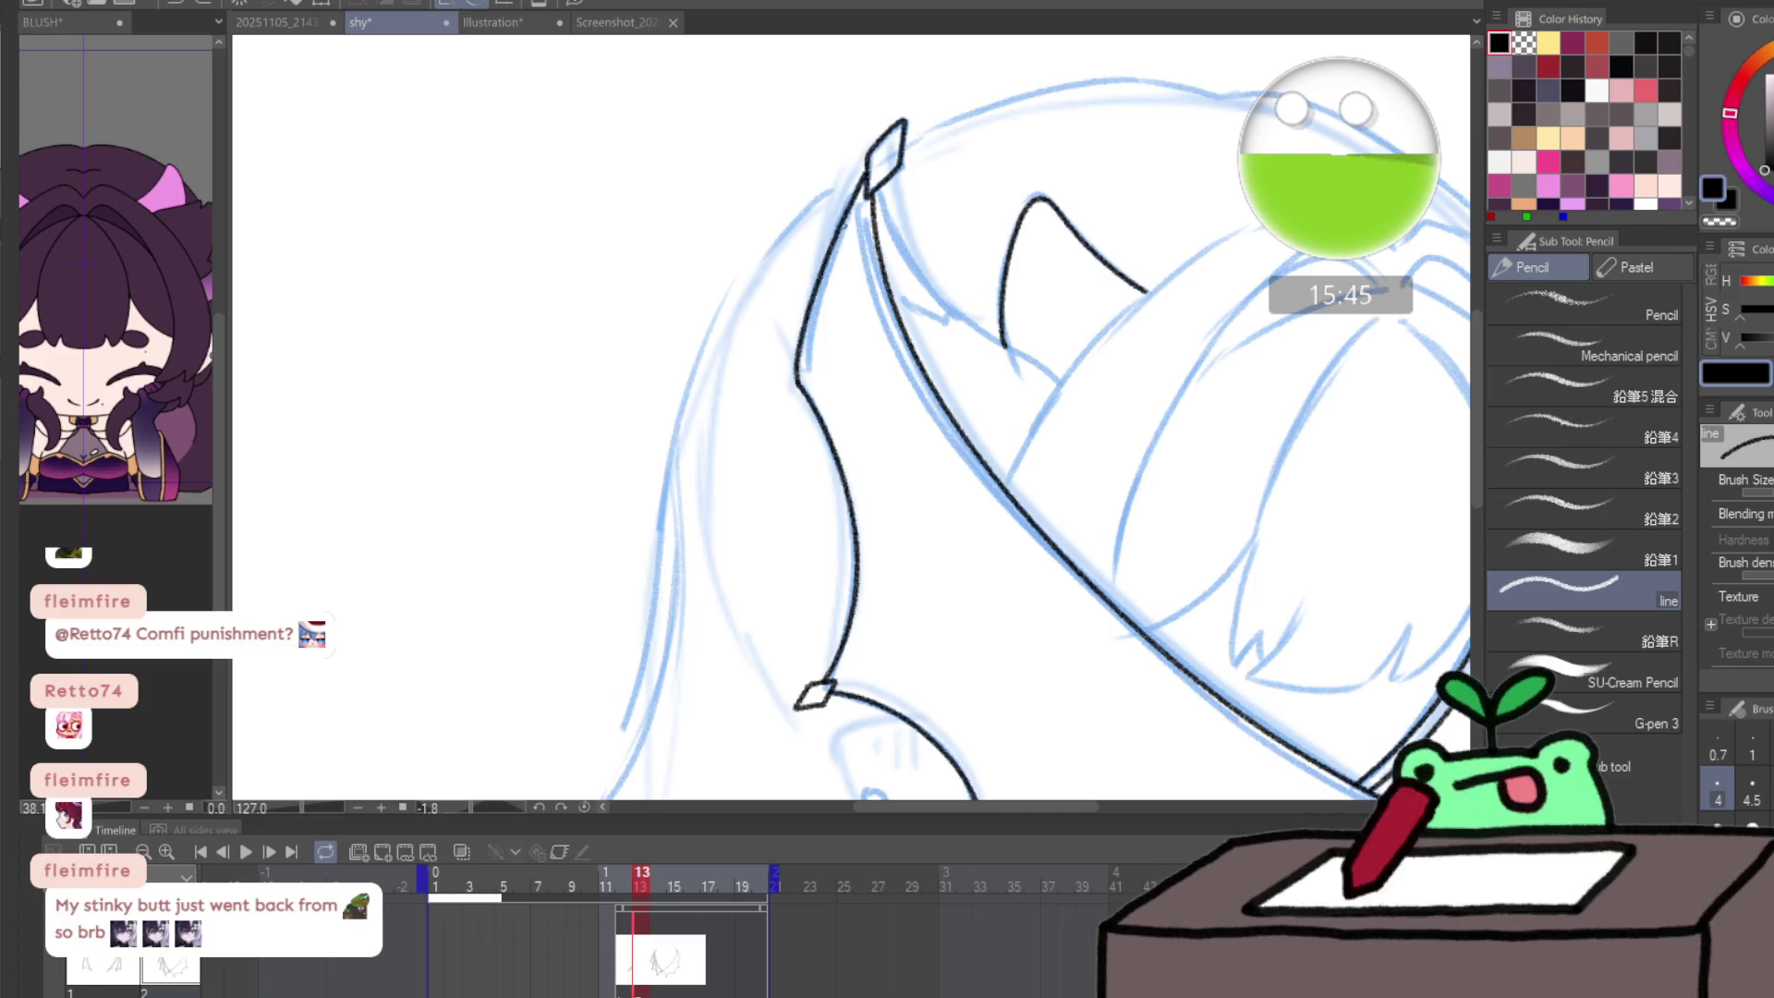
mouse_move(800, 374)
mouse_down()
mouse_move(851, 232)
mouse_move(857, 466)
mouse_up()
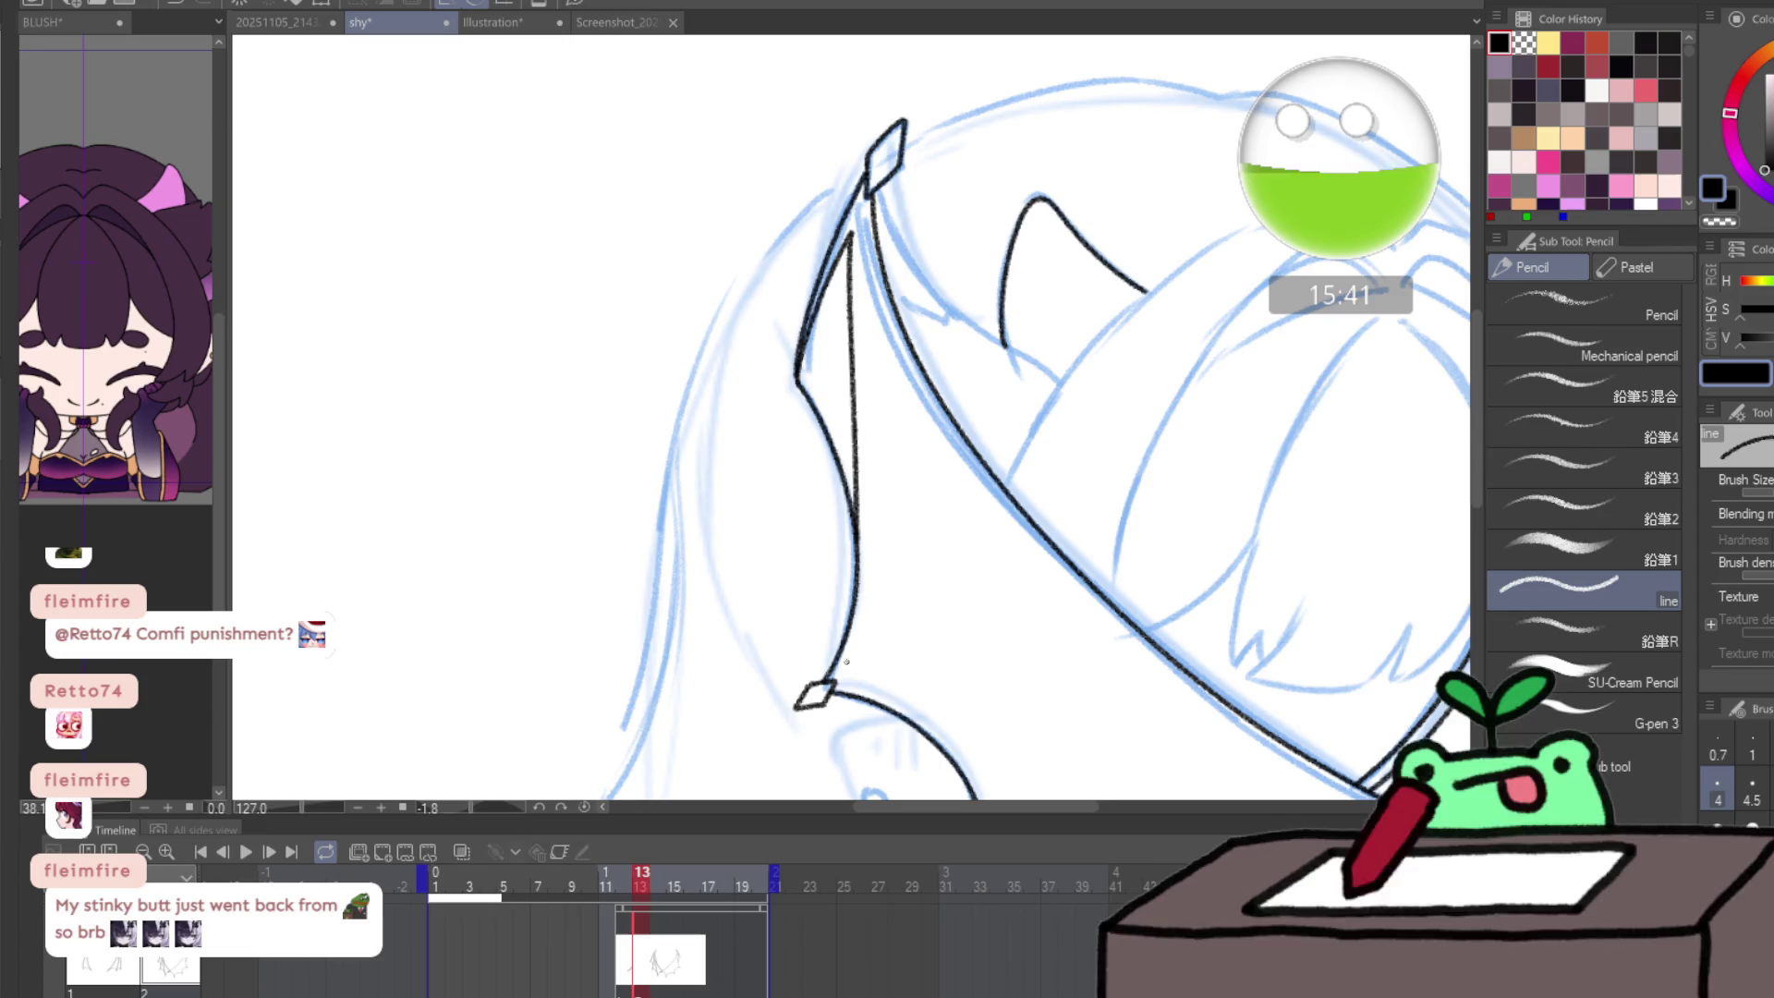
mouse_move(839, 672)
mouse_down()
mouse_move(862, 565)
mouse_move(868, 319)
mouse_move(785, 159)
mouse_move(866, 425)
mouse_move(902, 661)
mouse_move(882, 422)
mouse_up()
mouse_move(845, 276)
mouse_down()
mouse_move(831, 216)
mouse_move(879, 295)
mouse_up()
mouse_move(981, 427)
mouse_down()
mouse_move(1143, 736)
mouse_move(1127, 656)
mouse_move(1042, 478)
mouse_move(1254, 627)
mouse_up()
- Flip the canvas view horizontally to check the wing, then advance to animation frame 14
key(slash)
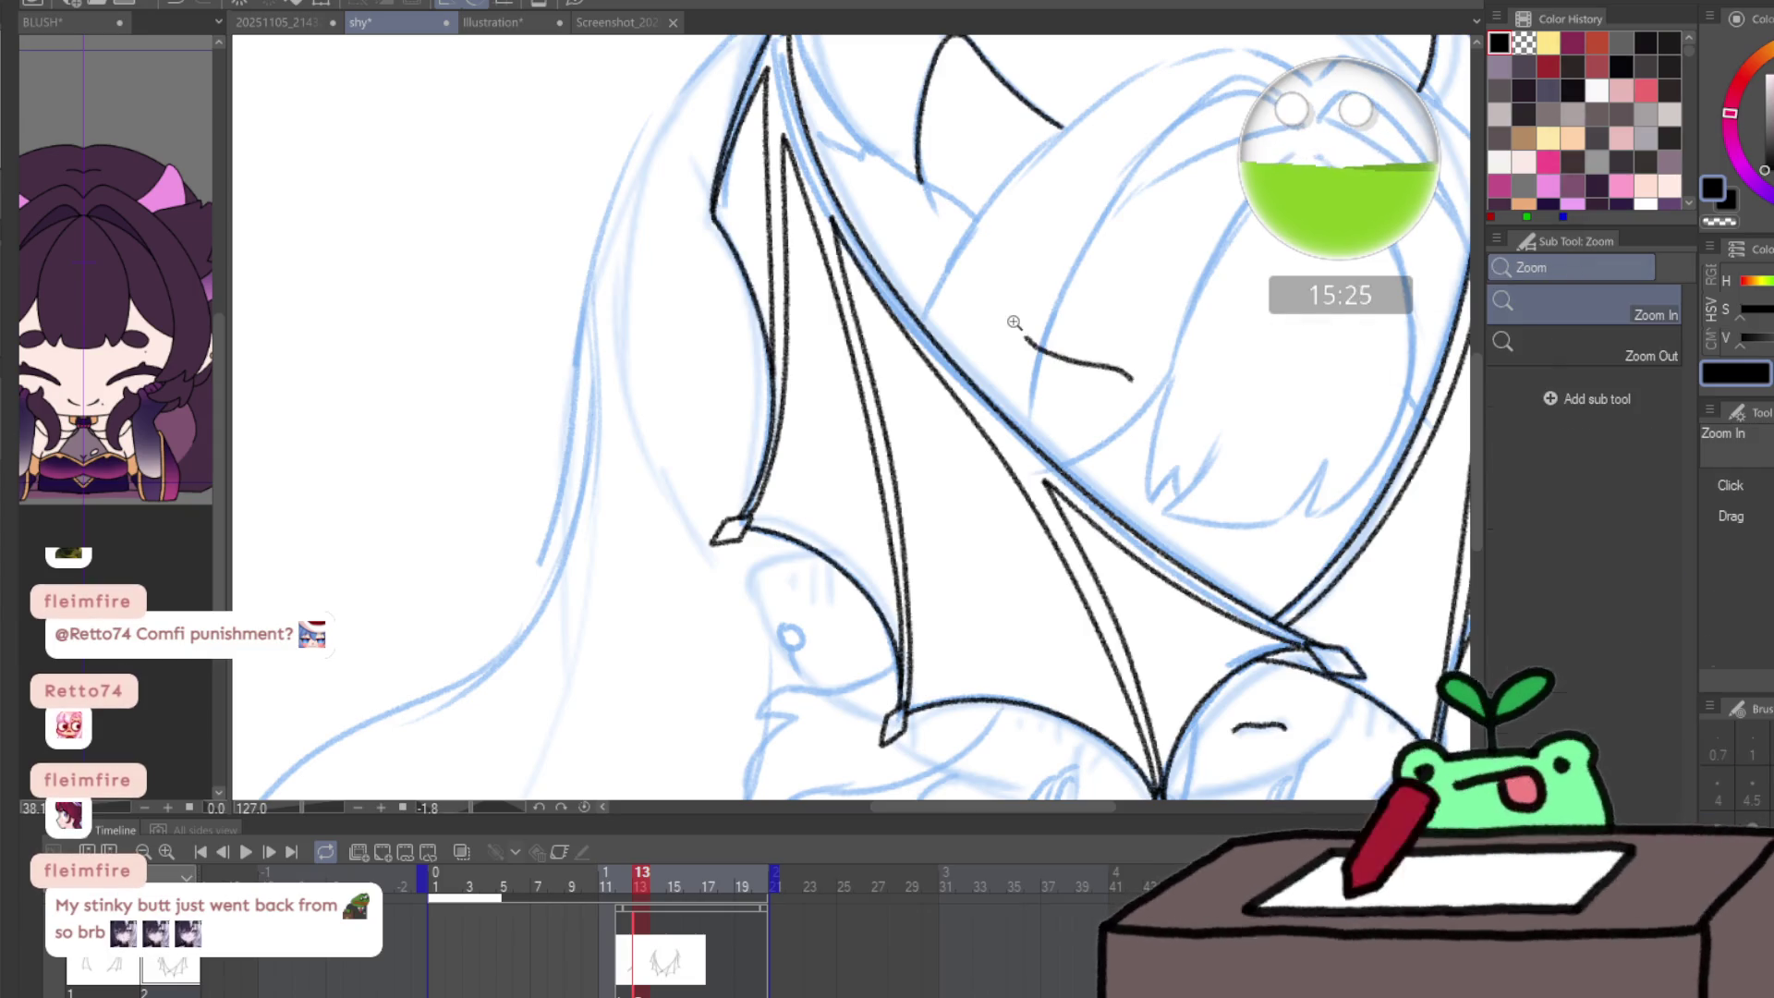
key(h)
scroll(890, 576, down, 5)
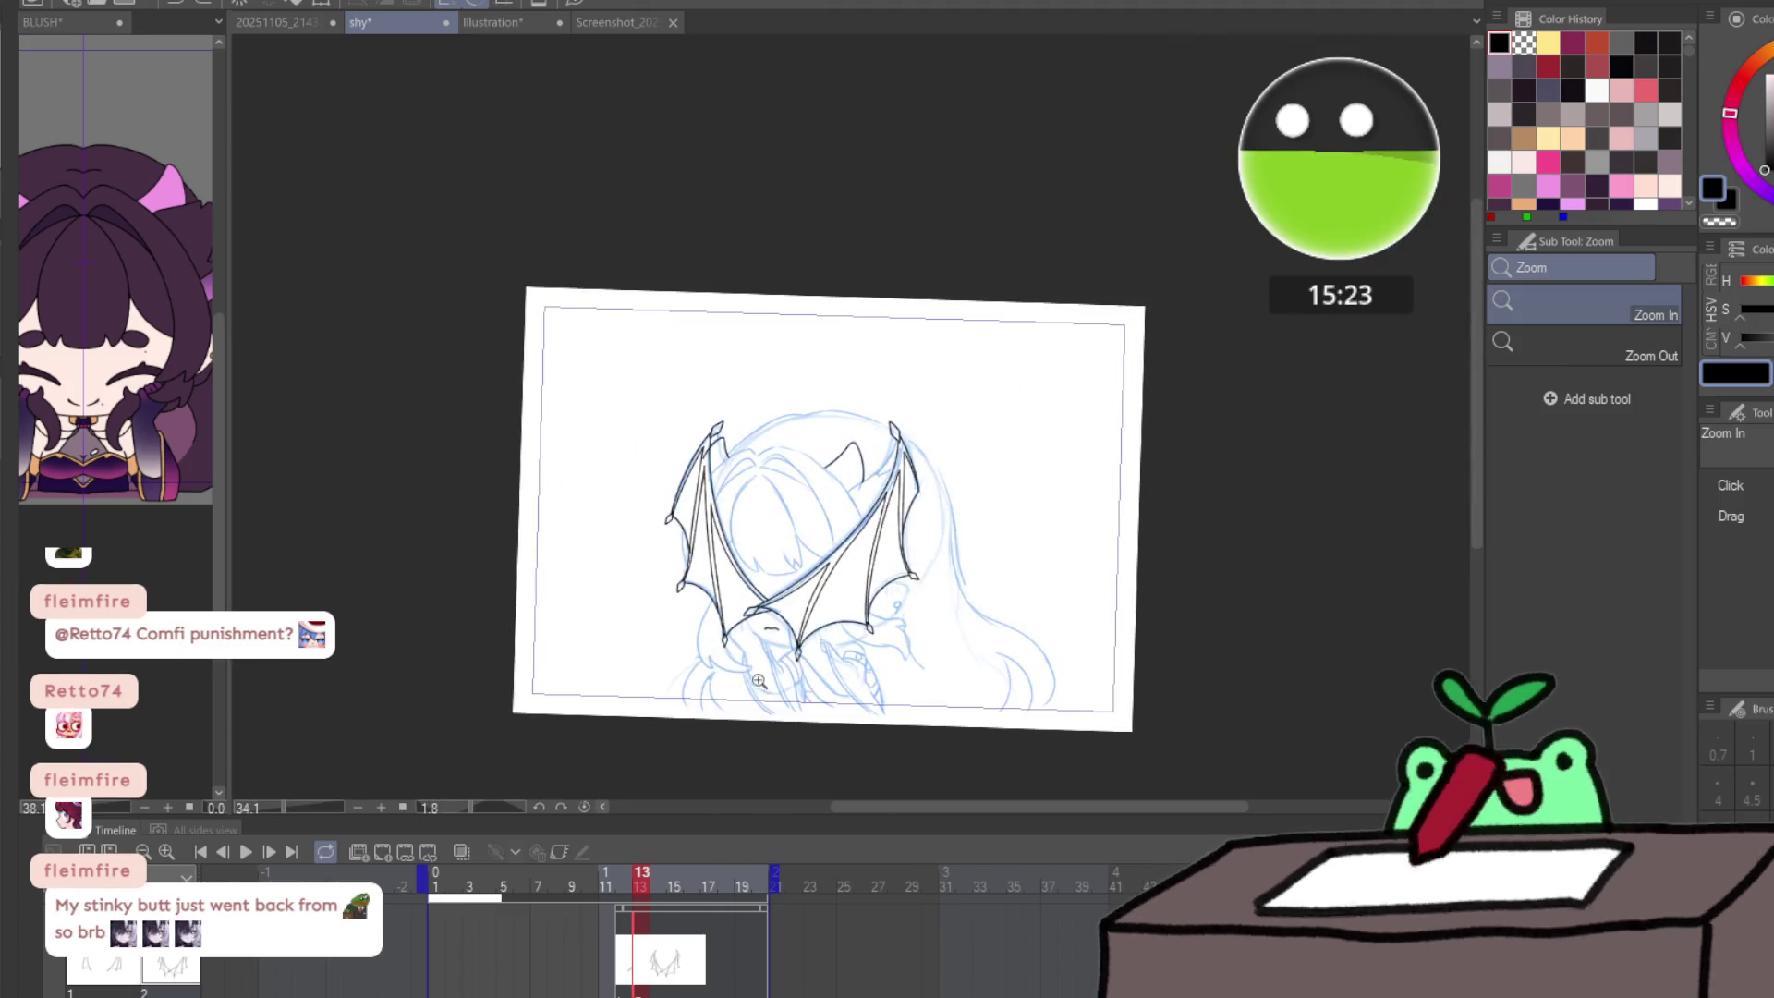
scroll(771, 651, up, 4)
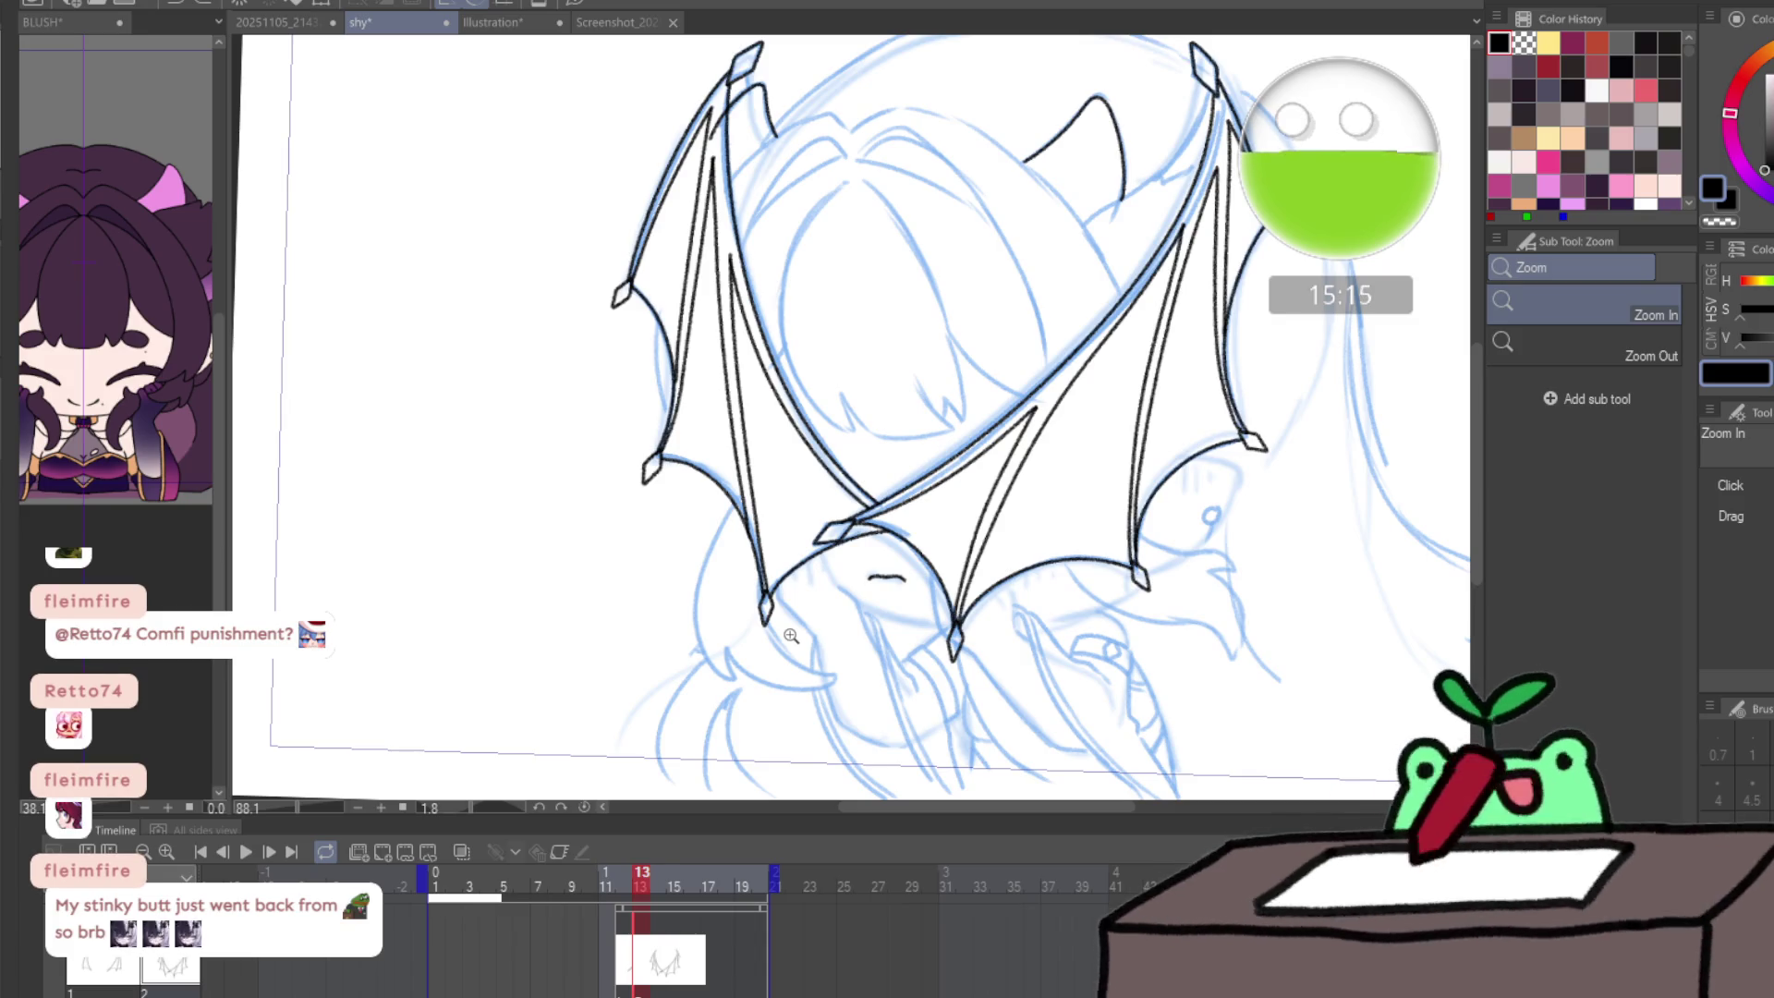
key(Right)
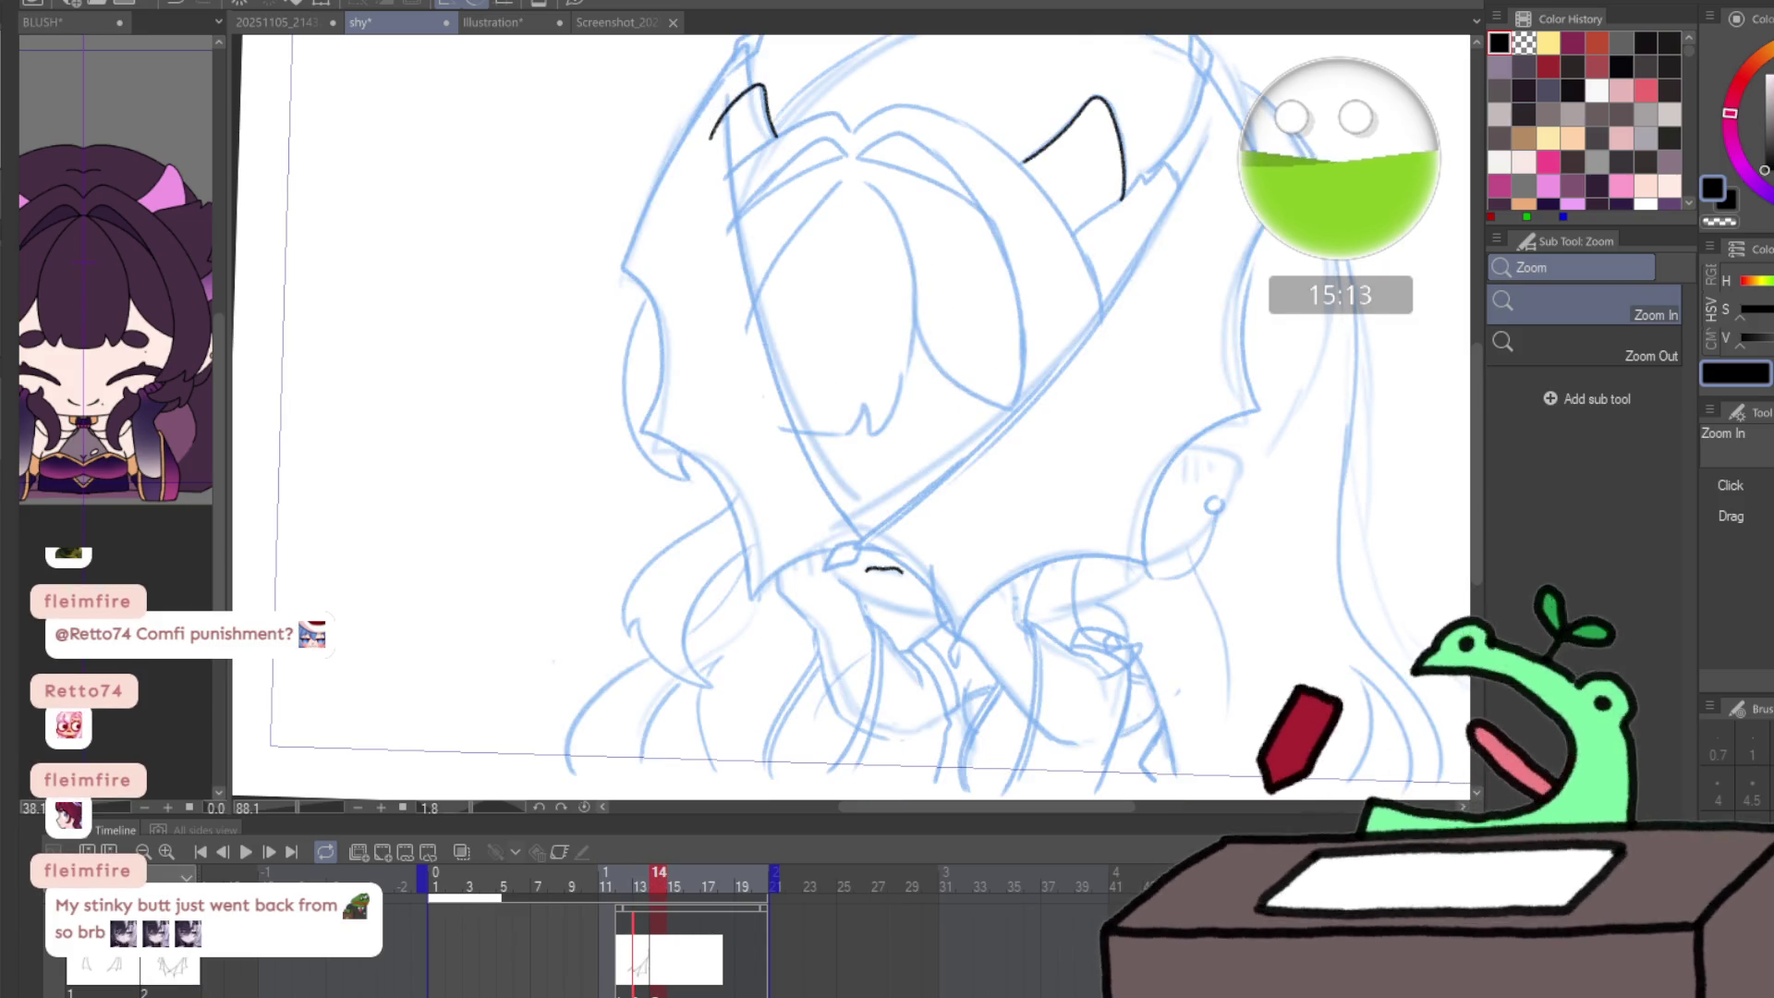
- Place the diamond wing tips on frame 14 and lasso-move the upper and left ones onto the sketch
key(ctrl+a)
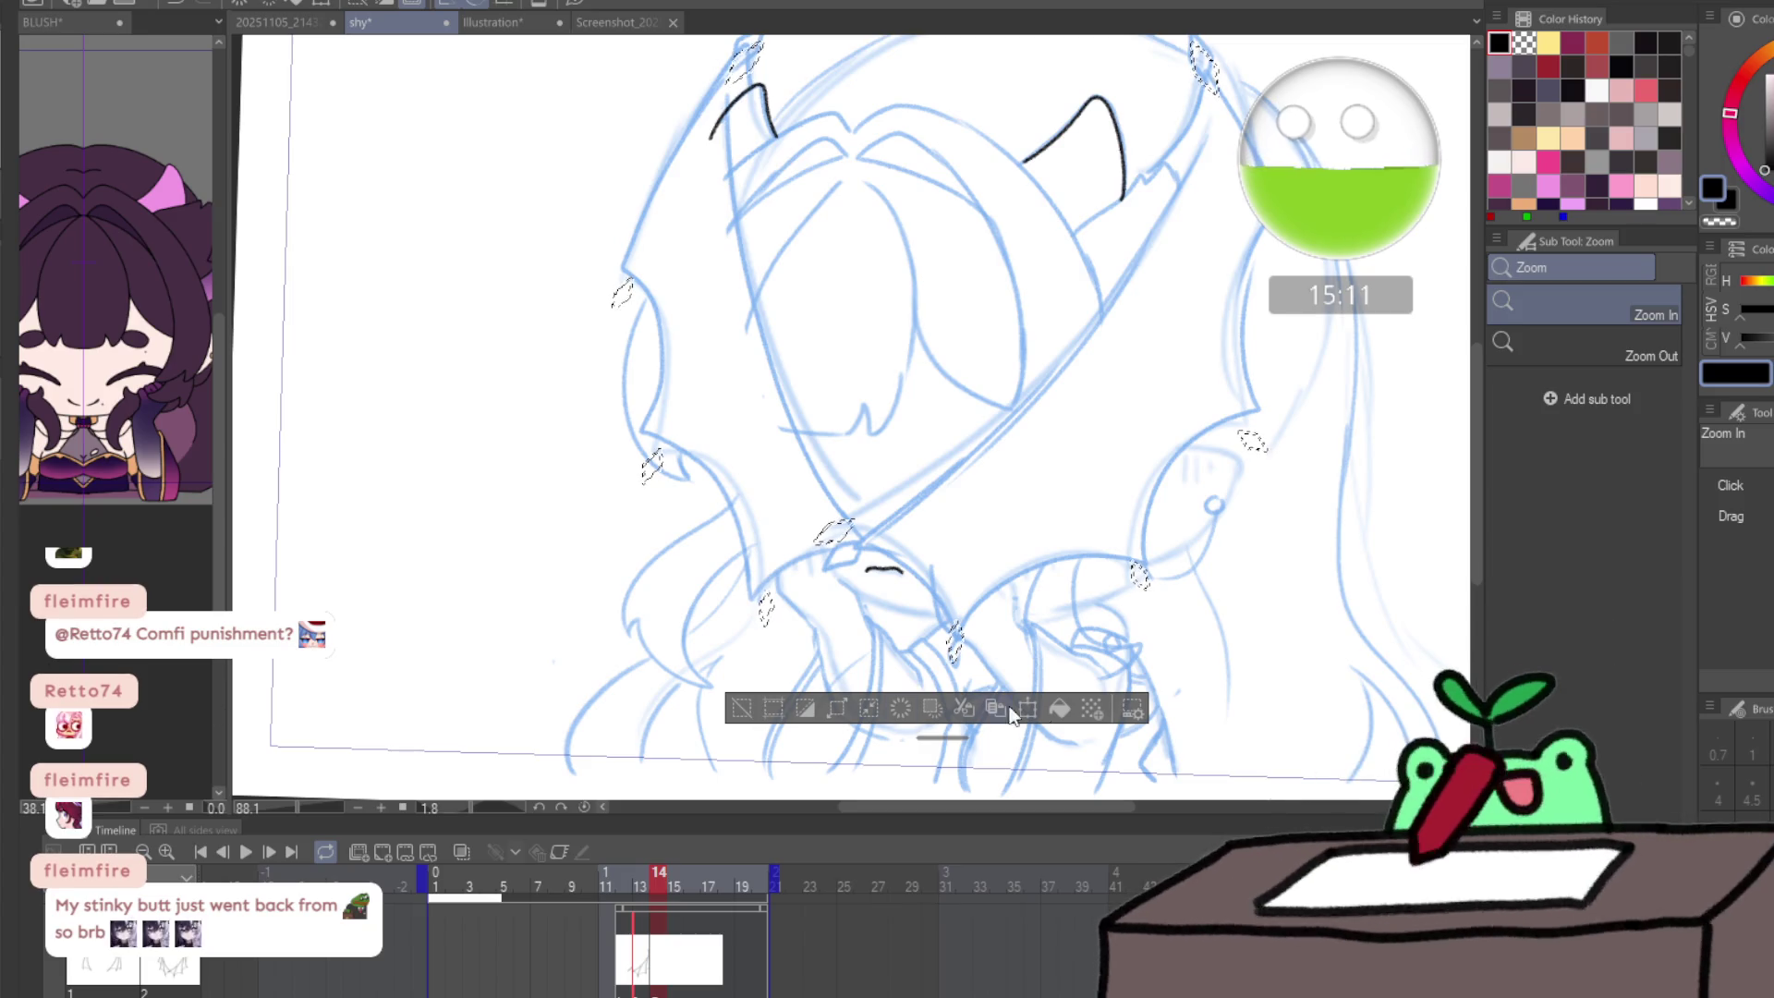
click(1030, 708)
key(ctrl+d)
key(m)
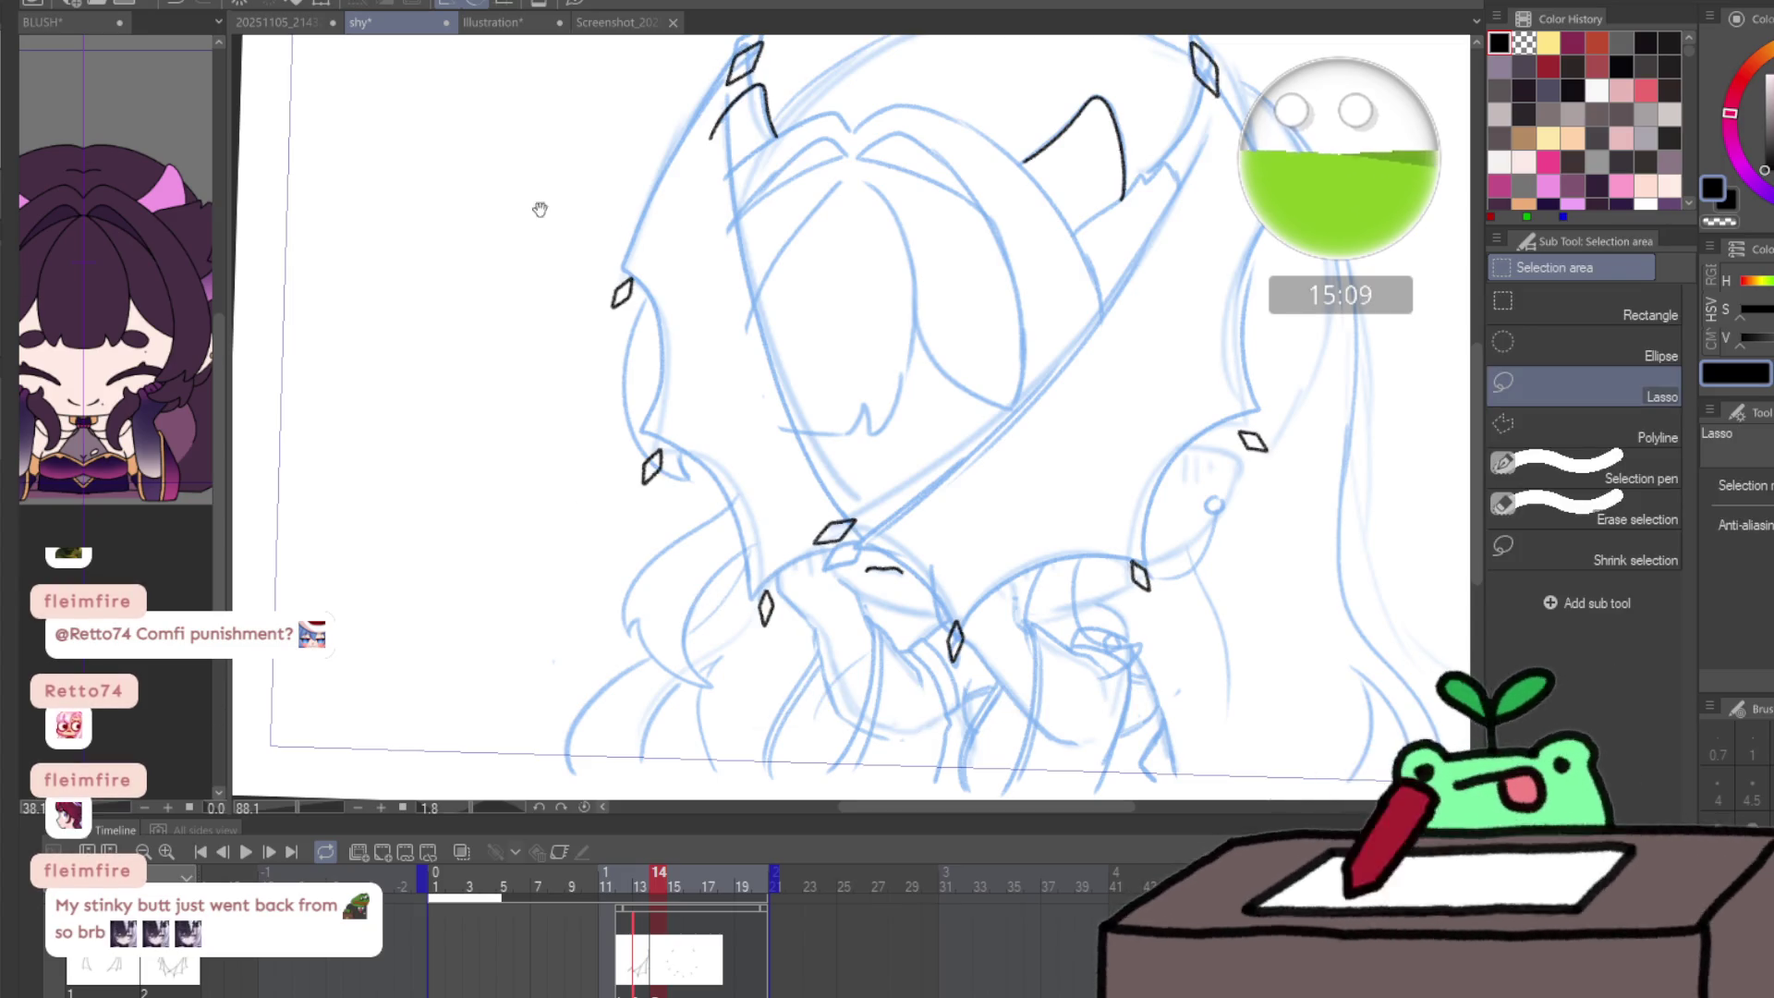
drag(724, 131, 689, 131)
mouse_move(1150, 131)
mouse_down()
mouse_move(1088, 199)
mouse_move(1212, 242)
mouse_up()
mouse_move(603, 346)
mouse_down()
mouse_move(531, 411)
mouse_move(614, 445)
mouse_up()
drag(615, 668, 634, 635)
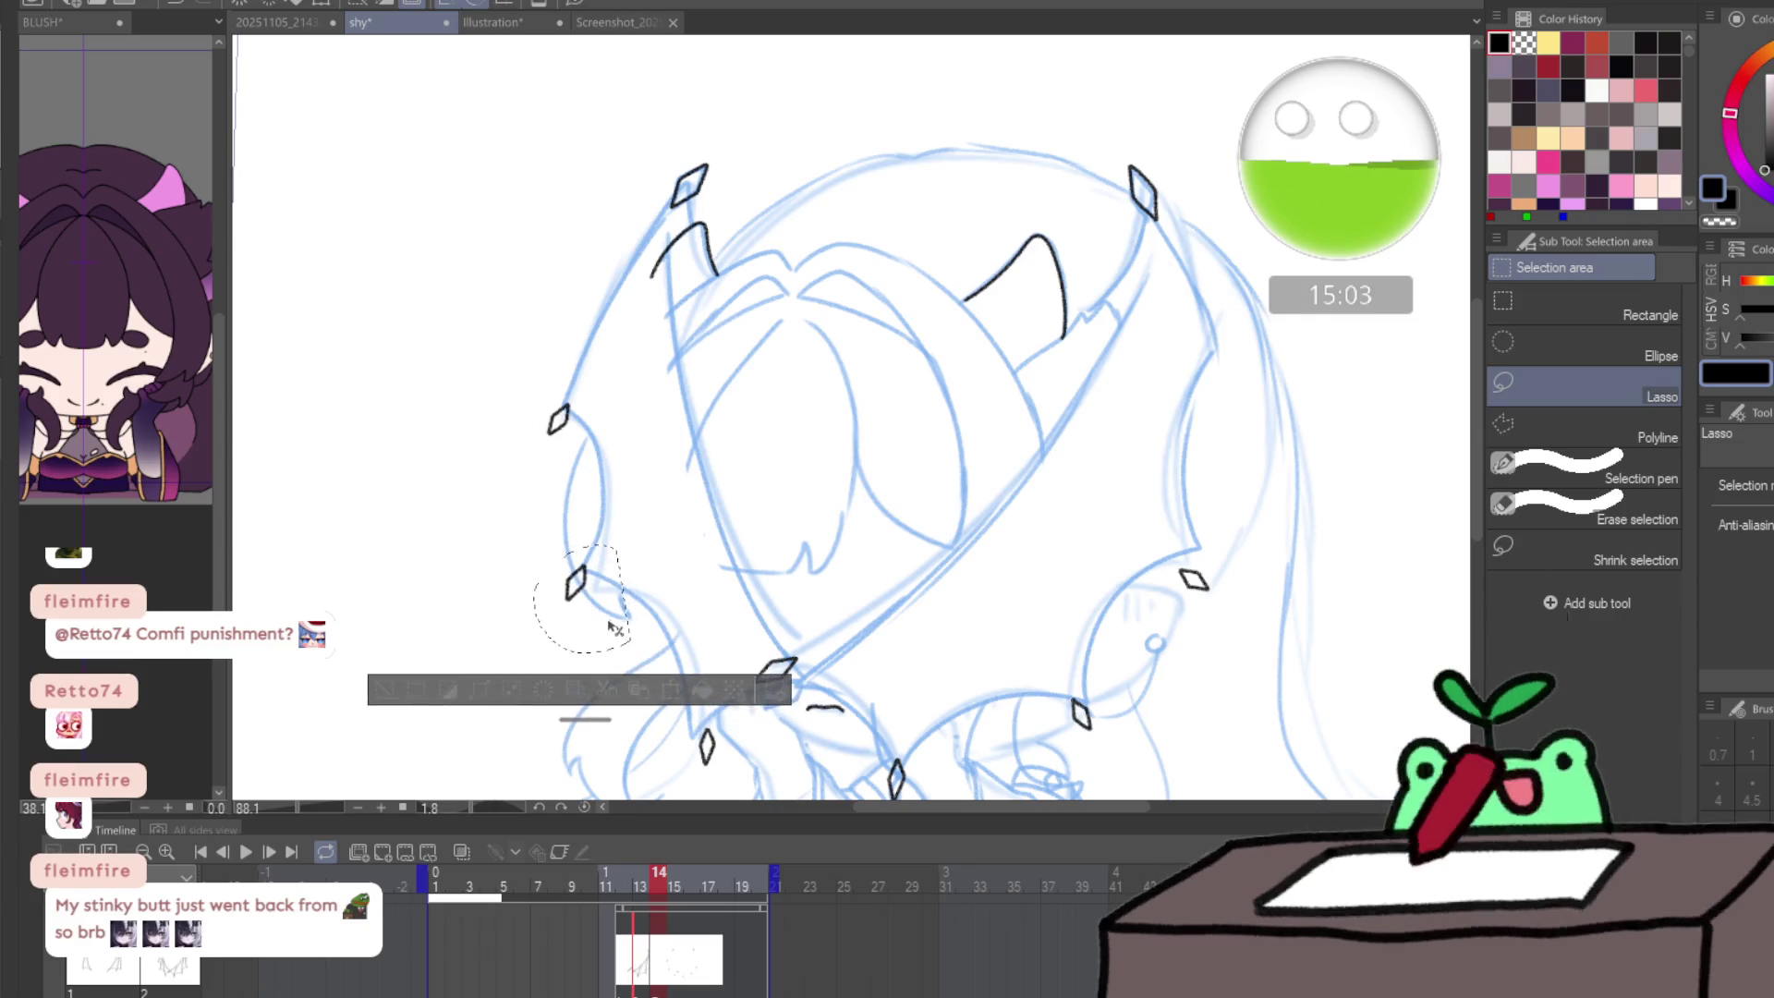
drag(672, 774, 739, 790)
- Shift the lower and right diamond tips onto the blue sketch and clear the selection
scroll(739, 790, down, 1)
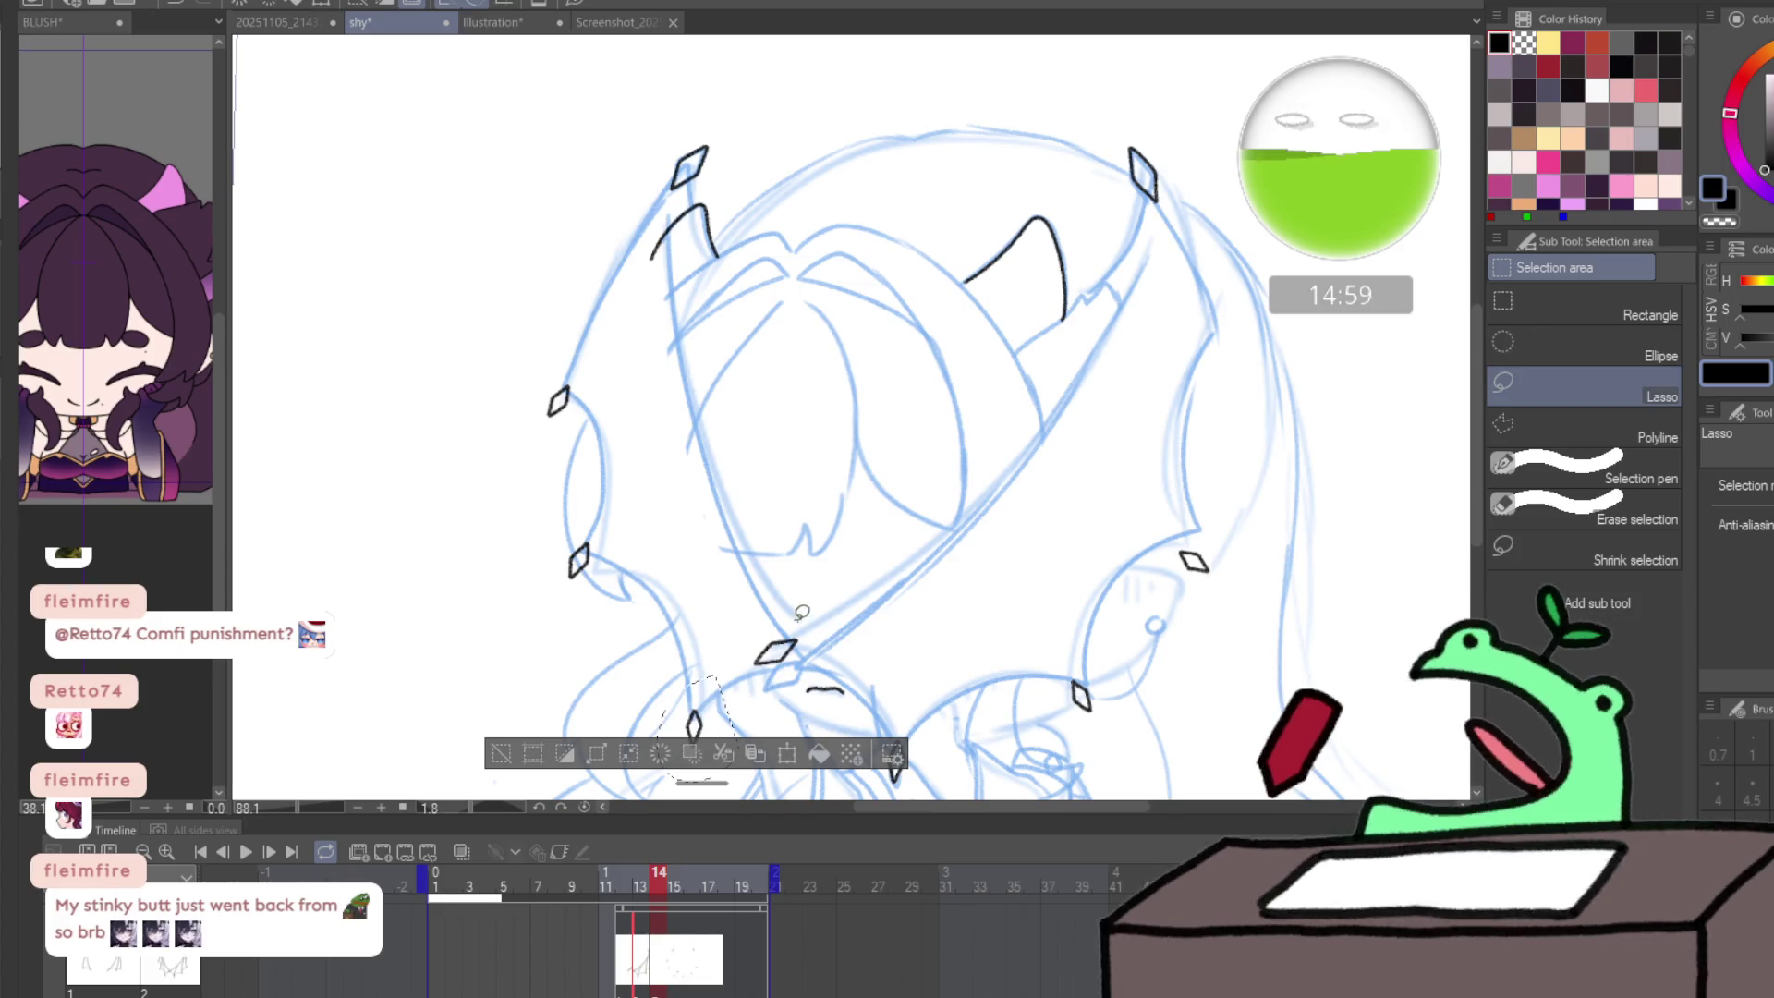
drag(811, 650, 806, 651)
scroll(906, 686, down, 4)
drag(910, 615, 907, 691)
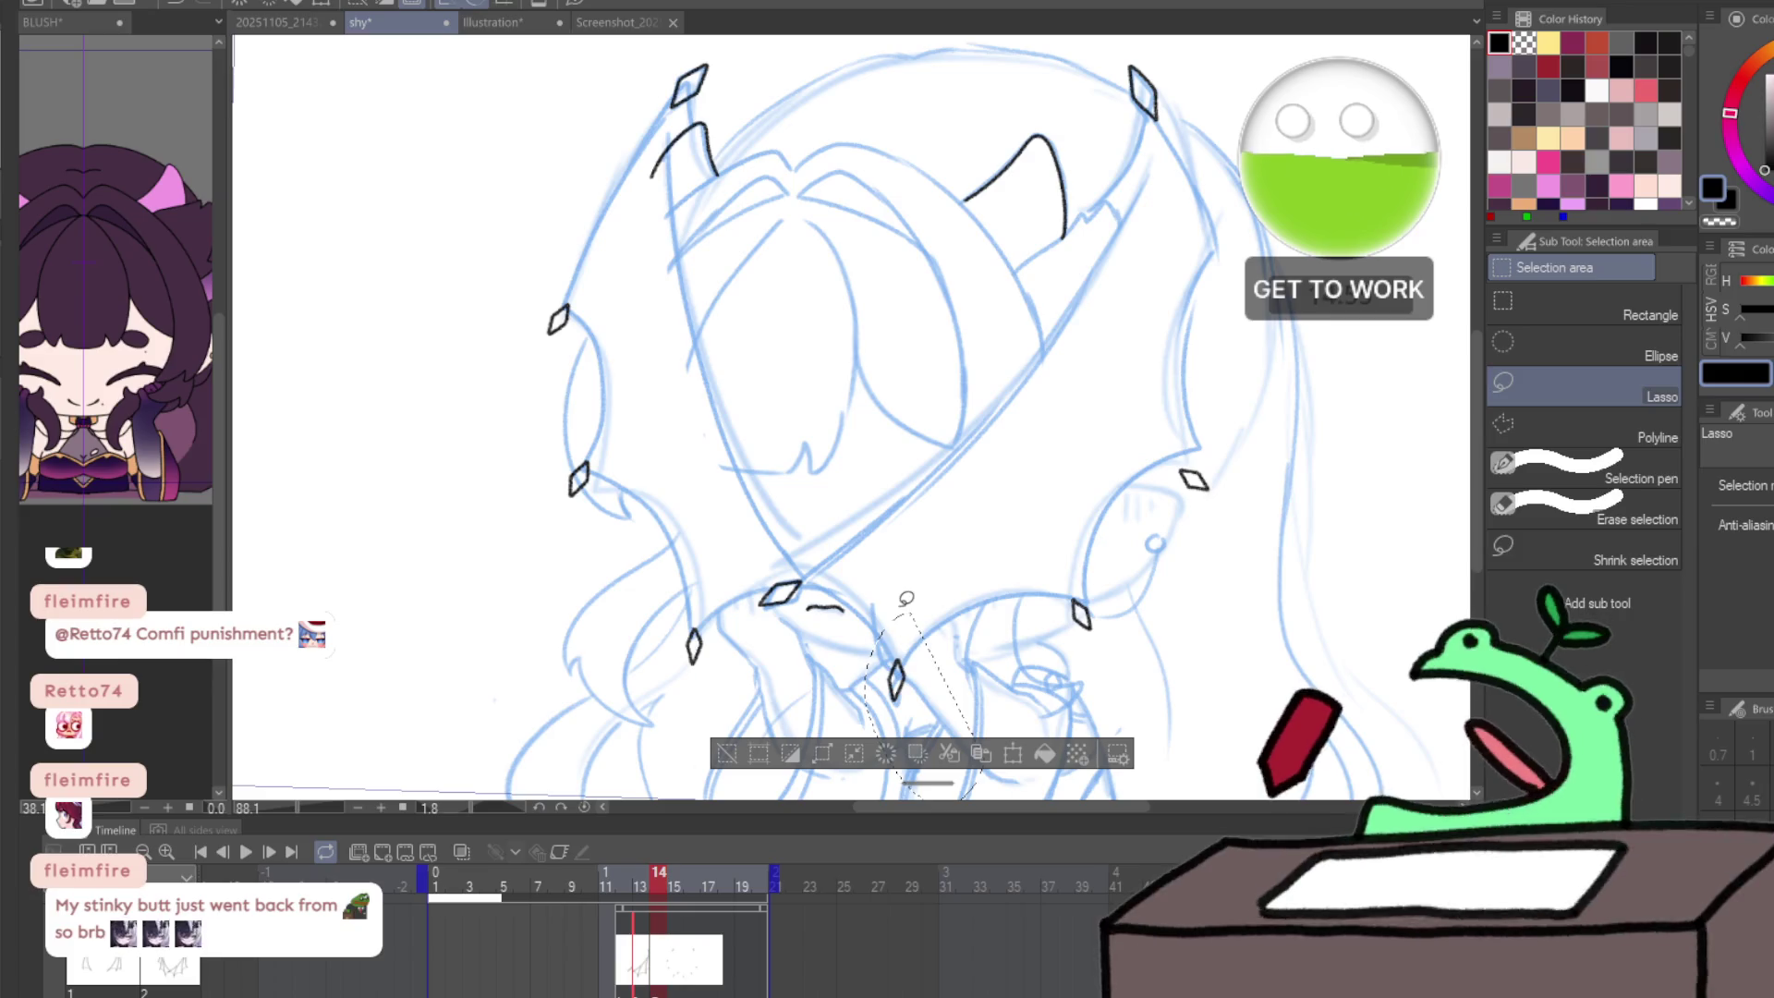
drag(906, 691, 908, 704)
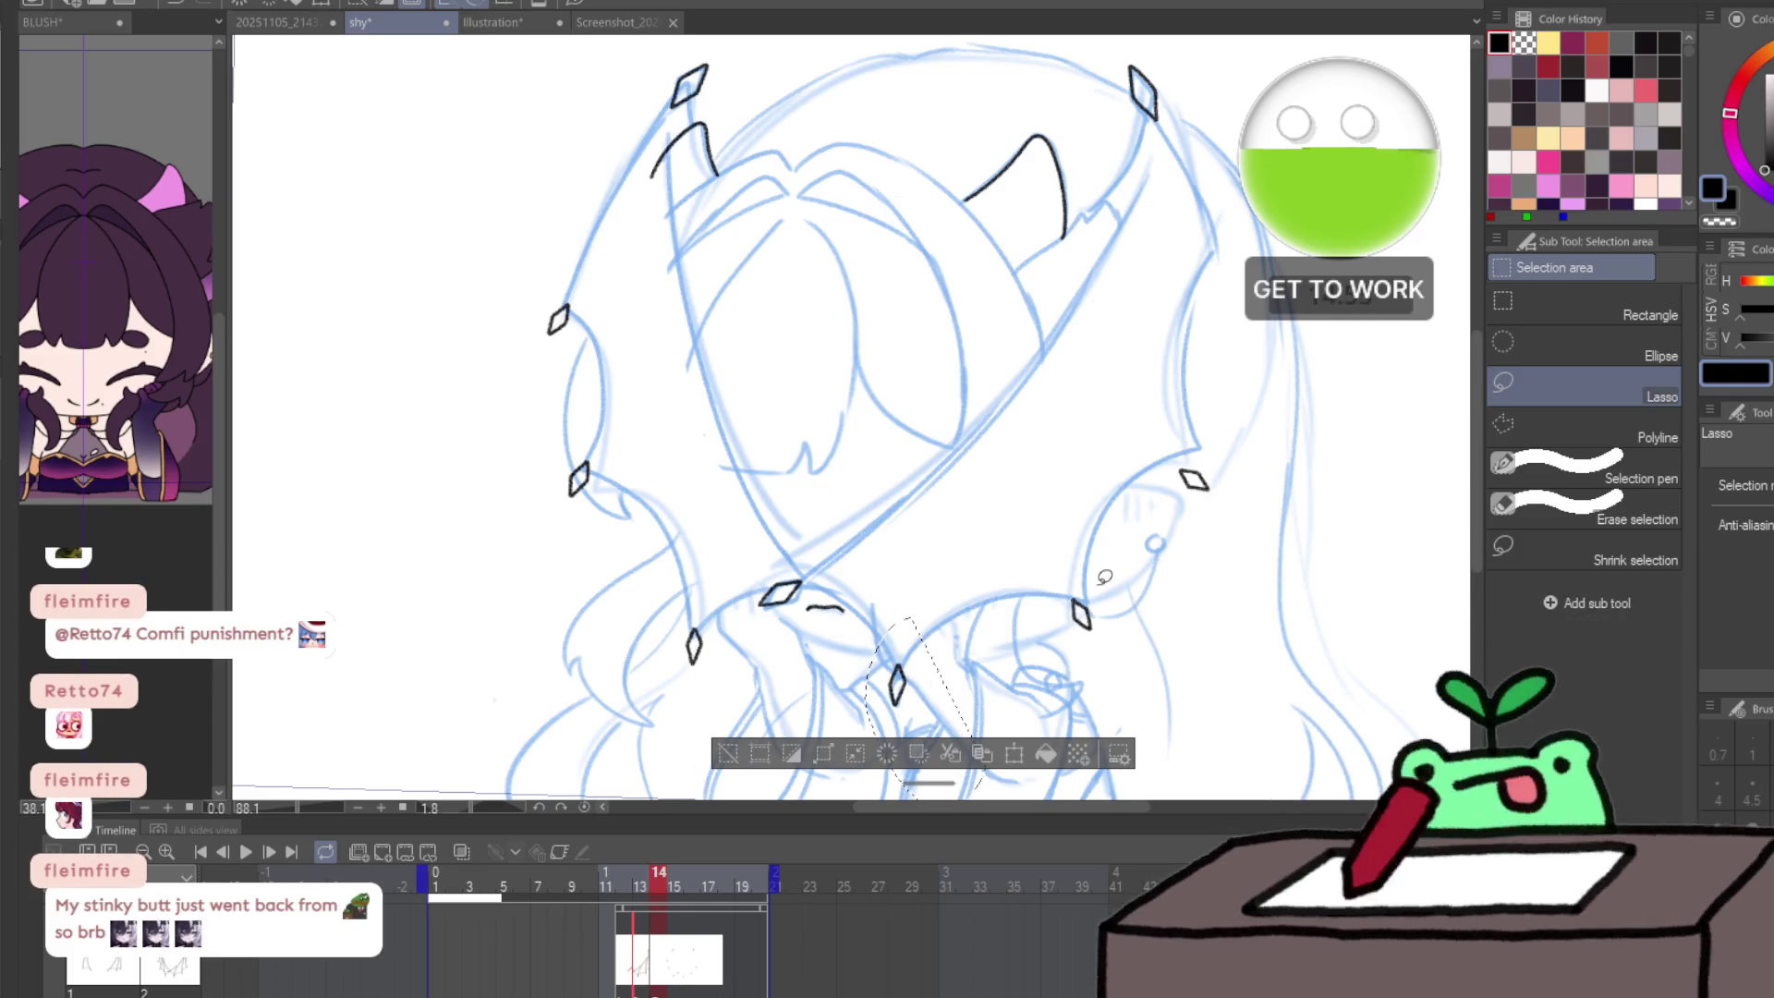
drag(1086, 573, 1100, 622)
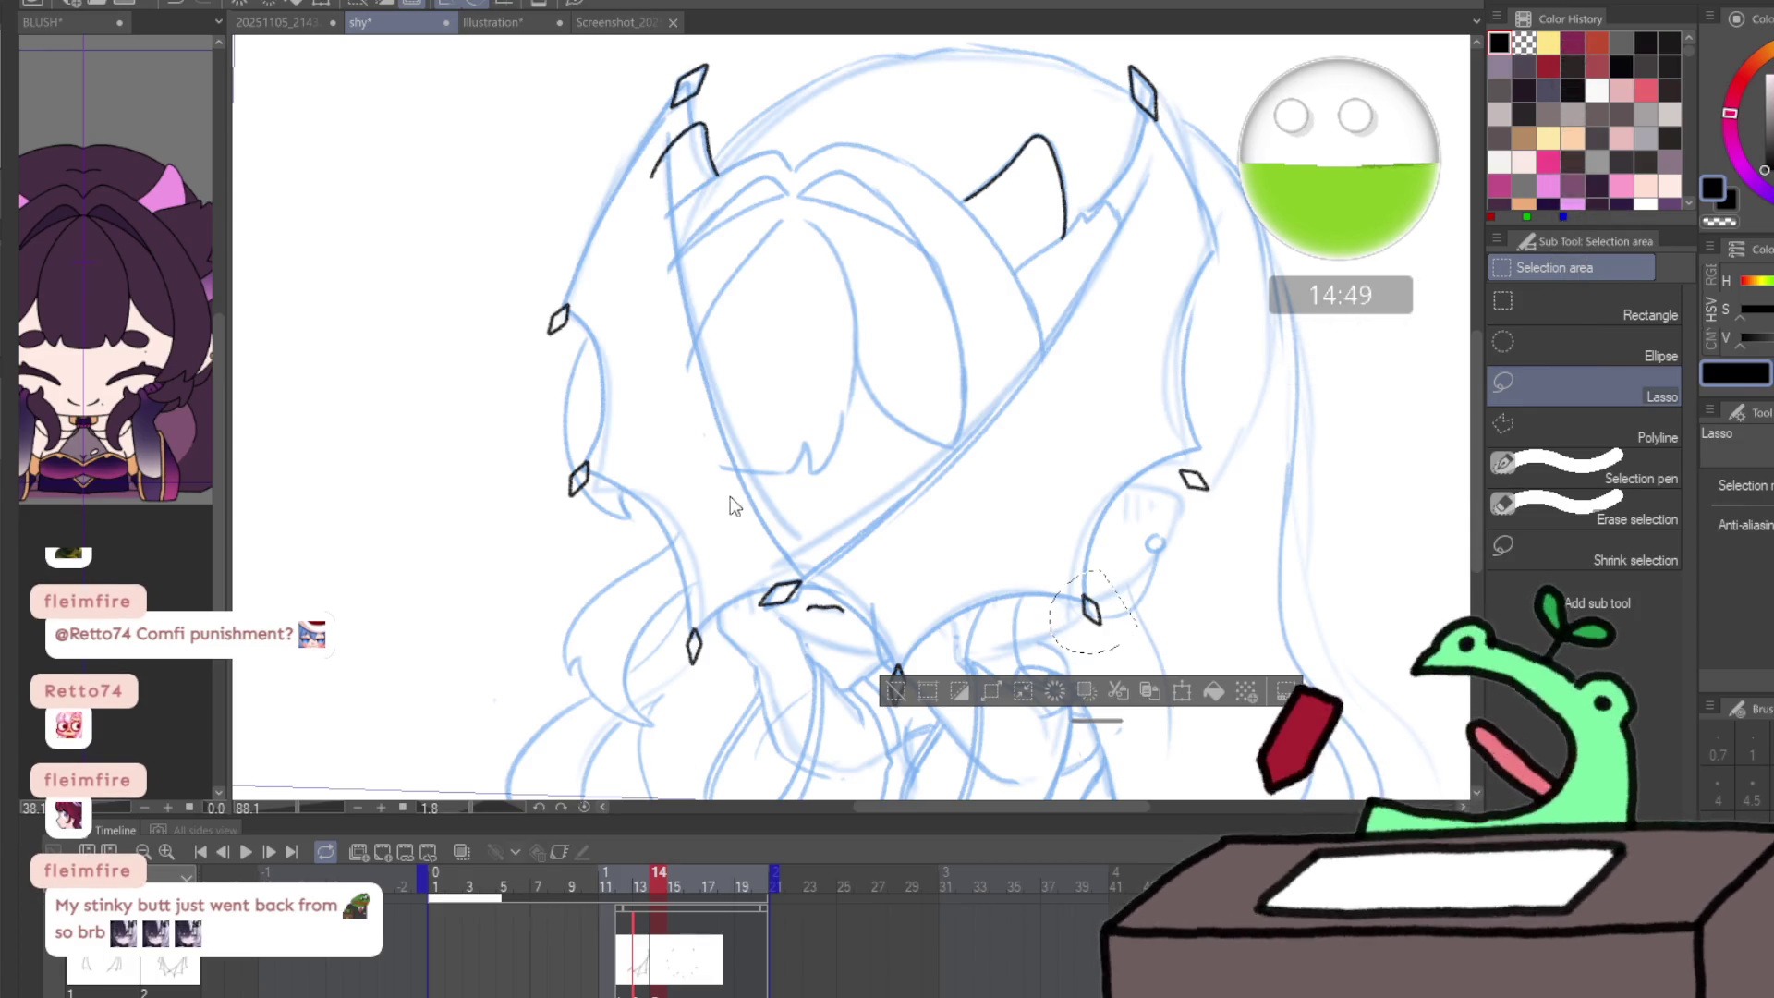
mouse_move(1206, 437)
mouse_down()
mouse_move(891, 460)
mouse_move(928, 517)
mouse_move(882, 464)
mouse_move(896, 476)
mouse_up()
key(ctrl+d)
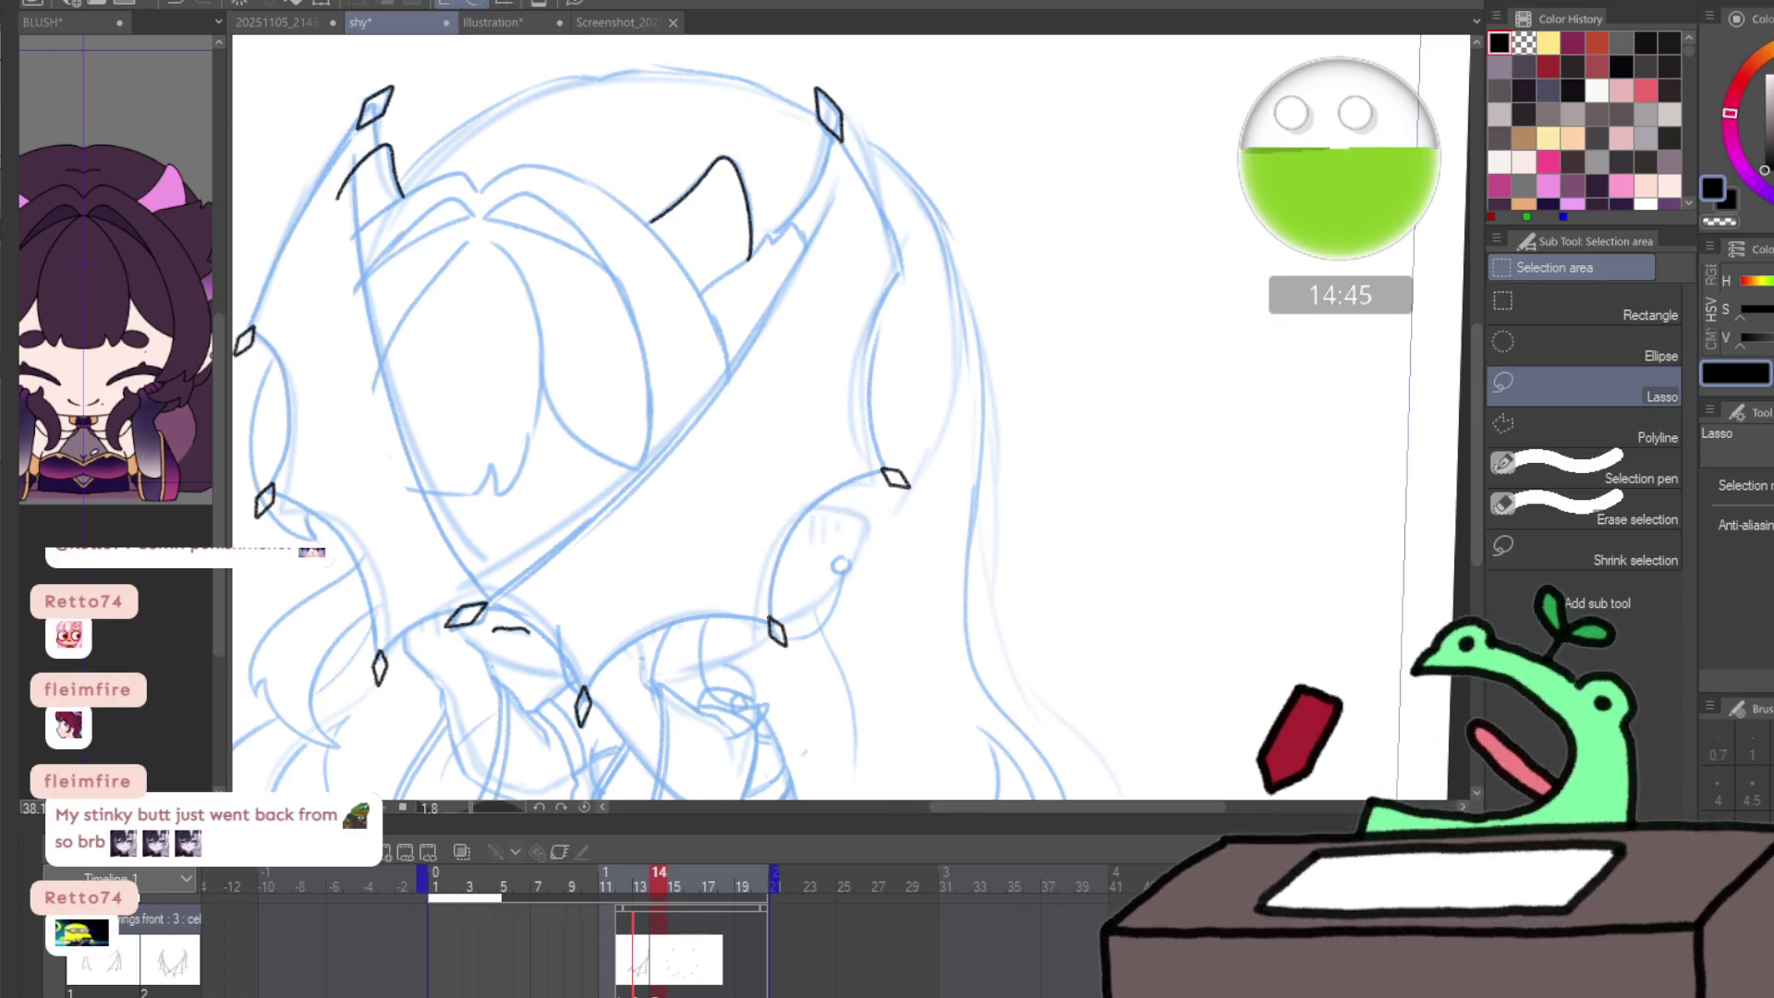
- Ink the wing's long upper edge along the sketch, redoing the first stroke
key(p)
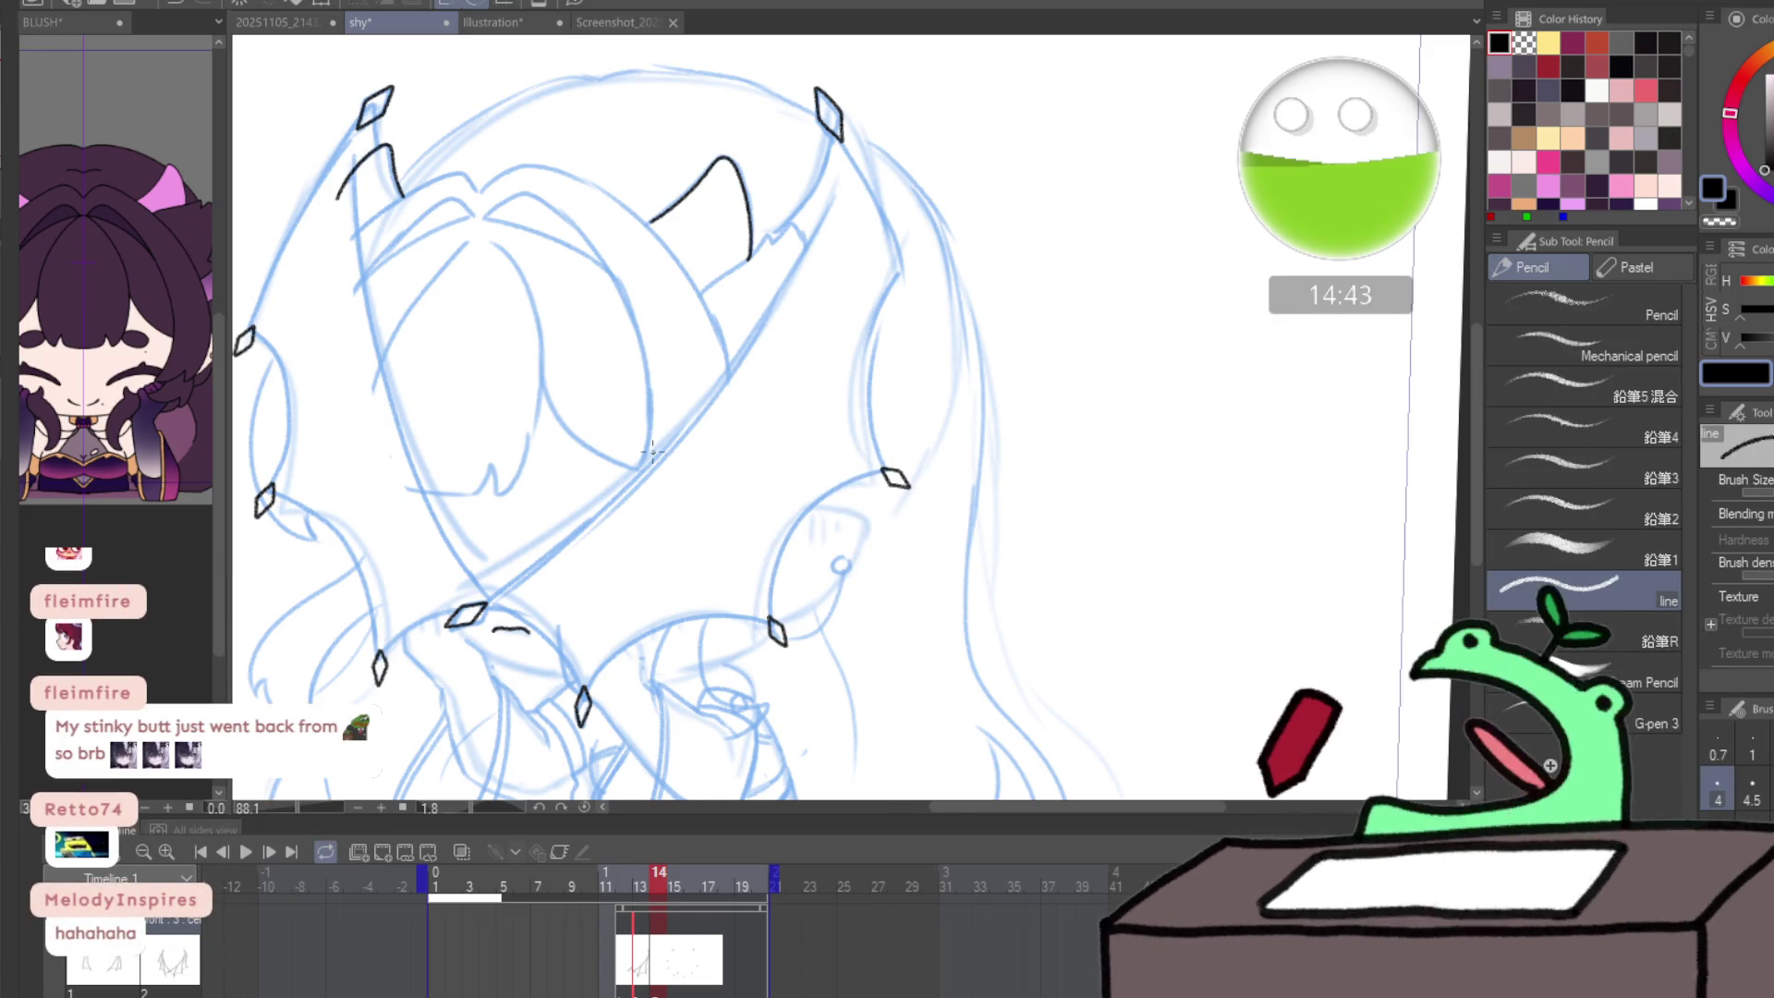
key(h)
mouse_move(462, 530)
mouse_down()
mouse_move(546, 305)
mouse_move(515, 268)
mouse_move(809, 127)
mouse_up()
scroll(586, 390, up, 3)
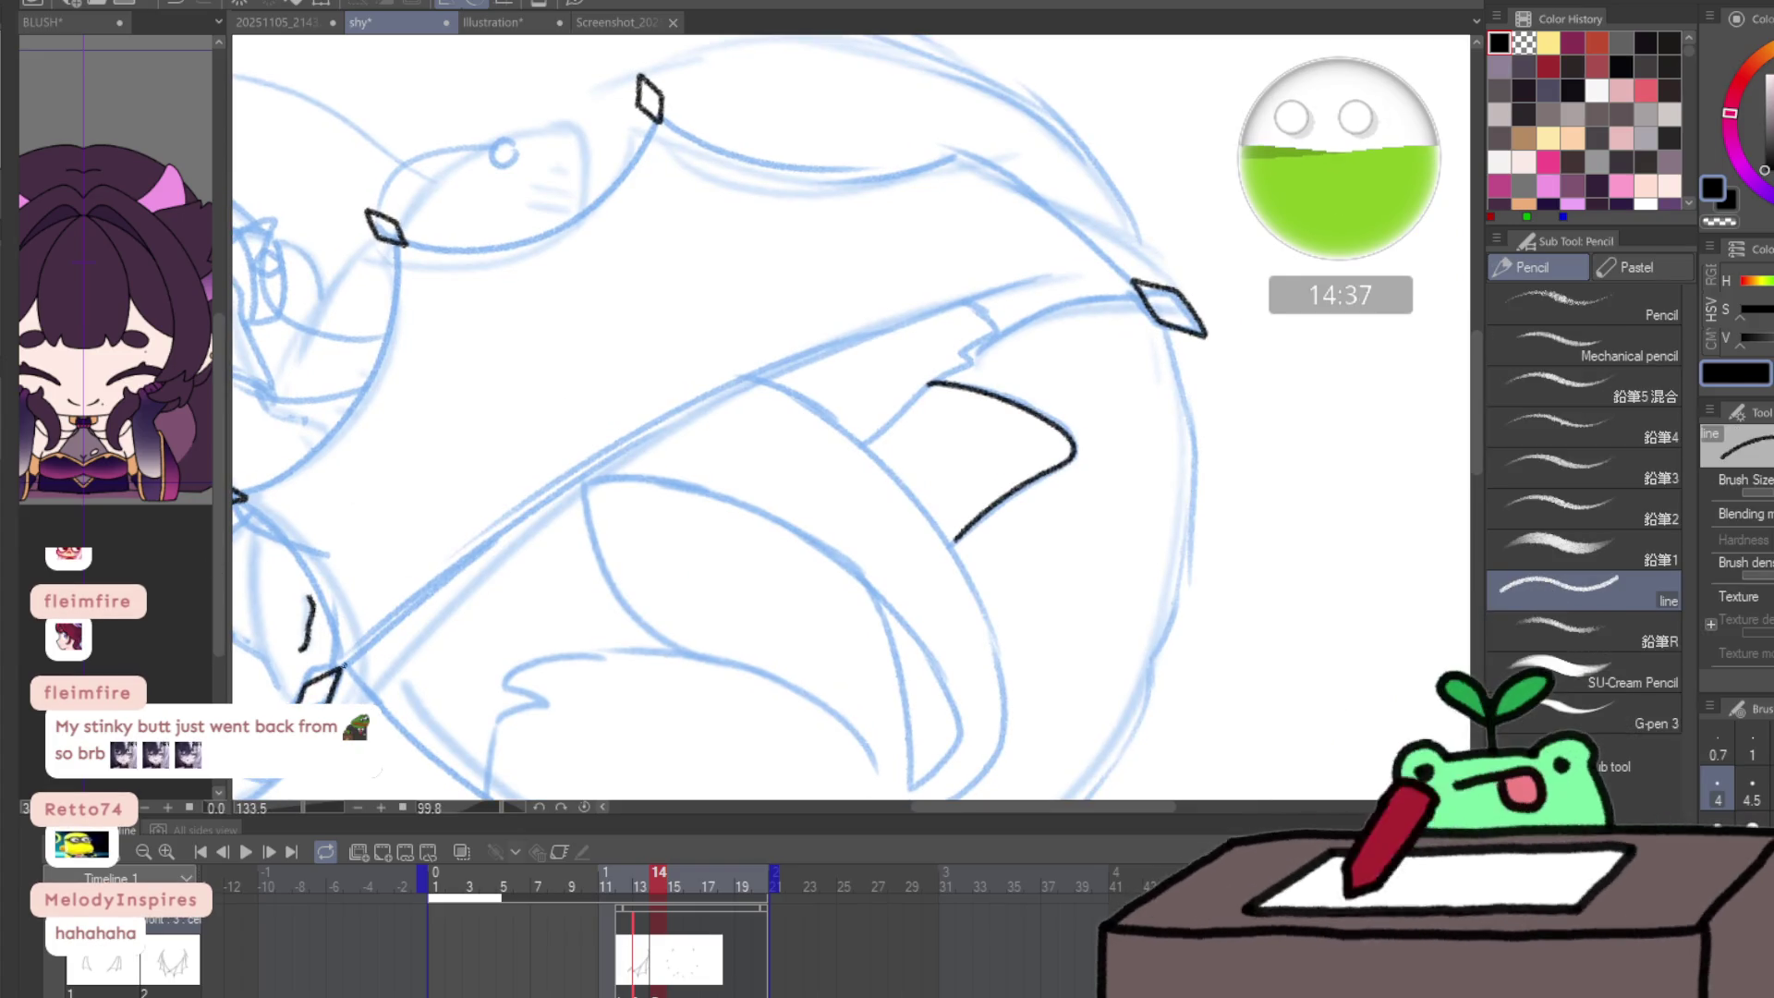
mouse_move(446, 580)
mouse_down()
mouse_move(773, 377)
mouse_move(1028, 302)
mouse_up()
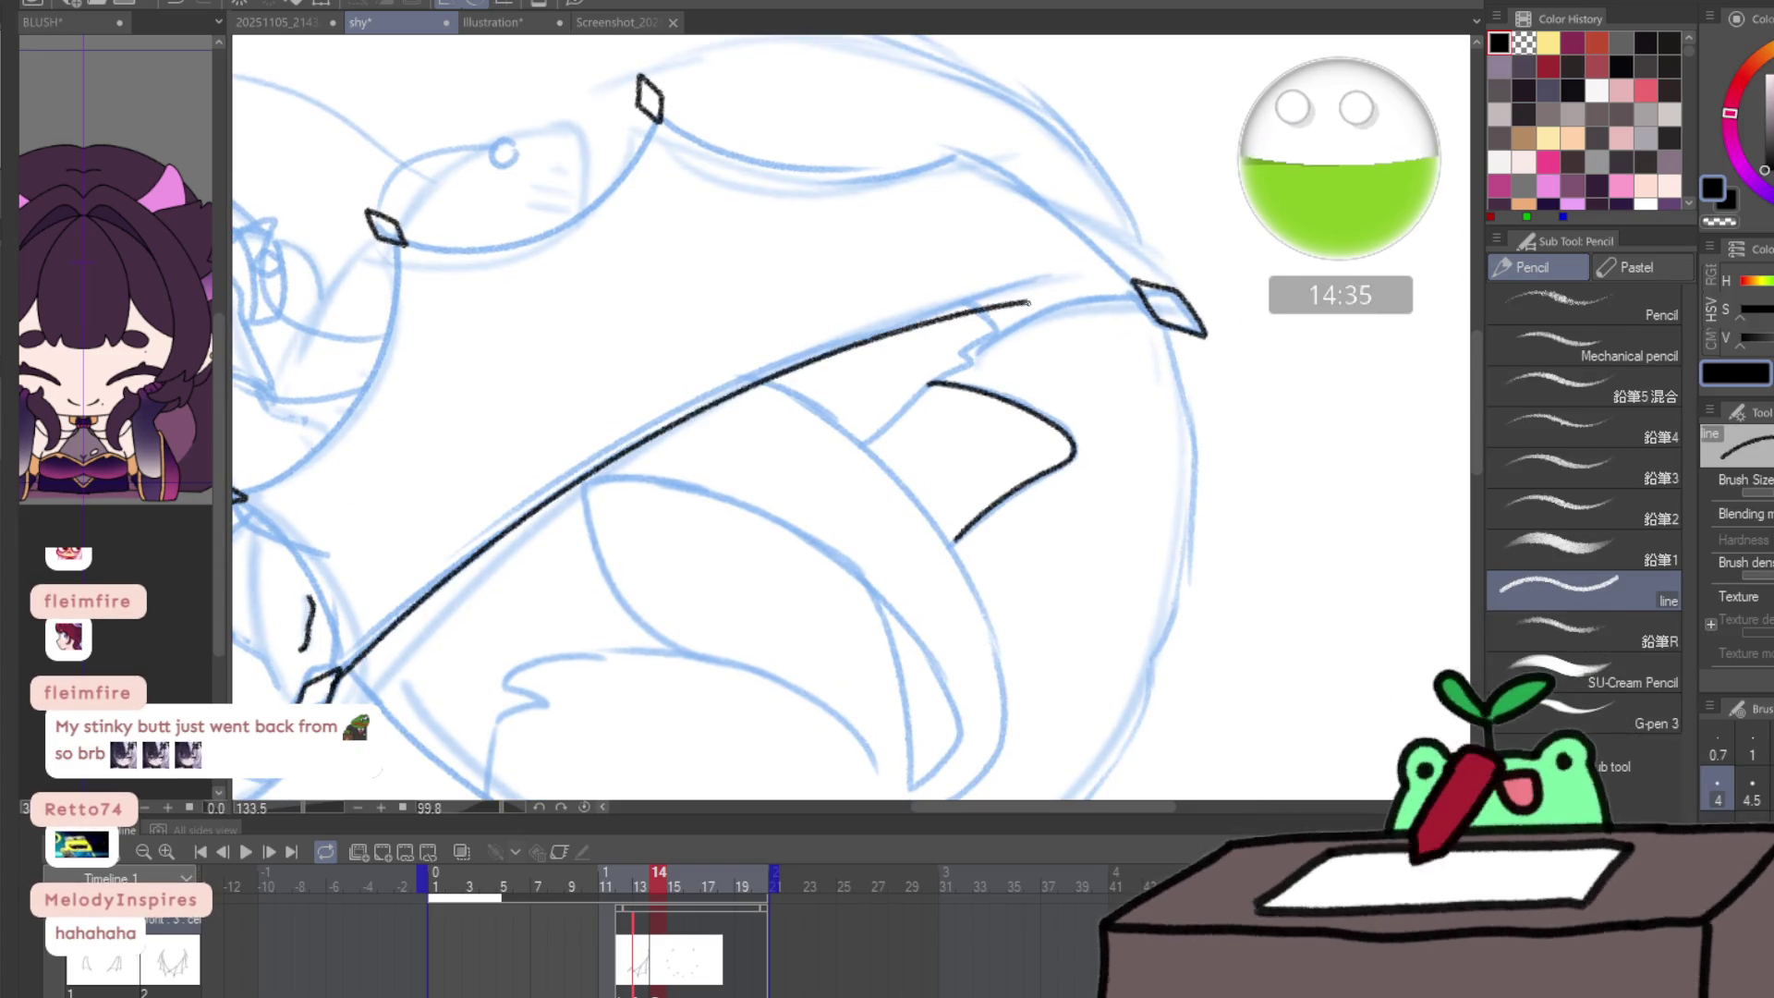
key(ctrl+z)
mouse_move(333, 679)
mouse_down()
mouse_move(496, 531)
mouse_move(941, 307)
mouse_up()
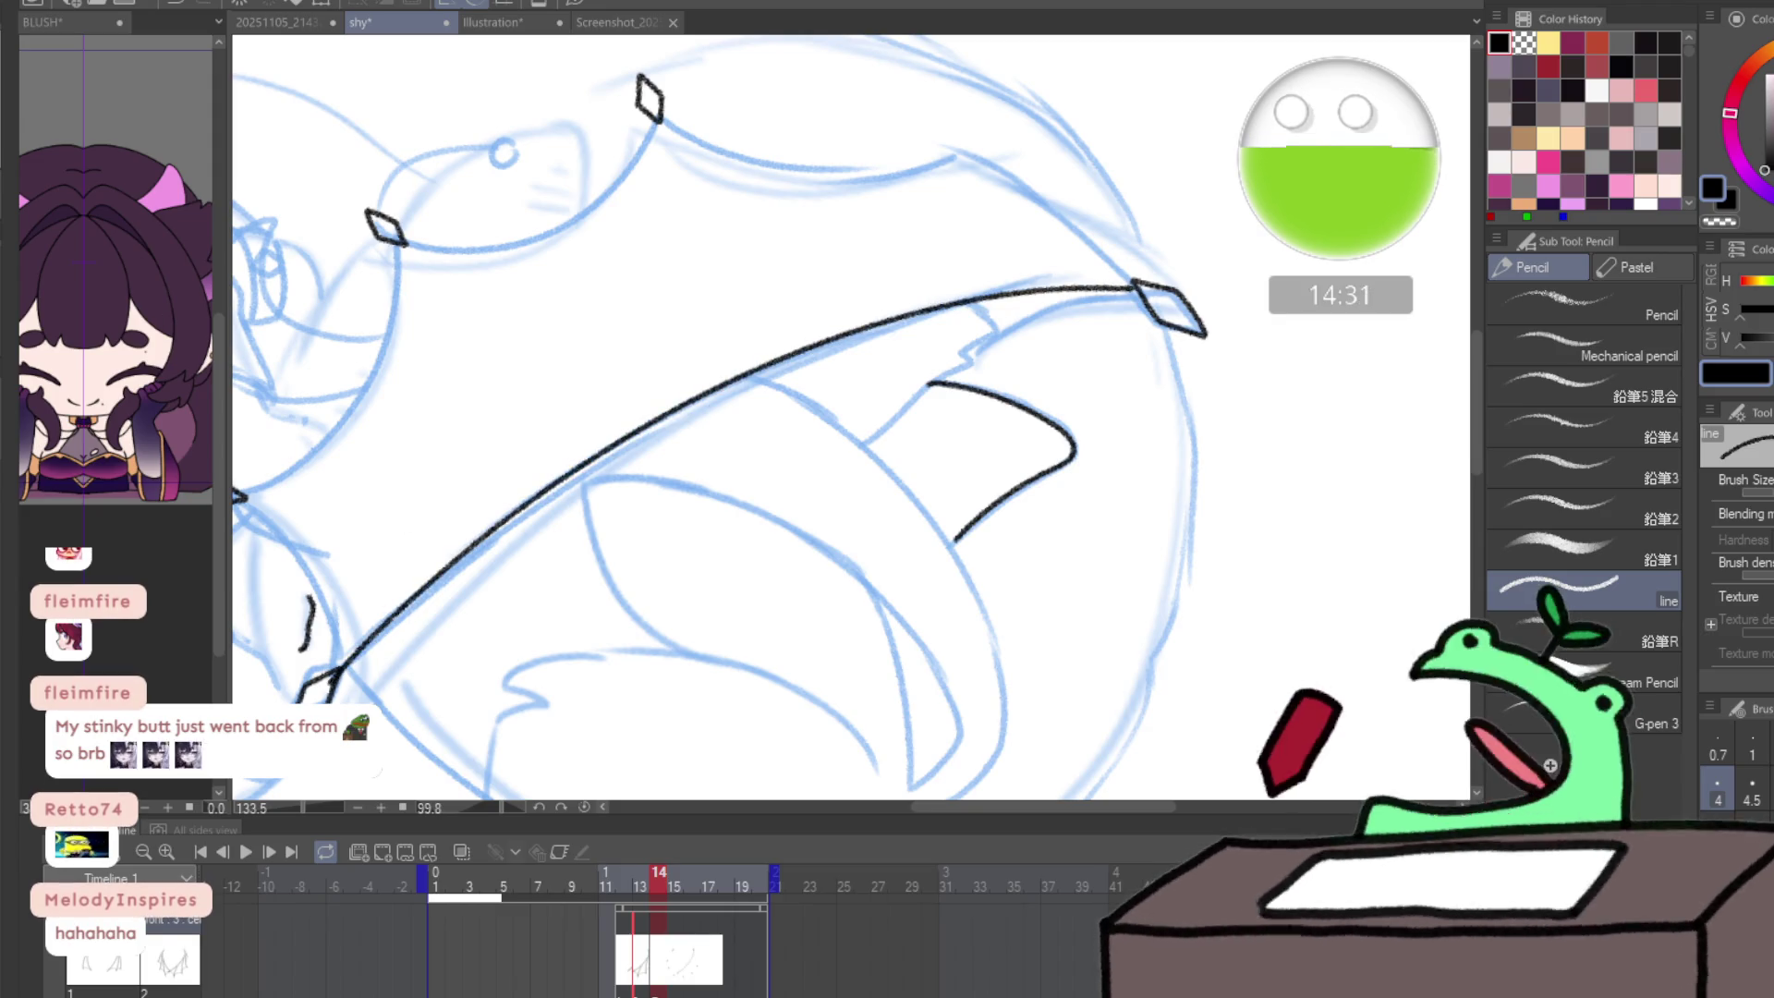
- Zoom in on the wing tip and try inking the curve between the two diamond tips
key(minus)
key(minus)
key(minus)
key(minus)
key(minus)
key(minus)
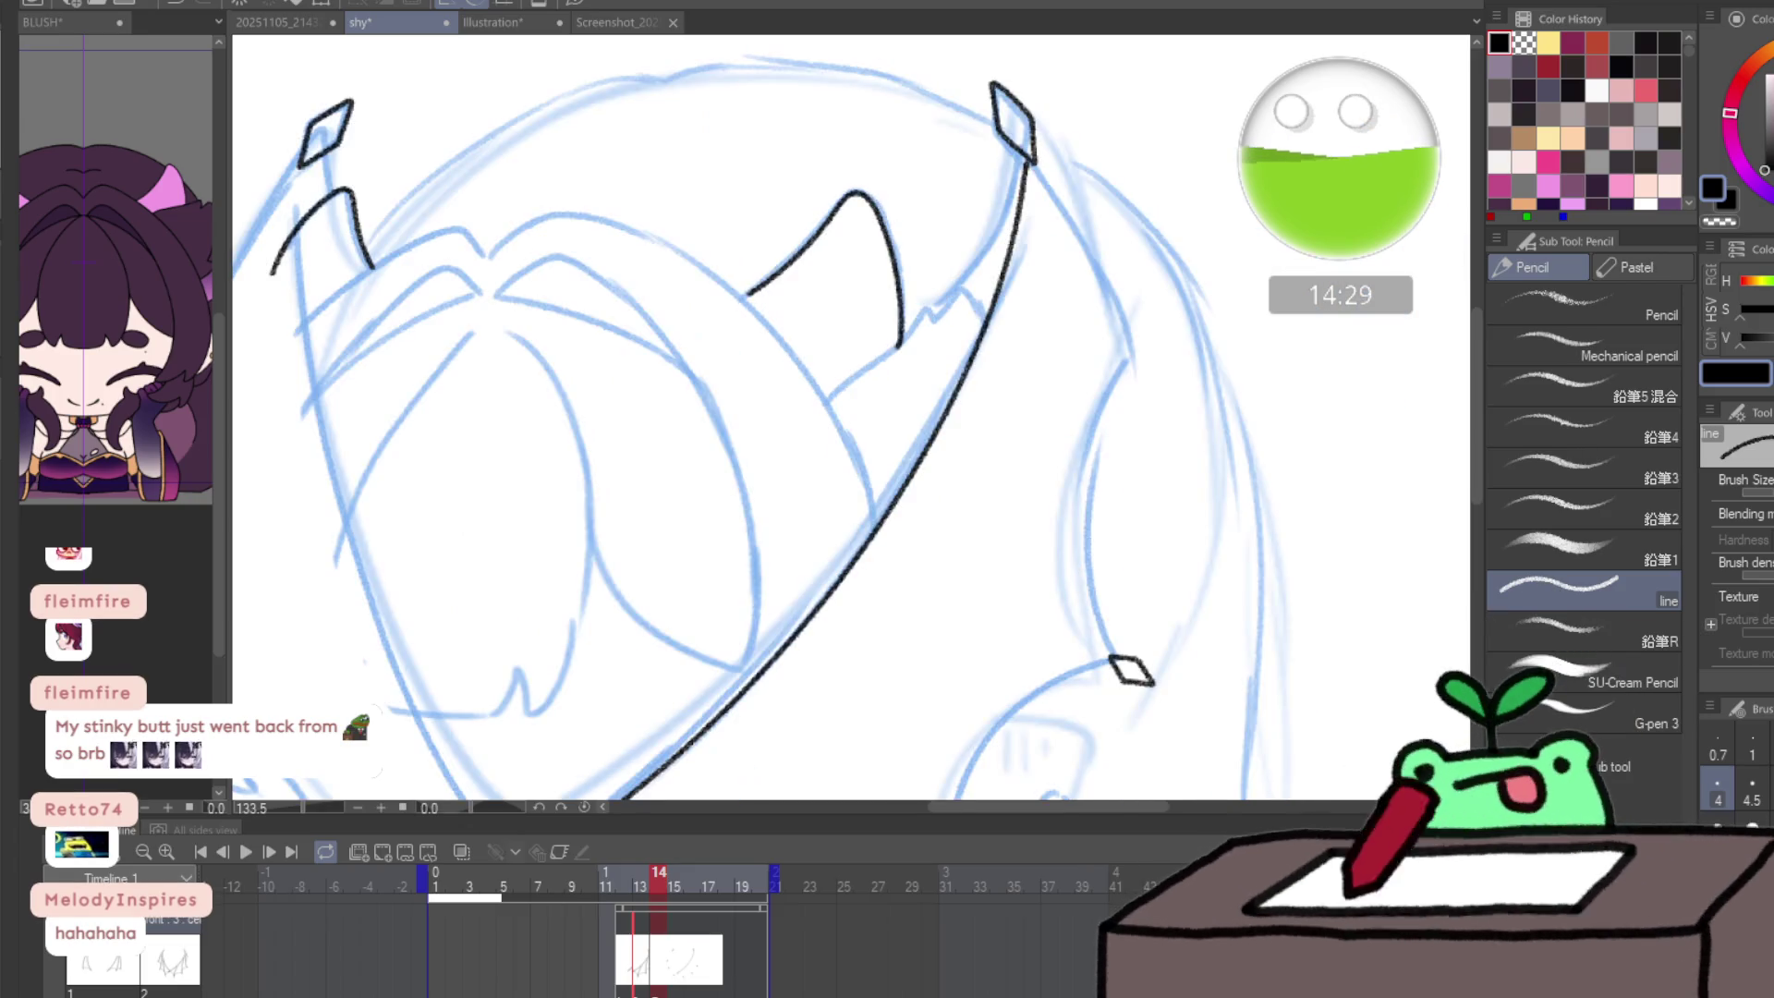
mouse_move(915, 628)
mouse_down()
mouse_move(908, 464)
mouse_move(803, 793)
mouse_up()
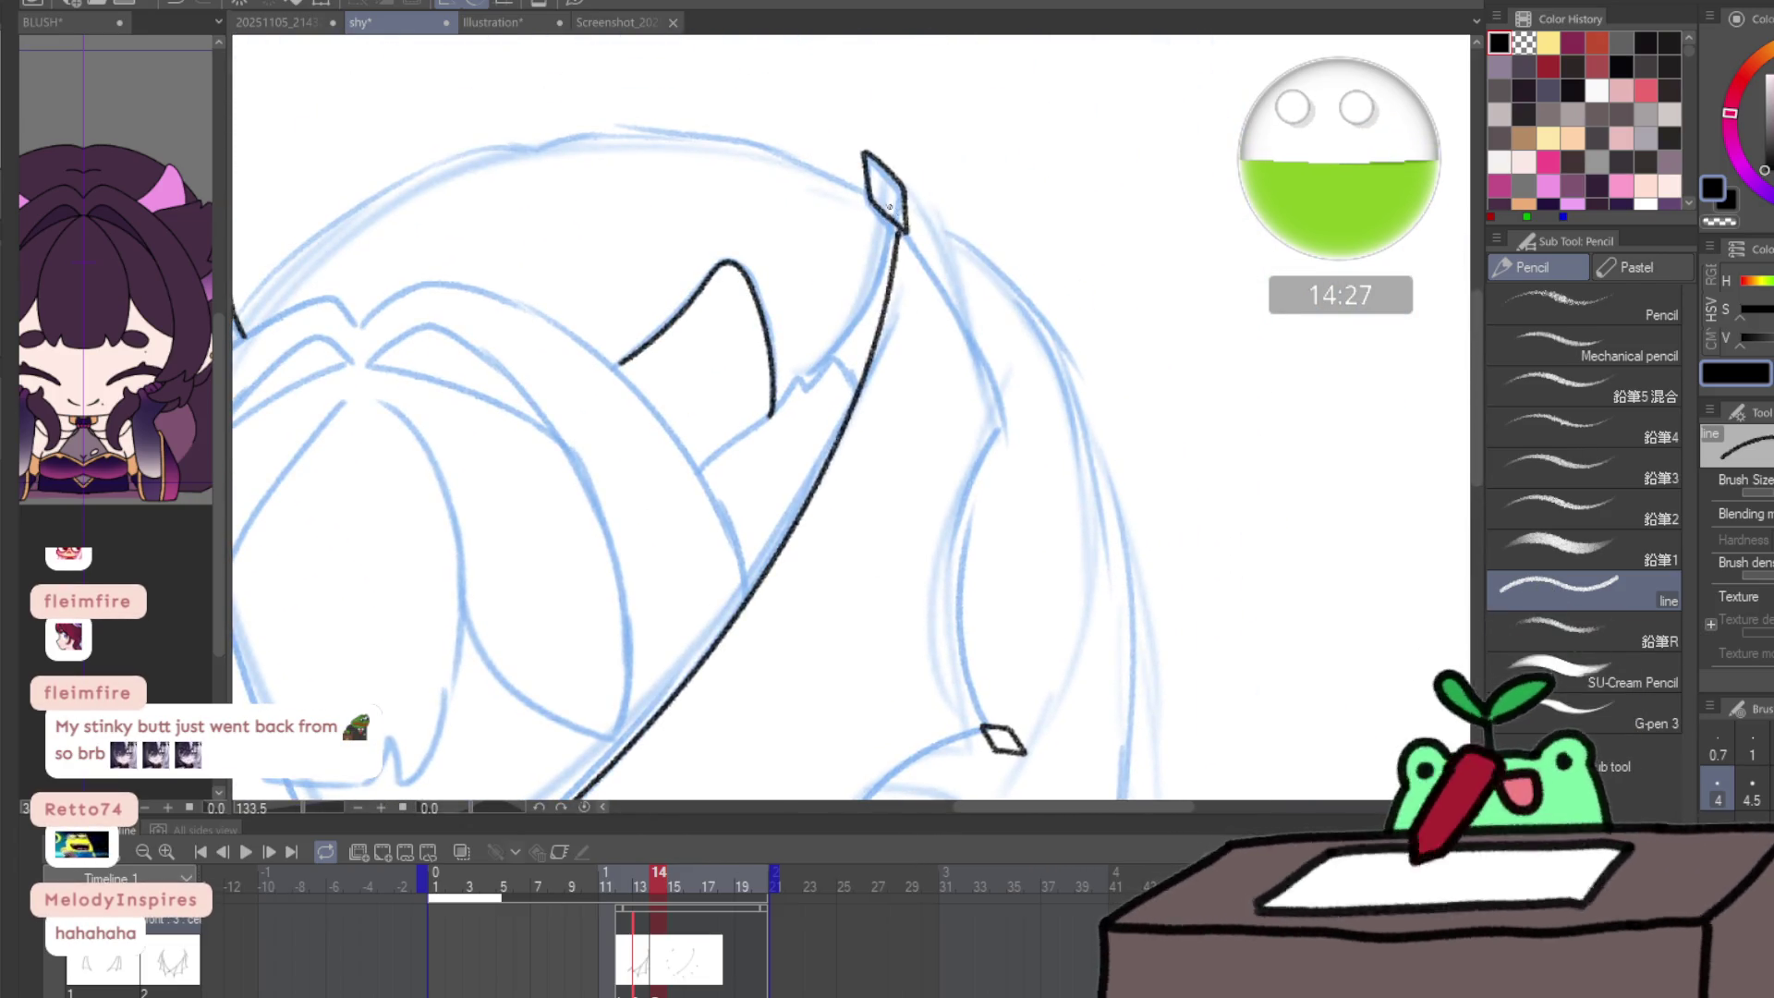
mouse_move(889, 205)
mouse_down()
mouse_move(949, 174)
mouse_move(835, 361)
mouse_move(781, 659)
mouse_move(785, 427)
mouse_move(839, 448)
mouse_up()
key(e)
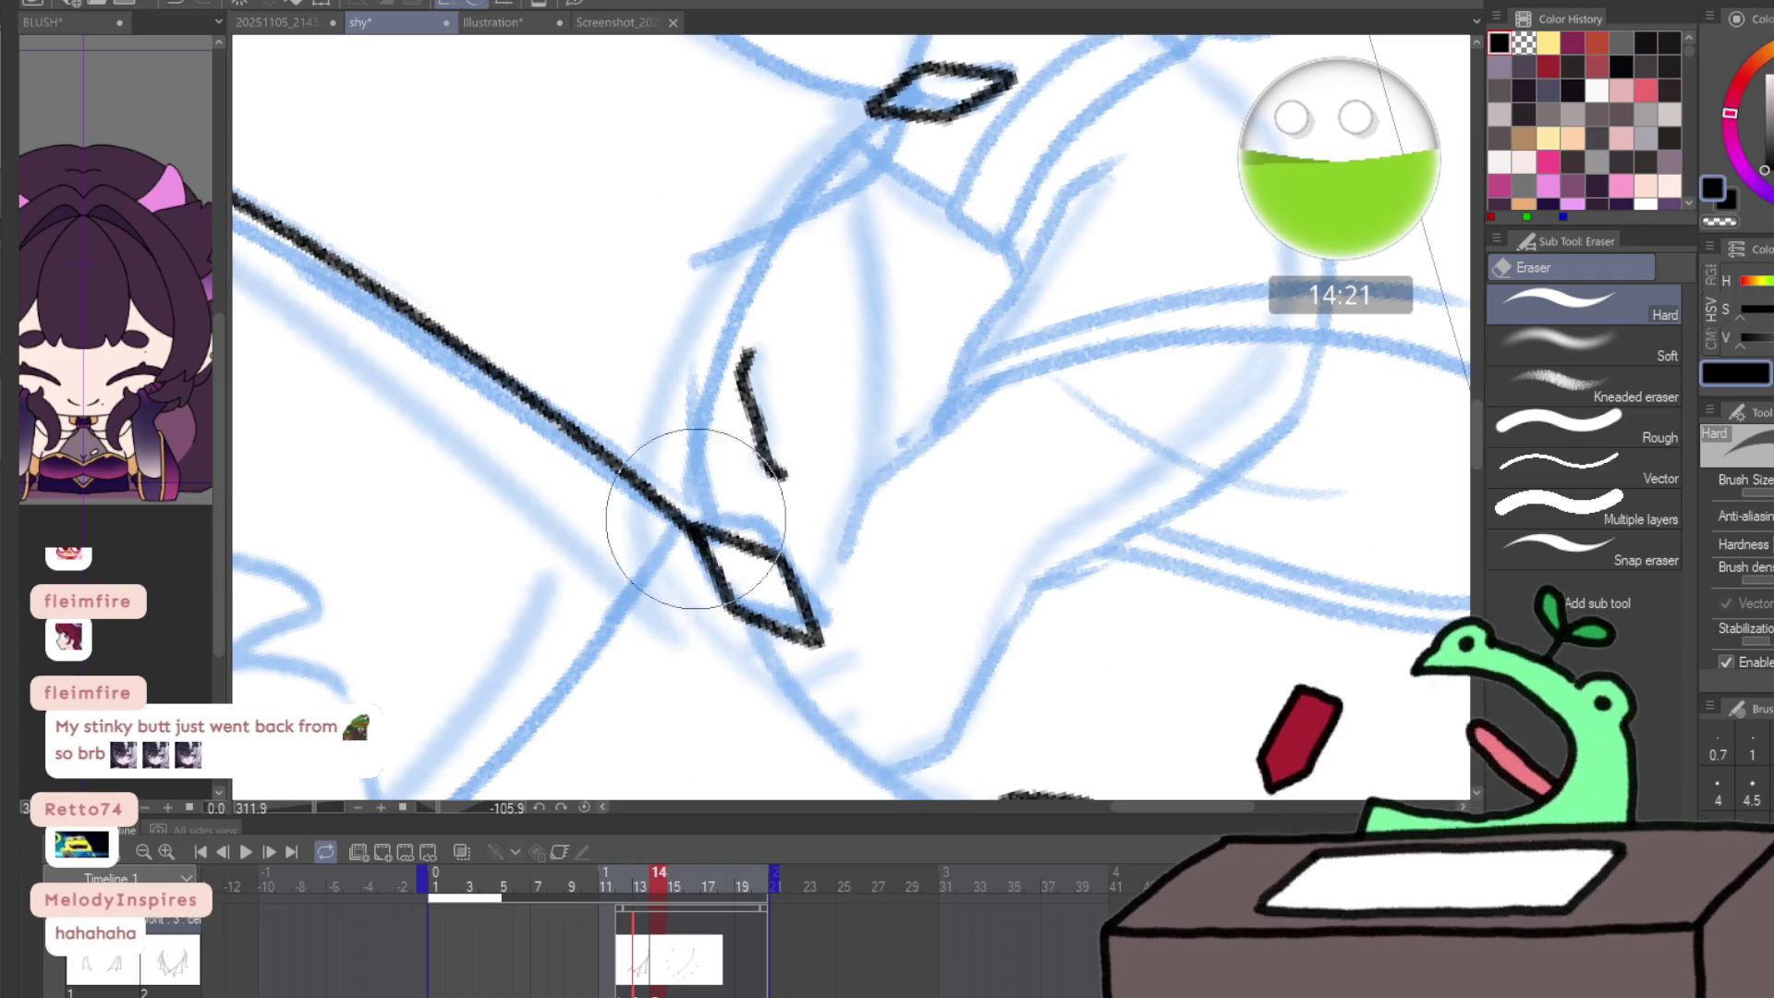
key(p)
mouse_move(694, 519)
mouse_down()
mouse_move(682, 658)
mouse_move(691, 536)
mouse_move(818, 300)
mouse_move(869, 254)
mouse_move(1060, 412)
mouse_move(680, 663)
mouse_move(798, 437)
mouse_move(773, 368)
mouse_up()
mouse_move(420, 725)
mouse_down()
mouse_move(453, 592)
mouse_move(697, 349)
mouse_move(902, 299)
mouse_move(712, 614)
mouse_up()
mouse_move(679, 712)
mouse_down()
mouse_move(641, 515)
mouse_move(776, 198)
mouse_up()
key(ctrl+z)
mouse_move(679, 716)
mouse_down()
mouse_move(635, 504)
mouse_move(771, 191)
mouse_move(892, 105)
mouse_up()
key(ctrl+z)
- Ink the curve up from the lower diamond and the line down from the upper diamond
drag(677, 615, 654, 563)
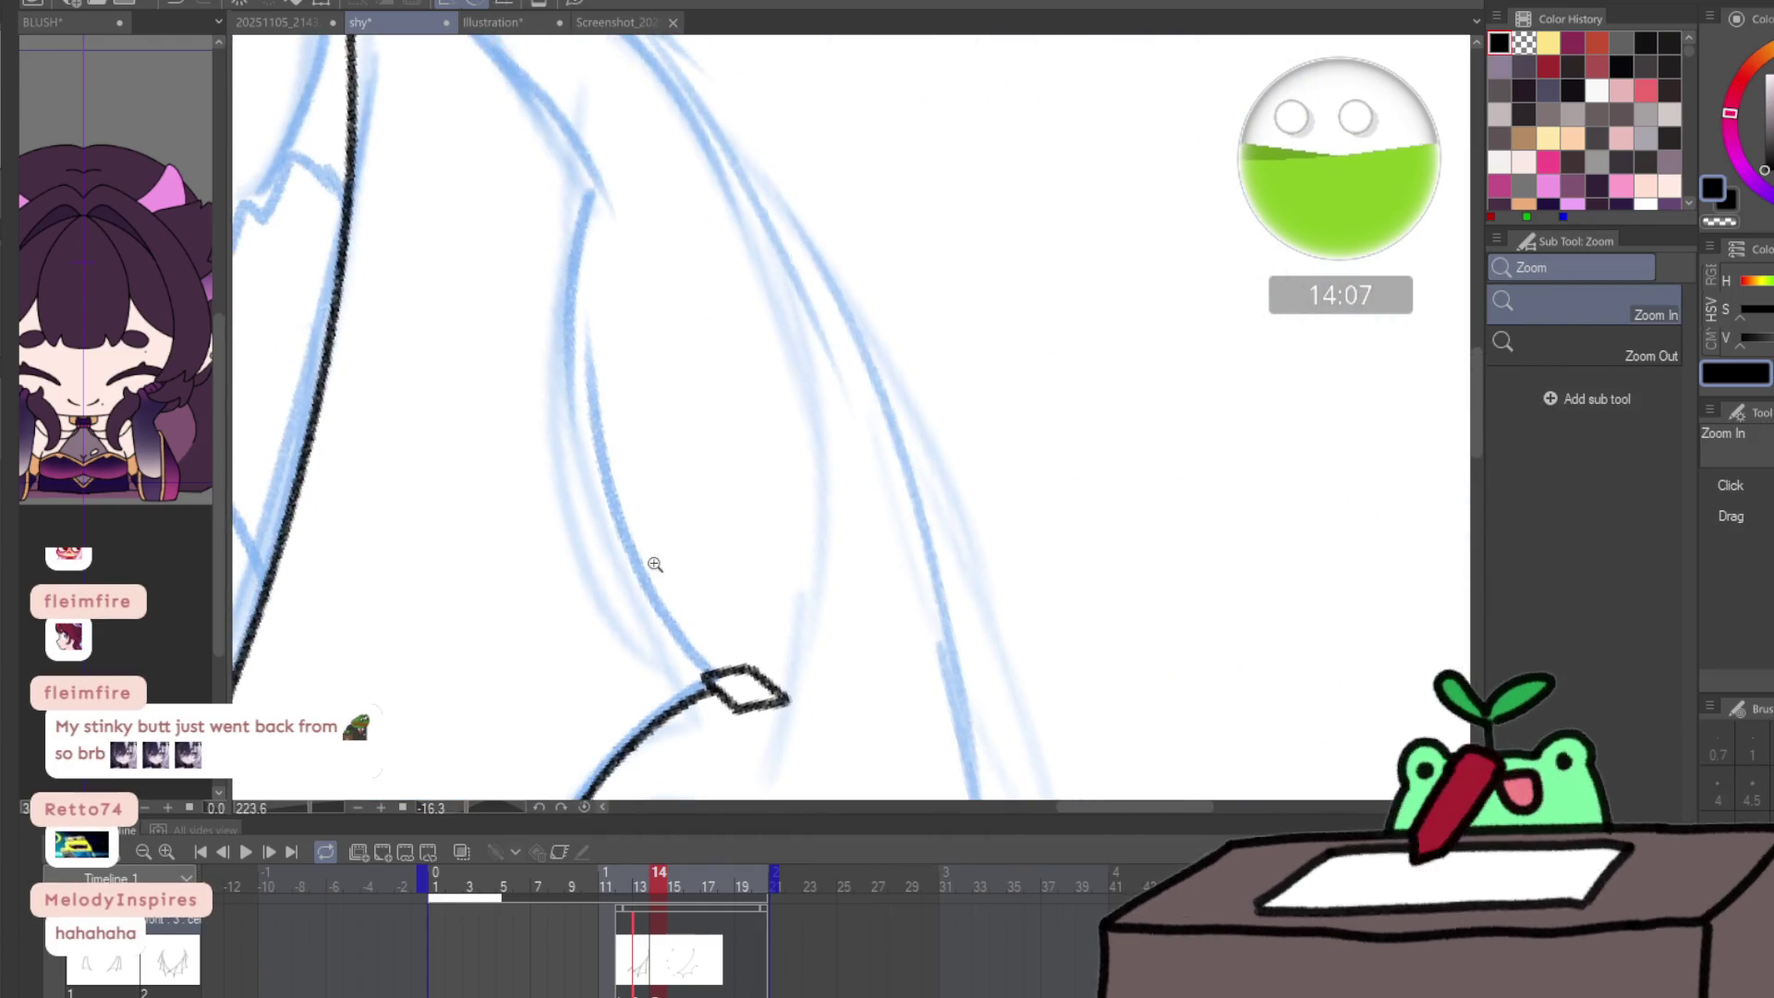
mouse_move(681, 628)
mouse_down()
mouse_move(591, 417)
mouse_move(594, 234)
mouse_move(726, 505)
mouse_up()
drag(477, 224, 702, 469)
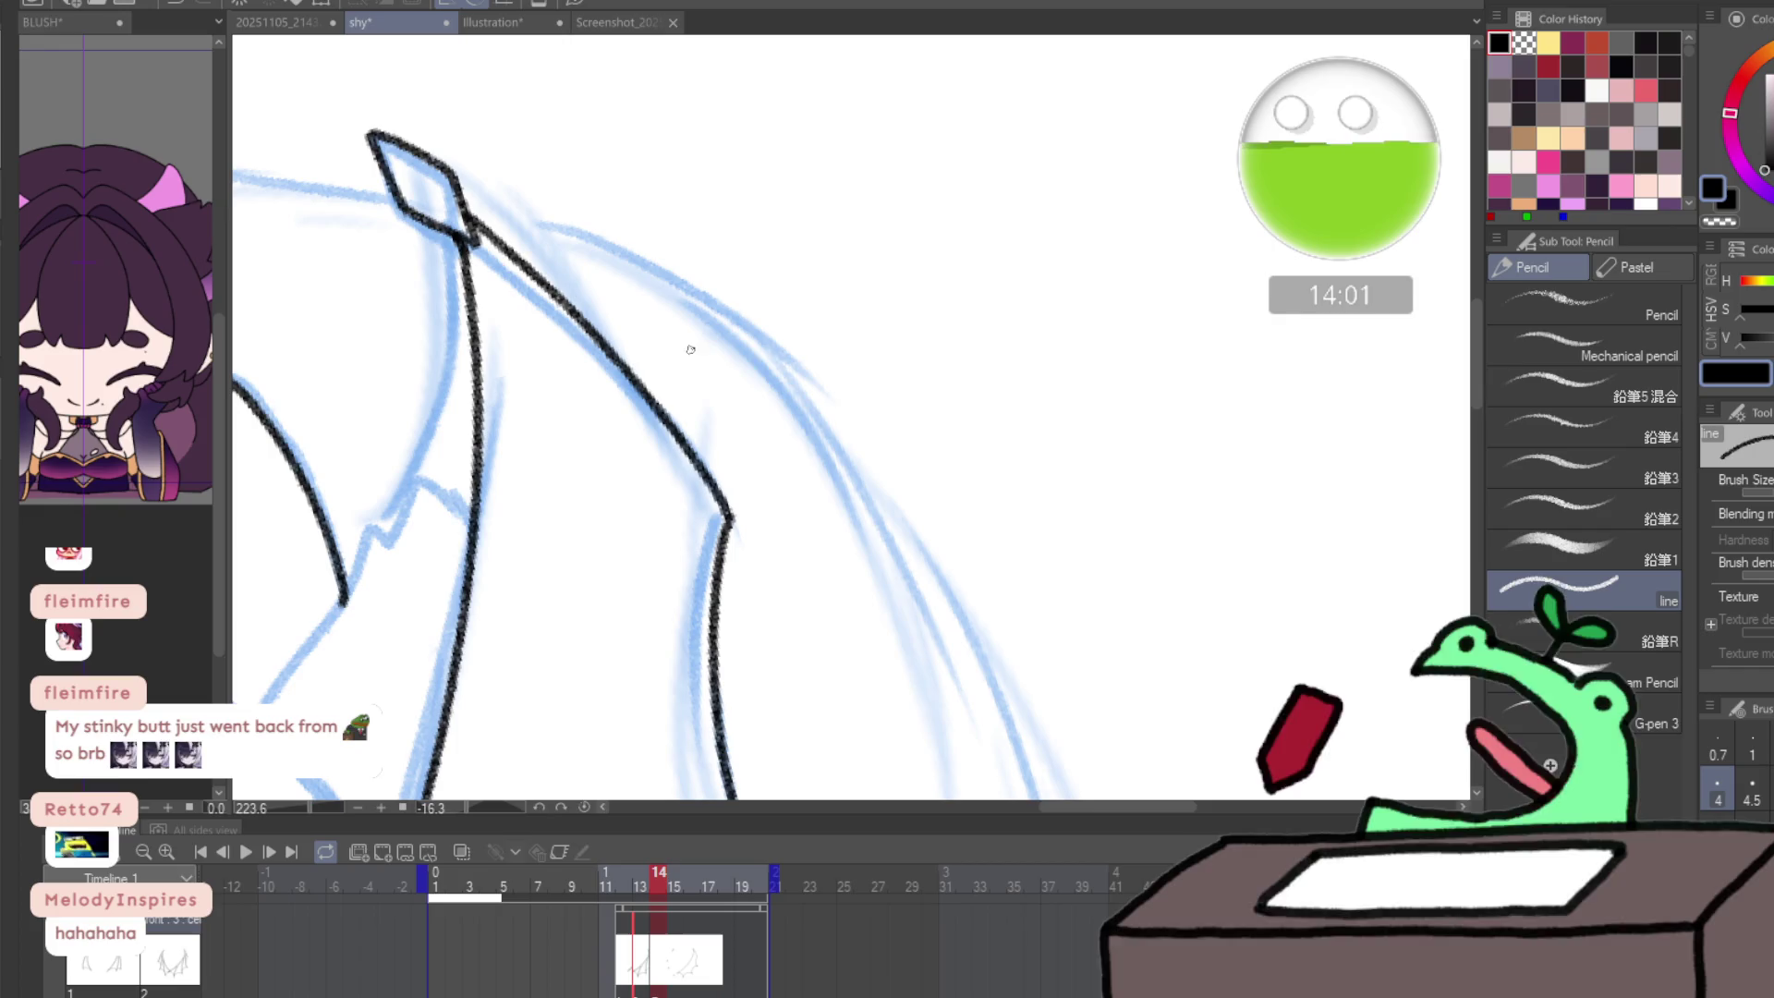
mouse_move(572, 702)
mouse_down()
mouse_move(567, 535)
mouse_move(857, 774)
mouse_up()
mouse_move(859, 625)
mouse_down()
mouse_move(329, 471)
mouse_move(792, 573)
mouse_move(811, 481)
mouse_up()
- Draw the long wing-bone line over the sketch, undoing and redrawing it cleanly
scroll(810, 481, down, 3)
drag(1262, 554, 884, 556)
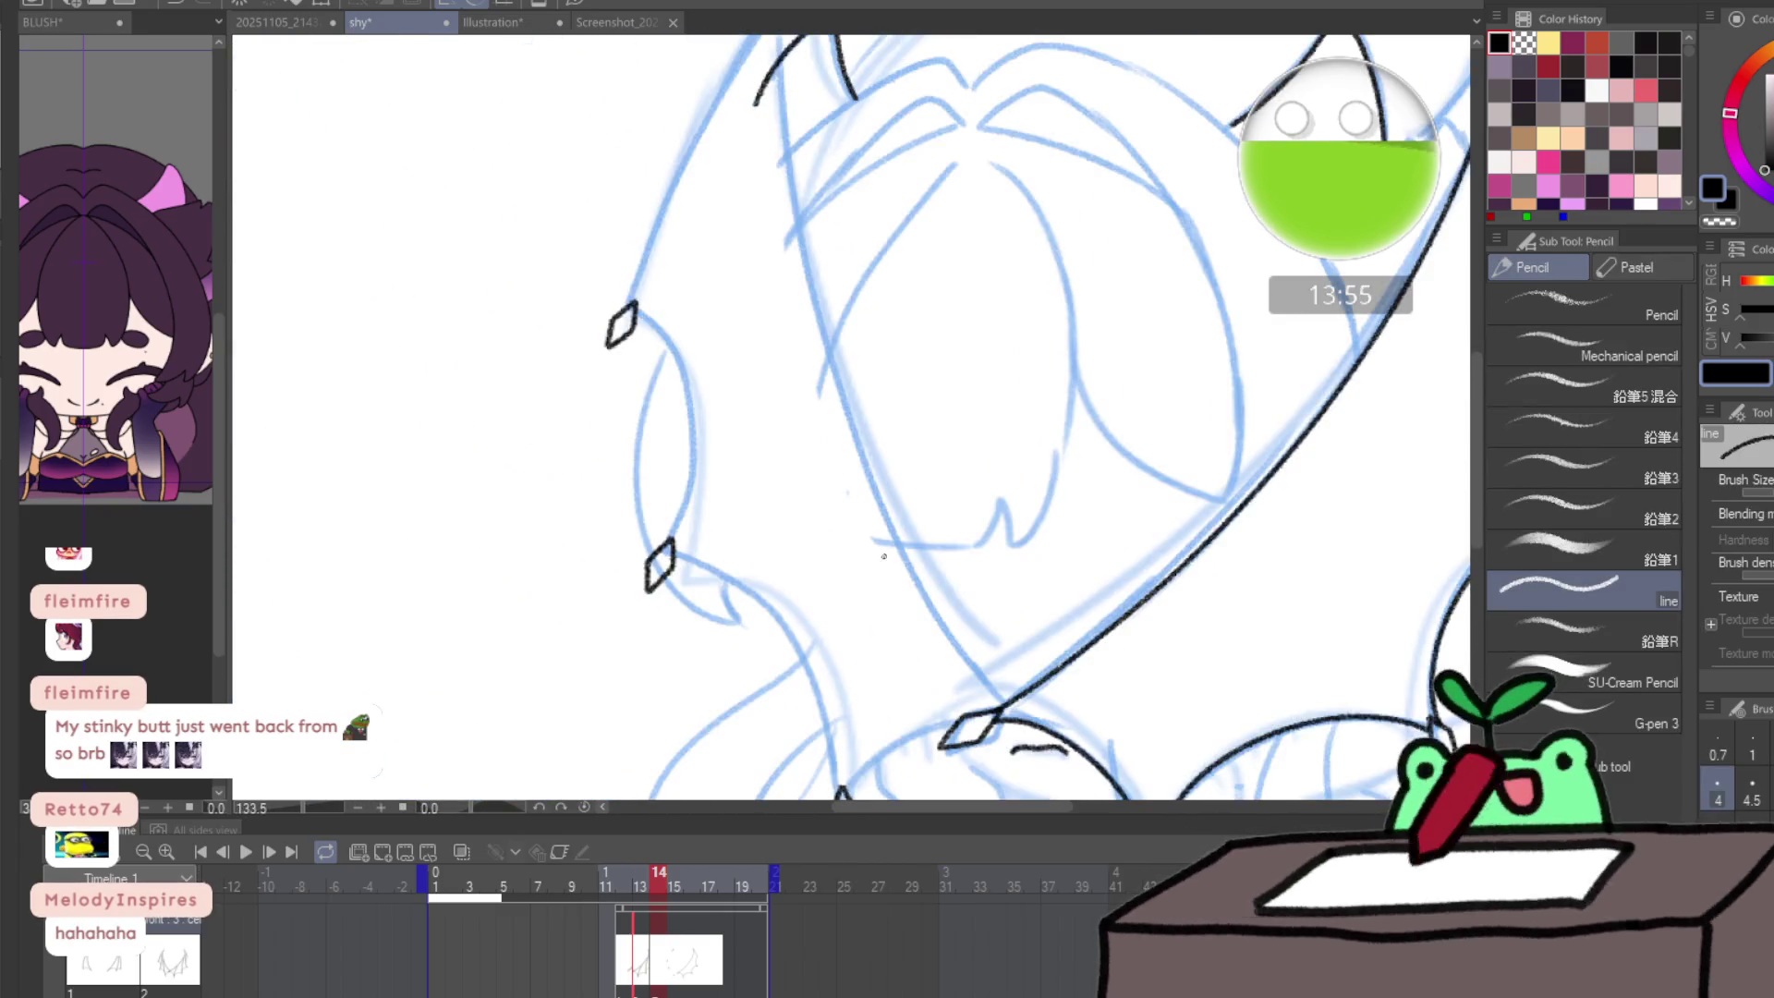
mouse_move(573, 468)
mouse_down()
mouse_move(863, 278)
mouse_move(625, 552)
mouse_up()
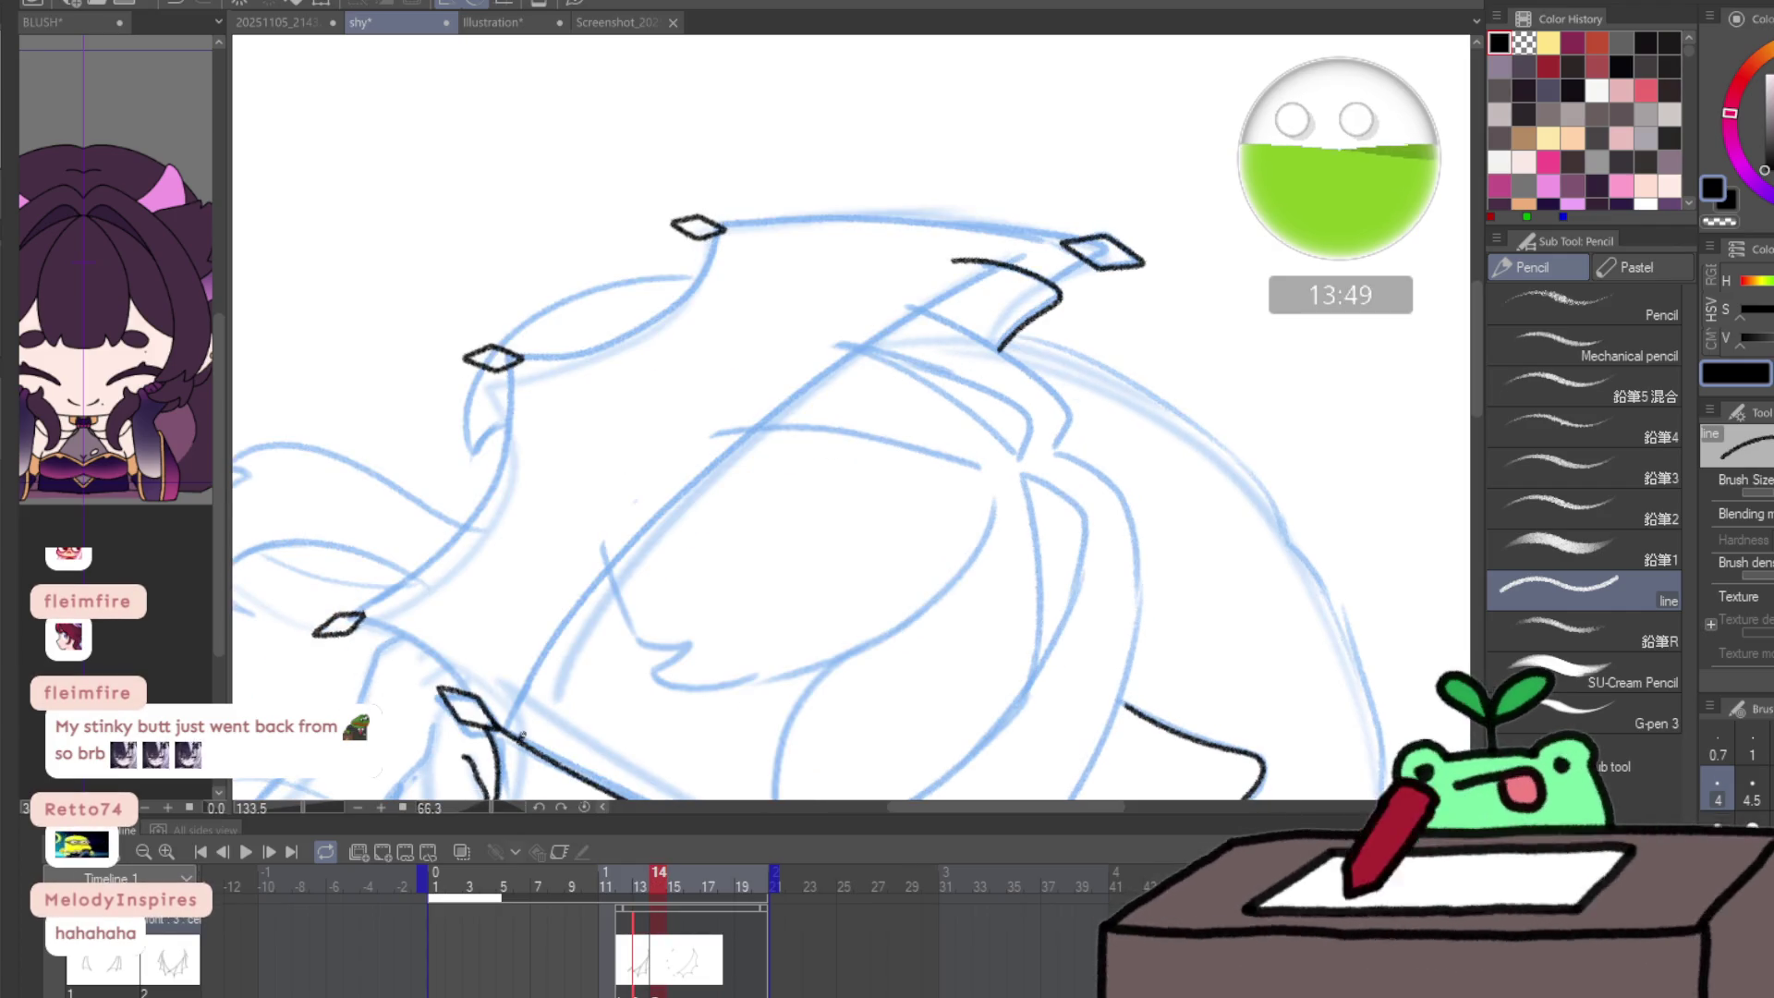
mouse_move(616, 575)
mouse_down()
mouse_move(840, 365)
mouse_move(1004, 277)
mouse_up()
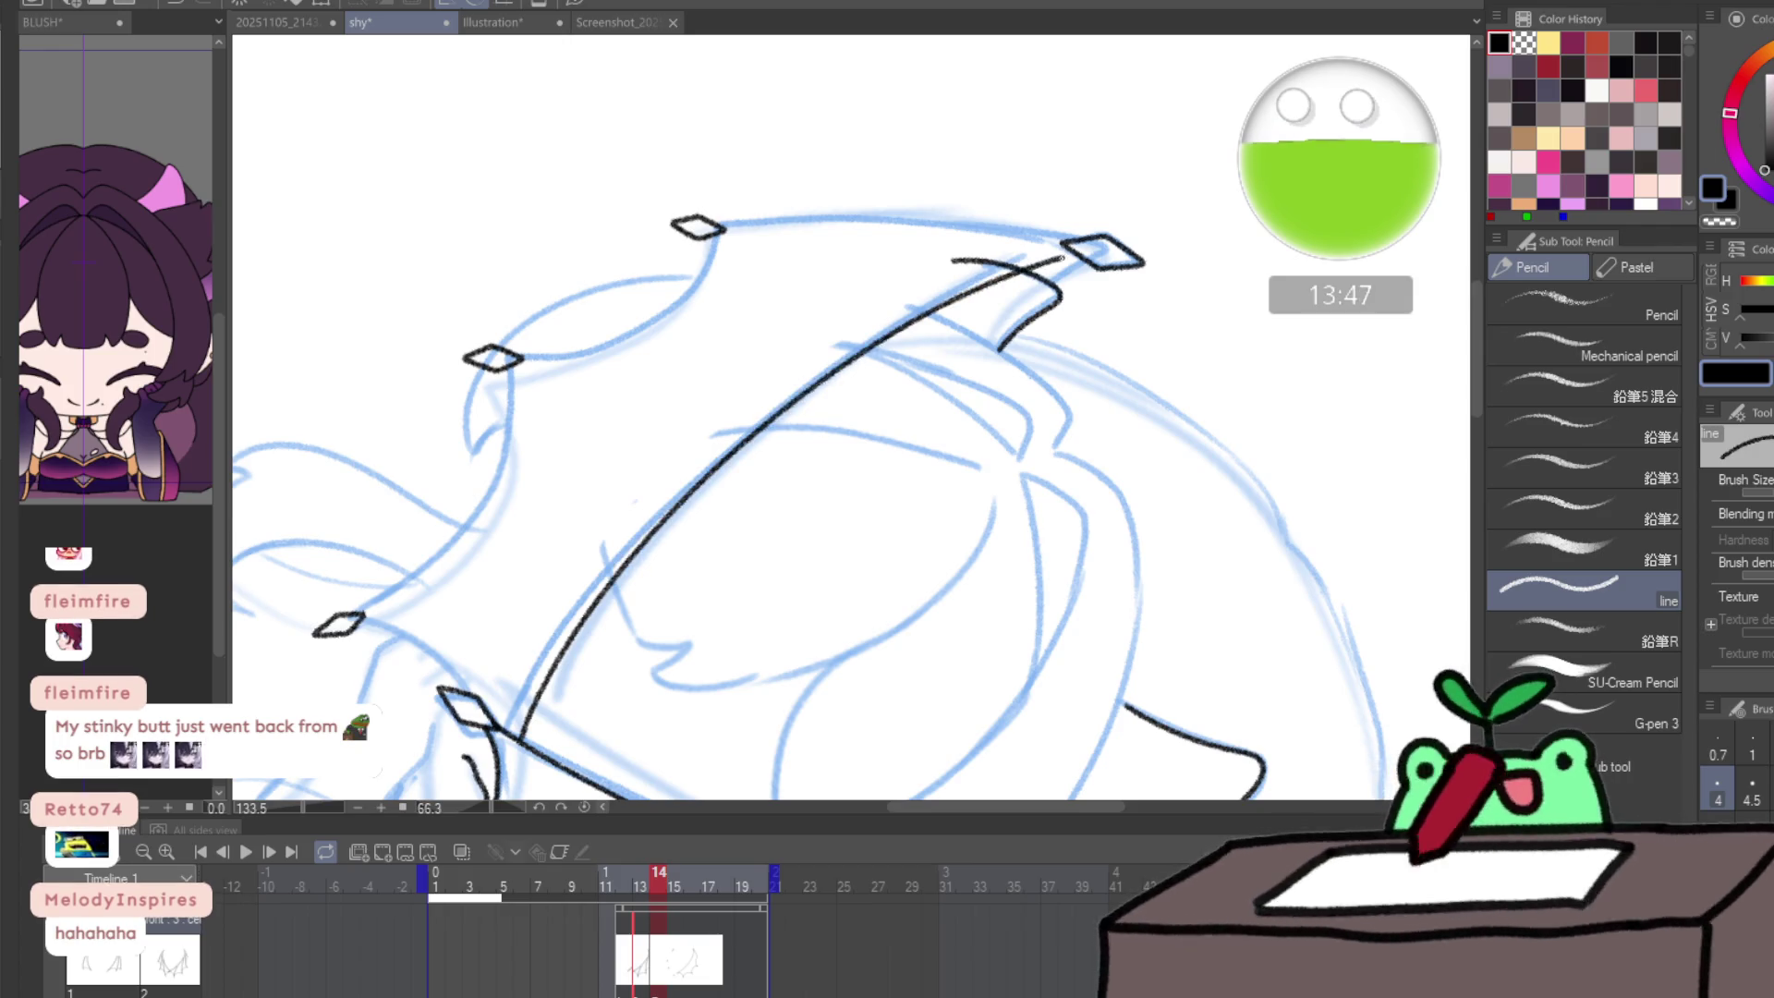
key(ctrl+z)
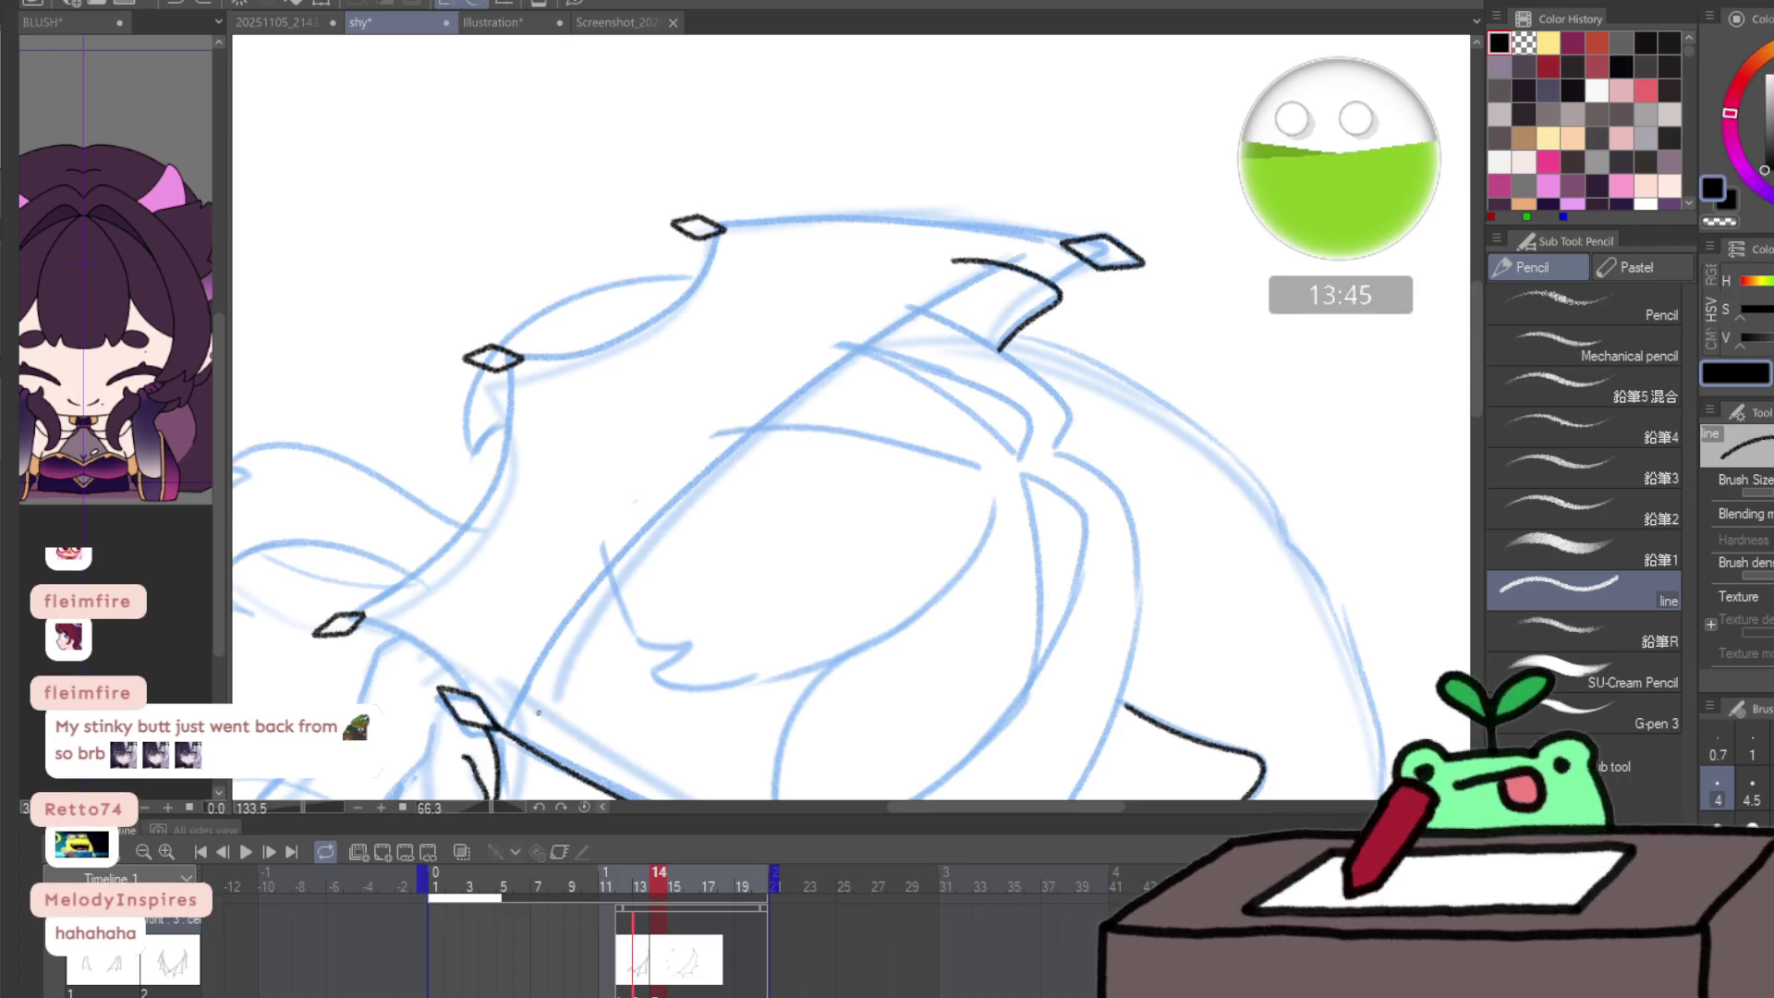
mouse_move(518, 739)
mouse_down()
mouse_move(693, 499)
mouse_move(968, 292)
mouse_up()
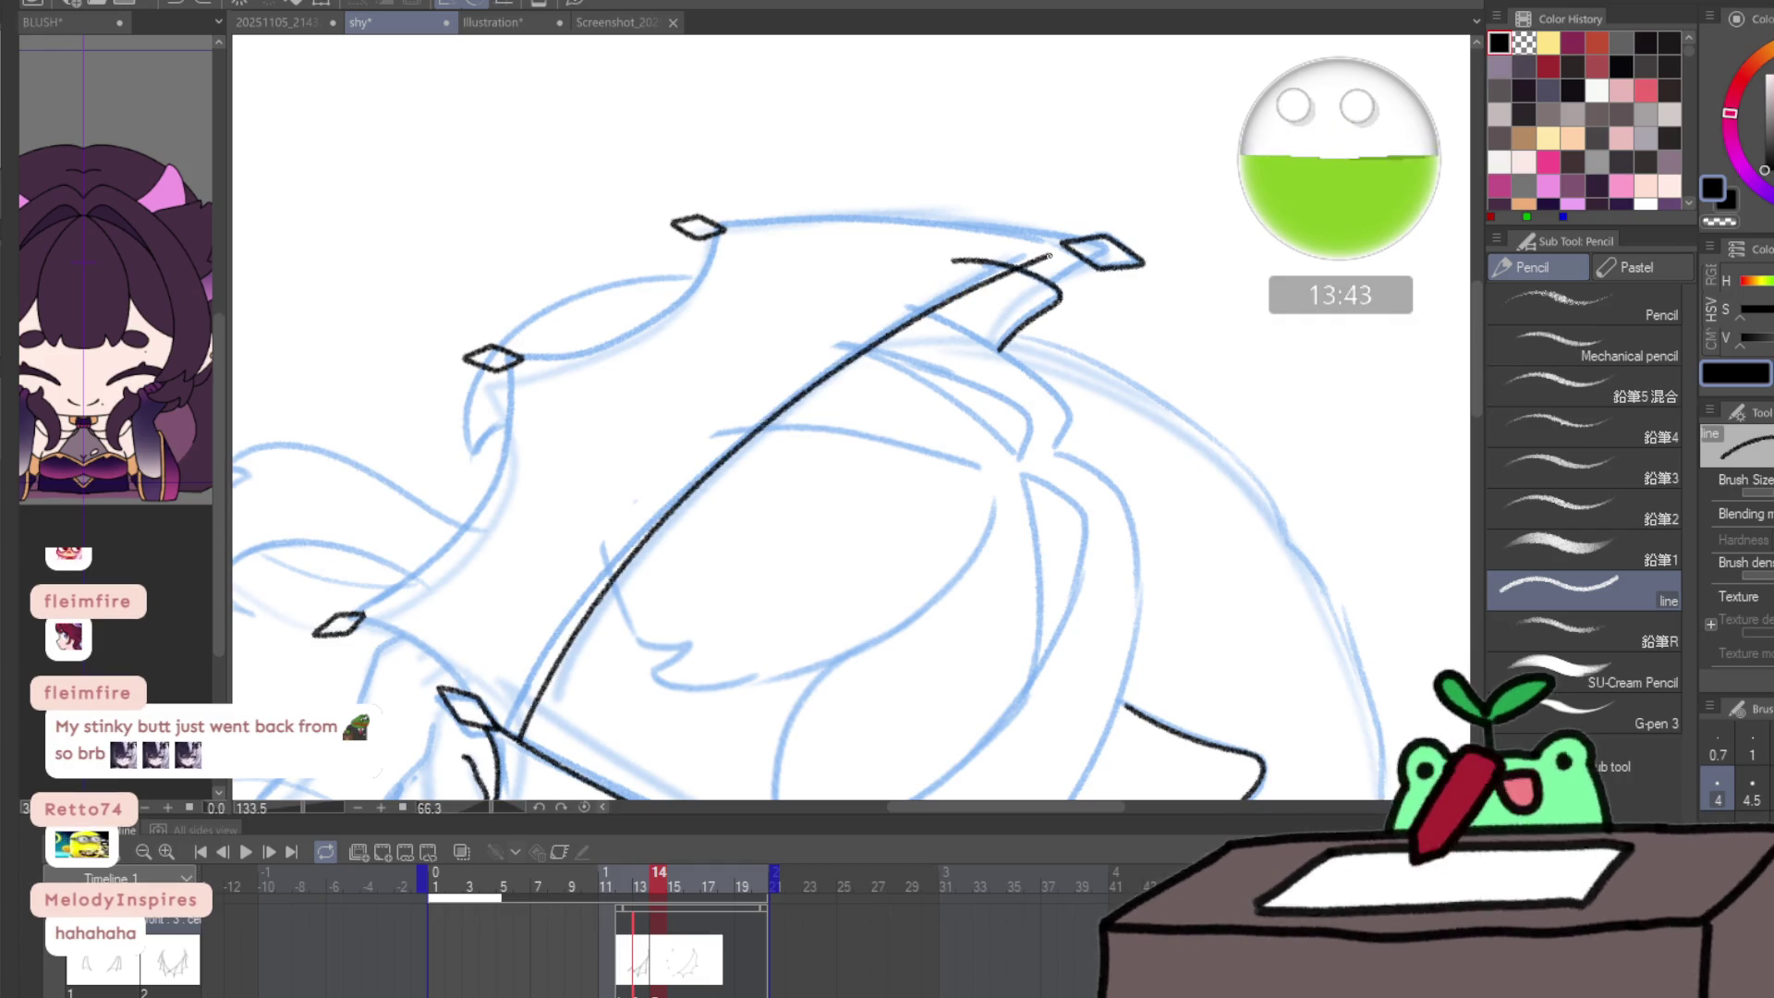
- Ink a curved edge near the lower diamond and a line up to the wing-tip diamond
scroll(504, 677, up, 3)
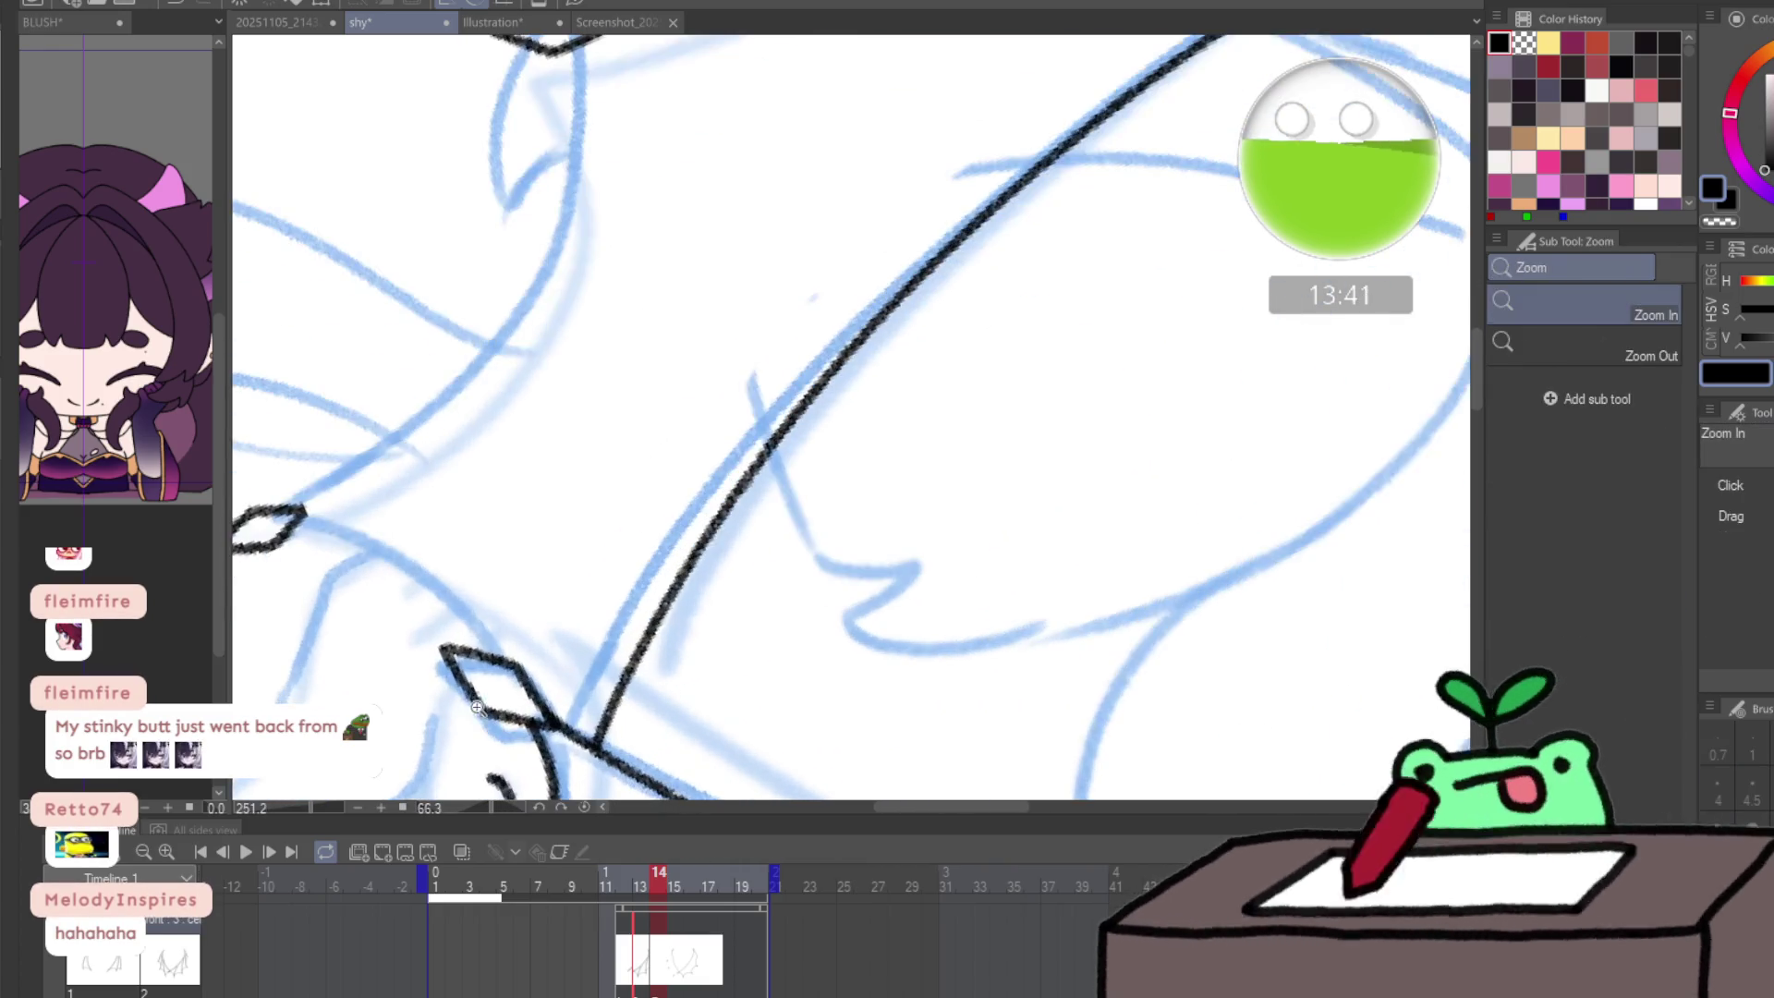
mouse_move(319, 527)
mouse_down()
mouse_move(441, 591)
mouse_move(491, 656)
mouse_up()
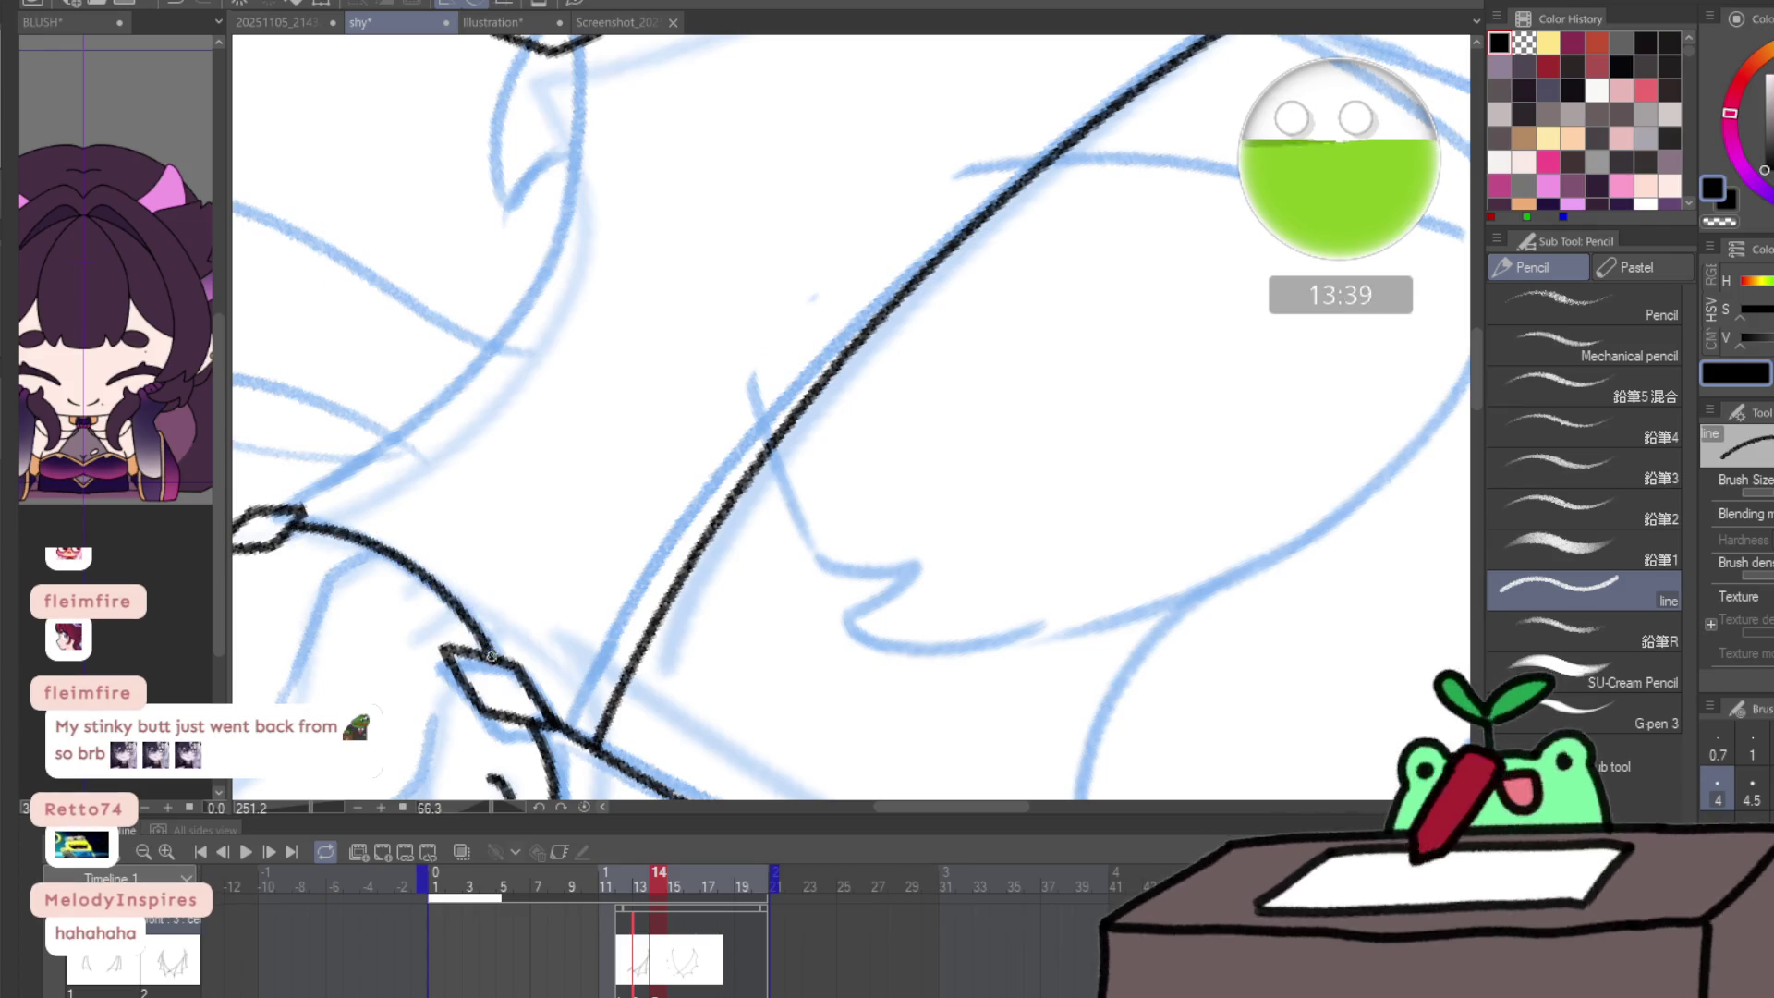
drag(518, 410, 616, 650)
mouse_move(425, 699)
mouse_down()
mouse_move(582, 599)
mouse_move(712, 351)
mouse_move(704, 282)
mouse_up()
key(ctrl+z)
mouse_move(453, 686)
mouse_down()
mouse_move(653, 515)
mouse_move(725, 309)
mouse_move(716, 229)
mouse_up()
- Ink the long left wing edge to the lower tip, plus a second line alongside it
mouse_move(851, 391)
mouse_down()
mouse_move(656, 497)
mouse_move(836, 449)
mouse_move(981, 333)
mouse_move(1008, 263)
mouse_move(794, 233)
mouse_move(768, 179)
mouse_up()
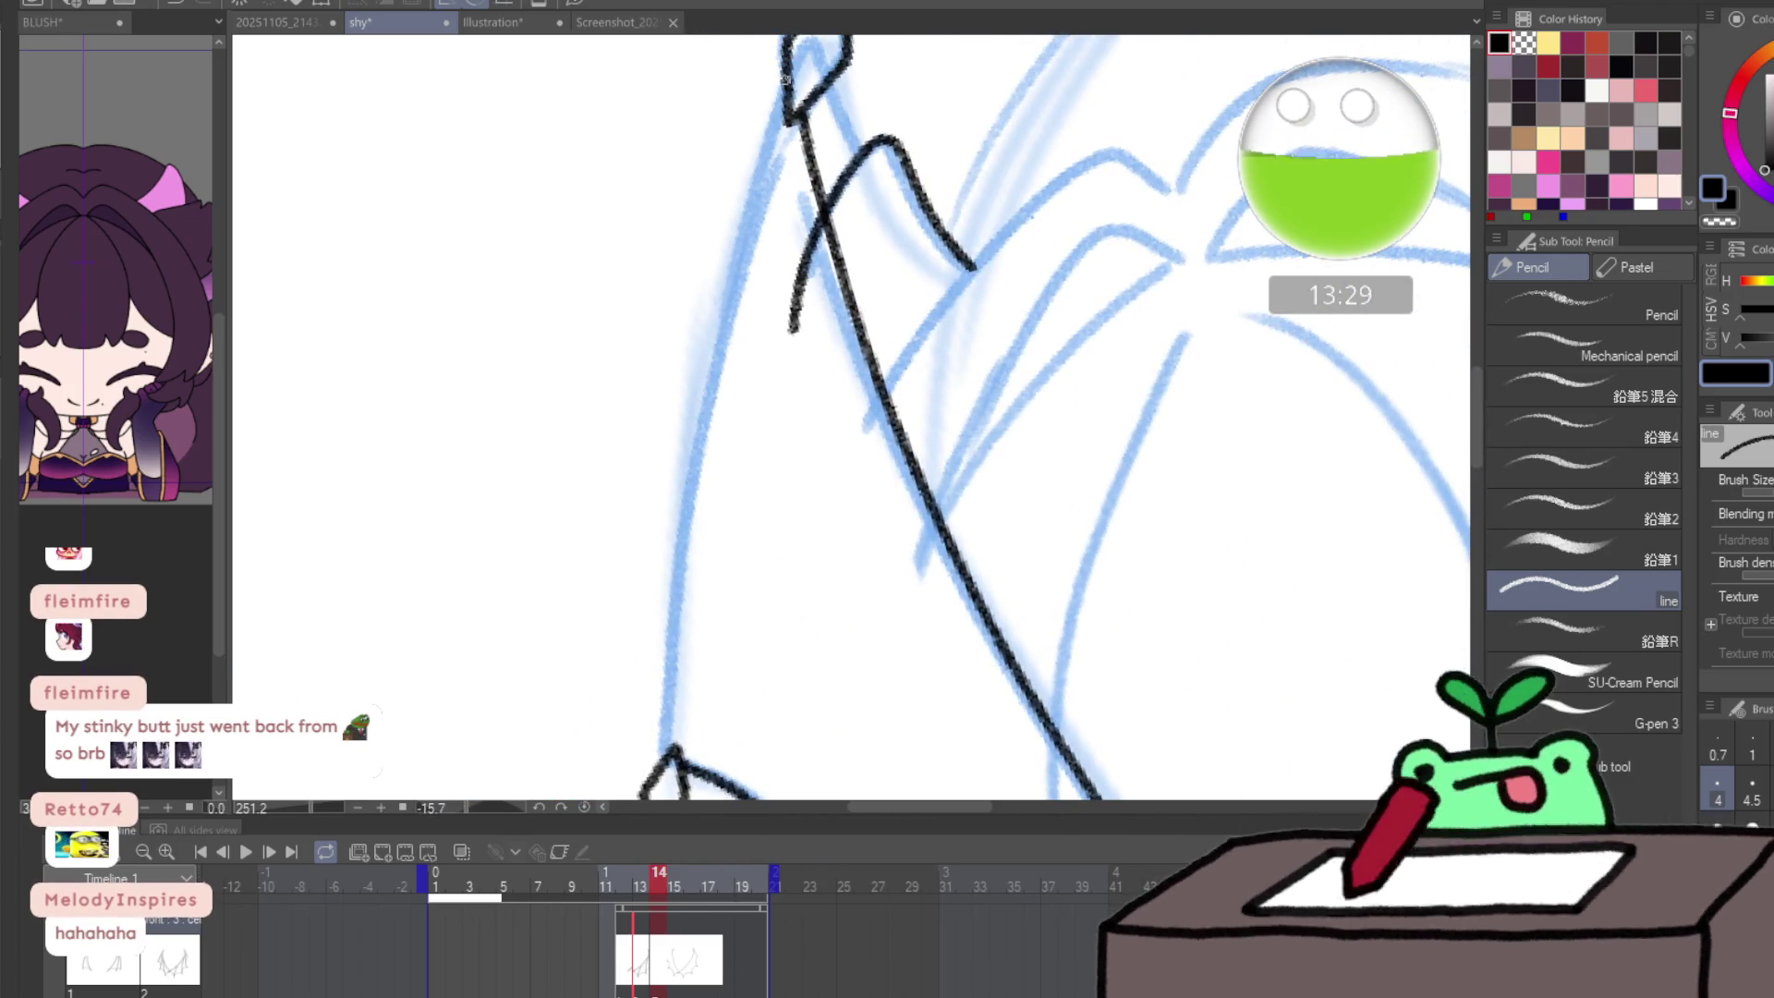
mouse_move(783, 79)
mouse_down()
mouse_move(717, 301)
mouse_move(670, 742)
mouse_up()
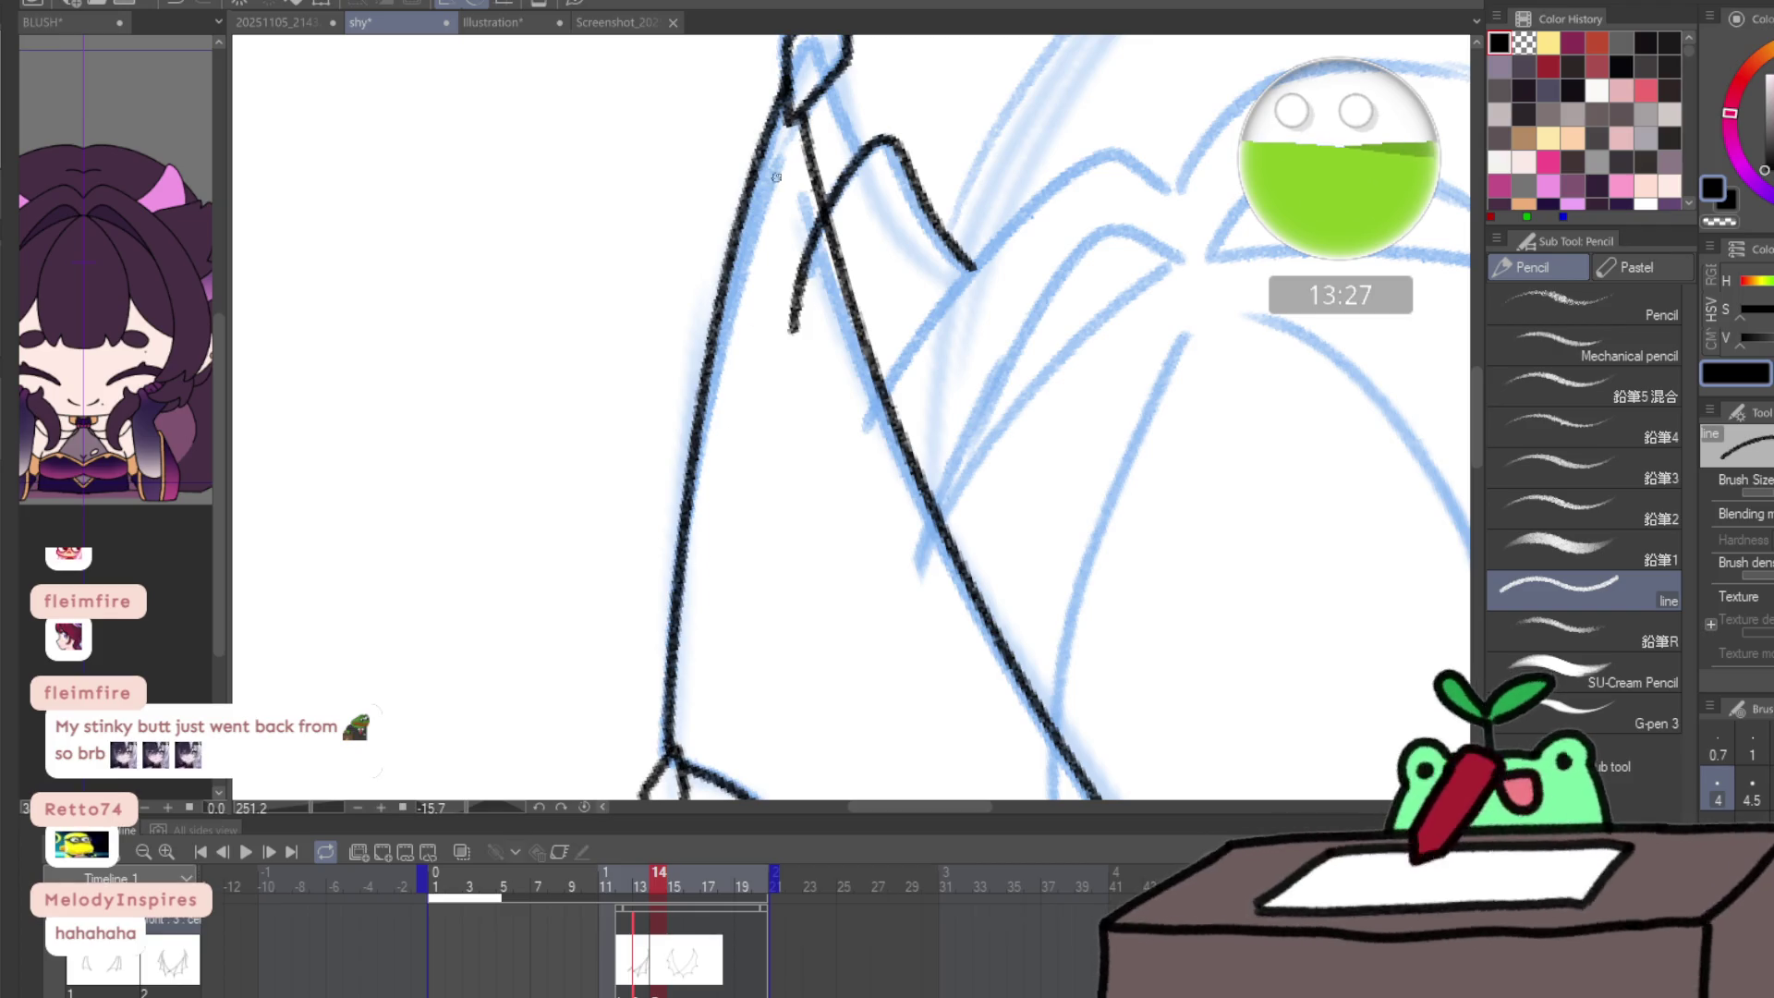
key(ctrl+z)
mouse_move(785, 85)
mouse_down()
mouse_move(698, 397)
mouse_move(655, 698)
mouse_move(665, 752)
mouse_up()
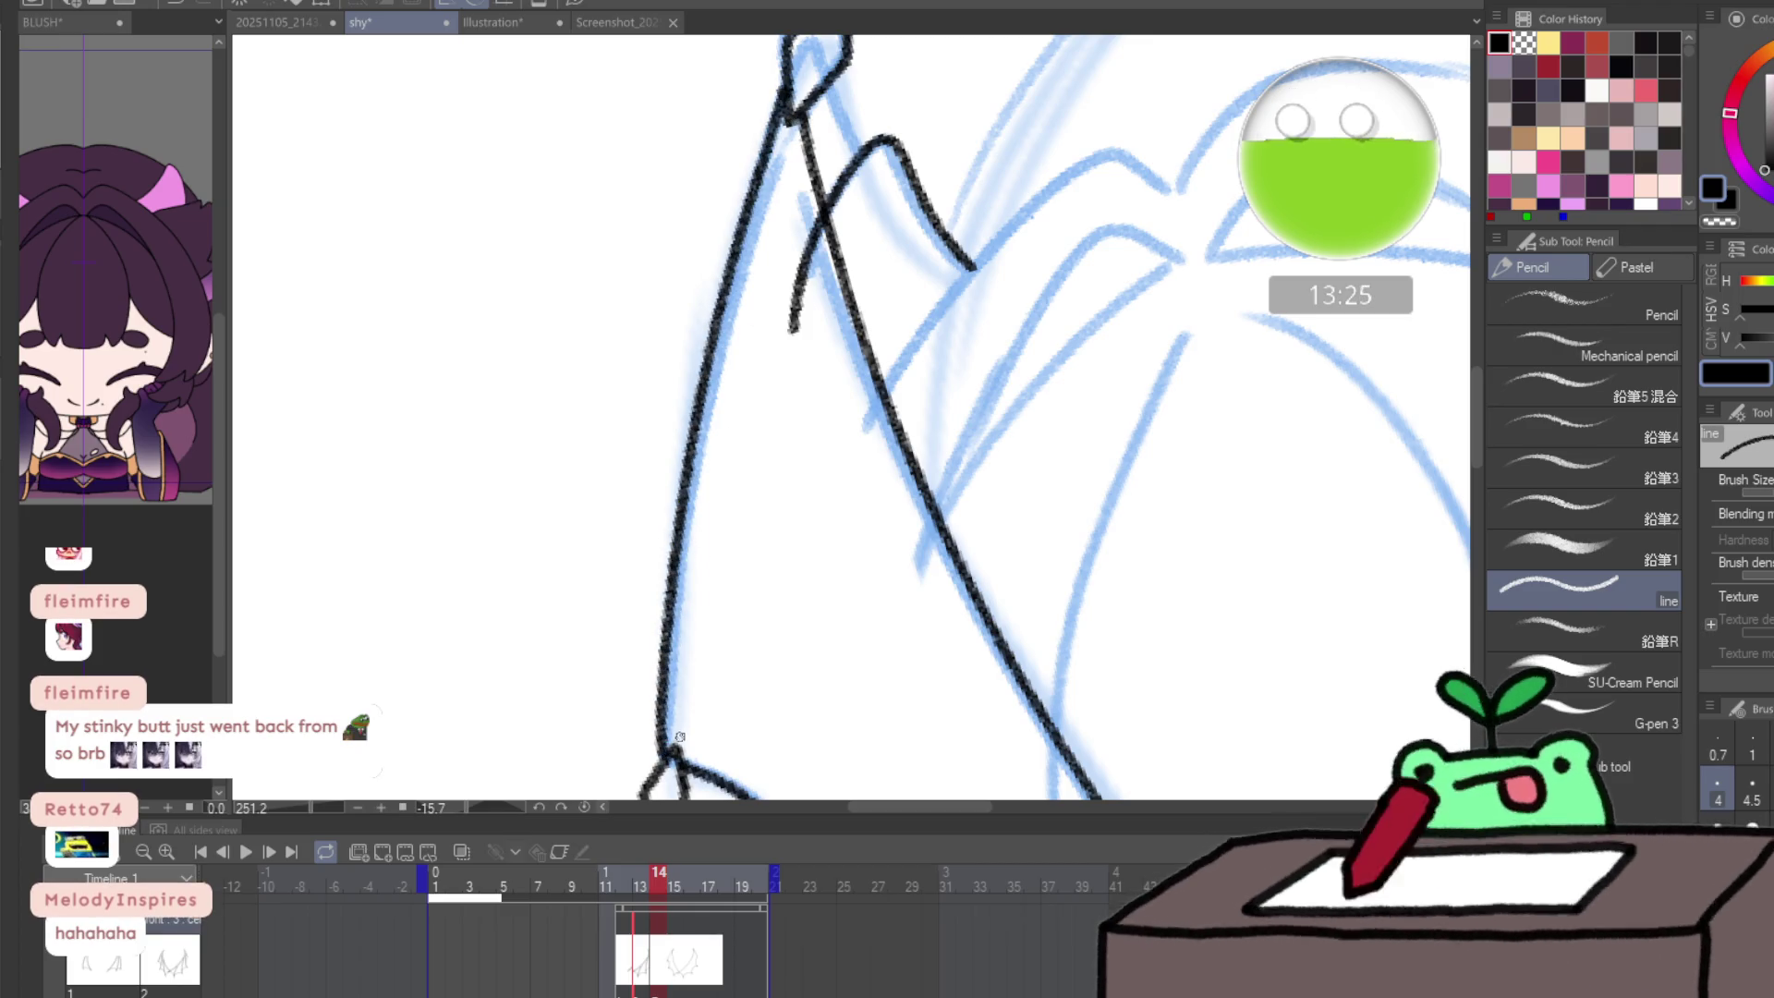
drag(681, 688, 785, 216)
key(/)
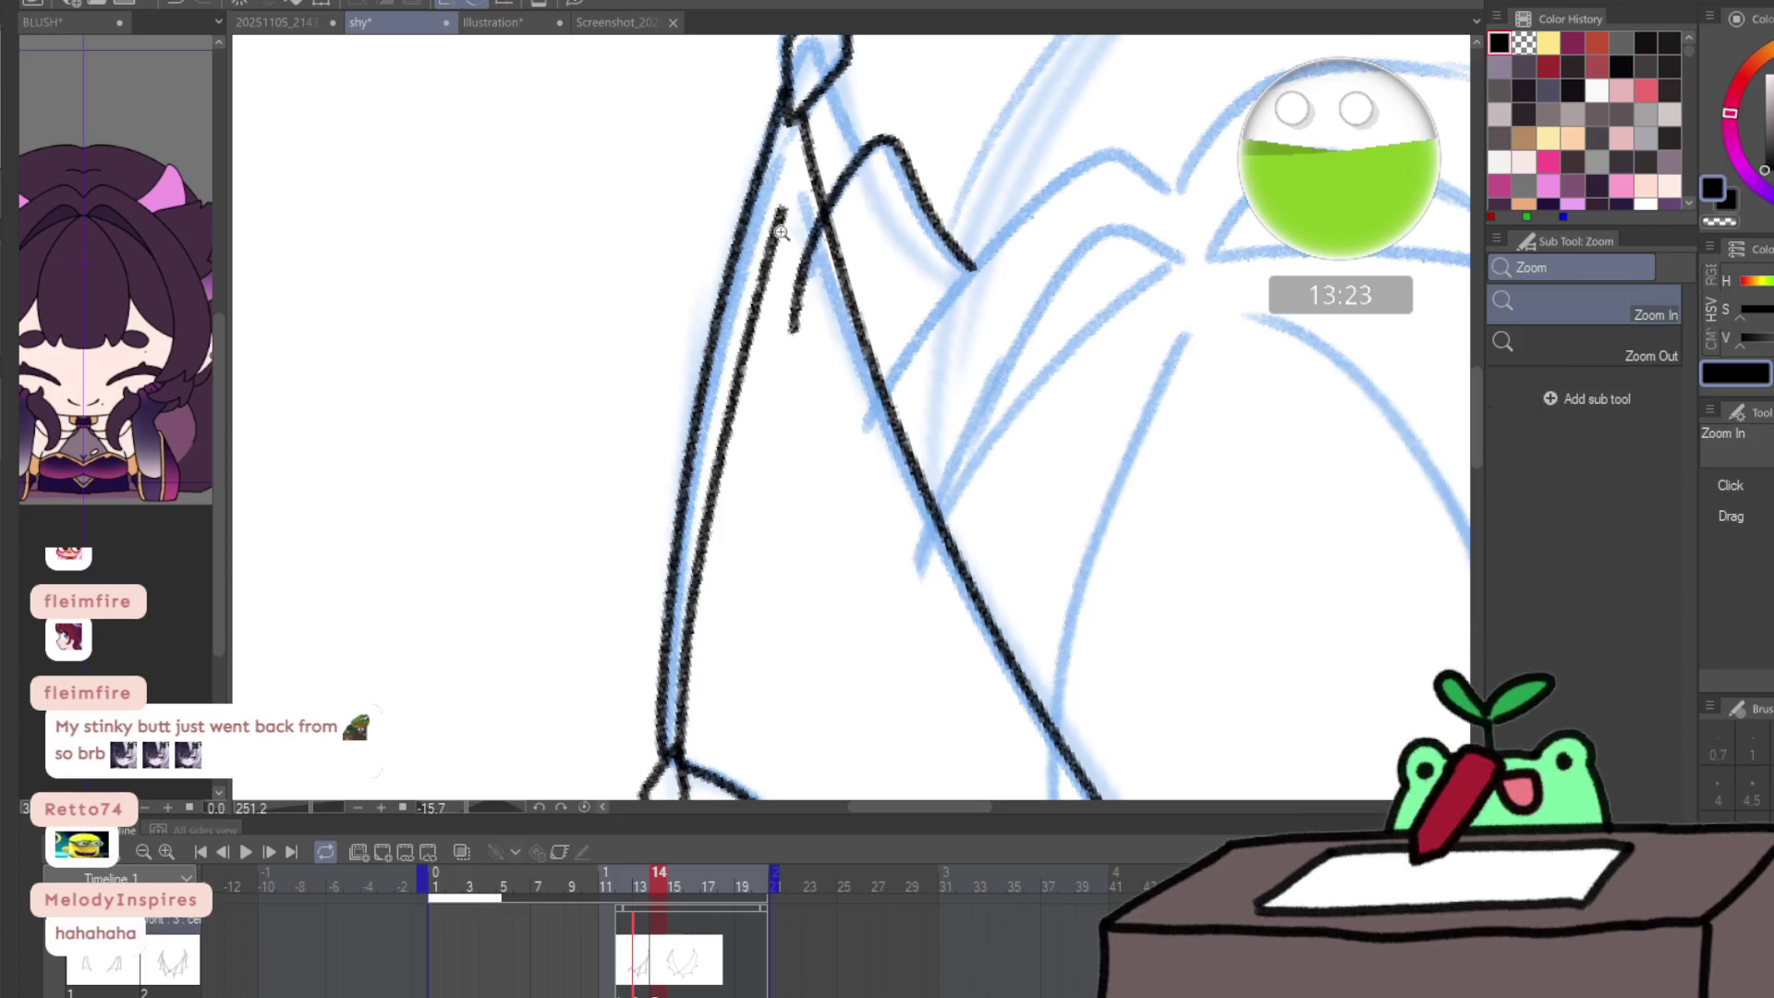
alt+click(796, 231)
key(p)
- Add the parallel wing-bone line and continue the wing edges down to the lower right tip
drag(832, 390, 818, 265)
drag(766, 92, 824, 582)
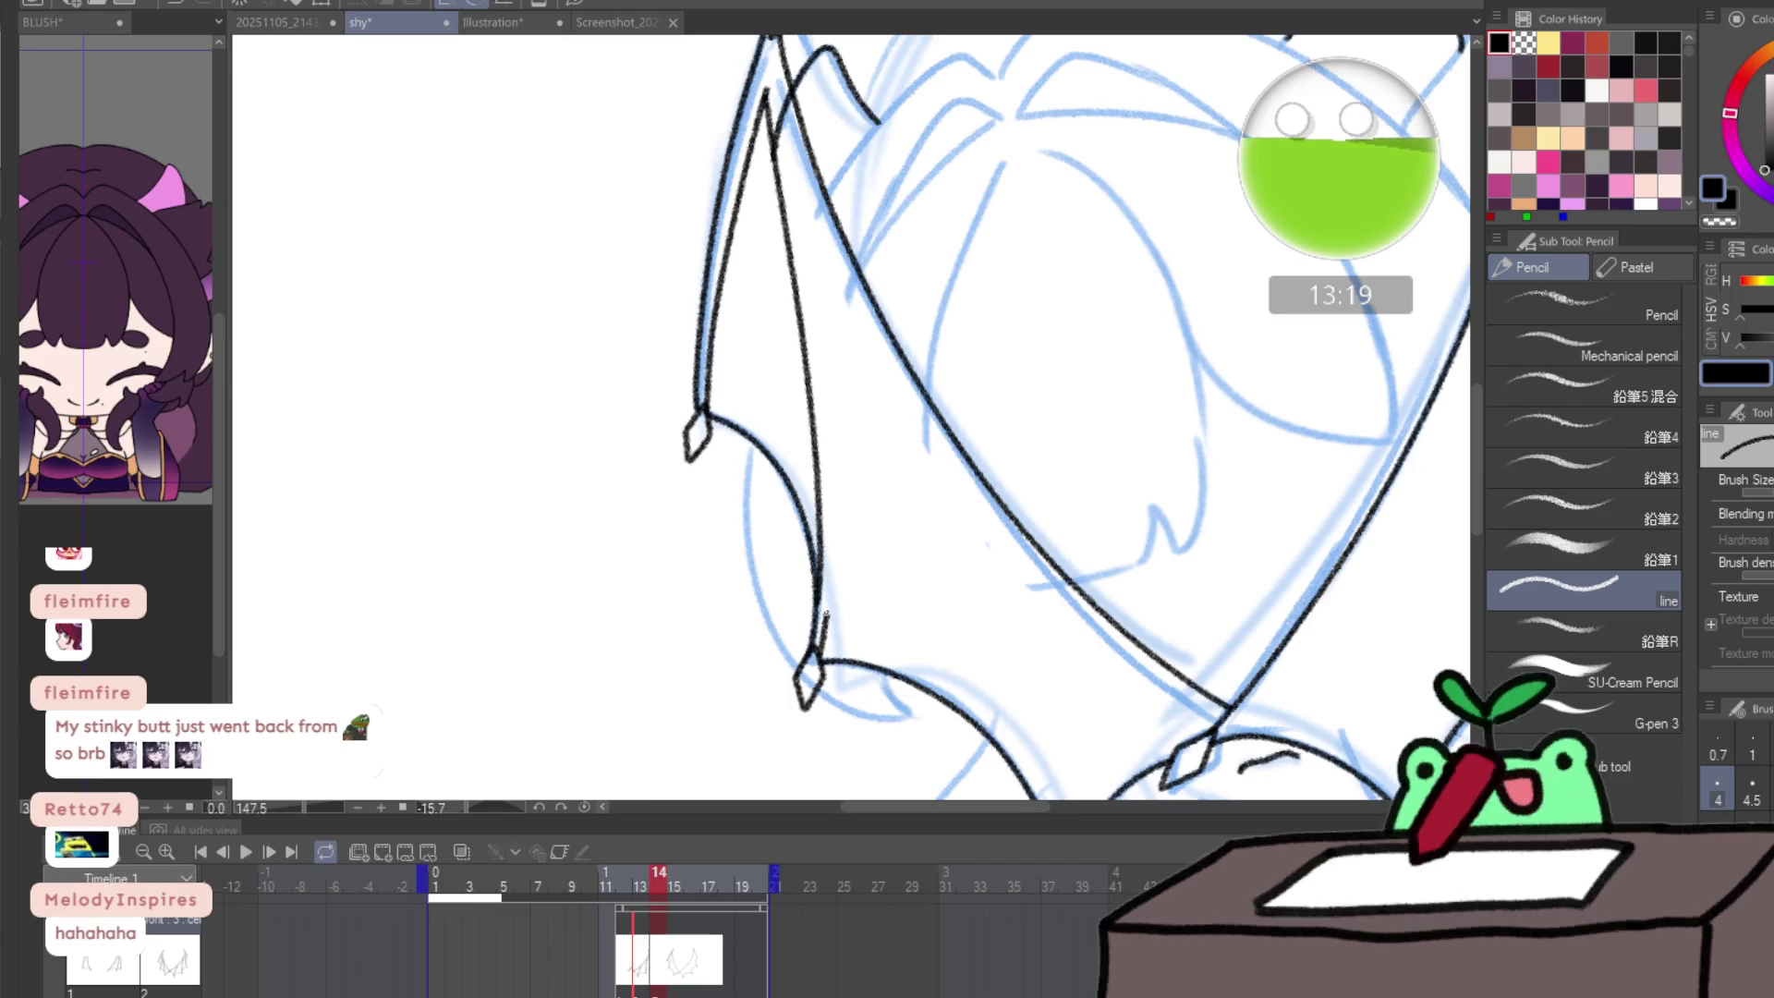
mouse_move(835, 479)
mouse_down()
mouse_move(815, 288)
mouse_move(914, 443)
mouse_up()
drag(986, 649, 1042, 800)
drag(1019, 685, 967, 585)
drag(1007, 723, 869, 315)
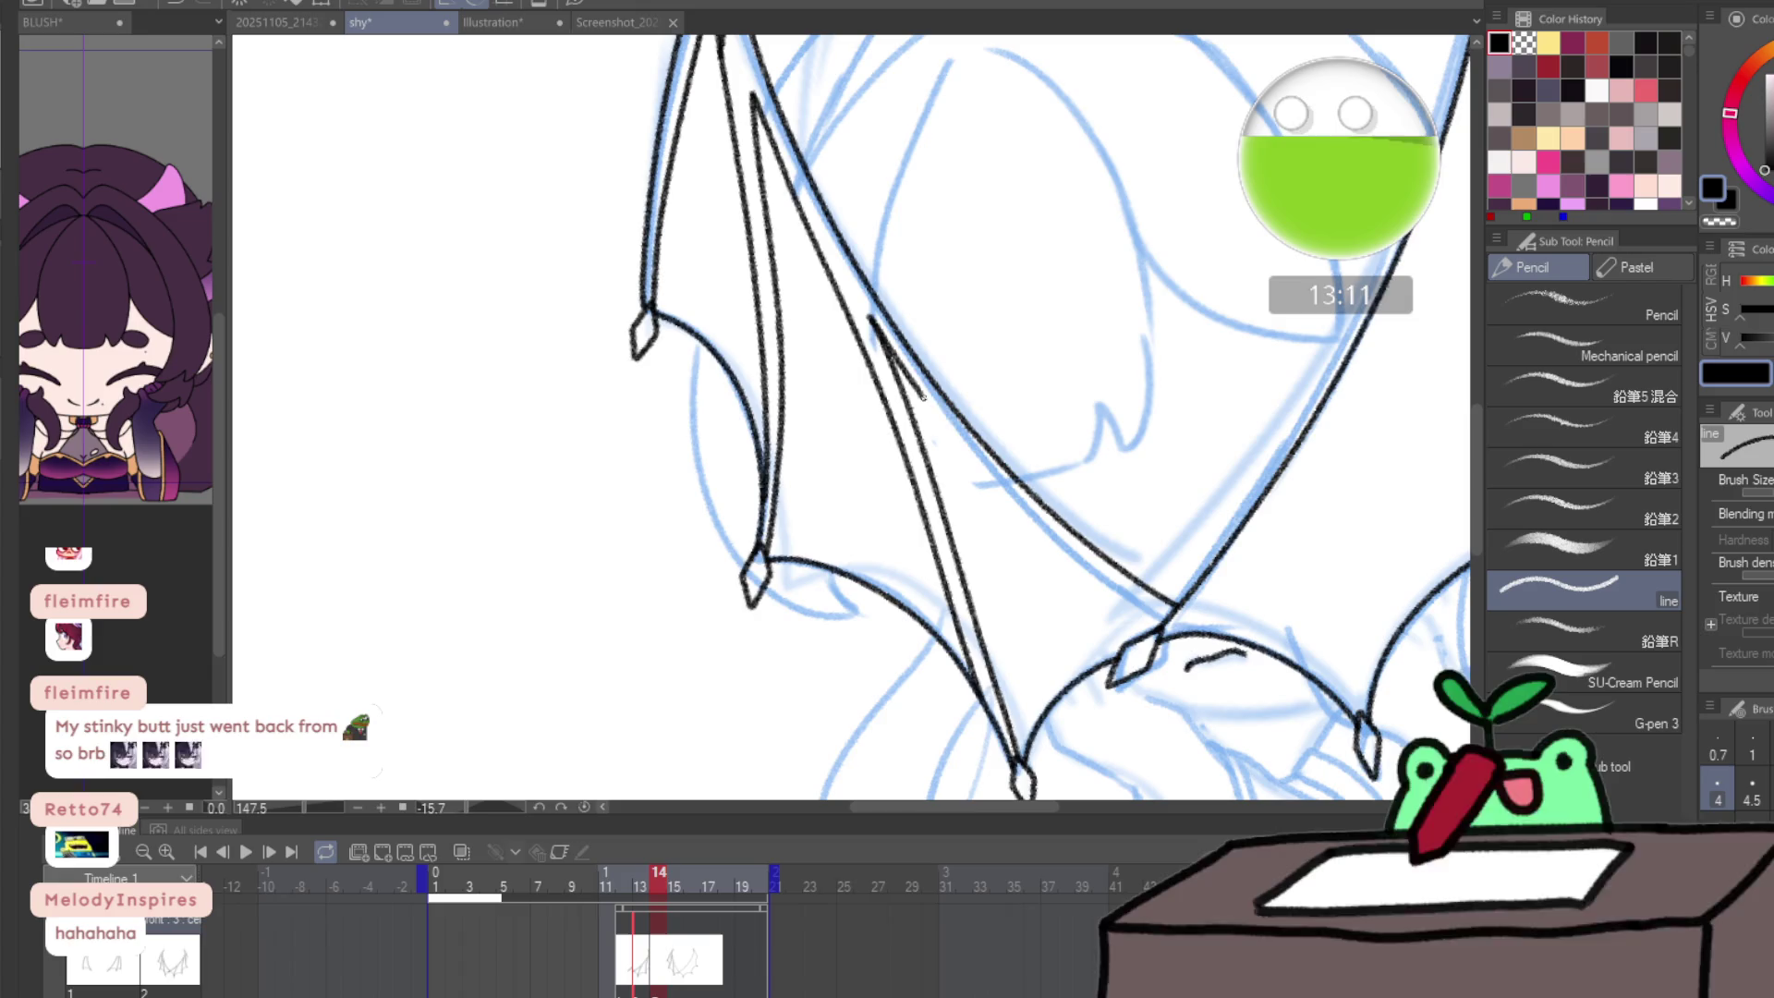
drag(1023, 508, 1120, 594)
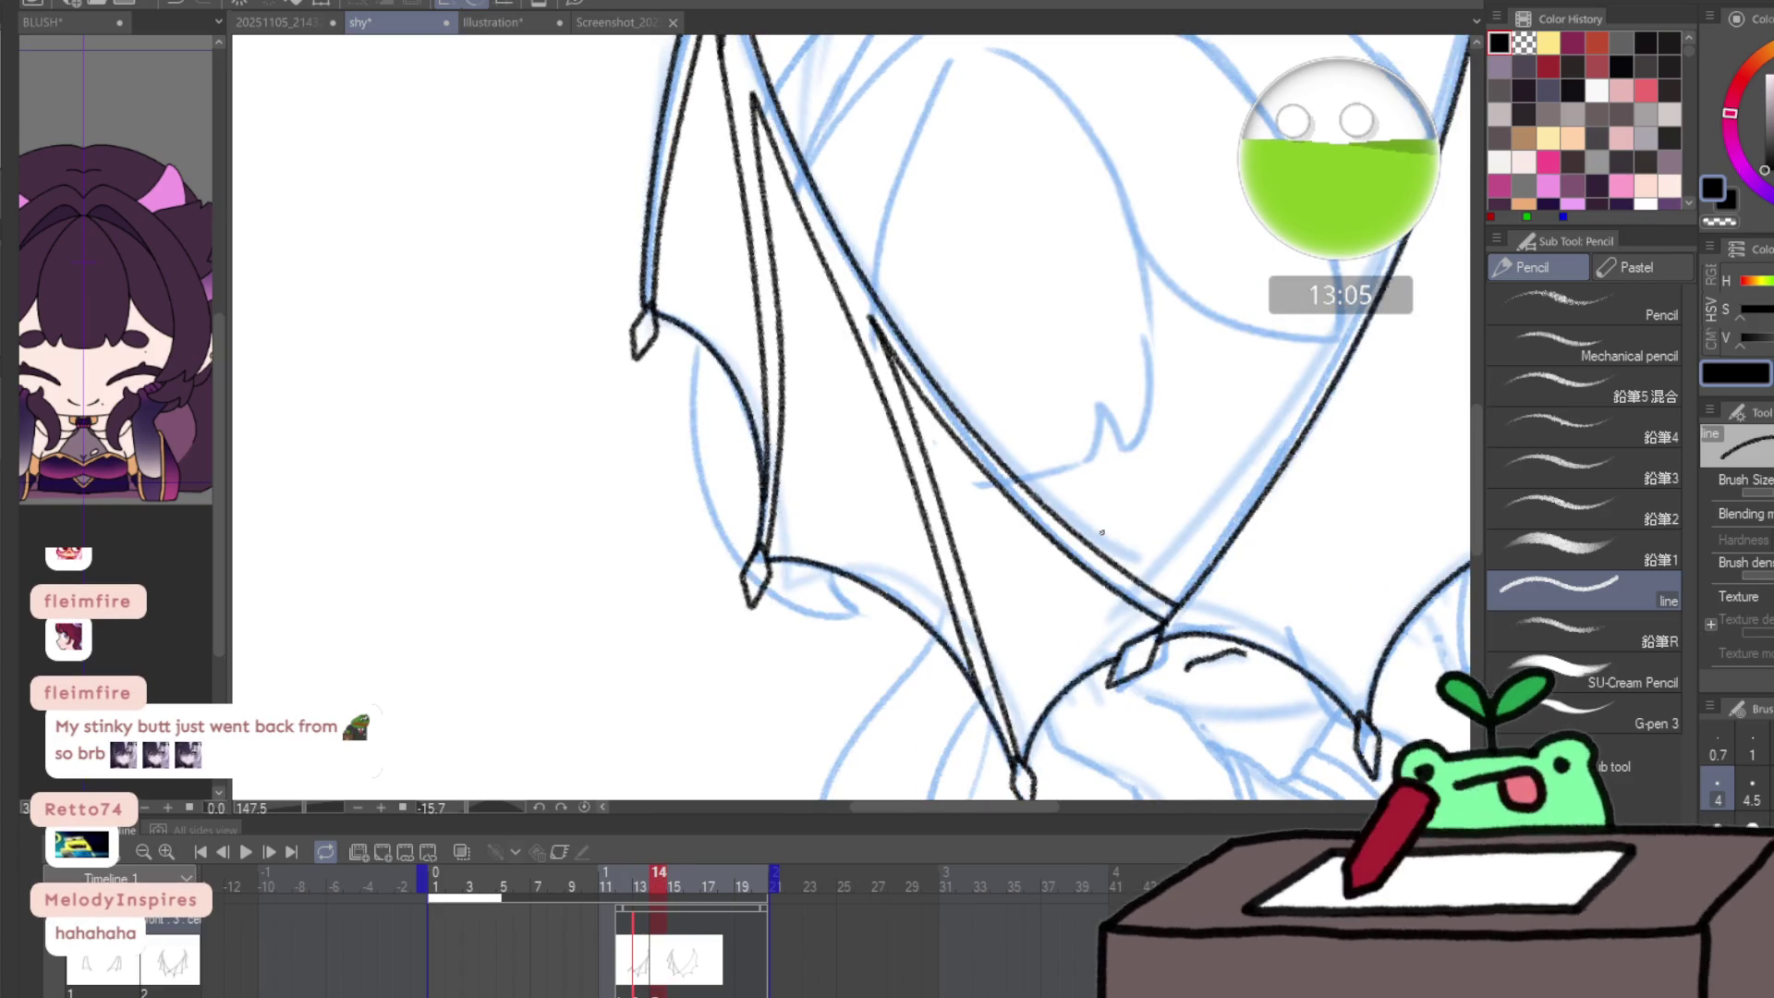
- Move to the other wing and trace its upper-left and inner edges, comparing against frame 13
mouse_move(1101, 533)
mouse_down()
mouse_move(591, 637)
mouse_move(1167, 712)
mouse_move(903, 812)
mouse_move(673, 365)
mouse_up()
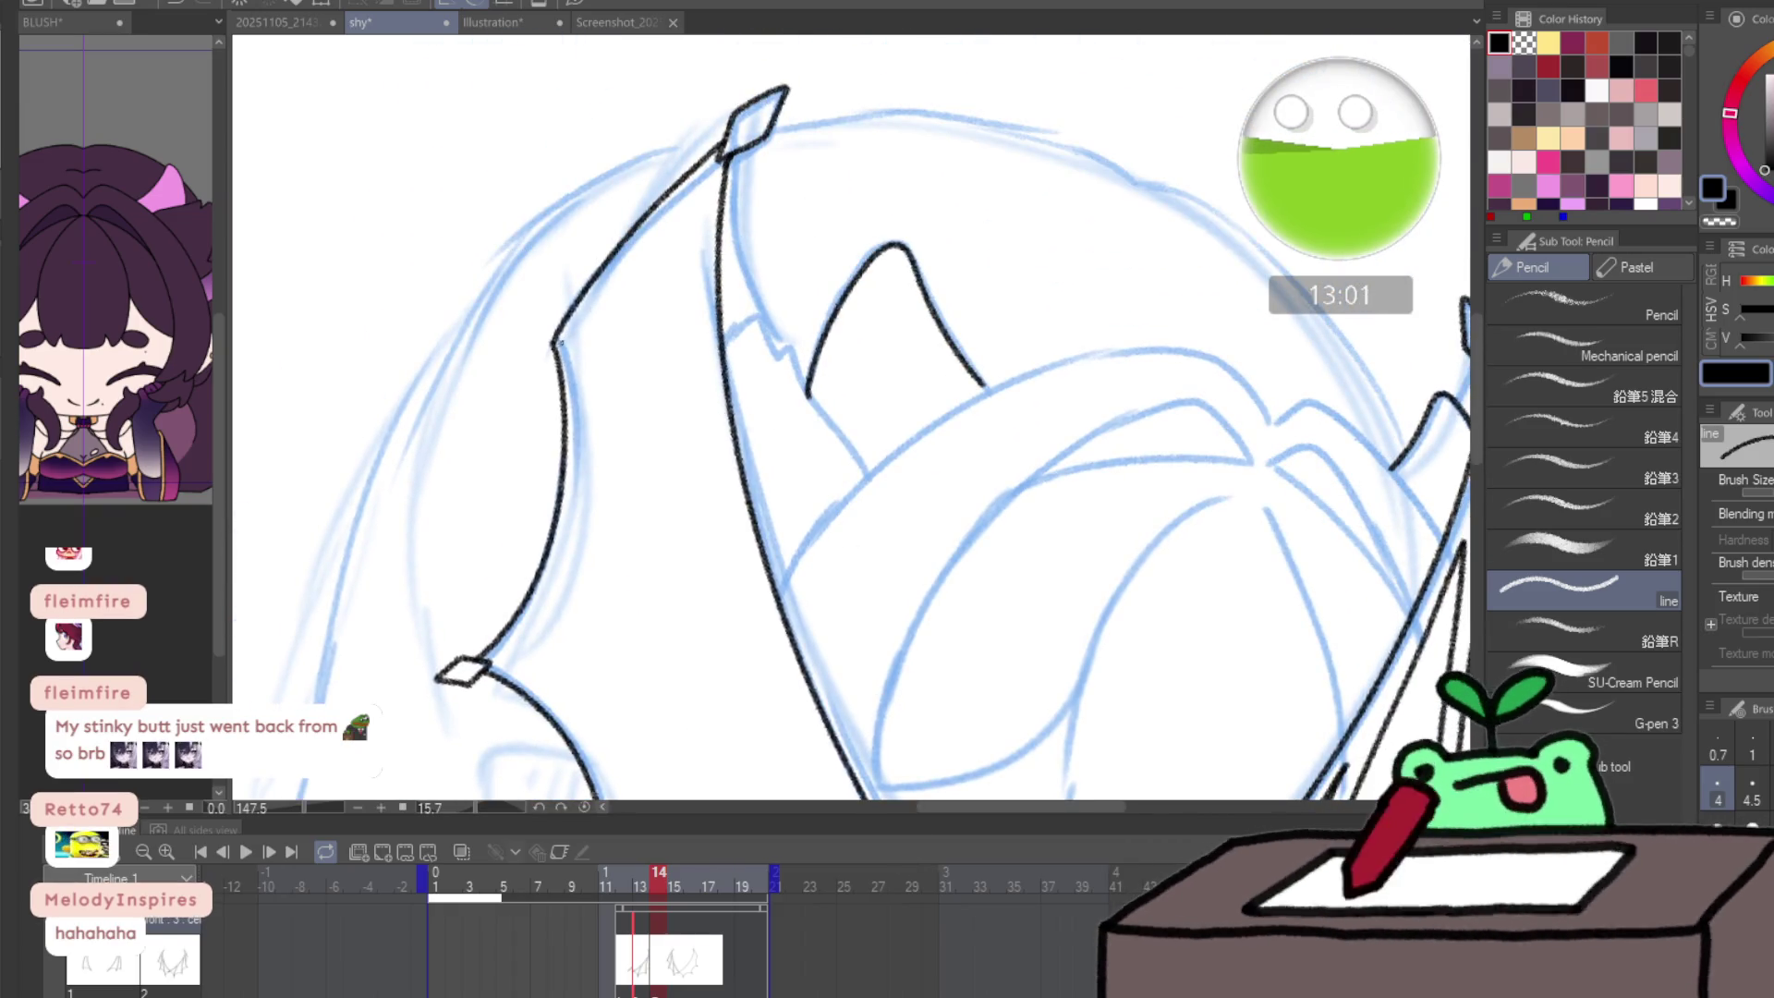
drag(565, 324, 659, 215)
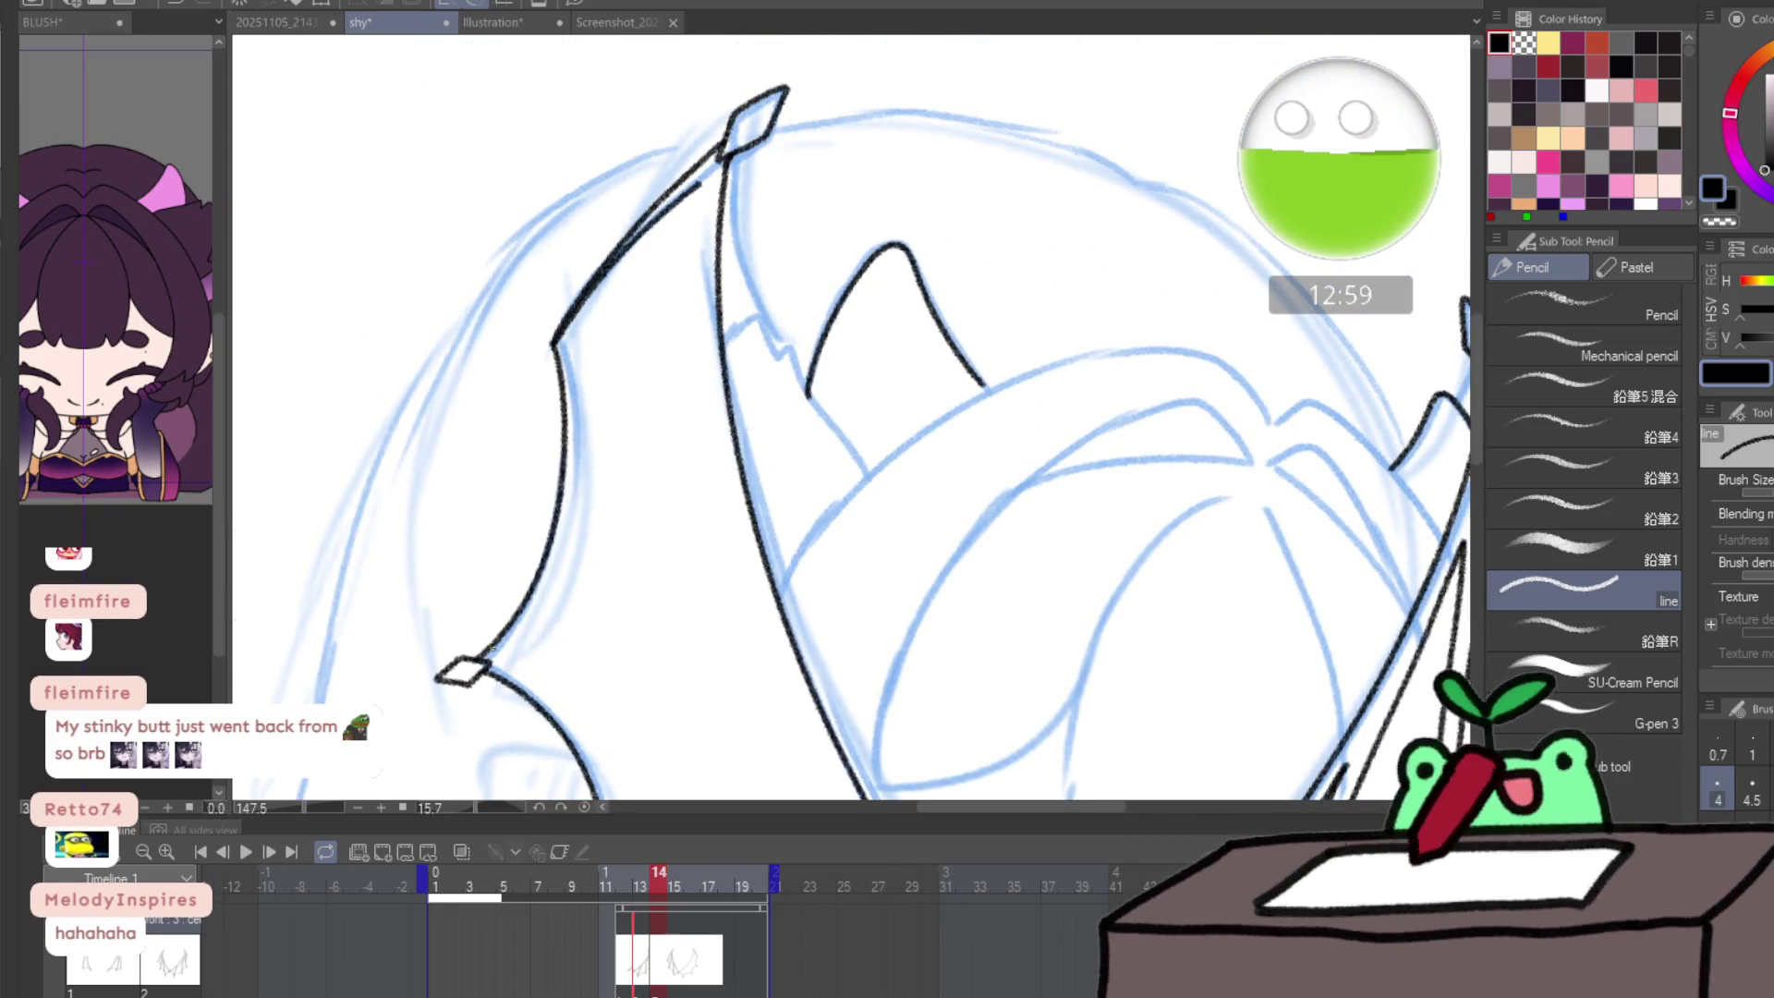
mouse_move(518, 623)
mouse_down()
mouse_move(601, 482)
mouse_move(697, 185)
mouse_up()
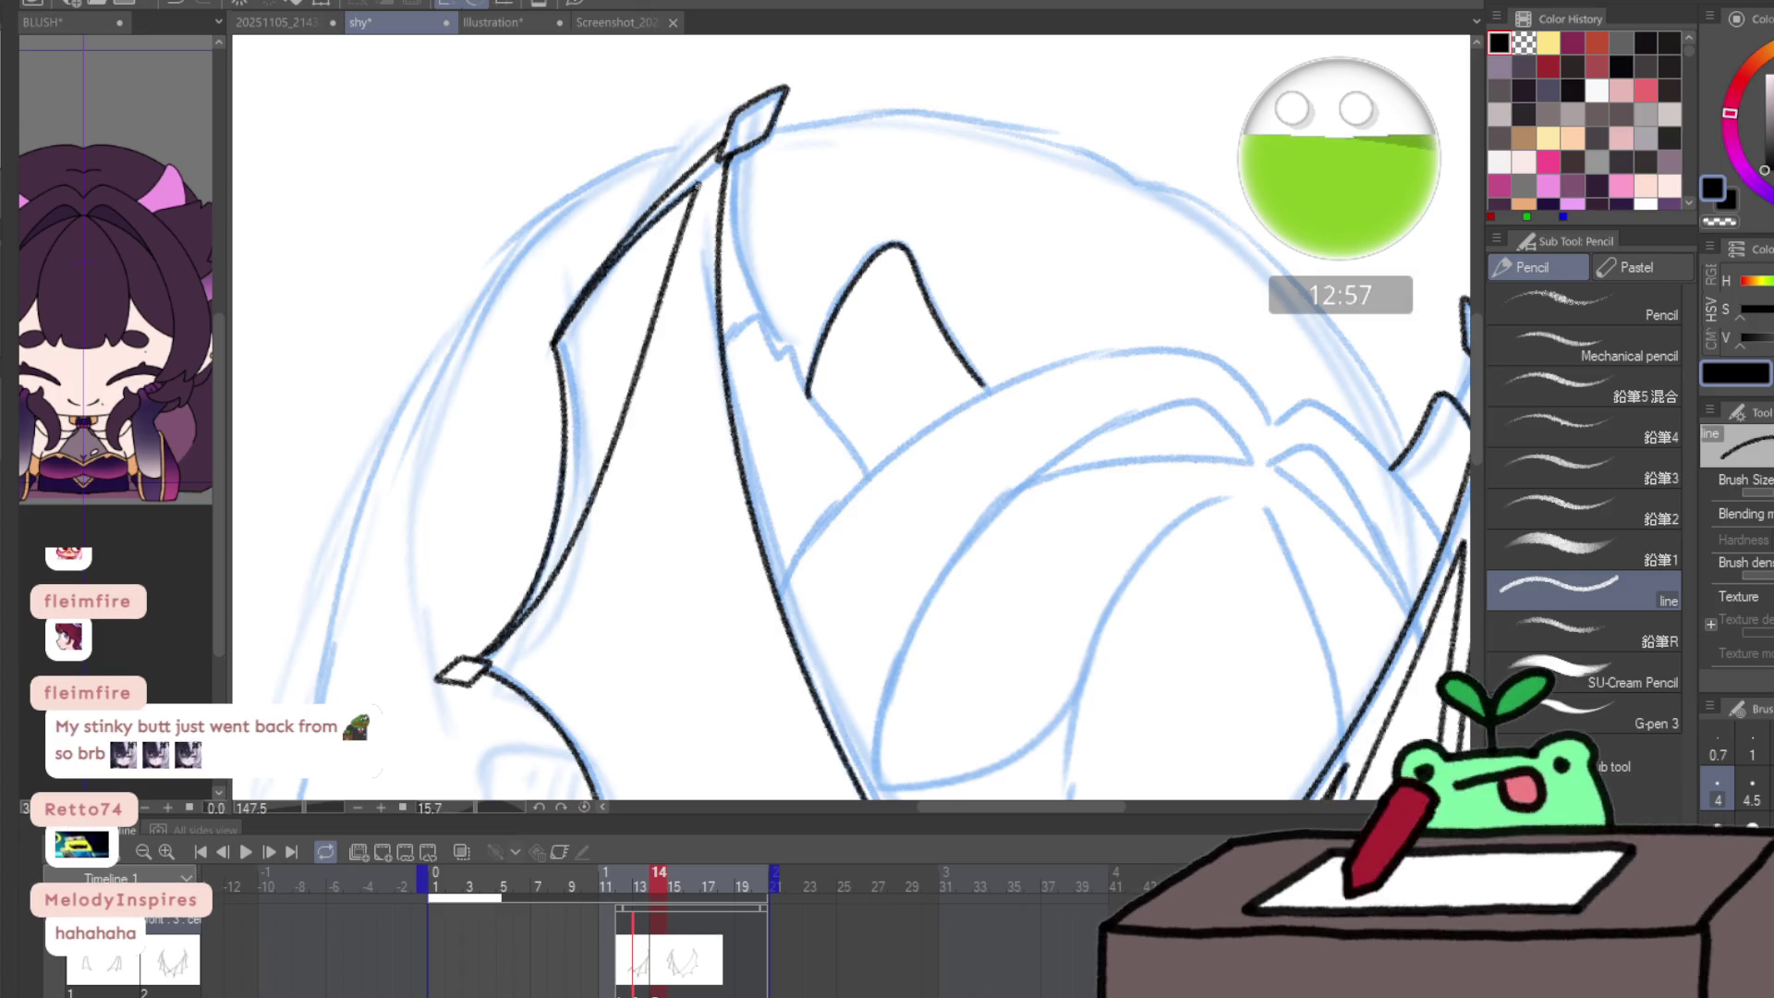
drag(569, 580, 642, 428)
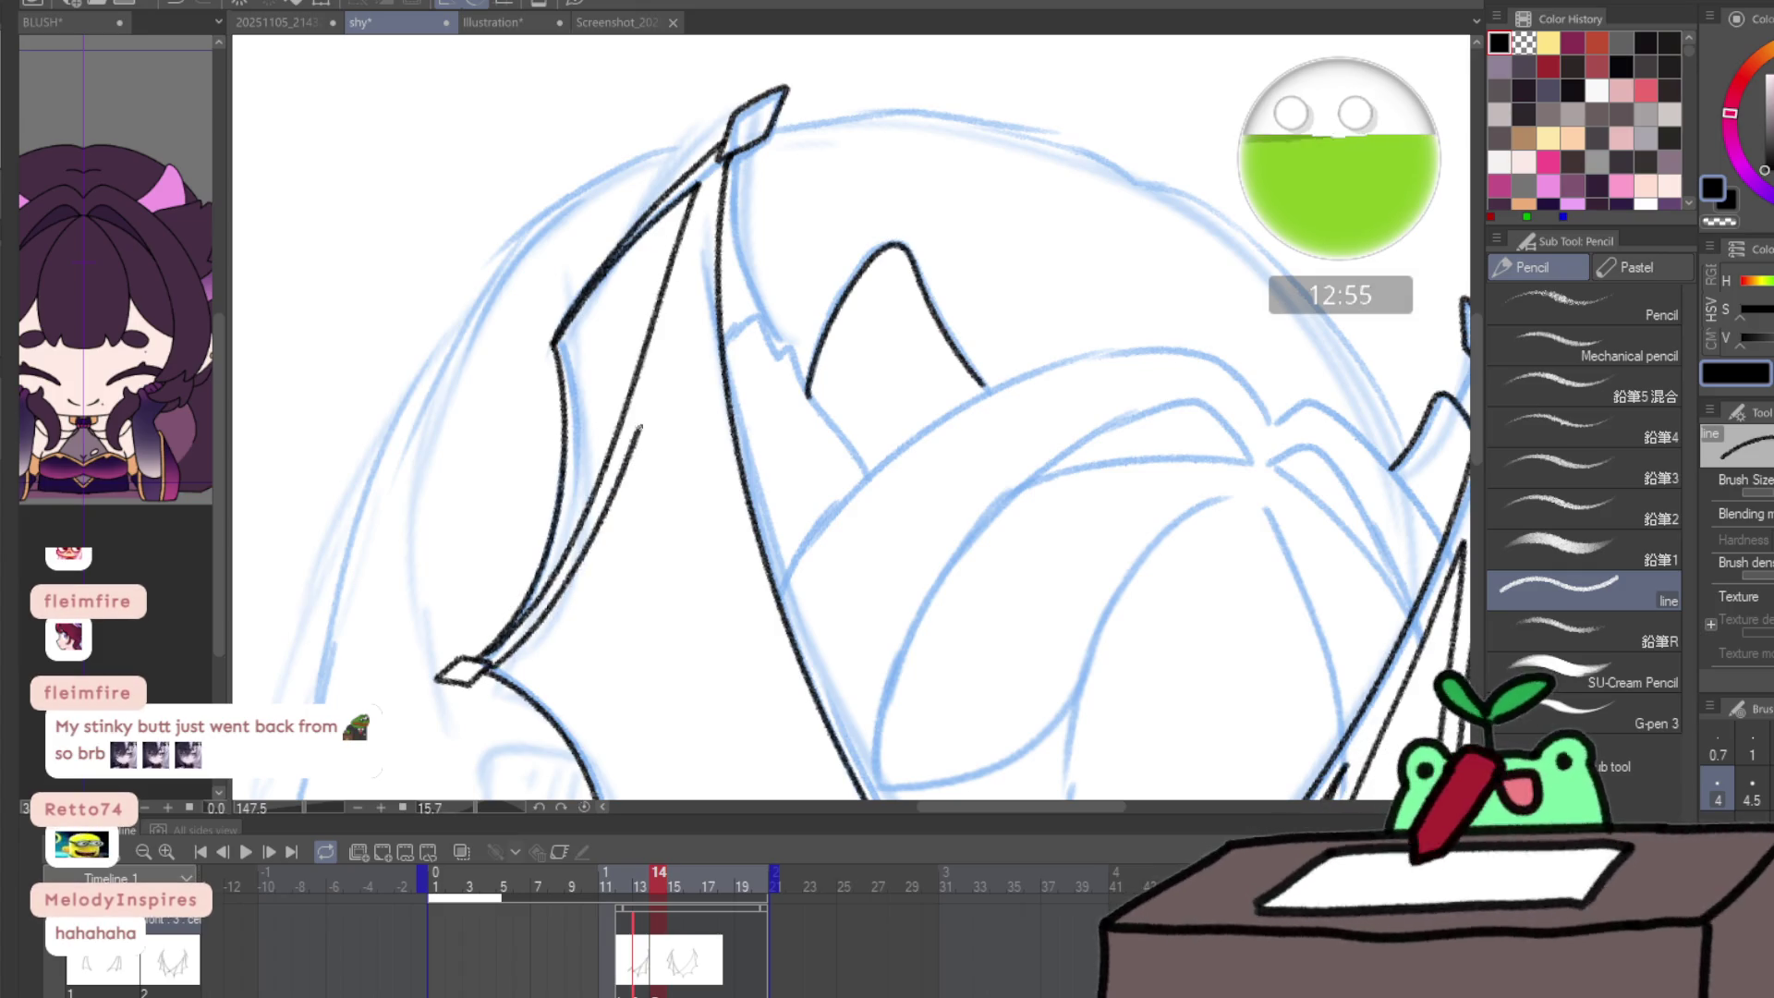
key(Left)
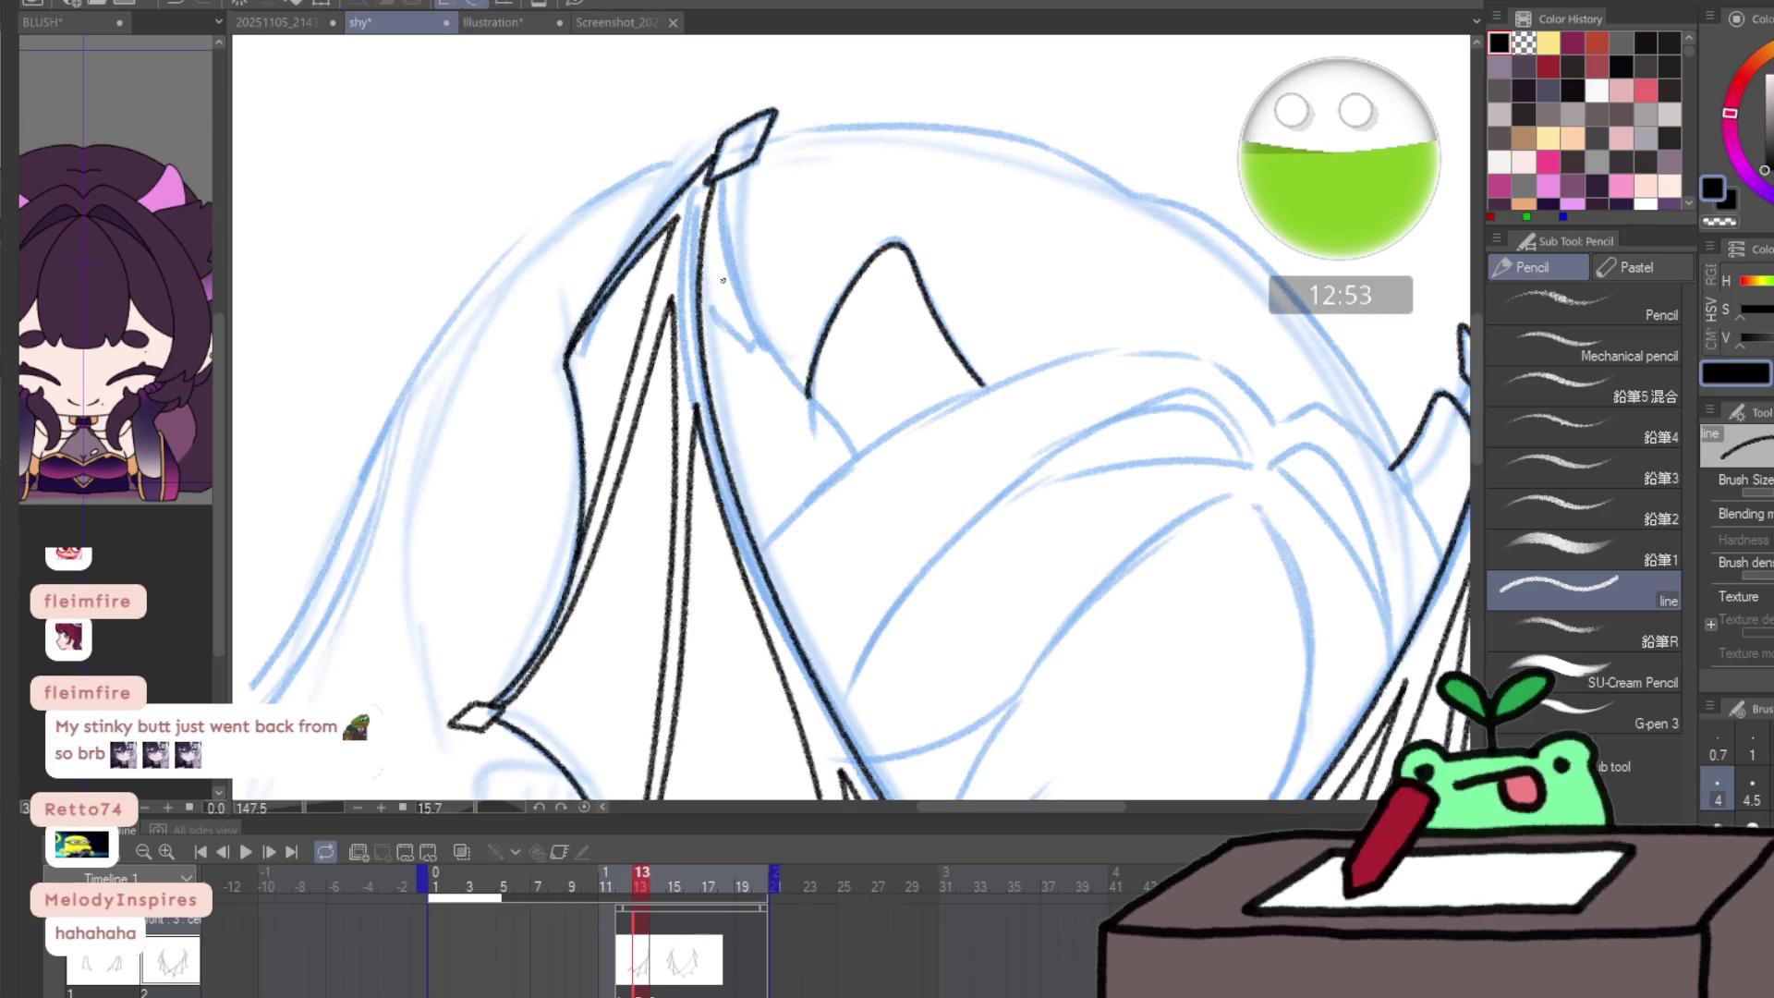
key(Right)
mouse_move(721, 279)
mouse_down()
mouse_move(693, 166)
mouse_move(714, 293)
mouse_up()
key(p)
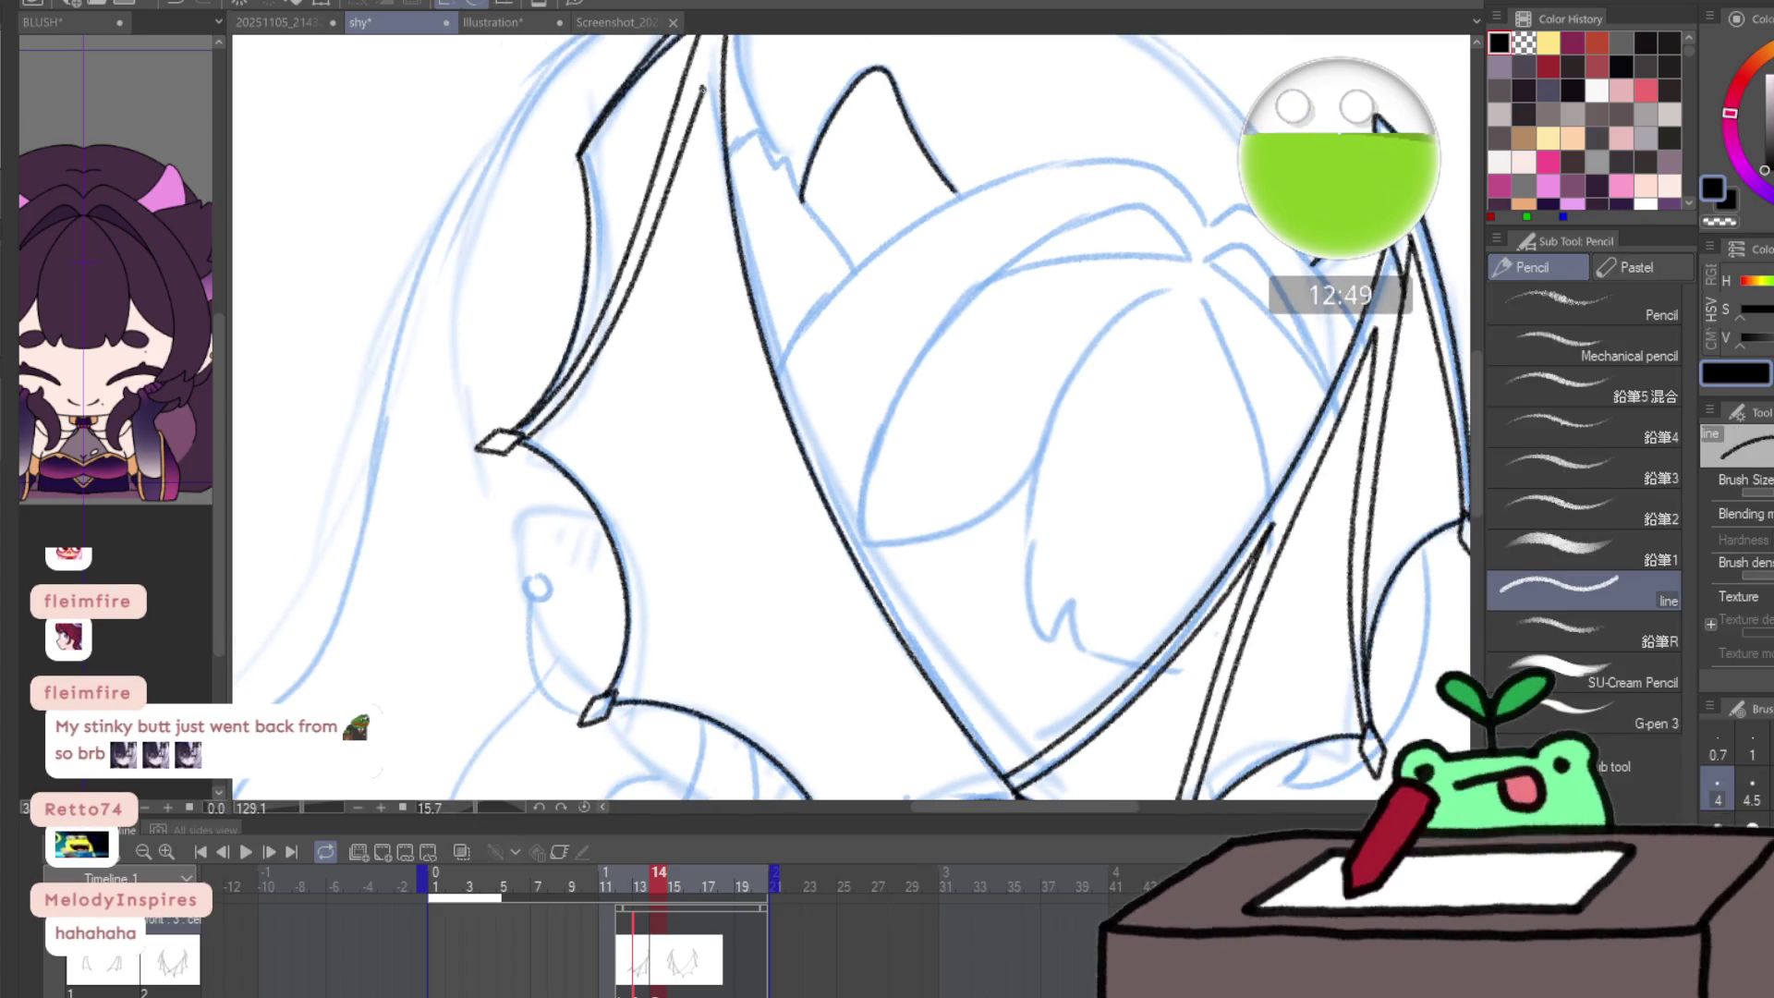
key(ctrl+z)
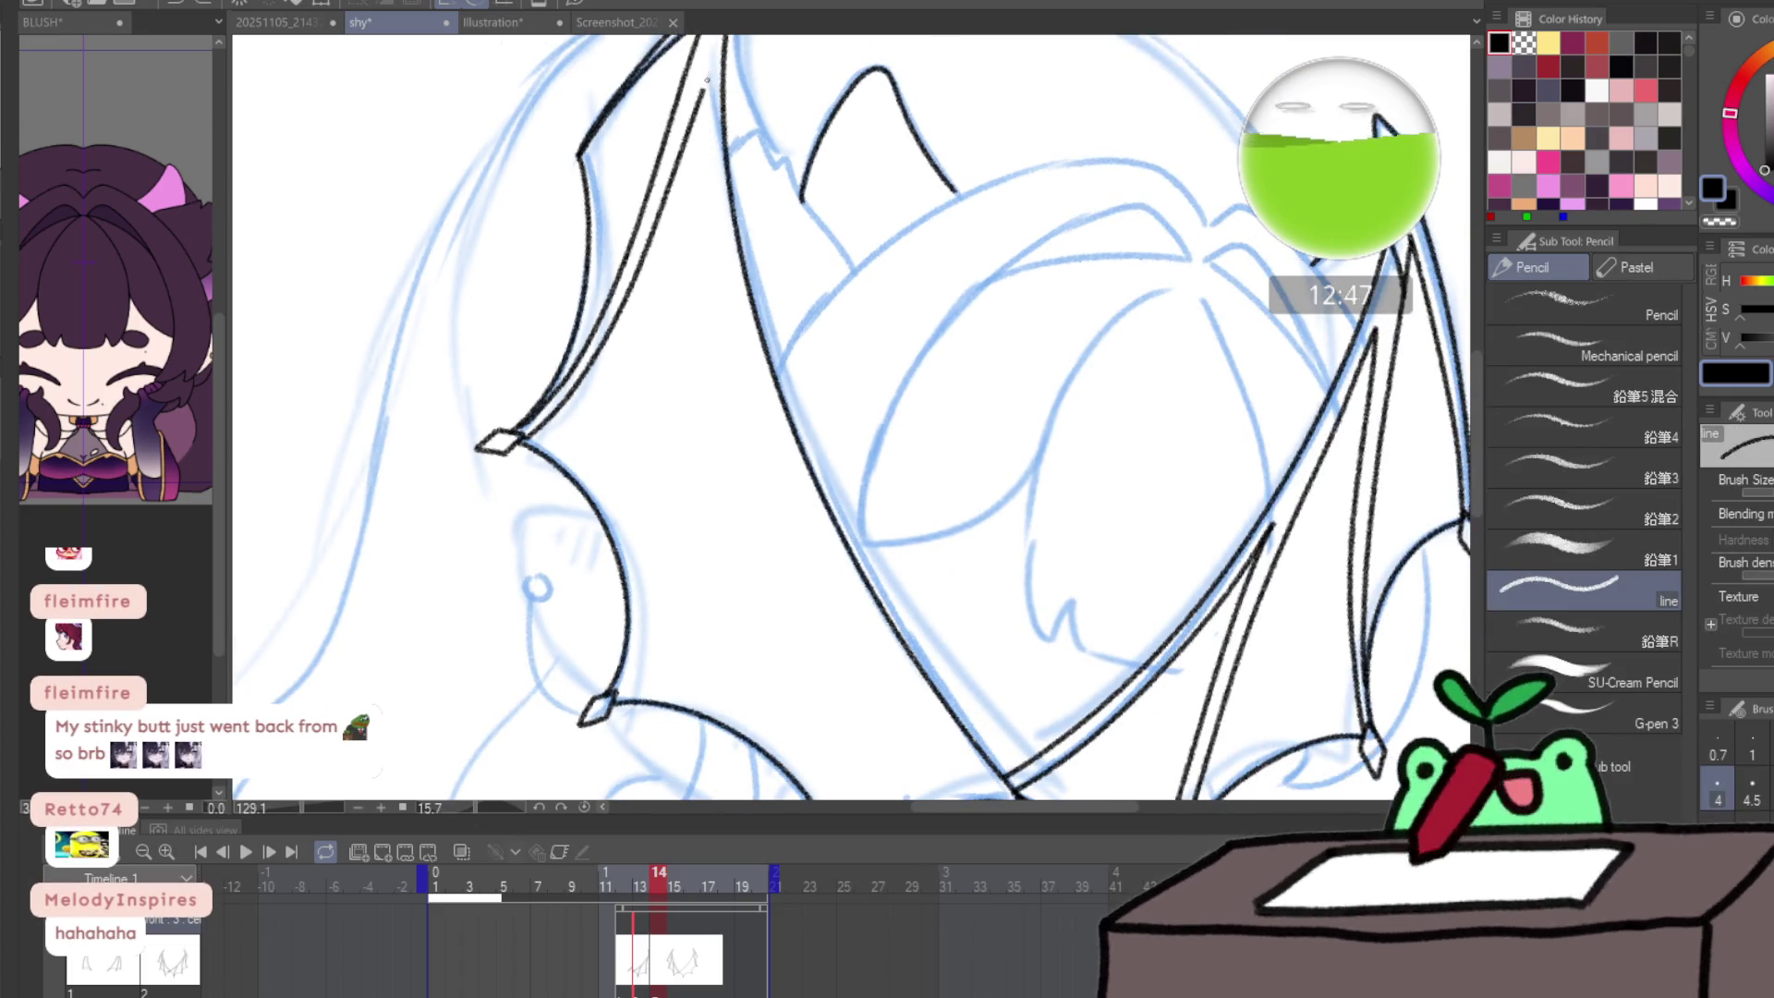
- Ink the second wing's inner bone and diagonal bone, redoing bad strokes
drag(722, 268, 709, 435)
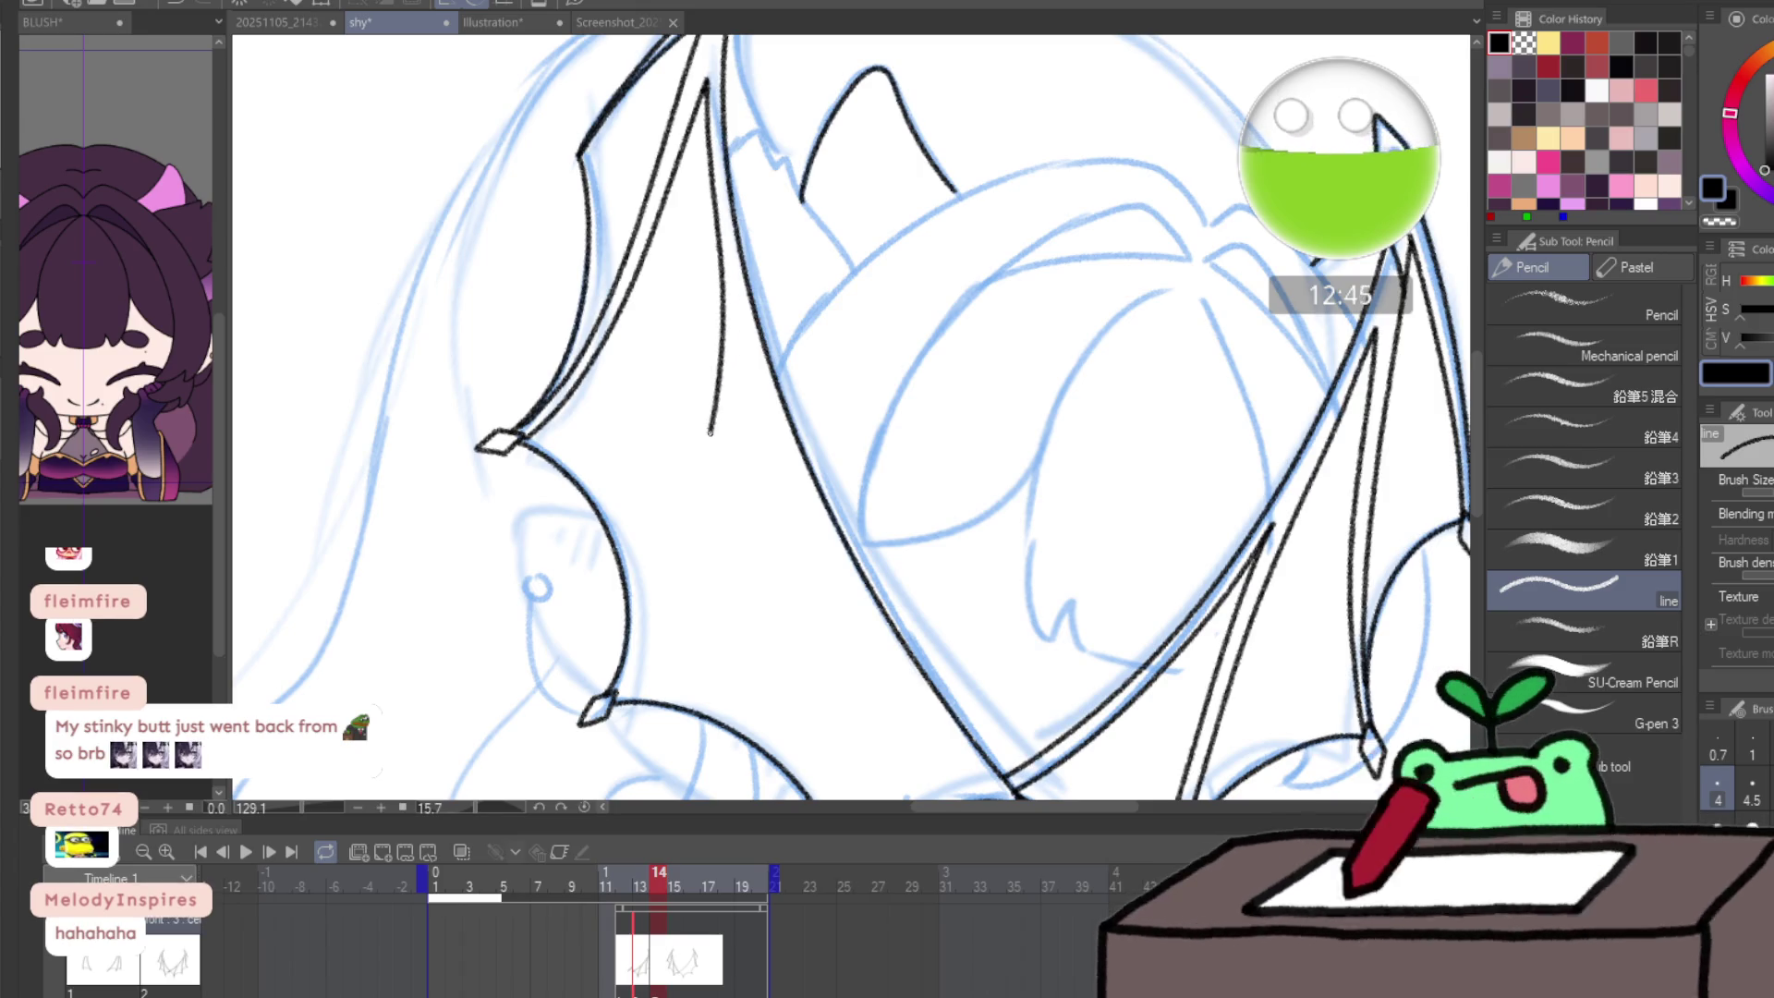
mouse_move(647, 620)
mouse_down()
mouse_move(614, 688)
mouse_move(683, 573)
mouse_up()
drag(730, 420, 743, 351)
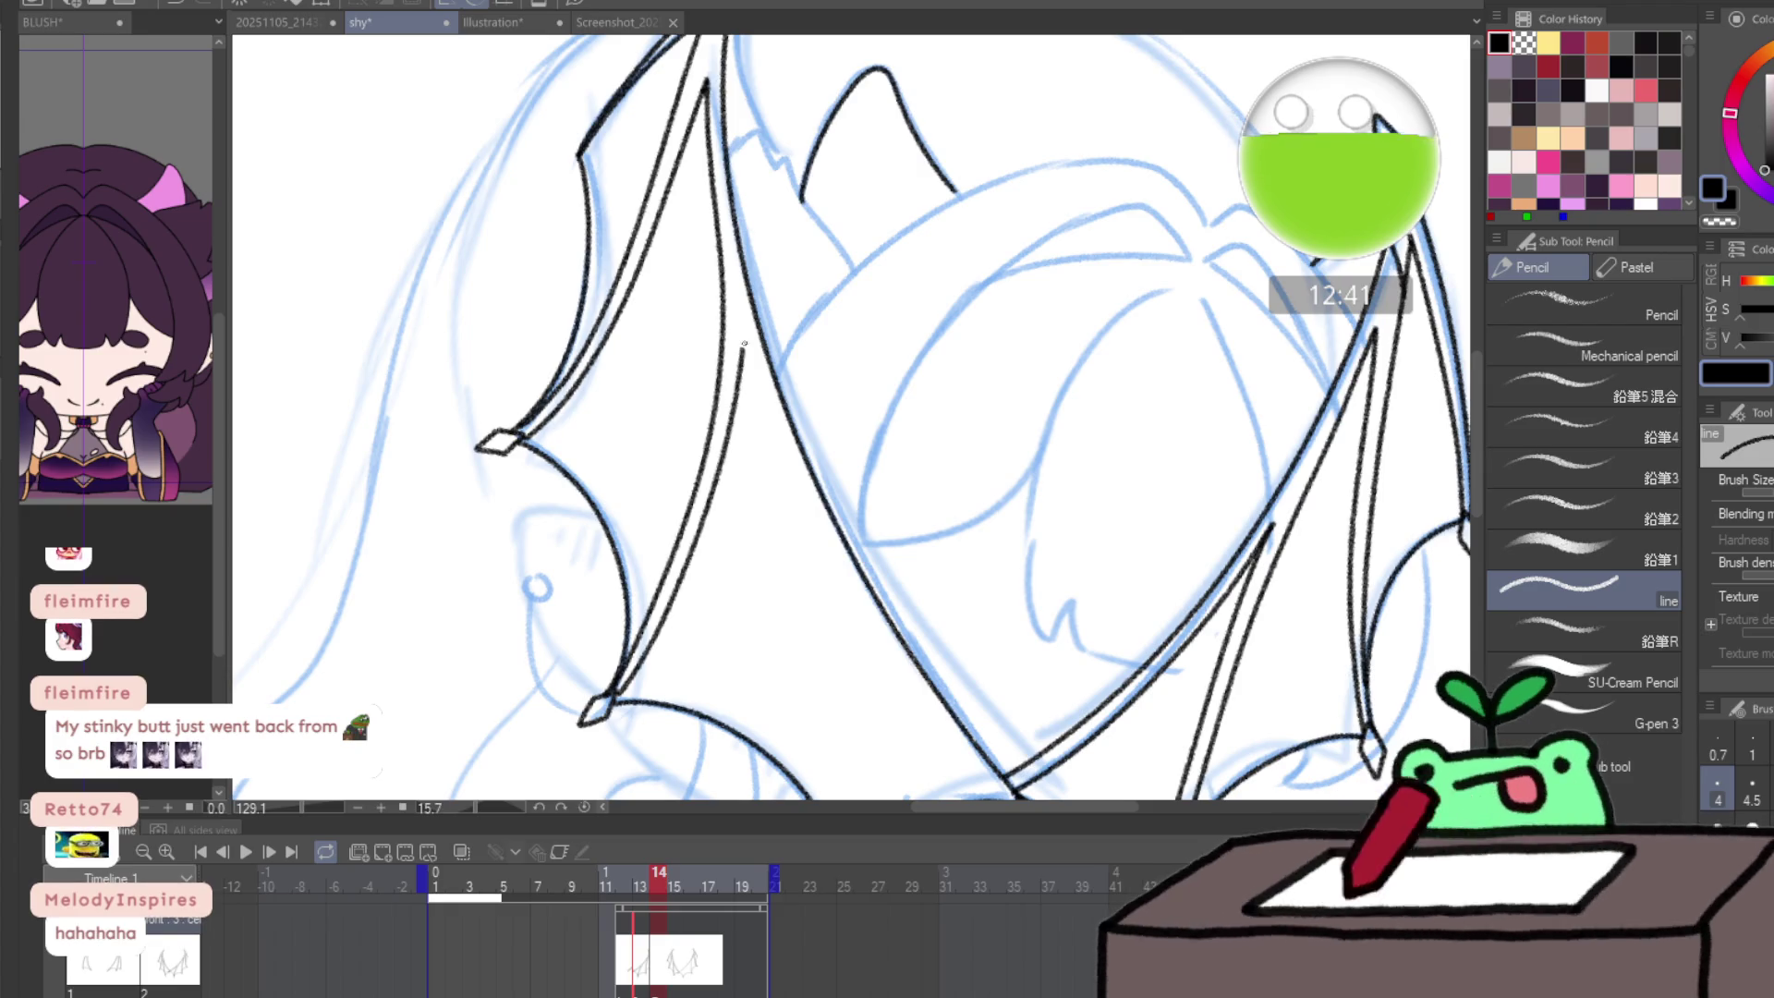
drag(764, 284, 709, 136)
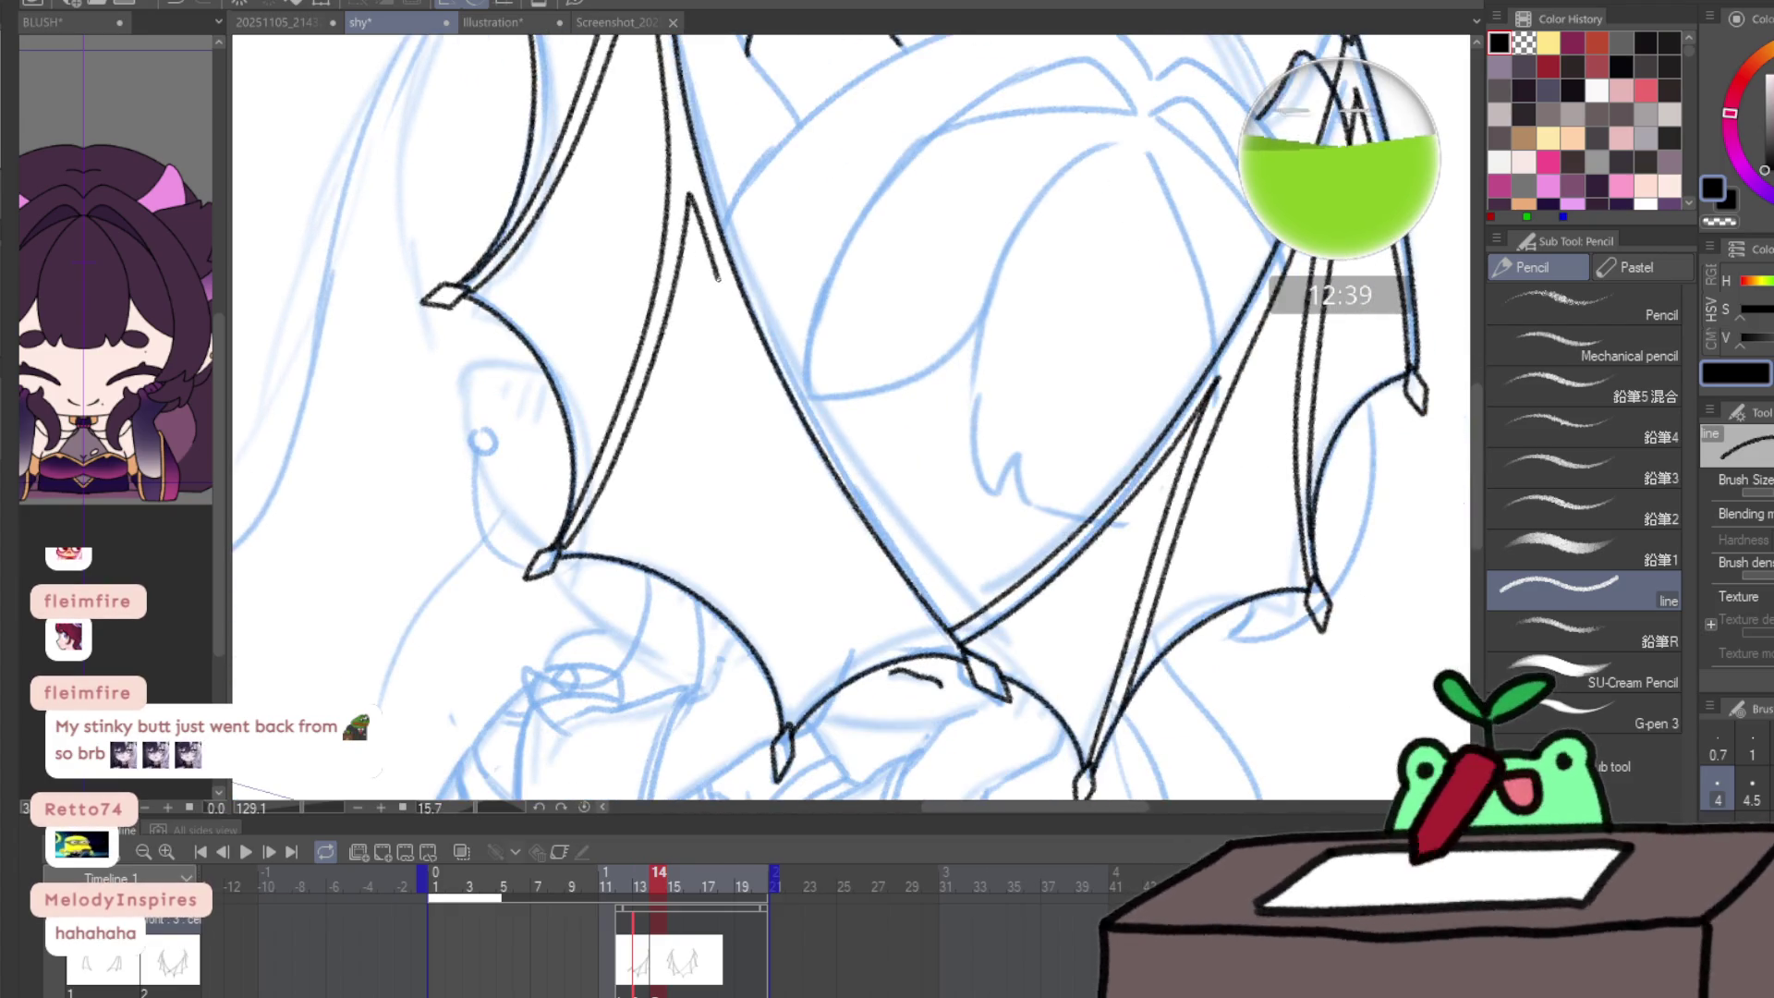
key(ctrl+z)
drag(723, 306, 757, 393)
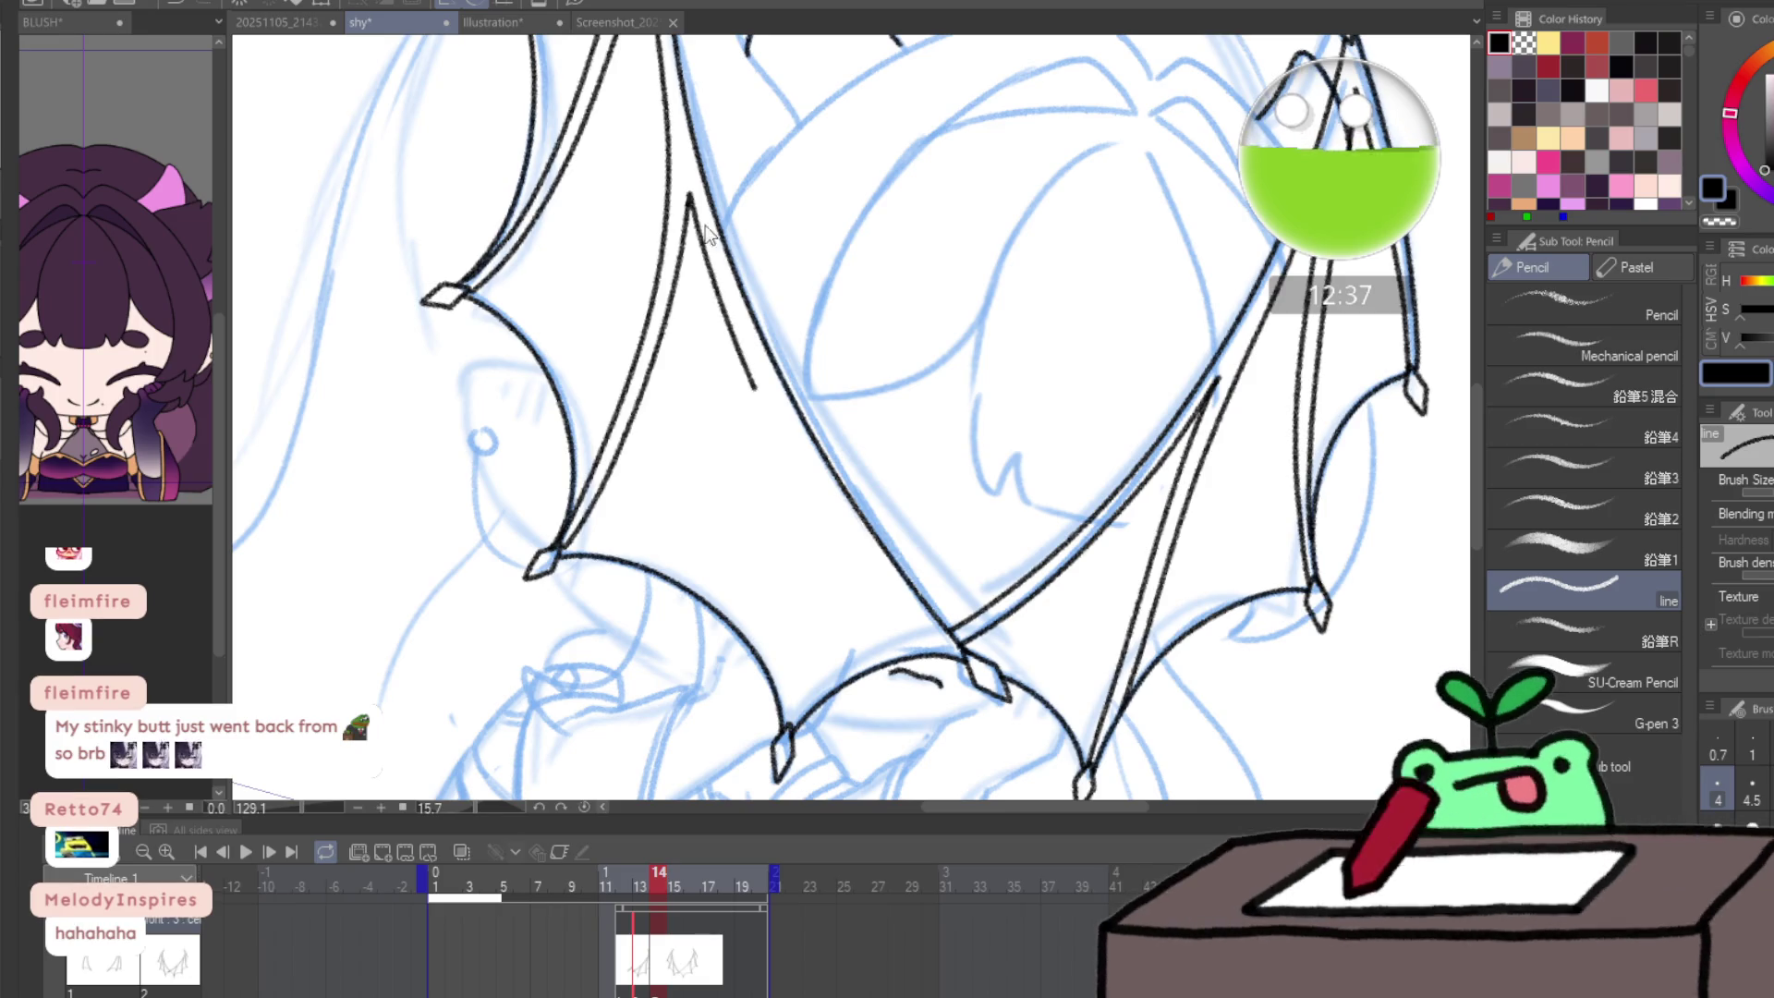
key(ctrl+z)
drag(694, 197, 730, 305)
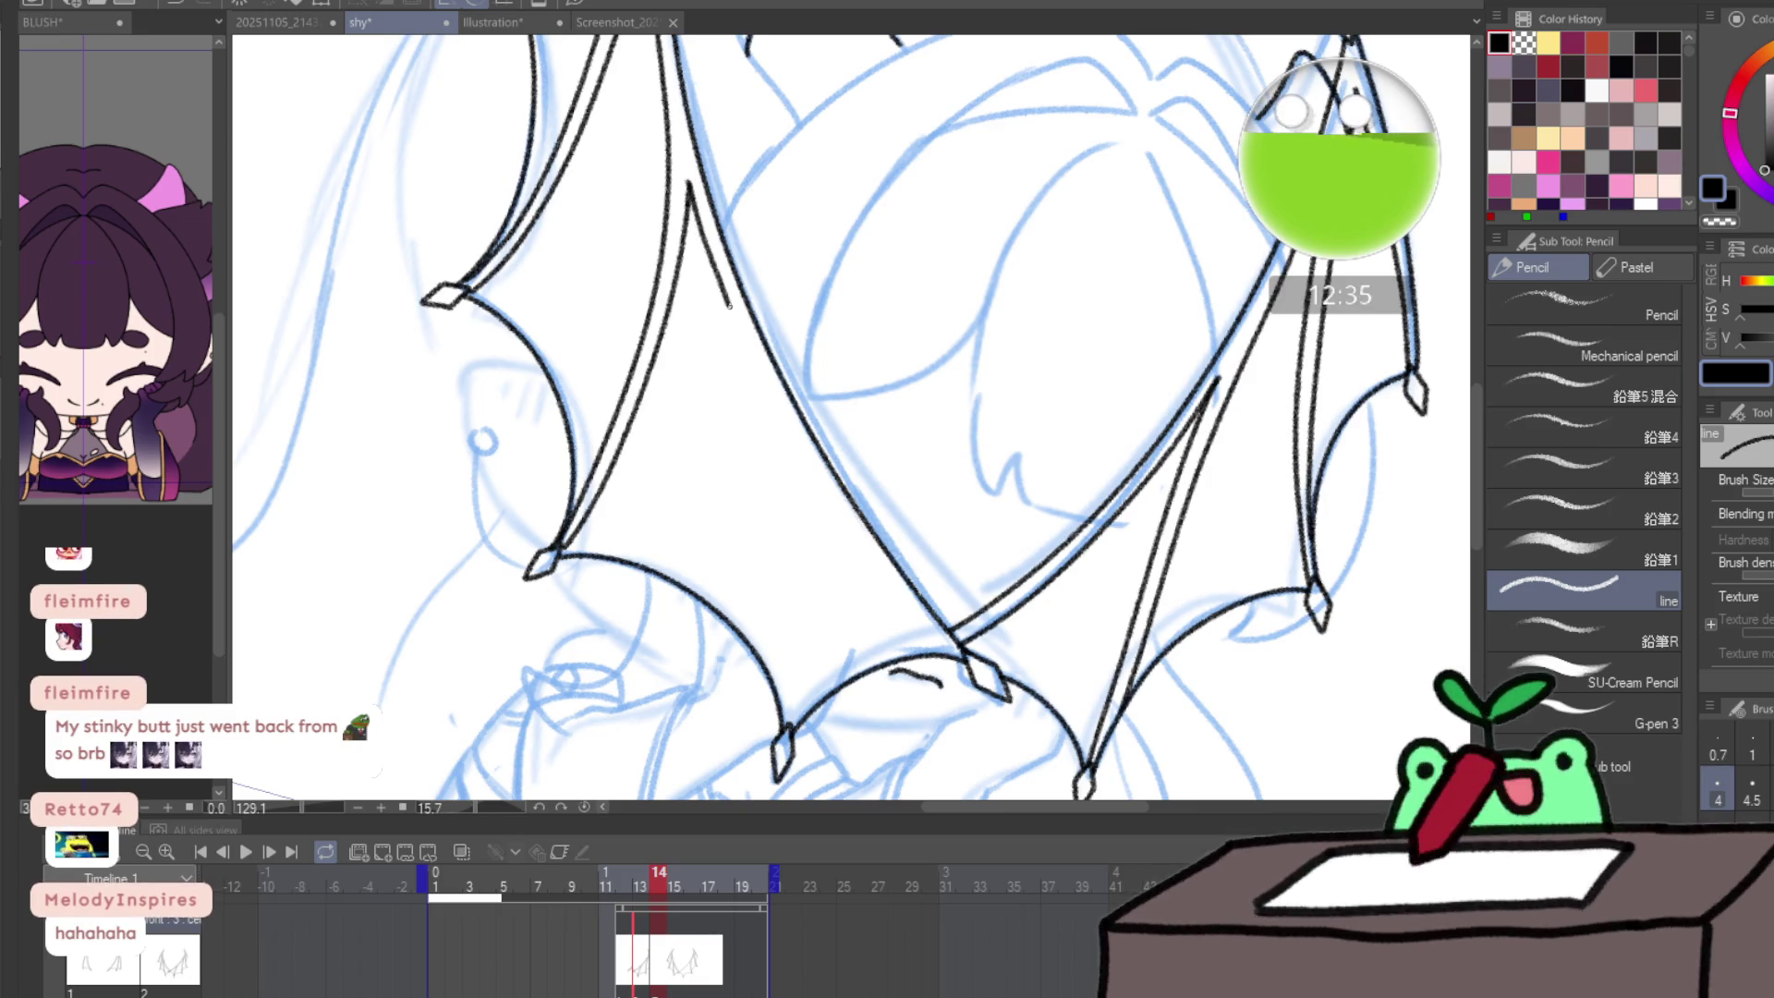
drag(763, 408, 779, 577)
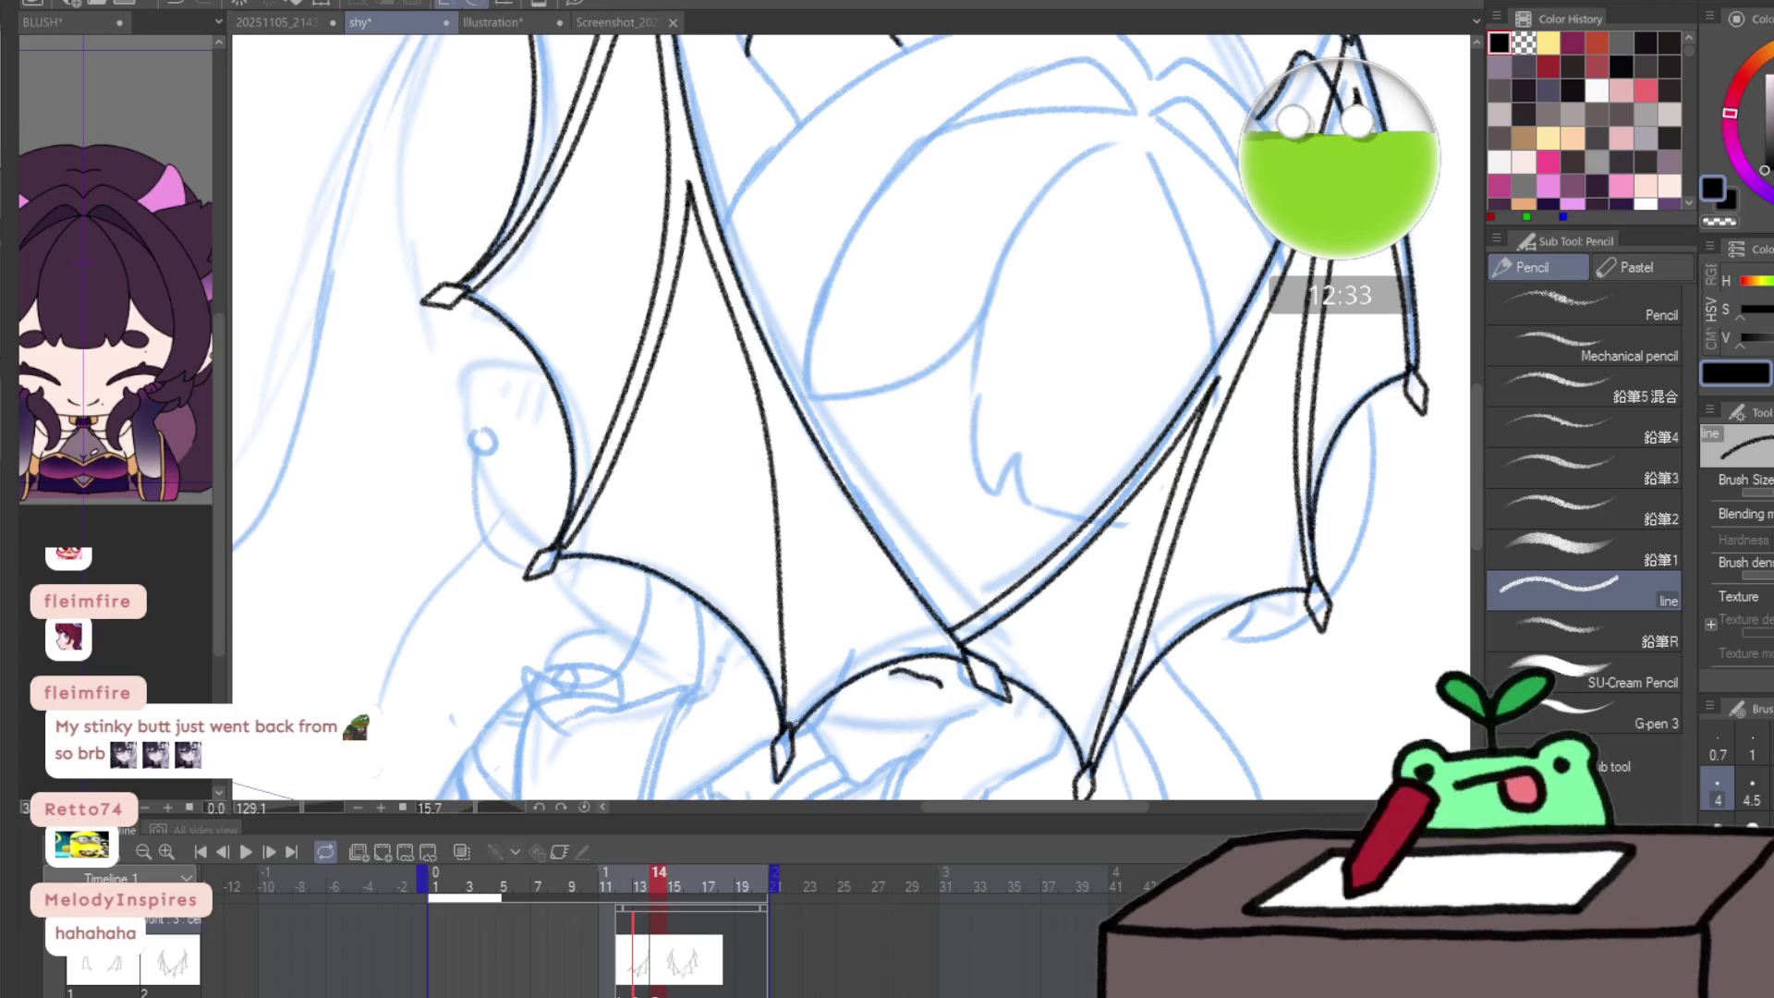
mouse_move(794, 725)
mouse_down()
mouse_move(782, 430)
mouse_move(956, 647)
mouse_up()
key(ctrl+z)
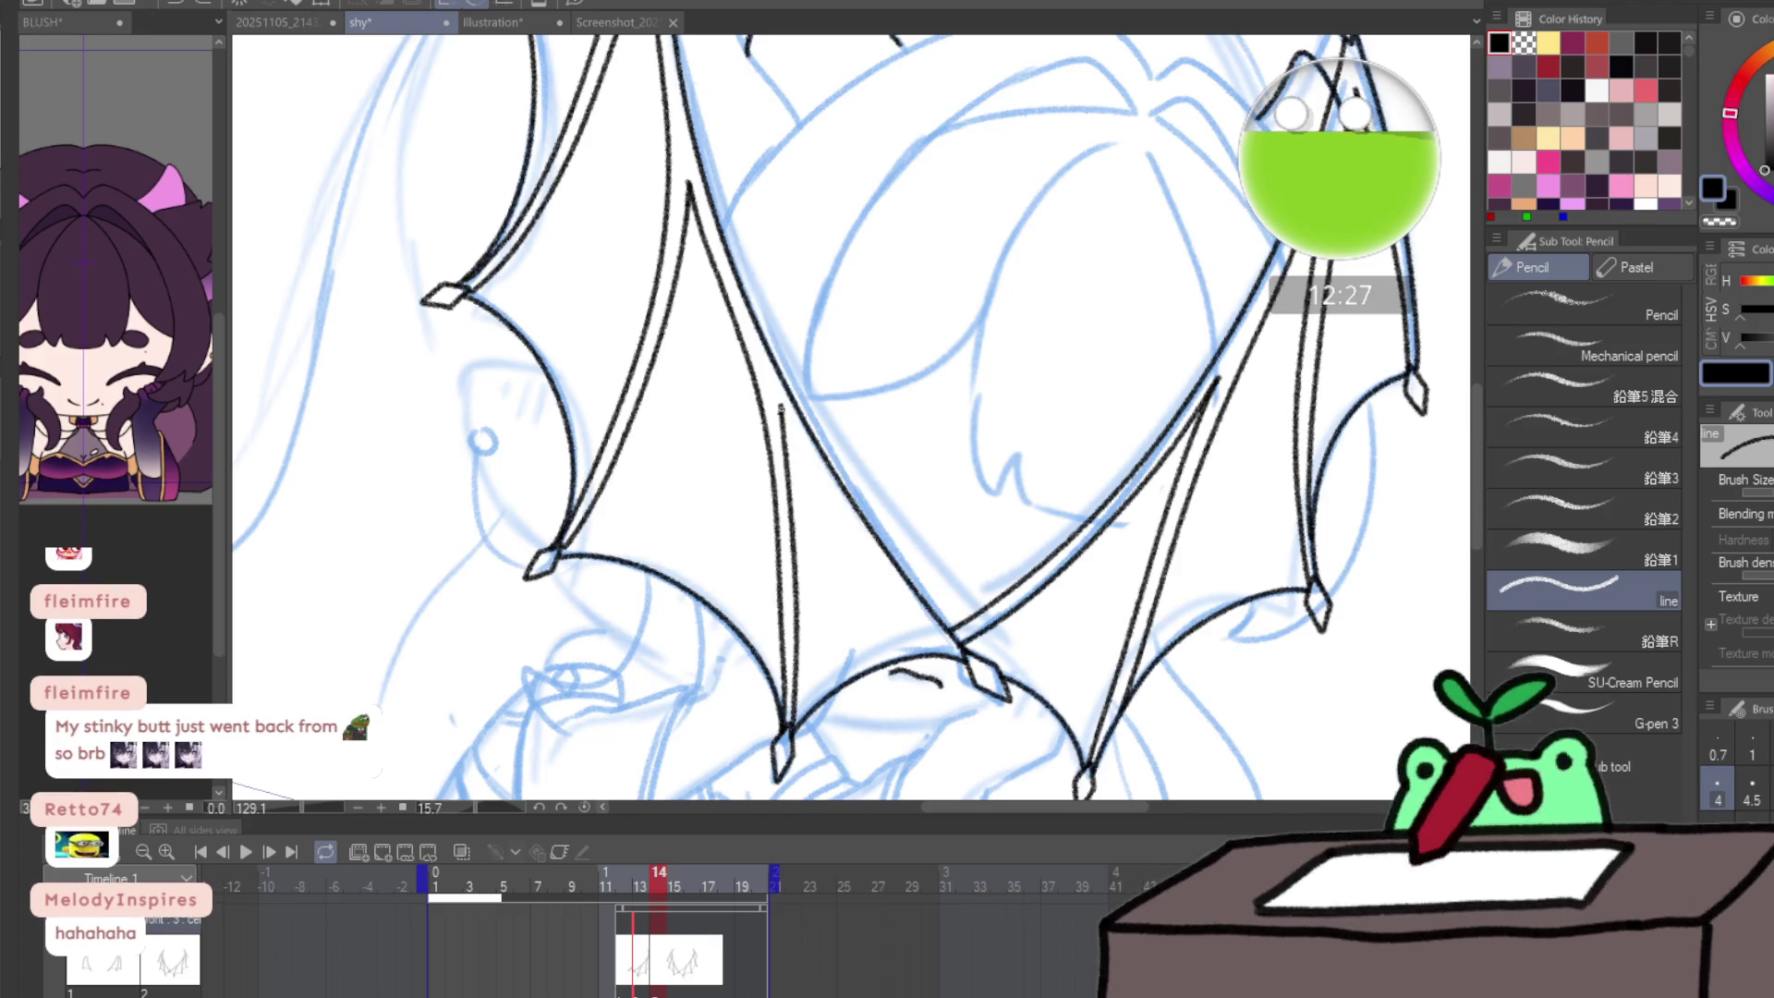
drag(780, 405, 963, 660)
- Scrub and play the animation to preview the frames, then stop playback
scroll(963, 659, down, 6)
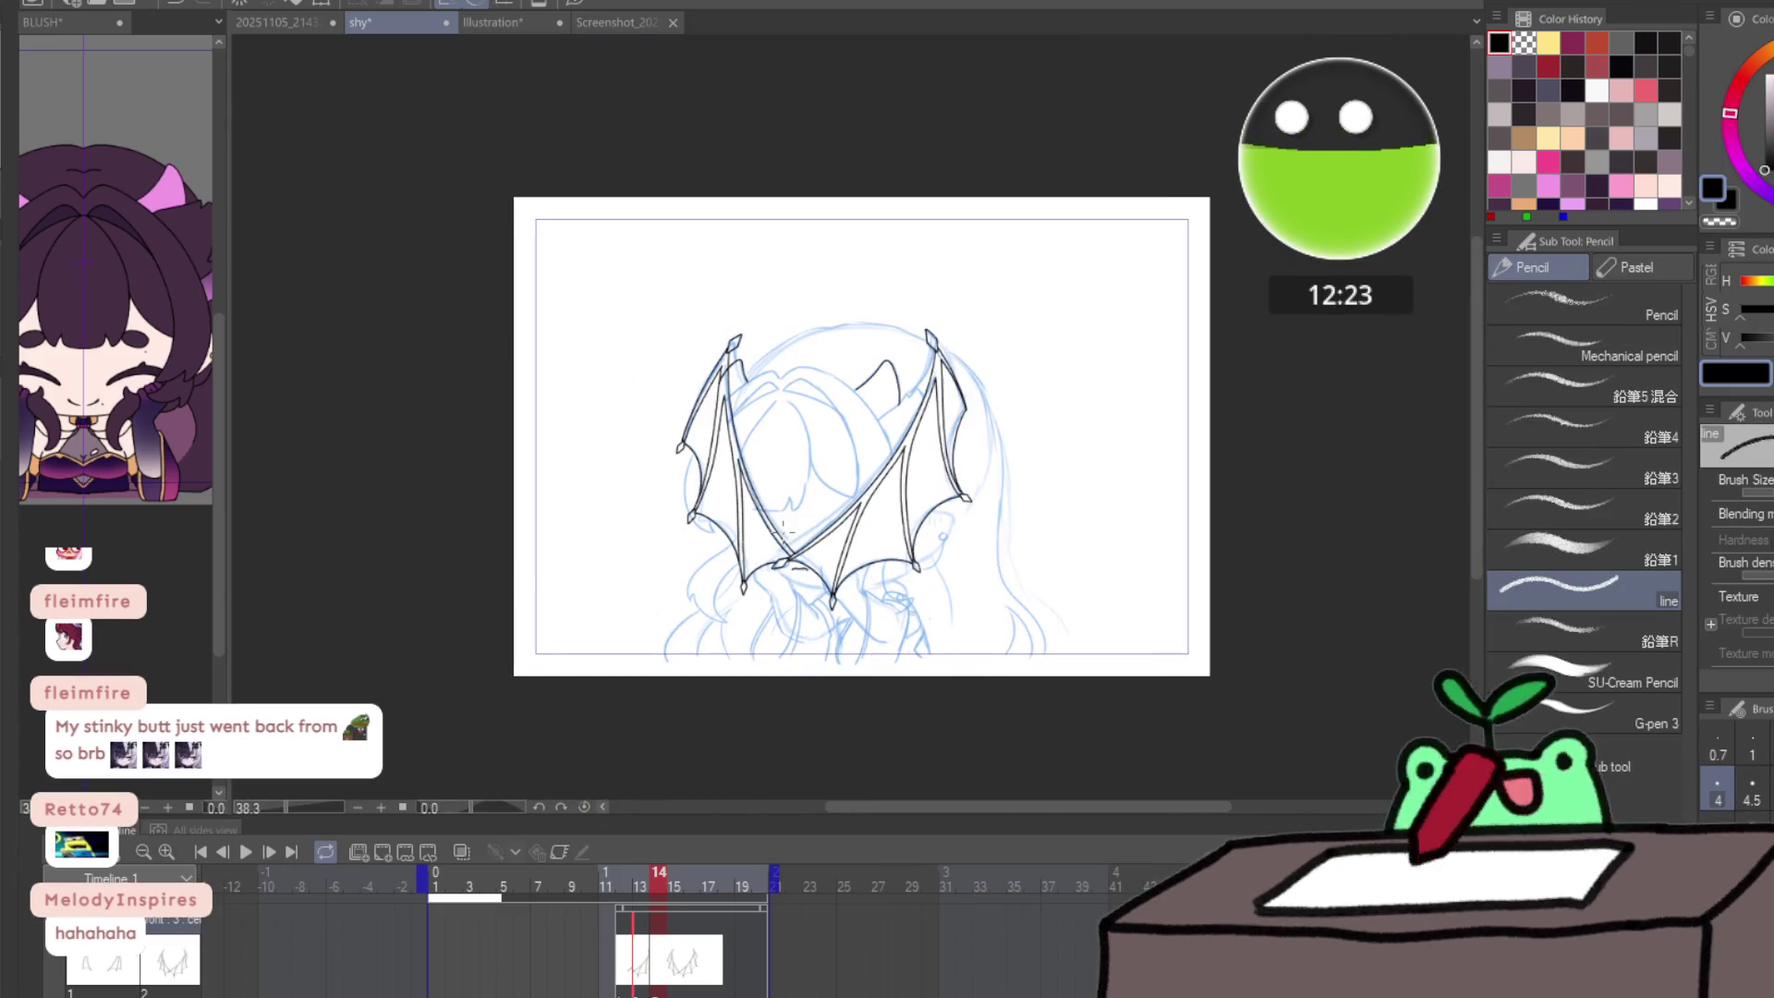
key(ctrl+Left)
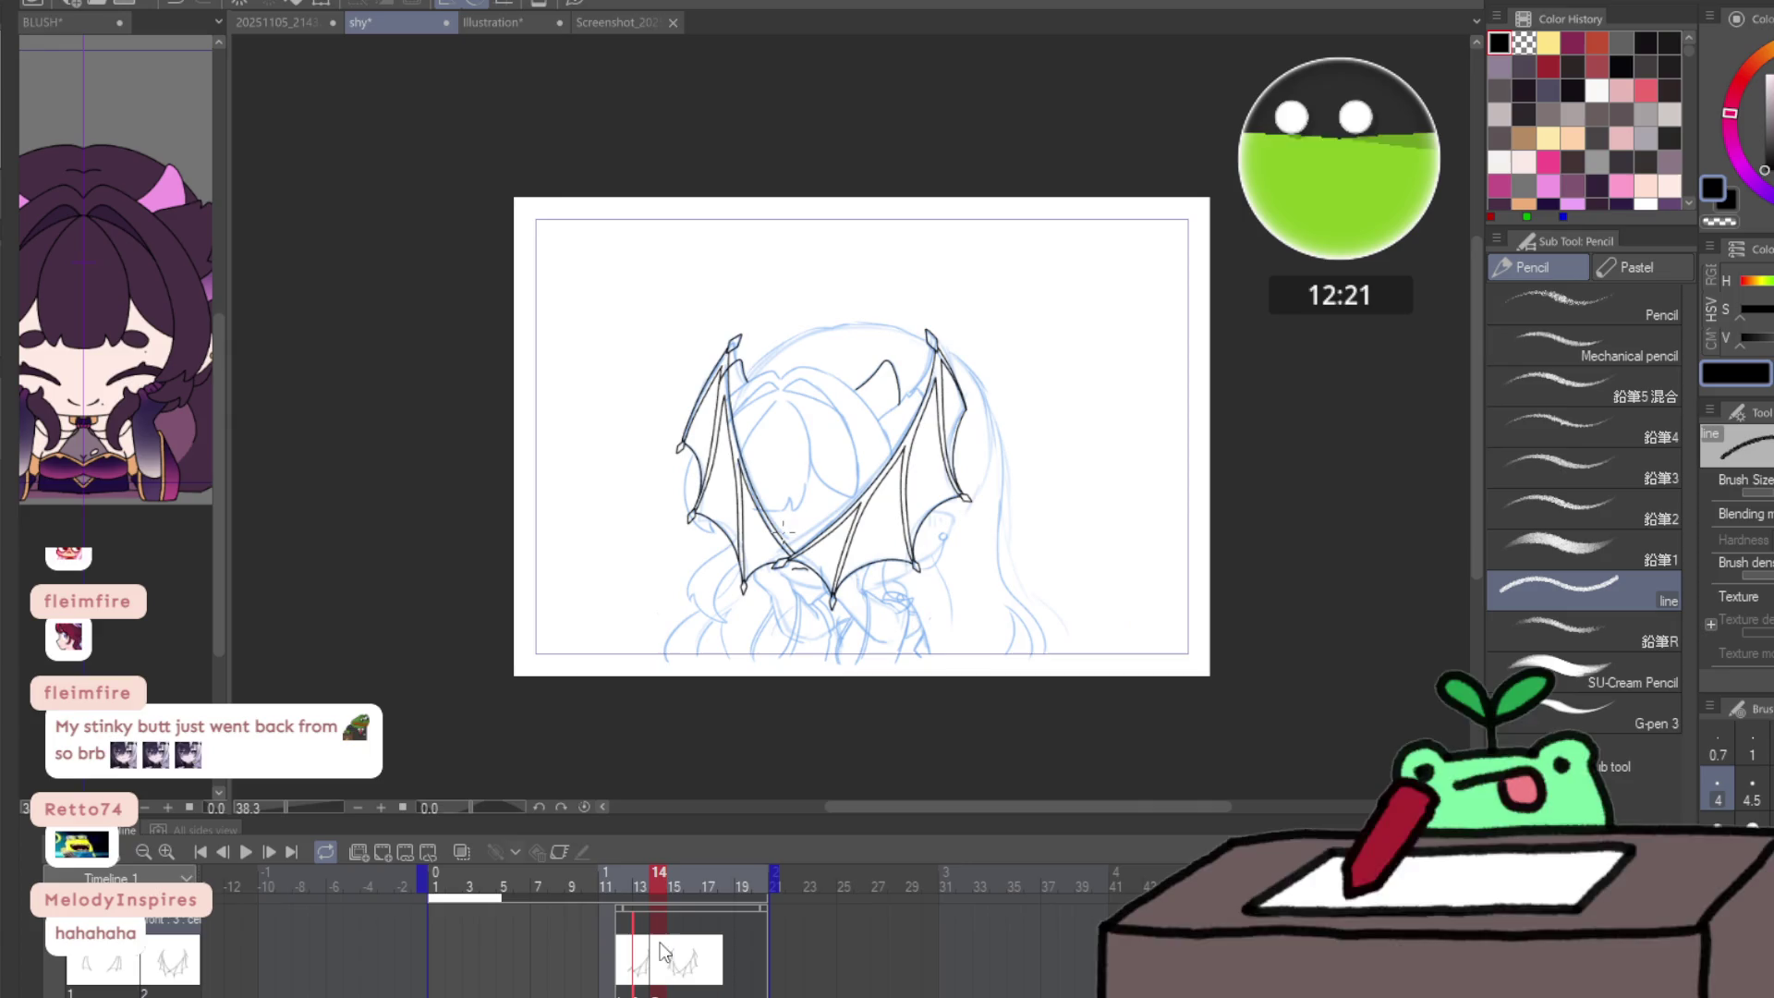
drag(647, 874, 806, 863)
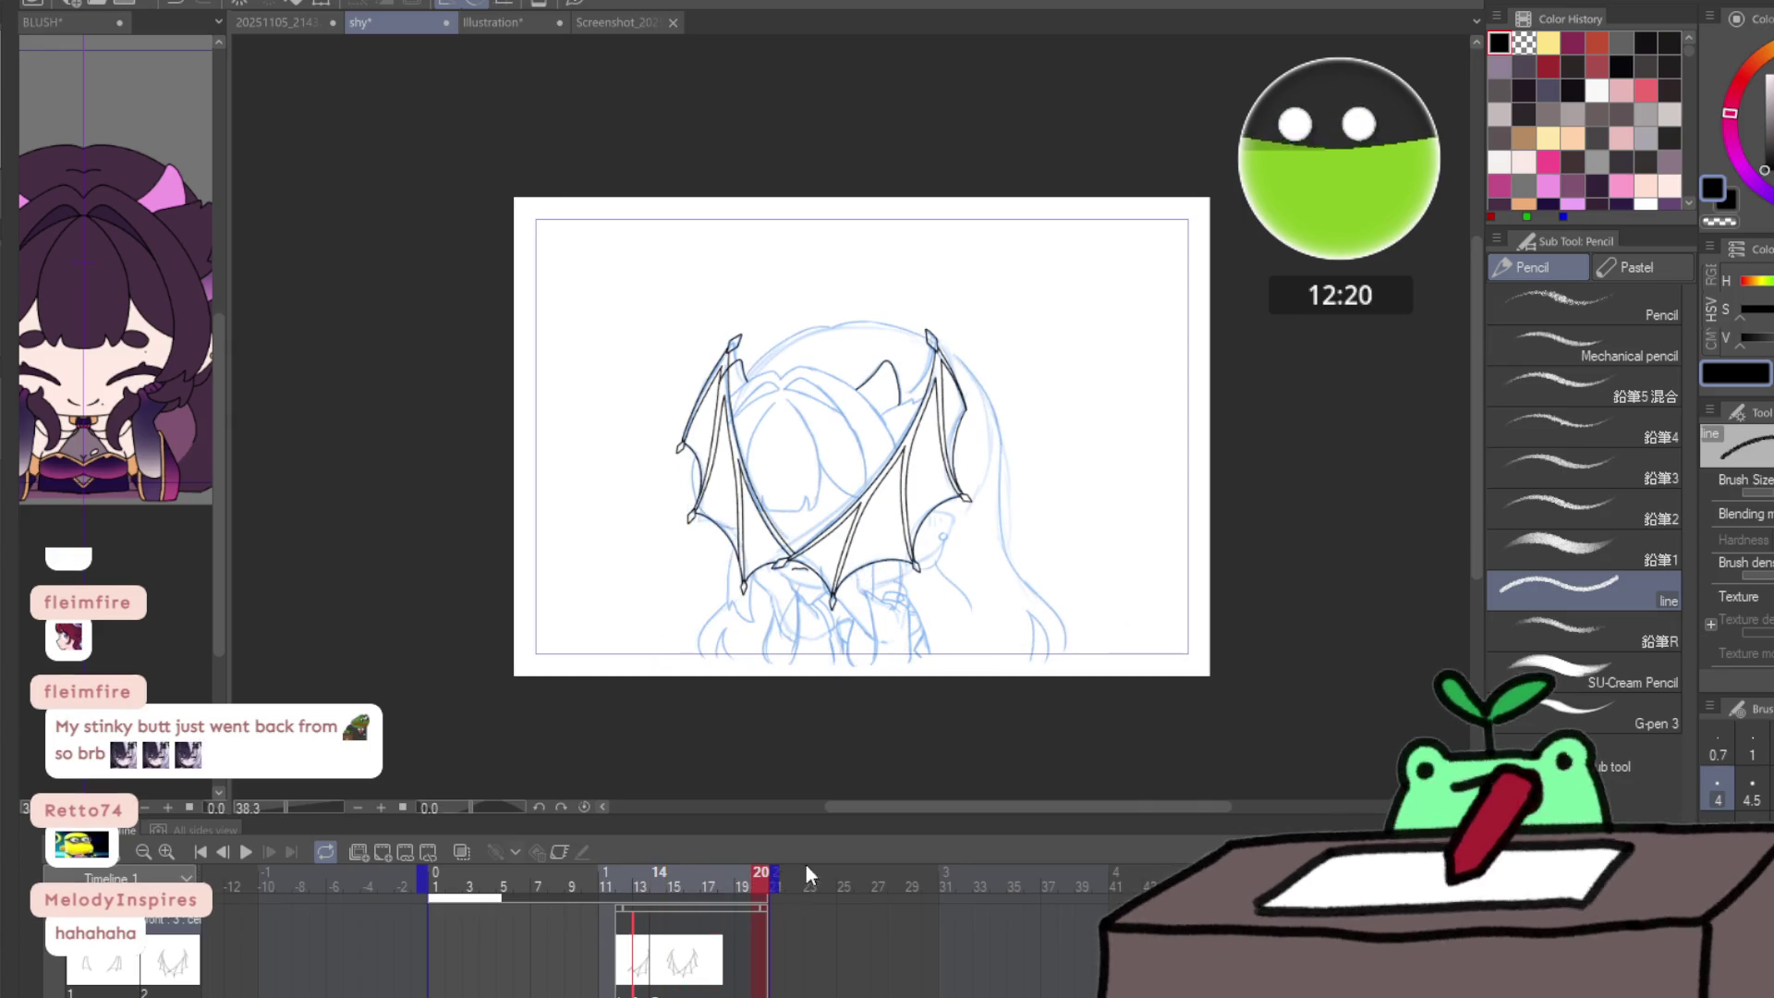
click(243, 849)
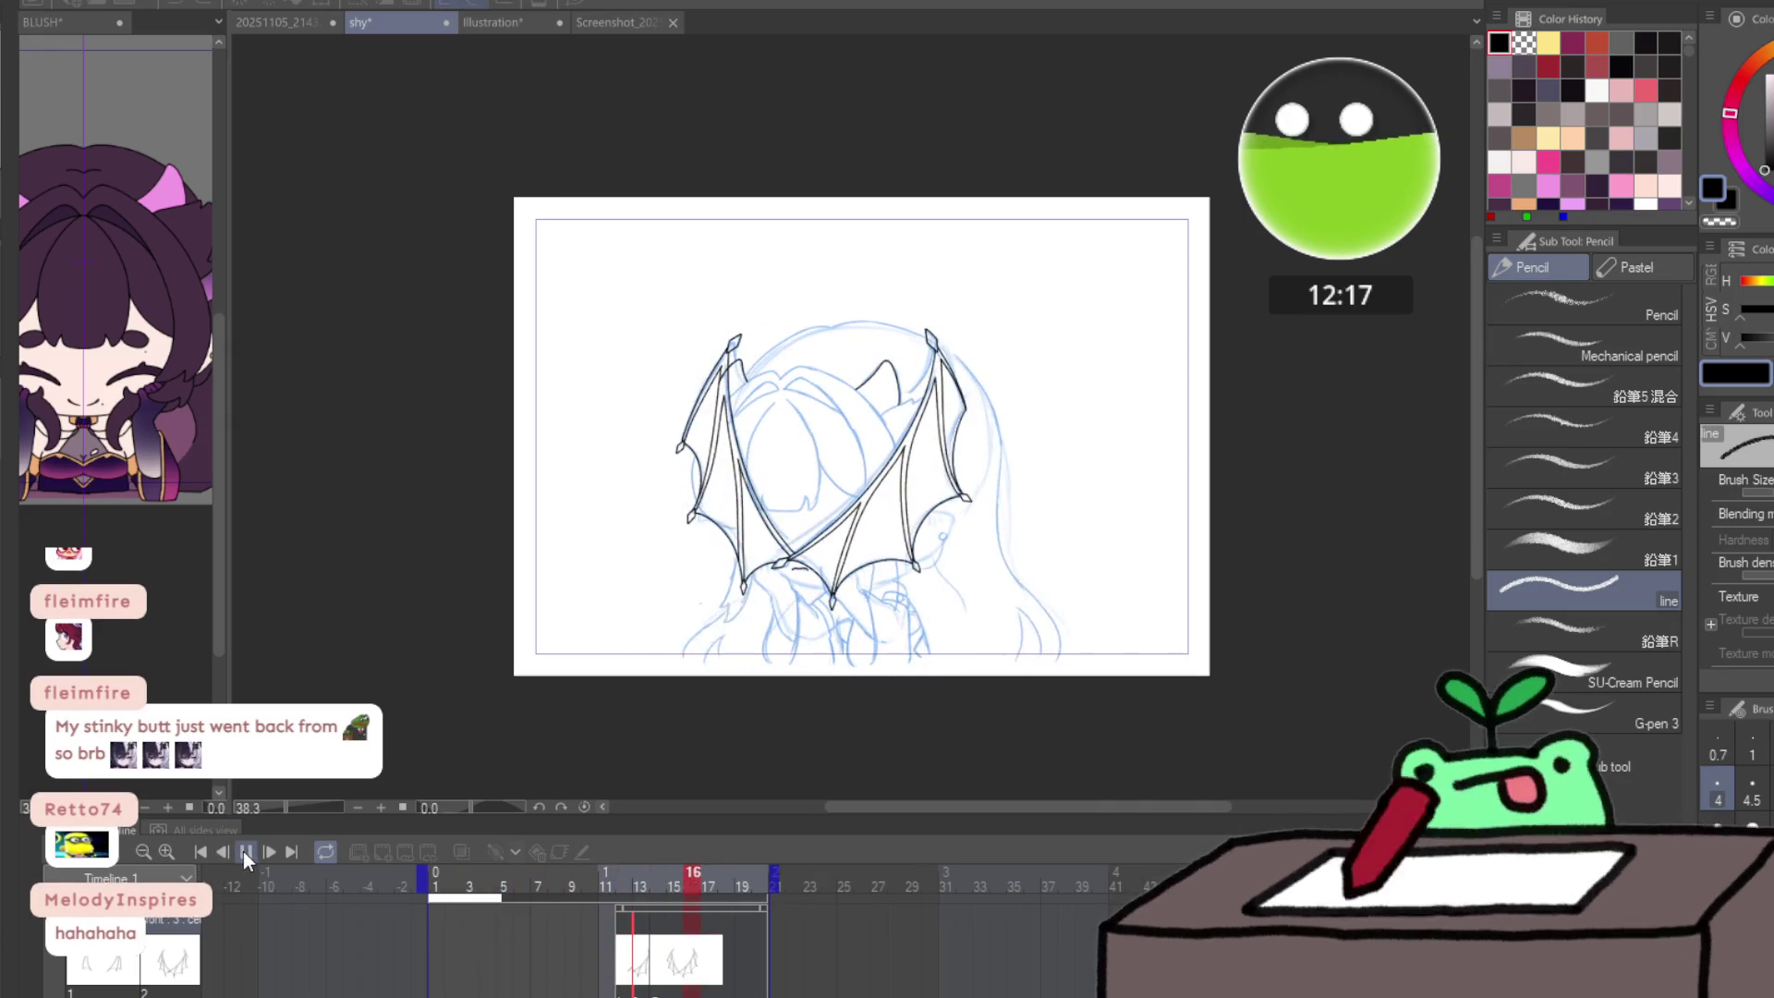
click(242, 852)
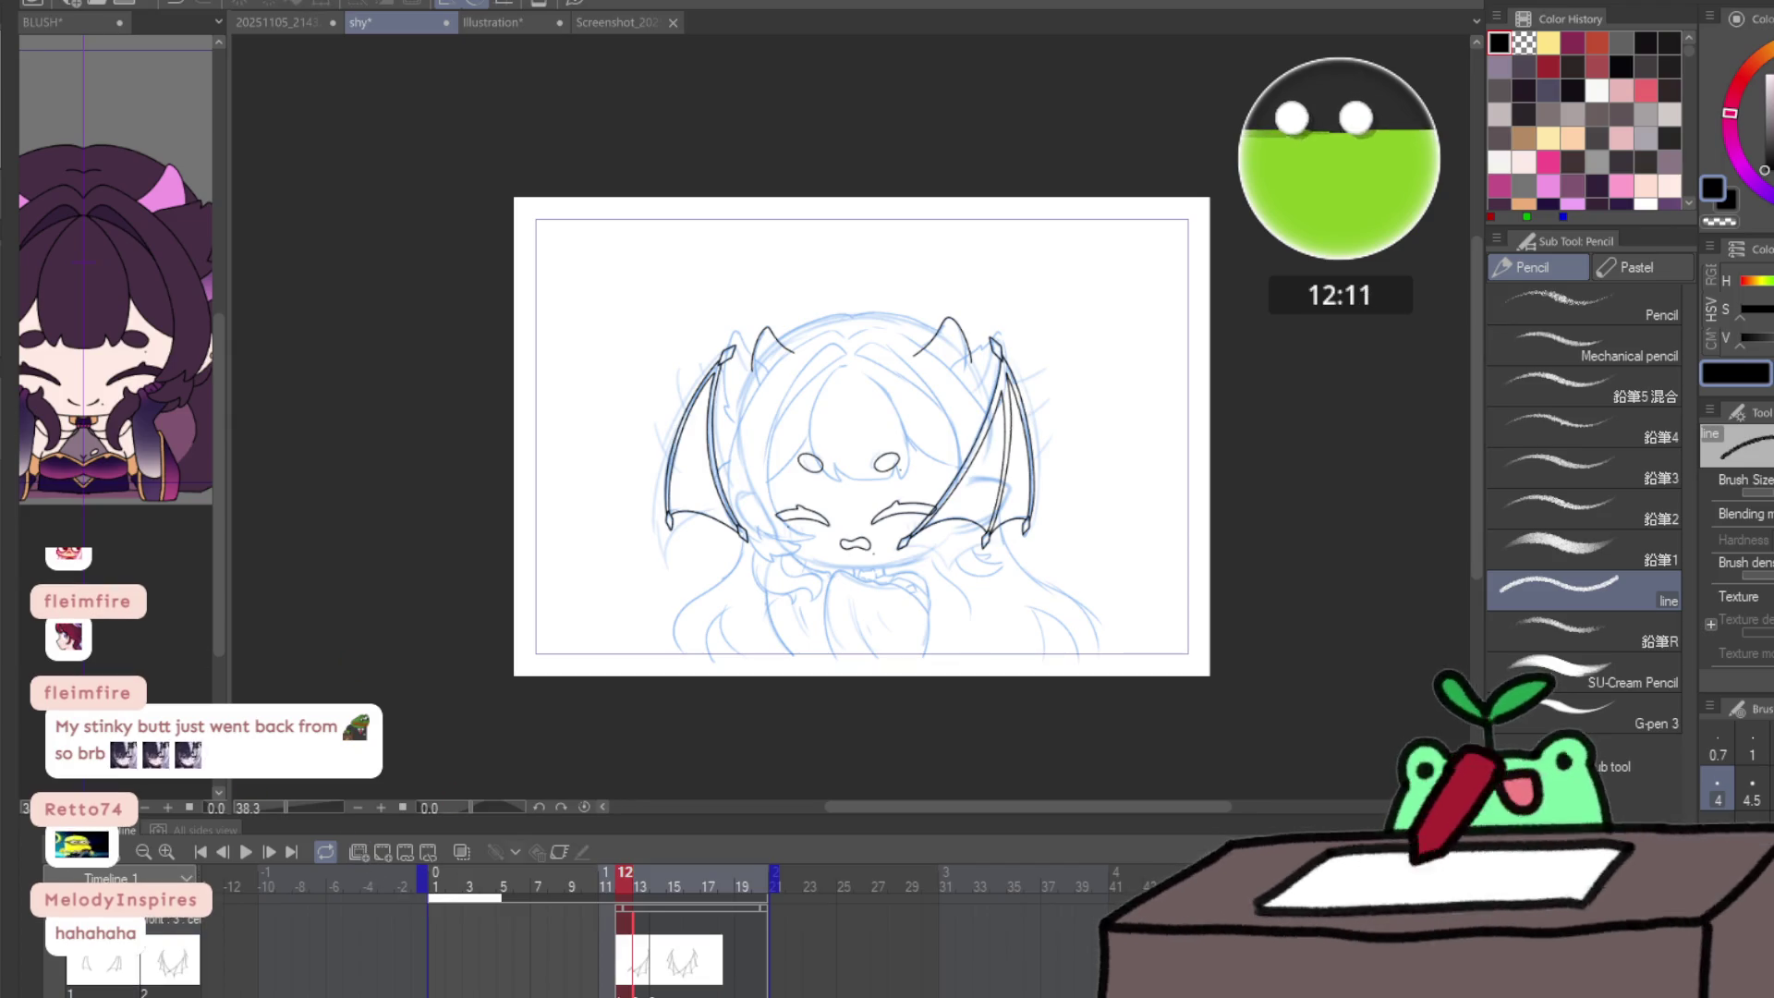
click(617, 941)
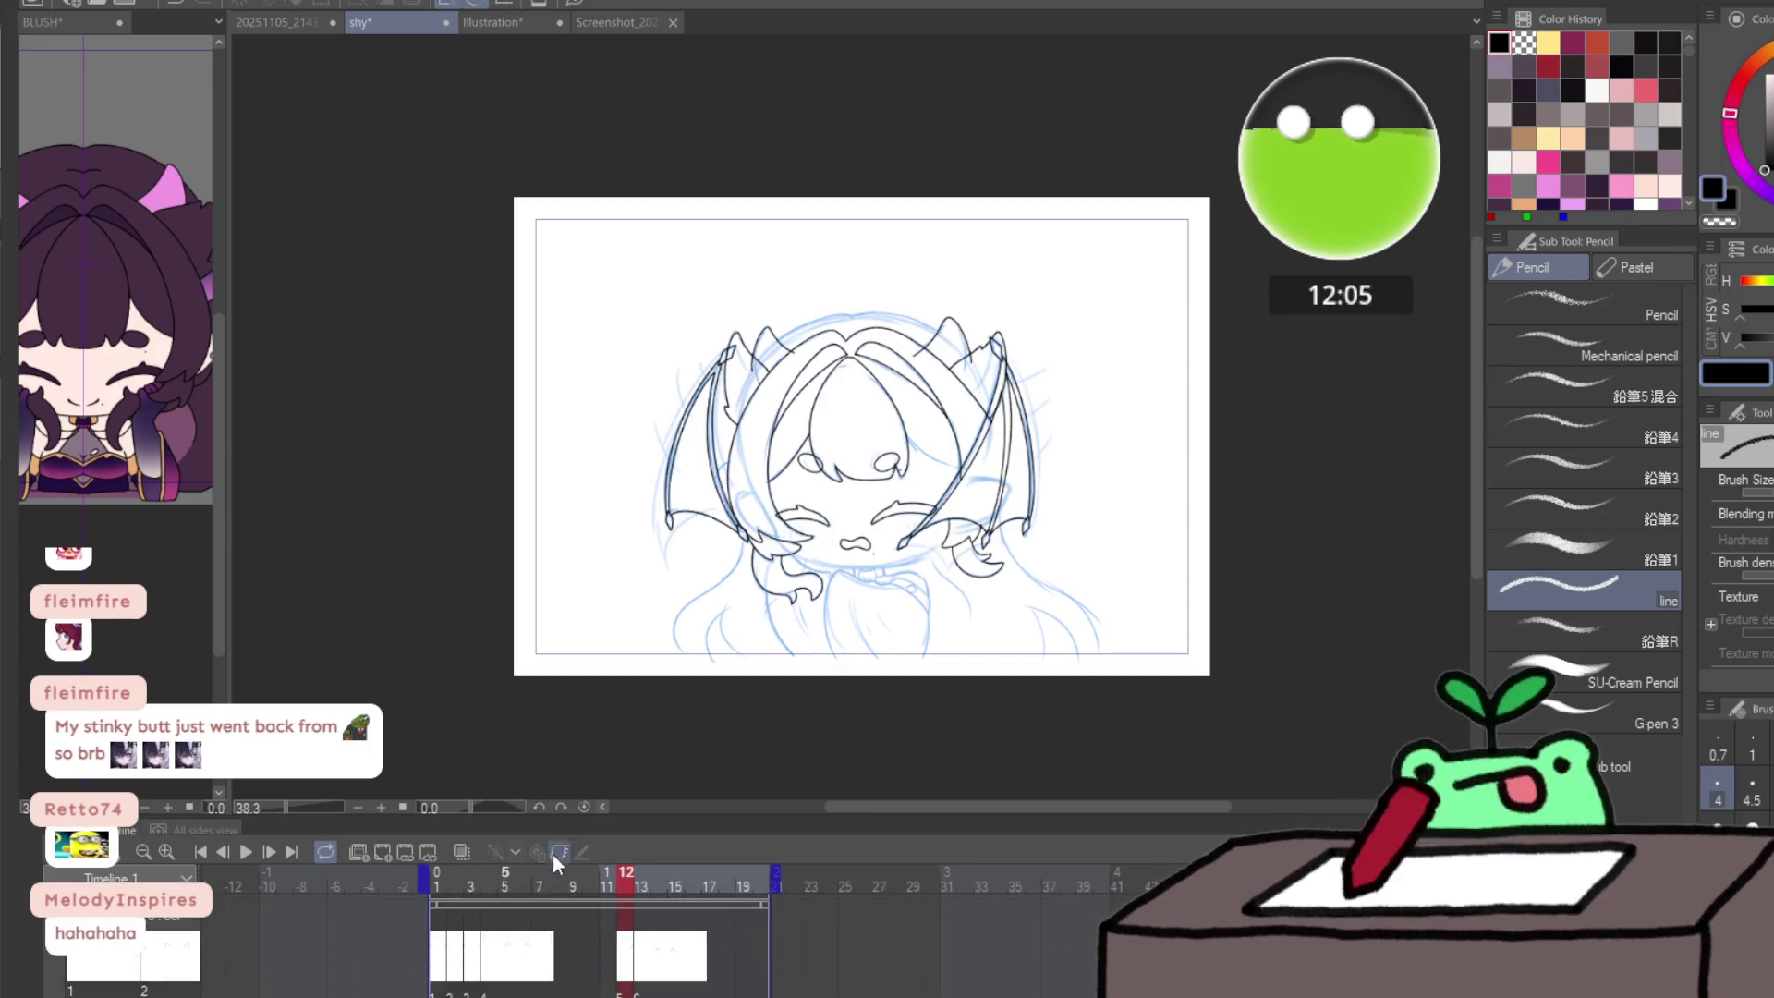
- Jump to frame 1 and add a new blank animation cel there
key(Home)
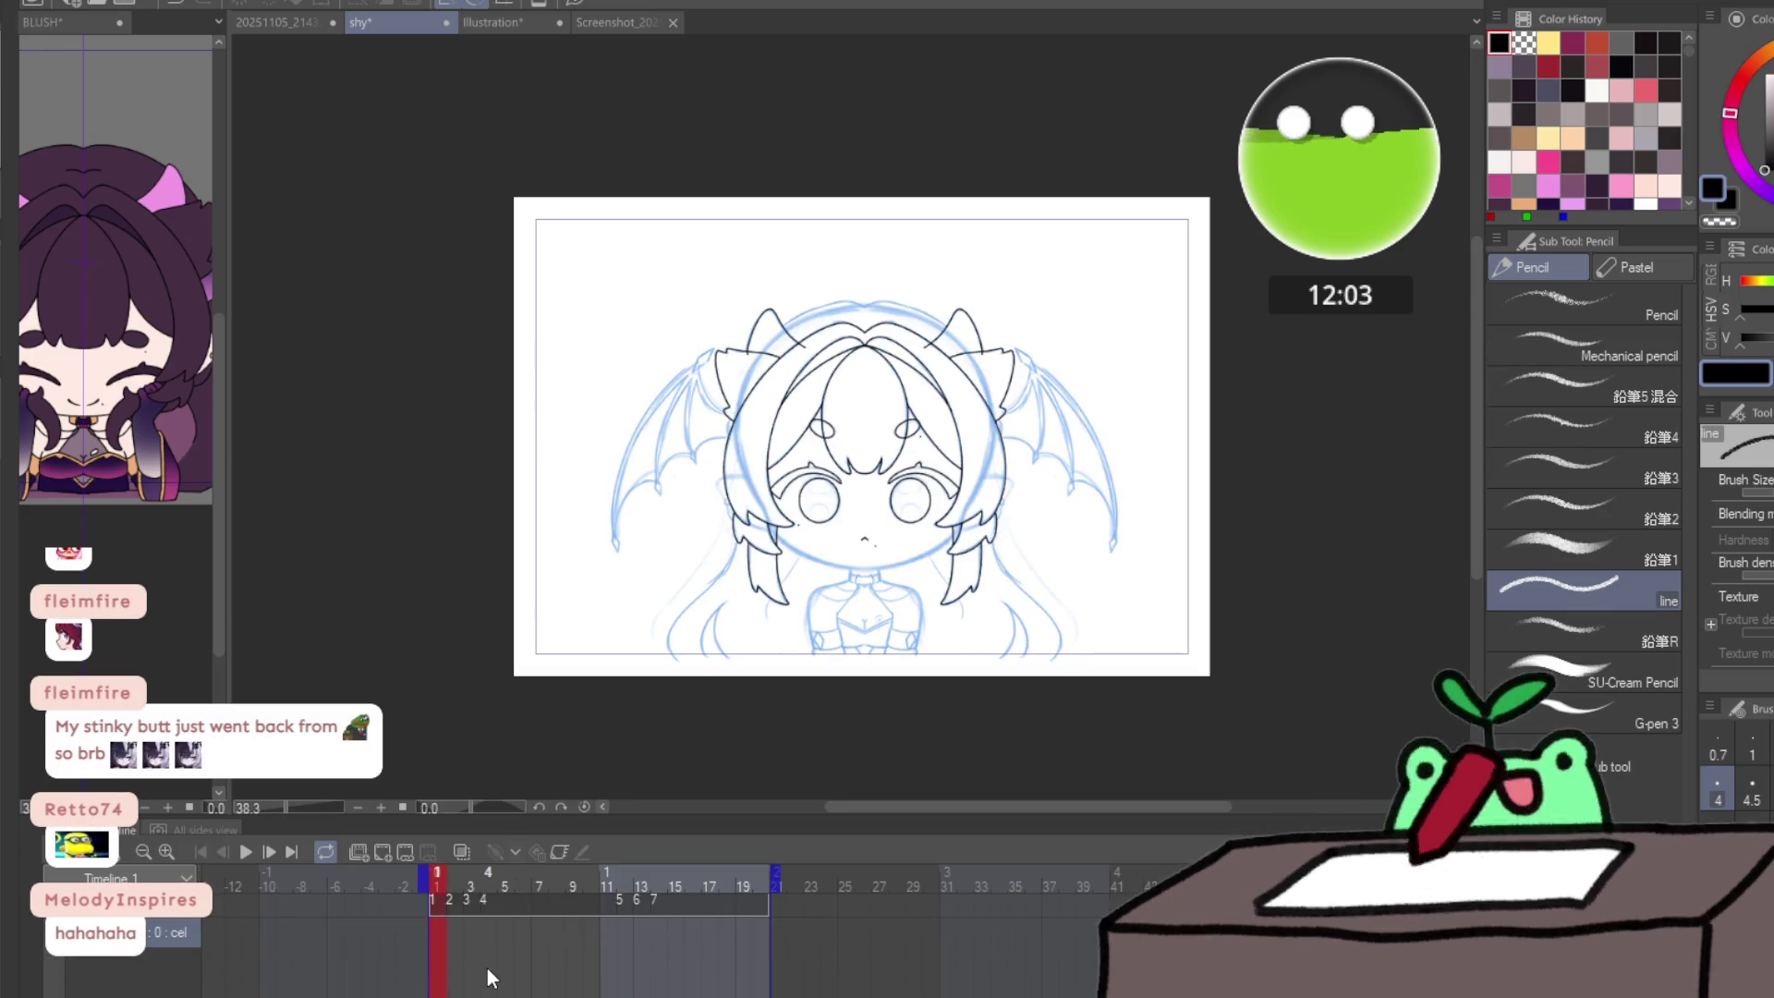
key(ctrl+shift+n)
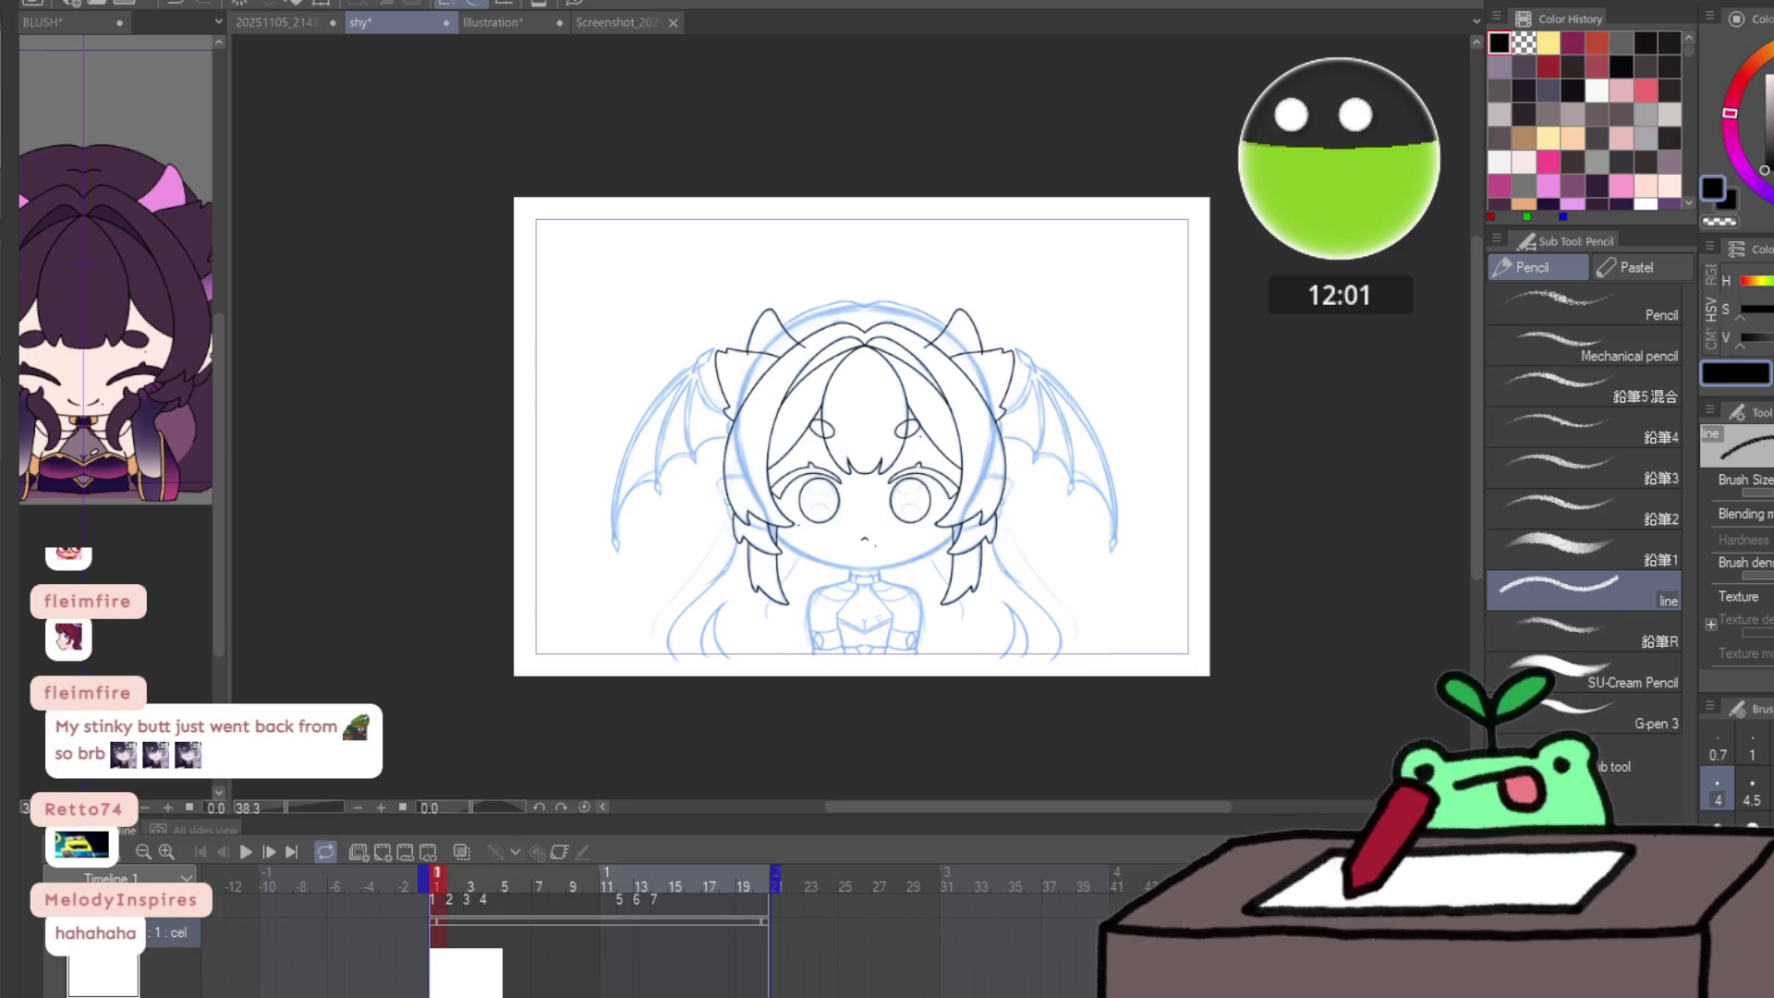
key(ctrl+z)
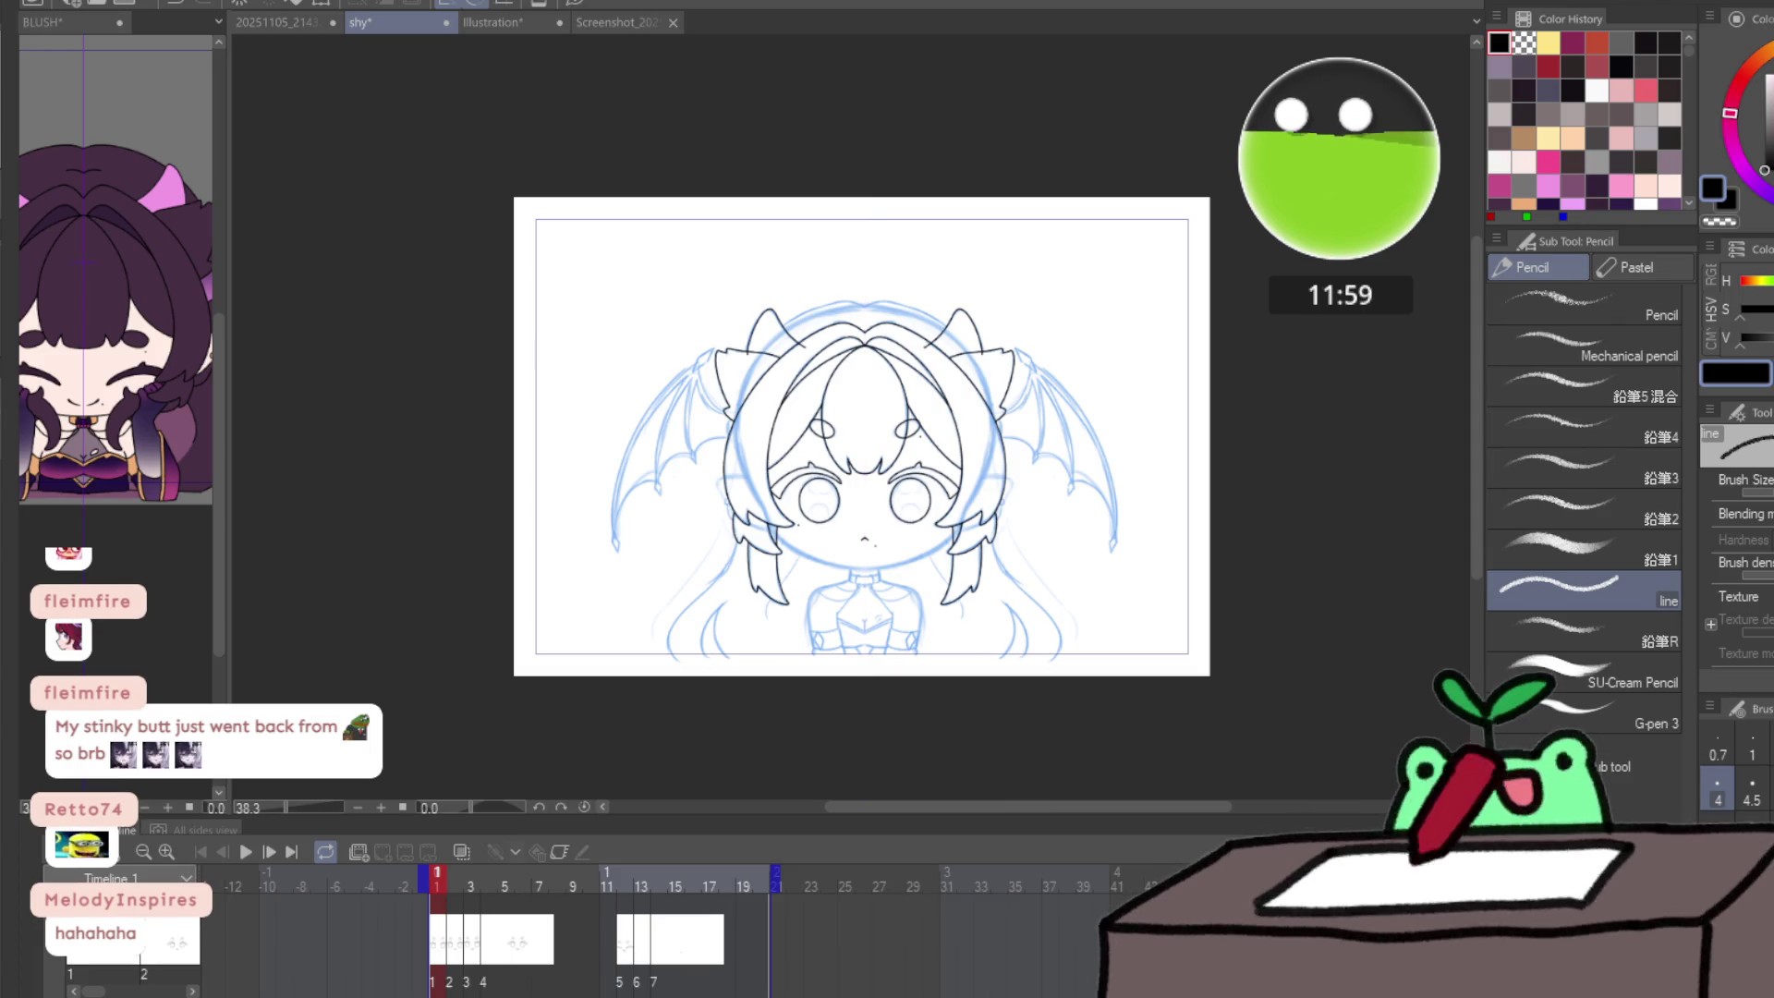
key(ctrl+y)
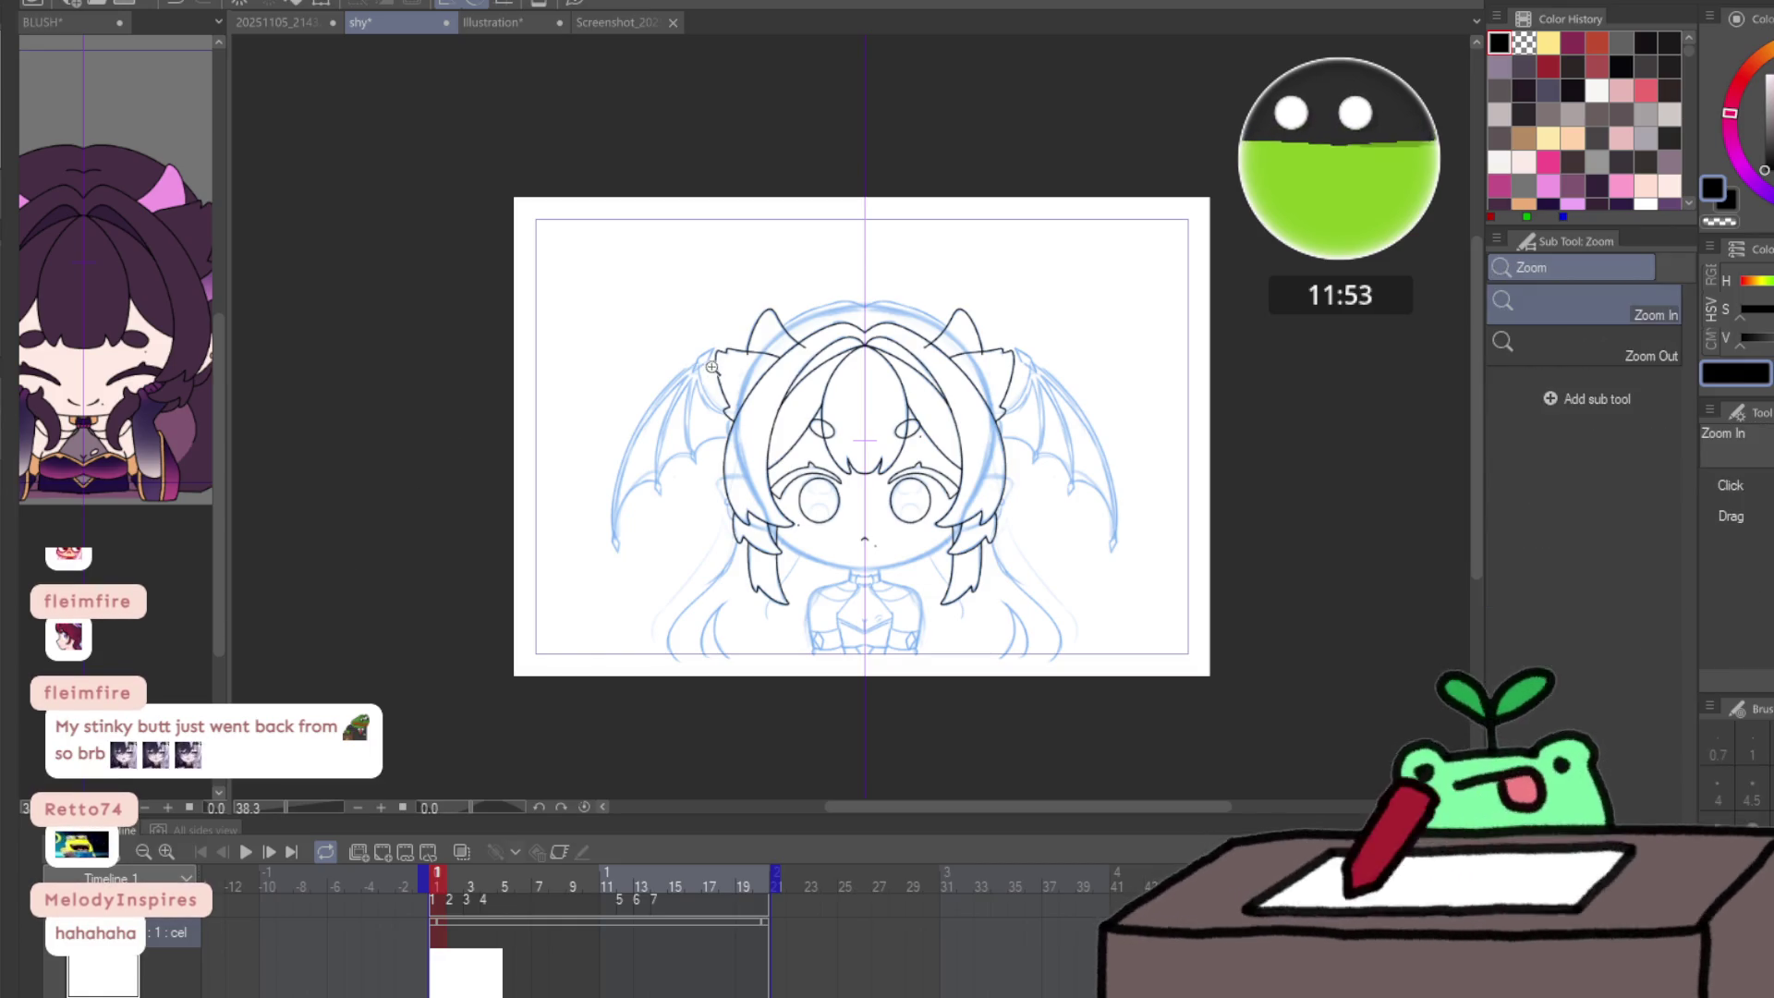
key(ctrl+space)
- Zoom in on the left wing and ink its first diamond claws along the sketch
mouse_move(554, 323)
mouse_down()
mouse_move(609, 322)
mouse_move(584, 387)
mouse_move(629, 290)
mouse_move(744, 246)
mouse_move(700, 336)
mouse_move(640, 374)
mouse_up()
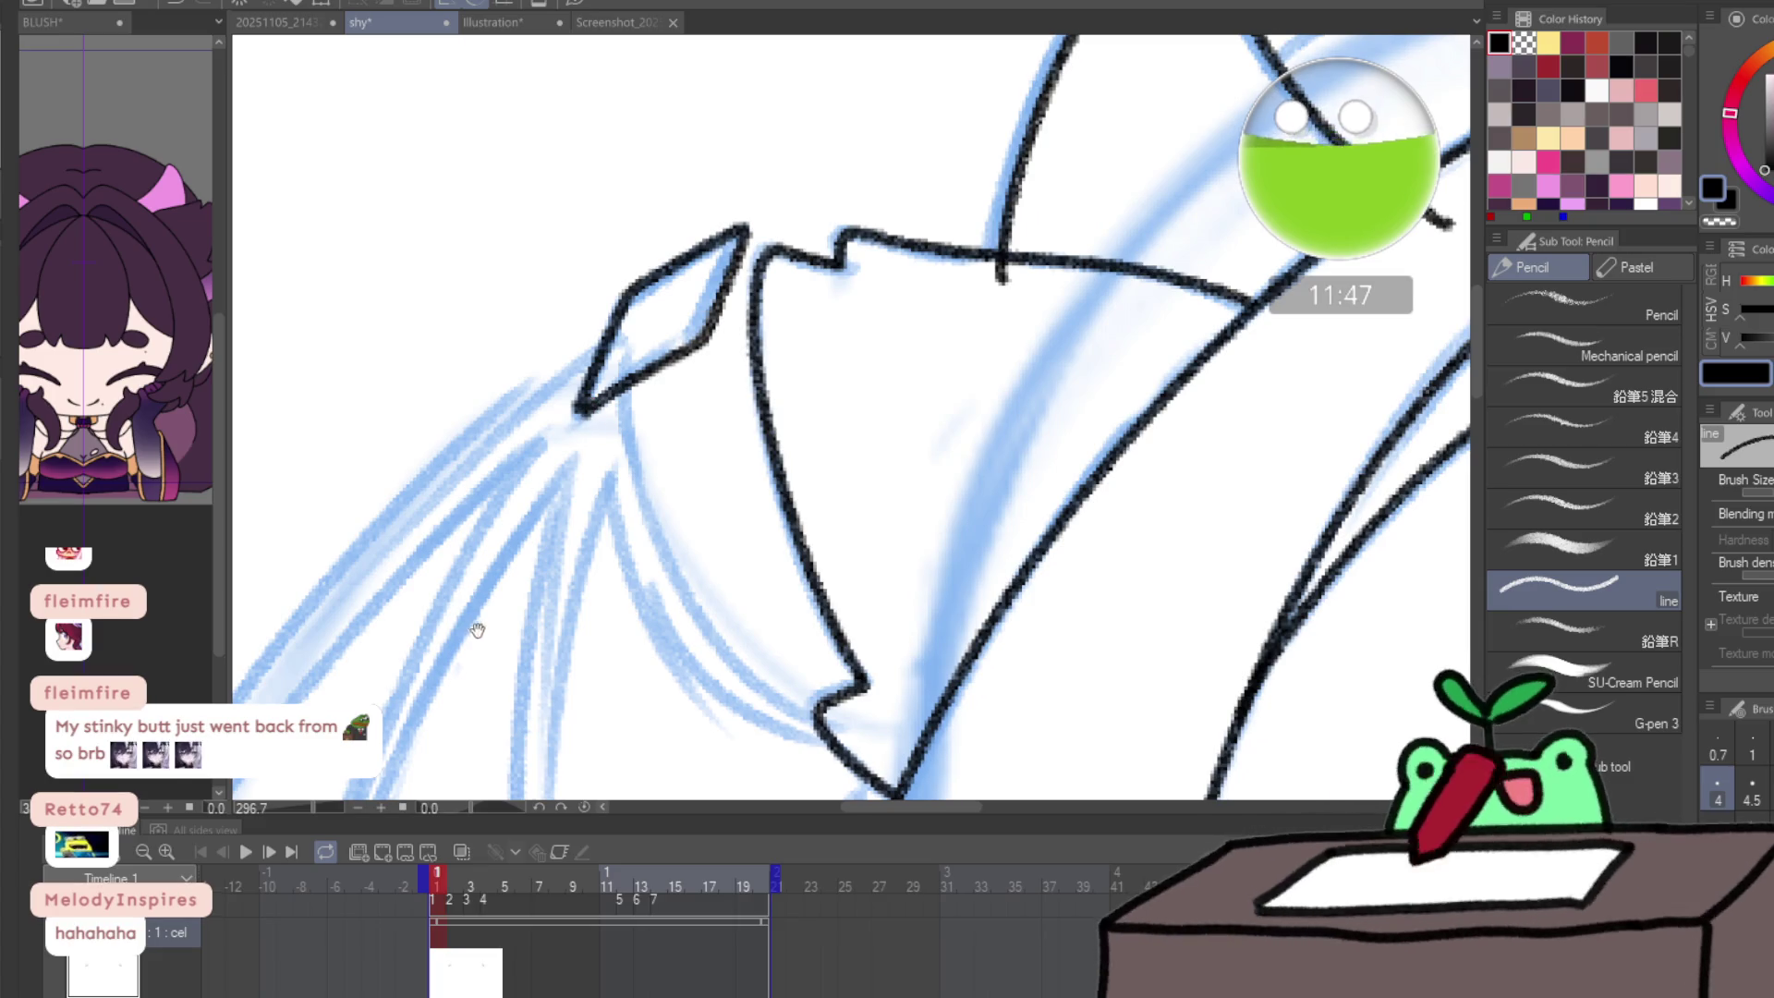
drag(476, 628, 614, 434)
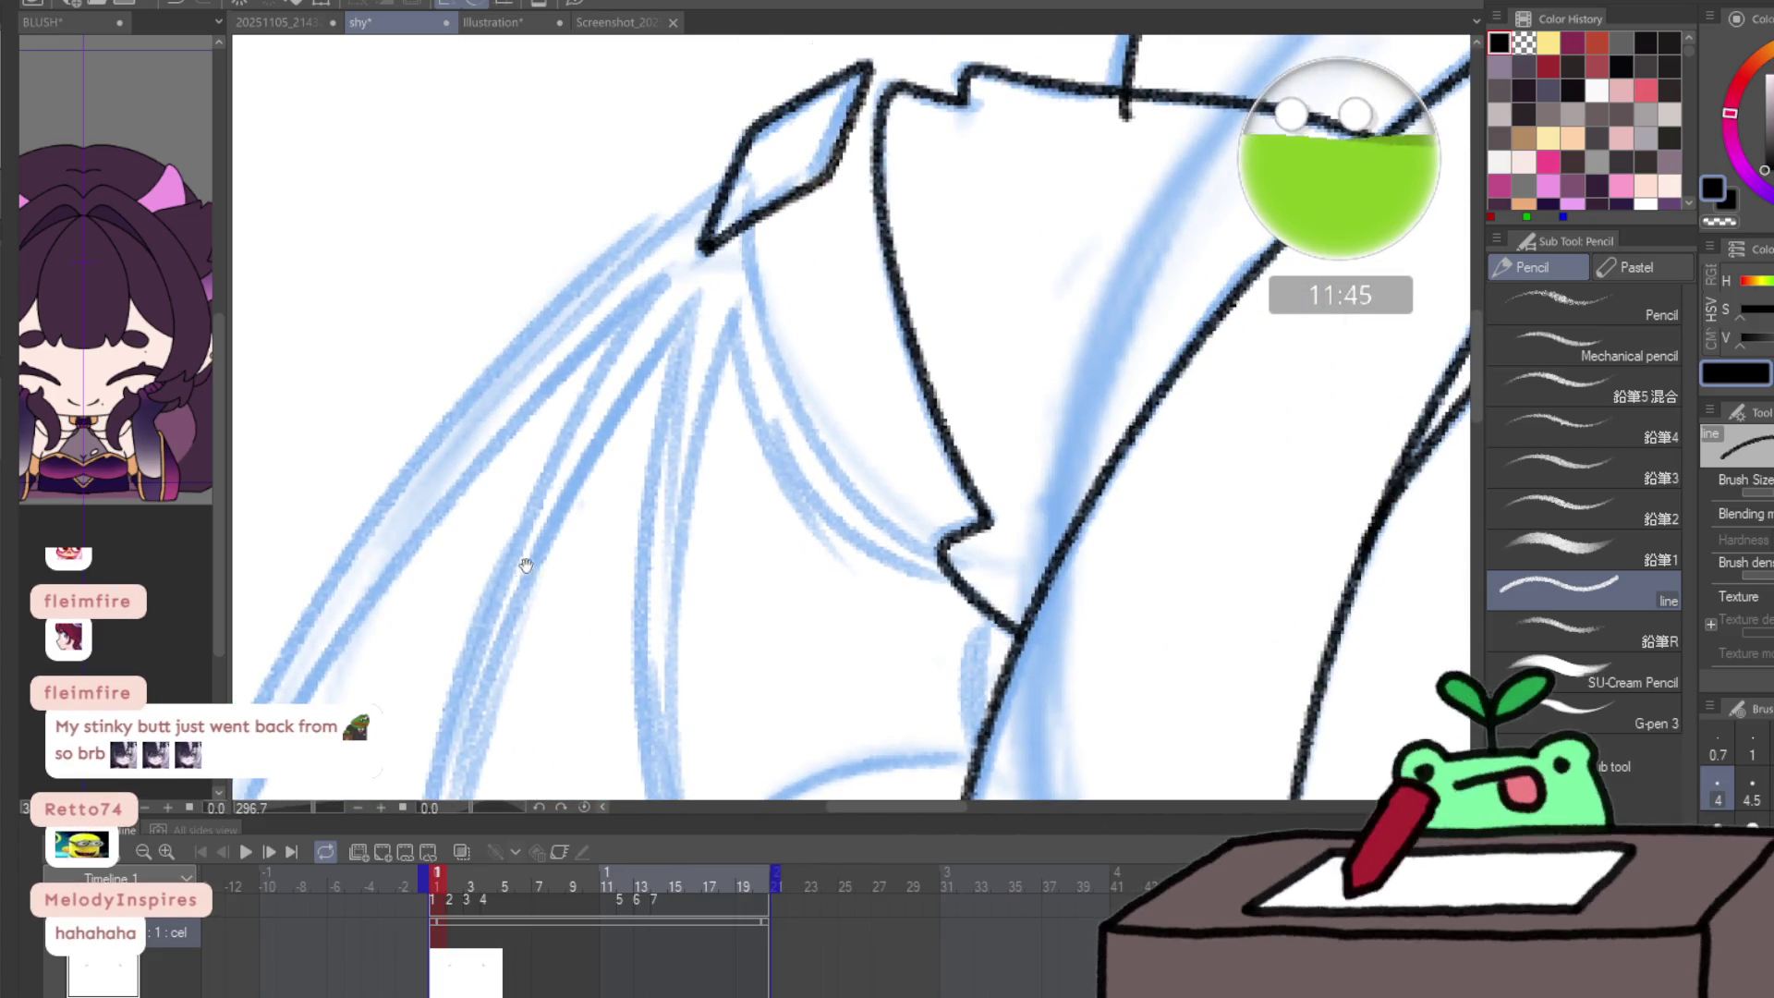
mouse_move(522, 566)
mouse_down()
mouse_move(661, 268)
mouse_move(578, 439)
mouse_move(544, 565)
mouse_move(589, 642)
mouse_up()
drag(600, 571, 588, 532)
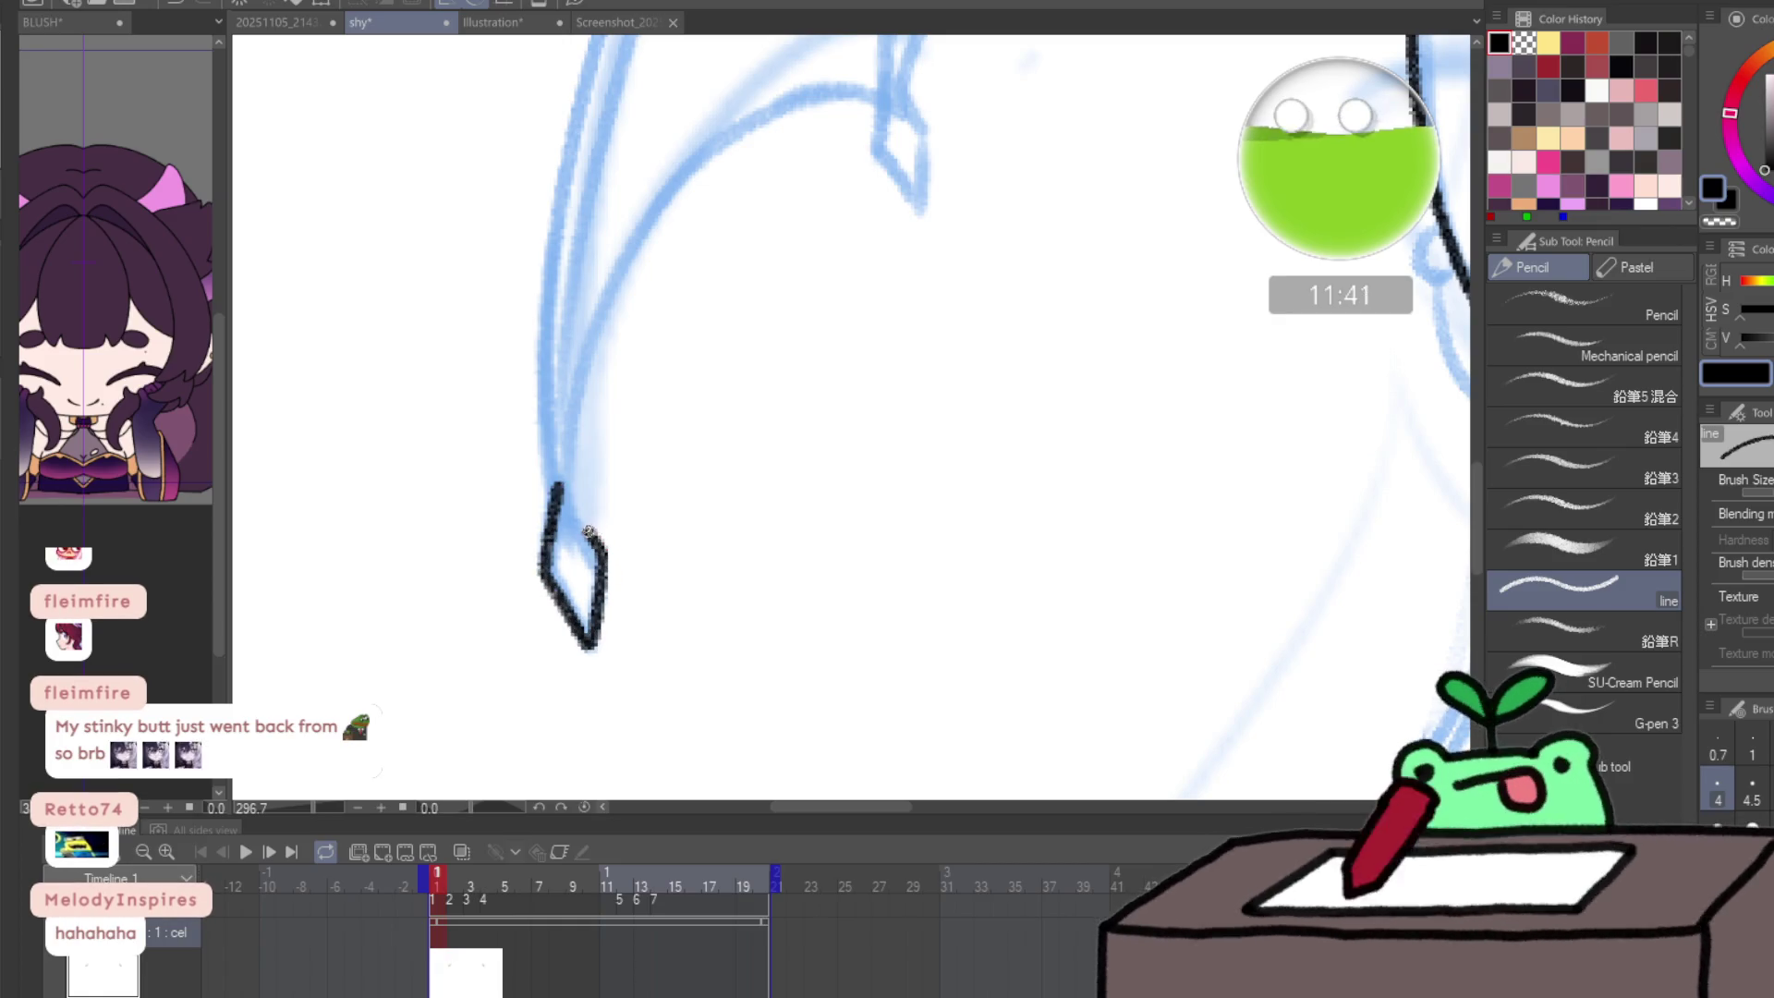
drag(609, 437, 554, 614)
mouse_move(836, 274)
mouse_down()
mouse_move(822, 340)
mouse_move(868, 405)
mouse_up()
drag(872, 346, 860, 311)
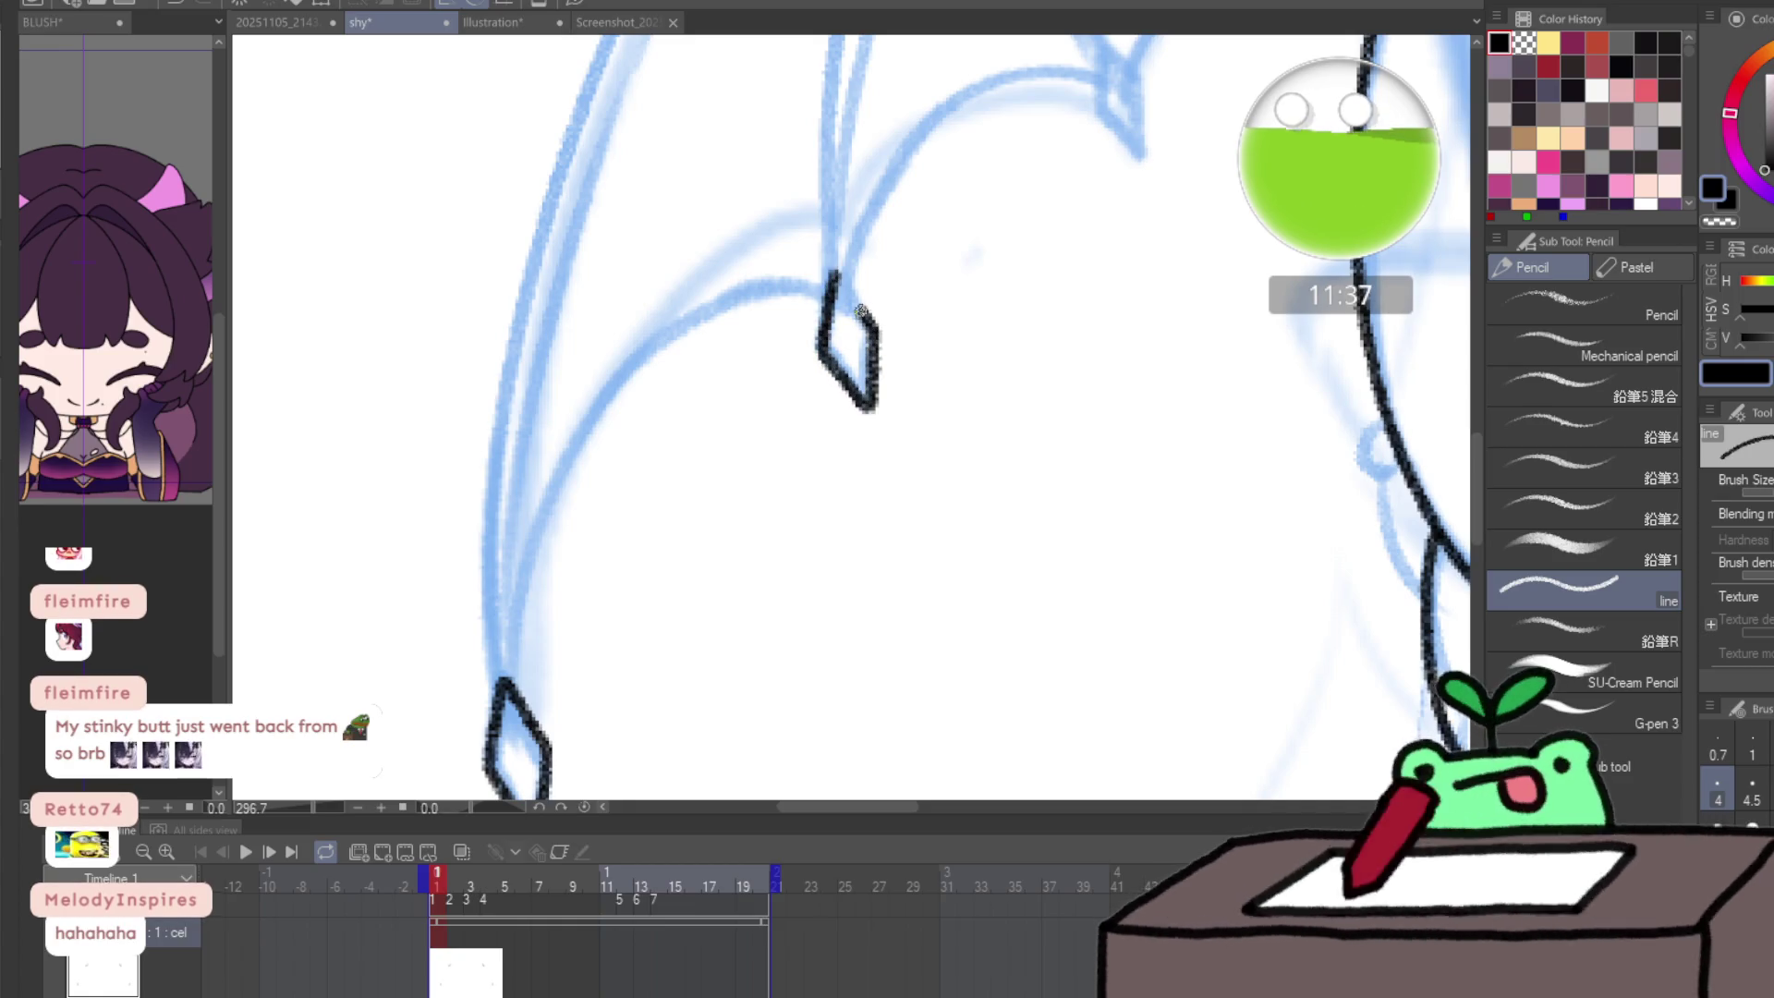
- Ink the next diamond claw and the scalloped lower wing edges rising from the claws
drag(917, 224, 873, 365)
mouse_move(972, 245)
mouse_down()
mouse_move(970, 312)
mouse_move(1019, 349)
mouse_up()
drag(1014, 286, 983, 246)
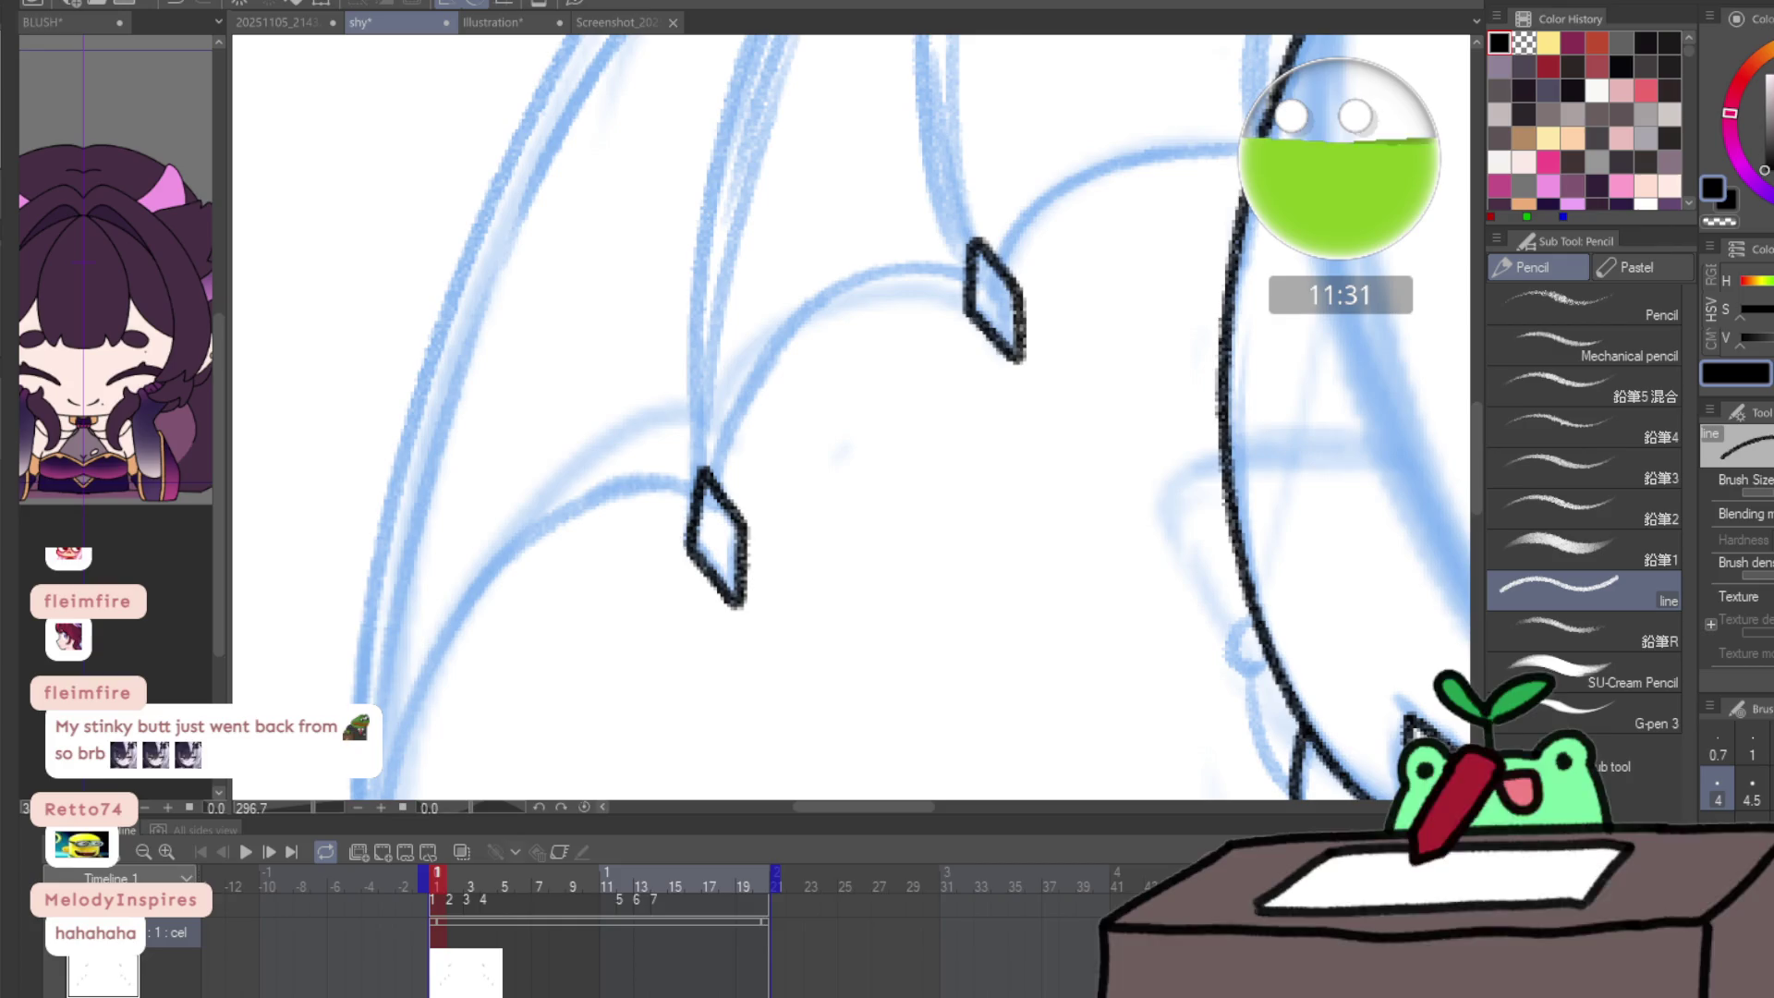
mouse_move(999, 265)
mouse_down()
mouse_move(1132, 150)
mouse_move(1237, 143)
mouse_up()
mouse_move(716, 466)
mouse_down()
mouse_move(868, 282)
mouse_move(973, 270)
mouse_up()
drag(795, 495, 952, 278)
mouse_move(545, 660)
mouse_down()
mouse_move(573, 503)
mouse_move(721, 294)
mouse_move(822, 267)
mouse_move(657, 499)
mouse_move(785, 407)
mouse_move(959, 233)
mouse_move(494, 396)
mouse_up()
- Ink the left wing's upper edge in black from the tip to the top joint
scroll(849, 319, down, 5)
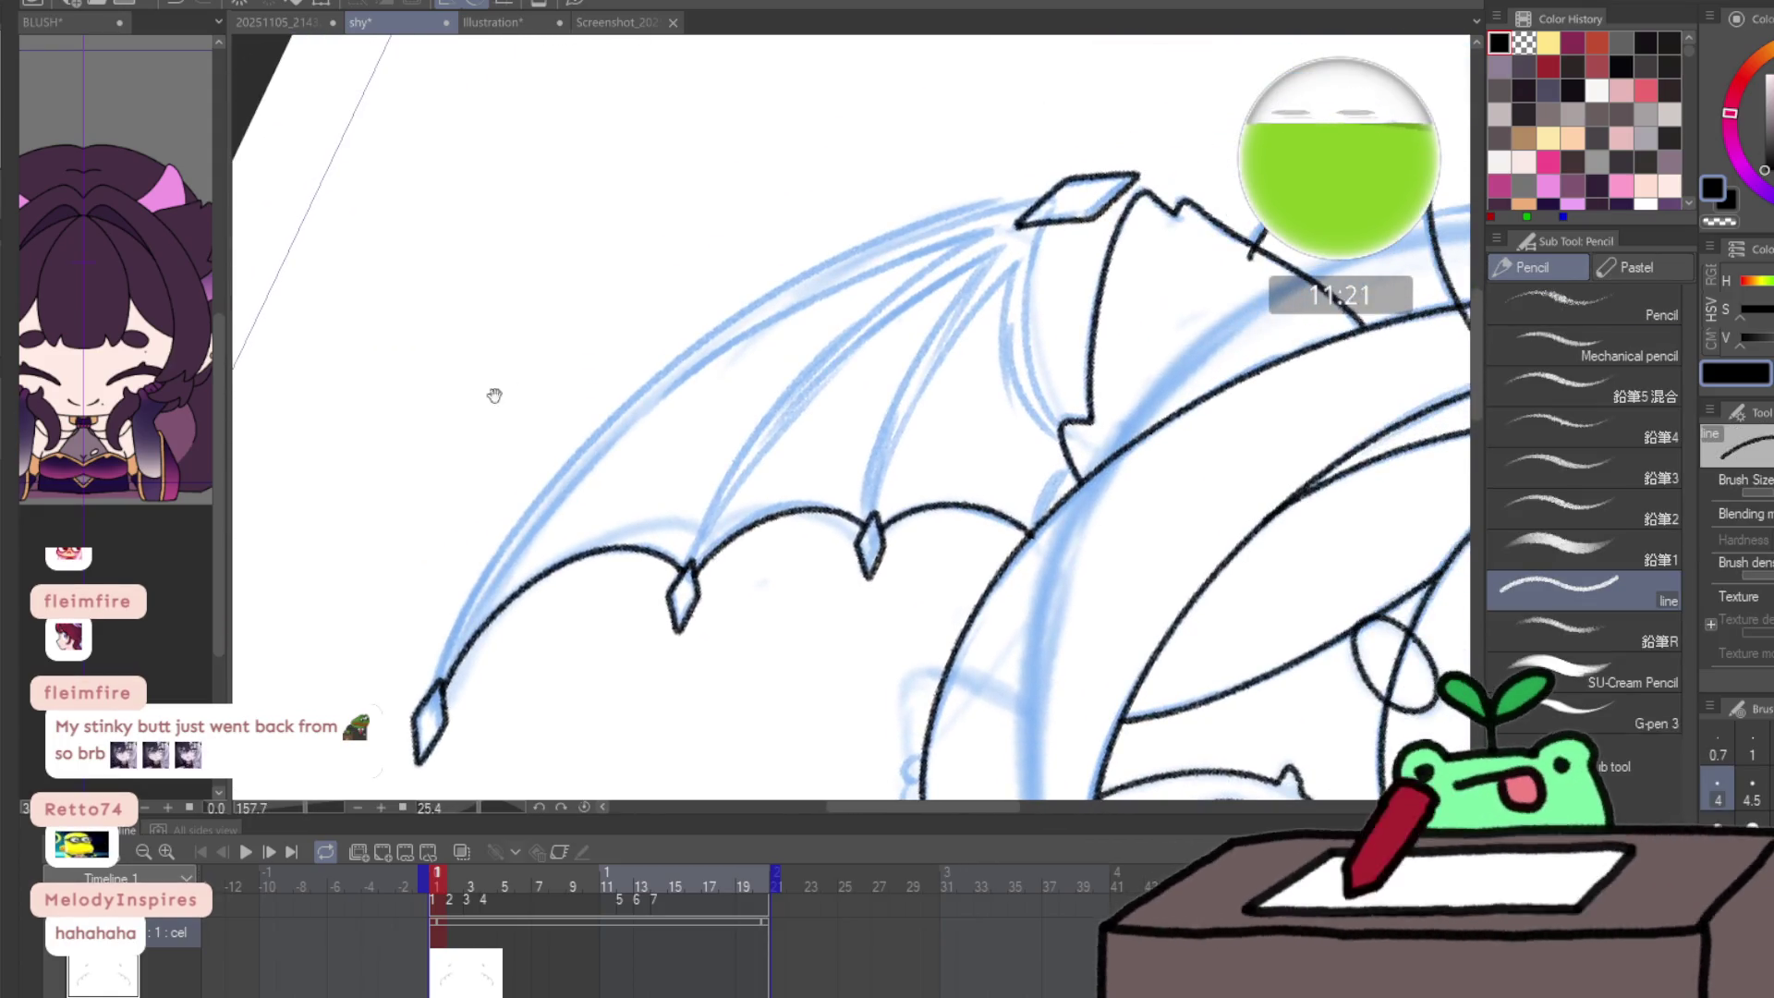
mouse_move(430, 689)
mouse_down()
mouse_move(541, 495)
mouse_move(747, 315)
mouse_move(843, 260)
mouse_up()
key(ctrl+z)
mouse_move(431, 691)
mouse_down()
mouse_move(498, 551)
mouse_move(693, 340)
mouse_move(918, 219)
mouse_move(1040, 192)
mouse_move(996, 338)
mouse_move(1051, 494)
mouse_up()
scroll(1039, 249, up, 2)
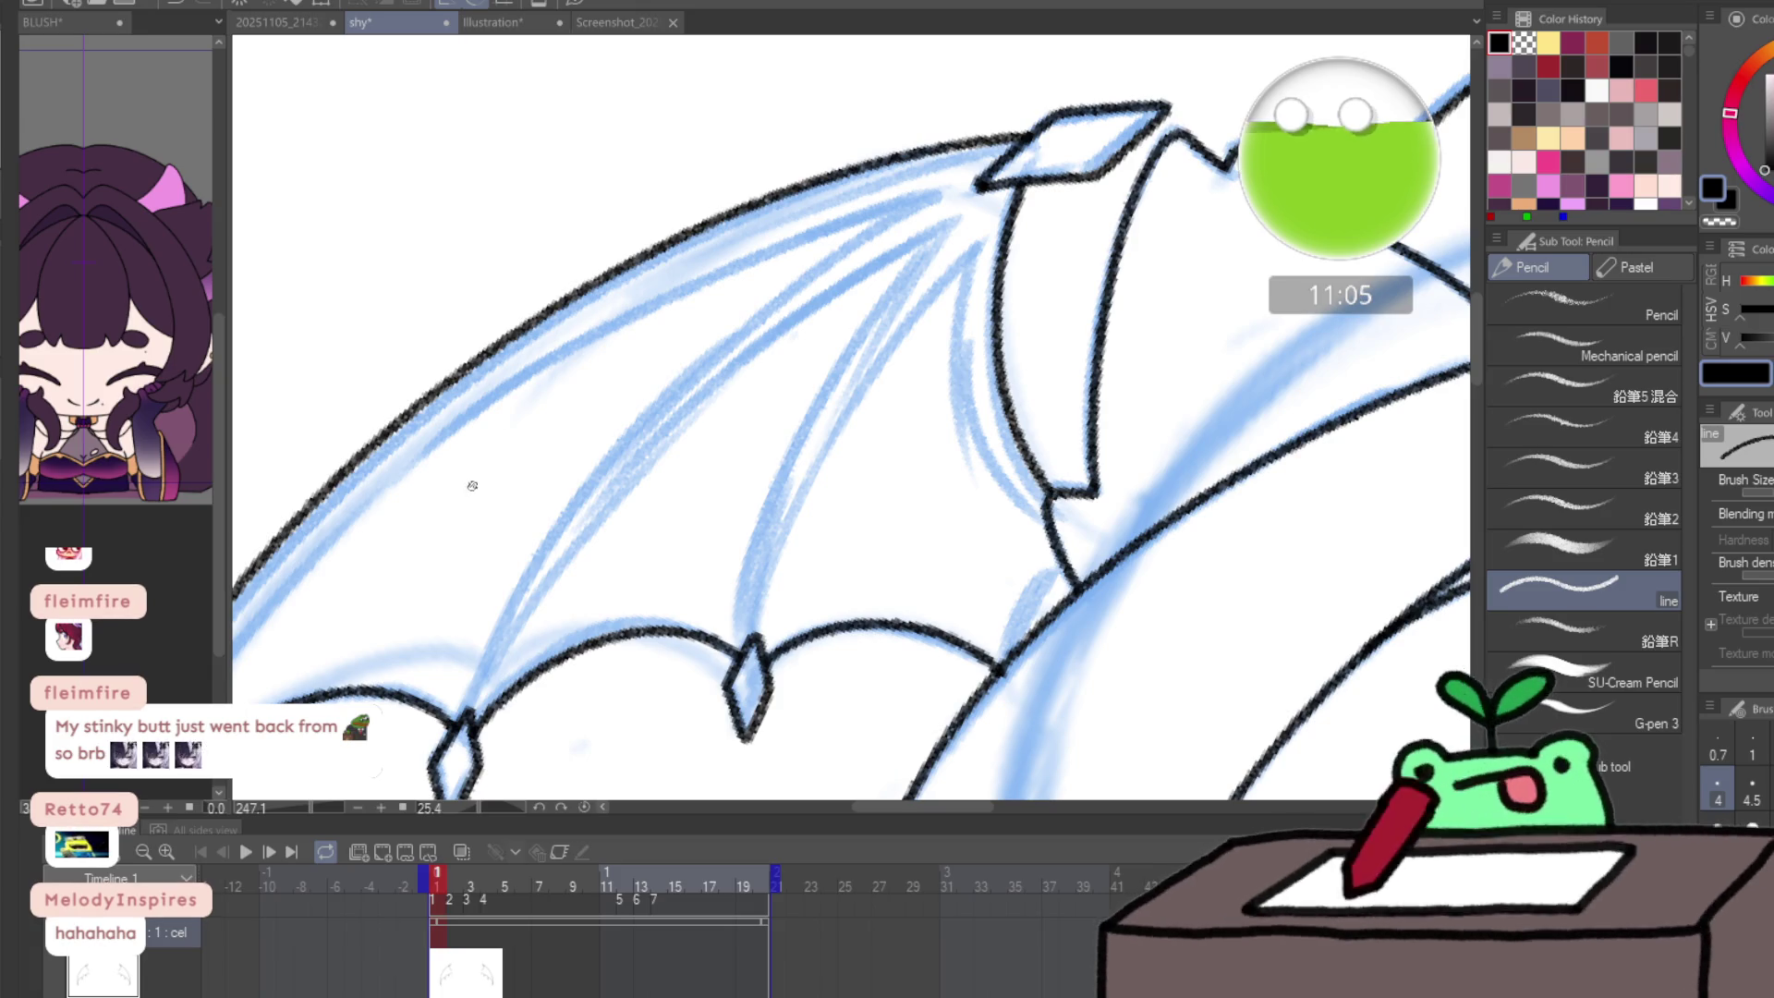
mouse_move(472, 485)
mouse_down()
mouse_move(645, 447)
mouse_move(582, 443)
mouse_up()
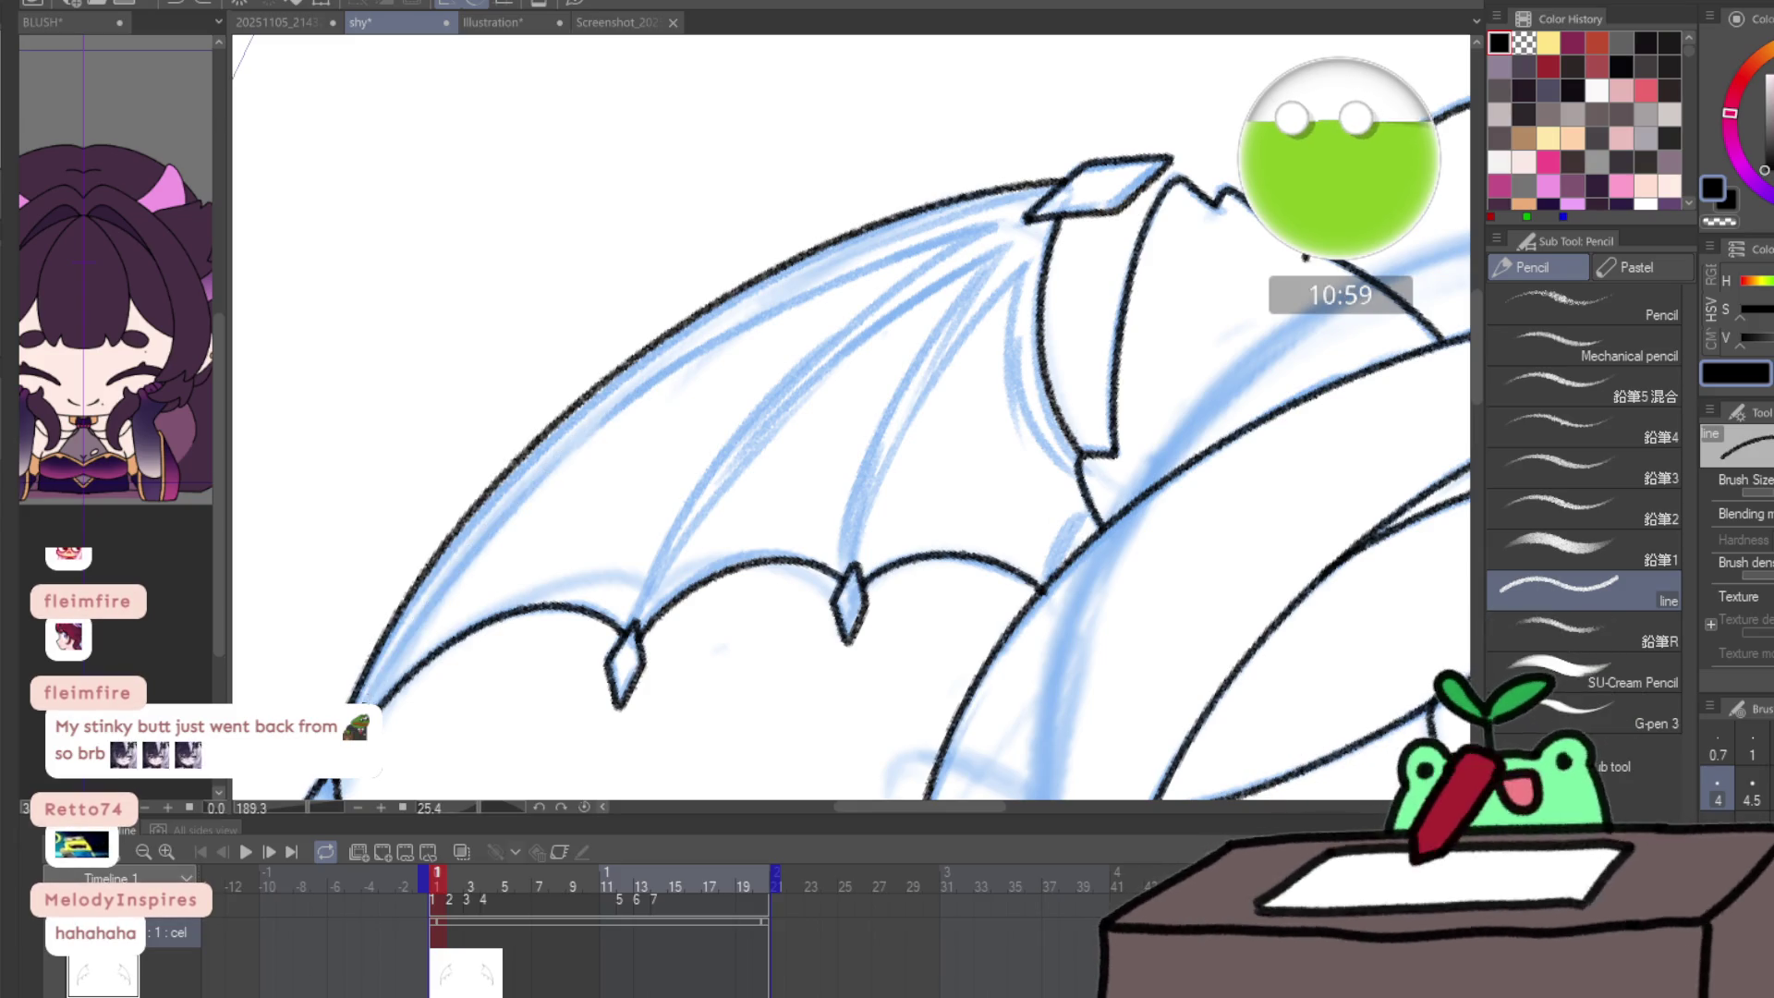
drag(365, 702, 517, 466)
key(ctrl+z)
mouse_move(364, 702)
mouse_down()
mouse_move(614, 402)
mouse_move(822, 282)
mouse_move(952, 242)
mouse_up()
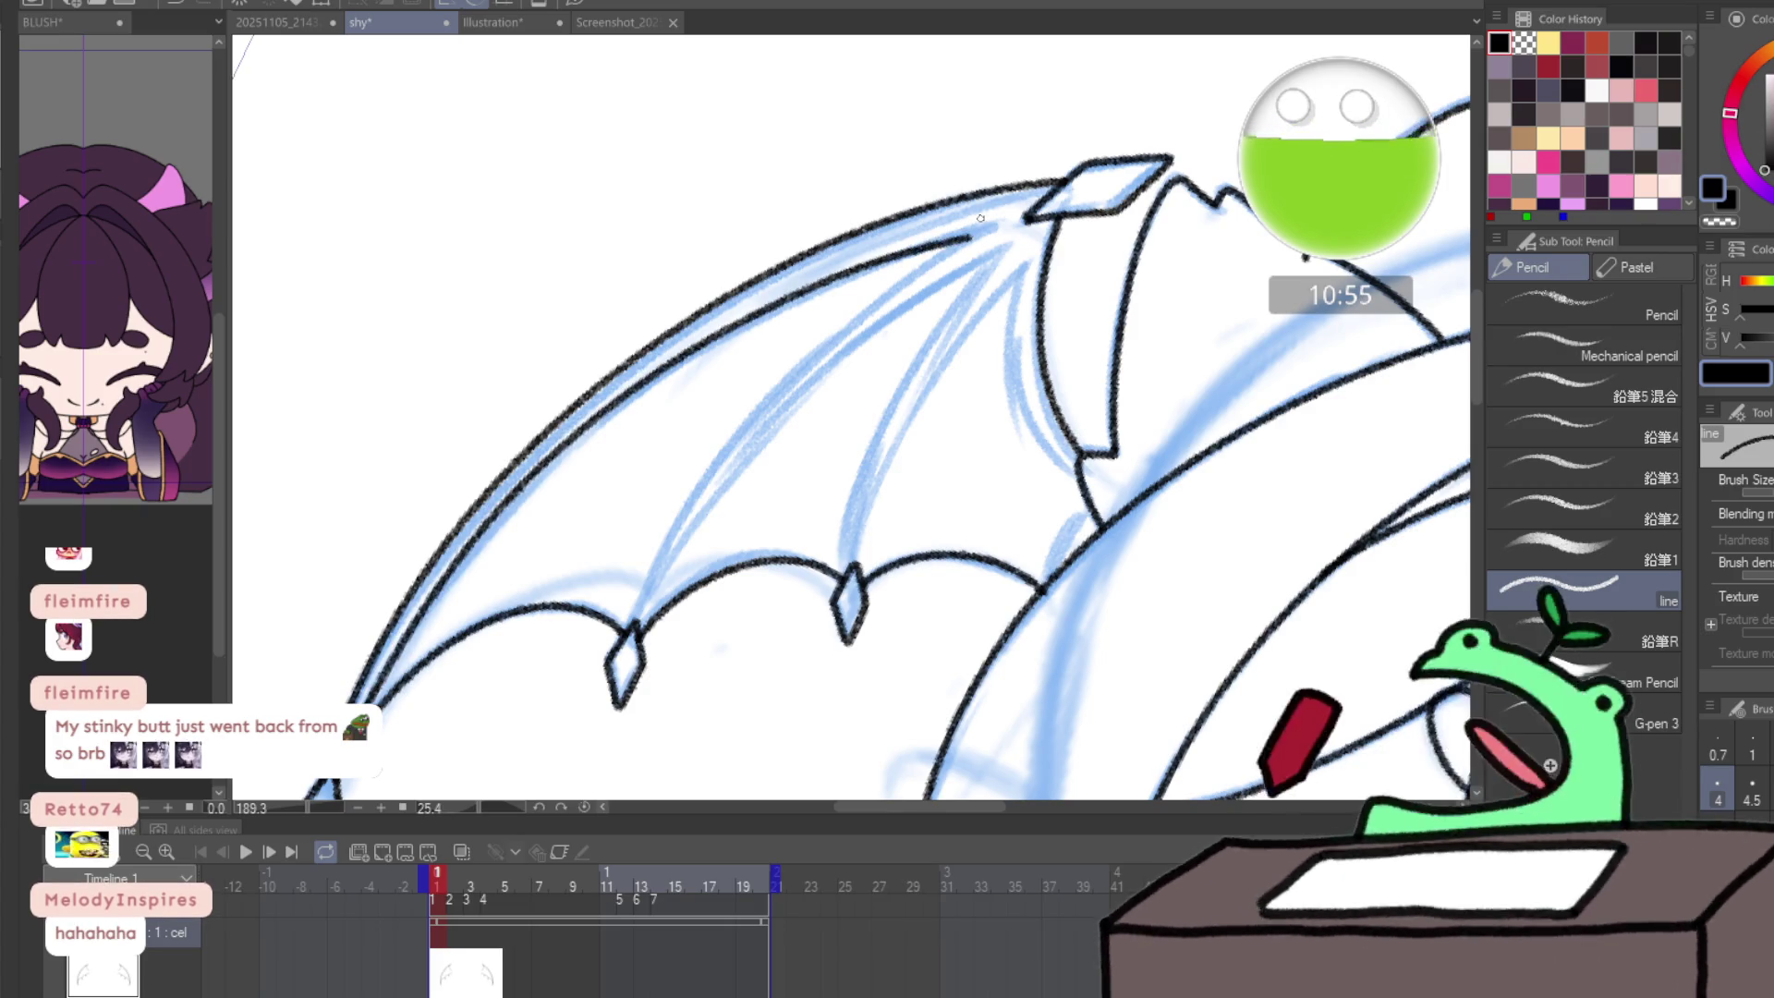
- Redraw the inner wing edge up to the tip until it lines up with the sketch
key(ctrl+z)
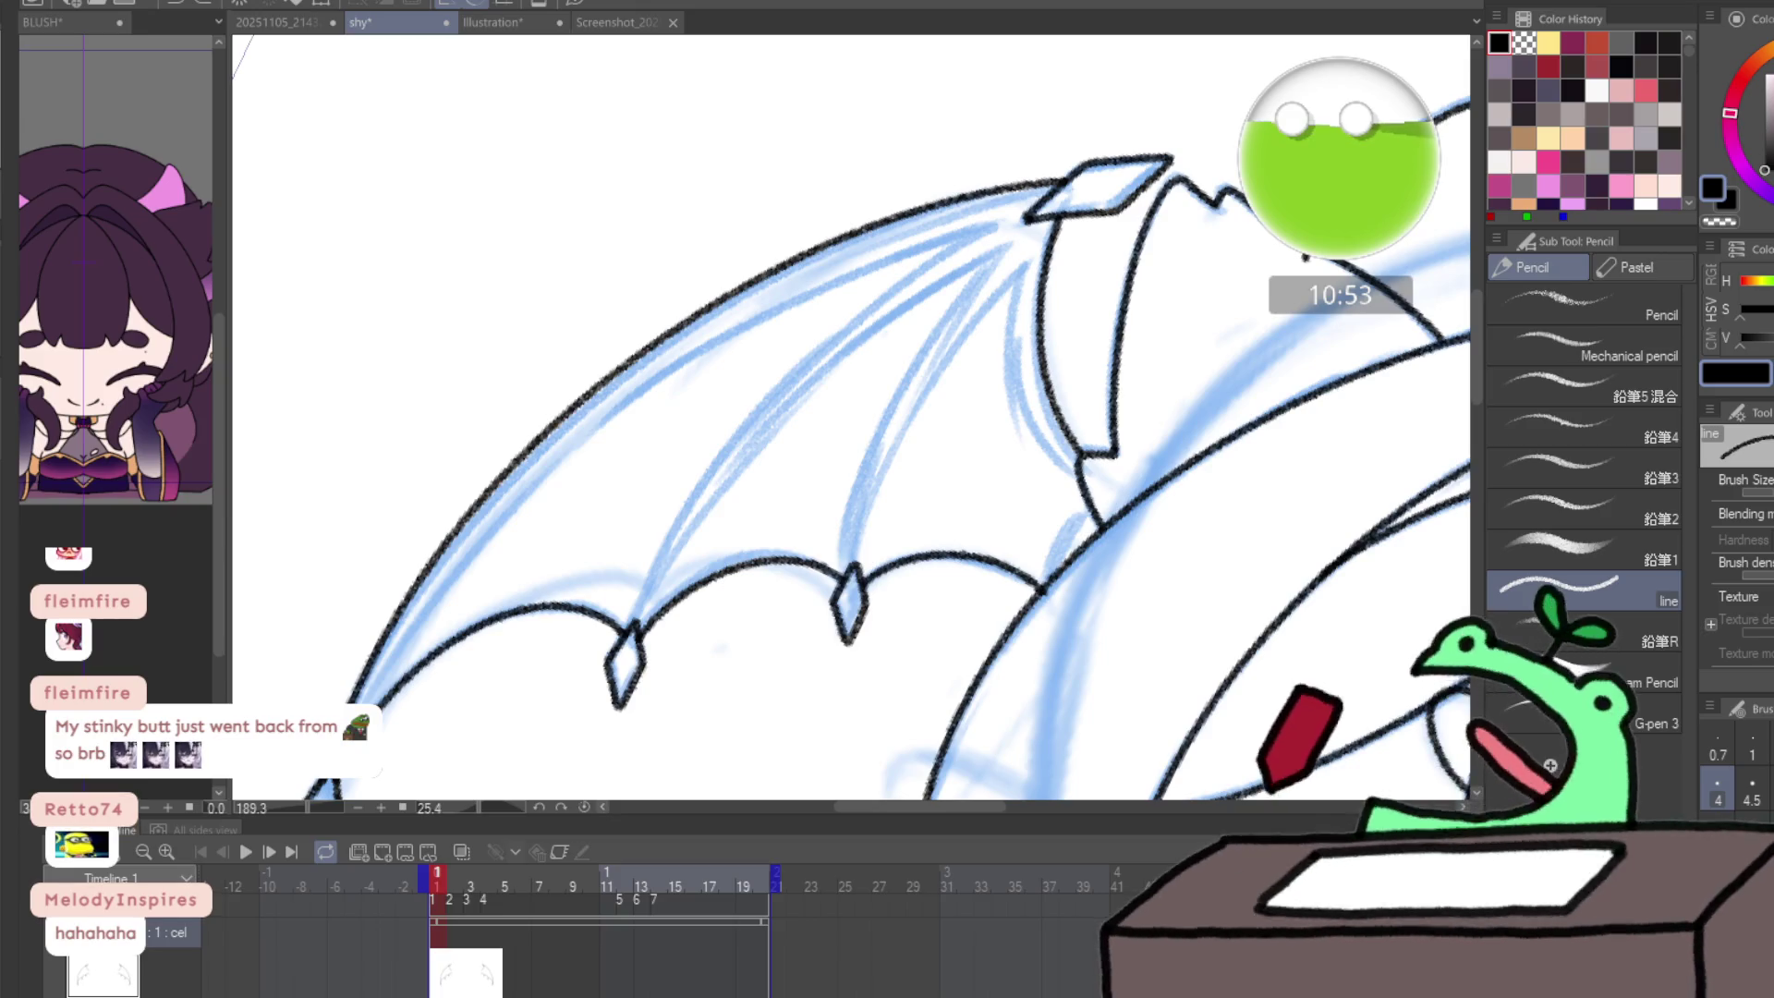
mouse_move(388, 667)
mouse_down()
mouse_move(504, 519)
mouse_move(734, 326)
mouse_move(970, 231)
mouse_up()
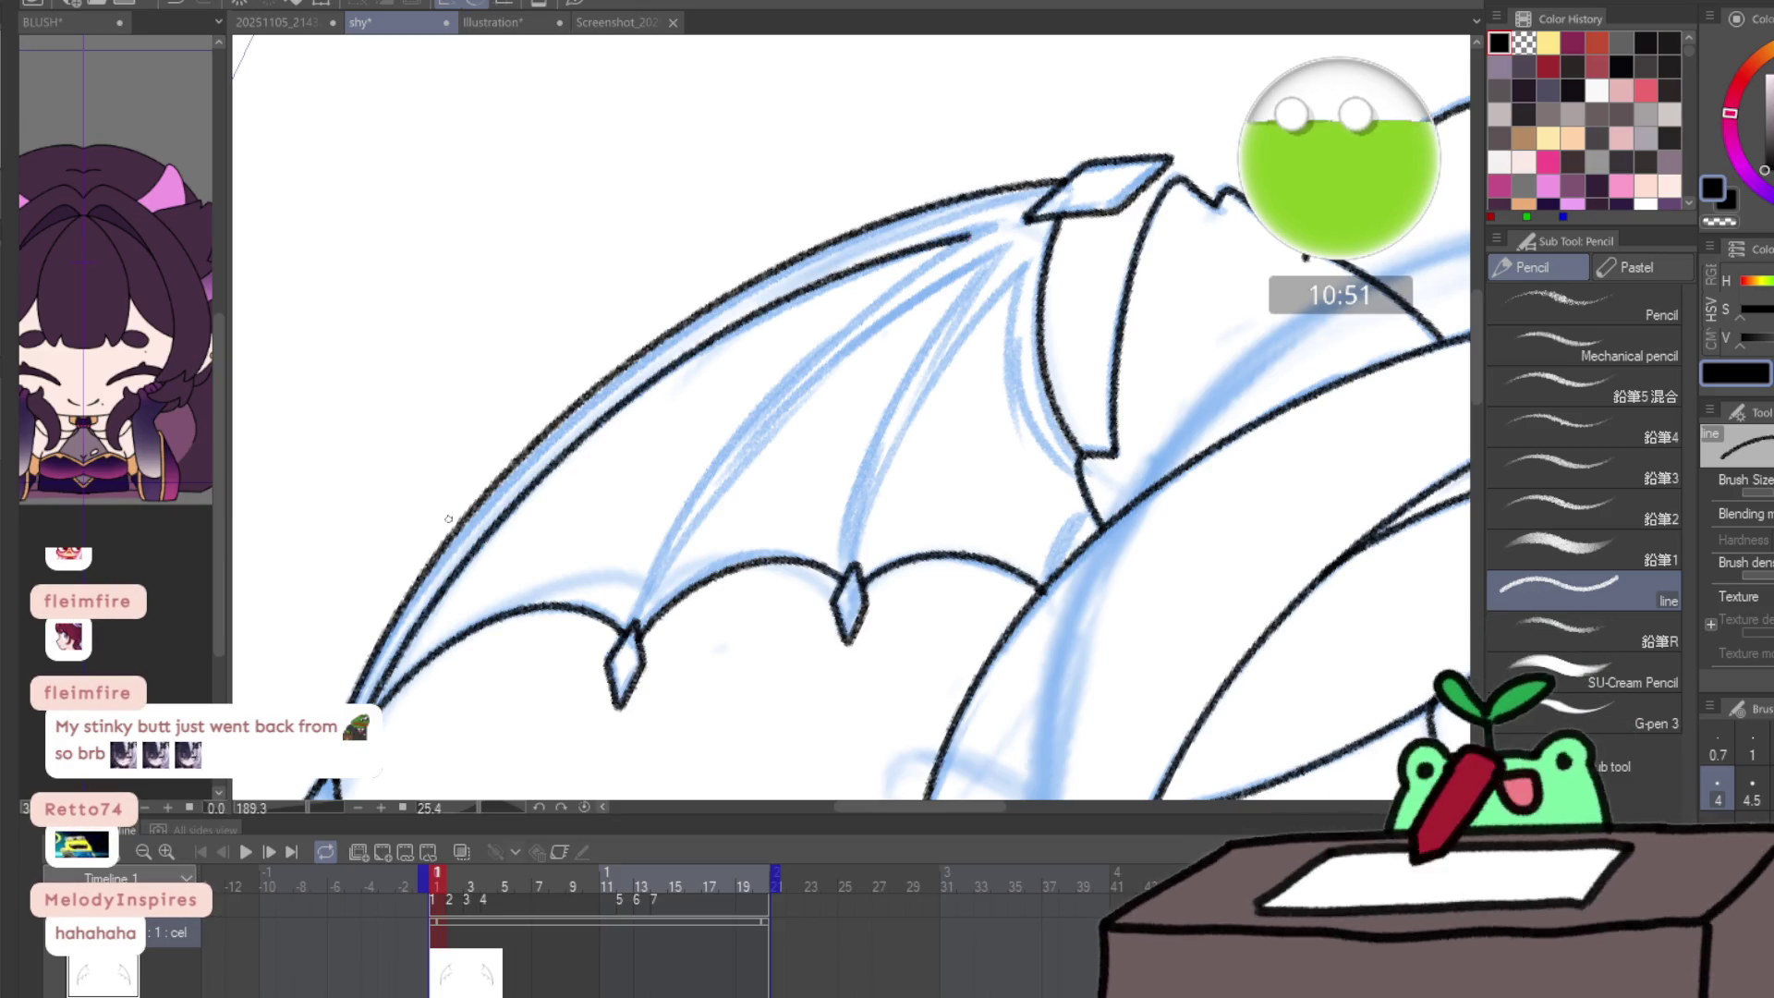
key(ctrl+z)
mouse_move(369, 702)
mouse_down()
mouse_move(443, 582)
mouse_move(674, 370)
mouse_move(915, 246)
mouse_up()
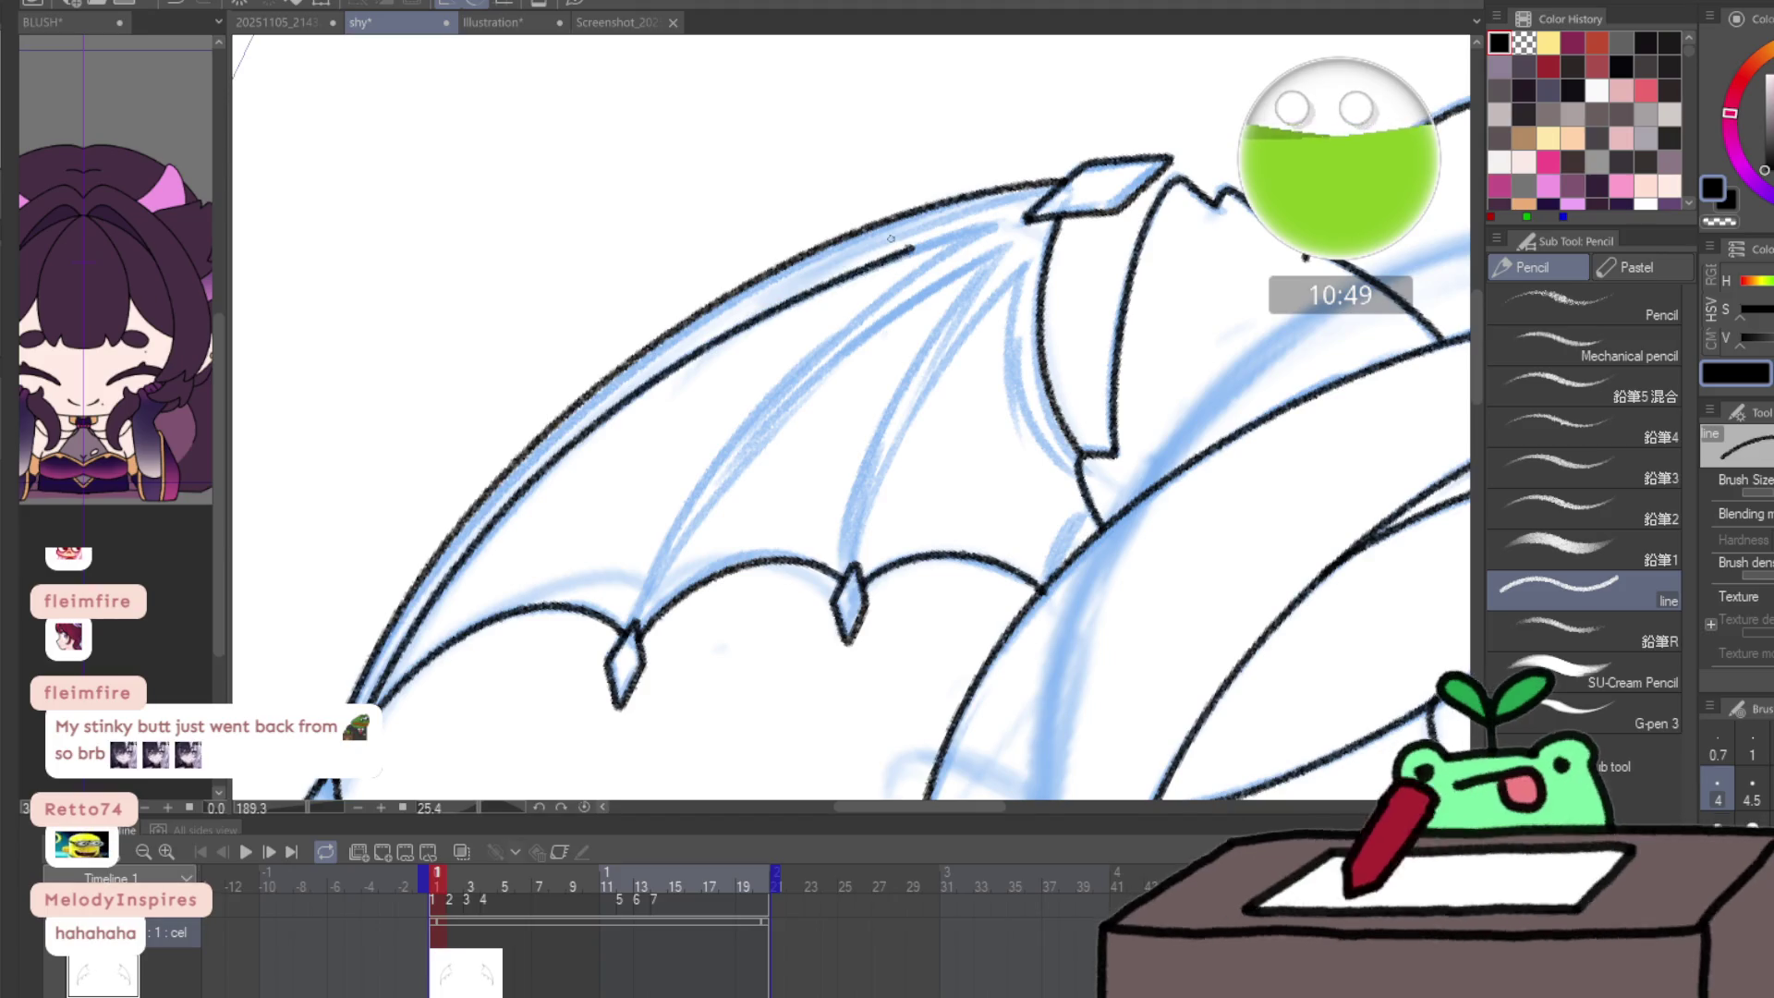
key(ctrl+z)
mouse_move(370, 704)
mouse_down()
mouse_move(441, 598)
mouse_move(716, 342)
mouse_move(976, 231)
mouse_up()
key(ctrl+z)
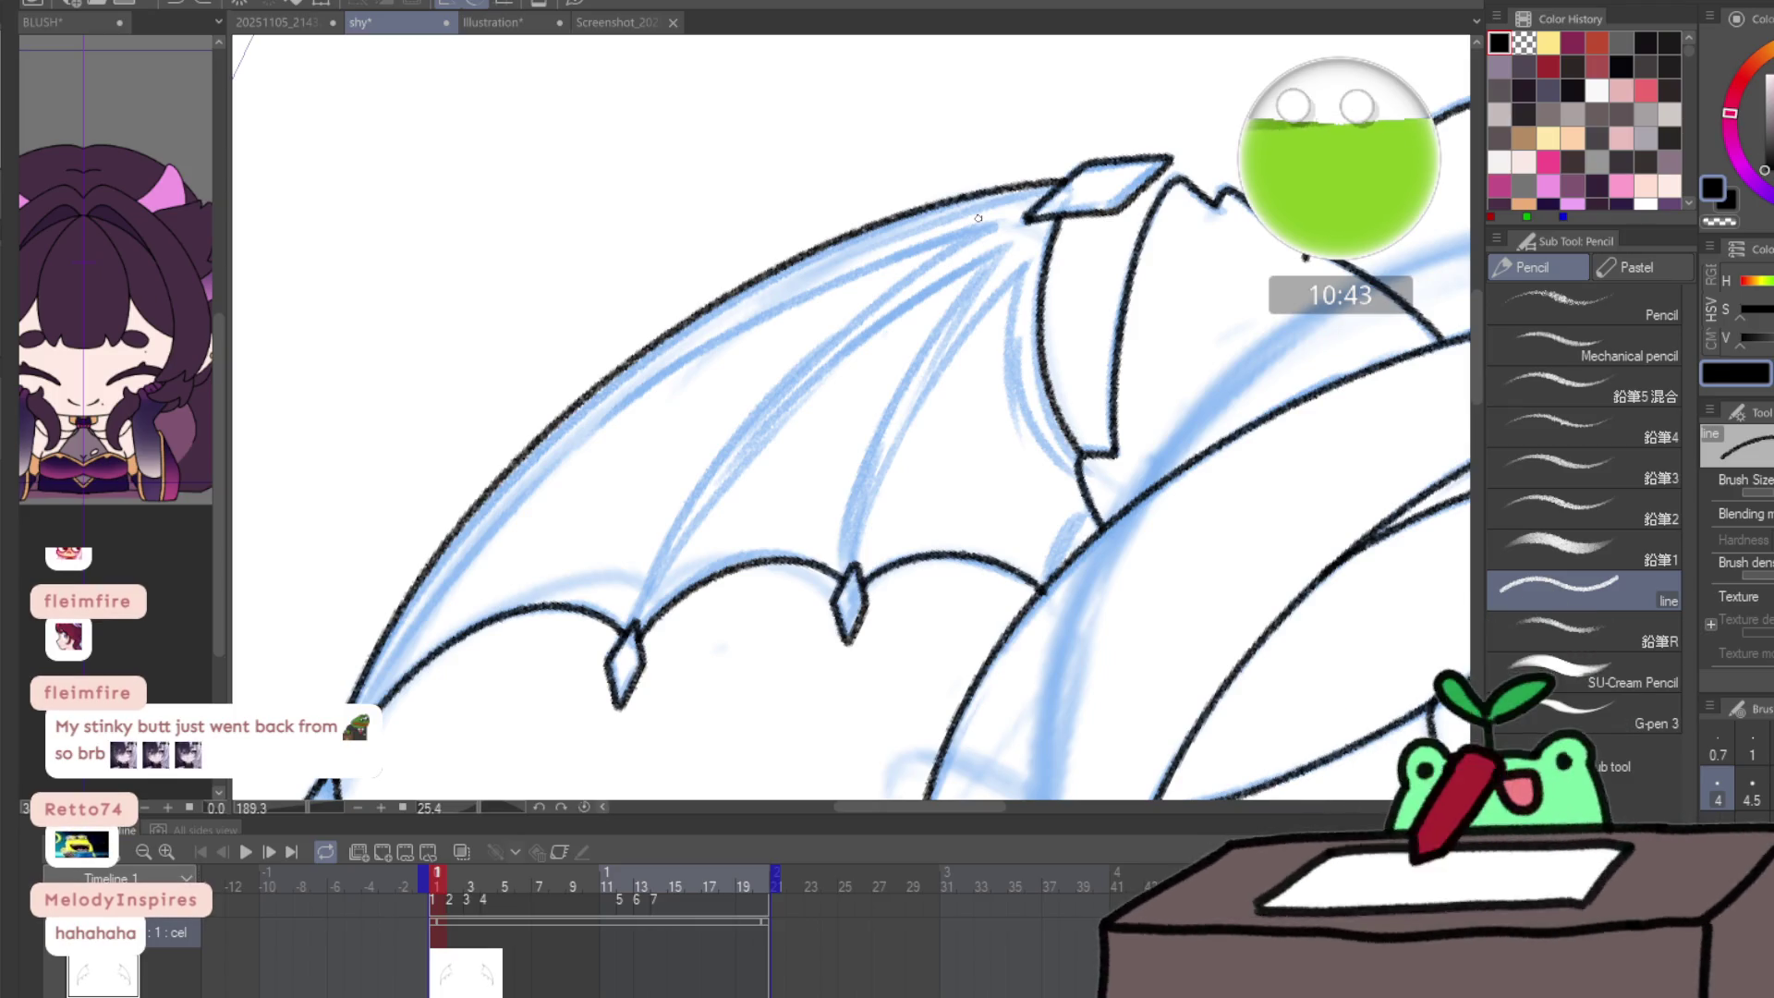
mouse_move(399, 658)
mouse_down()
mouse_move(559, 458)
mouse_move(774, 299)
mouse_move(978, 231)
mouse_move(875, 292)
mouse_move(703, 484)
mouse_move(638, 609)
mouse_move(730, 444)
mouse_move(976, 231)
mouse_up()
- Ink a wing finger bone running to the wing tip
key(ctrl+z)
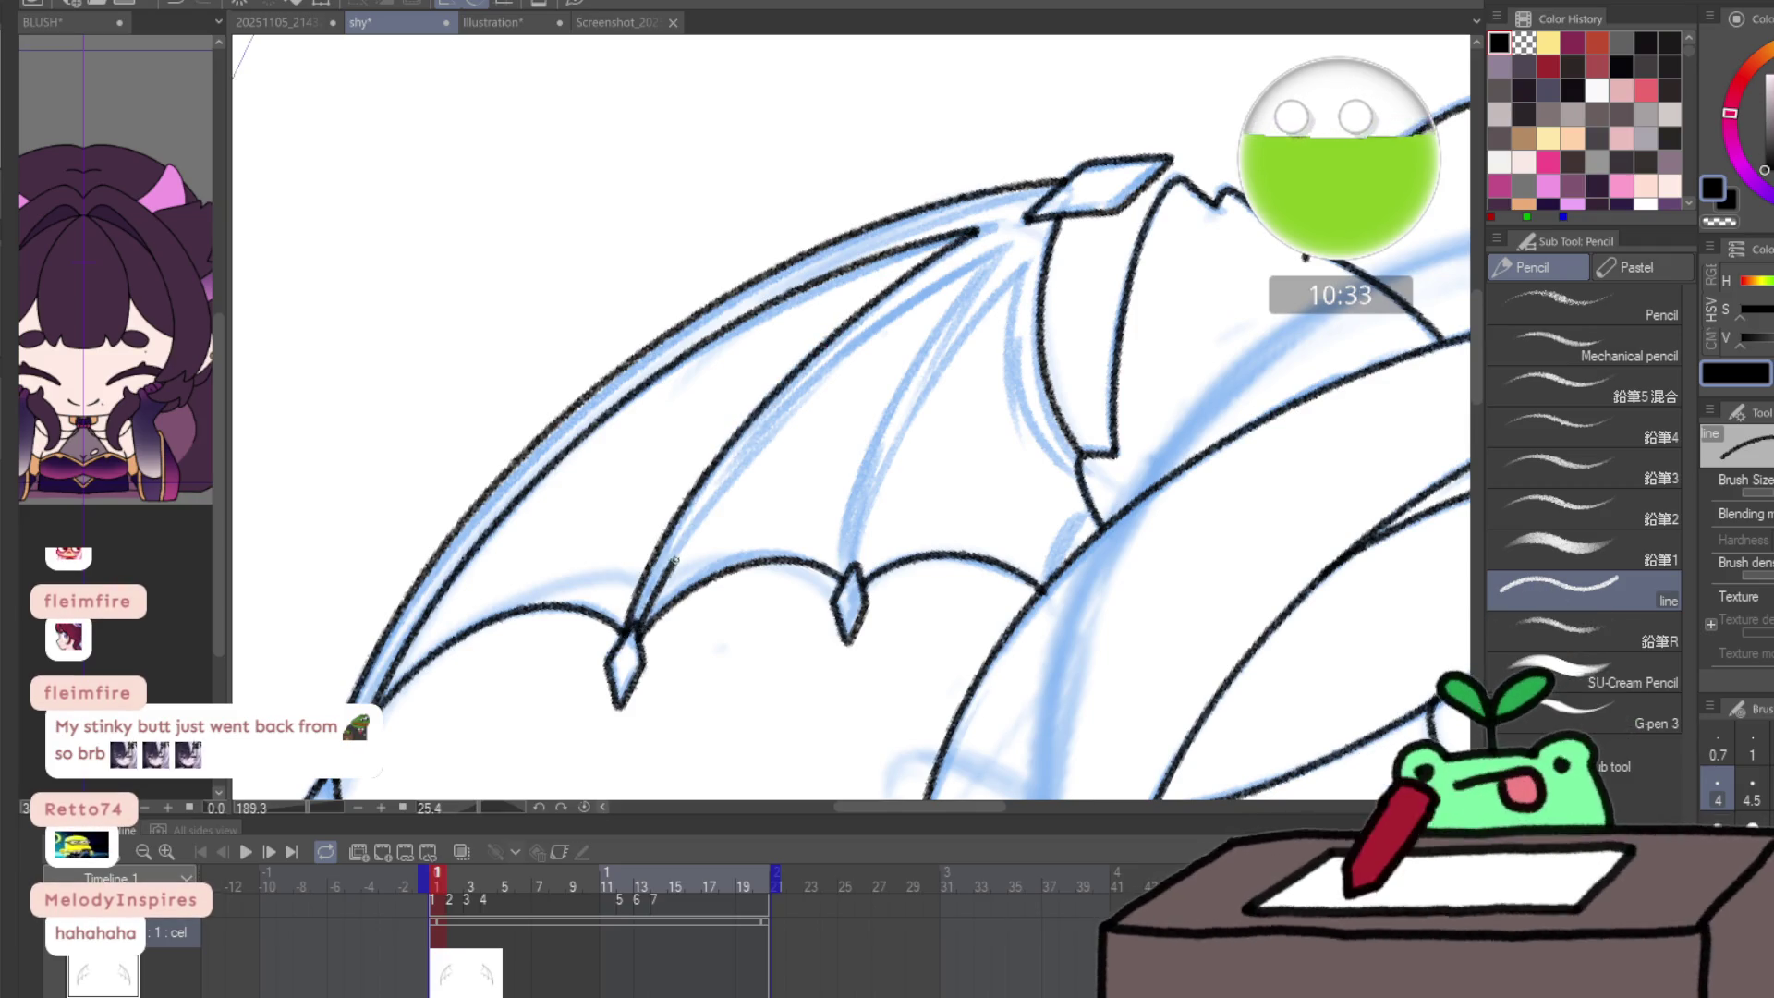
mouse_move(675, 559)
mouse_down()
mouse_move(806, 399)
mouse_move(944, 296)
mouse_up()
key(ctrl+z)
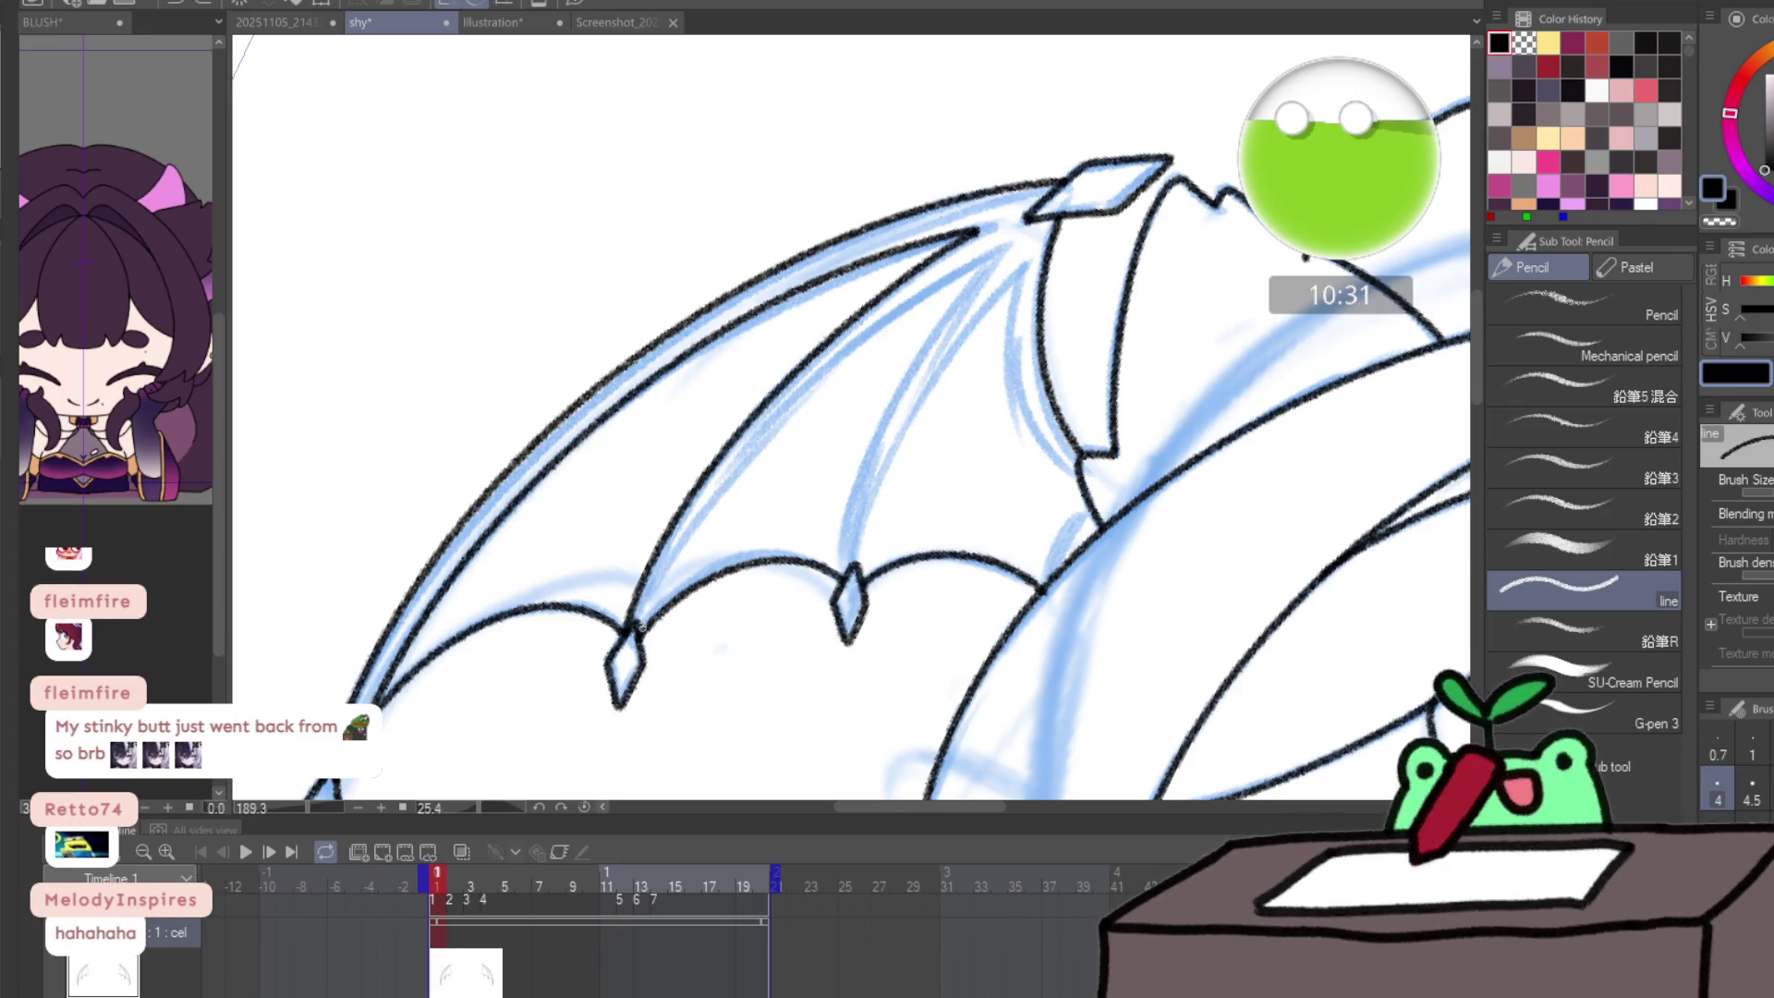
mouse_move(637, 630)
mouse_down()
mouse_move(734, 471)
mouse_move(883, 322)
mouse_move(974, 262)
mouse_move(869, 429)
mouse_up()
key(ctrl+z)
key(ctrl+z)
mouse_move(637, 630)
mouse_down()
mouse_move(698, 527)
mouse_move(840, 369)
mouse_move(977, 271)
mouse_move(868, 449)
mouse_up()
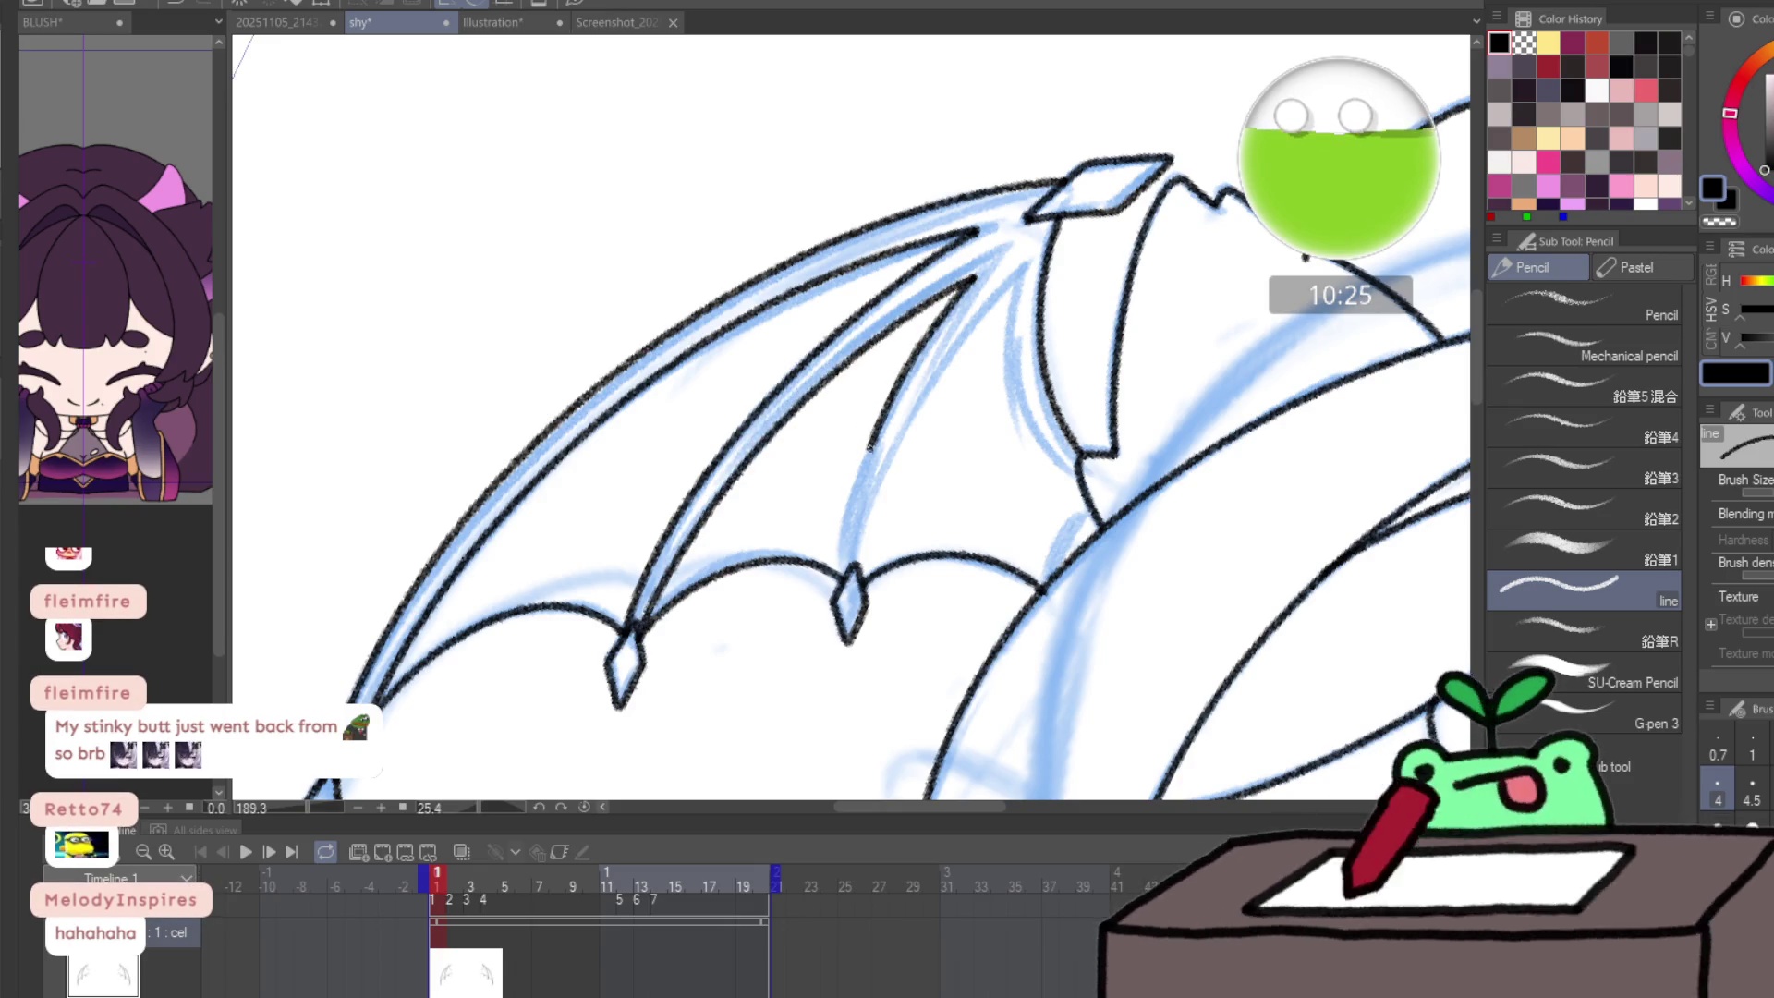
key(ctrl+z)
mouse_move(974, 274)
mouse_down()
mouse_move(867, 436)
mouse_move(844, 564)
mouse_up()
- Ink the rib lines on both sides near the wing tip, then advance to frame 2
mouse_move(894, 445)
mouse_down()
mouse_move(979, 316)
mouse_move(1016, 388)
mouse_up()
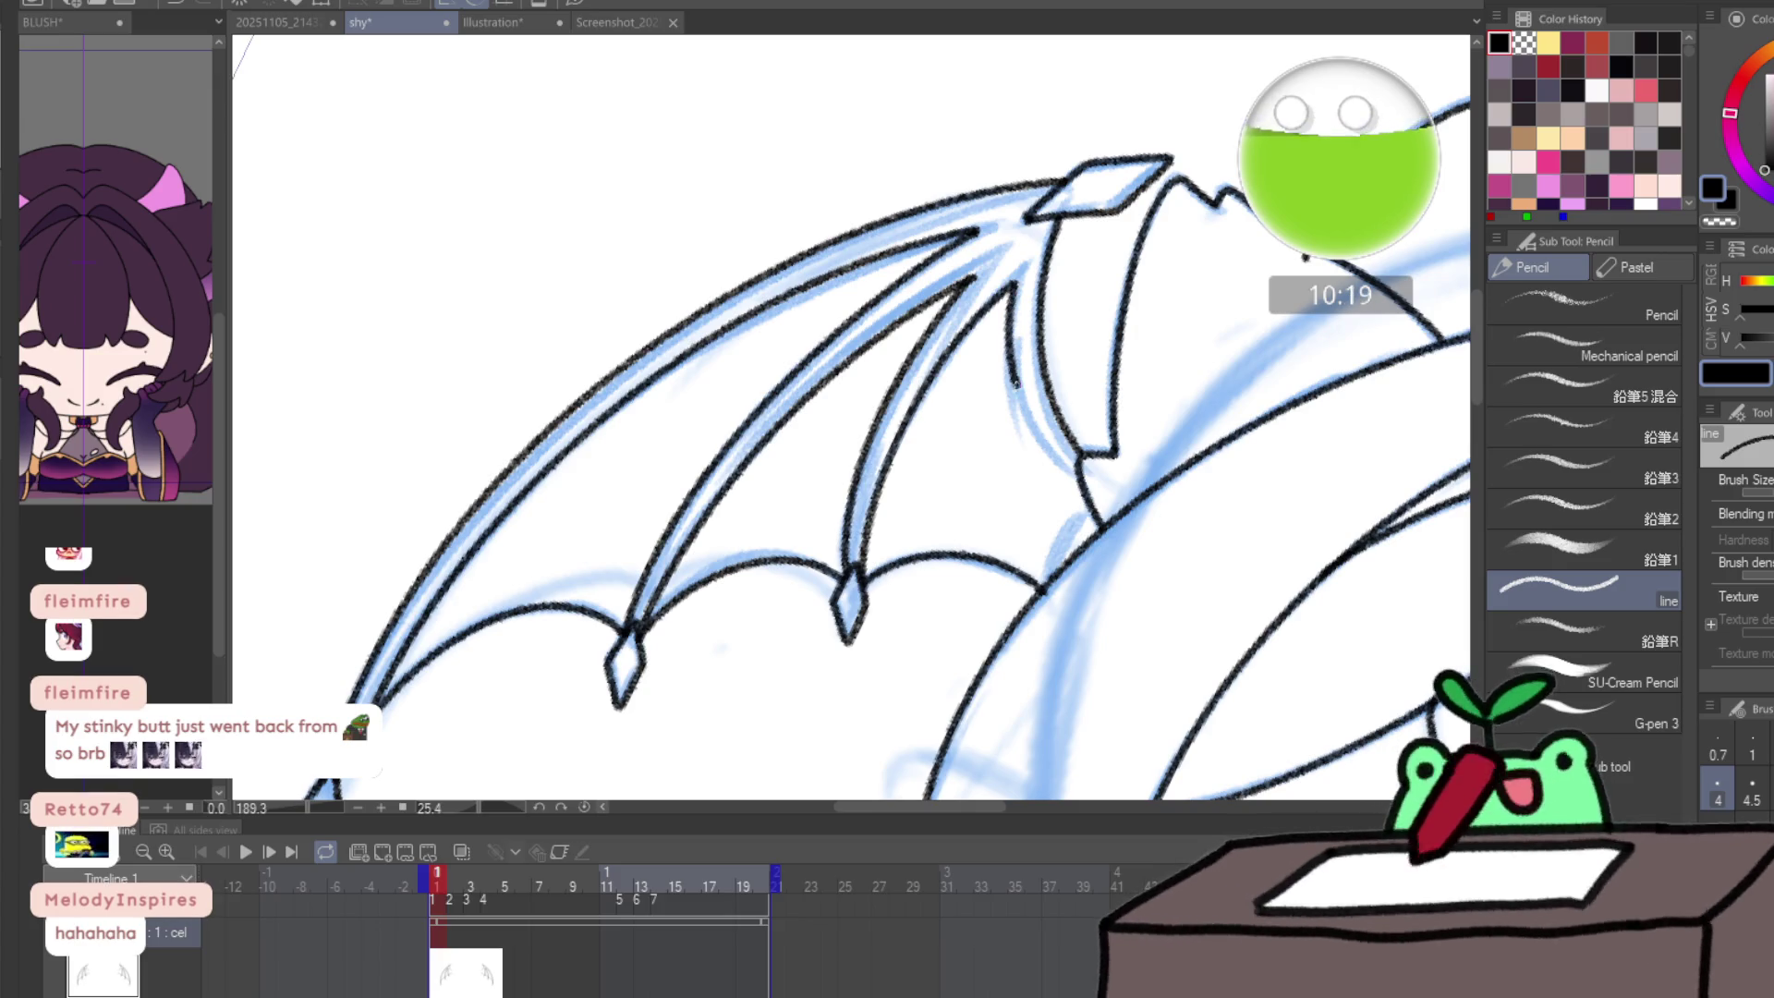
drag(1051, 447, 1078, 476)
key(ctrl+z)
drag(1009, 300, 1018, 380)
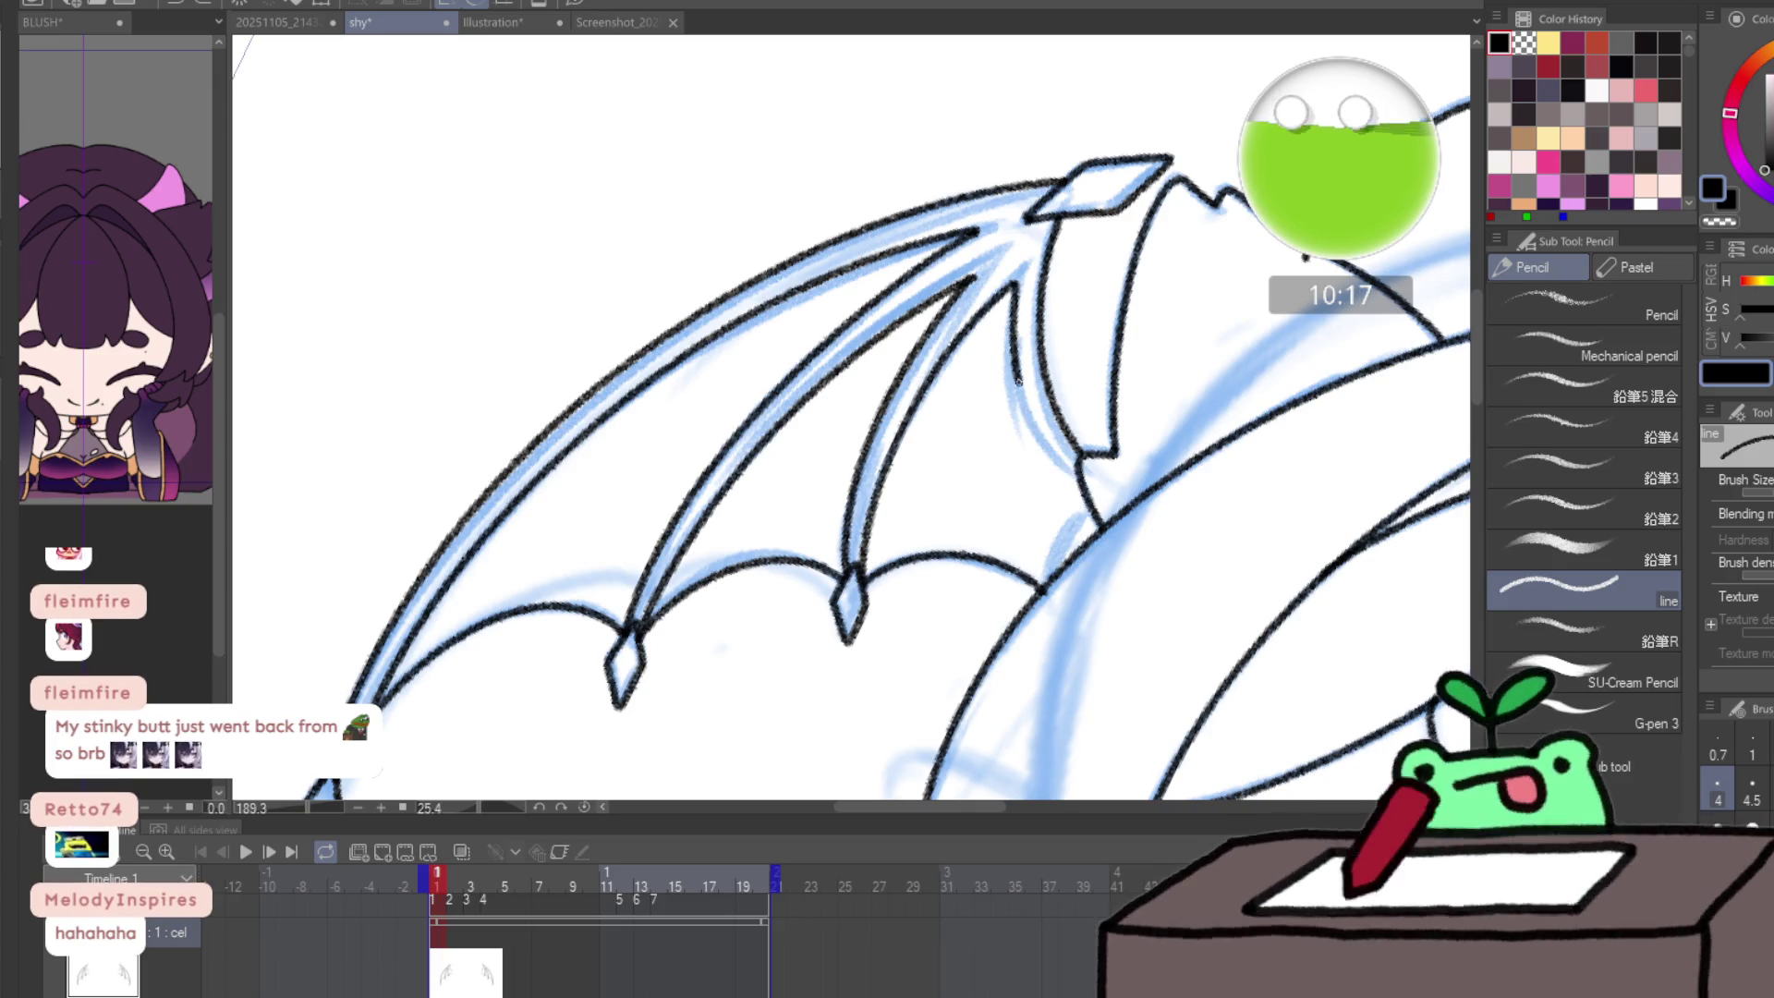
drag(1060, 463, 1098, 493)
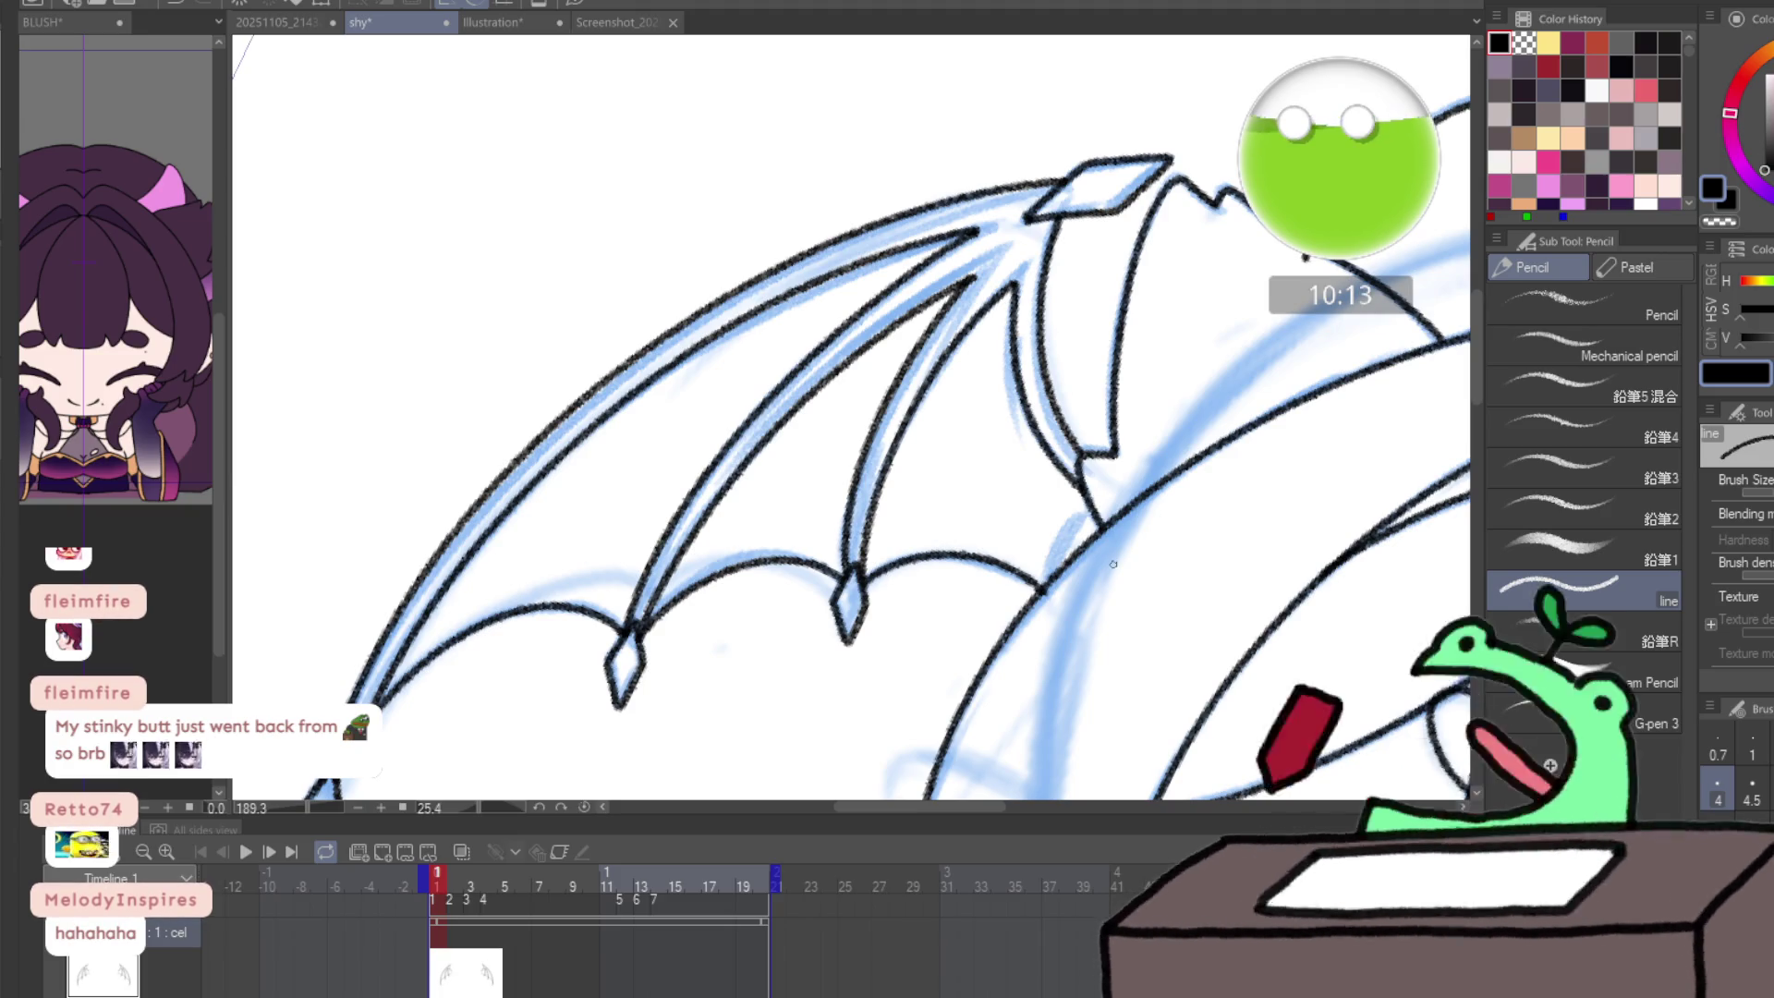
key(Right)
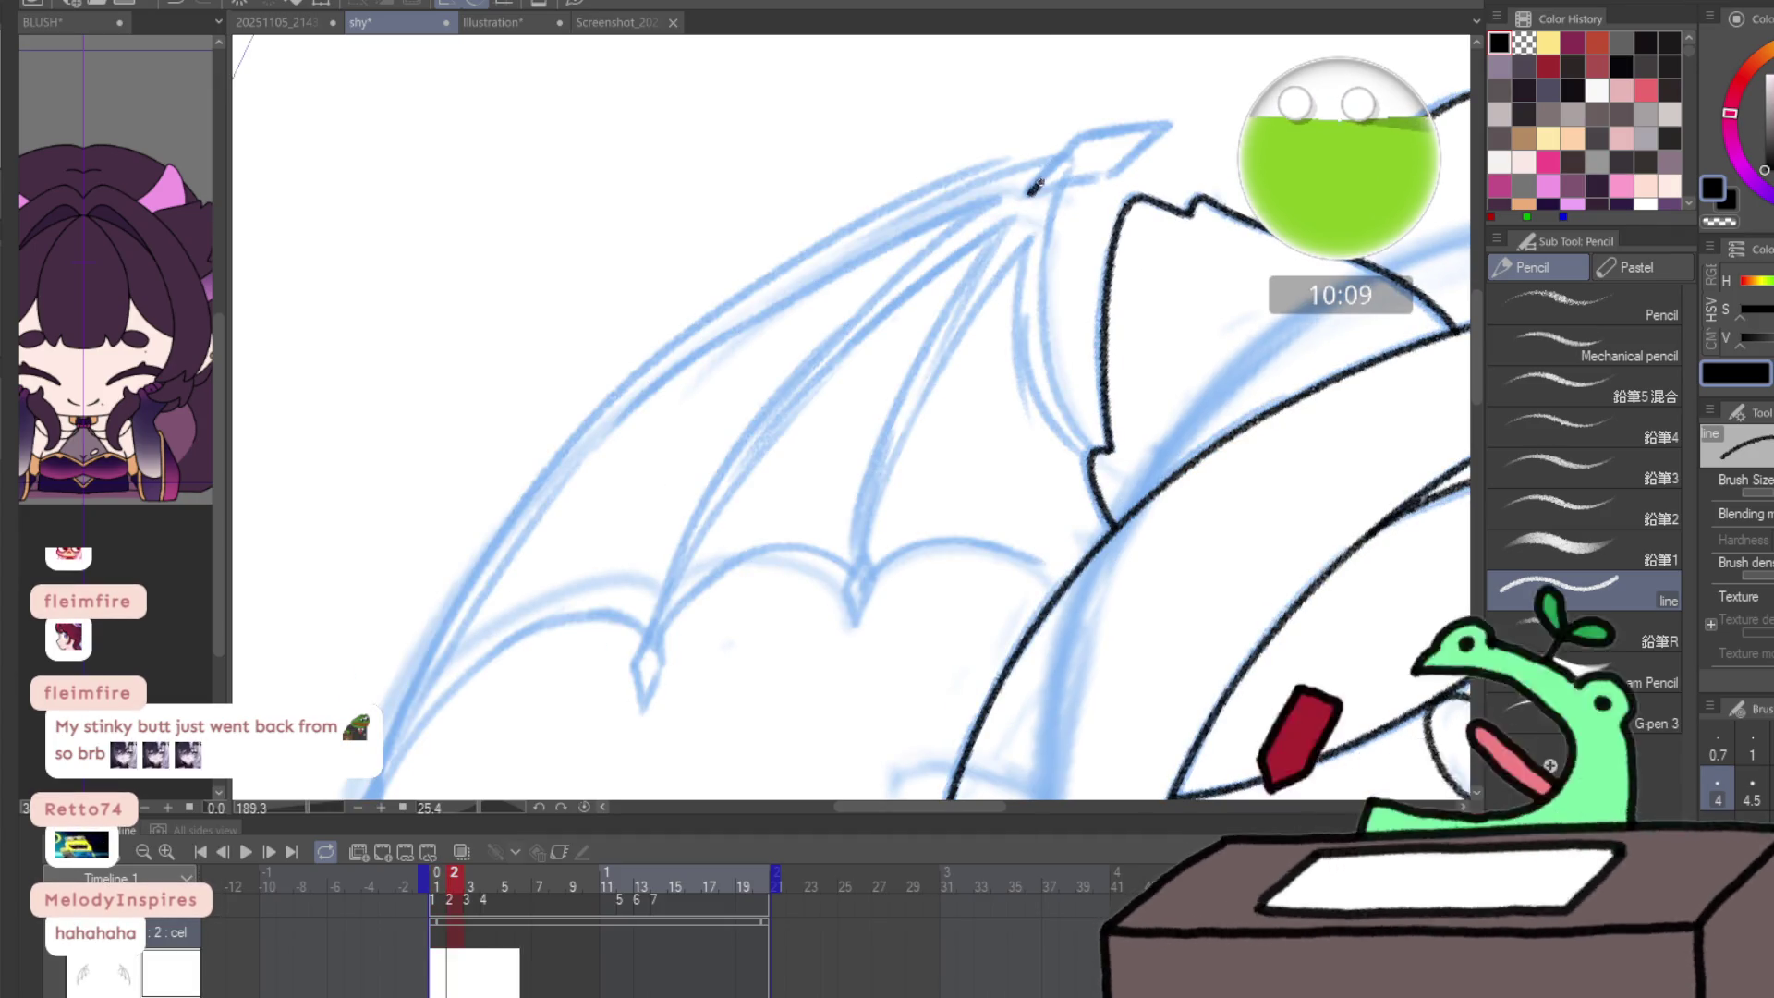
- On frame 2, ink the wing tip and its closing line
drag(1061, 159, 1094, 134)
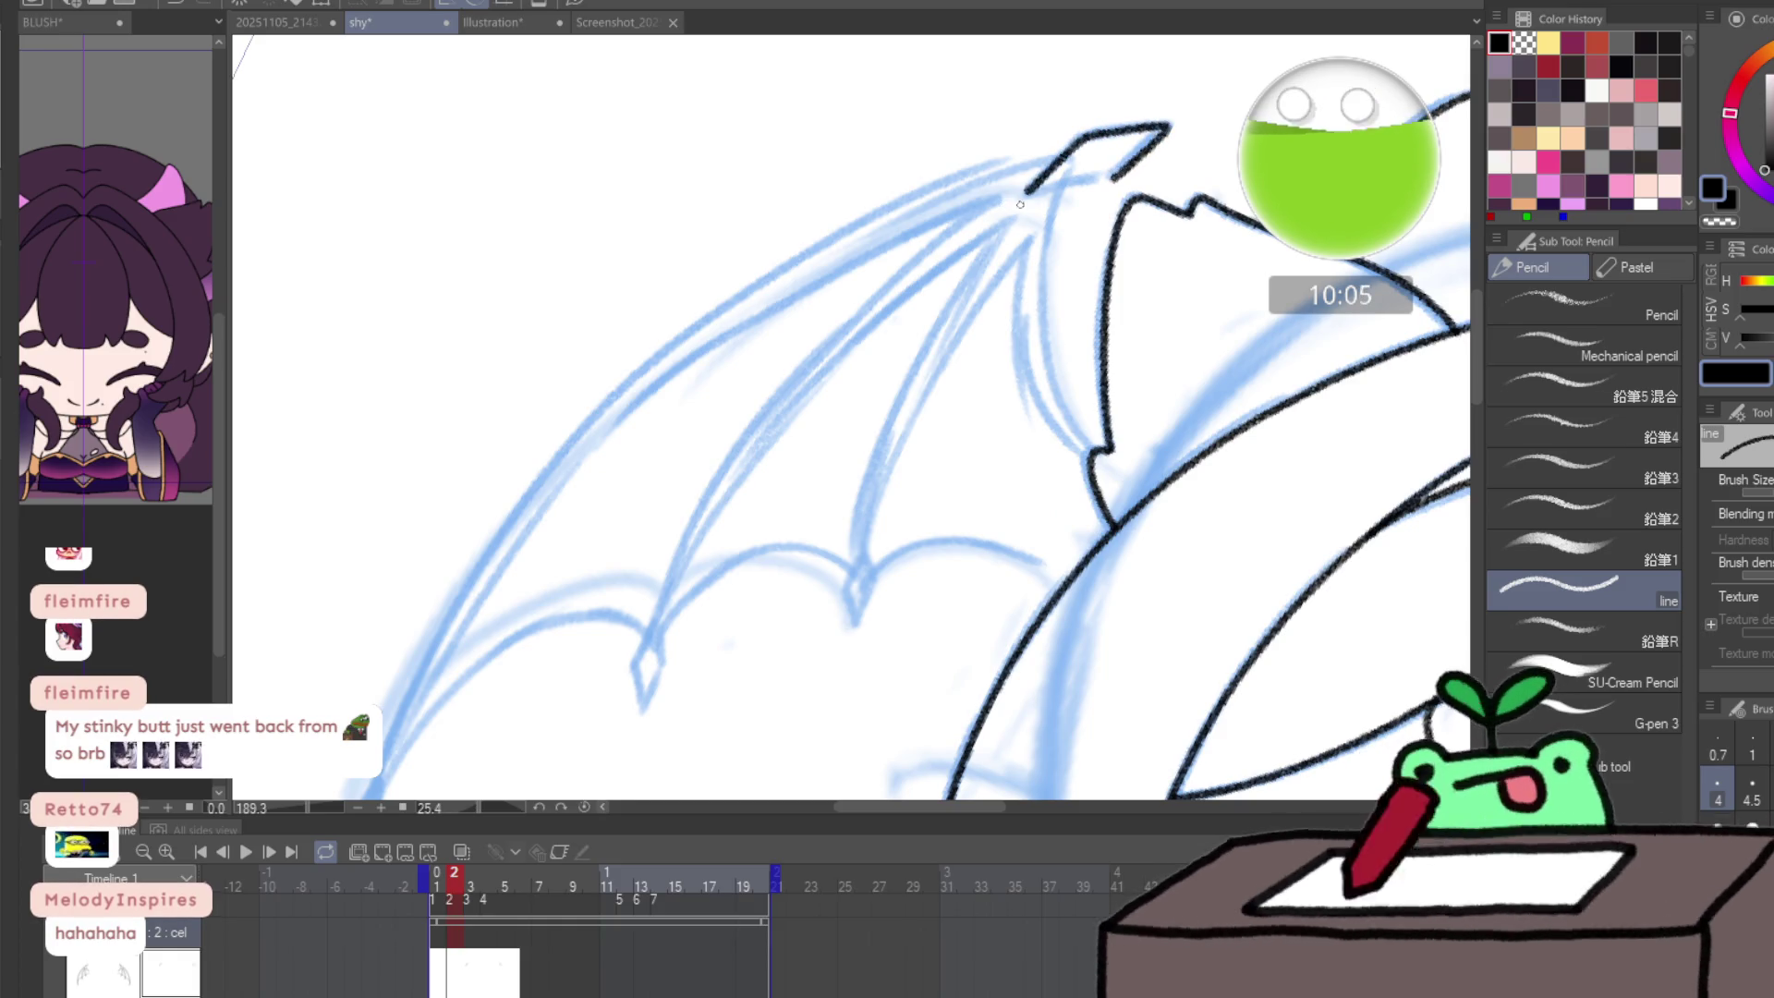
mouse_move(1053, 189)
mouse_down()
mouse_move(929, 139)
mouse_move(857, 219)
mouse_move(889, 175)
mouse_up()
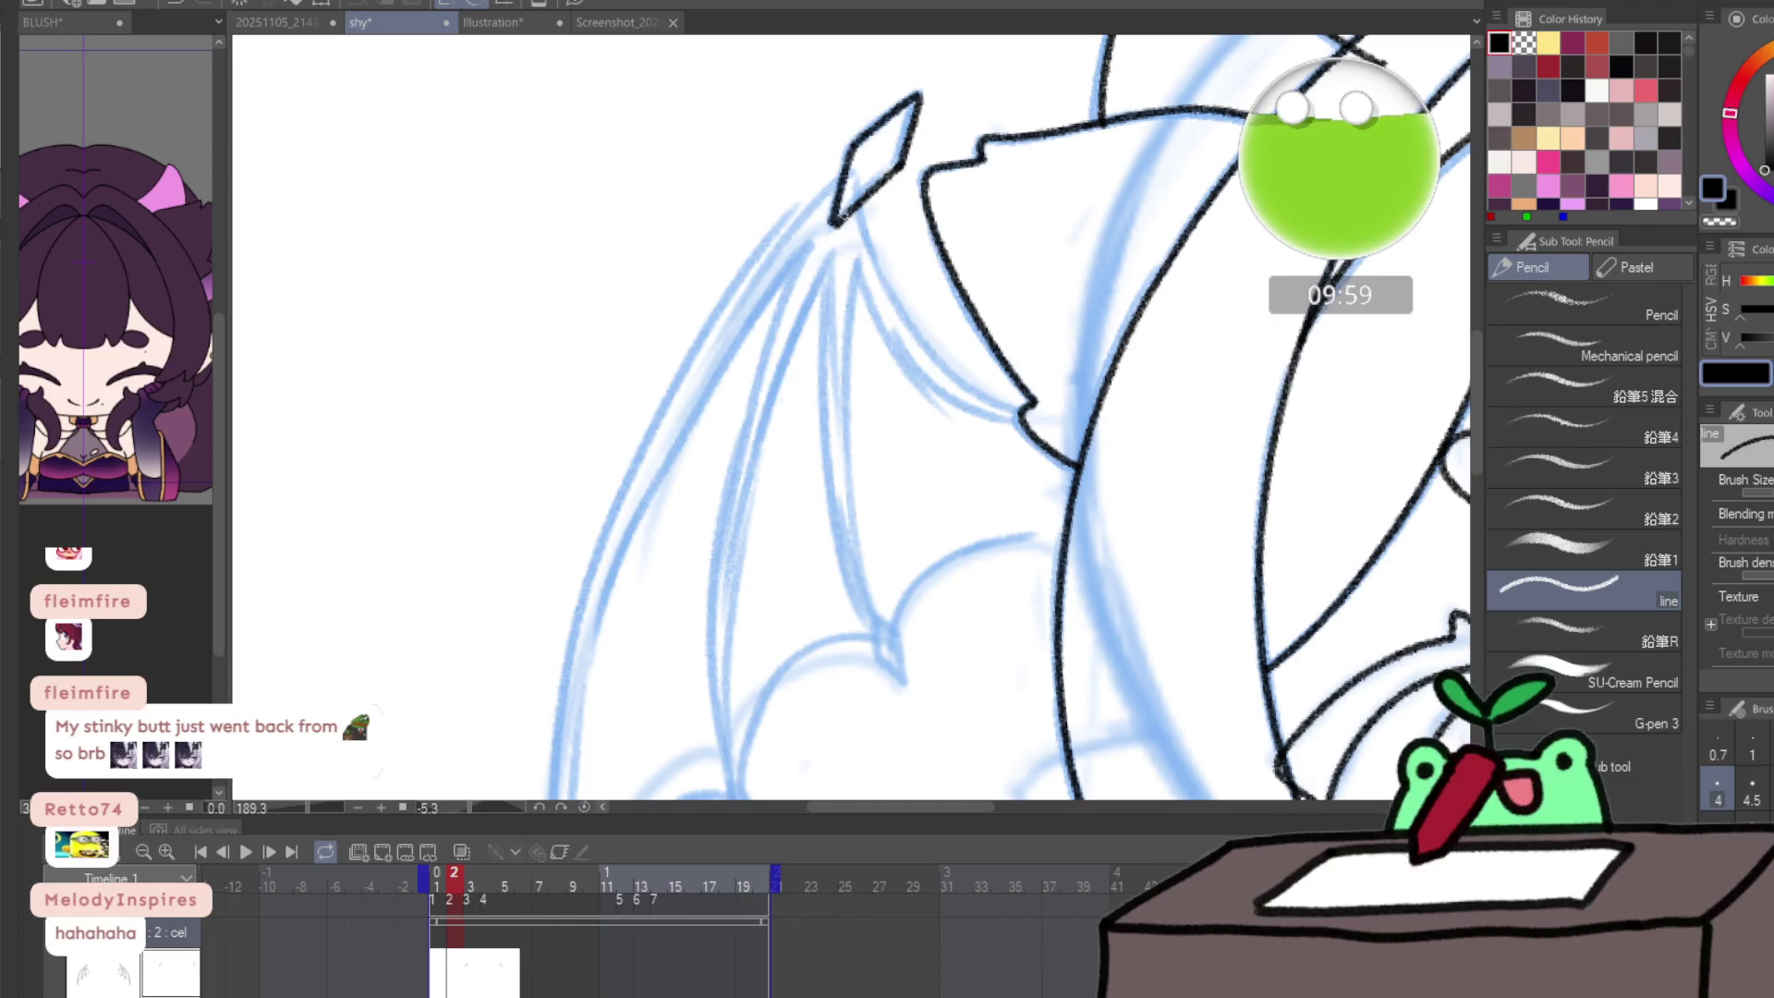
key(ctrl+z)
drag(835, 222, 898, 166)
key(ctrl+z)
mouse_move(795, 359)
mouse_down()
mouse_move(950, 555)
mouse_move(970, 535)
mouse_up()
- Outline the diamond-shaped points along the wing's lower edge
mouse_move(437, 599)
mouse_down()
mouse_move(511, 579)
mouse_move(606, 453)
mouse_move(574, 407)
mouse_up()
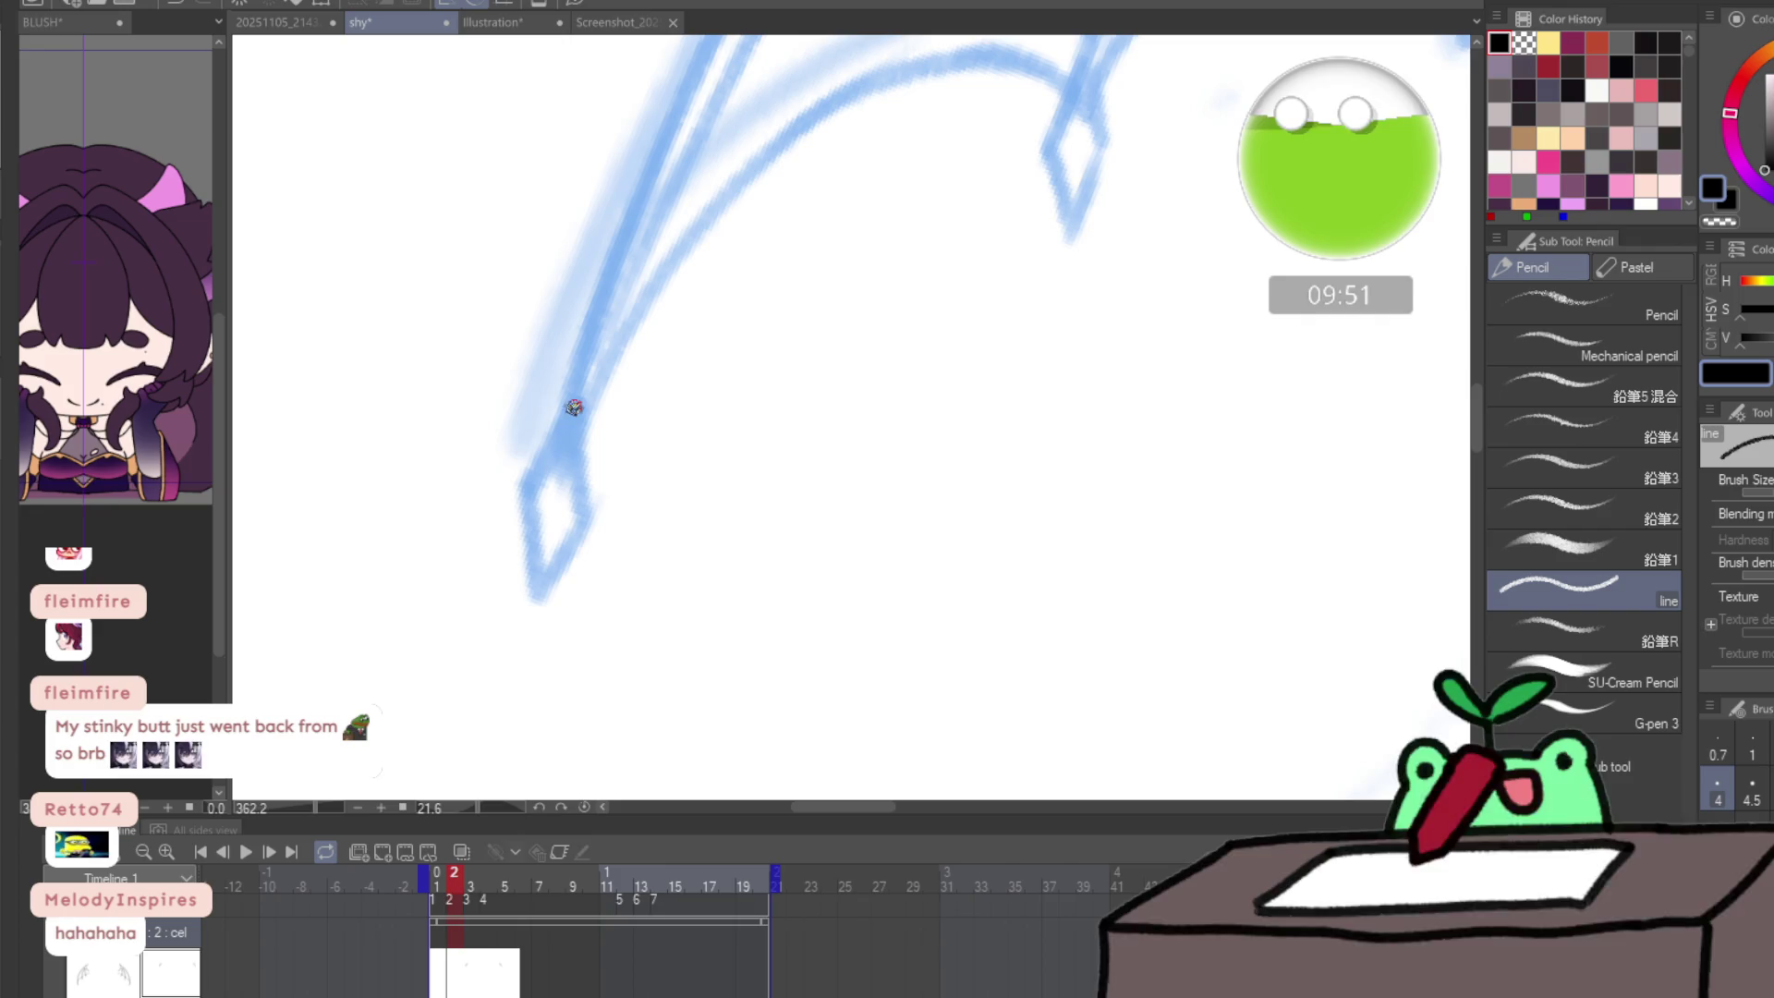
drag(538, 467, 524, 502)
mouse_move(535, 572)
mouse_down()
mouse_move(562, 567)
mouse_move(596, 503)
mouse_move(584, 439)
mouse_up()
drag(850, 276, 647, 516)
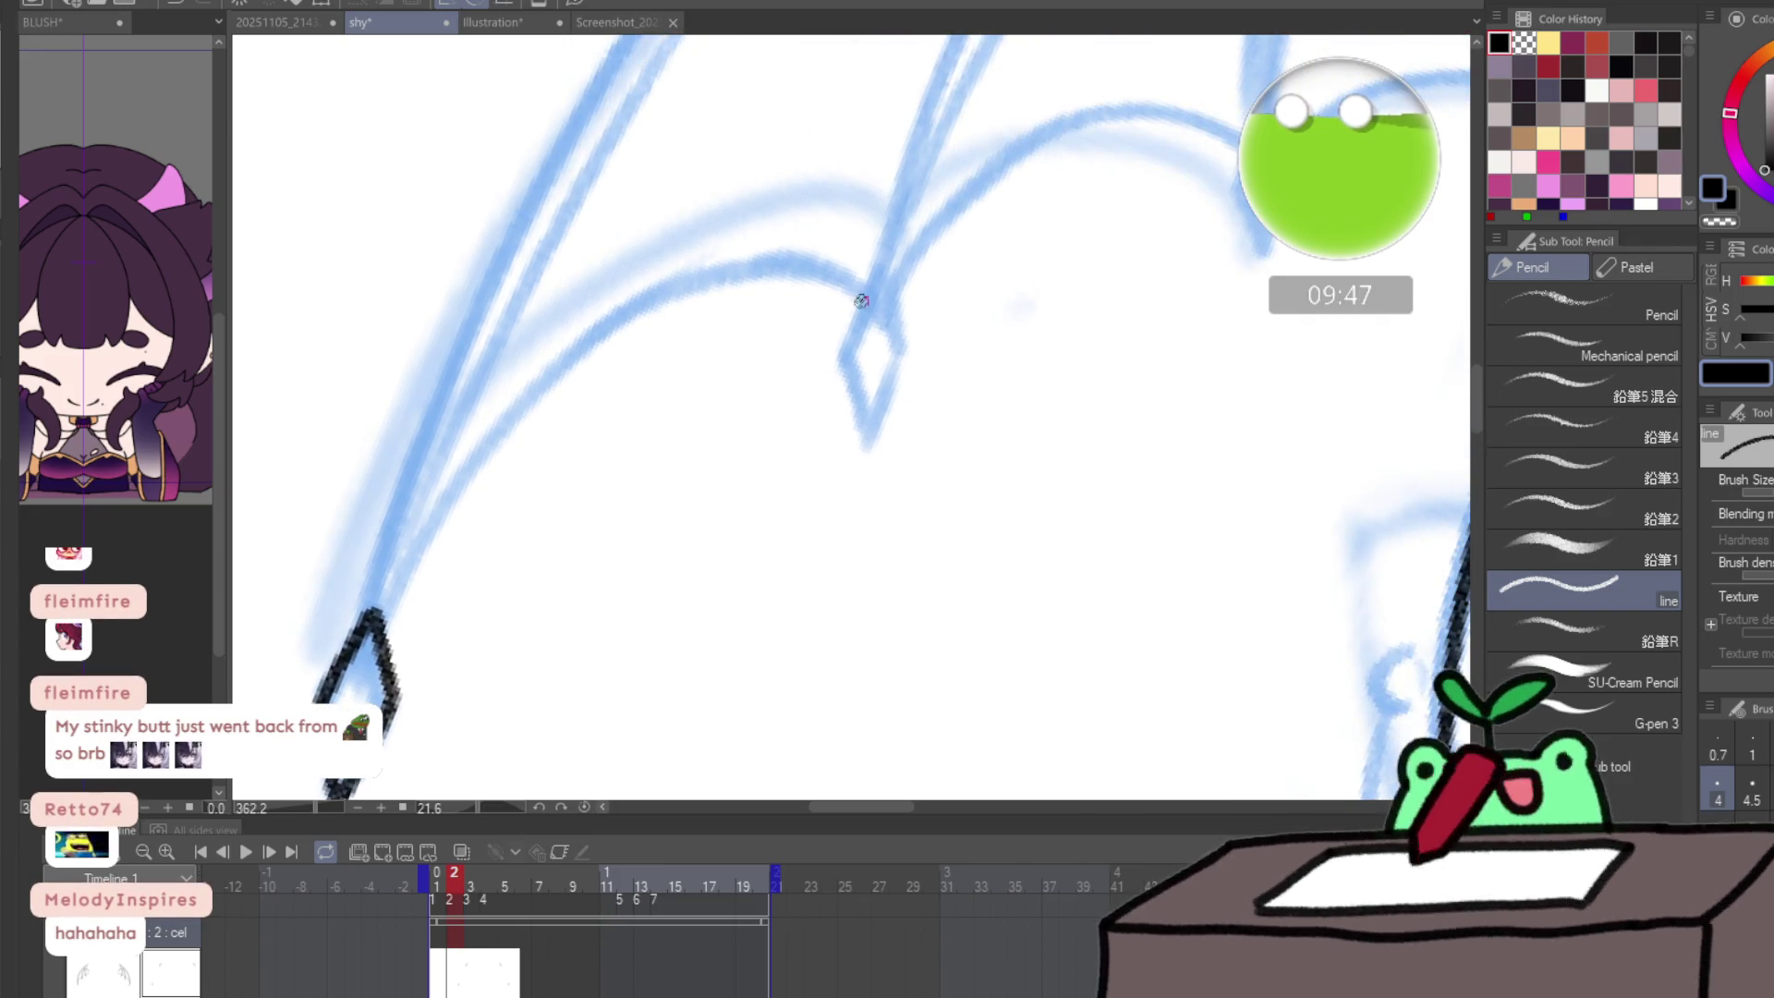
mouse_move(879, 277)
mouse_down()
mouse_move(843, 350)
mouse_move(887, 403)
mouse_move(903, 343)
mouse_move(888, 292)
mouse_up()
mouse_move(1096, 217)
mouse_down()
mouse_move(1054, 311)
mouse_move(1101, 337)
mouse_move(1088, 239)
mouse_move(1050, 311)
mouse_move(1072, 357)
mouse_move(1105, 282)
mouse_move(1078, 317)
mouse_move(1092, 320)
mouse_up()
key(ctrl+z)
key(ctrl+z)
key(ctrl+z)
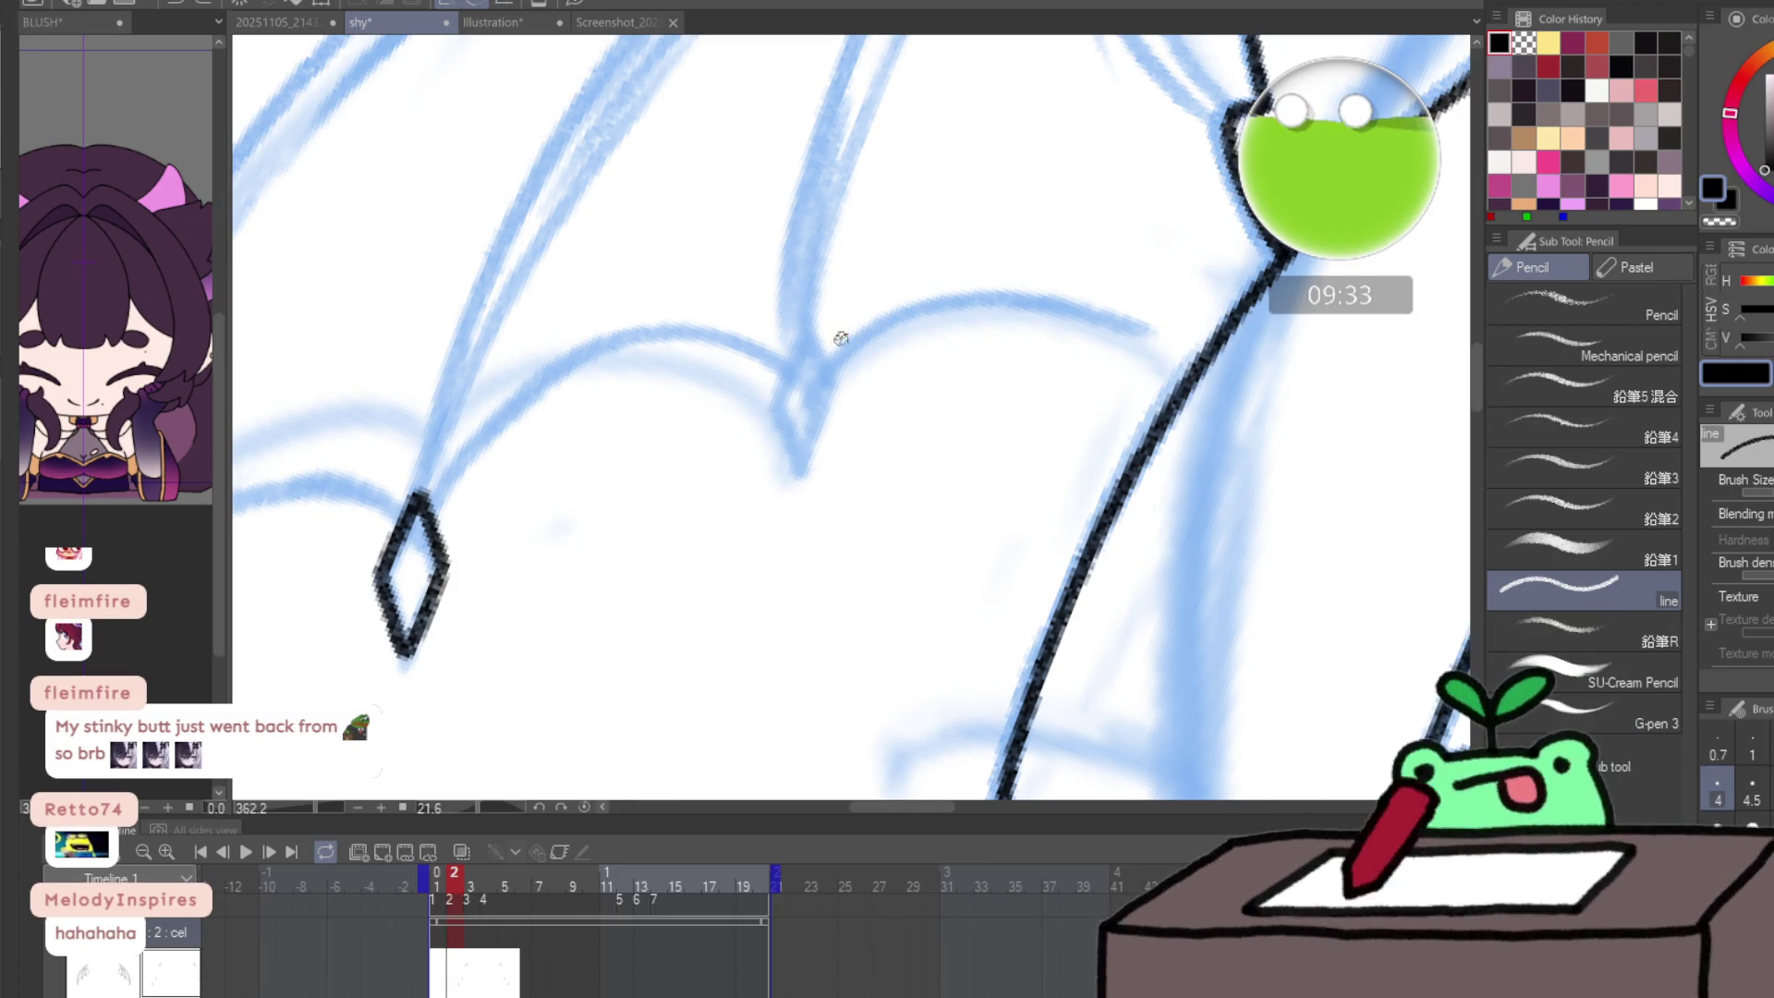
mouse_move(800, 345)
mouse_down()
mouse_move(787, 383)
mouse_move(806, 466)
mouse_move(834, 393)
mouse_up()
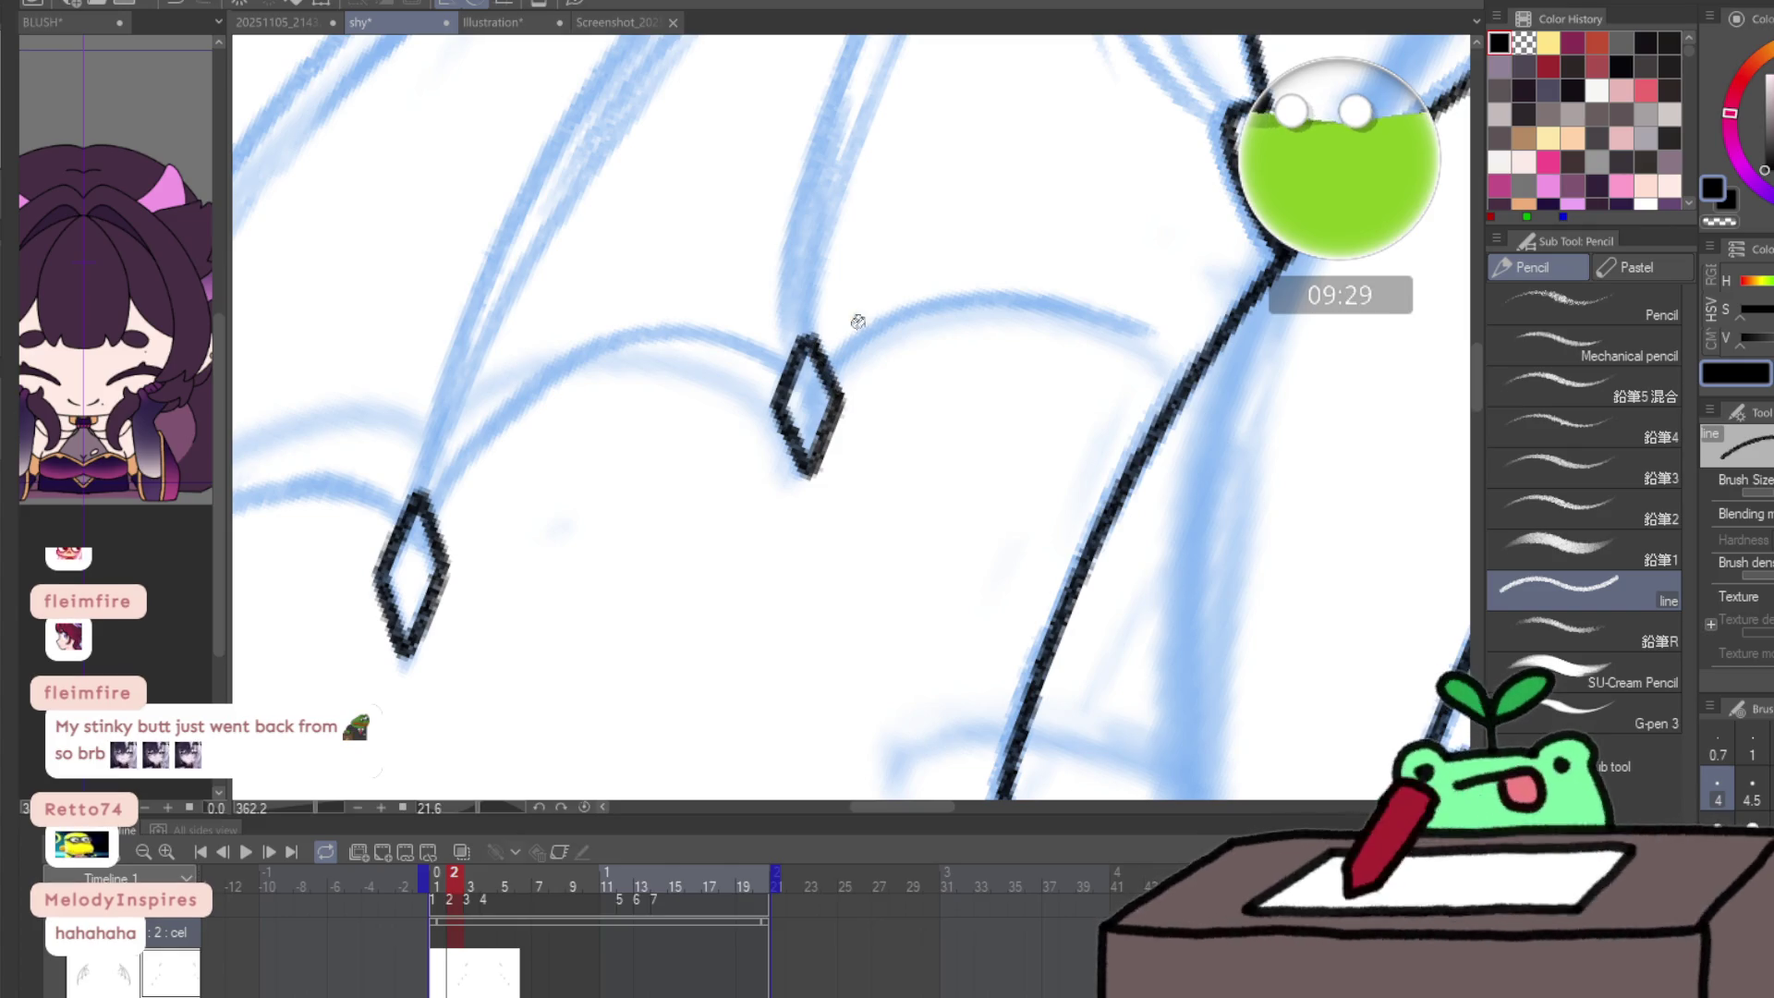
- Ink the scallop curves linking the diamonds along the lower wing edge
drag(852, 325, 1029, 230)
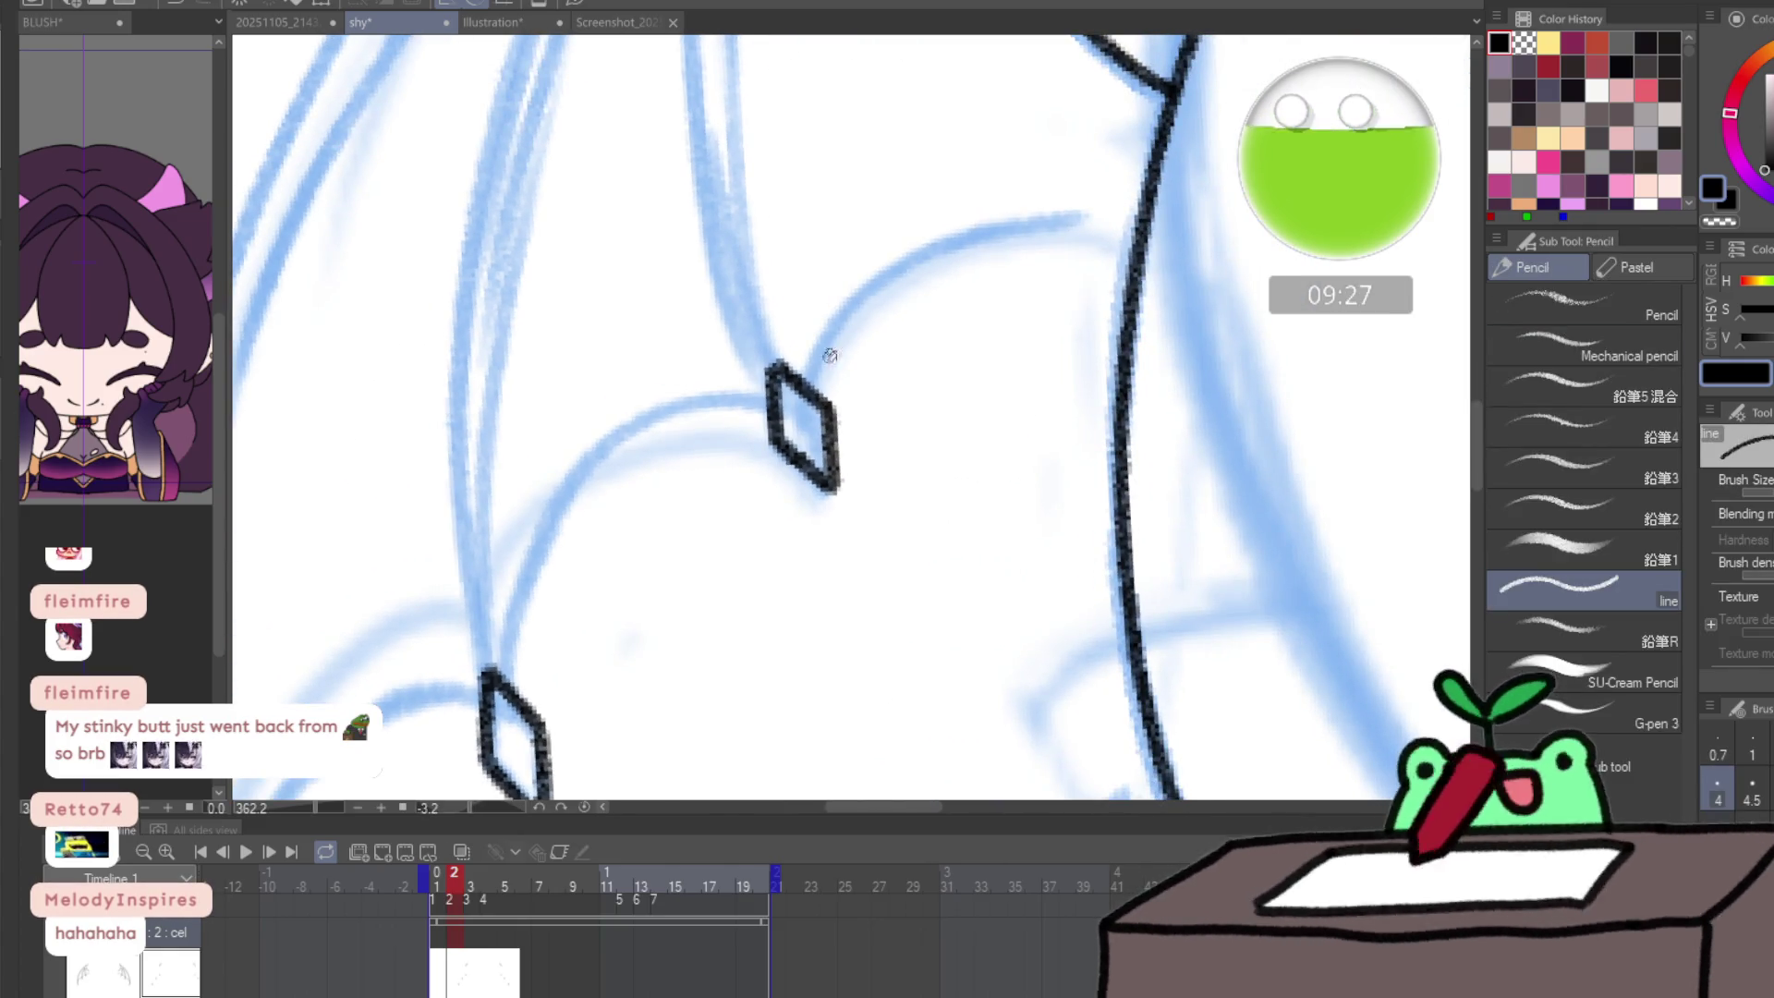
mouse_move(817, 356)
mouse_down()
mouse_move(951, 233)
mouse_move(1134, 223)
mouse_up()
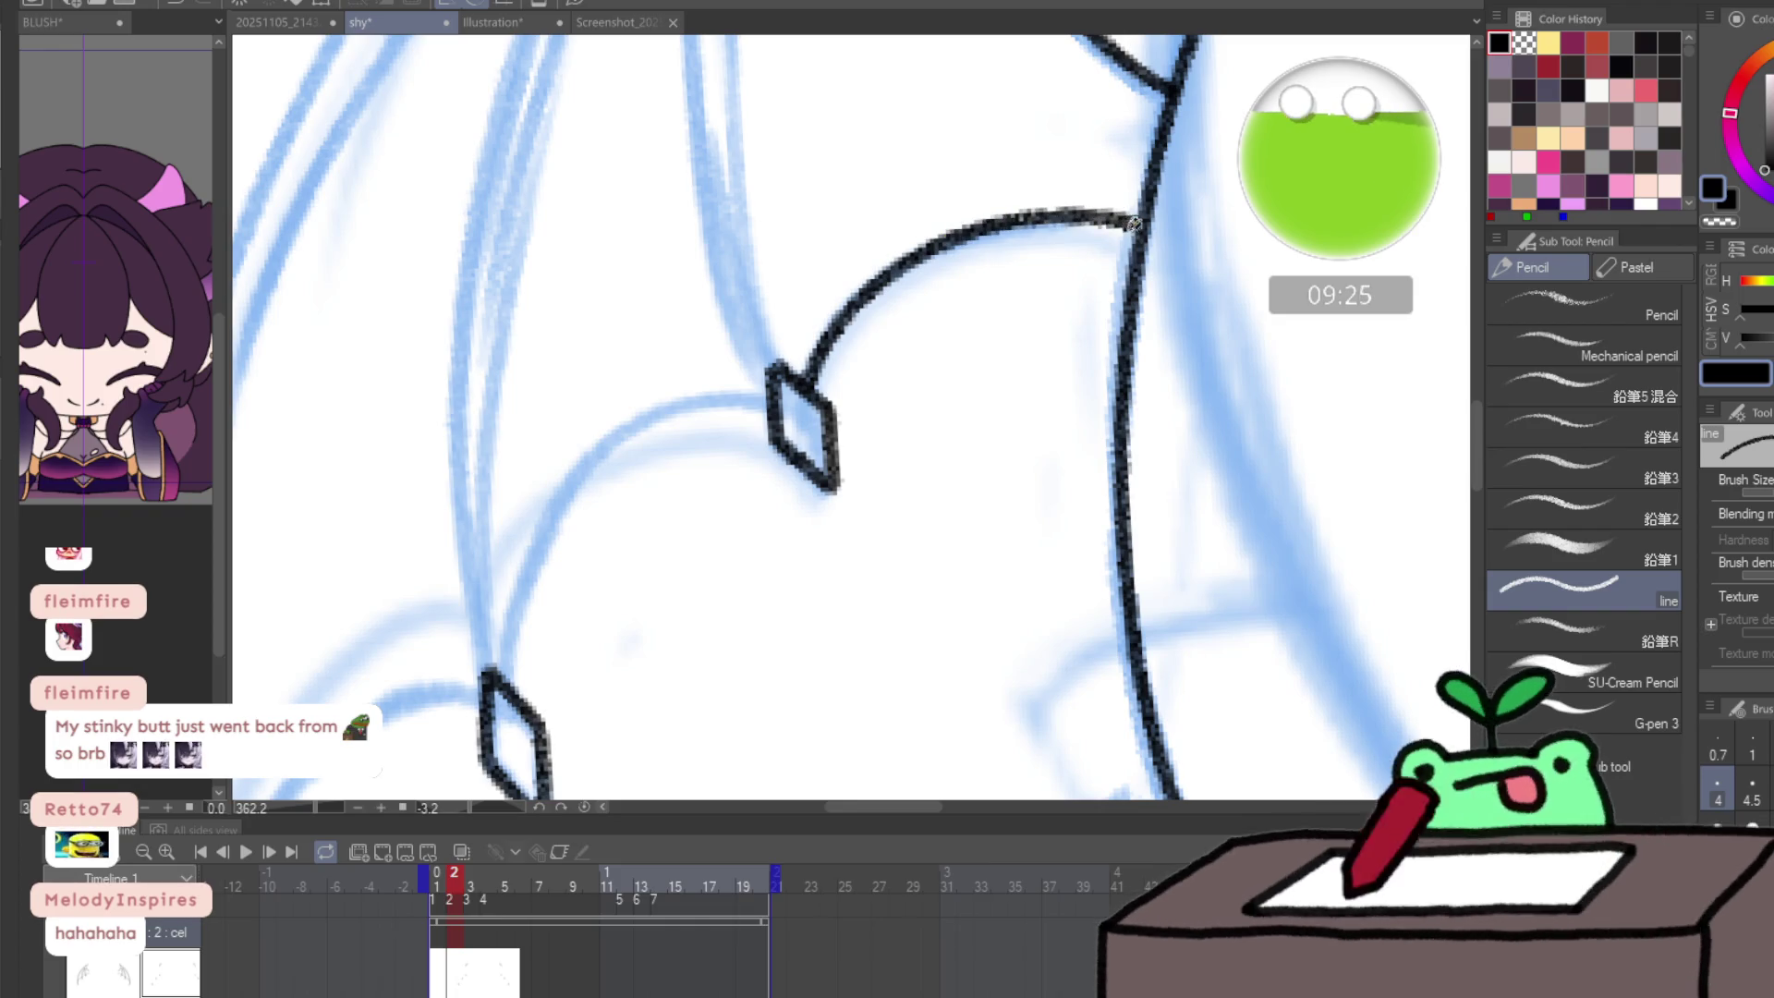
mouse_move(507, 673)
mouse_down()
mouse_move(535, 564)
mouse_move(592, 471)
mouse_move(773, 390)
mouse_up()
mouse_move(594, 597)
mouse_down()
mouse_move(724, 404)
mouse_move(507, 585)
mouse_up()
scroll(507, 585, up, 2)
mouse_move(506, 716)
mouse_down()
mouse_move(504, 584)
mouse_move(592, 345)
mouse_move(759, 206)
mouse_move(596, 321)
mouse_move(522, 522)
mouse_move(514, 741)
mouse_up()
key(ctrl+z)
drag(602, 490, 481, 530)
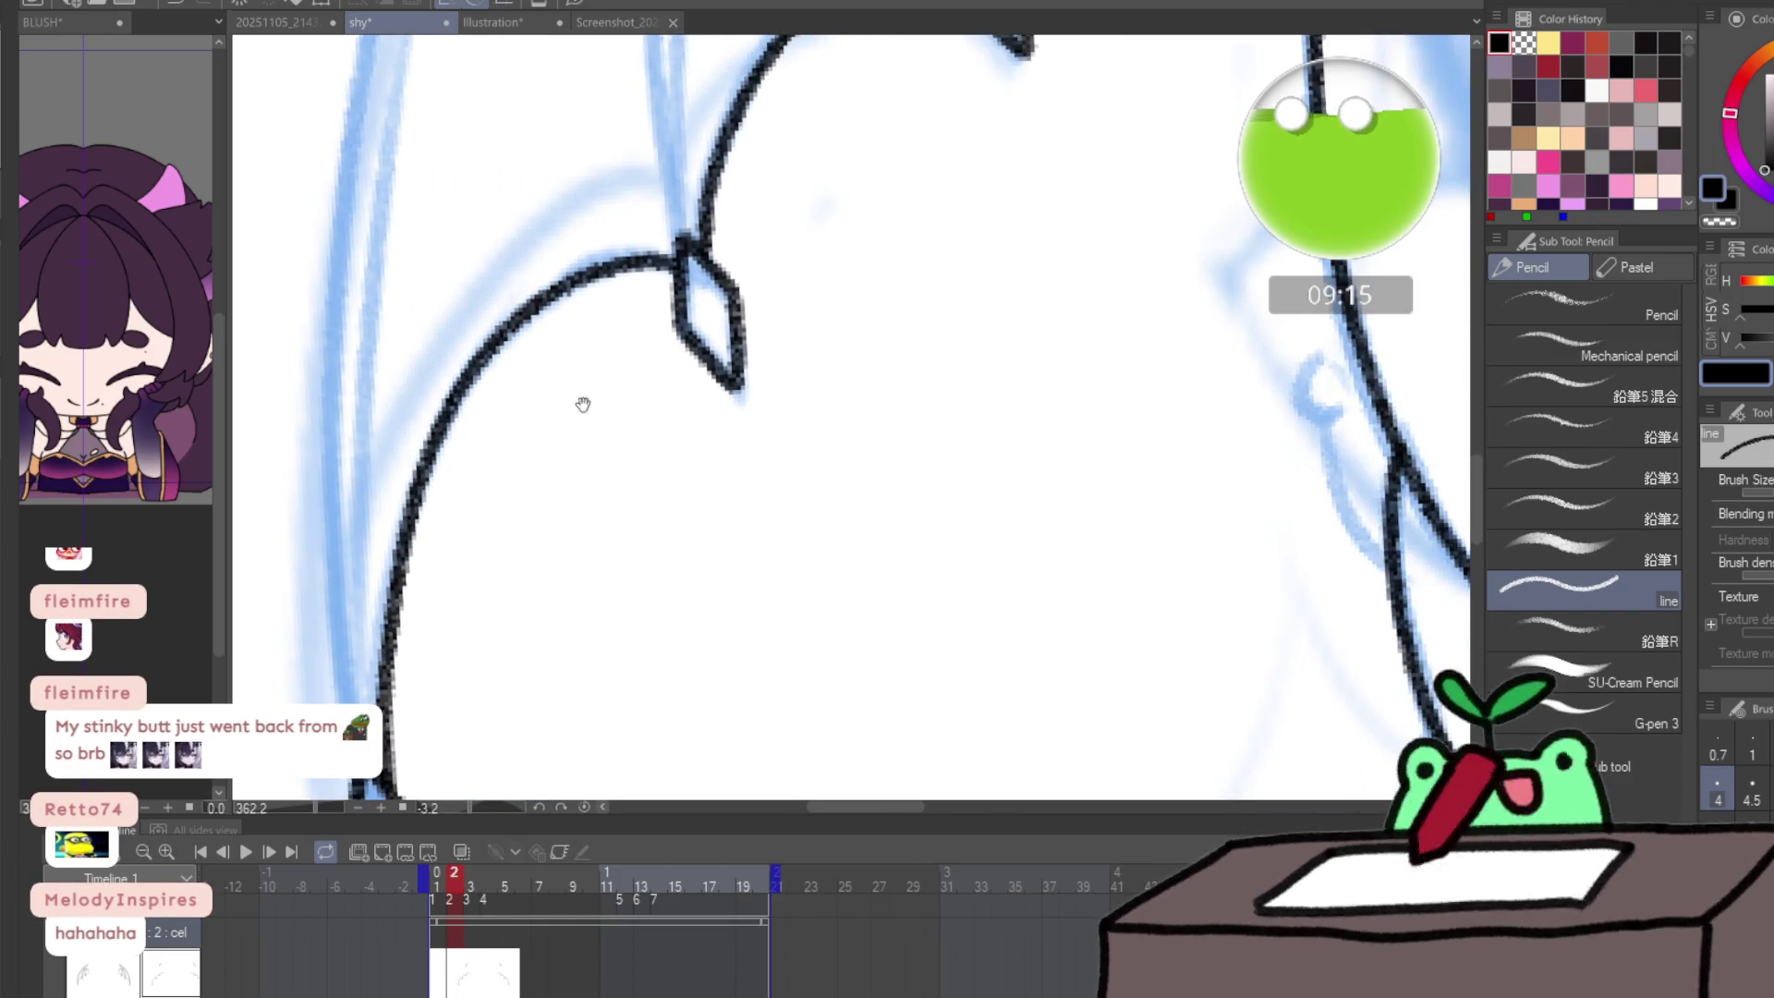
mouse_move(670, 450)
mouse_down()
mouse_move(554, 434)
mouse_move(487, 348)
mouse_move(575, 246)
mouse_move(407, 434)
mouse_move(397, 513)
mouse_up()
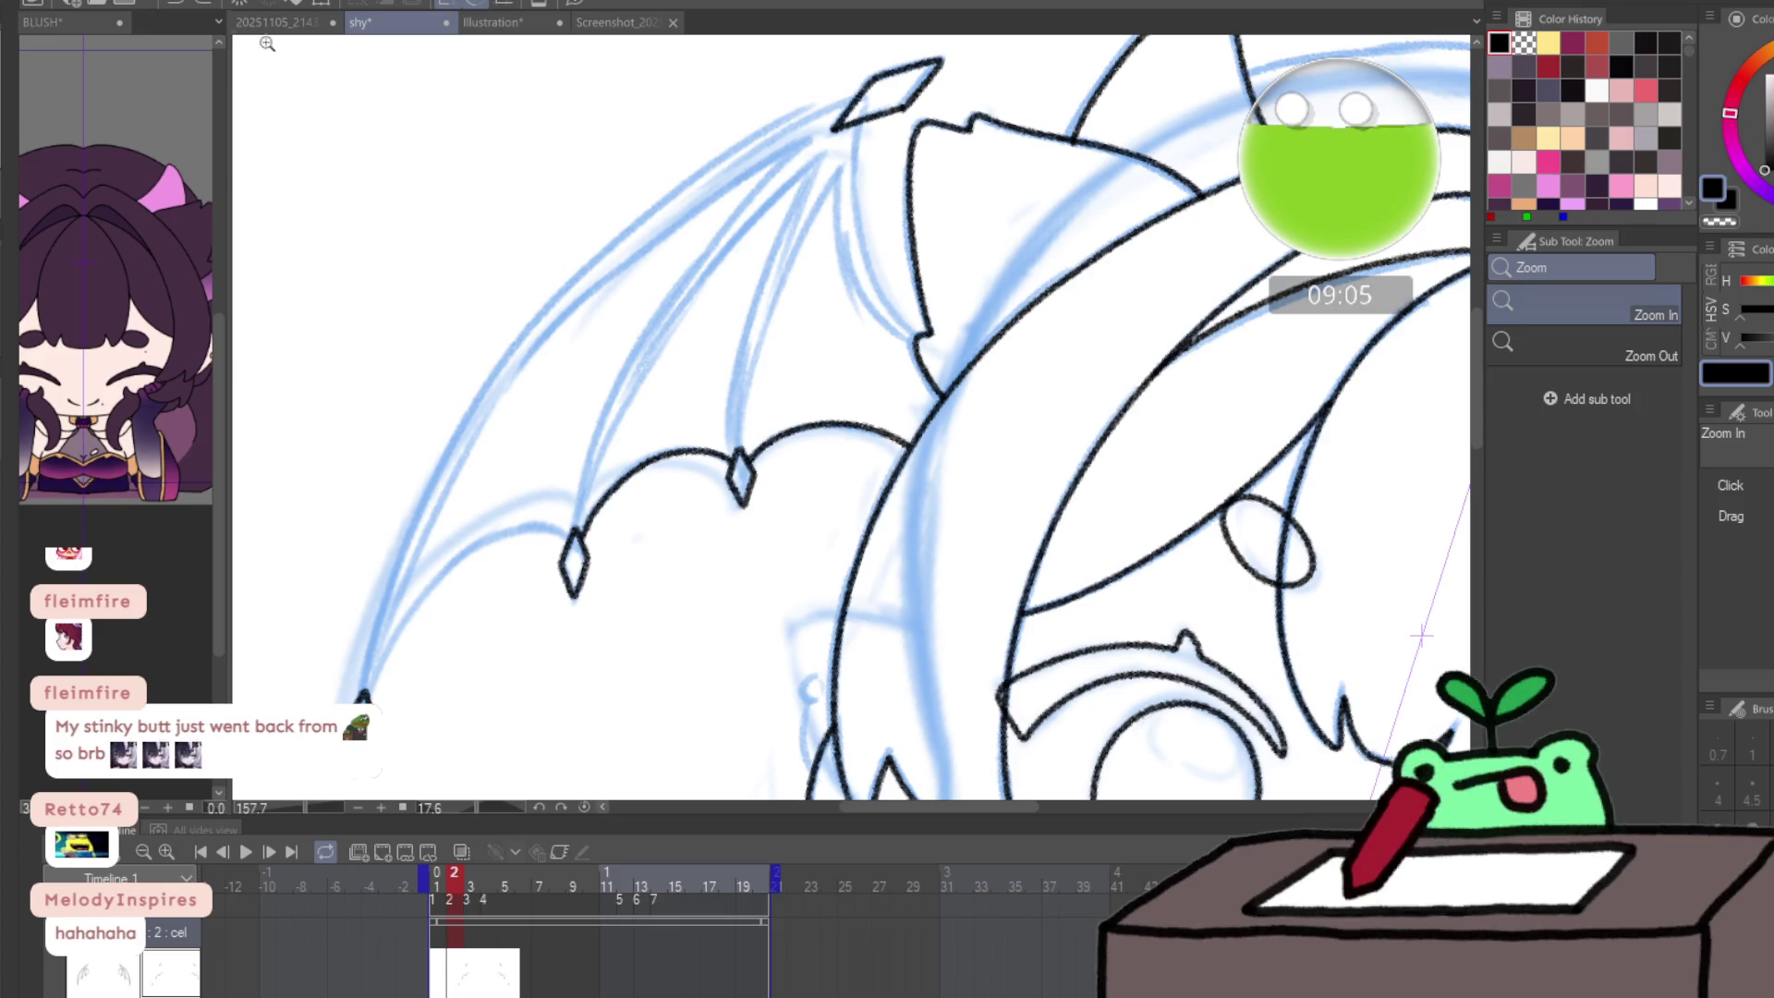
- Restore the removed wing curve and ink the long outer wing outline up to the top
click(211, 3)
key(p)
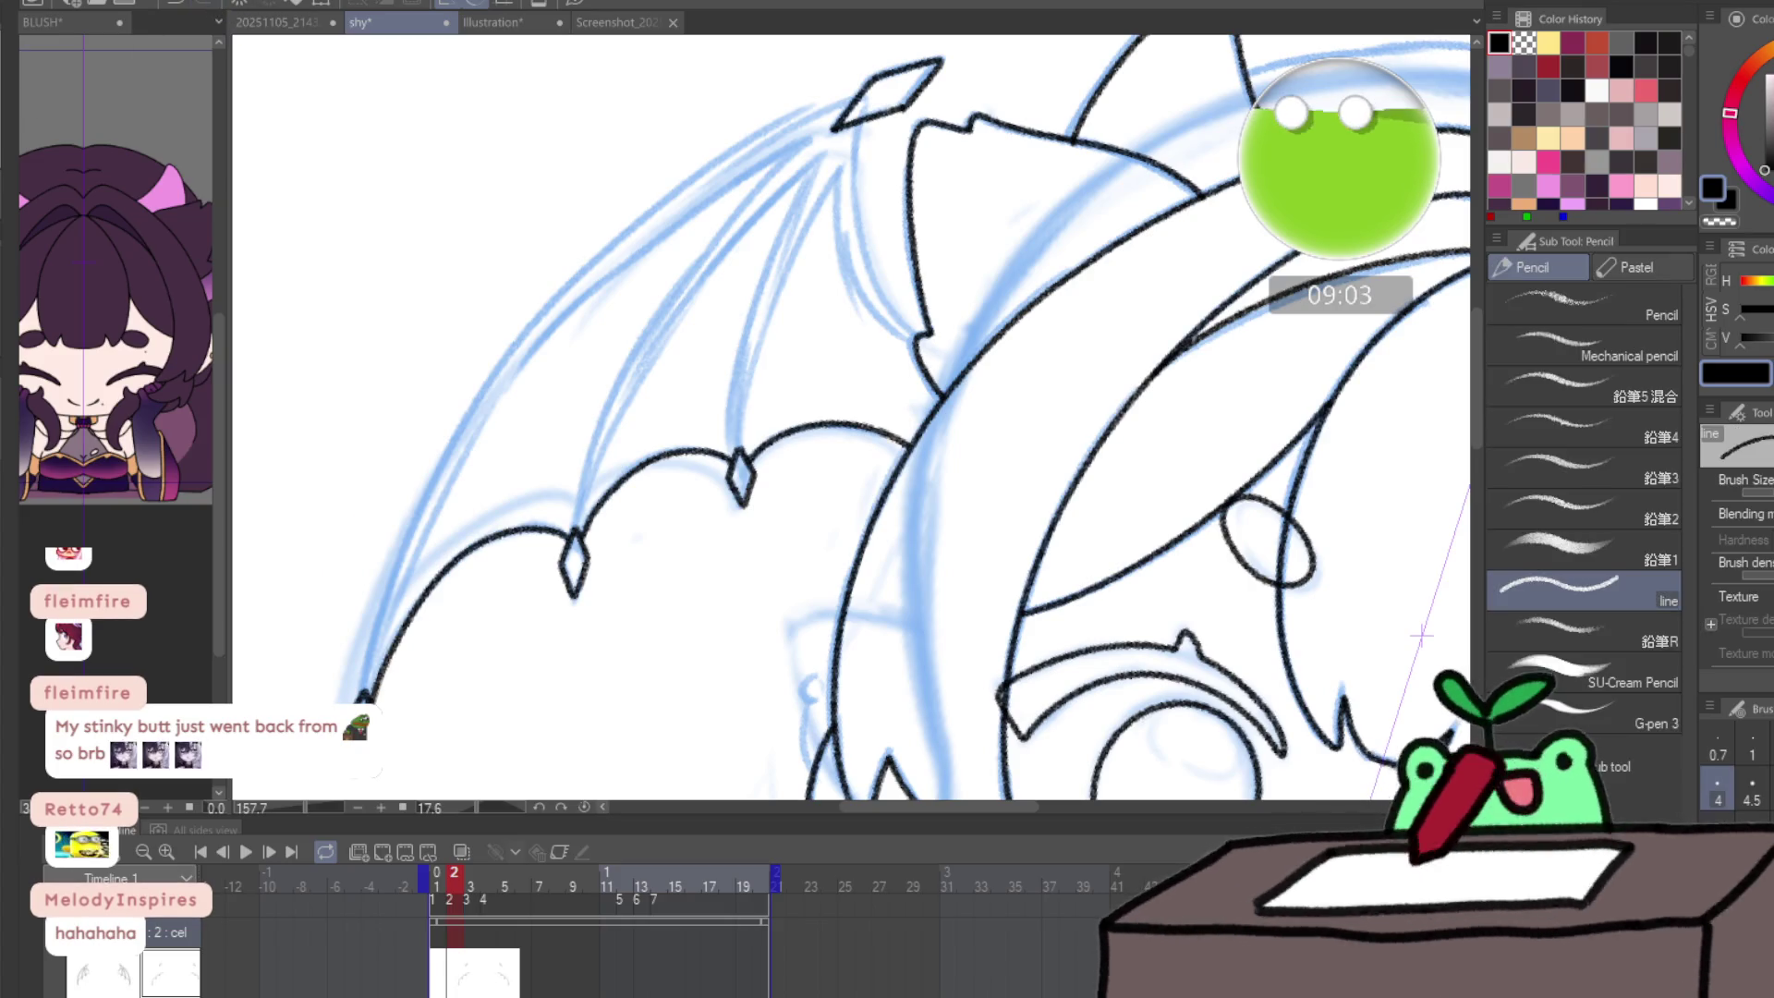
mouse_move(360, 694)
mouse_down()
mouse_move(435, 480)
mouse_move(703, 165)
mouse_up()
key(ctrl+z)
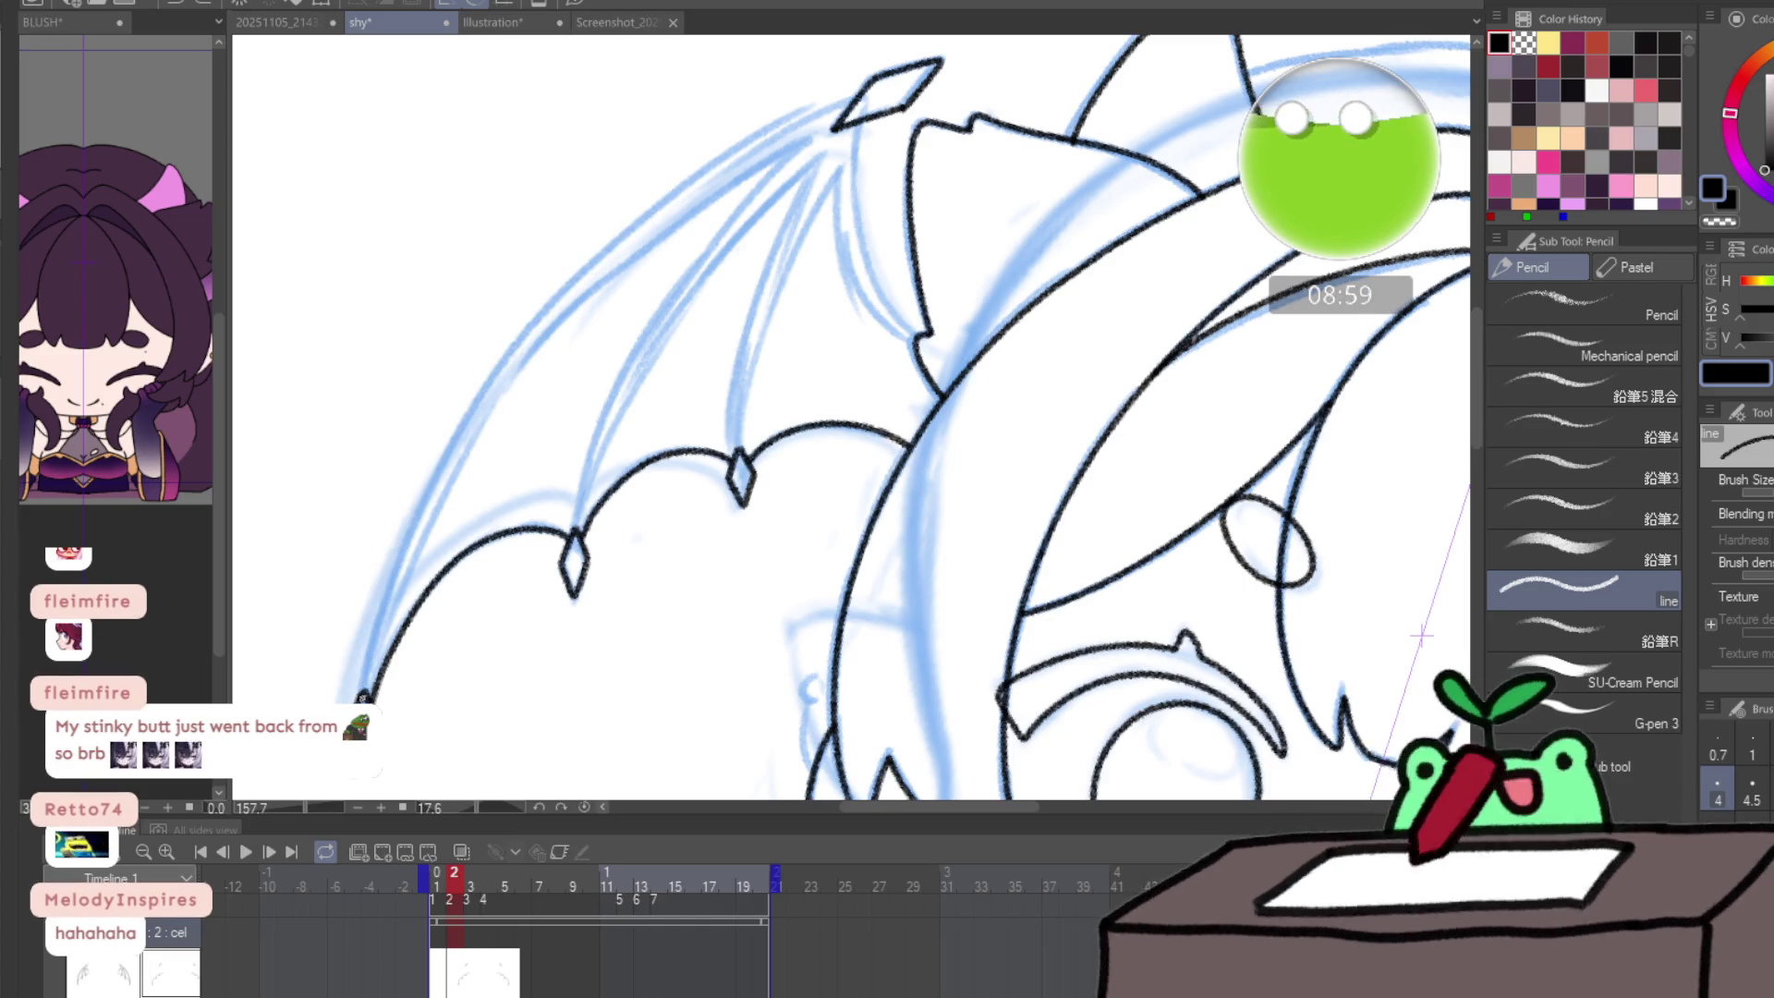
mouse_move(362, 694)
mouse_down()
mouse_move(414, 515)
mouse_move(591, 265)
mouse_move(793, 116)
mouse_move(859, 89)
mouse_up()
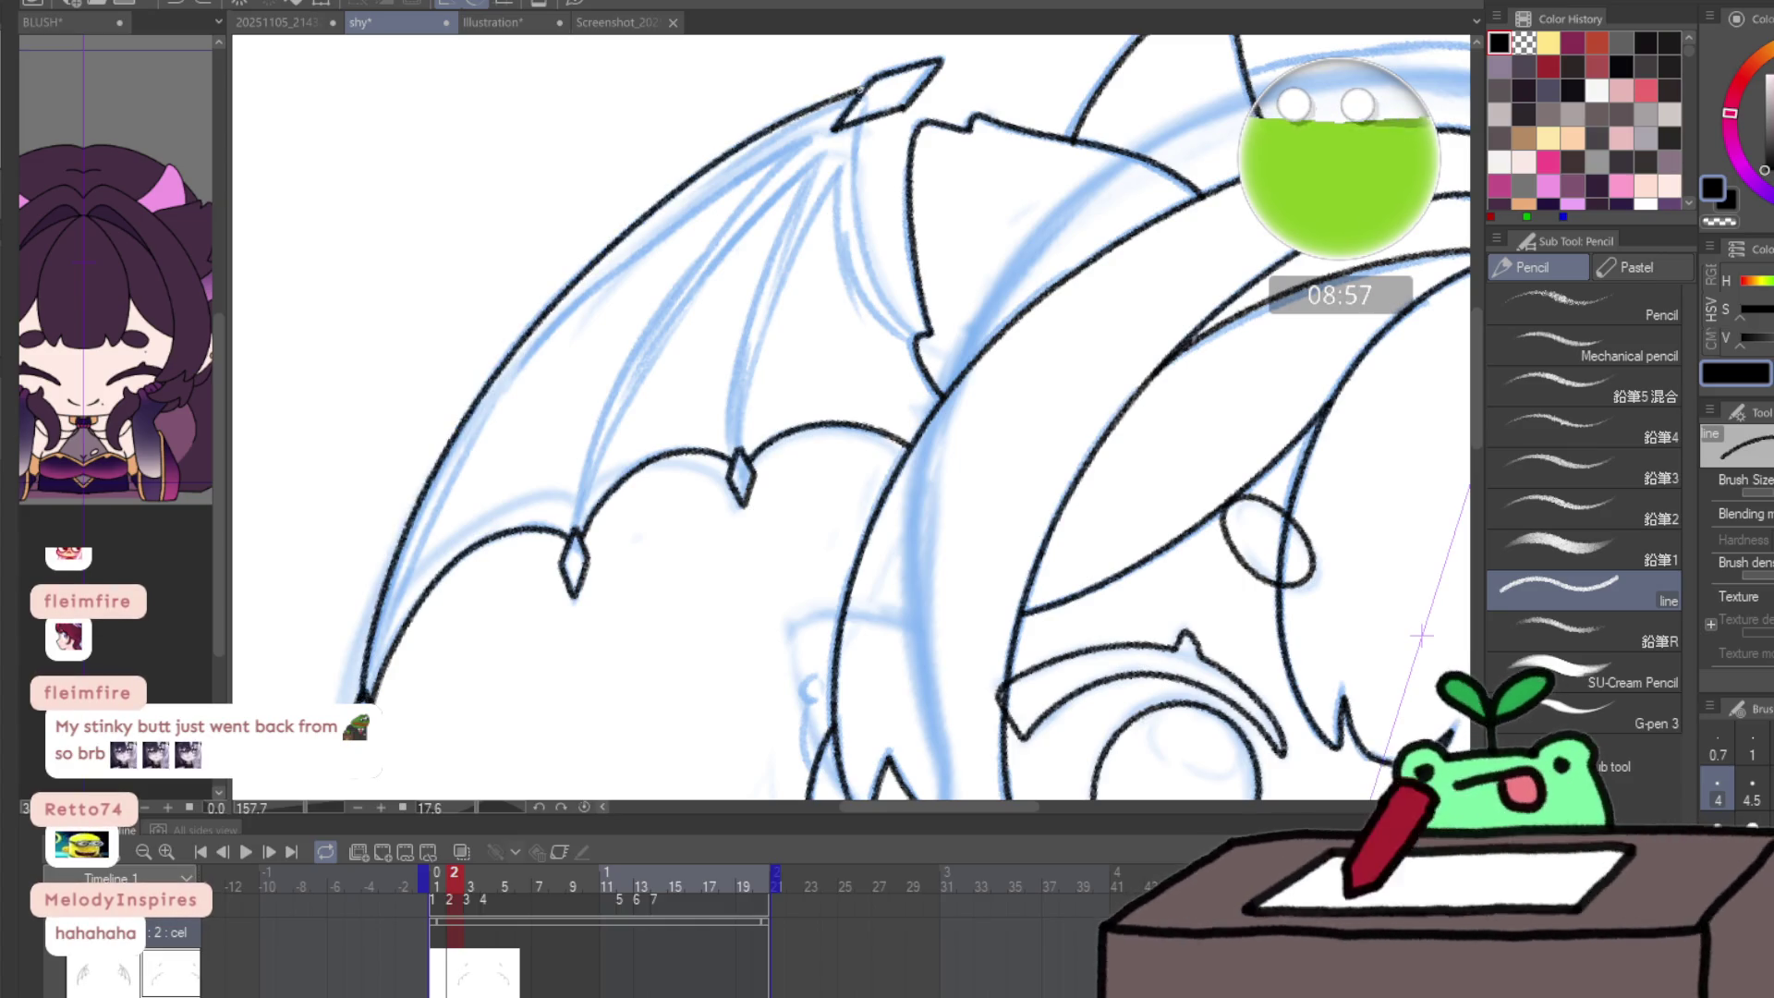
key(ctrl+z)
mouse_move(360, 694)
mouse_down()
mouse_move(449, 440)
mouse_move(659, 200)
mouse_move(822, 109)
mouse_move(859, 239)
mouse_up()
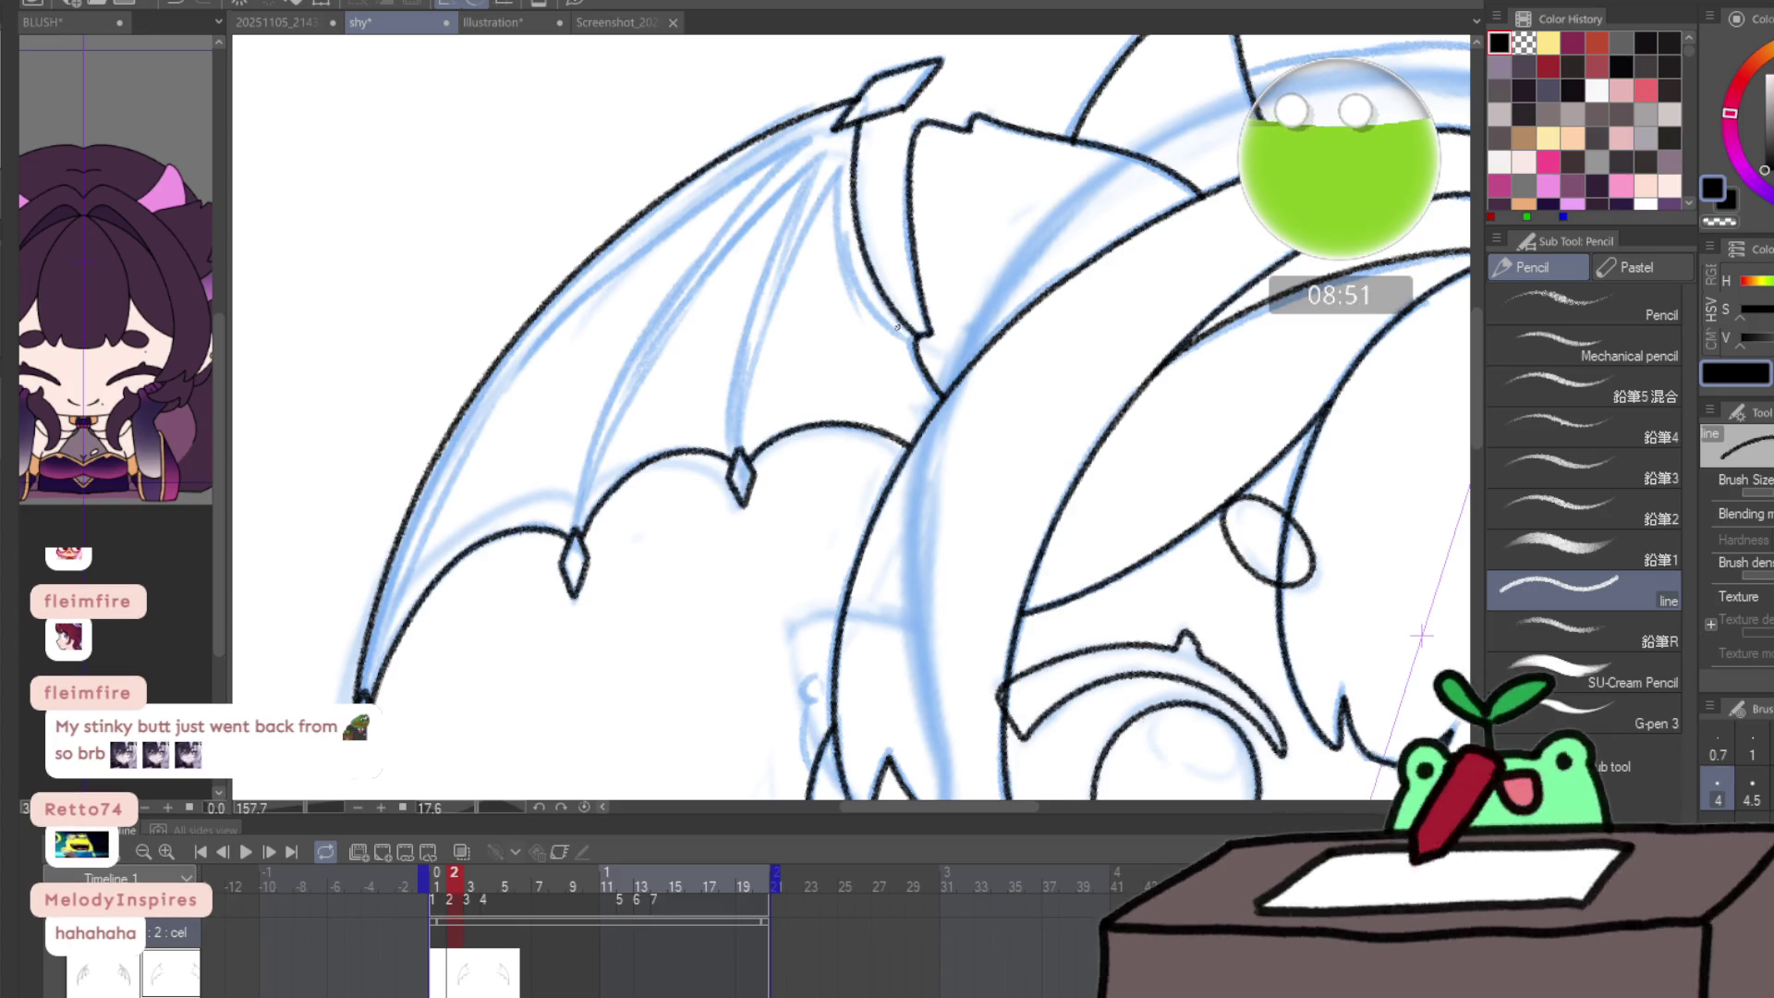
mouse_move(374, 672)
mouse_down()
mouse_move(433, 499)
mouse_move(564, 318)
mouse_move(800, 144)
mouse_up()
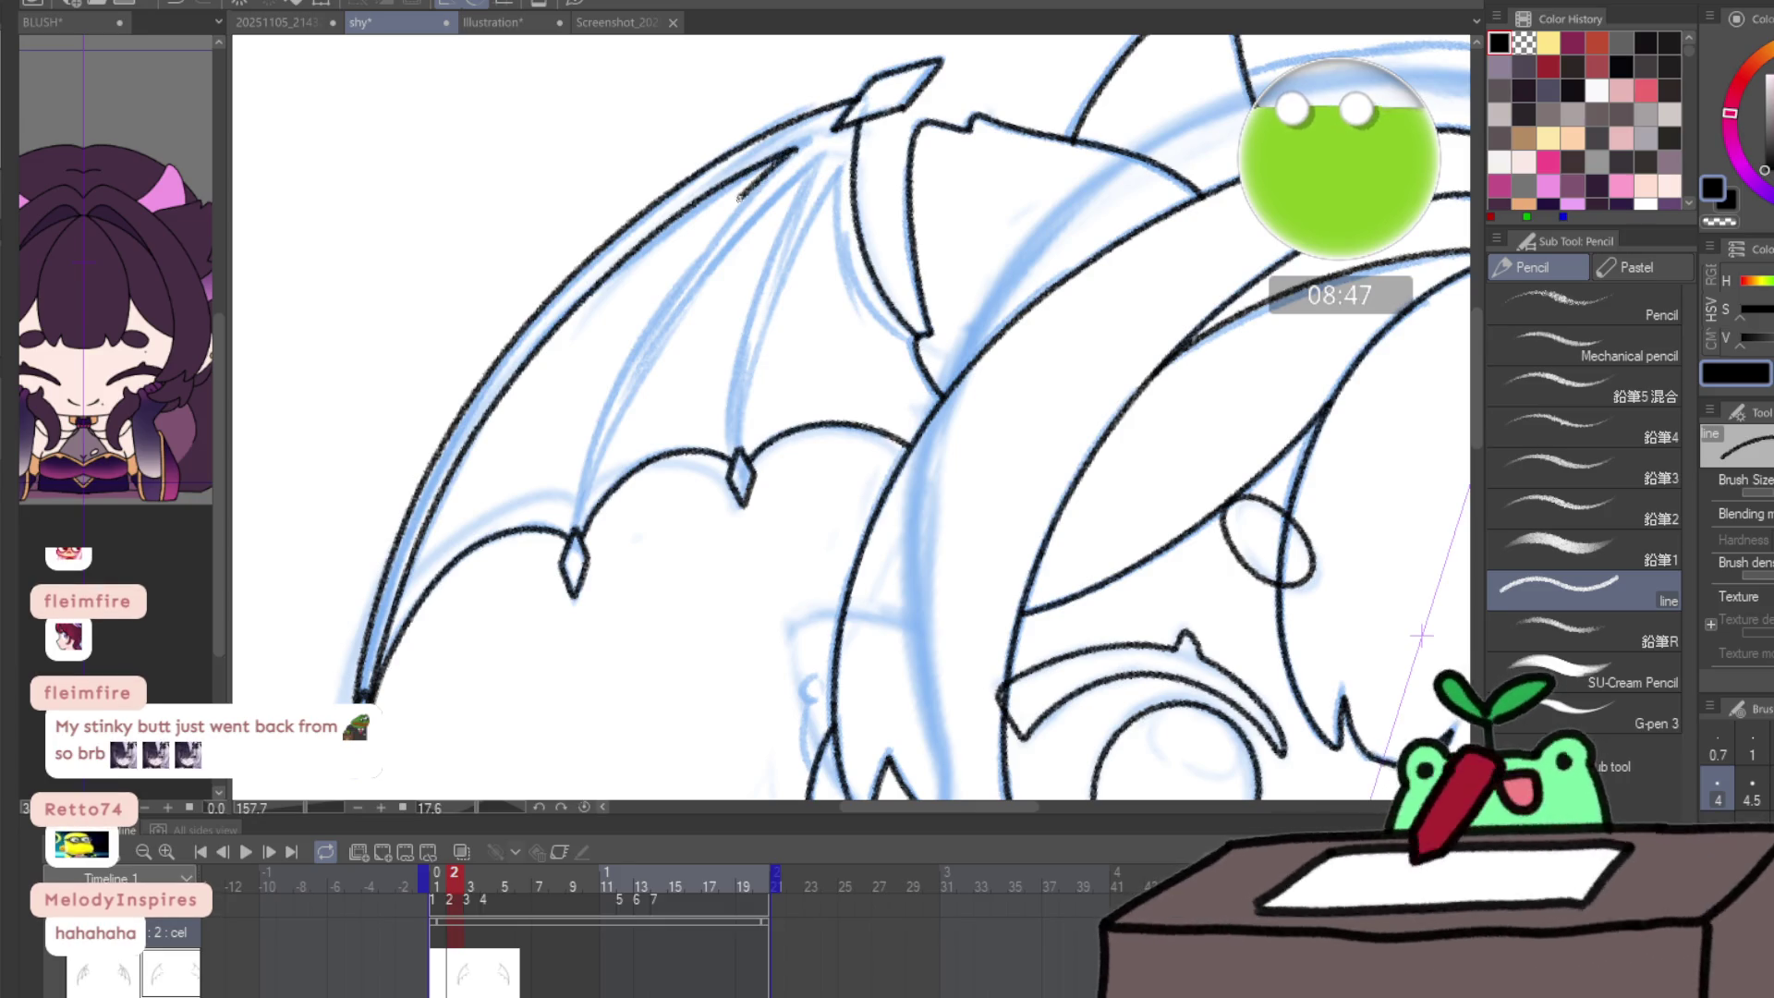
- Ink the inner wing bone lines, then advance to frame 3
mouse_move(744, 196)
mouse_down()
mouse_move(598, 408)
mouse_move(568, 531)
mouse_move(630, 388)
mouse_move(798, 182)
mouse_up()
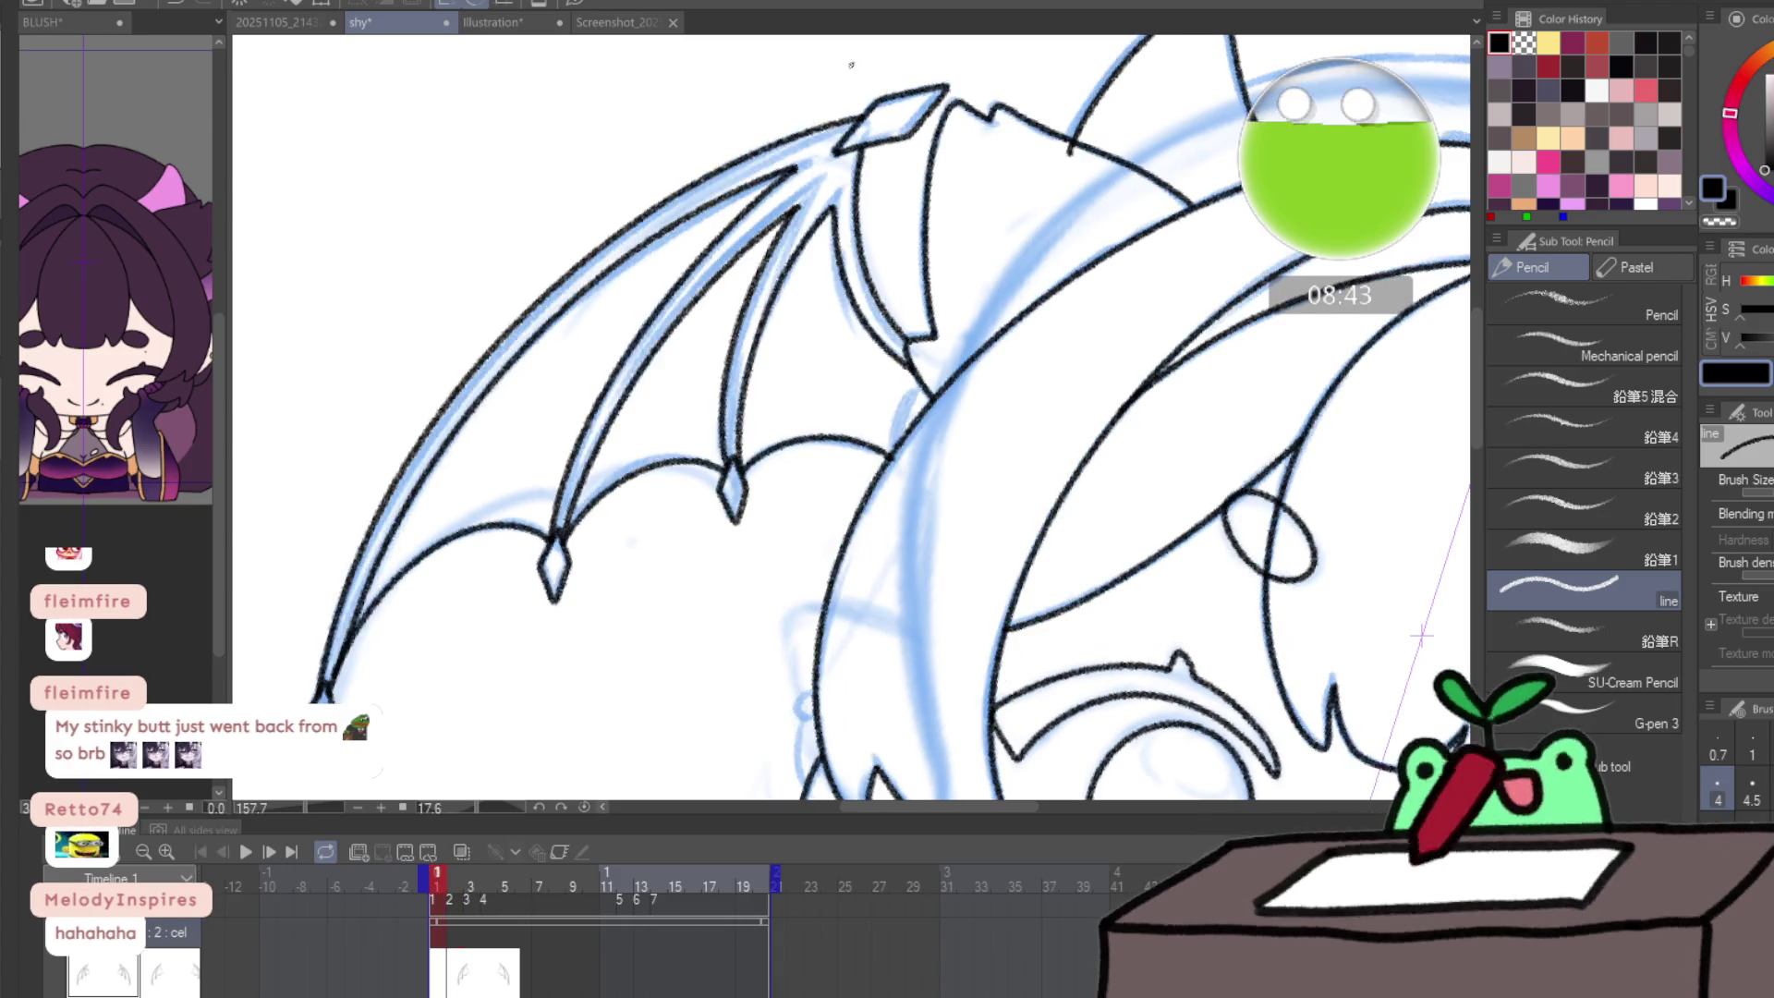
mouse_move(739, 337)
mouse_down()
mouse_move(731, 448)
mouse_move(834, 181)
mouse_move(850, 272)
mouse_move(887, 331)
mouse_up()
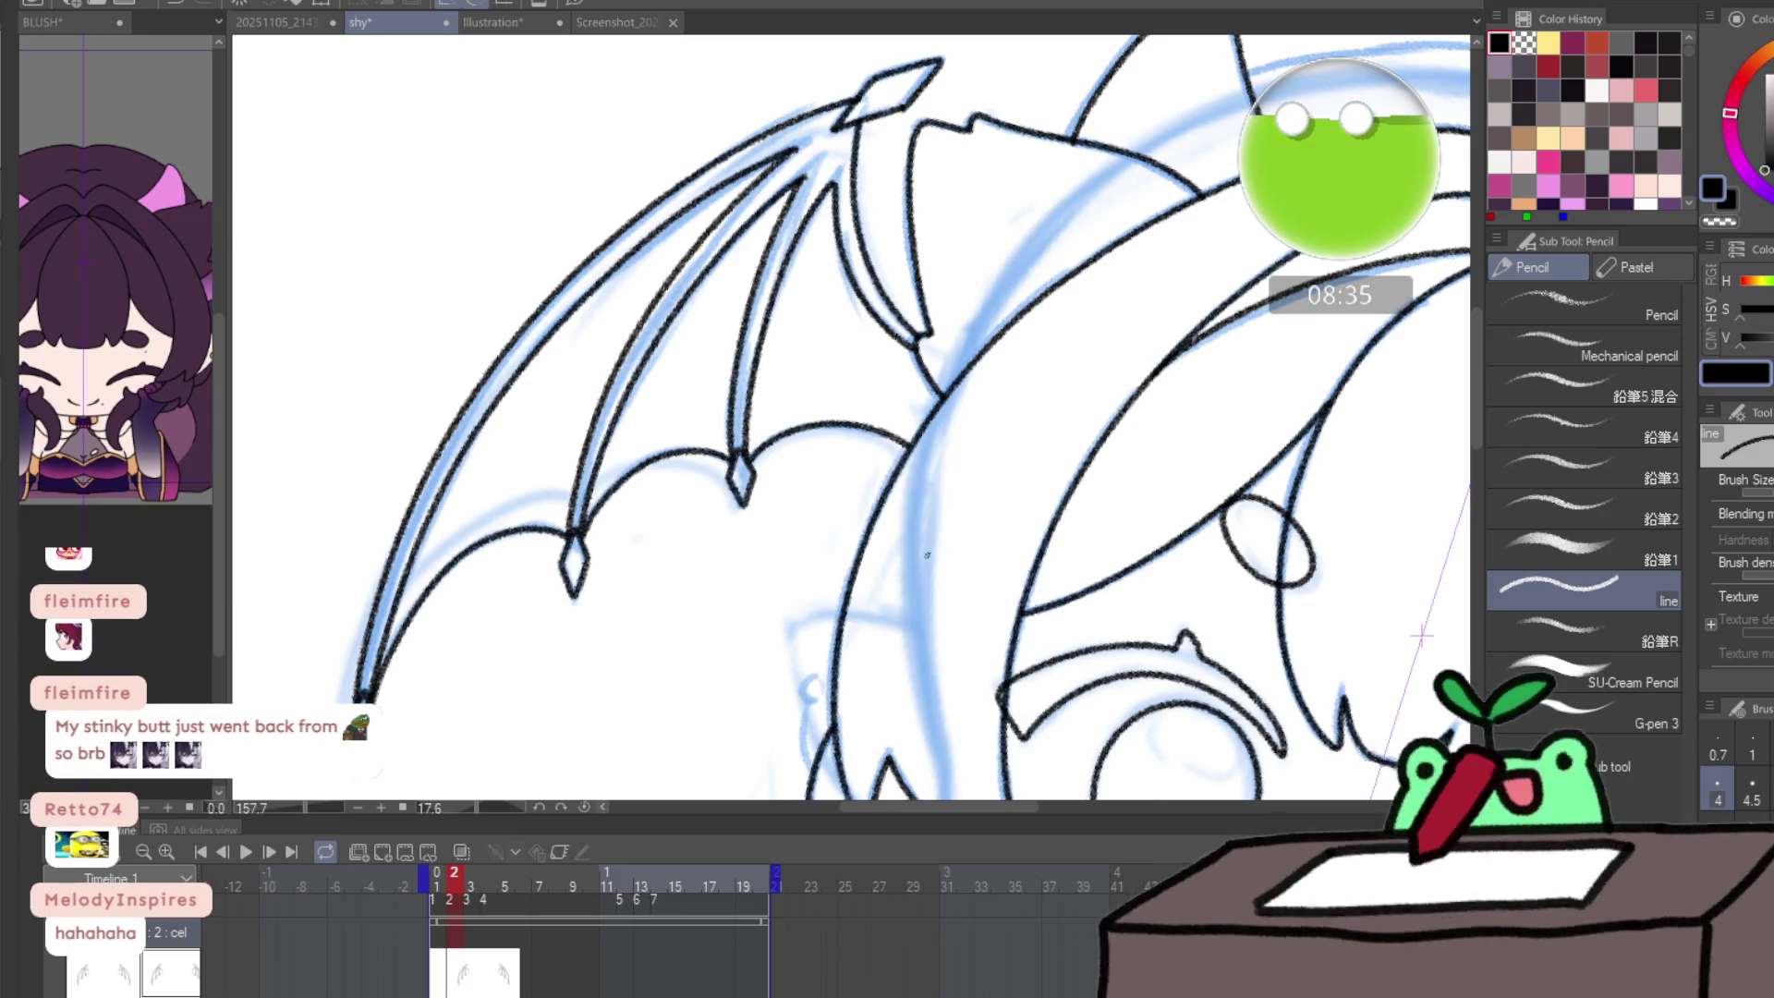
scroll(959, 554, down, 8)
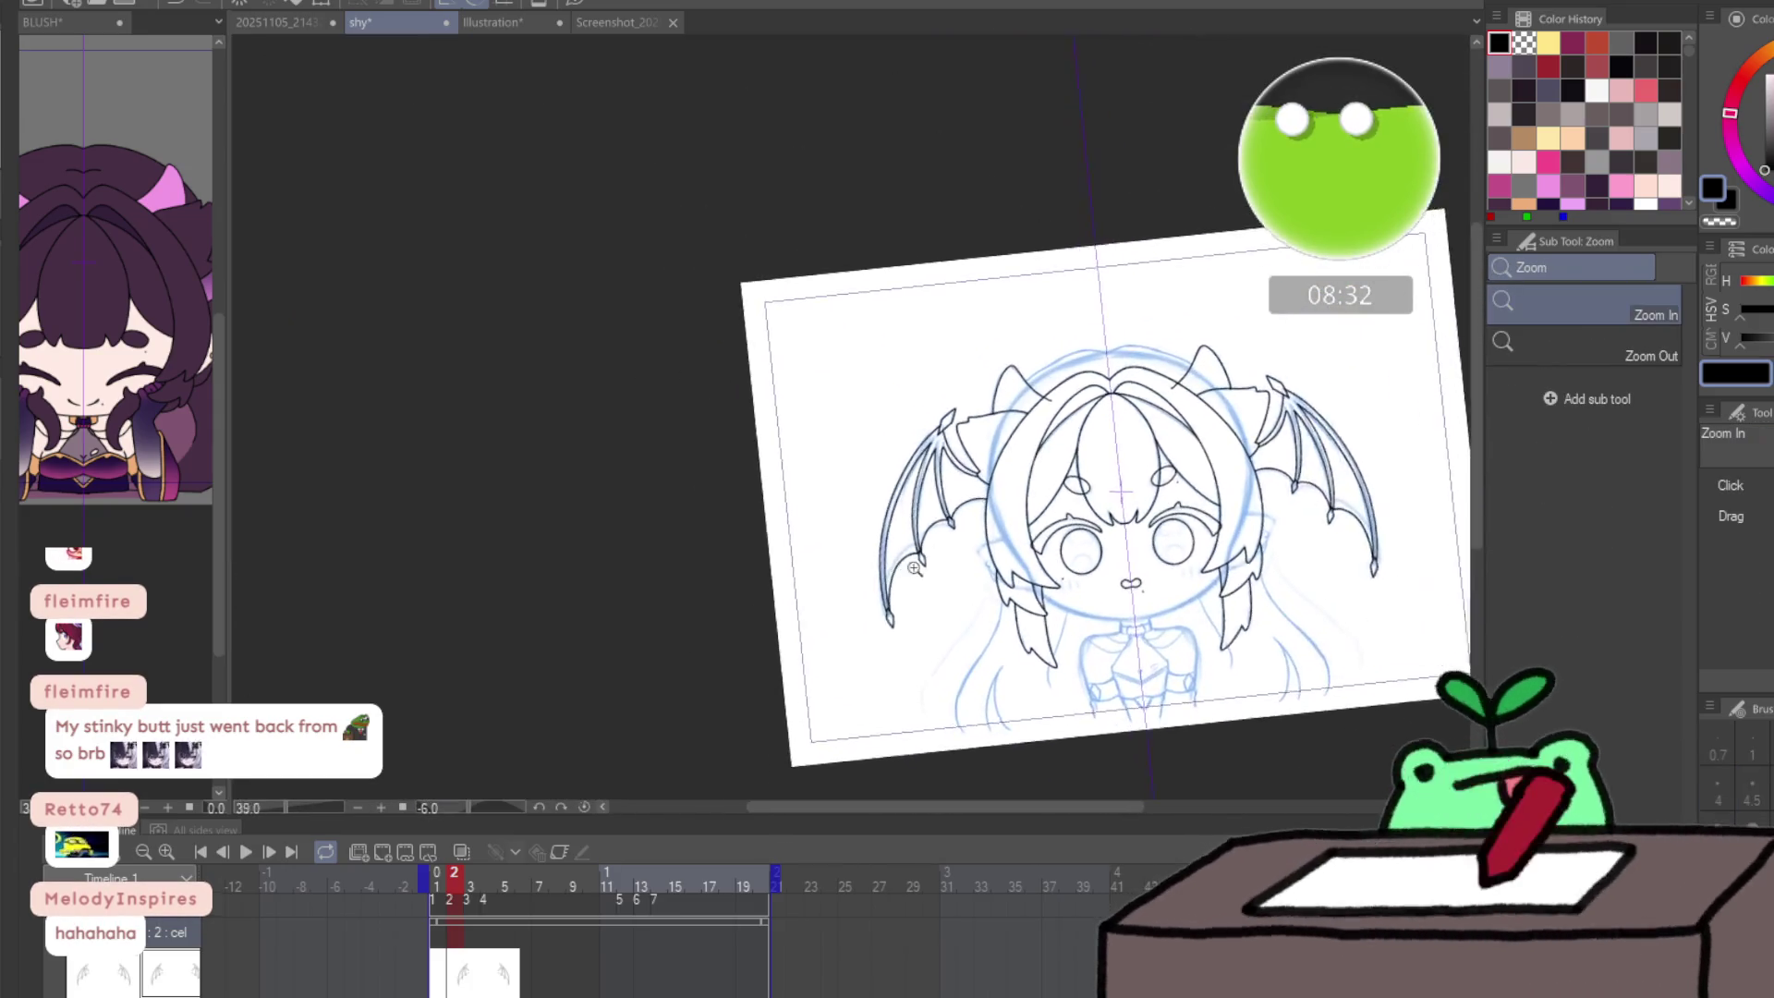
drag(914, 567, 1005, 566)
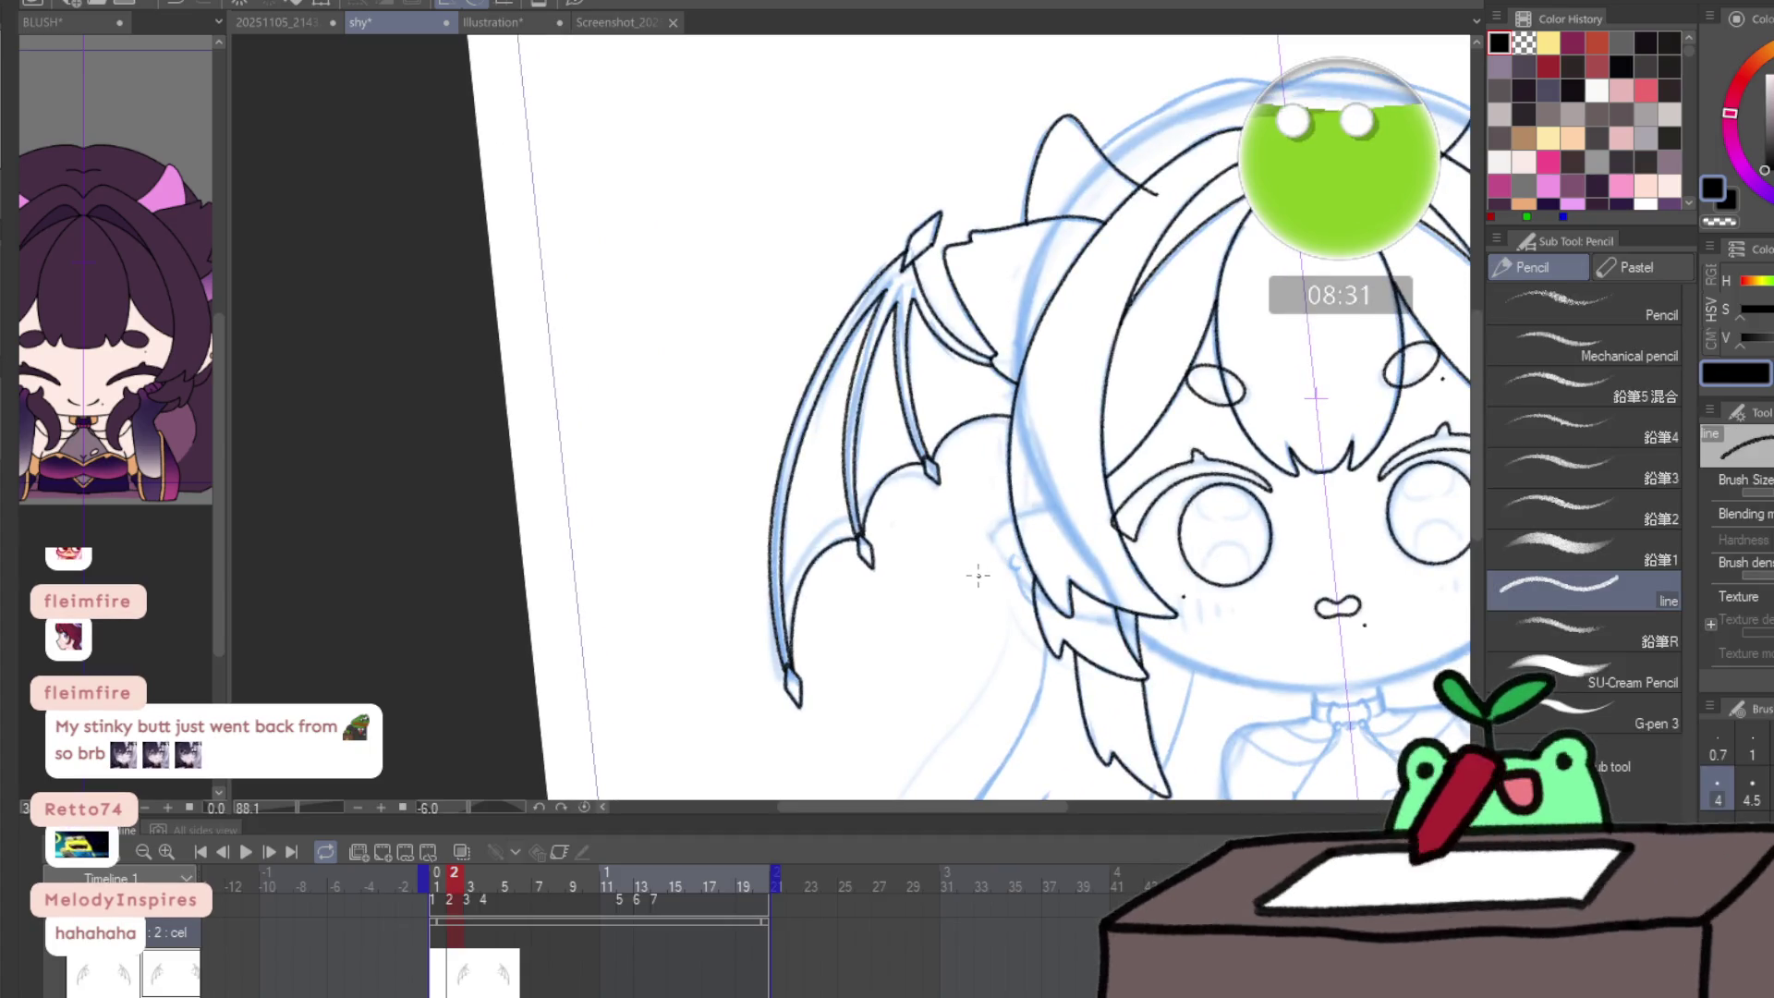
key(Right)
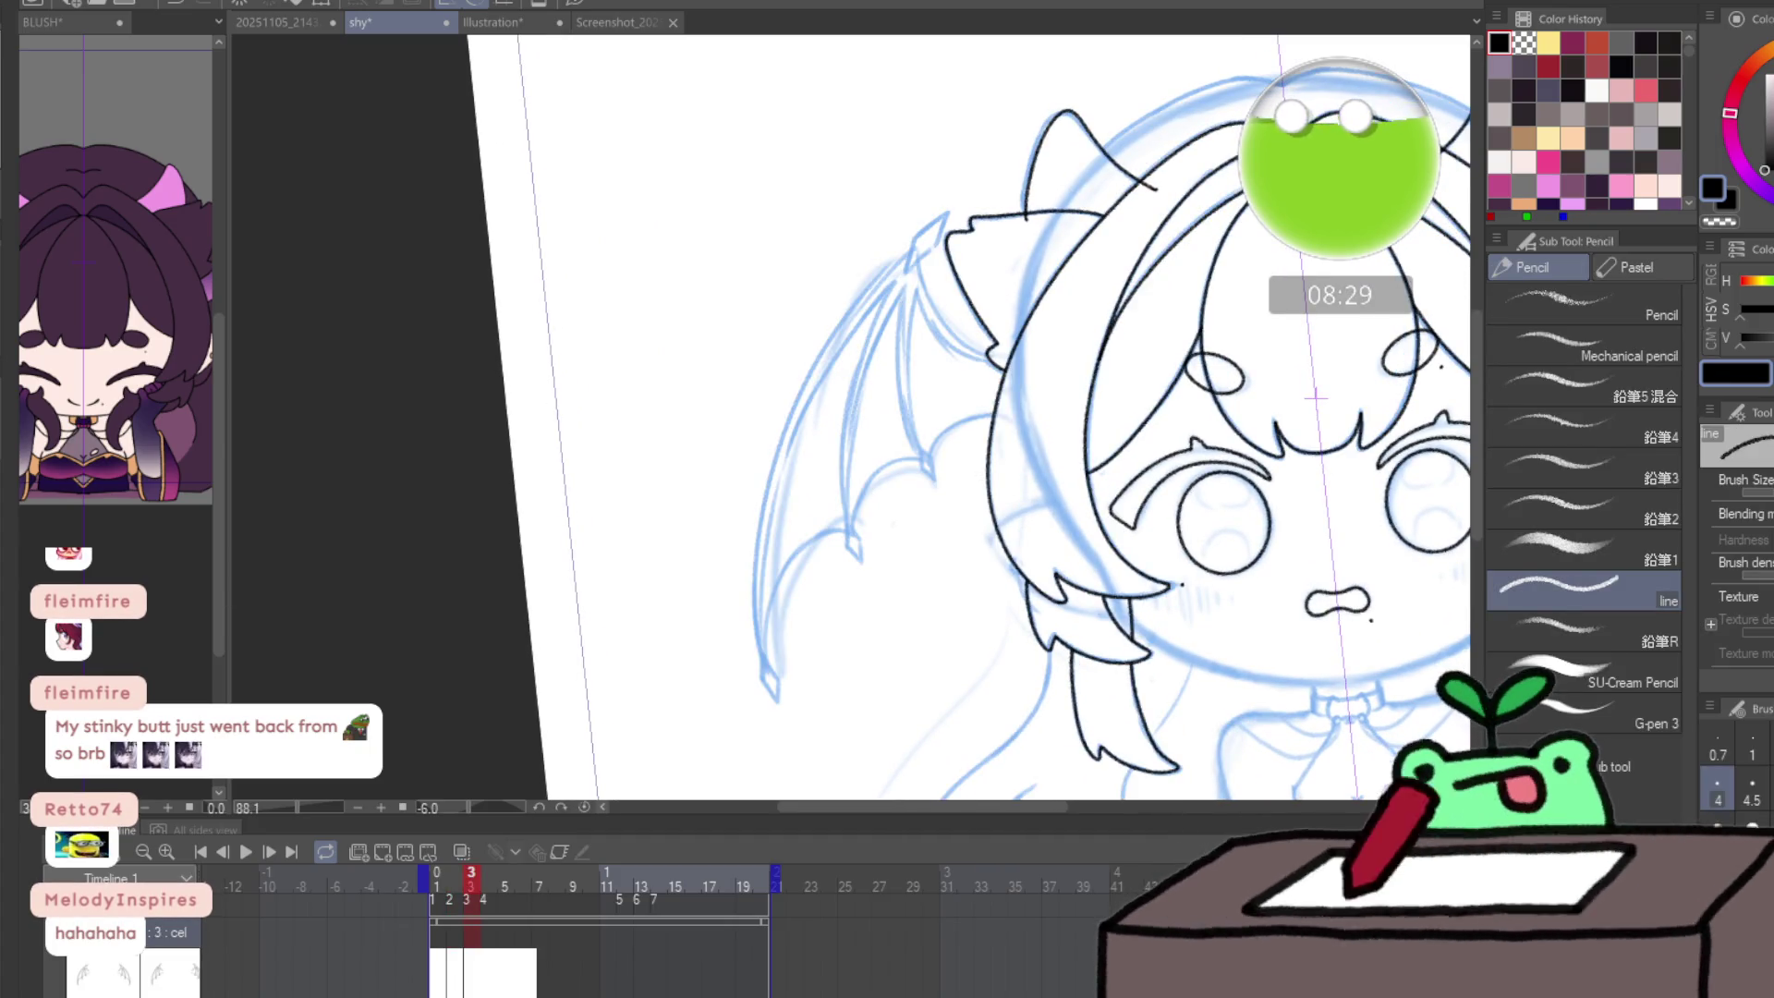
- Ink frame 3's wing tip and the edges running down from it
drag(949, 254, 1013, 198)
mouse_move(878, 260)
mouse_down()
mouse_move(838, 339)
mouse_move(839, 266)
mouse_up()
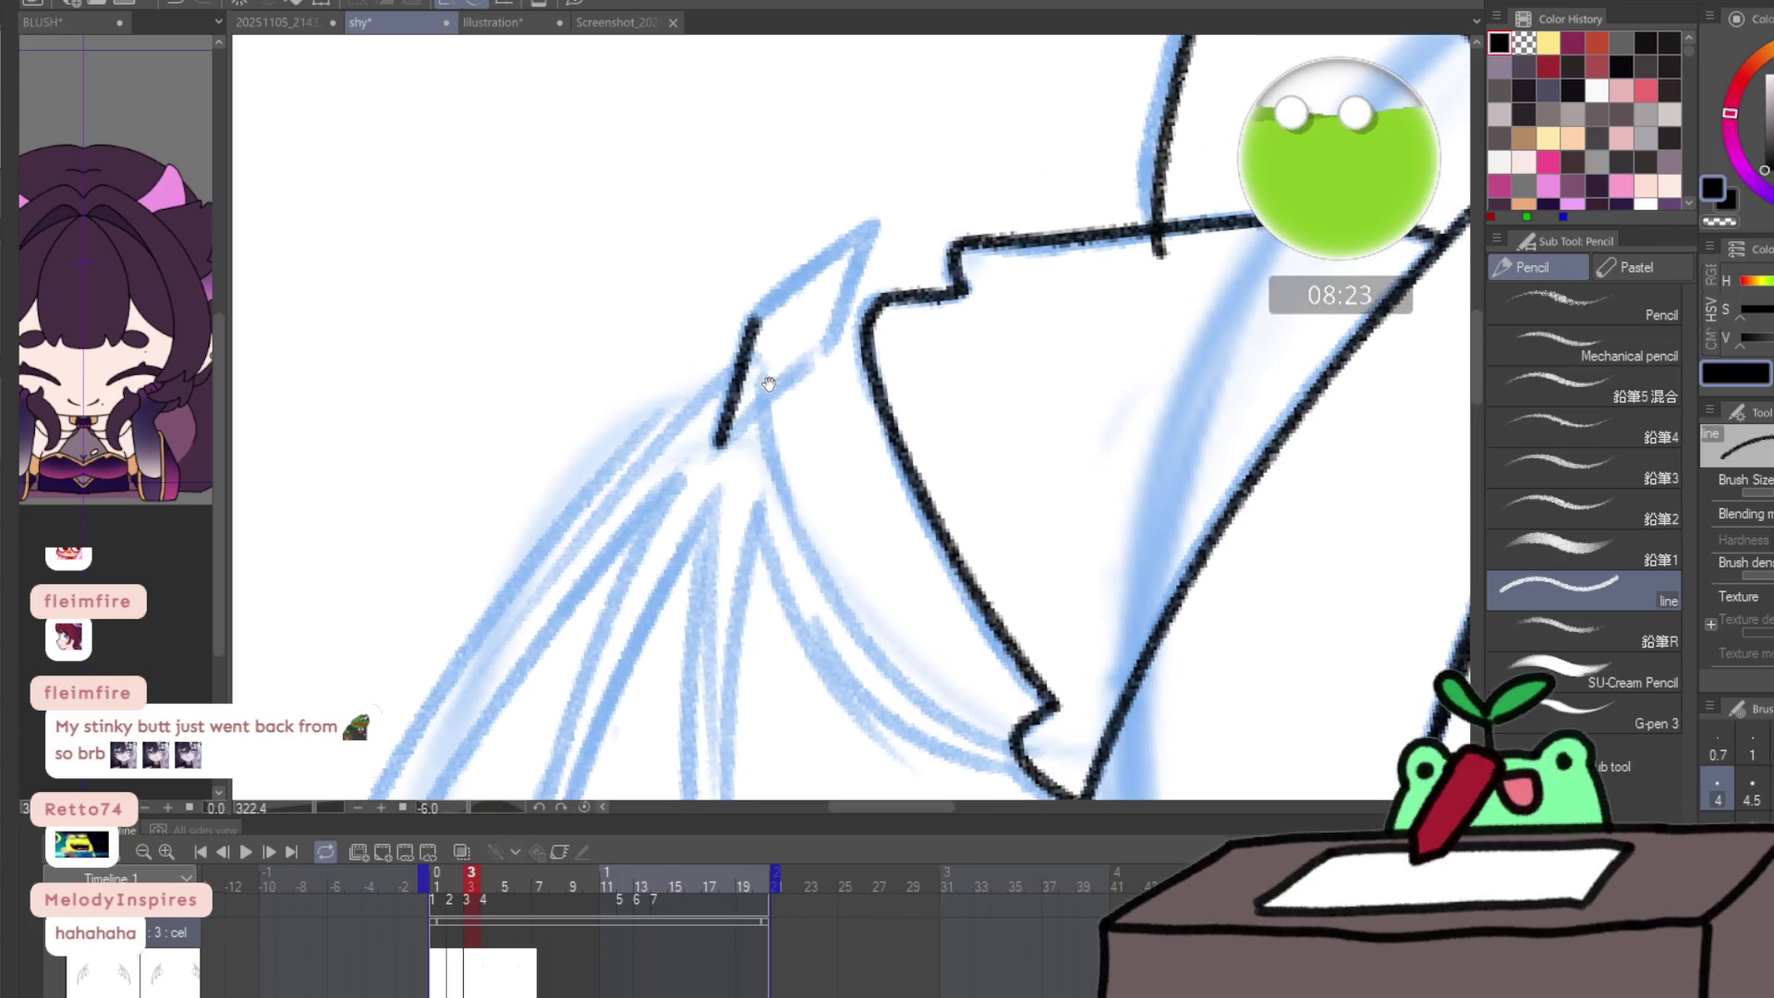
drag(854, 333, 767, 386)
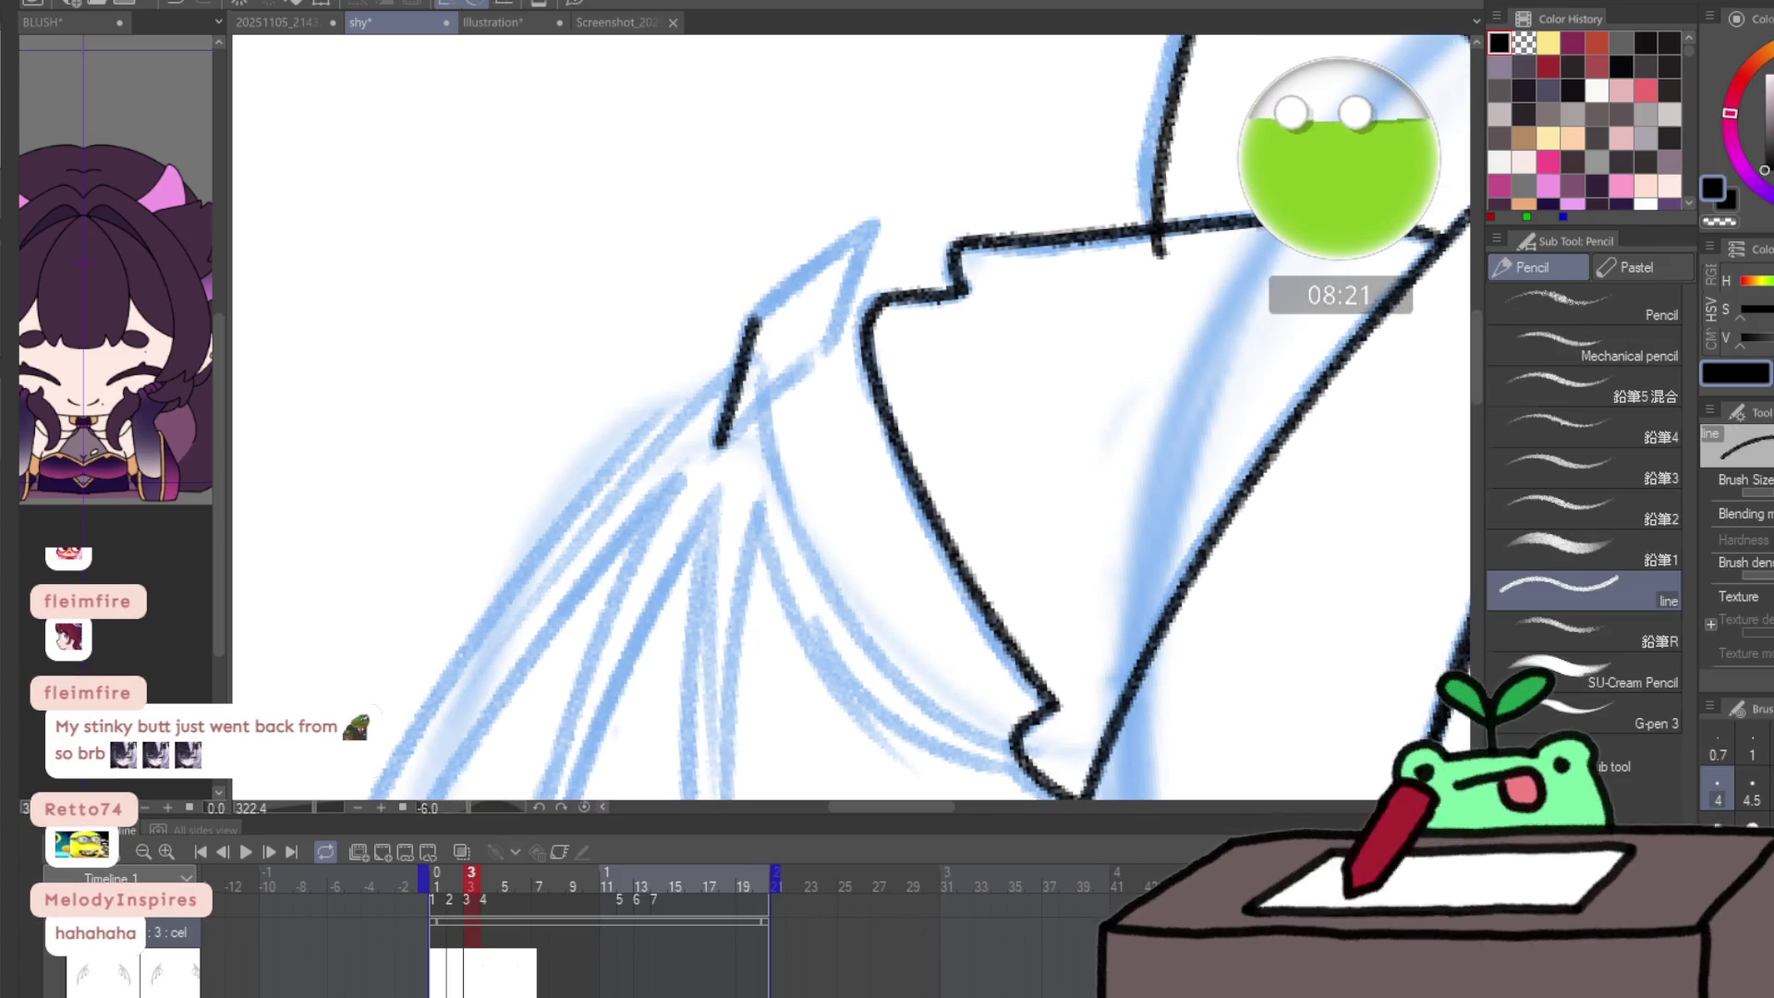
key(ctrl+z)
drag(720, 443, 757, 306)
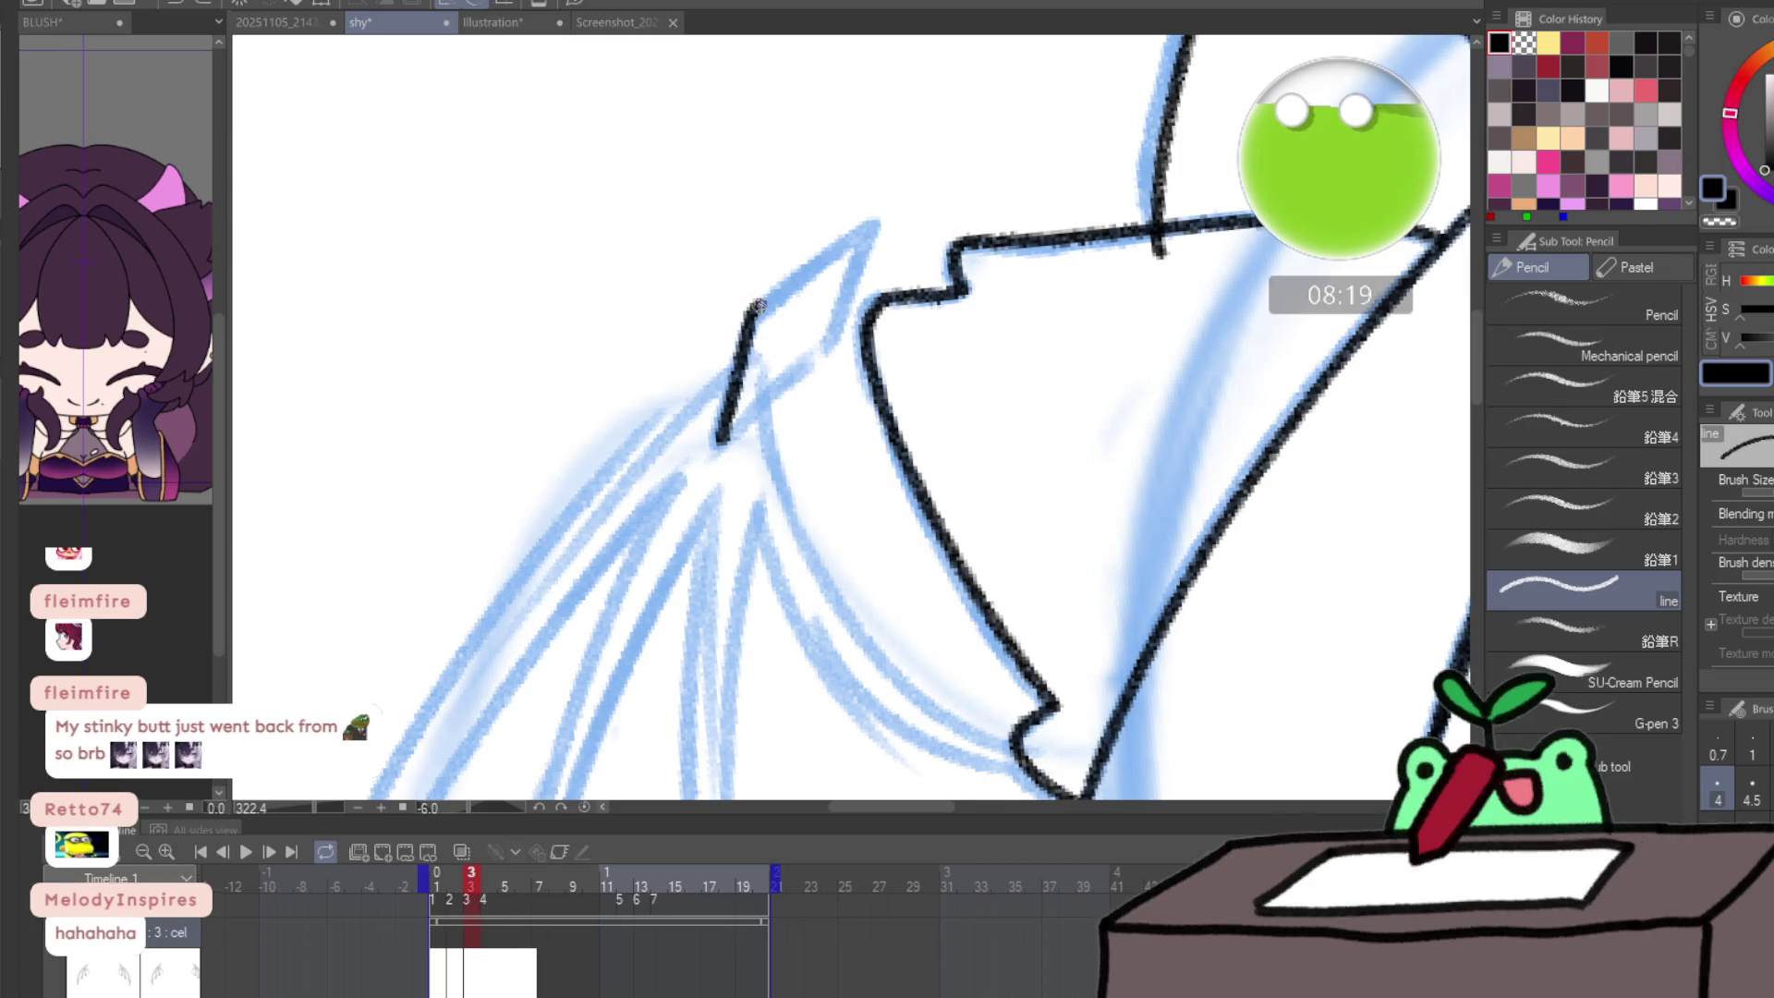
mouse_move(831, 252)
mouse_down()
mouse_move(865, 238)
mouse_move(808, 375)
mouse_move(732, 441)
mouse_up()
- Ink the diamond-shaped wing points, checking them against frame 2
mouse_move(691, 553)
mouse_down()
mouse_move(794, 166)
mouse_move(647, 185)
mouse_move(582, 277)
mouse_move(552, 439)
mouse_move(614, 497)
mouse_move(614, 422)
mouse_move(557, 331)
mouse_up()
key(ctrl+z)
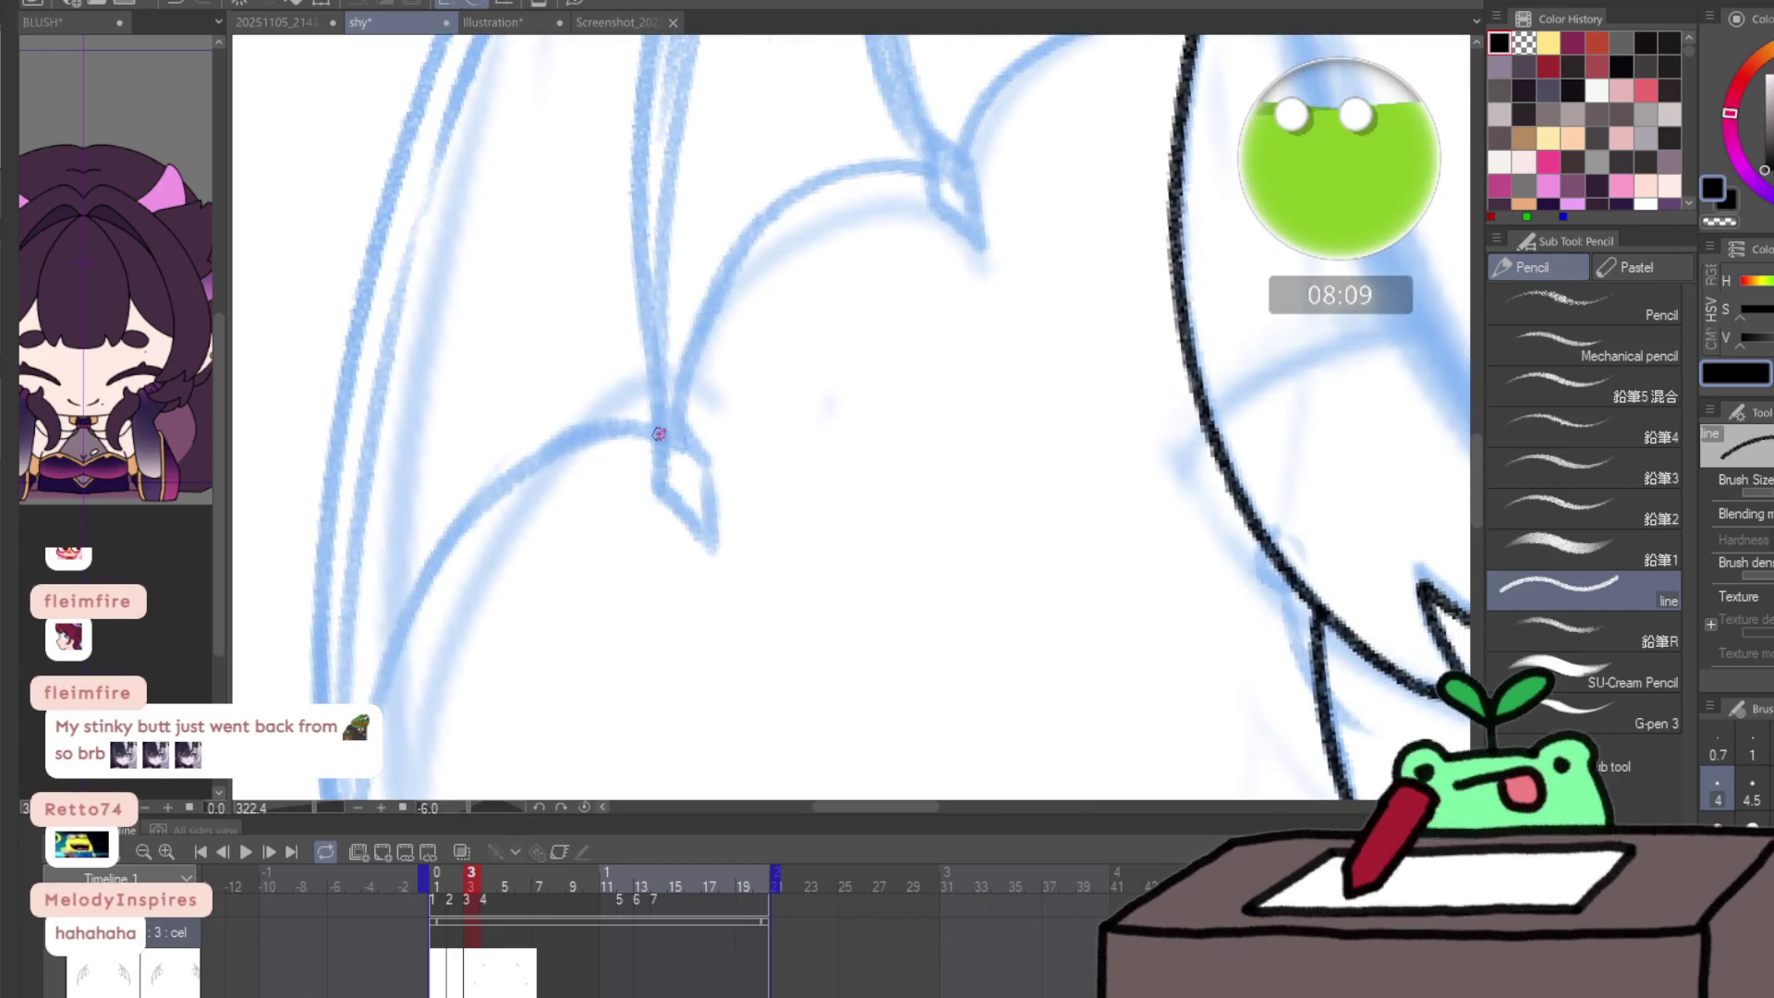
mouse_move(659, 423)
mouse_down()
mouse_move(654, 490)
mouse_move(702, 531)
mouse_move(709, 508)
mouse_move(661, 408)
mouse_up()
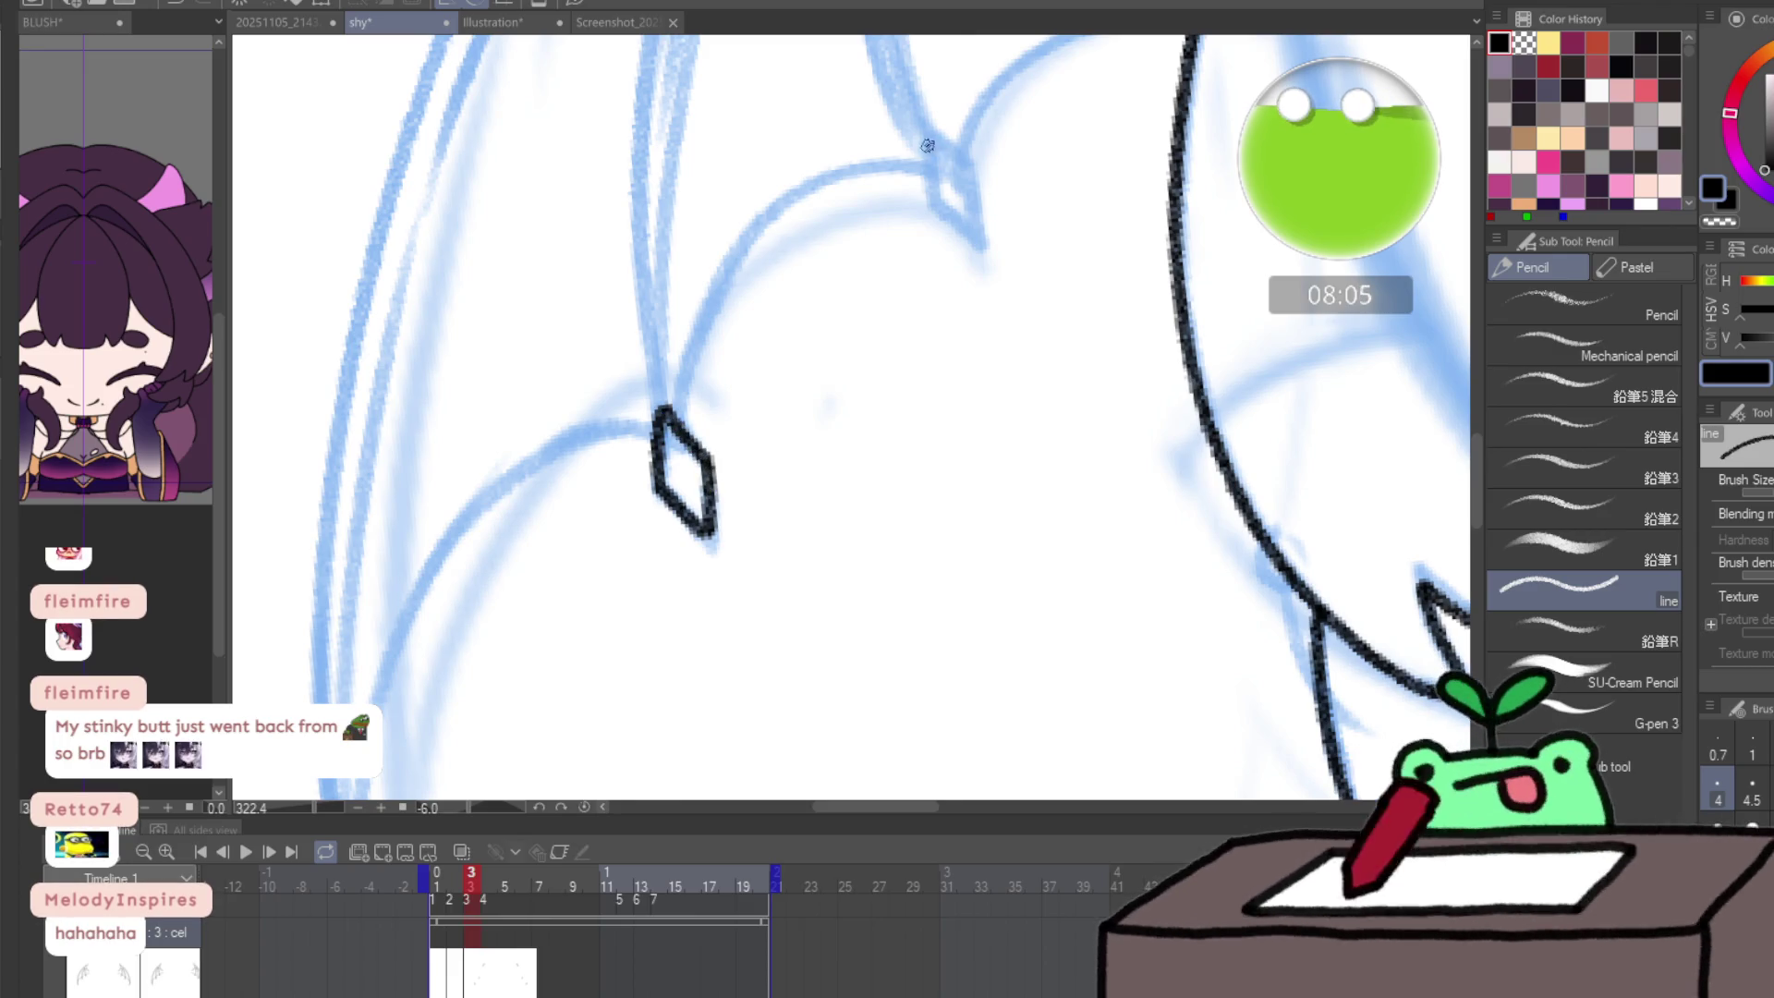
mouse_move(933, 181)
mouse_down()
mouse_move(984, 248)
mouse_move(985, 208)
mouse_move(926, 139)
mouse_up()
drag(1011, 178, 812, 420)
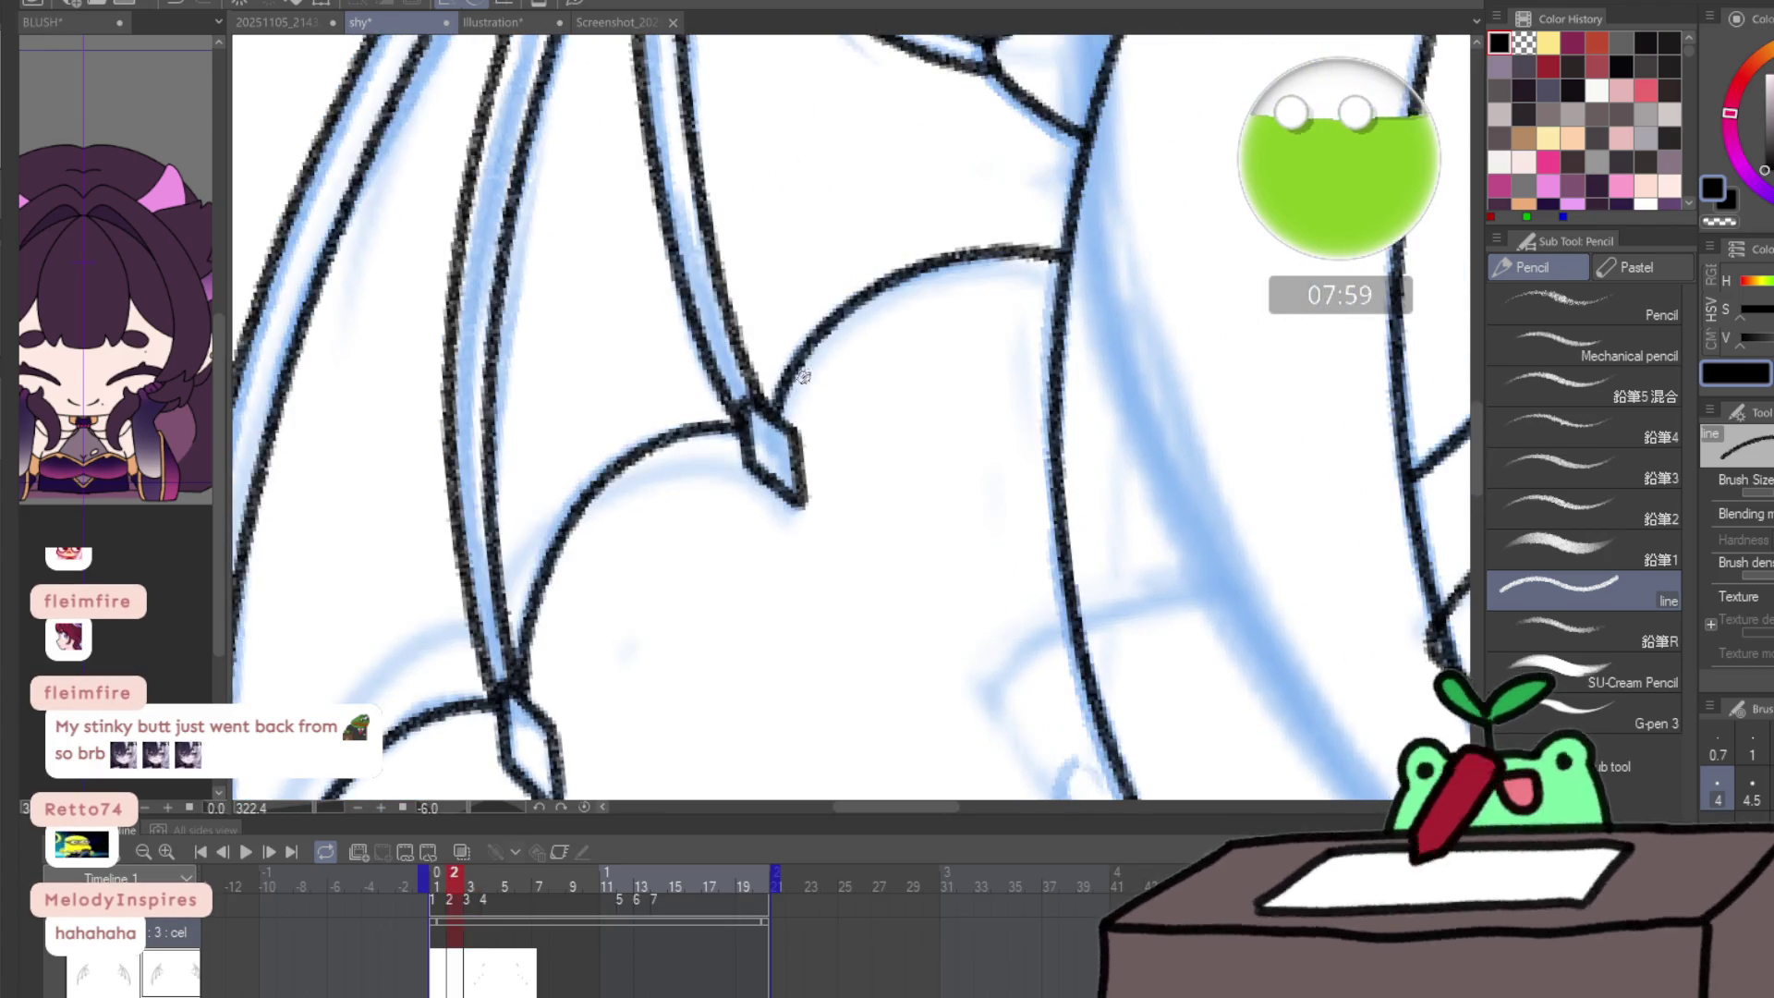
mouse_move(756, 397)
mouse_down()
mouse_move(818, 315)
mouse_move(1002, 242)
mouse_up()
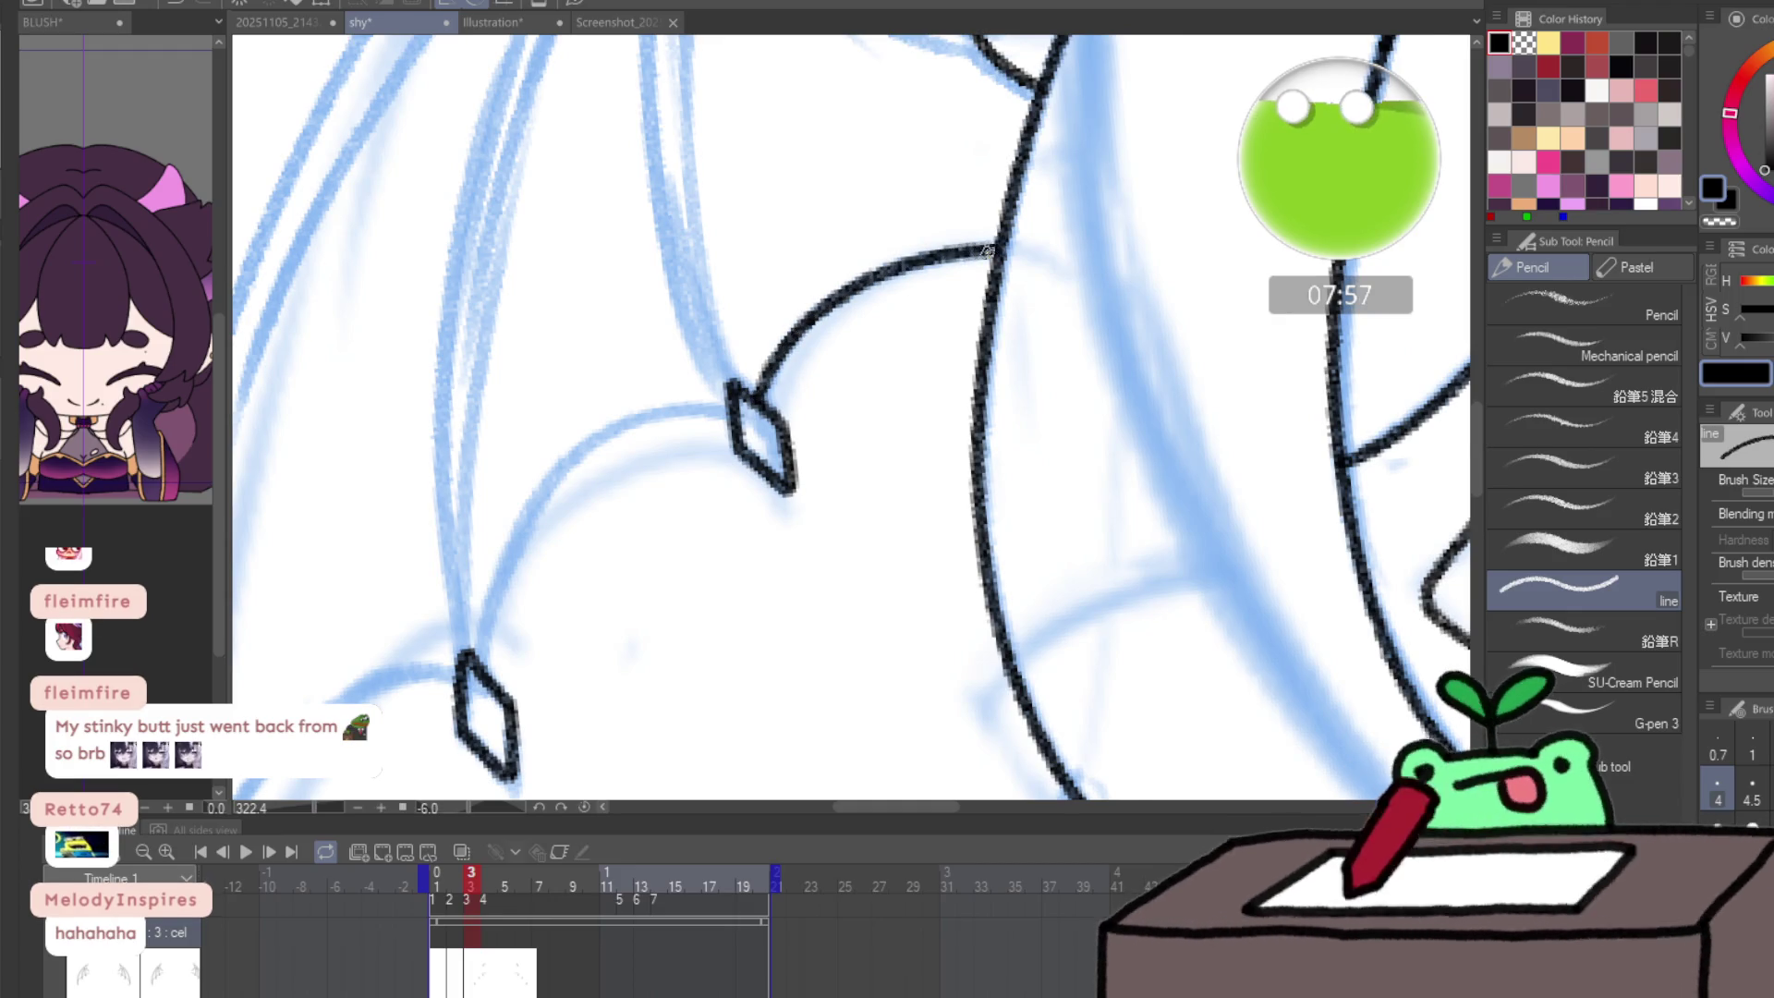
key(Left)
key(Right)
- Ink the scallop between the diamonds and the wing's long upper edge
mouse_move(475, 664)
mouse_down()
mouse_move(545, 494)
mouse_move(679, 403)
mouse_move(731, 400)
mouse_up()
key(ctrl+z)
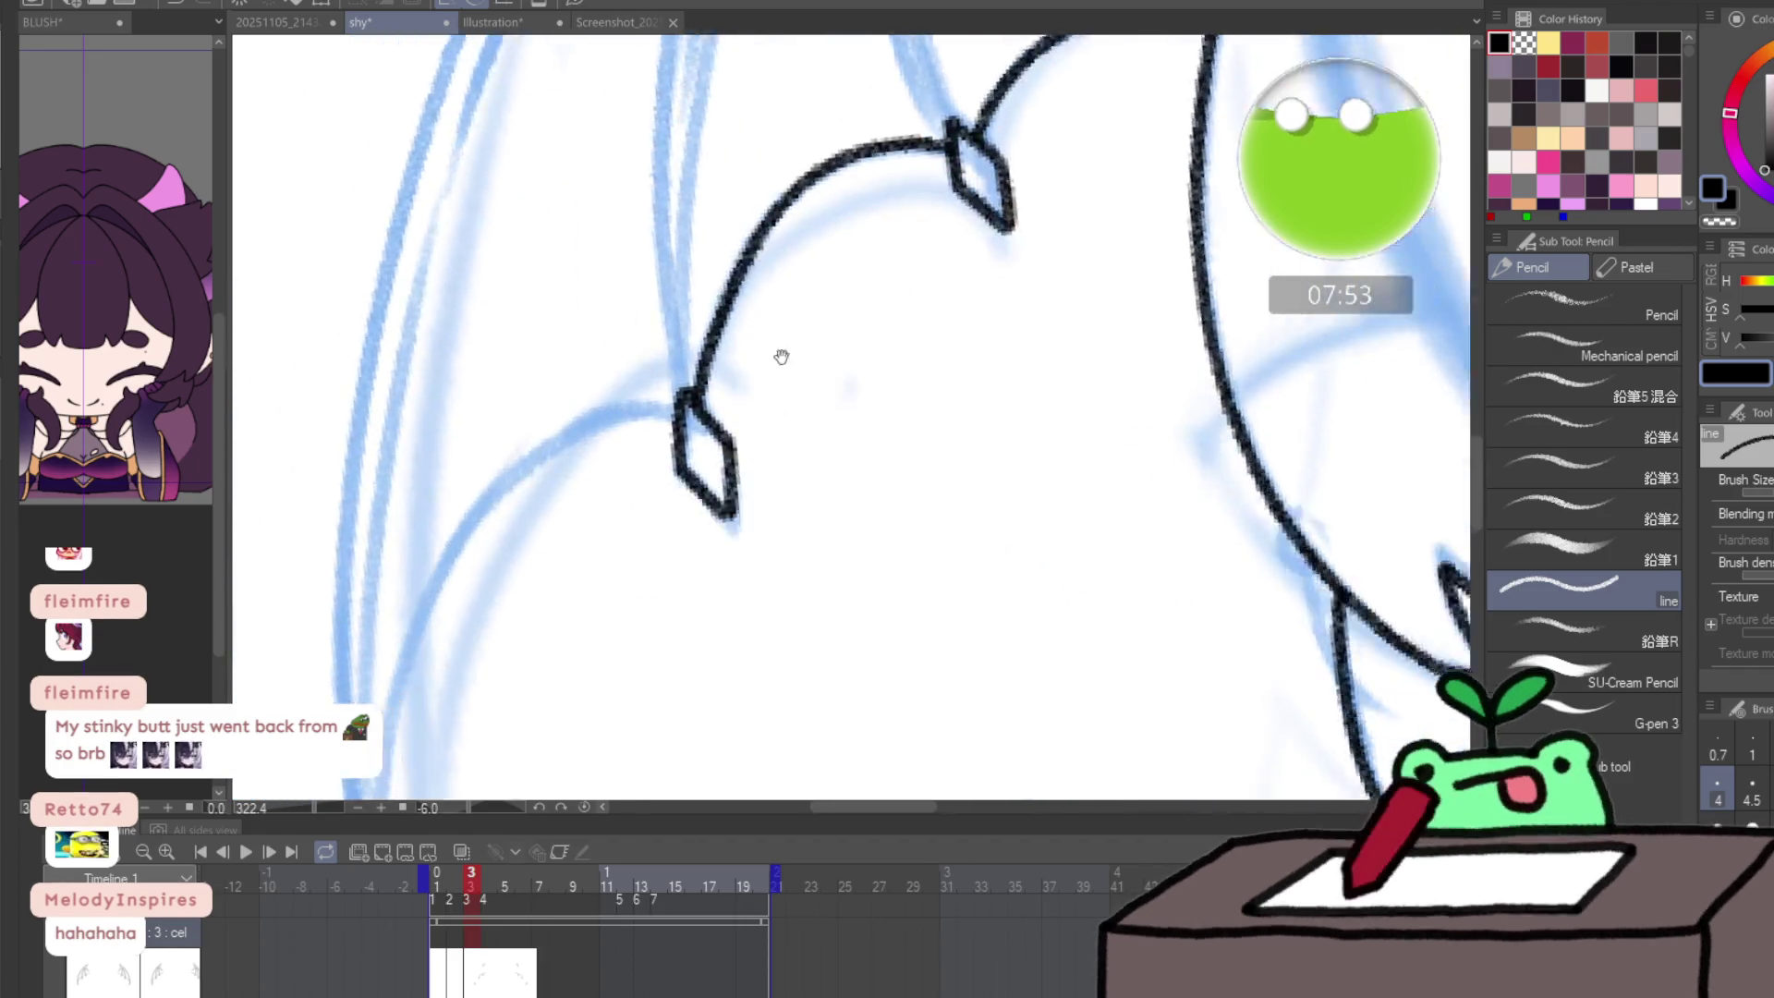
mouse_move(591, 757)
mouse_down()
mouse_move(603, 577)
mouse_move(715, 362)
mouse_up()
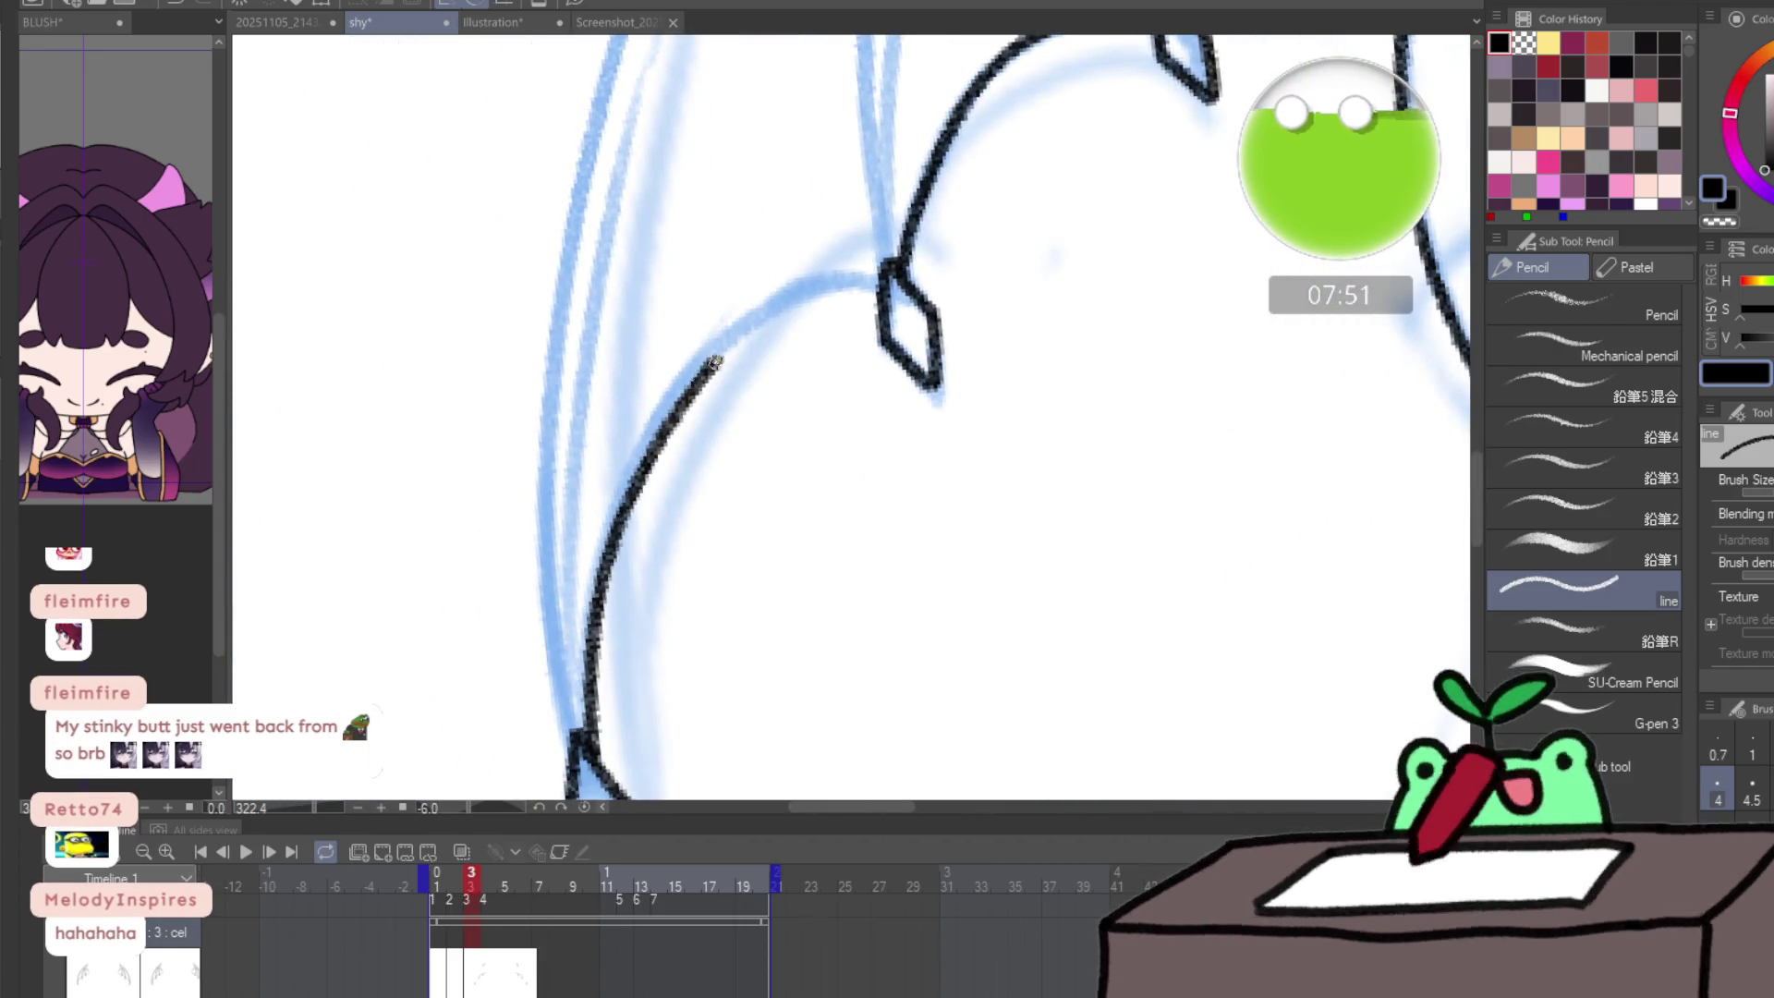
key(ctrl+z)
mouse_move(587, 765)
mouse_down()
mouse_move(638, 453)
mouse_move(765, 310)
mouse_move(887, 277)
mouse_up()
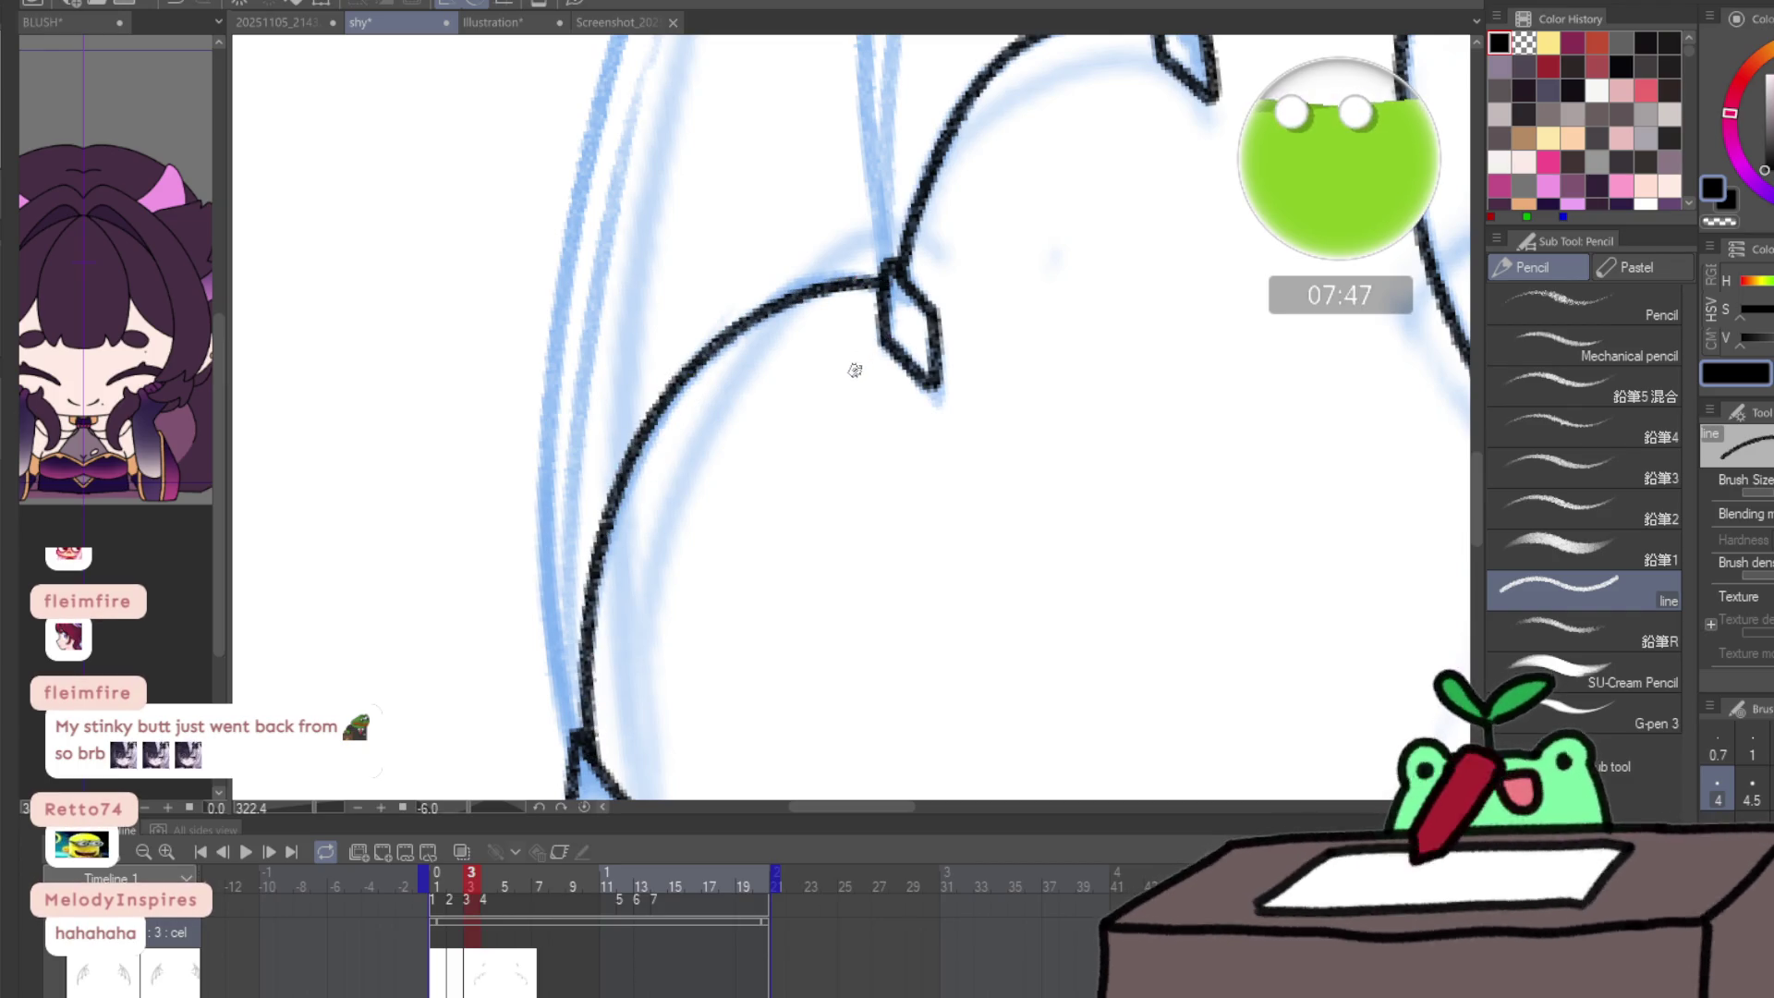
key(ctrl+space)
mouse_move(851, 368)
mouse_down()
mouse_move(812, 428)
mouse_move(876, 471)
mouse_move(905, 455)
mouse_up()
mouse_move(625, 234)
mouse_down()
mouse_move(355, 400)
mouse_move(383, 413)
mouse_up()
mouse_move(323, 601)
mouse_down()
mouse_move(361, 550)
mouse_move(605, 360)
mouse_move(960, 229)
mouse_move(1251, 214)
mouse_up()
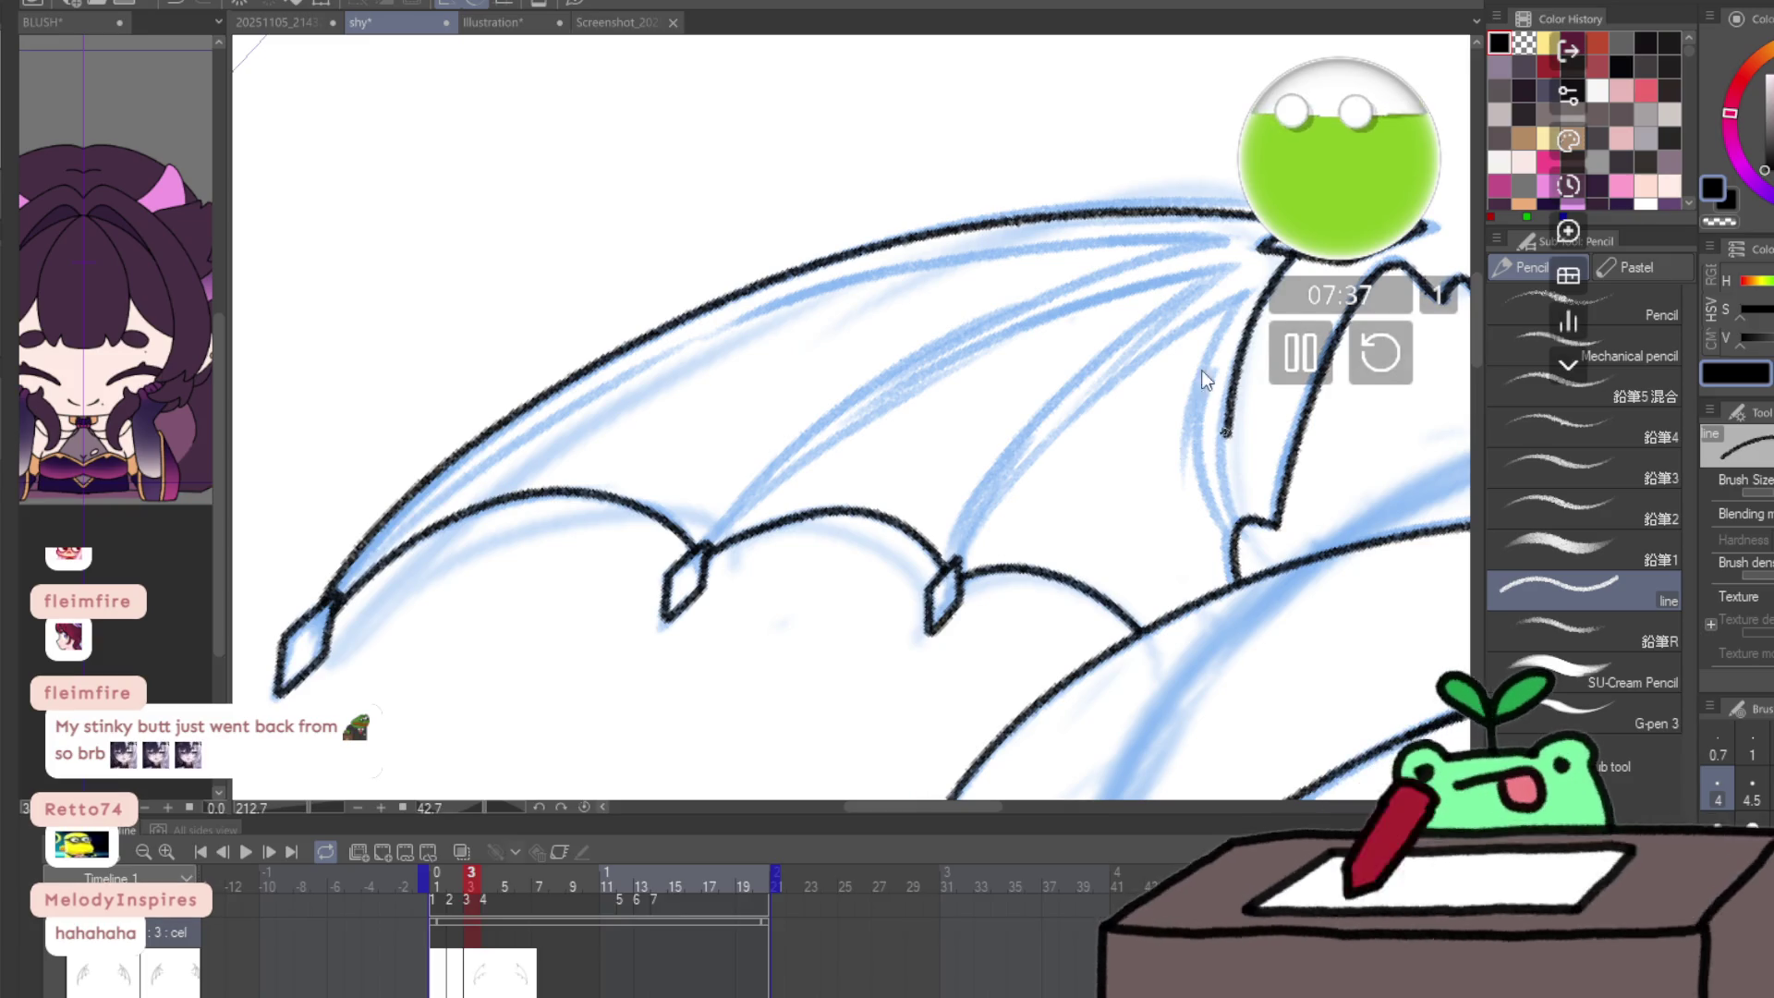
- Redraw an inner wing line running downward
drag(1065, 436, 691, 450)
key(ctrl+z)
mouse_move(924, 266)
mouse_down()
mouse_move(887, 305)
mouse_move(848, 450)
mouse_move(865, 533)
mouse_up()
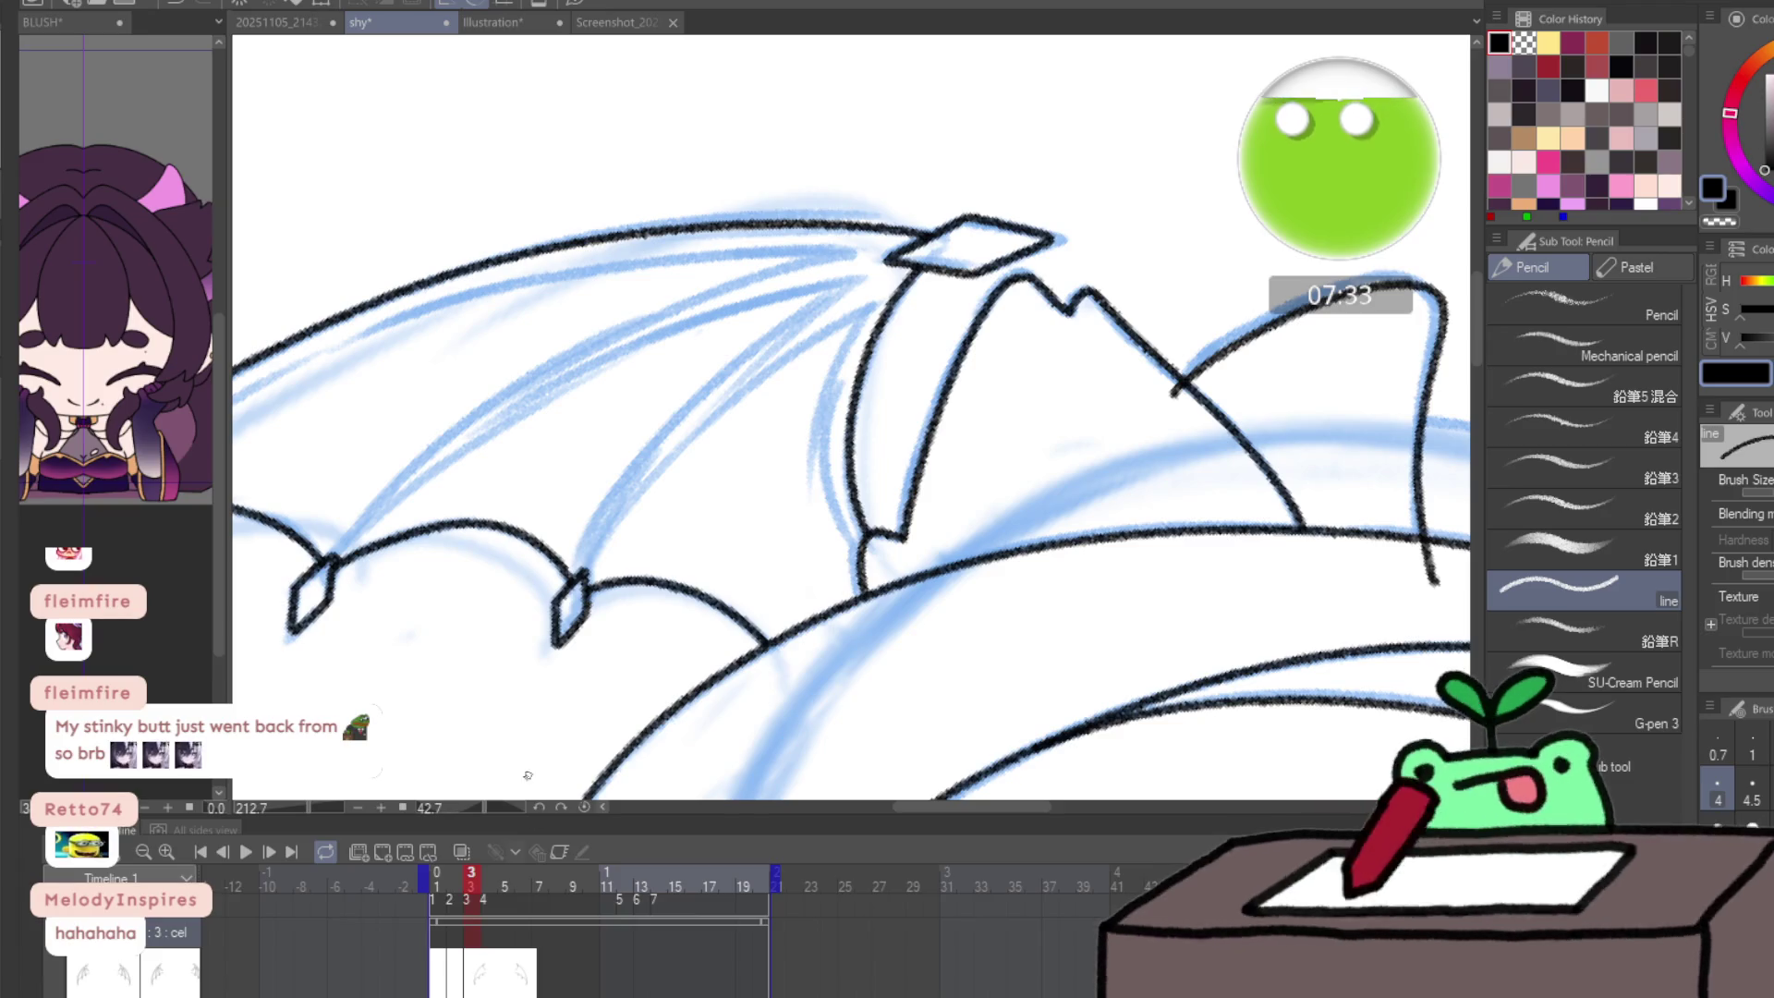
- Ink the left wing's outer edge from the lower tip up to the shoulder
mouse_move(563, 647)
mouse_down()
mouse_move(788, 648)
mouse_move(911, 523)
mouse_move(807, 443)
mouse_up()
drag(443, 558, 518, 487)
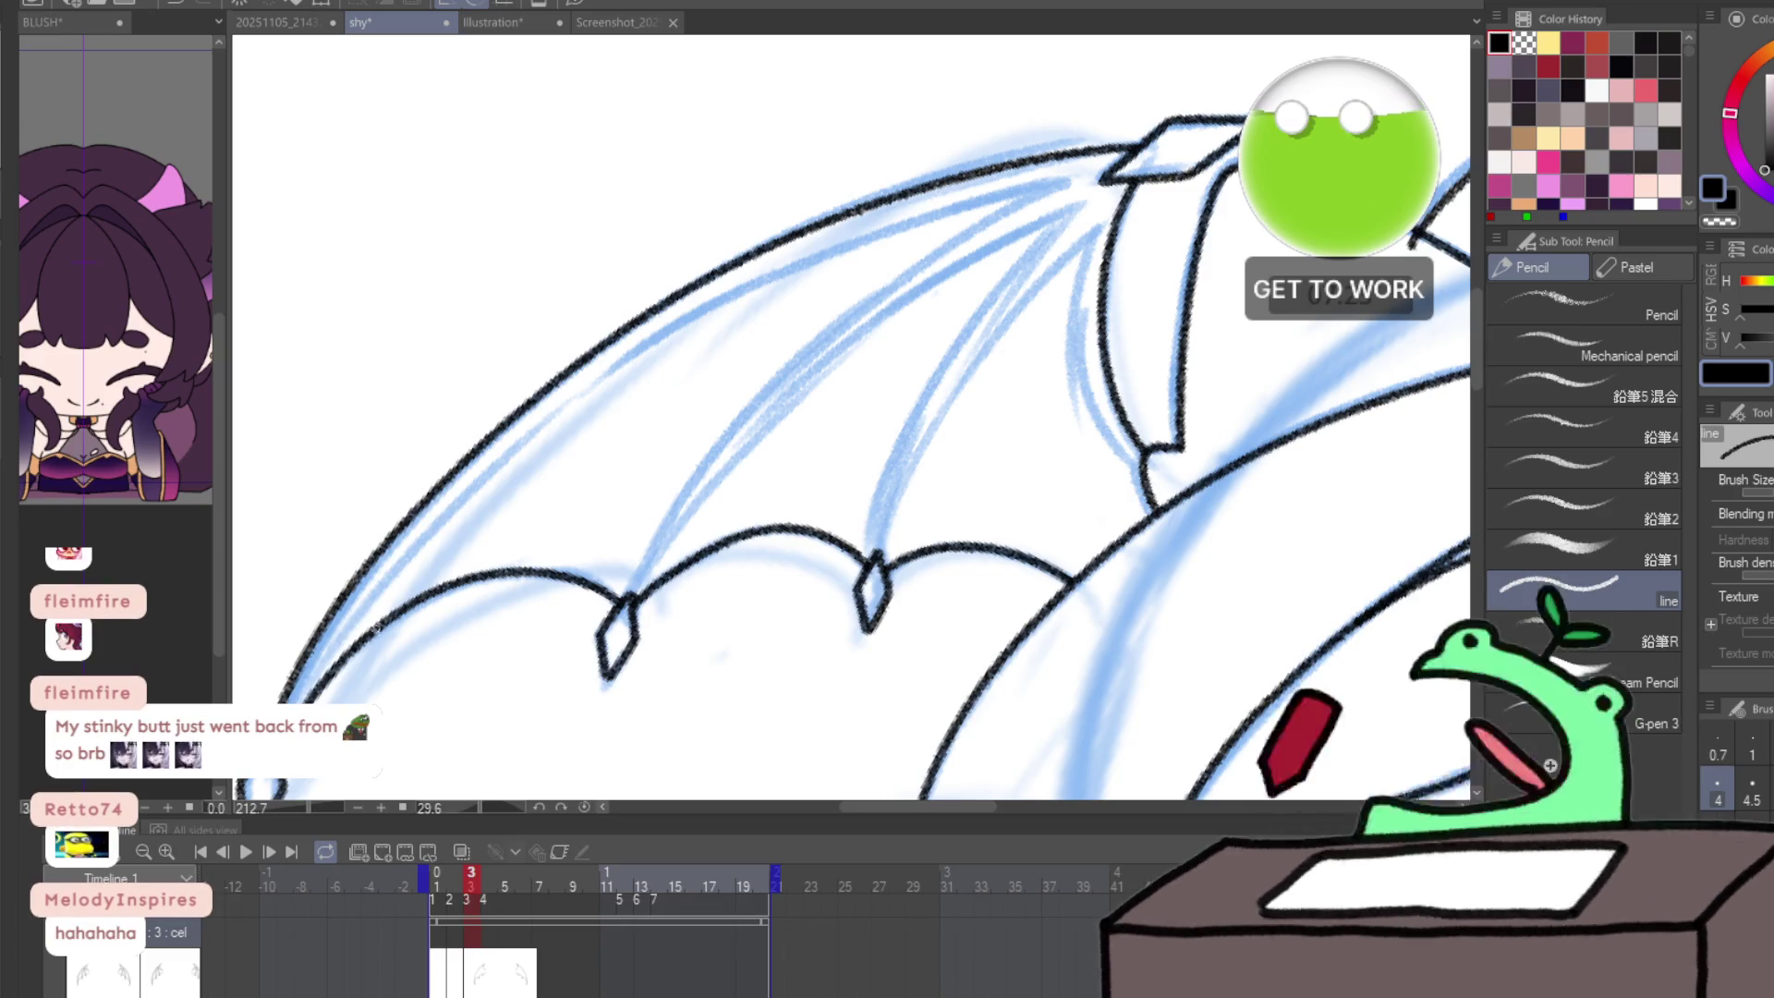
drag(309, 688, 545, 420)
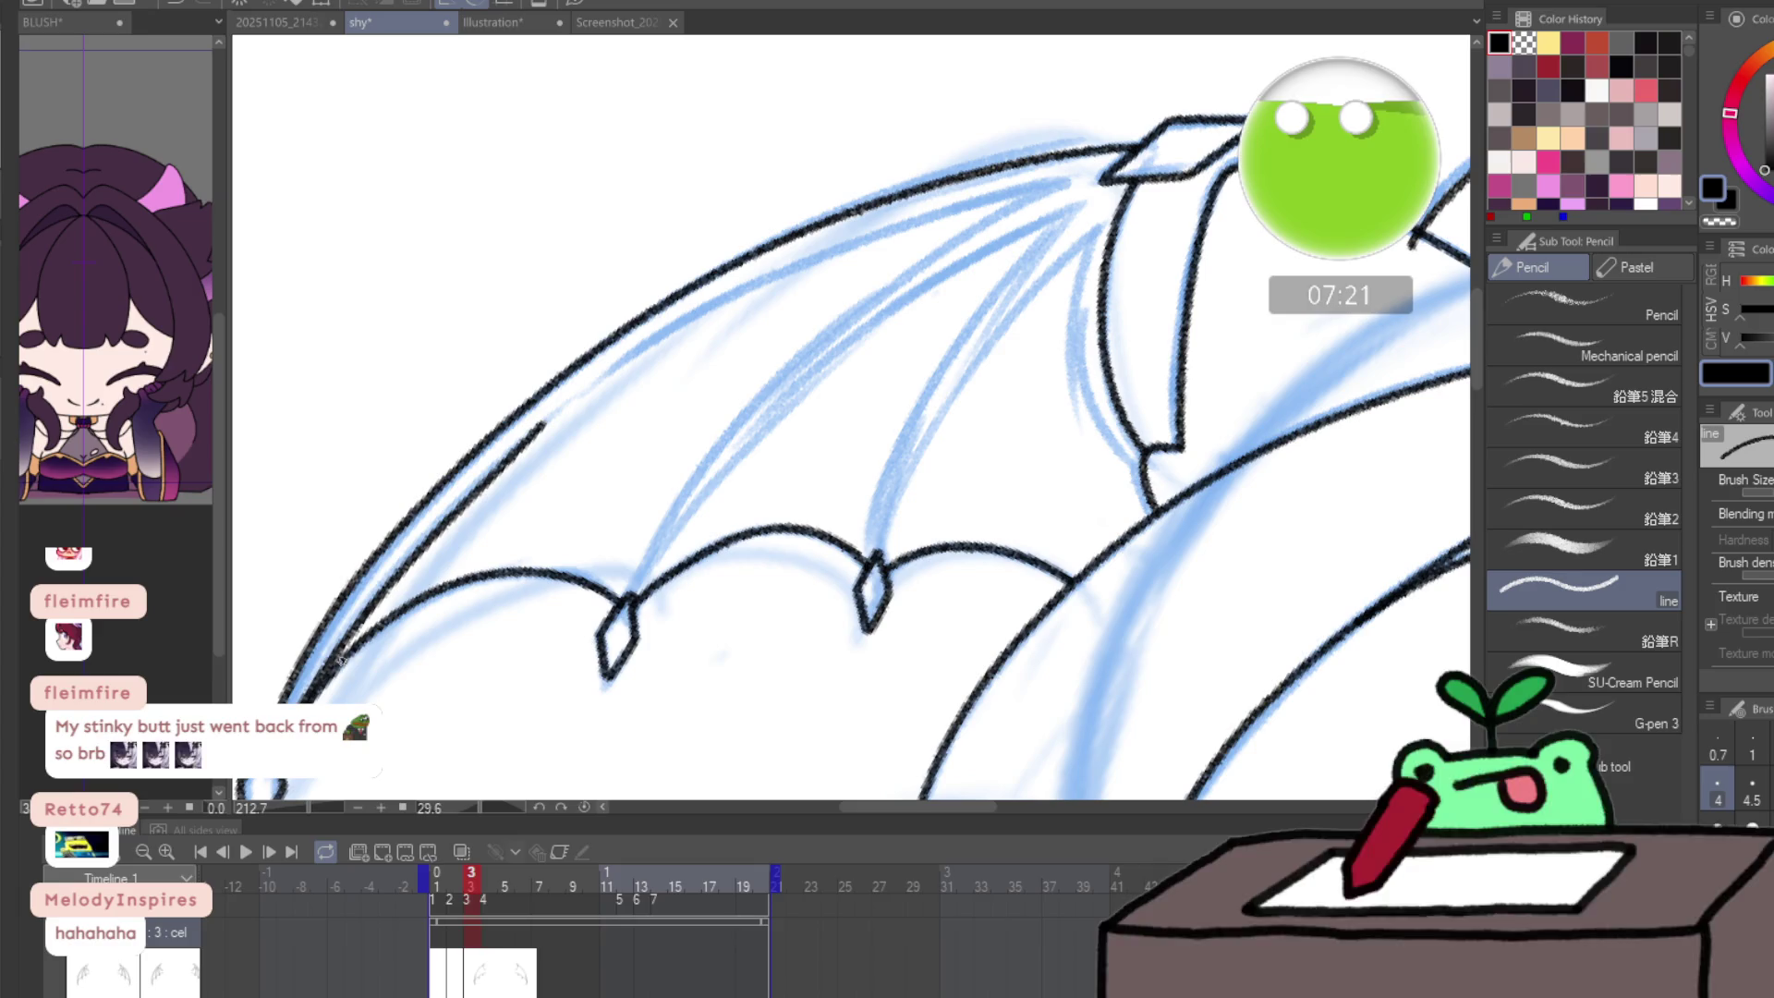
key(ctrl+z)
mouse_move(321, 672)
mouse_down()
mouse_move(392, 575)
mouse_move(597, 389)
mouse_move(790, 270)
mouse_up()
key(ctrl+z)
mouse_move(294, 704)
mouse_down()
mouse_move(469, 478)
mouse_move(706, 300)
mouse_up()
key(ctrl+z)
mouse_move(296, 702)
mouse_down()
mouse_move(457, 508)
mouse_move(699, 323)
mouse_move(859, 238)
mouse_up()
key(ctrl+z)
mouse_move(298, 702)
mouse_down()
mouse_move(418, 542)
mouse_move(654, 344)
mouse_move(914, 223)
mouse_move(1042, 196)
mouse_up()
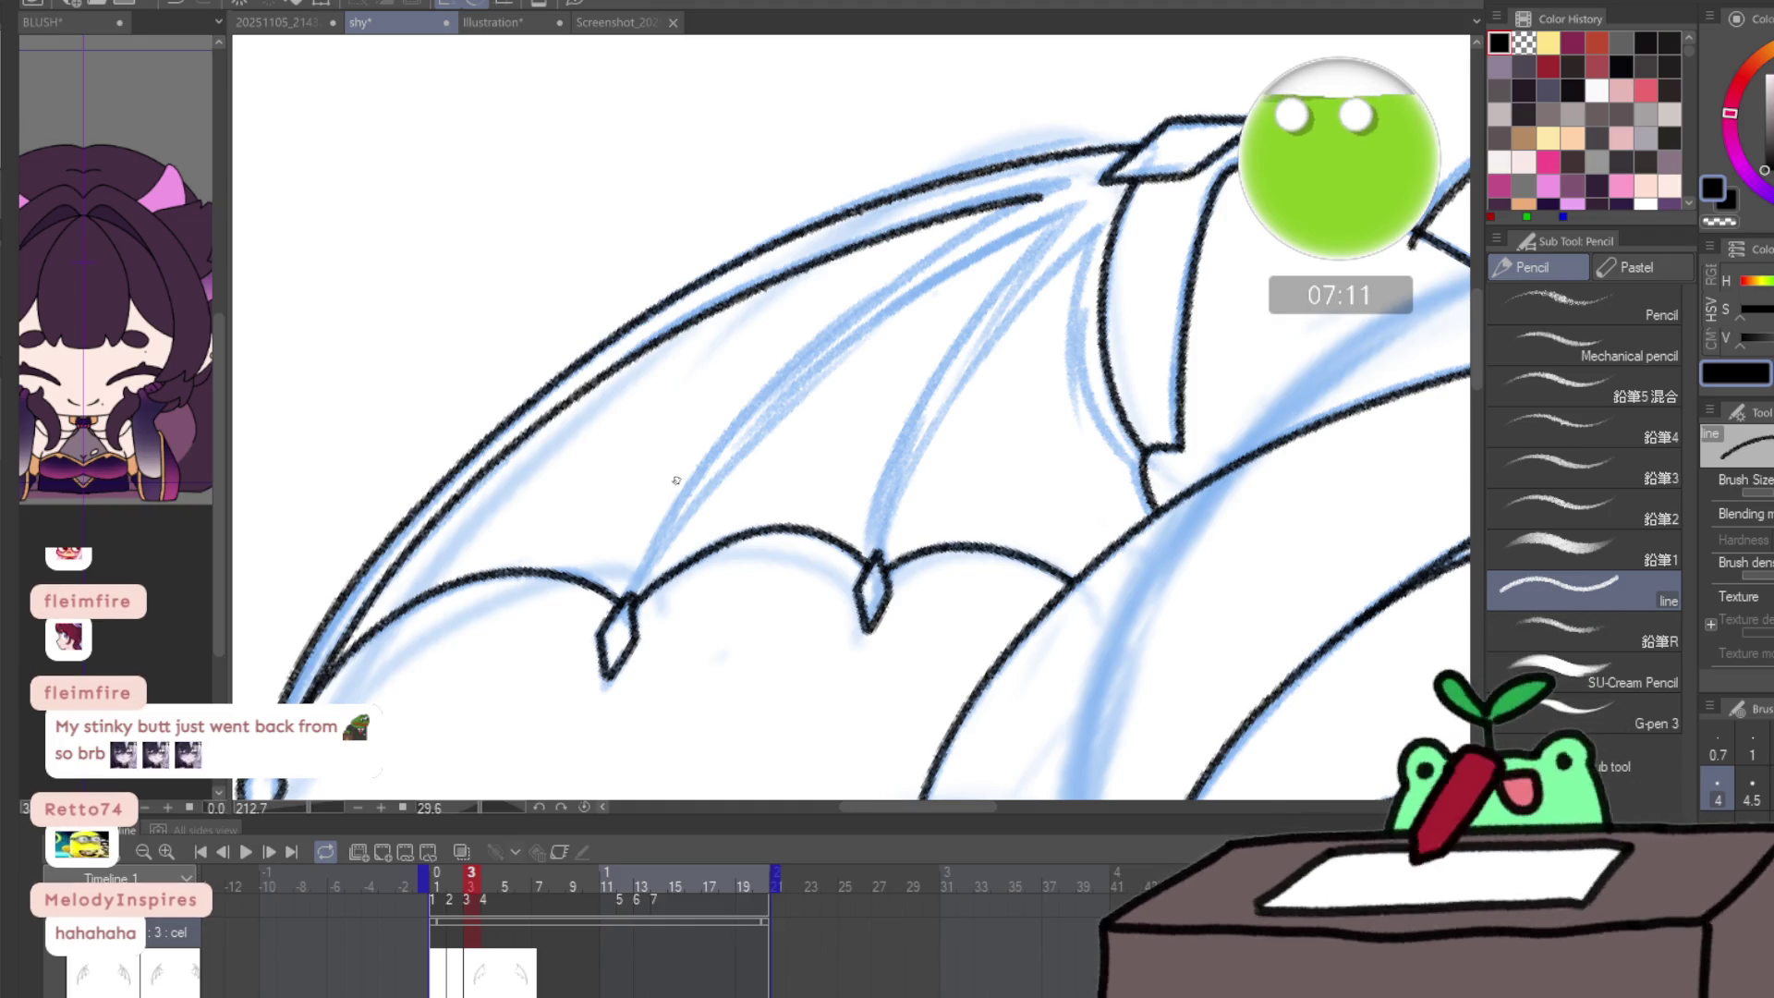
- Ink the inner wing edge and the inner and middle bones, then advance to frame 4
key(ctrl+z)
drag(325, 670, 433, 536)
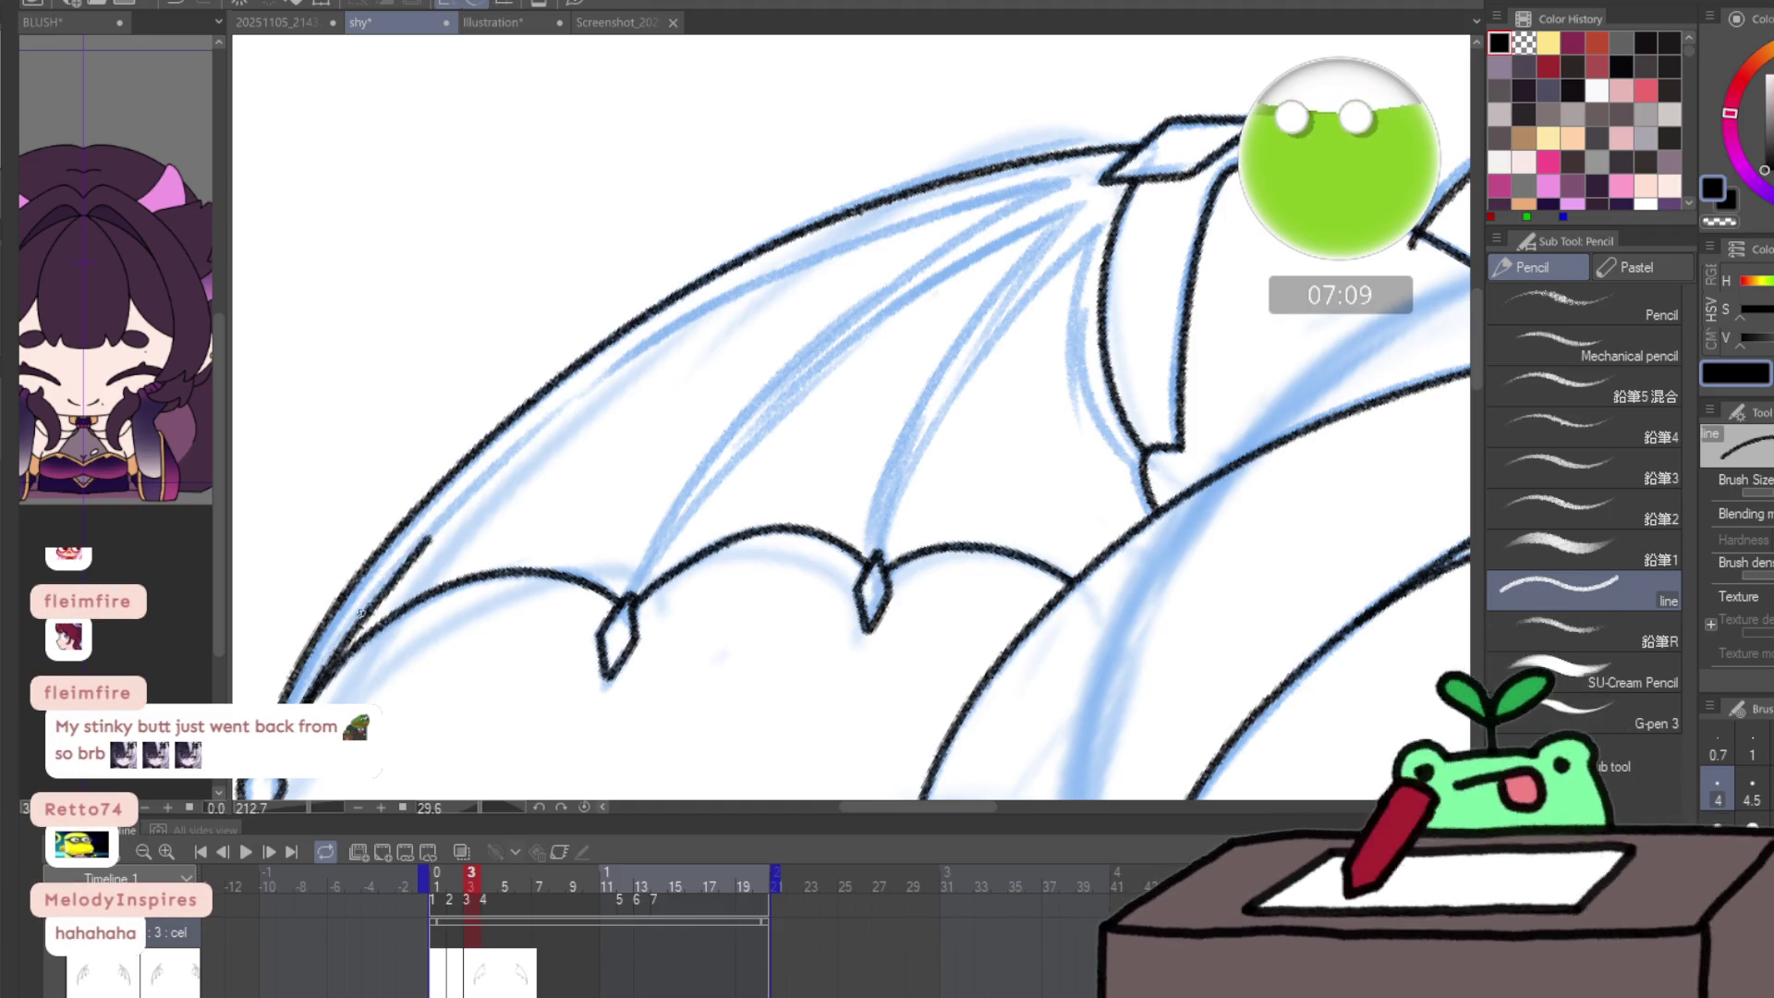
key(ctrl+z)
mouse_move(274, 774)
mouse_down()
mouse_move(369, 598)
mouse_move(558, 416)
mouse_move(742, 291)
mouse_move(913, 224)
mouse_move(756, 380)
mouse_move(636, 554)
mouse_up()
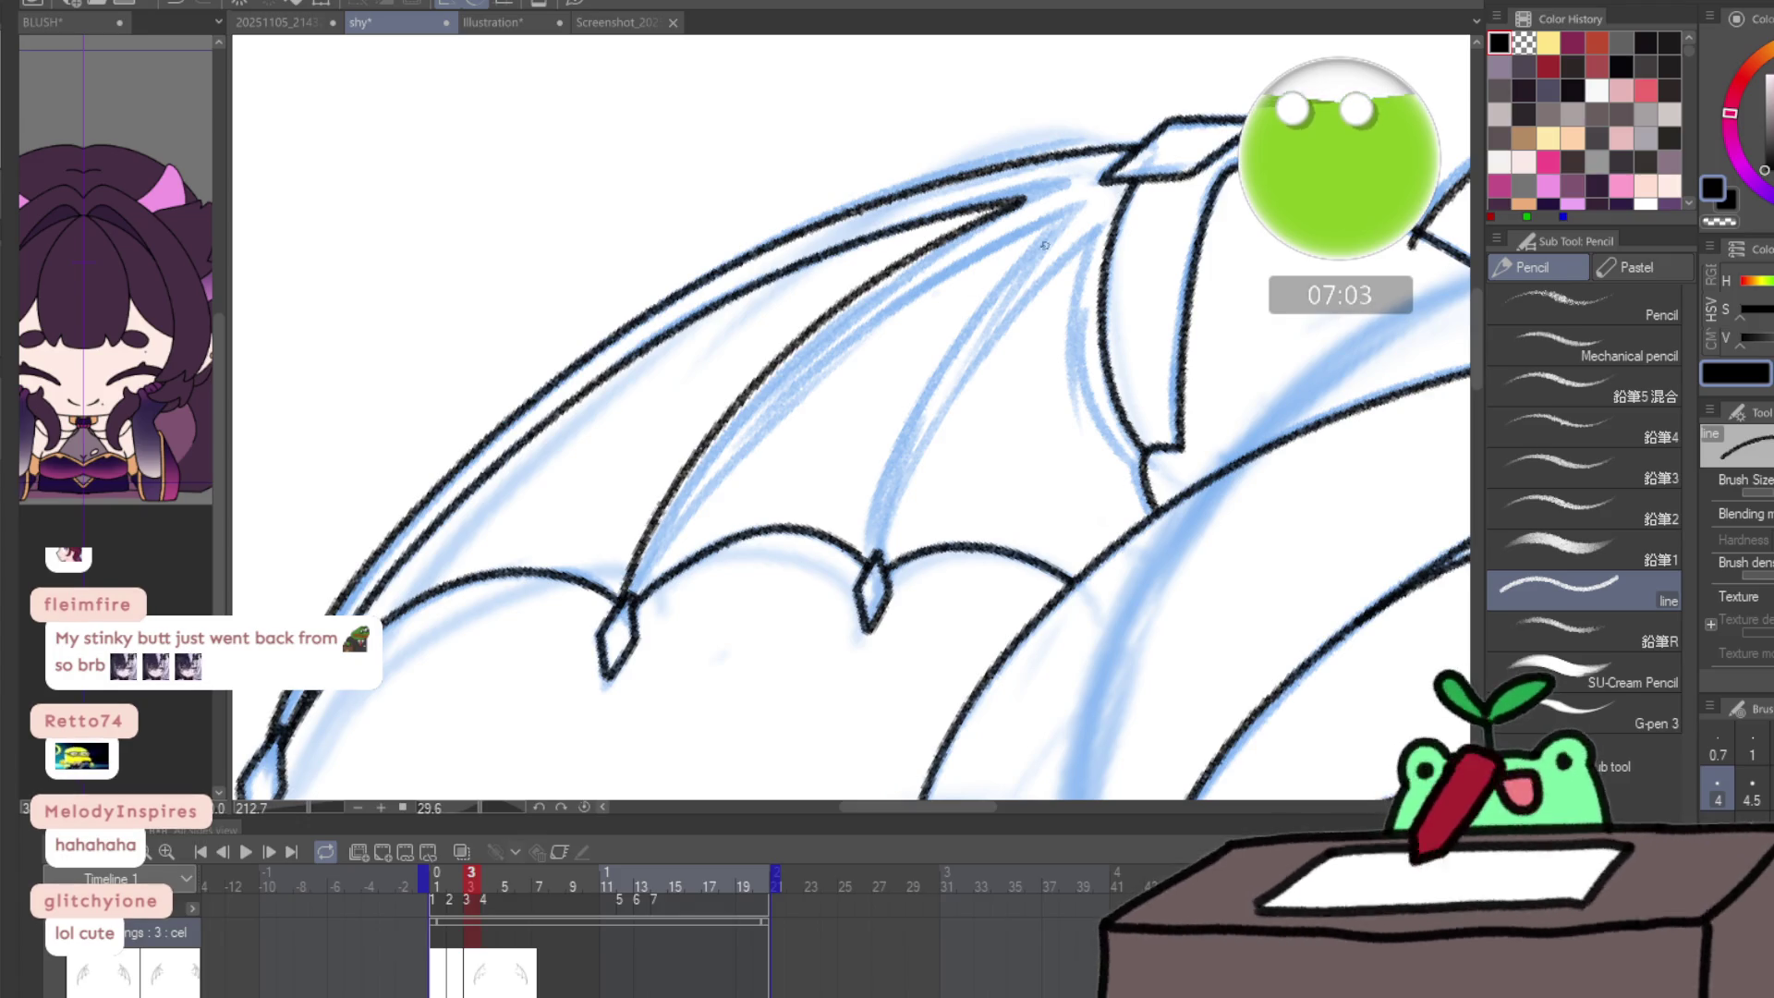
mouse_move(636, 601)
mouse_down()
mouse_move(706, 481)
mouse_move(854, 334)
mouse_move(1001, 247)
mouse_up()
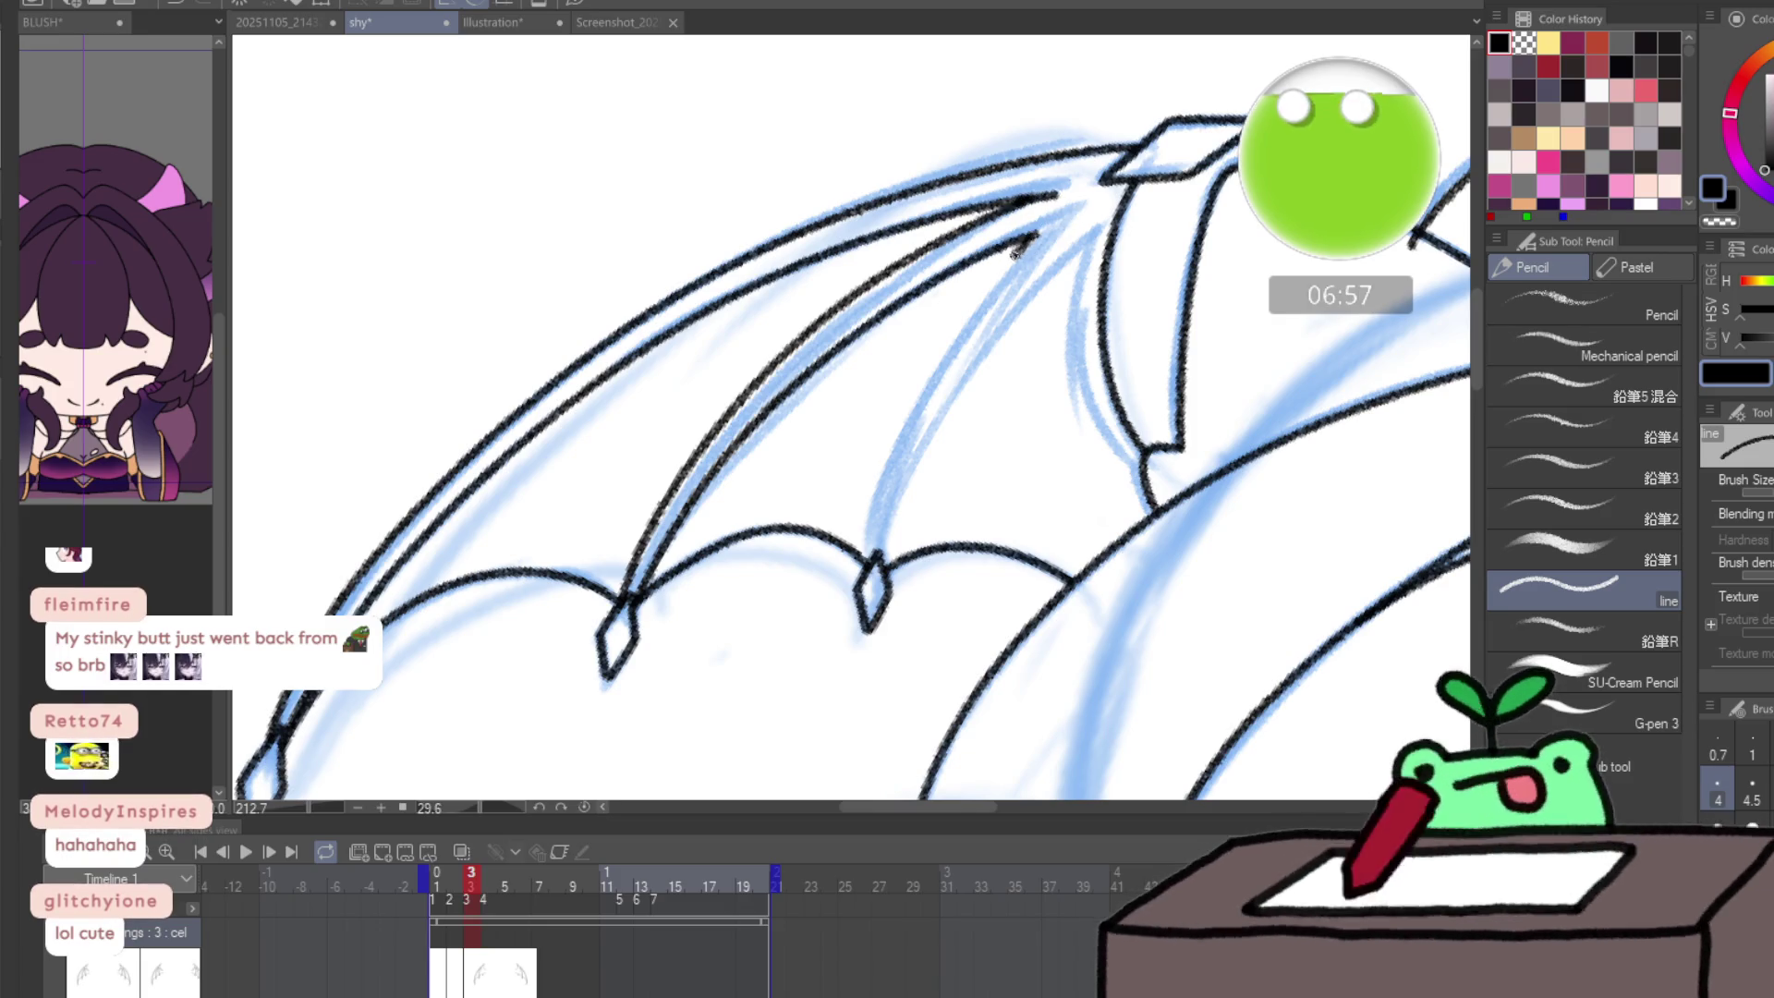
mouse_move(1016, 252)
mouse_down()
mouse_move(907, 423)
mouse_move(873, 551)
mouse_move(968, 368)
mouse_move(1061, 264)
mouse_up()
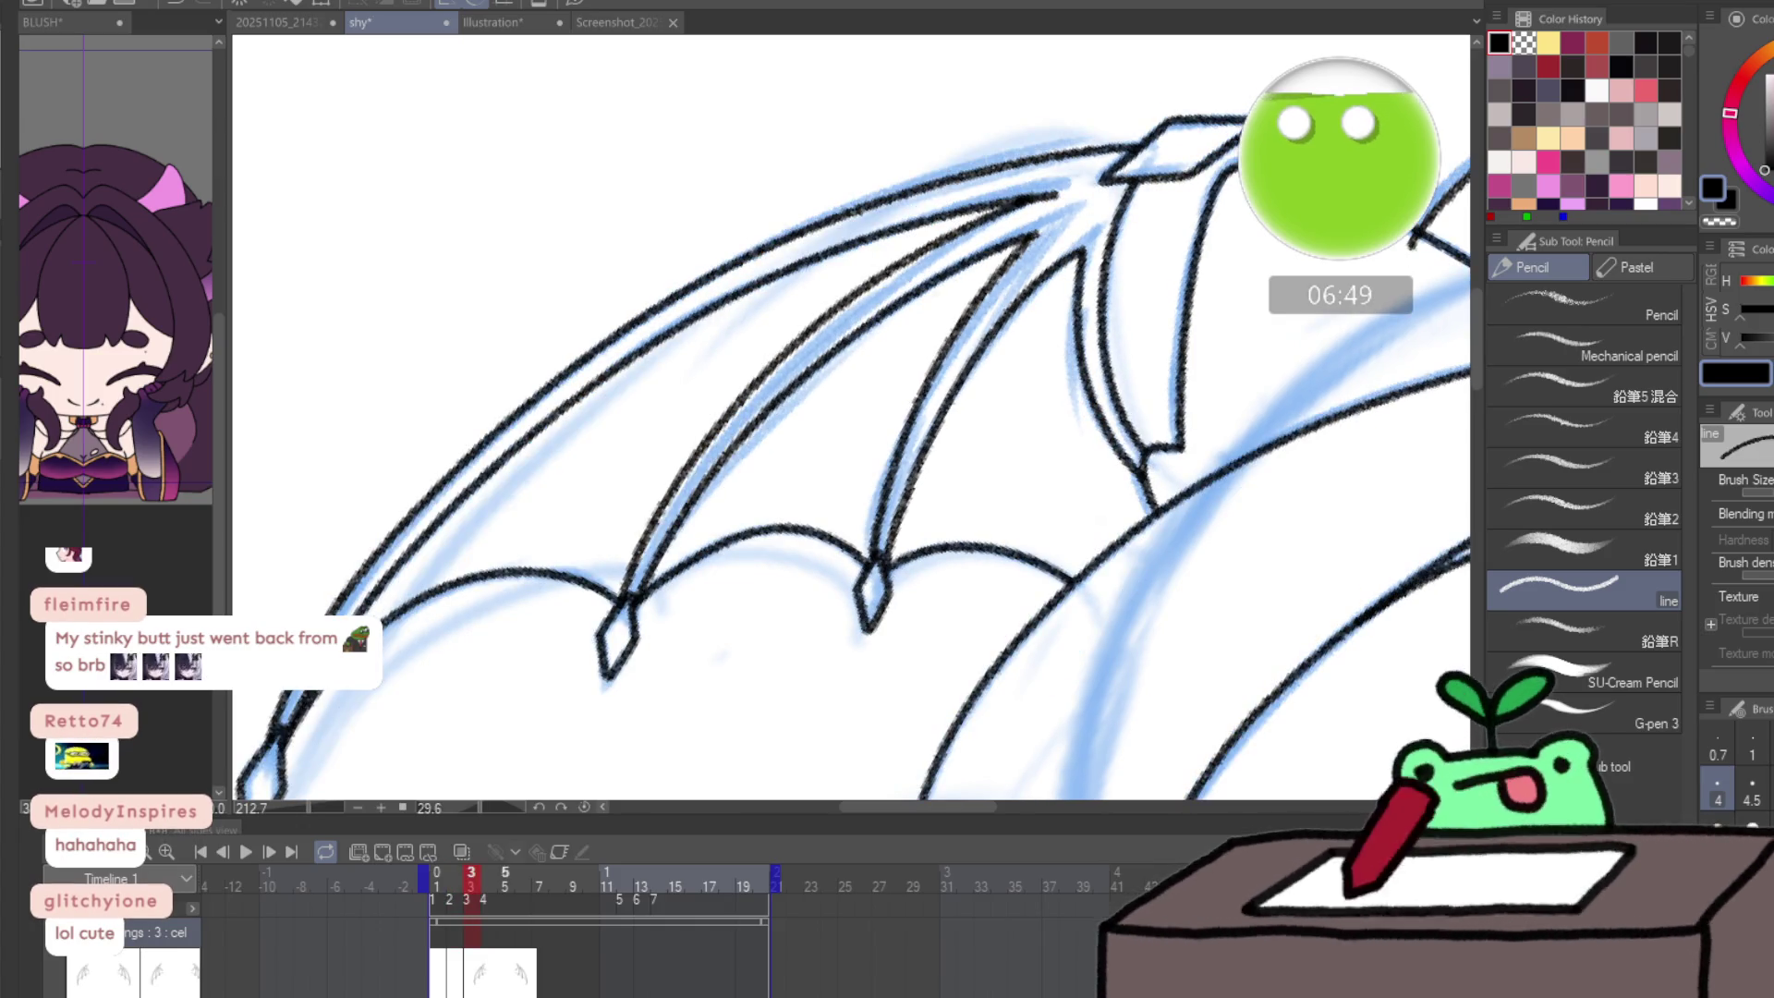
key(Right)
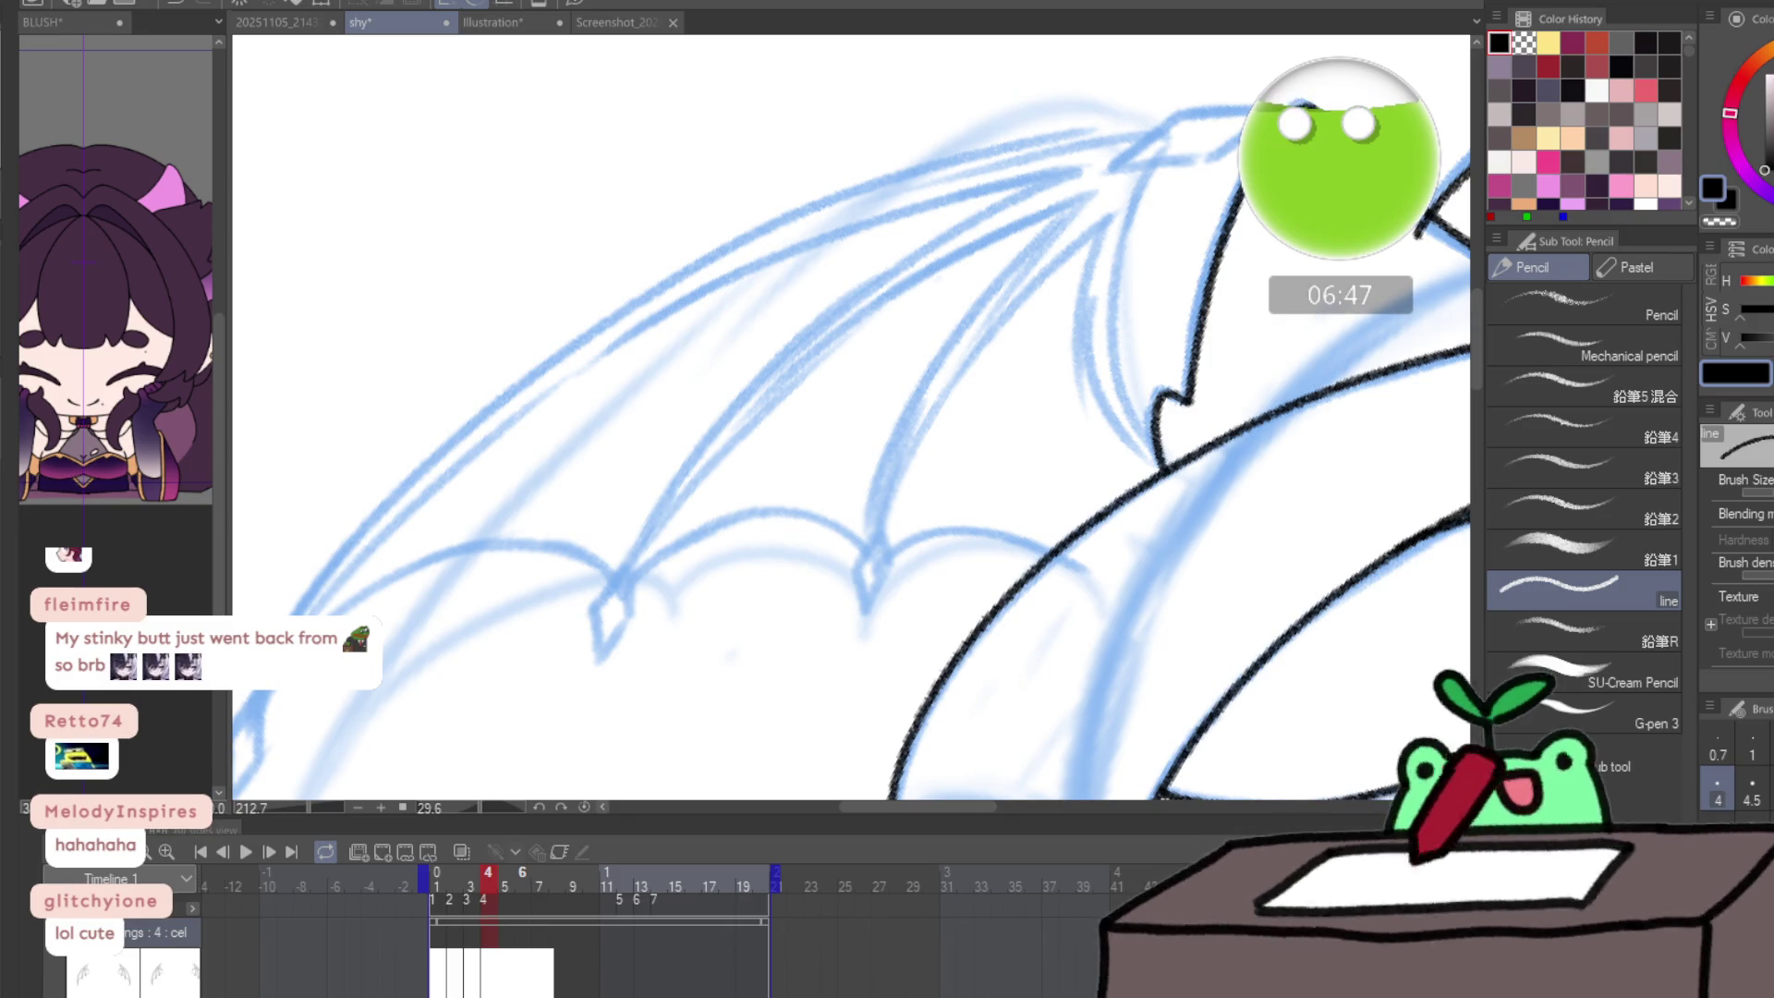
- Reset the canvas rotation, zoom to the shoulder, and ink the diamond claws at the wing joints
key(ctrl+at)
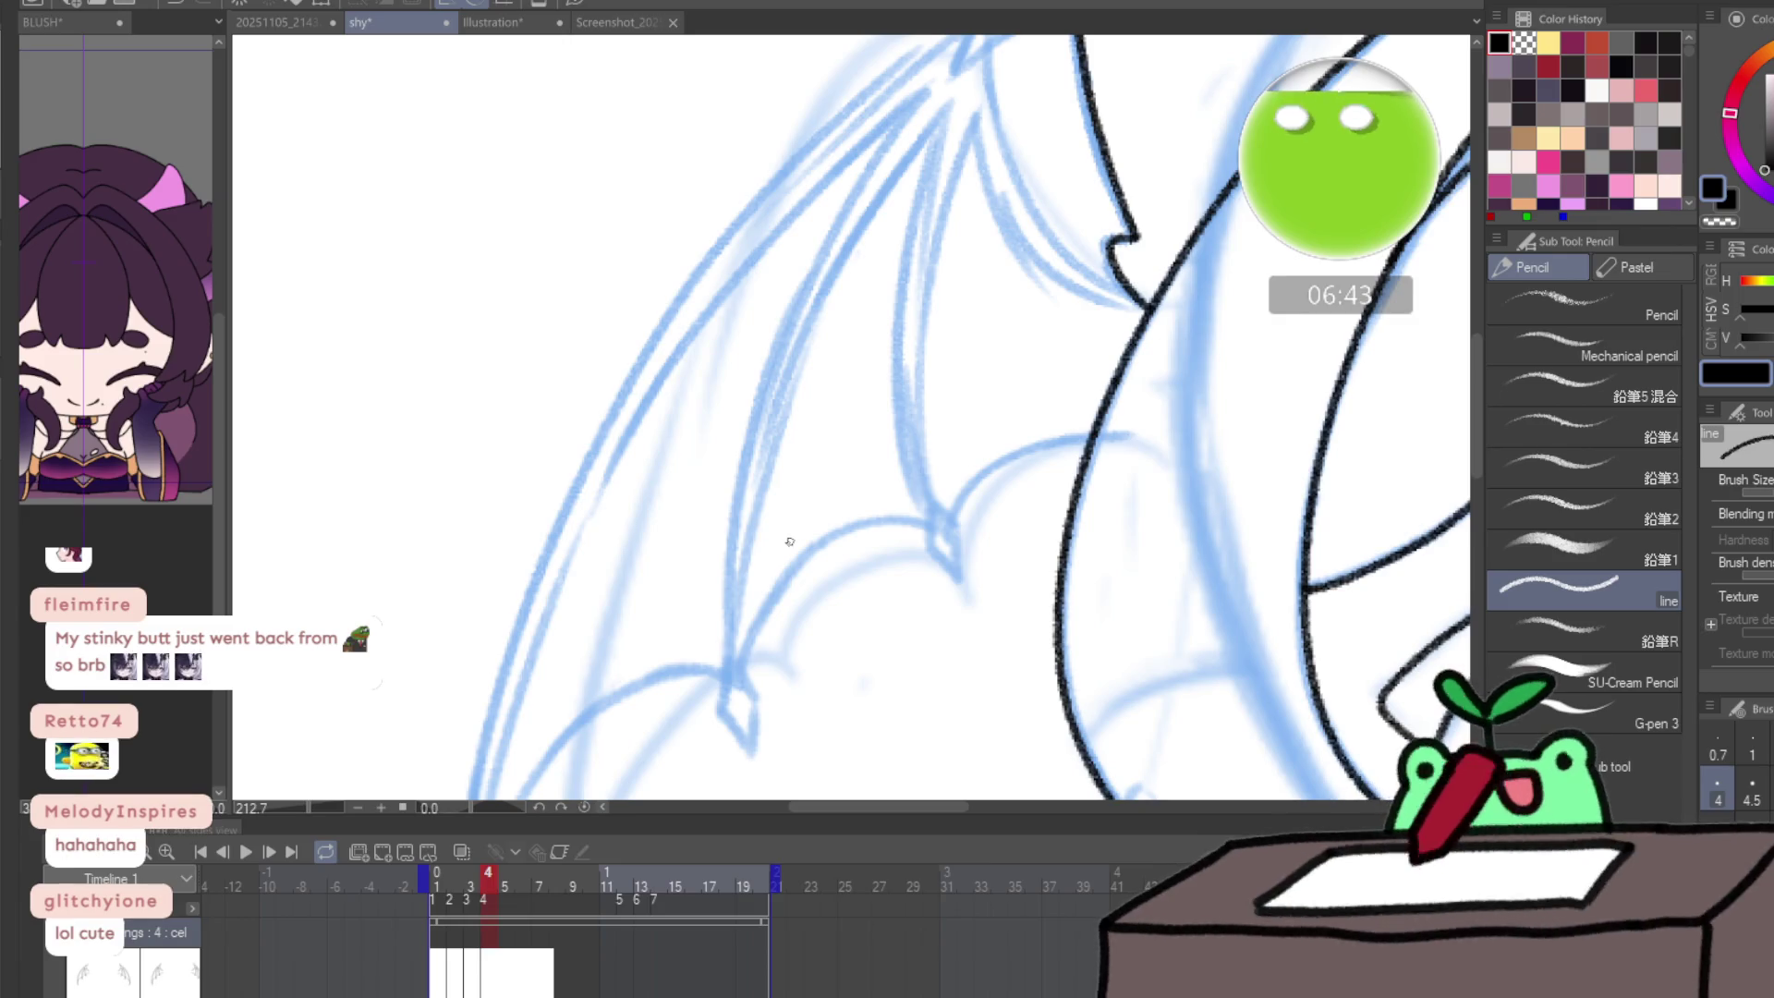
drag(790, 541, 609, 724)
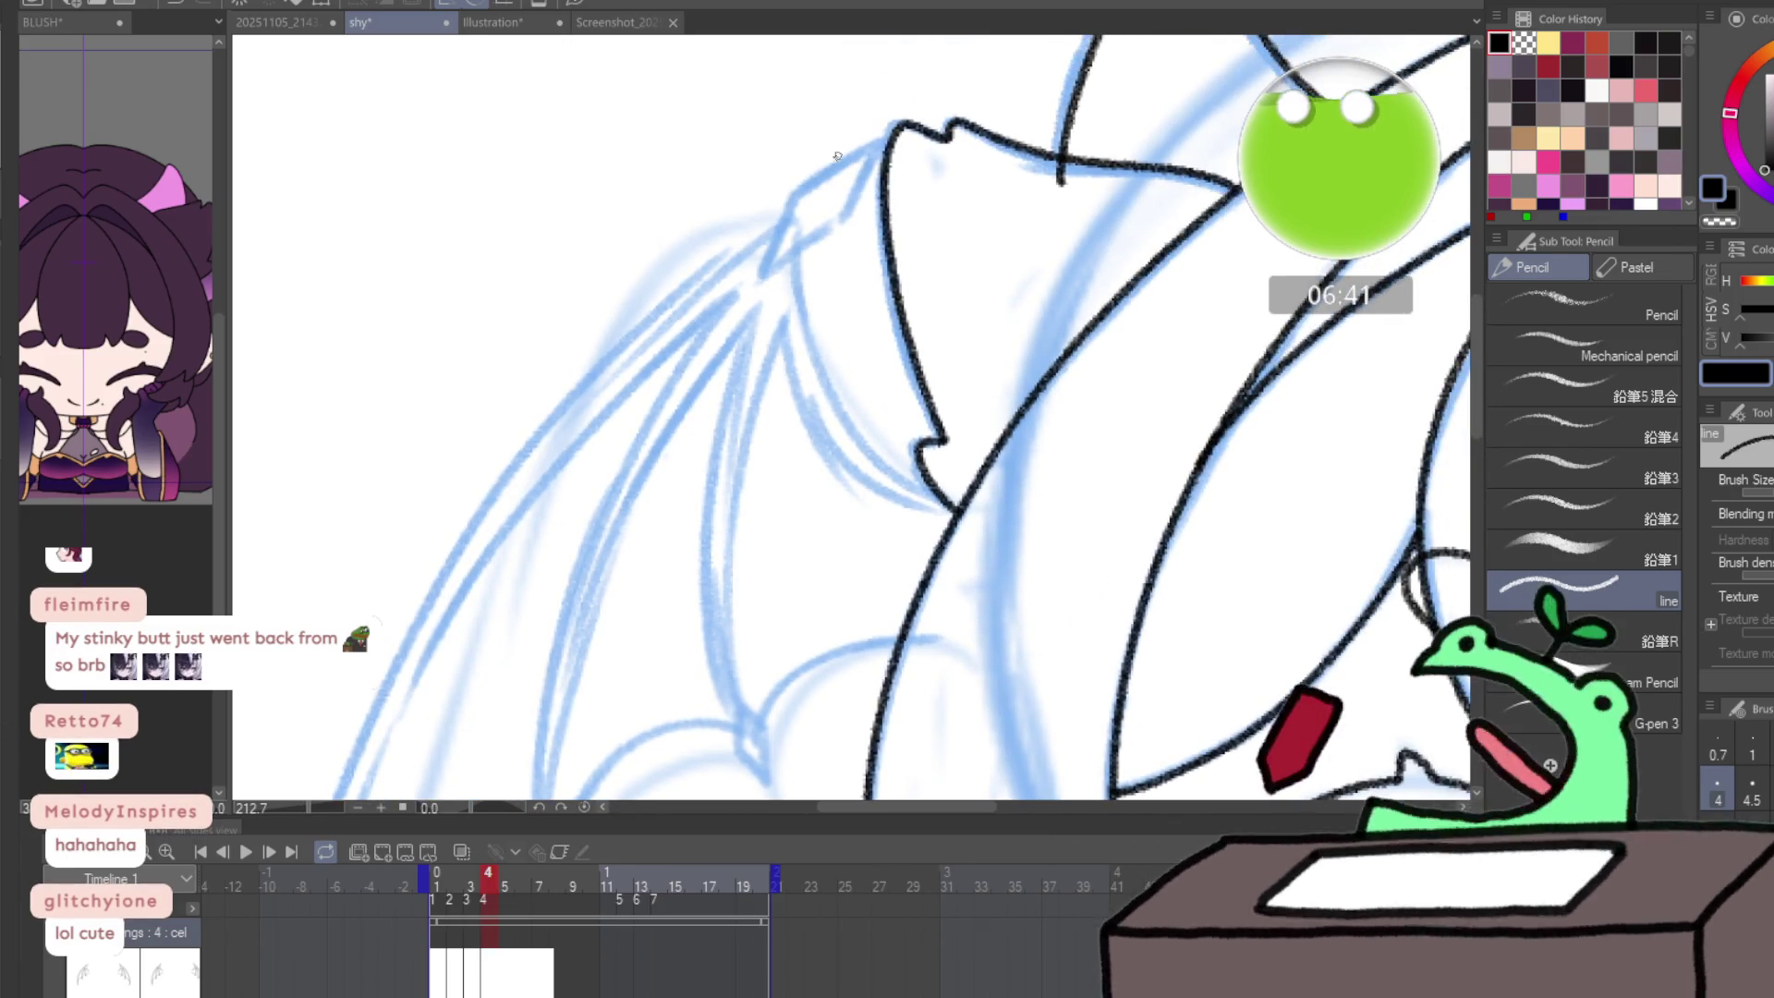
mouse_move(837, 155)
mouse_down()
mouse_move(812, 175)
mouse_move(724, 154)
mouse_up()
key(ctrl+space)
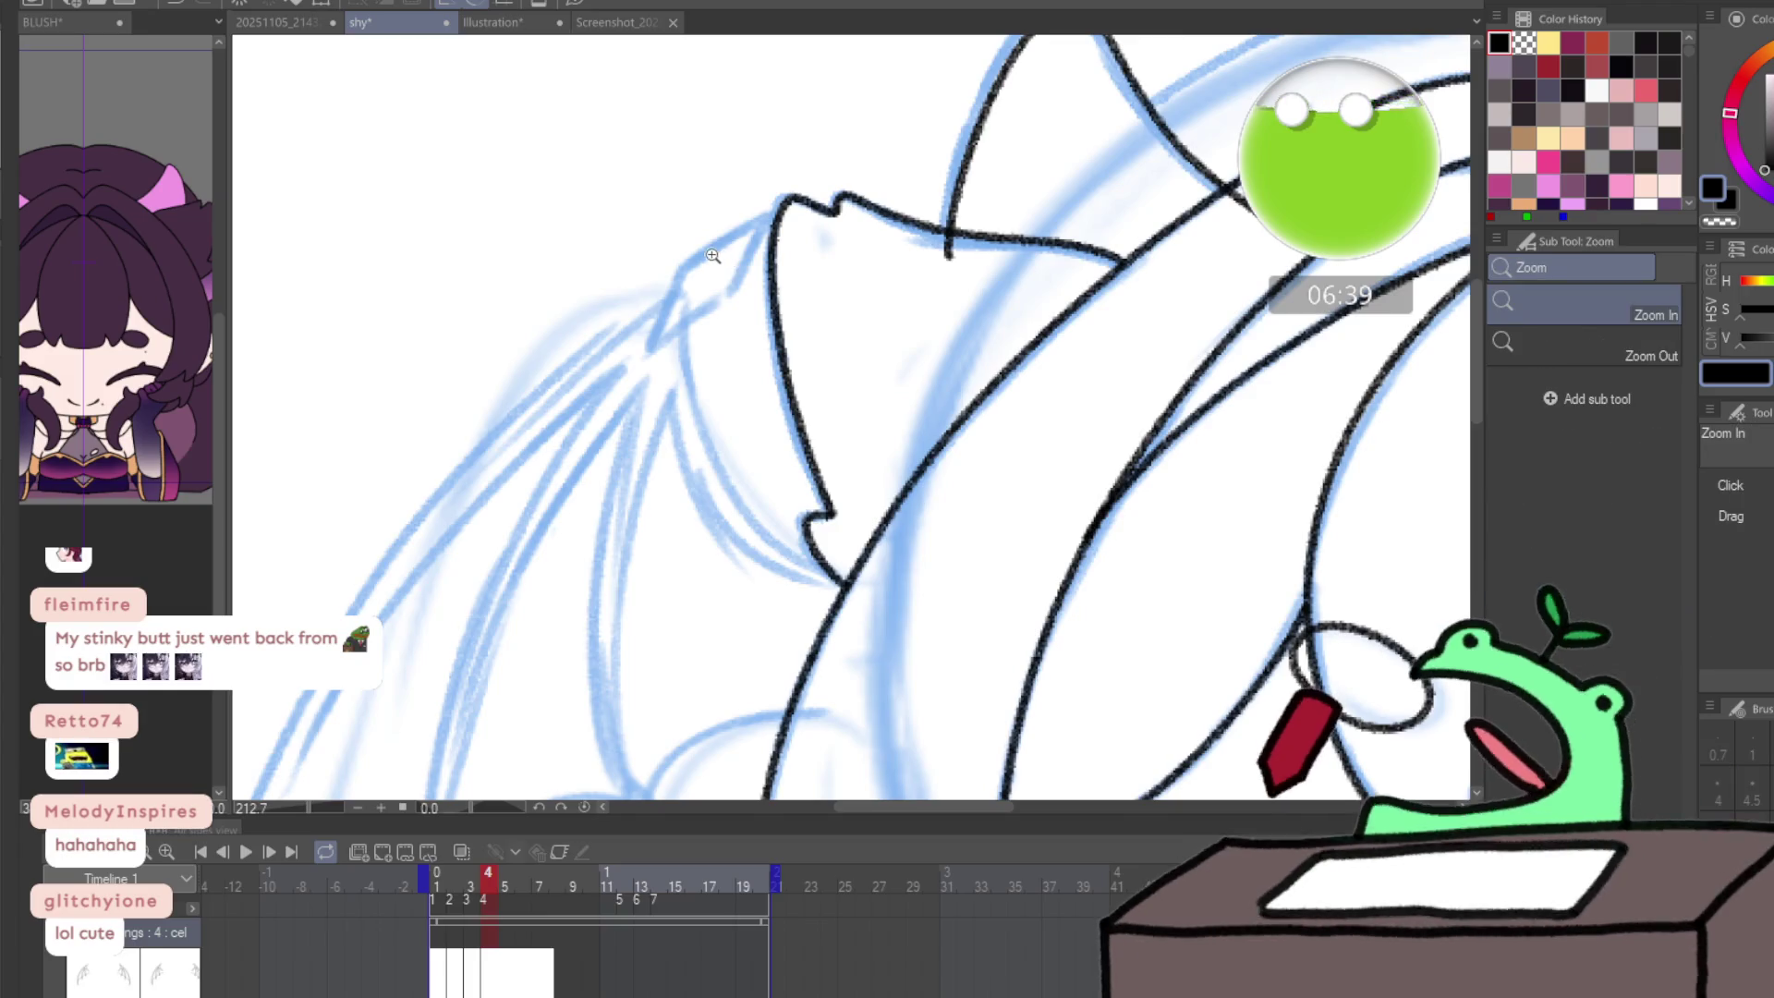
click(712, 256)
mouse_move(605, 417)
mouse_down()
mouse_move(657, 288)
mouse_move(791, 203)
mouse_move(750, 320)
mouse_move(613, 409)
mouse_up()
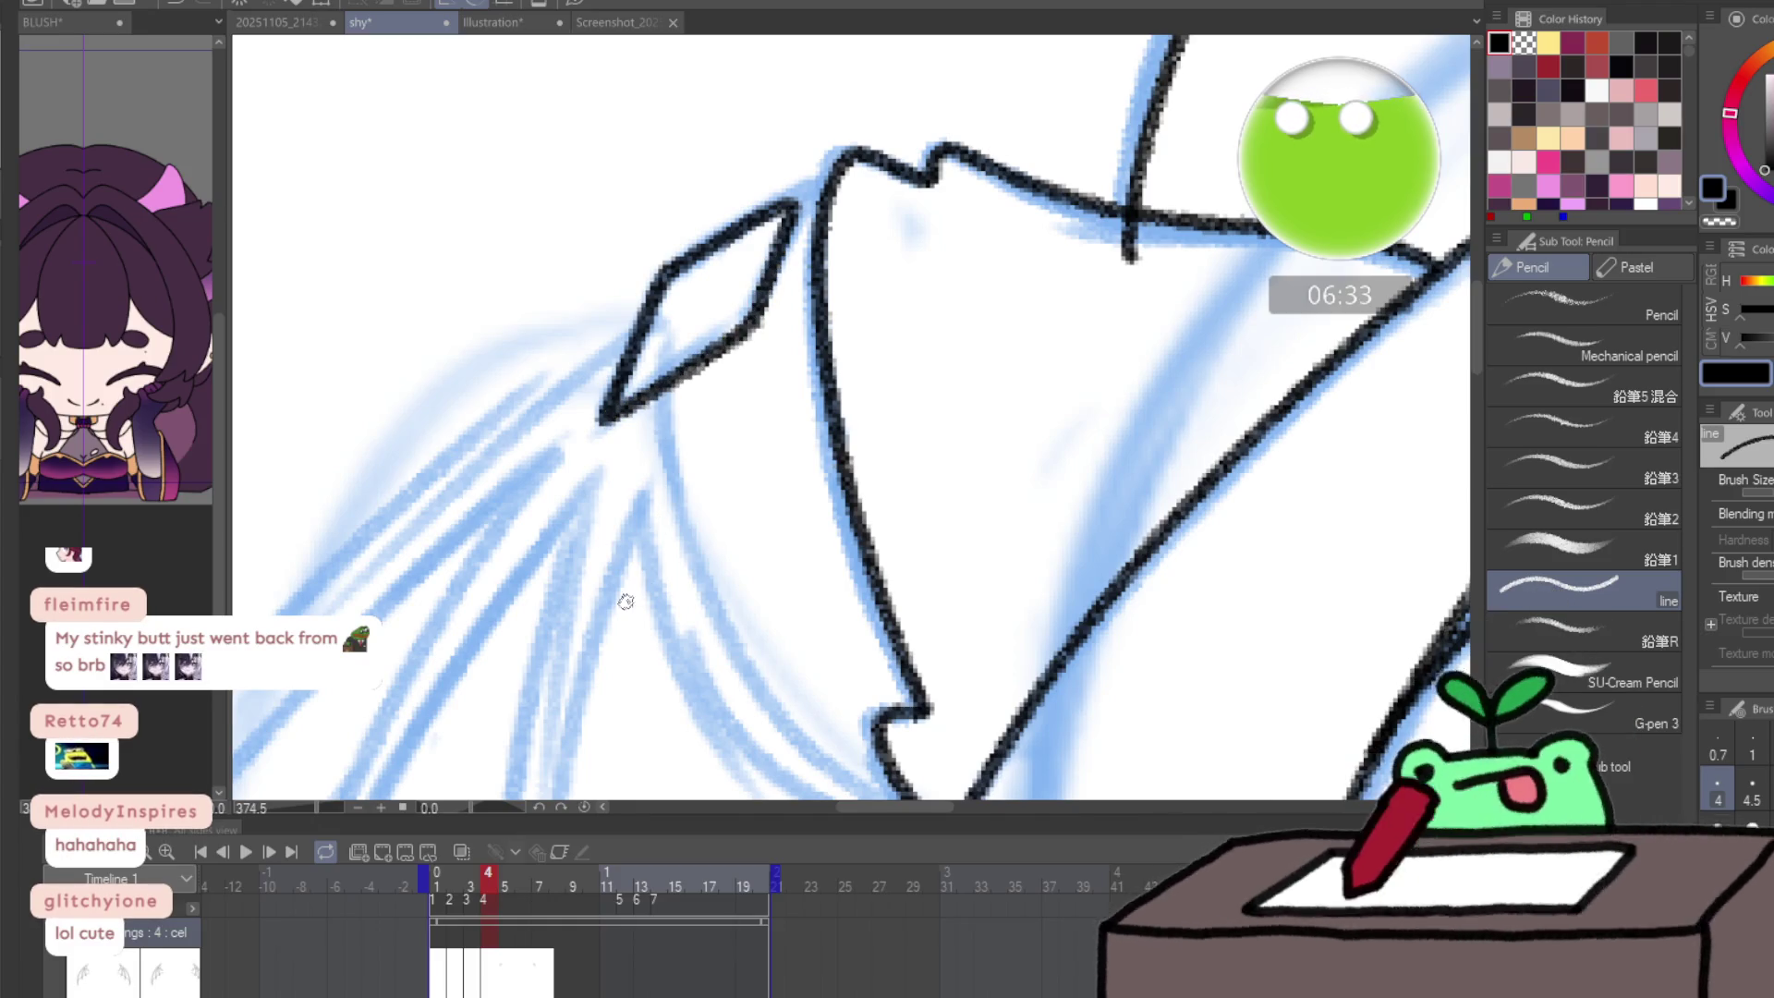
mouse_move(577, 690)
mouse_down()
mouse_move(961, 237)
mouse_move(843, 375)
mouse_up()
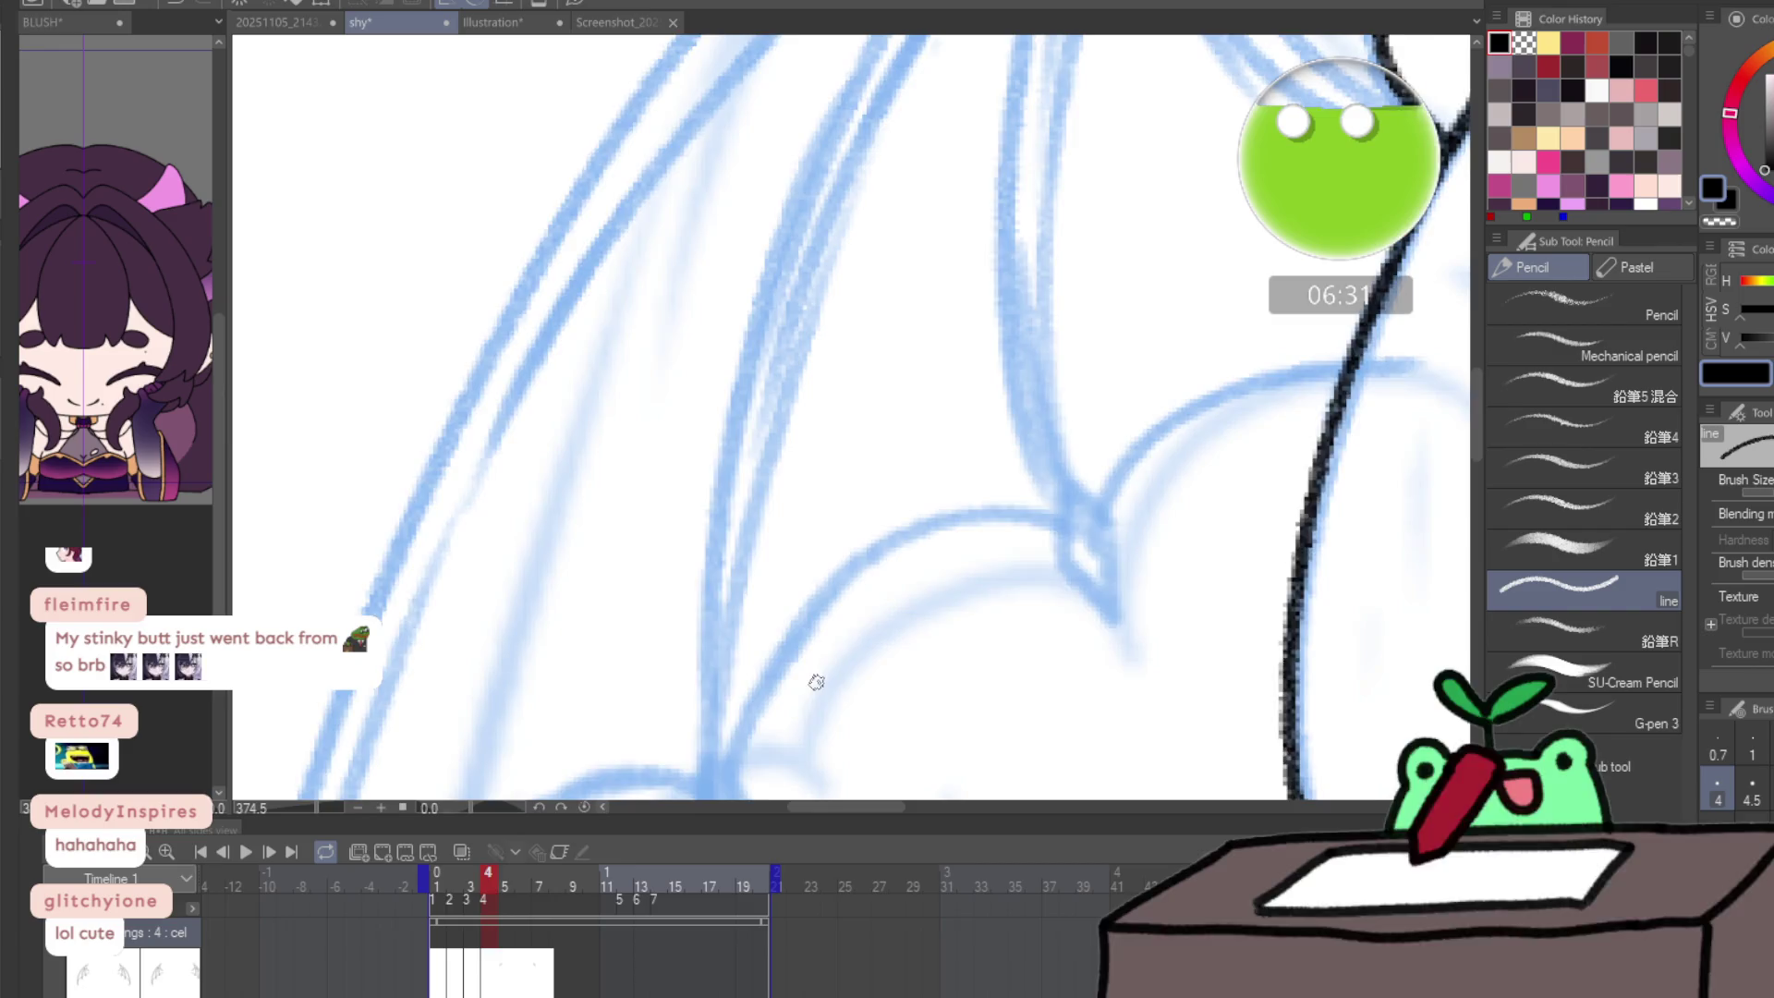
mouse_move(667, 585)
mouse_down()
mouse_move(831, 226)
mouse_move(788, 142)
mouse_move(673, 550)
mouse_move(574, 420)
mouse_move(559, 522)
mouse_move(614, 591)
mouse_move(628, 480)
mouse_up()
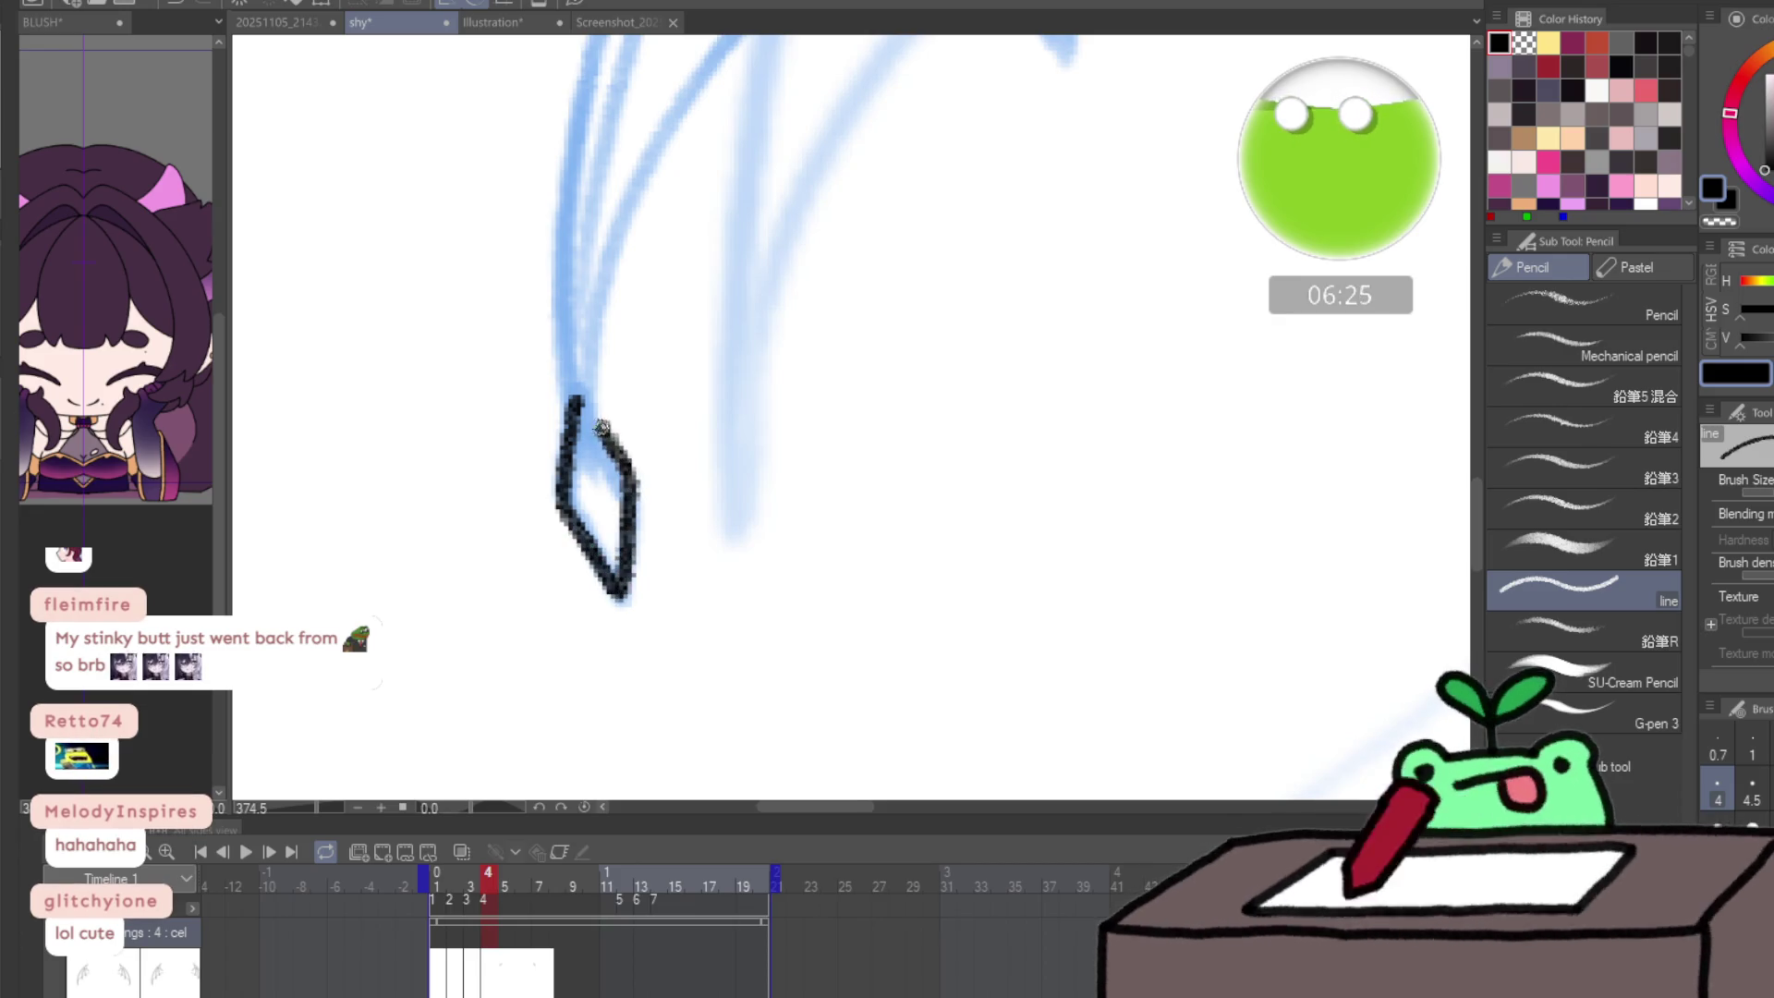
mouse_move(823, 262)
mouse_down()
mouse_move(539, 594)
mouse_move(704, 311)
mouse_move(703, 392)
mouse_move(763, 368)
mouse_up()
key(ctrl+z)
drag(893, 245, 646, 559)
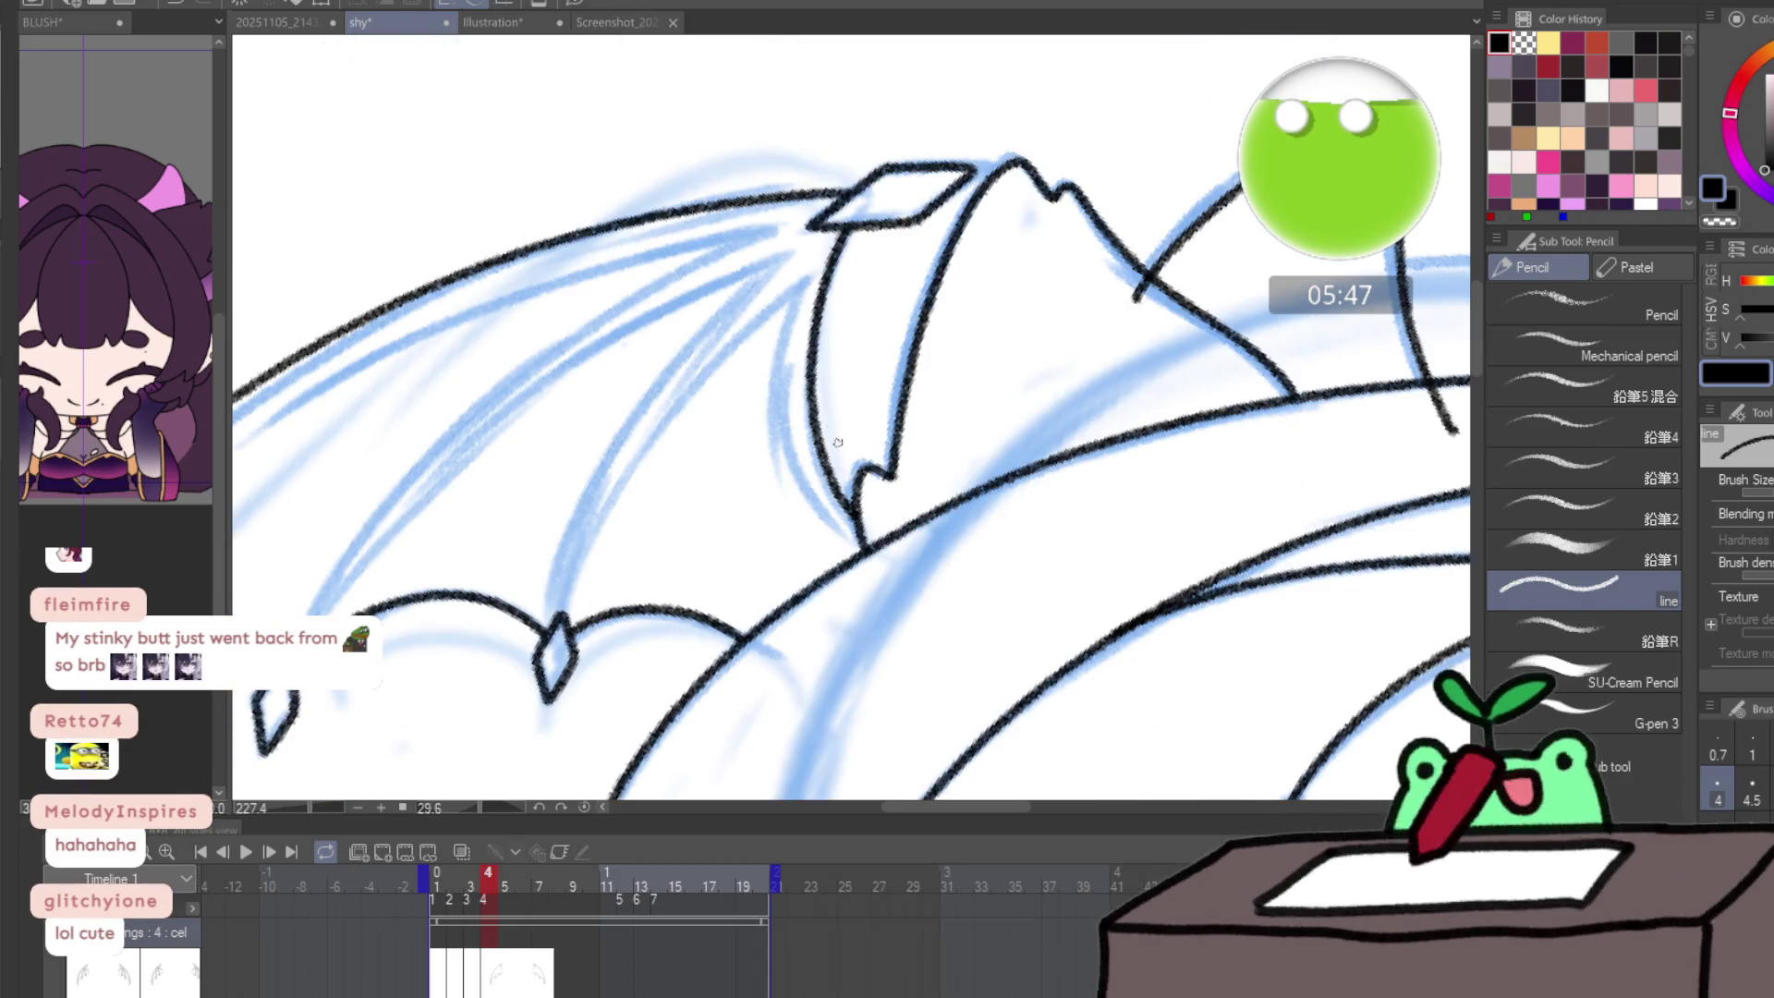
- Ink the wing's upper edge and inner bone, toggling transparent colour and back to black
drag(816, 379, 1029, 305)
drag(375, 348, 495, 349)
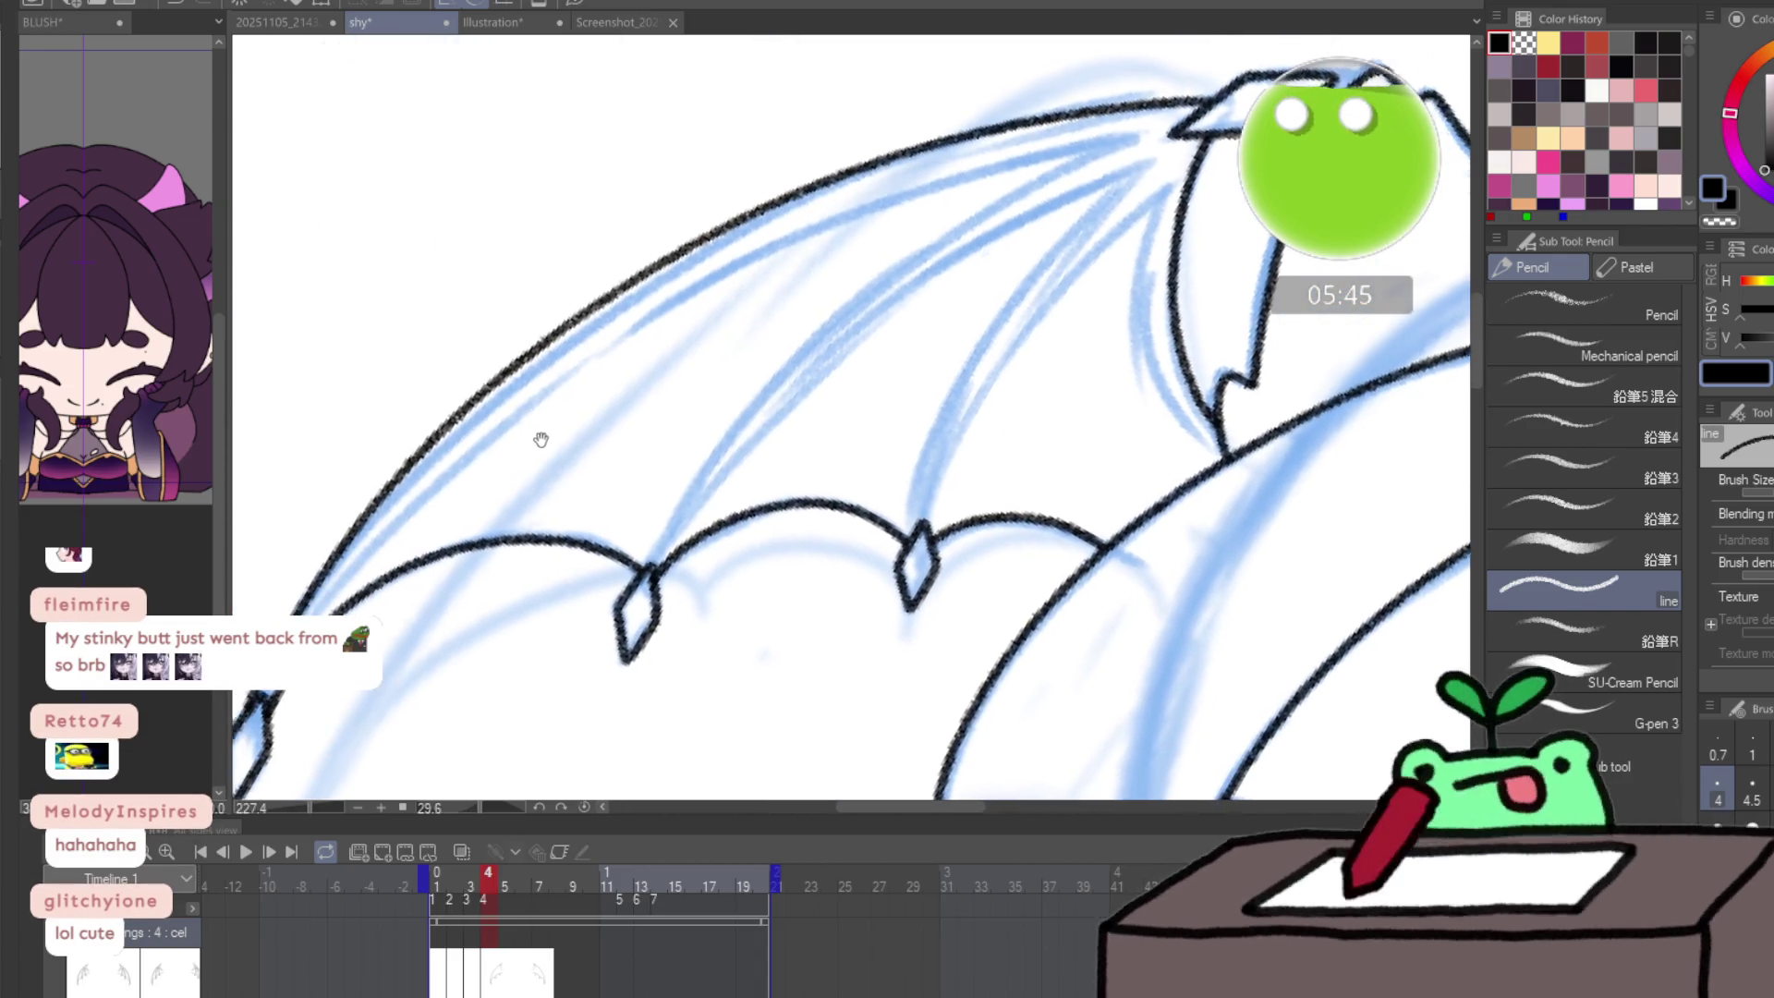
drag(523, 473, 332, 693)
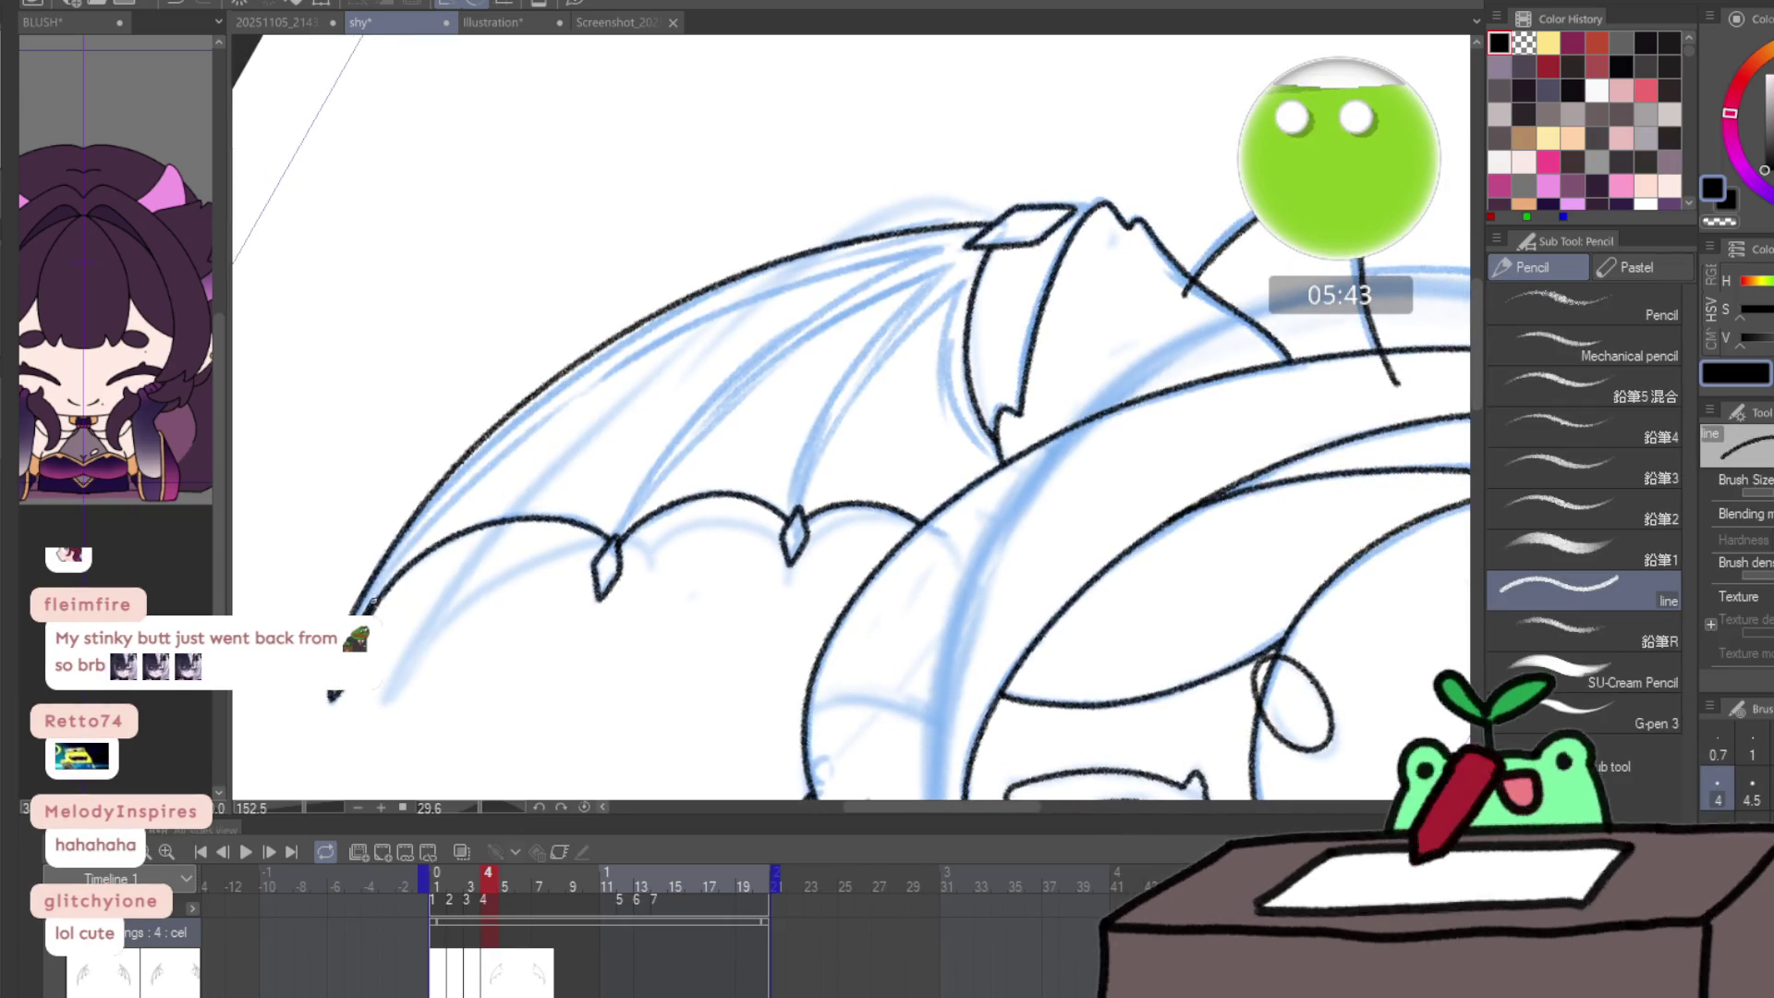
mouse_move(373, 600)
mouse_down()
mouse_move(508, 440)
mouse_move(699, 318)
mouse_move(921, 259)
mouse_move(744, 365)
mouse_move(612, 543)
mouse_up()
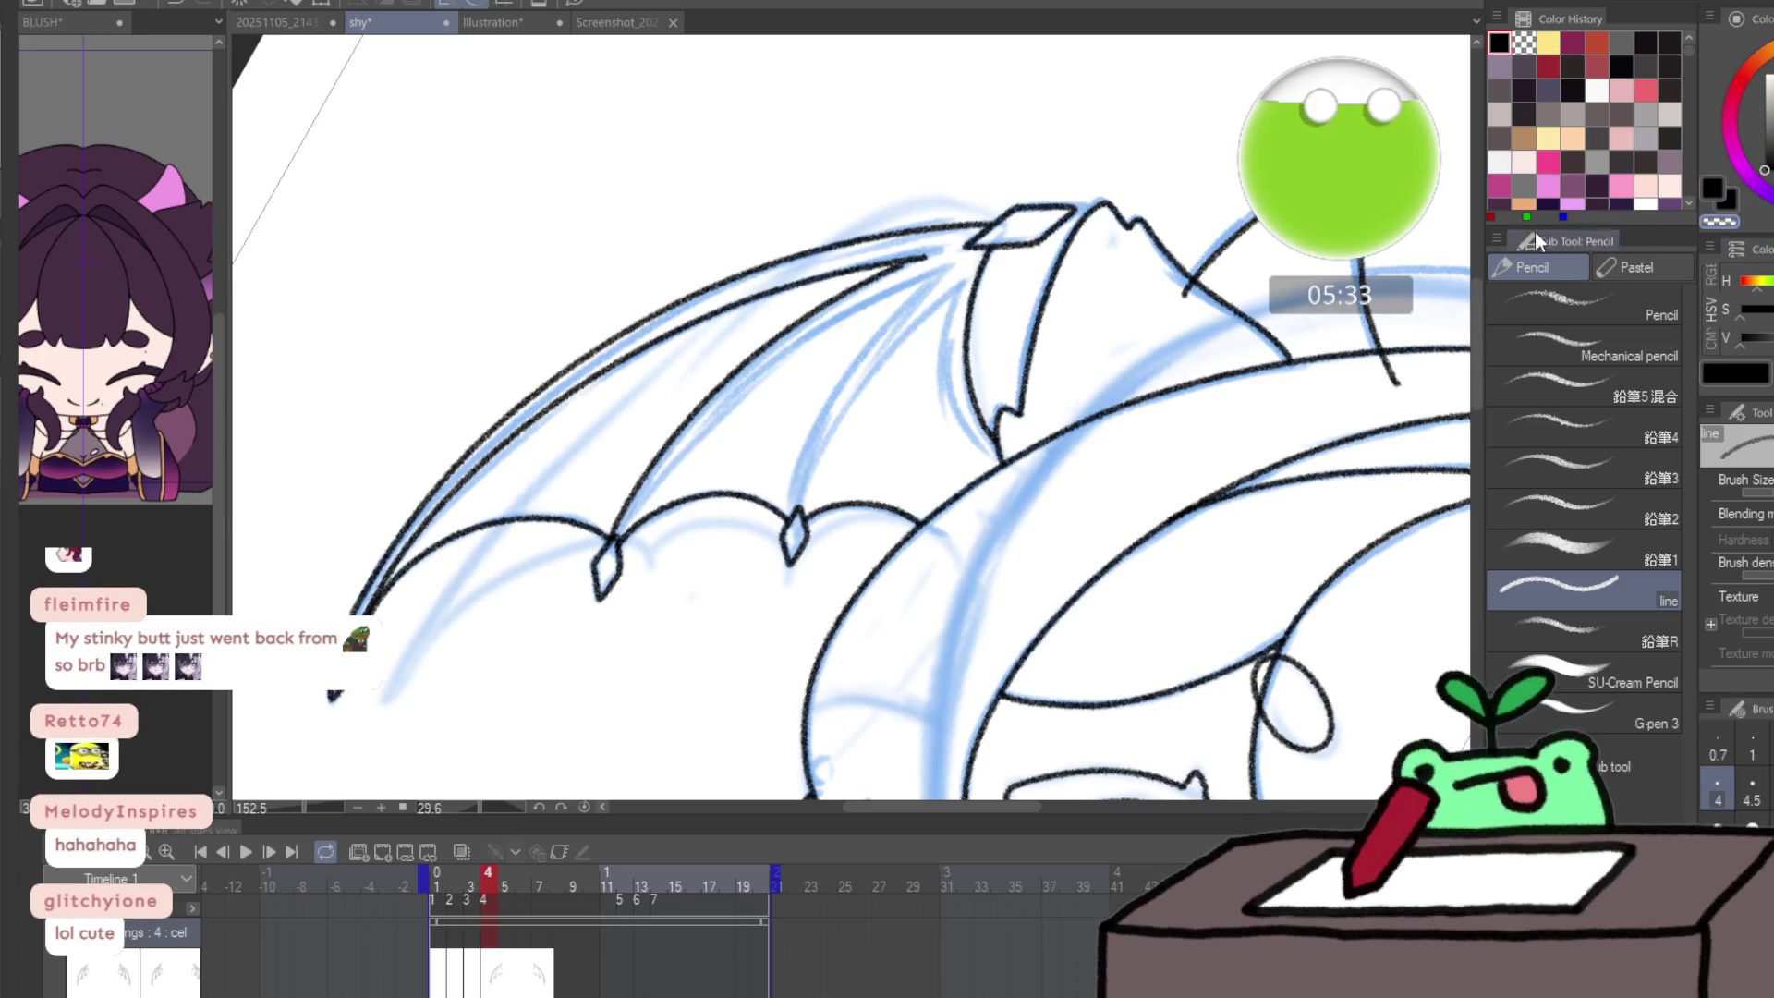
key(c)
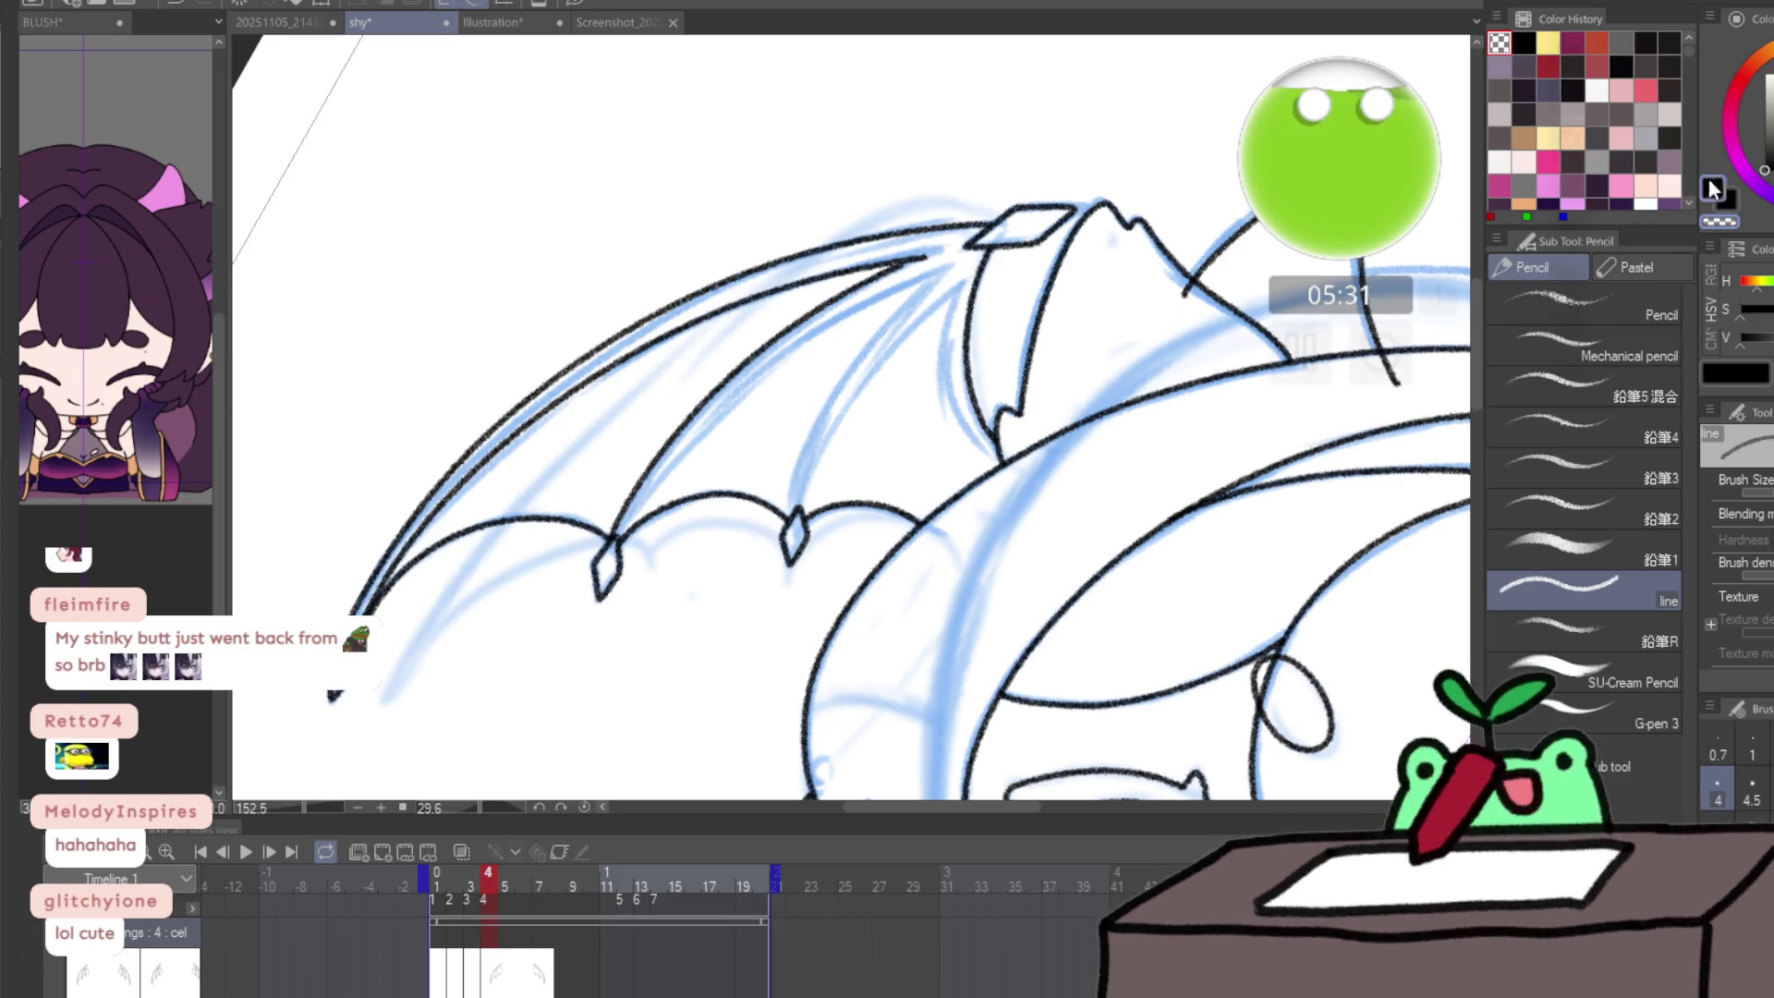
mouse_move(621, 534)
mouse_down()
mouse_move(845, 319)
mouse_move(919, 285)
mouse_move(864, 338)
mouse_move(793, 503)
mouse_move(845, 396)
mouse_move(922, 311)
mouse_up()
key(c)
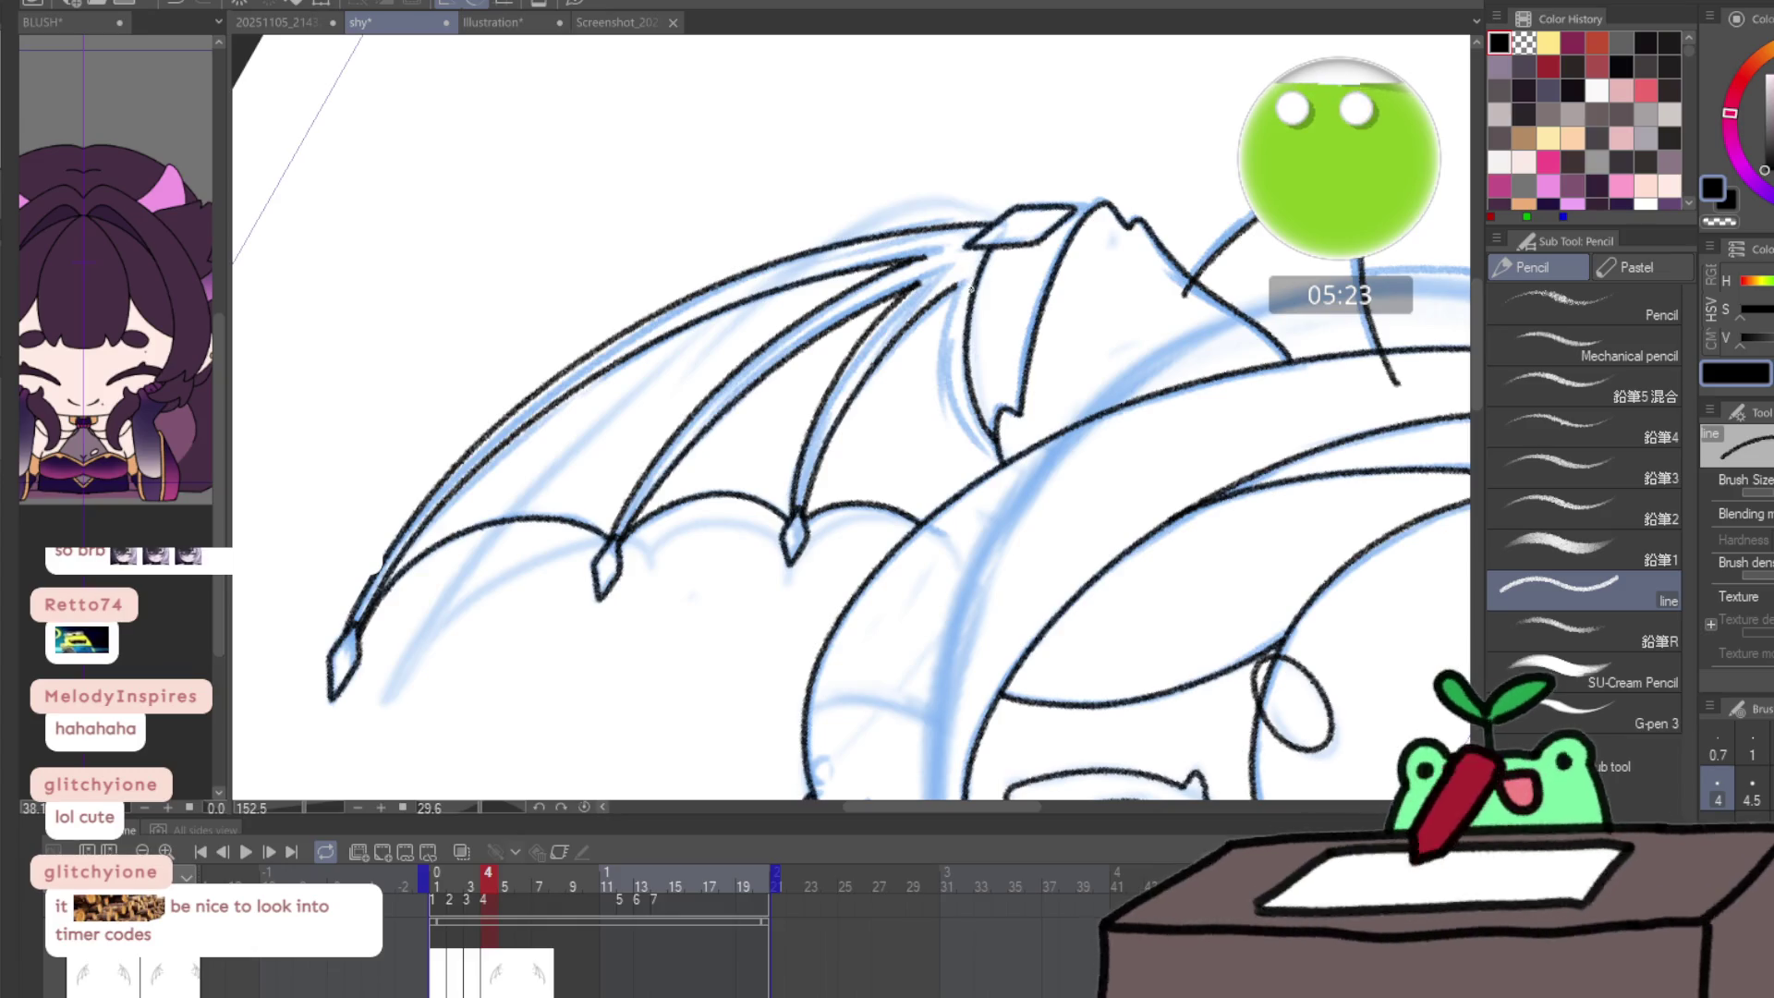
- Redraw the inner wing edge where it meets the shoulder
drag(972, 288, 848, 321)
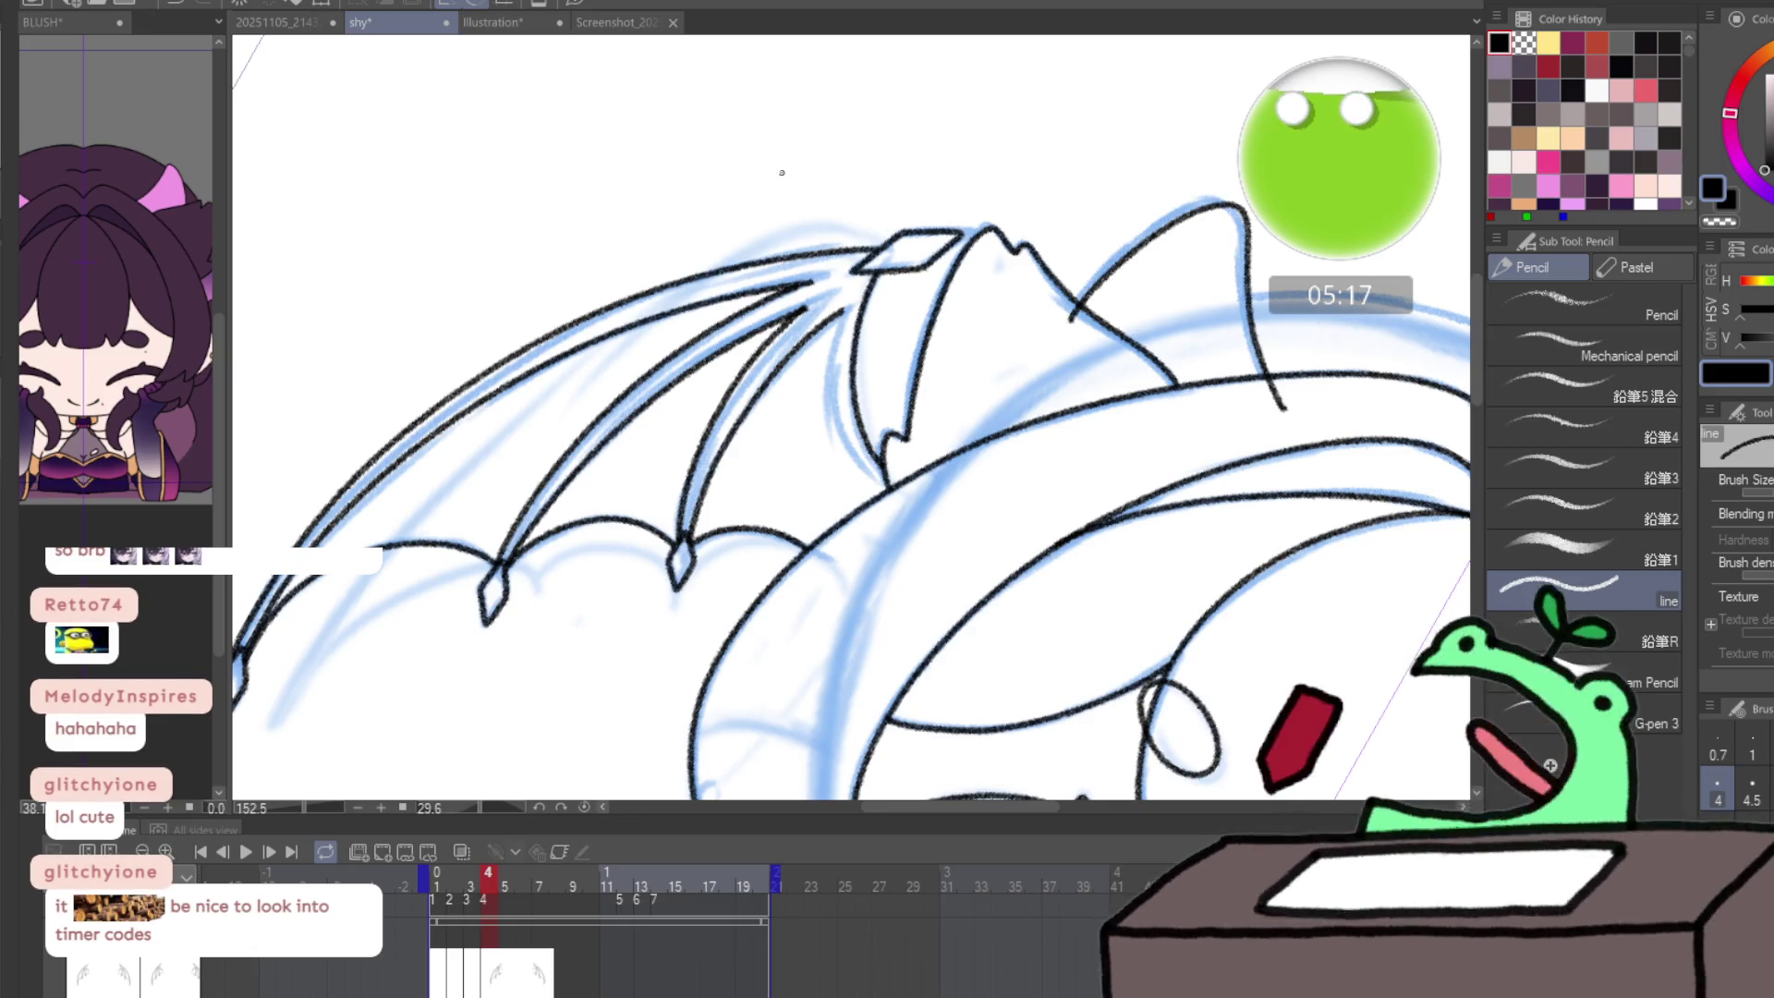
scroll(832, 277, up, 4)
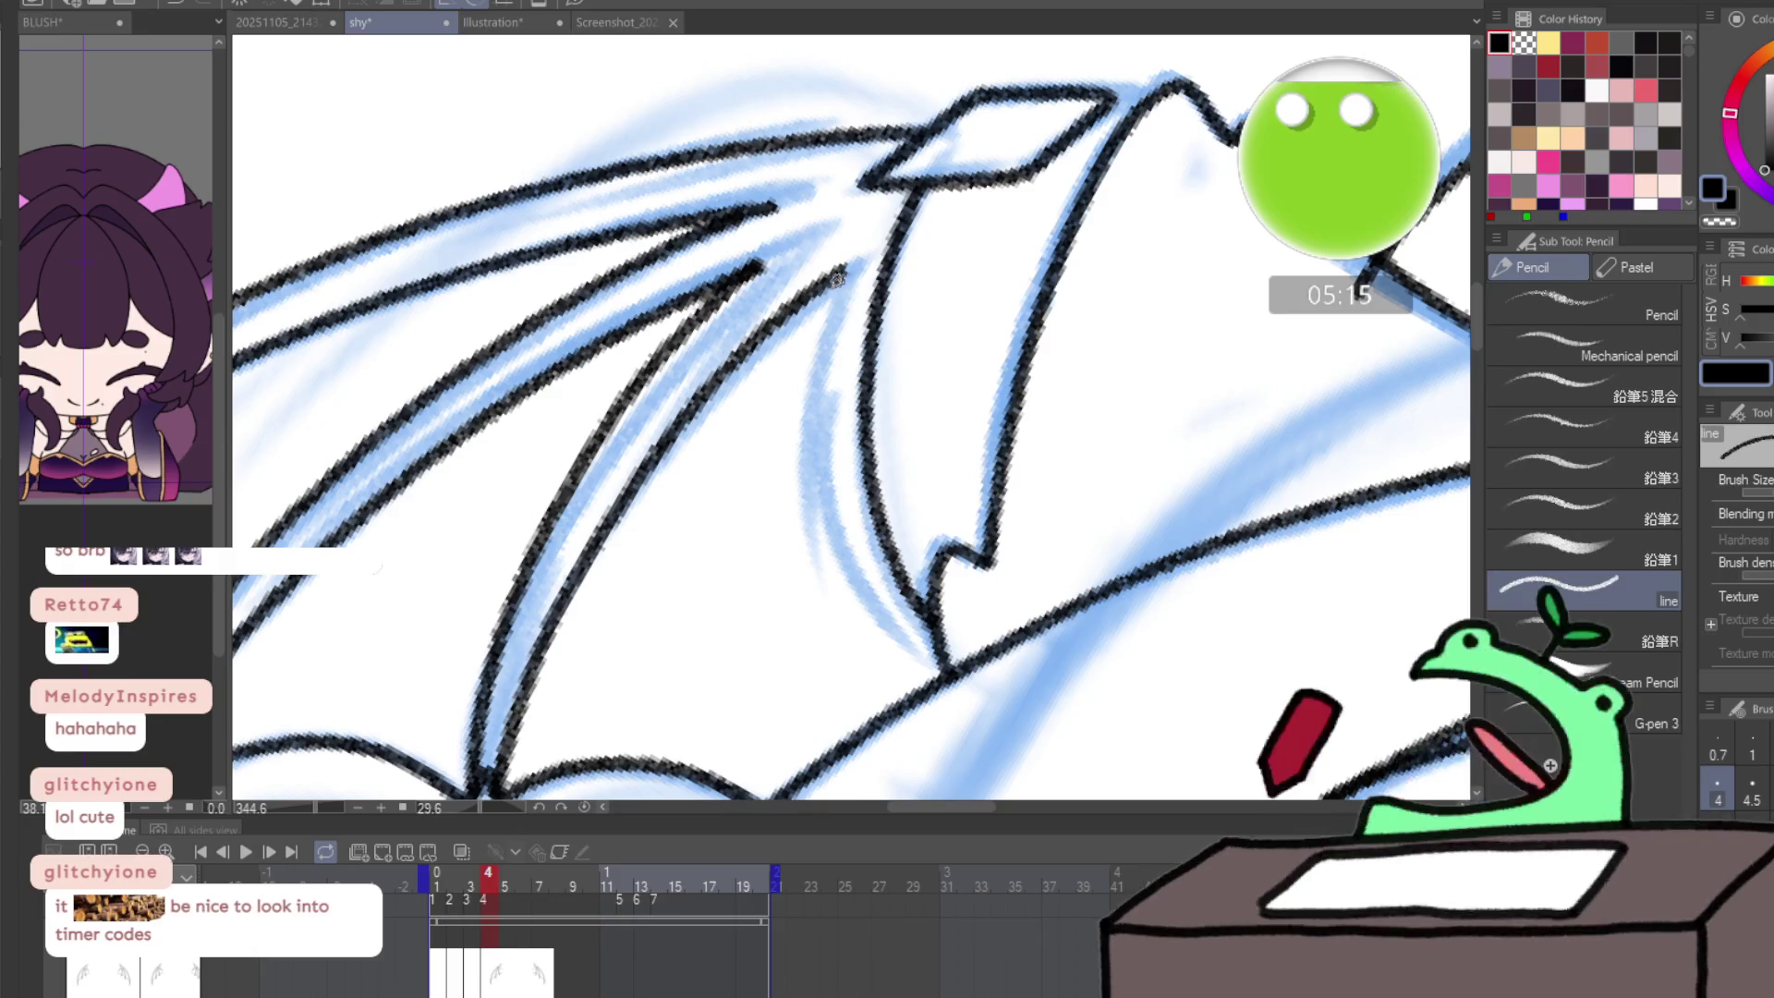
mouse_move(837, 277)
mouse_down()
mouse_move(820, 397)
mouse_move(852, 573)
mouse_up()
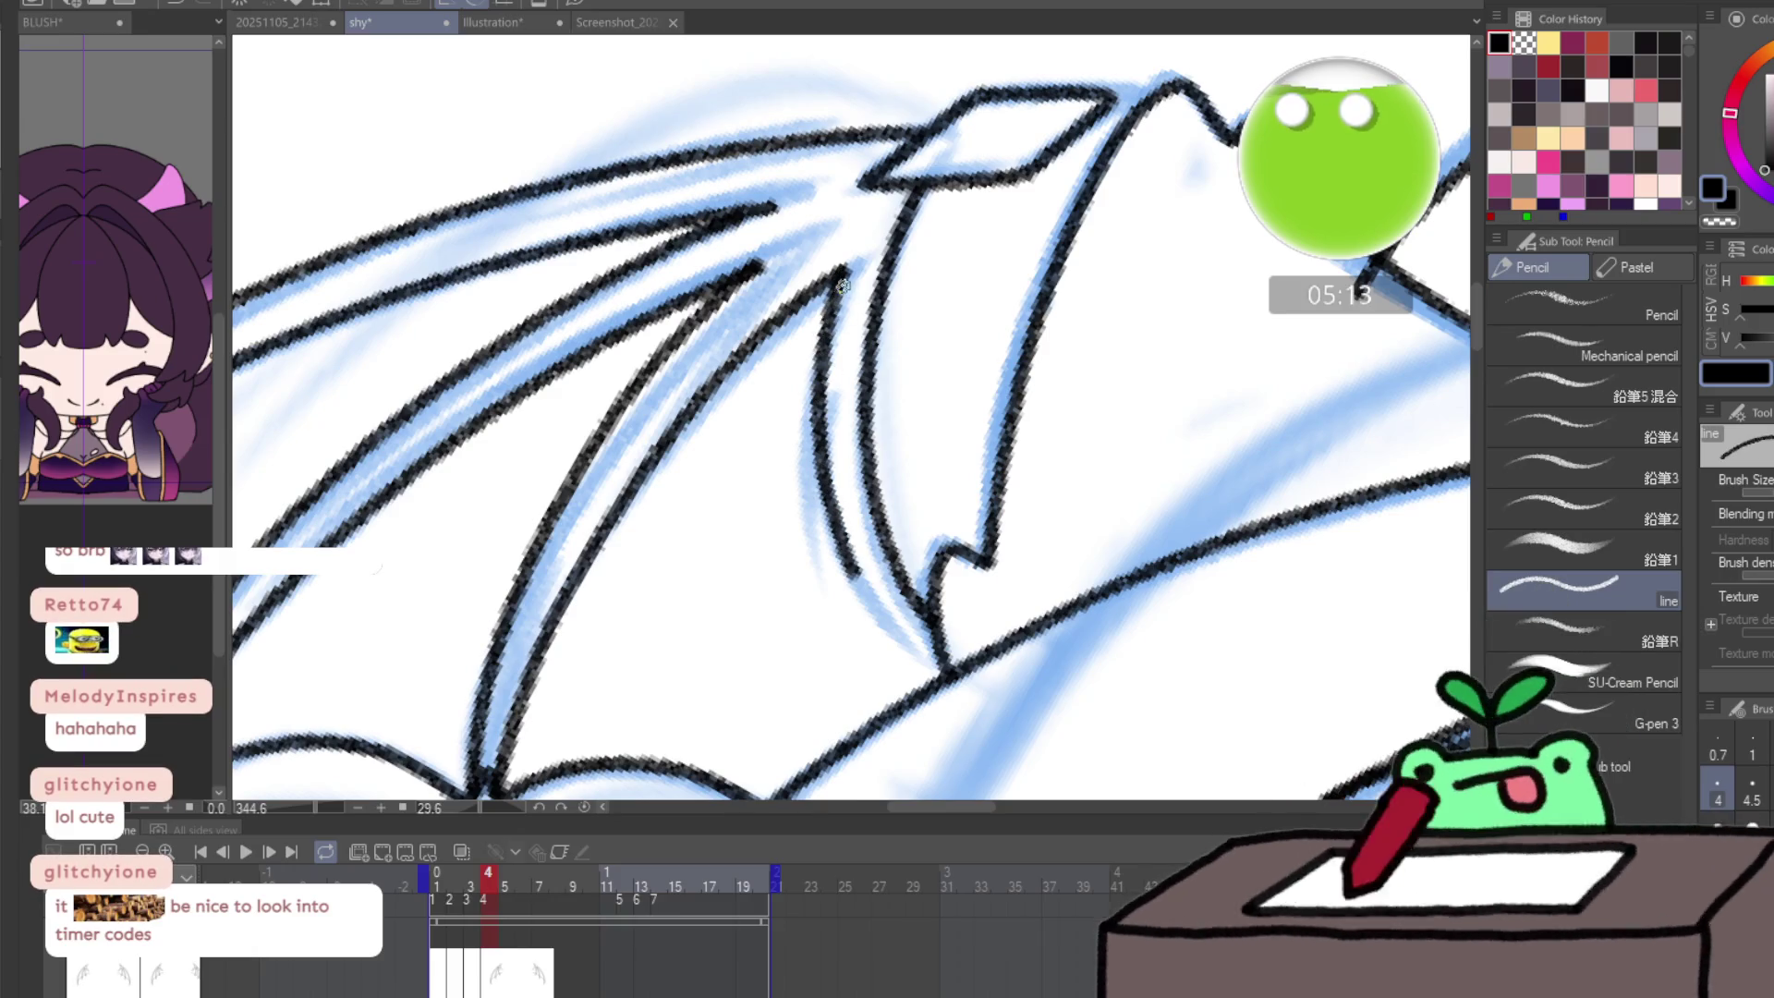
key(ctrl+z)
mouse_move(843, 274)
mouse_down()
mouse_move(829, 443)
mouse_move(885, 603)
mouse_move(823, 338)
mouse_move(838, 519)
mouse_move(901, 639)
mouse_move(836, 288)
mouse_move(820, 435)
mouse_move(876, 605)
mouse_move(943, 688)
mouse_up()
key(ctrl+z)
key(ctrl+z)
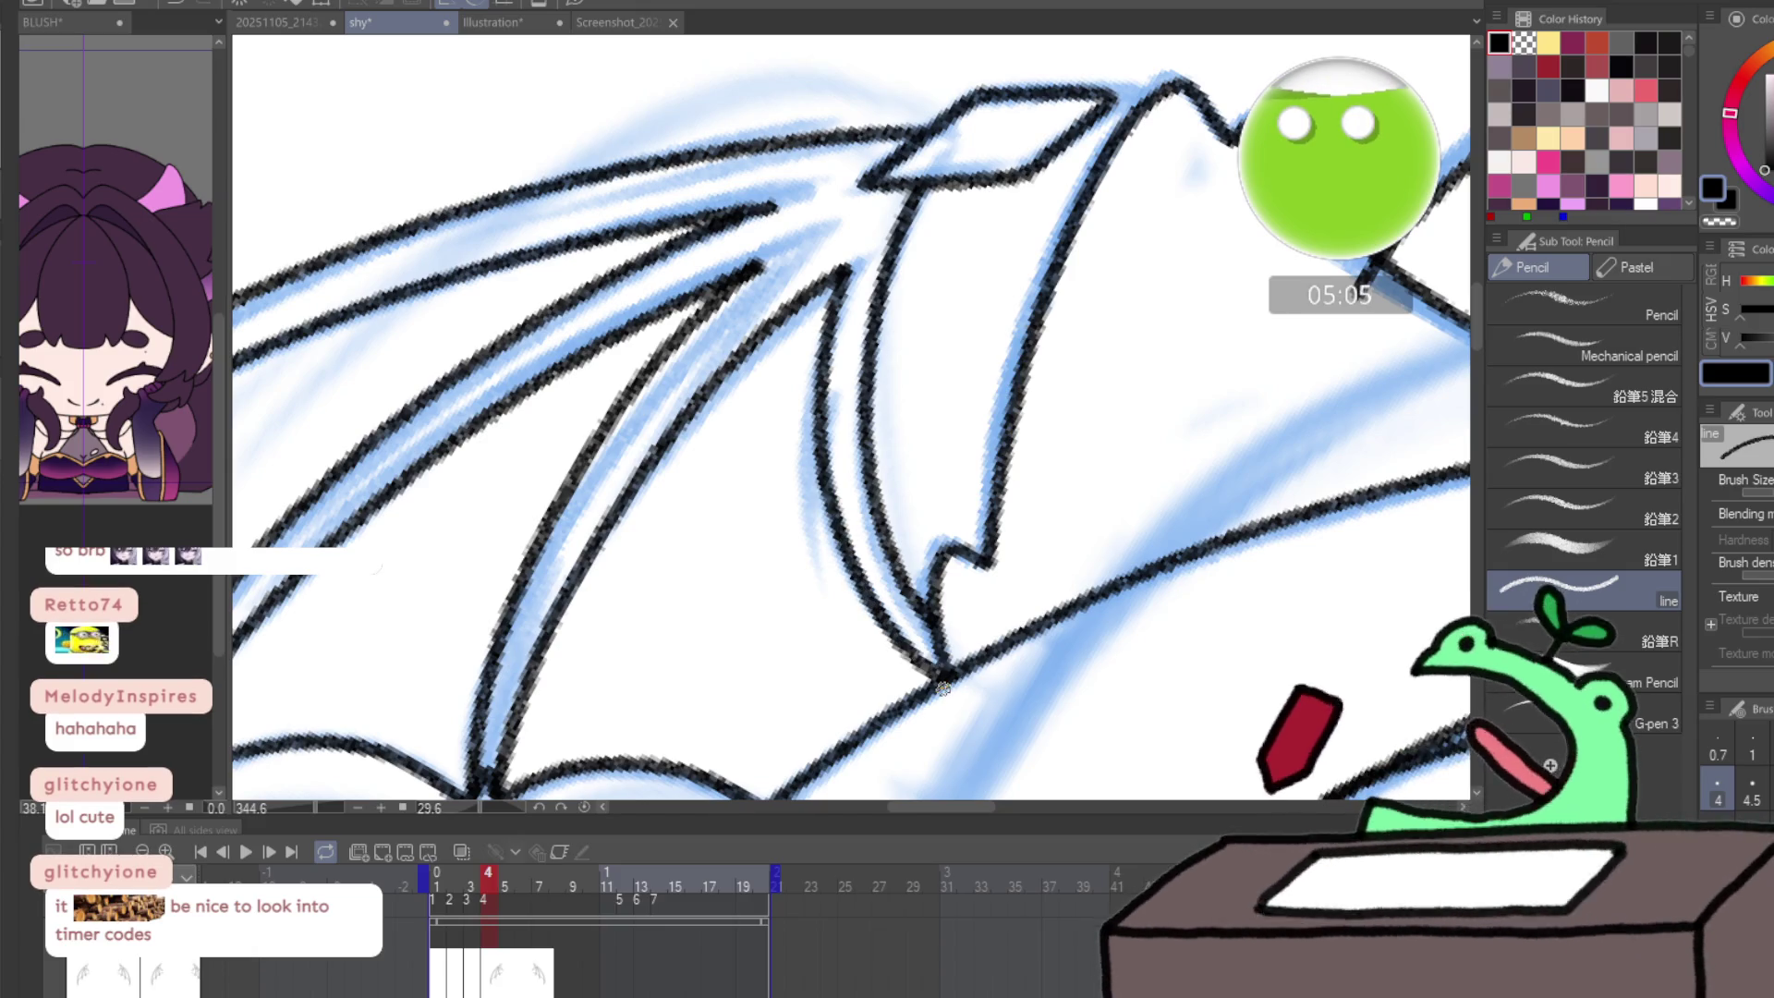
mouse_move(1358, 310)
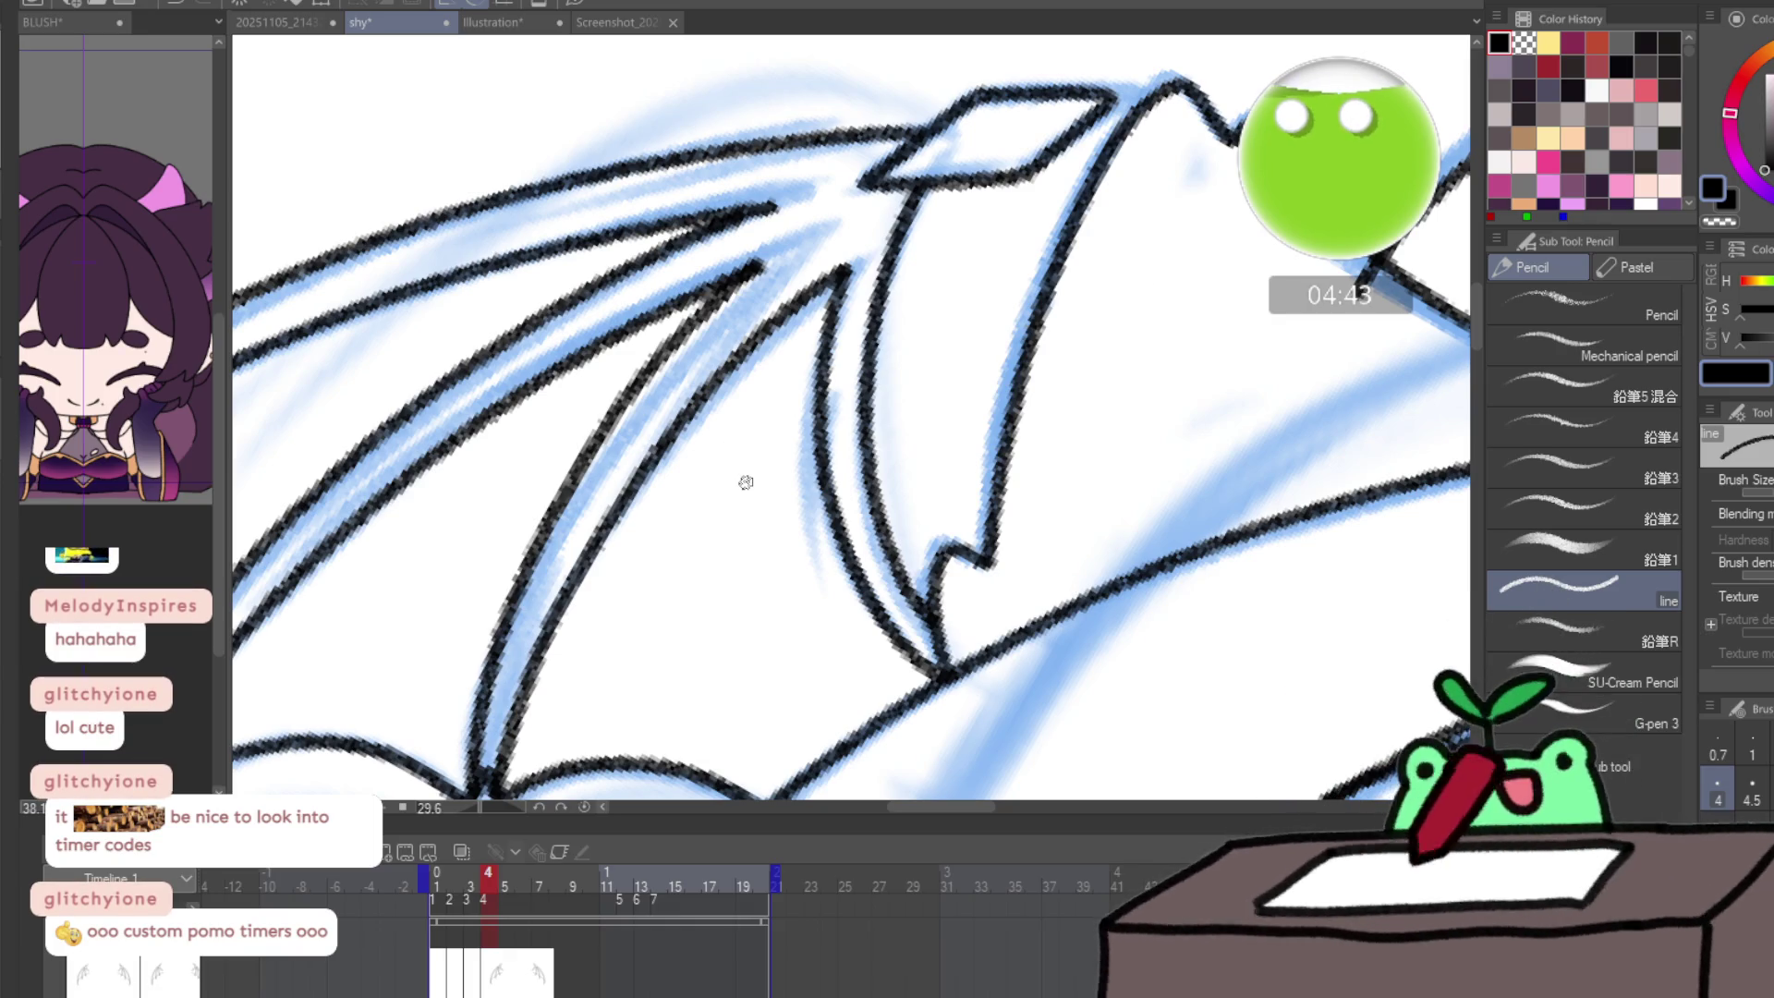
key(ctrl+0)
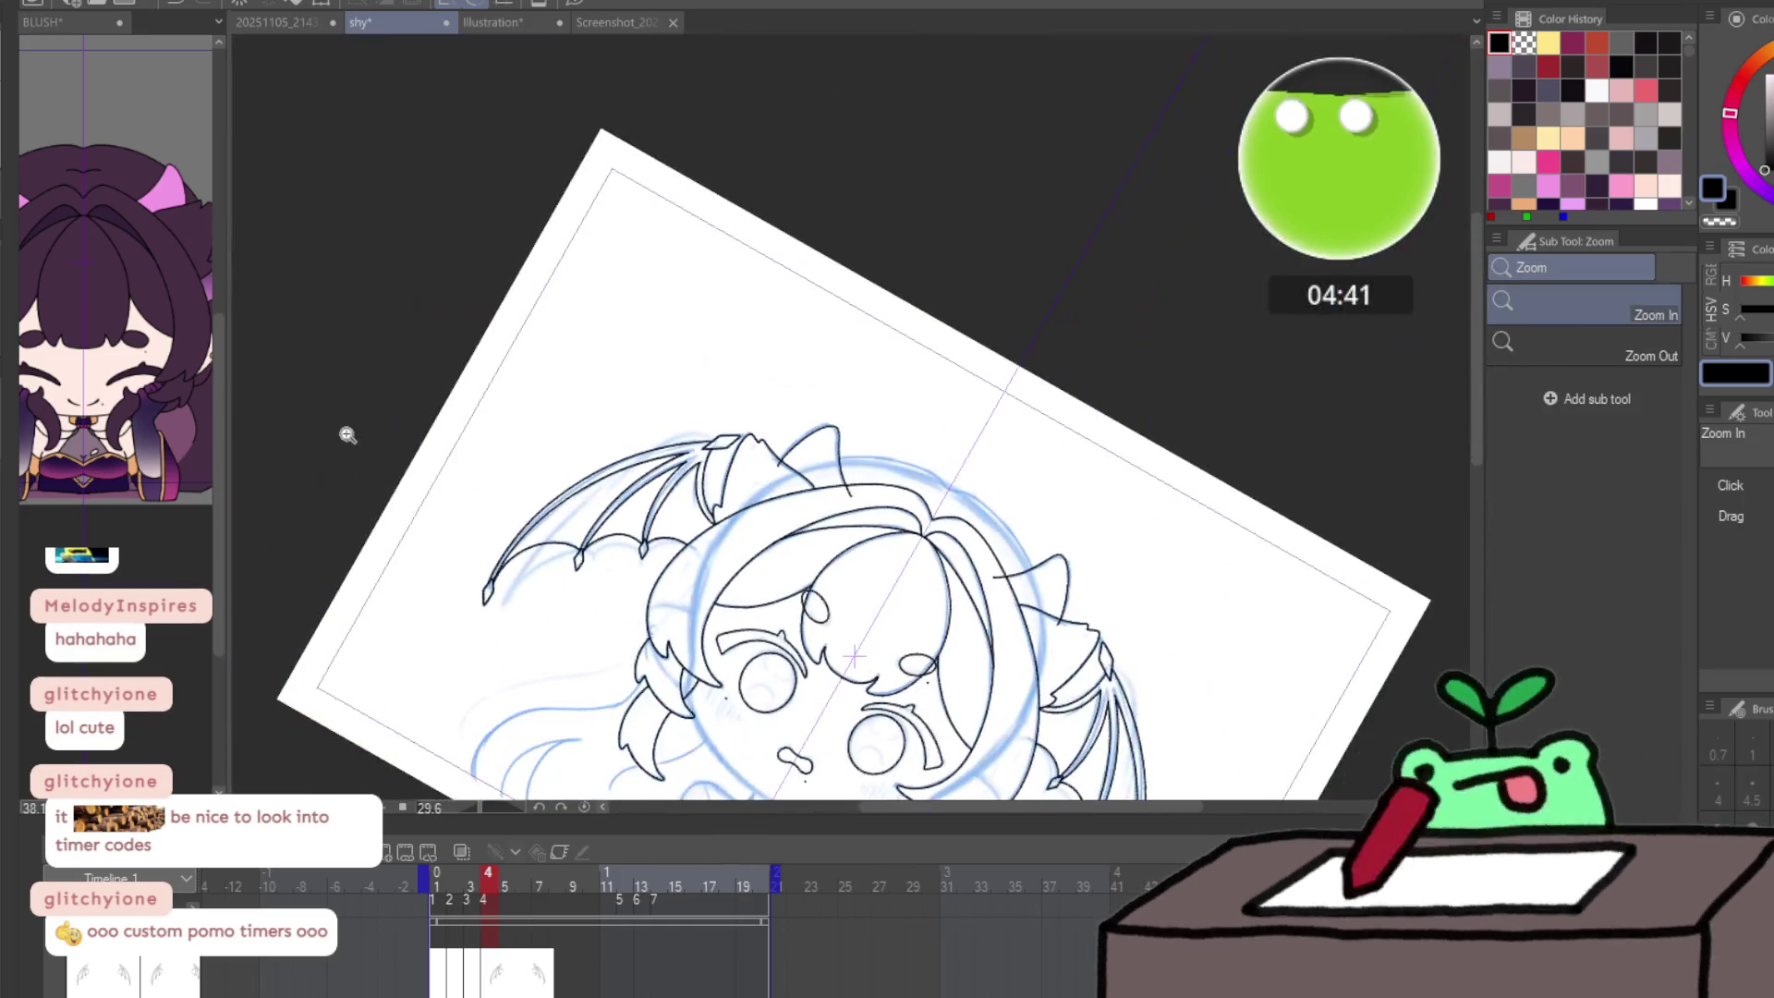
key(ctrl+@)
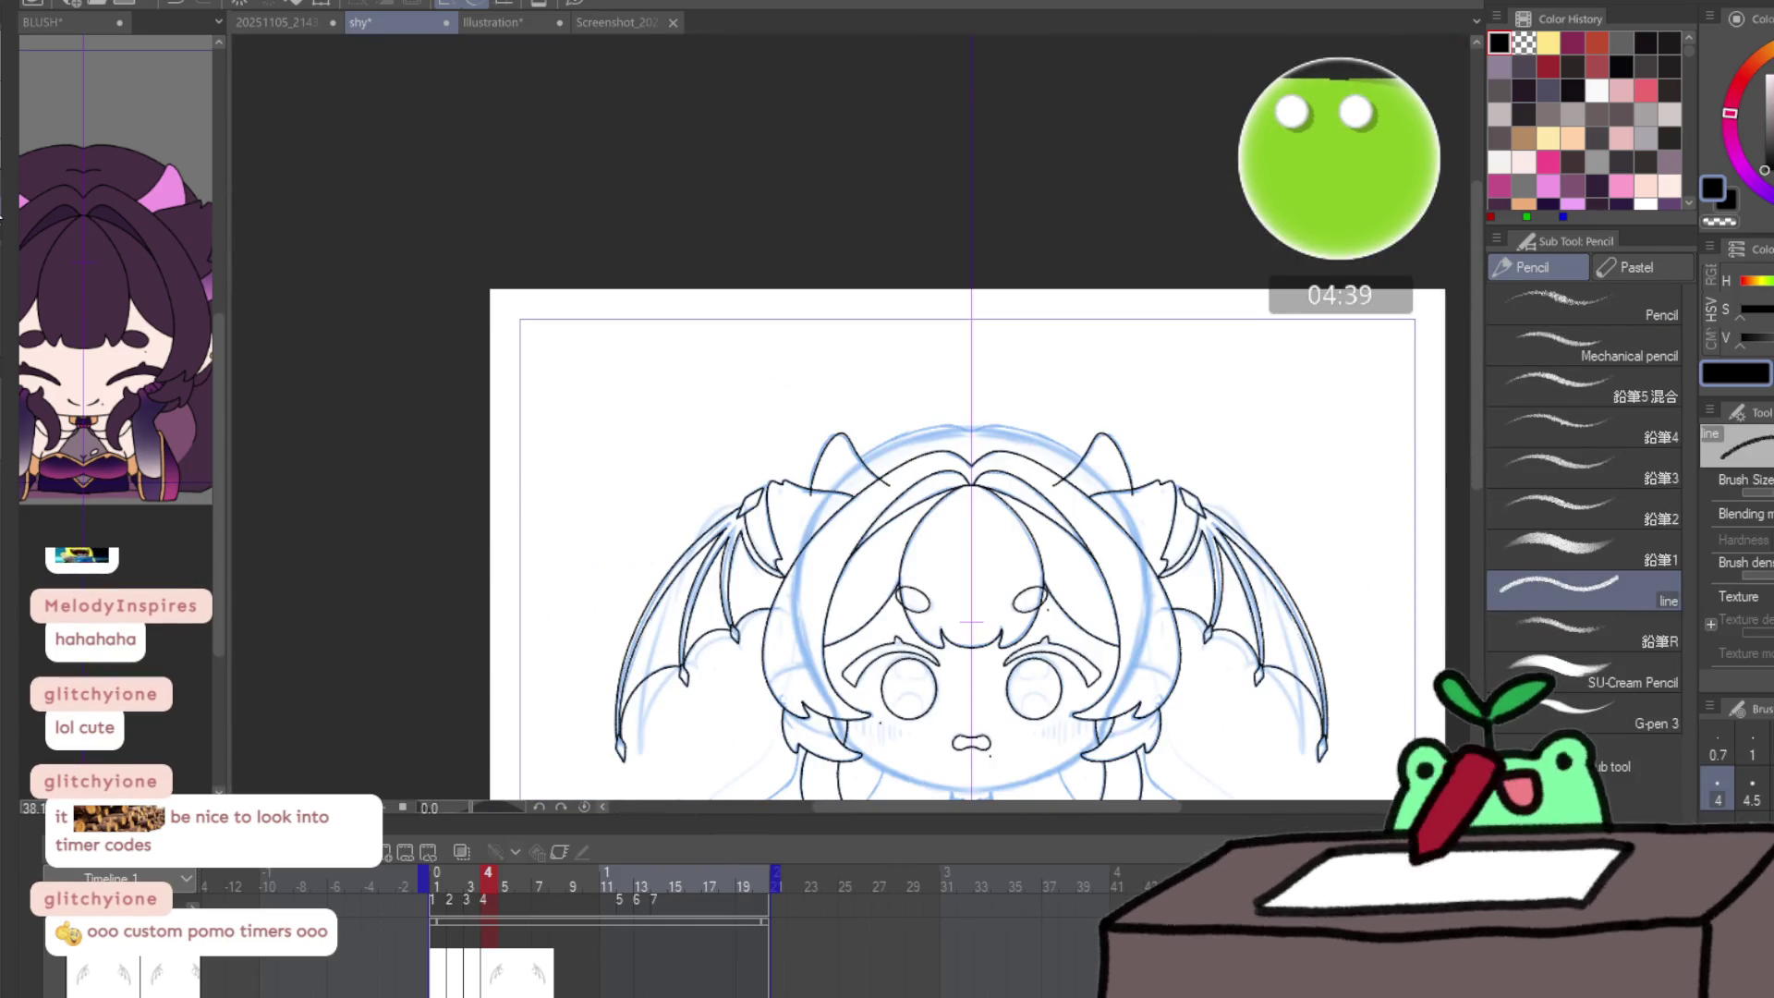
key(Left)
key(Right)
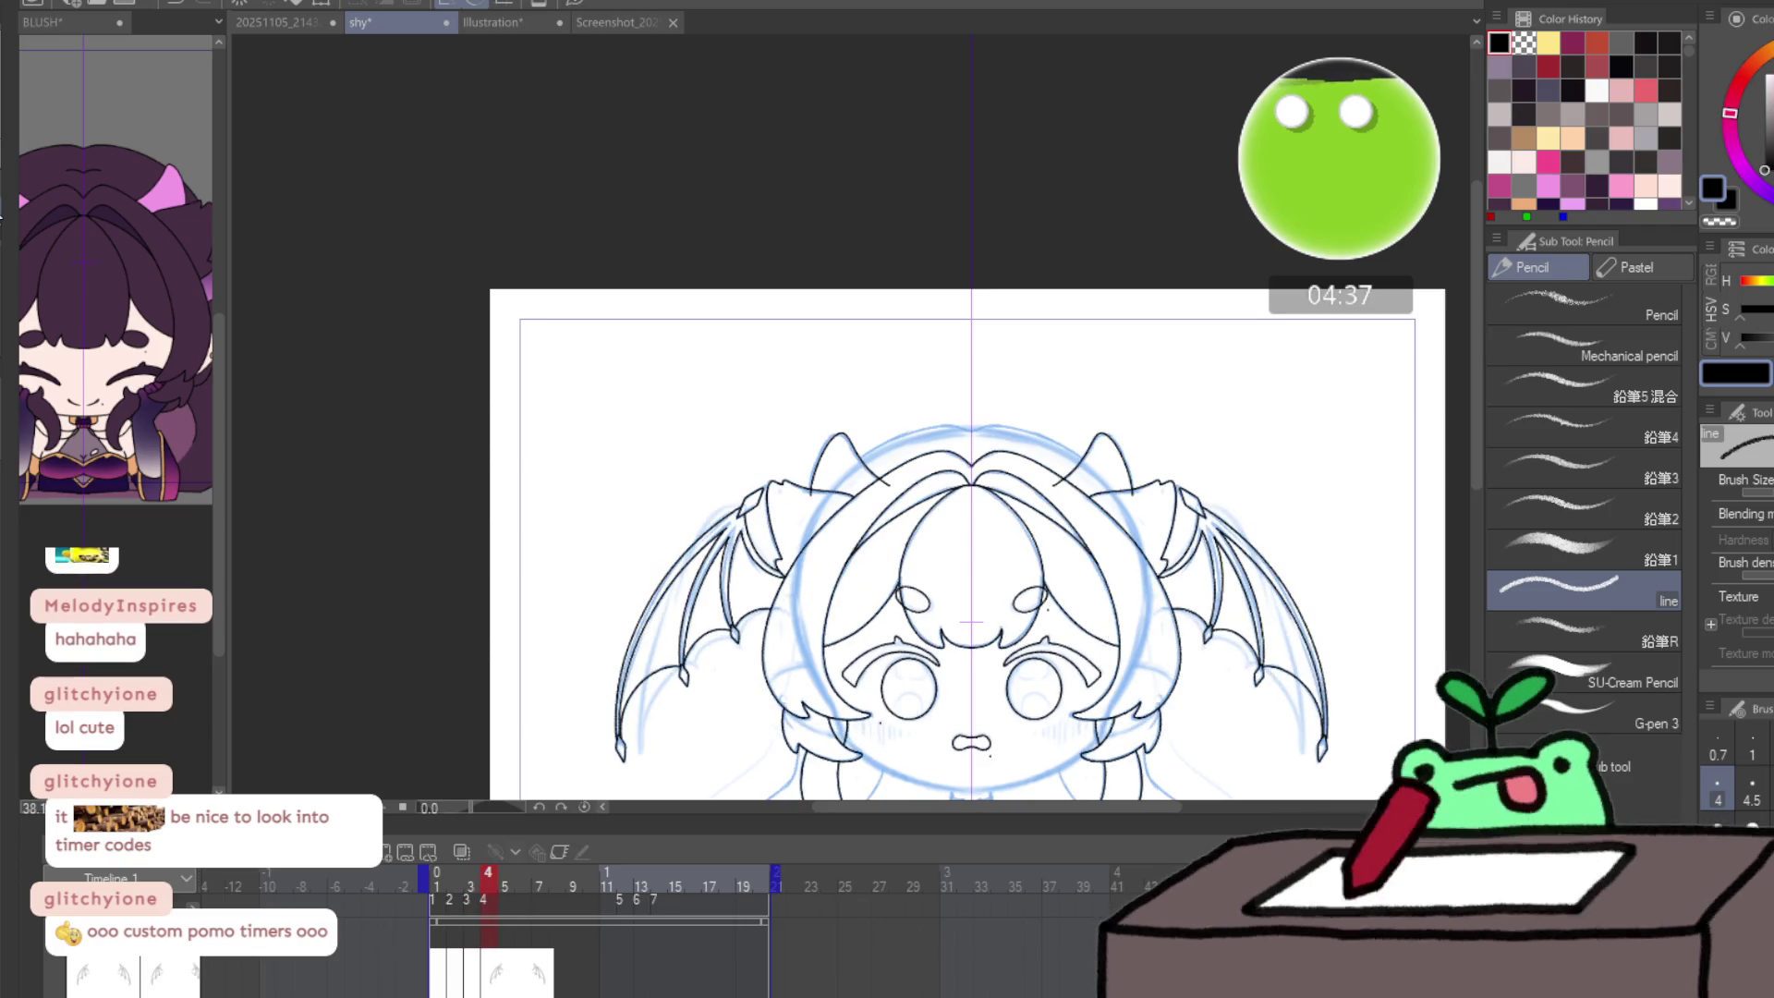
key(Right)
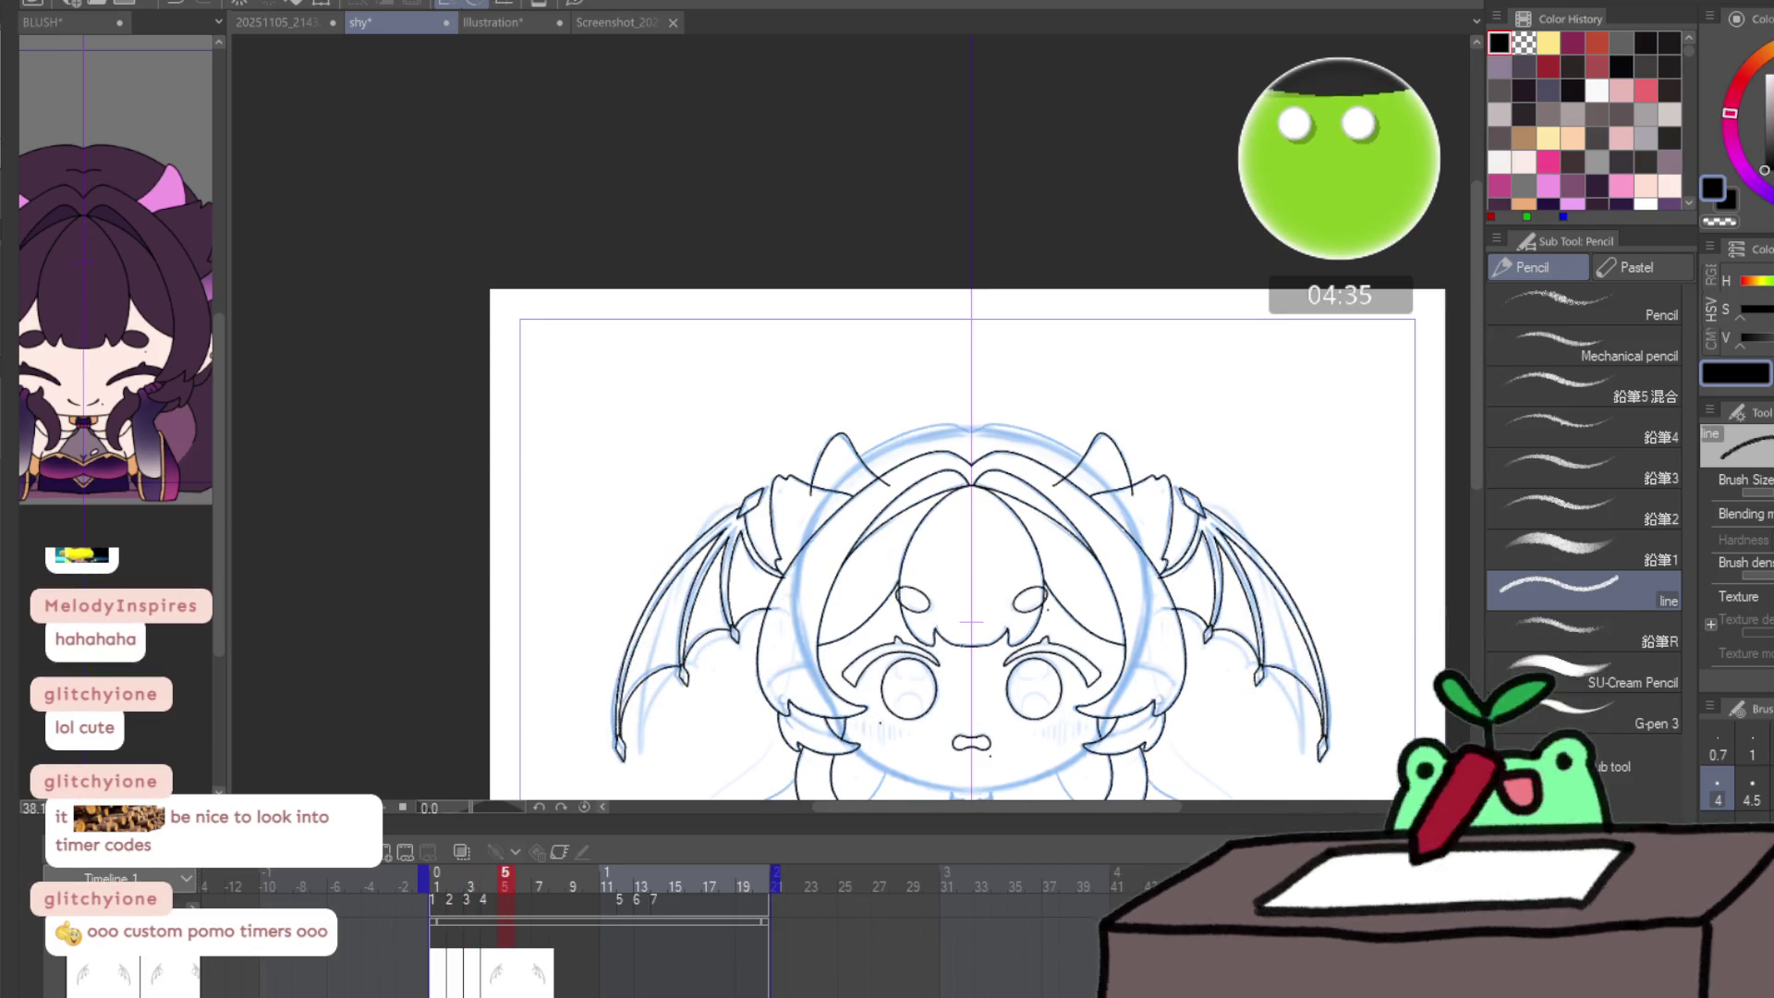
key(Left)
key(Right)
key(Right)
key(Right)
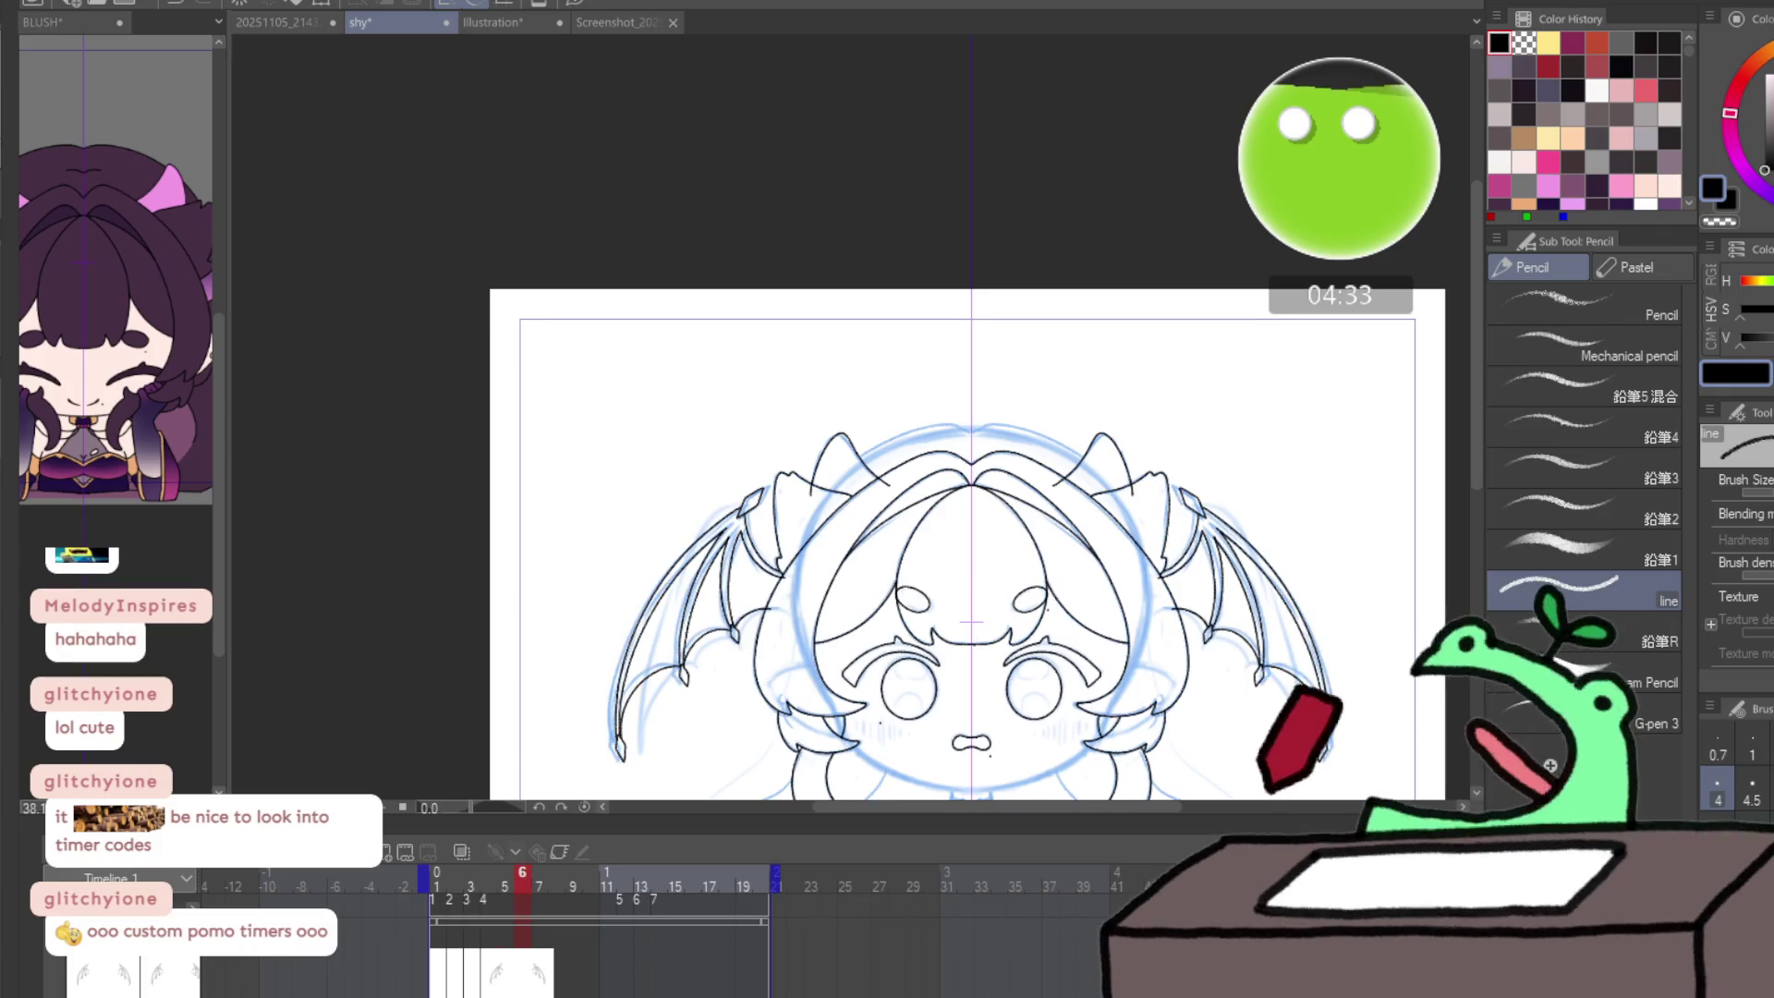
key(Left)
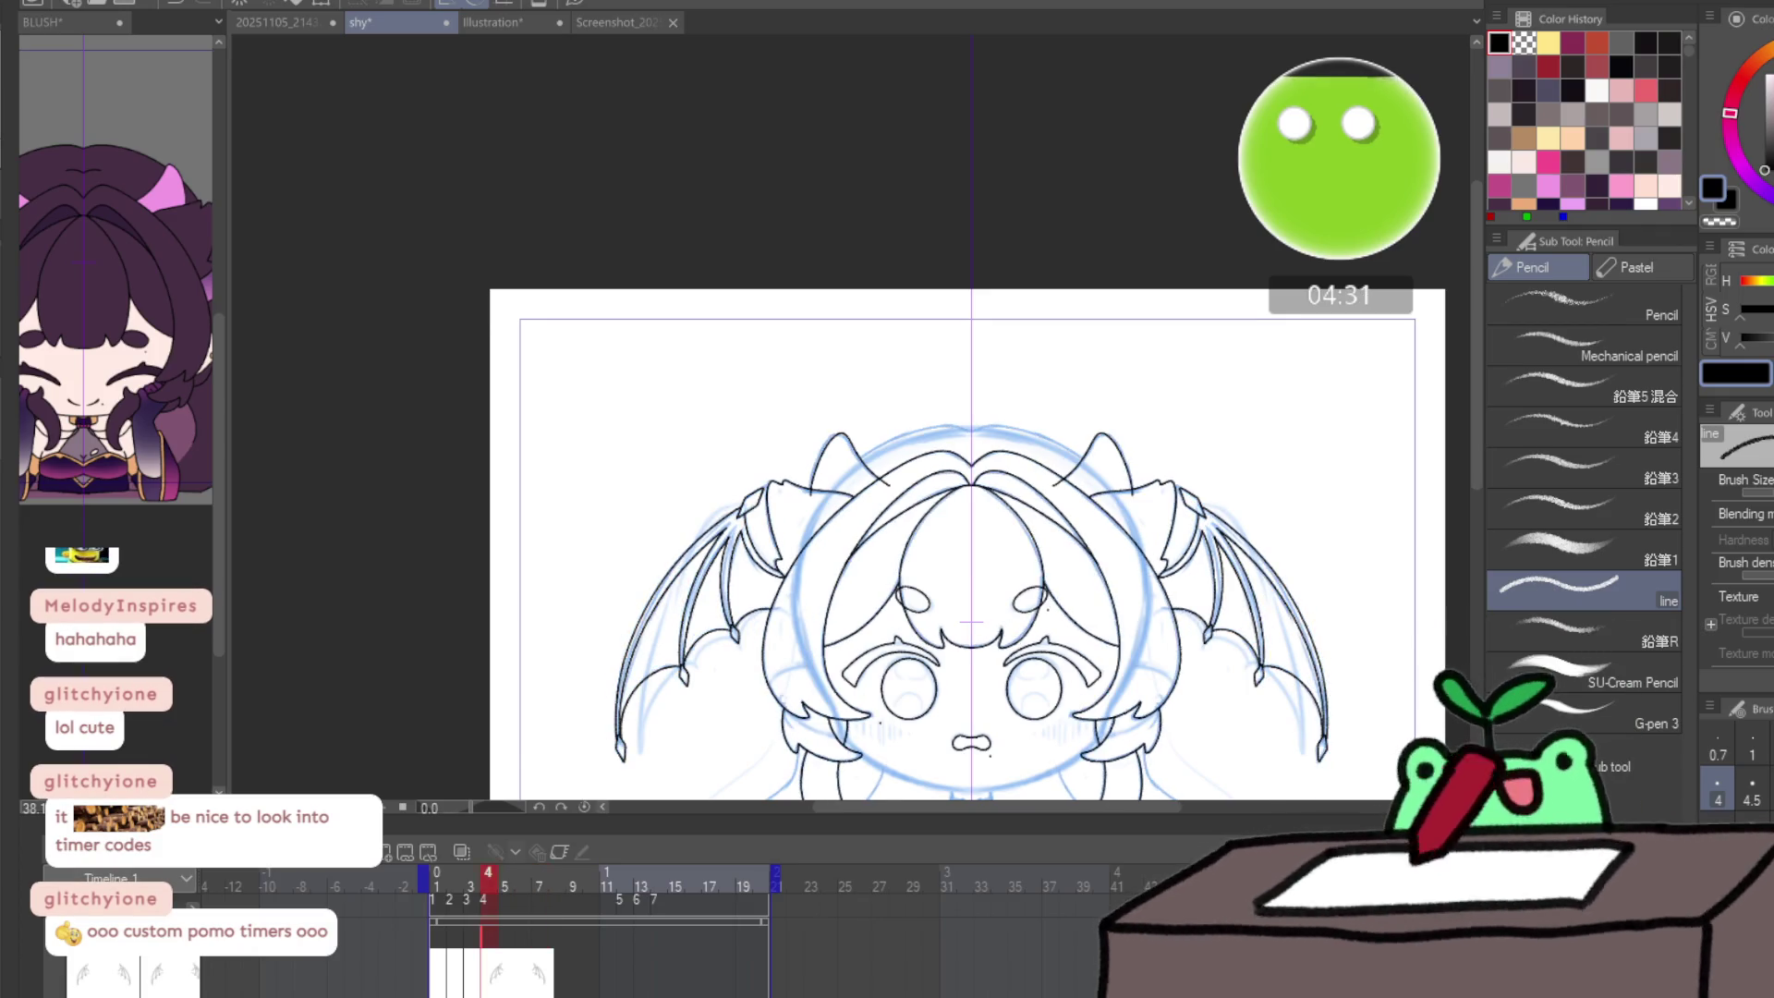
key(Left)
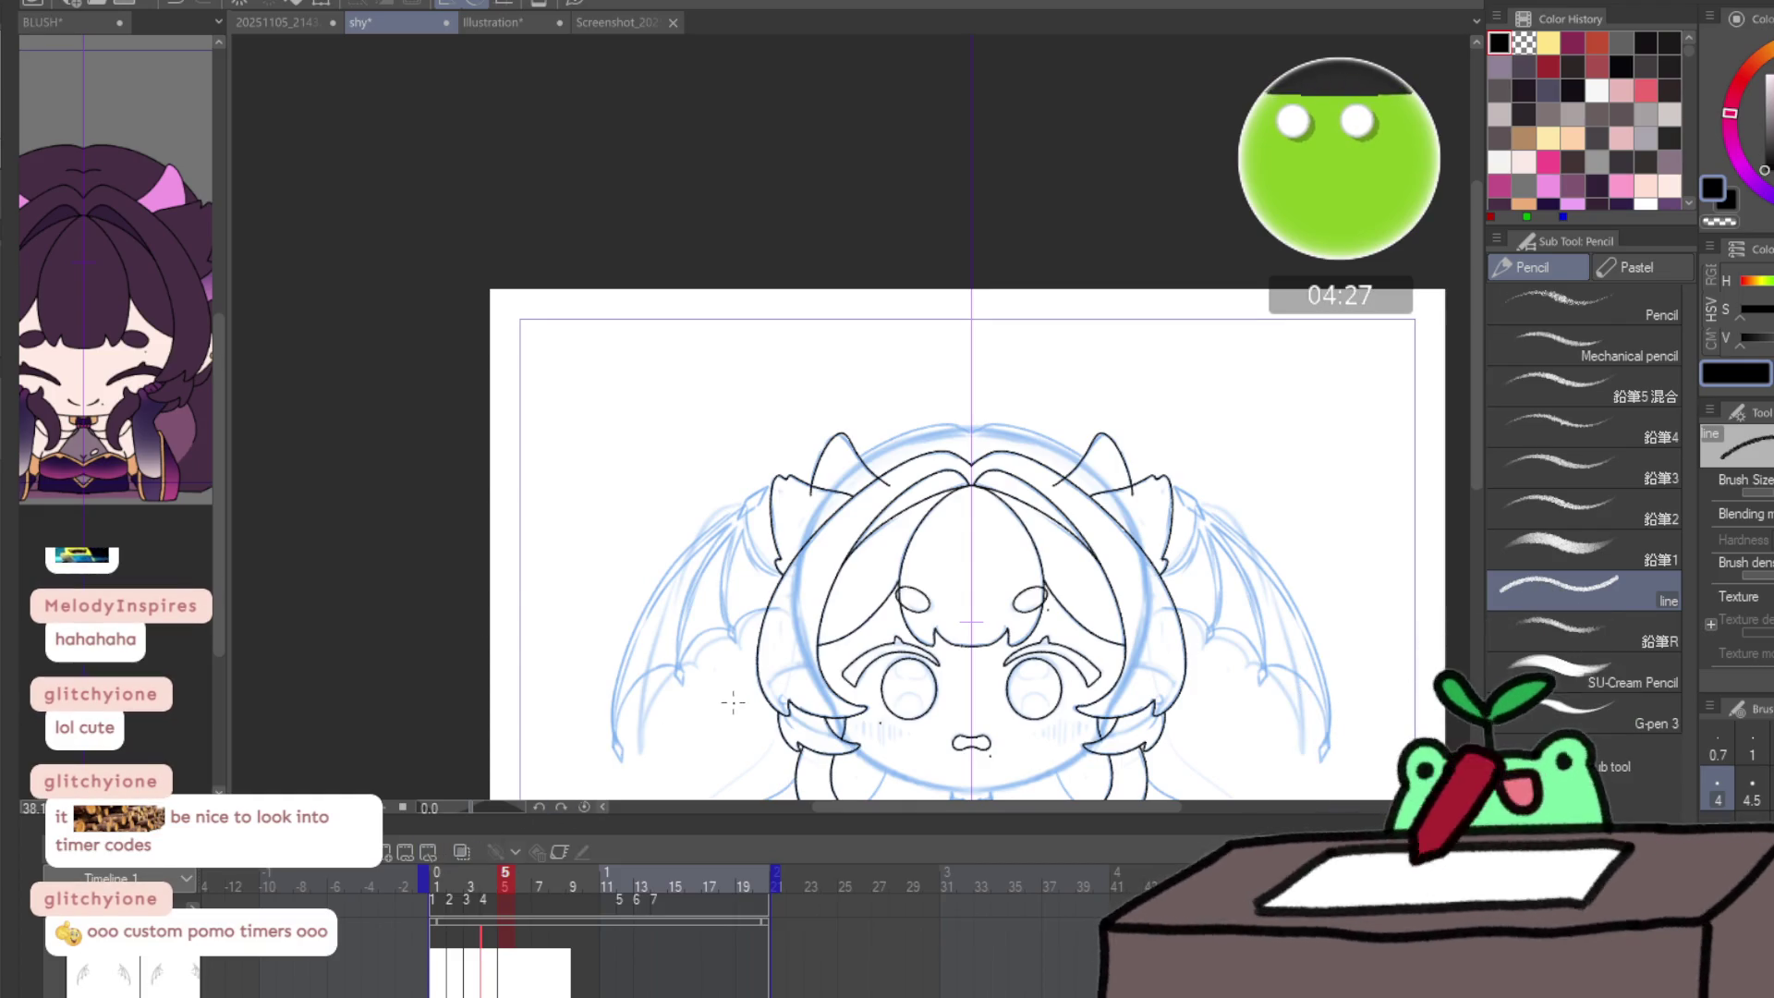
scroll(673, 716, up, 3)
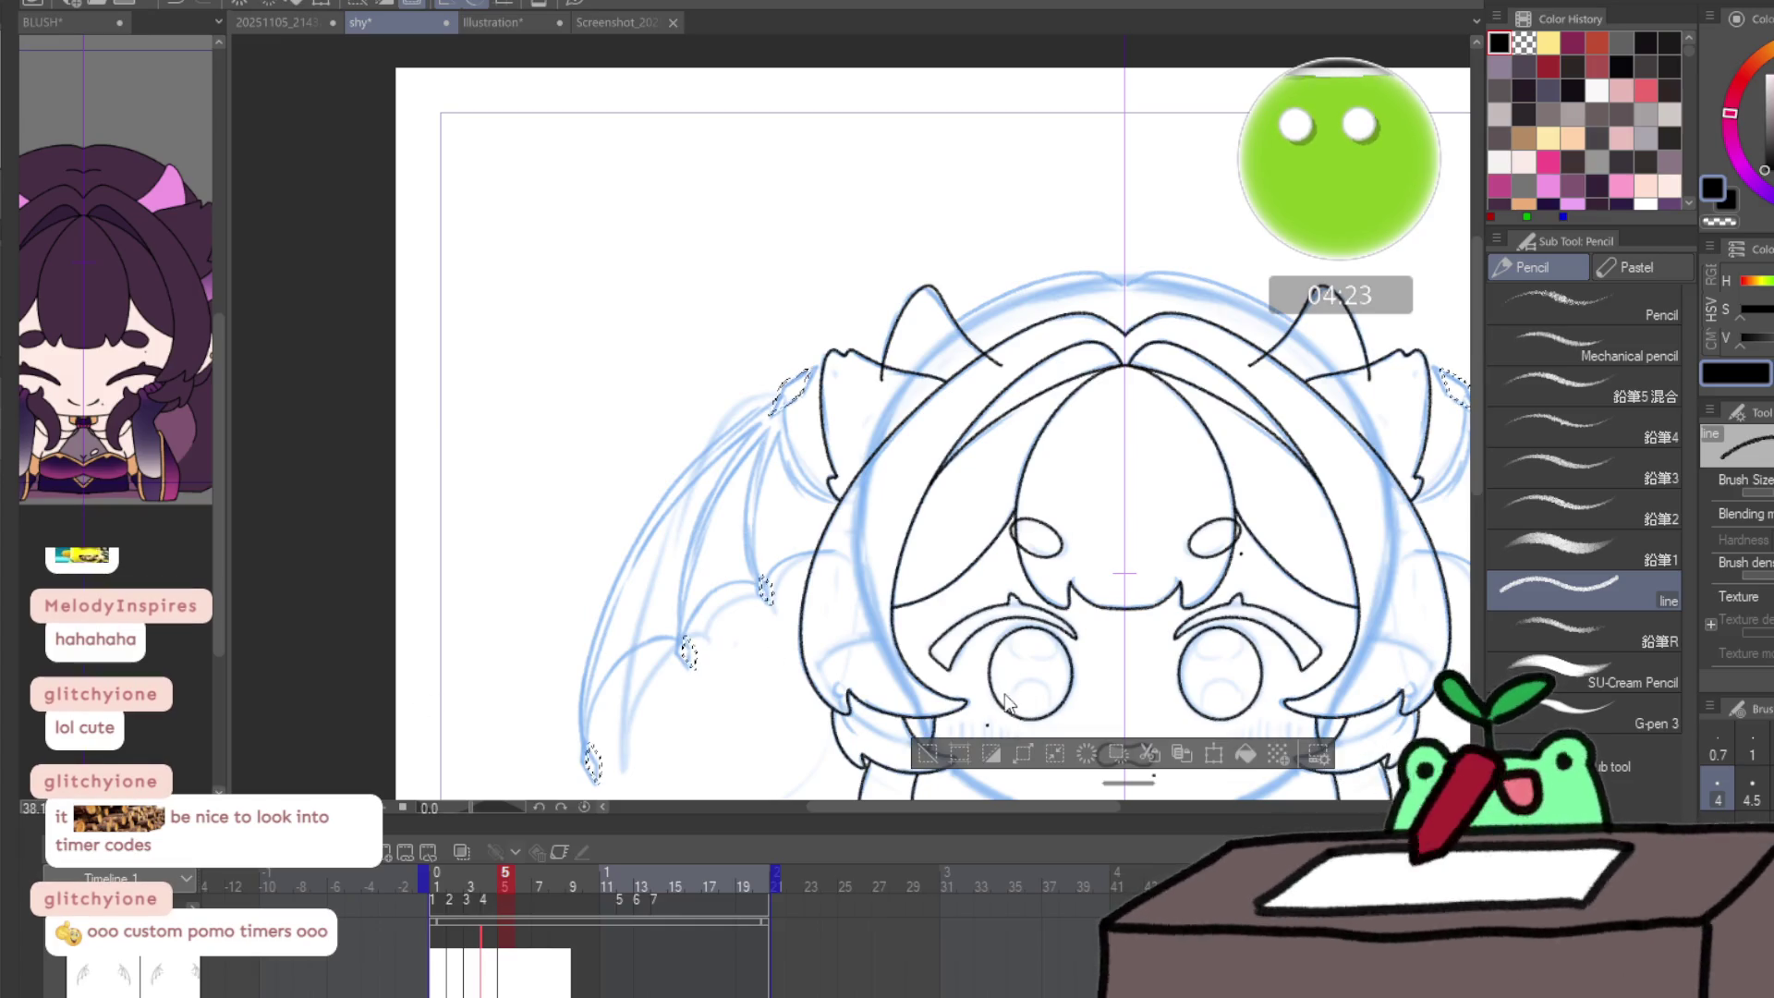
- Close the ear outline in black on frame 5, checking the previous frame's lineart
scroll(788, 612, up, 5)
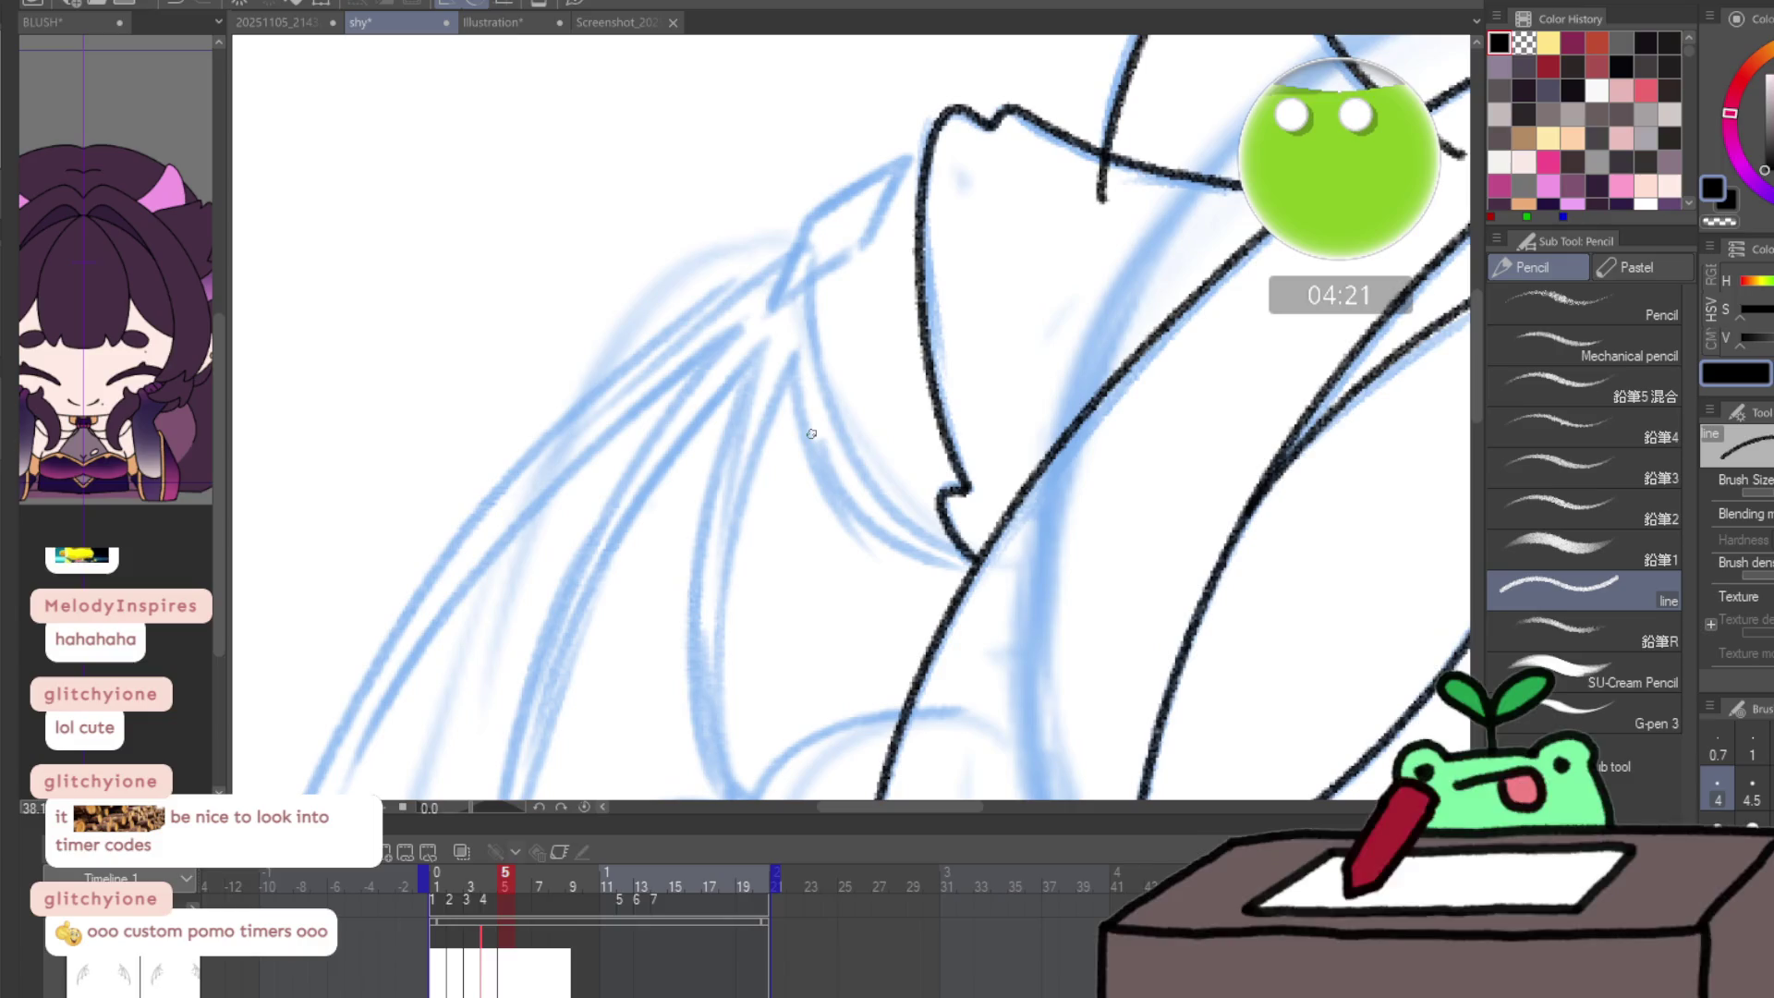
mouse_move(757, 295)
mouse_down()
mouse_move(639, 436)
mouse_move(755, 319)
mouse_up()
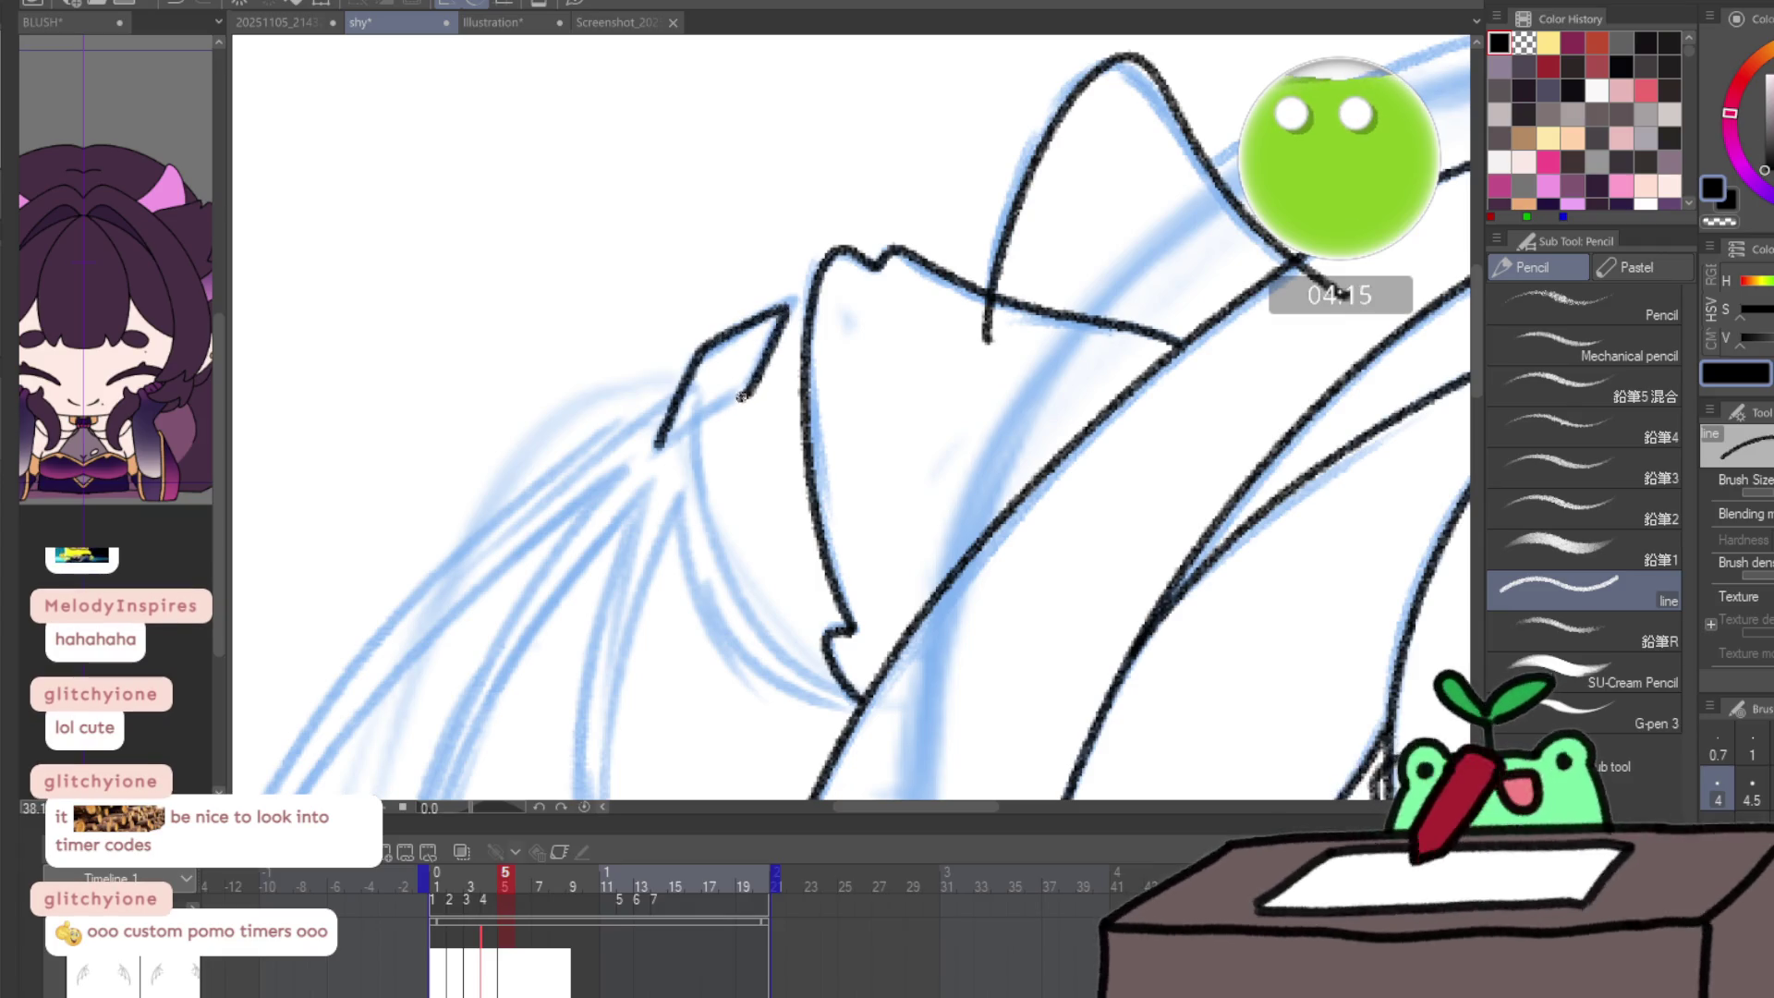
drag(741, 397, 688, 427)
key(comma)
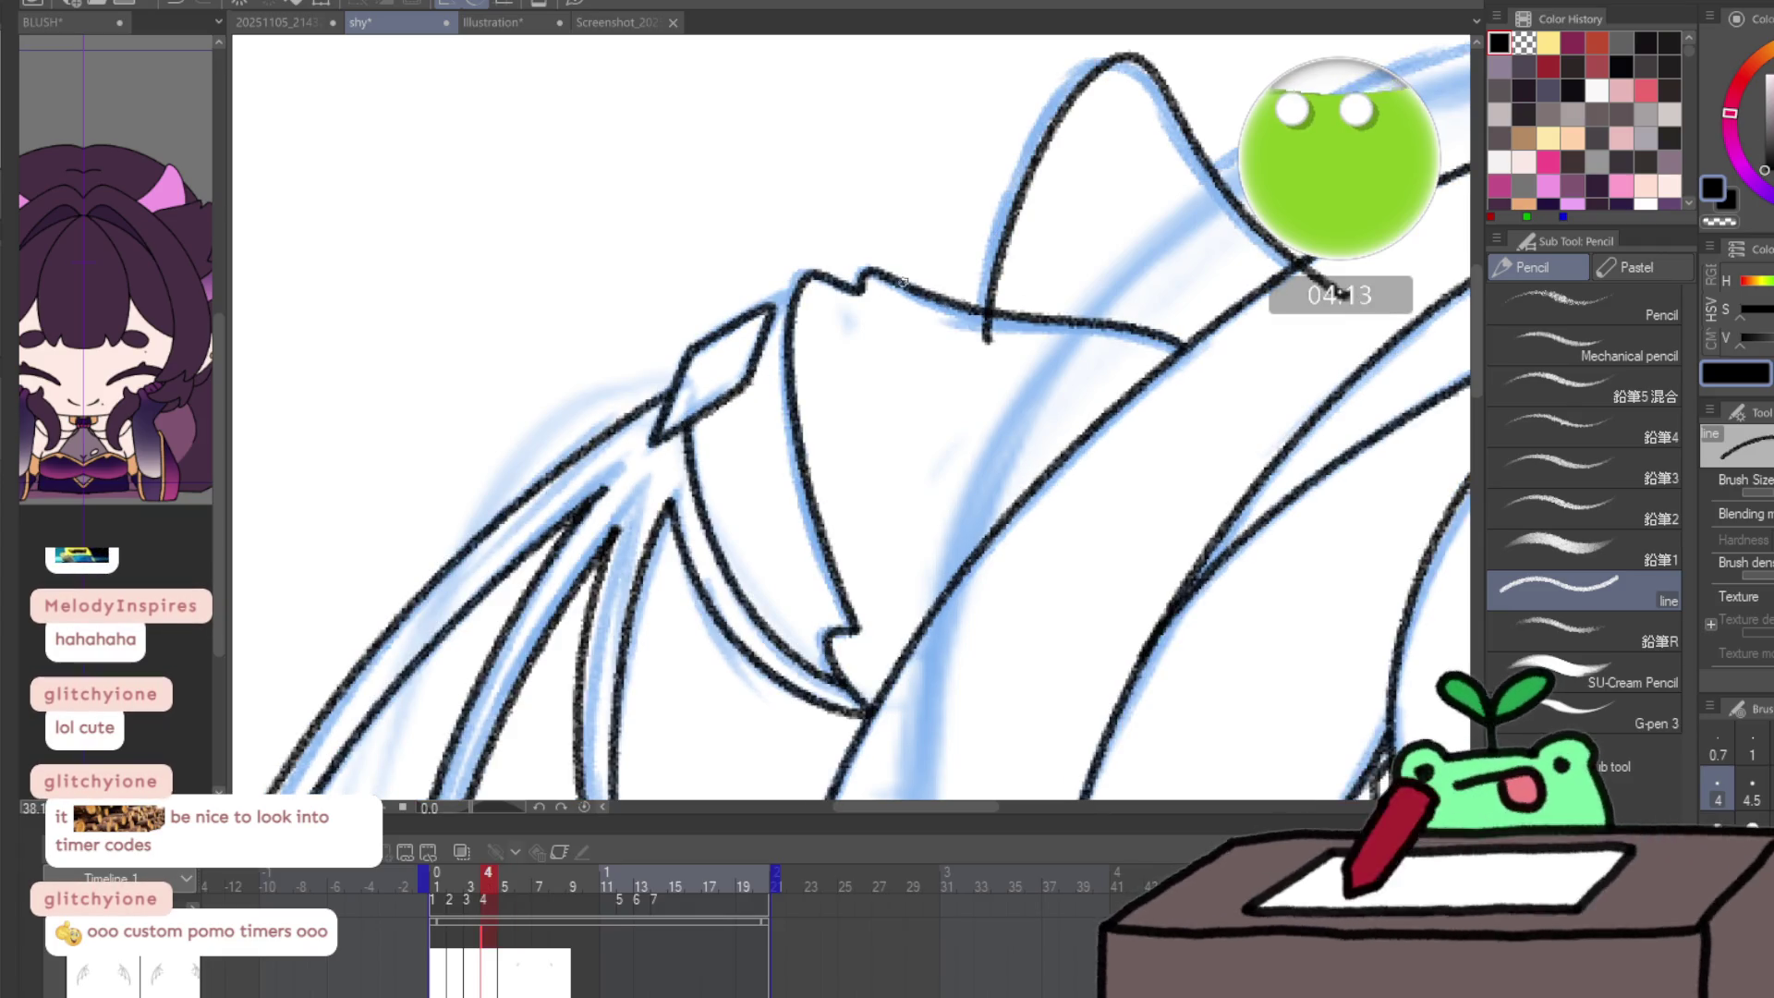
key(period)
- Ink the diamond claw at the left wing tip, redrawing it after one undo
drag(903, 282, 637, 317)
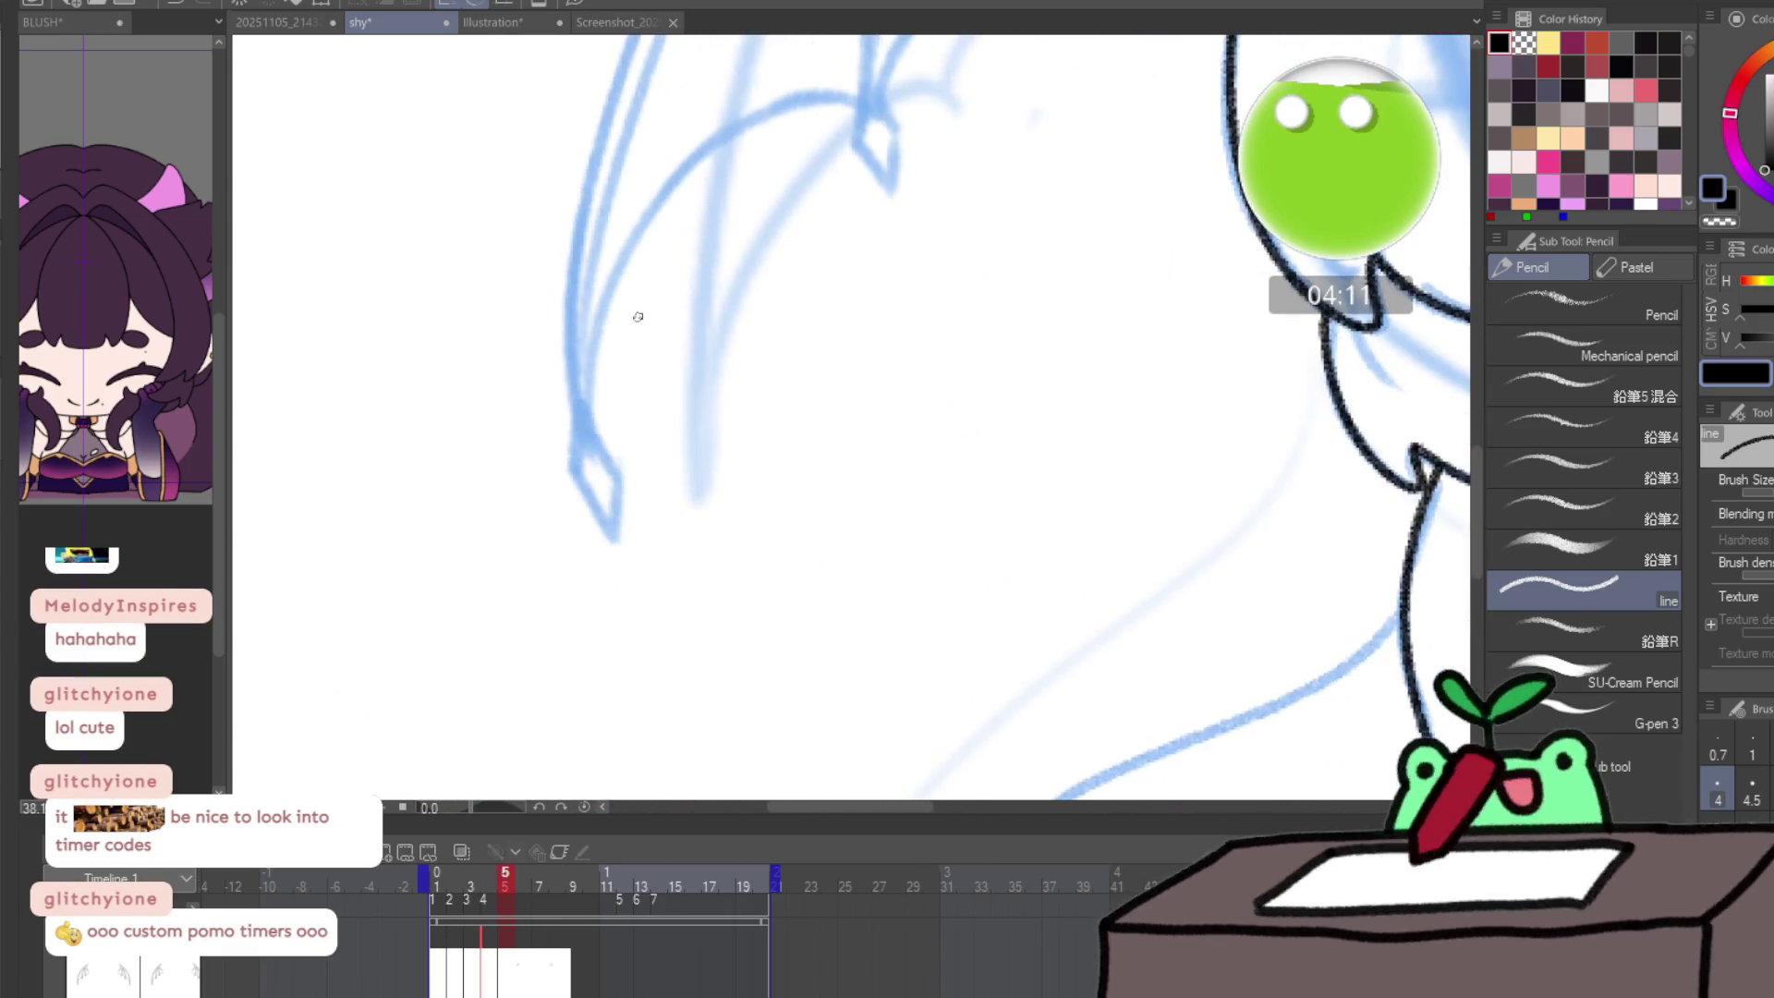
key(comma)
key(period)
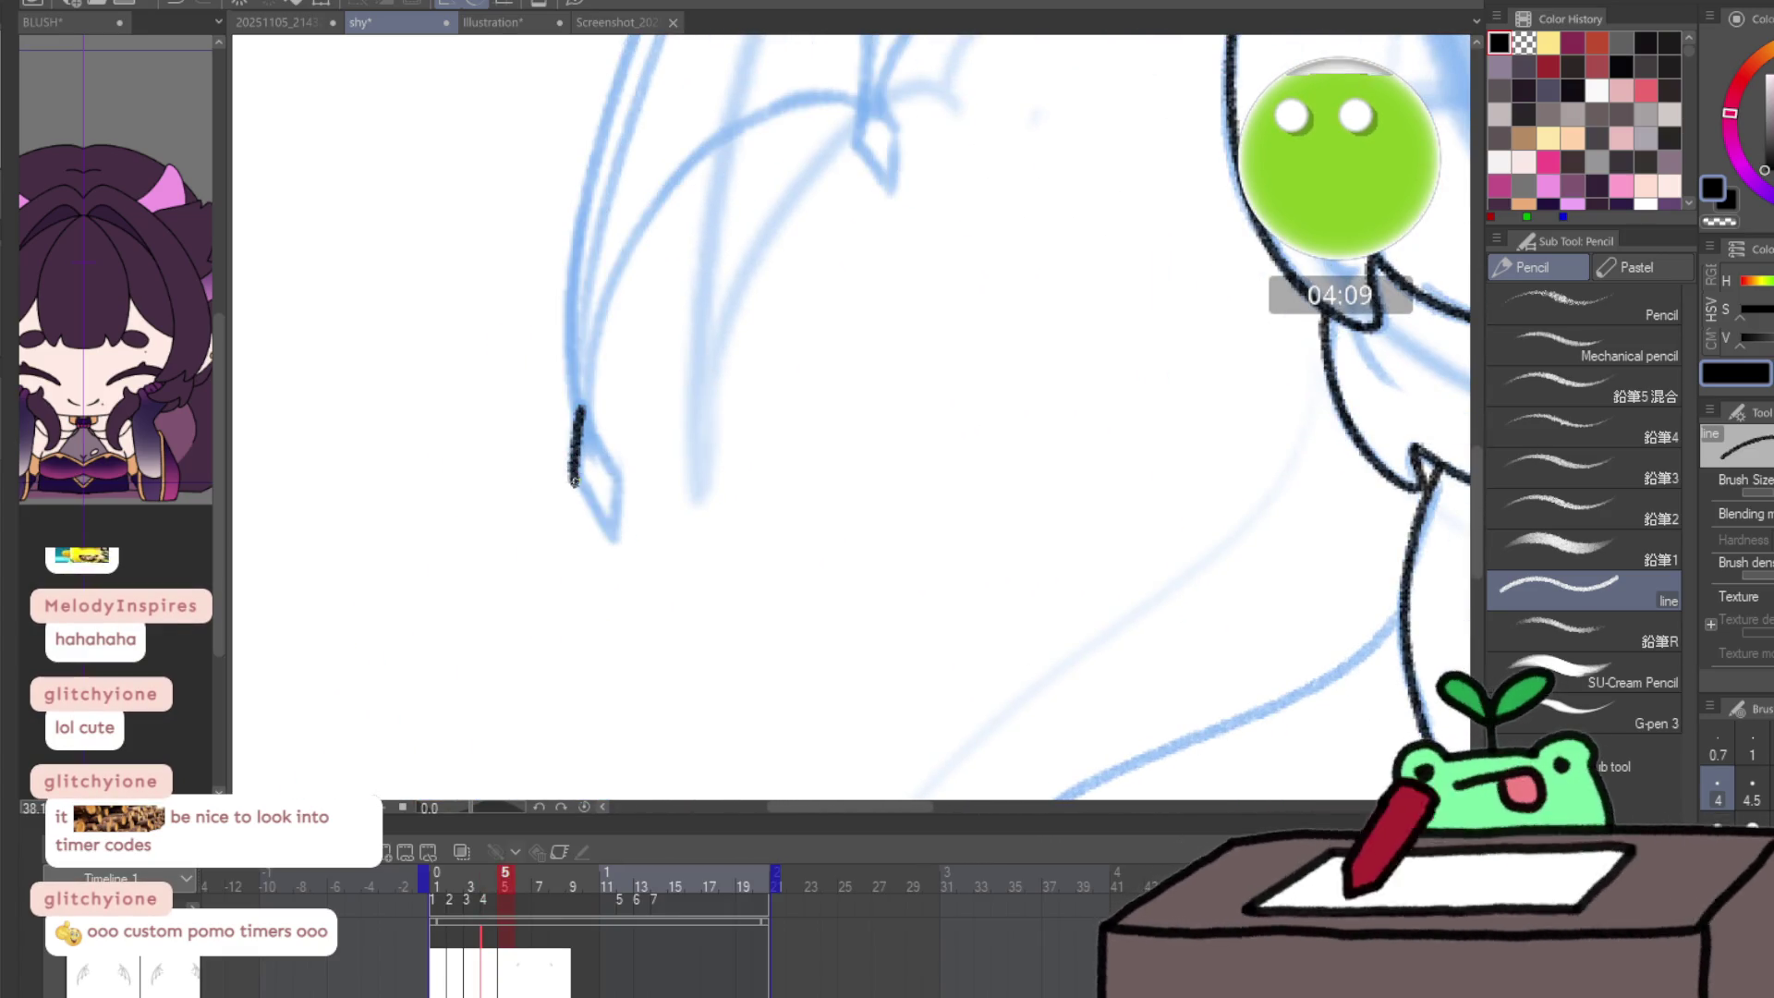
mouse_move(574, 481)
mouse_down()
mouse_move(600, 517)
mouse_move(620, 477)
mouse_move(592, 422)
mouse_up()
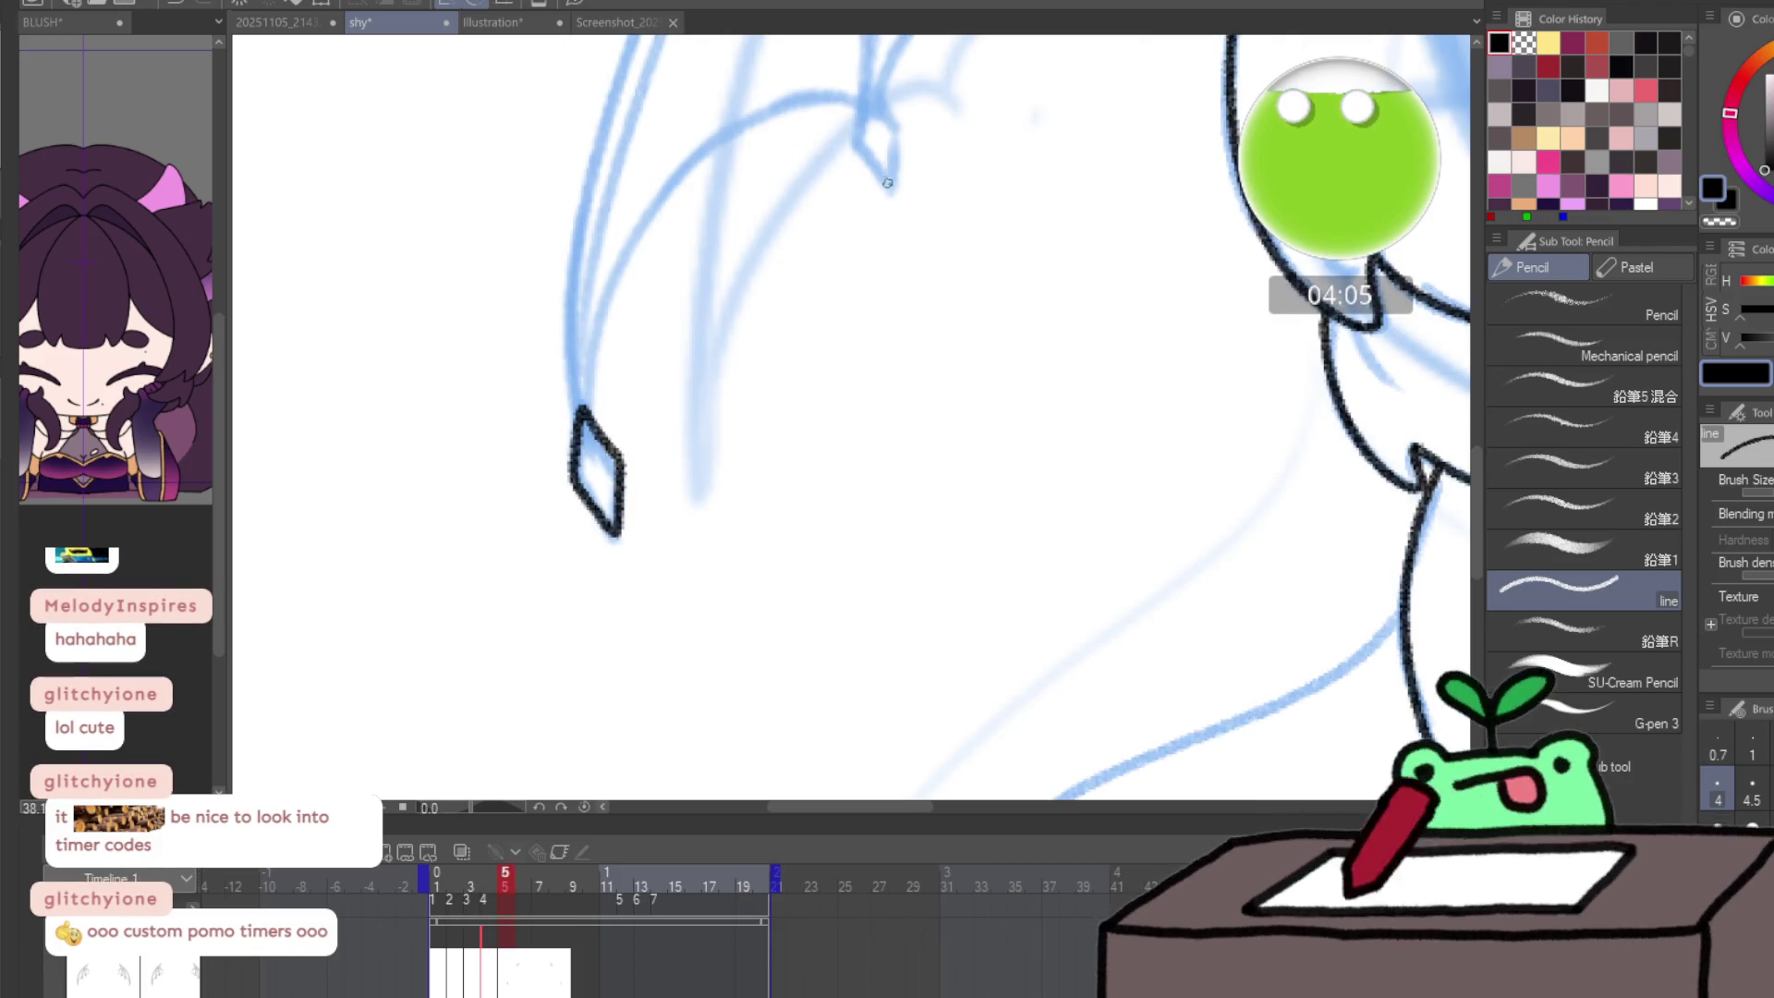
key(ctrl+z)
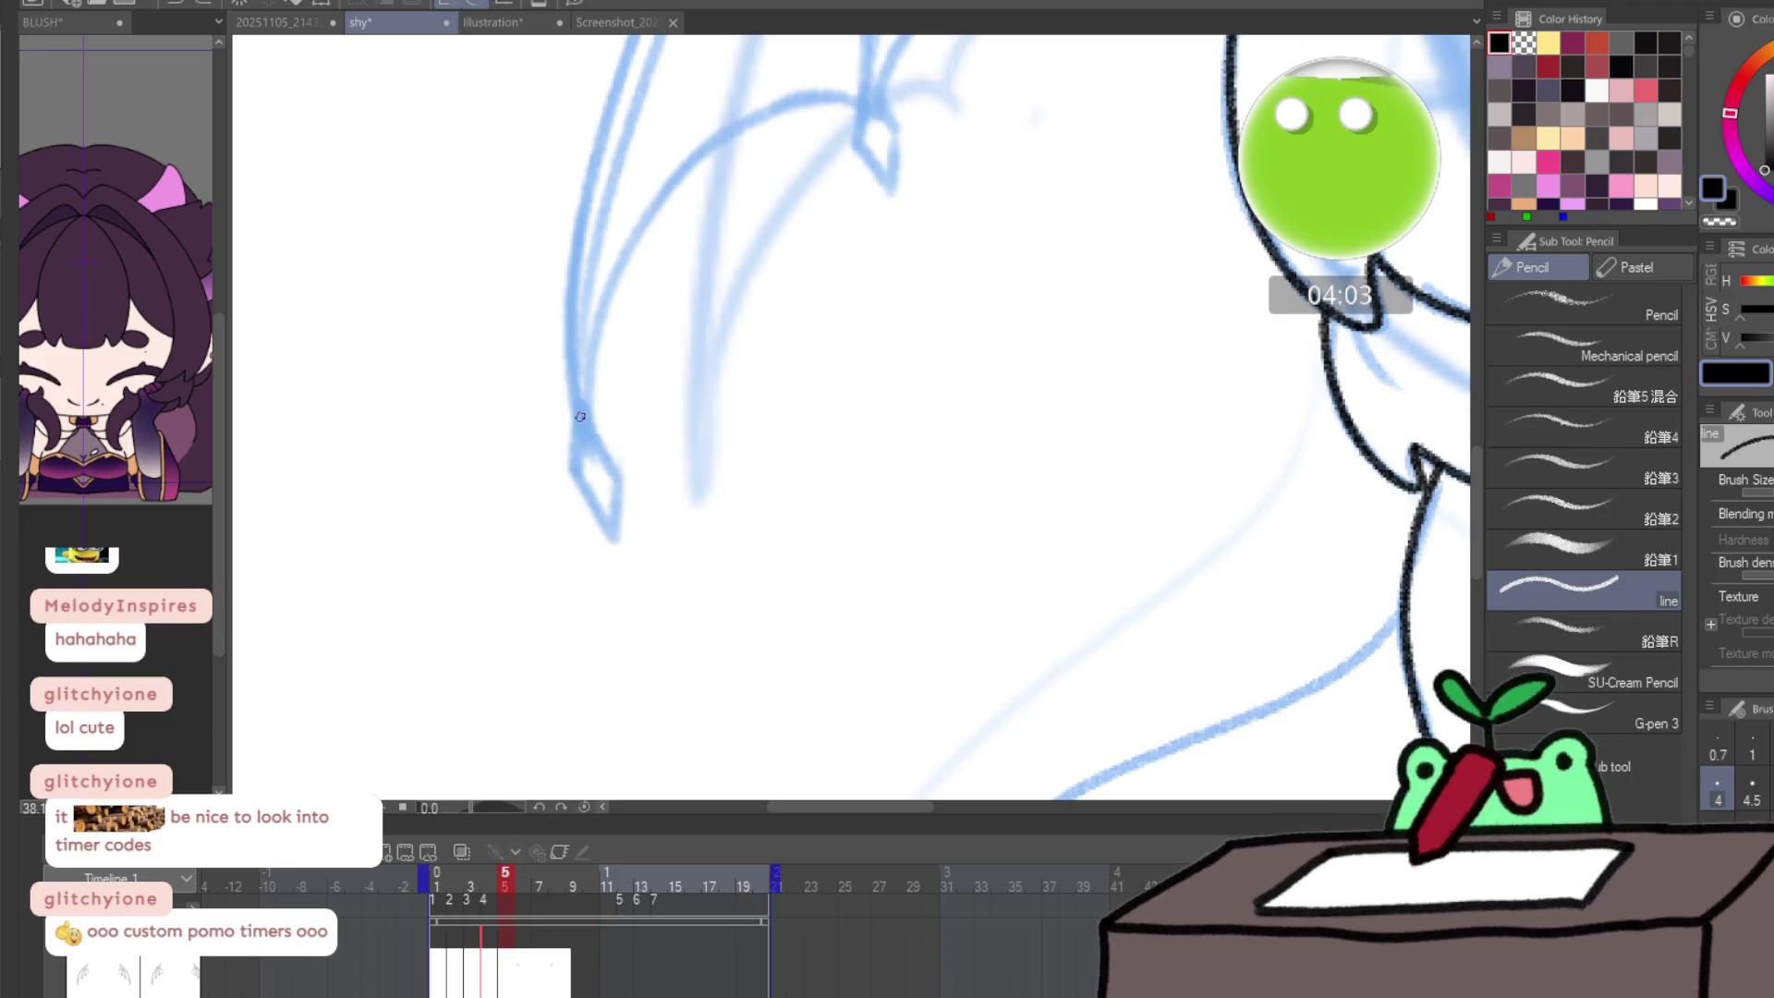
mouse_move(583, 402)
mouse_down()
mouse_move(590, 496)
mouse_move(616, 497)
mouse_move(604, 430)
mouse_up()
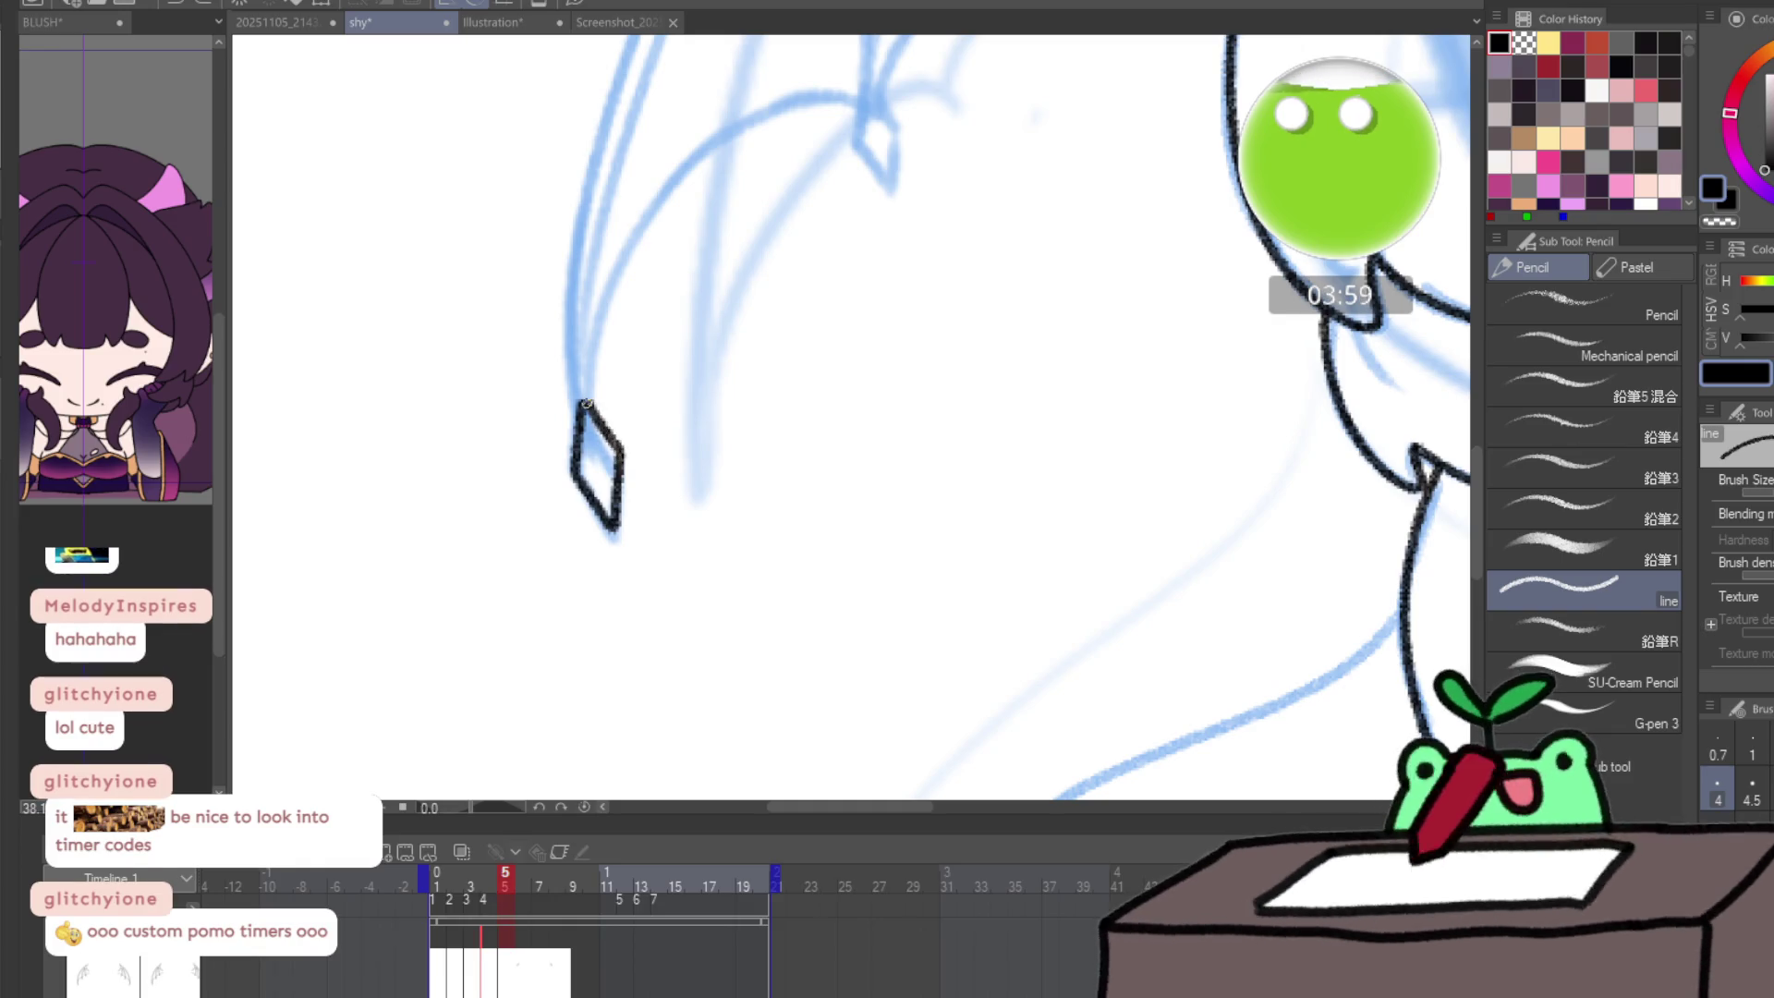
drag(799, 221, 603, 491)
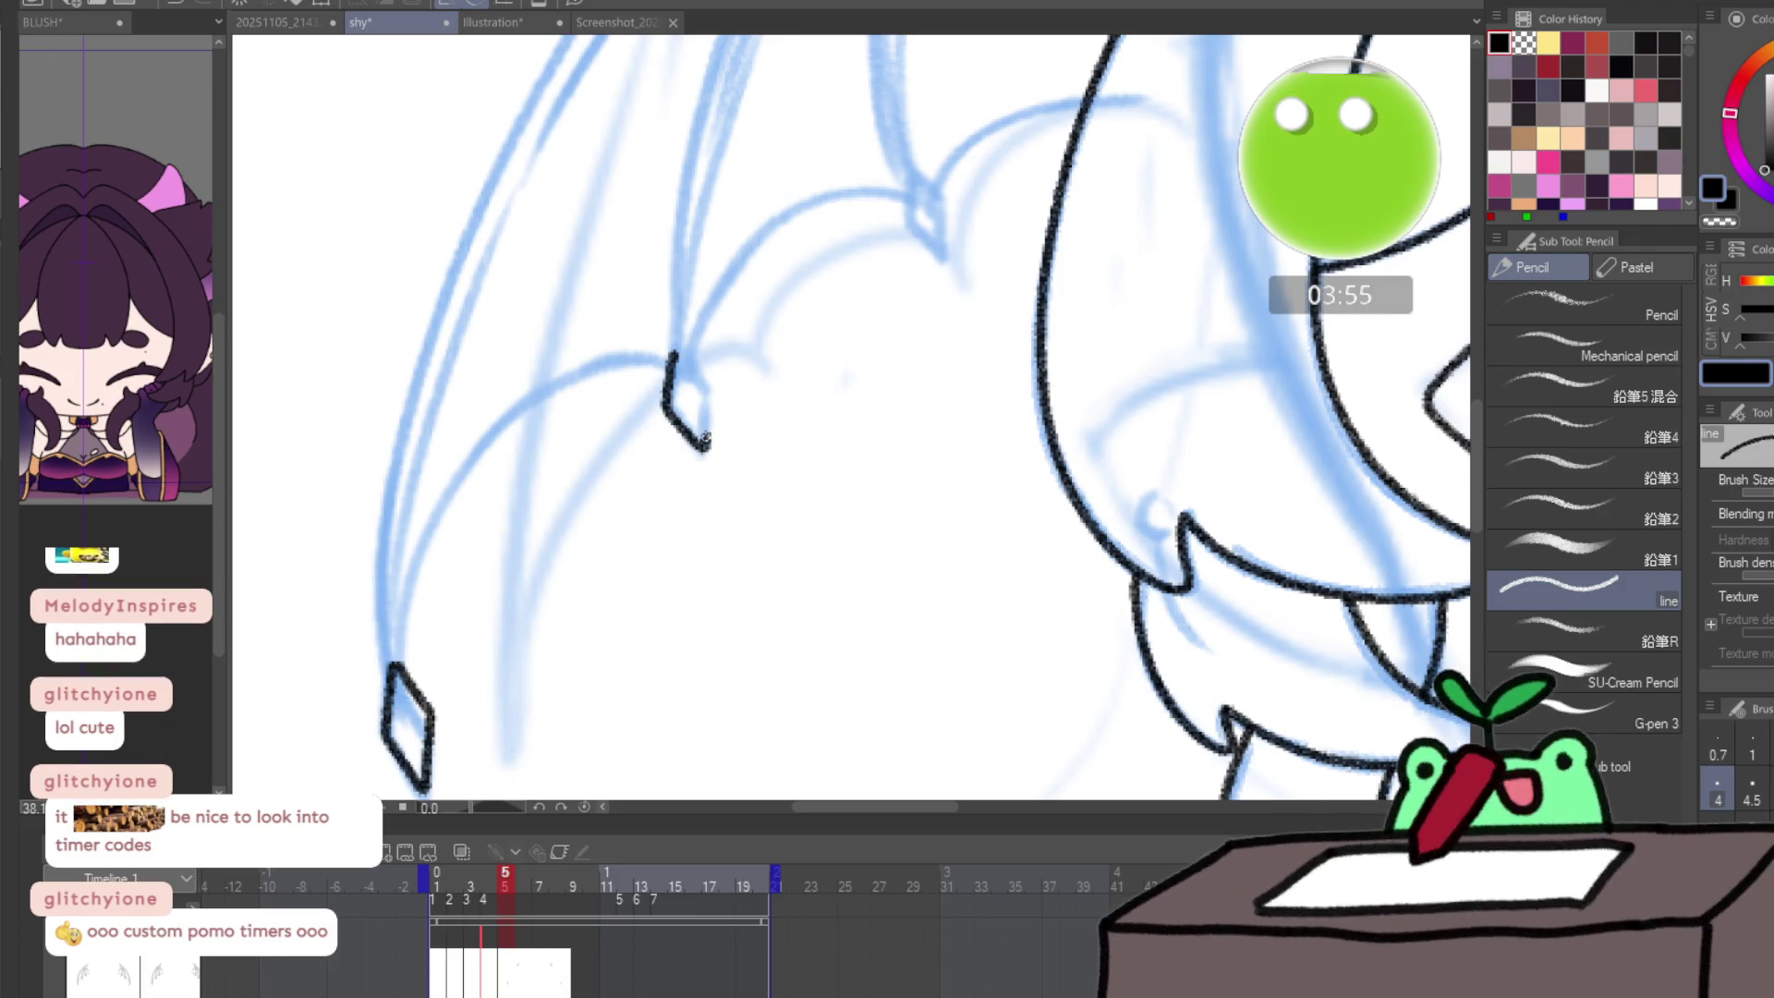
mouse_move(705, 441)
mouse_down()
mouse_move(707, 394)
mouse_move(674, 353)
mouse_up()
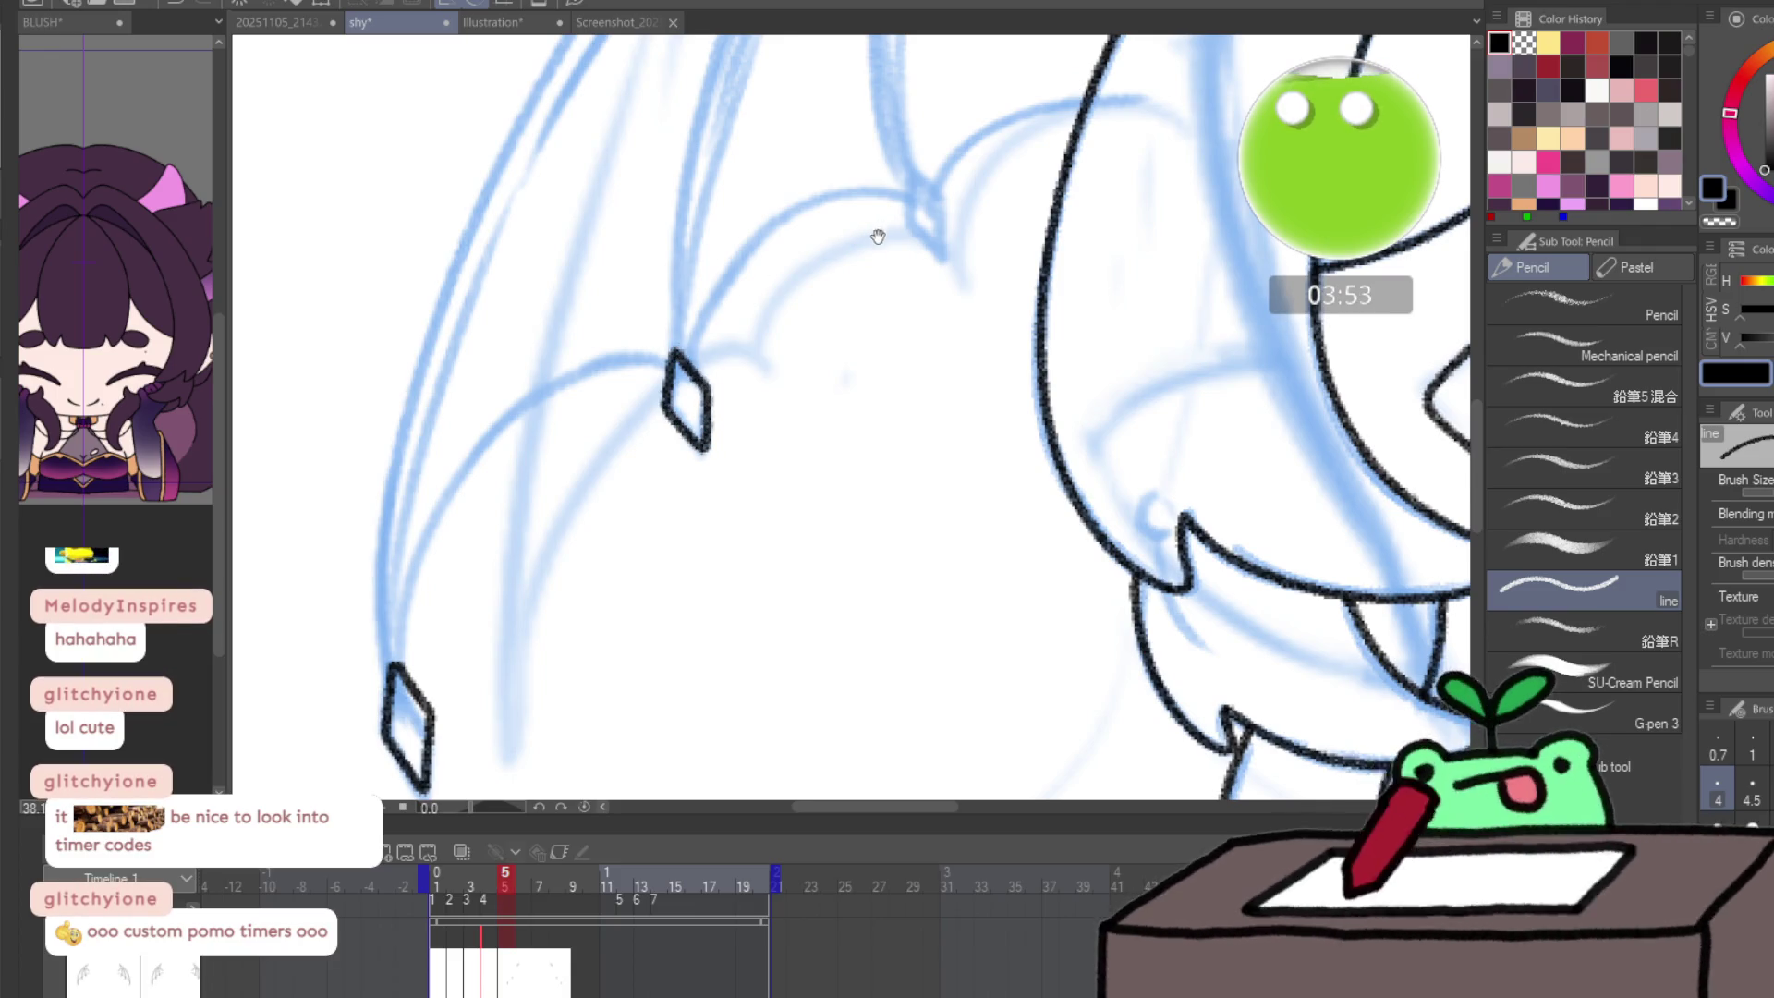
- Ink the next joint's diamond claw and the scalloped membrane edge linking the claws
drag(878, 237, 834, 306)
mouse_move(867, 247)
mouse_down()
mouse_move(867, 296)
mouse_move(903, 322)
mouse_move(888, 260)
mouse_up()
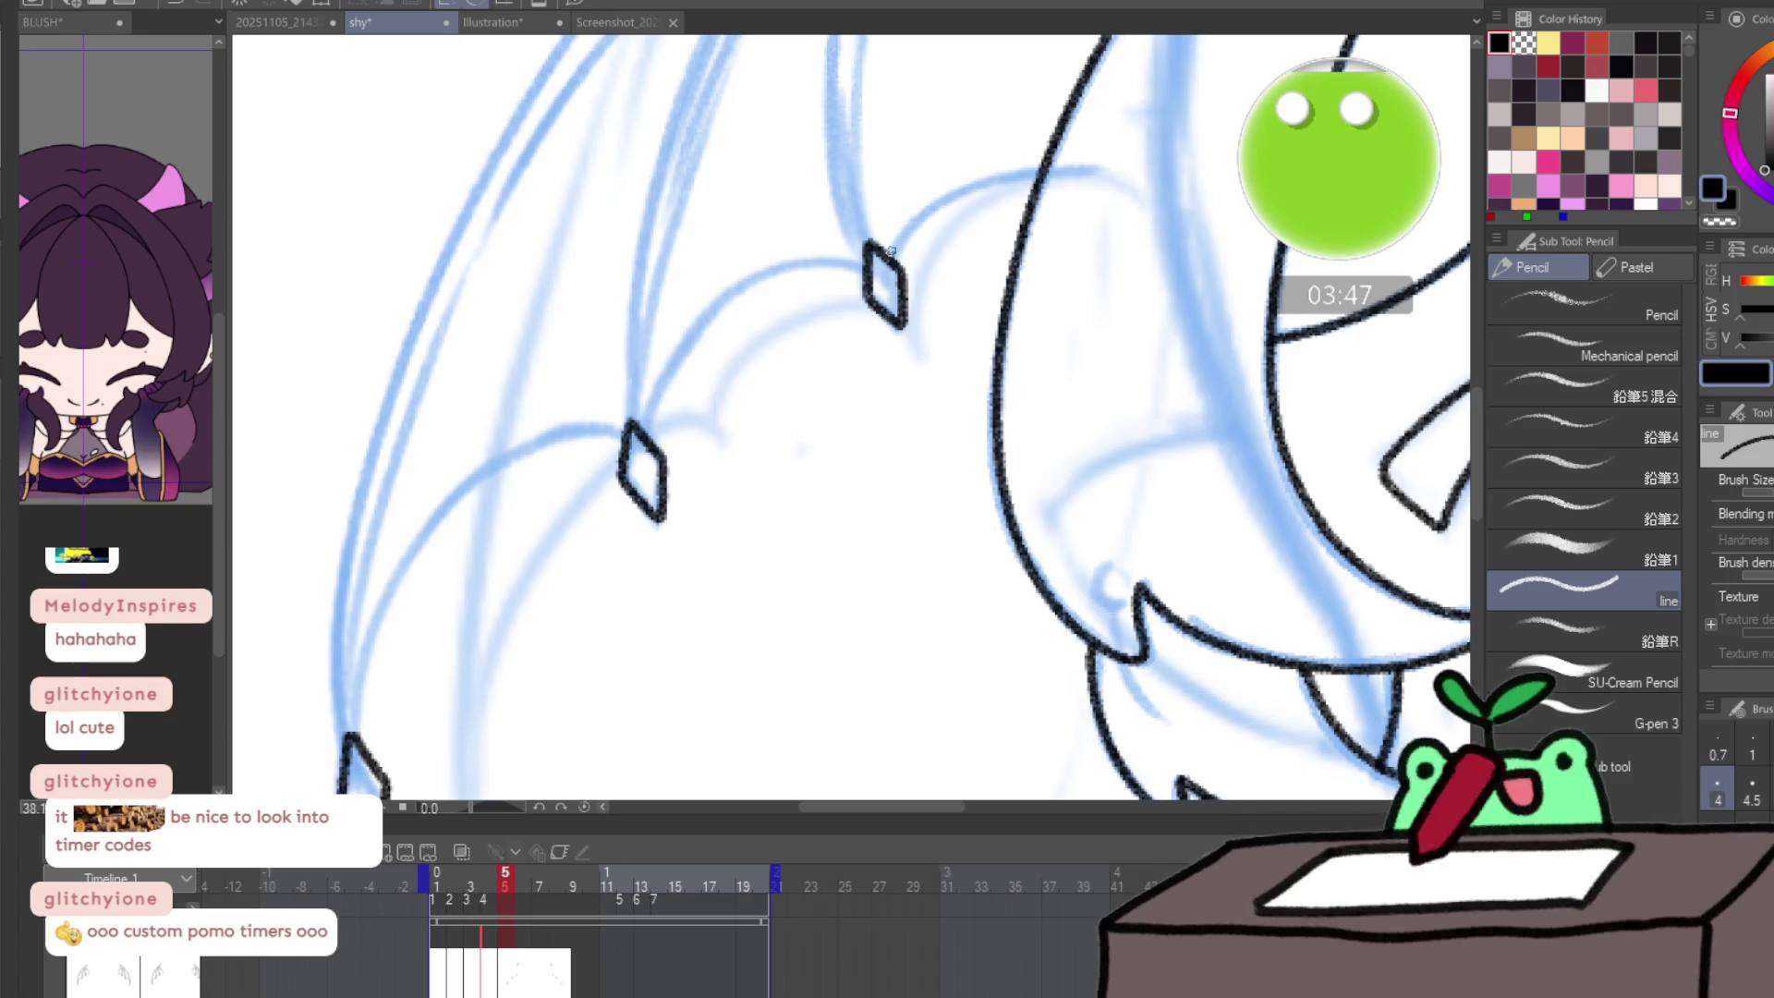
drag(873, 246, 922, 211)
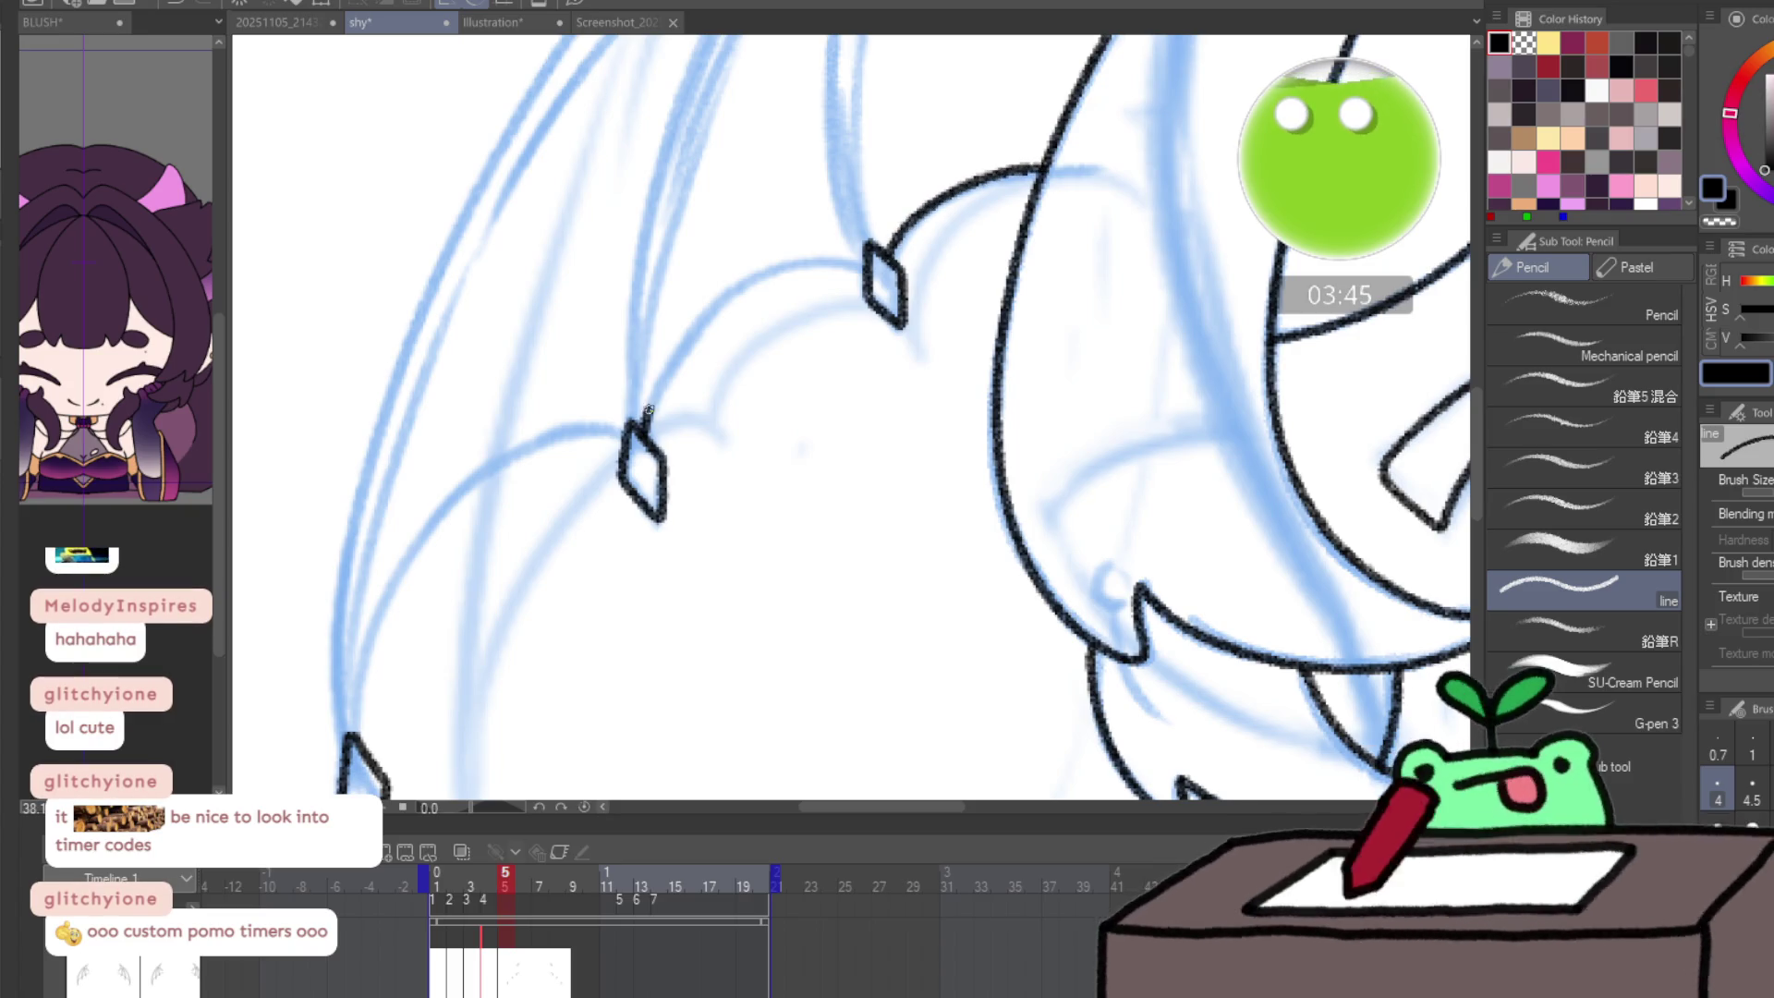
mouse_move(648, 411)
mouse_down()
mouse_move(730, 297)
mouse_move(830, 262)
mouse_up()
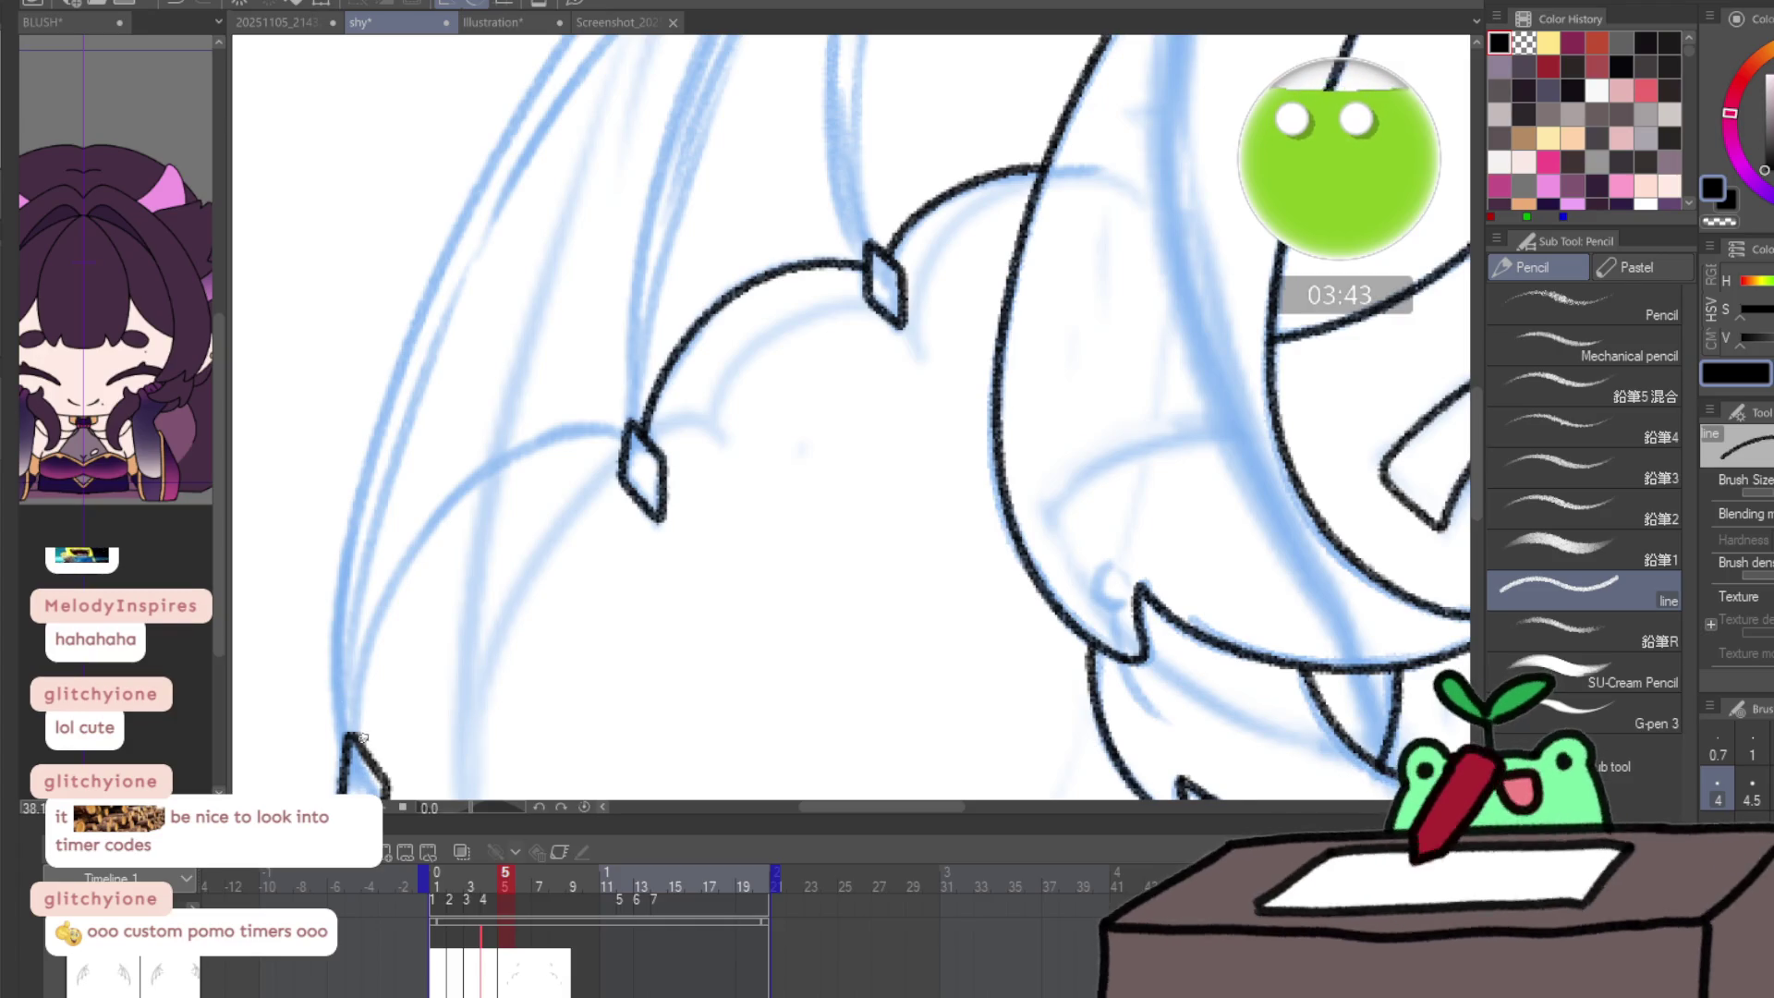
mouse_move(360, 736)
mouse_down()
mouse_move(363, 667)
mouse_move(448, 495)
mouse_move(582, 431)
mouse_up()
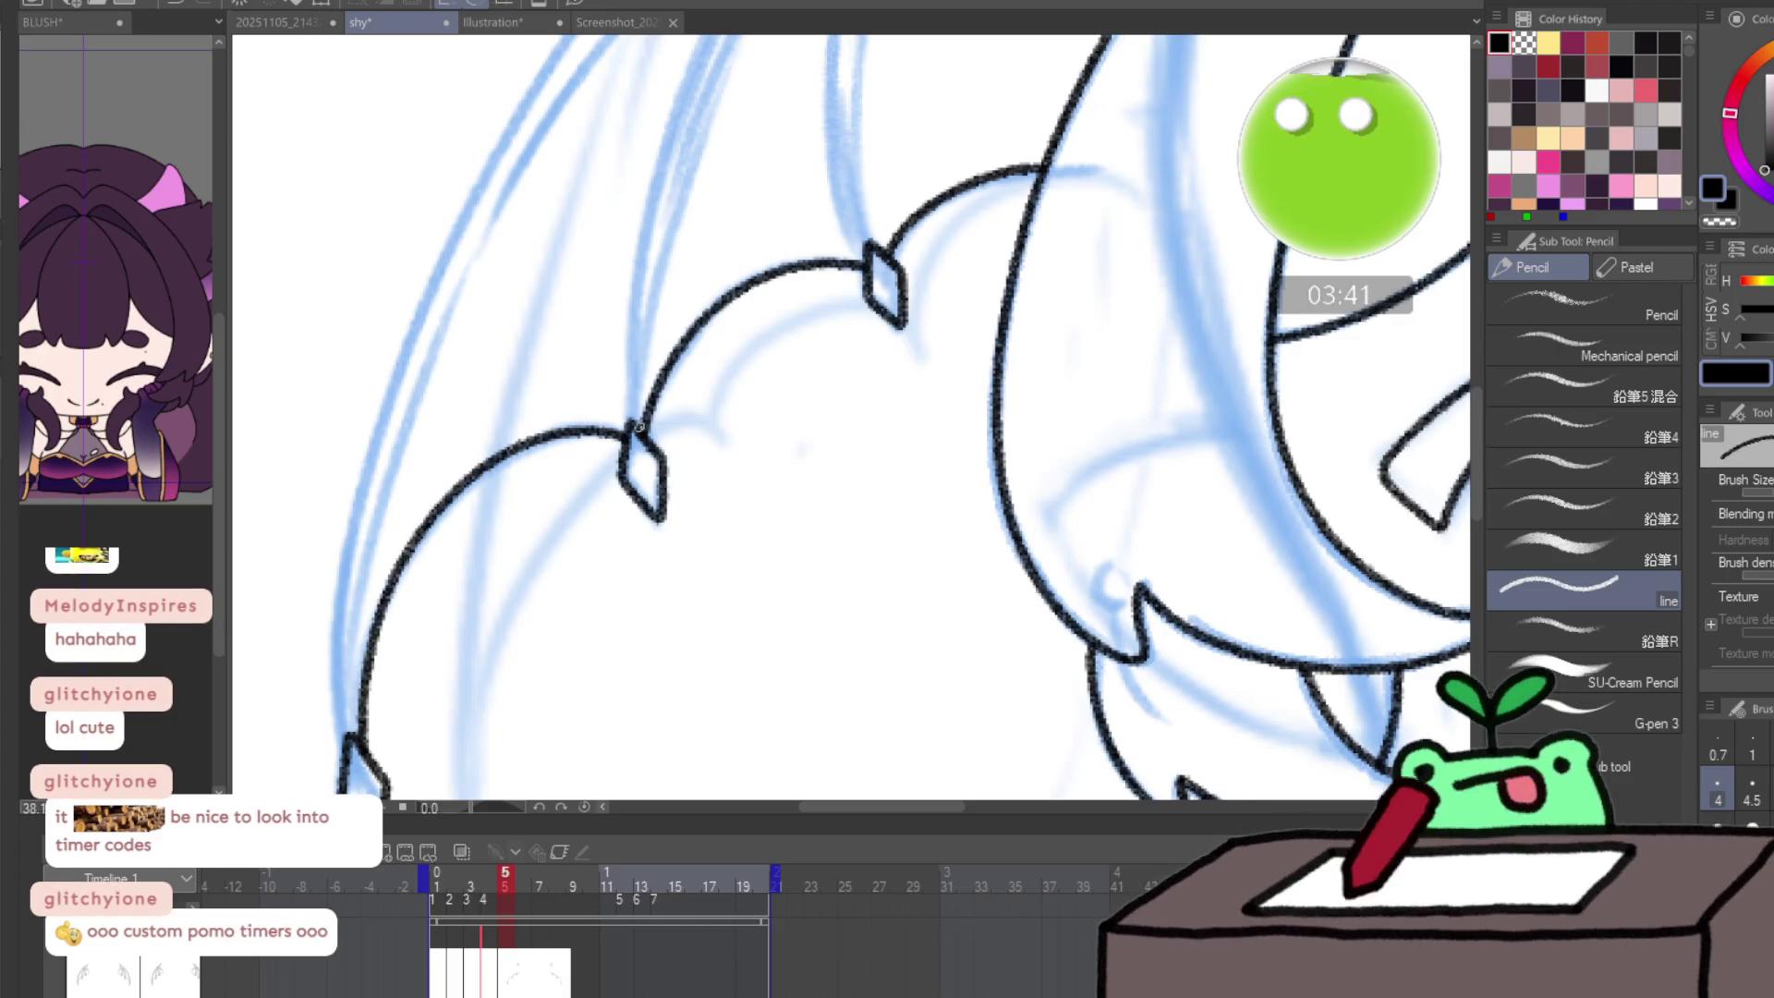
scroll(637, 425, down, 4)
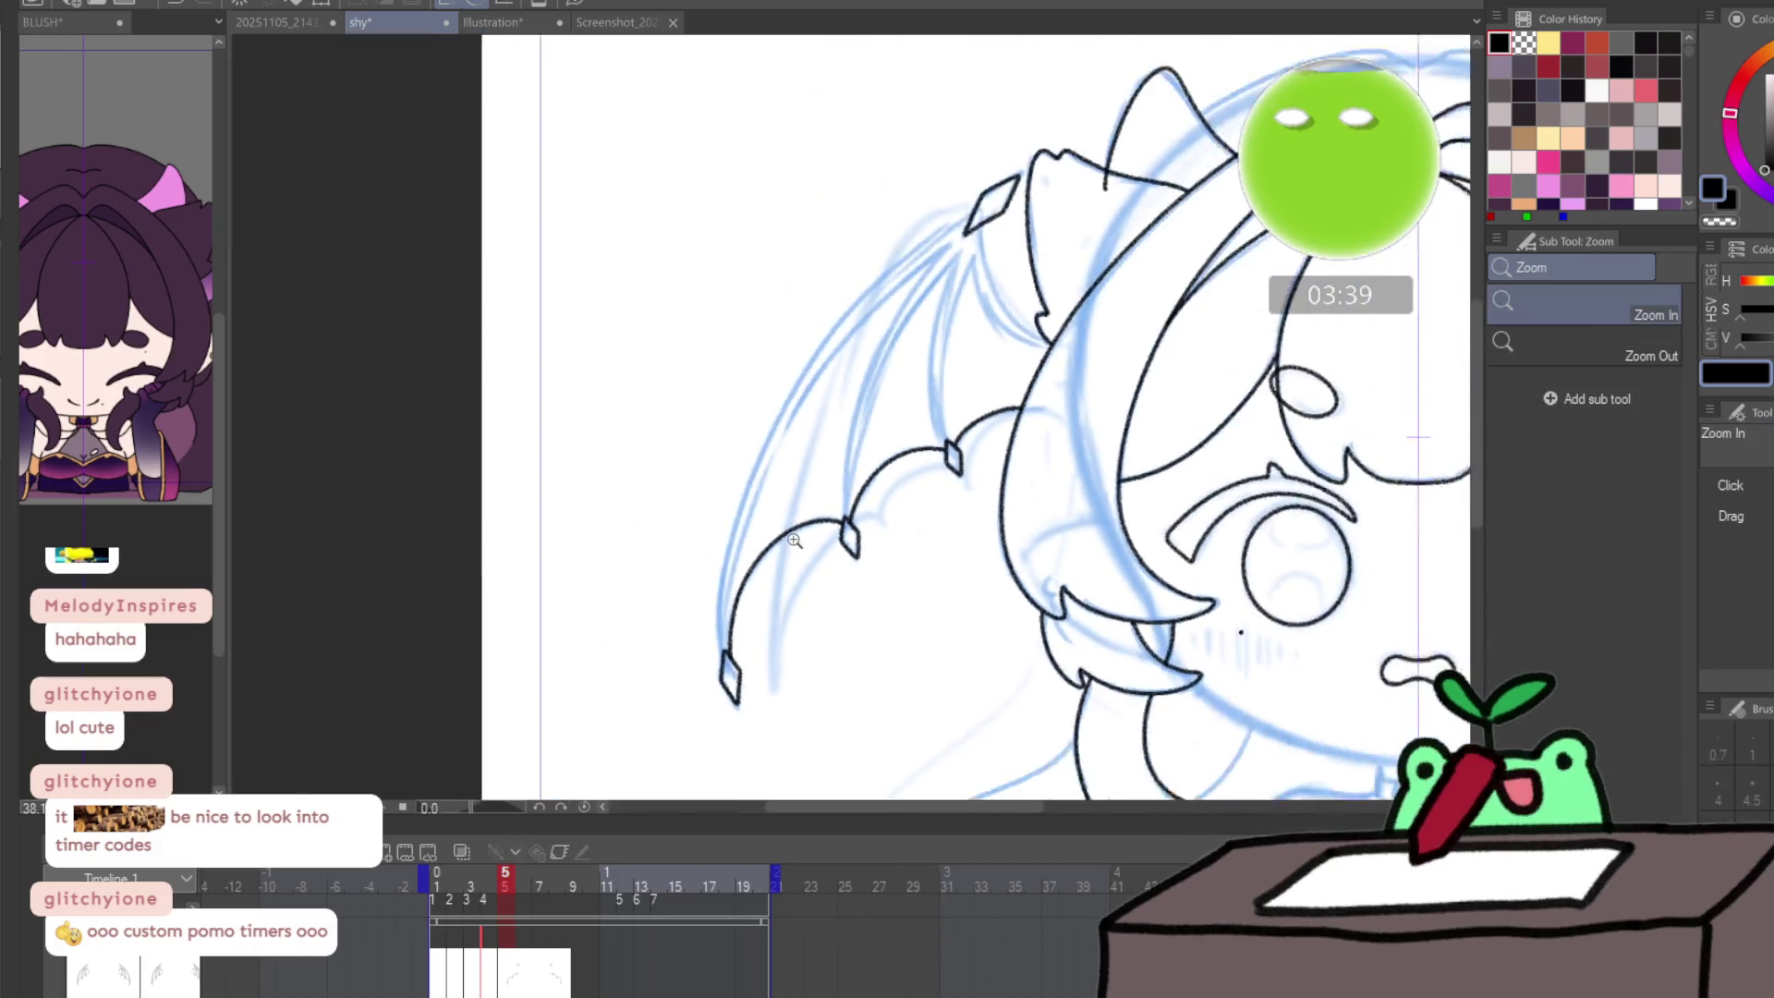
- On a rotated canvas, ink the wing's upper edge in pencil, redrawing it once
scroll(794, 541, up, 3)
mouse_move(795, 517)
mouse_down()
mouse_move(752, 309)
mouse_move(680, 336)
mouse_up()
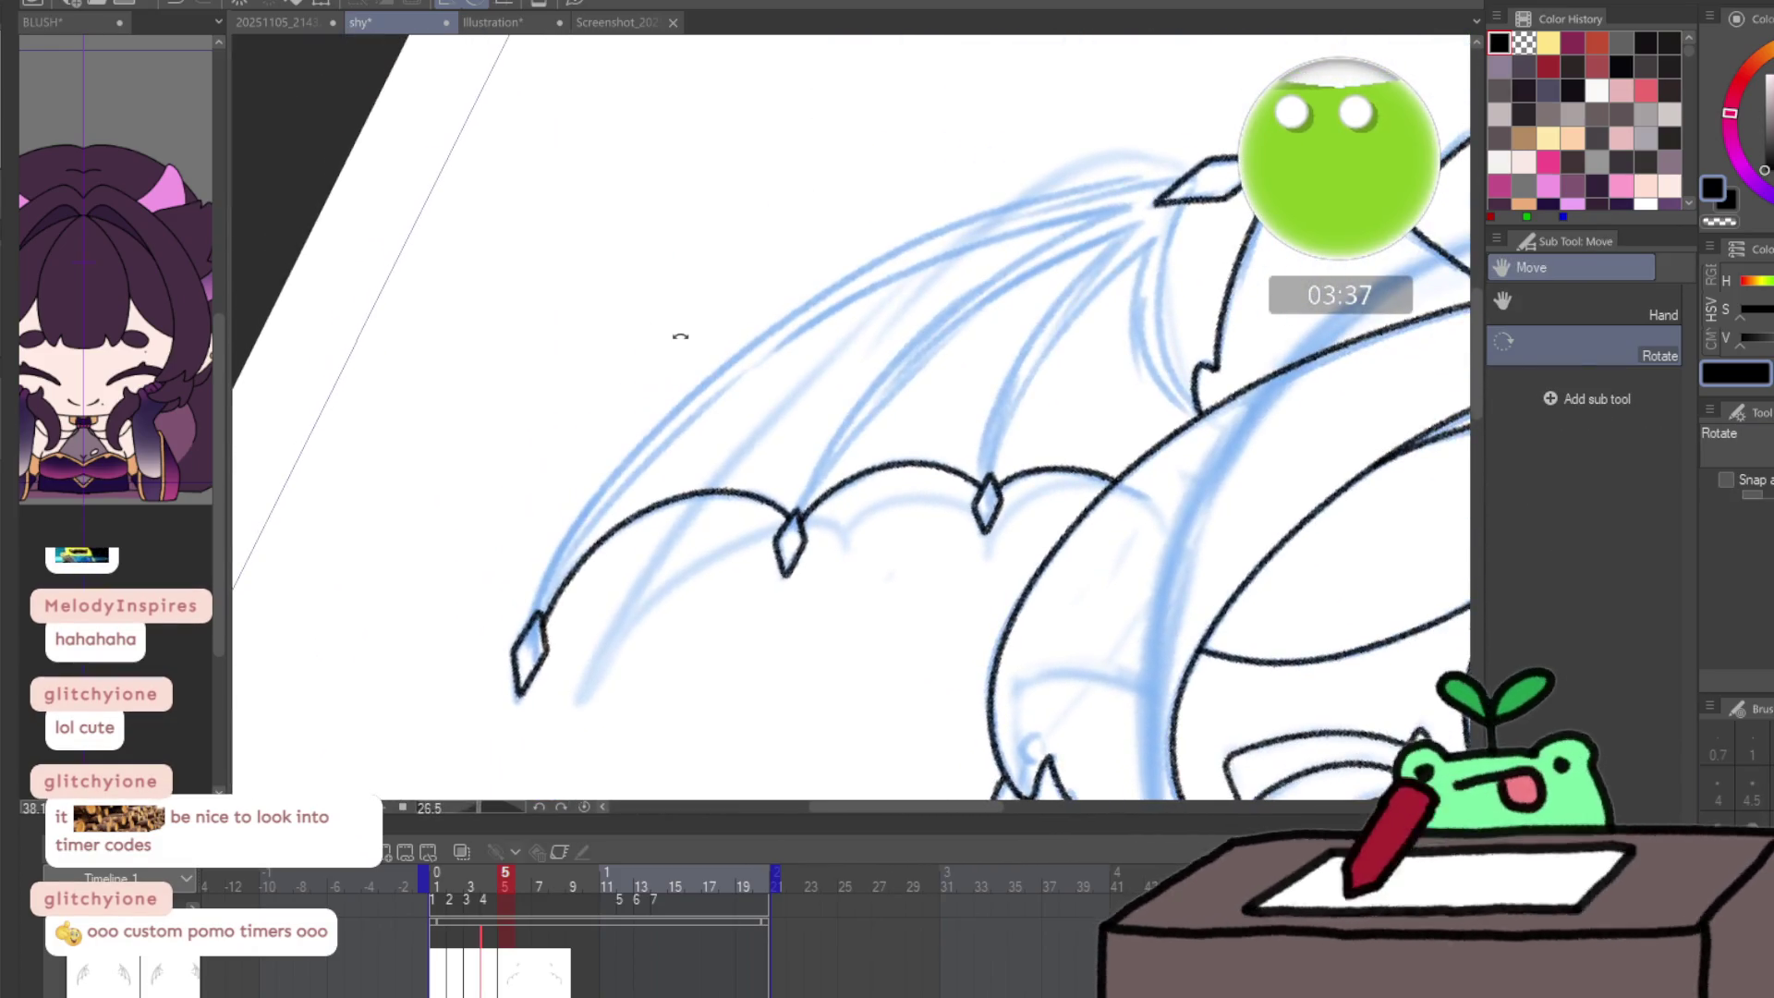
key(p)
mouse_move(531, 617)
mouse_down()
mouse_move(570, 539)
mouse_move(744, 344)
mouse_move(984, 215)
mouse_move(1151, 184)
mouse_up()
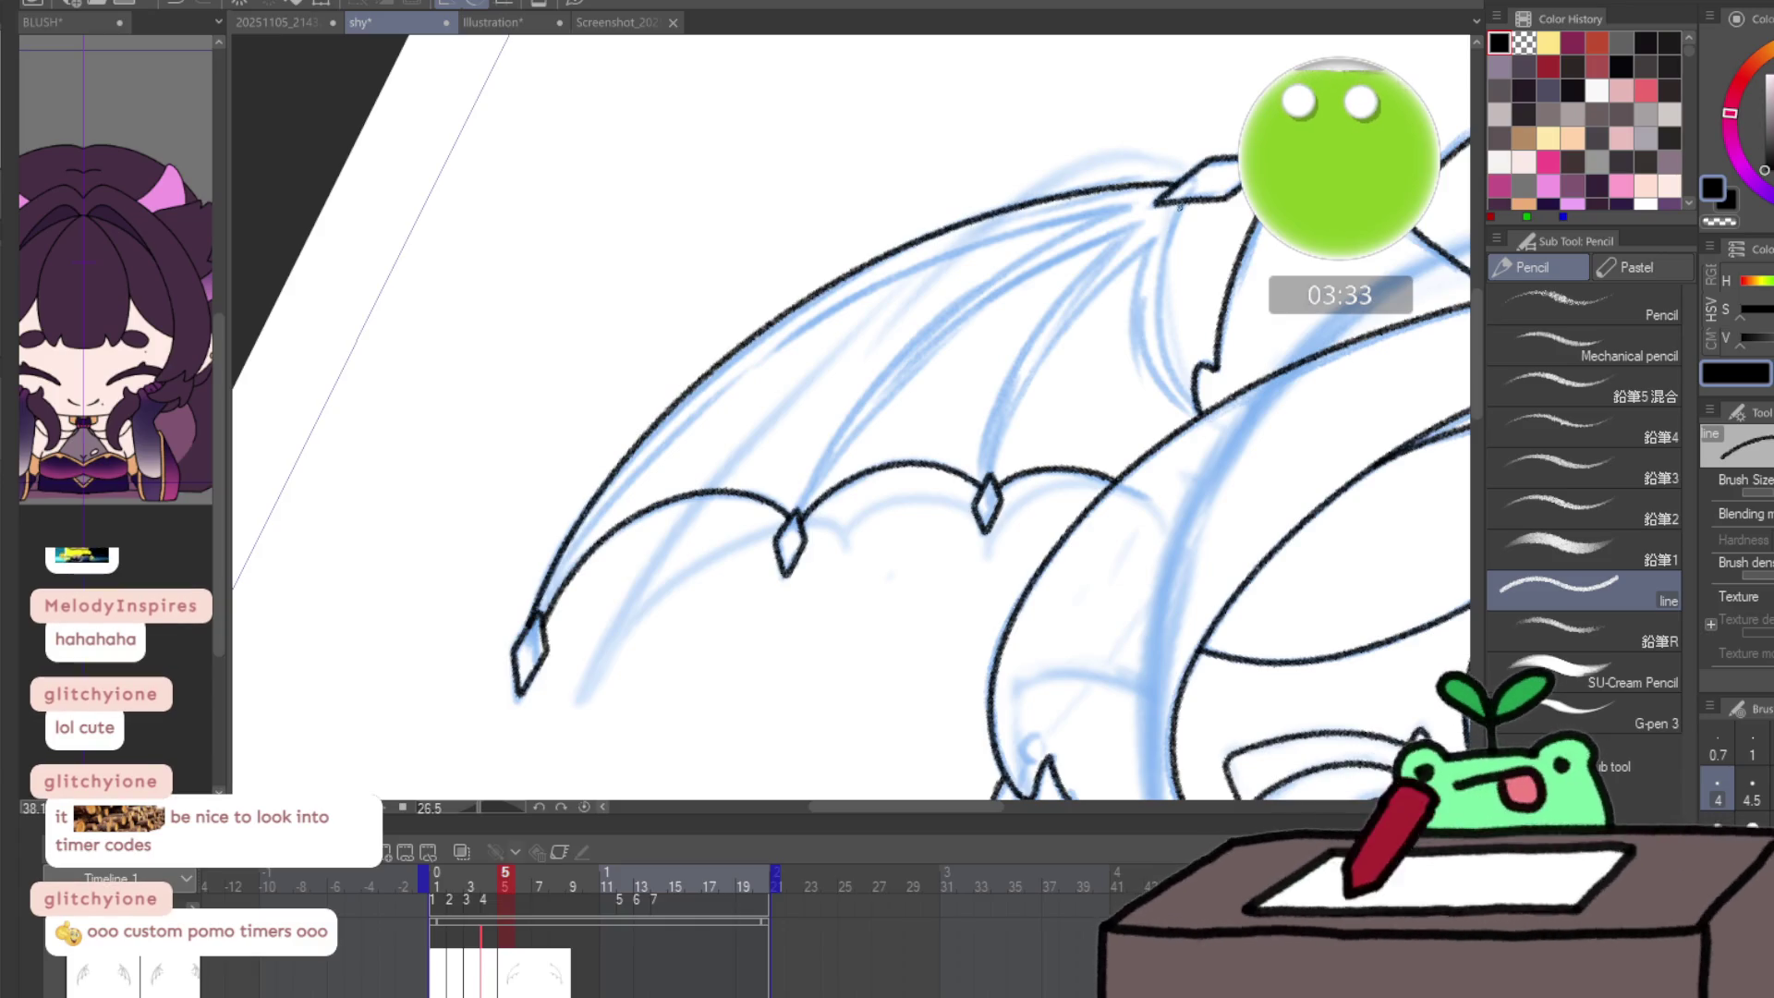
drag(1157, 259, 1191, 401)
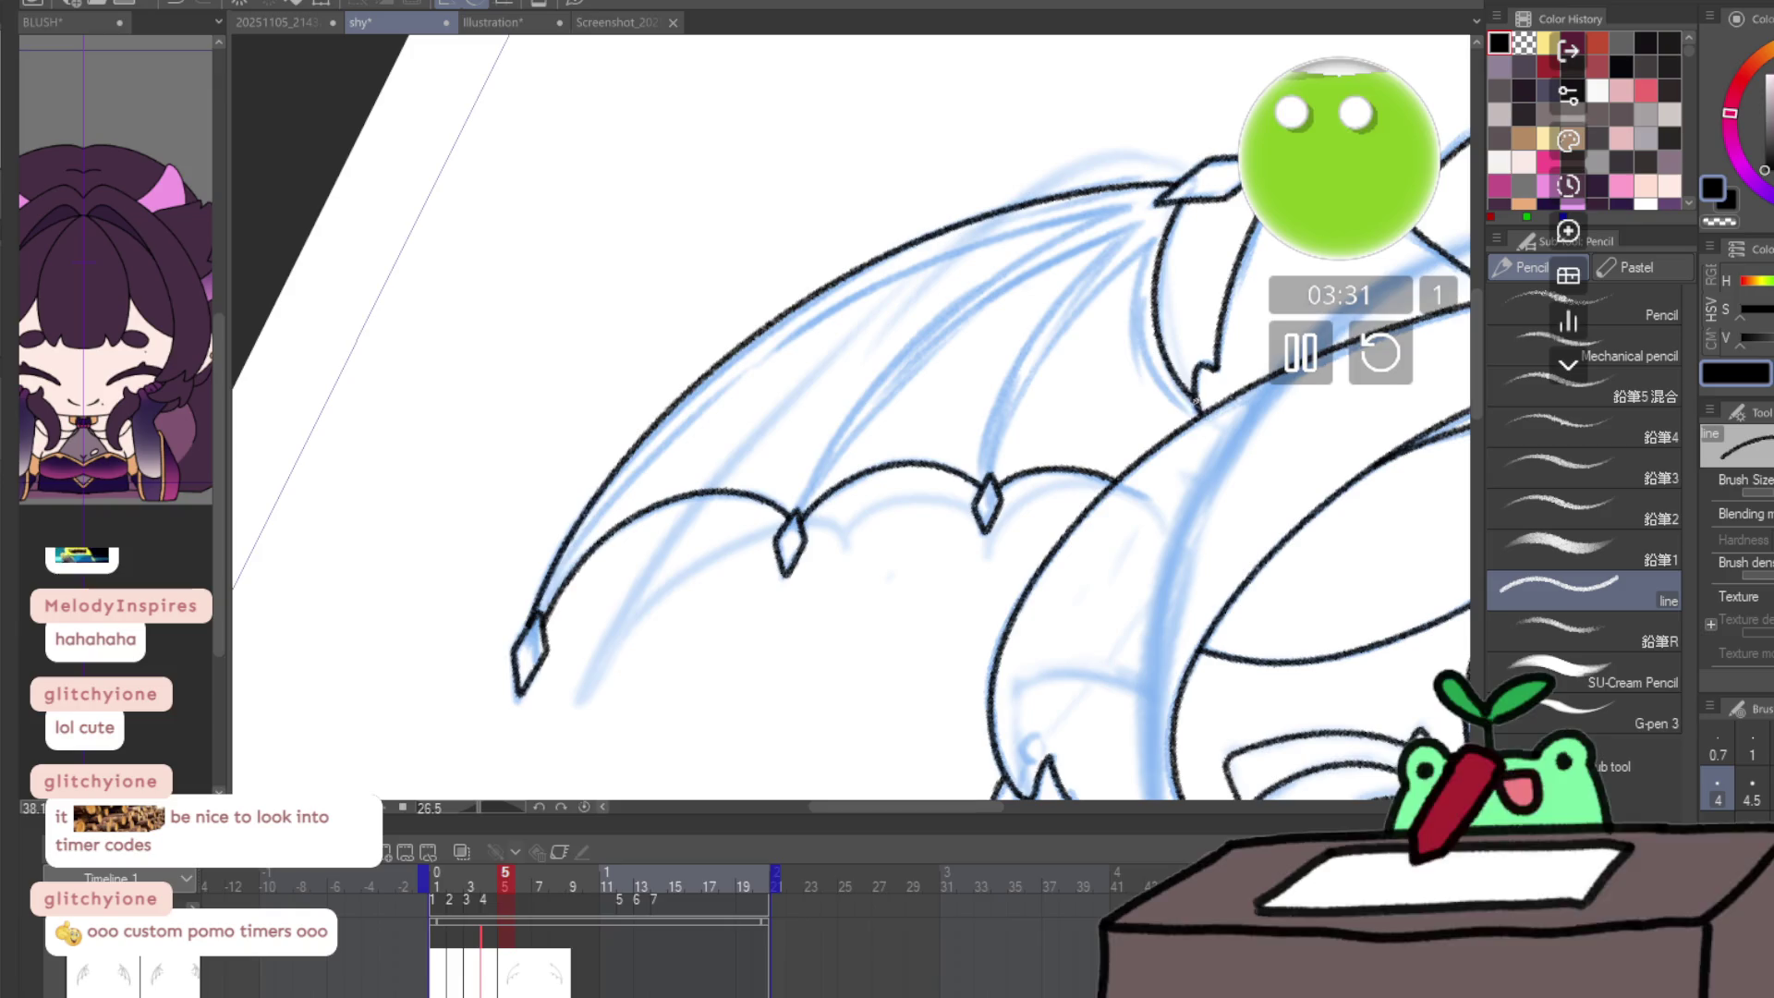
drag(855, 453, 639, 490)
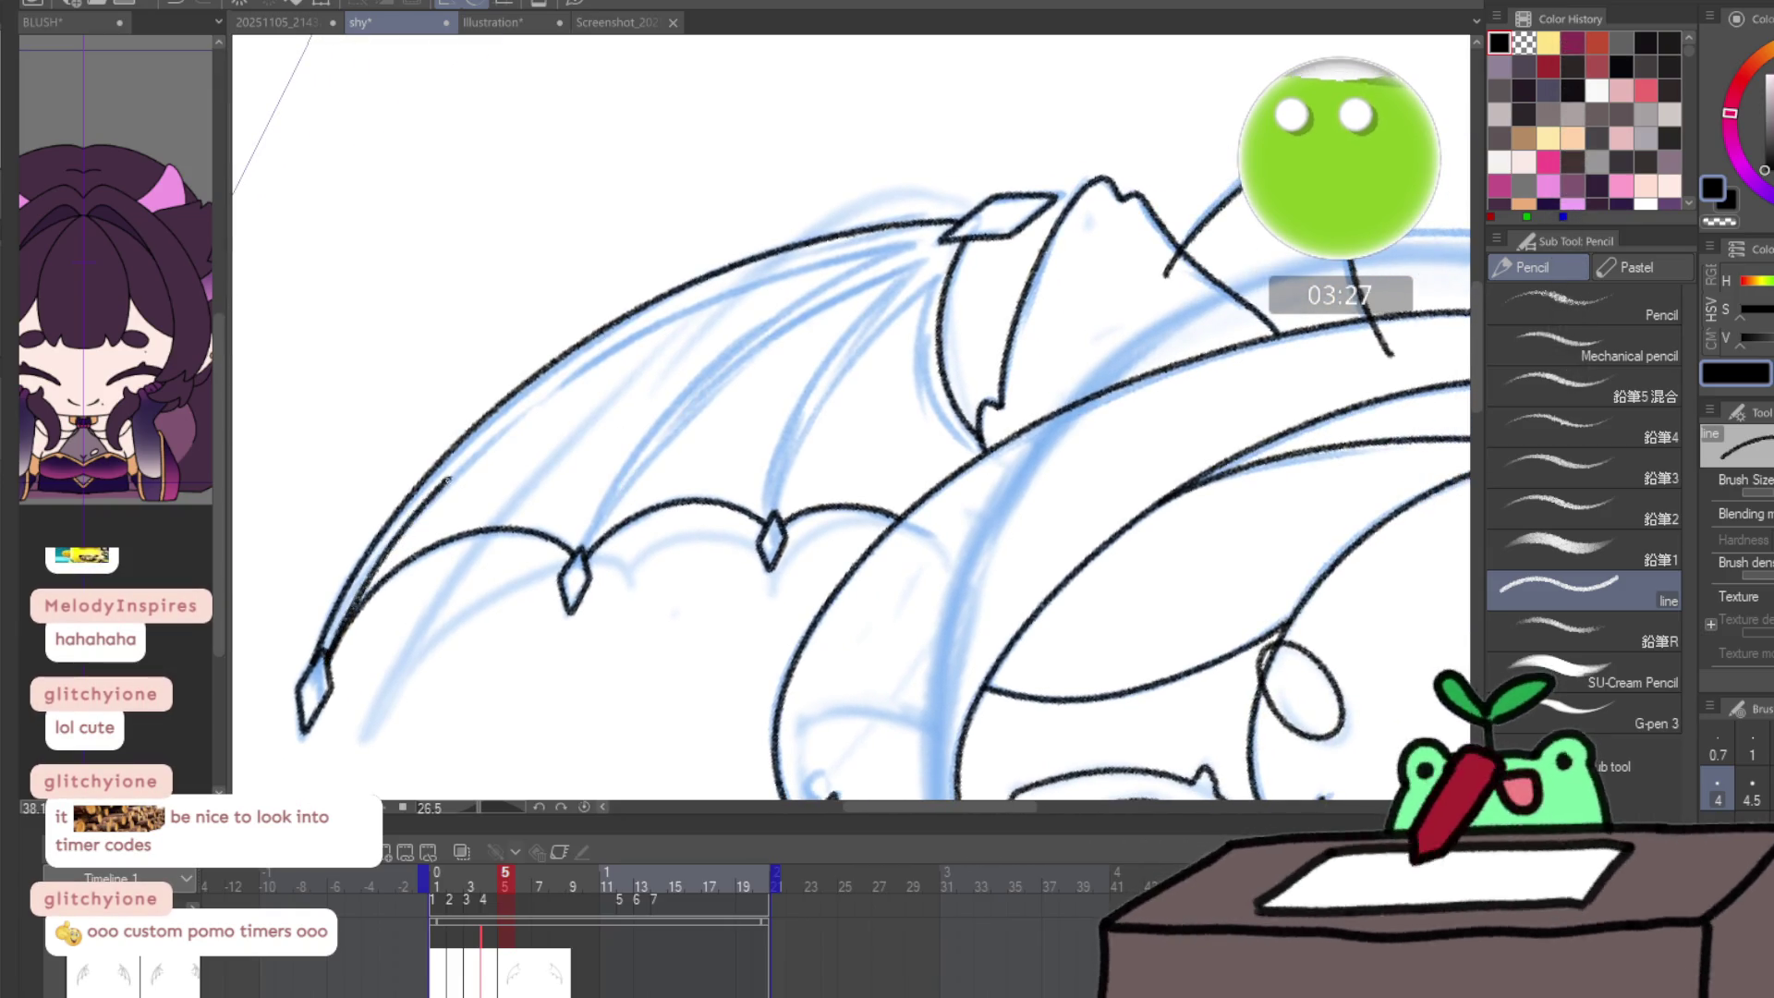
mouse_move(446, 479)
mouse_down()
mouse_move(630, 342)
mouse_move(899, 248)
mouse_up()
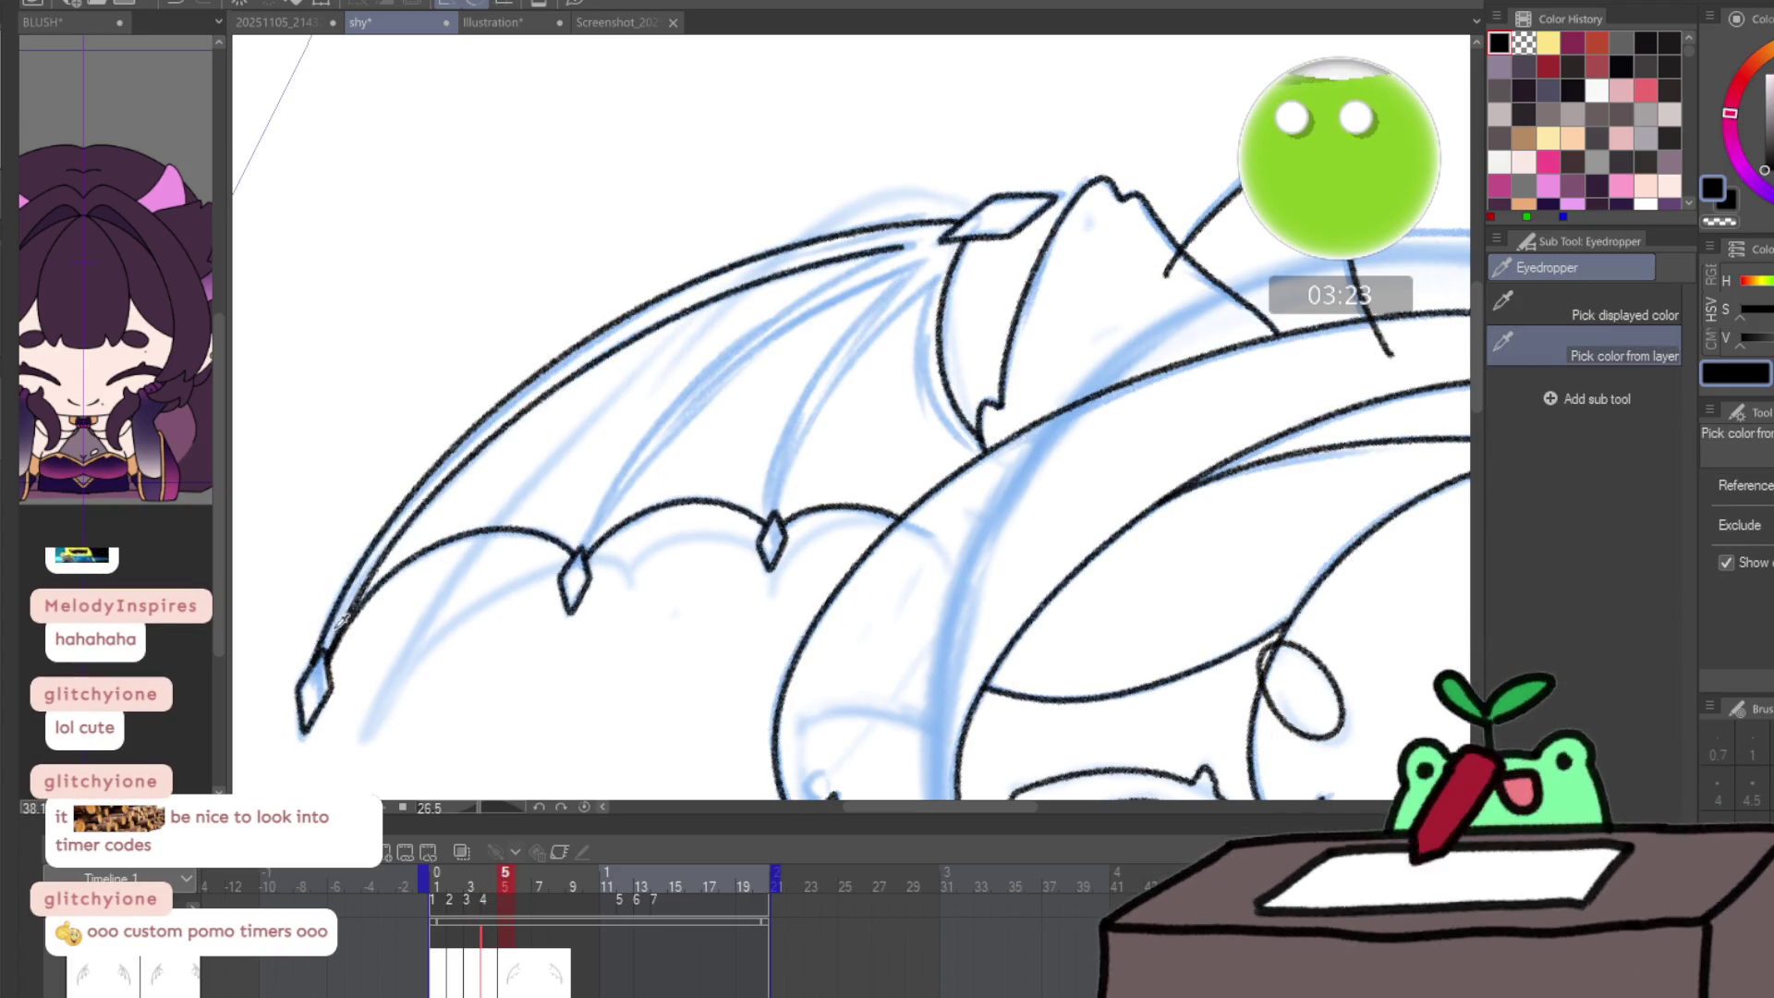
key(ctrl+z)
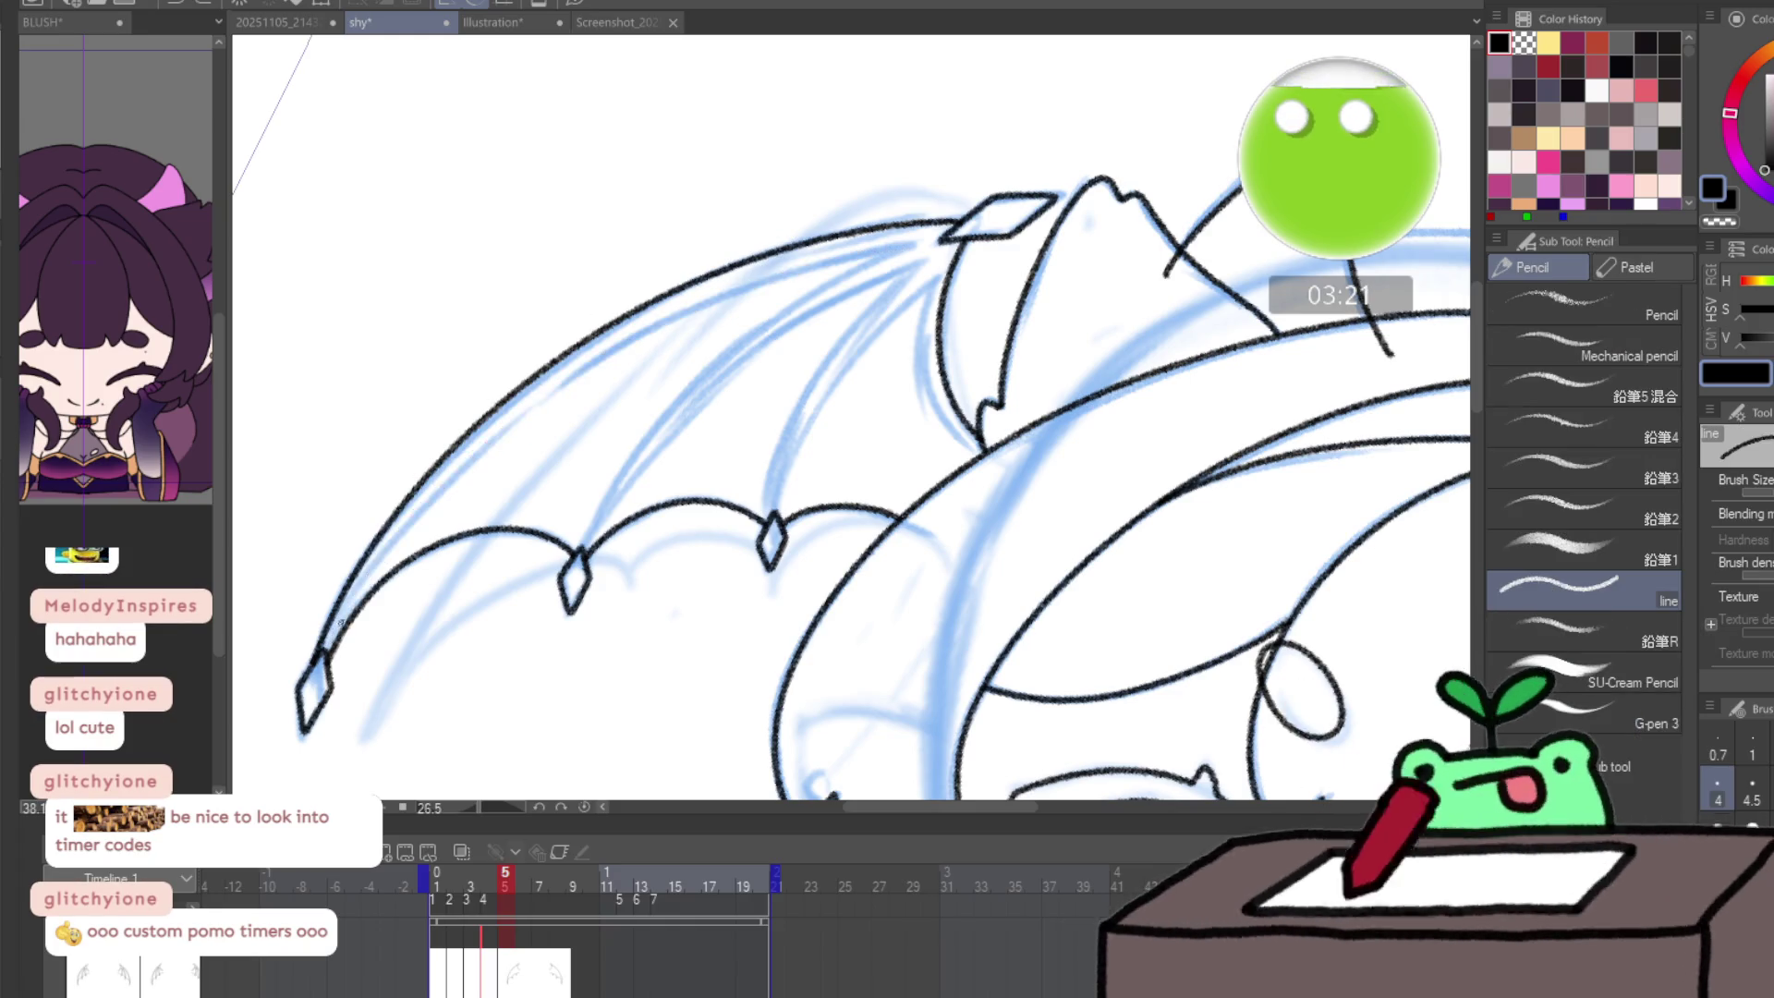
mouse_move(328, 651)
mouse_down()
mouse_move(472, 457)
mouse_move(693, 309)
mouse_move(882, 255)
mouse_move(707, 365)
mouse_move(580, 548)
mouse_move(739, 372)
mouse_up()
- Ink the double-lined finger bones down to the claw and the inner bone line
drag(861, 297, 878, 292)
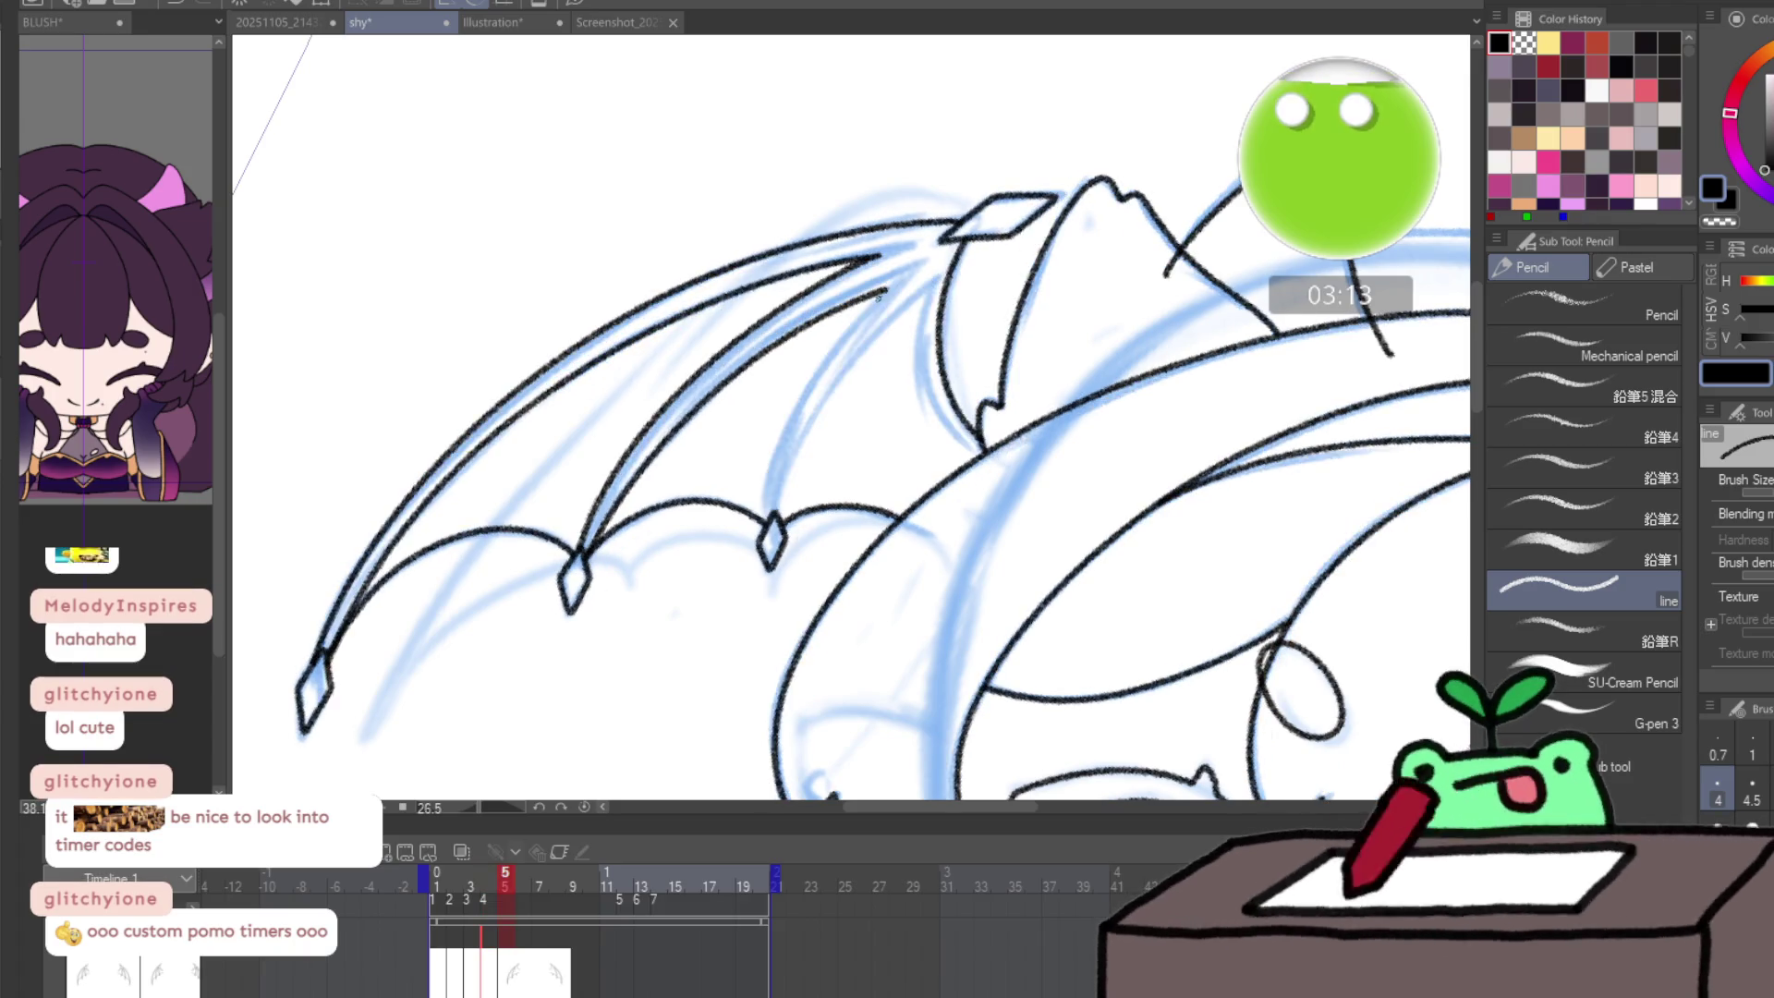
key(ctrl+z)
mouse_move(608, 514)
mouse_down()
mouse_move(737, 369)
mouse_move(856, 292)
mouse_up()
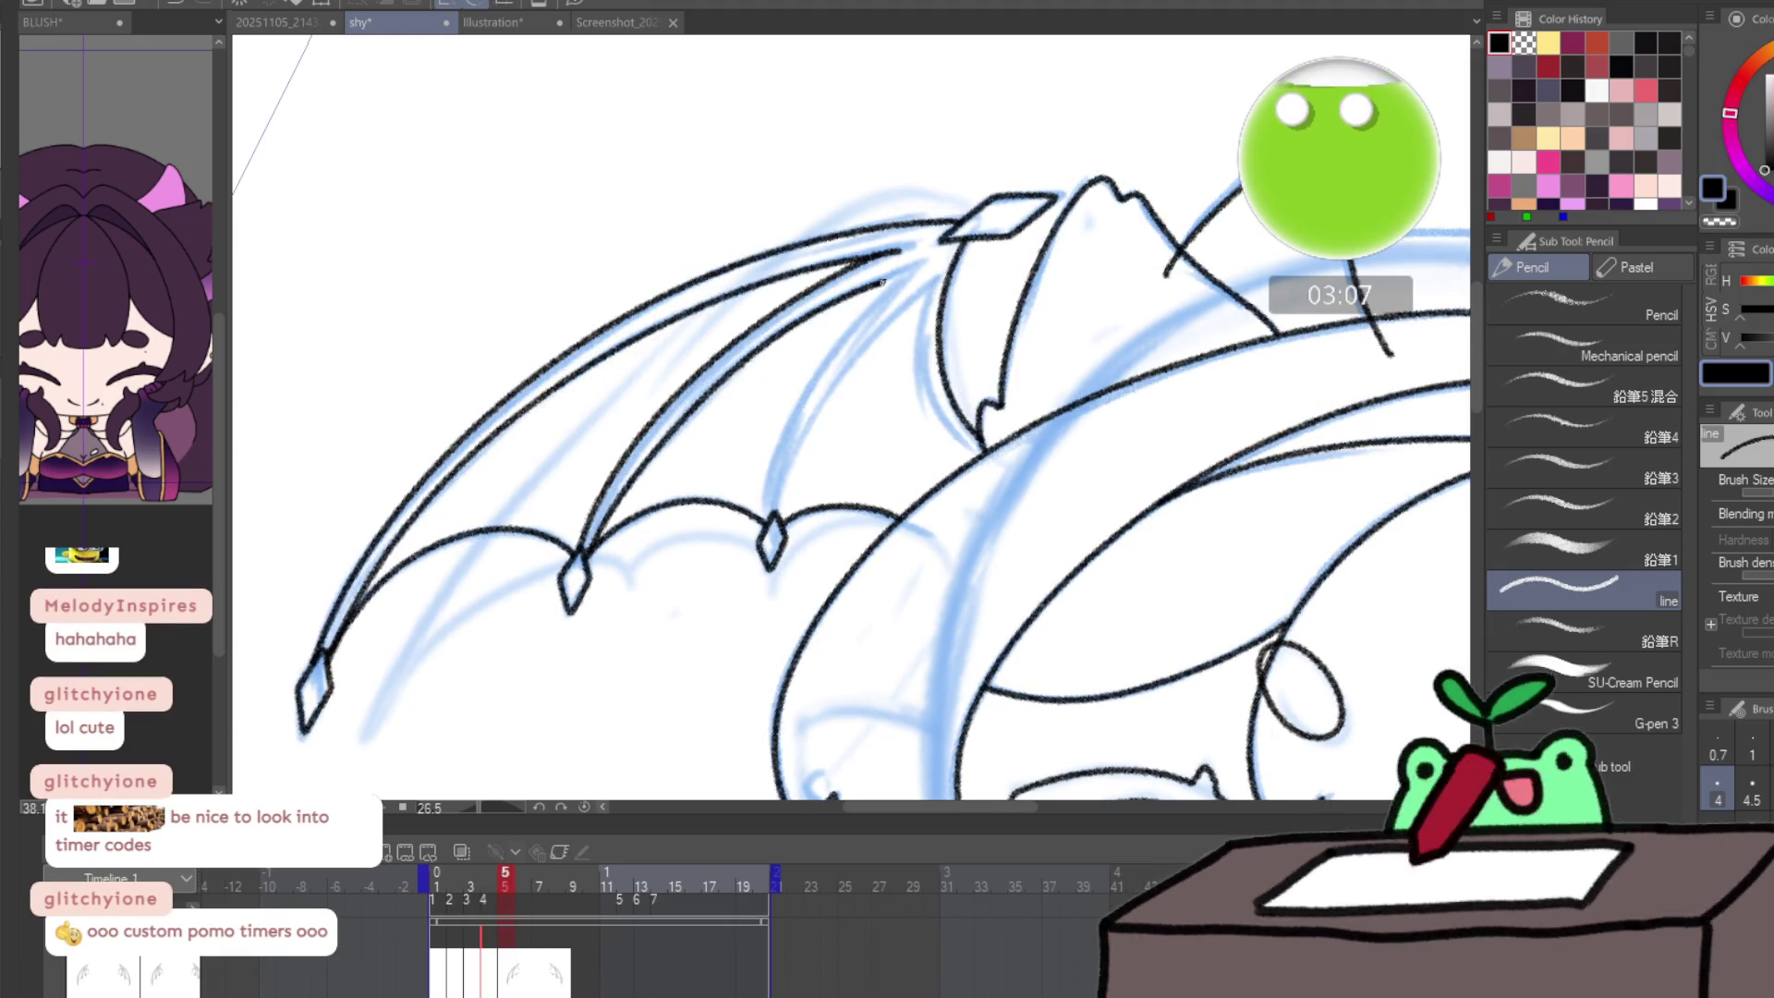
mouse_move(827, 355)
mouse_down()
mouse_move(772, 486)
mouse_move(792, 474)
mouse_up()
mouse_move(845, 370)
mouse_down()
mouse_move(927, 294)
mouse_move(923, 382)
mouse_move(970, 458)
mouse_up()
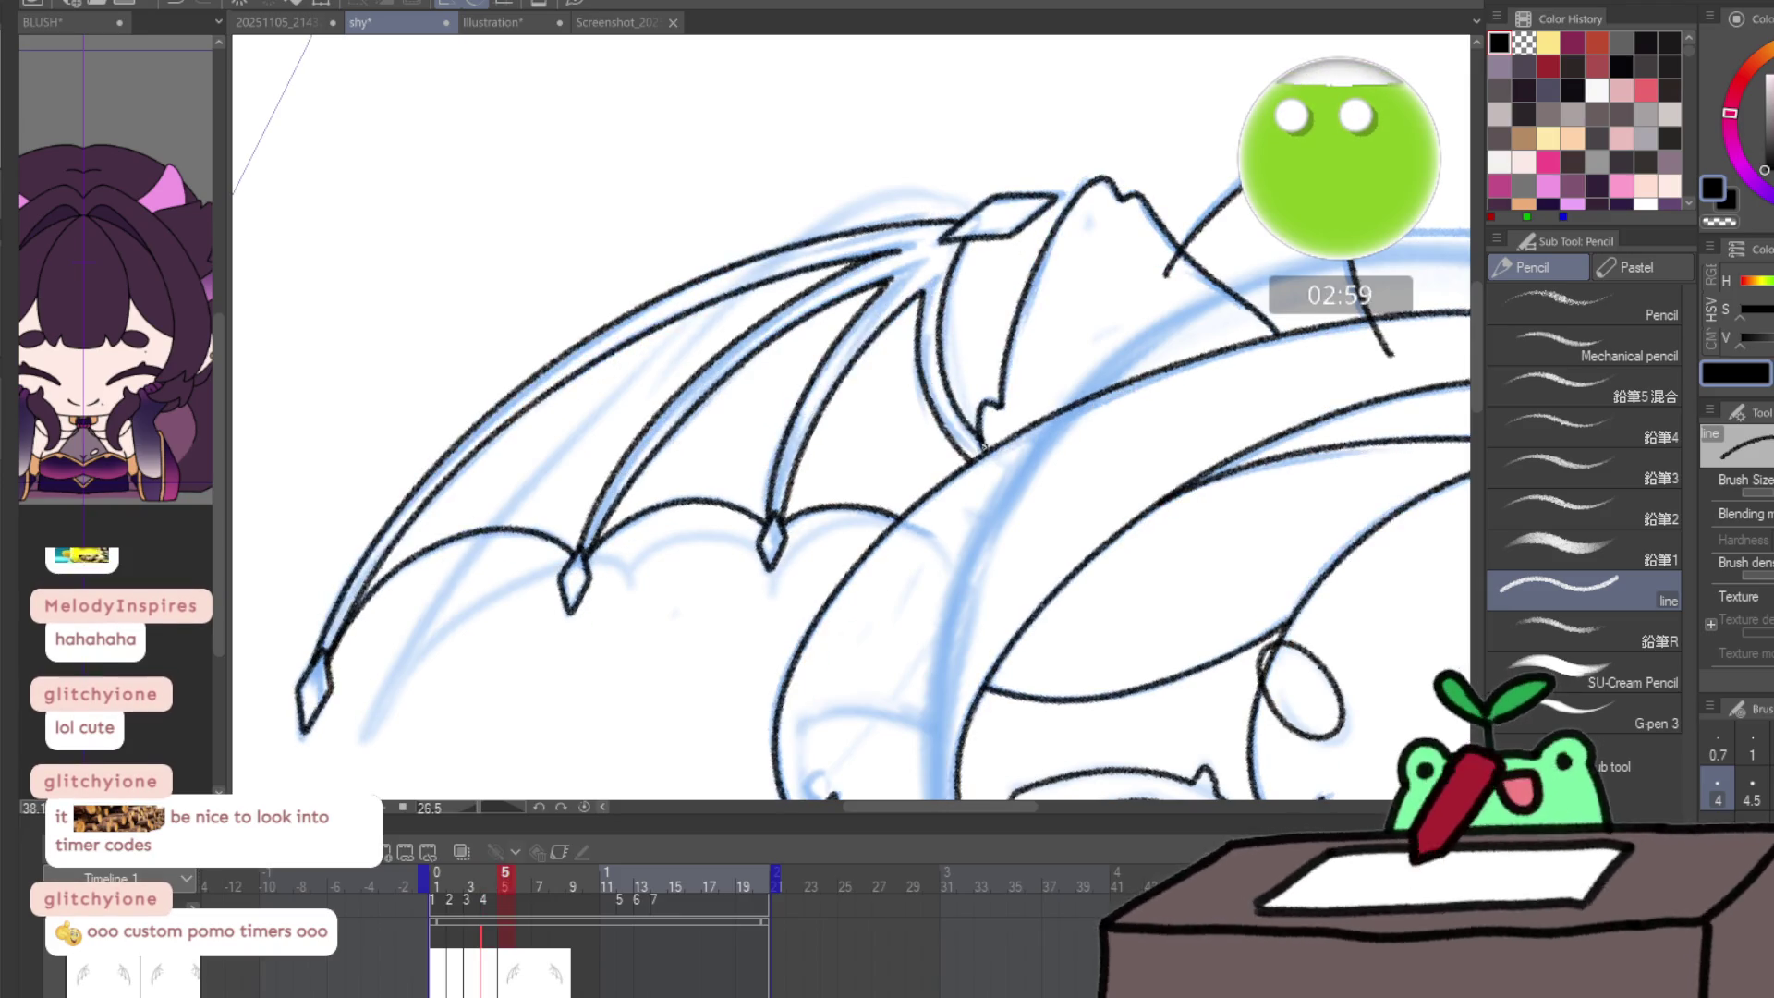
key(ctrl+z)
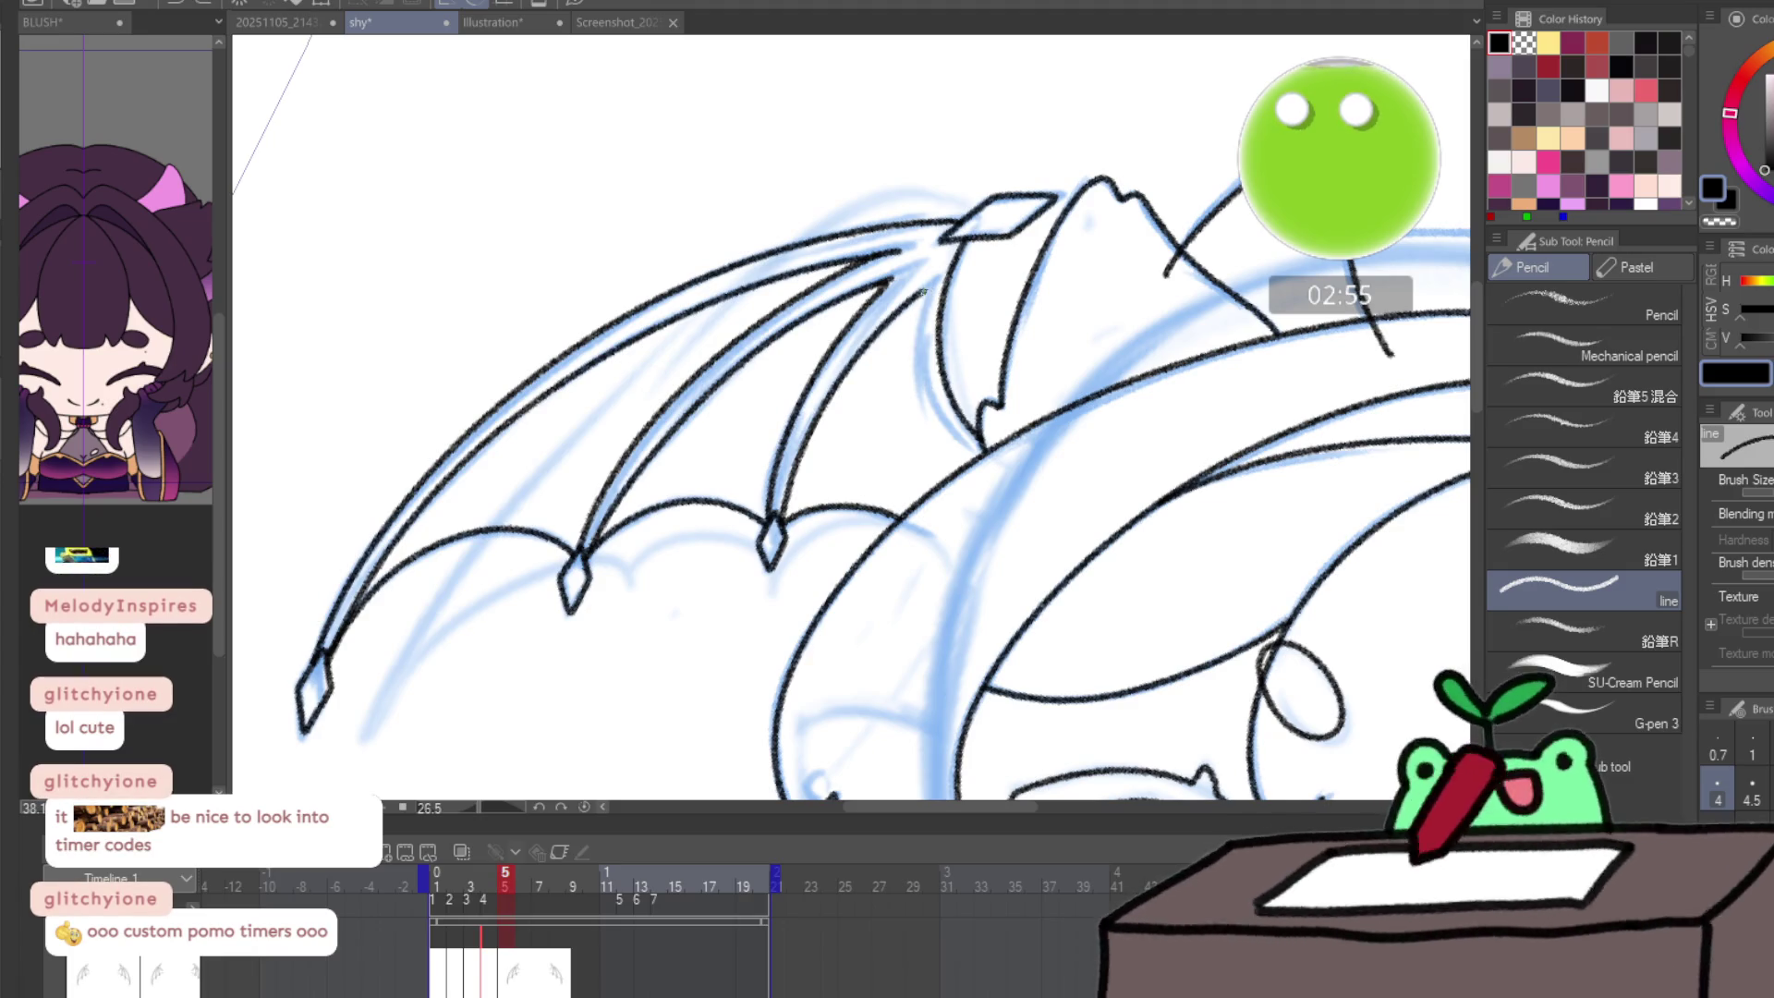
mouse_move(924, 298)
mouse_down()
mouse_move(924, 379)
mouse_move(974, 458)
mouse_up()
key(minus)
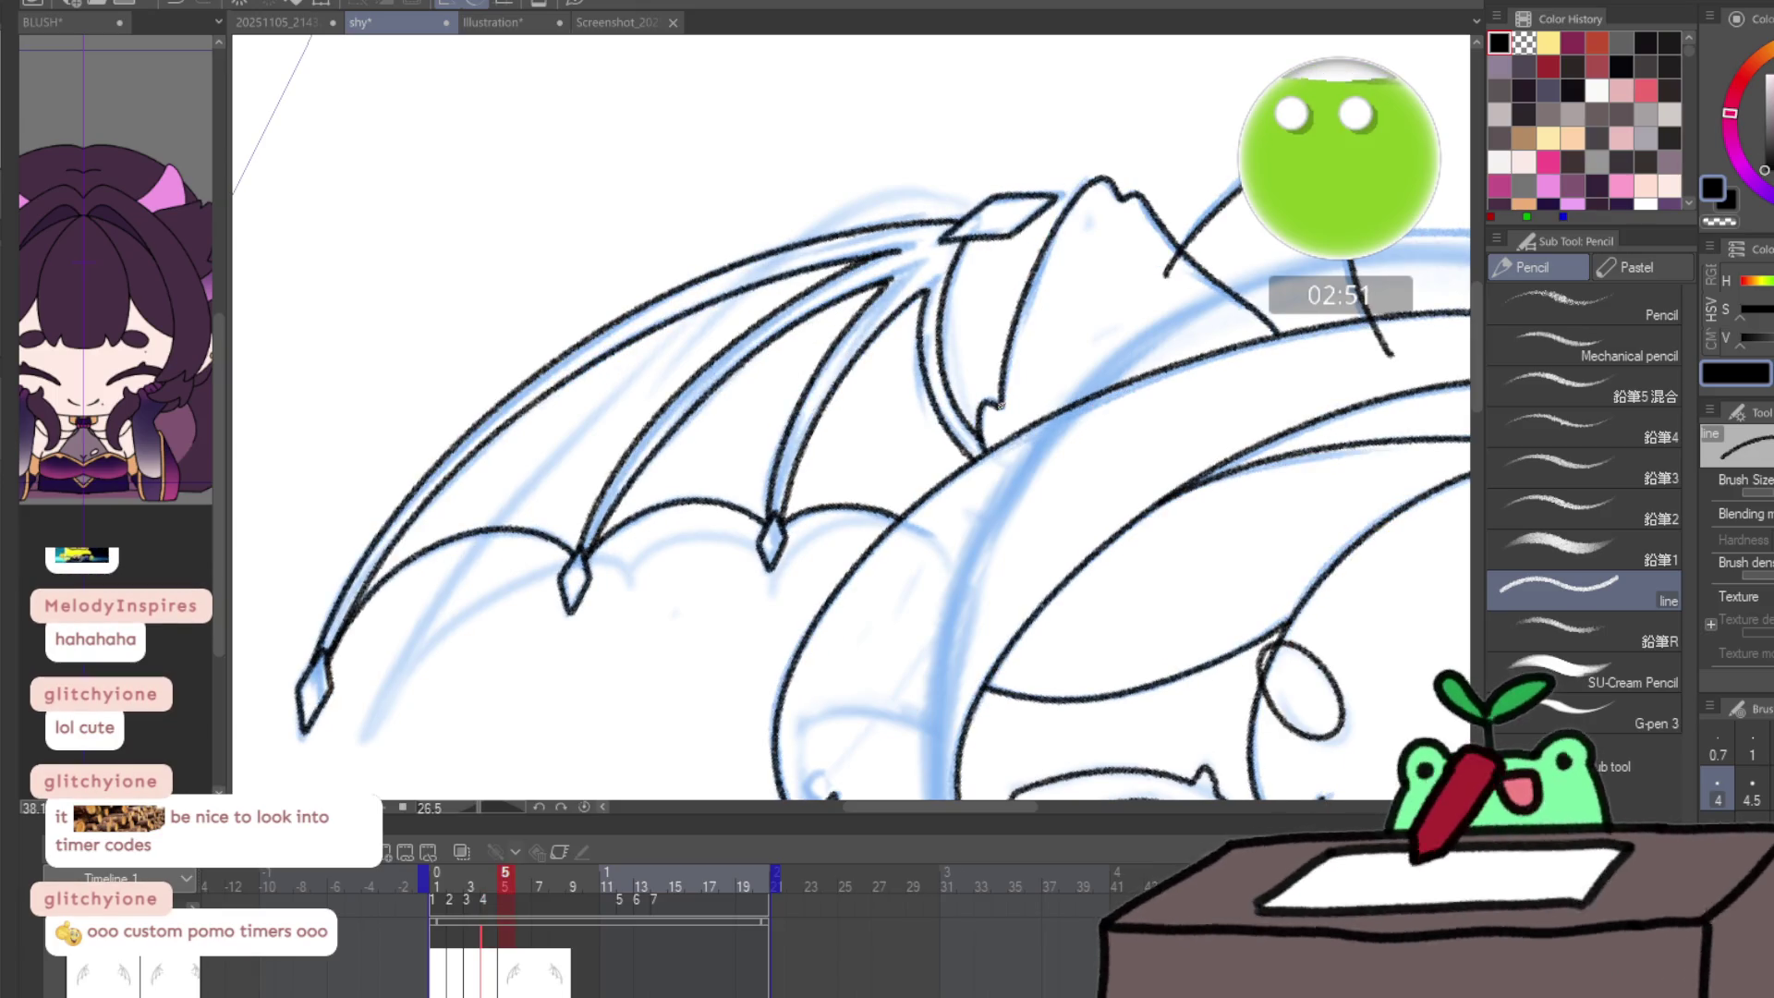
- Compare the inked wings against neighbouring frames, then fit the whole drawing in view
key(Delete)
key(minus)
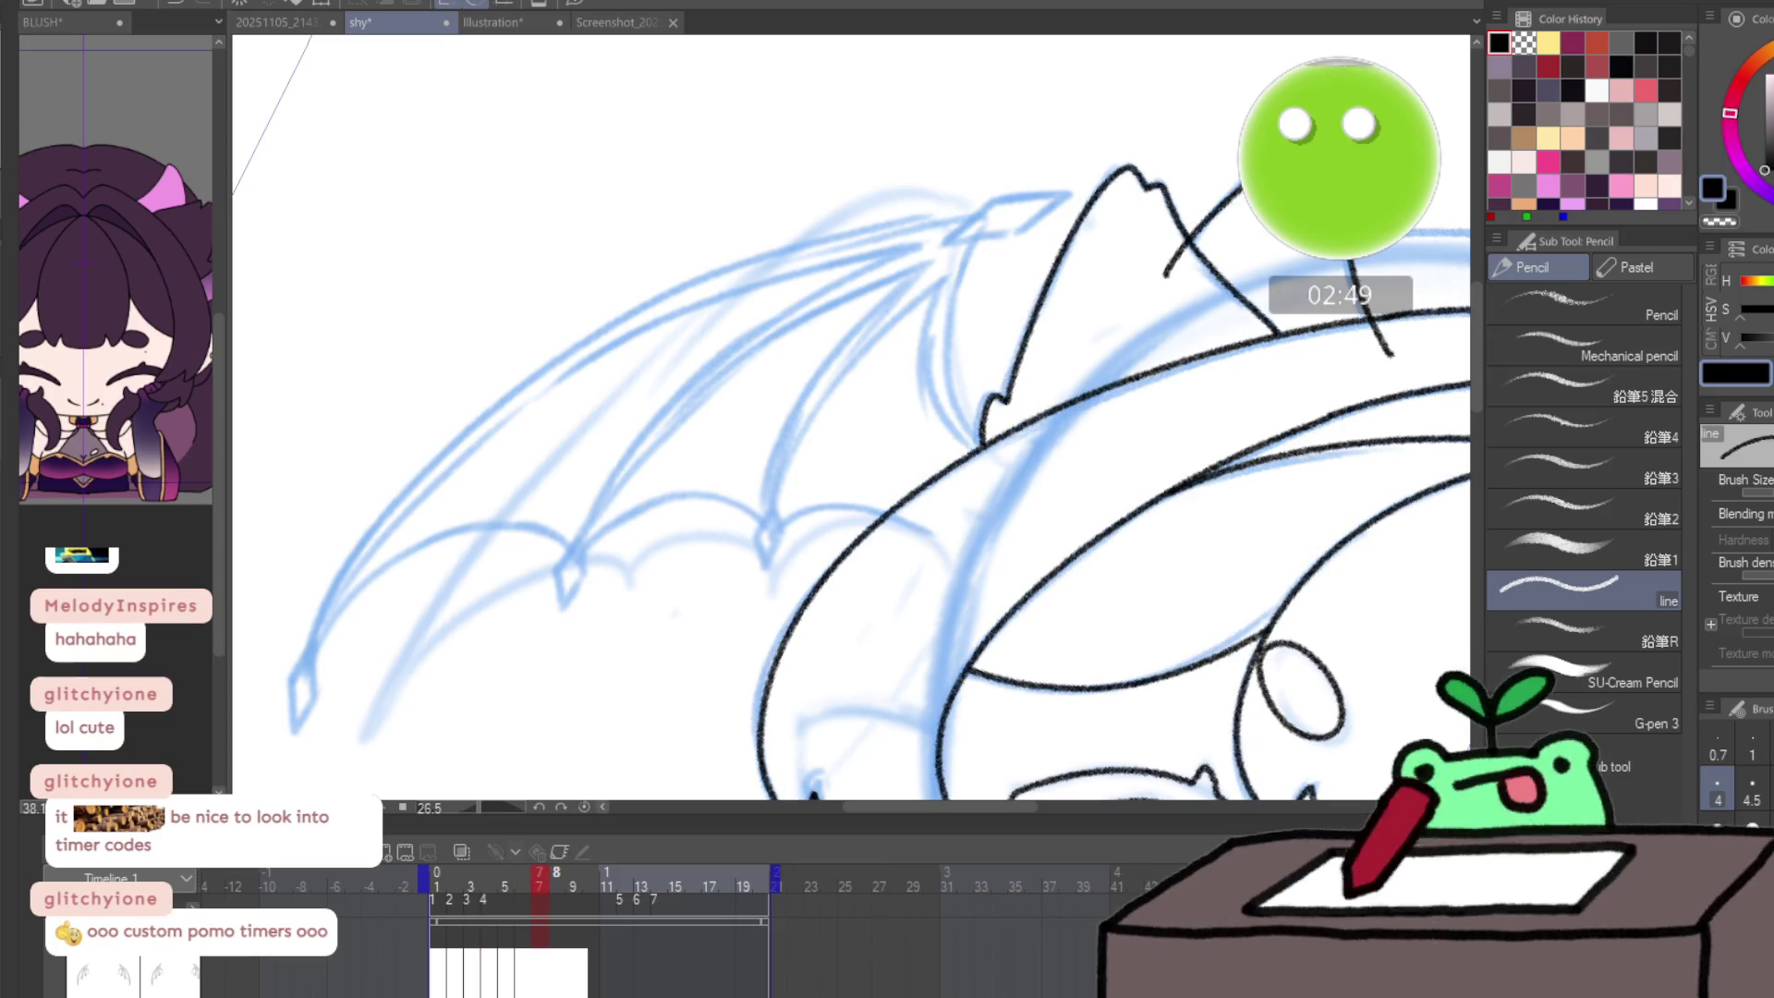
key(asciicircum)
key(ctrl+z)
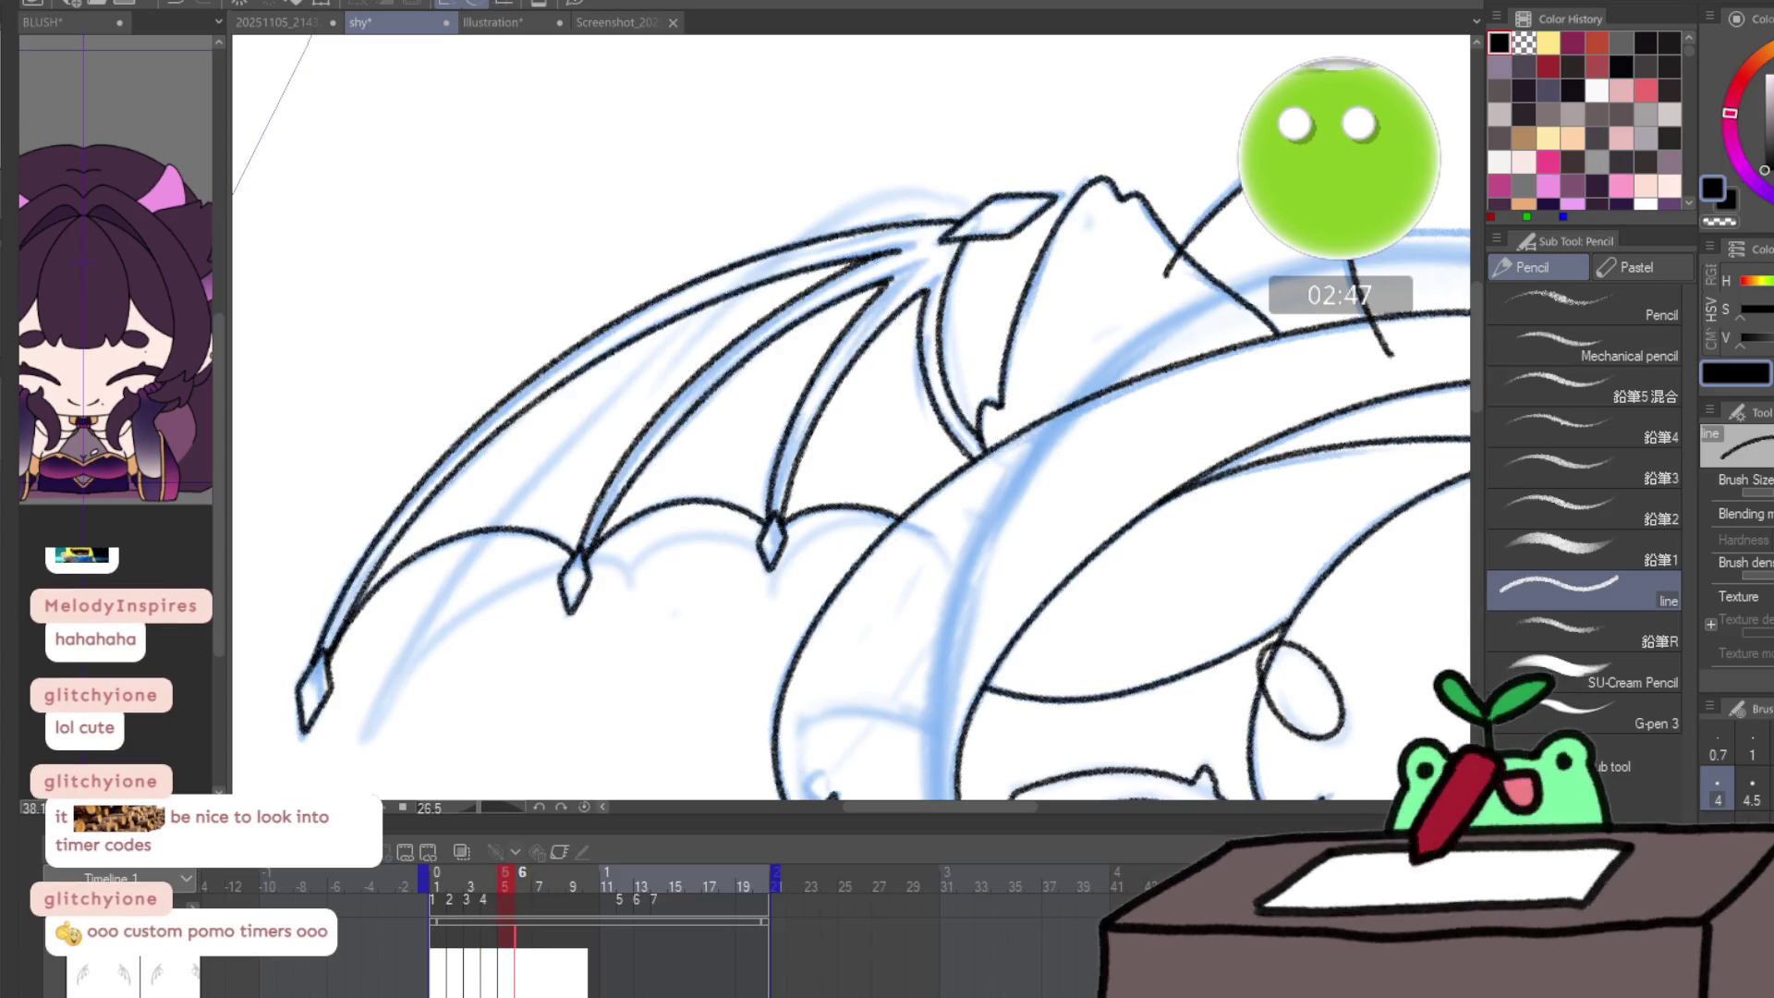
key(Delete)
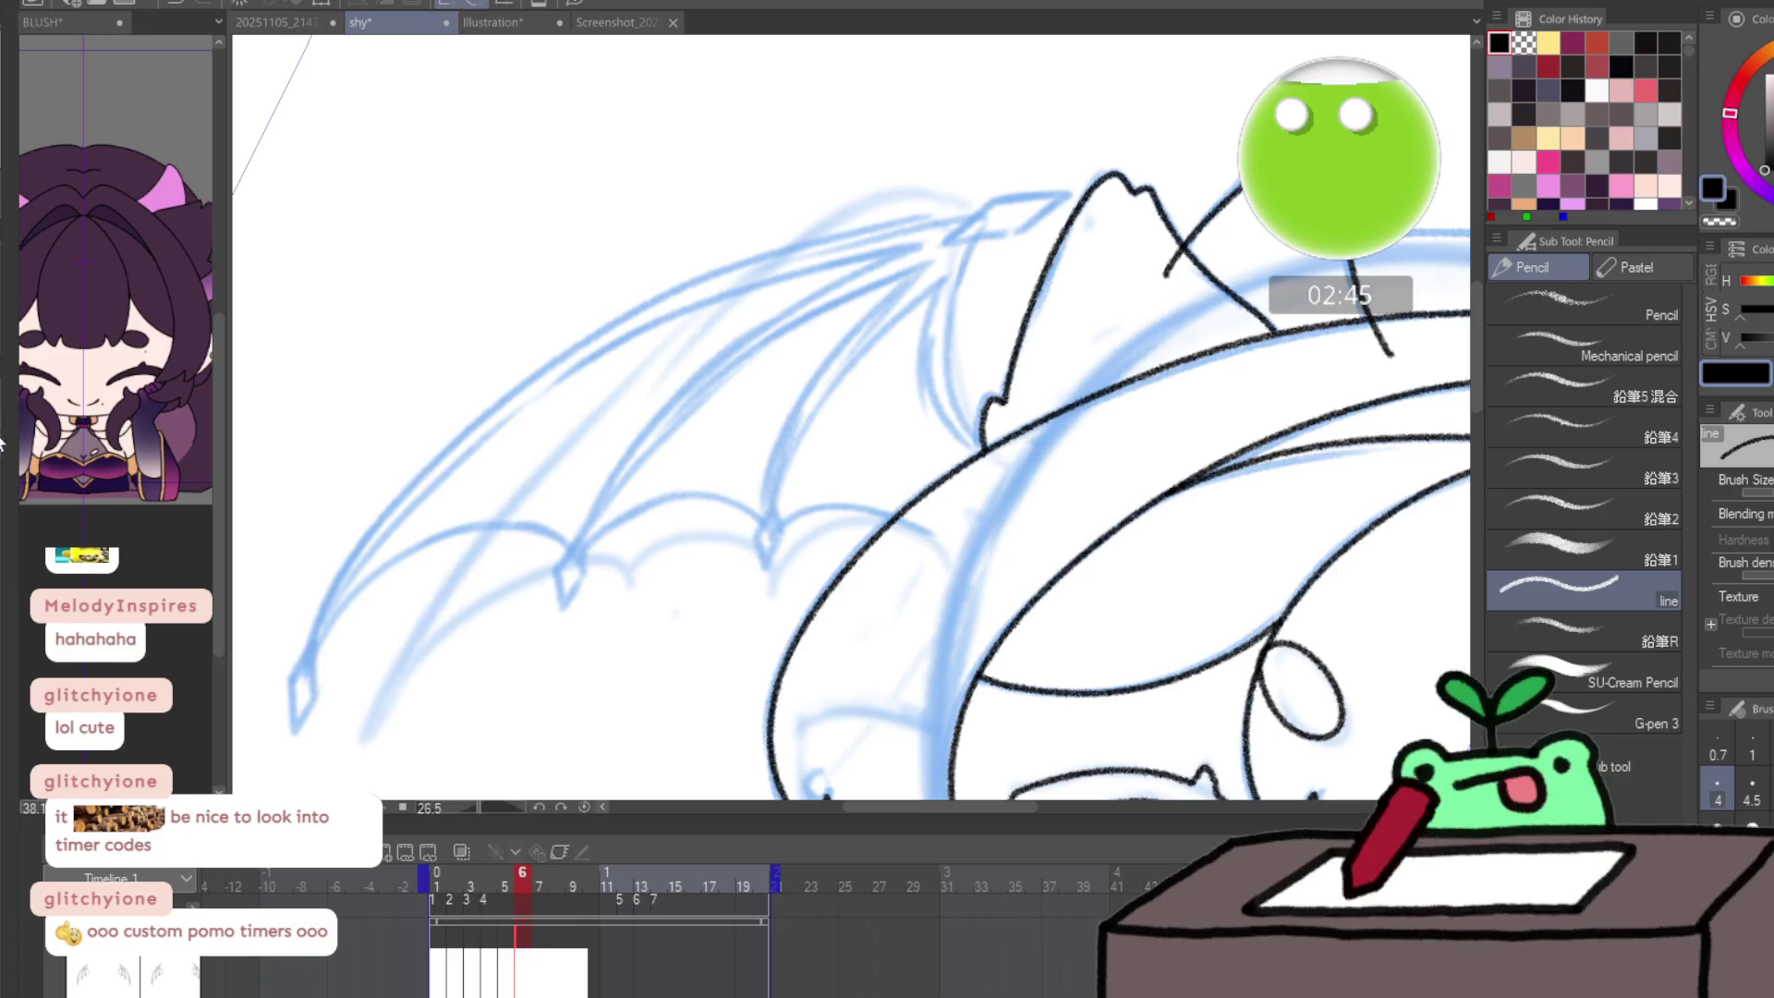
key(ctrl+z)
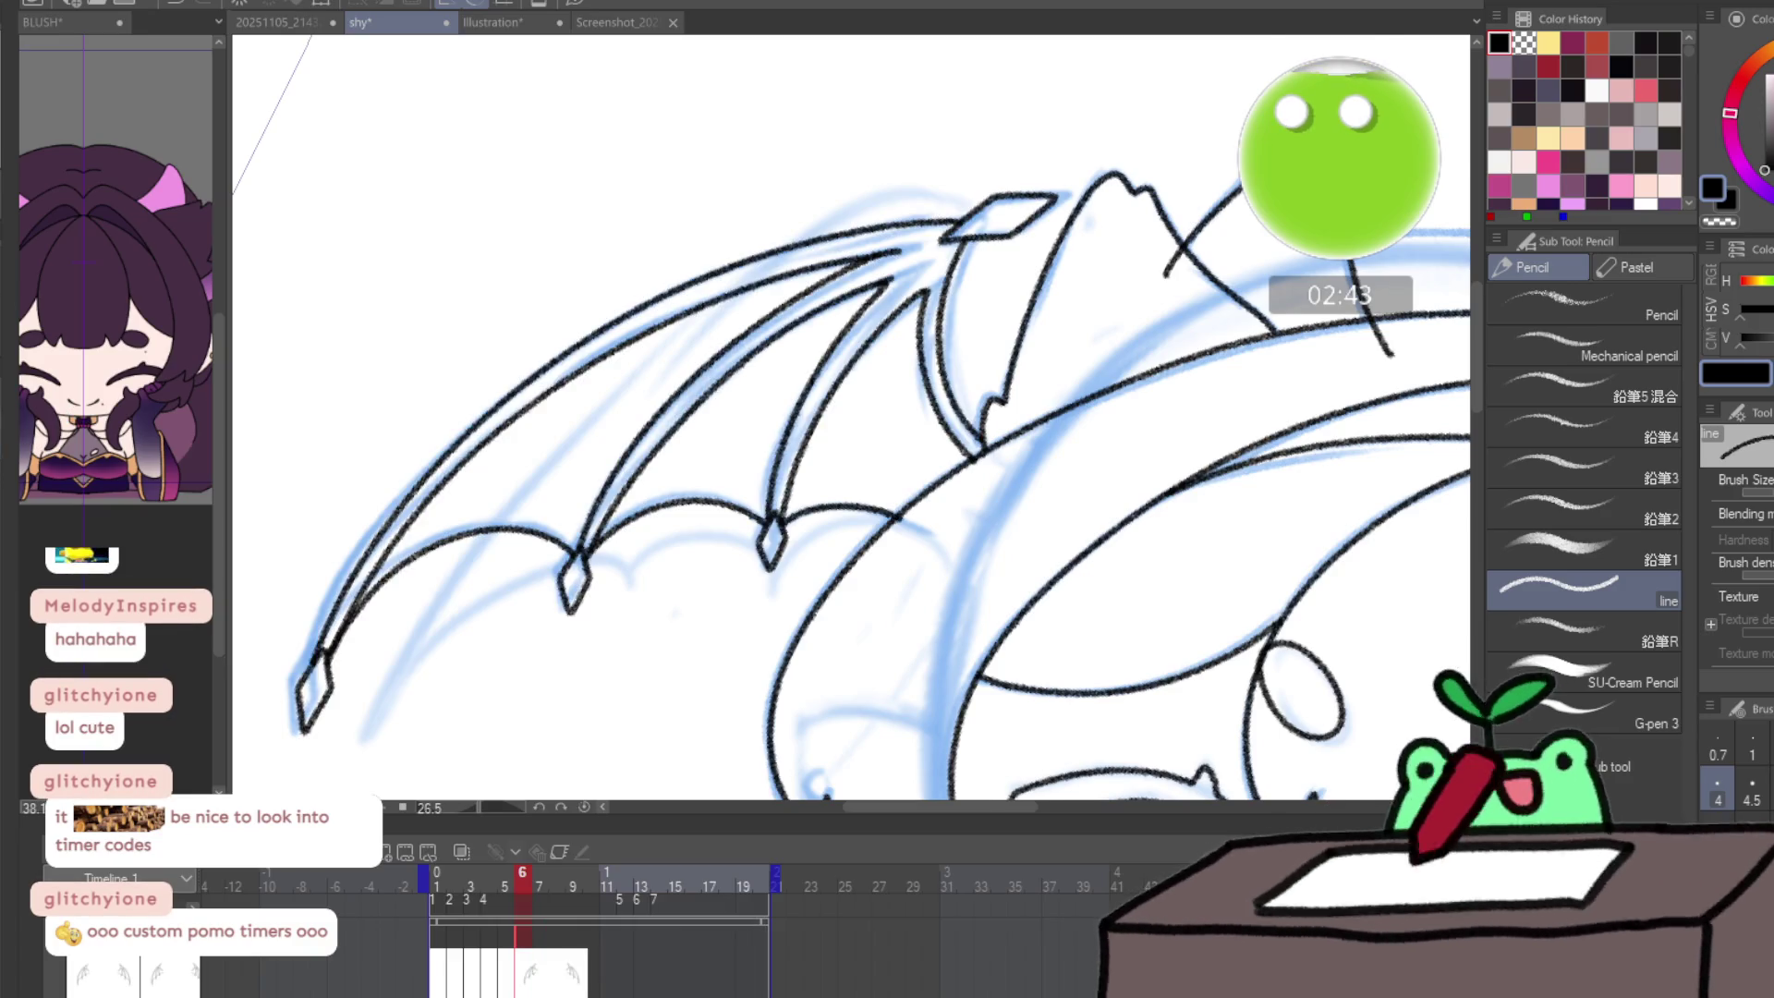
key(ctrl+0)
- Push both wings outward with an enlarged symmetric Liquify brush, then go to frame 12
key(j)
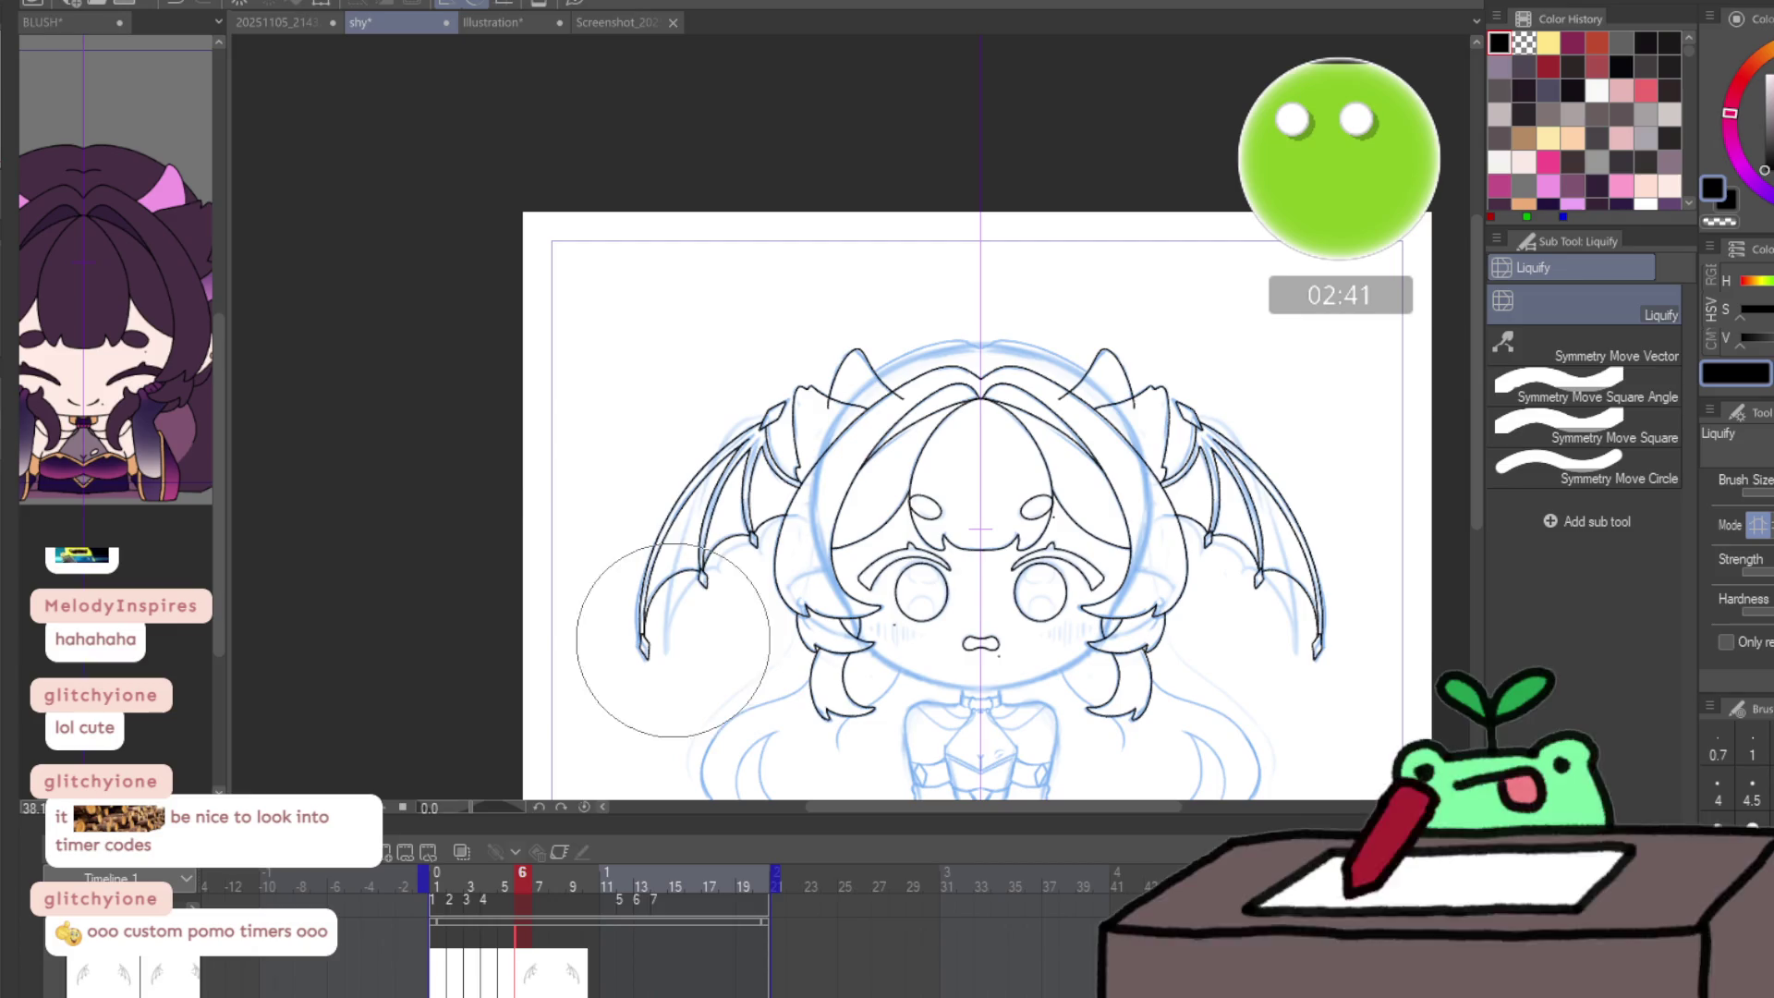
key(bracketright)
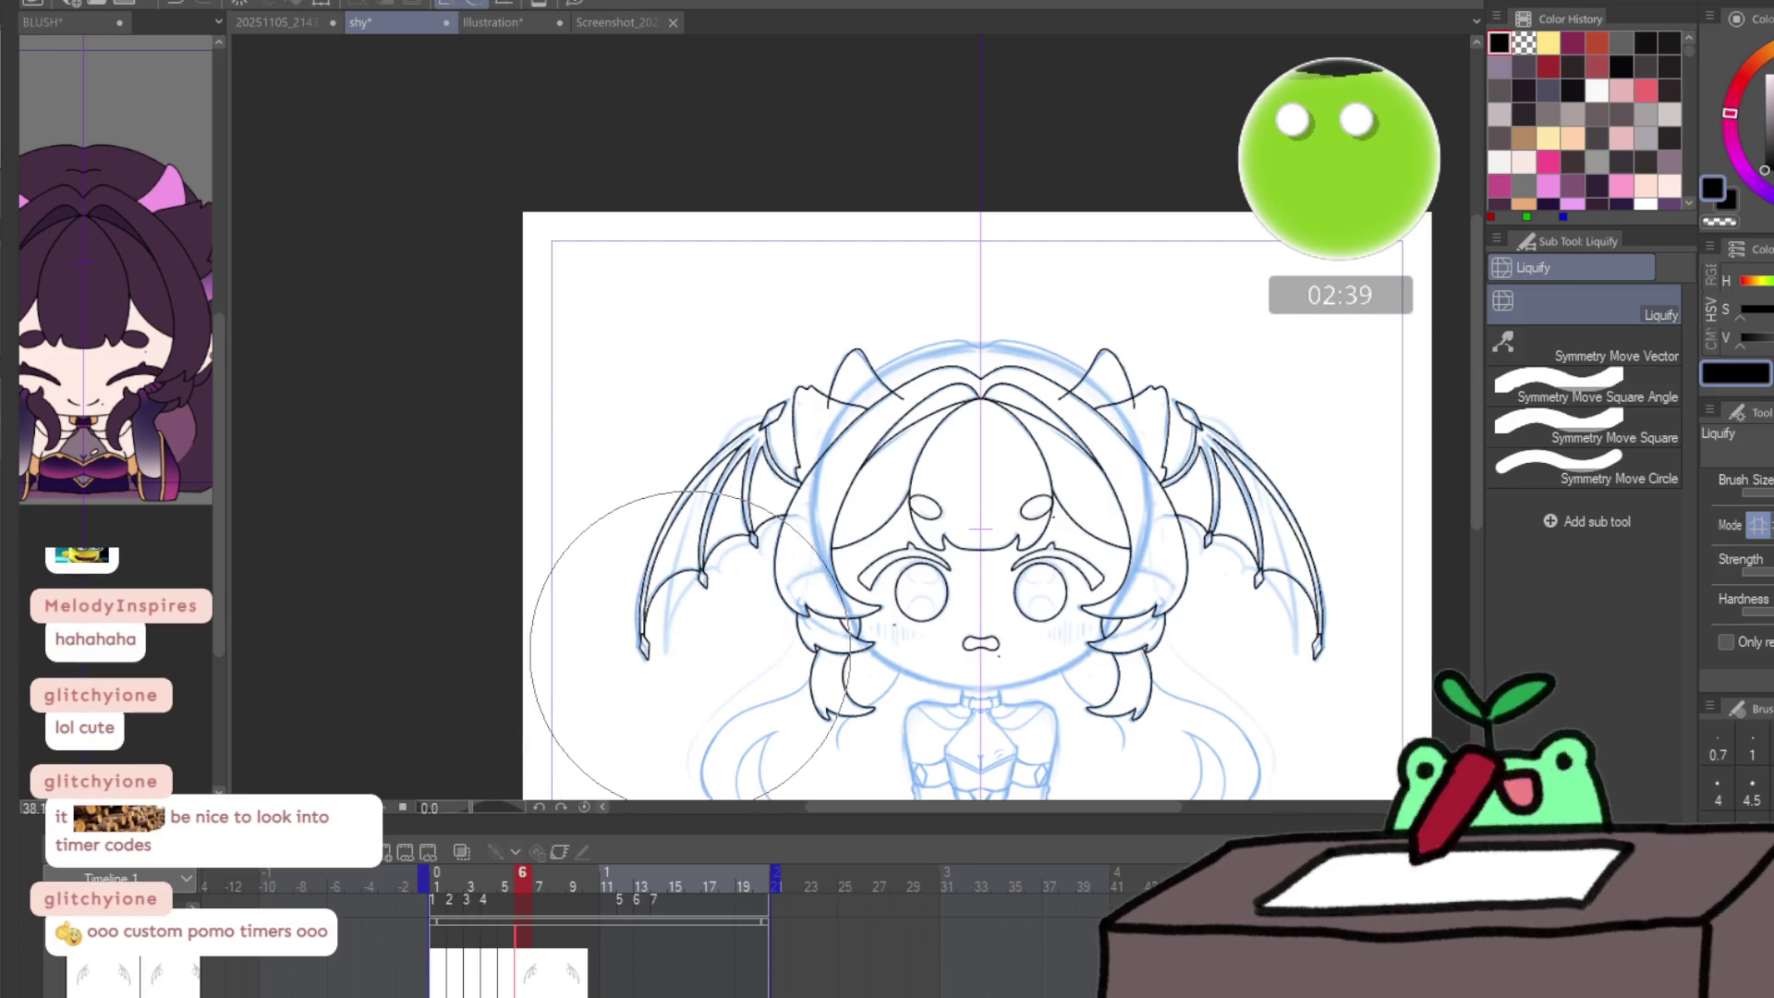
drag(688, 646, 645, 725)
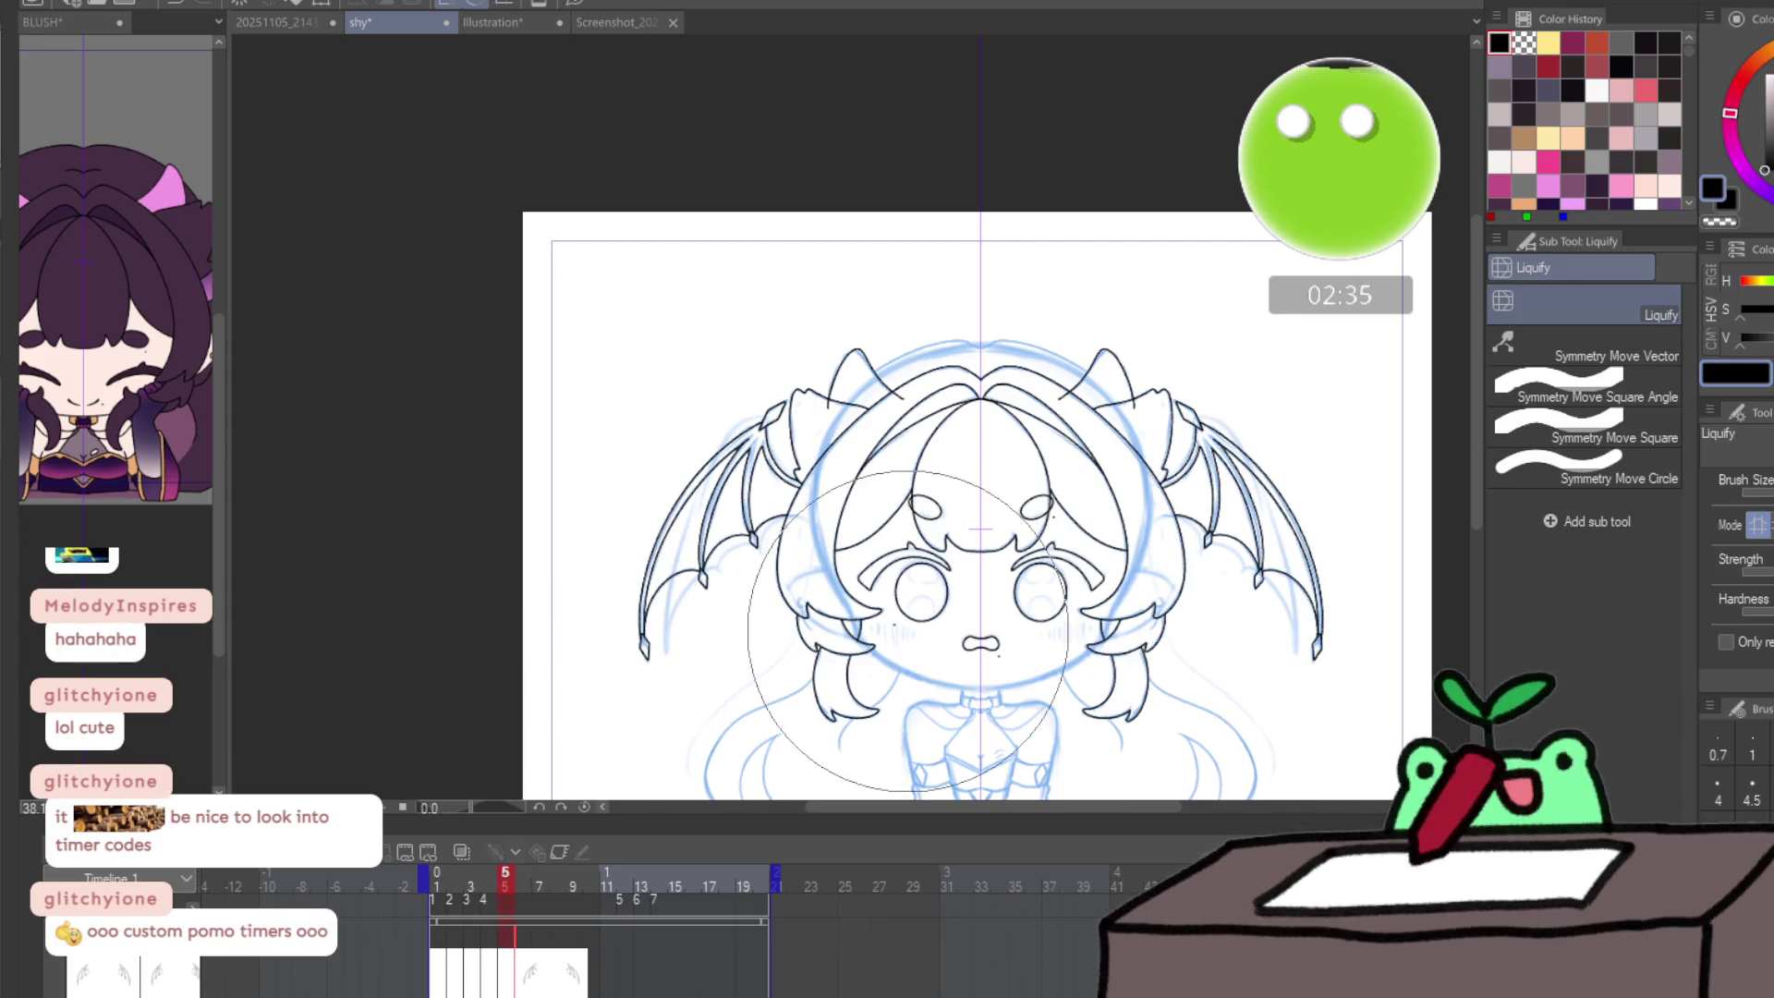
click(575, 873)
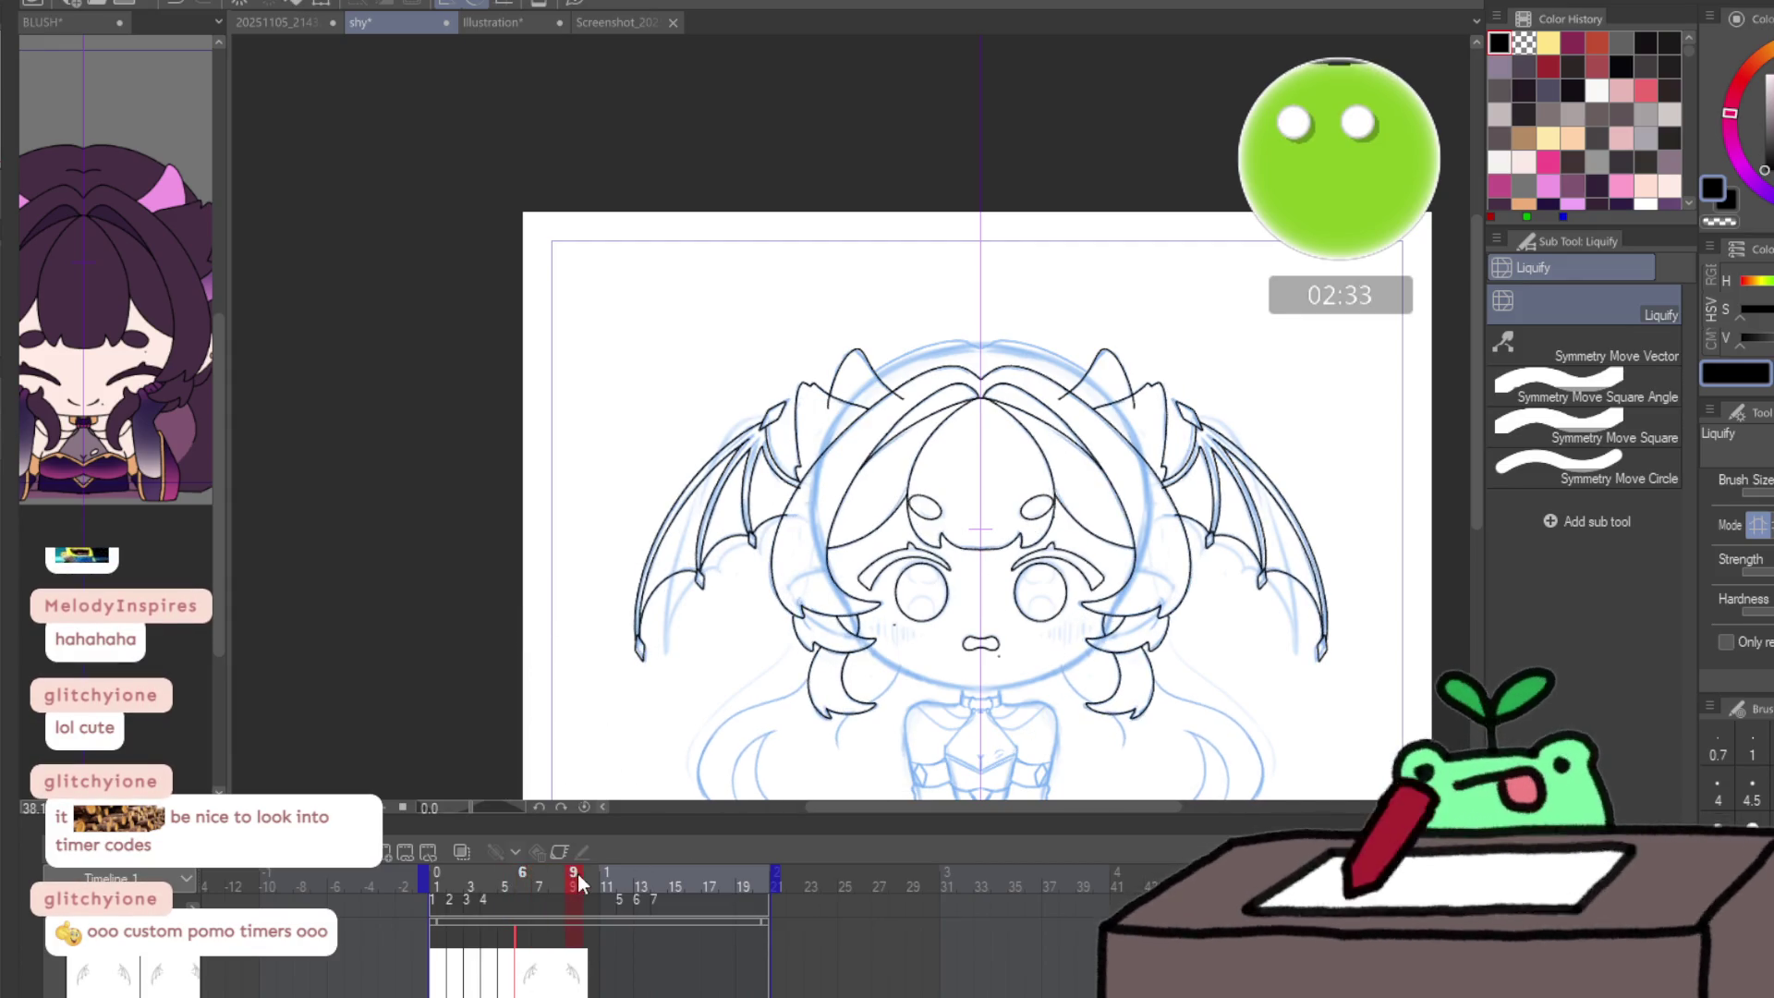
click(620, 869)
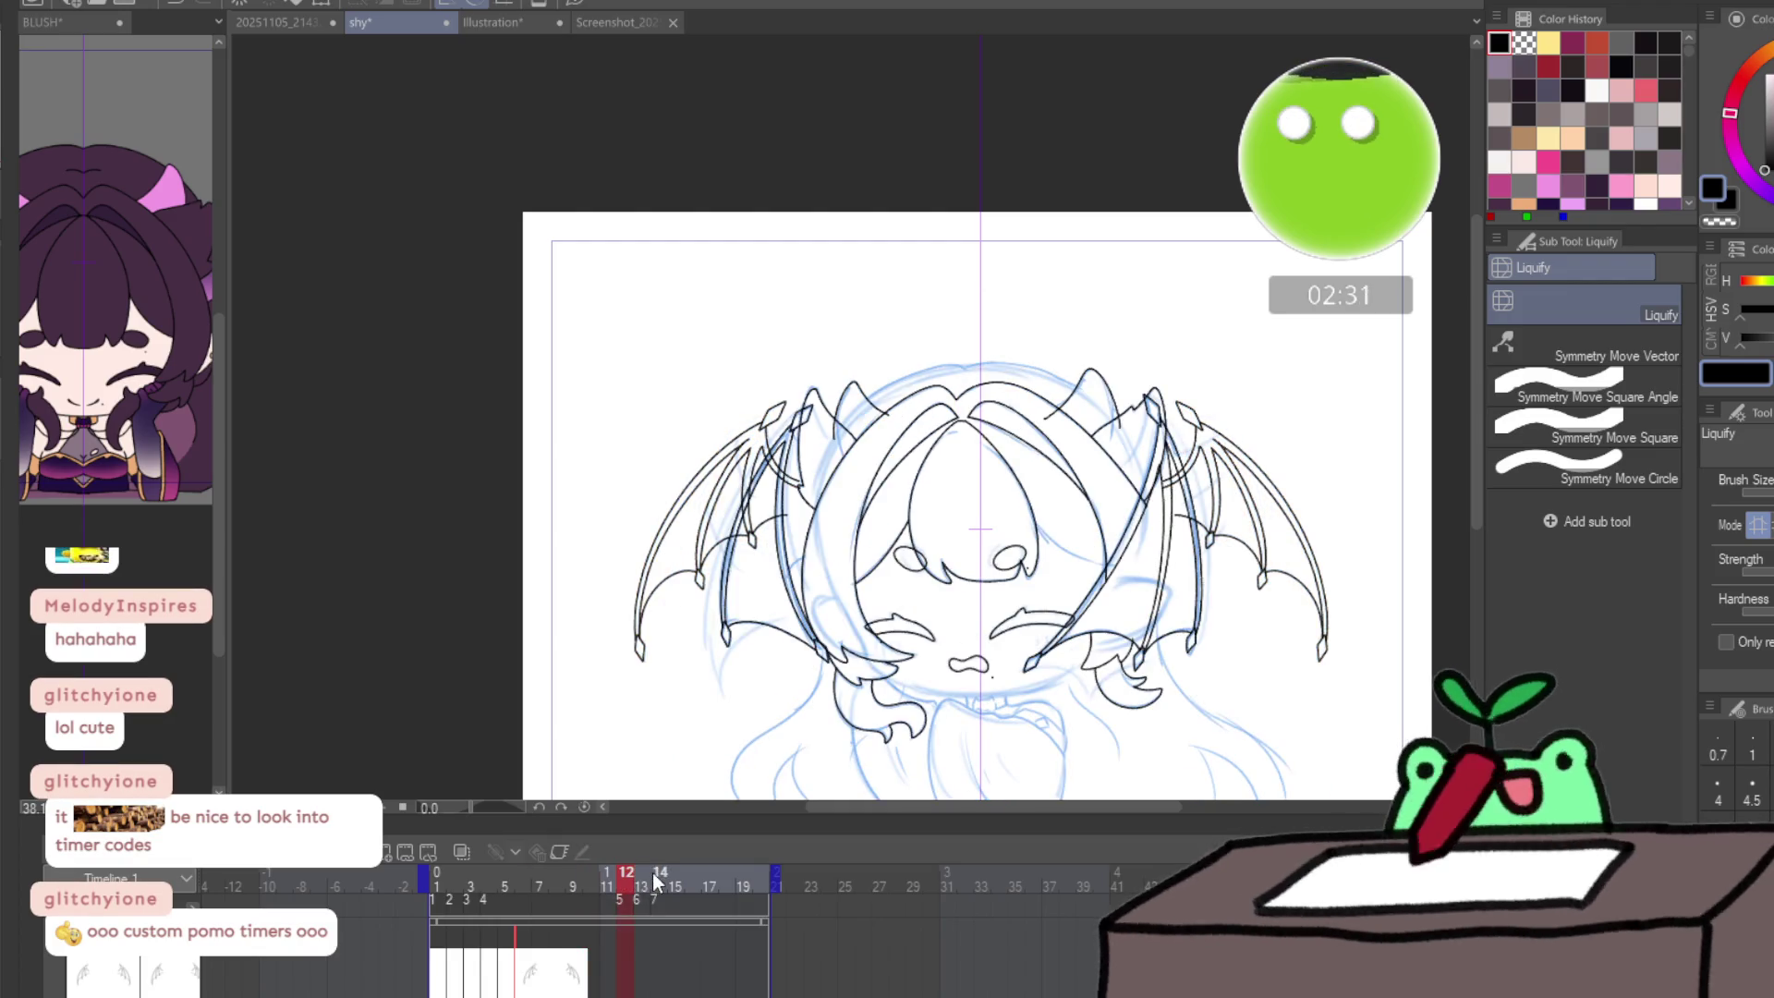
- Ink a curved line along frame 12's left wing edge, then look over the face and hair
key(ctrl+space)
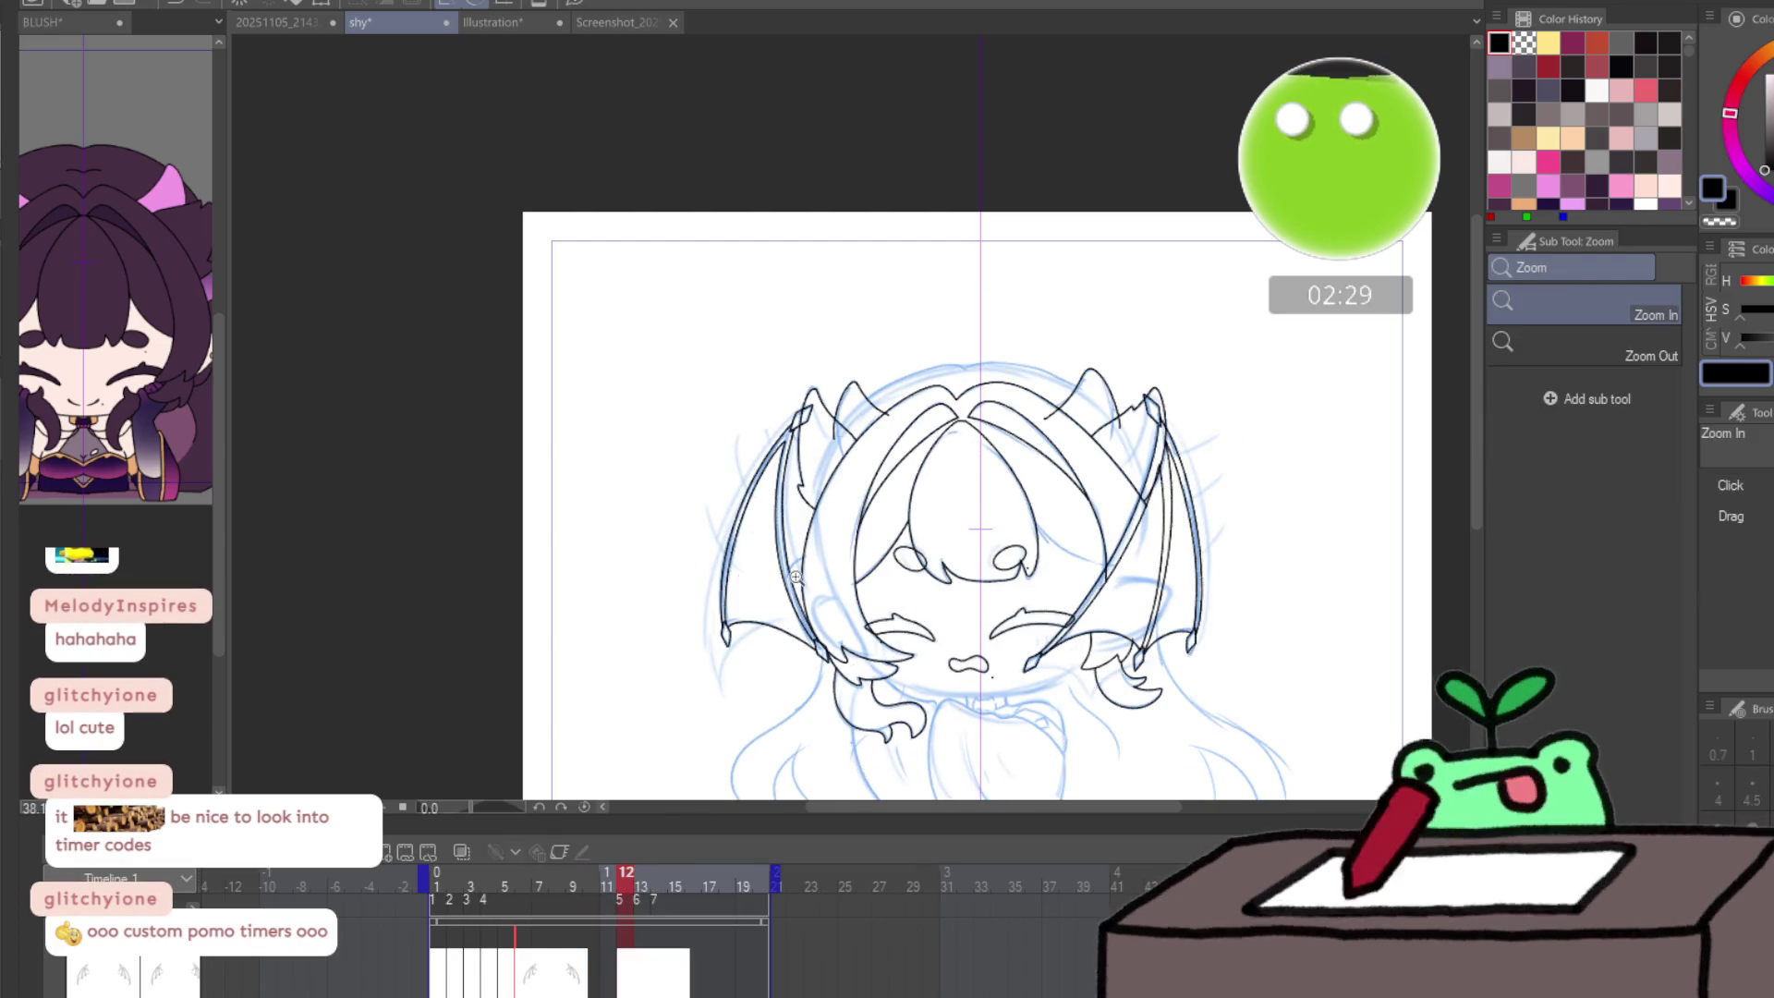
click(796, 577)
key(p)
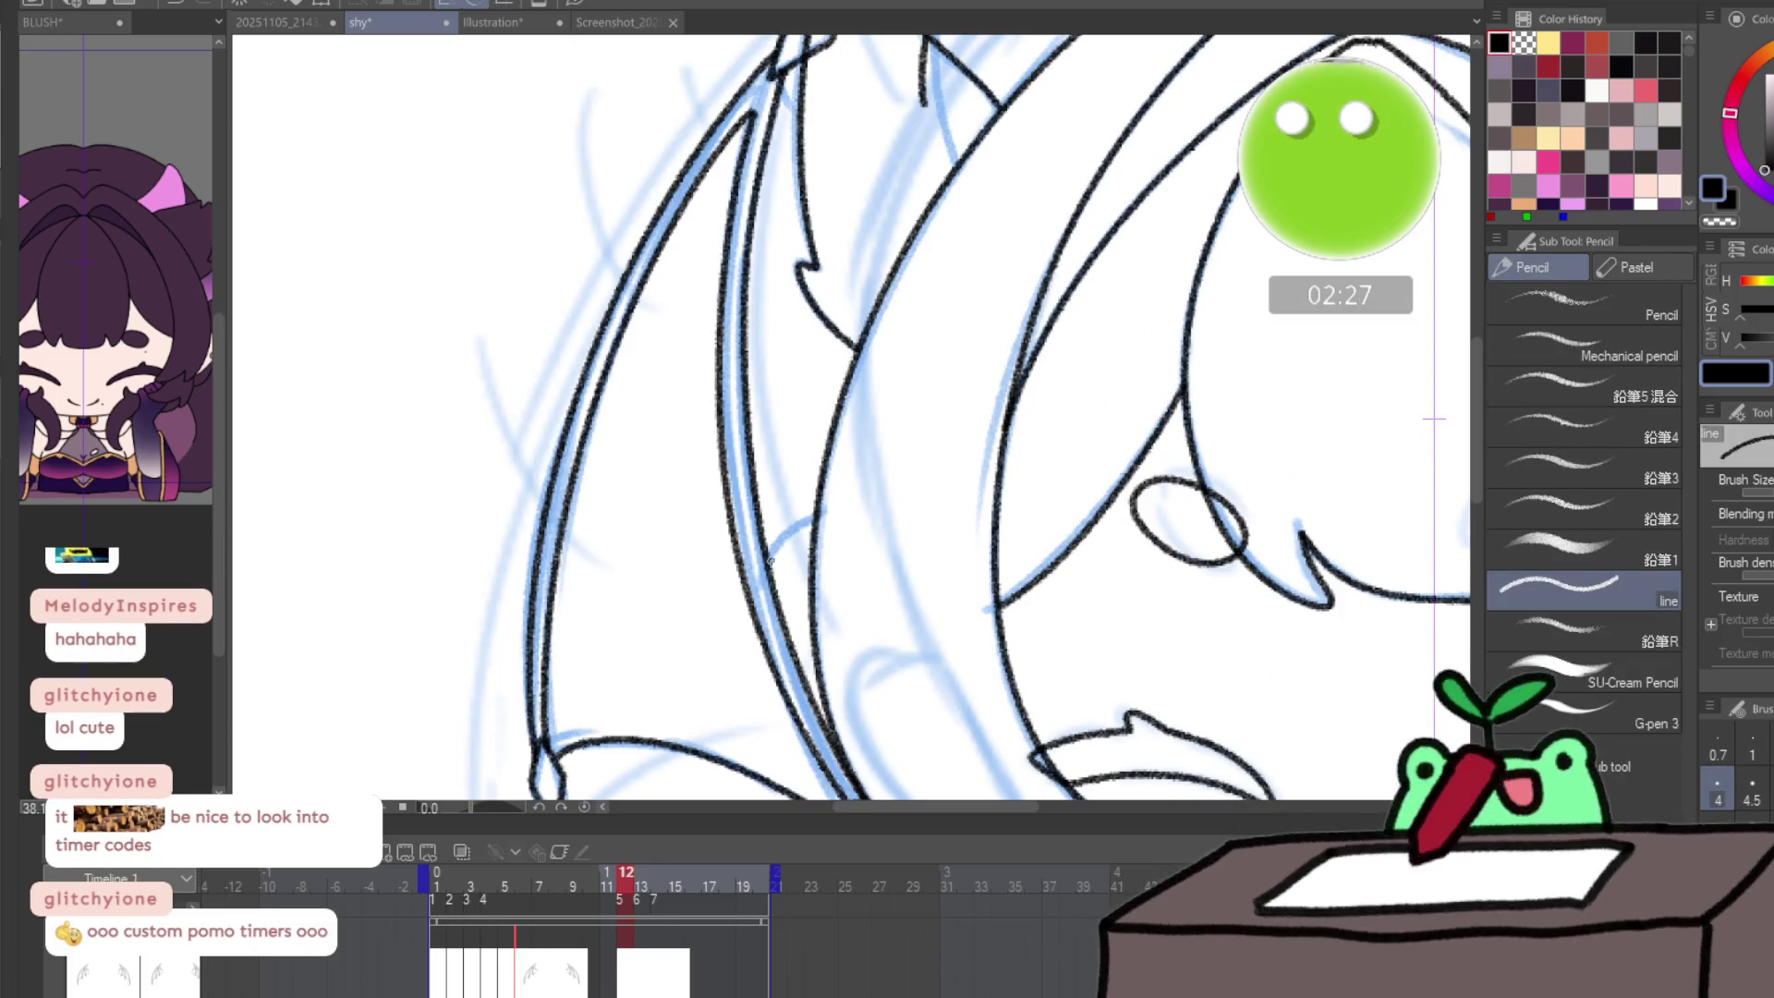
drag(770, 559, 835, 501)
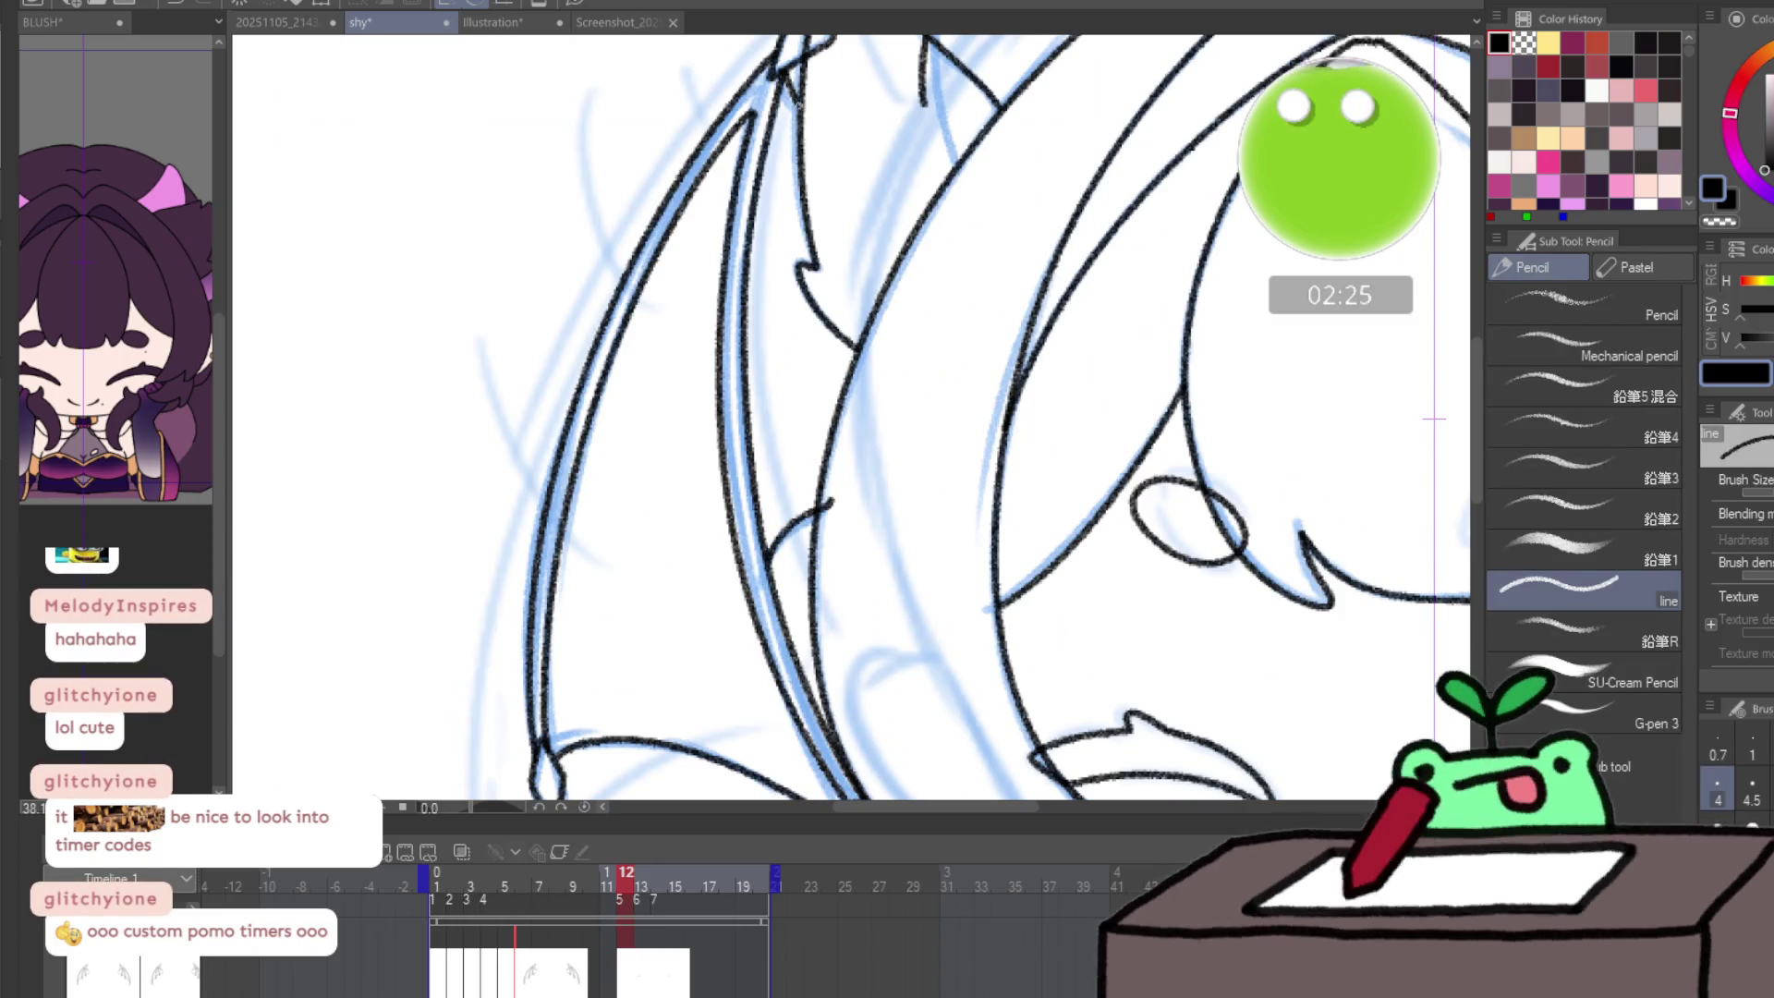
drag(1312, 428, 956, 478)
mouse_move(1470, 427)
mouse_down()
mouse_move(958, 530)
mouse_move(666, 502)
mouse_up()
mouse_move(839, 114)
mouse_down()
mouse_move(848, 261)
mouse_move(801, 366)
mouse_move(882, 325)
mouse_up()
drag(952, 267, 873, 223)
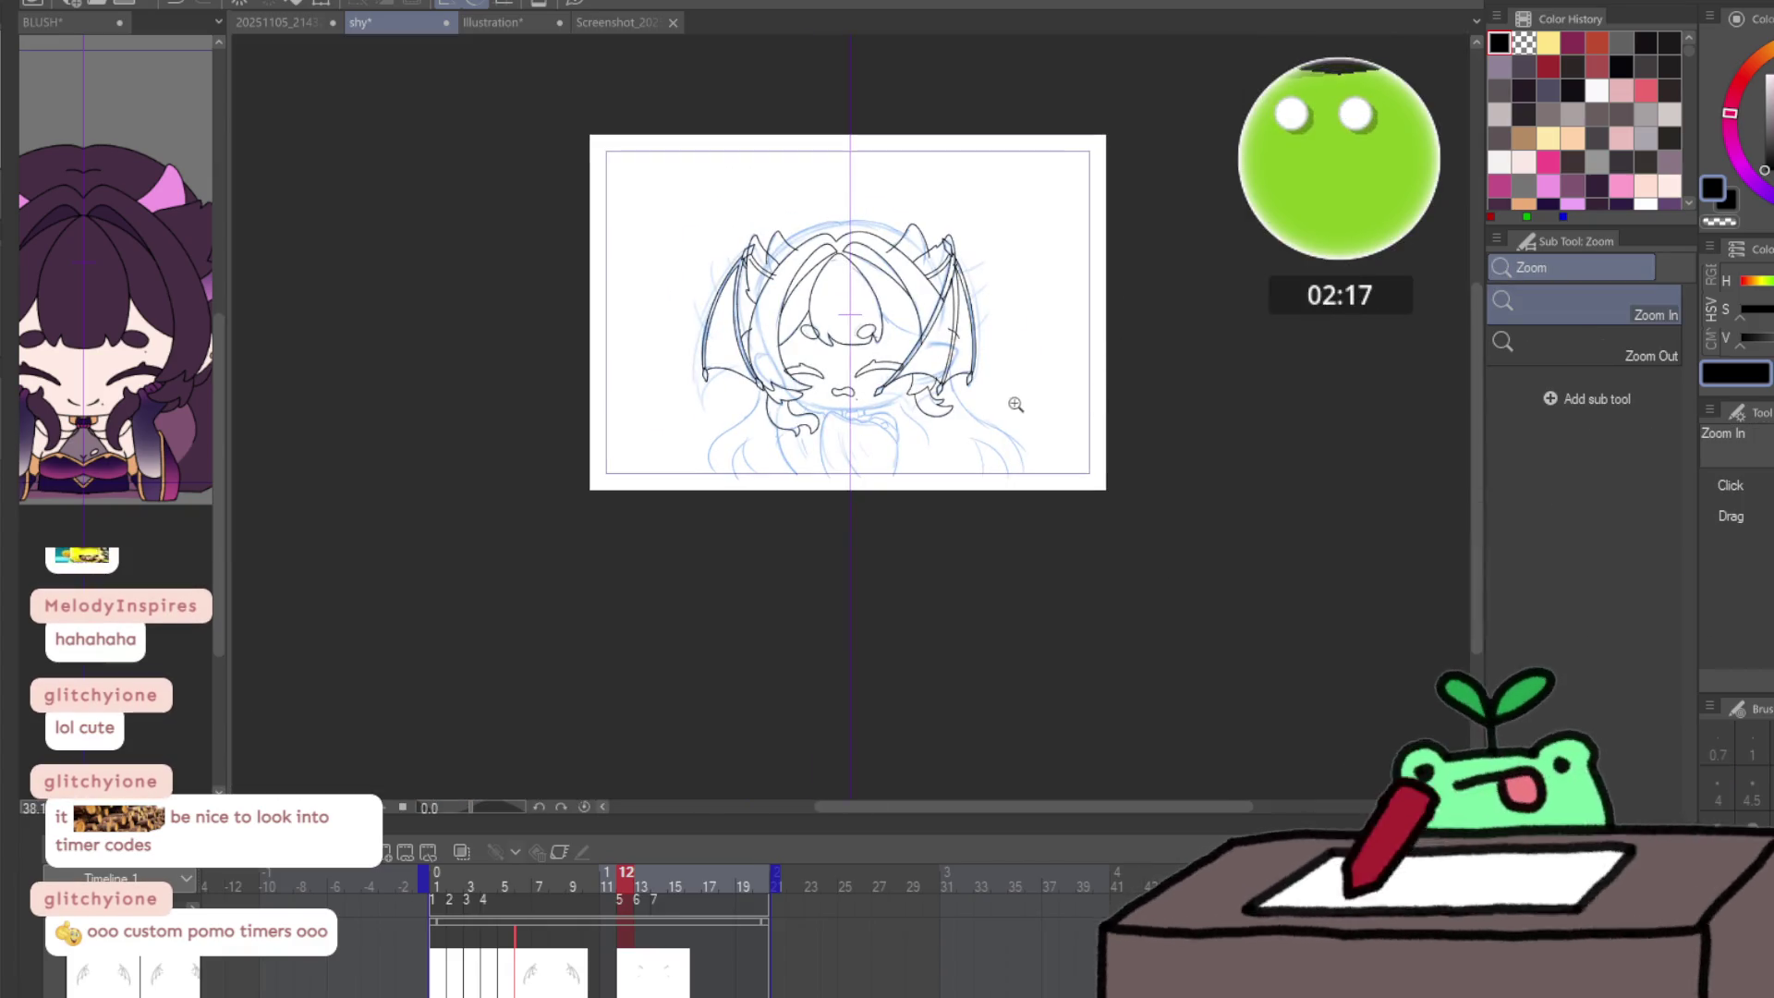
click(952, 372)
key(p)
drag(883, 611, 1058, 691)
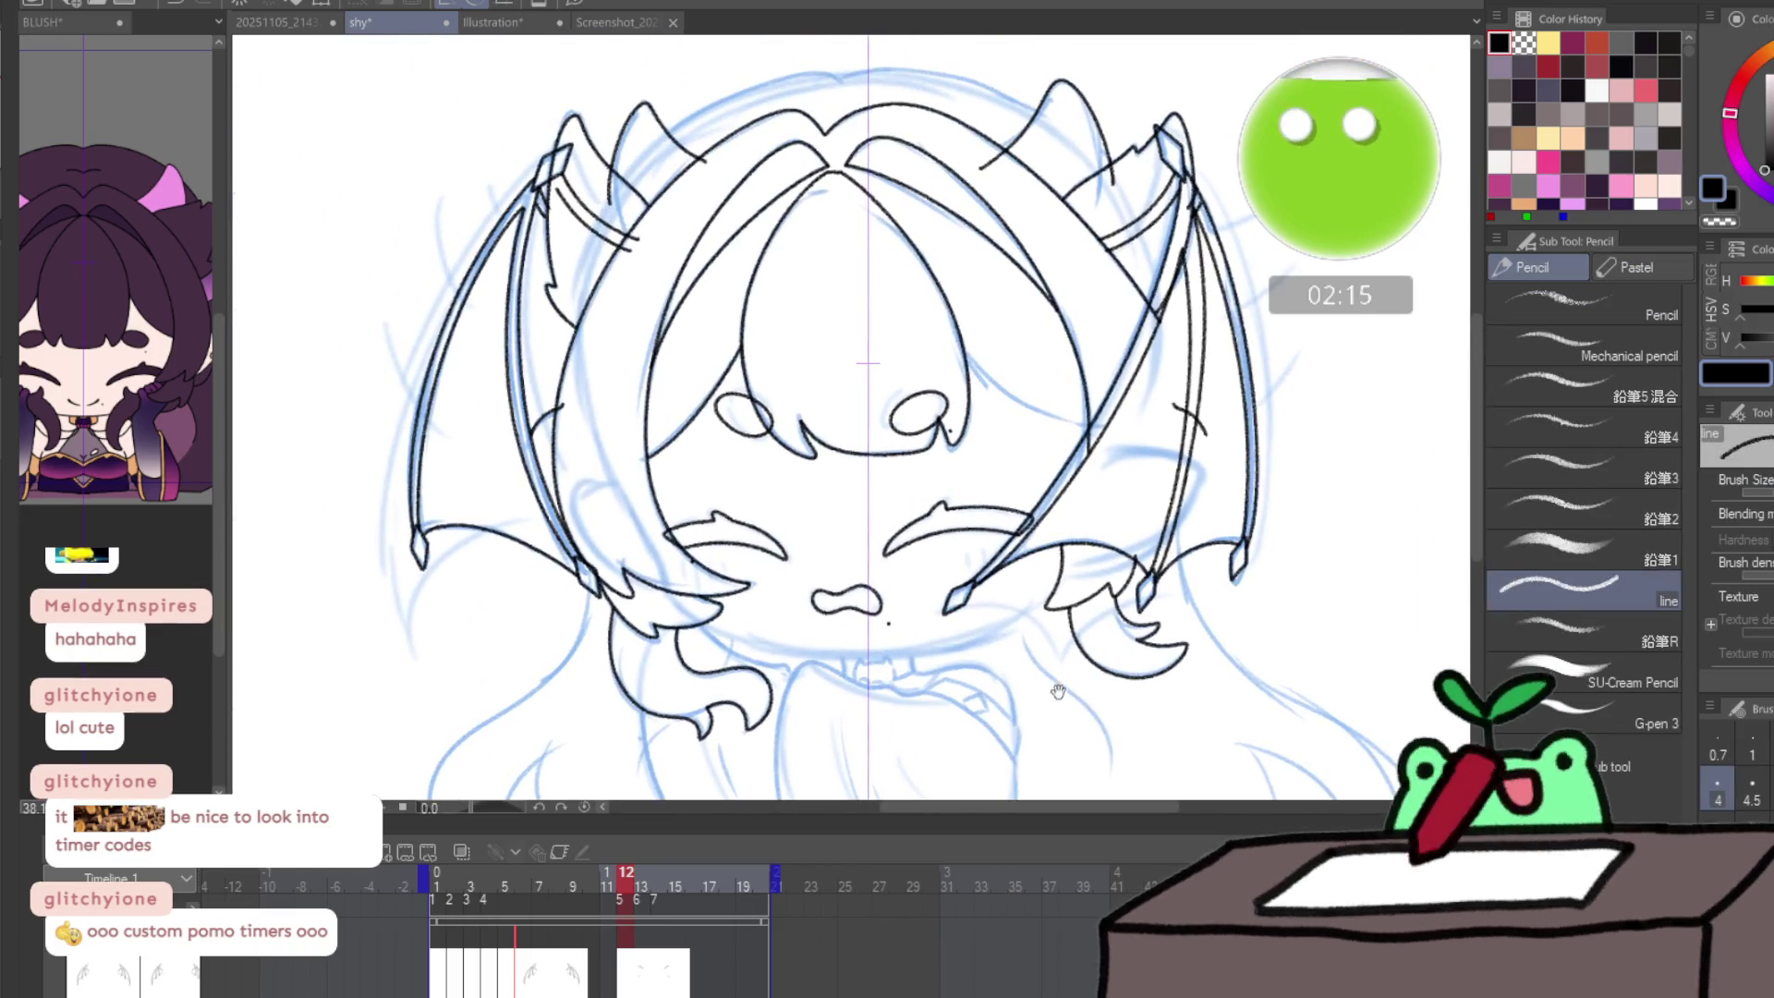
- Review frame 13's wing tips with the canvas mirrored horizontally, then return to frame 12
key(Right)
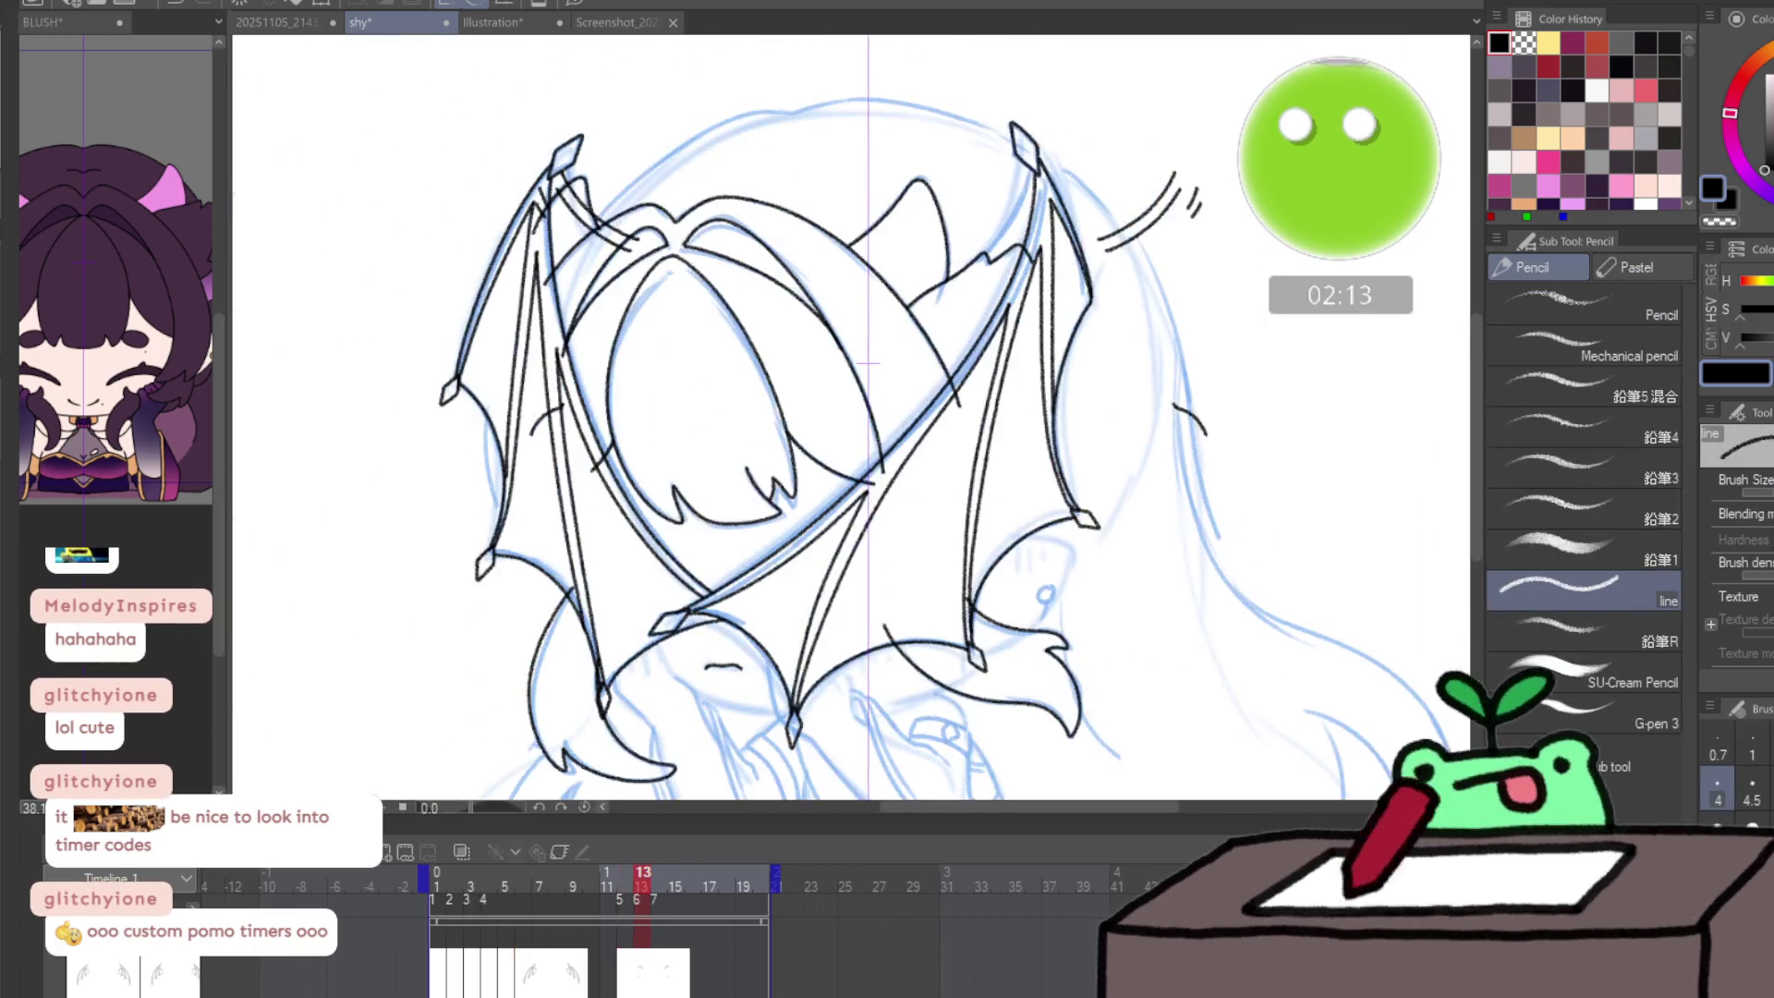
key(ctrl+space)
click(608, 157)
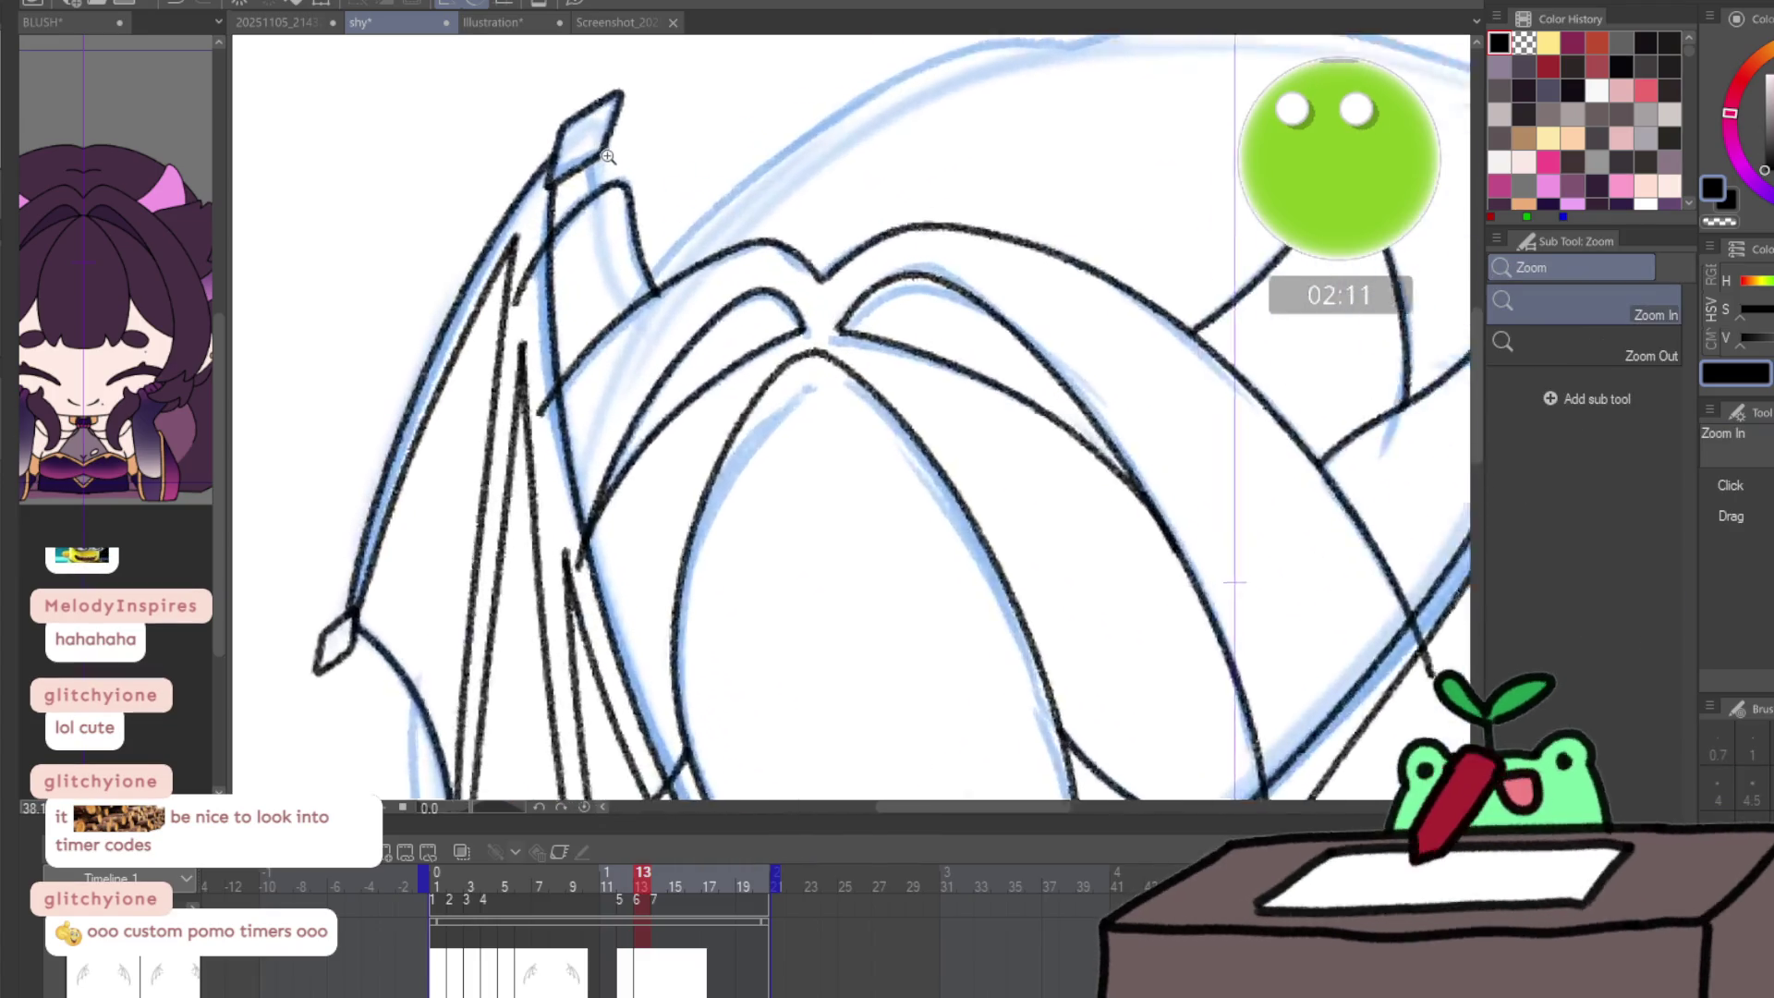
click(567, 185)
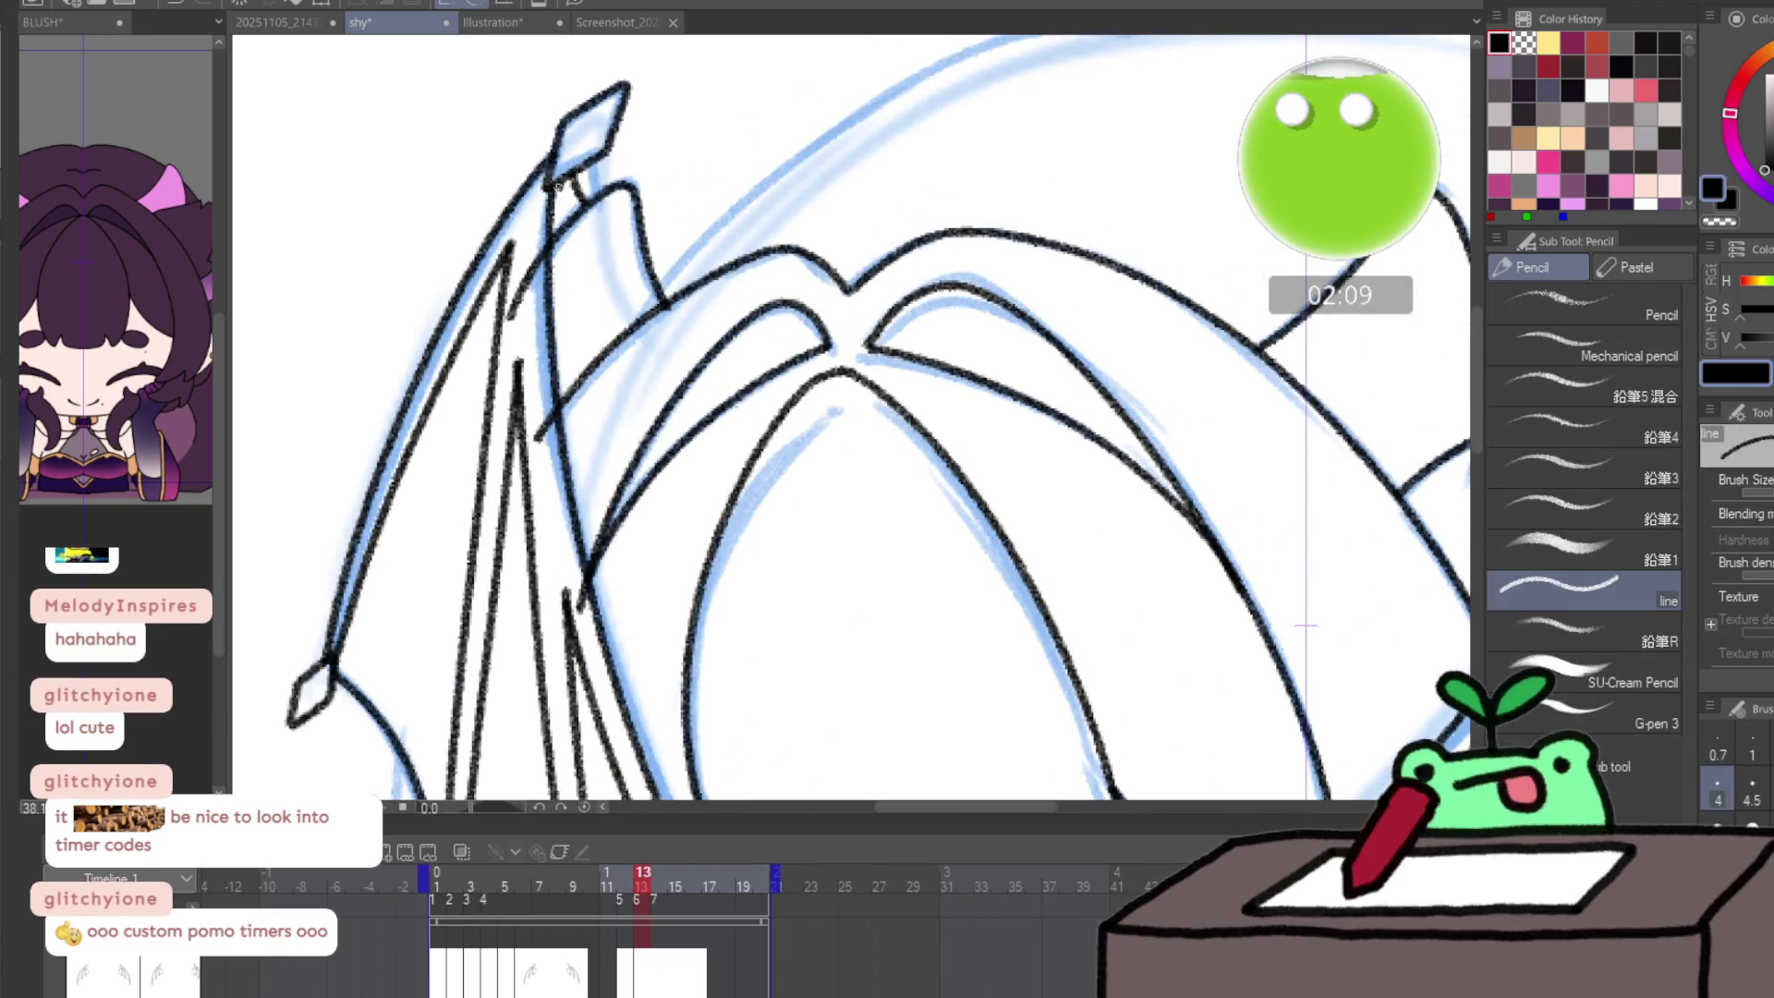
key(h)
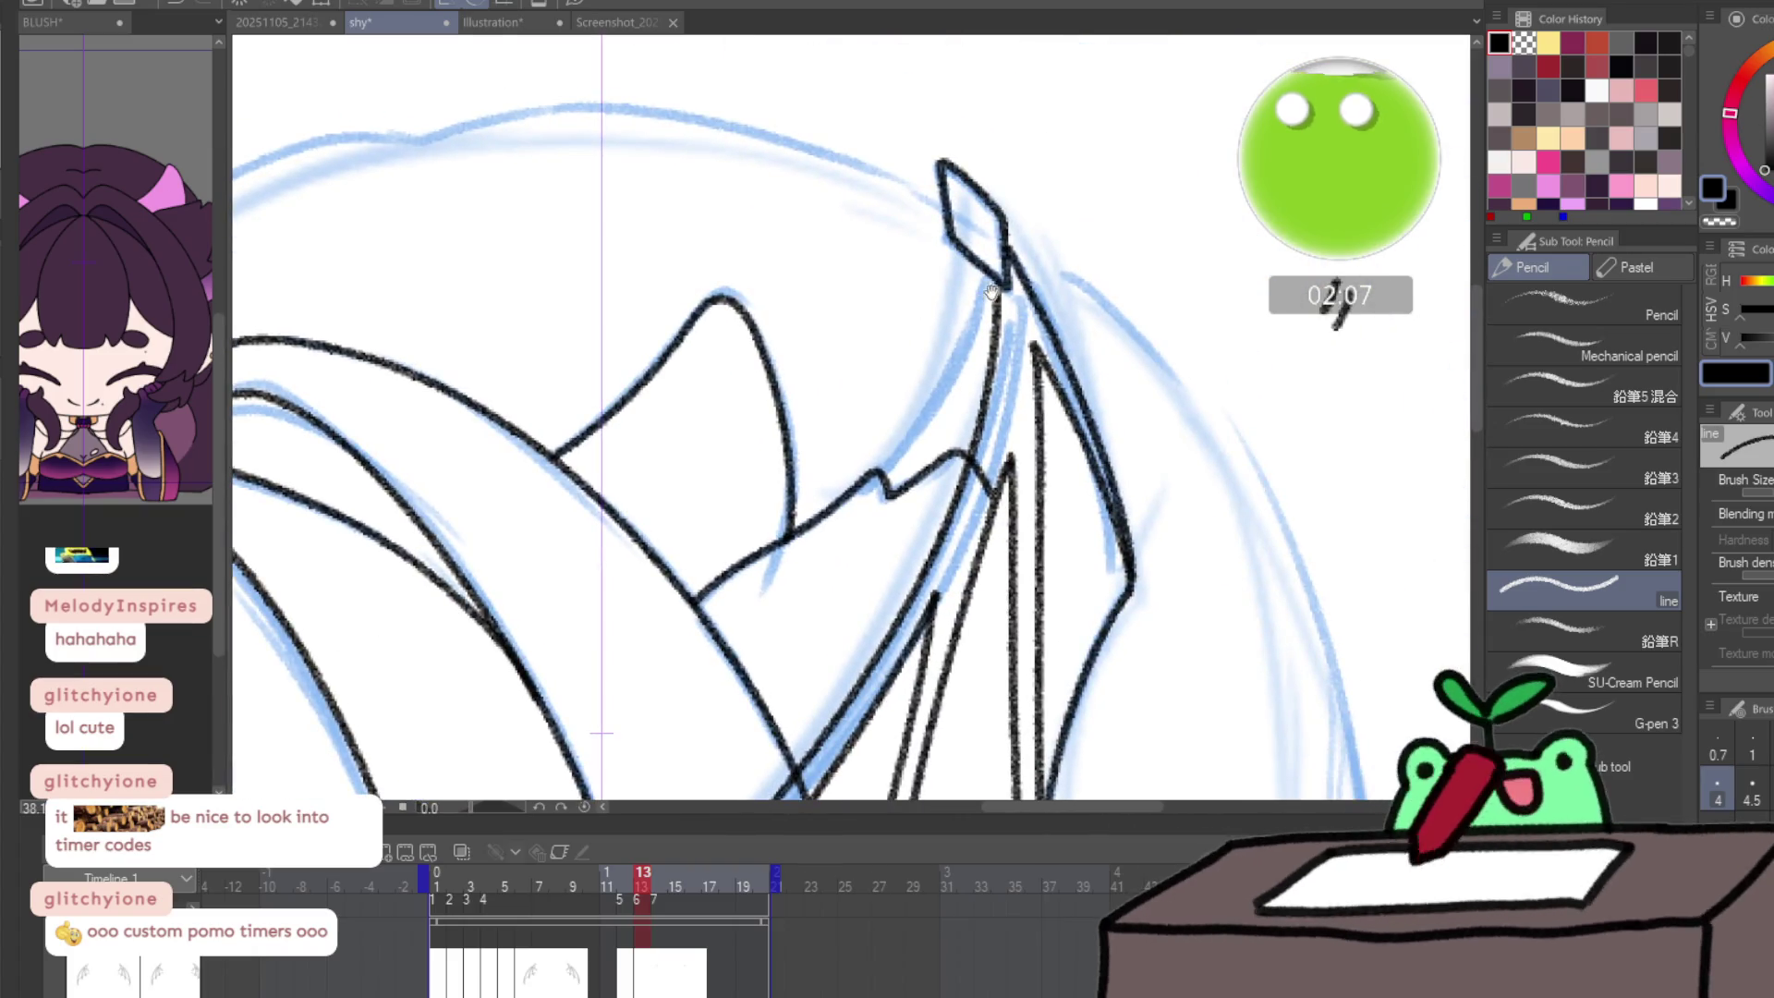
drag(910, 434, 896, 500)
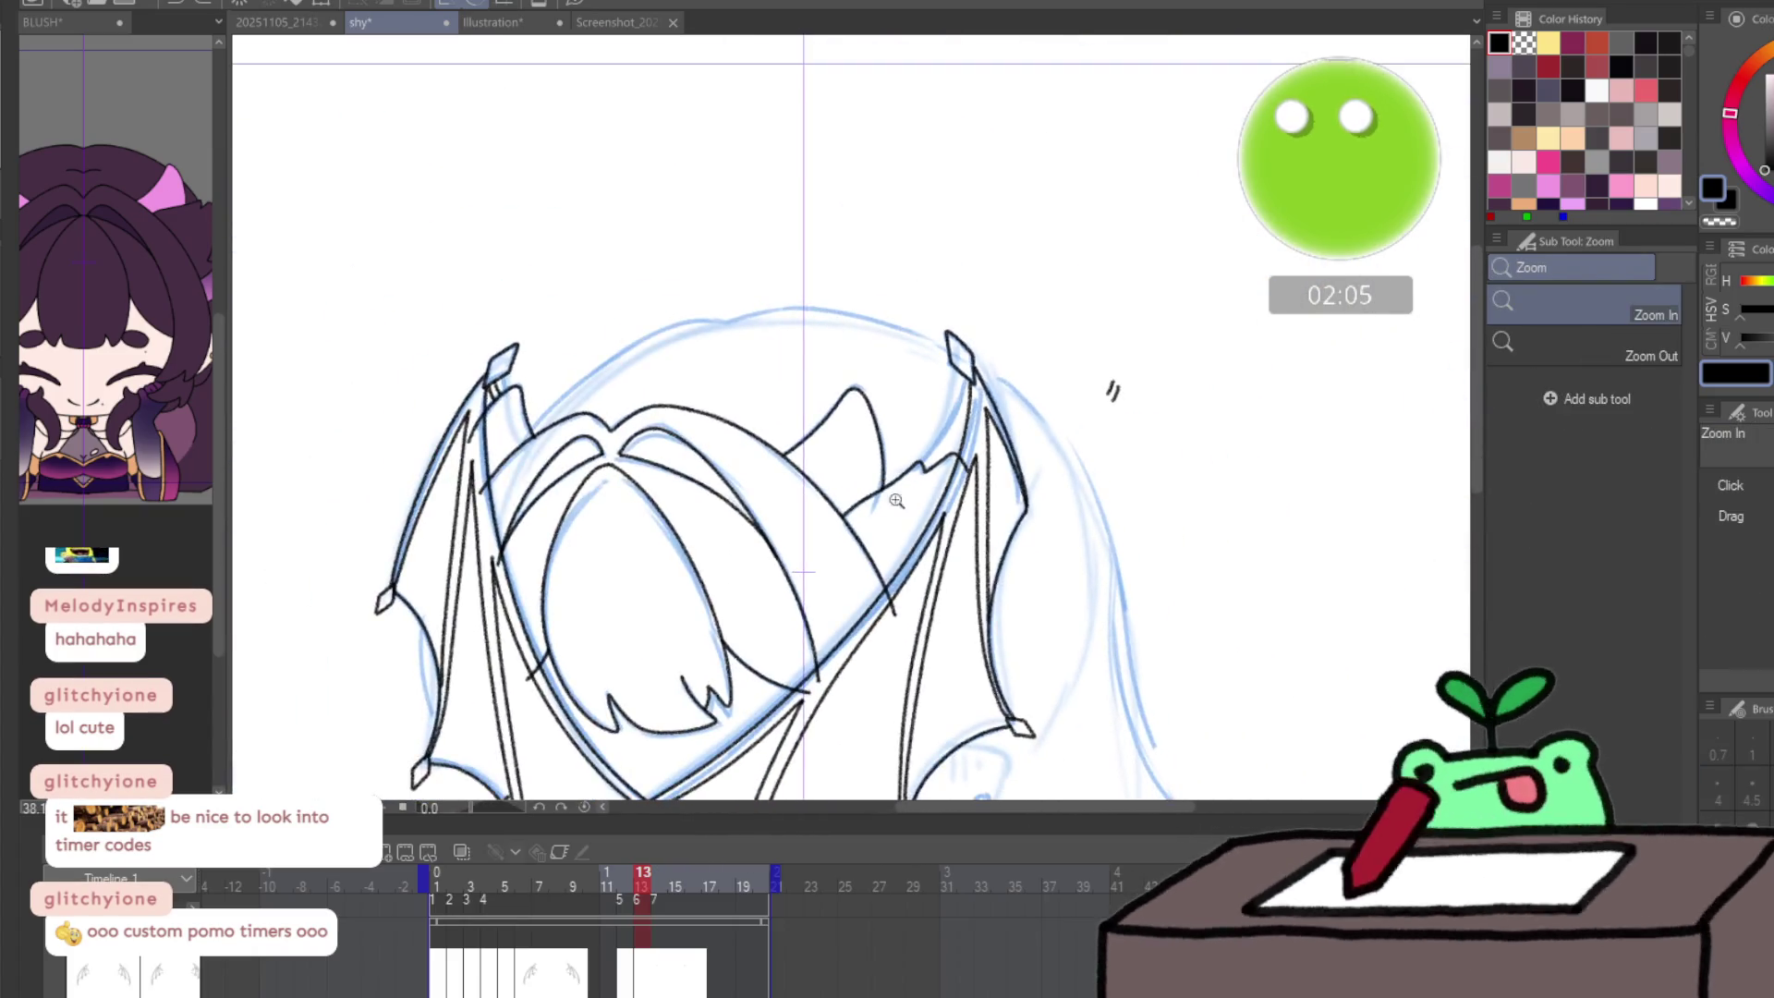
key(p)
key(Left)
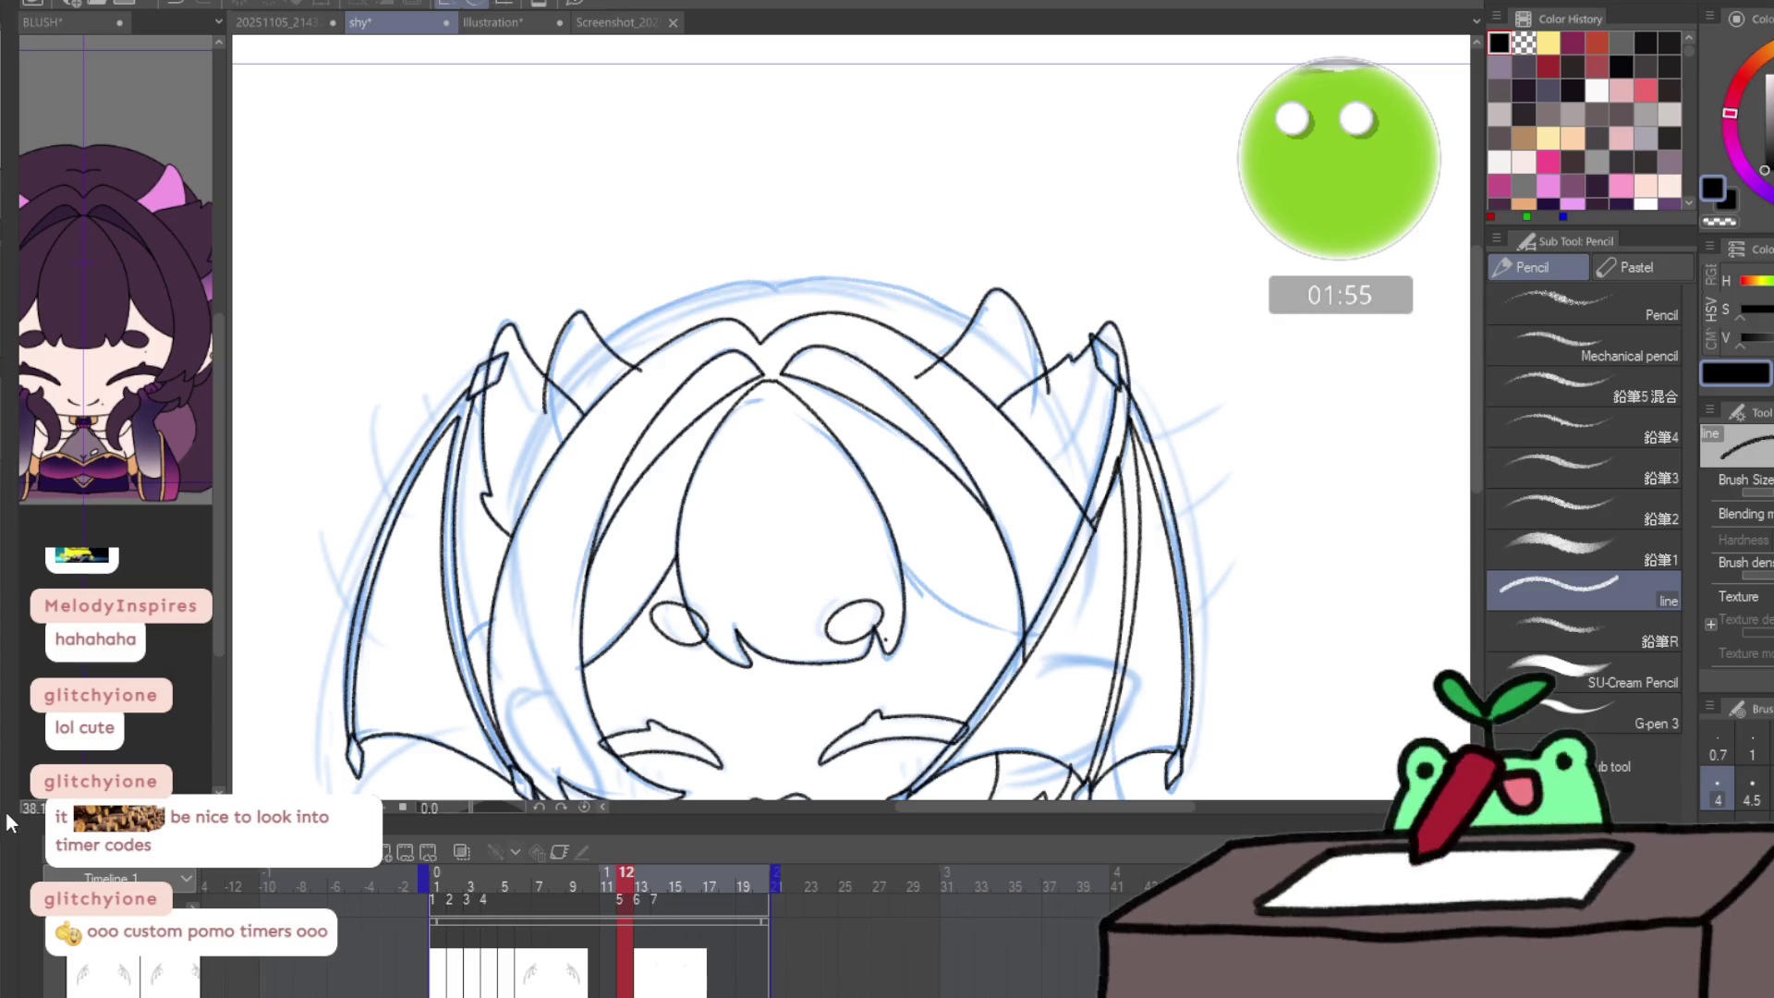
- Try strokes near the horn, undoing the stray ones and keeping a line up toward it
drag(499, 388, 571, 452)
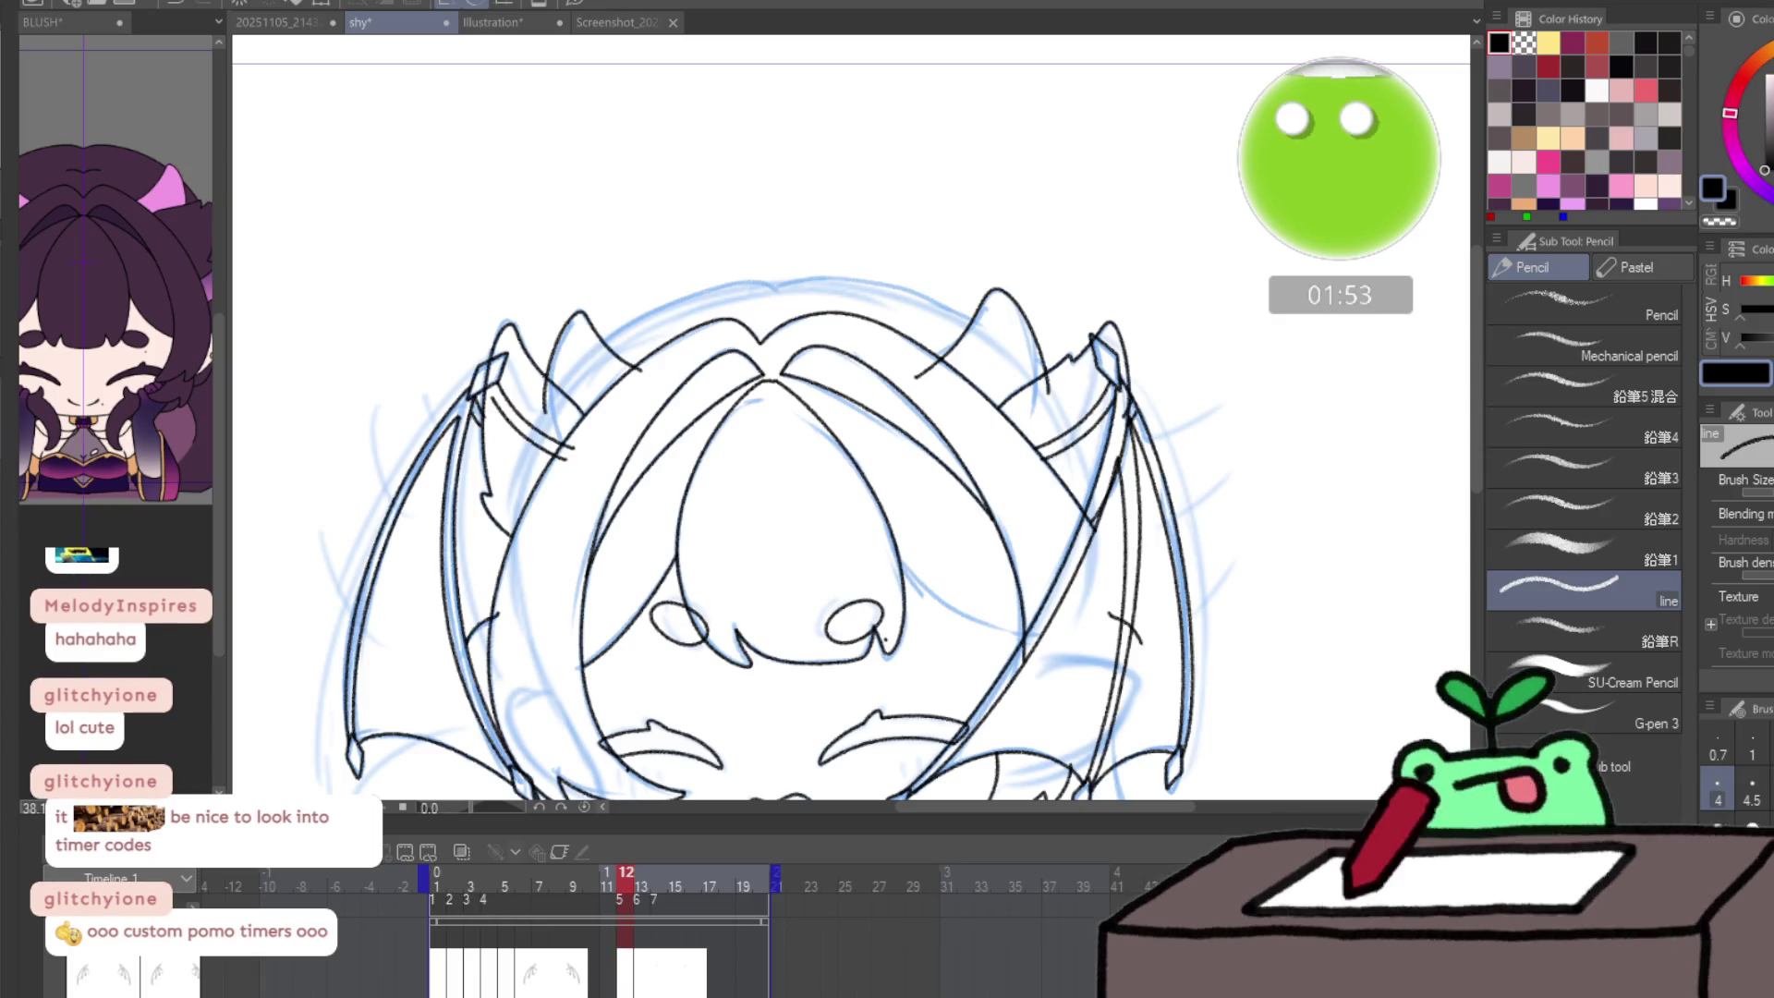
key(ctrl+z)
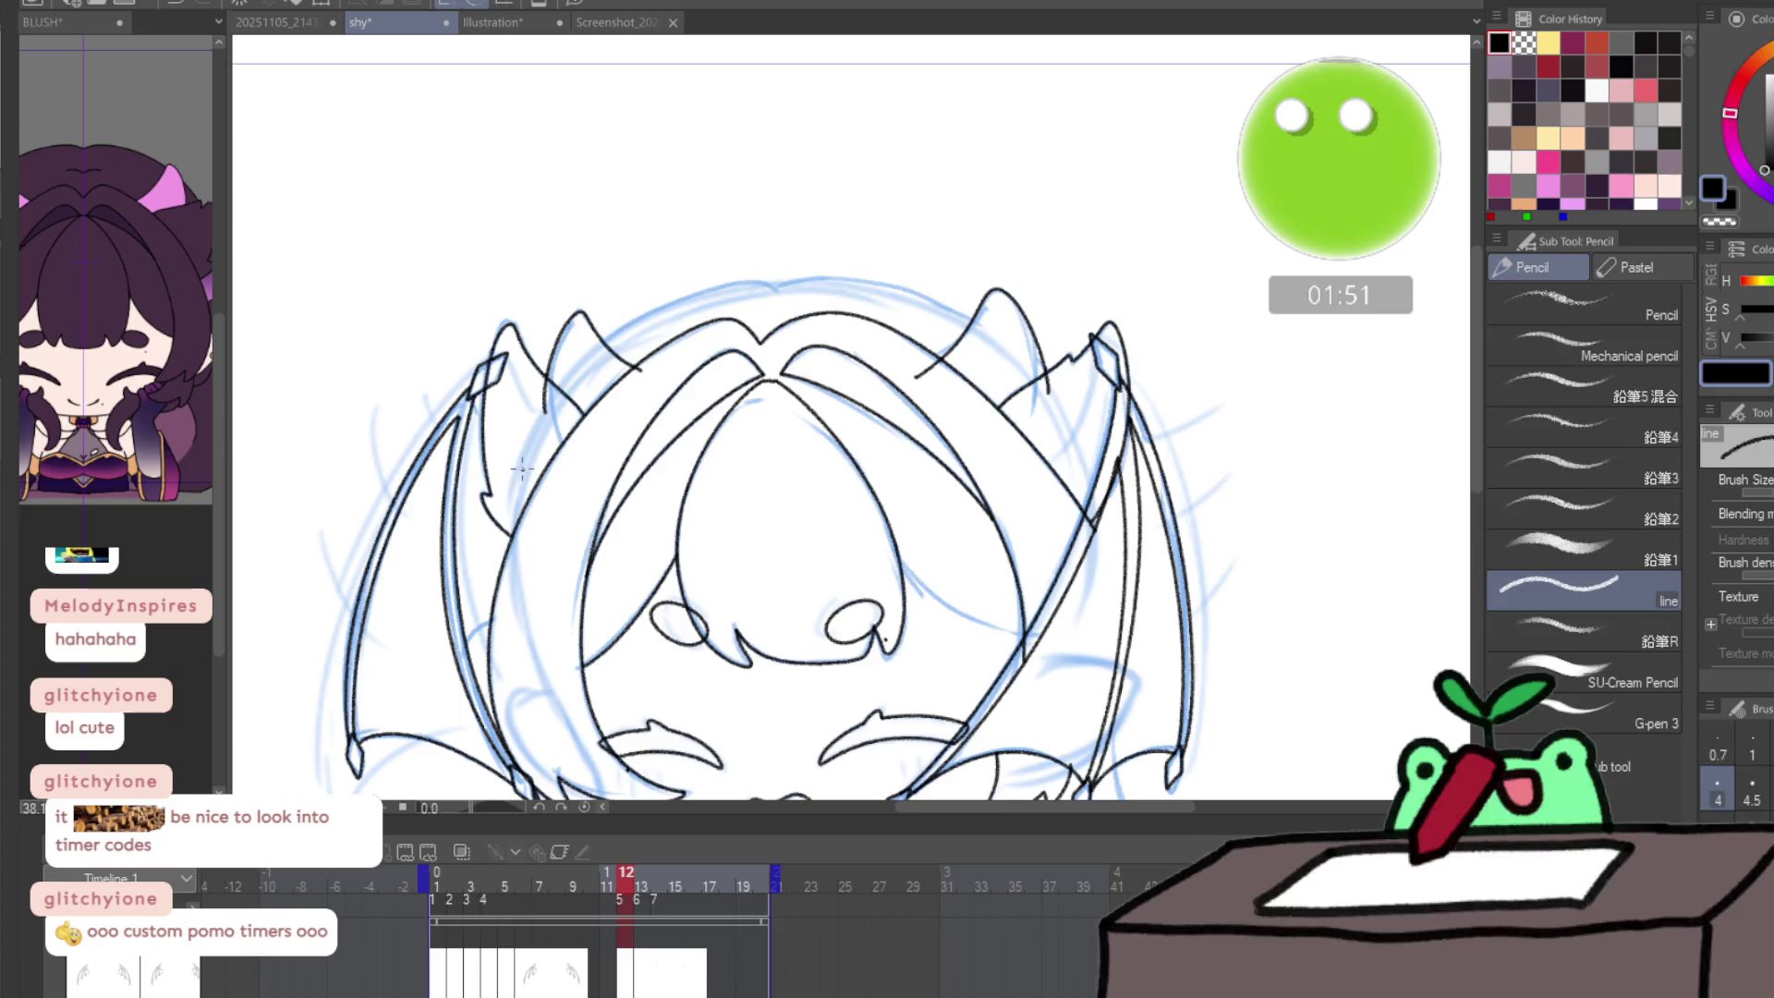
scroll(522, 468, up, 3)
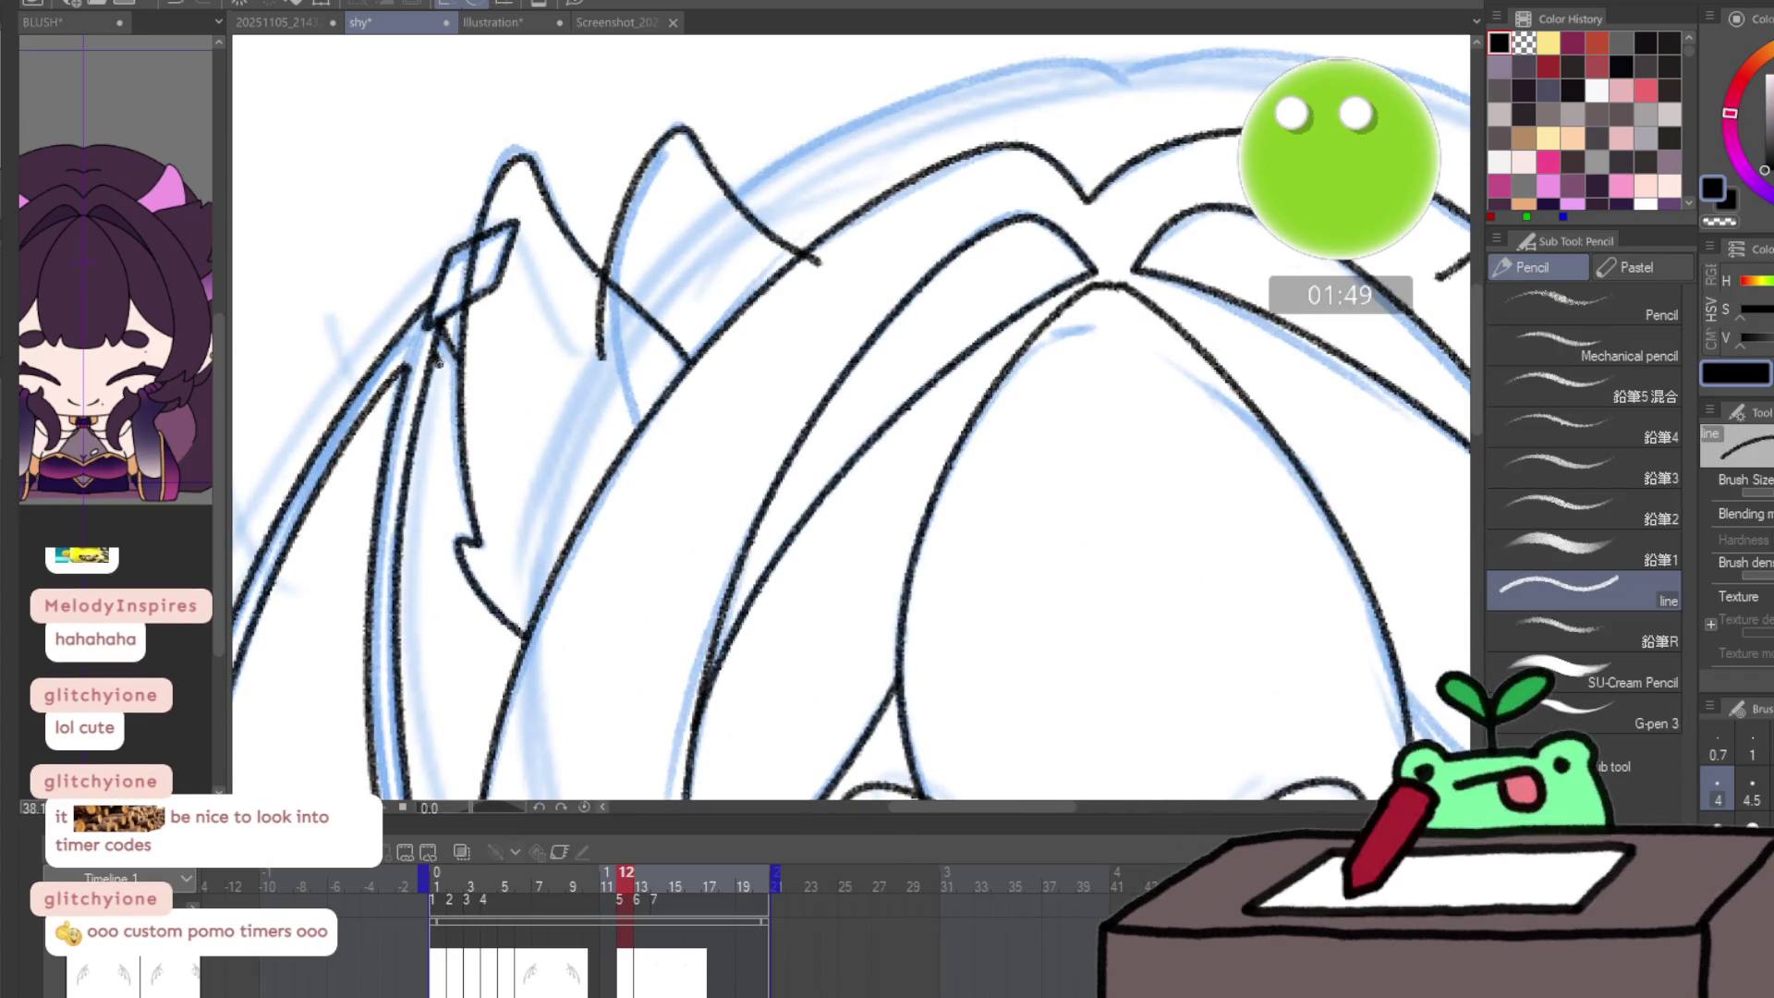
scroll(443, 388, down, 5)
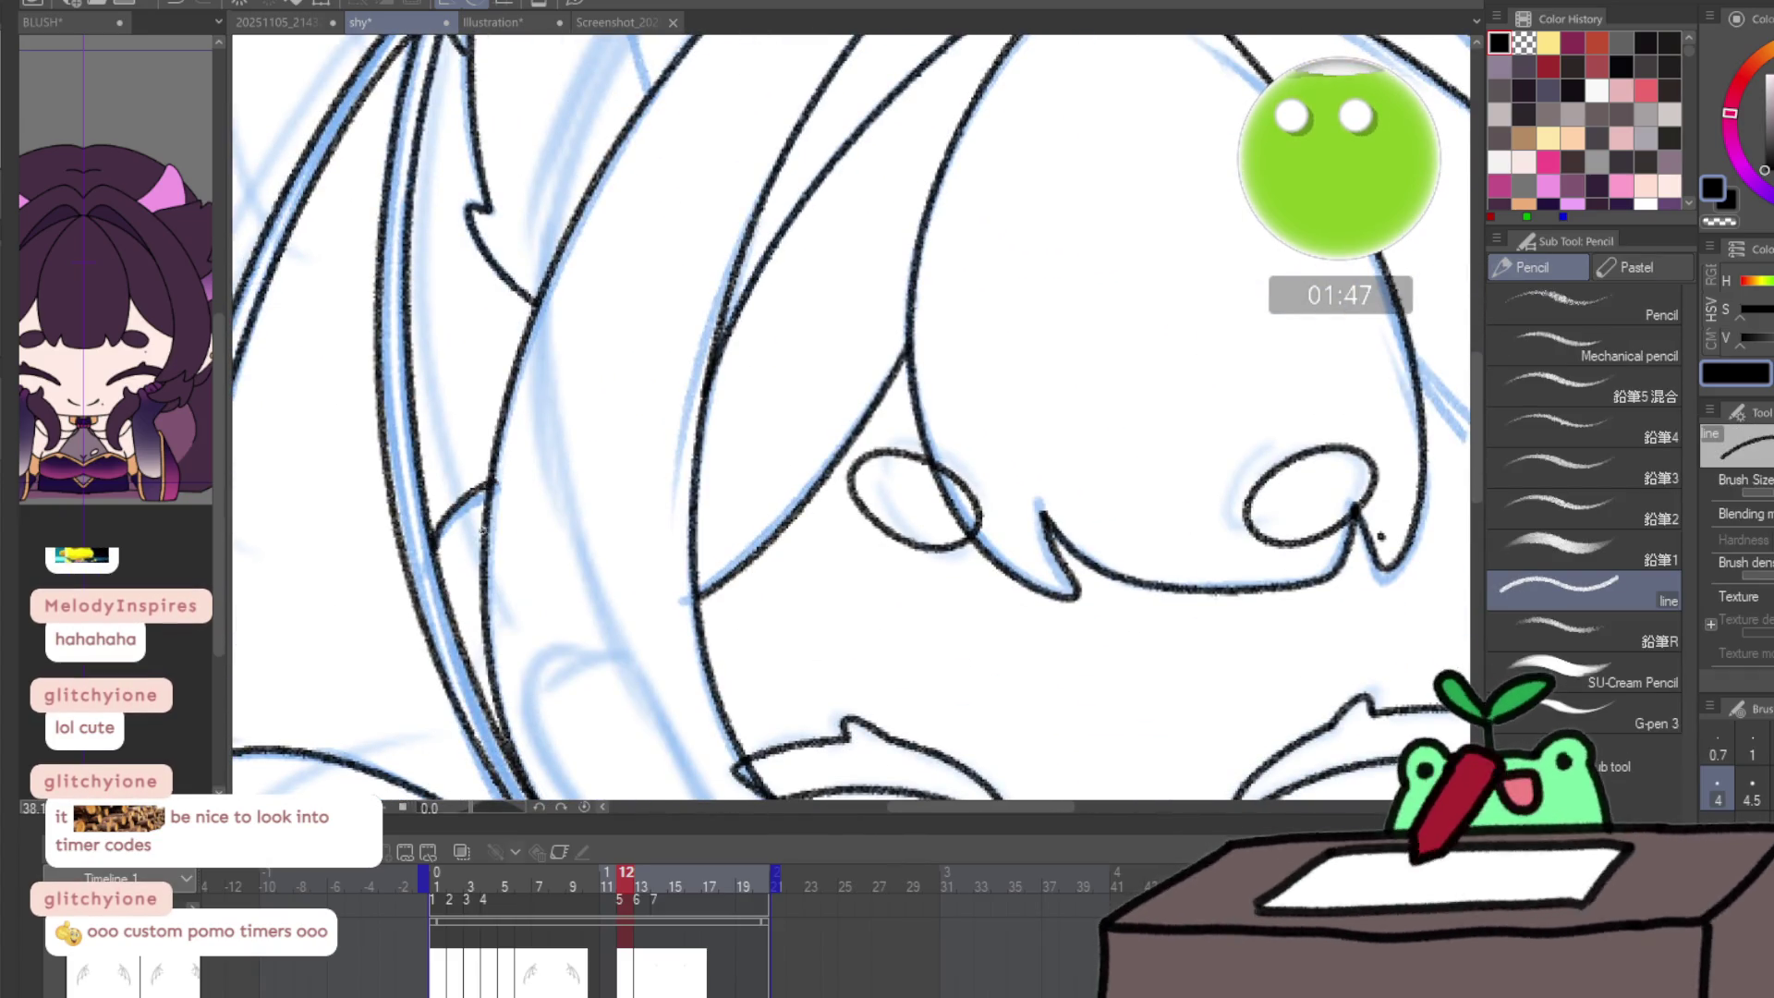
mouse_move(481, 528)
mouse_down()
mouse_move(828, 628)
mouse_move(817, 653)
mouse_up()
mouse_move(958, 344)
mouse_down()
mouse_move(855, 474)
mouse_move(956, 393)
mouse_up()
key(ctrl+z)
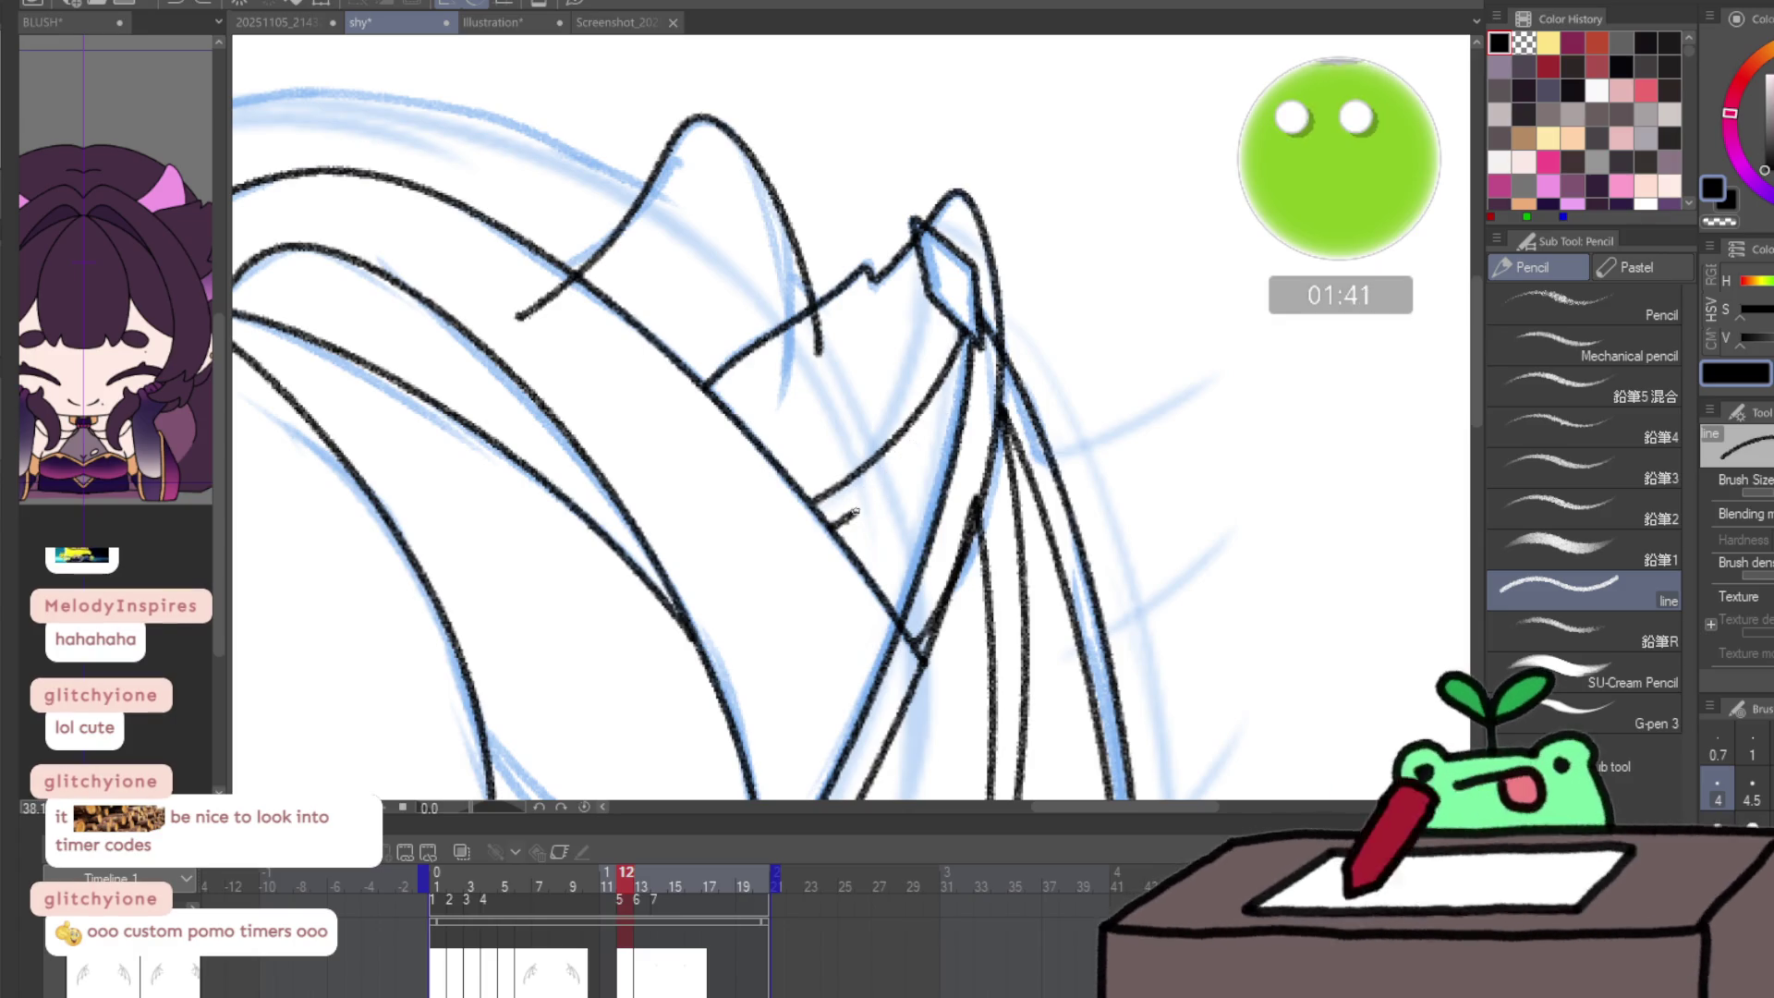
mouse_move(855, 511)
mouse_down()
mouse_move(961, 397)
mouse_move(850, 430)
mouse_move(1121, 348)
mouse_up()
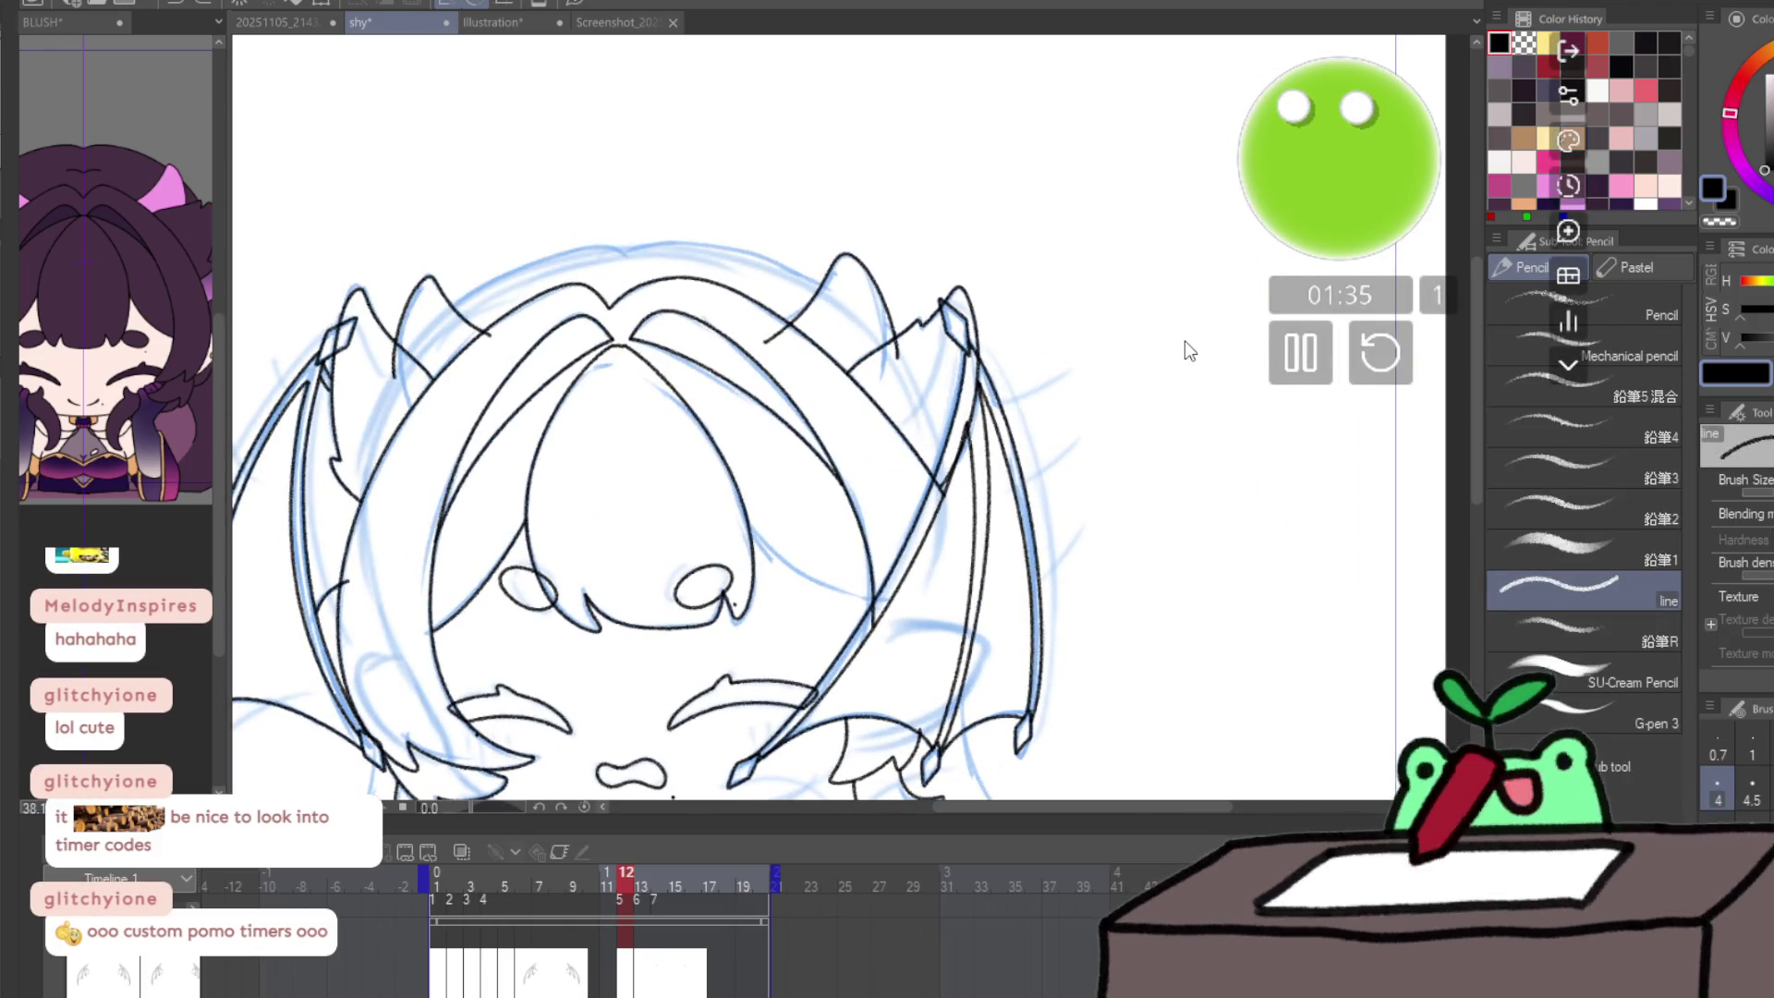
- Compare frames 12 and 13, ink a wing line meeting the zigzag edge, and fit the page
key(ctrl+Right)
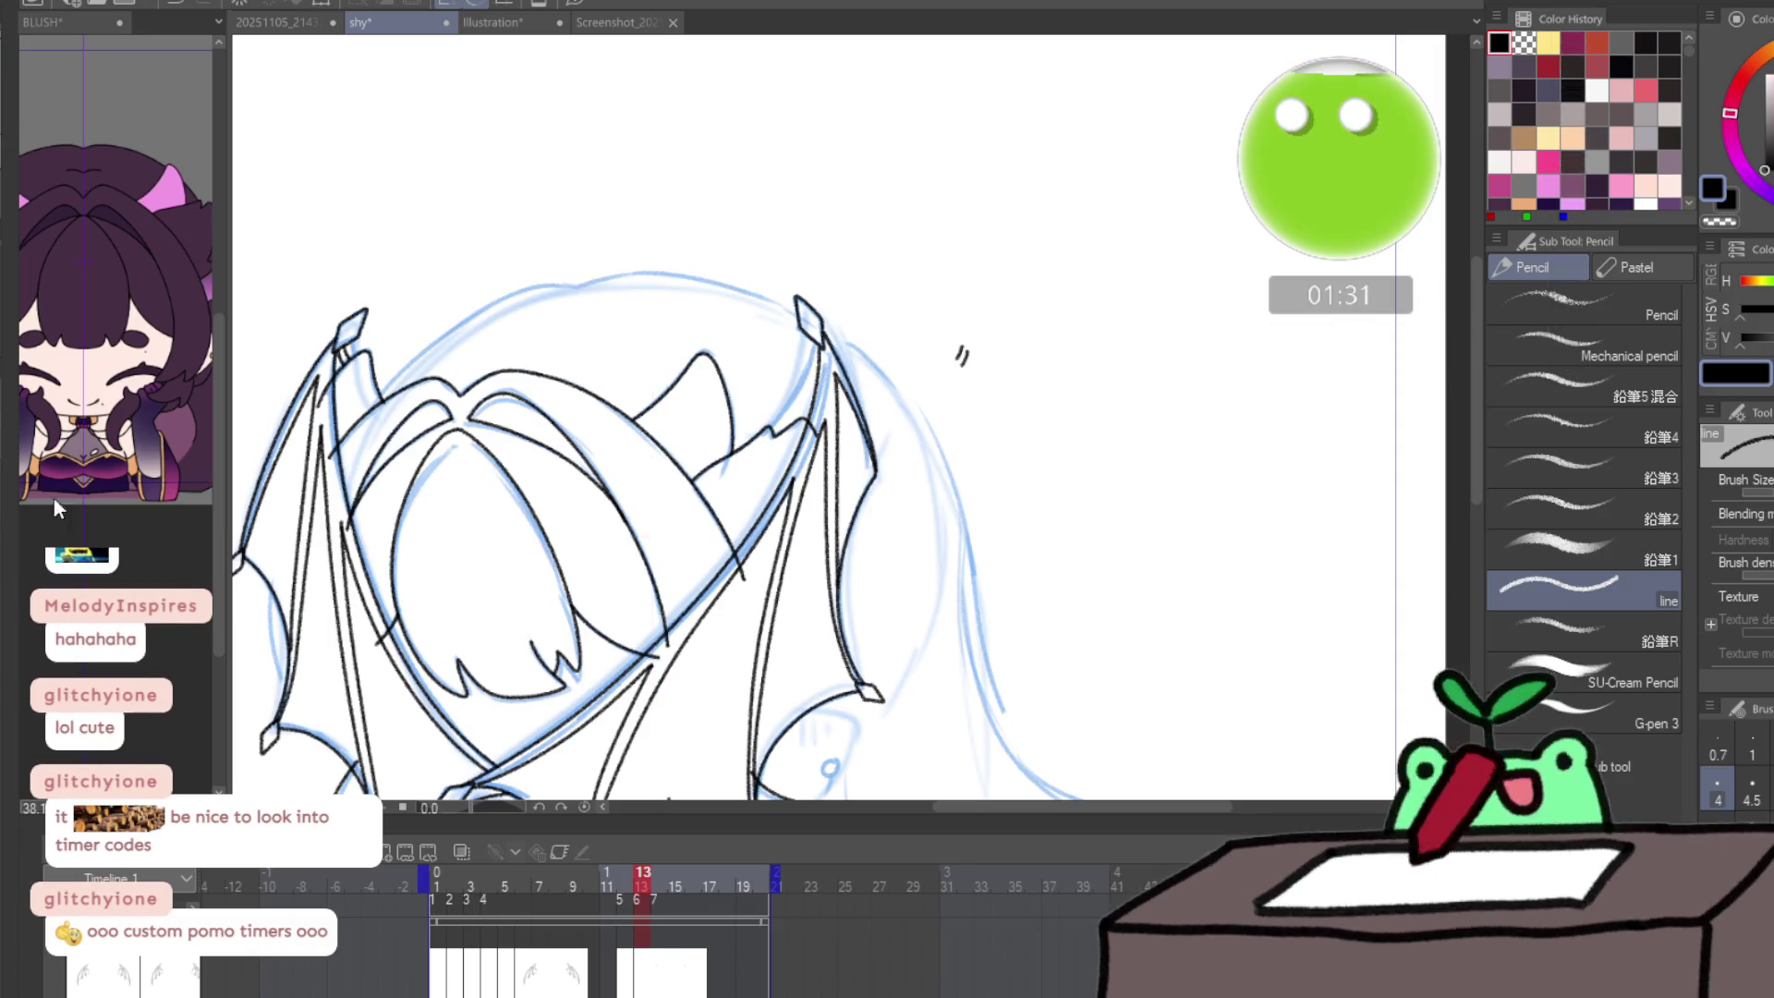
key(ctrl+z)
scroll(821, 450, up, 3)
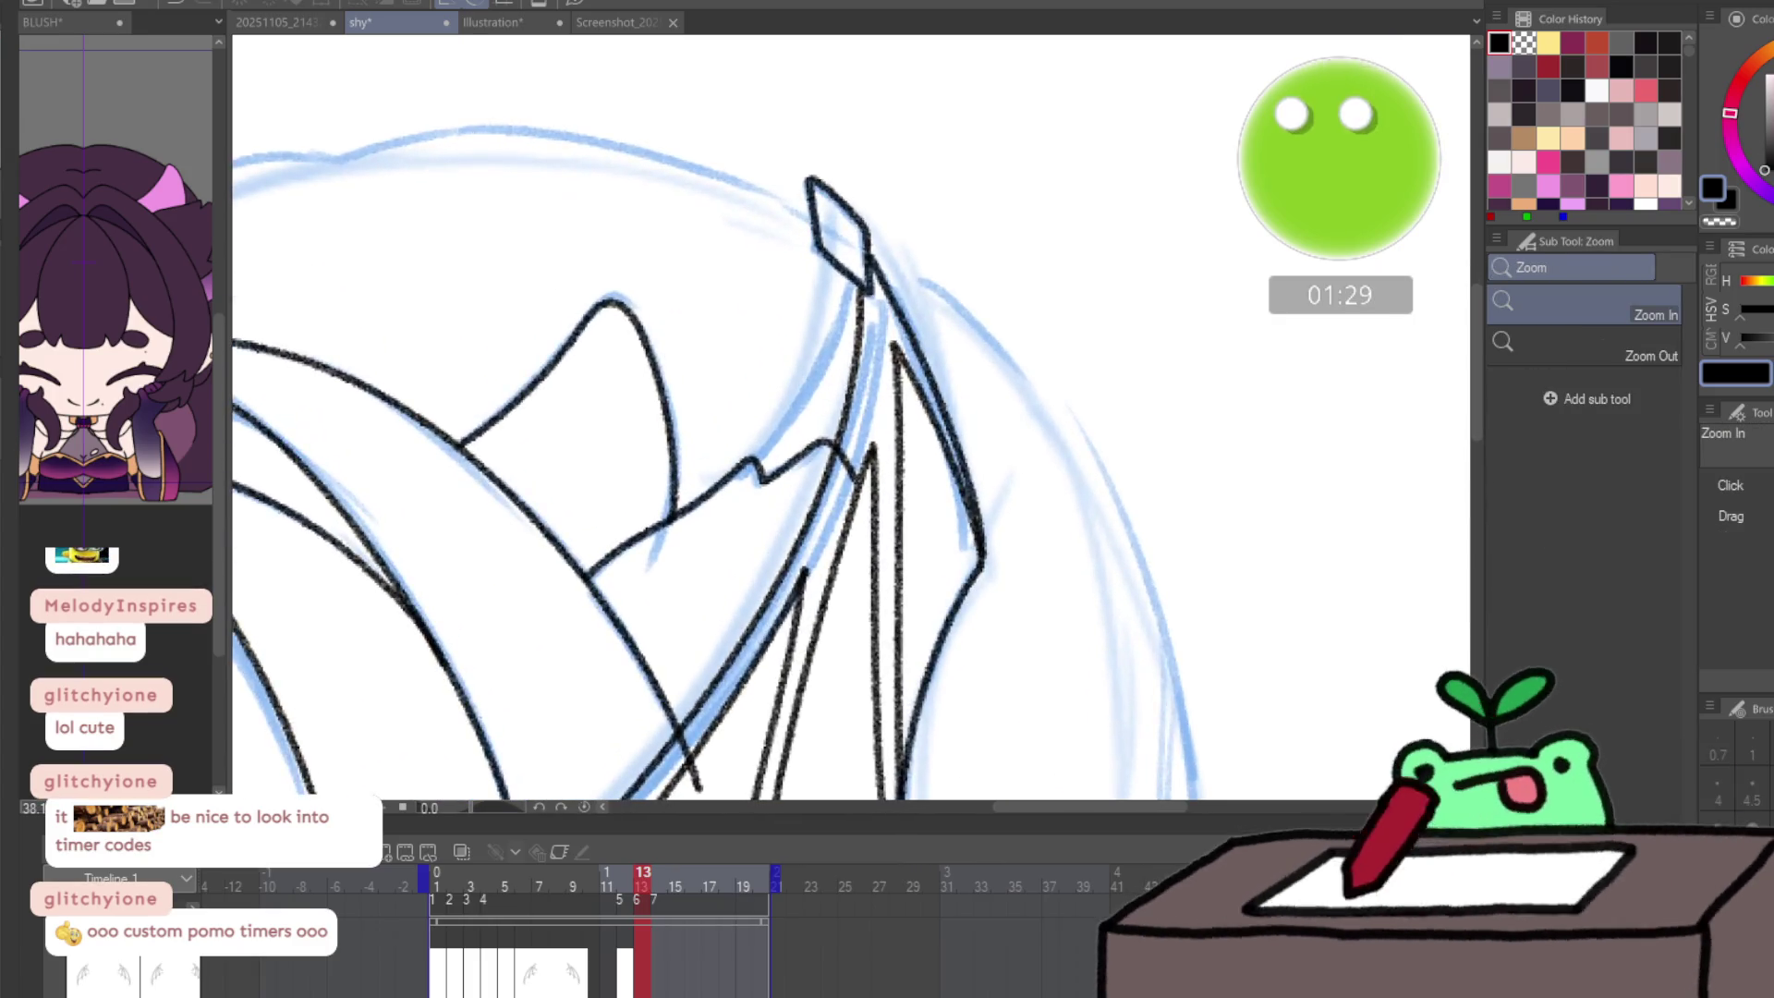
key(ctrl+Left)
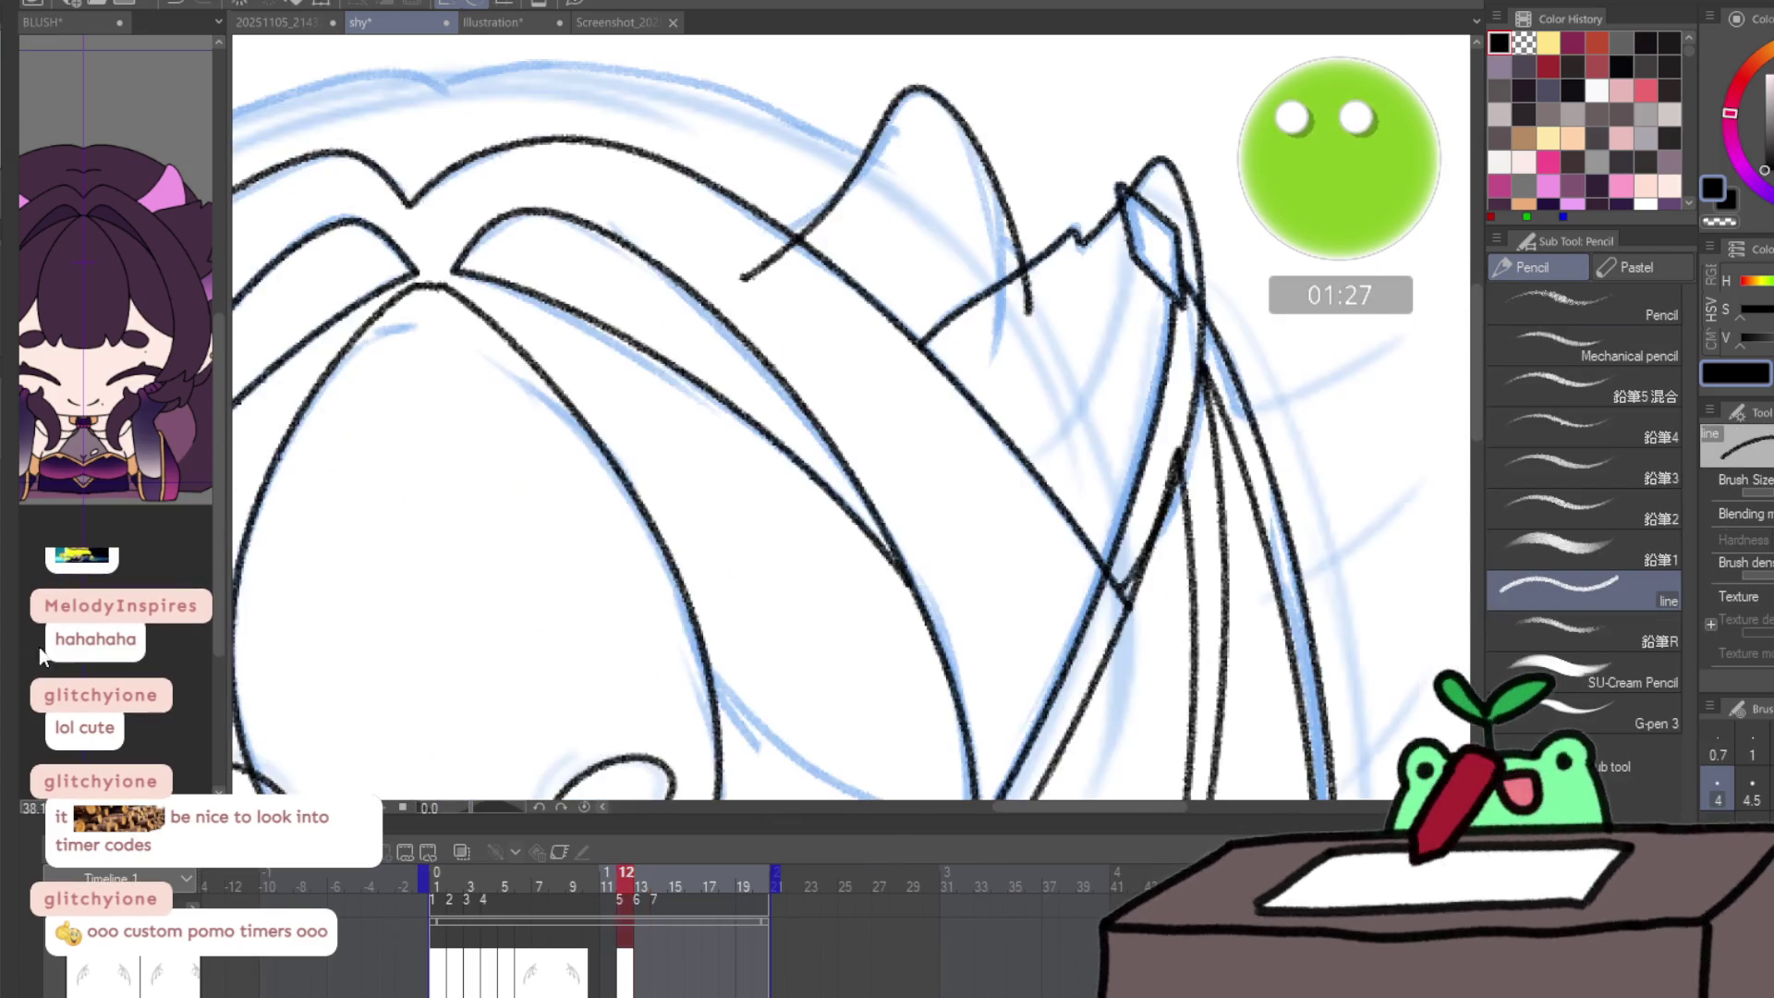
key(ctrl+Right)
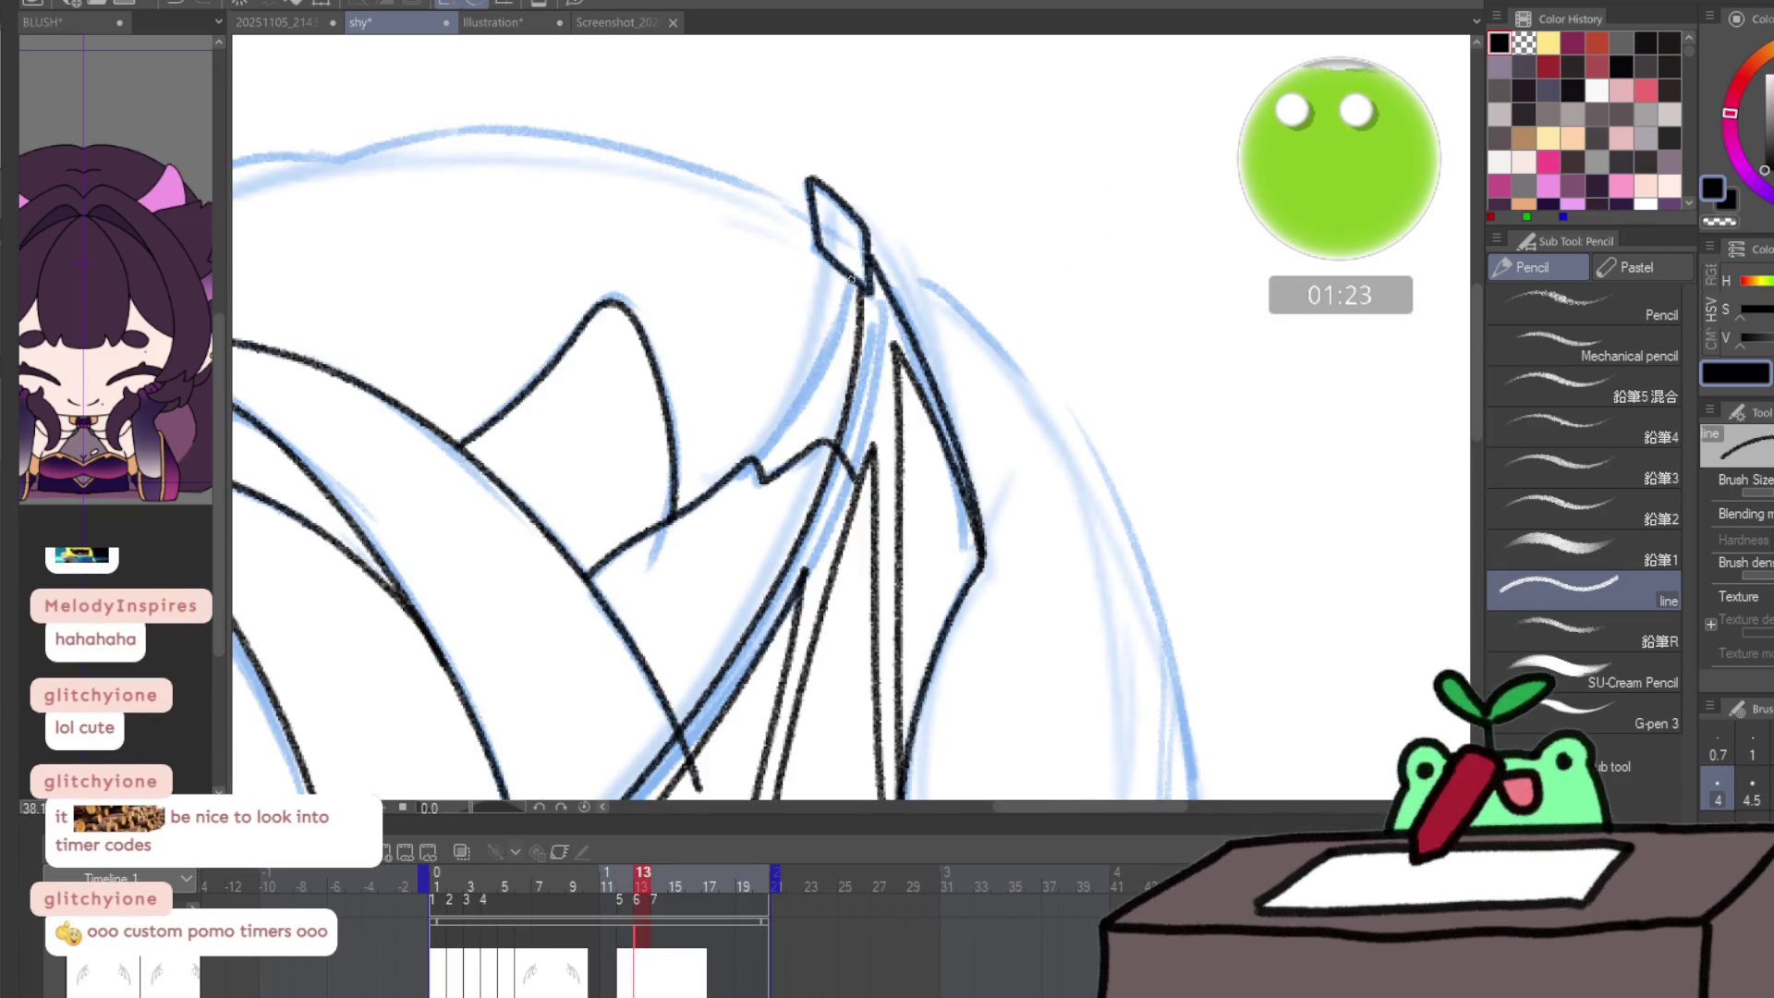
drag(851, 278, 817, 375)
mouse_move(774, 432)
mouse_down()
mouse_move(758, 457)
mouse_move(848, 367)
mouse_up()
drag(584, 542, 977, 209)
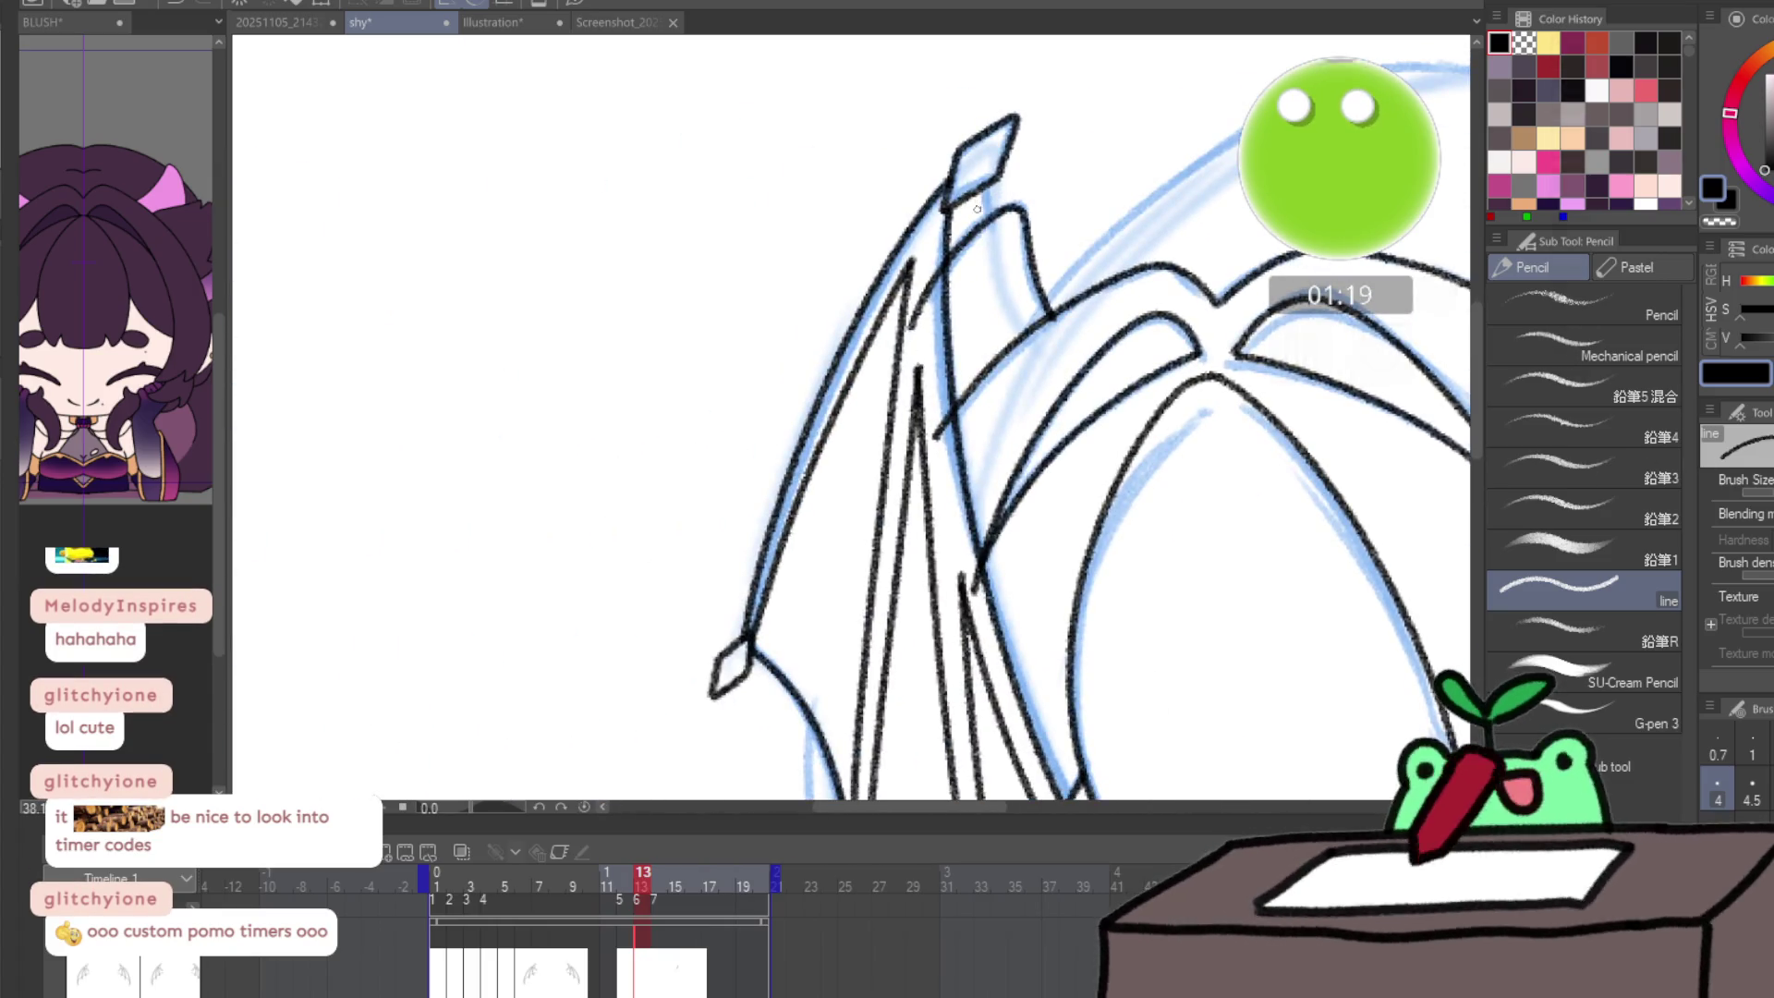
key(ctrl+0)
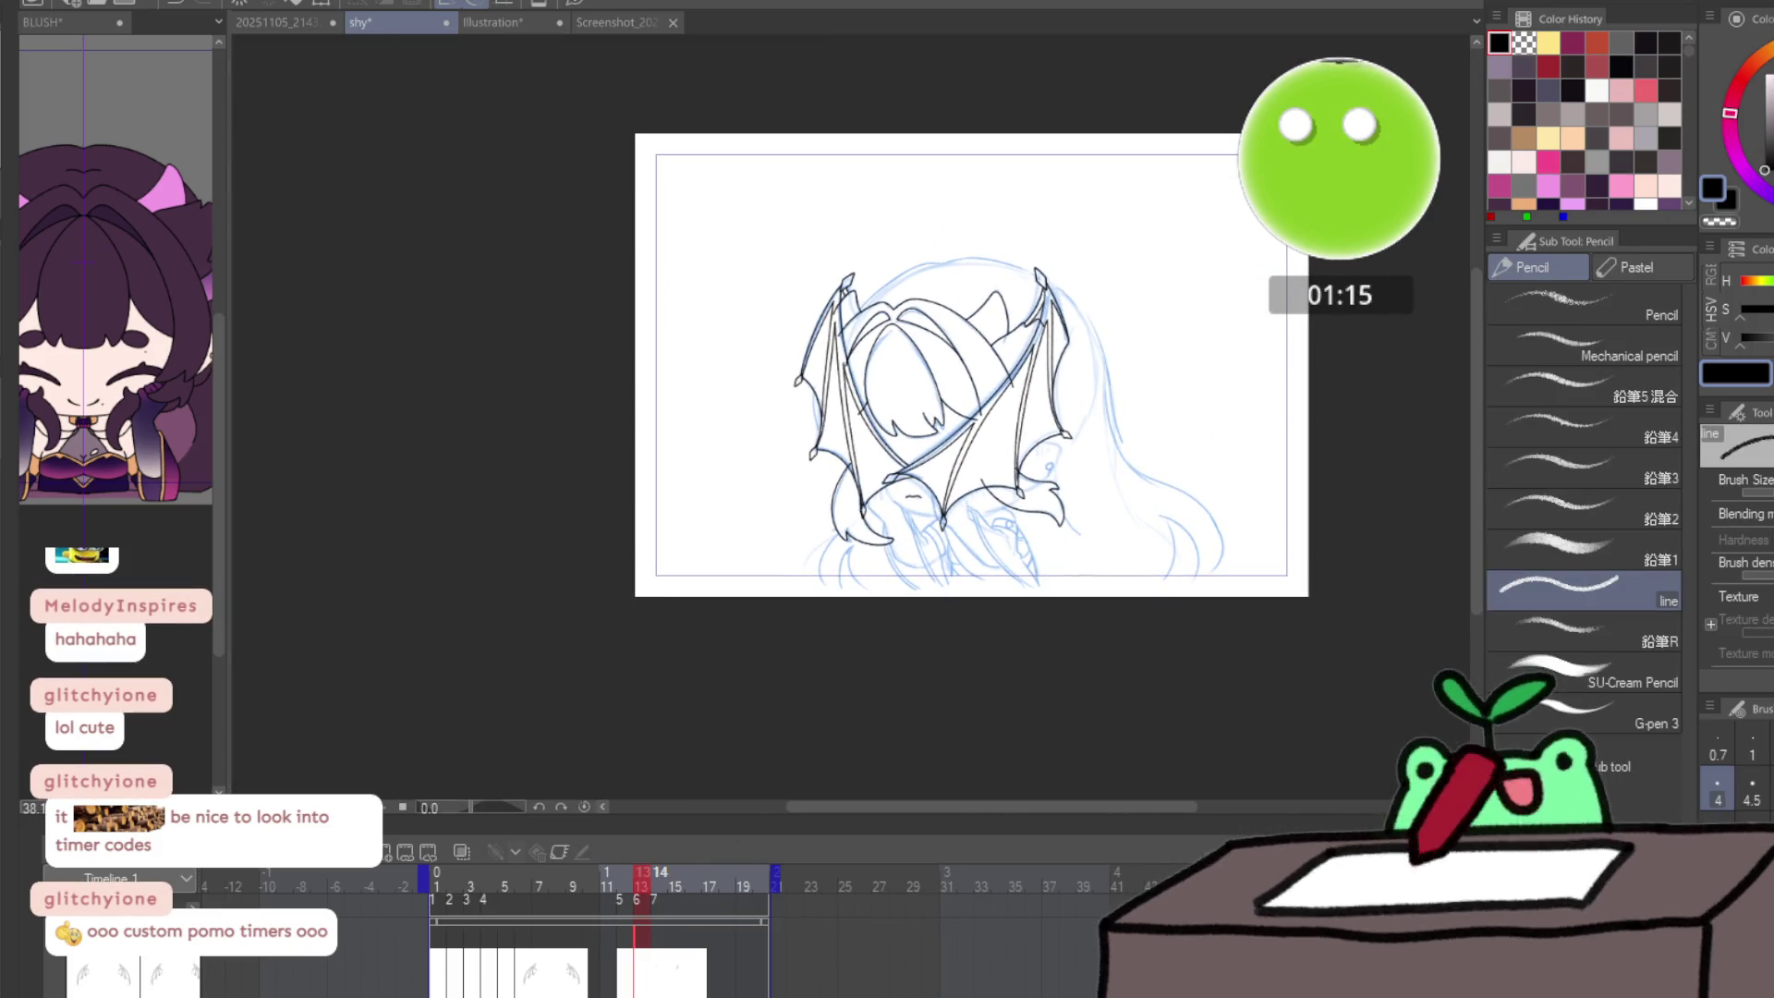
- Step through animation frames 14, 19 and 20, then jump back to frame 1
key(Right)
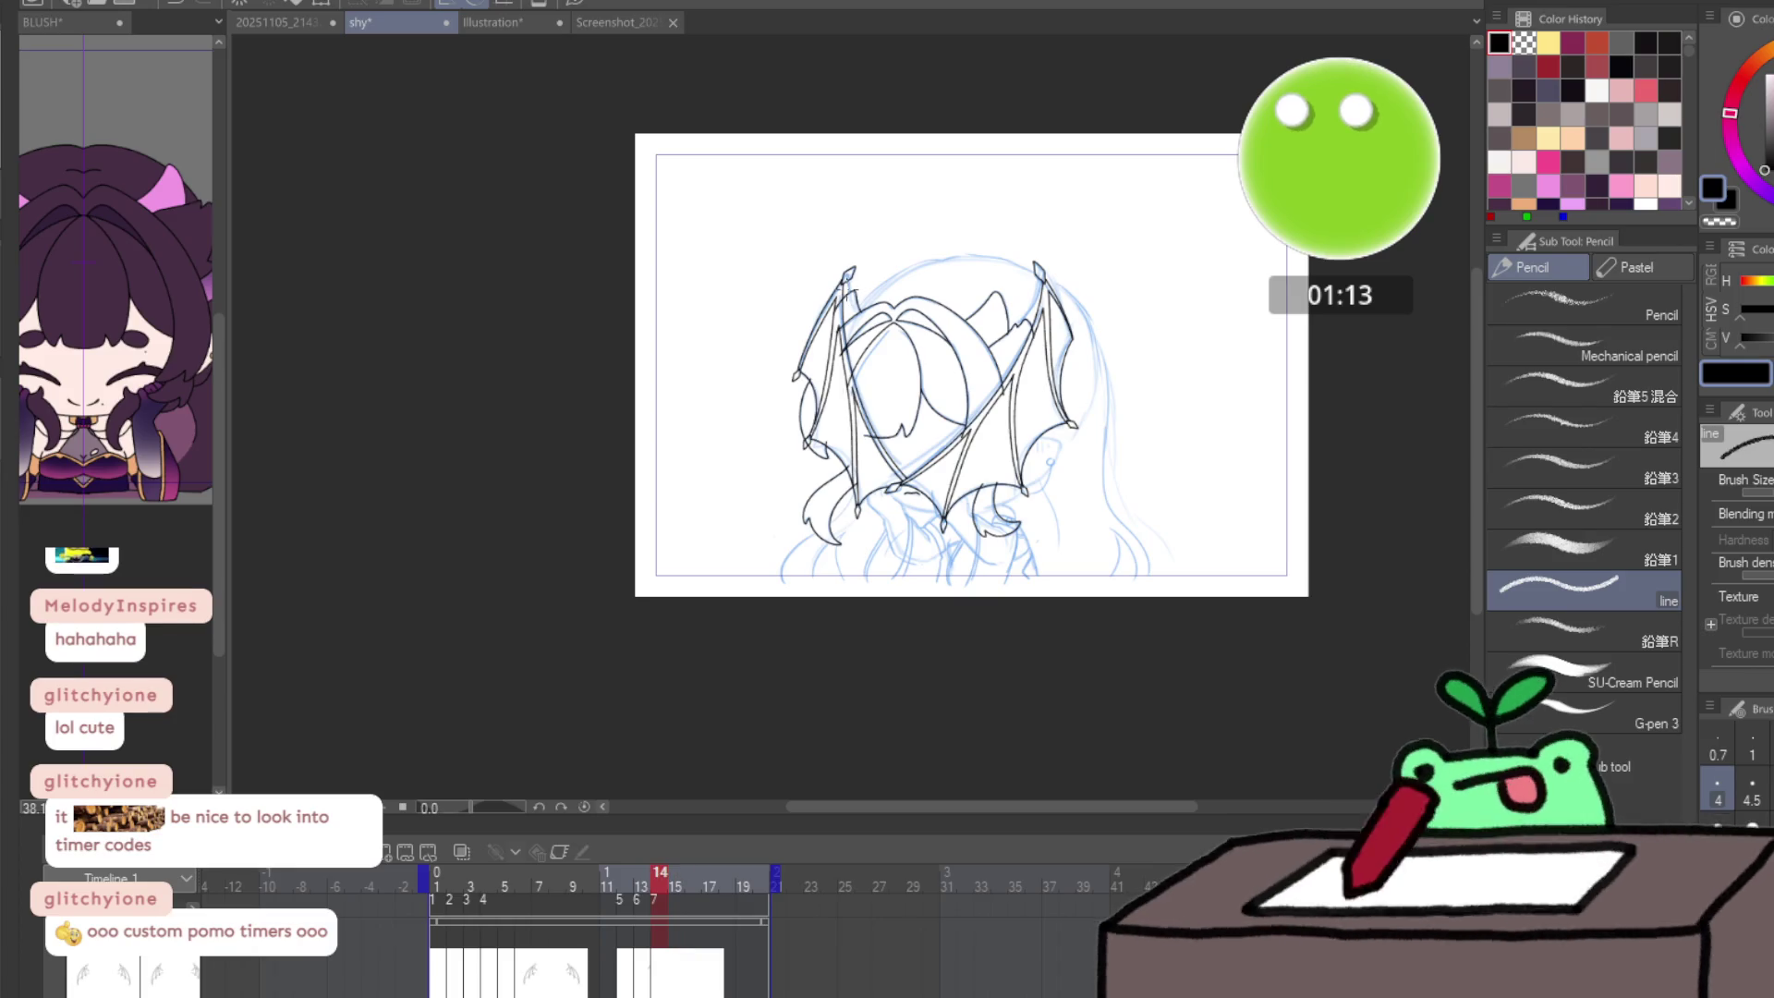
scroll(849, 288, up, 5)
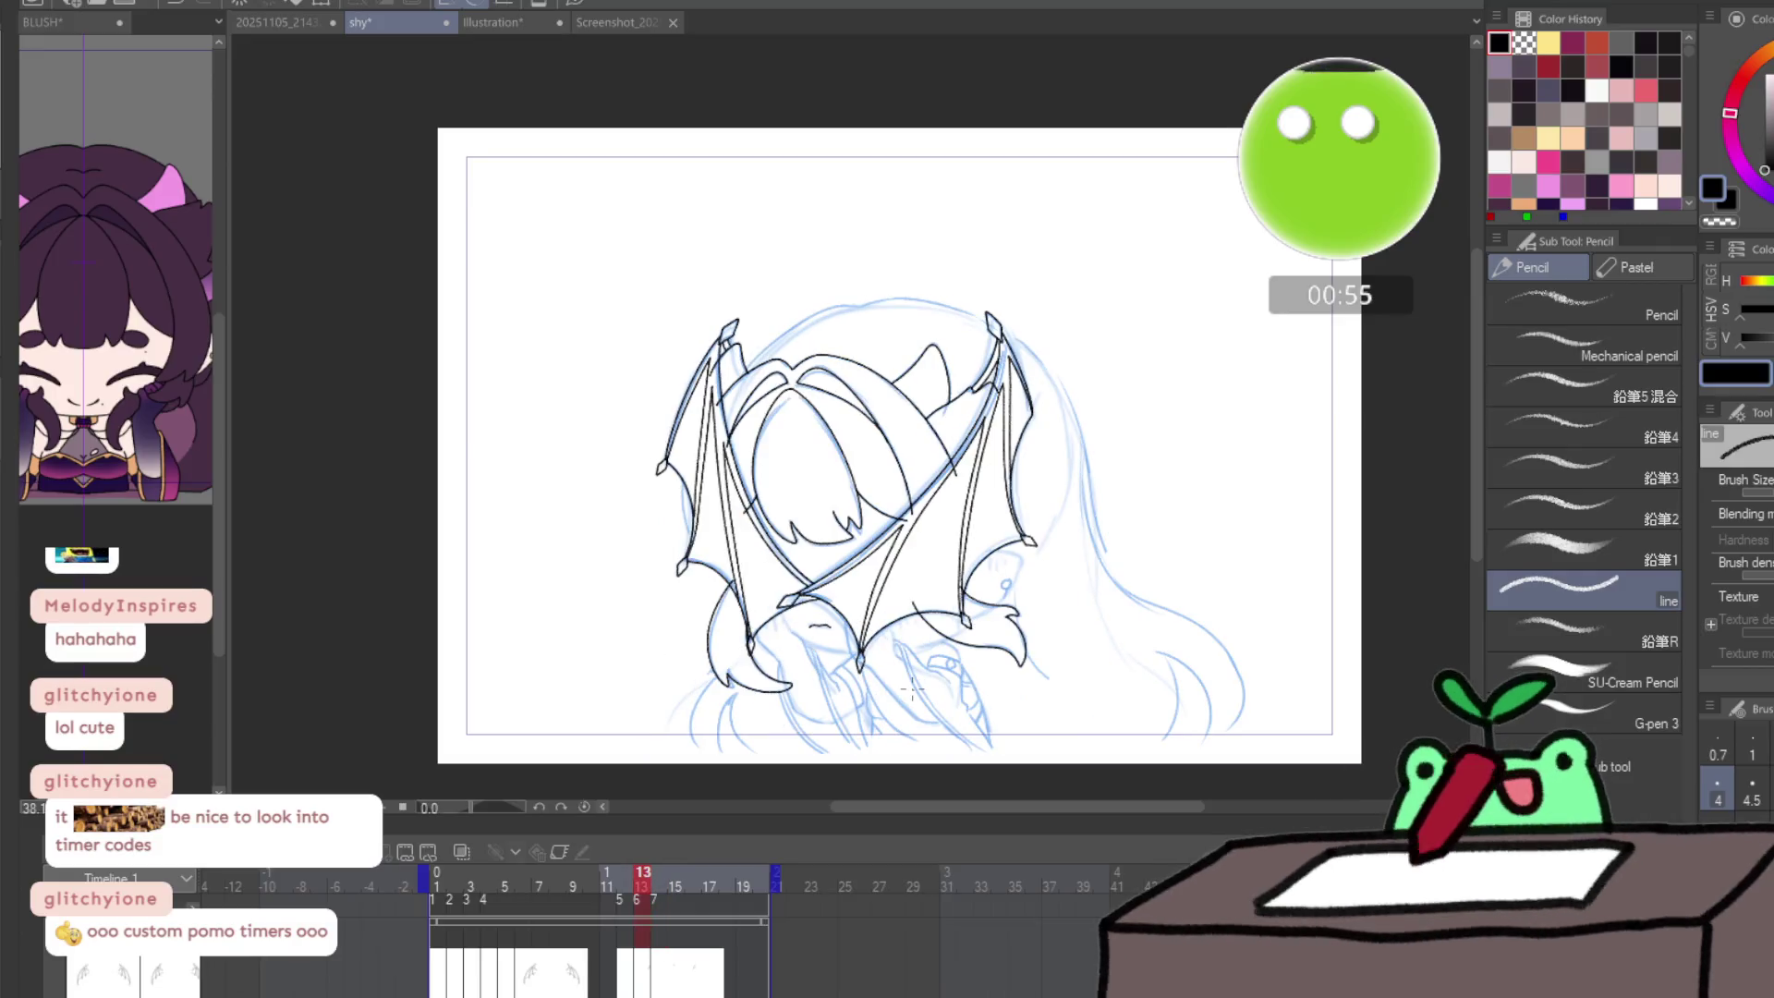
click(674, 880)
click(757, 875)
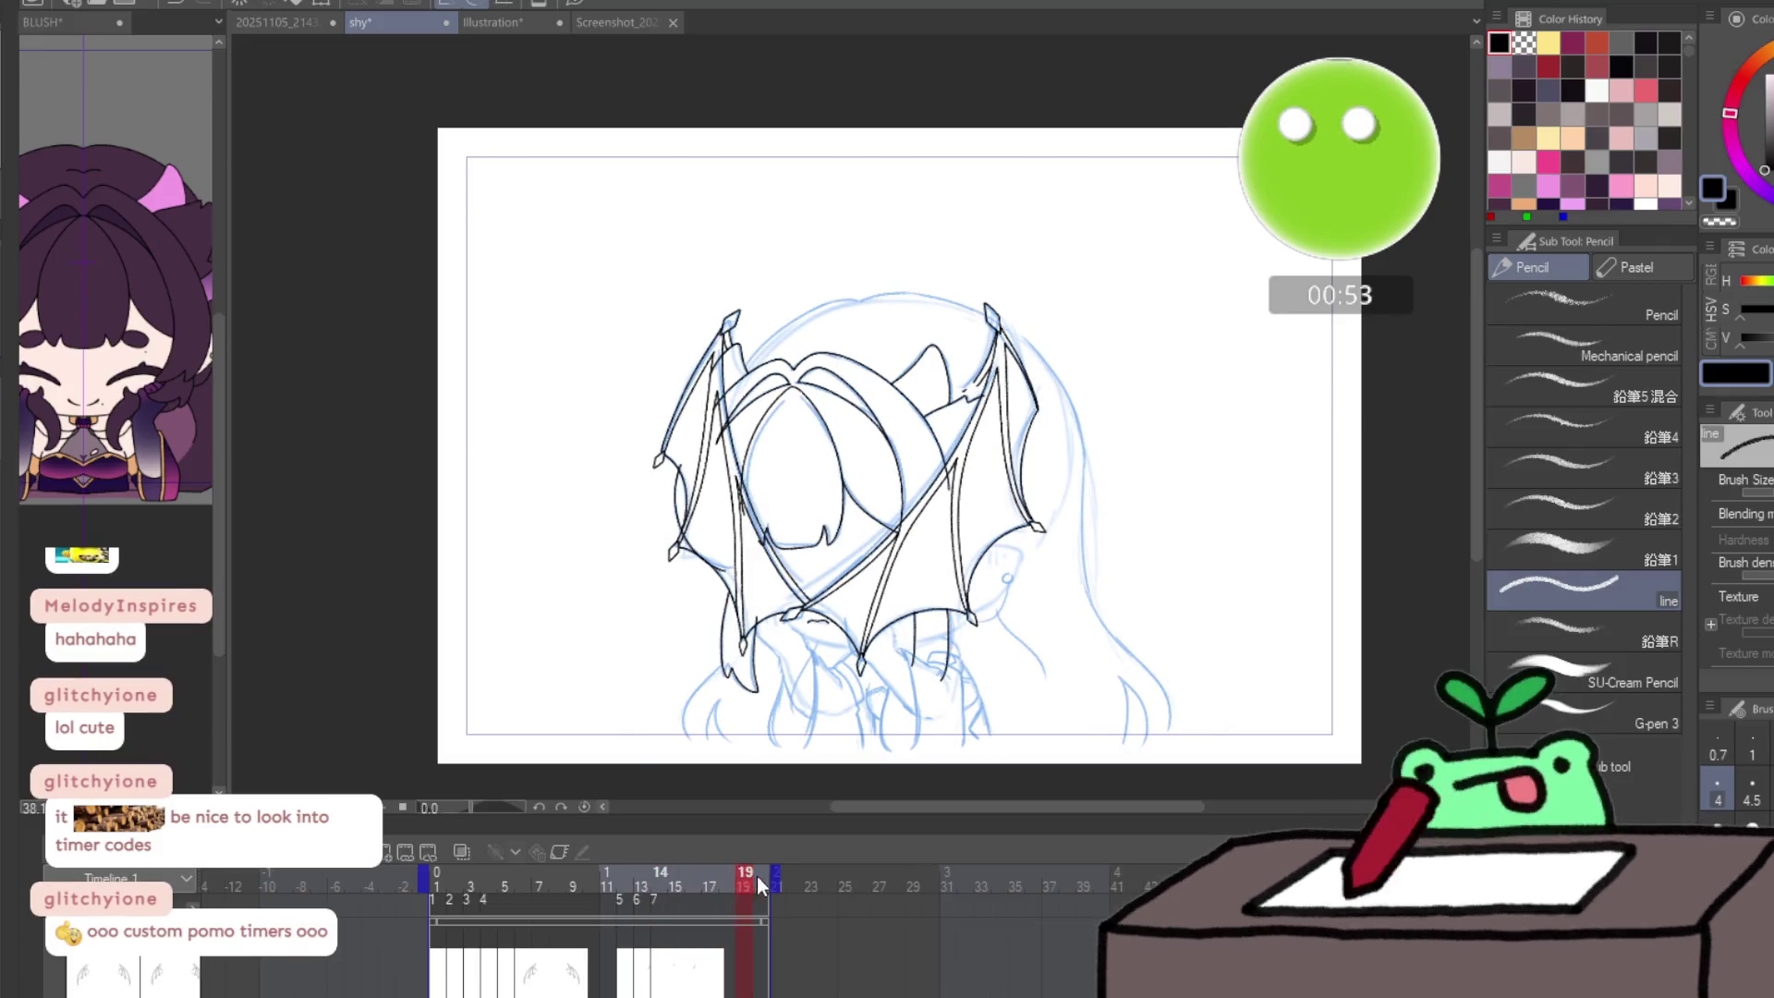
click(707, 887)
click(761, 884)
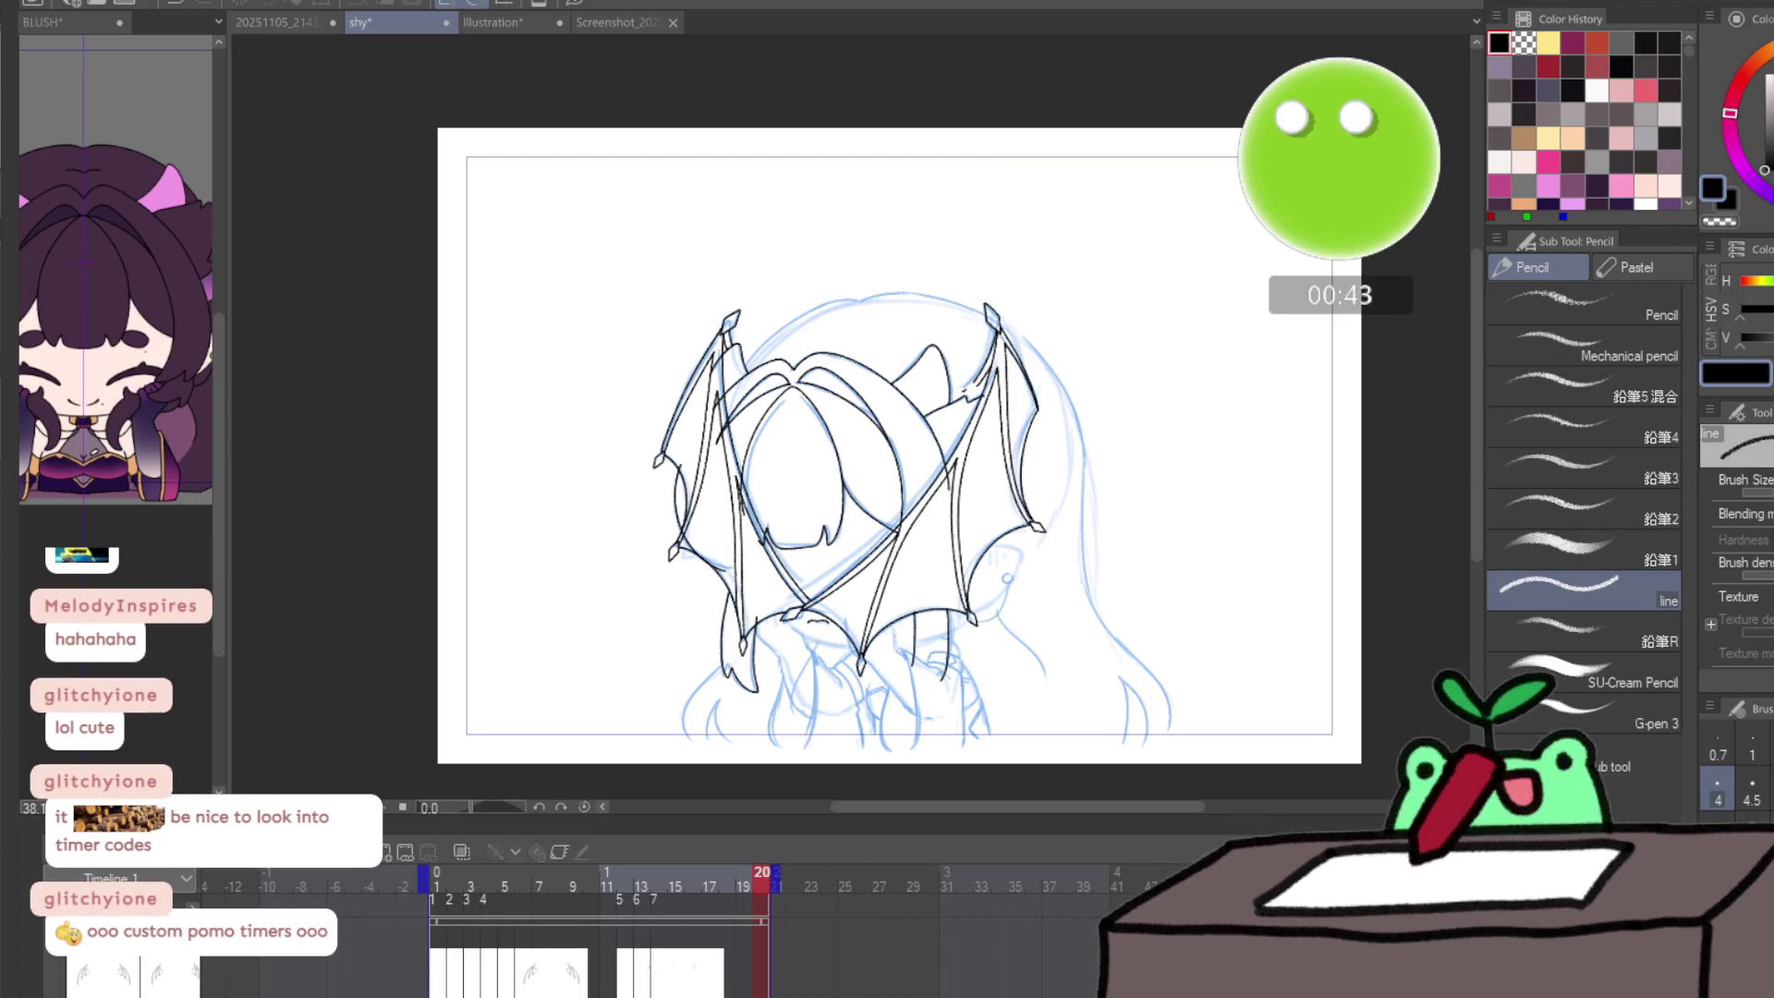
click(437, 884)
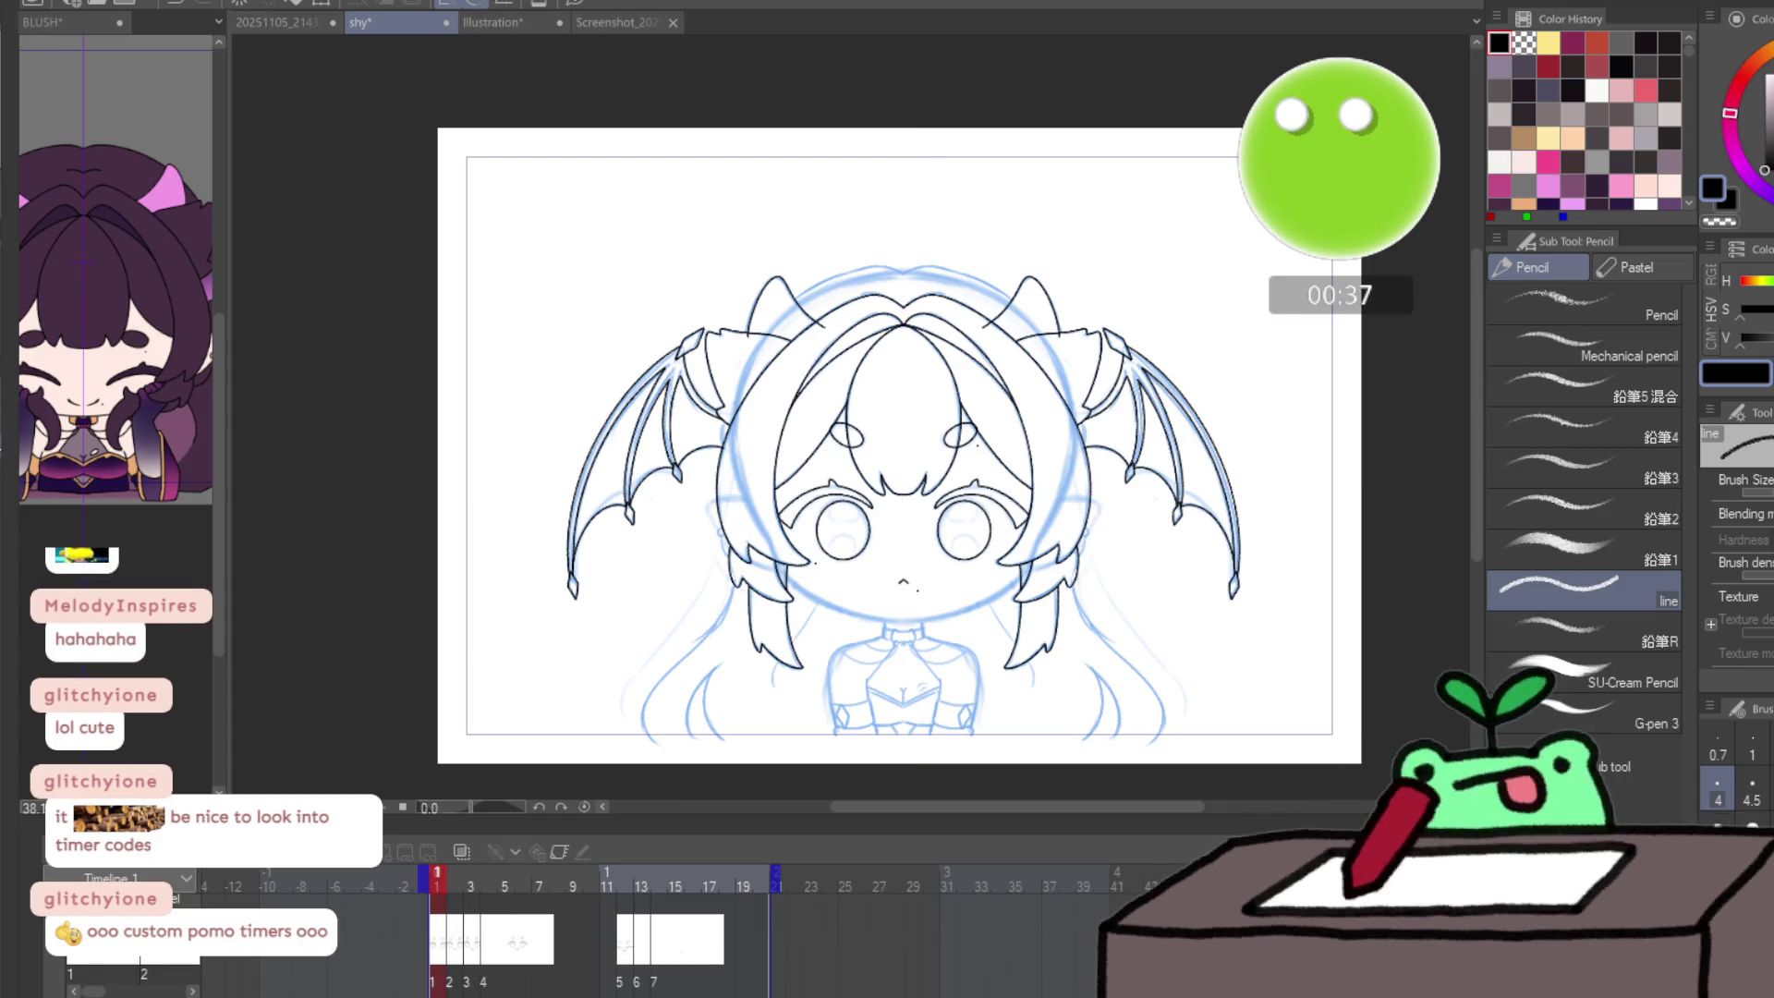
- On a rotated view, ink the mirrored cheek and chin outline, redoing one stroke, then straighten the view
scroll(910, 656, up, 5)
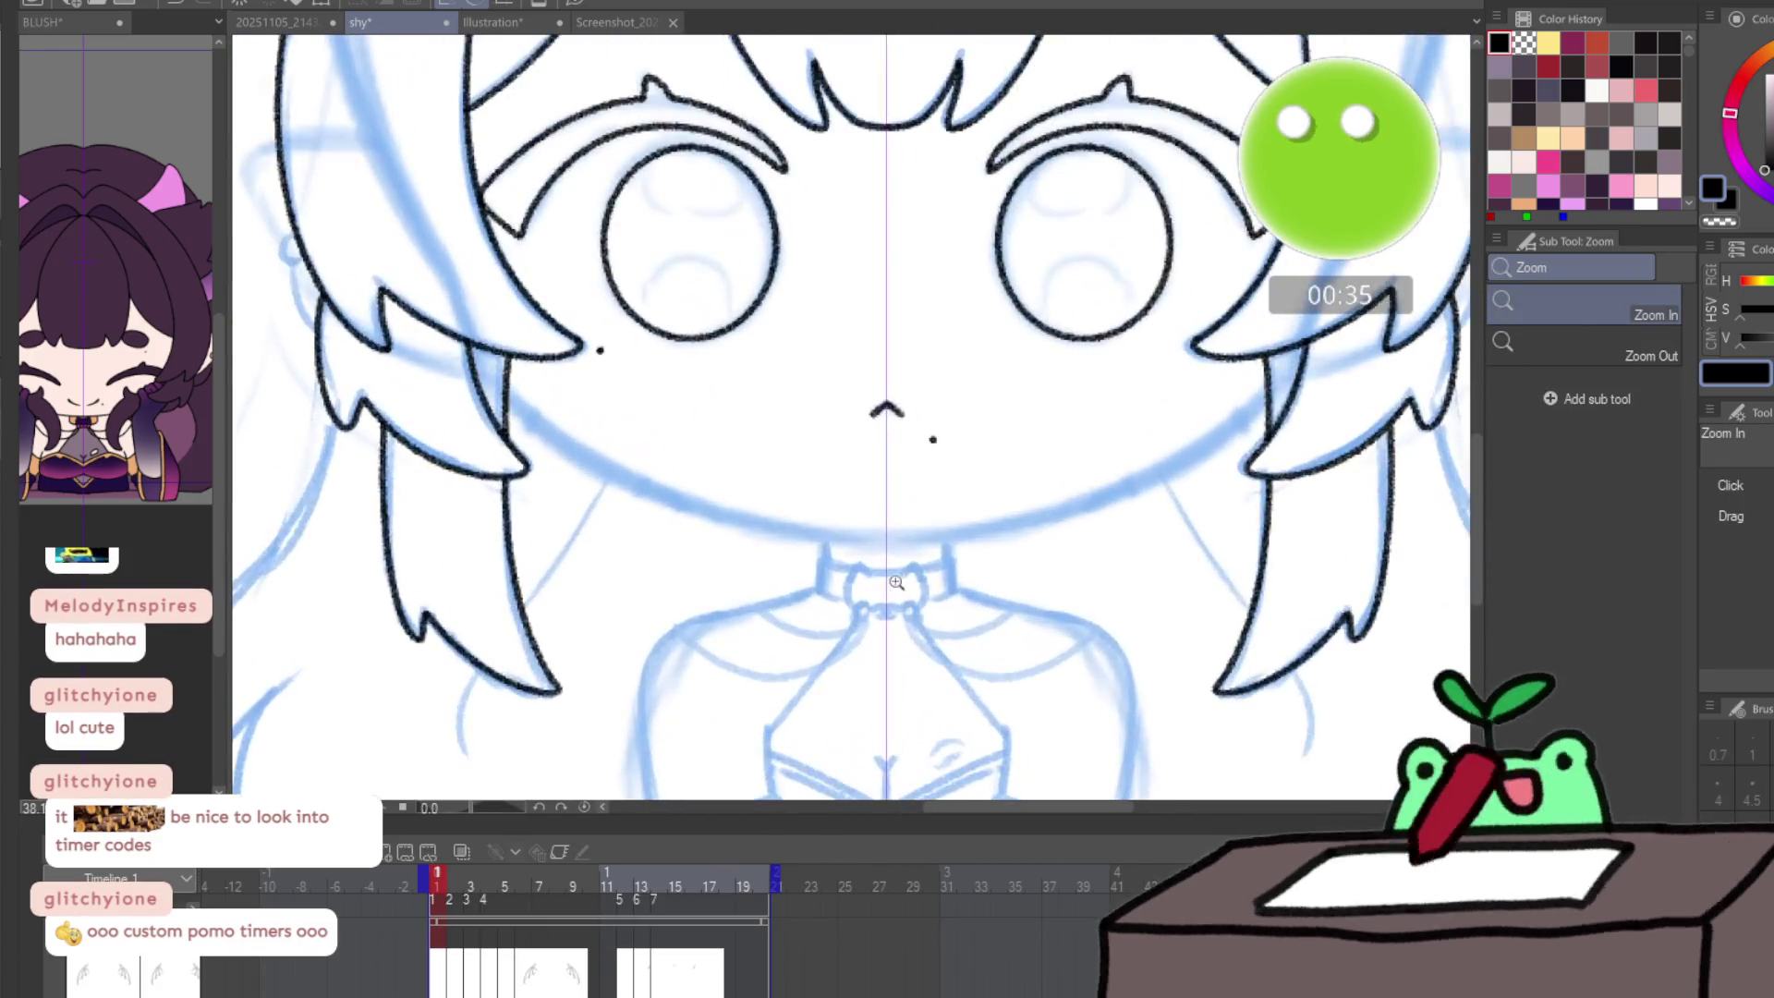
drag(1016, 524, 771, 743)
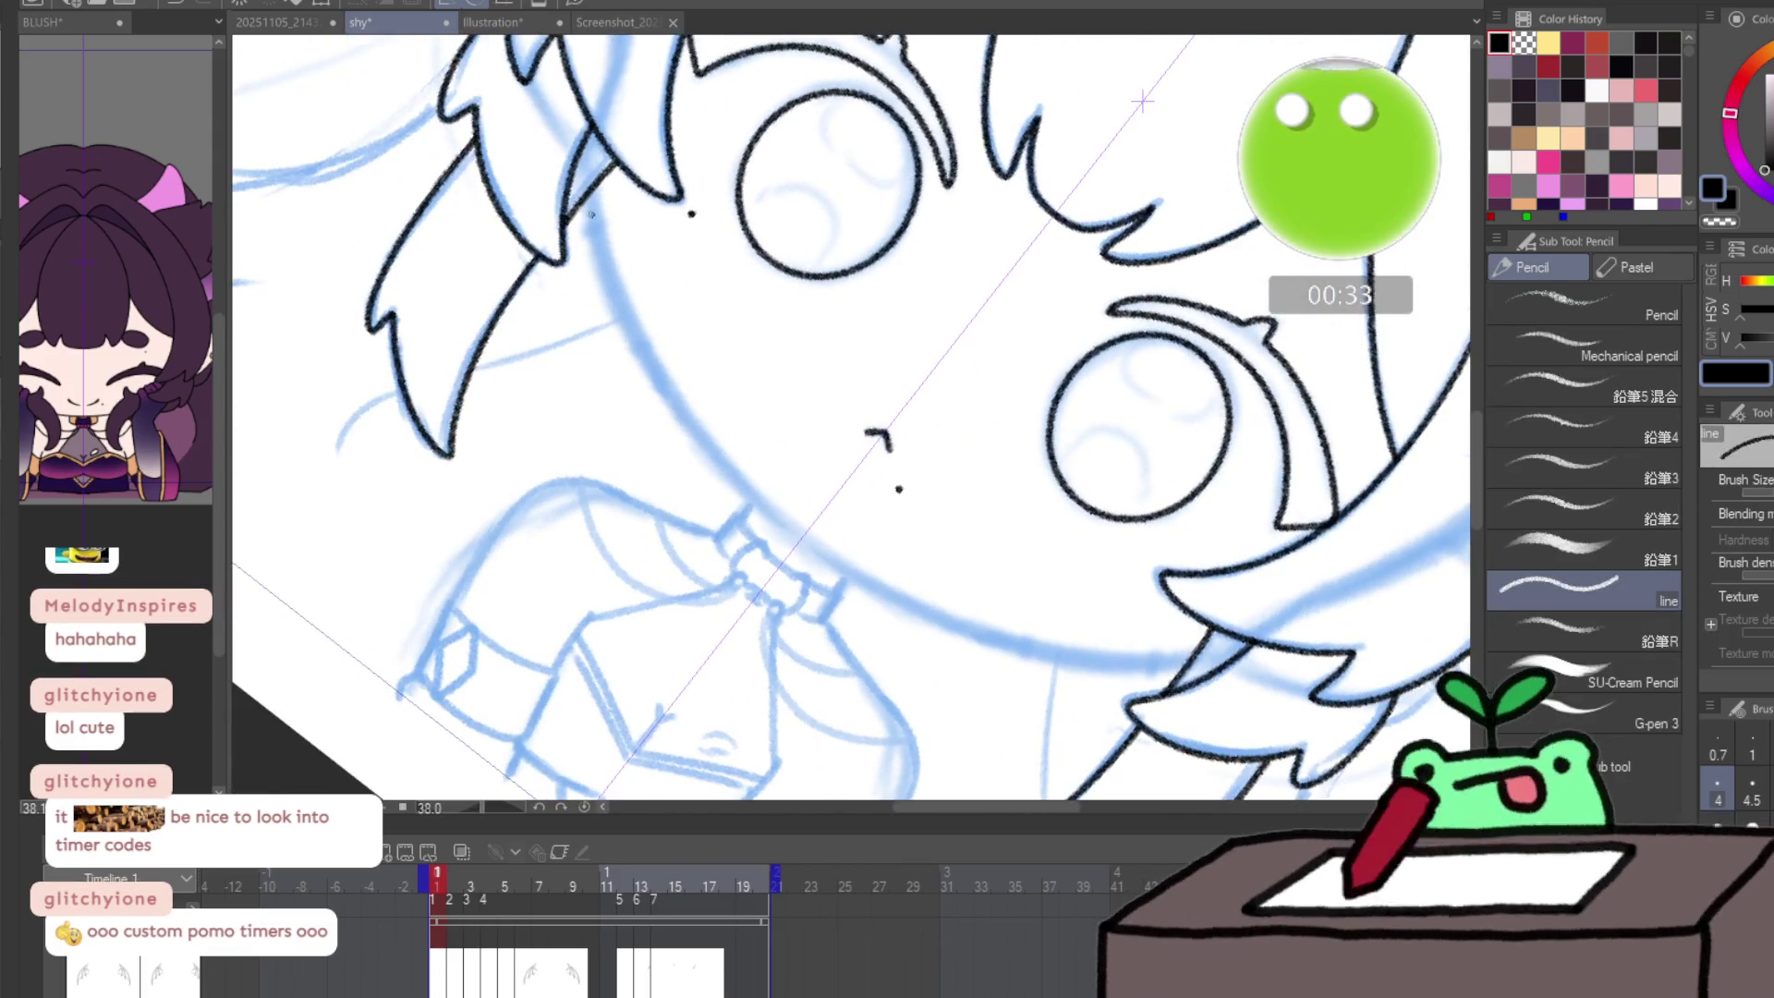
mouse_move(589, 189)
mouse_down()
mouse_move(658, 386)
mouse_move(688, 436)
mouse_move(598, 231)
mouse_move(702, 439)
mouse_up()
key(ctrl+z)
key(ctrl+z)
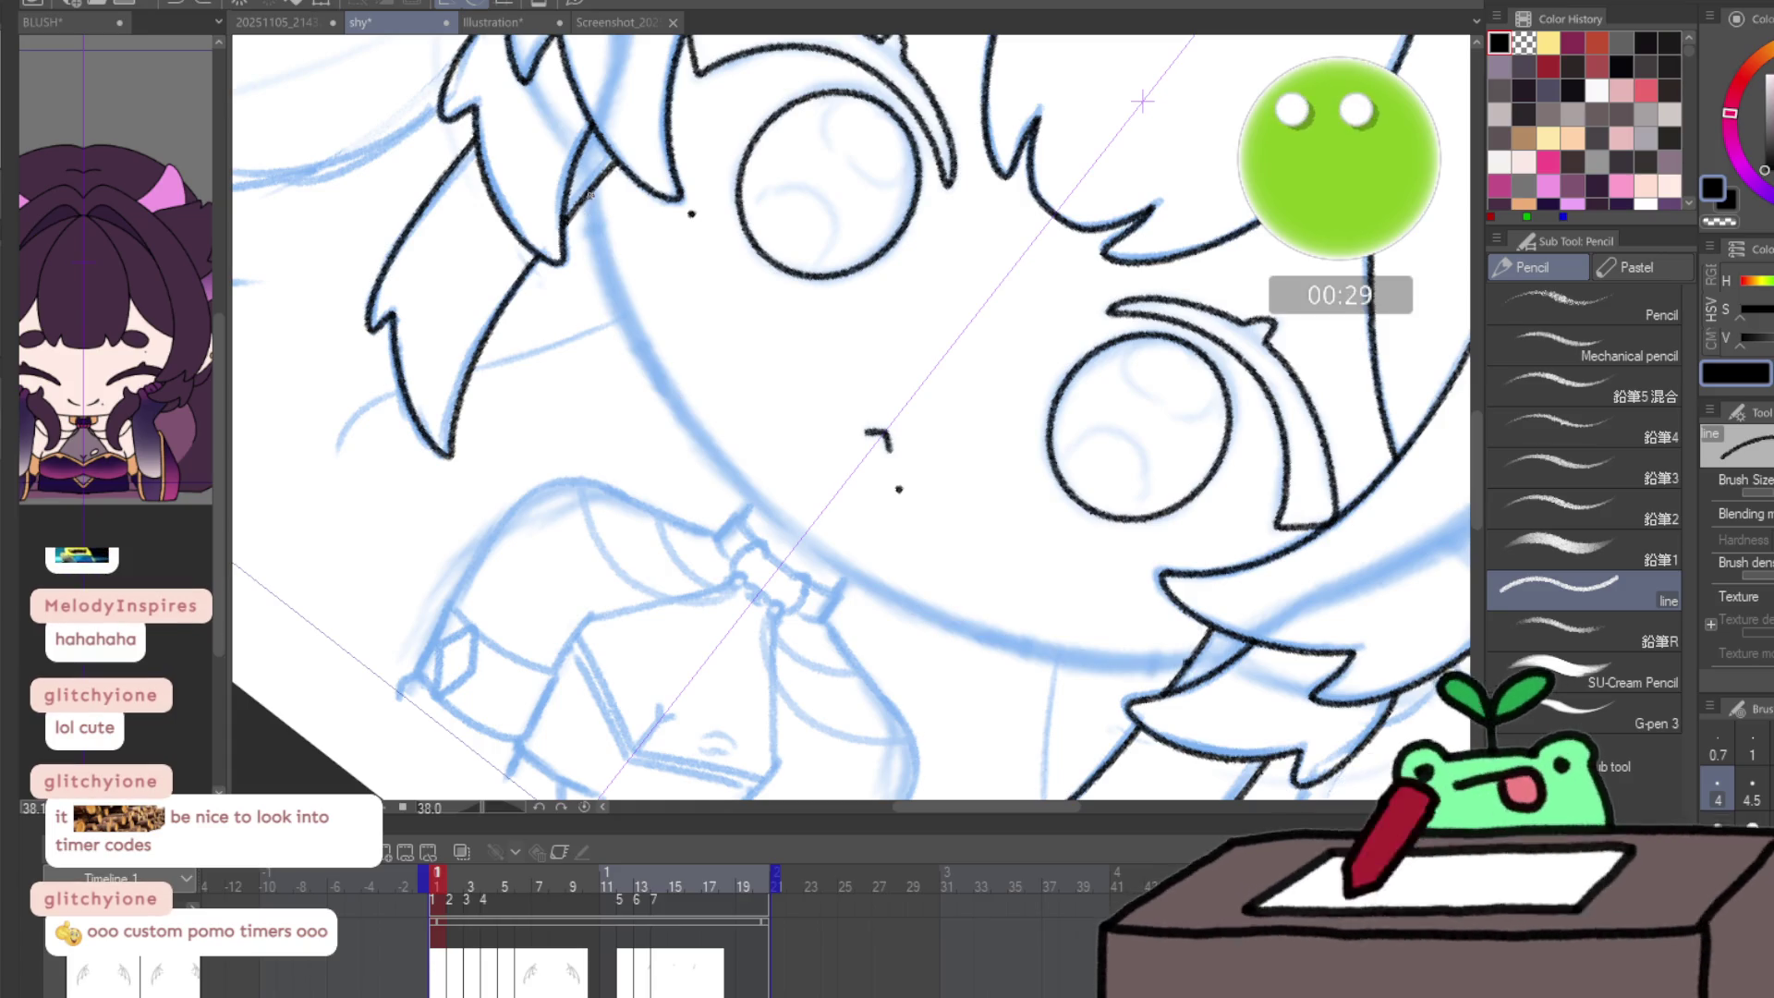
mouse_move(588, 194)
mouse_down()
mouse_move(625, 312)
mouse_move(746, 488)
mouse_up()
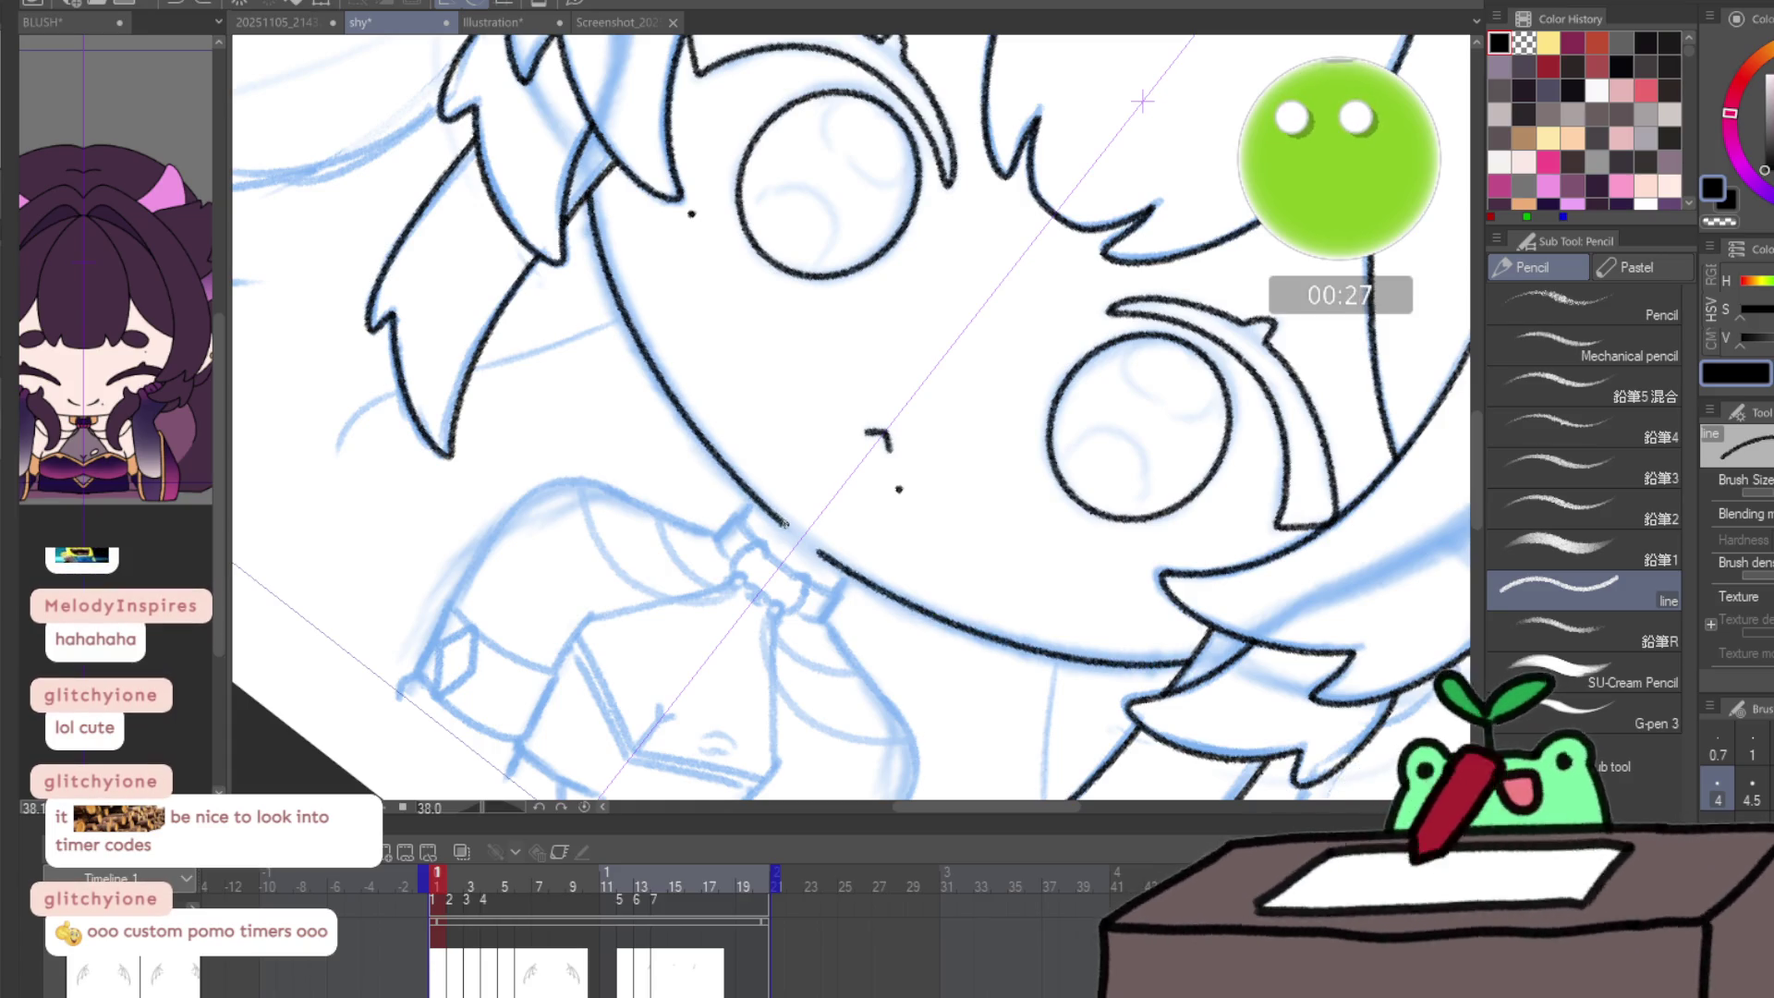
drag(962, 291, 875, 315)
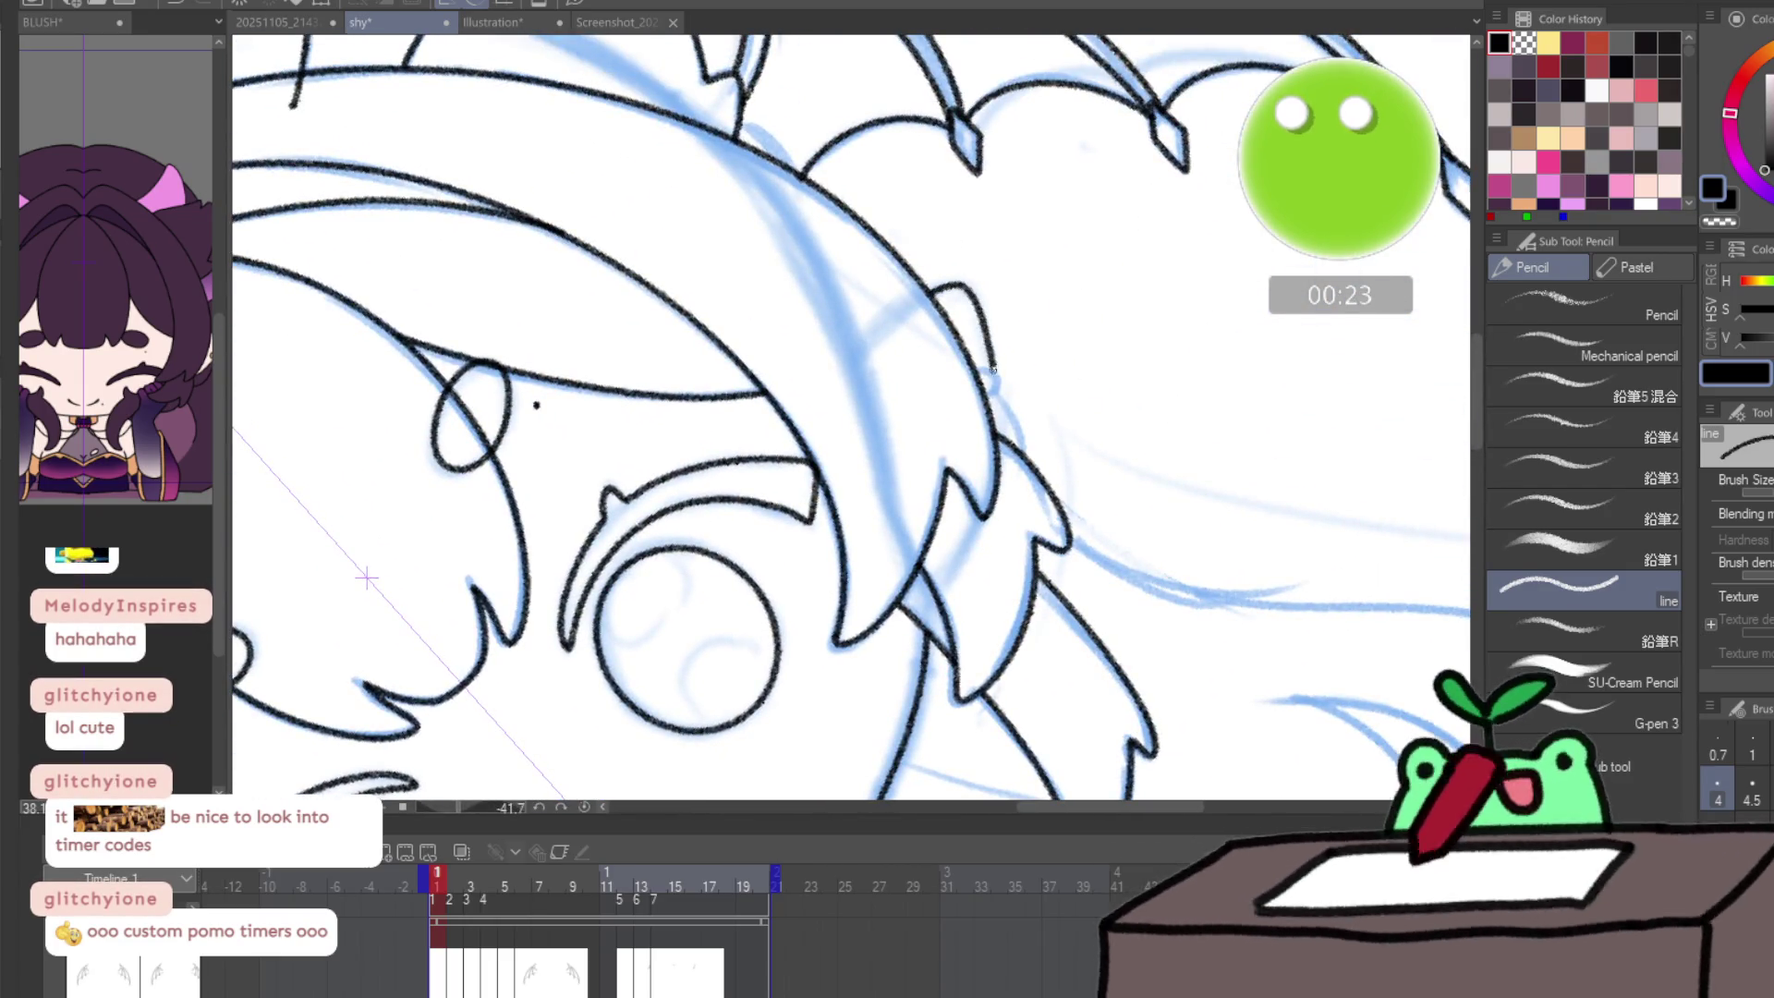
ctrl+click(1034, 379)
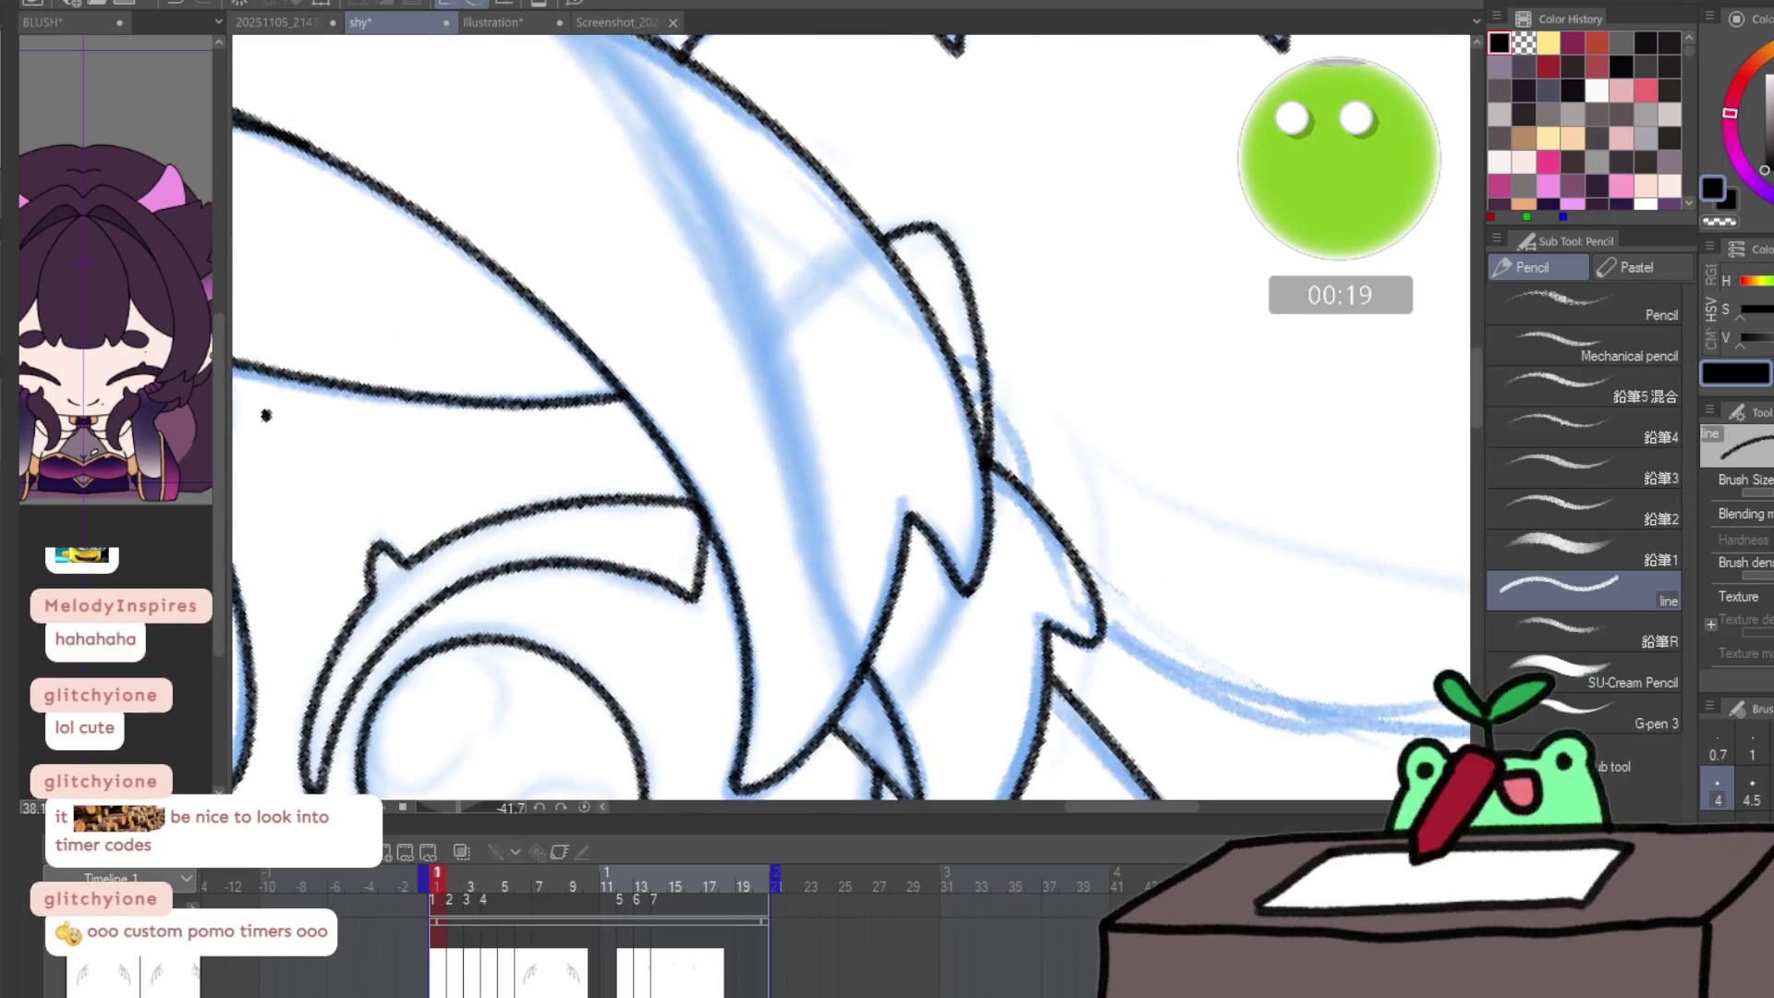
key(ctrl+@)
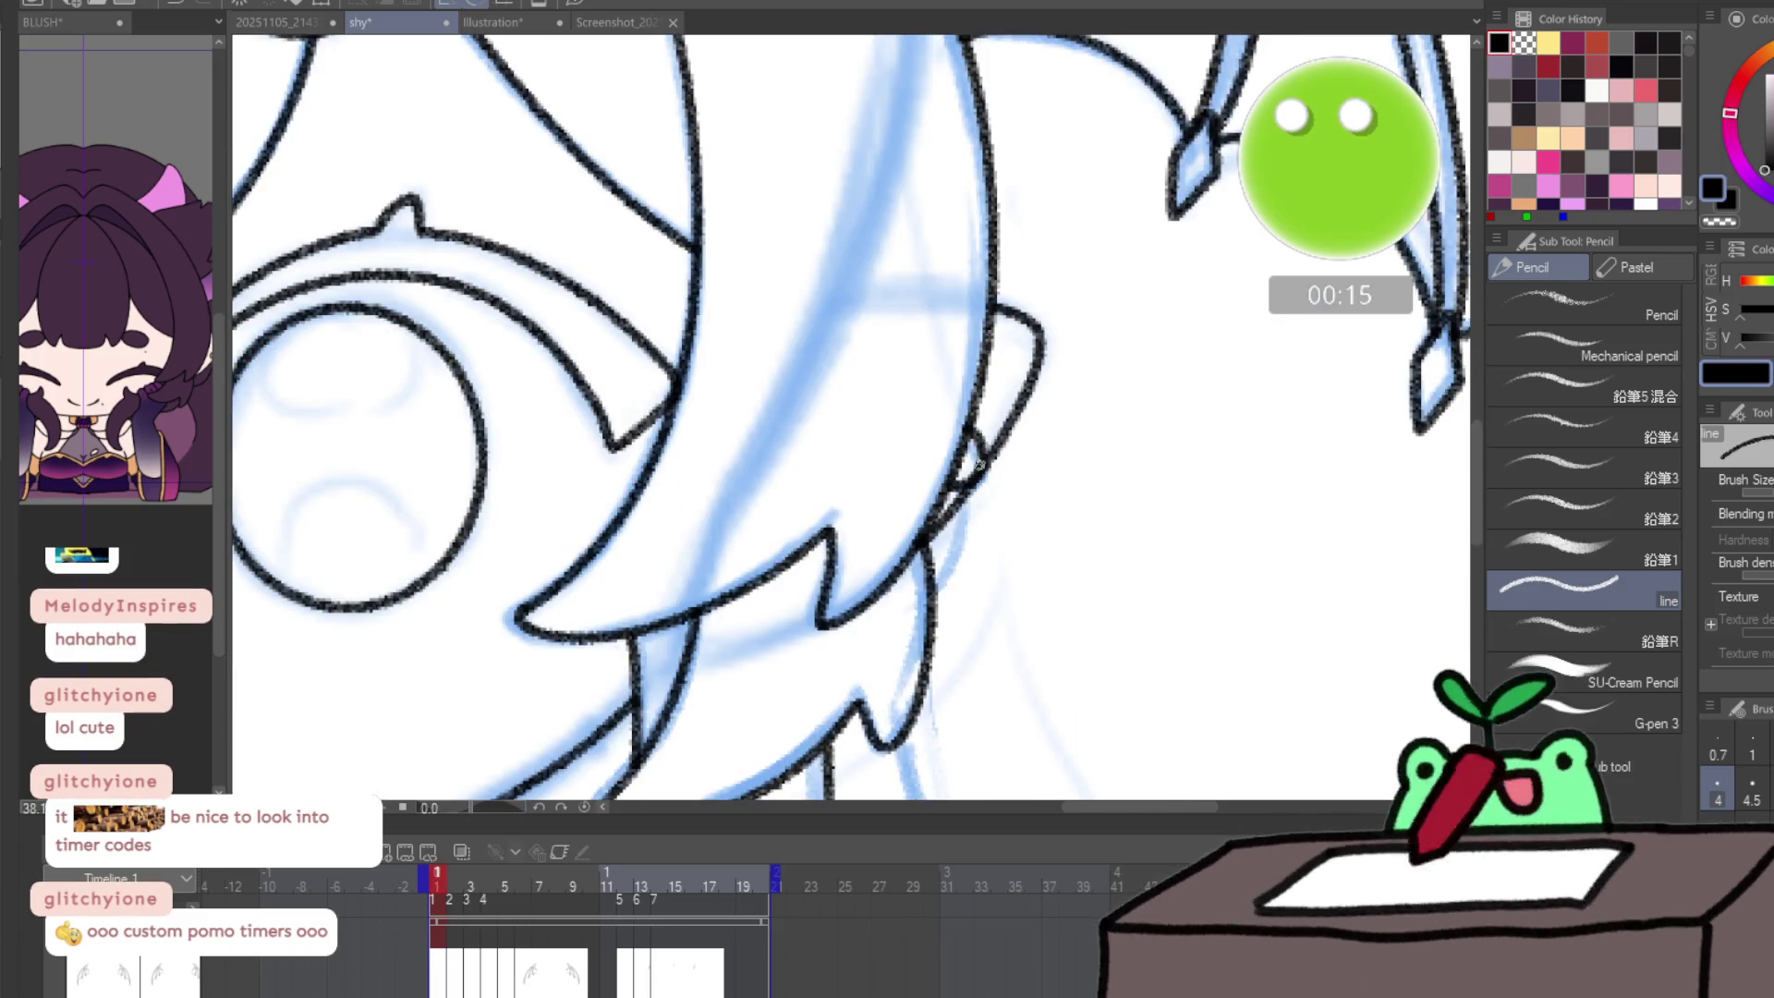
- On frame 2, nudge the chin and ear lines slightly upward with the Move layer tool
key(ctrl+0)
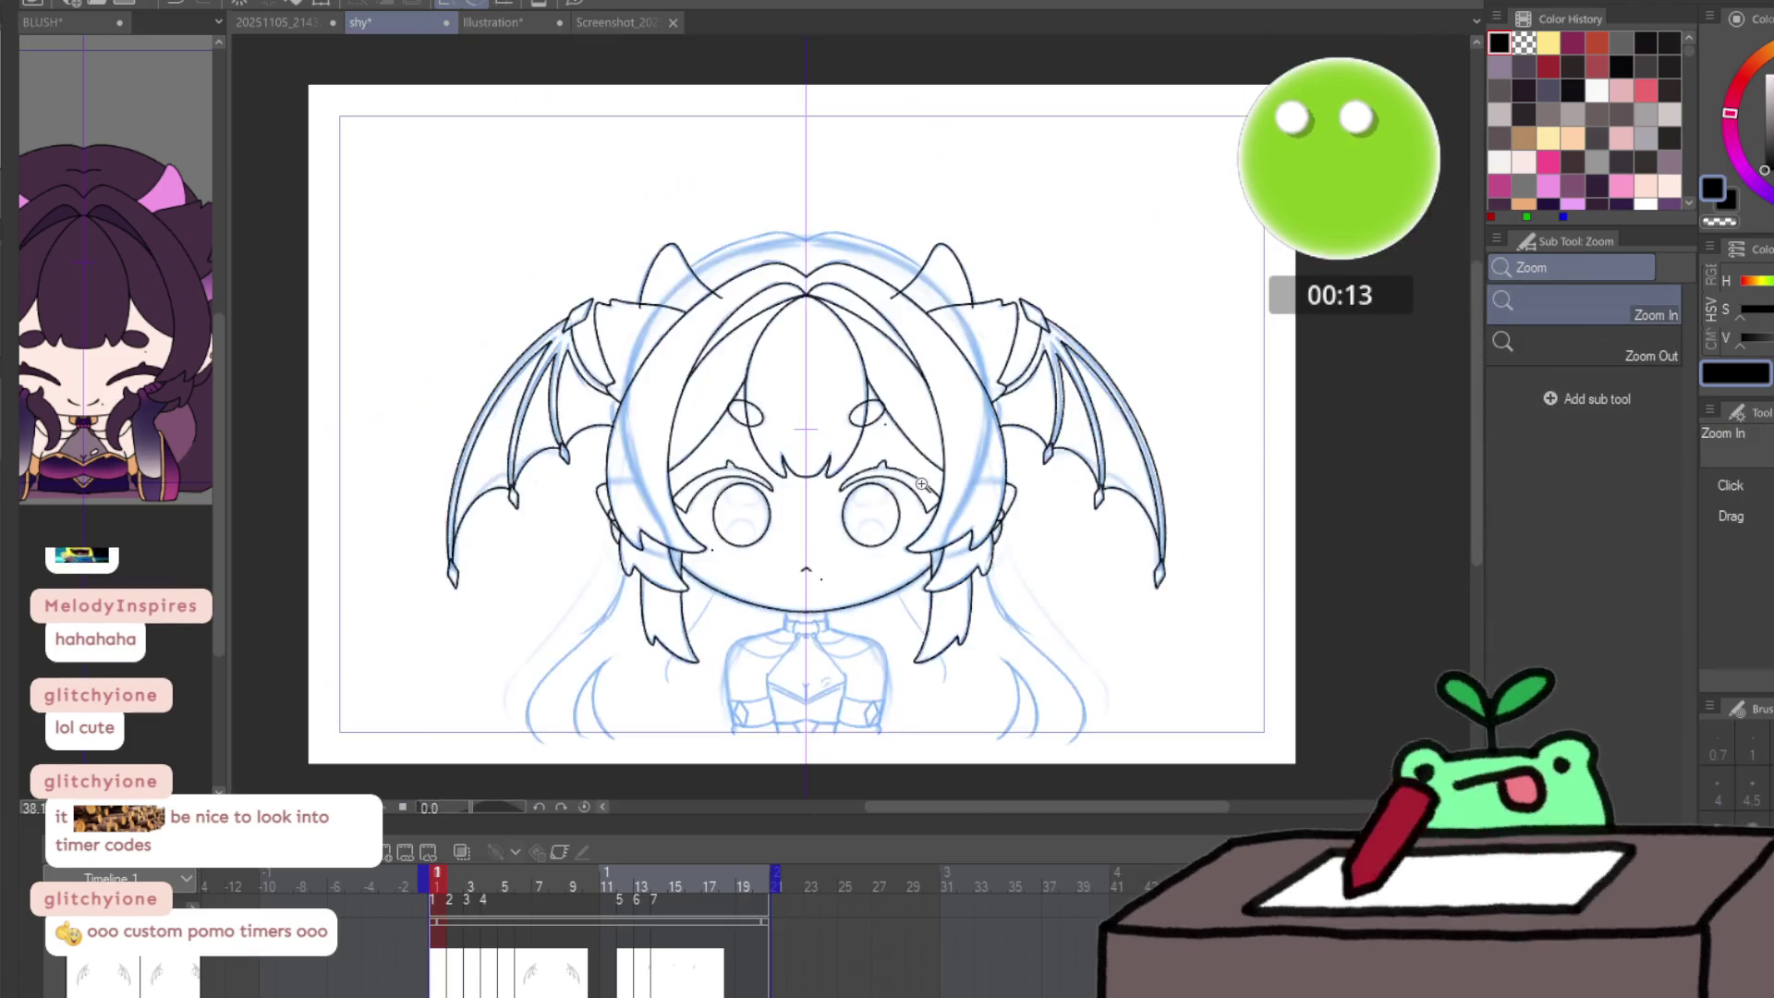
click(903, 641)
key(p)
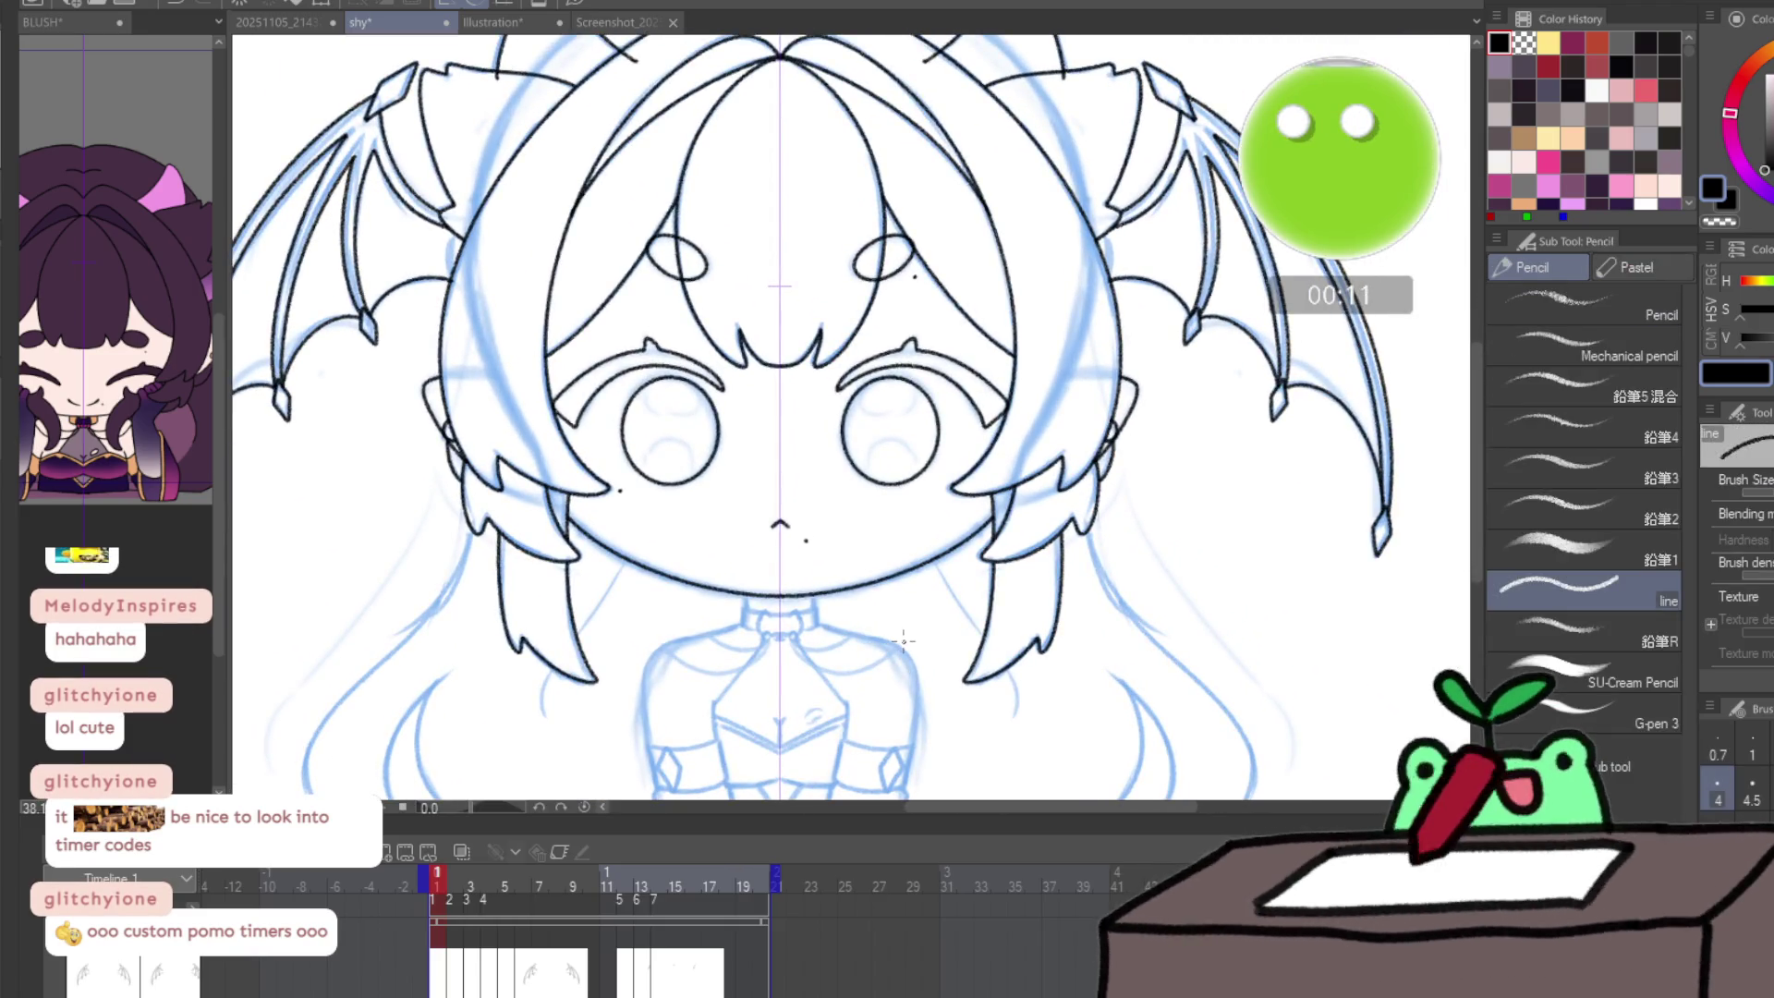
key(Right)
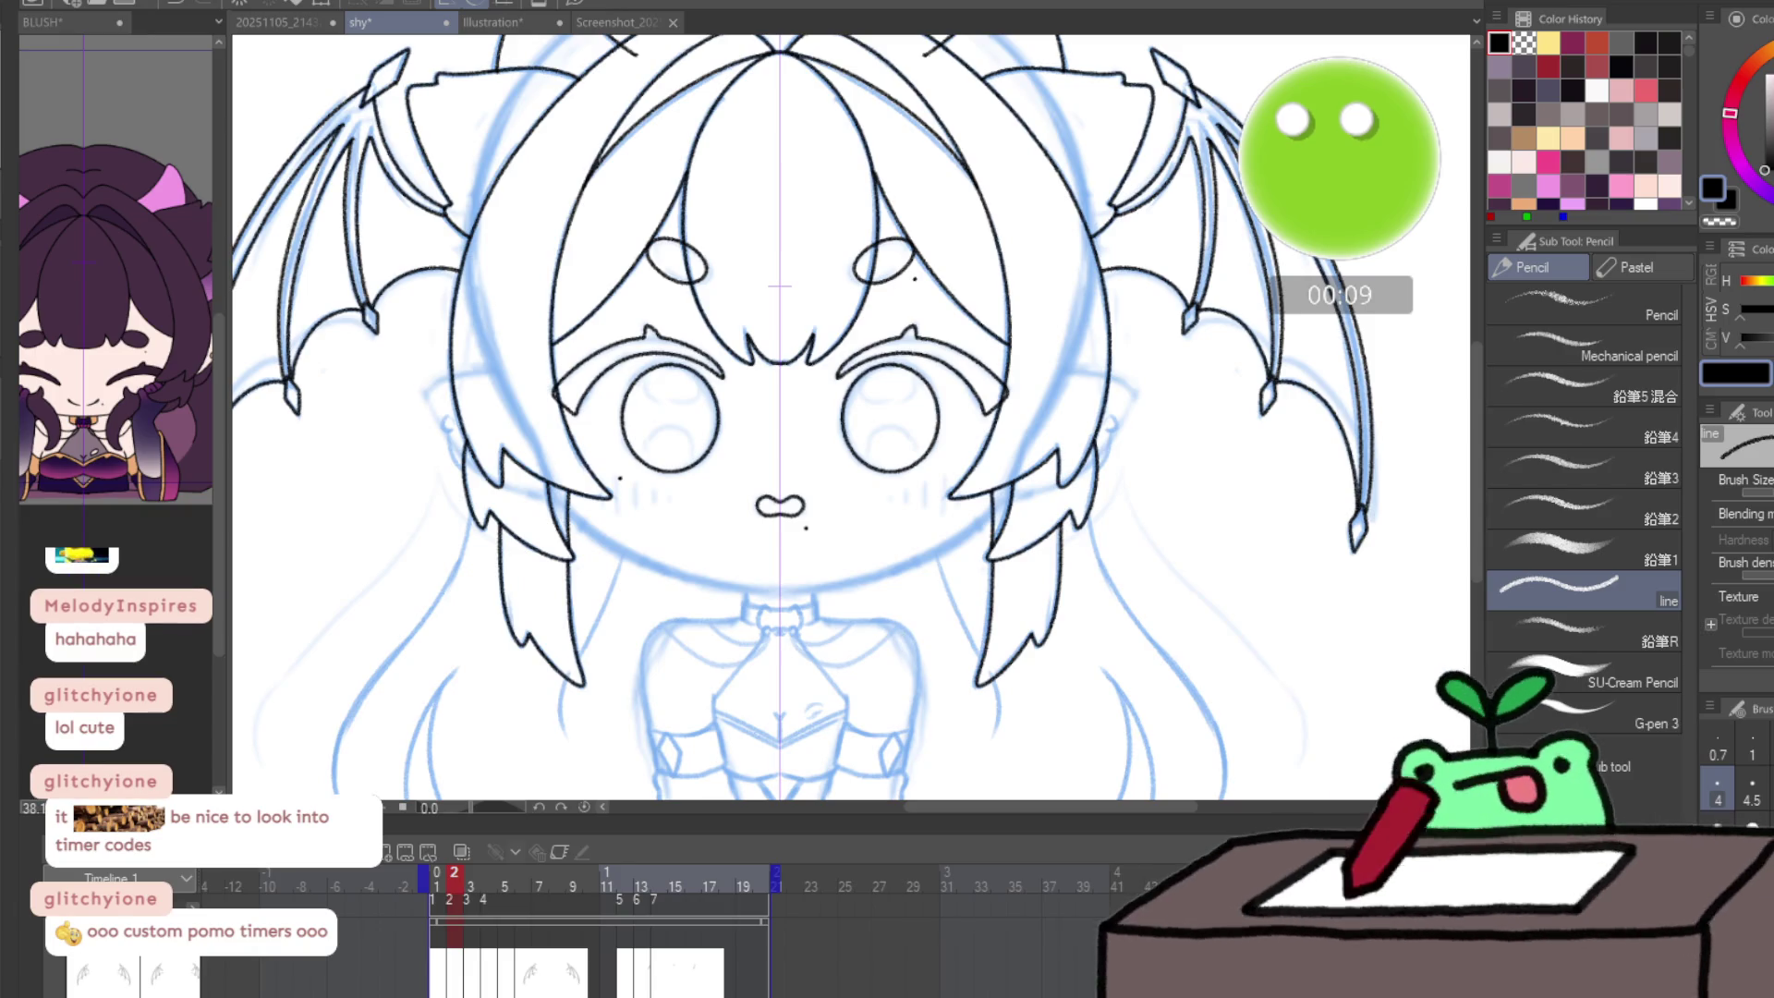
key(ctrl+z)
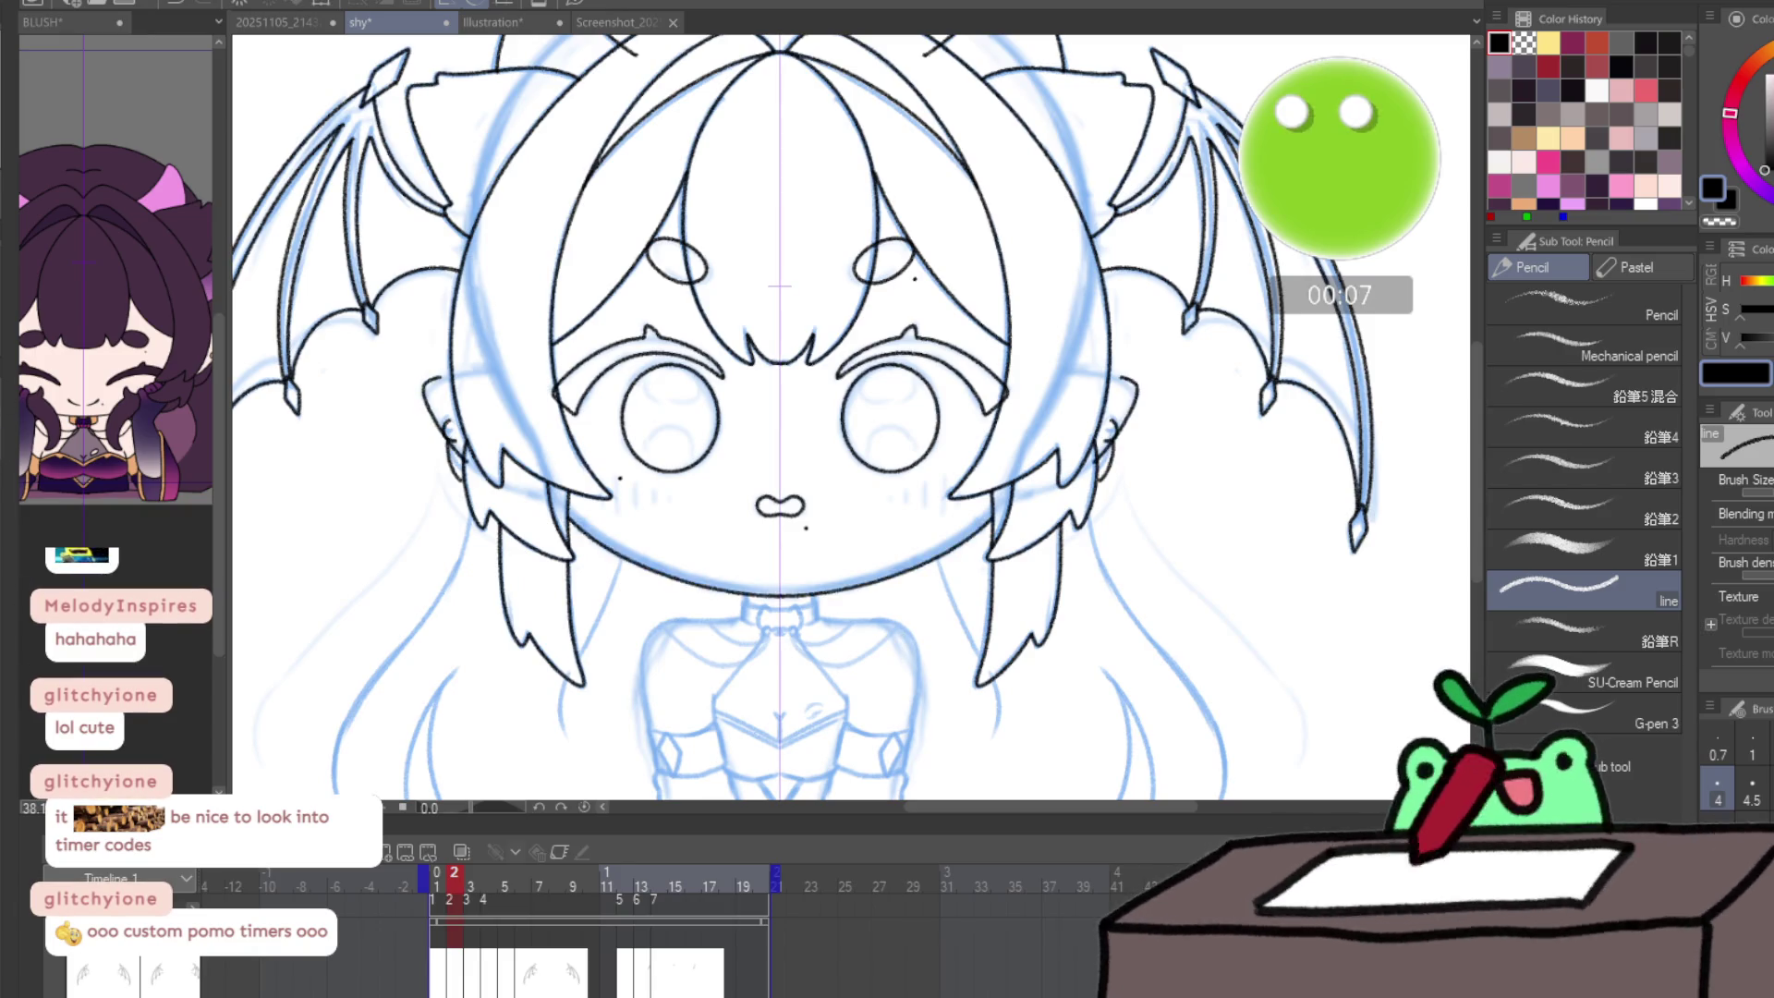
key(k)
drag(977, 709, 973, 701)
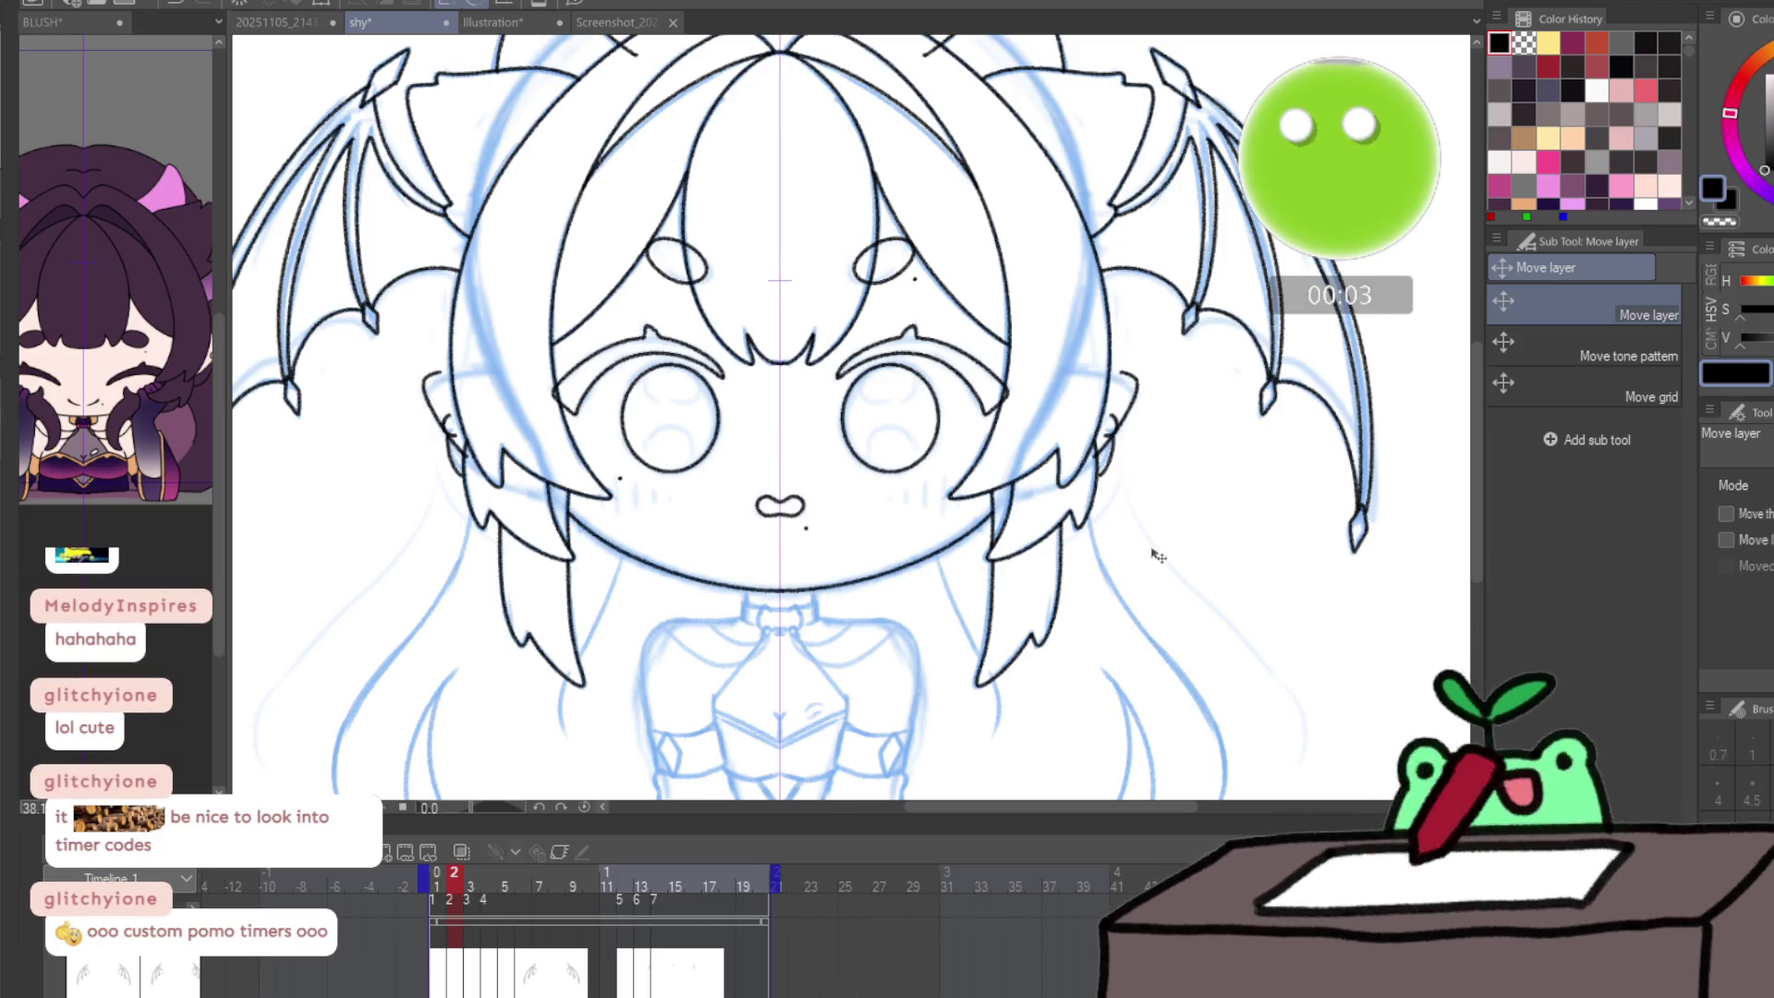
- Erase the outer curve of the right ear
scroll(1144, 428, up, 3)
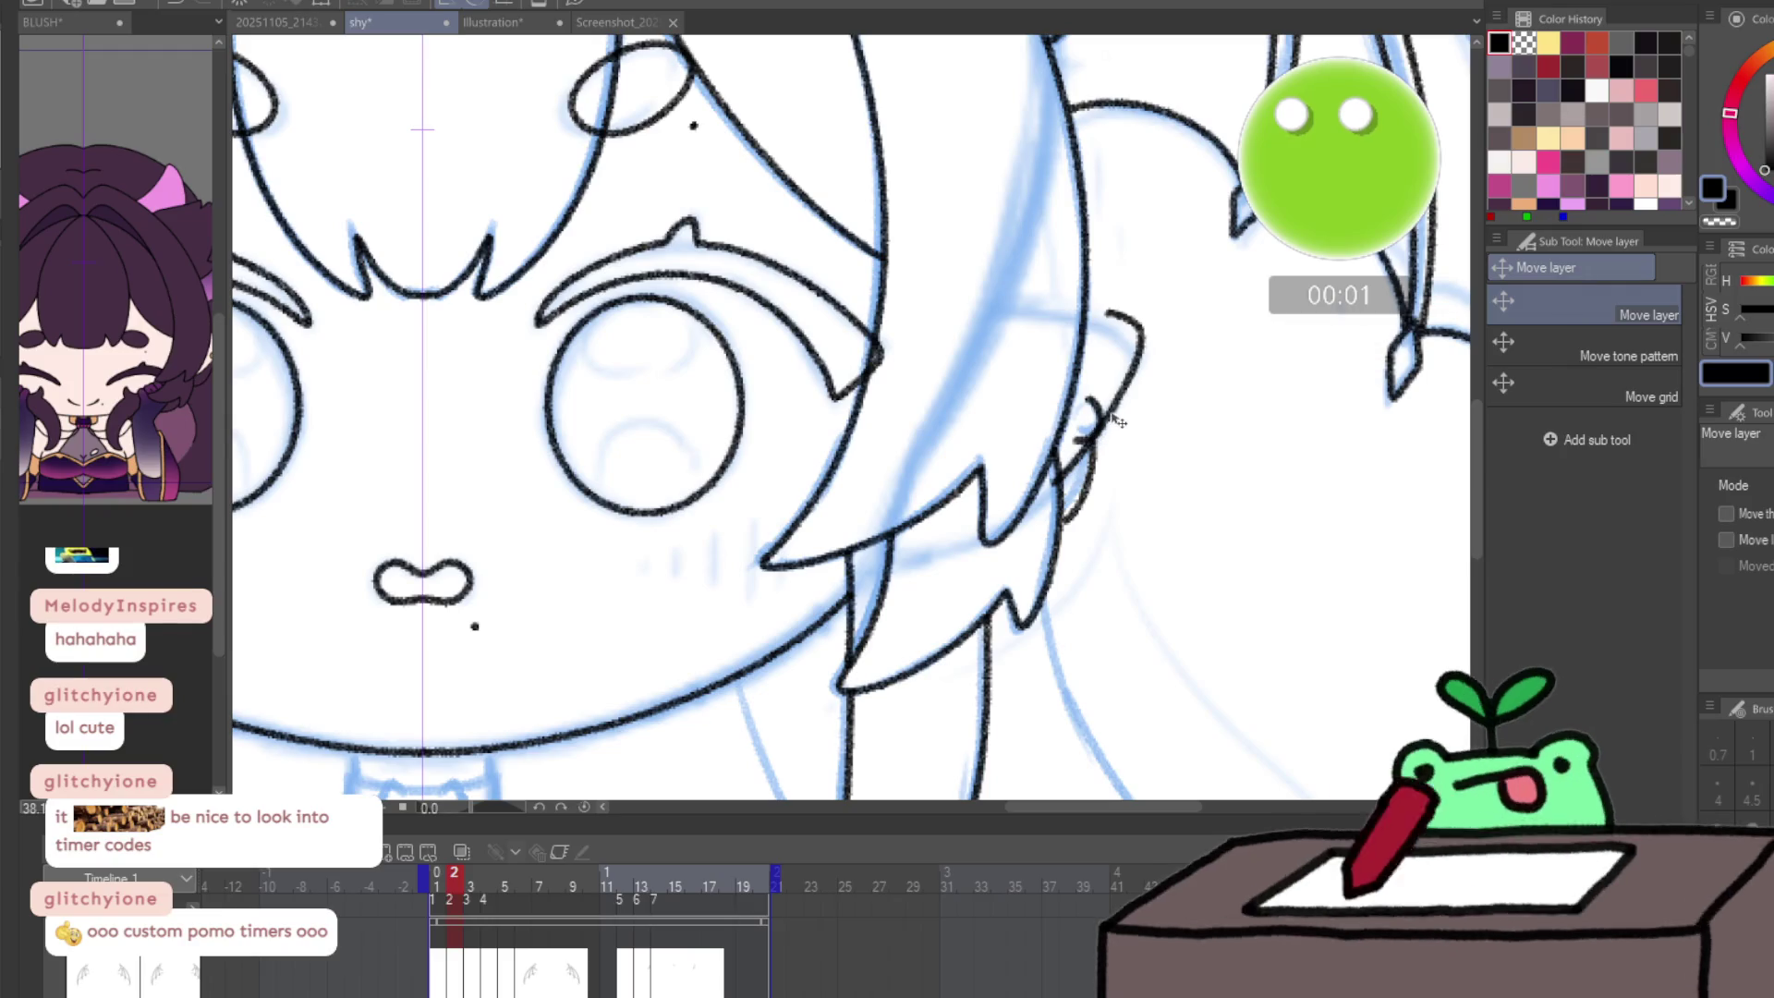
key(e)
drag(1123, 323, 1063, 504)
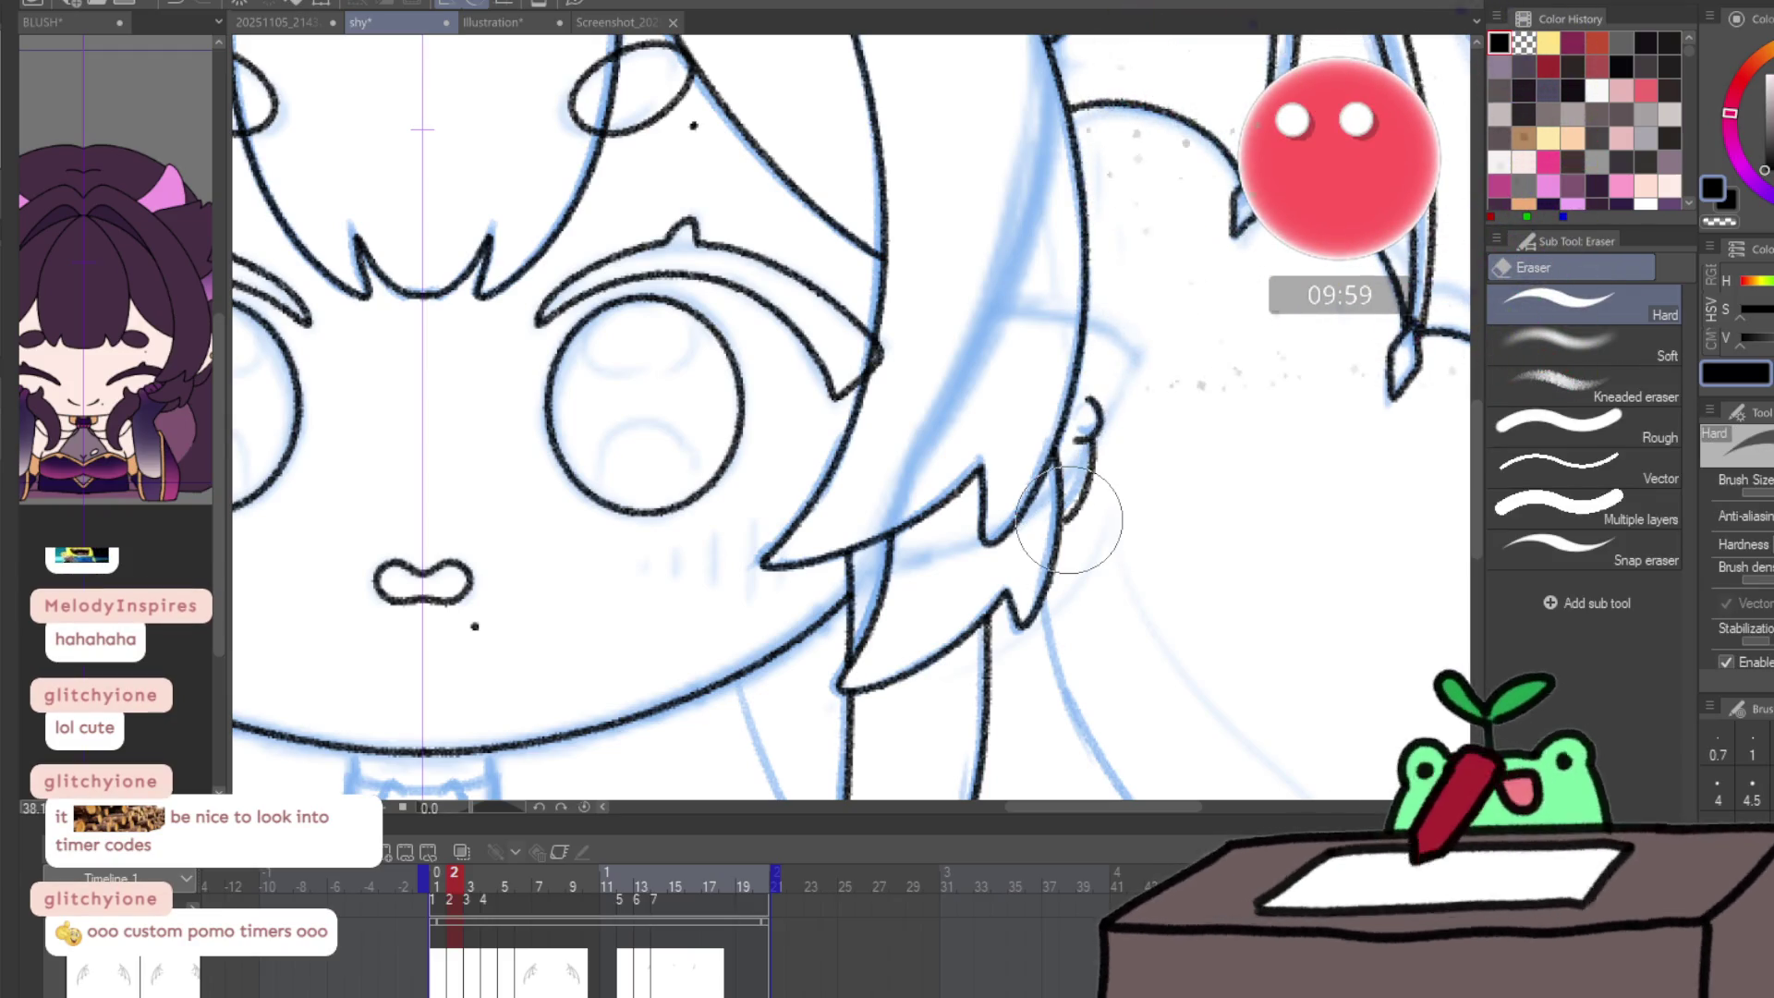
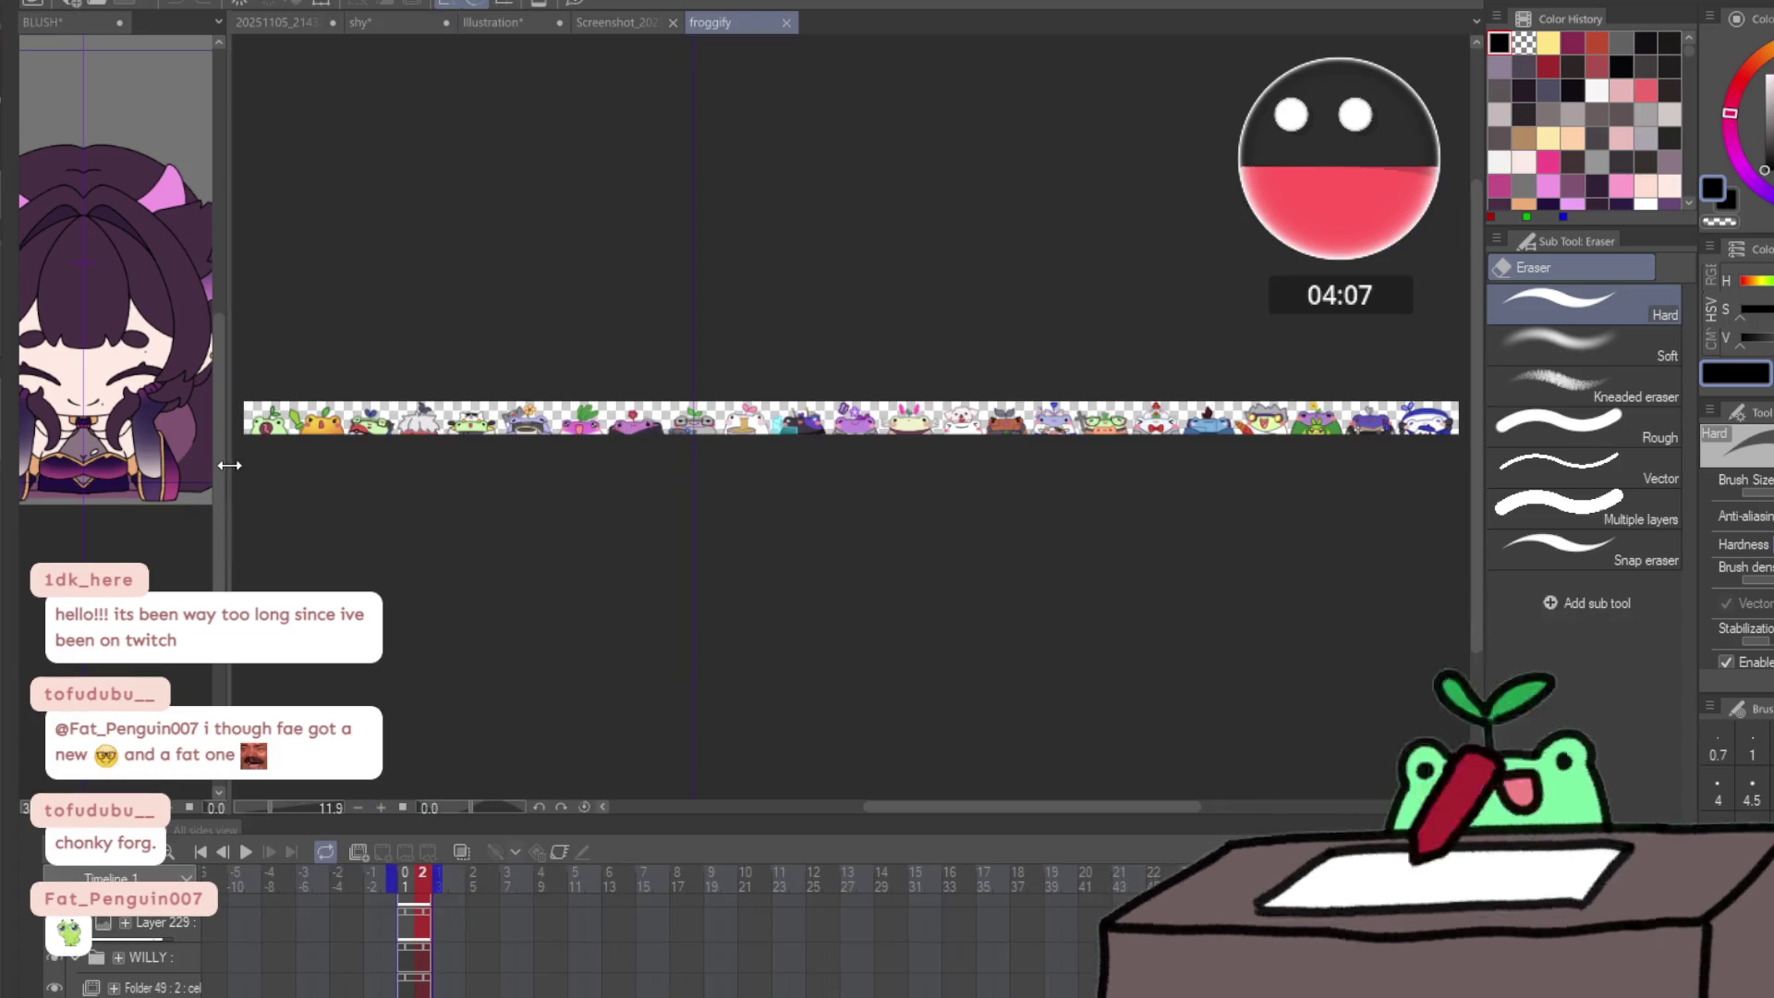
- Collapse the side panel and zoom in on the banner's right end by the blue sailor frog
drag(228, 475, 75, 475)
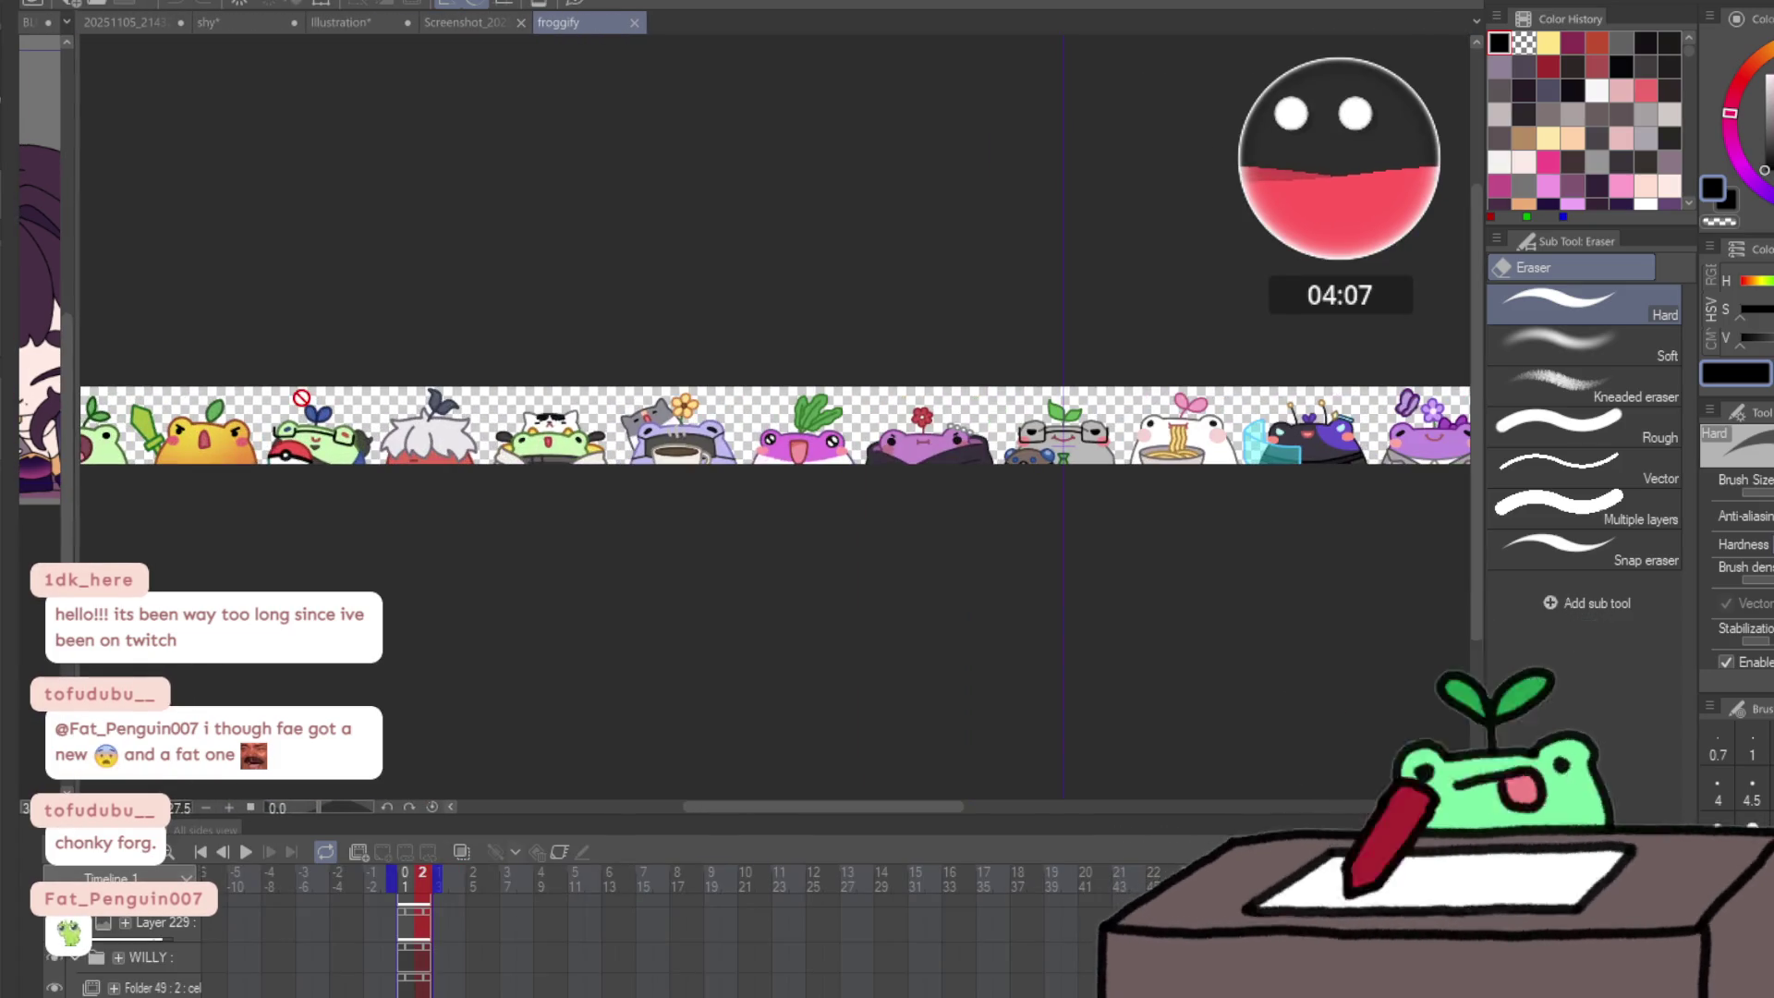
drag(574, 367, 73, 429)
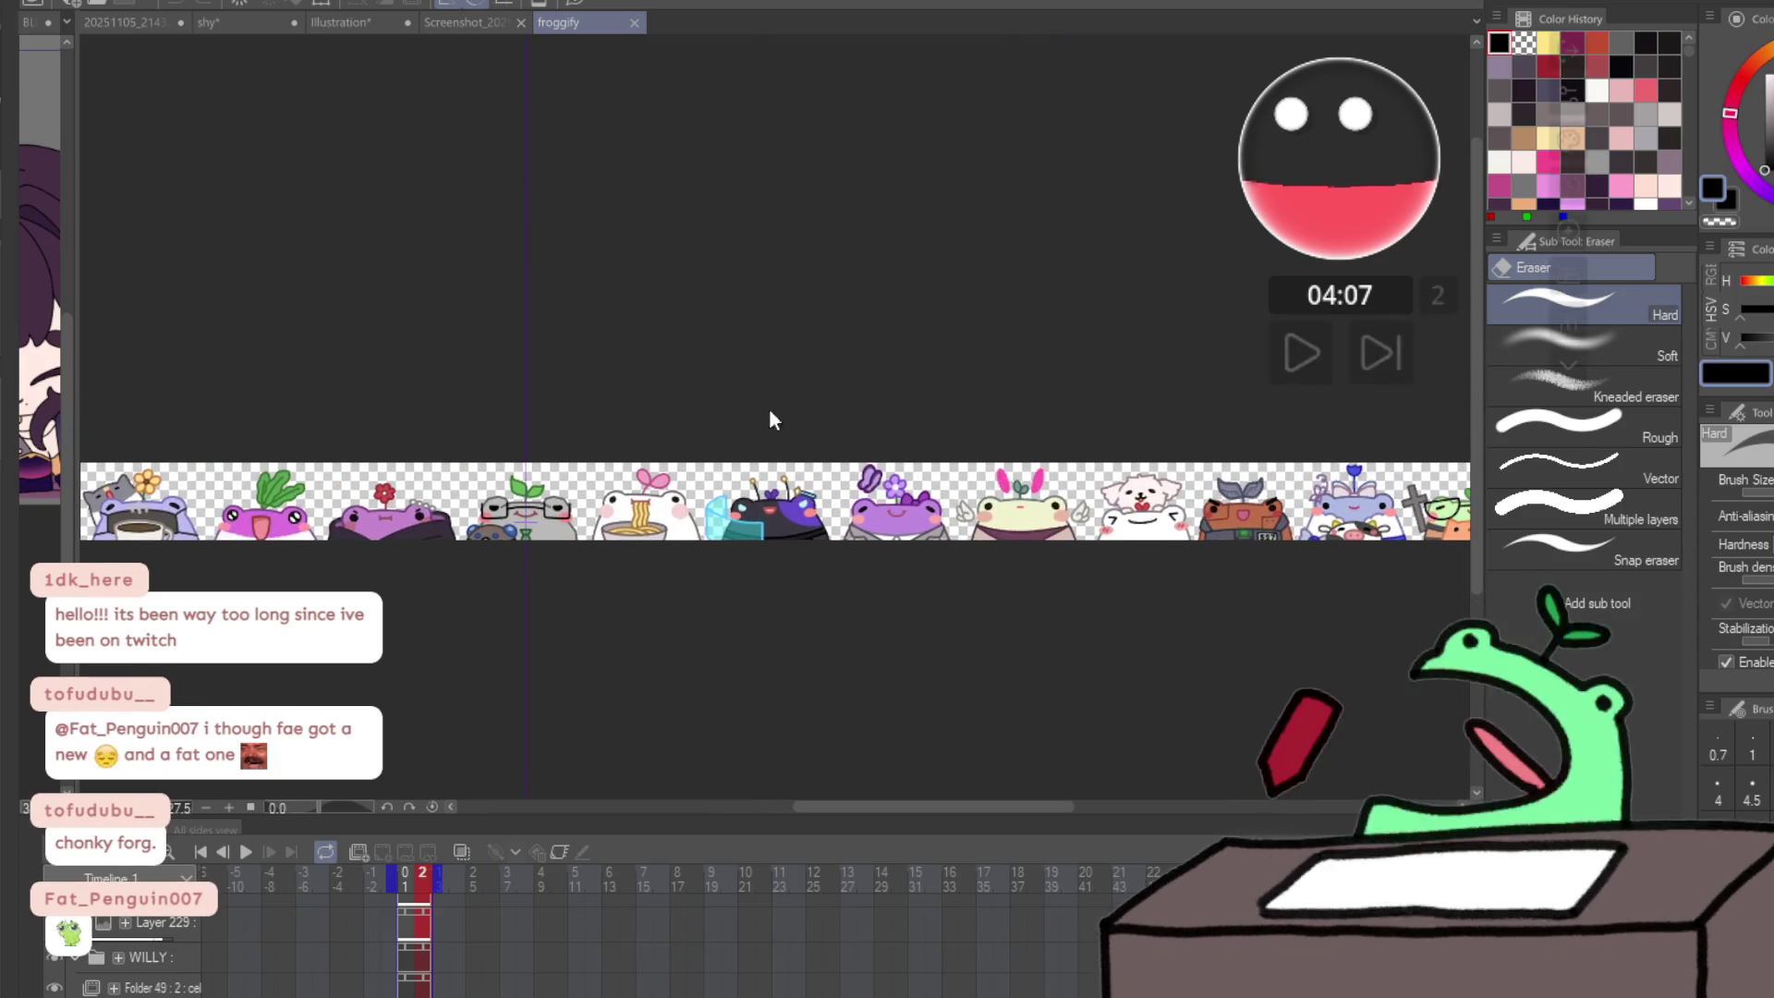
scroll(344, 368, right, 10)
scroll(729, 380, right, 10)
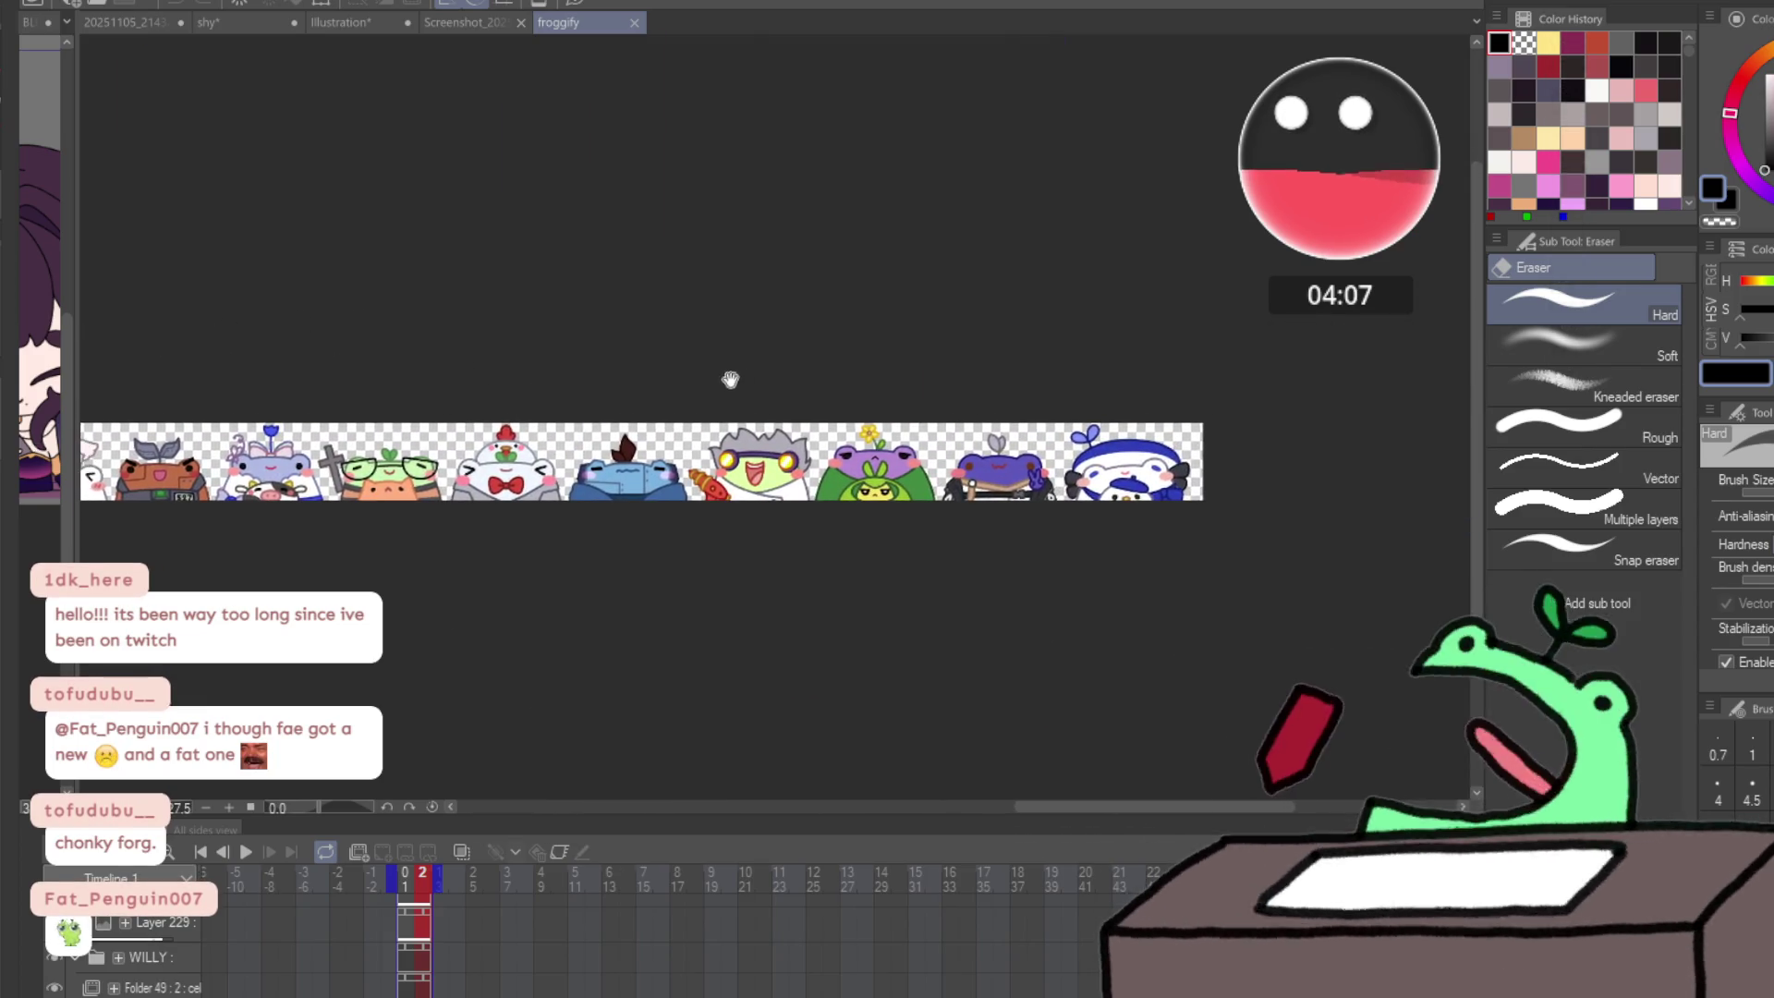
scroll(679, 471, up, 3)
scroll(756, 475, up, 2)
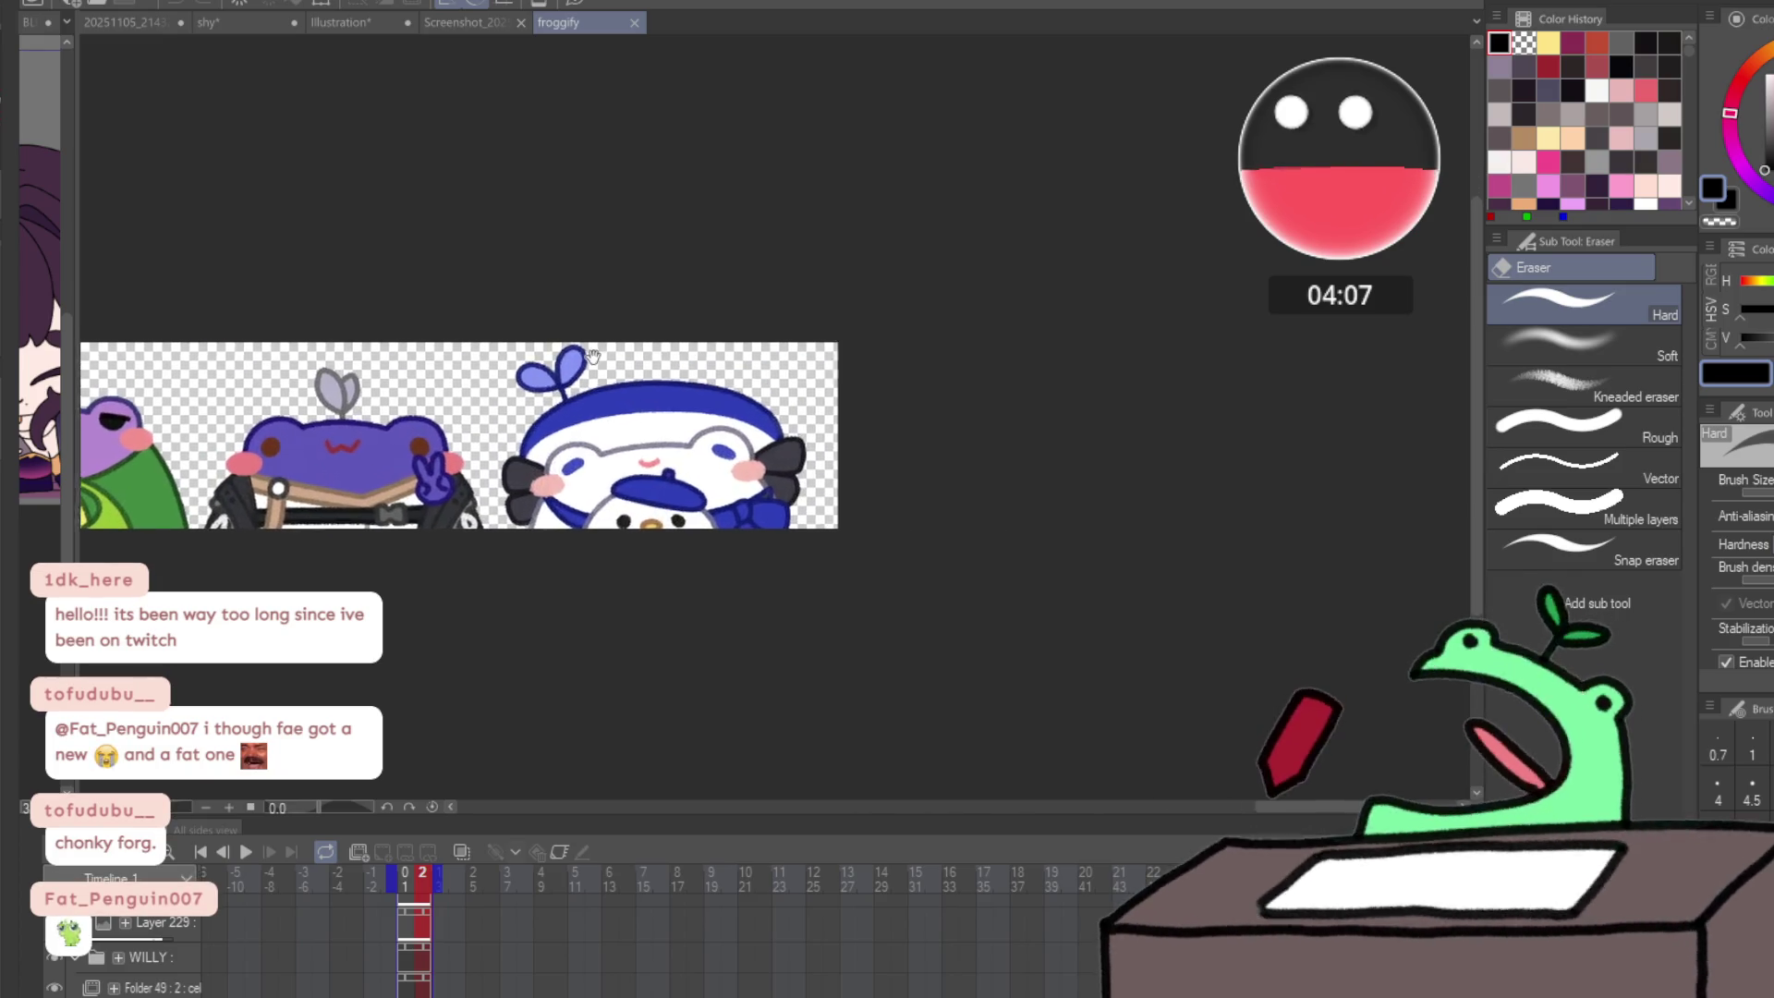
scroll(756, 475, right, 5)
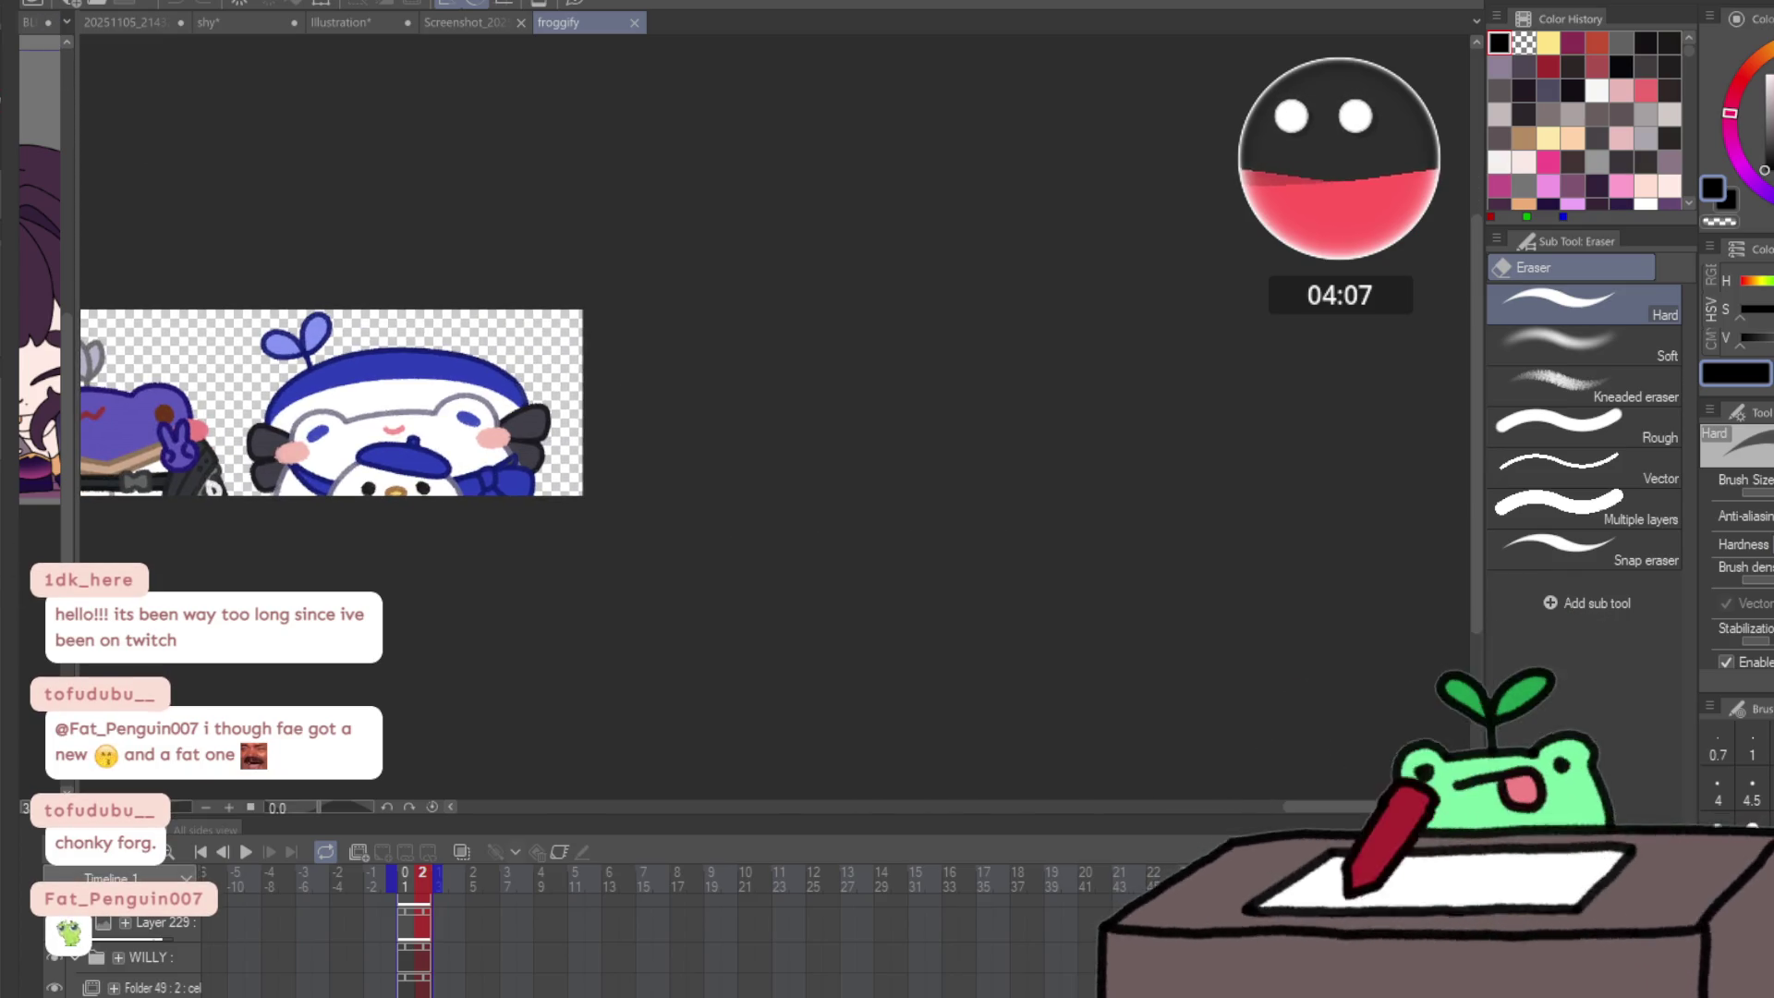
key(ctrl+t)
- Pull the canvas's right edge well past the blue sailor frog and confirm the wider size
mouse_move(591, 421)
mouse_down()
mouse_move(696, 397)
mouse_move(1081, 407)
mouse_move(947, 474)
mouse_up()
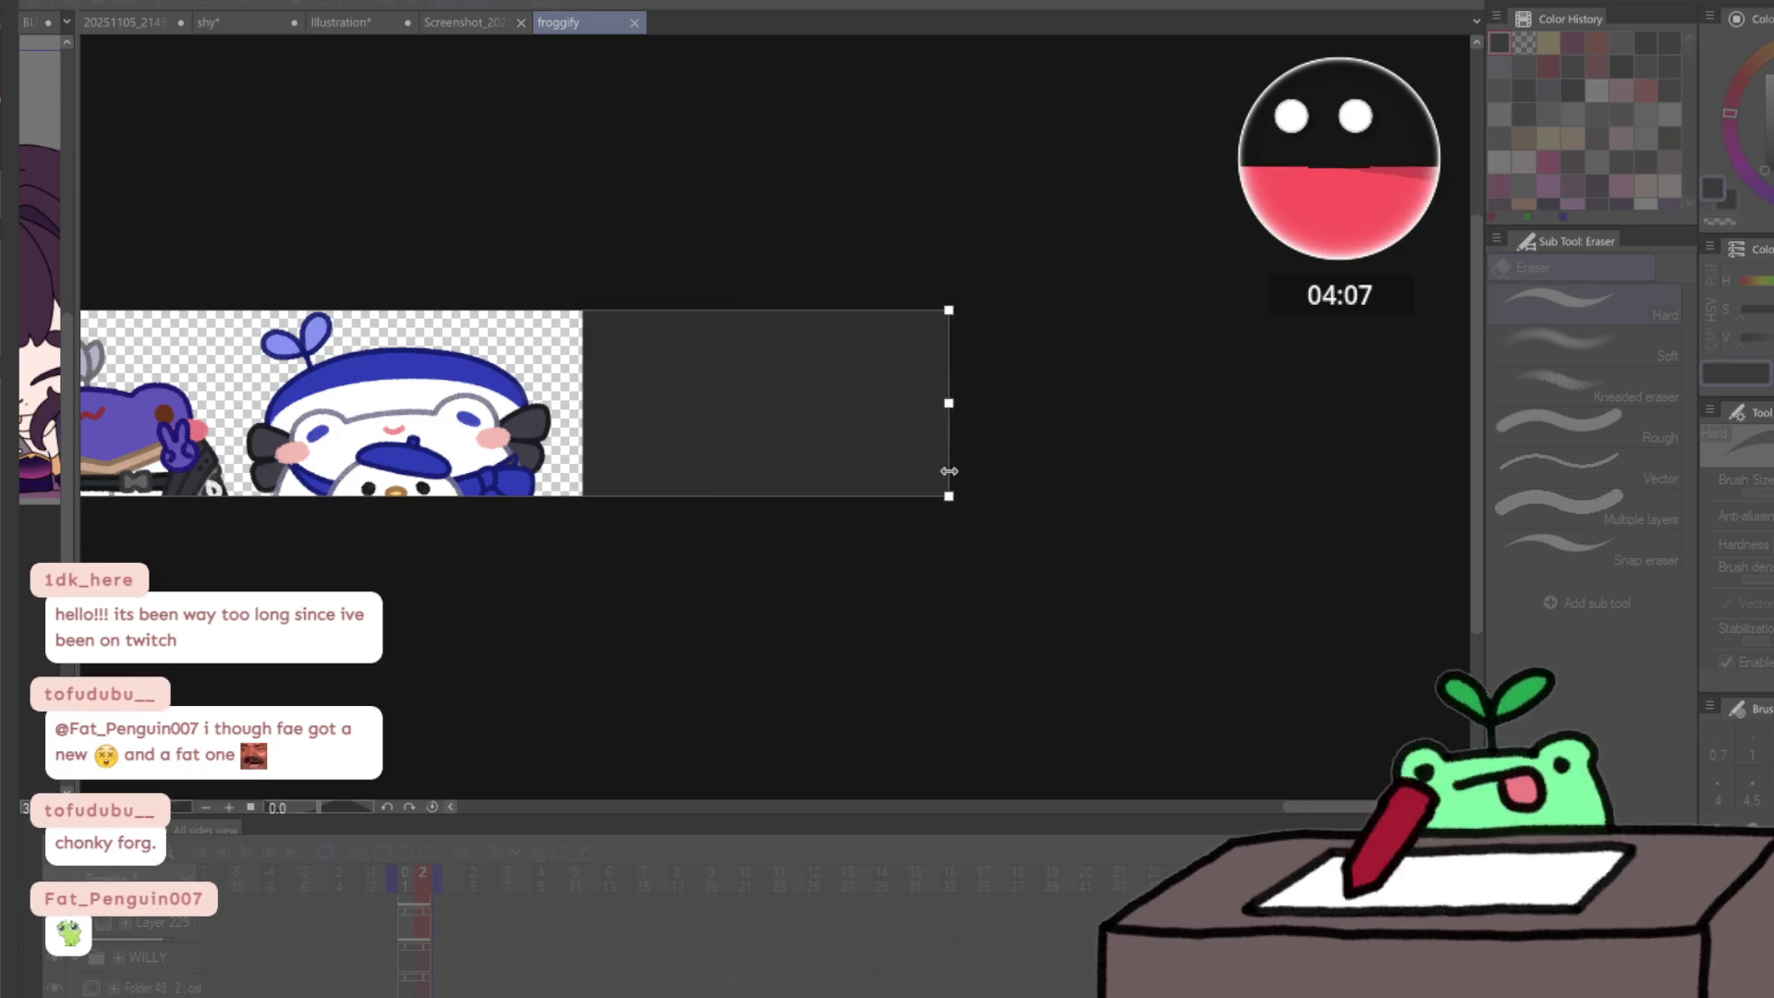
key(Return)
scroll(950, 472, down, 6)
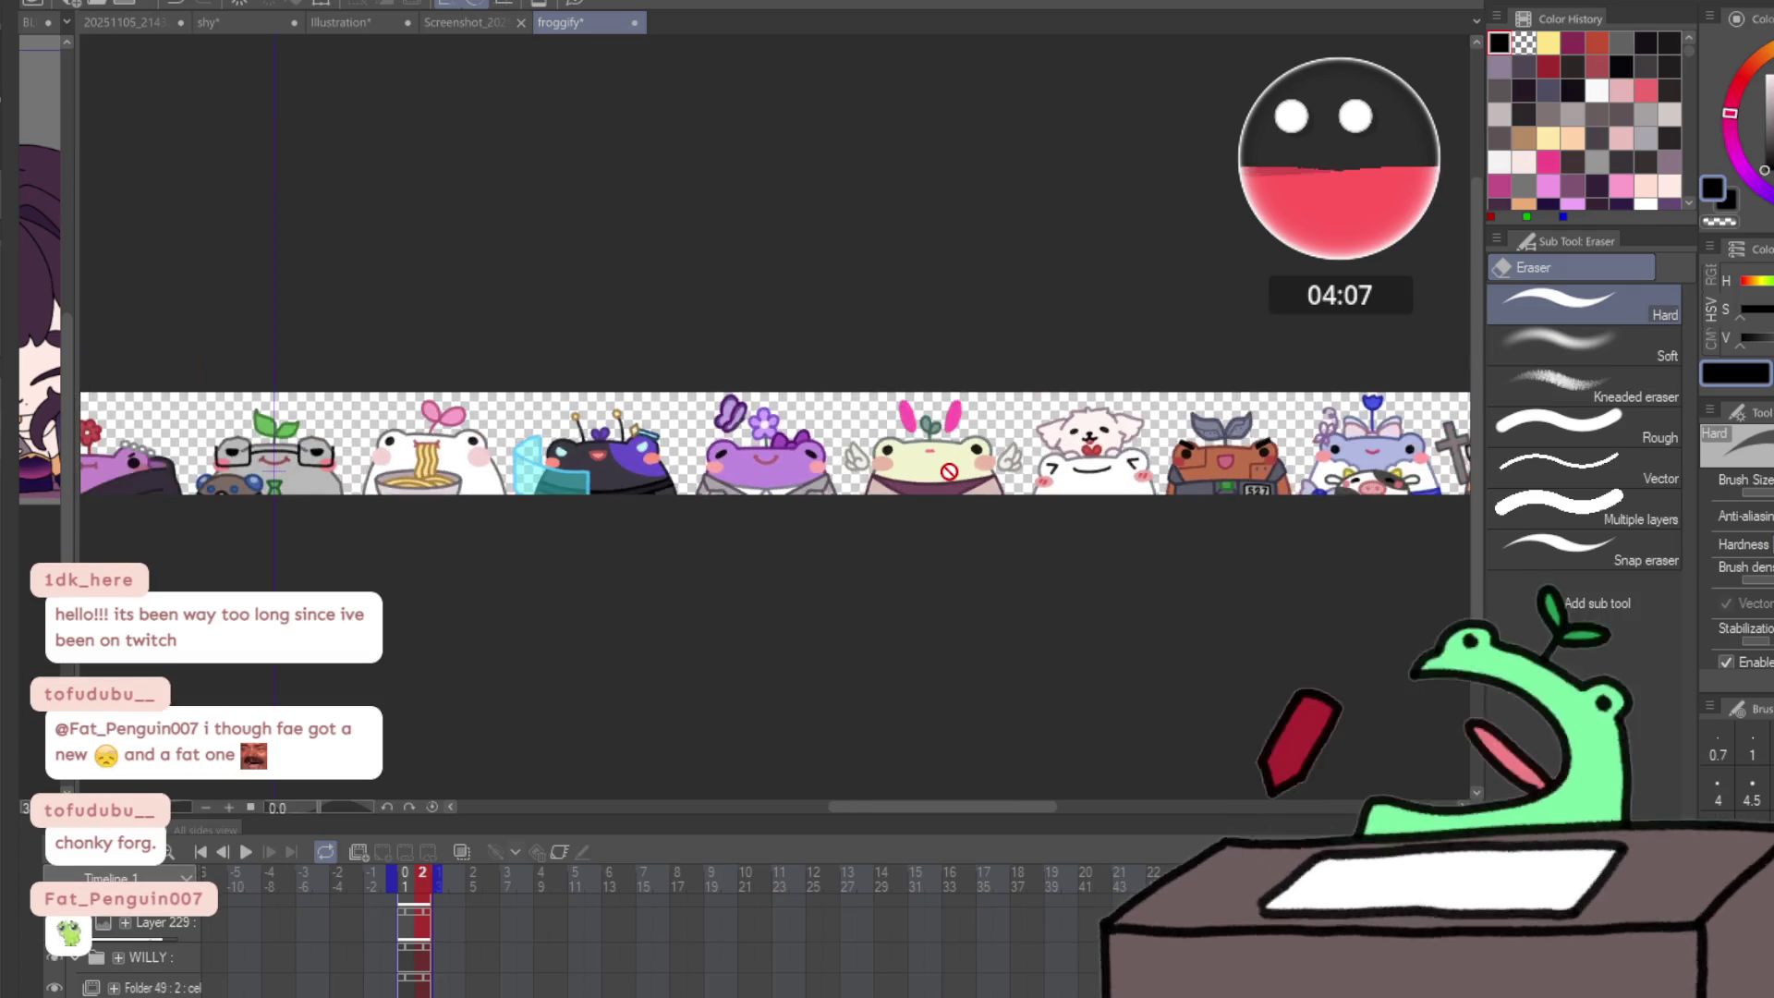
scroll(949, 472, up, 6)
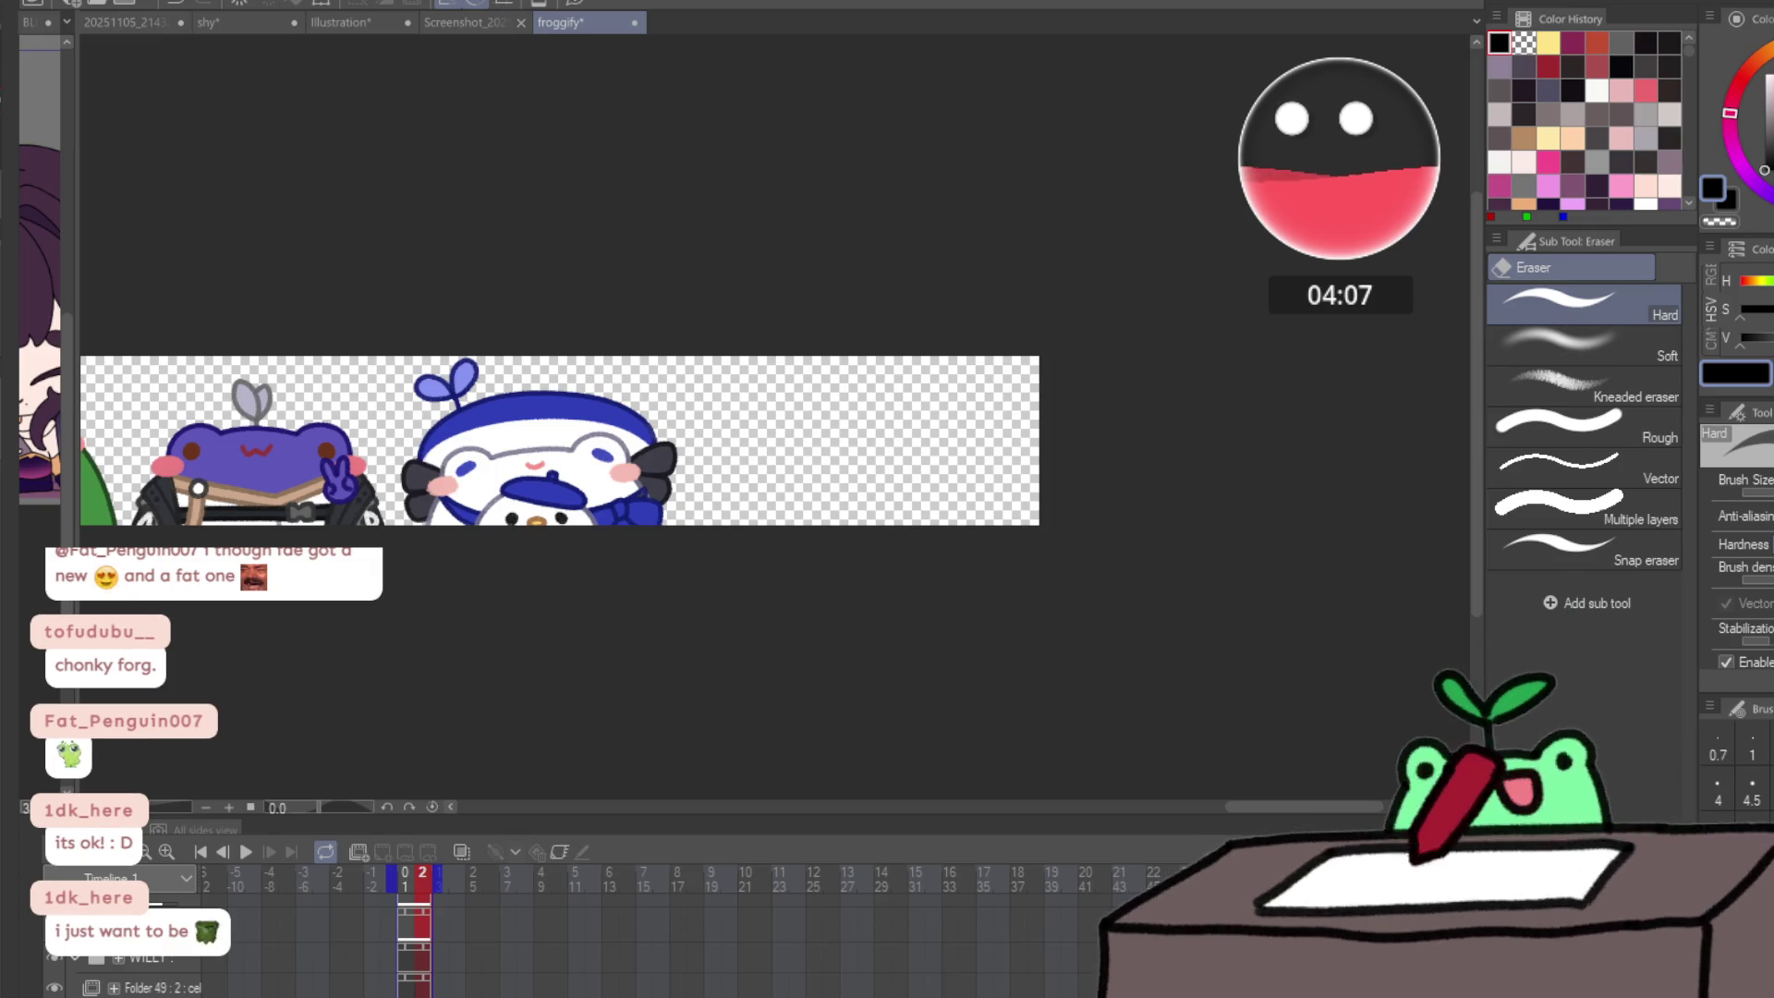
- Fill the background with grey and stretch it to the banner's new right edge
key(ctrl+z)
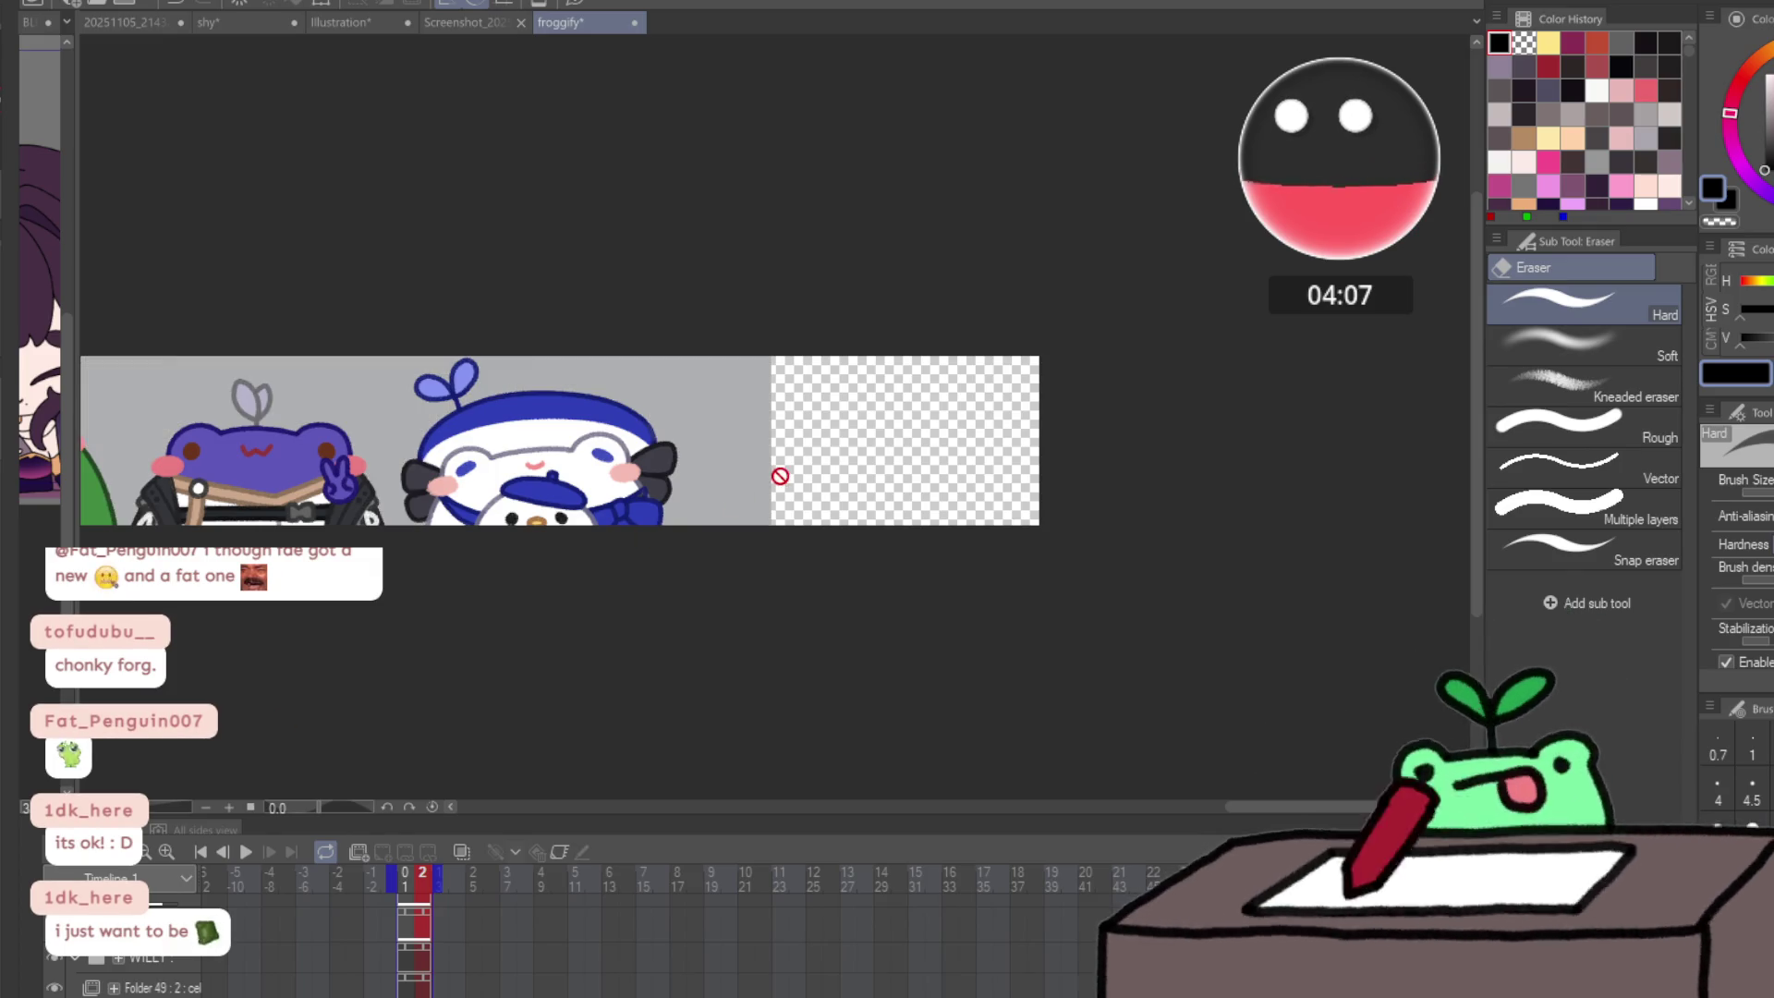
scroll(743, 483, down, 4)
key(ctrl+t)
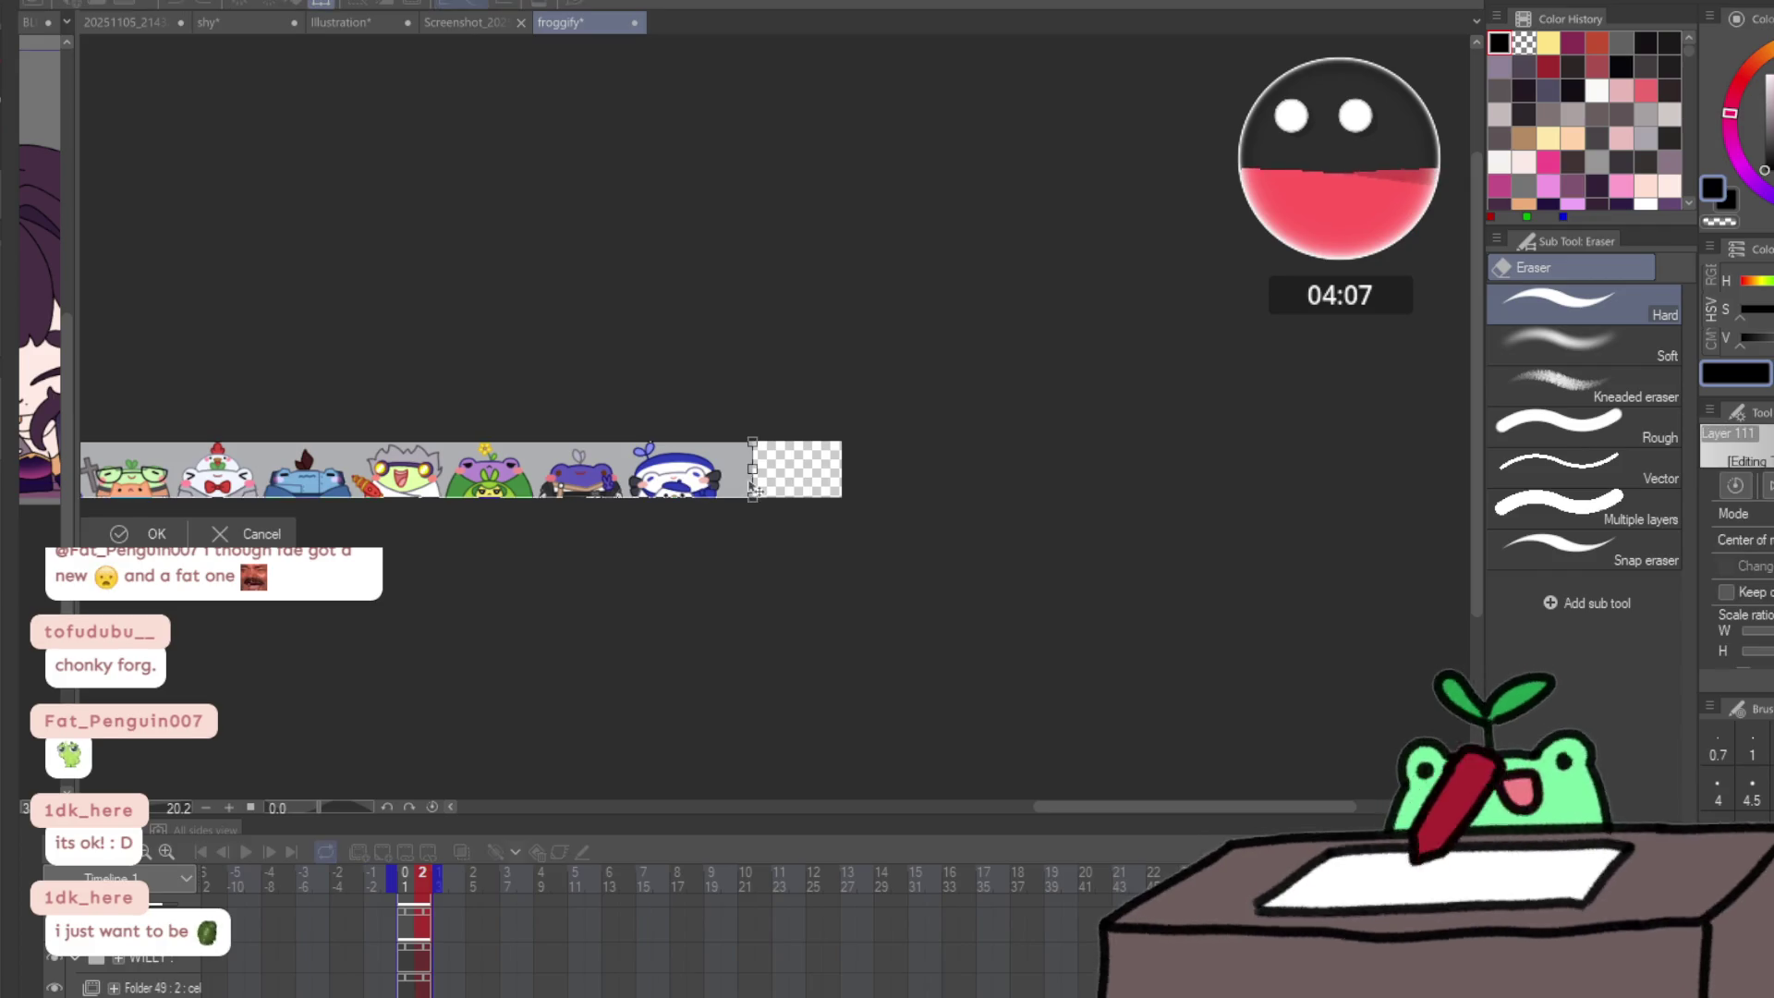
drag(754, 469, 1469, 469)
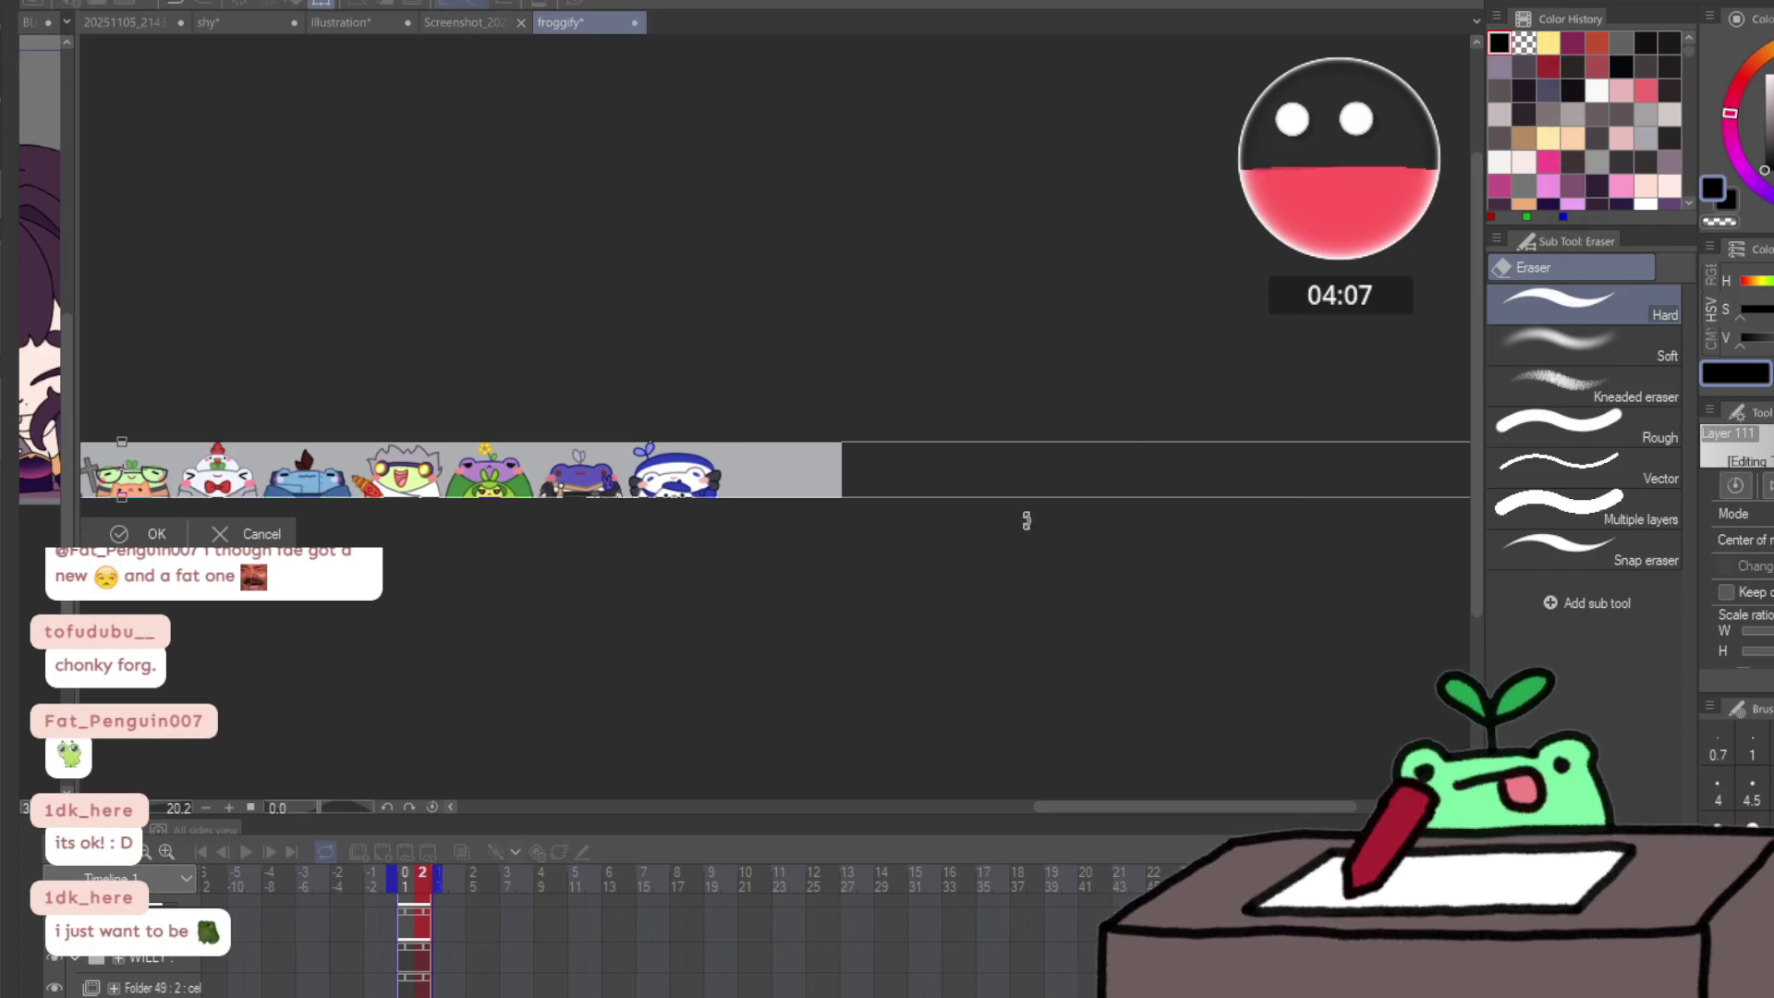
key(Escape)
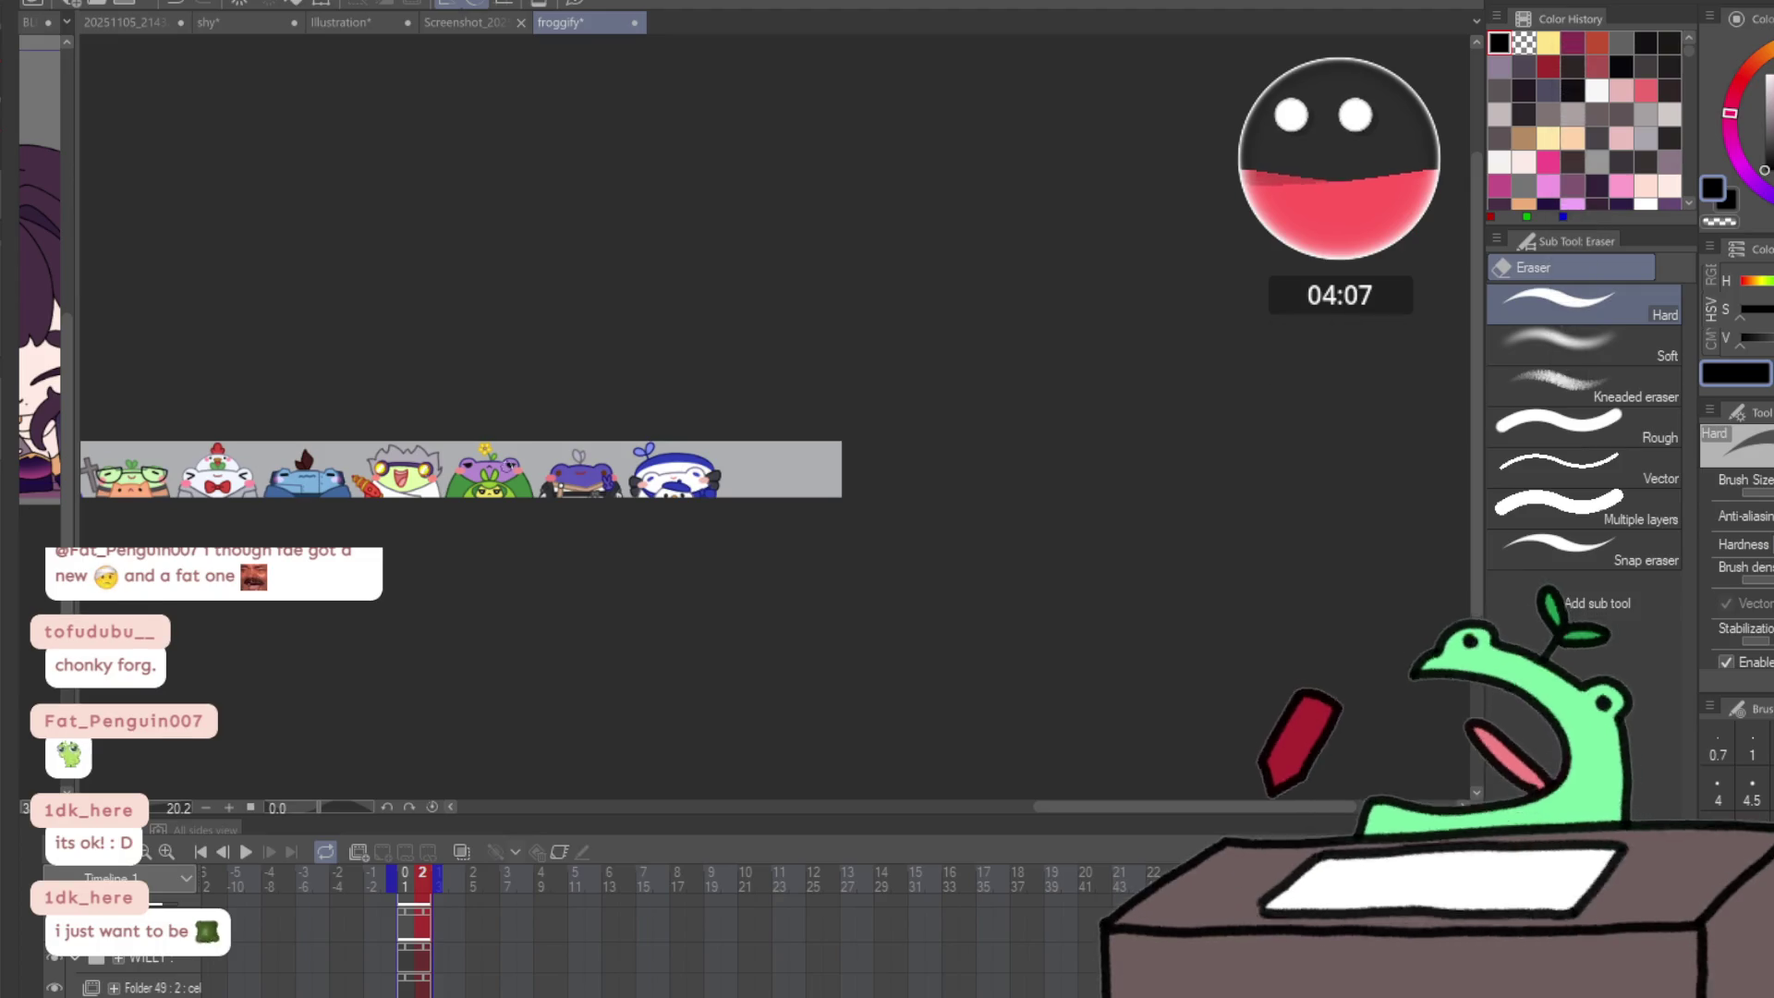
mouse_move(1405, 499)
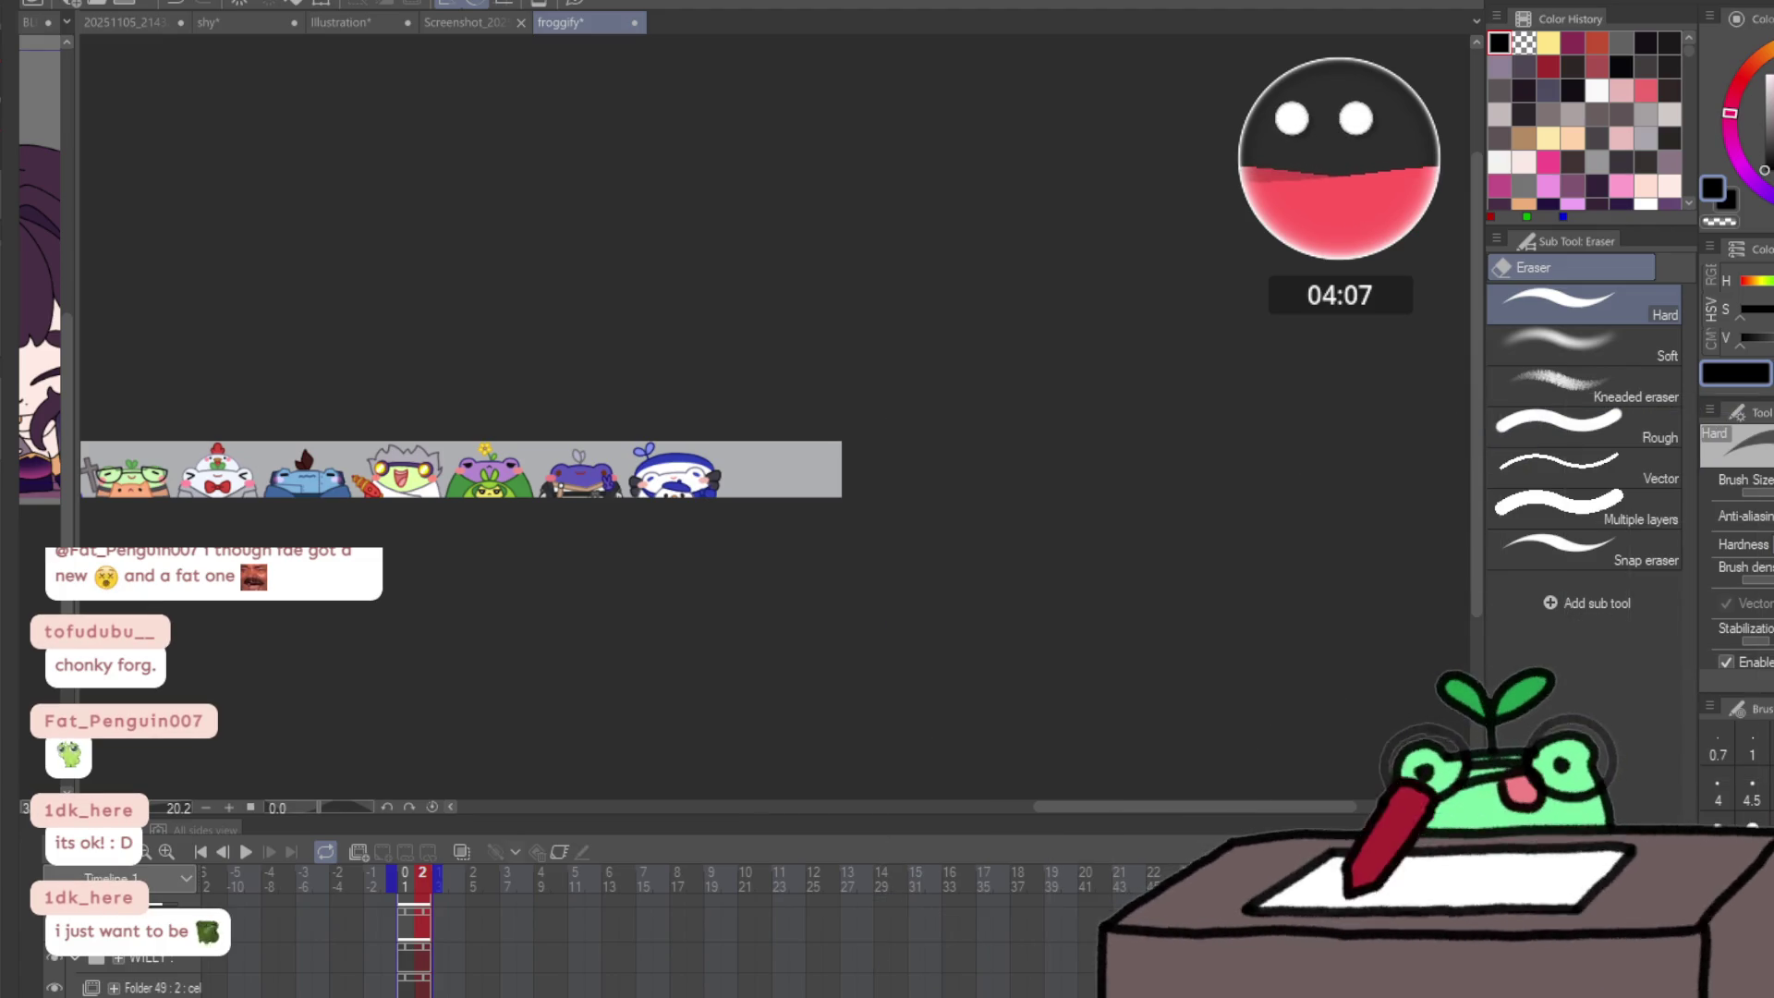
- Zoom in on the banner's right end around the blue sailor frog
scroll(750, 483, up, 3)
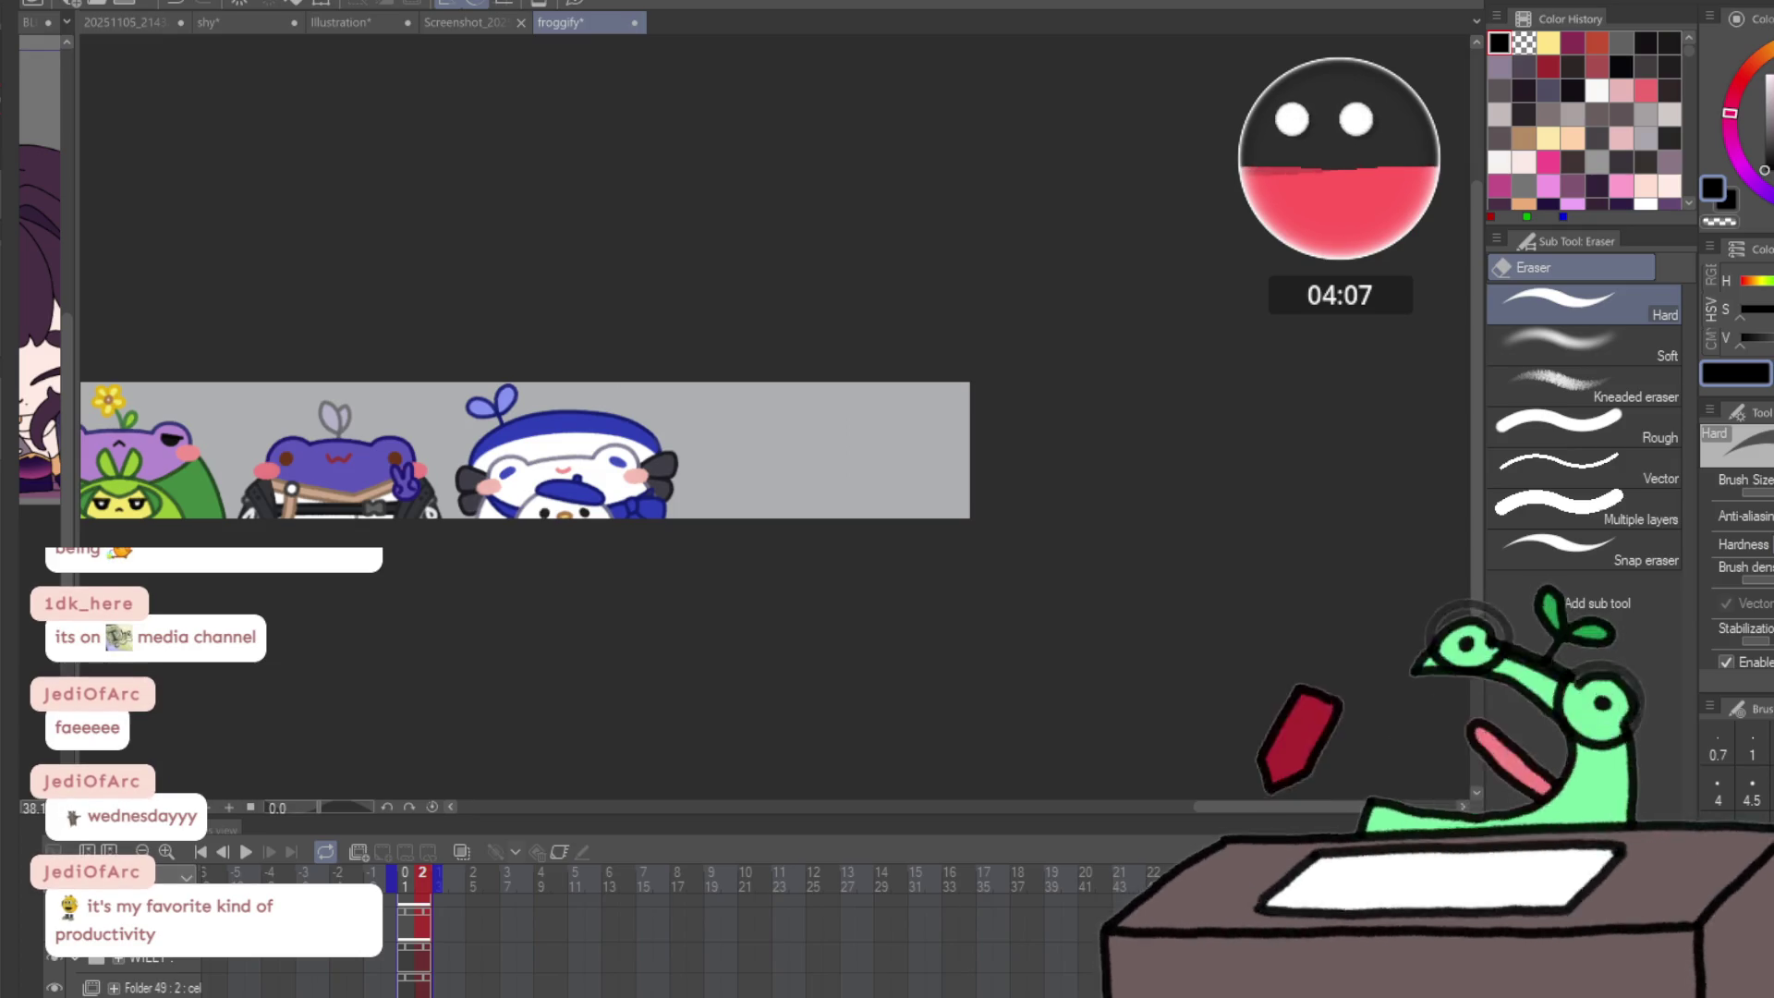
- Start the countdown timer and zoom in by the frog's hat, undoing a stray stroke there
click(1299, 352)
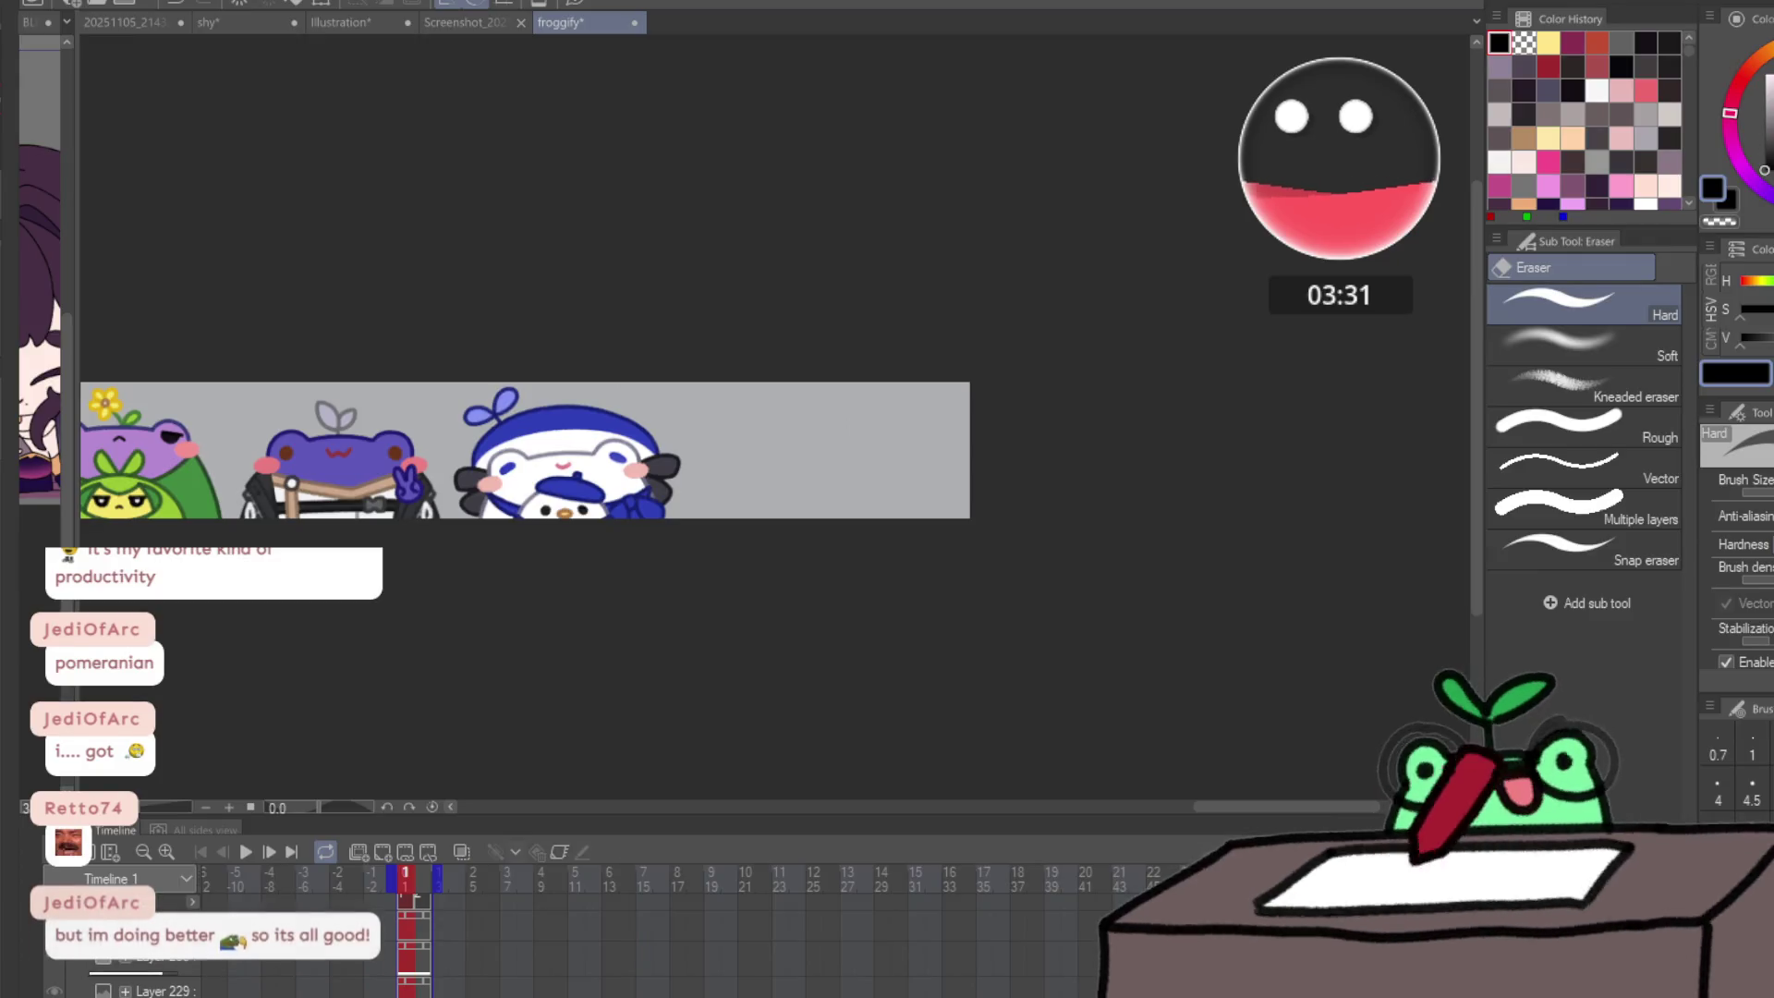
click(752, 468)
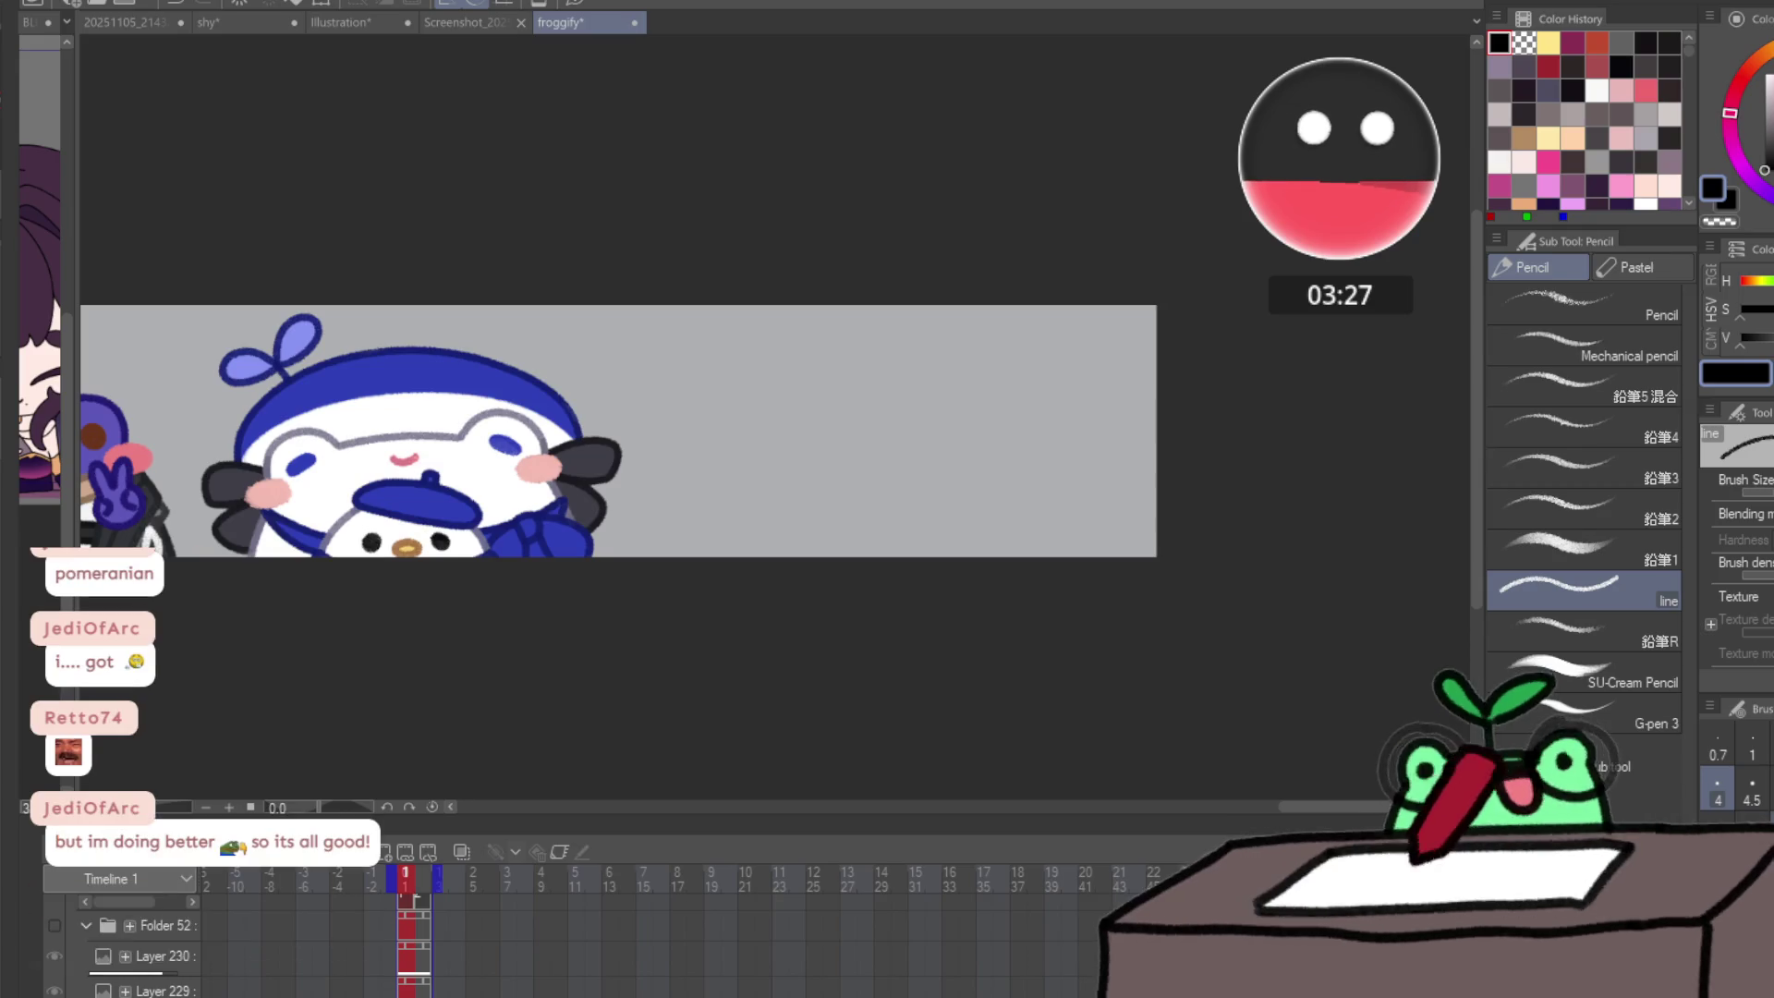
drag(571, 374, 606, 425)
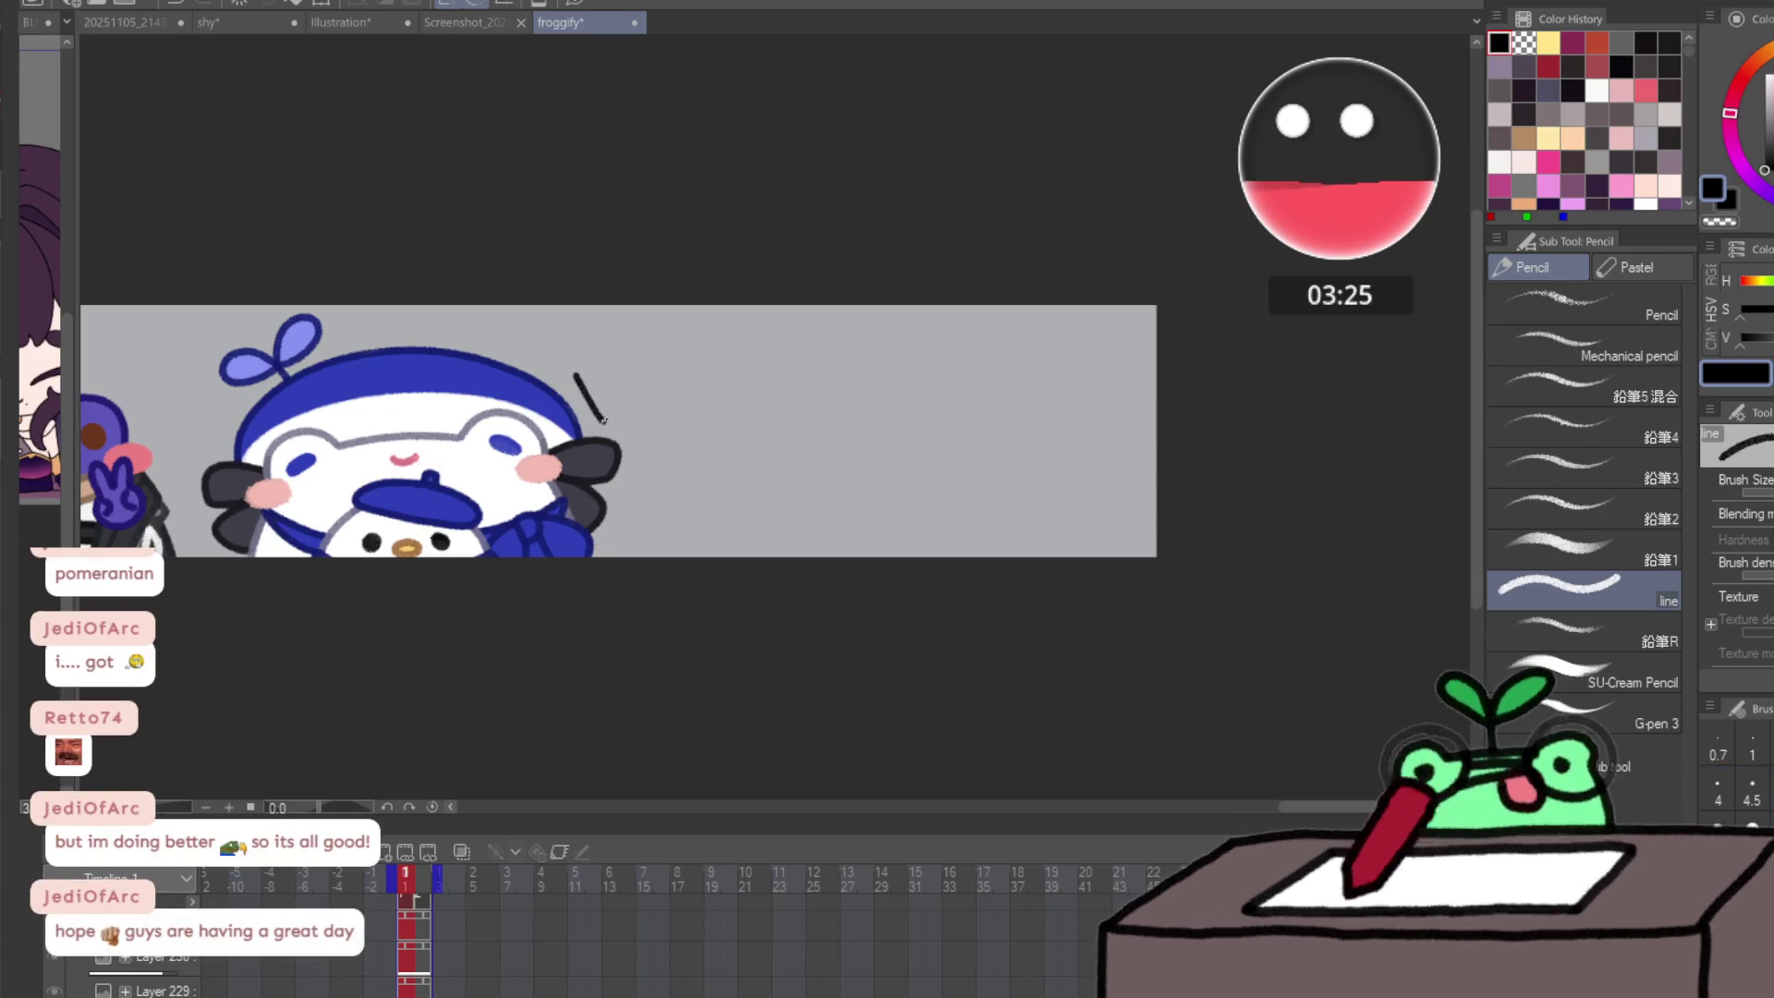
click(616, 400)
key(ctrl+z)
- Zoom out to the empty grey area and draw a first curved line for a new figure
scroll(717, 590, down, 2)
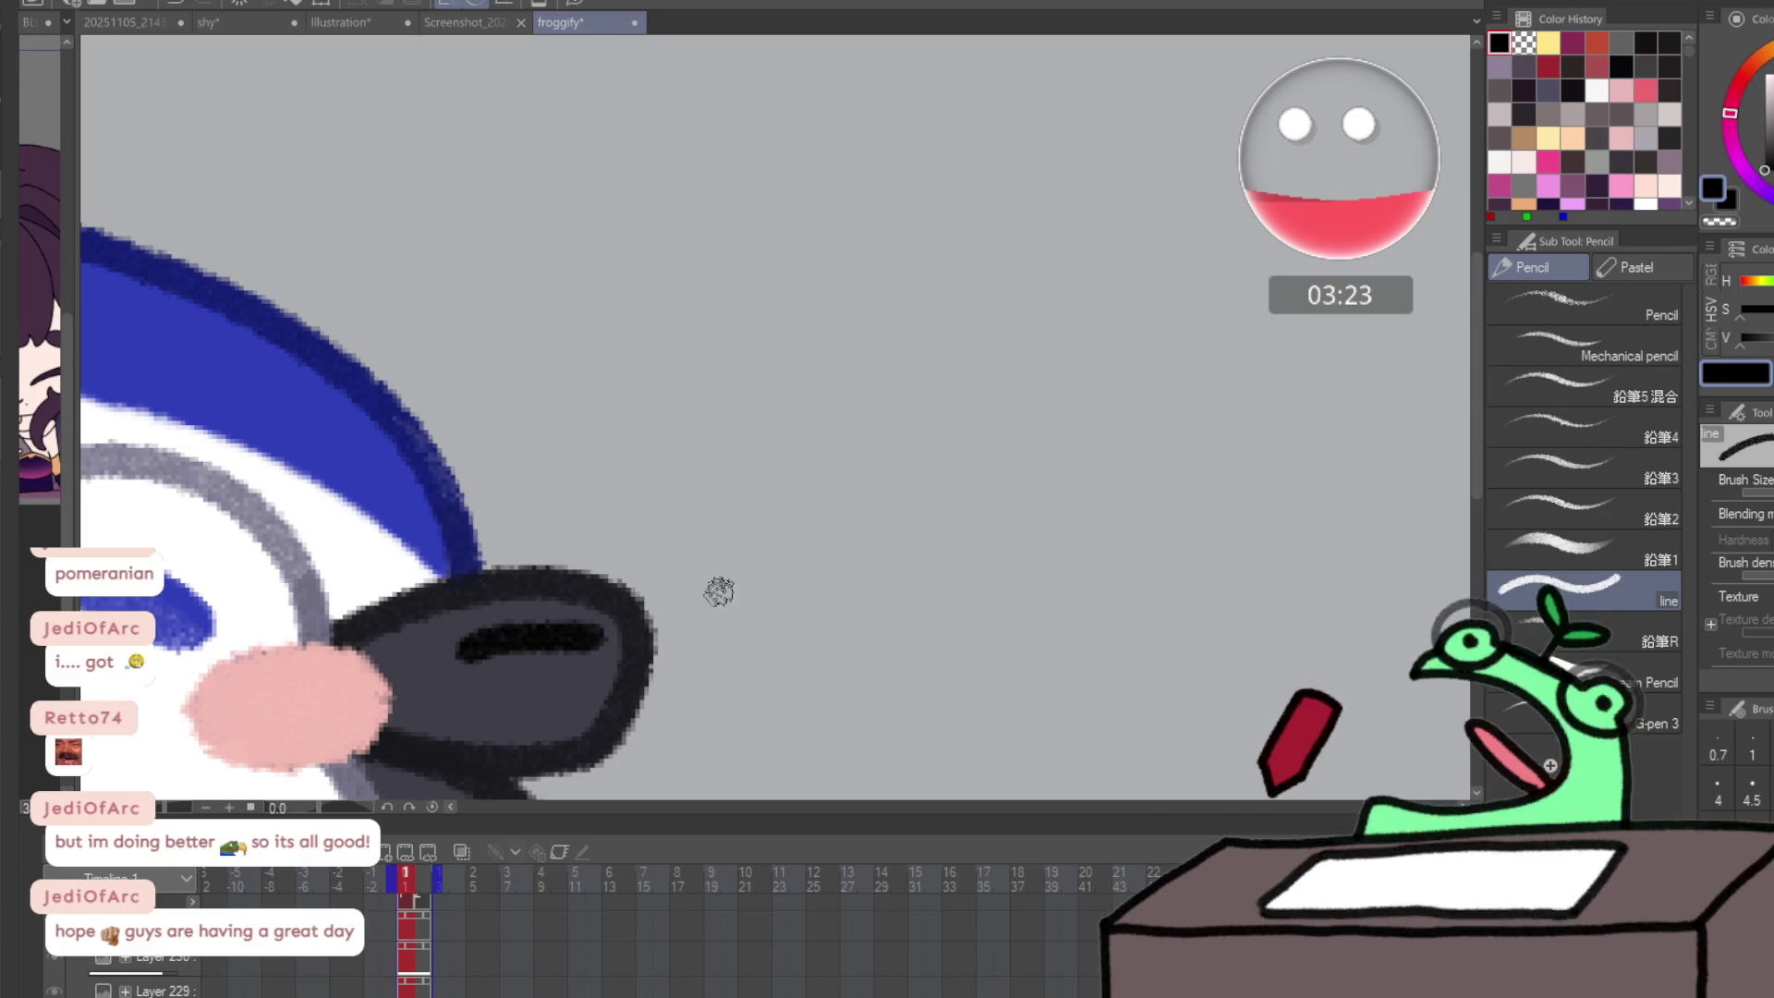
scroll(733, 625, down, 4)
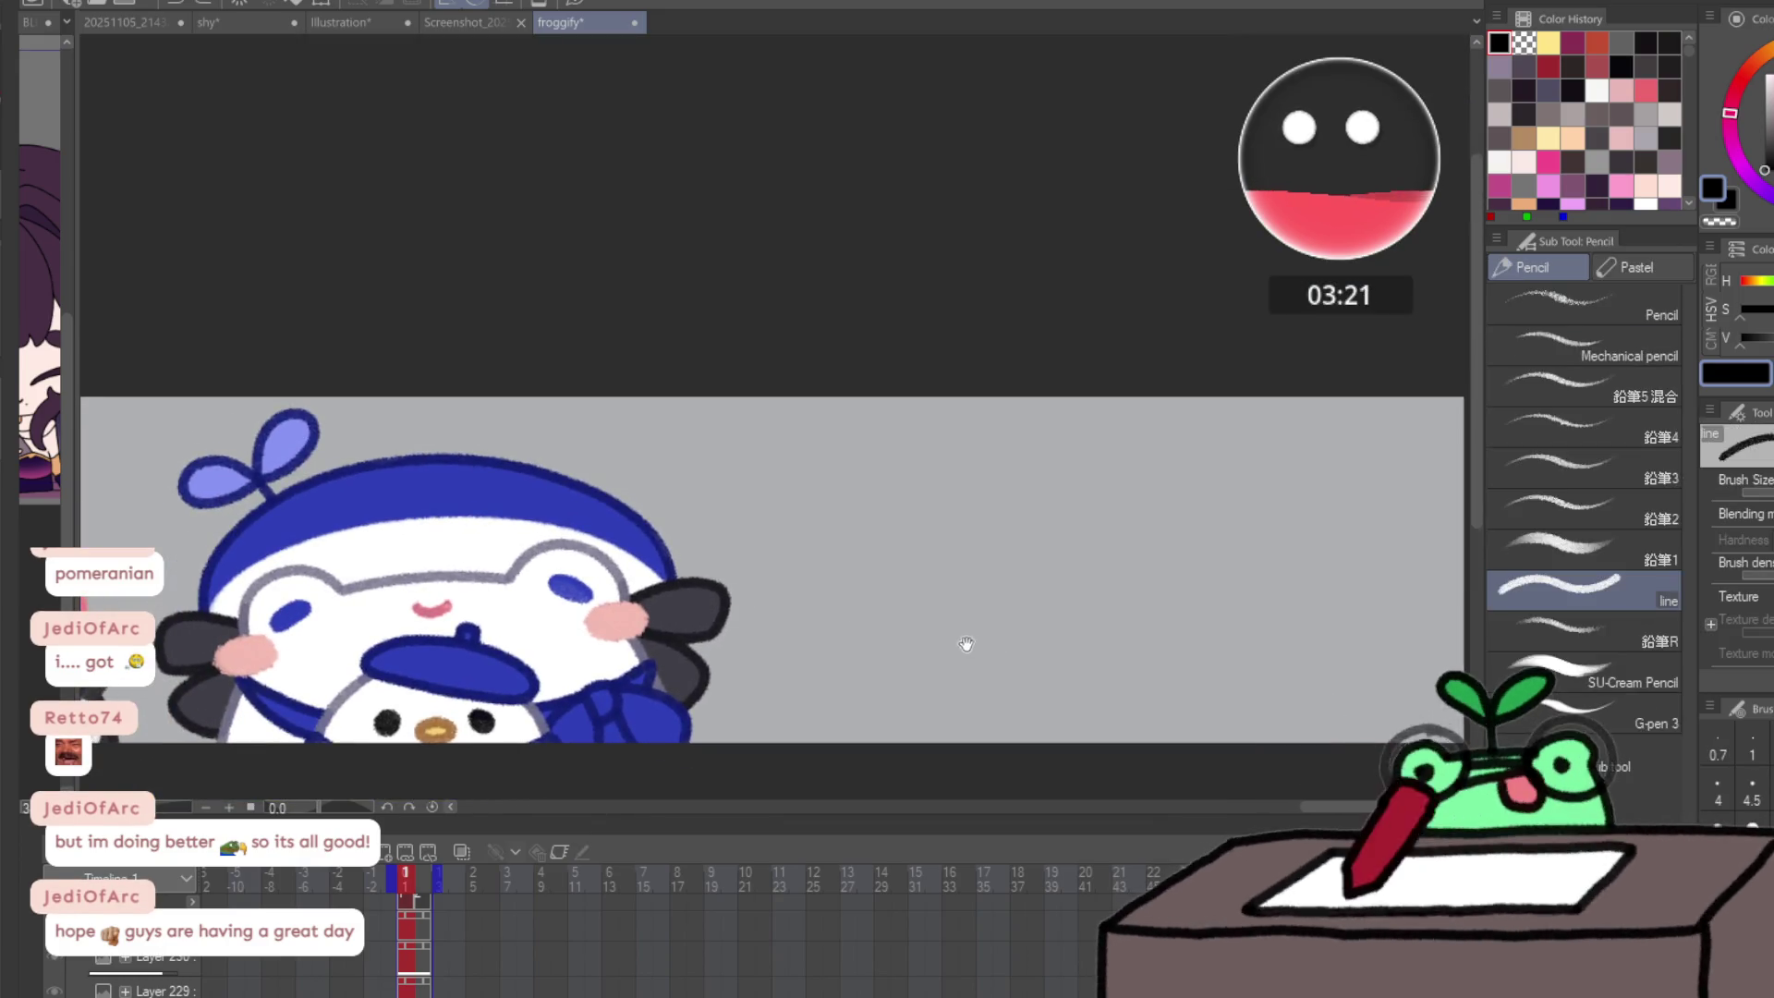
drag(962, 642, 738, 559)
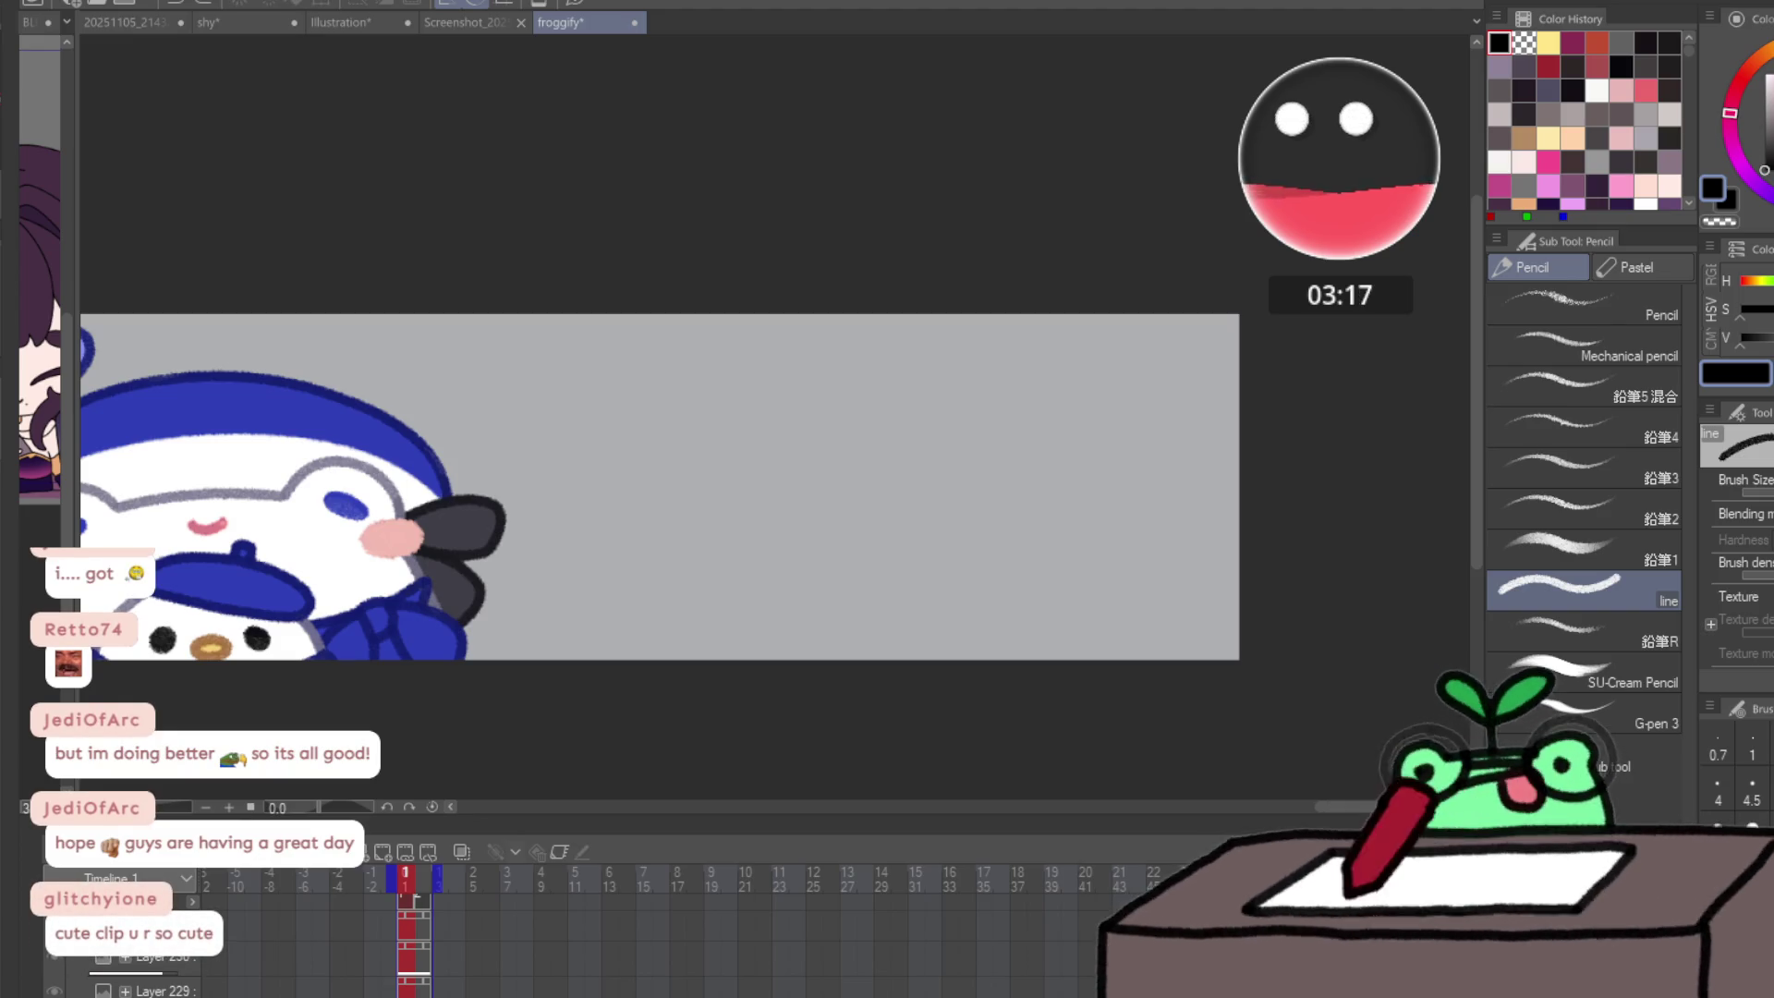
drag(662, 502, 628, 659)
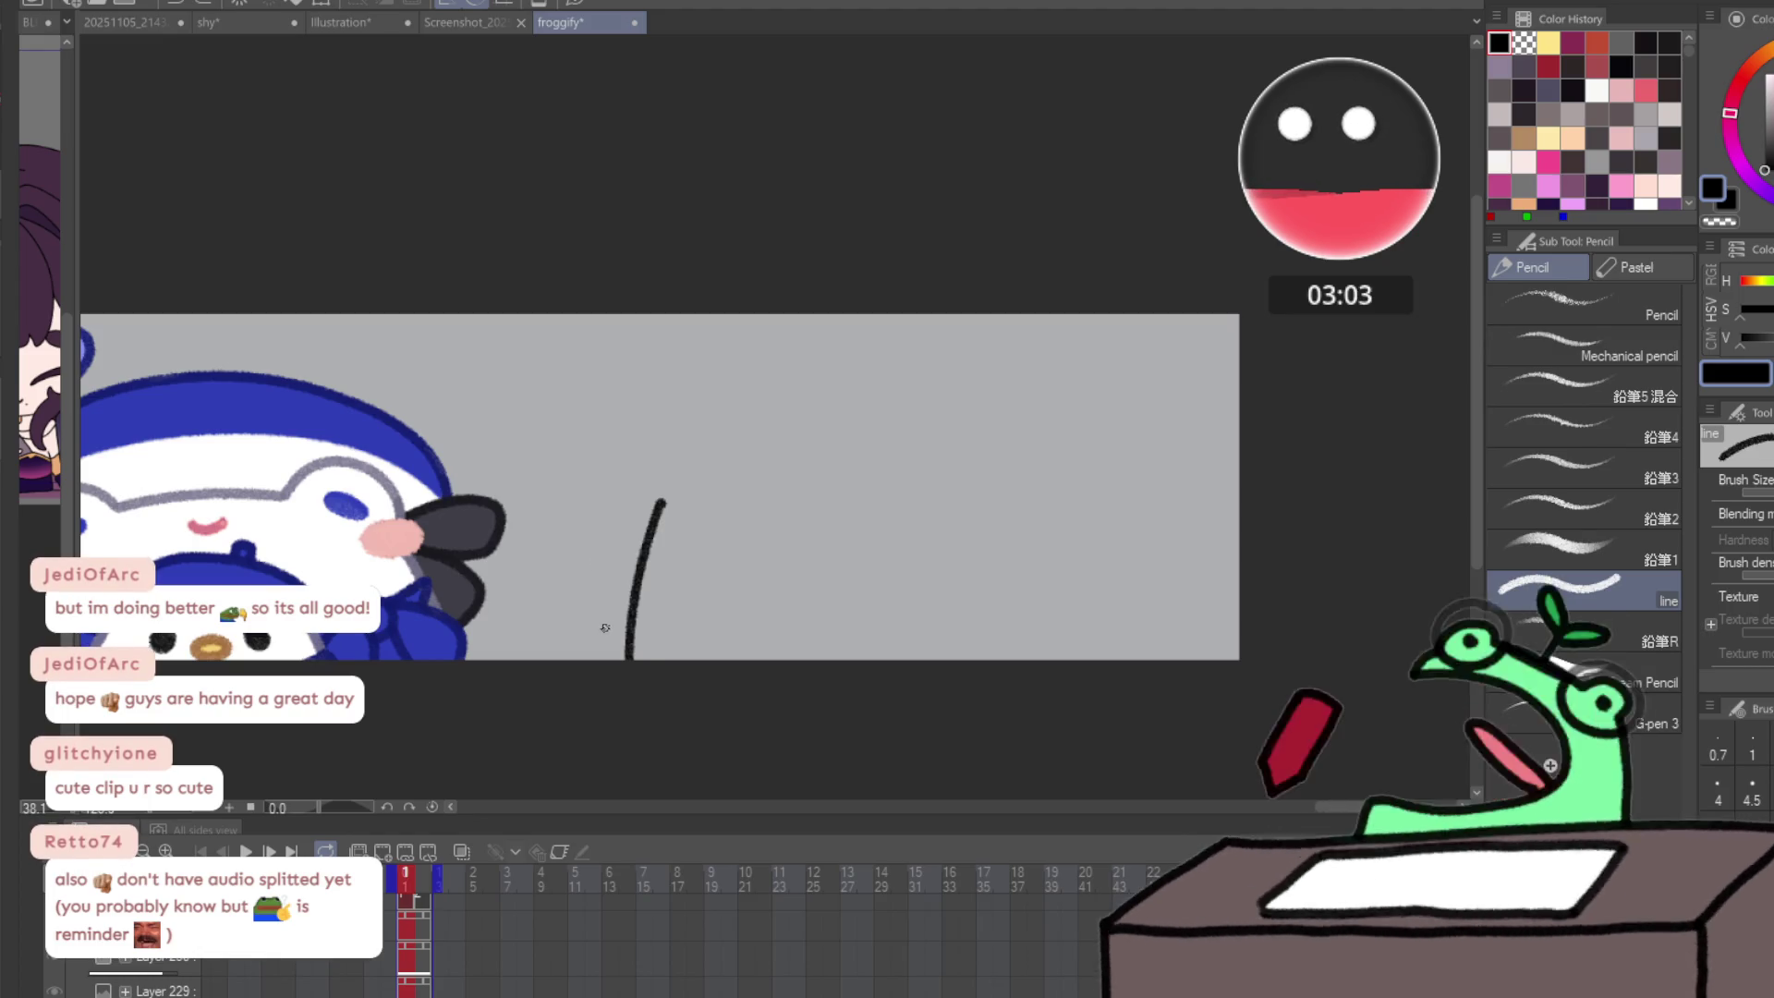
- Redraw the new frog's head outline, including the top and eye bump, undoing misdrawn parts
key(ctrl+z)
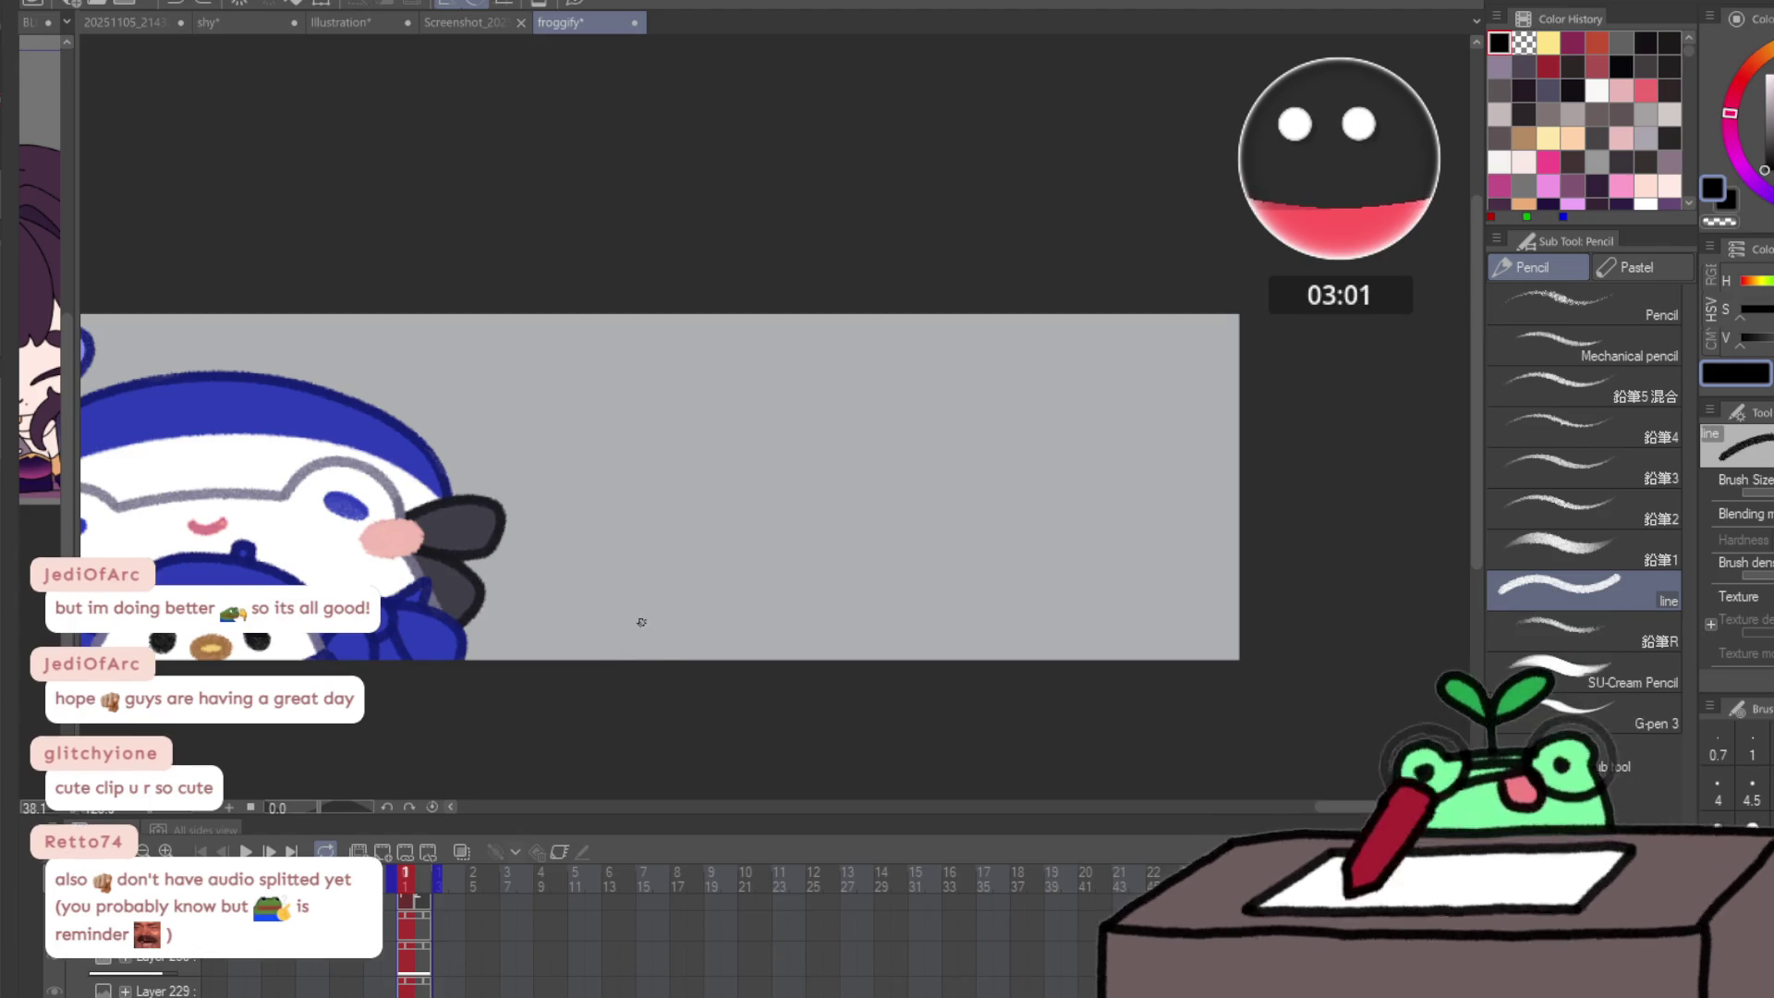
mouse_move(607, 667)
mouse_down()
mouse_move(705, 422)
mouse_move(775, 413)
mouse_move(870, 440)
mouse_move(1042, 416)
mouse_up()
key(ctrl+z)
key(ctrl+z)
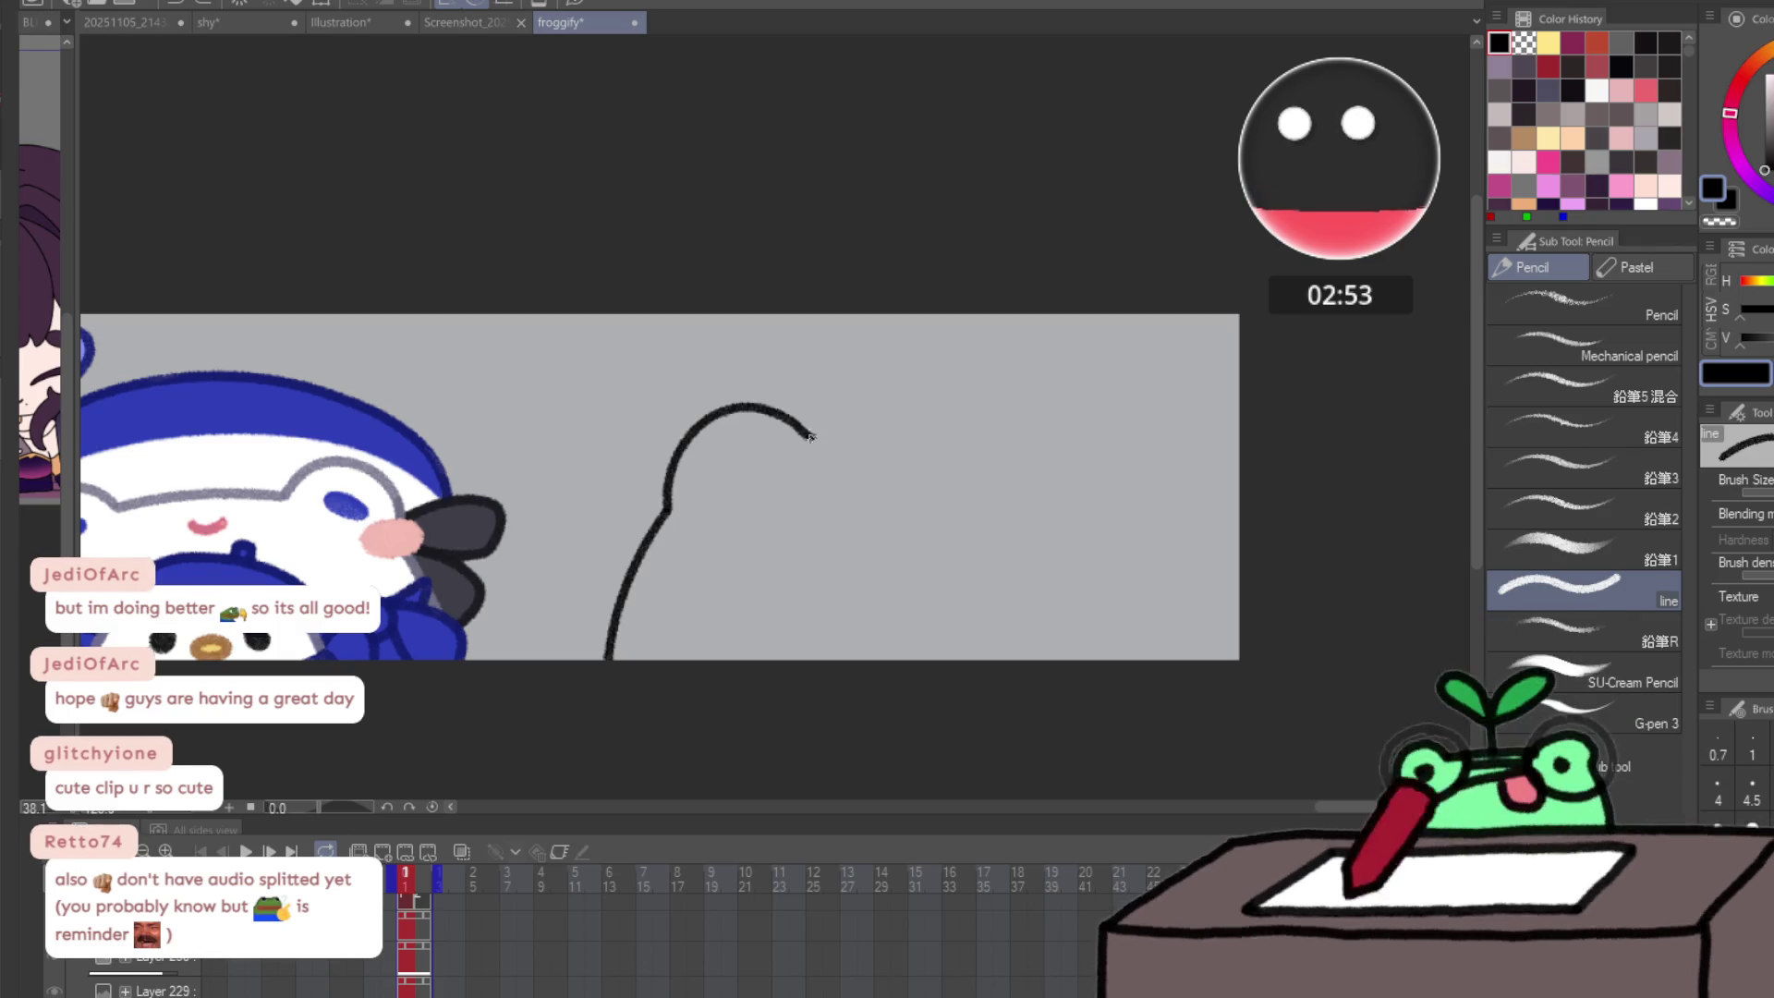
mouse_move(806, 433)
mouse_down()
mouse_move(941, 442)
mouse_move(1024, 418)
mouse_move(1069, 469)
mouse_move(1117, 674)
mouse_up()
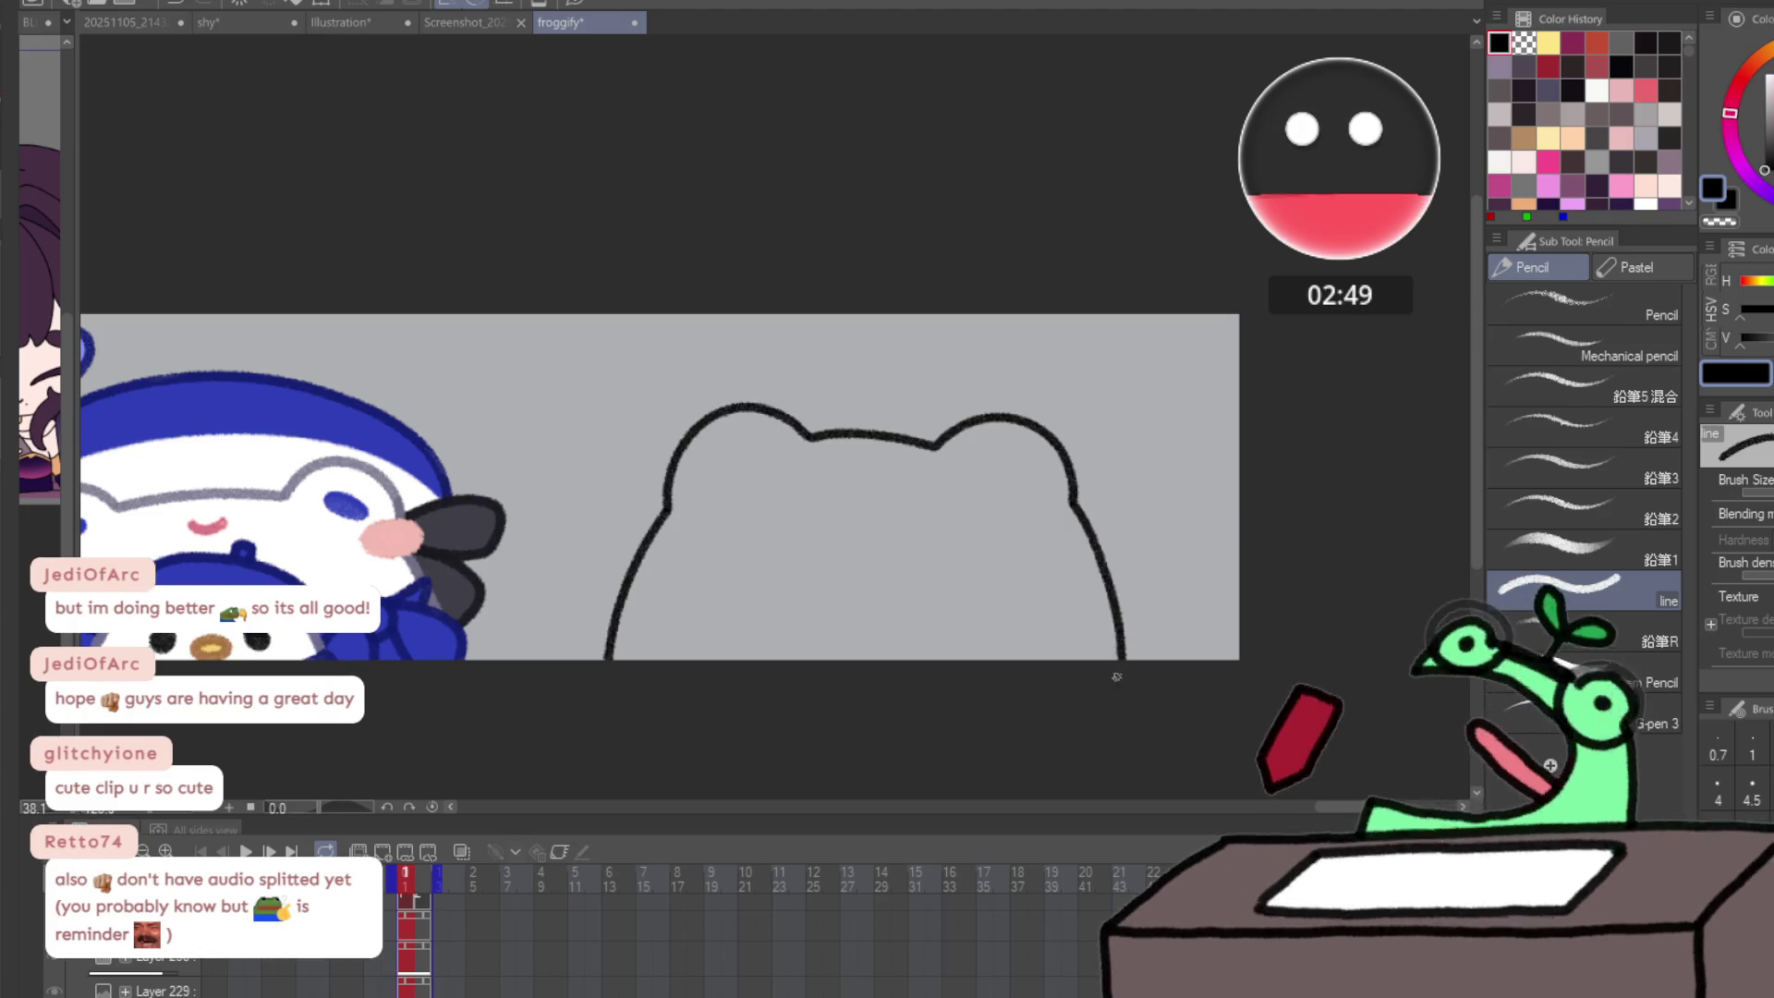
- Add two sleepy eyes and a small dash mouth to the frog's face
drag(702, 471, 756, 461)
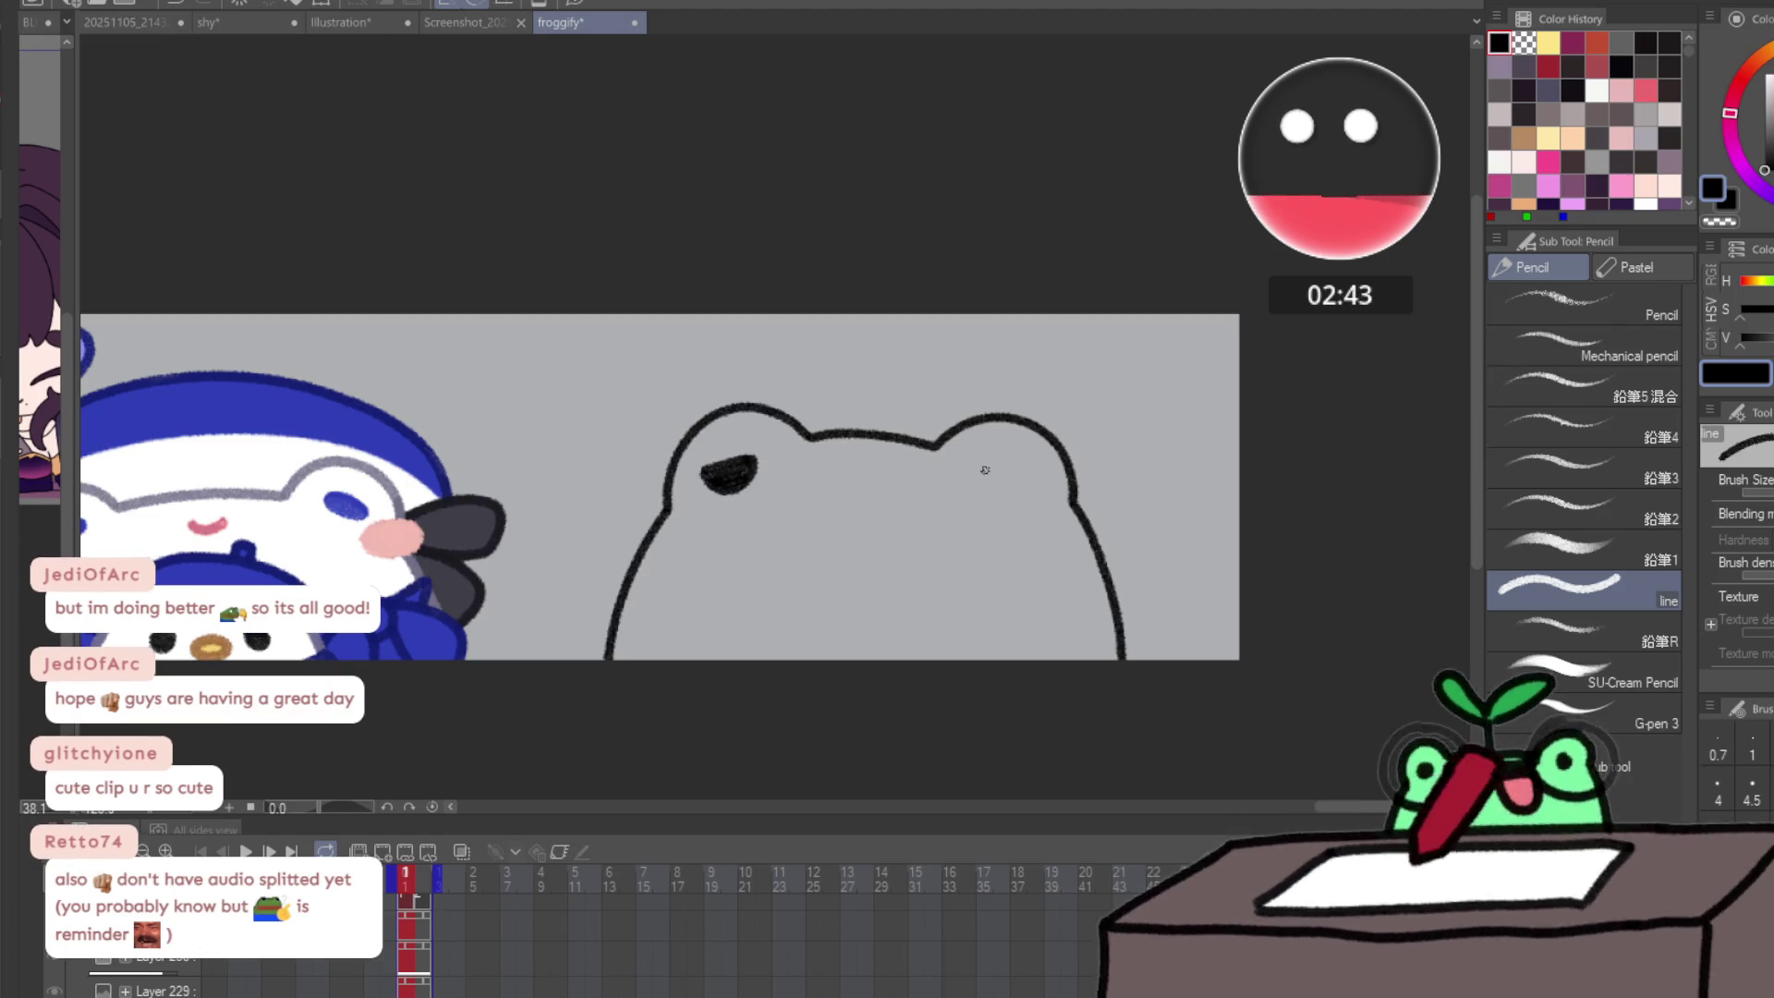
drag(977, 466, 1012, 479)
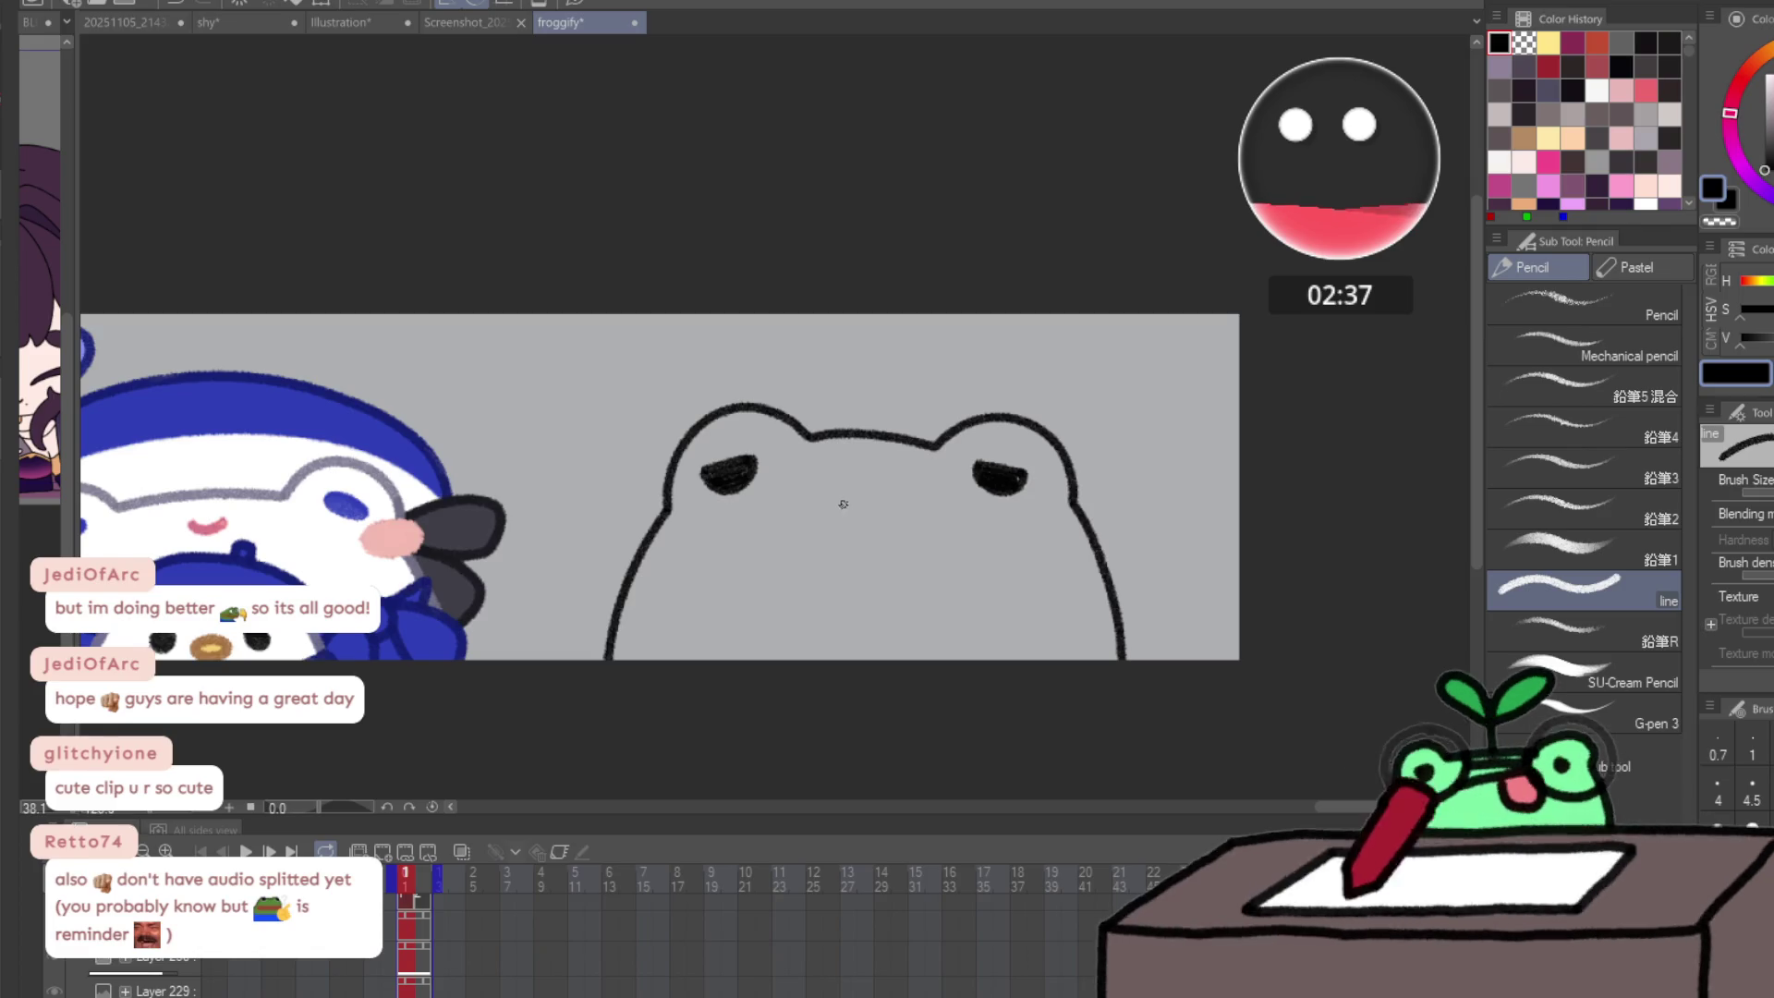
drag(837, 501, 869, 500)
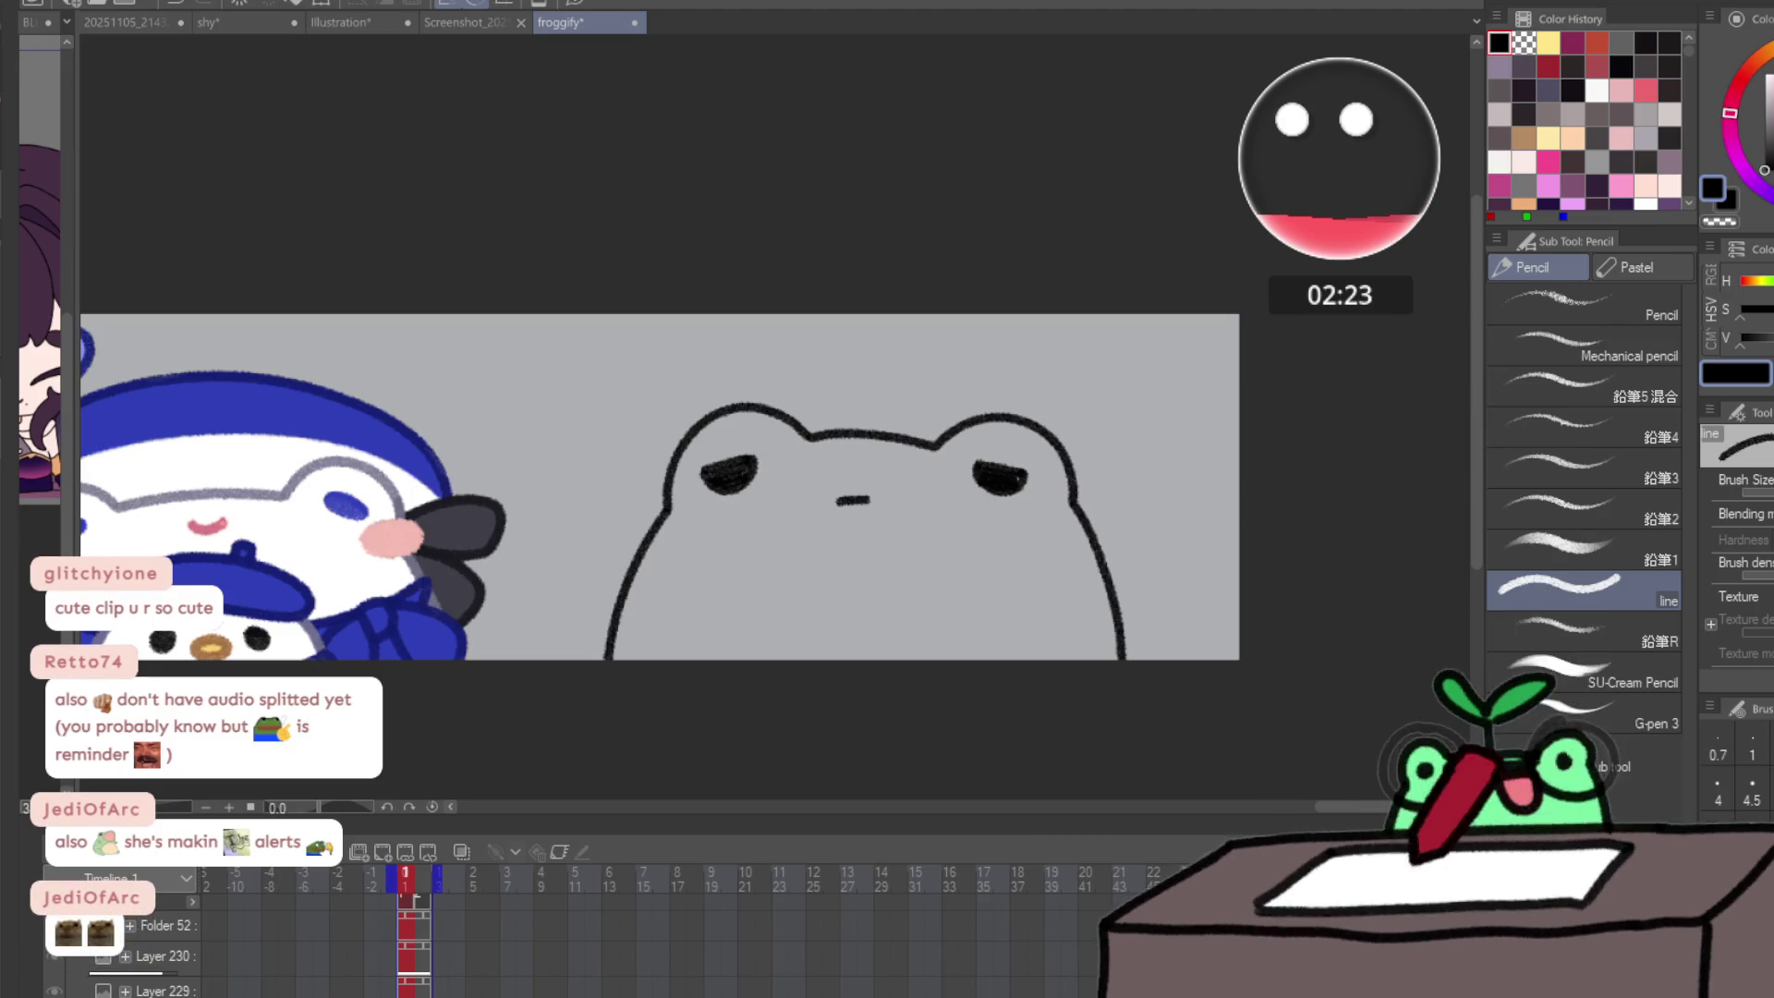
- Add a tear under the left eye and draw a sprout stem with a leaf atop the head
scroll(785, 520, up, 2)
mouse_move(663, 451)
mouse_down()
mouse_move(665, 485)
mouse_move(695, 490)
mouse_move(716, 534)
mouse_move(728, 436)
mouse_move(678, 371)
mouse_move(717, 416)
mouse_up()
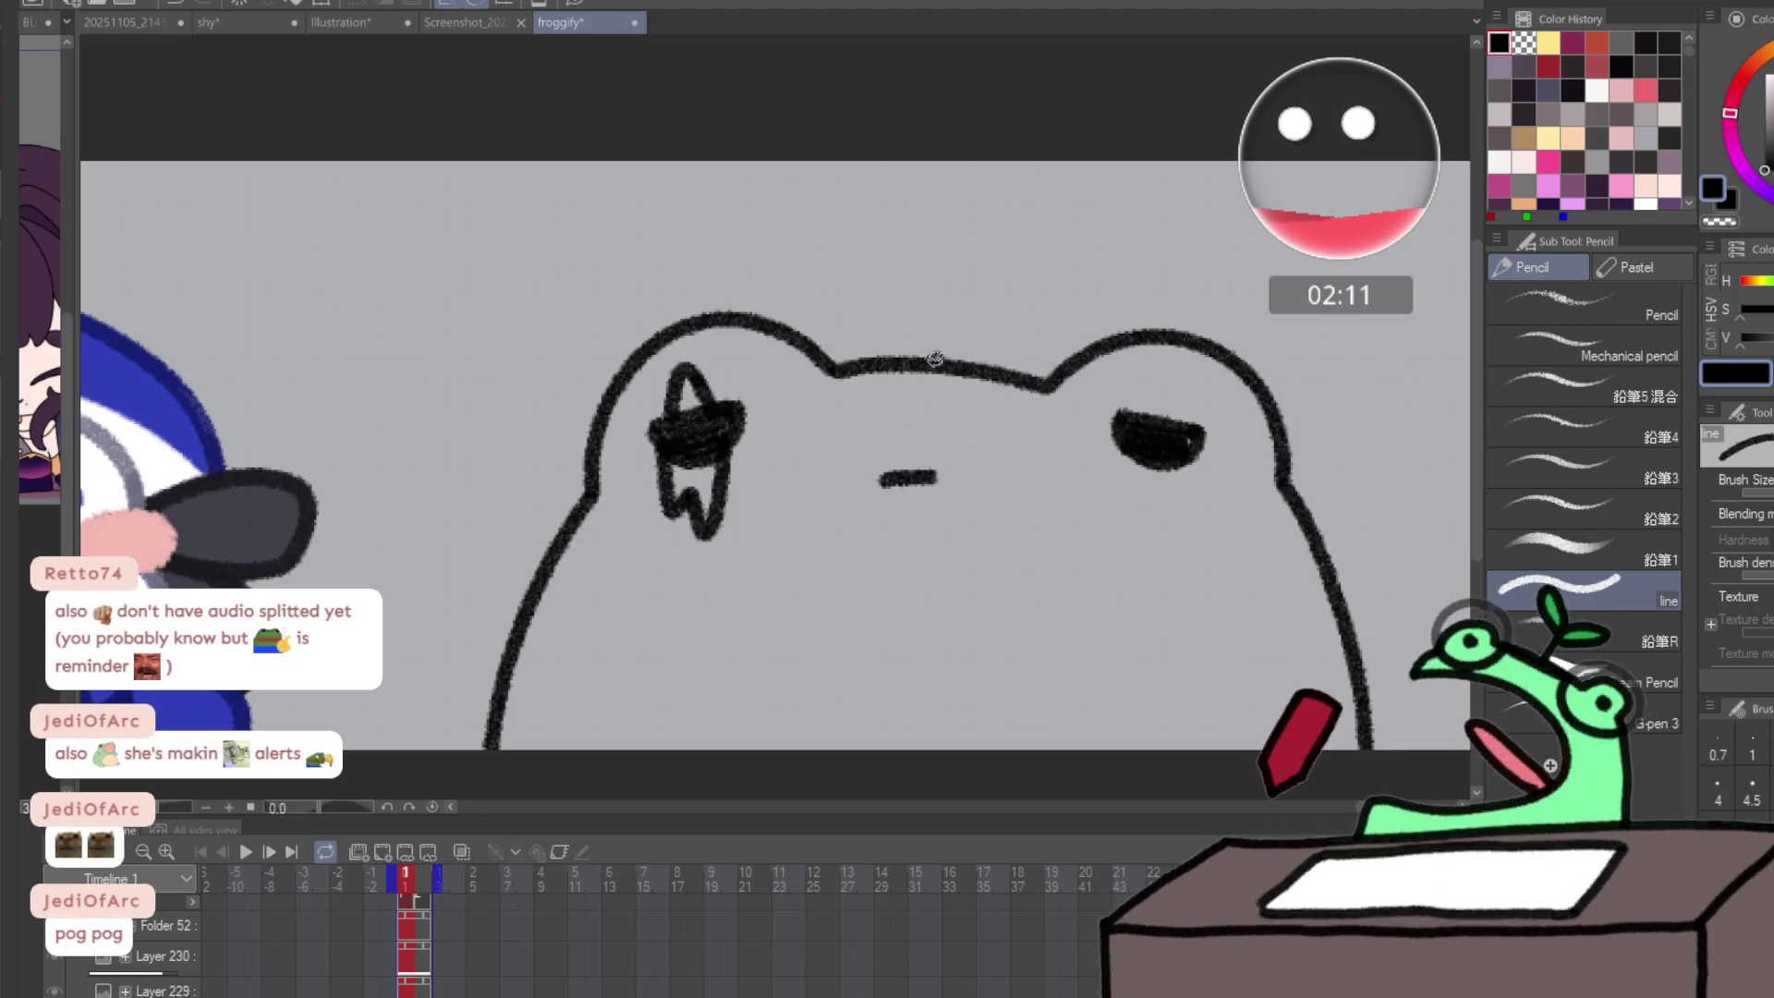
drag(931, 358, 948, 304)
mouse_move(959, 366)
mouse_down()
mouse_move(970, 311)
mouse_move(838, 236)
mouse_move(900, 186)
mouse_move(961, 229)
mouse_move(976, 267)
mouse_move(813, 215)
mouse_move(810, 178)
mouse_up()
key(ctrl+z)
key(ctrl+z)
mouse_move(951, 297)
mouse_down()
mouse_move(846, 285)
mouse_move(810, 205)
mouse_up()
mouse_move(958, 220)
mouse_down()
mouse_move(994, 278)
mouse_move(1052, 270)
mouse_up()
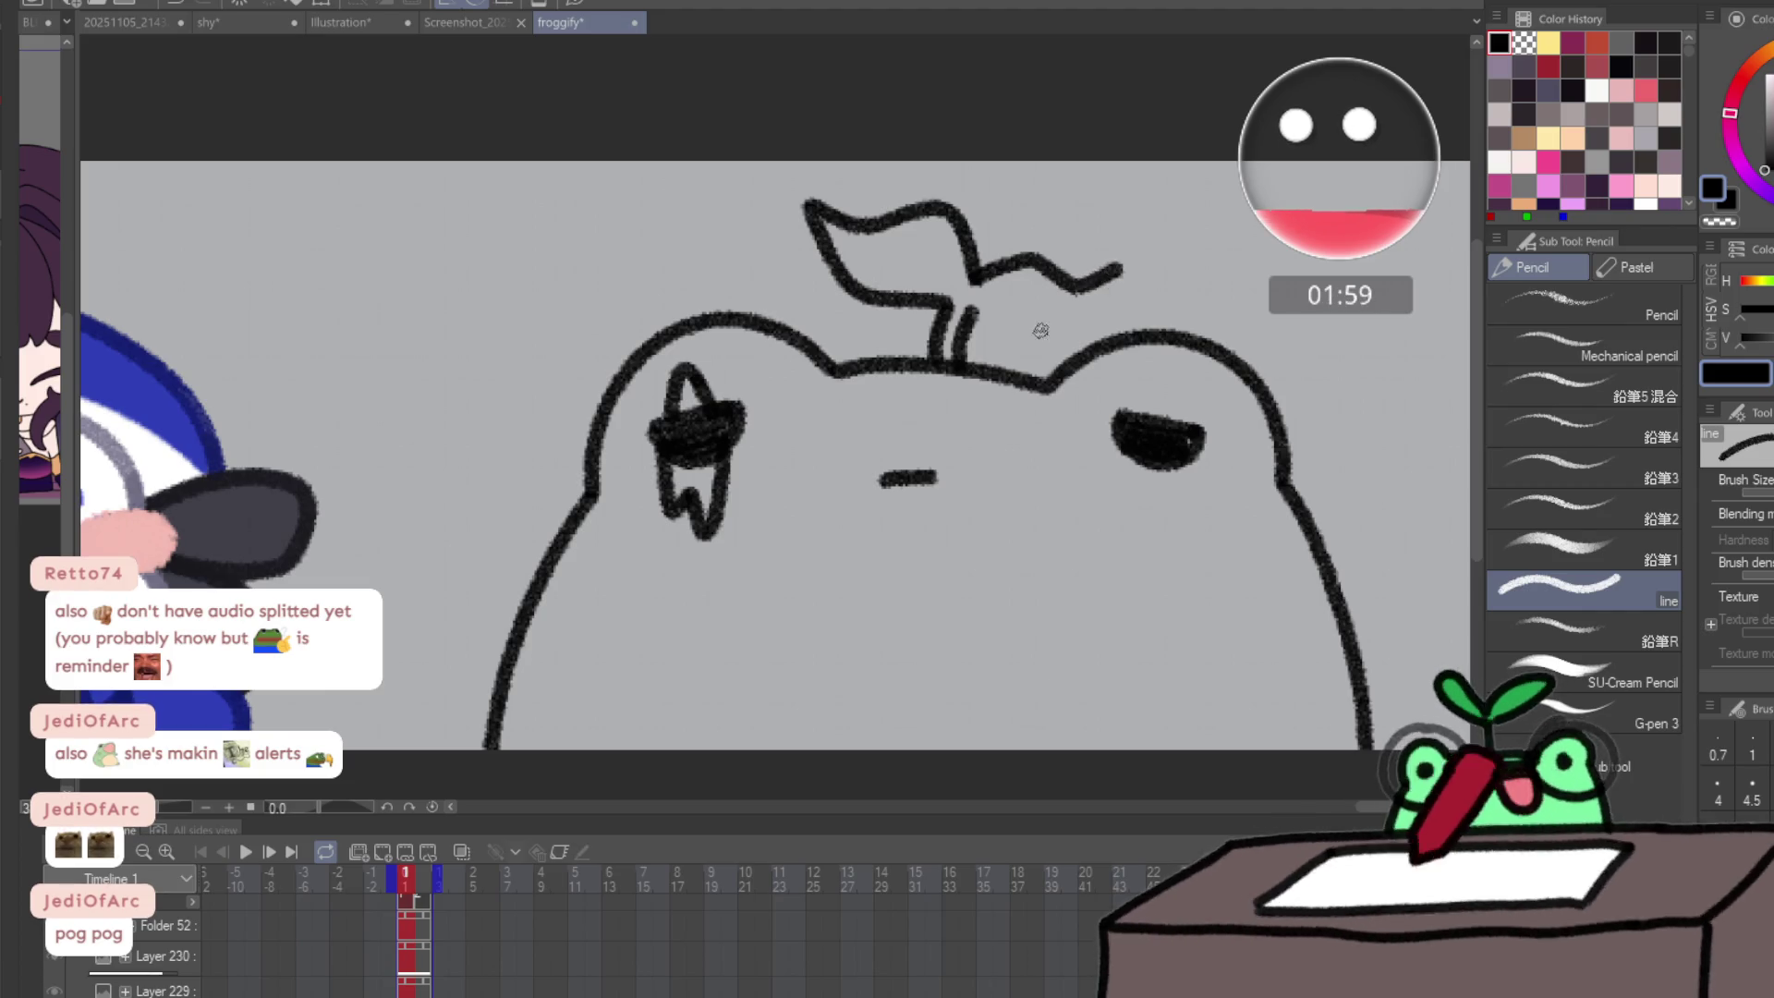
mouse_move(977, 316)
mouse_down()
mouse_move(1016, 338)
mouse_move(1116, 279)
mouse_up()
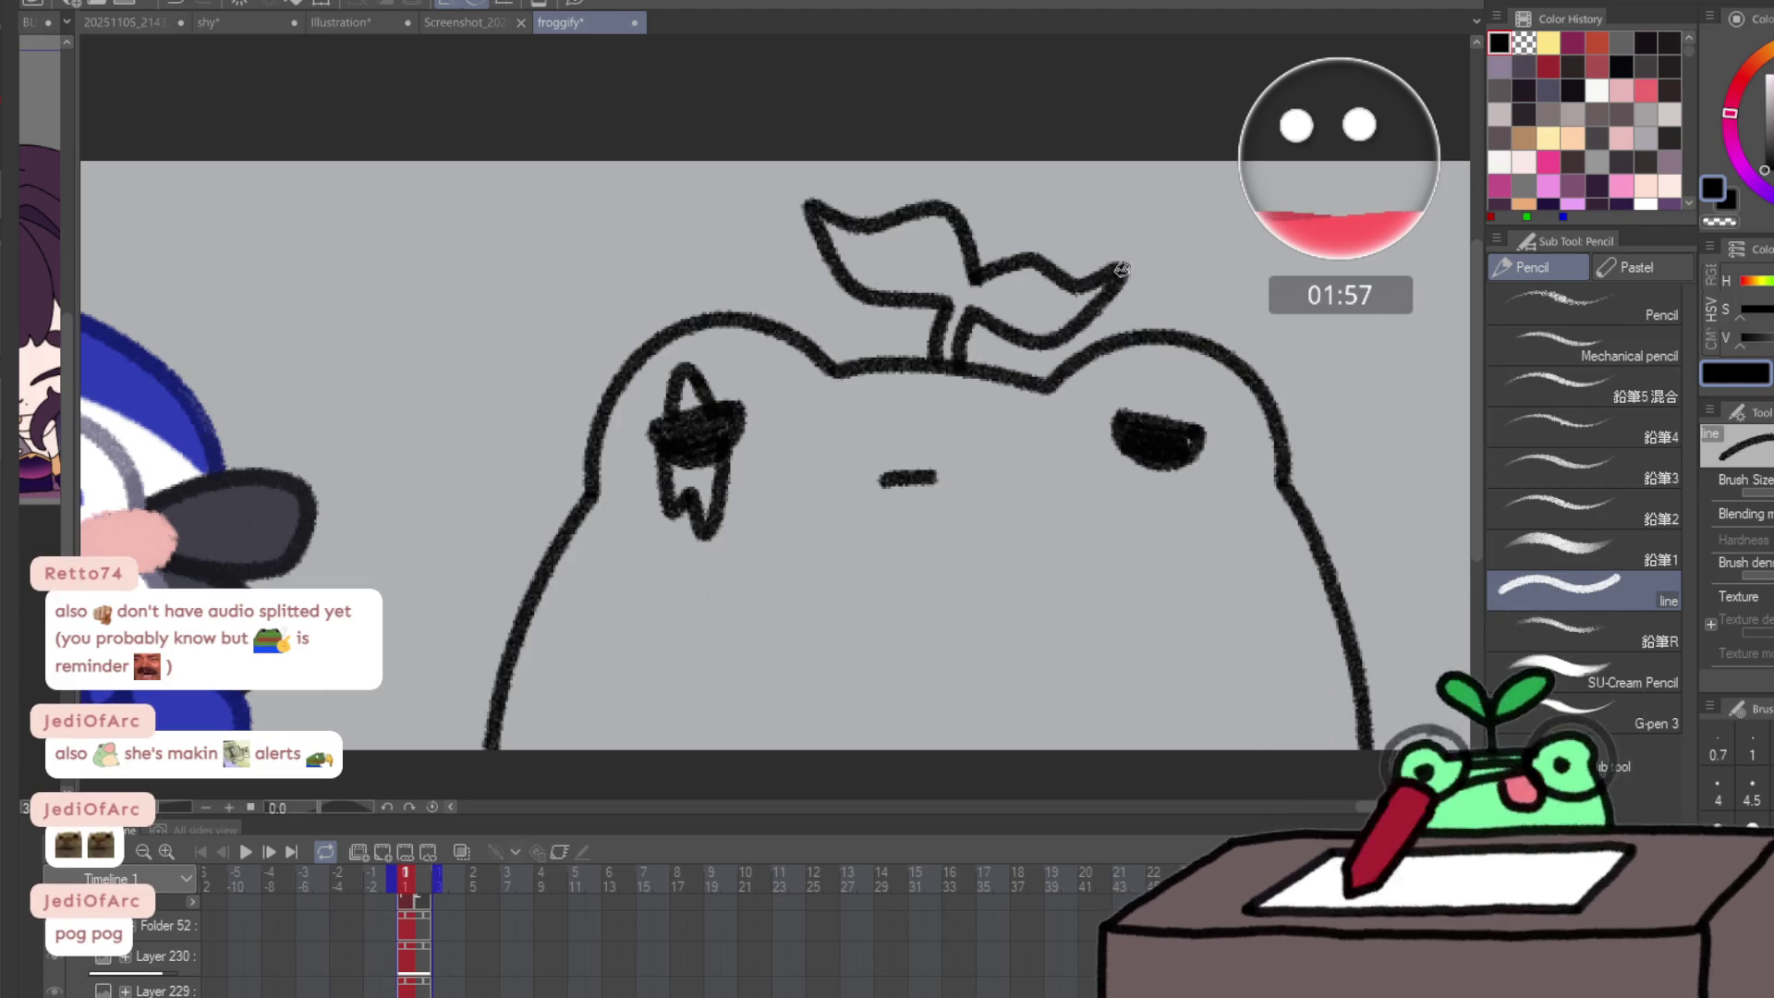
drag(1100, 512, 929, 381)
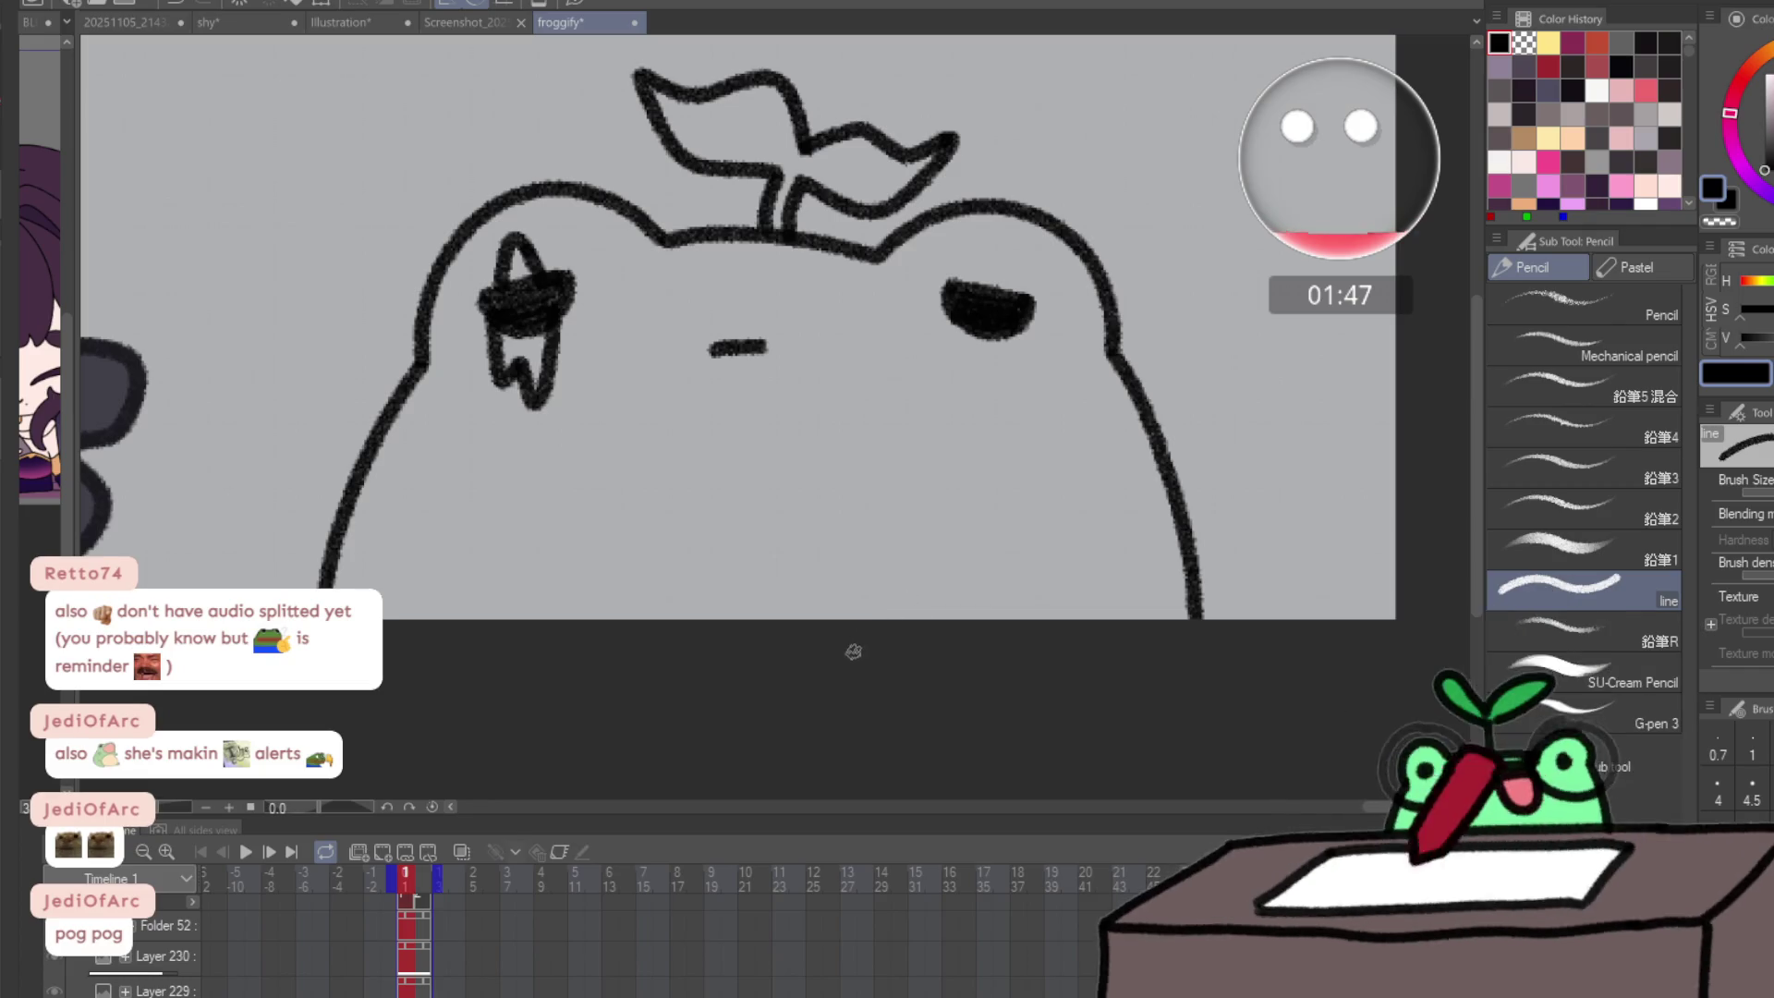
- Draw the open coat's front edge, lapel, arm and sleeve cuff, checking with a mirrored view
drag(876, 617, 1162, 373)
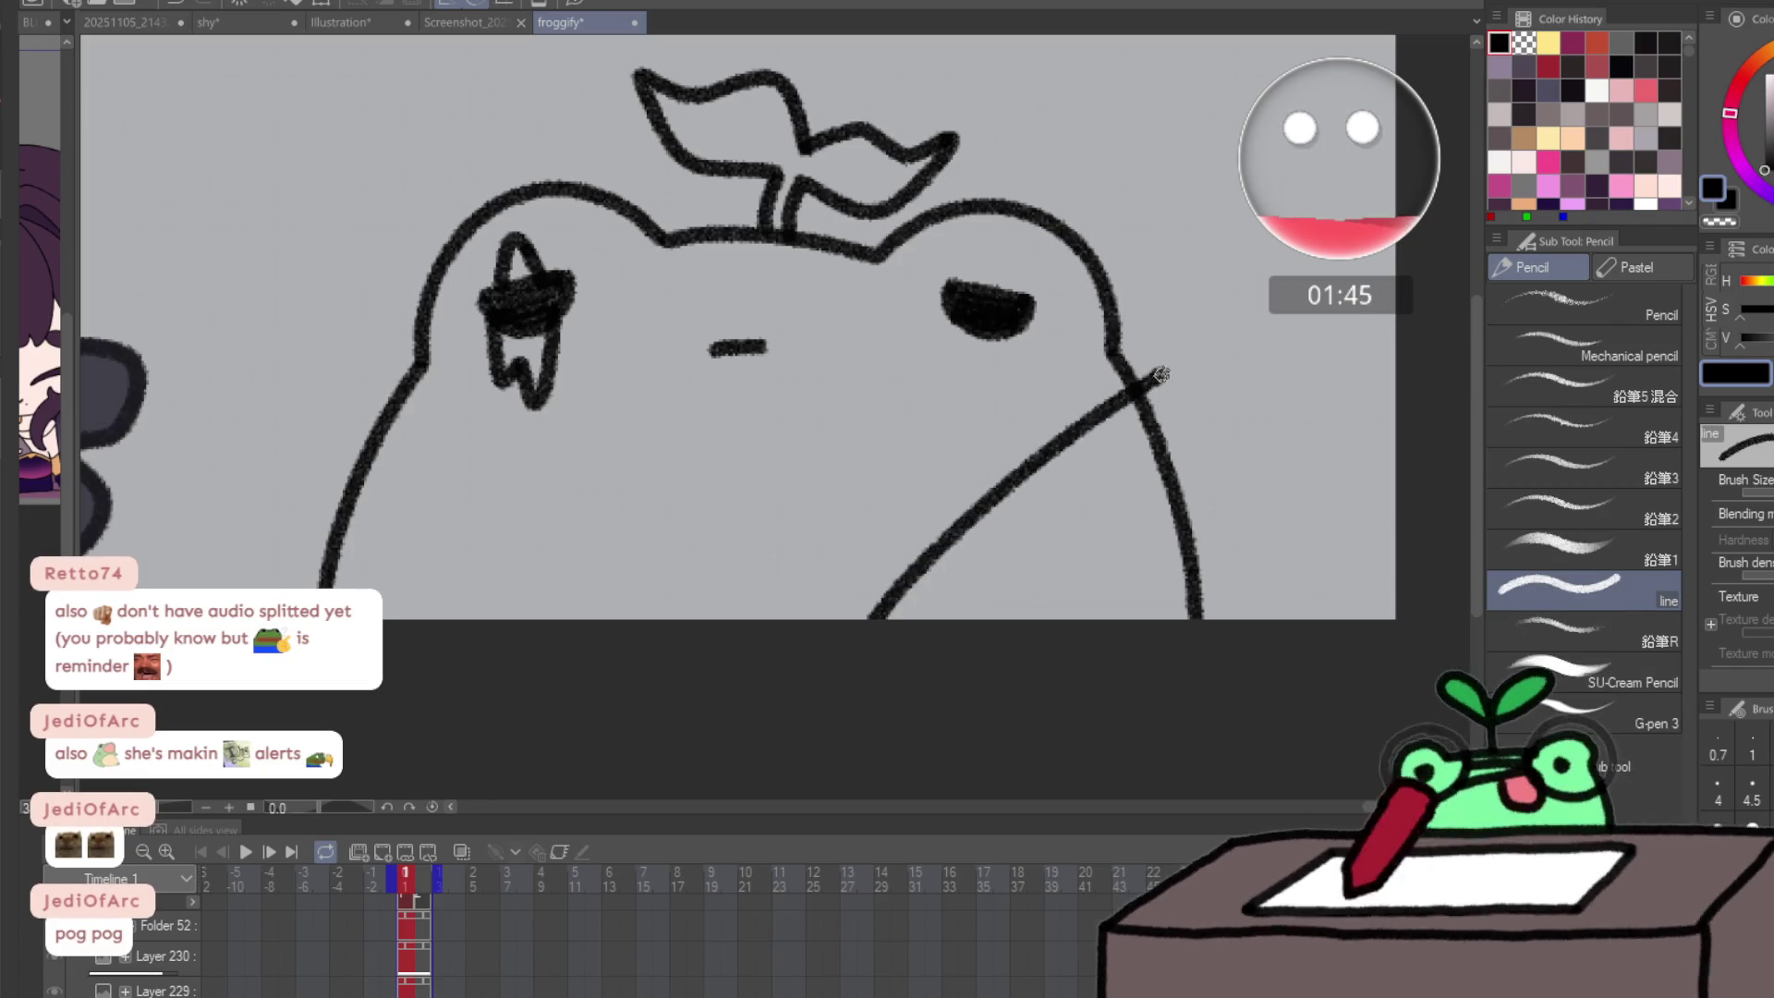
key(ctrl+z)
mouse_move(884, 639)
mouse_down()
mouse_move(995, 504)
mouse_move(989, 412)
mouse_move(1141, 365)
mouse_move(1166, 398)
mouse_move(1161, 448)
mouse_move(1102, 485)
mouse_move(1089, 529)
mouse_move(1116, 547)
mouse_move(1172, 545)
mouse_move(1210, 506)
mouse_move(1187, 454)
mouse_up()
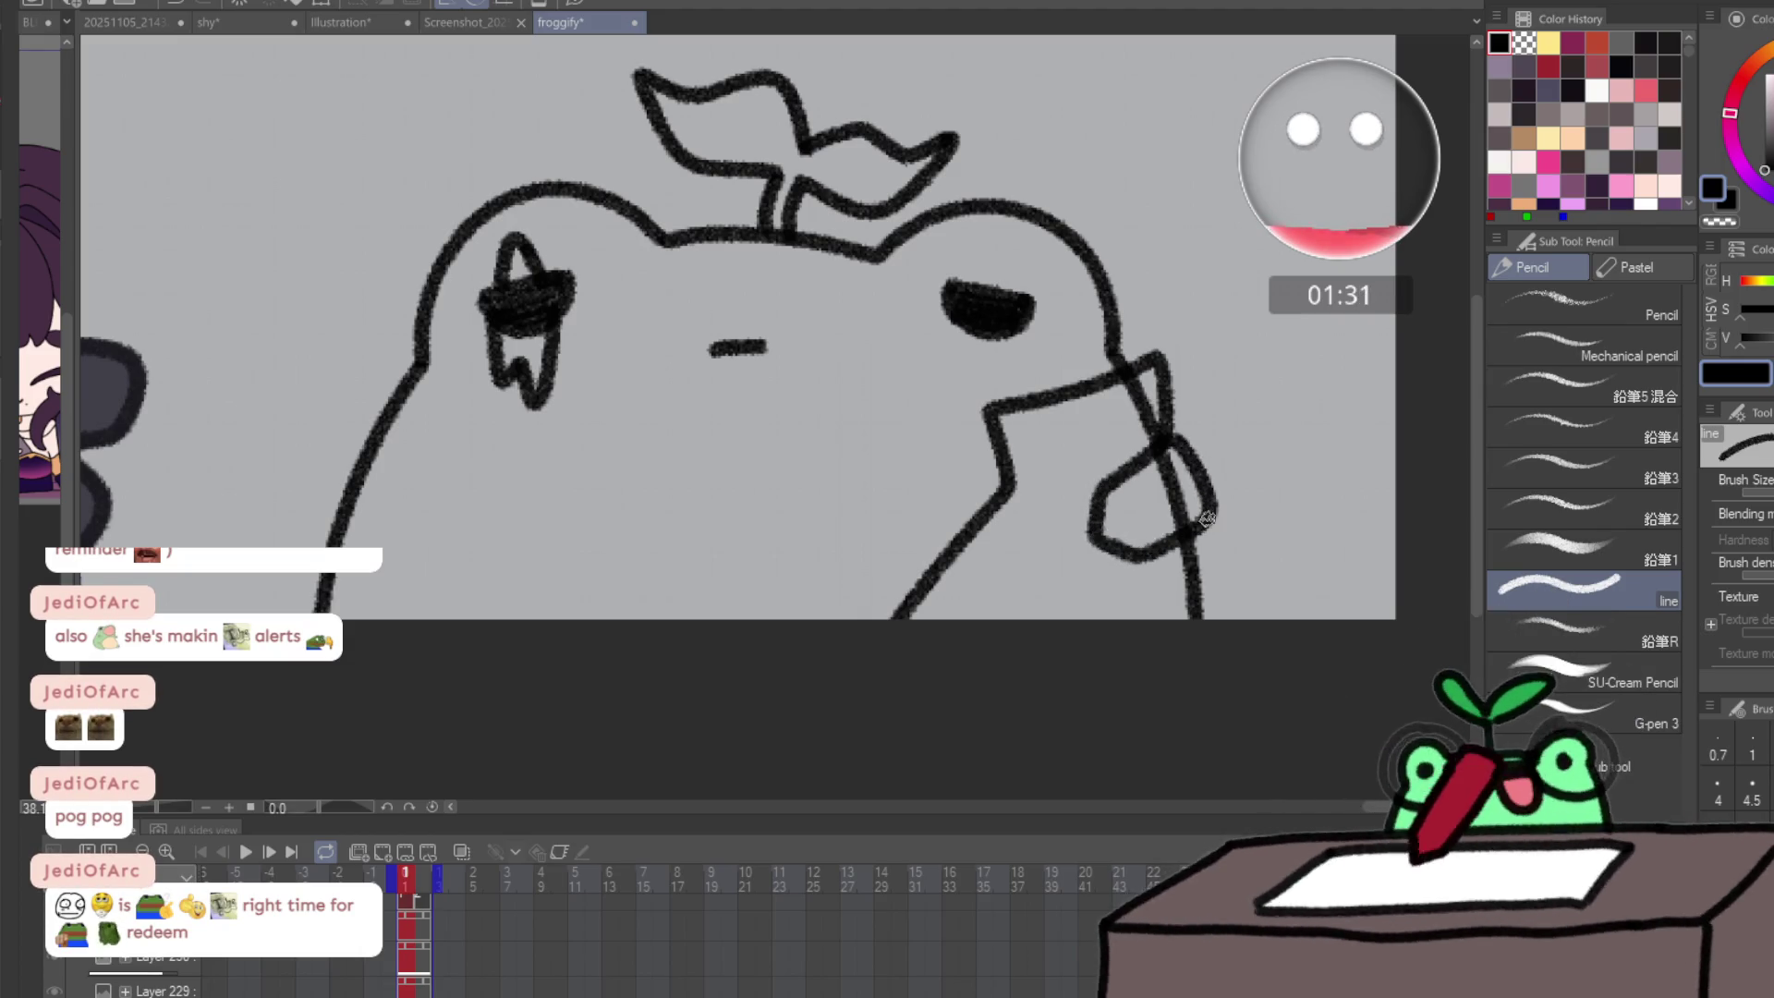
drag(1207, 519, 1239, 622)
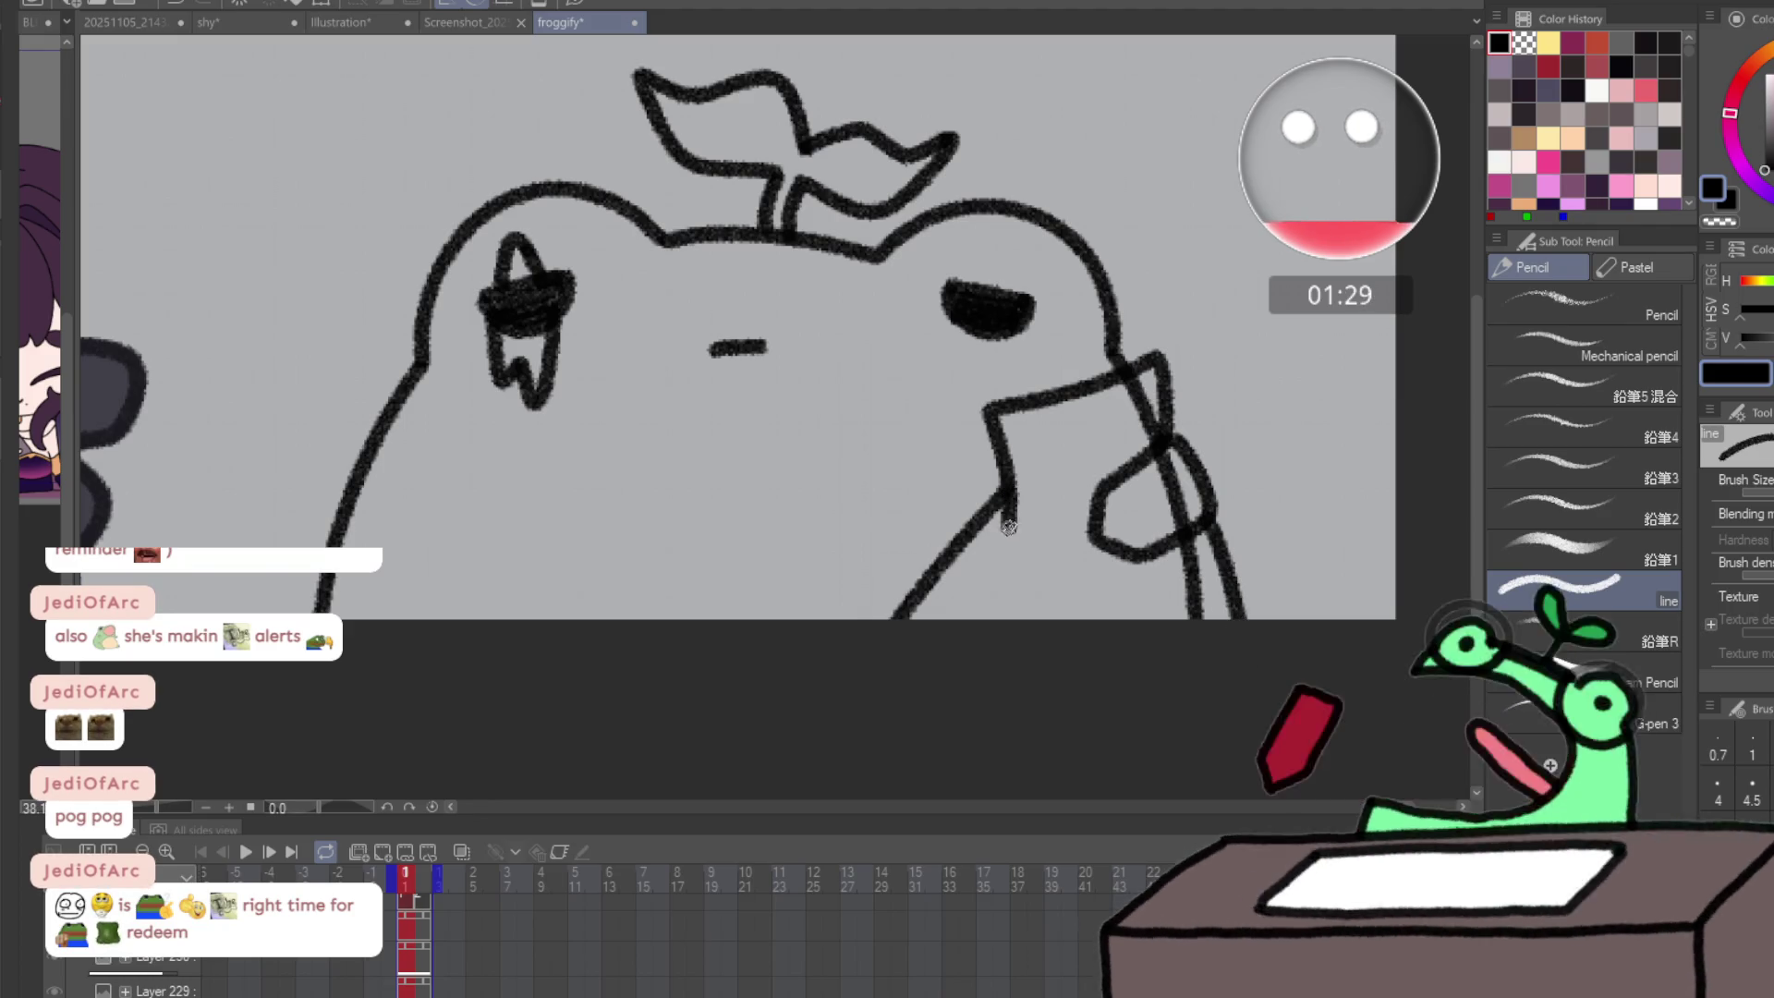
key(h)
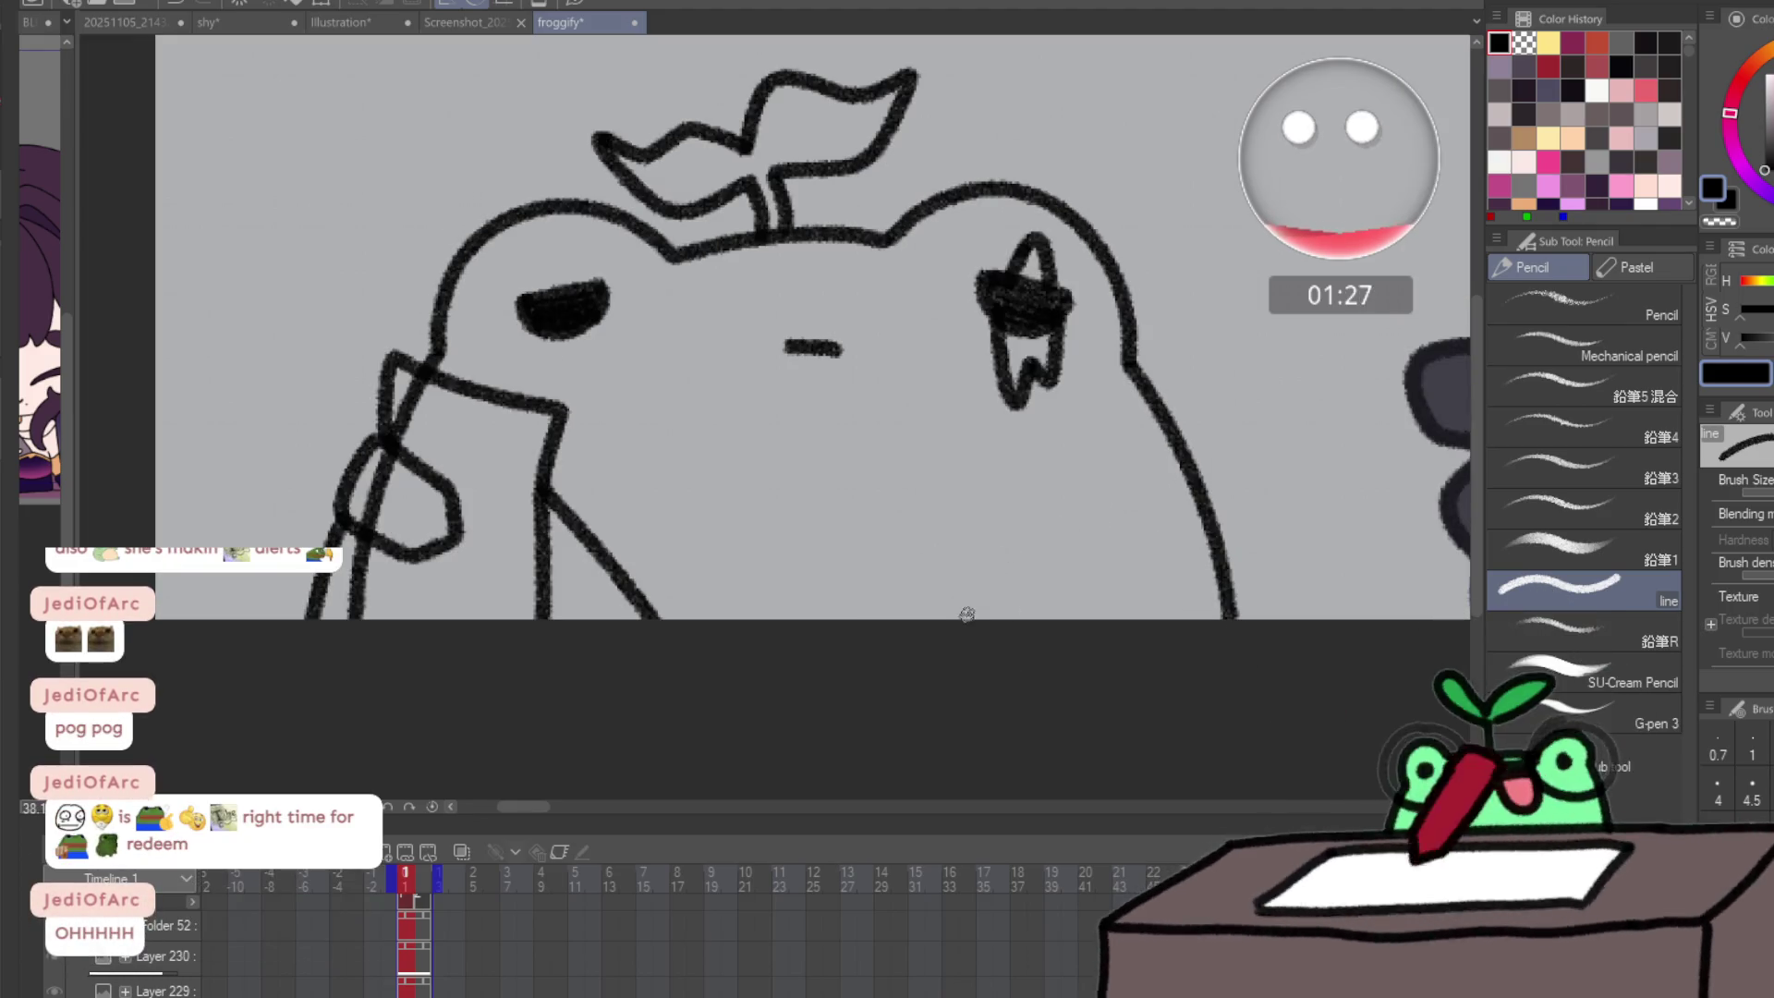
drag(1030, 464, 1019, 436)
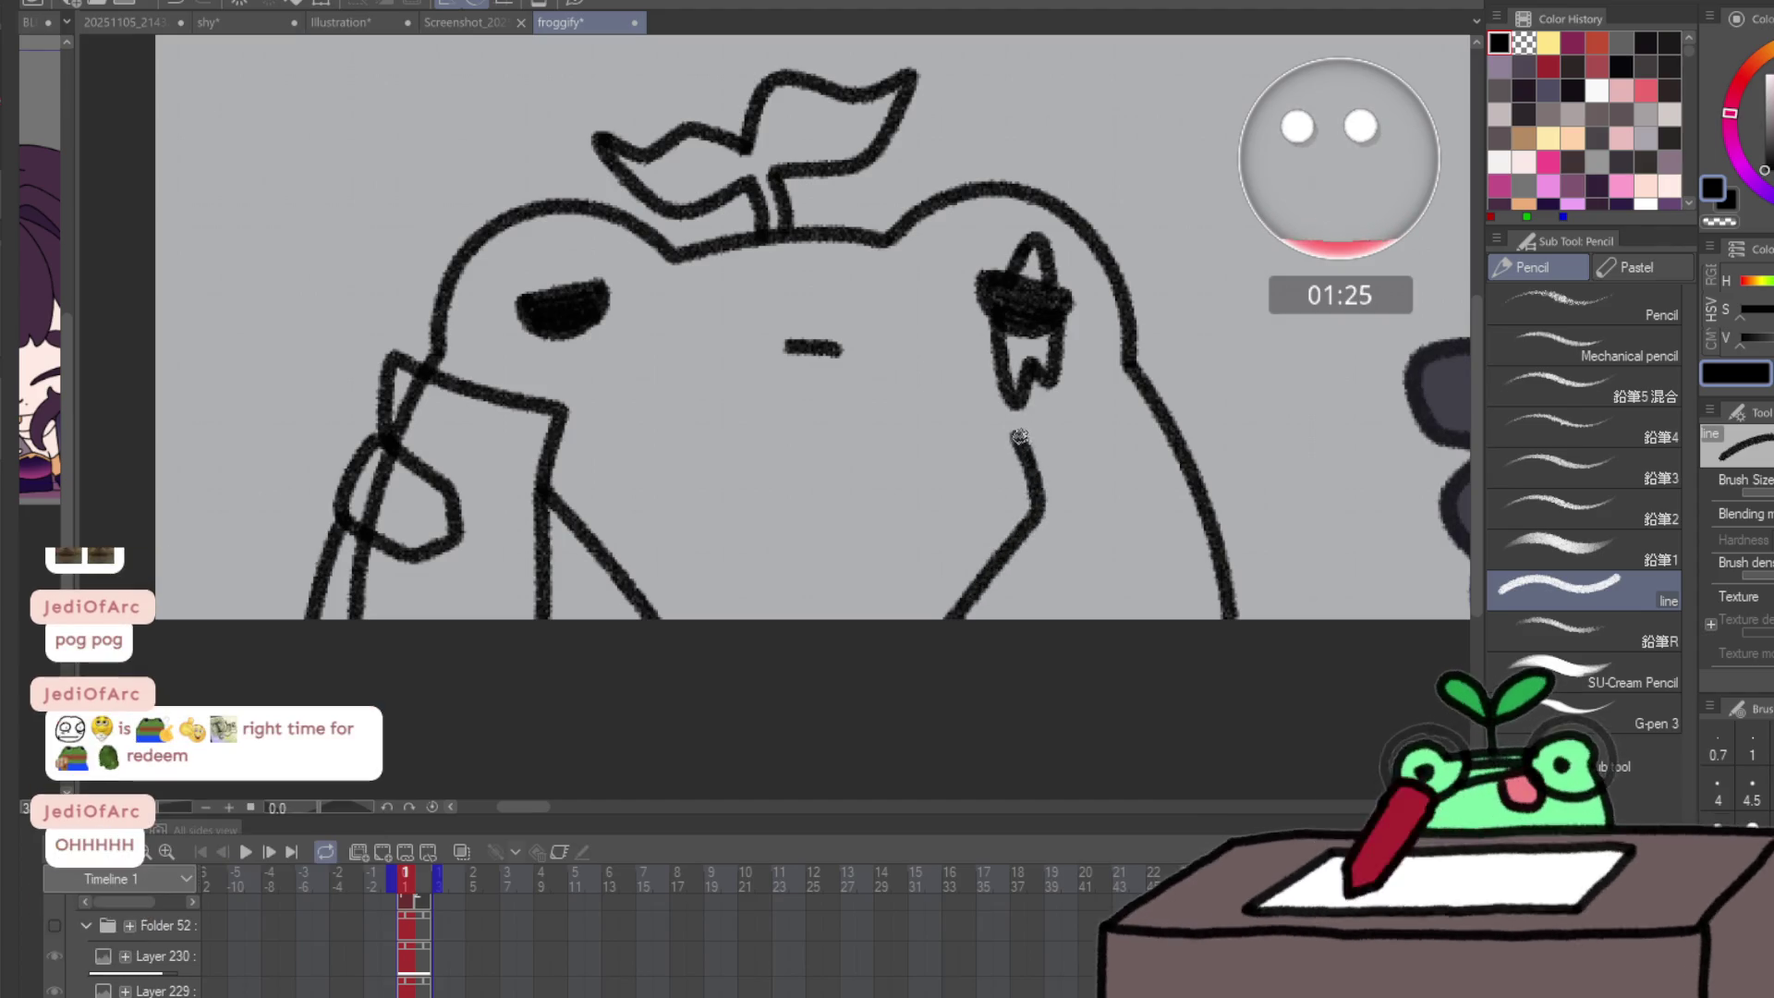
drag(1180, 376, 1179, 462)
mouse_move(1128, 558)
mouse_down()
mouse_move(1172, 566)
mouse_move(1220, 528)
mouse_up()
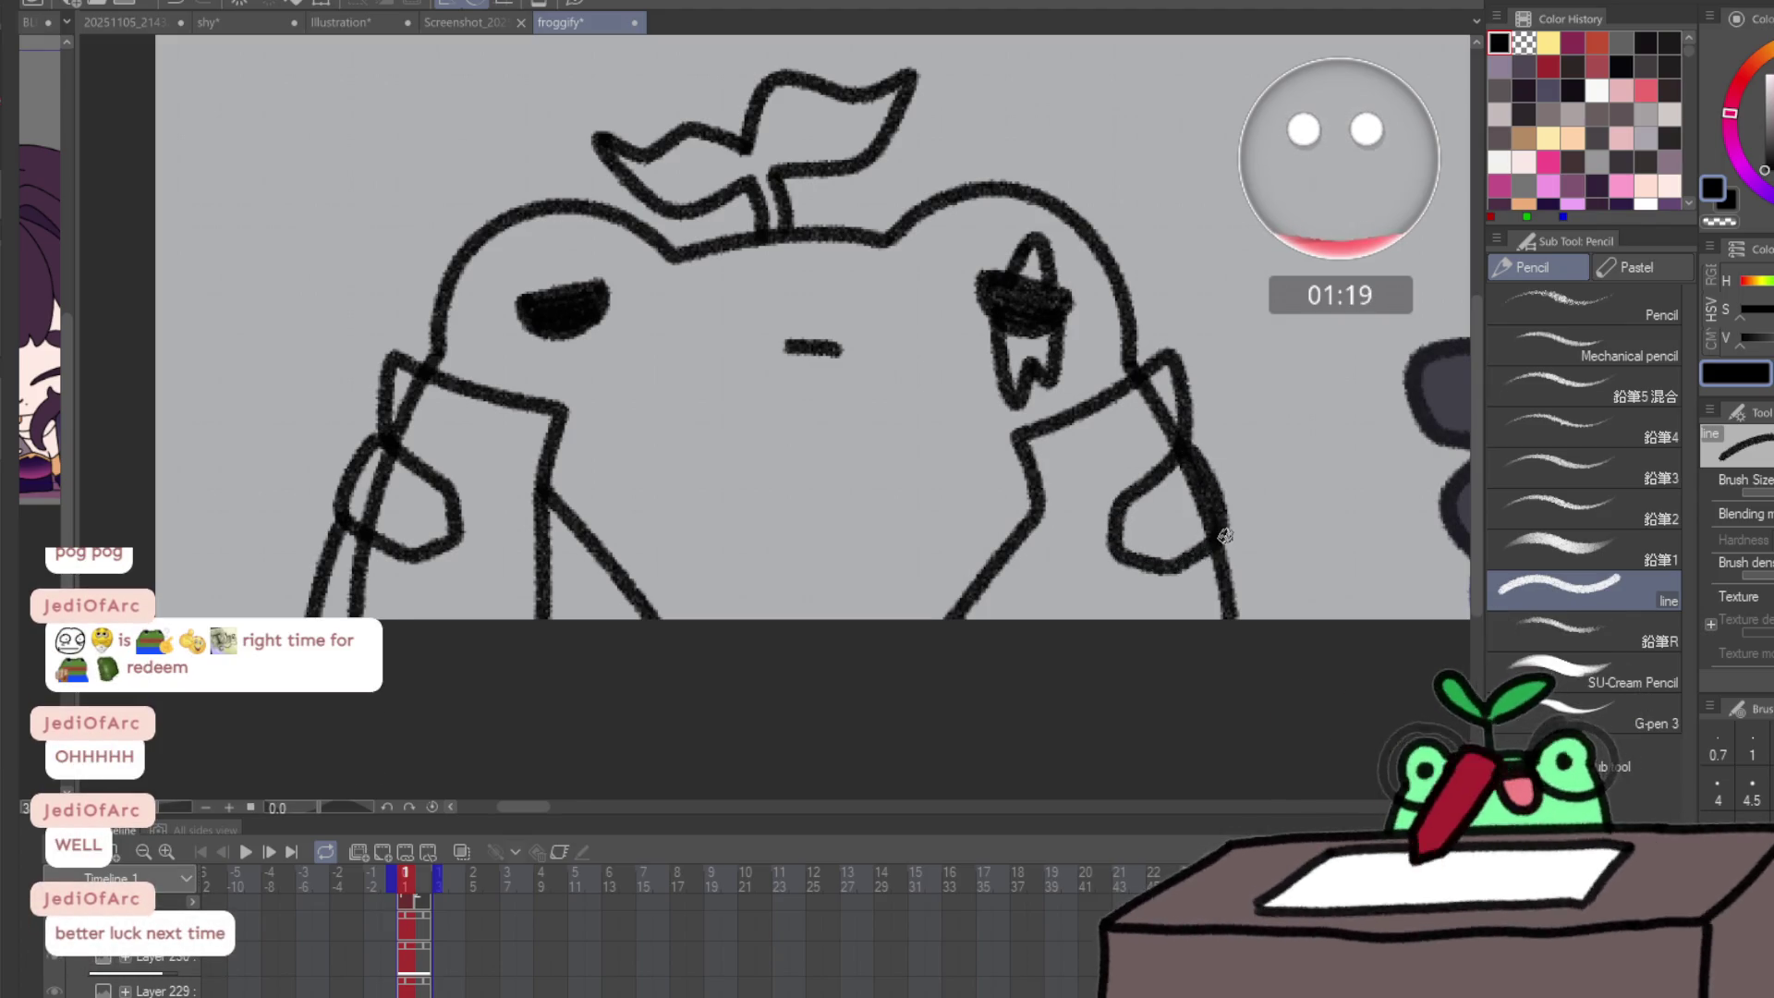
key(ctrl+z)
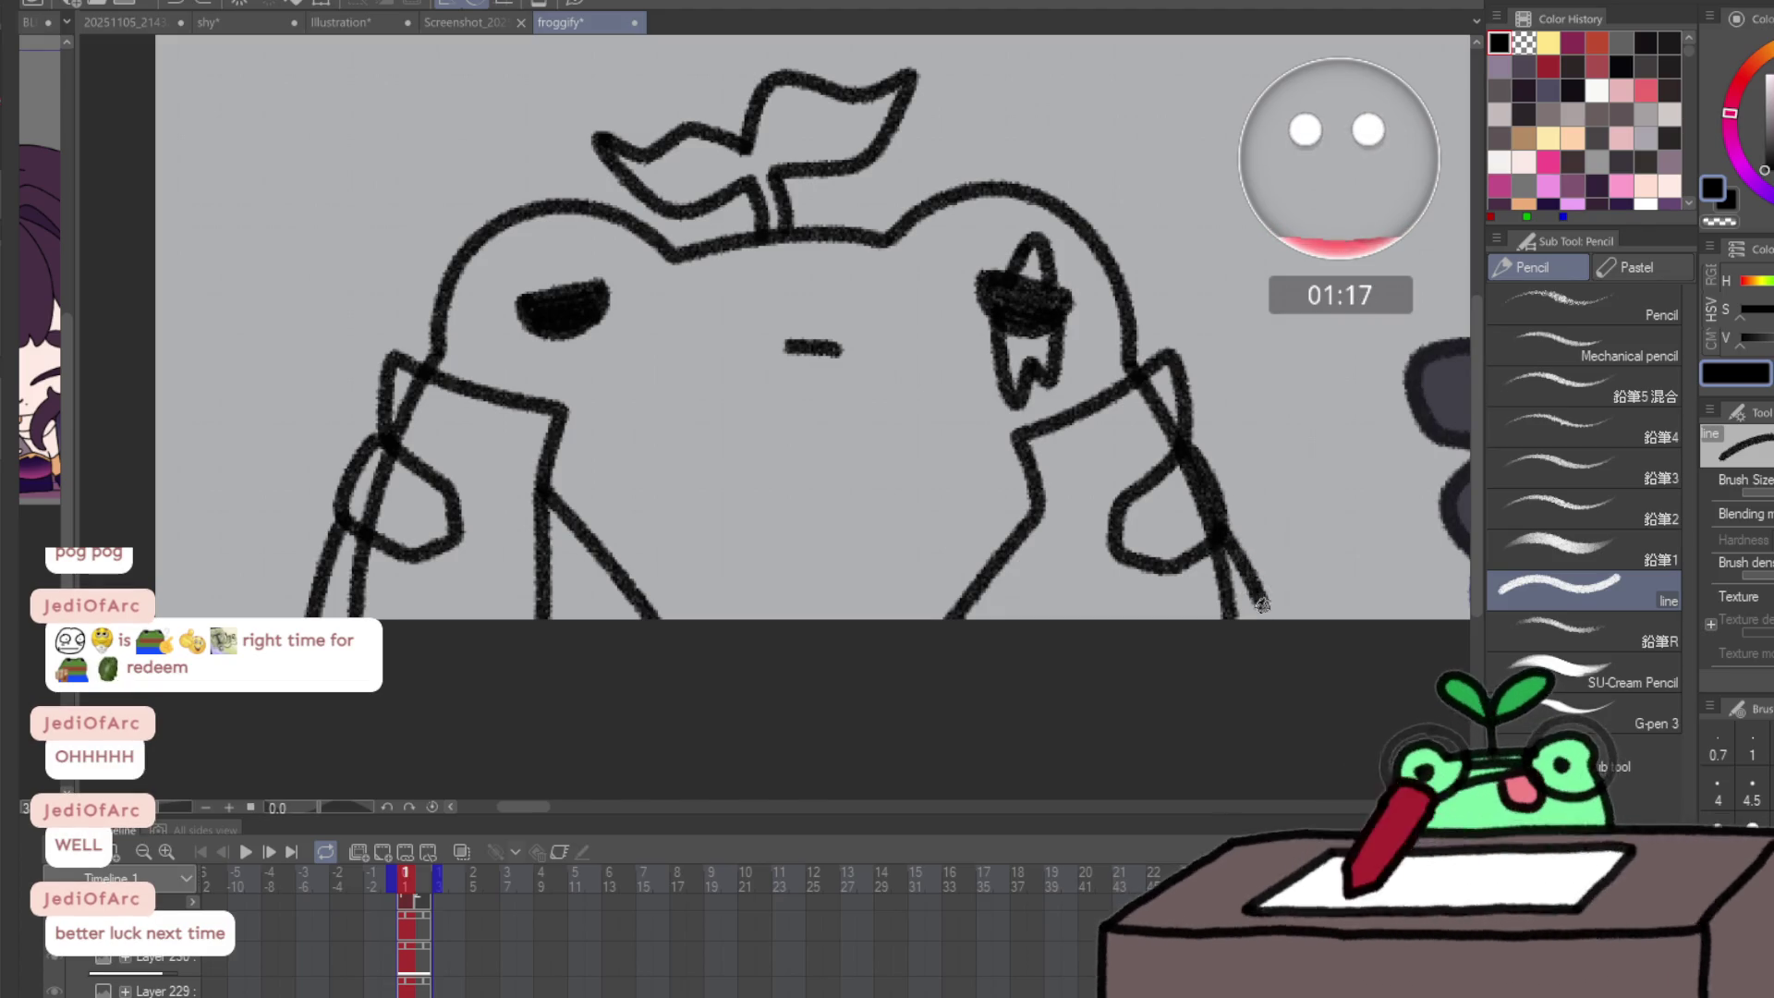
key(h)
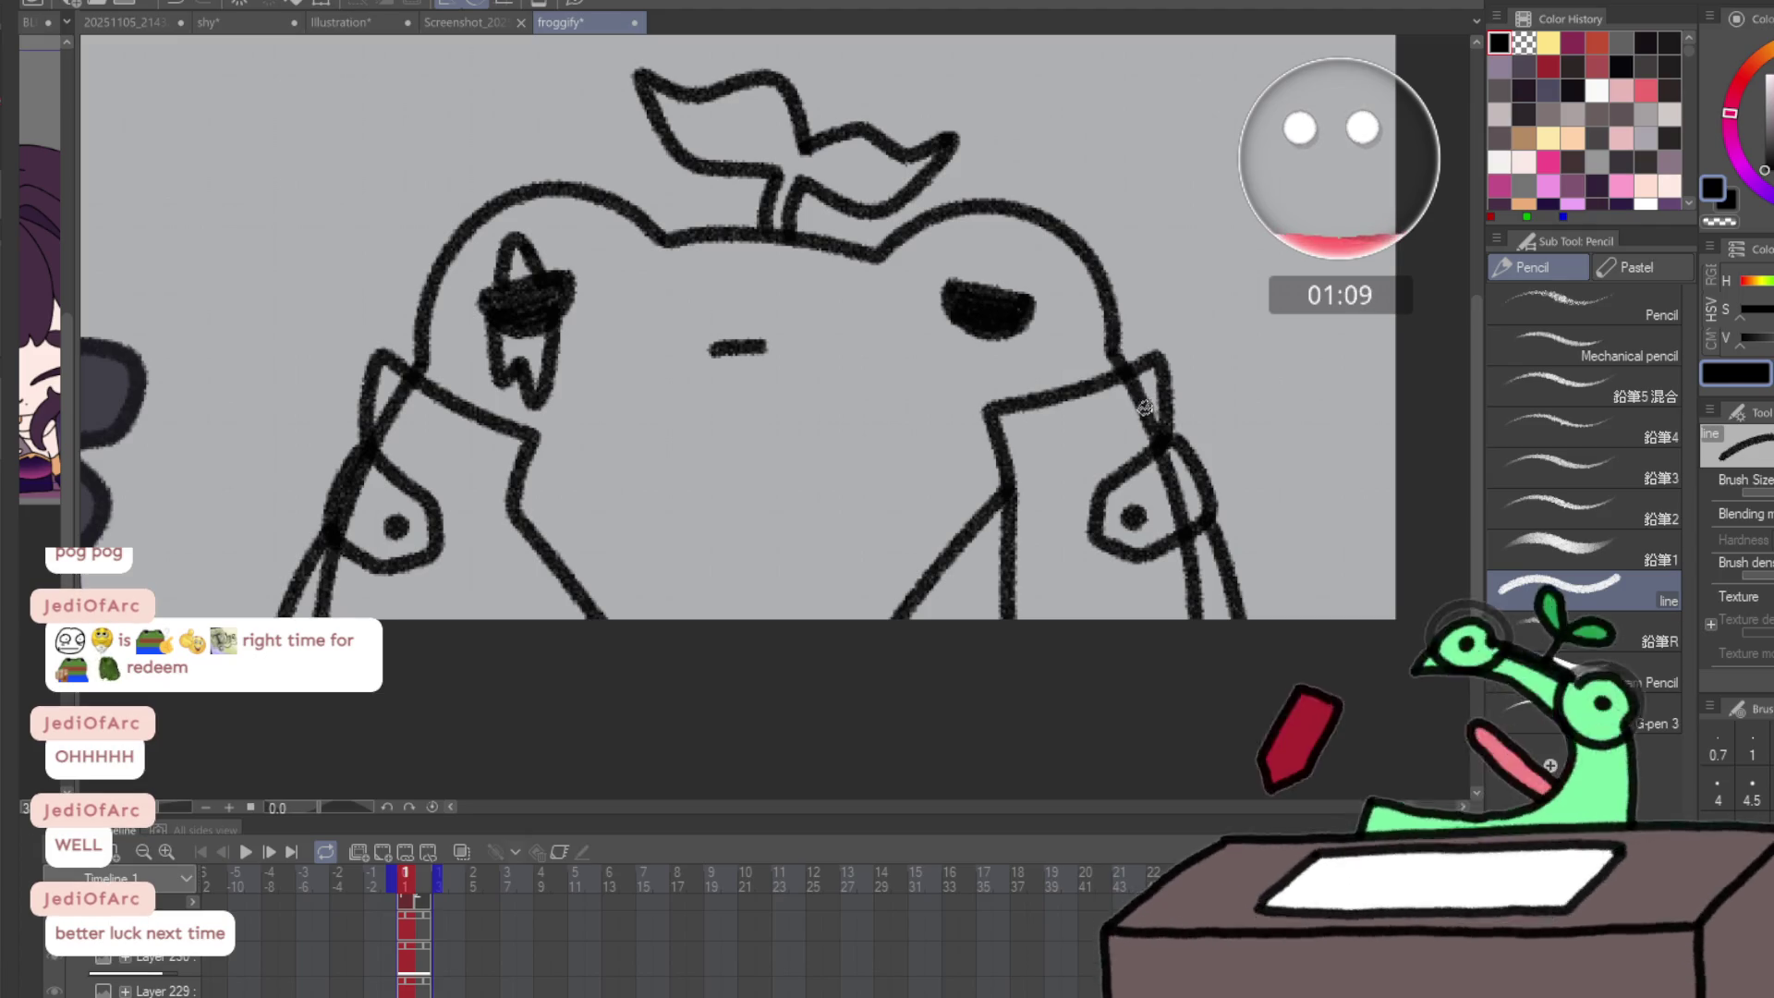
key(e)
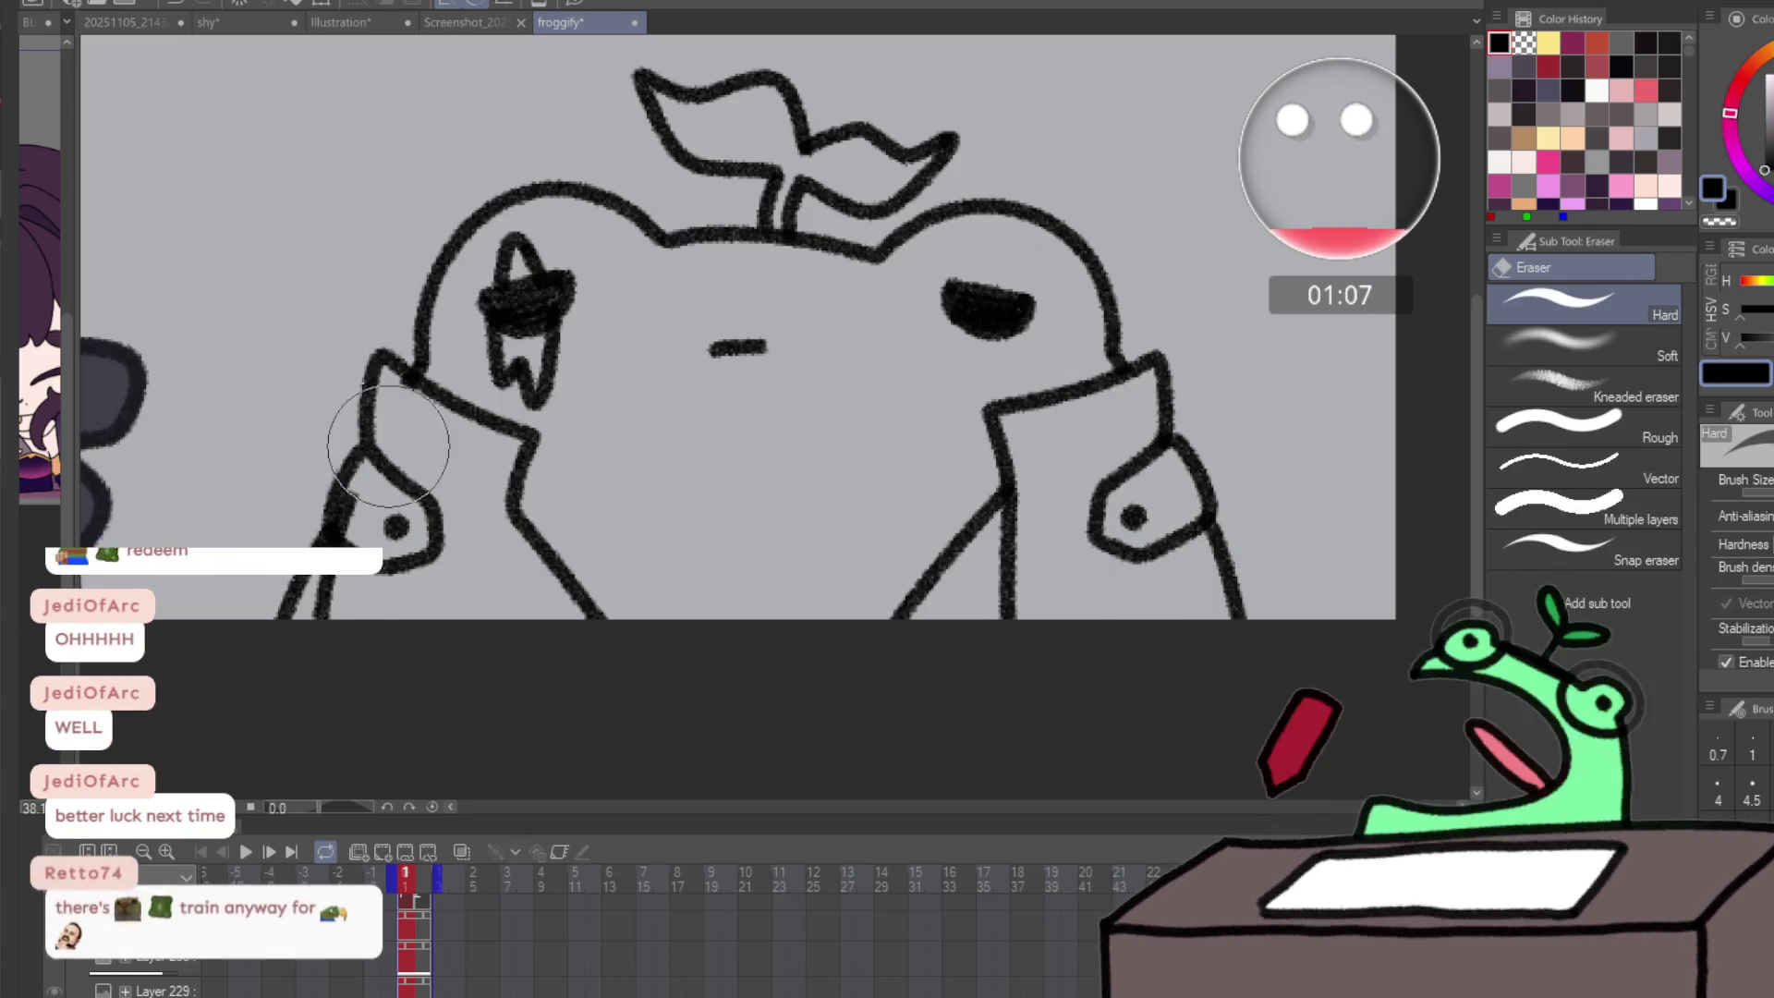
key(p)
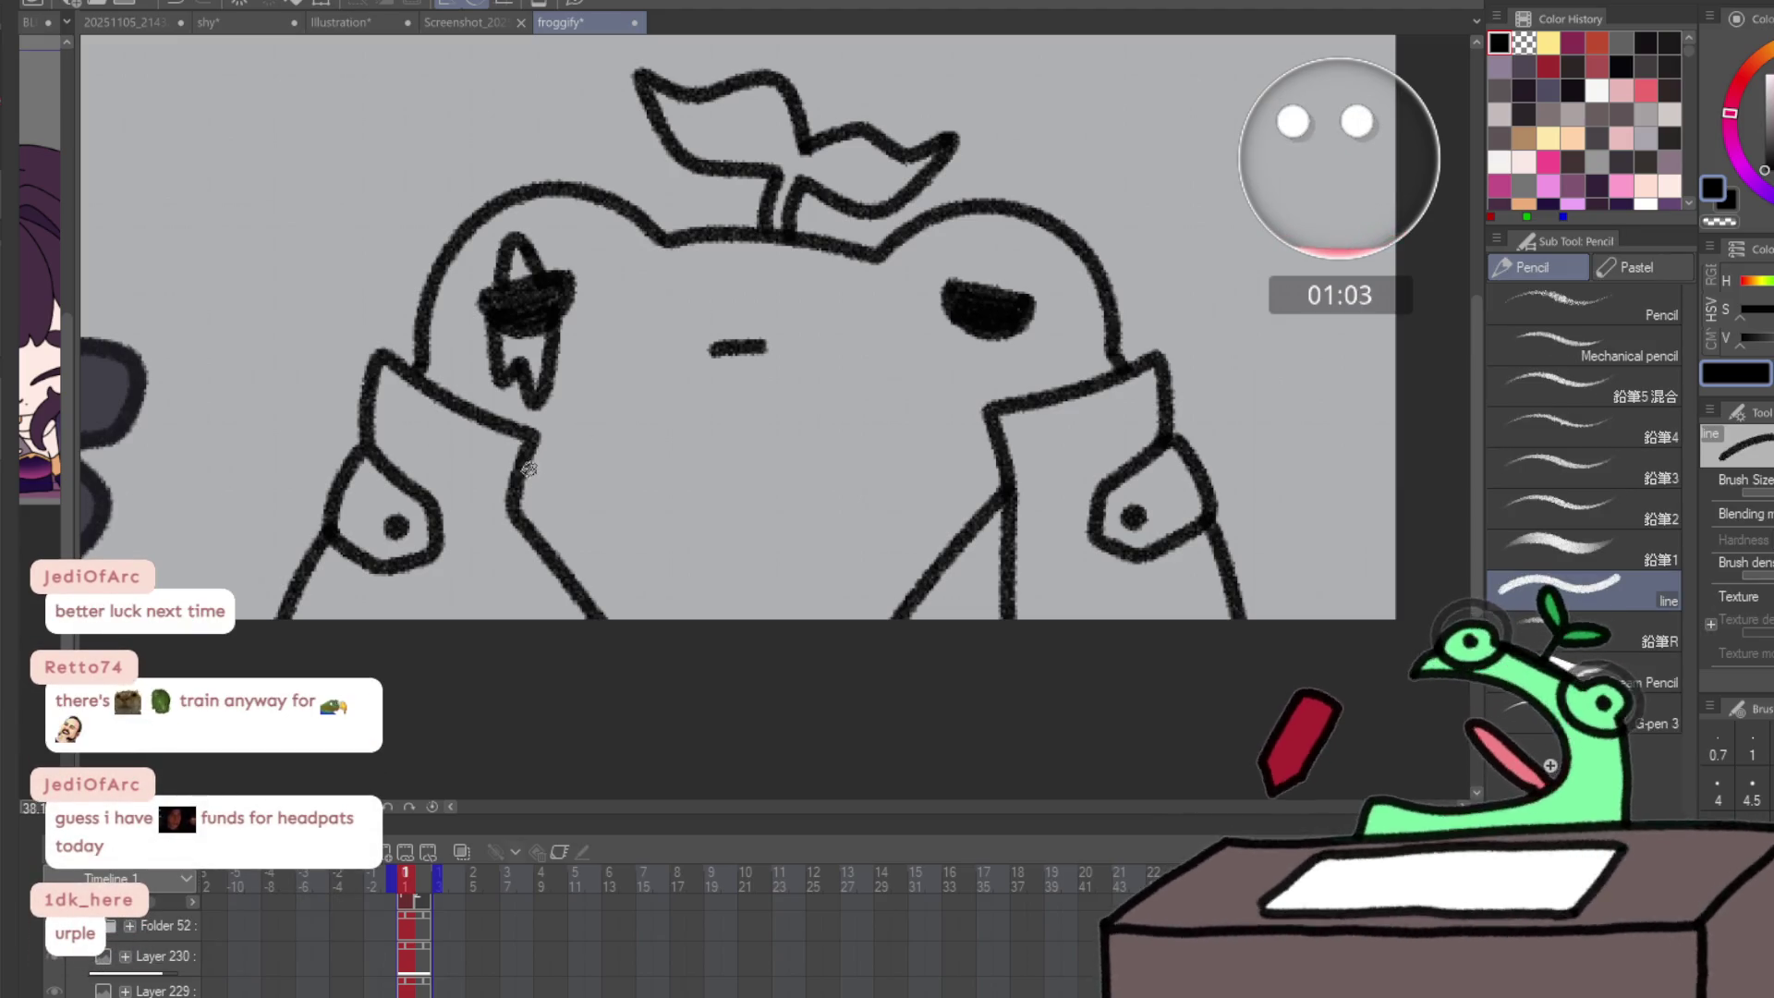
- Draw a wavy sweater band across the lower body, divided by six vertical ribs
mouse_move(531, 462)
mouse_down()
mouse_move(813, 482)
mouse_move(995, 449)
mouse_up()
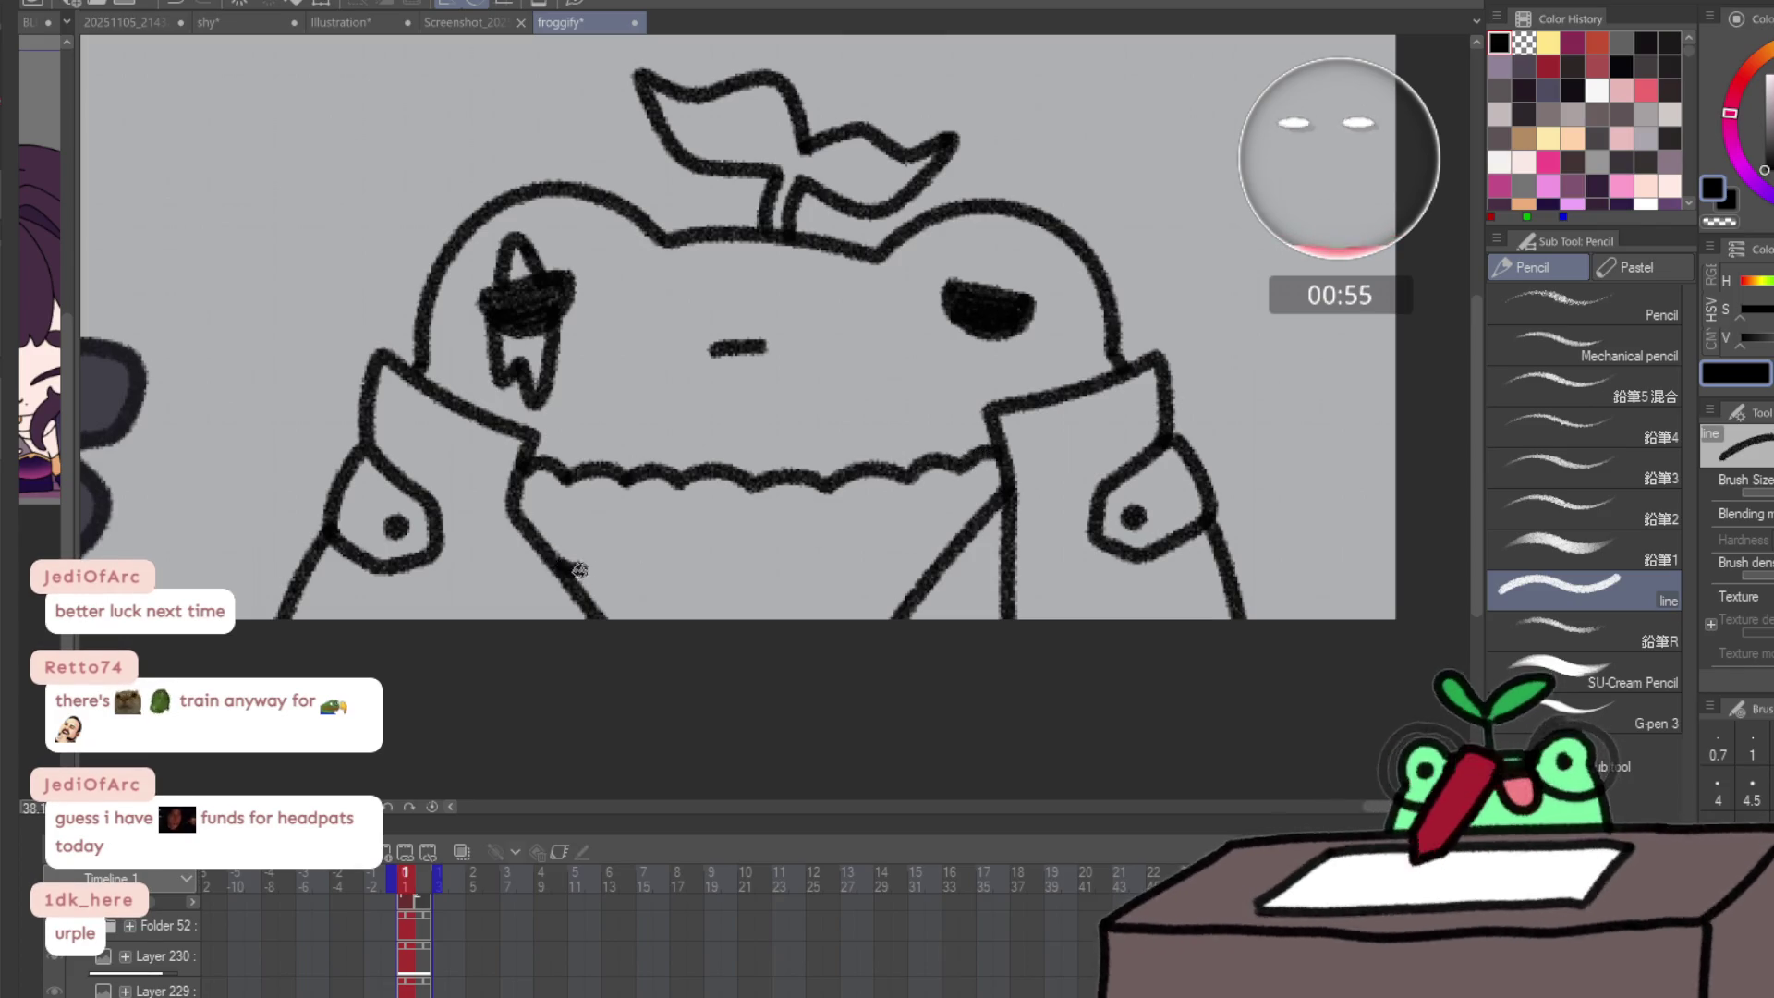
drag(559, 562, 880, 564)
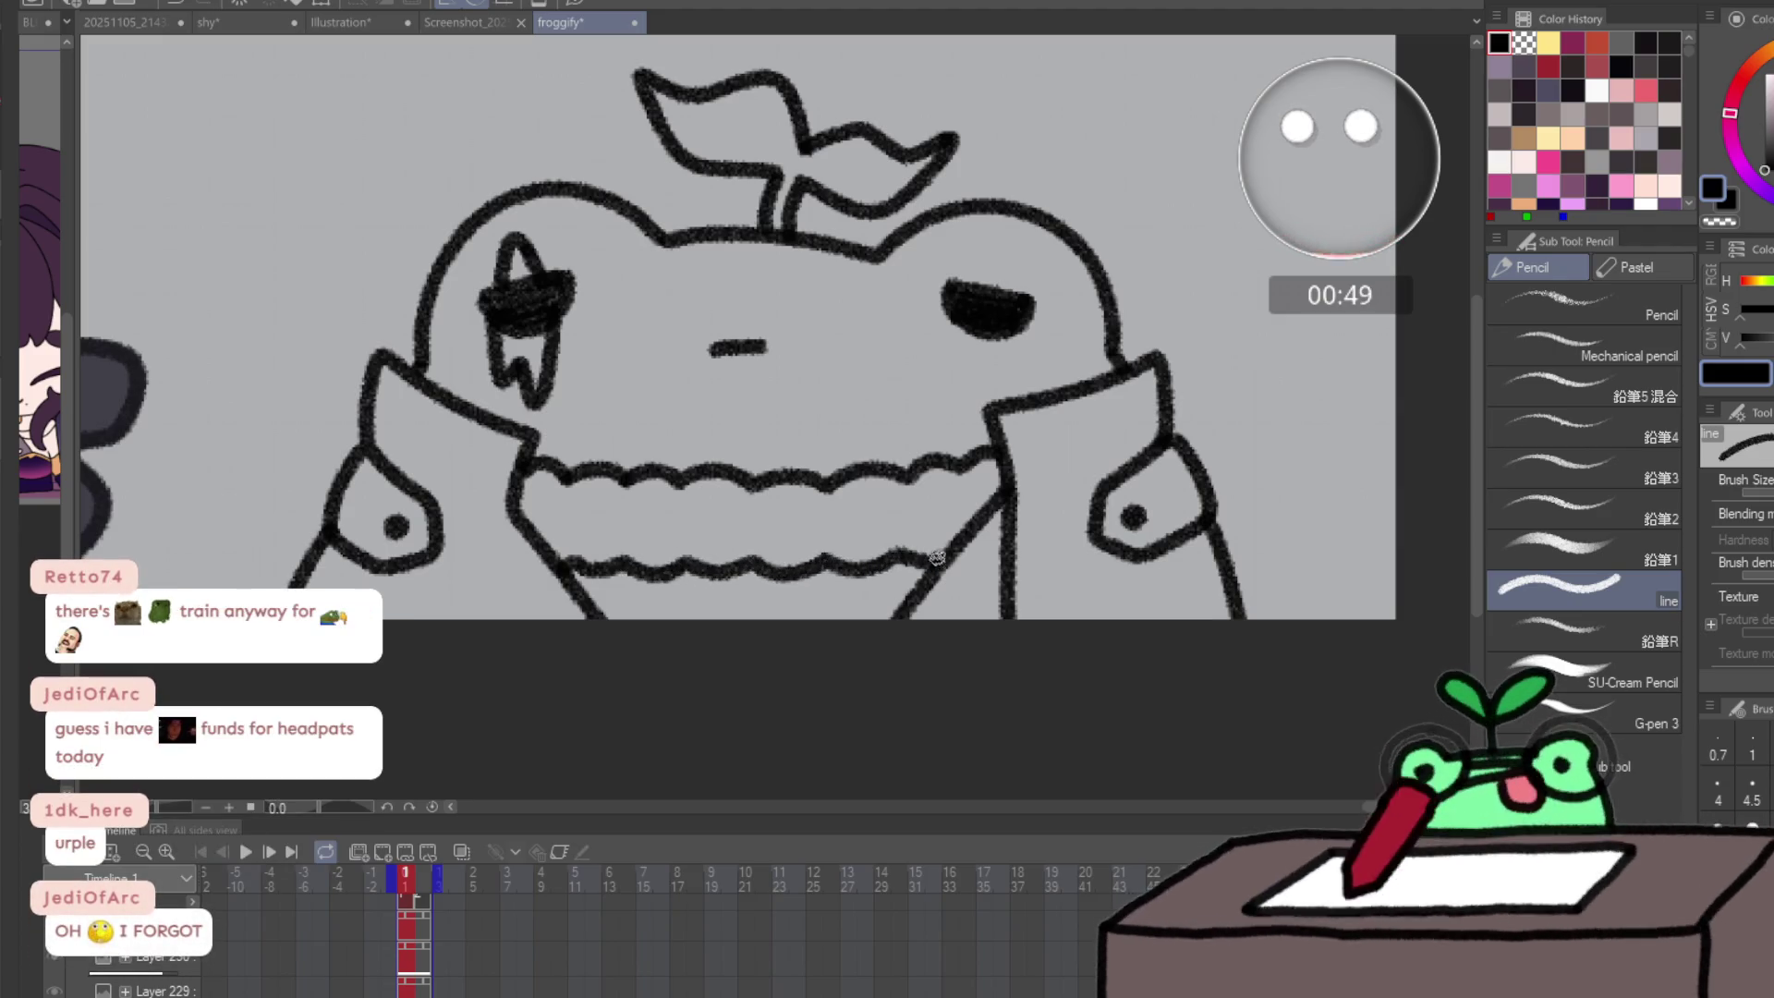
drag(566, 521, 568, 565)
drag(625, 473, 624, 565)
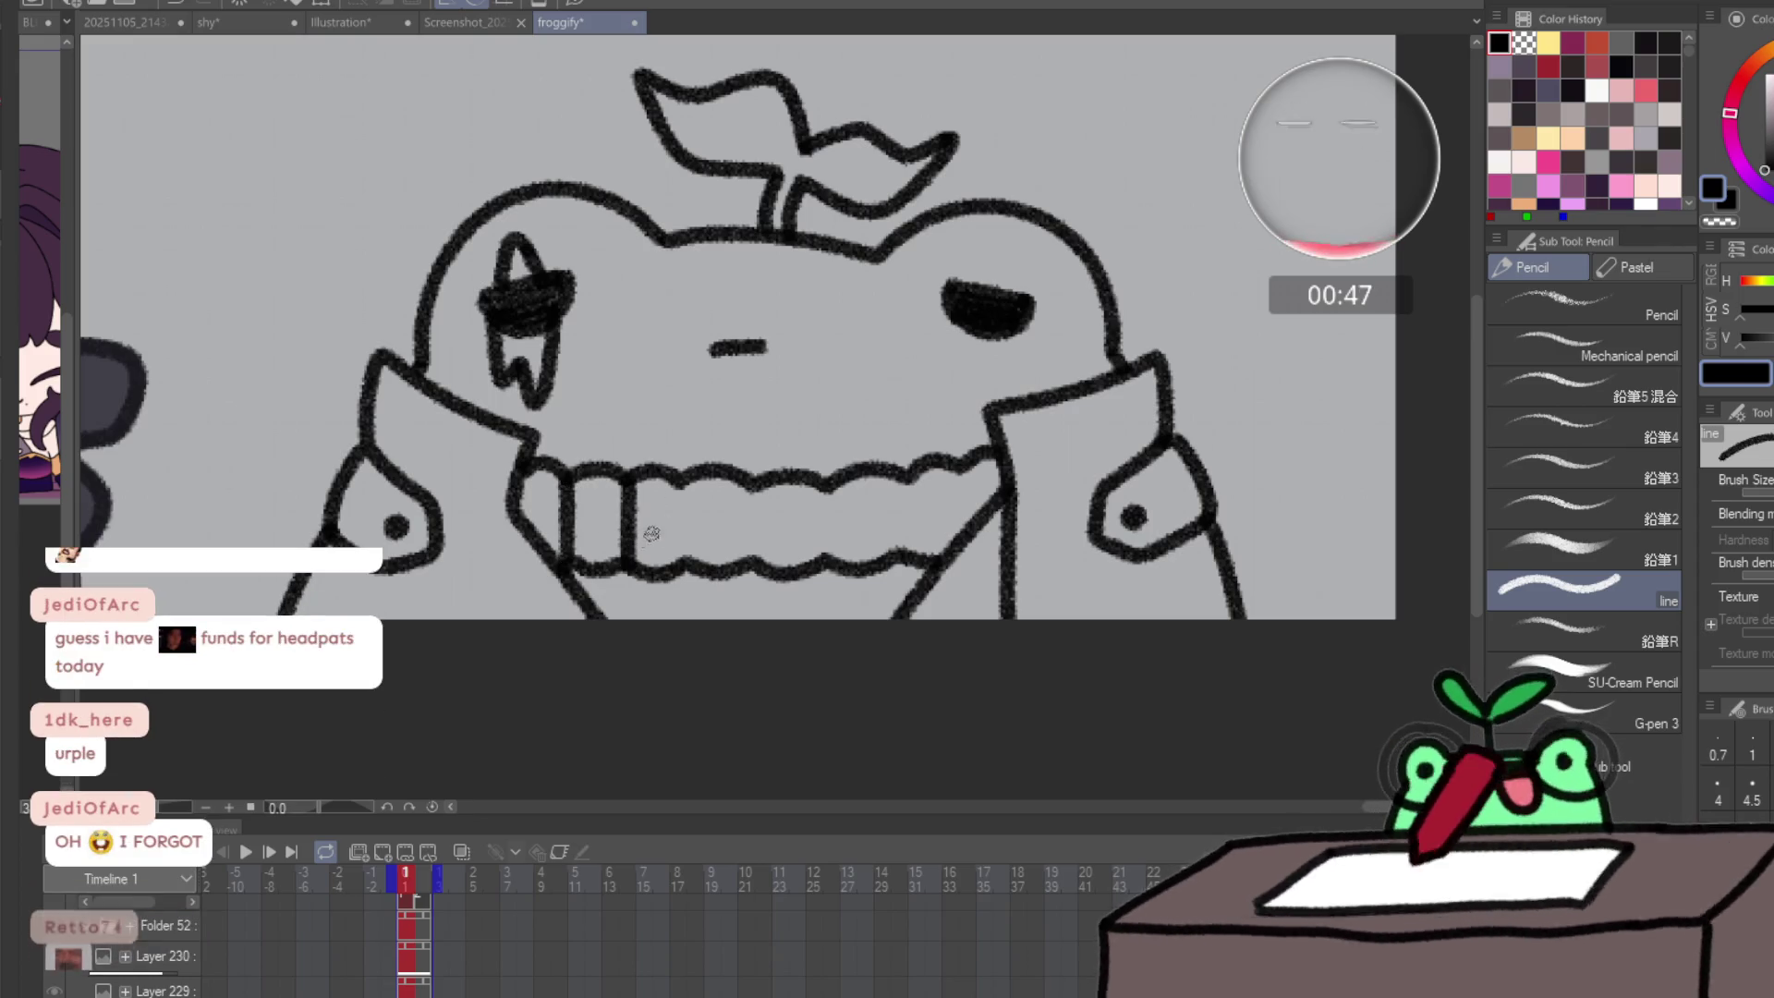
drag(683, 471, 685, 566)
drag(754, 482, 751, 565)
drag(824, 481, 822, 565)
drag(898, 473, 898, 555)
key(ctrl+z)
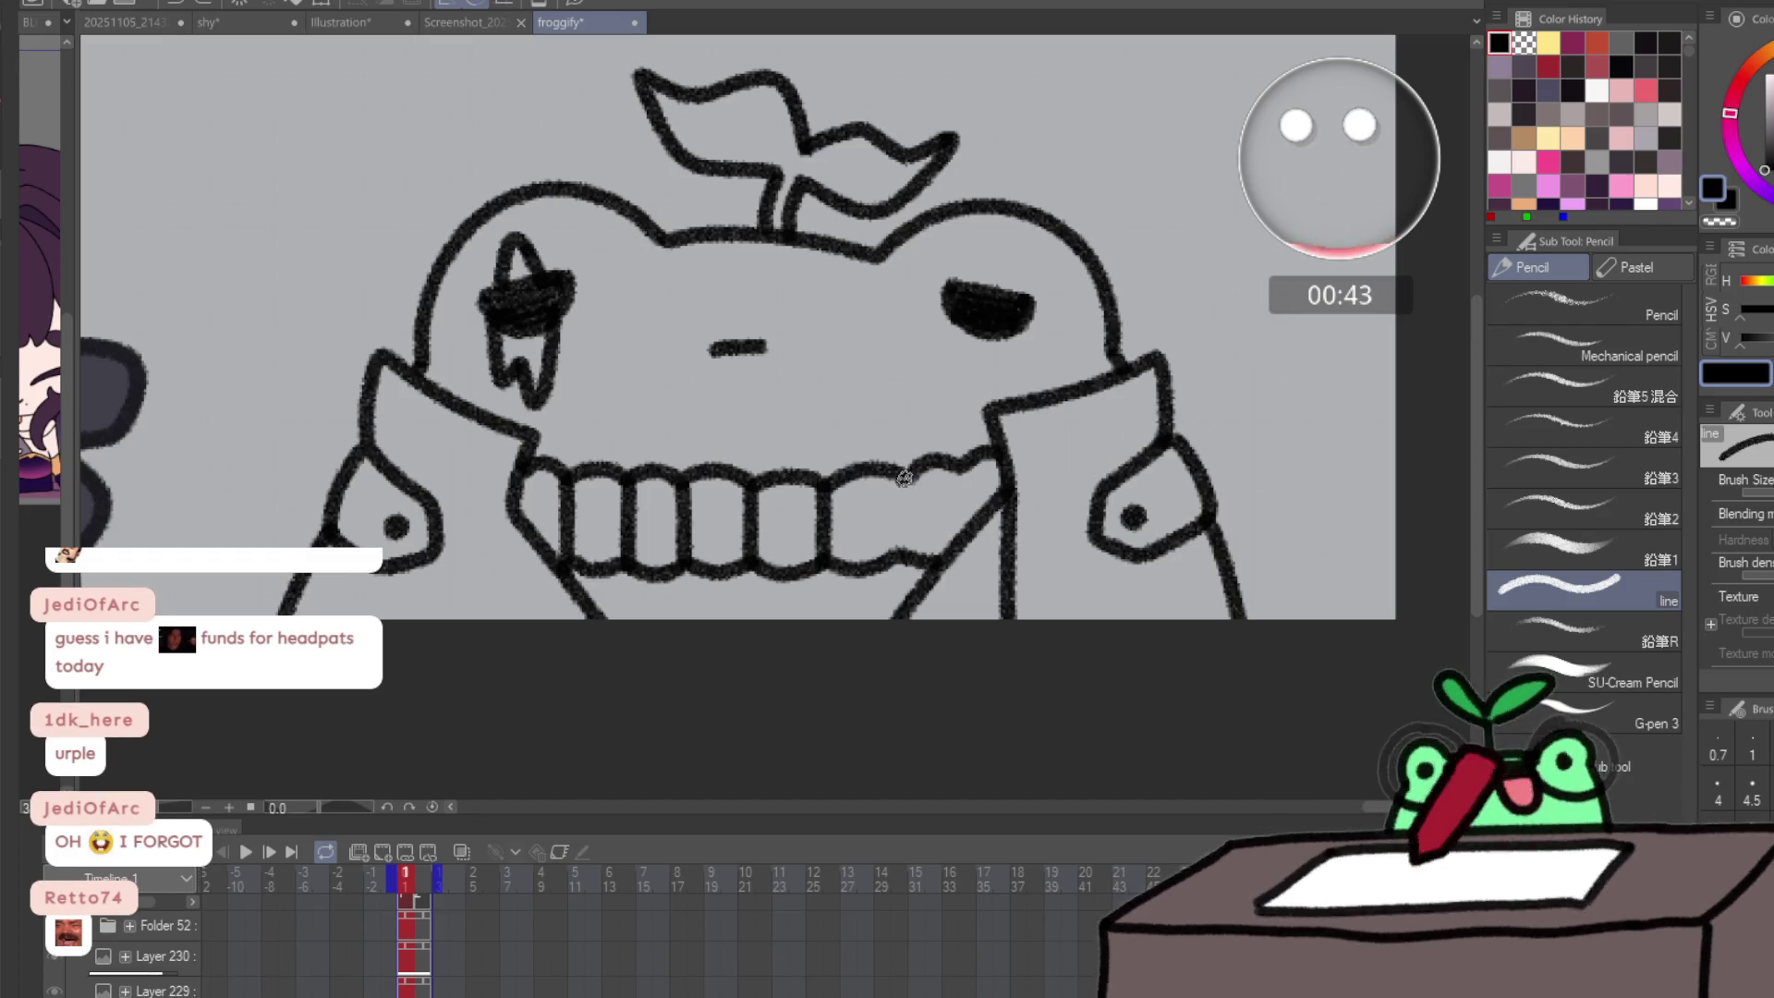
drag(903, 467, 906, 561)
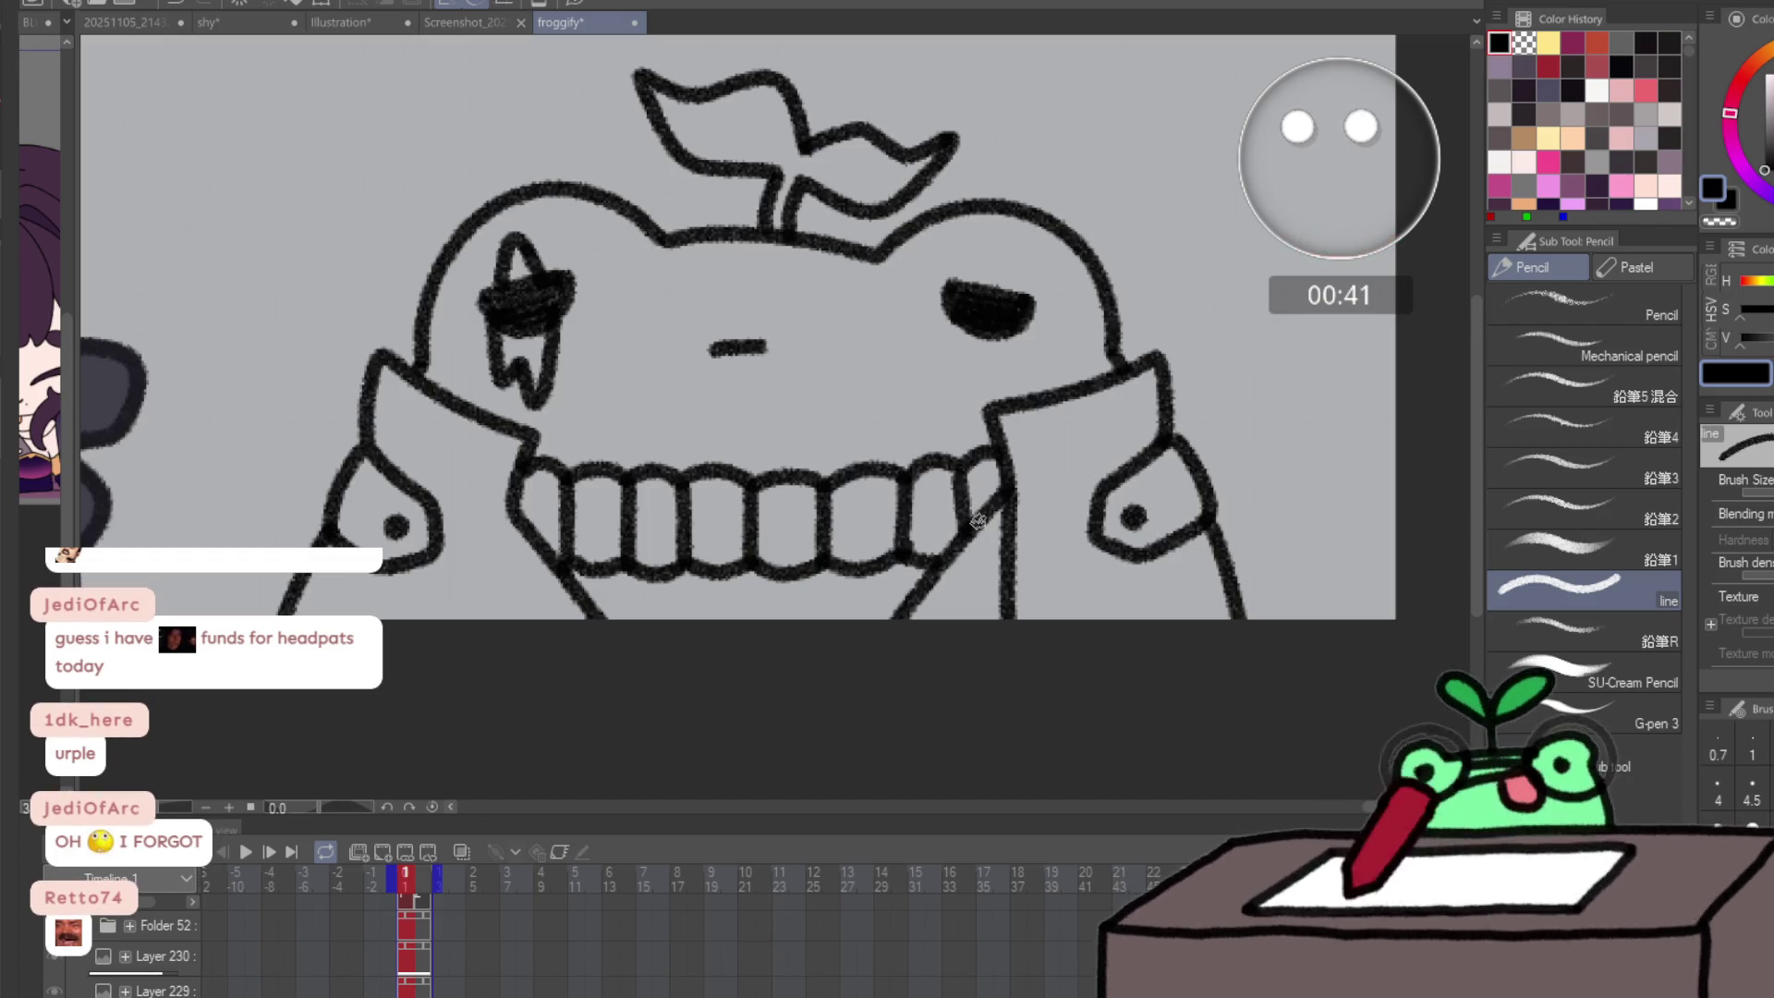
- Zoom out to review the whole banner, then zoom back in on the new frog
scroll(804, 646, down, 3)
scroll(752, 682, down, 2)
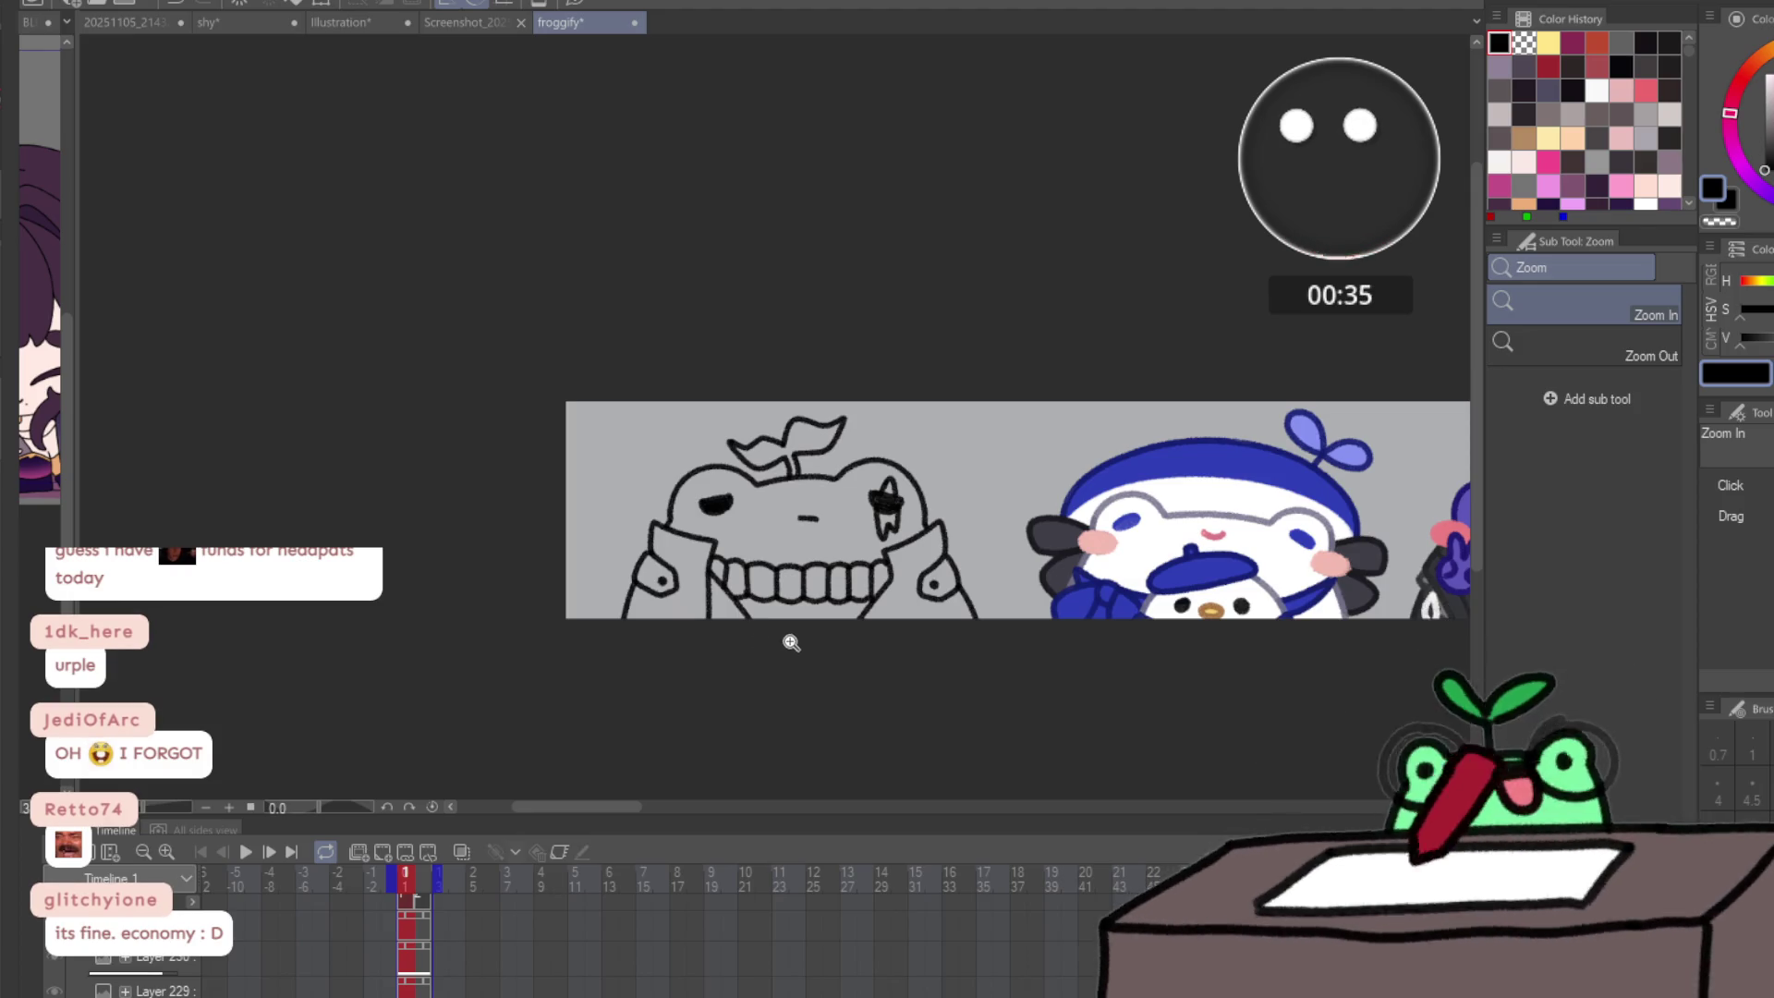
scroll(800, 614, up, 2)
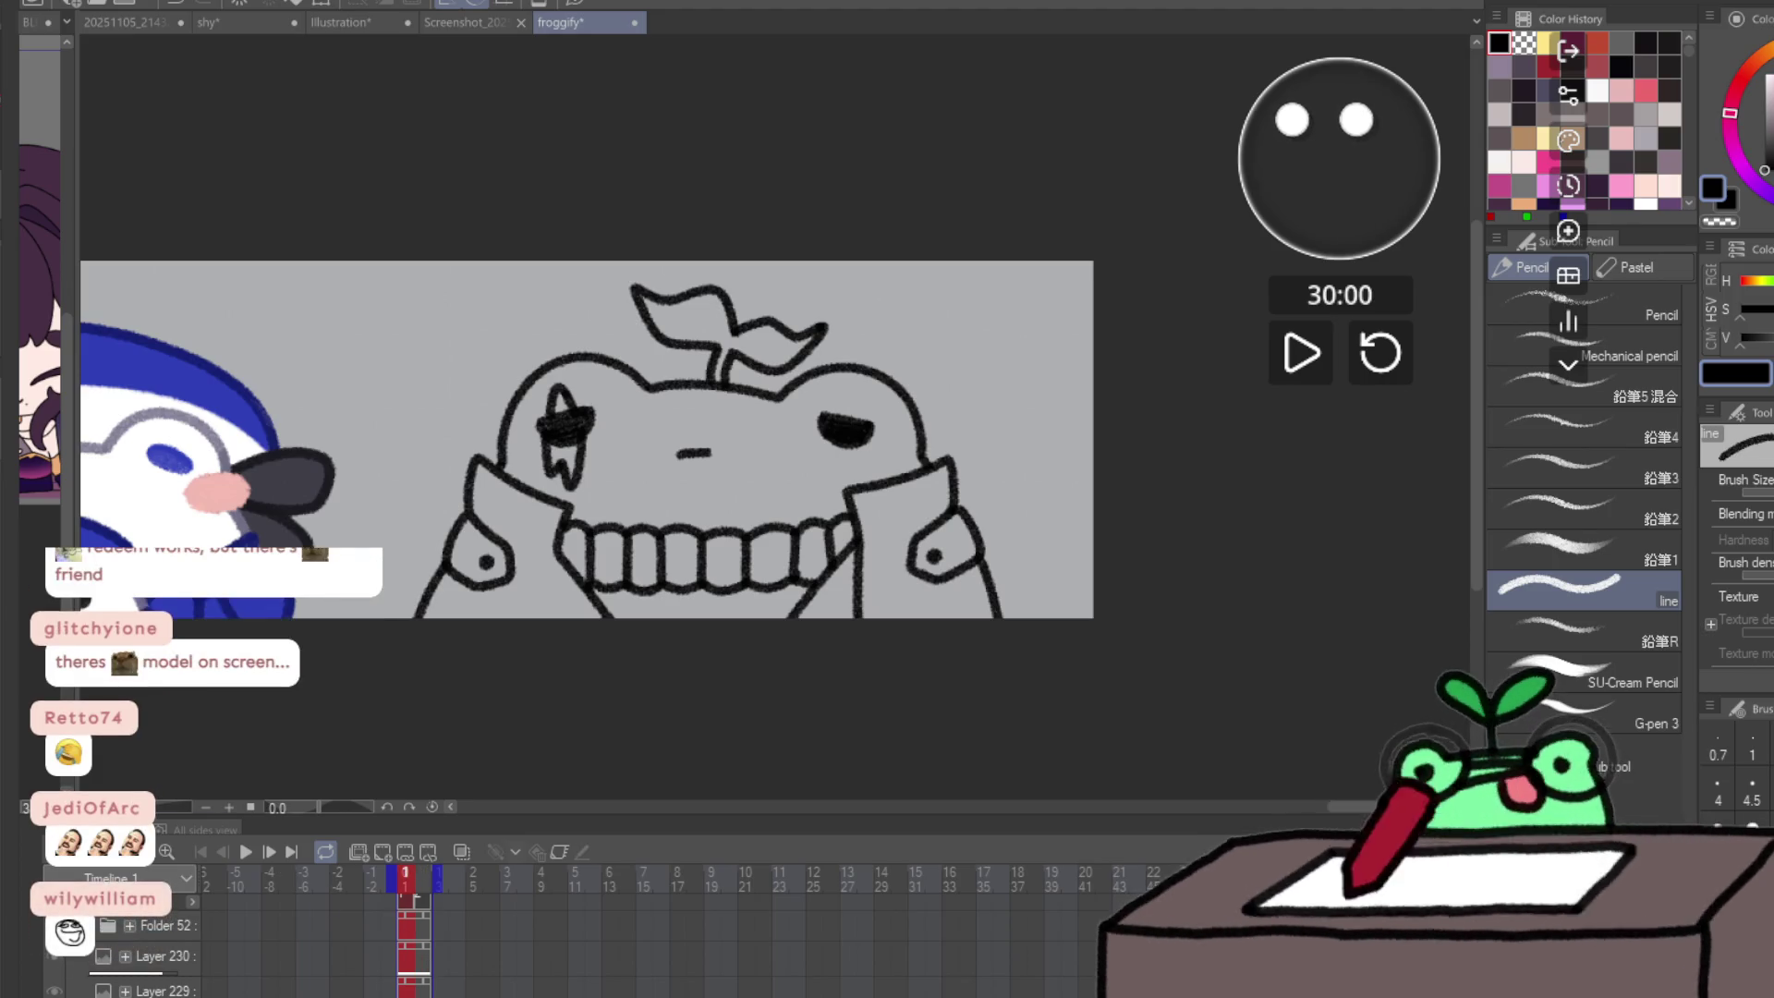
- Go to empty frame 2 and show frame 1 underneath as an onion skin
key(ctrl+Right)
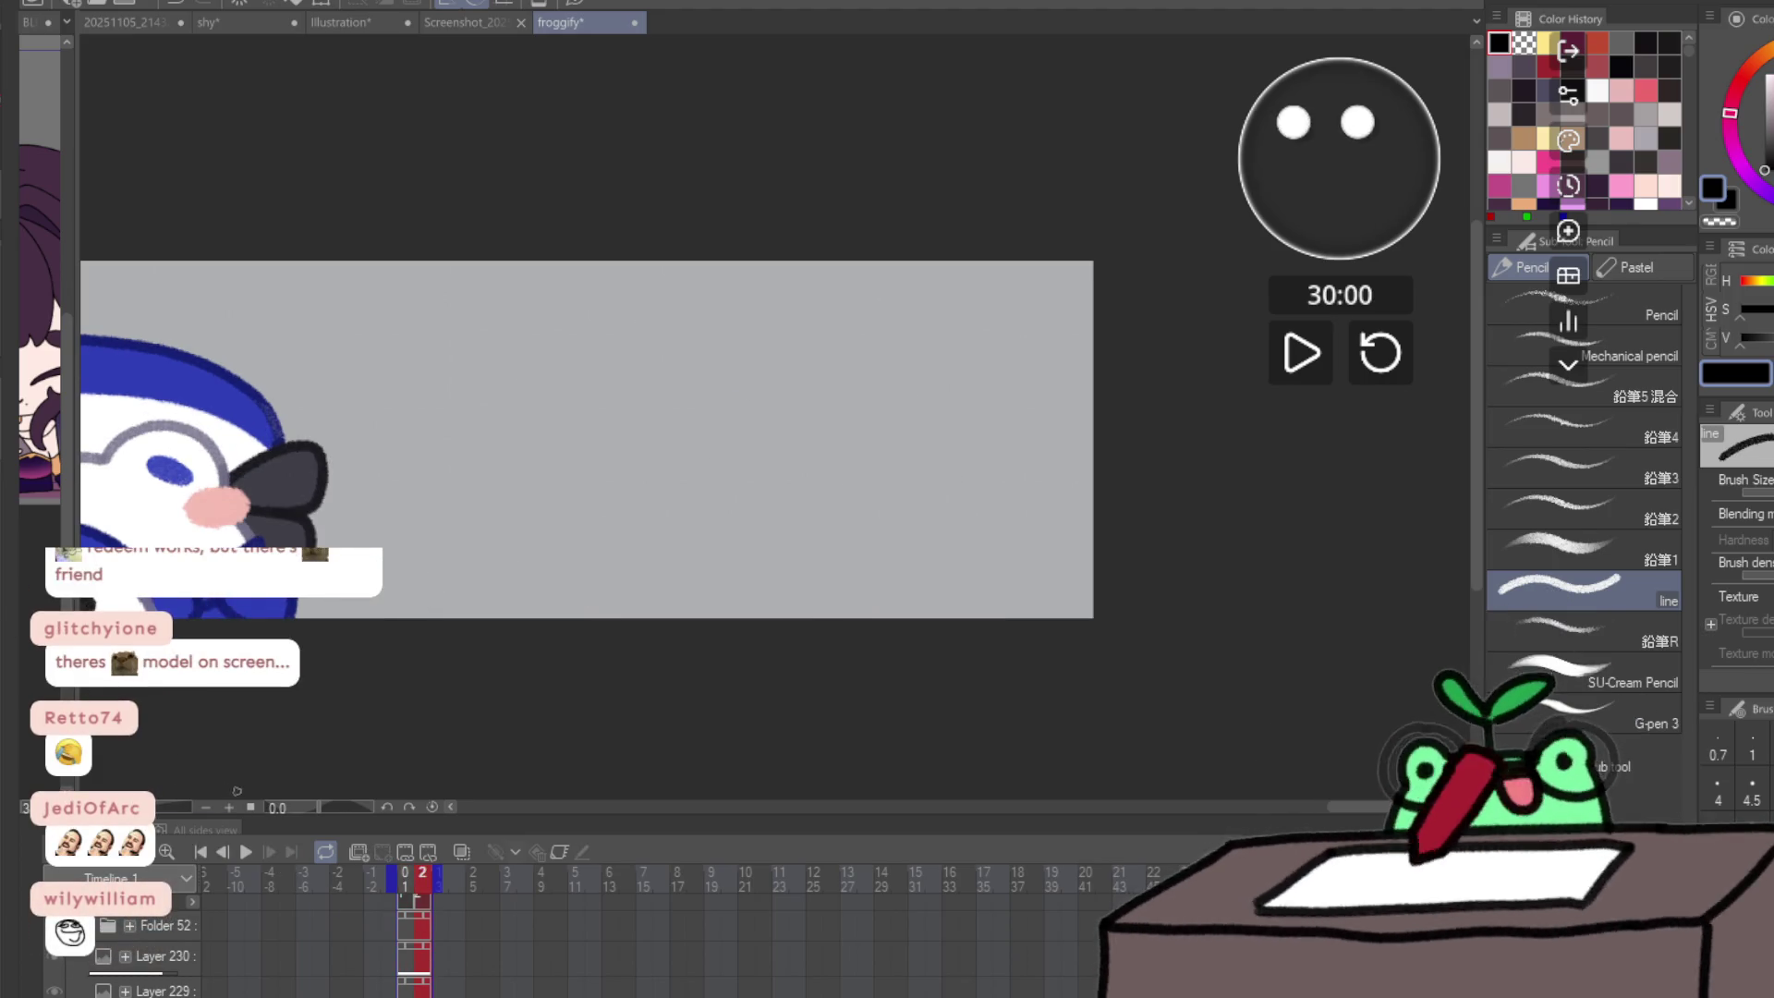
key(ctrl+Left)
key(ctrl+Right)
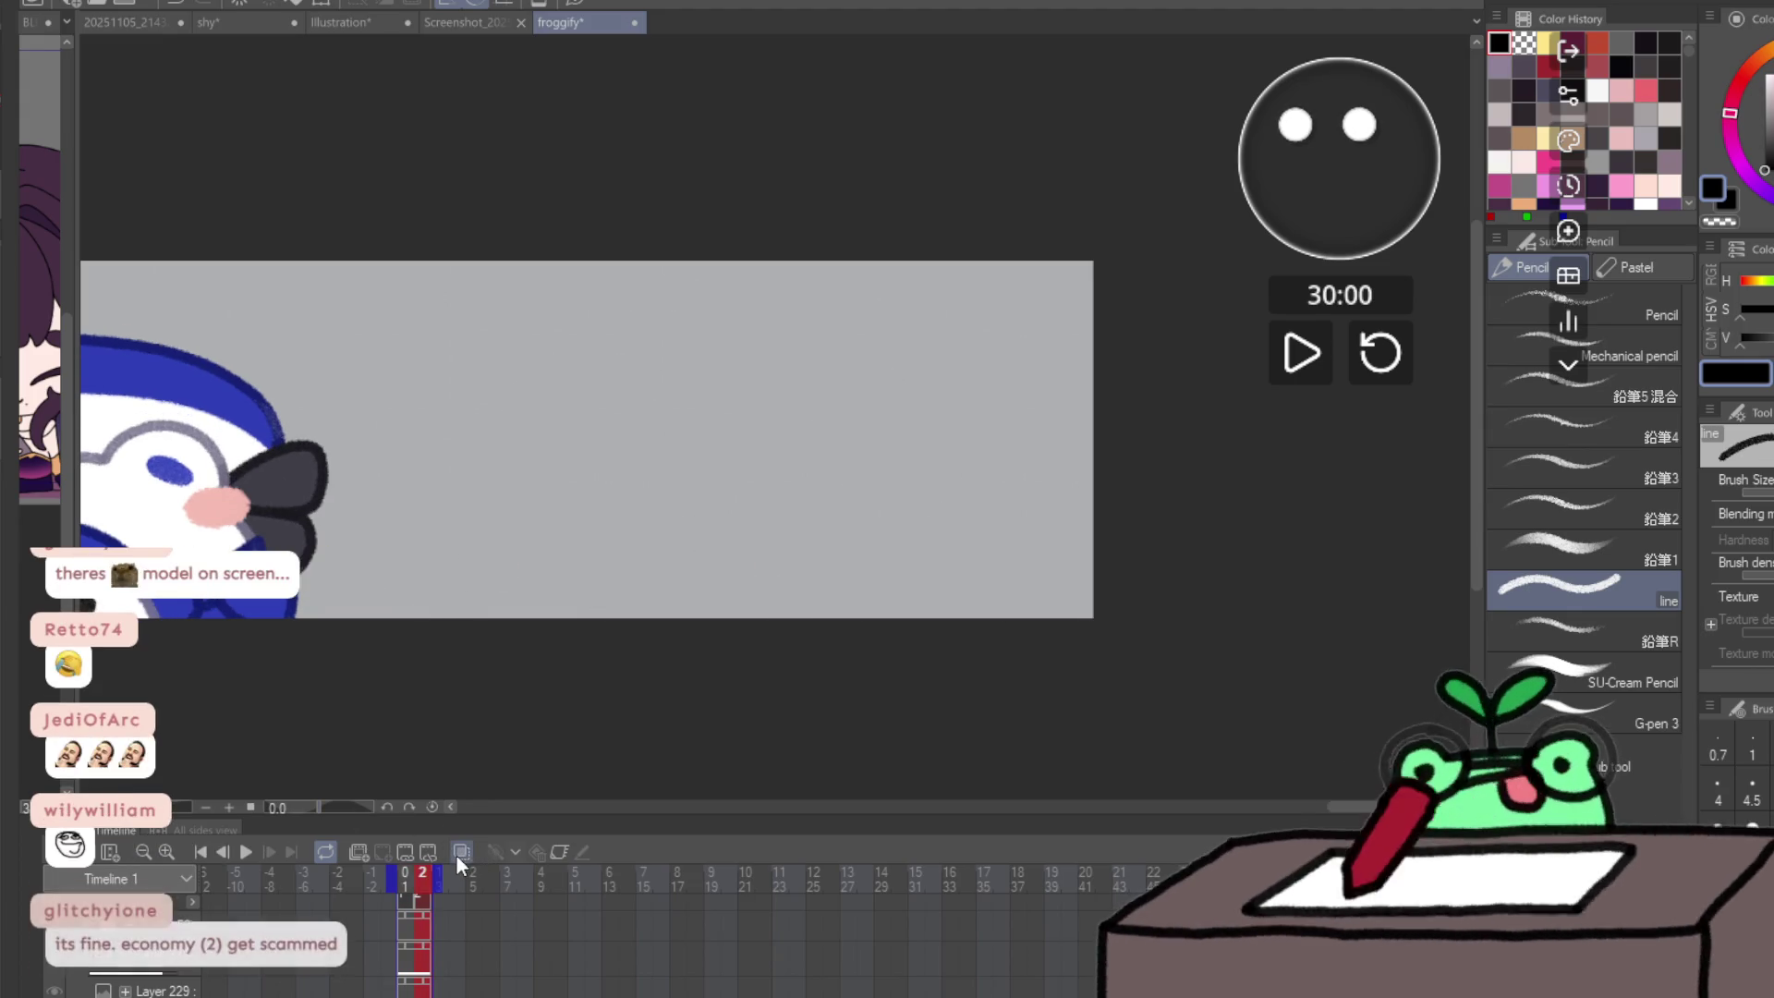
click(456, 855)
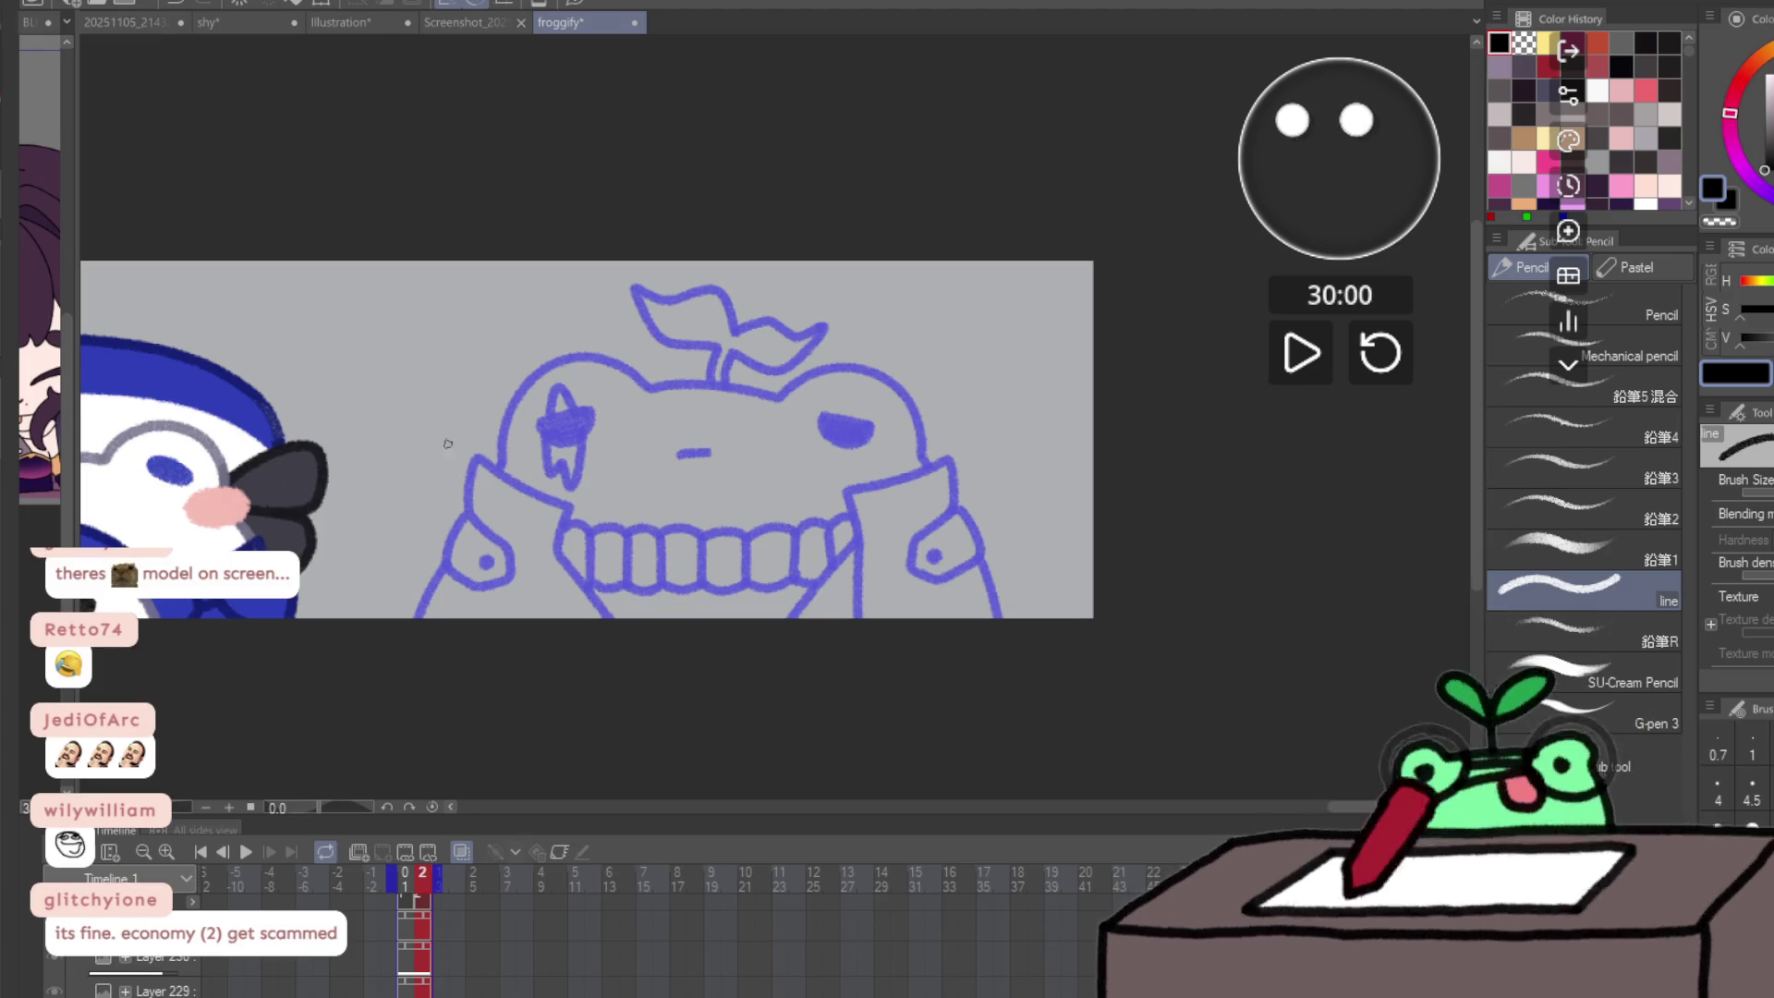
scroll(447, 443, up, 2)
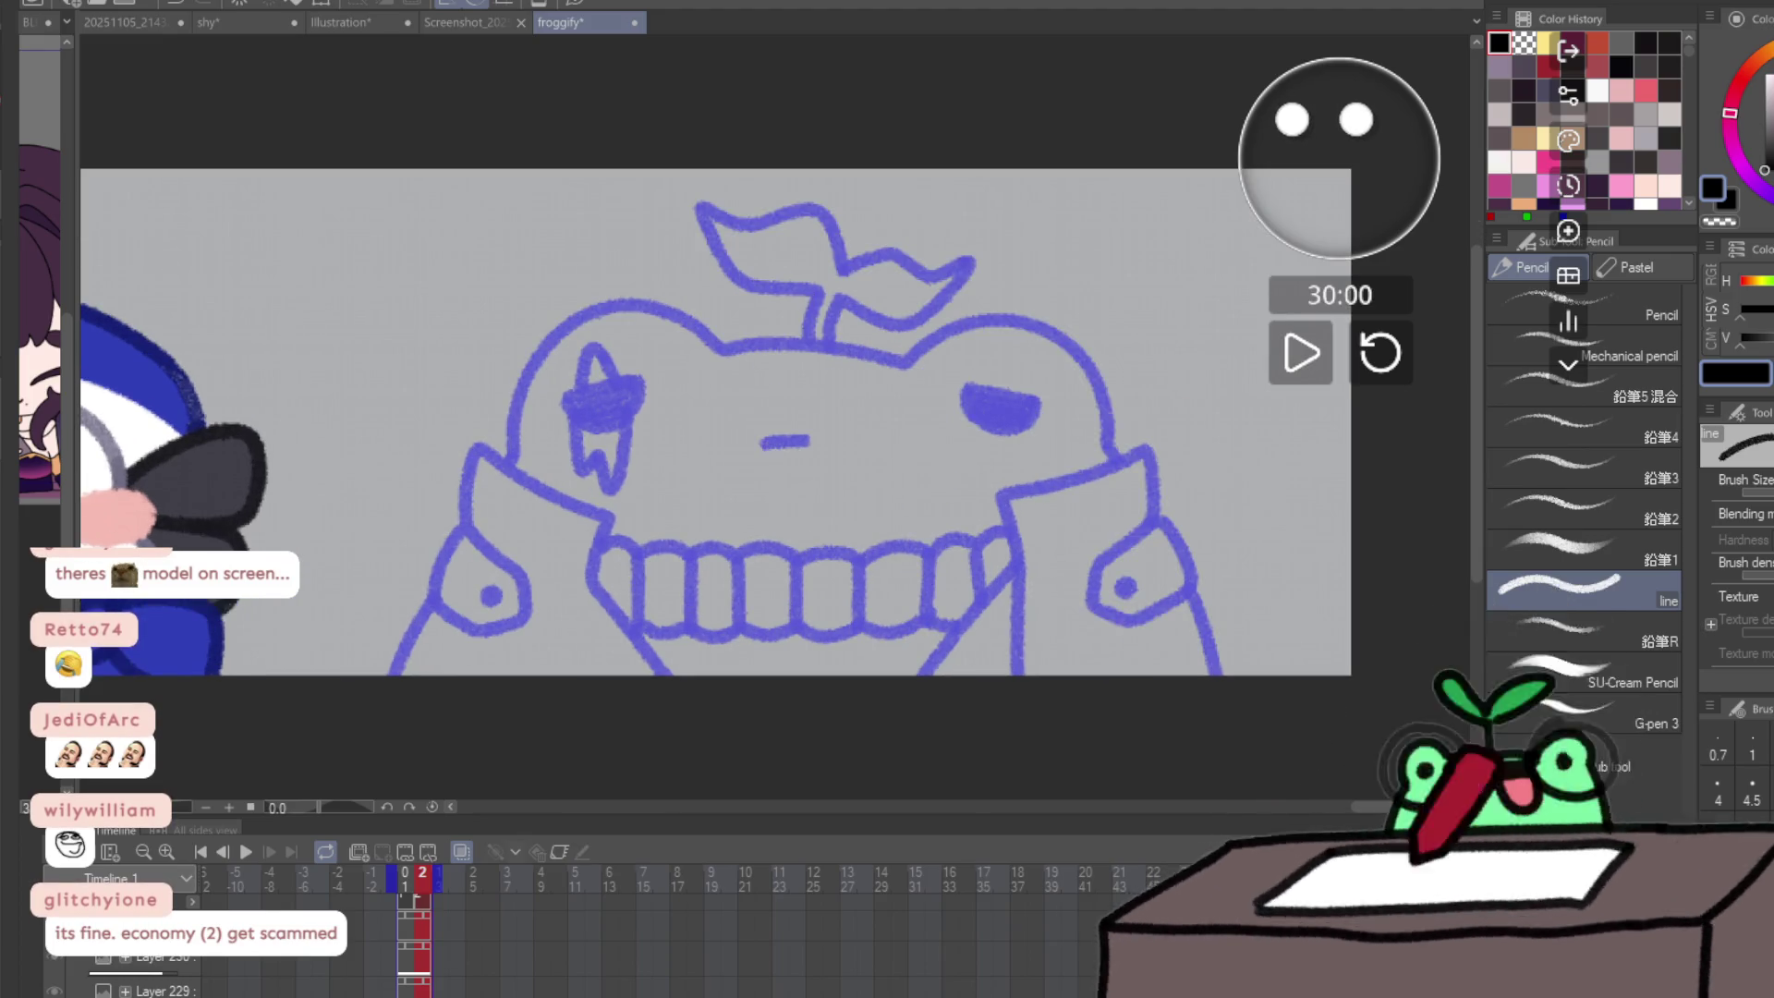
scroll(1115, 671, up, 2)
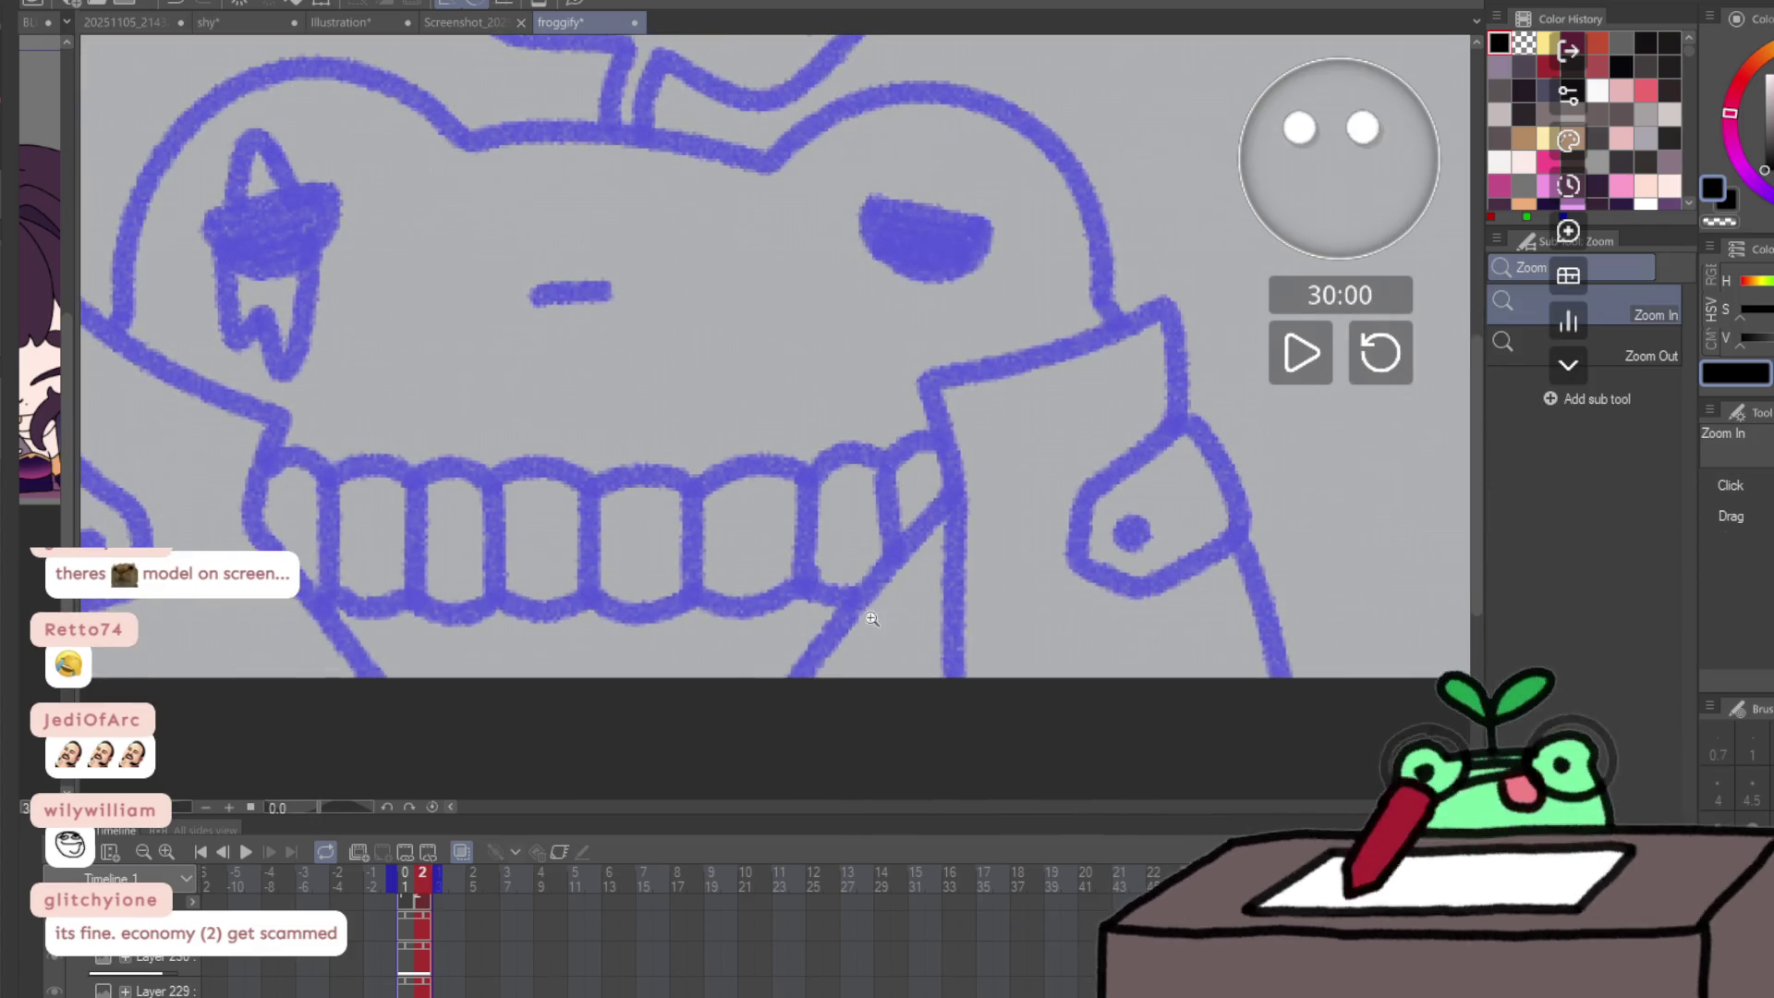
- Trace the sleeve's front edge, cuff, button dot and lower edge in black
mouse_move(785, 679)
mouse_down()
mouse_move(943, 527)
mouse_move(913, 434)
mouse_move(1190, 325)
mouse_move(1185, 443)
mouse_move(1074, 500)
mouse_up()
mouse_move(1120, 599)
mouse_down()
mouse_move(1224, 566)
mouse_move(1262, 523)
mouse_move(1199, 425)
mouse_up()
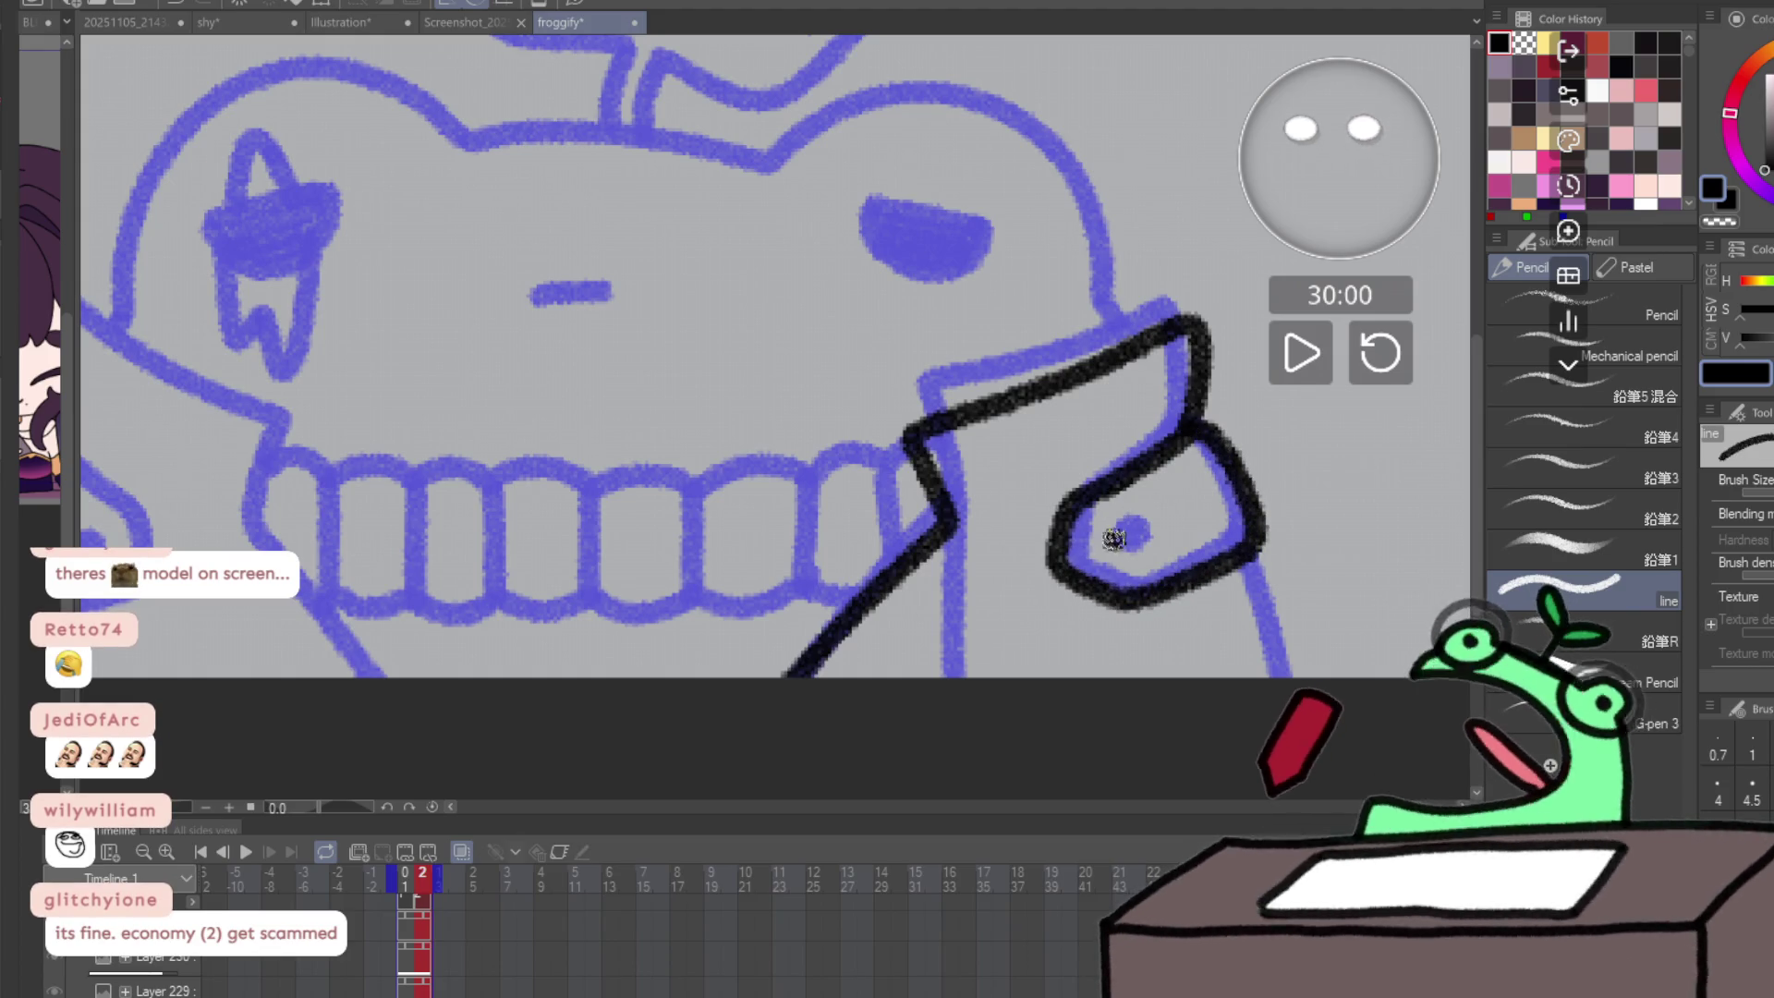
click(1116, 545)
drag(1255, 545, 1344, 699)
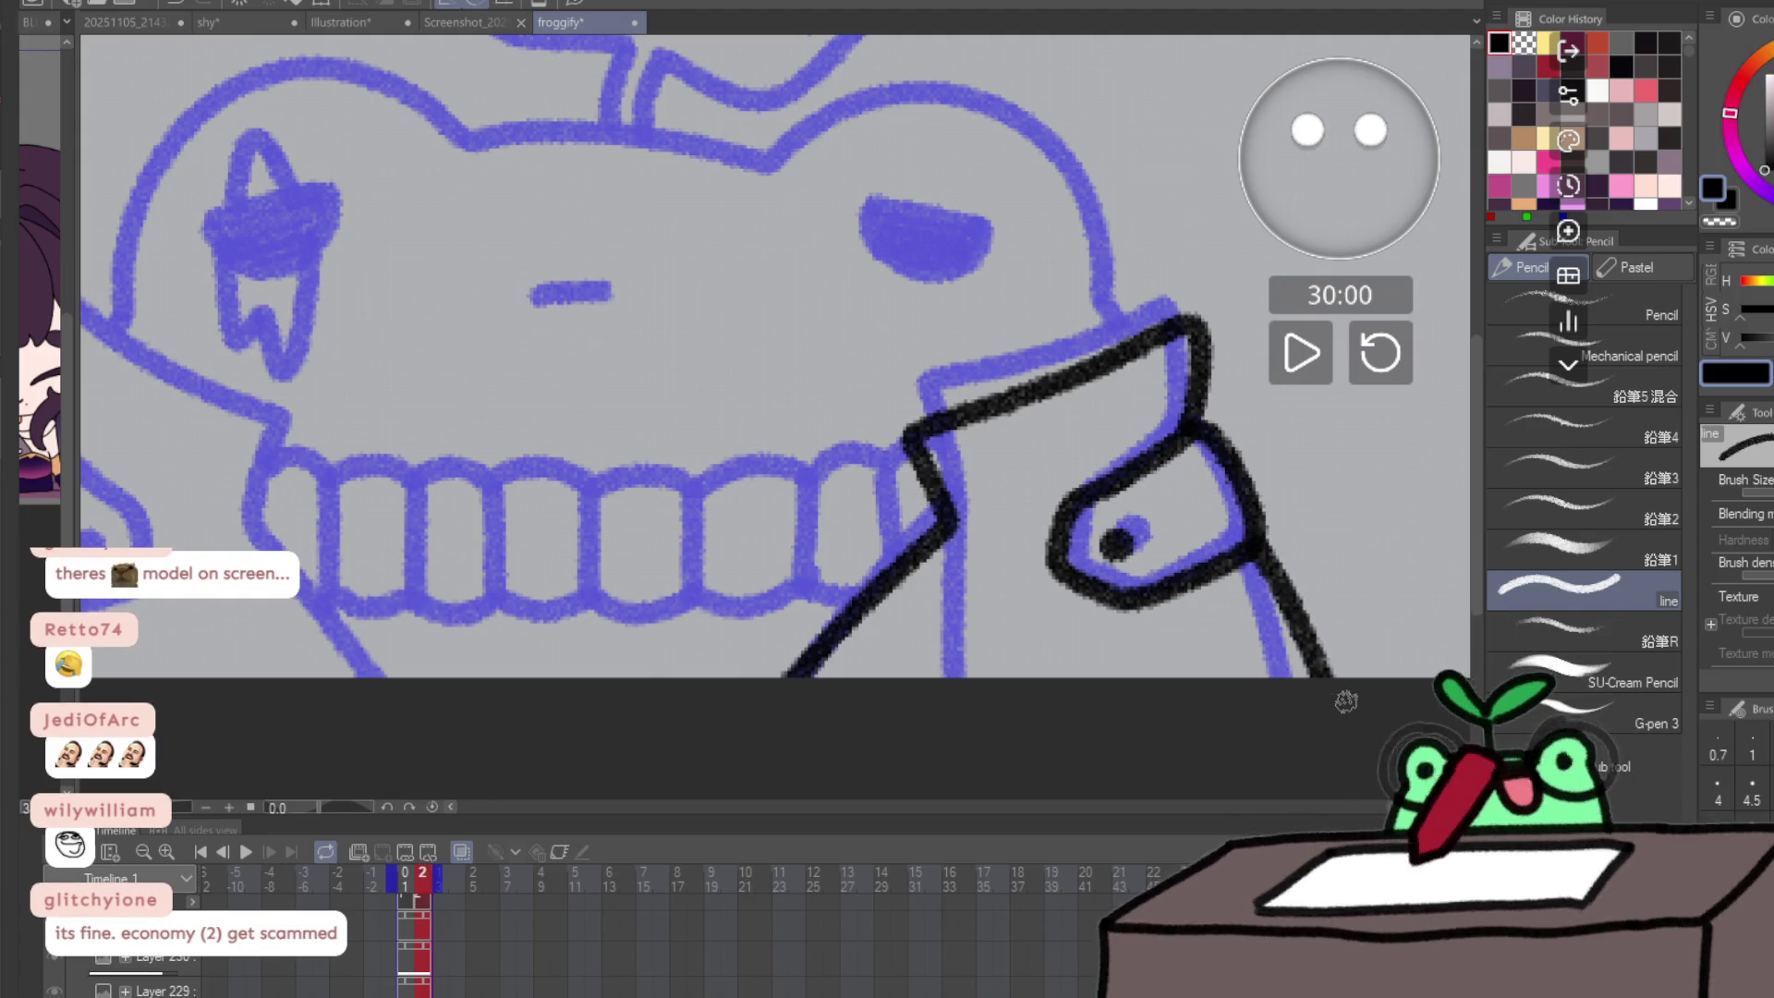
- Mirror the view and trace the other lapel, cuff edge and button dot in black
key(h)
drag(1042, 514, 839, 515)
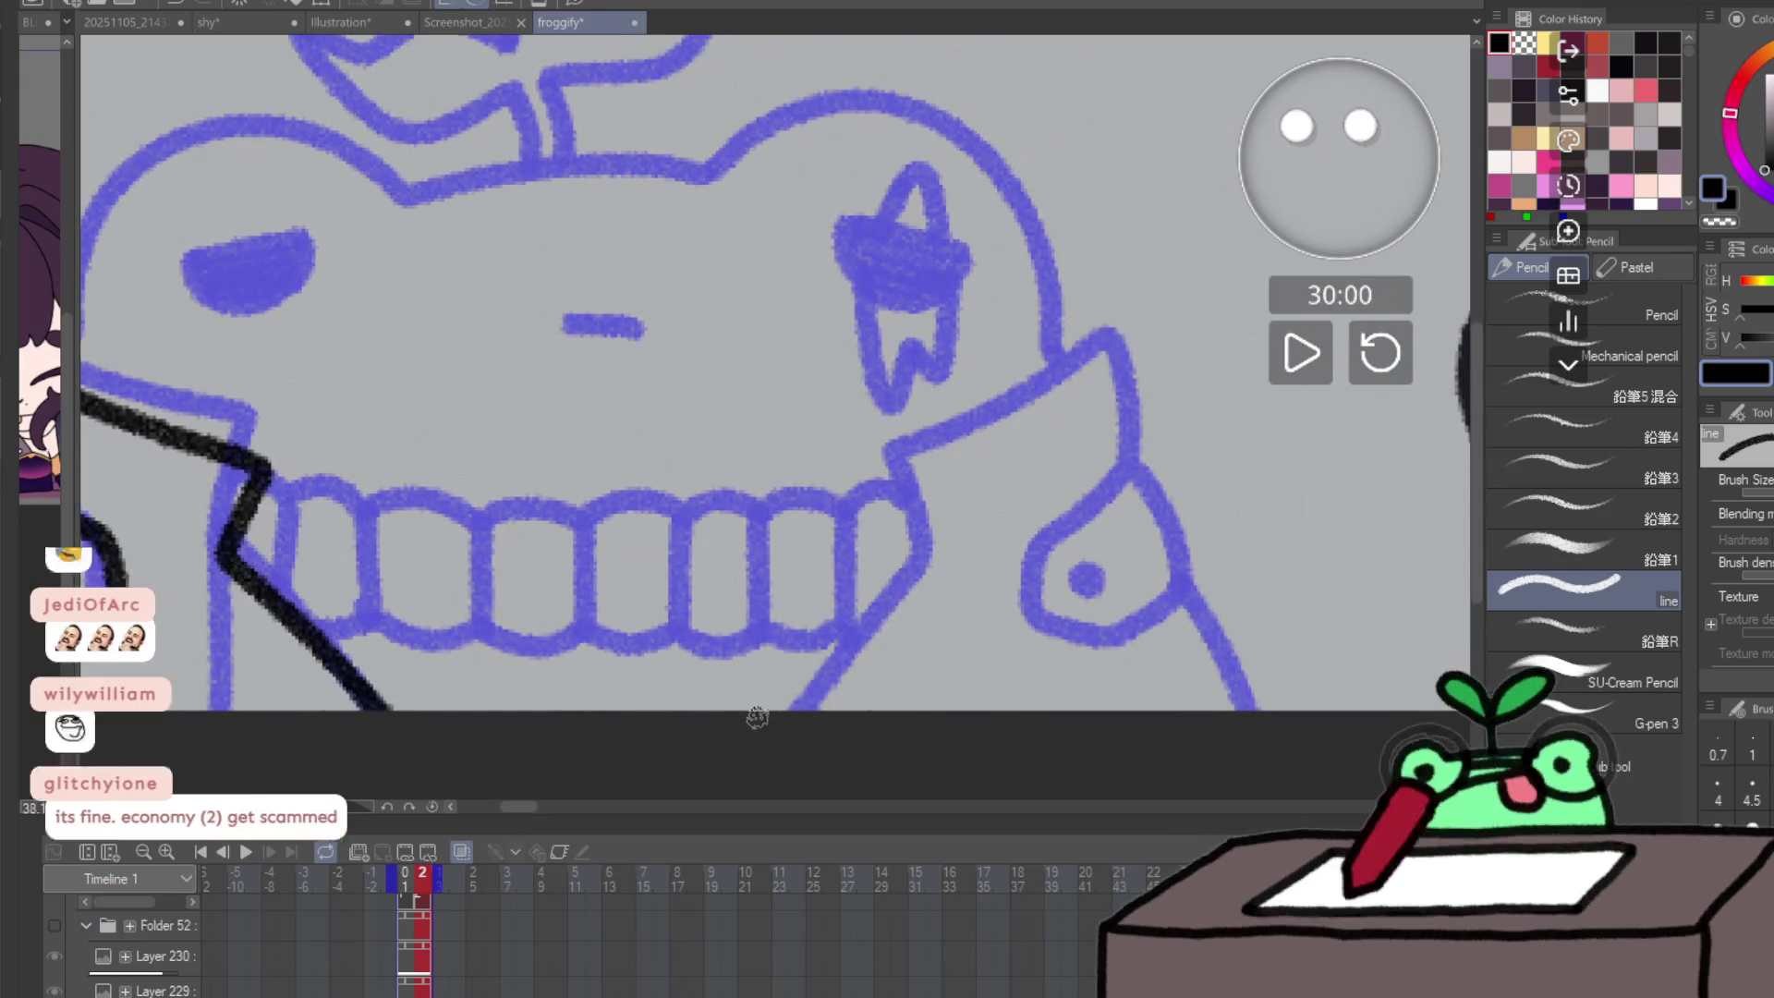
mouse_move(756, 718)
mouse_down()
mouse_move(910, 559)
mouse_move(901, 522)
mouse_move(1007, 432)
mouse_move(1120, 374)
mouse_move(1146, 450)
mouse_up()
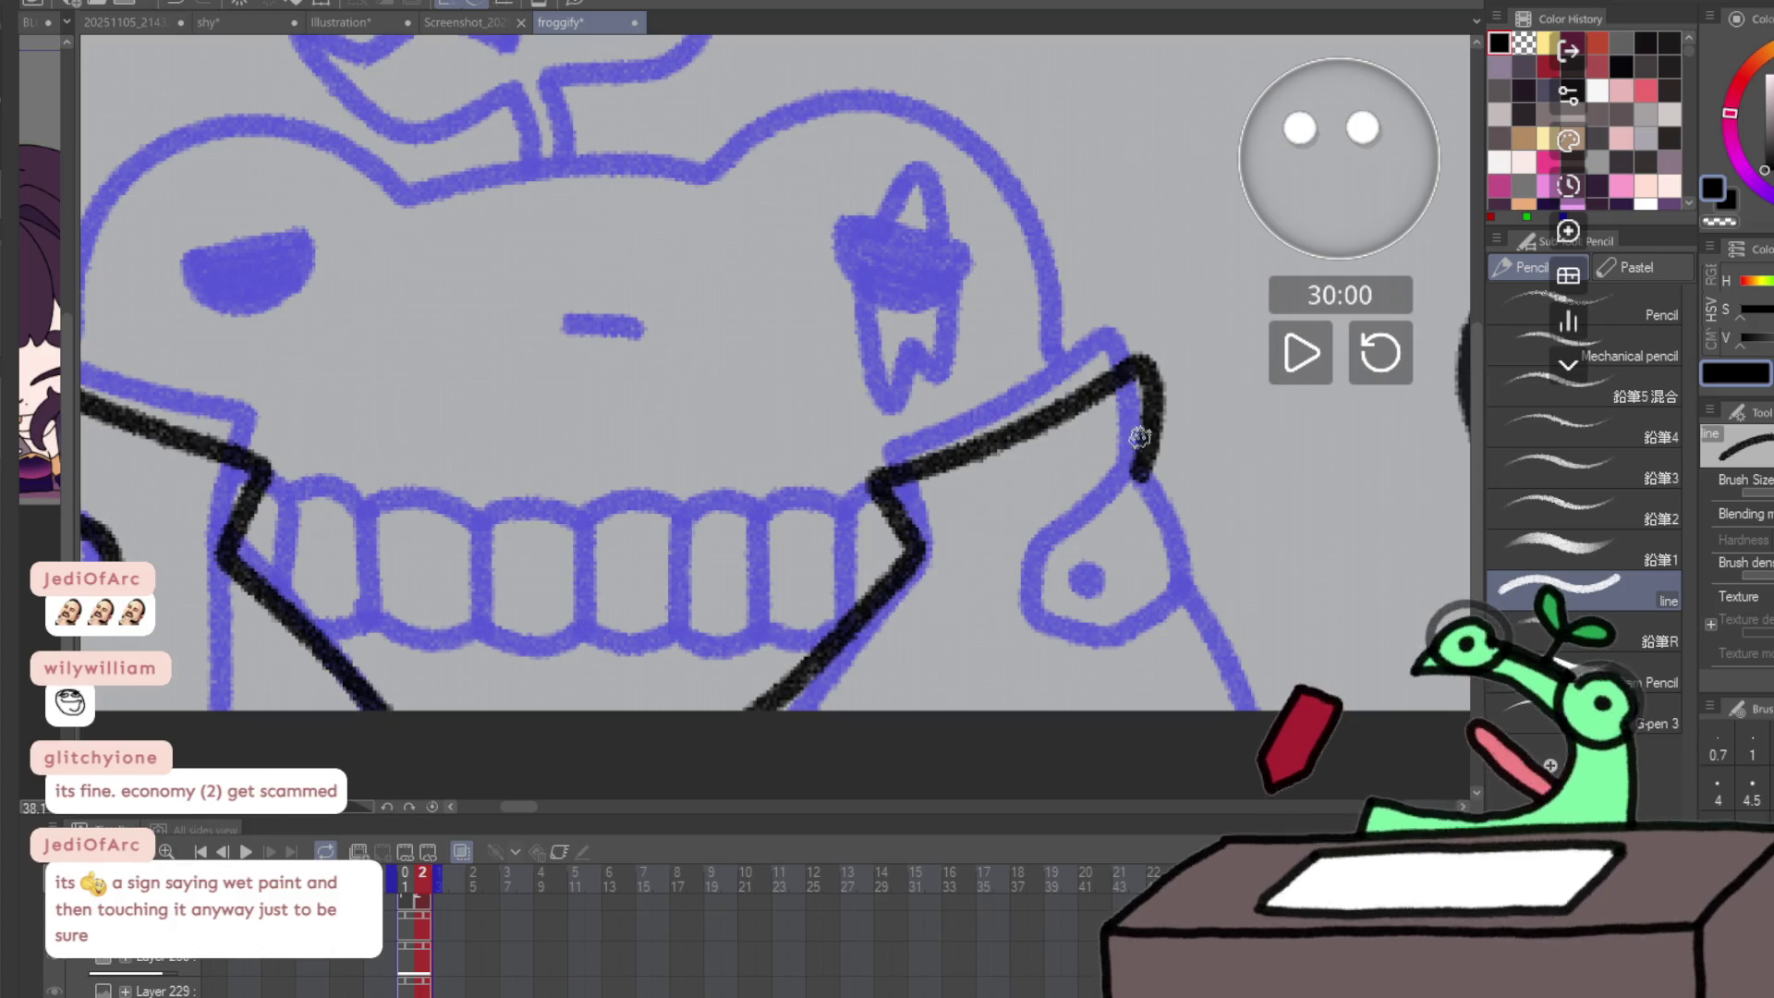
mouse_move(1072, 531)
mouse_down()
mouse_move(1027, 571)
mouse_move(1023, 630)
mouse_move(1088, 651)
mouse_move(1171, 617)
mouse_move(1188, 586)
mouse_move(1146, 473)
mouse_up()
click(1075, 588)
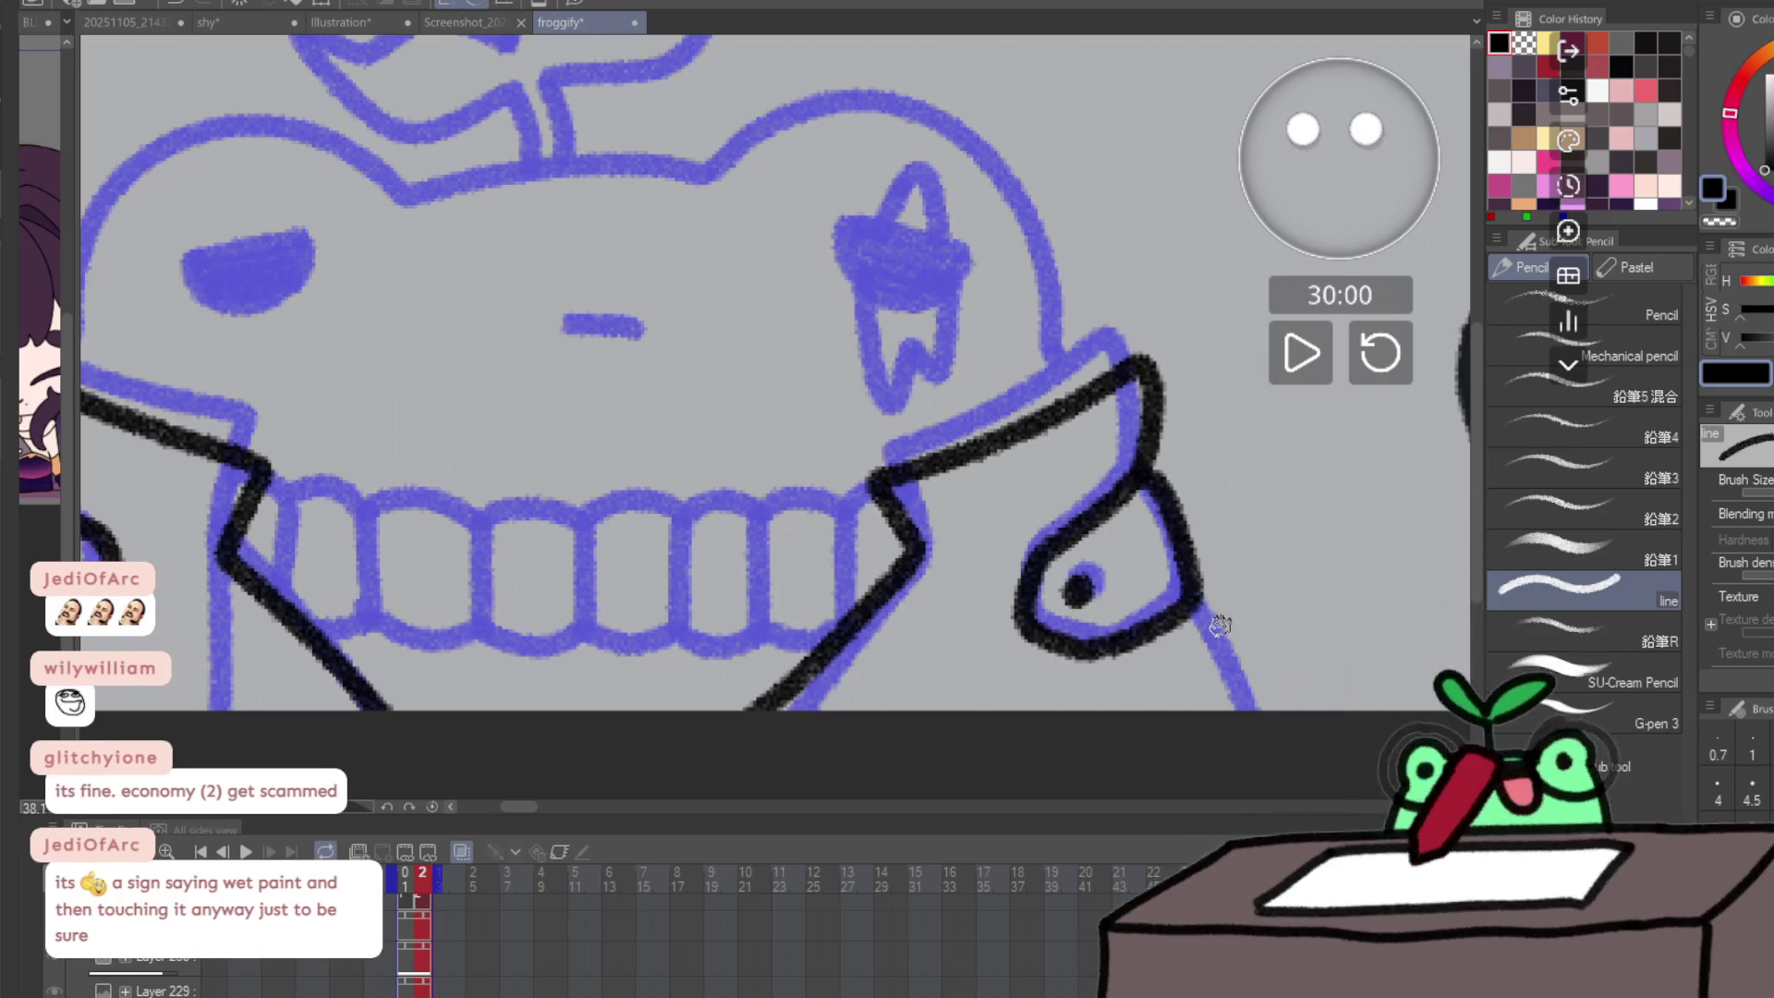
- Ink the sleeve edge, the sweater band's top and the teeth with their dividers in black
drag(1190, 606, 1265, 708)
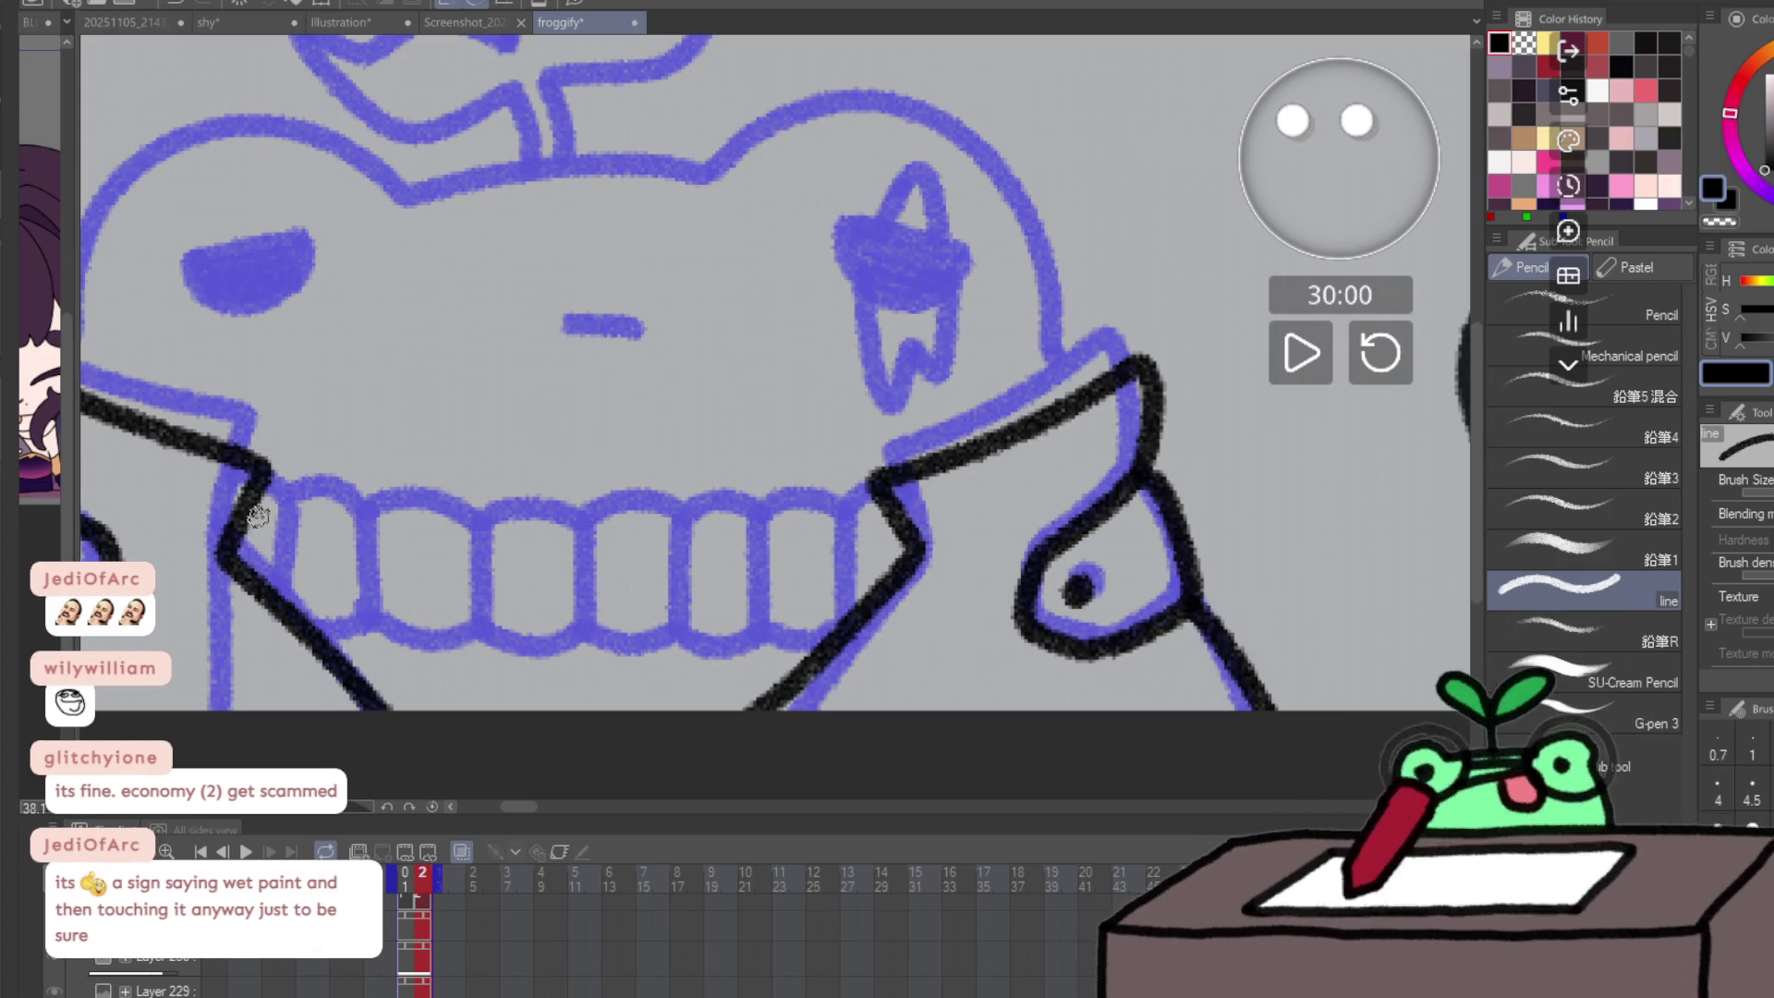
mouse_move(246, 503)
mouse_down()
mouse_move(367, 539)
mouse_move(667, 565)
mouse_move(772, 560)
mouse_move(902, 517)
mouse_up()
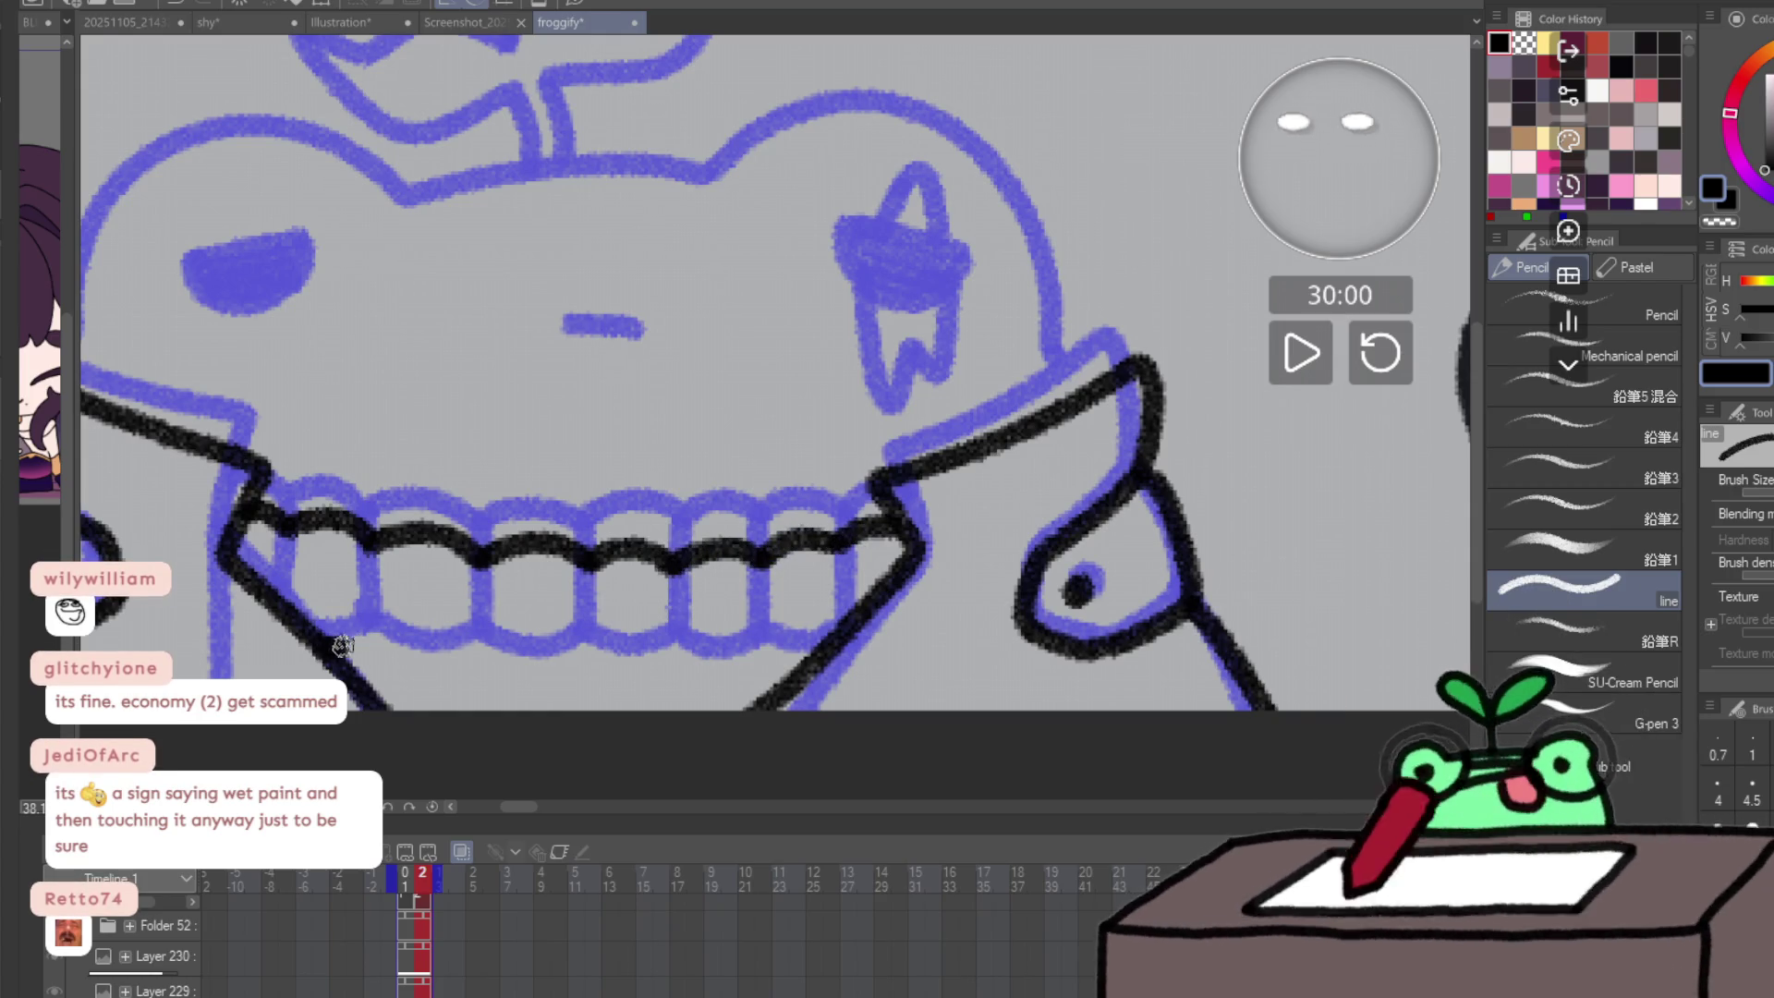
drag(342, 643, 765, 650)
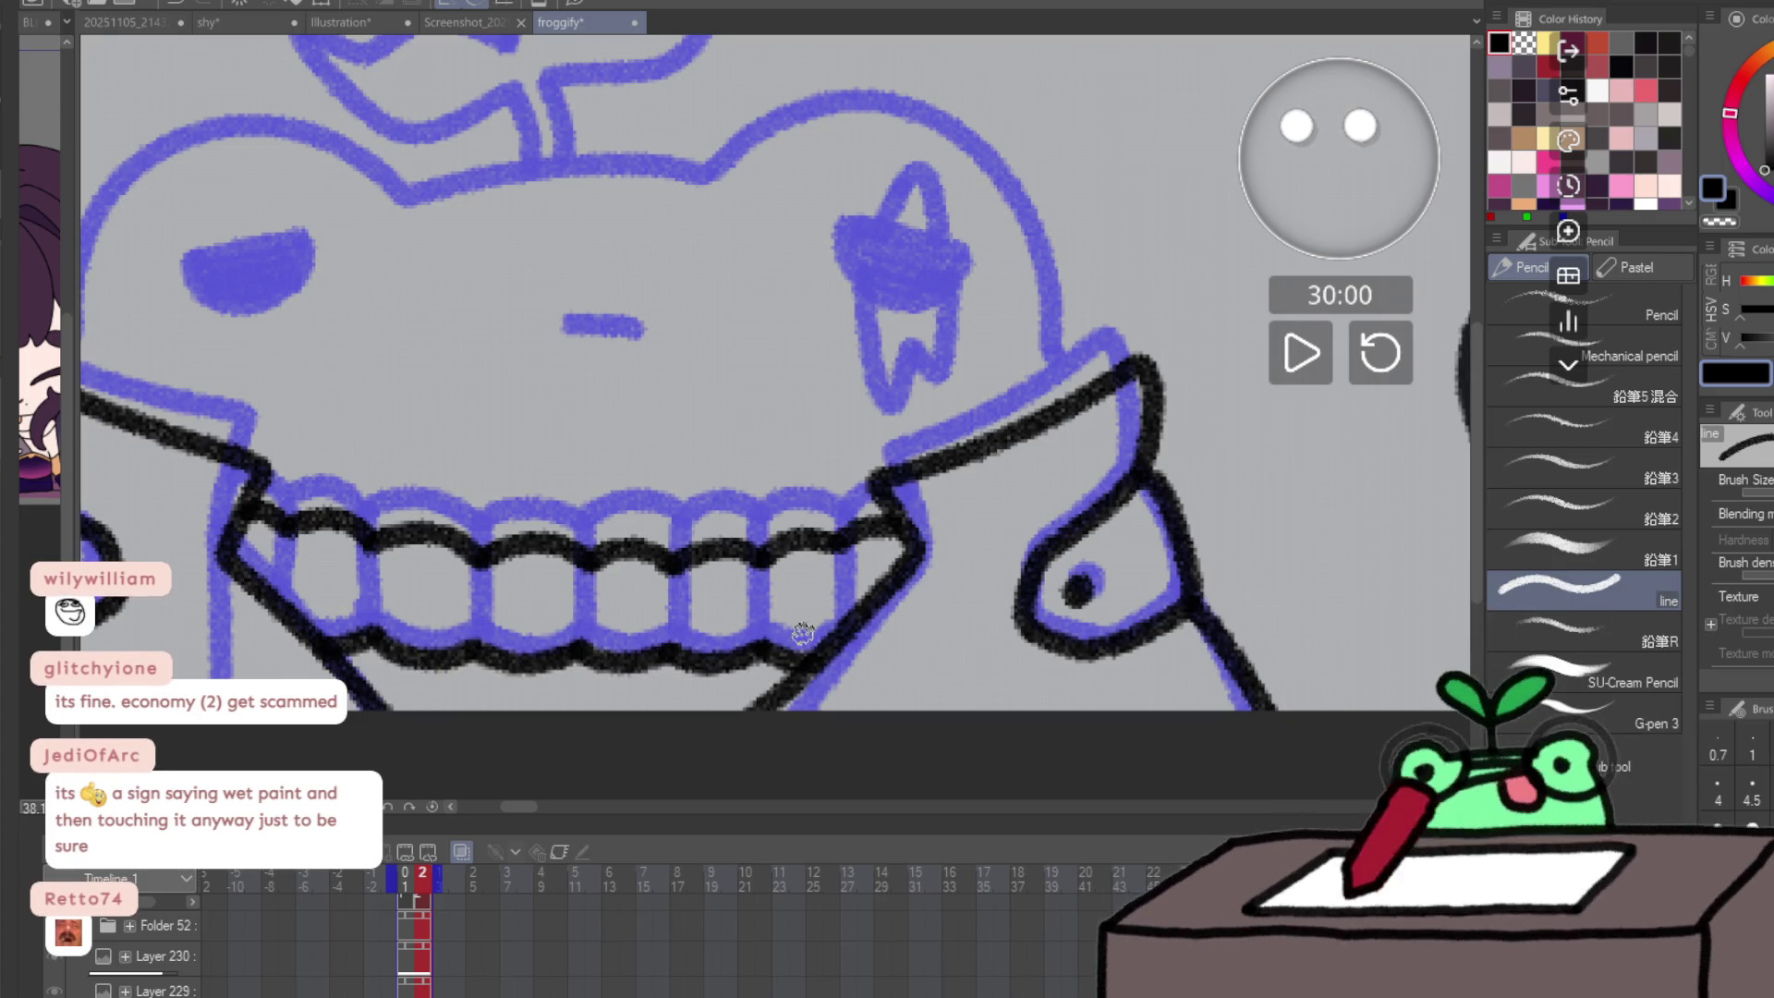
drag(295, 529, 284, 594)
drag(370, 552, 369, 635)
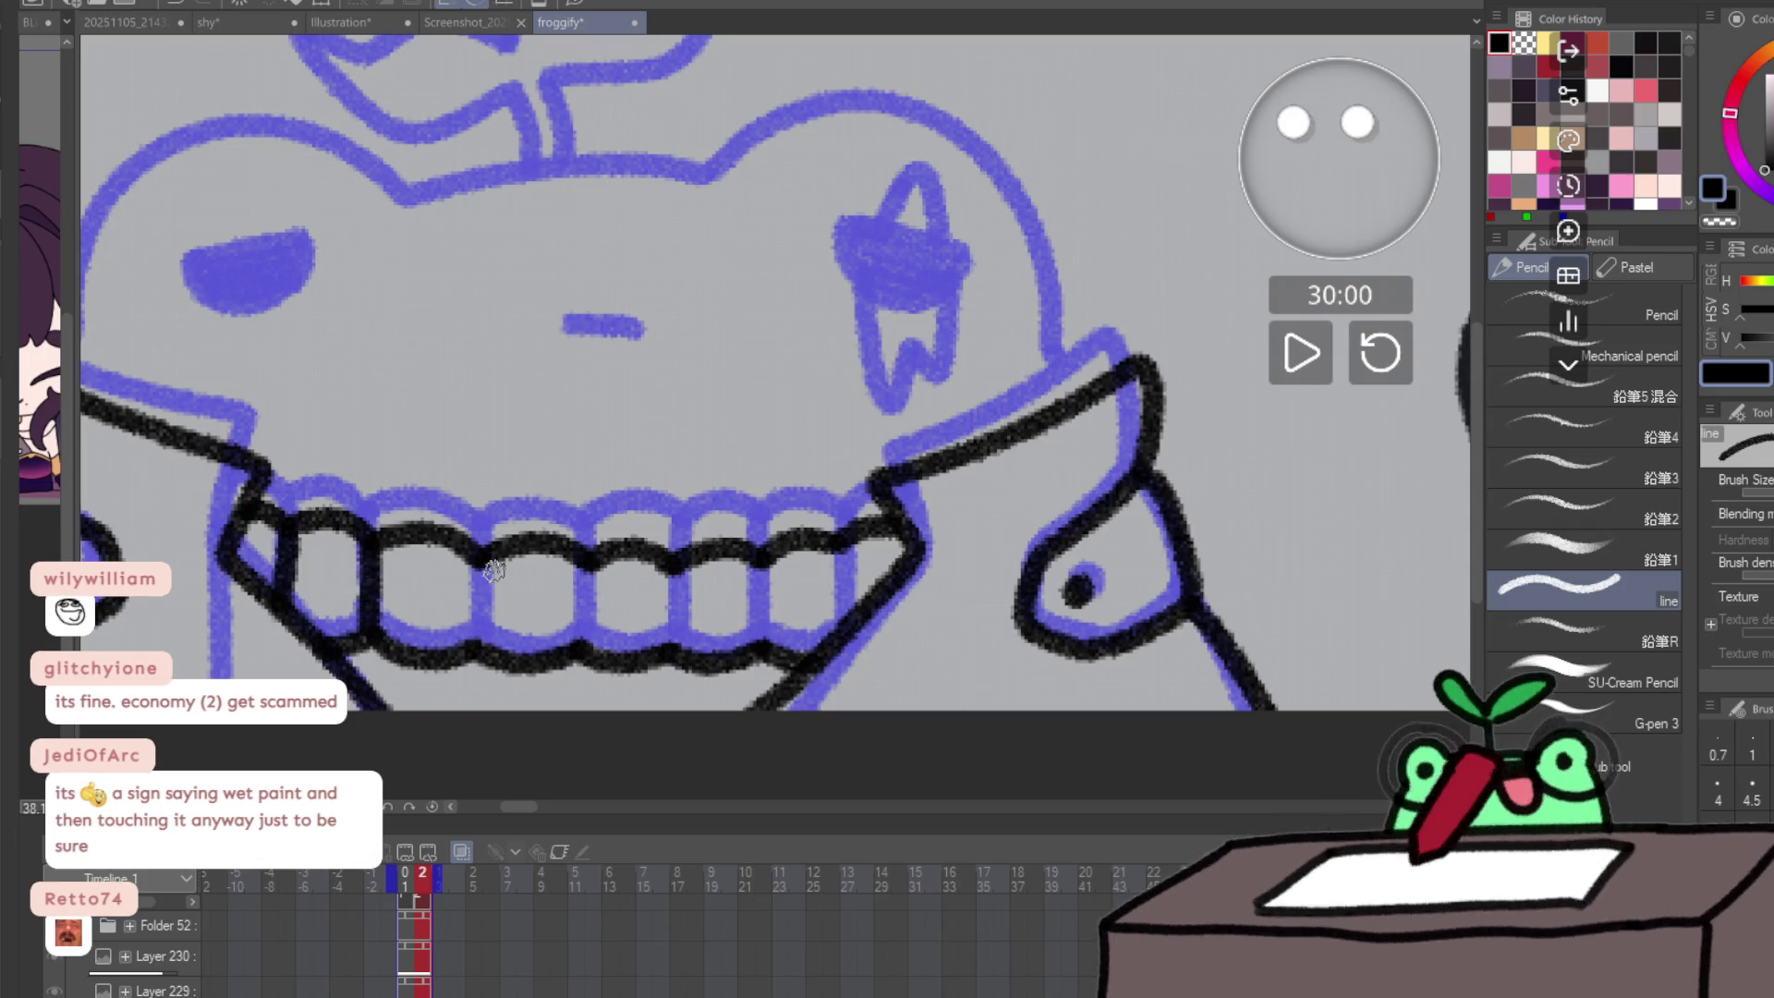
drag(480, 554, 475, 626)
drag(588, 563, 582, 658)
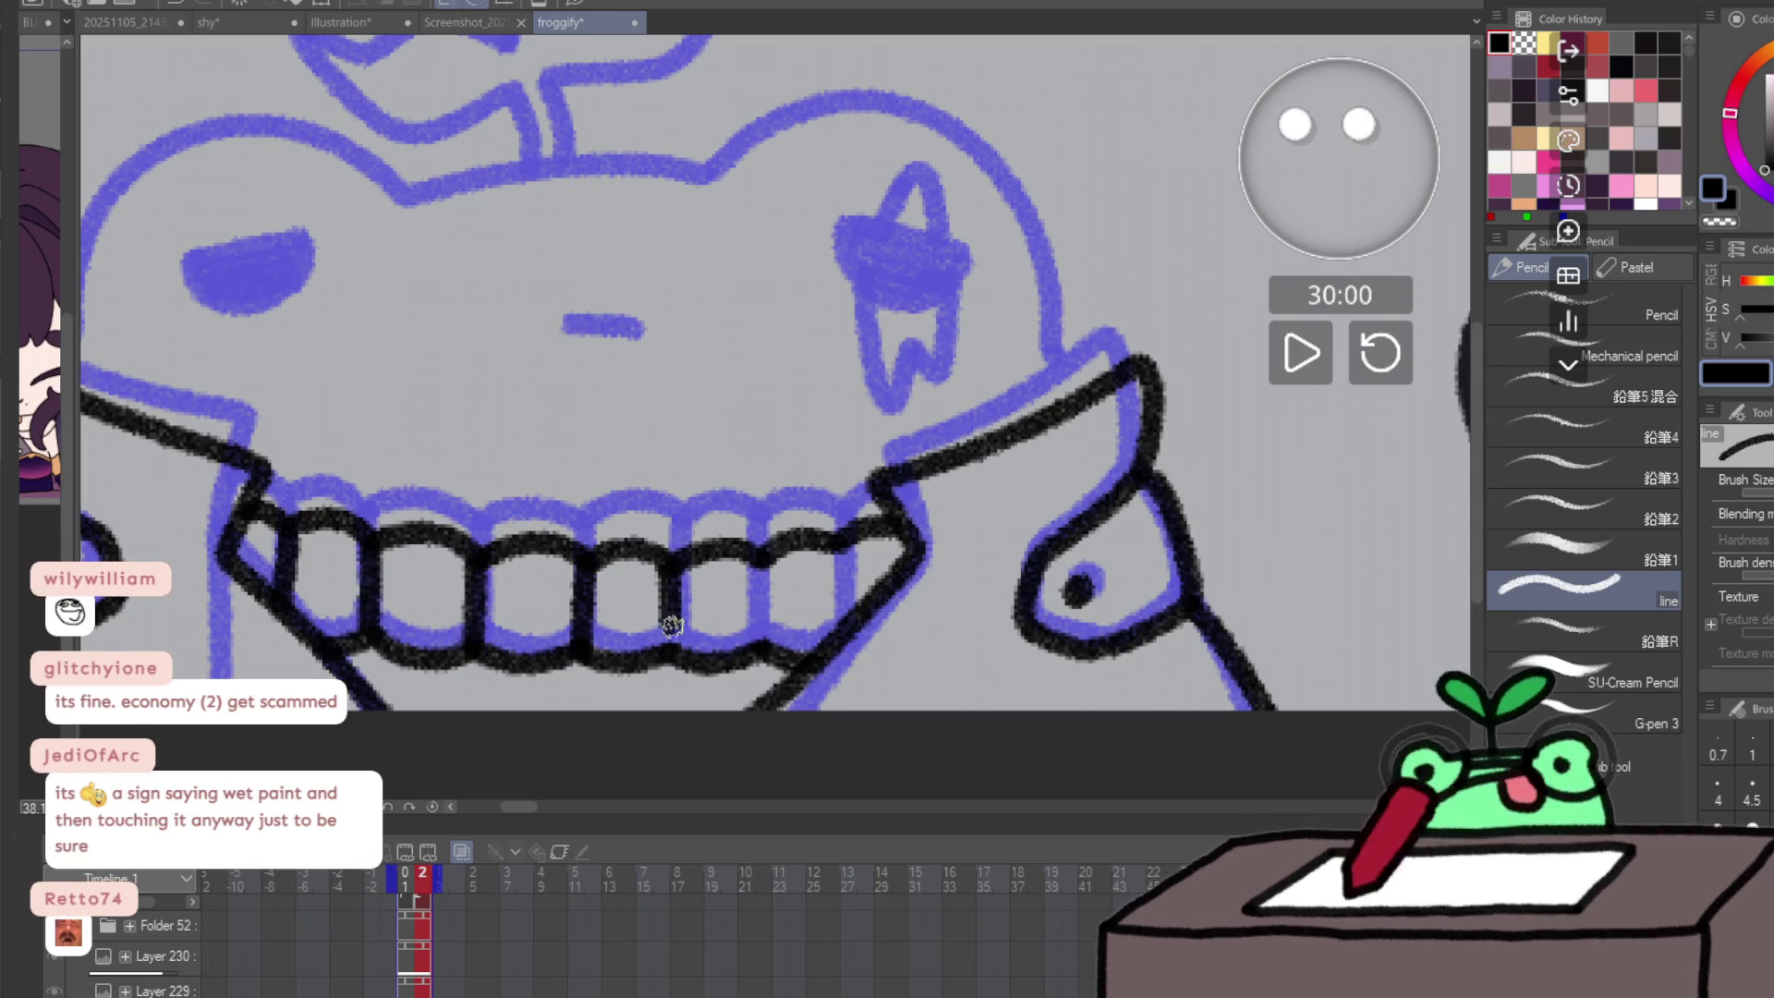
drag(757, 552, 756, 640)
drag(845, 540, 855, 596)
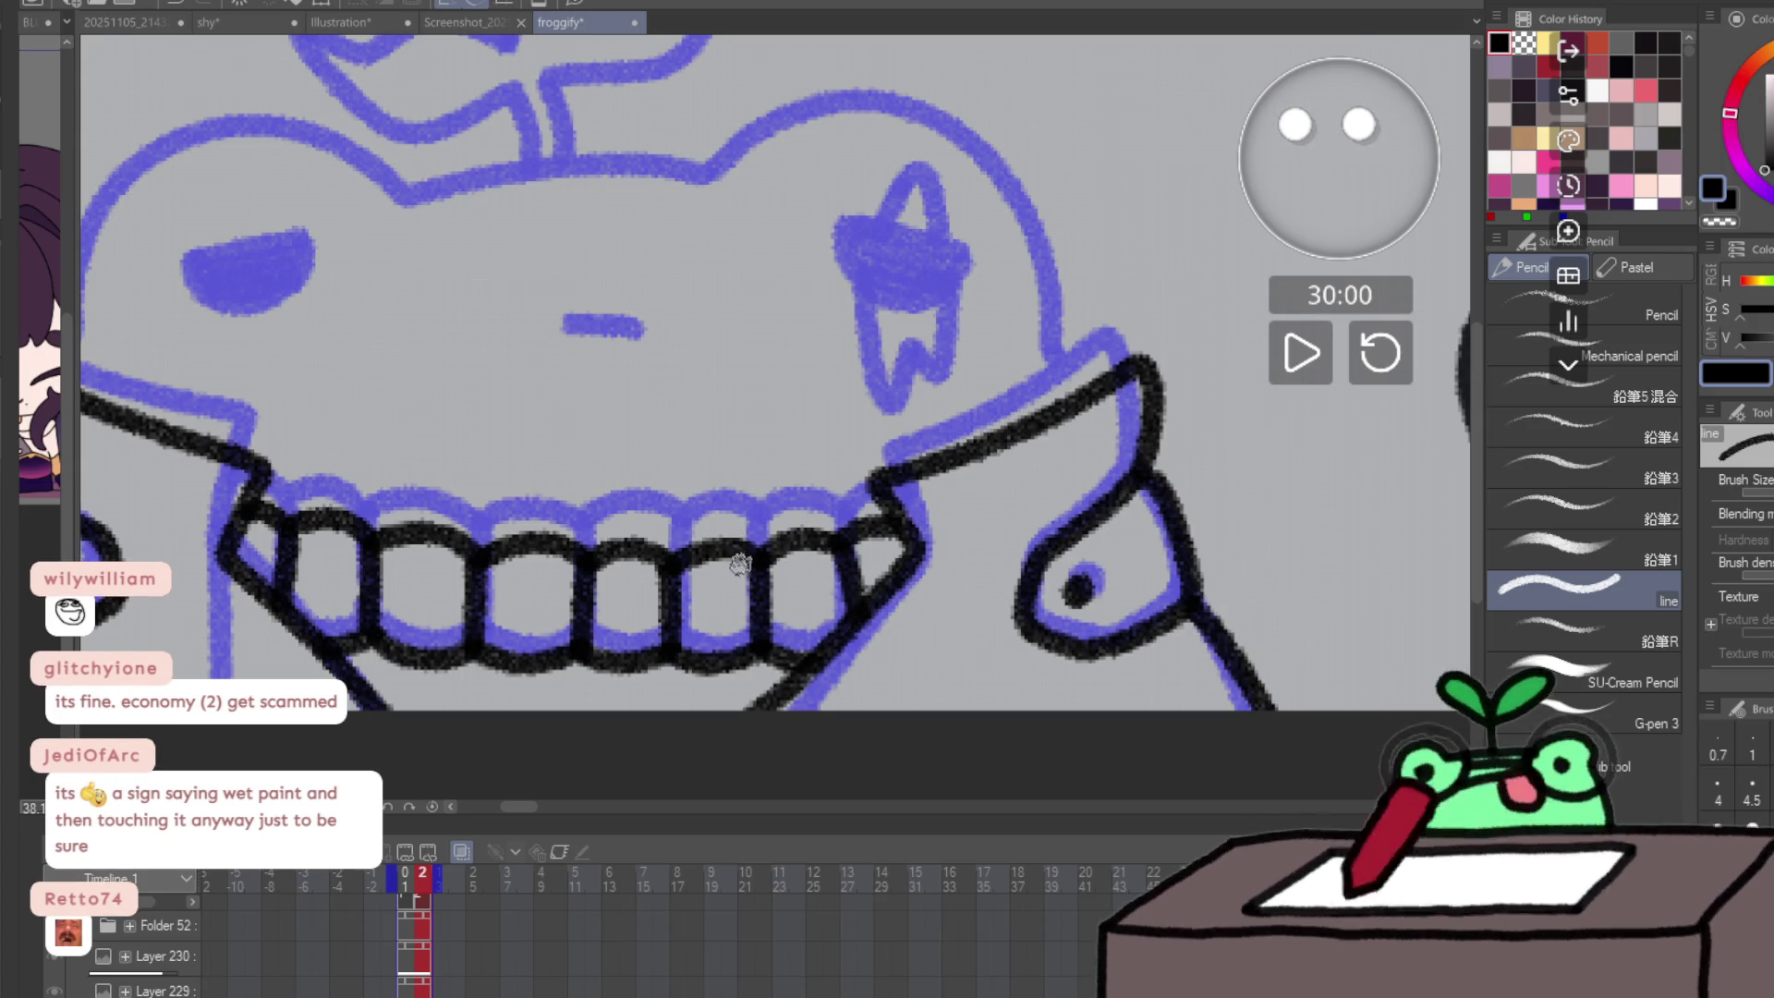
- Ink the head outline in black, redoing the overshooting stroke
scroll(249, 498, up, 3)
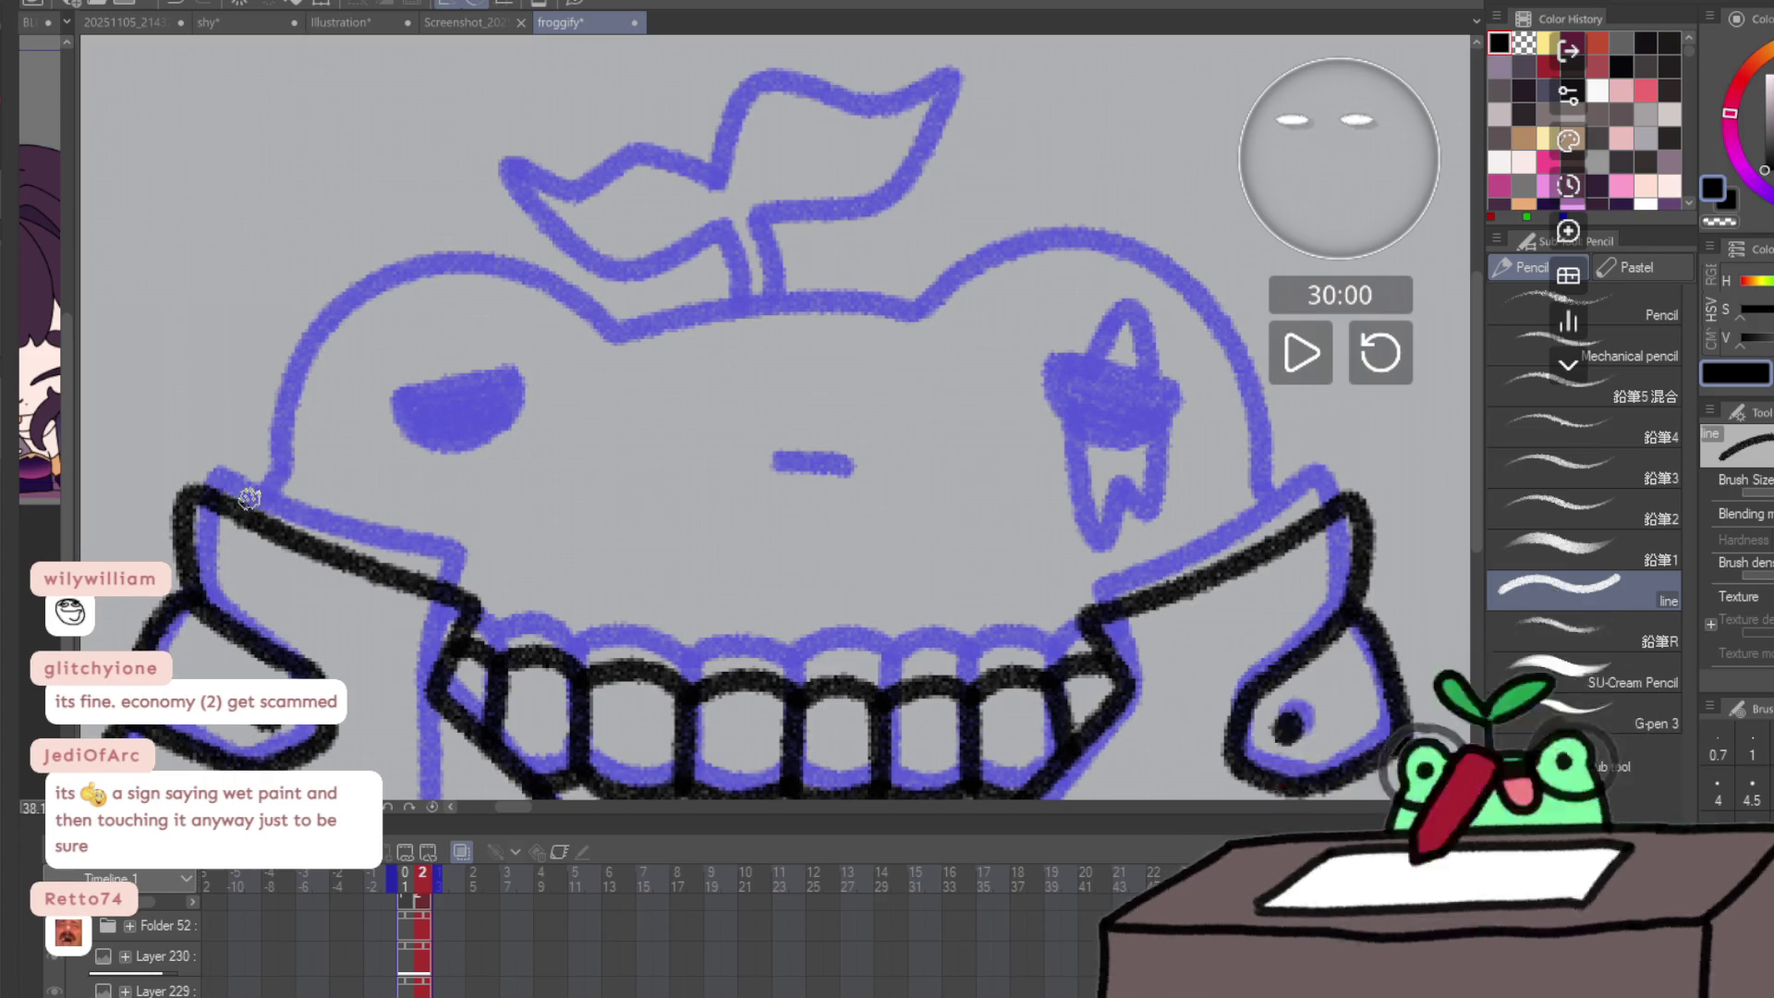
mouse_move(249, 499)
mouse_down()
mouse_move(309, 333)
mouse_move(451, 286)
mouse_move(565, 311)
mouse_move(633, 352)
mouse_move(804, 325)
mouse_move(923, 338)
mouse_move(951, 300)
mouse_move(1118, 263)
mouse_move(1233, 355)
mouse_move(1270, 485)
mouse_up()
key(ctrl+z)
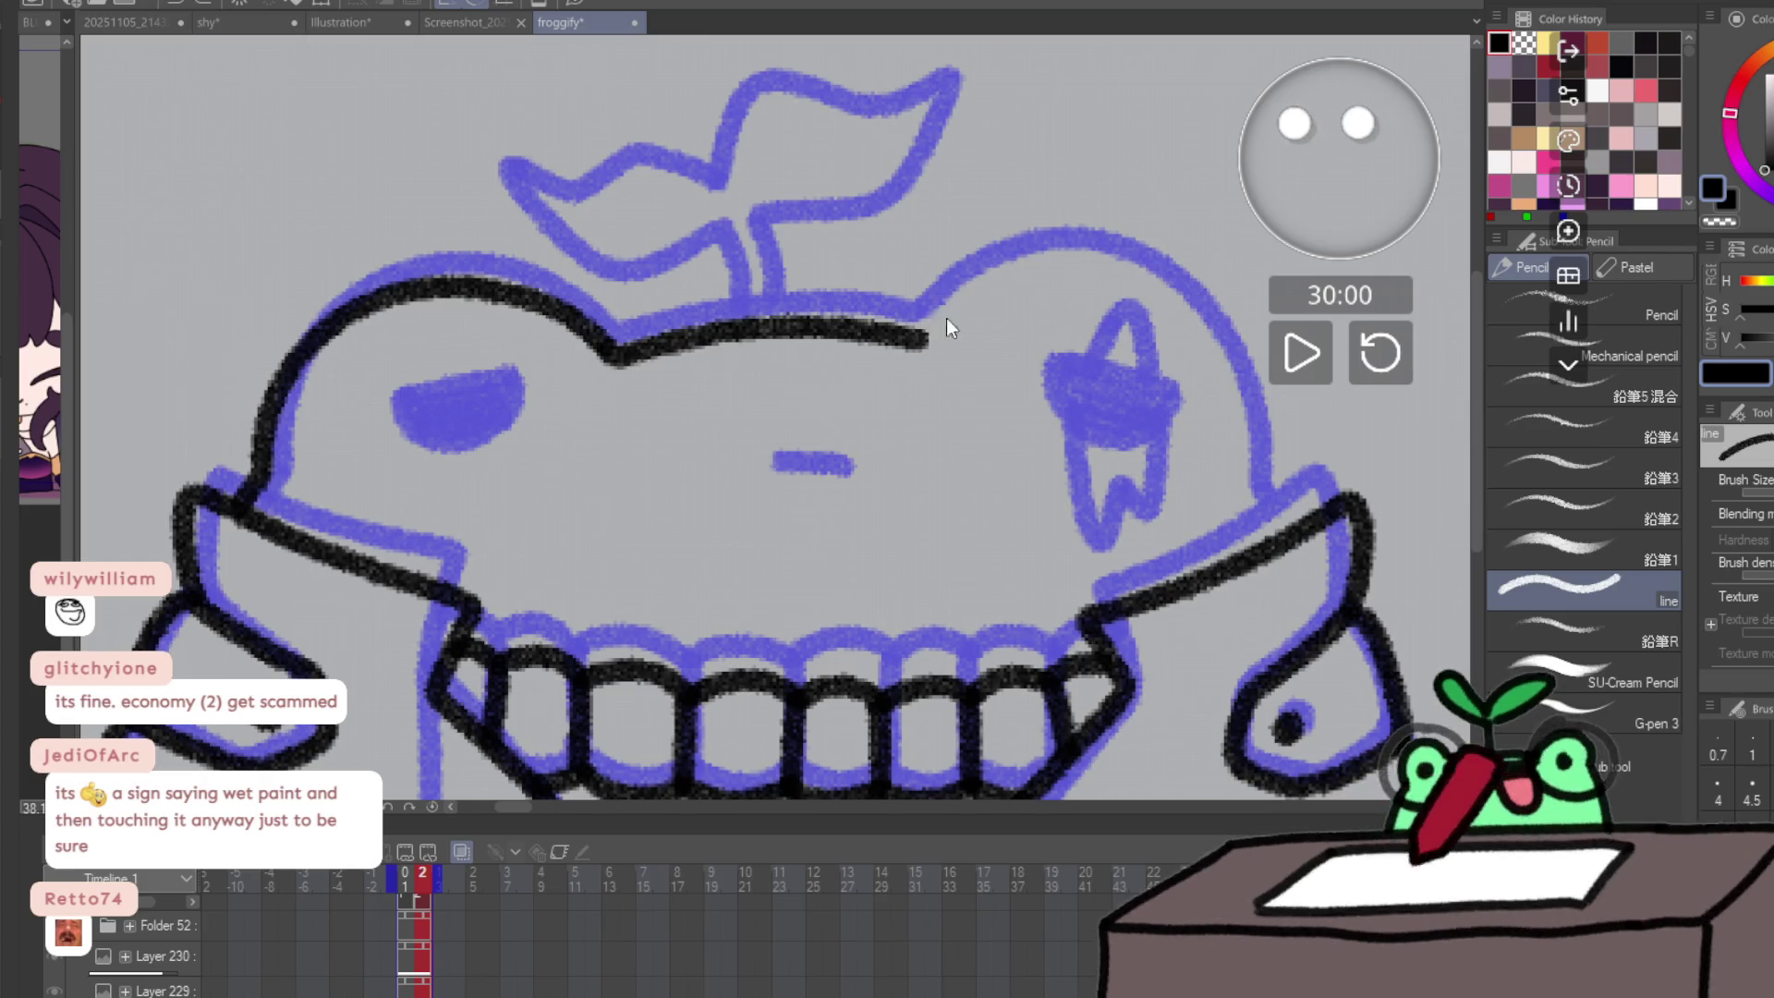
mouse_move(927, 338)
mouse_down()
mouse_move(1090, 258)
mouse_move(1237, 361)
mouse_move(1280, 503)
mouse_move(1304, 522)
mouse_up()
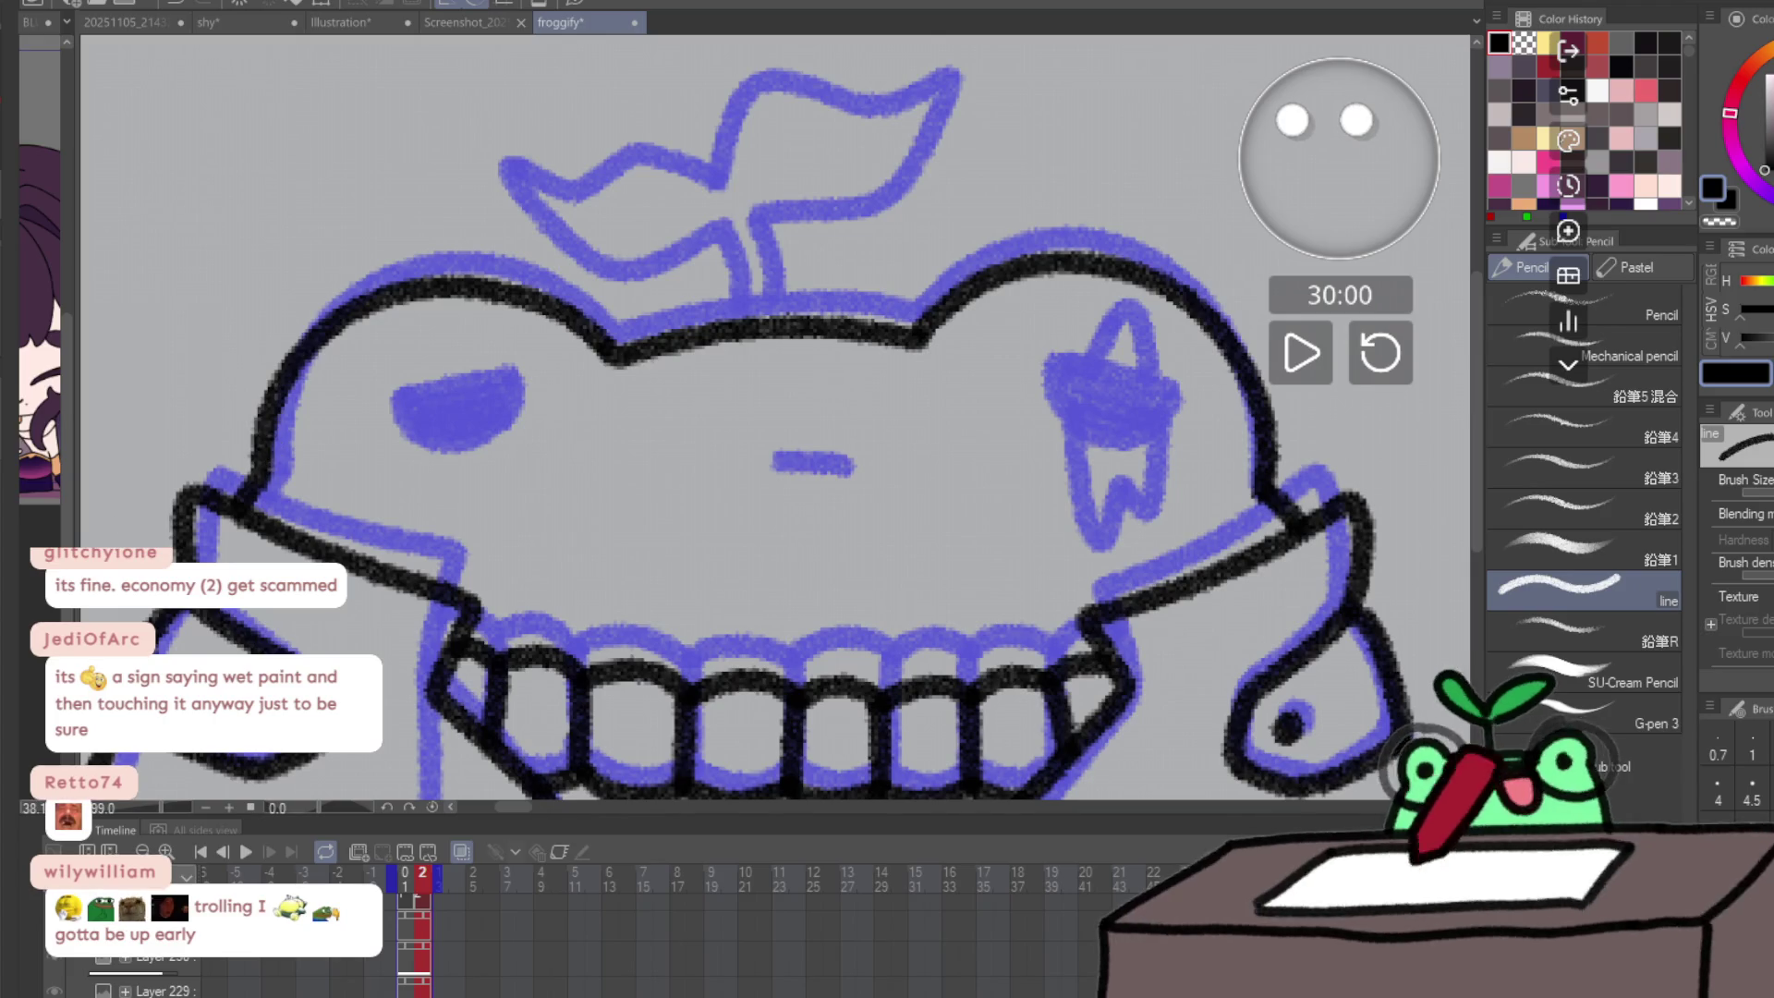
- Fill in the left eye and the star eye in black
mouse_move(368, 412)
mouse_down()
mouse_move(477, 377)
mouse_move(425, 455)
mouse_move(482, 420)
mouse_move(423, 415)
mouse_move(476, 427)
mouse_up()
drag(1053, 374, 1171, 410)
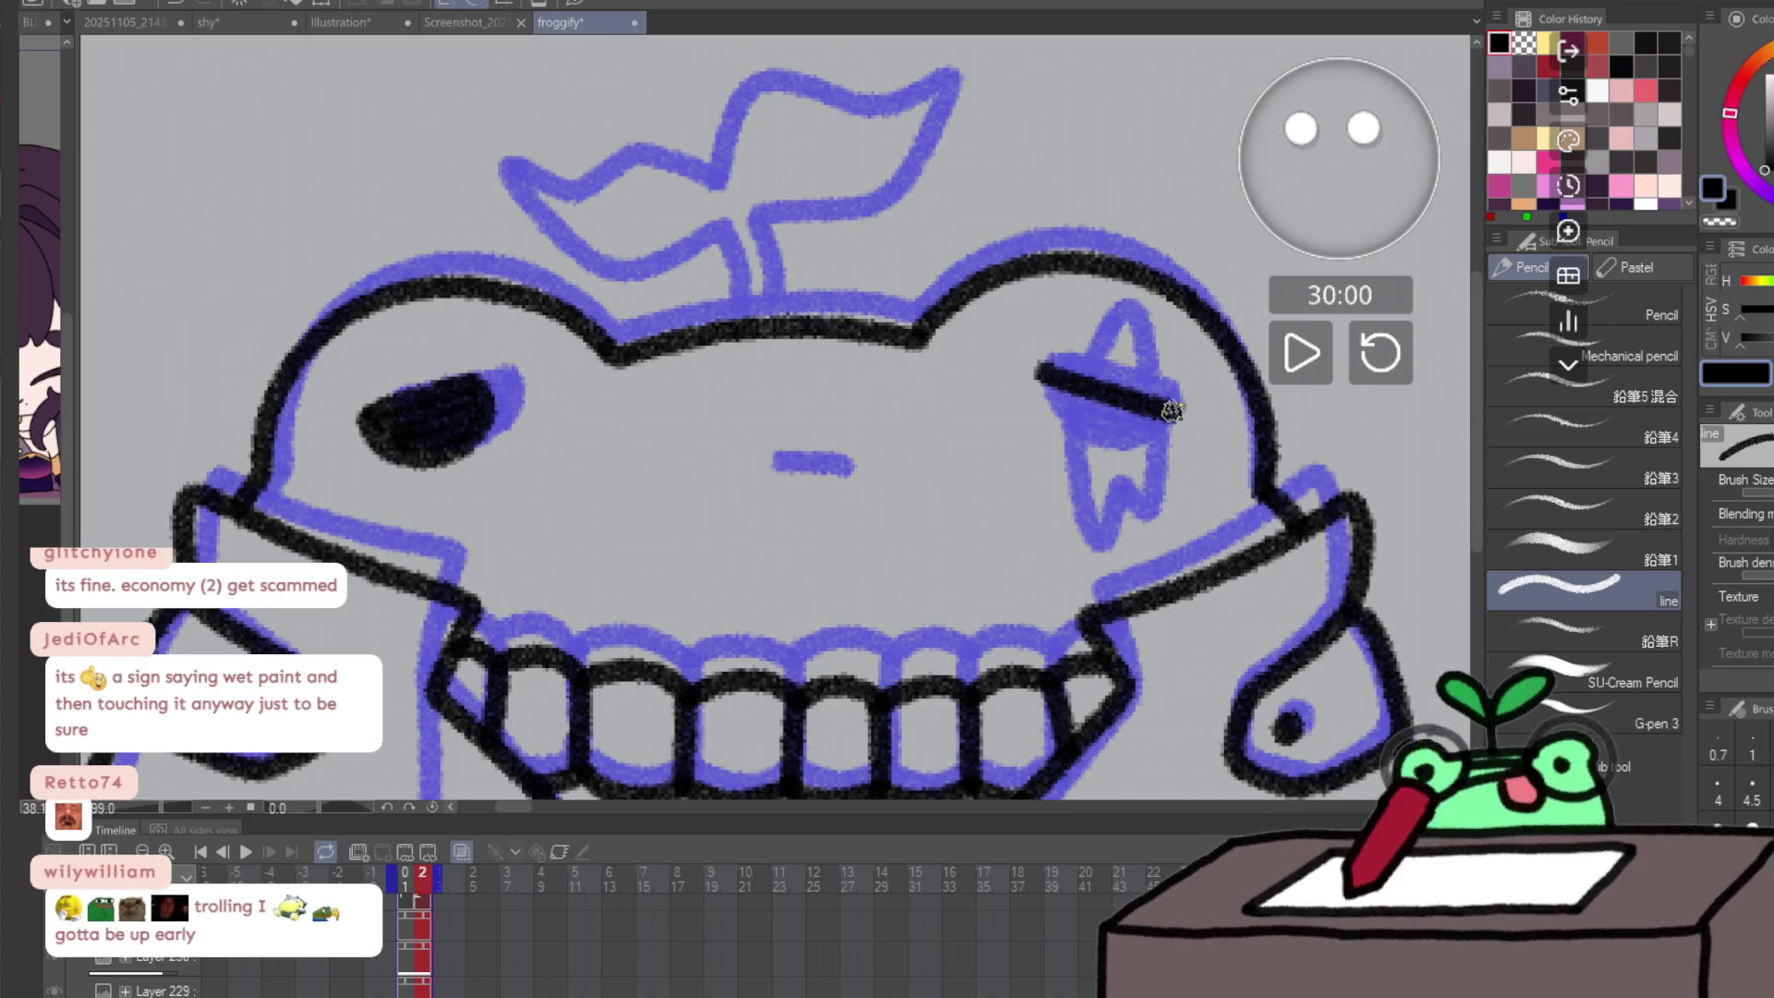
key(h)
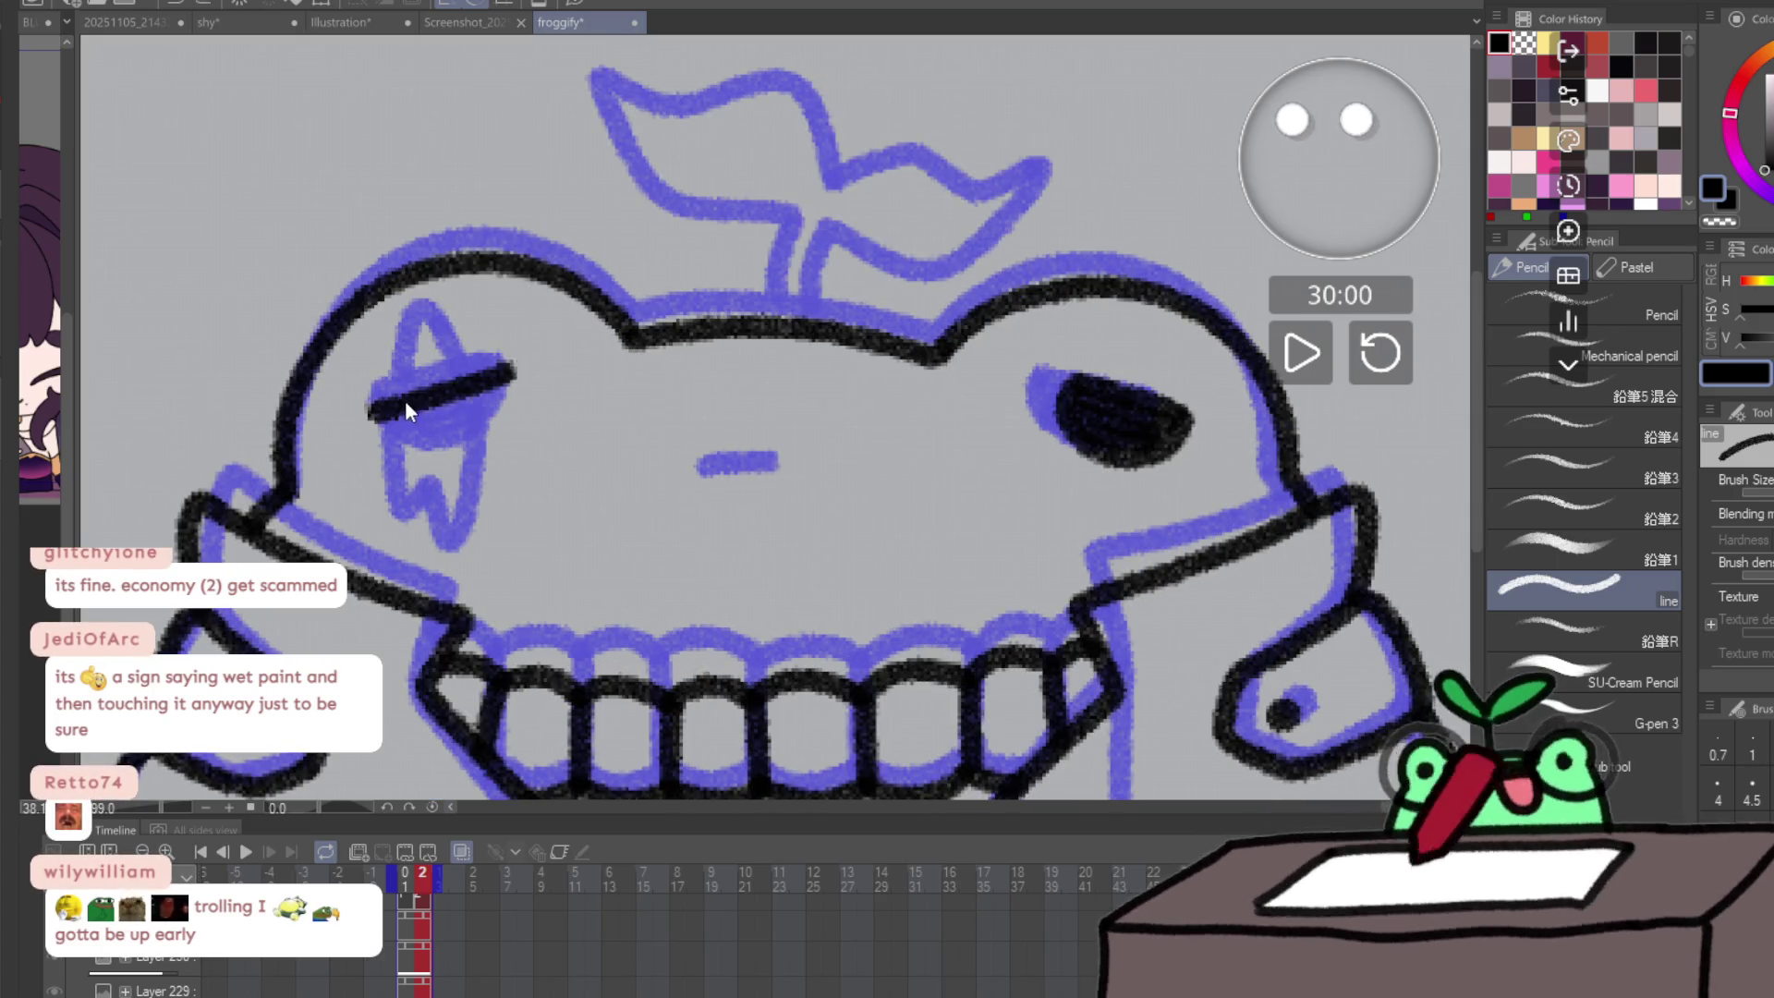
key(ctrl+z)
drag(406, 415, 444, 402)
- On the first frame, fill the sweater area purple with the enclose-and-fill tool
key(ctrl+minus)
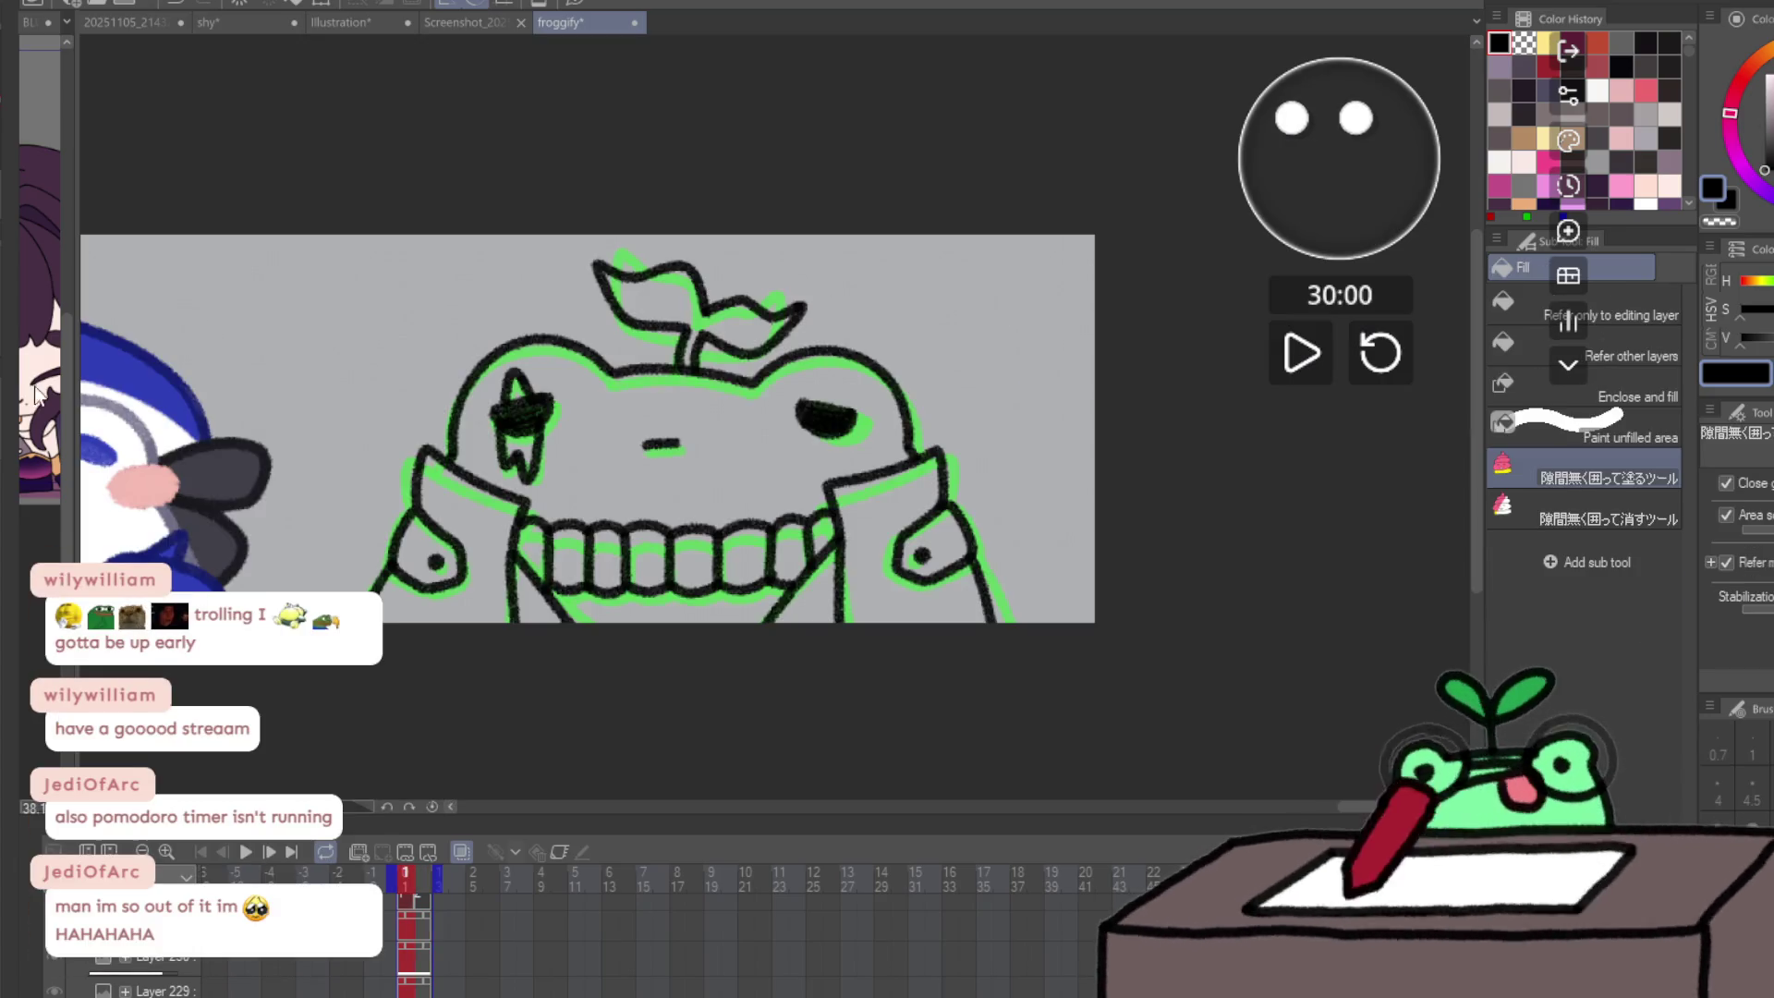
key(g)
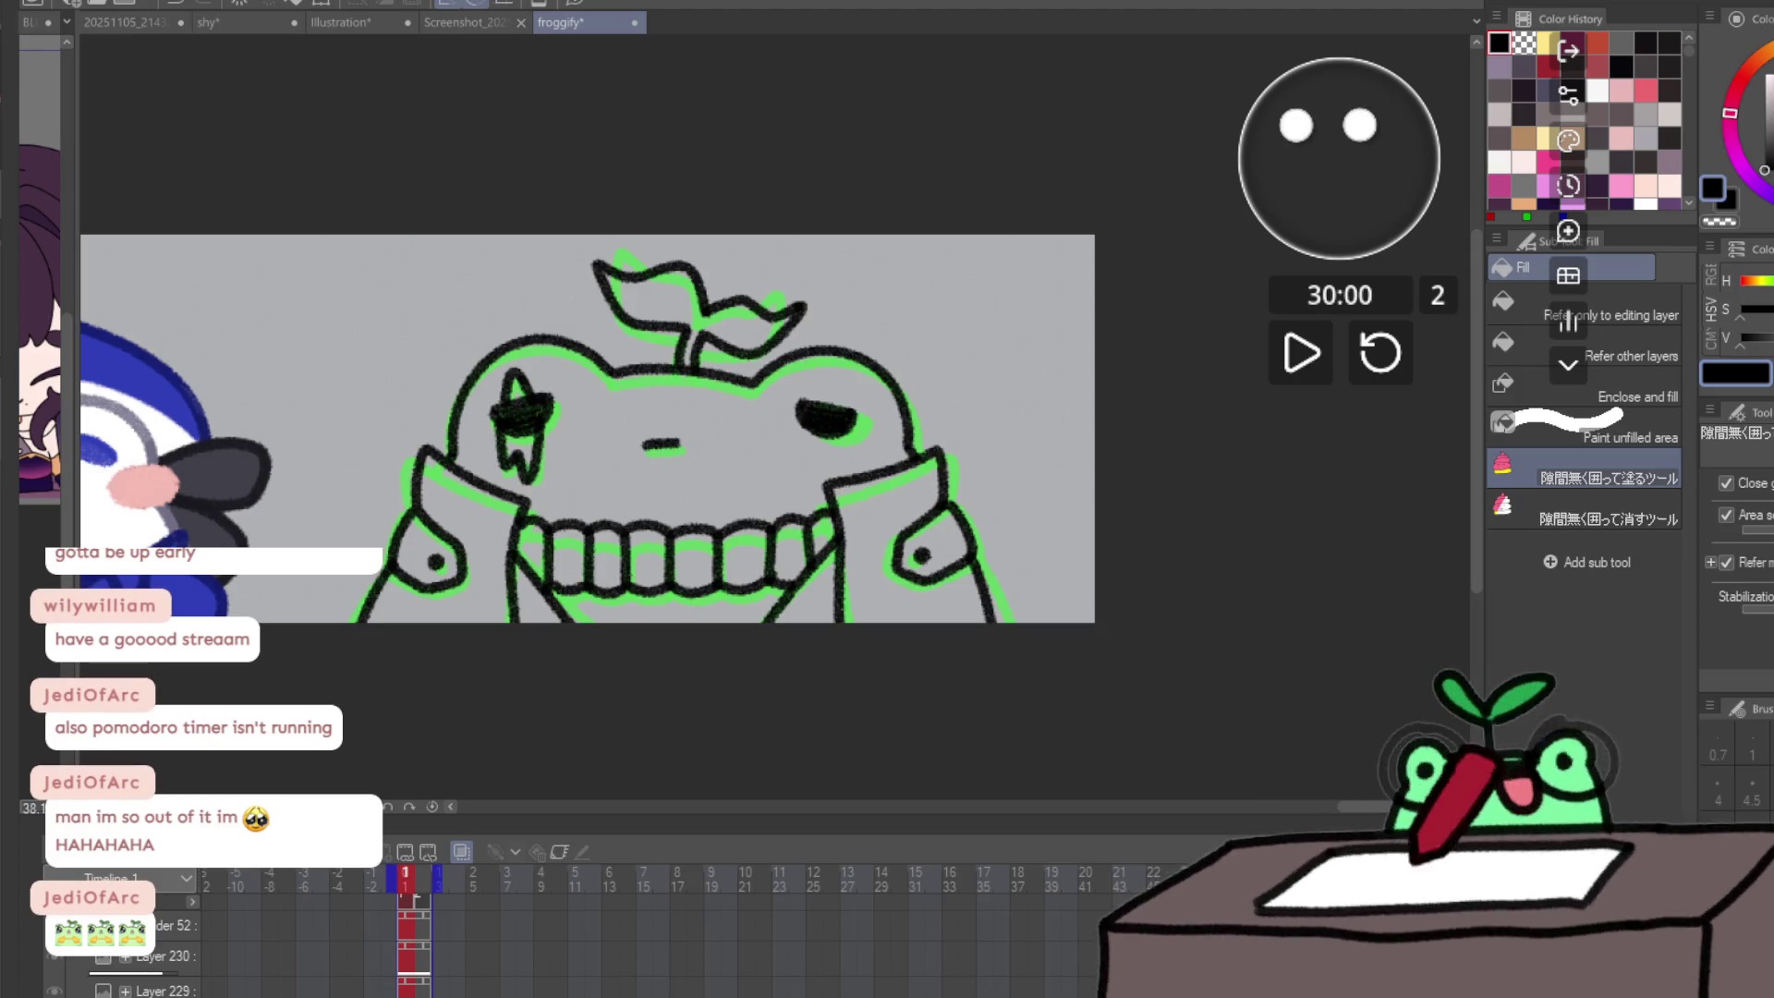
click(1765, 191)
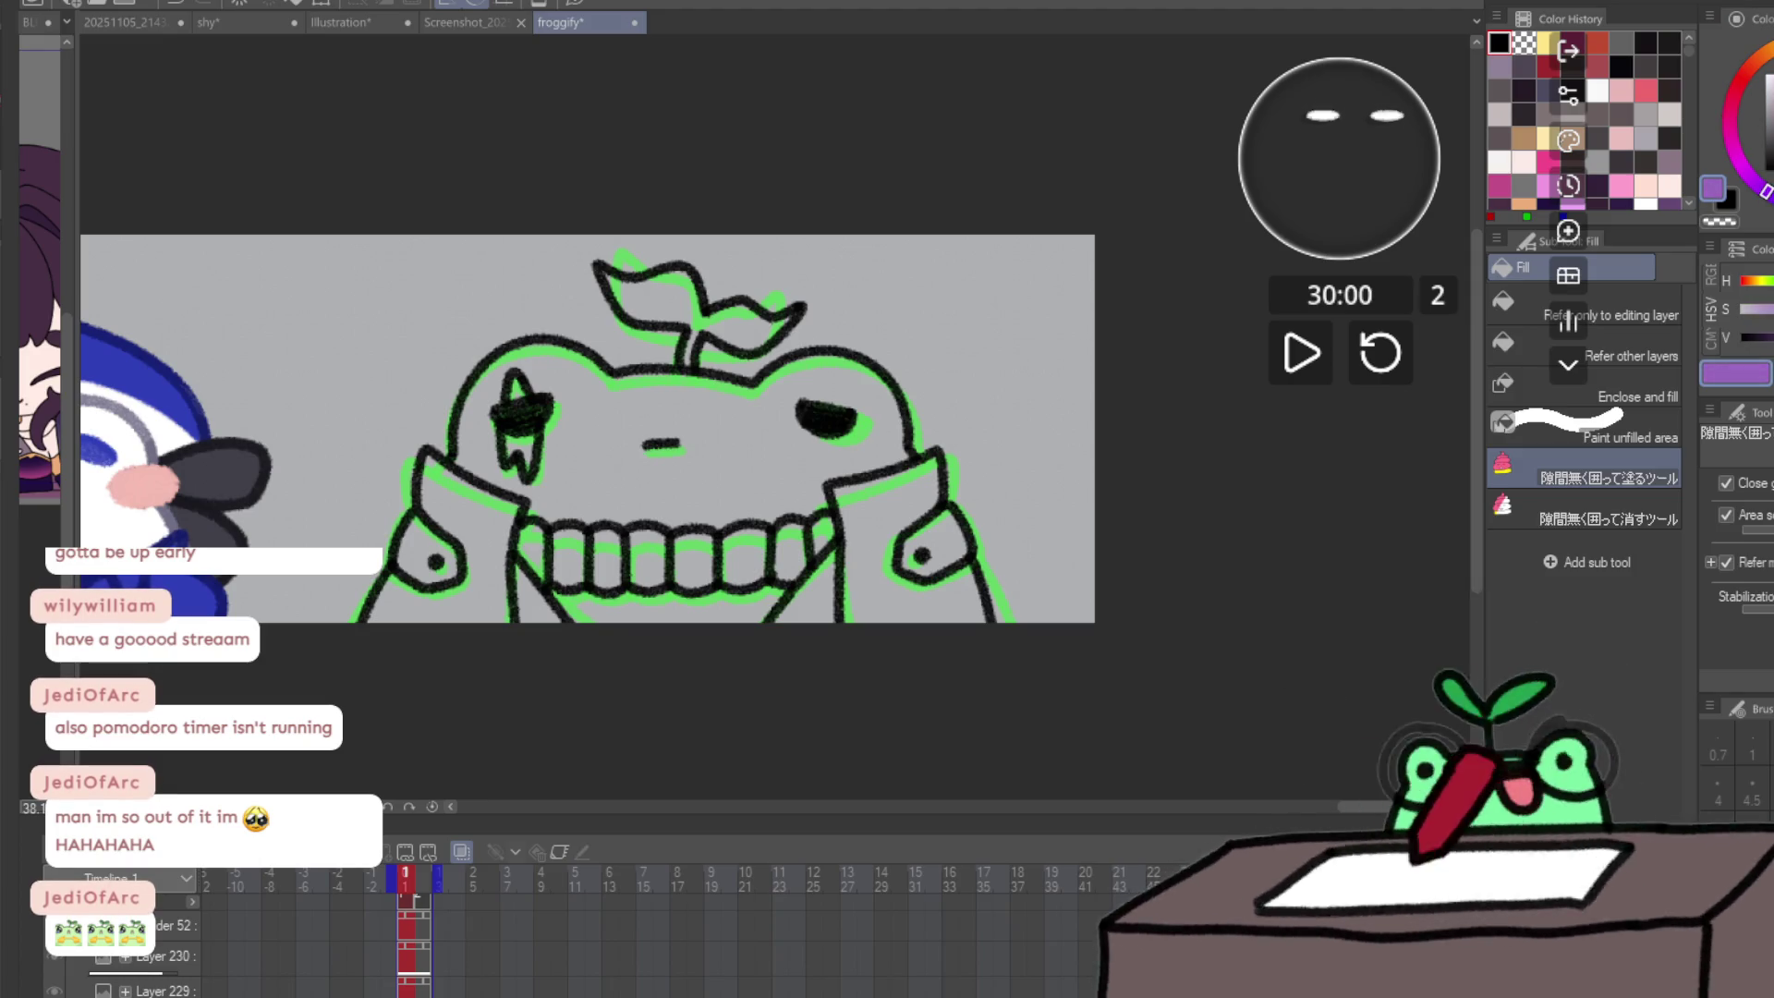
mouse_move(549, 501)
mouse_down()
mouse_move(785, 681)
mouse_move(852, 503)
mouse_move(841, 490)
mouse_up()
- Fill the left and right coat panels tan on the first frame
key(p)
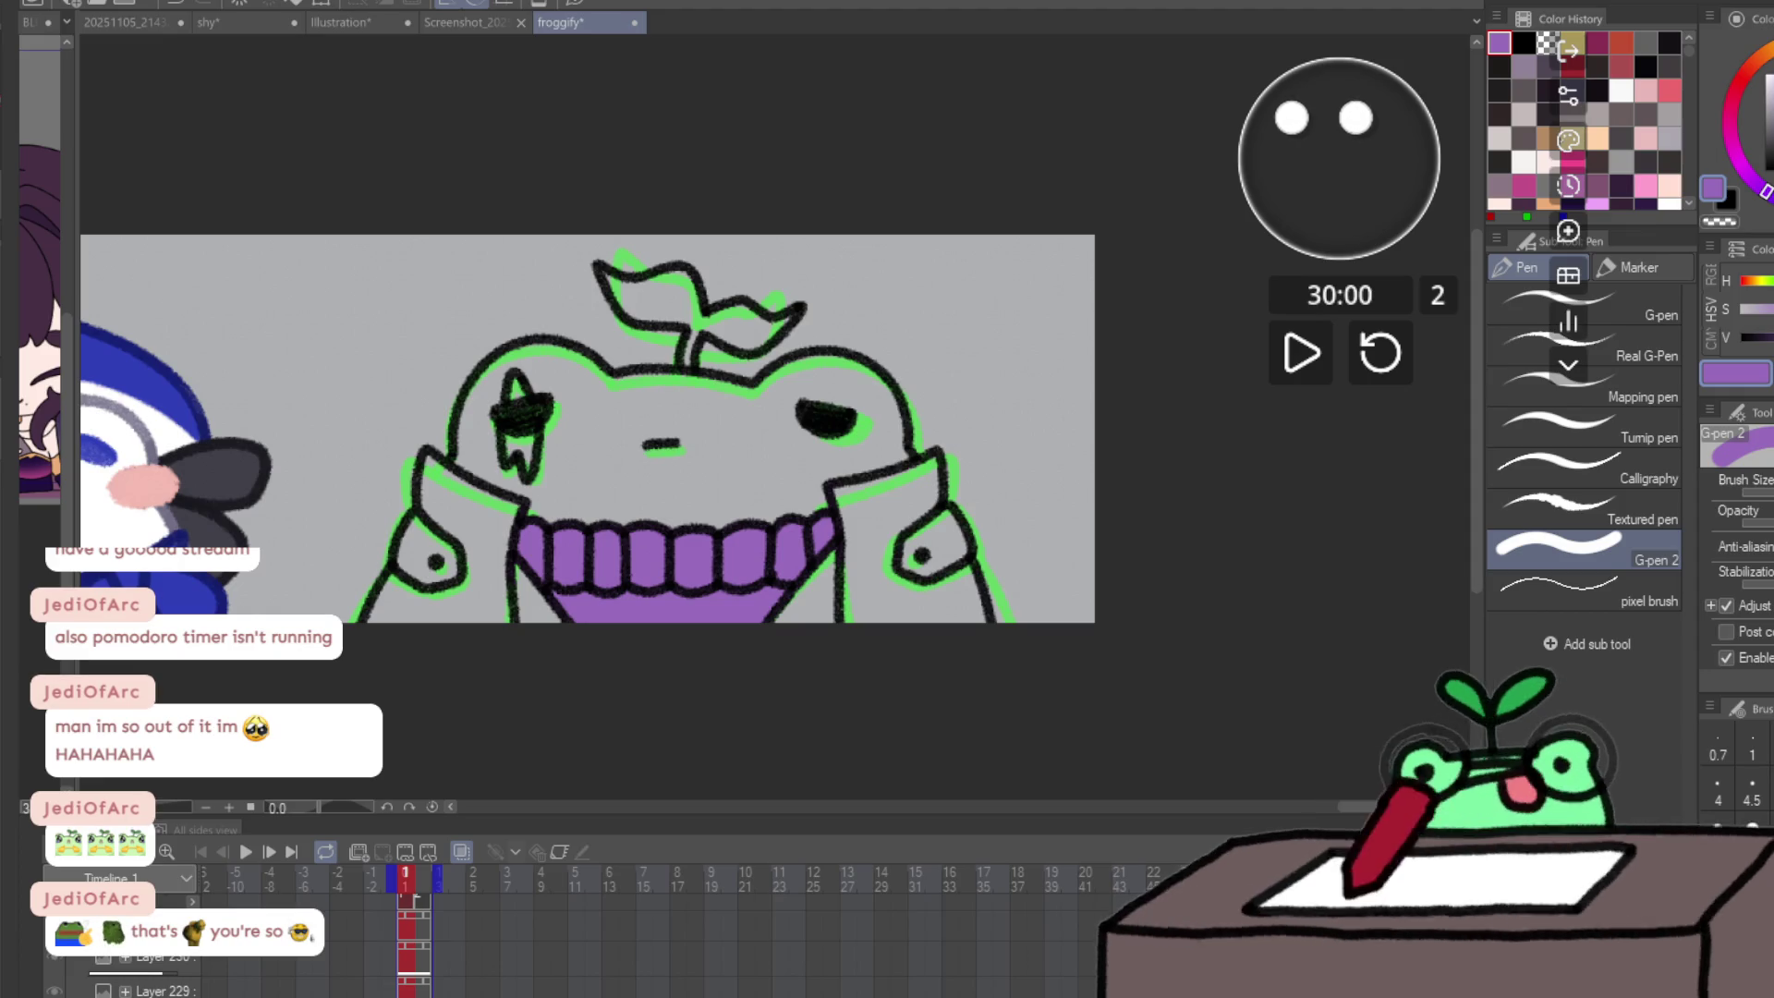
key(g)
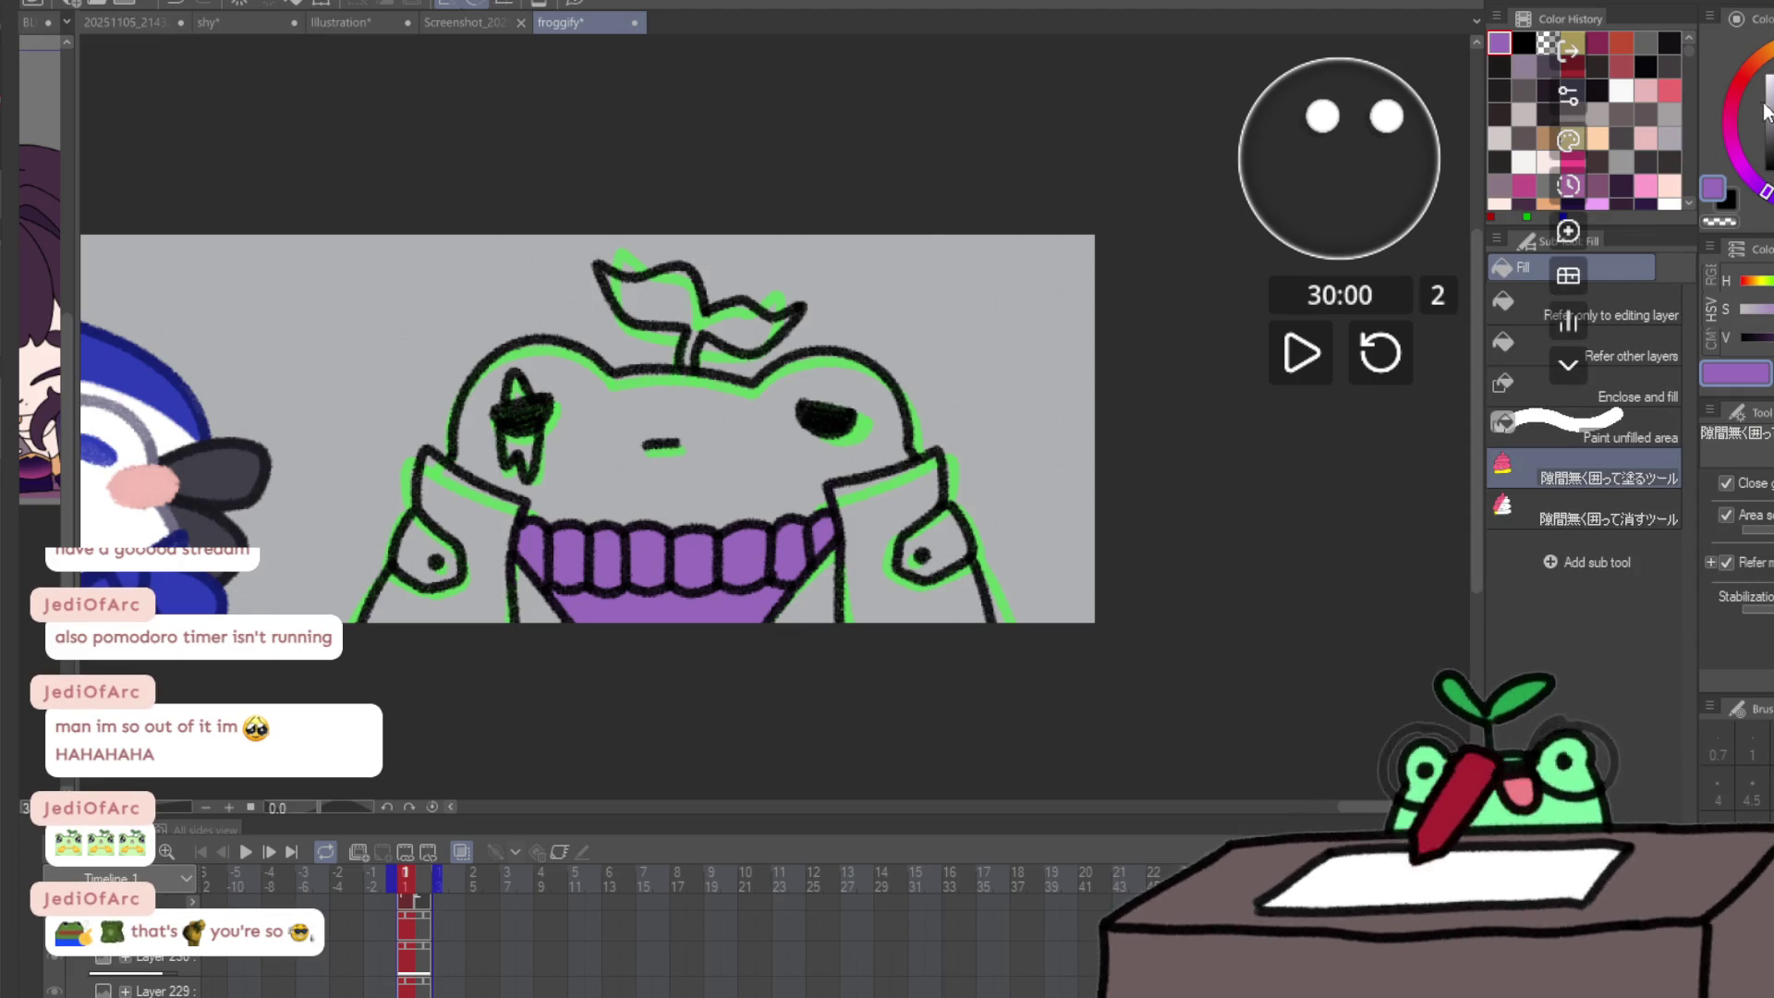
drag(1751, 88, 1764, 53)
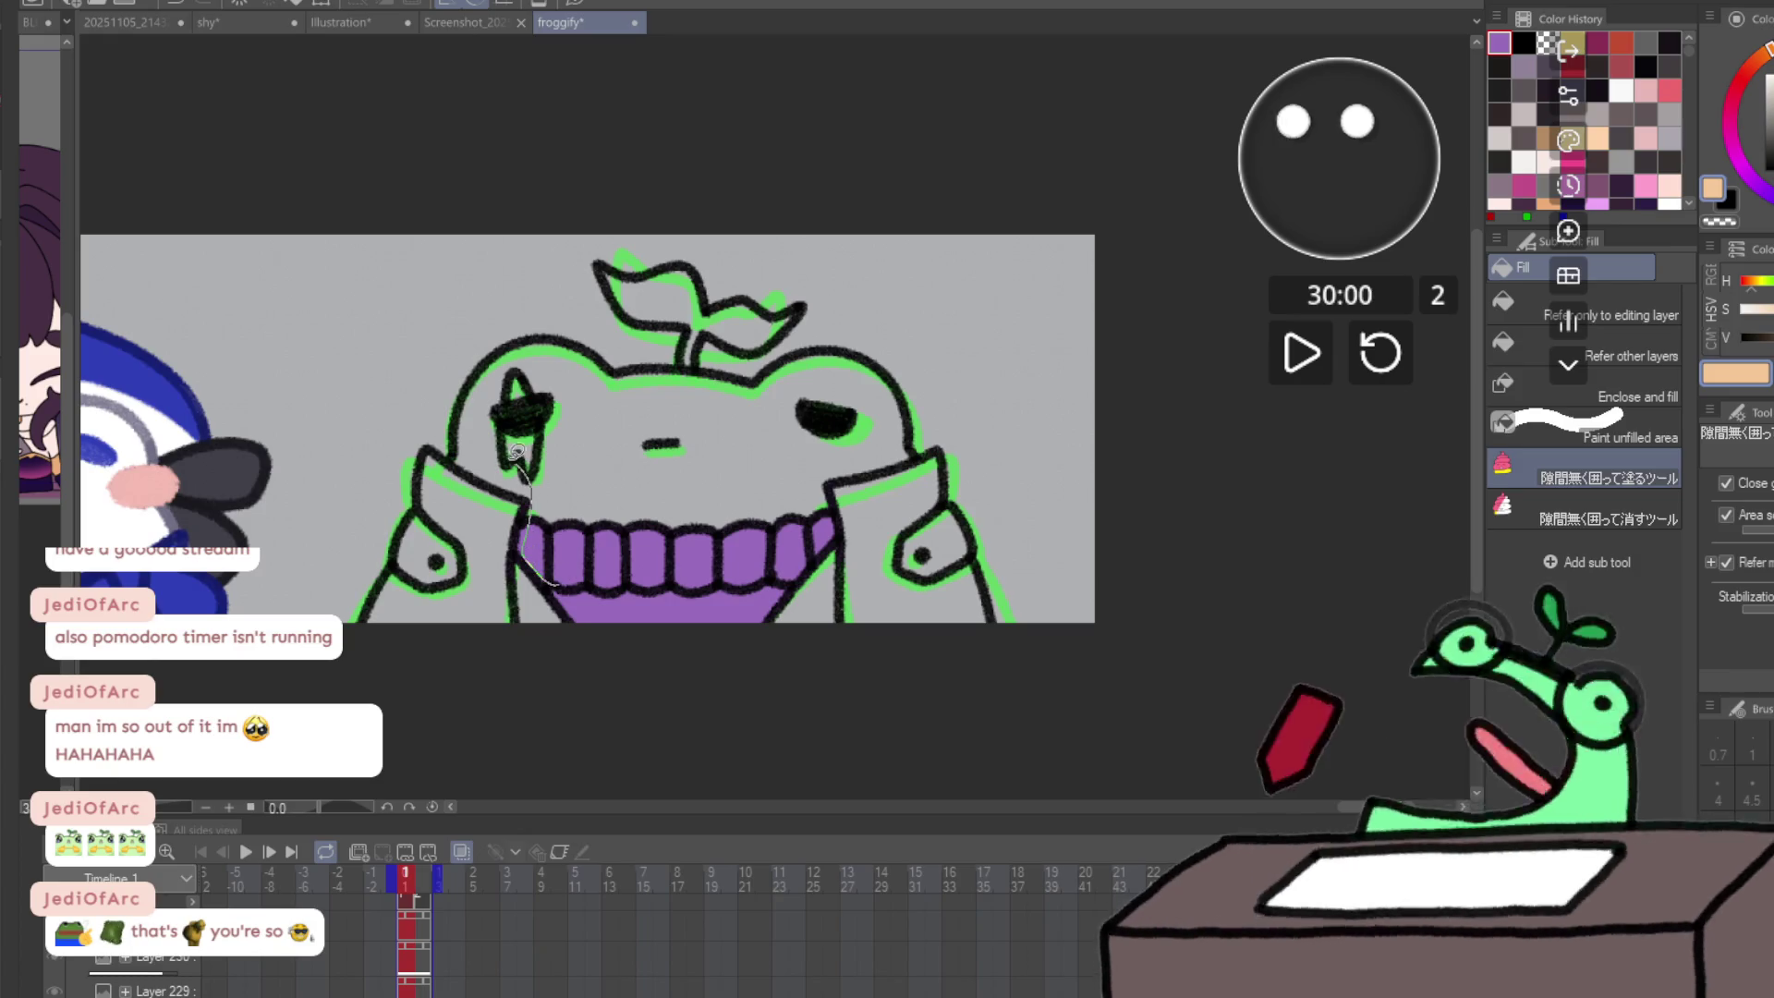
mouse_move(517, 427)
mouse_down()
mouse_move(665, 673)
mouse_move(555, 434)
mouse_up()
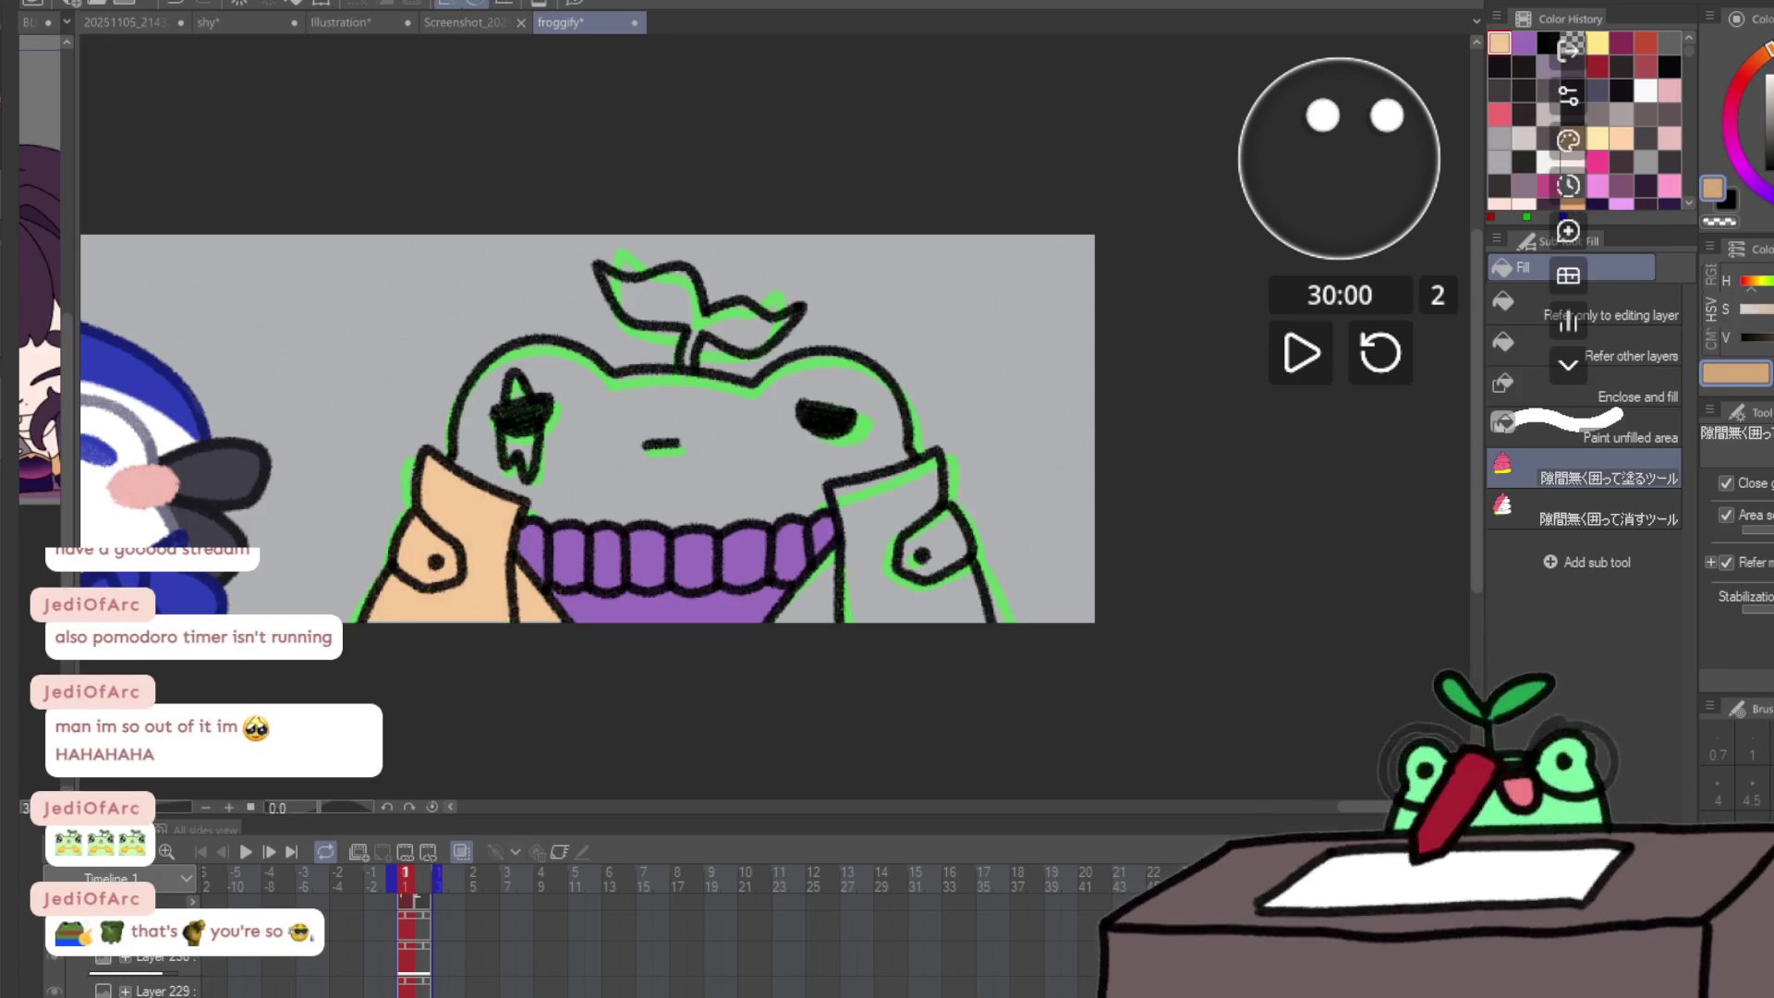
mouse_move(548, 509)
mouse_down()
mouse_move(653, 665)
mouse_move(550, 504)
mouse_up()
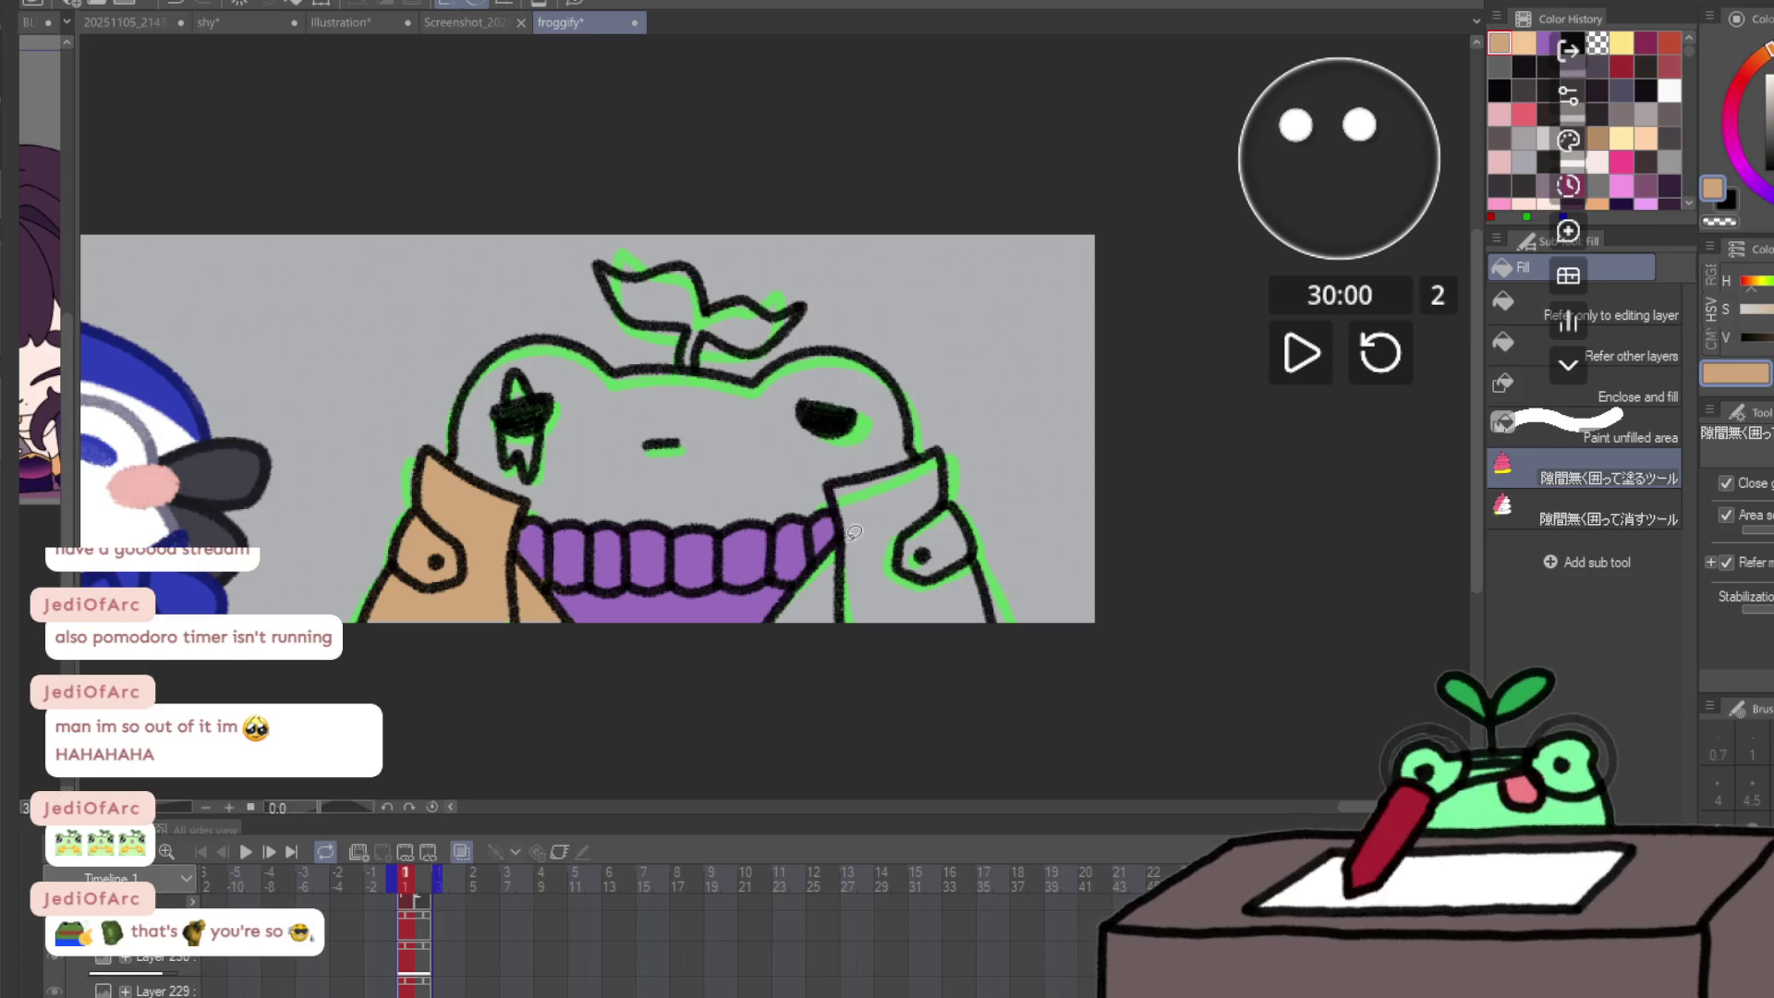
mouse_move(813, 545)
mouse_down()
mouse_move(977, 648)
mouse_move(853, 457)
mouse_up()
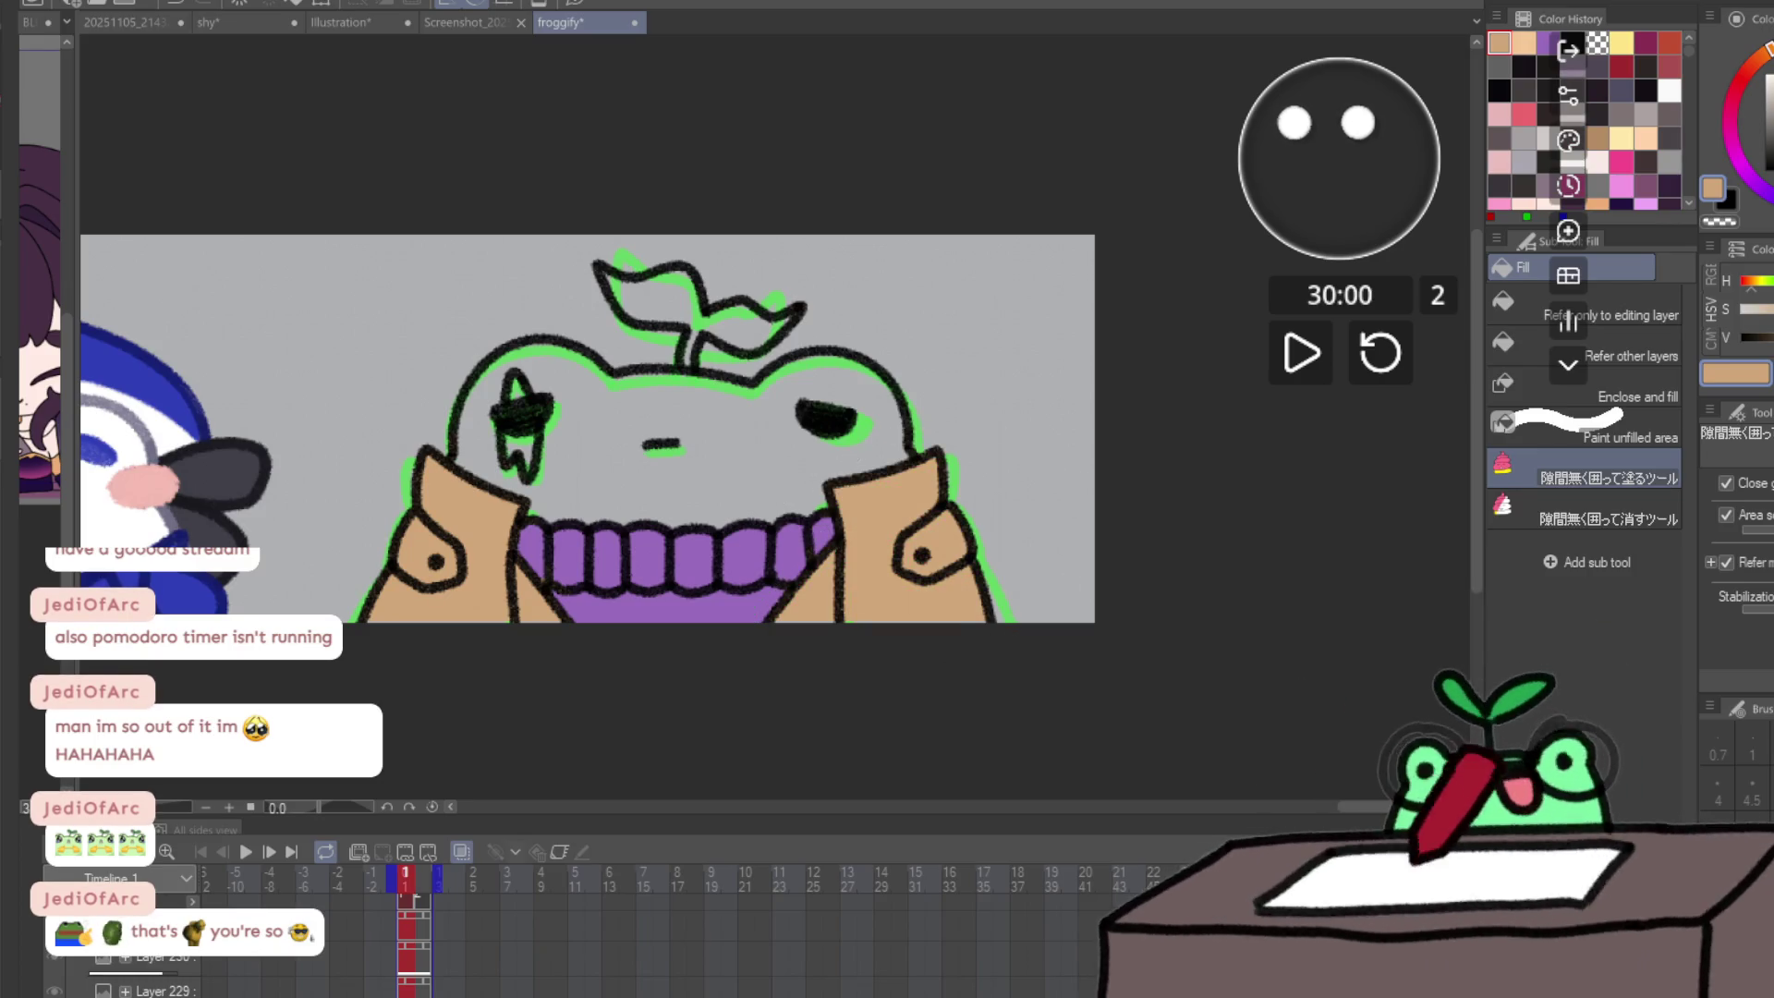
- Sample the sweater's purple and try filling the sprout leaves, undoing that fill
key(p)
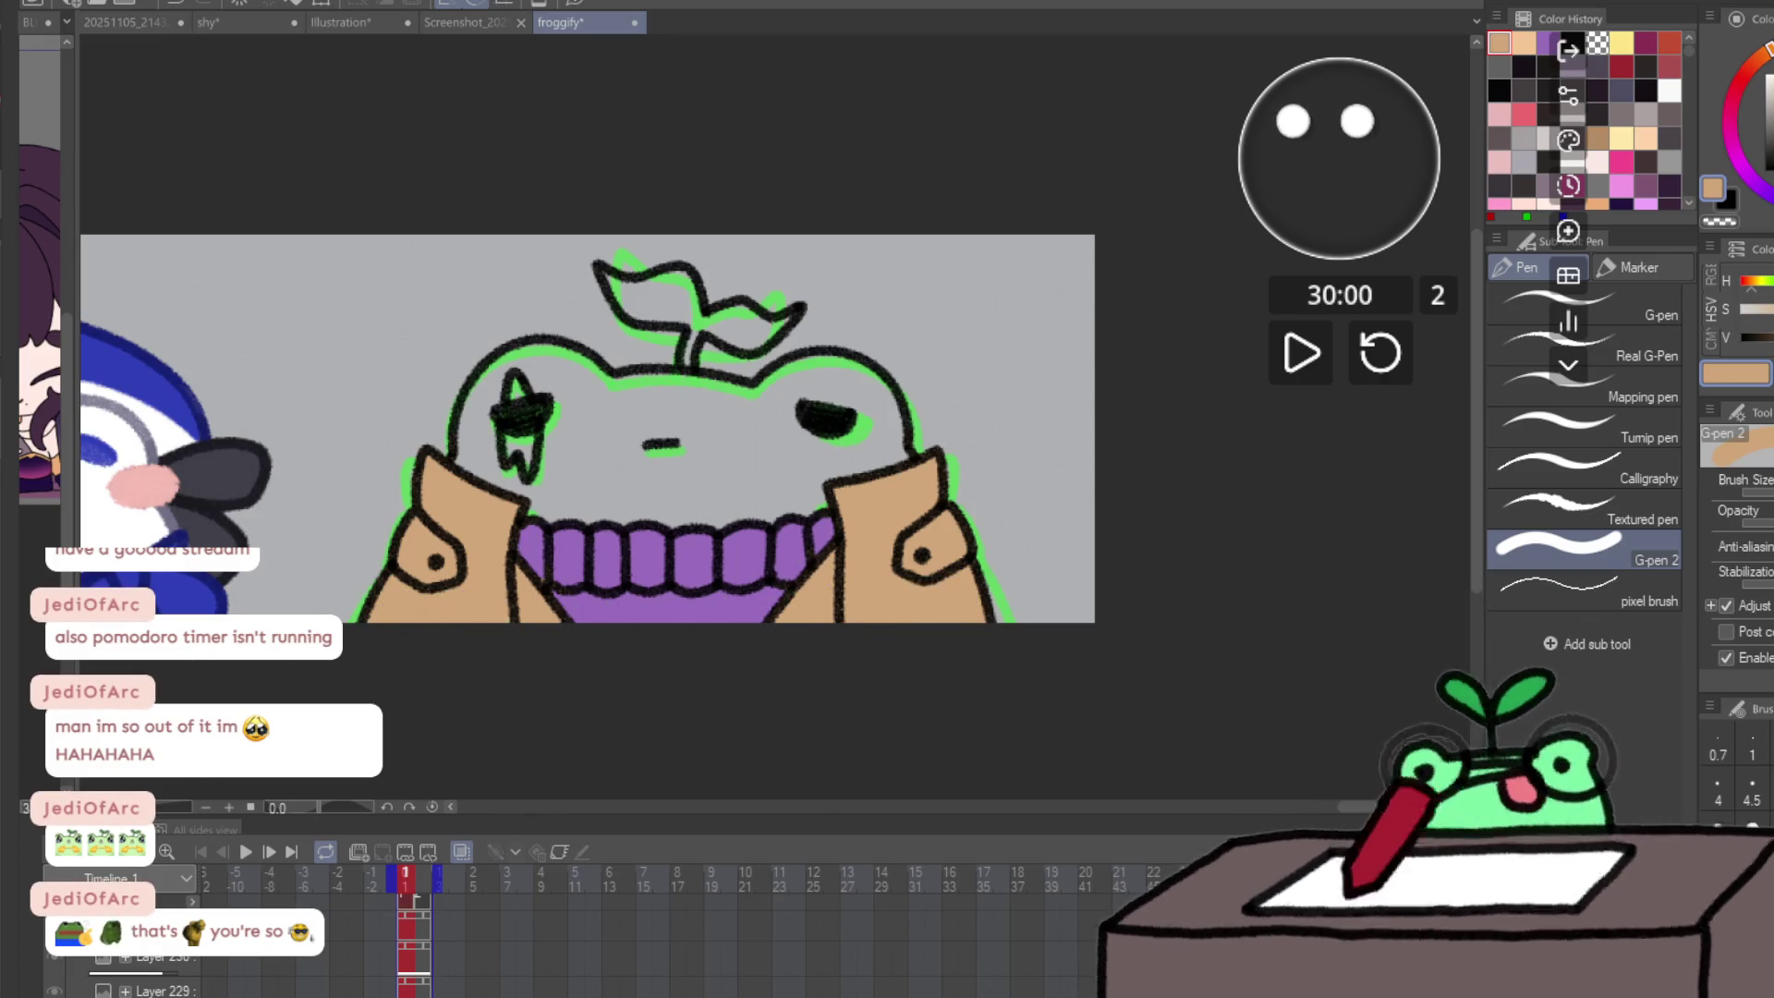
key(g)
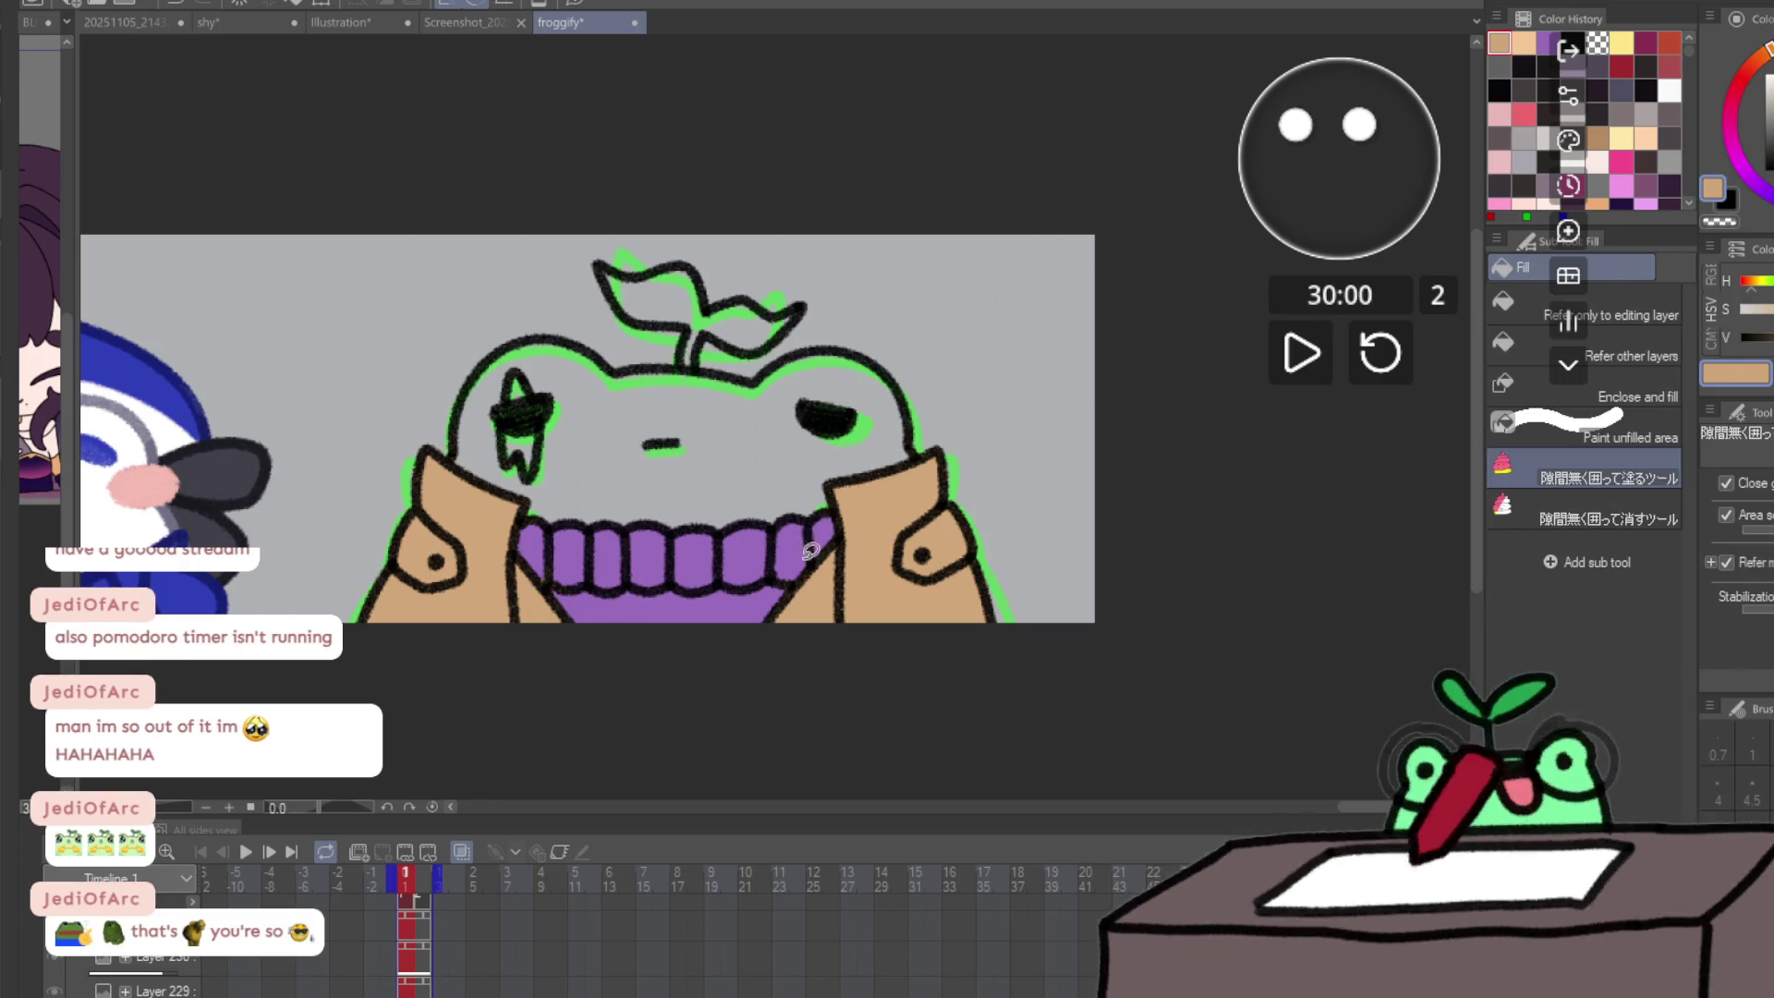
alt+click(655, 605)
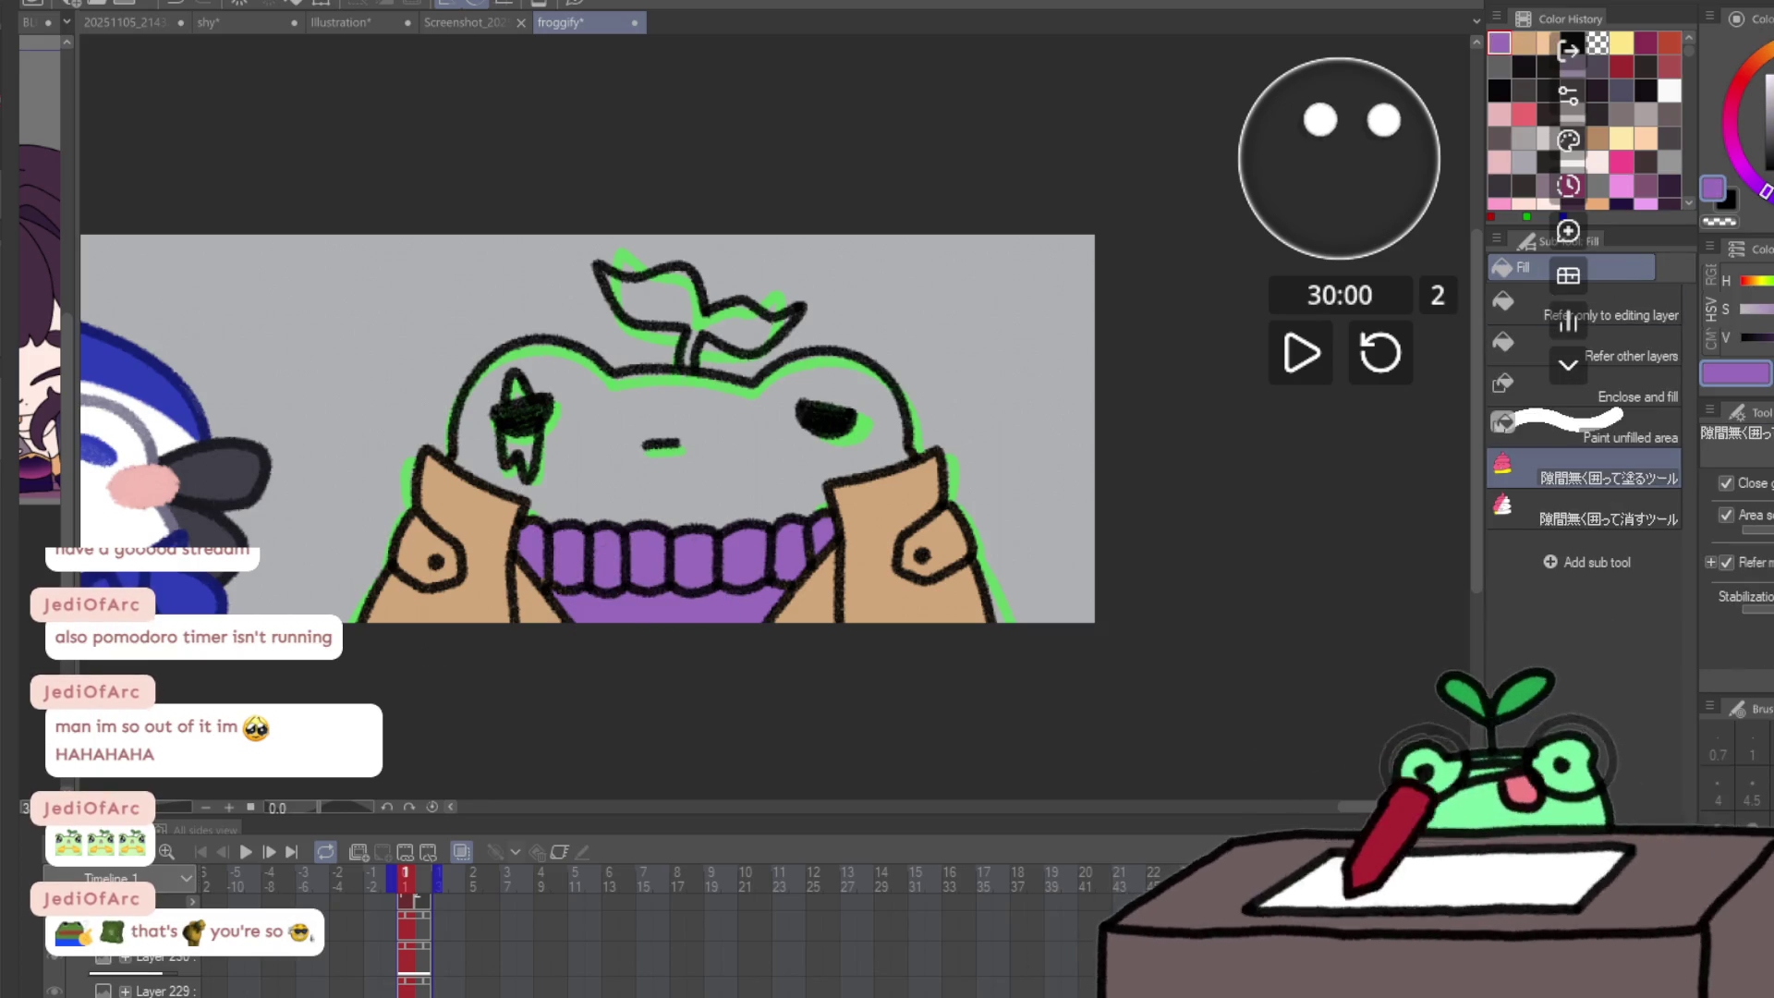
mouse_move(602, 238)
mouse_down()
mouse_move(622, 268)
mouse_move(810, 308)
mouse_move(587, 264)
mouse_move(777, 330)
mouse_up()
key(ctrl+z)
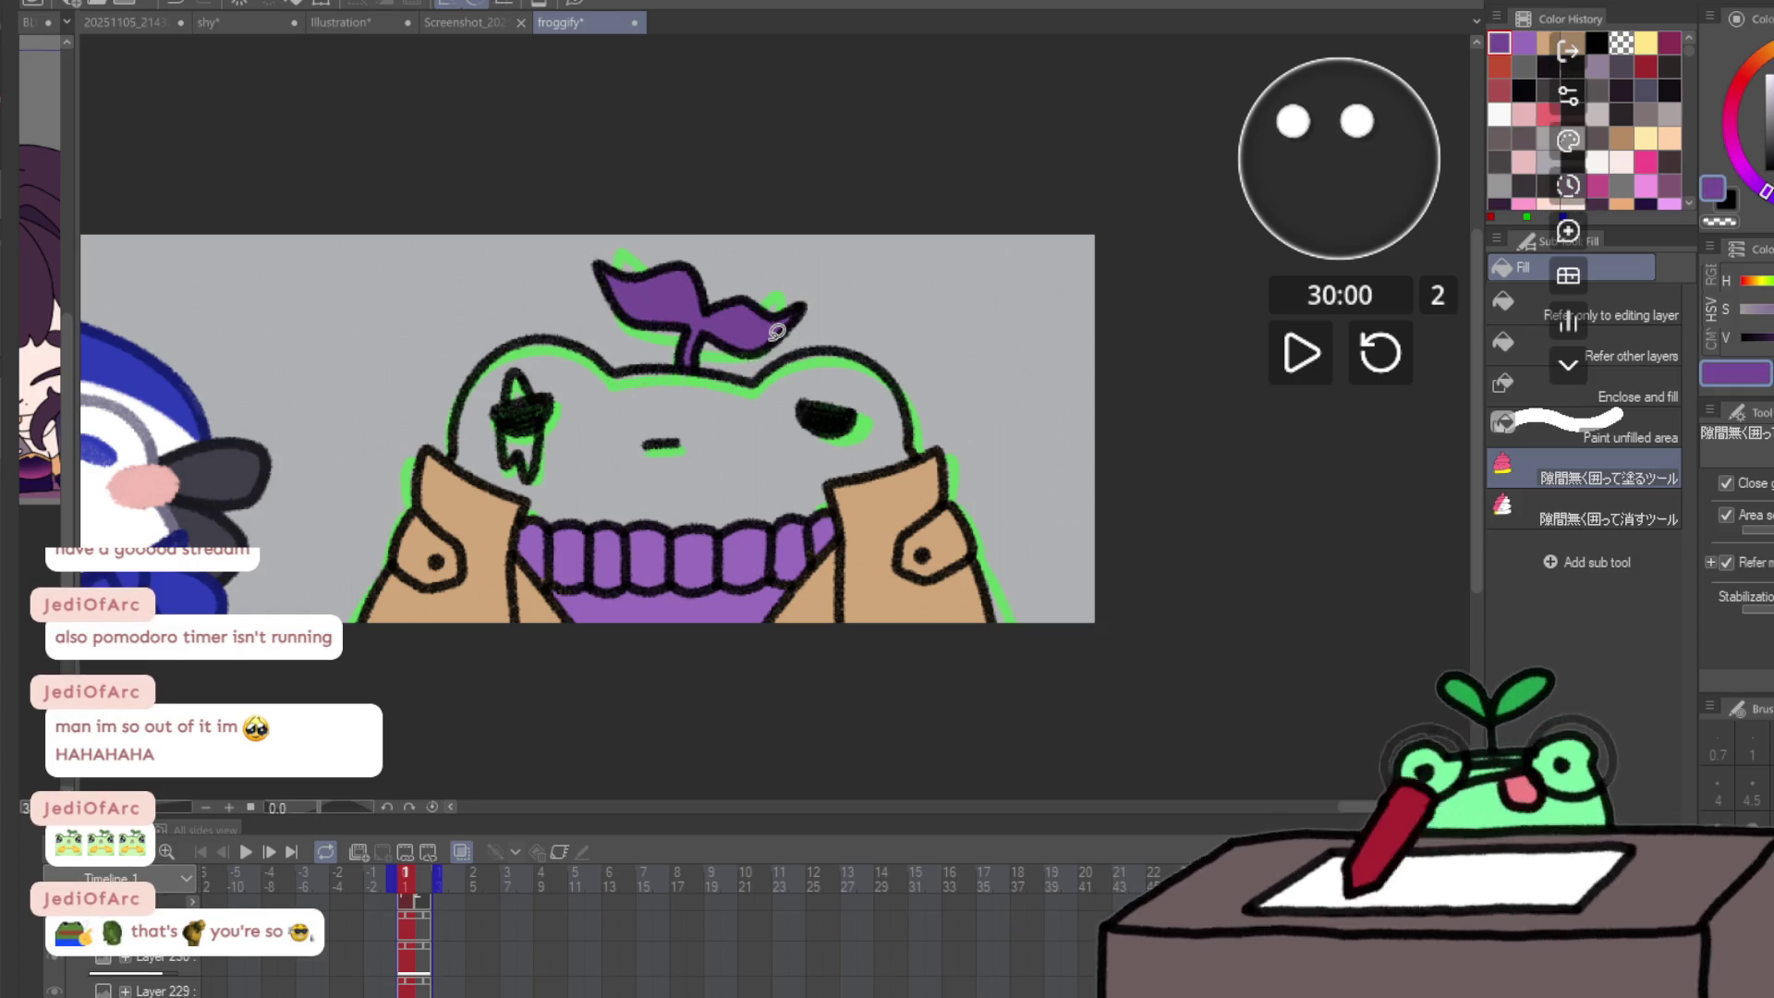
- On the second frame, fill the sprout leaves and the sweater area purple
key(Right)
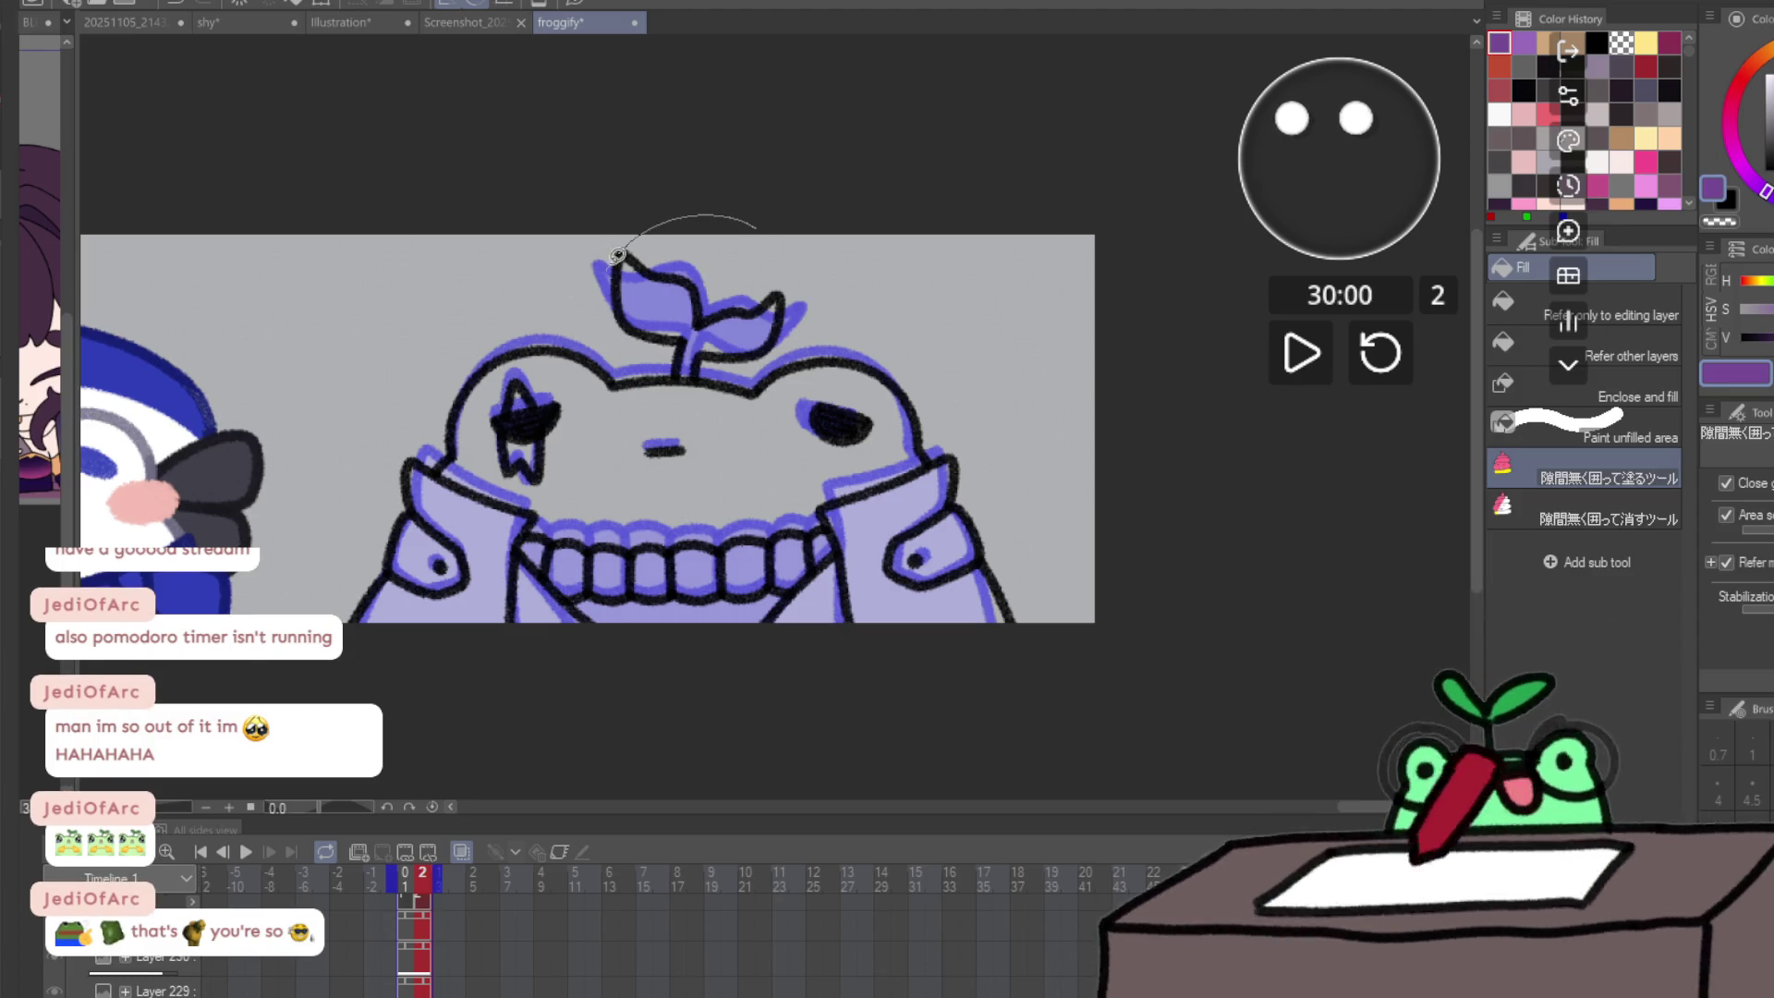
drag(617, 255, 784, 277)
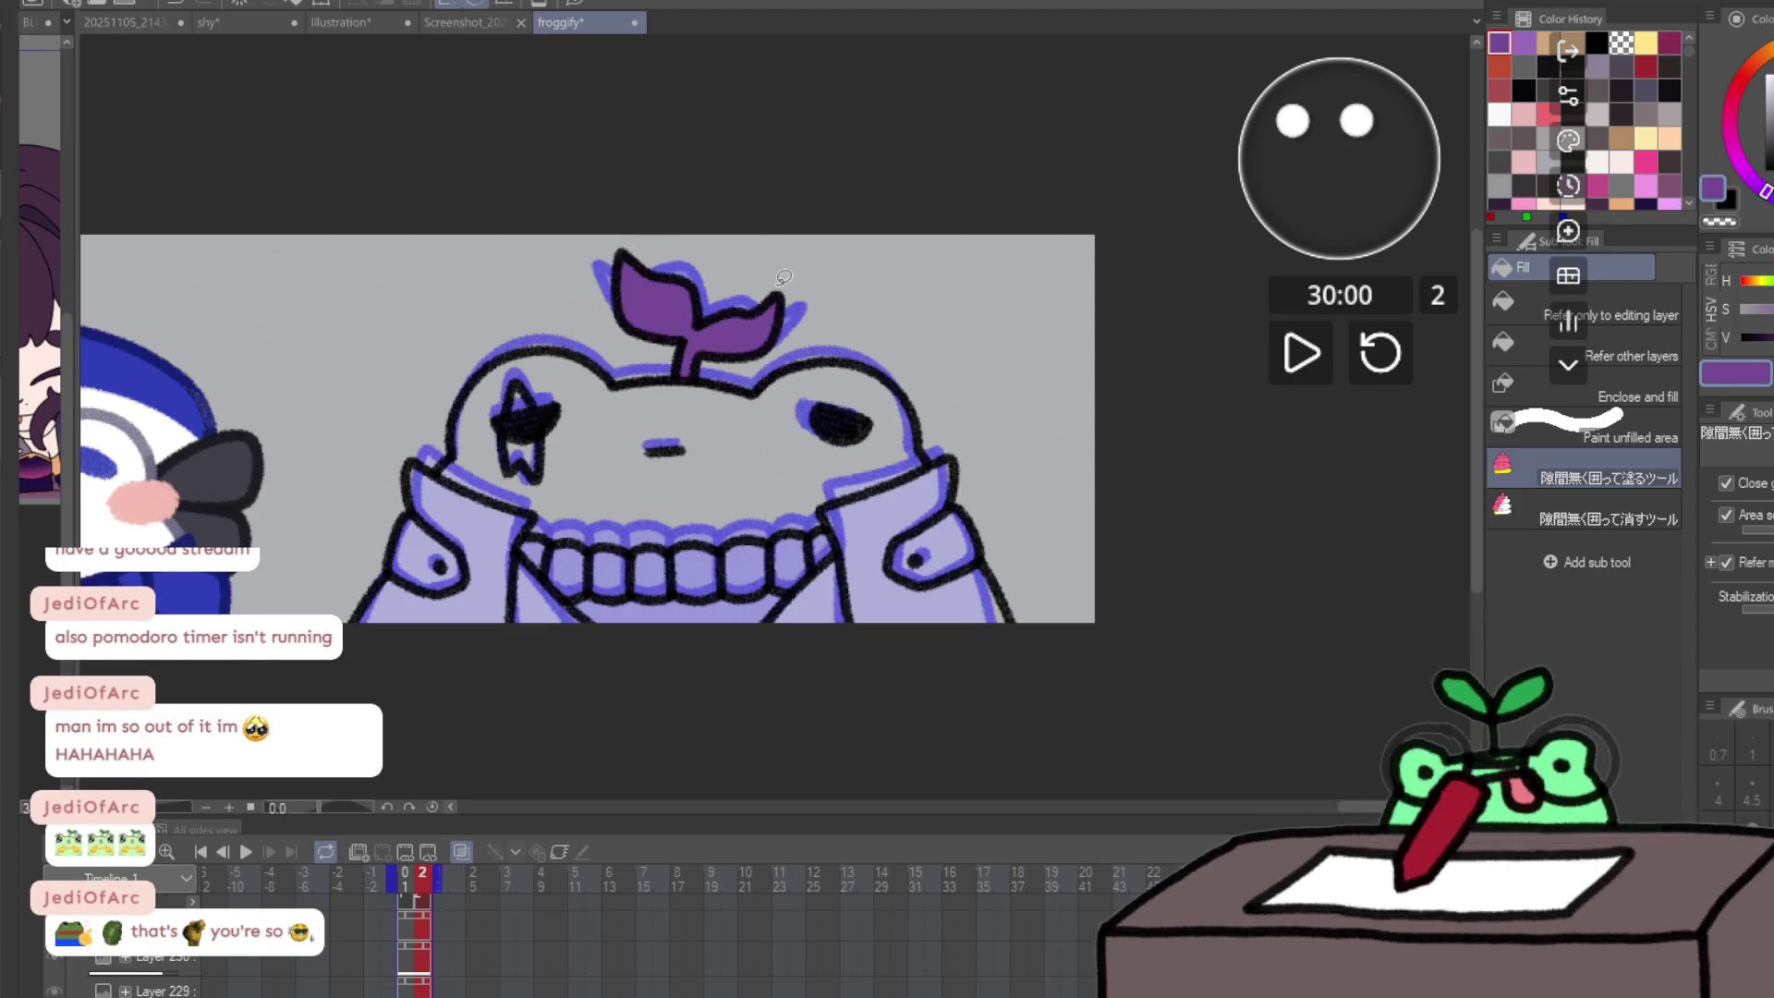
click(1529, 44)
mouse_move(522, 571)
mouse_down()
mouse_move(860, 527)
mouse_move(524, 555)
mouse_up()
key(p)
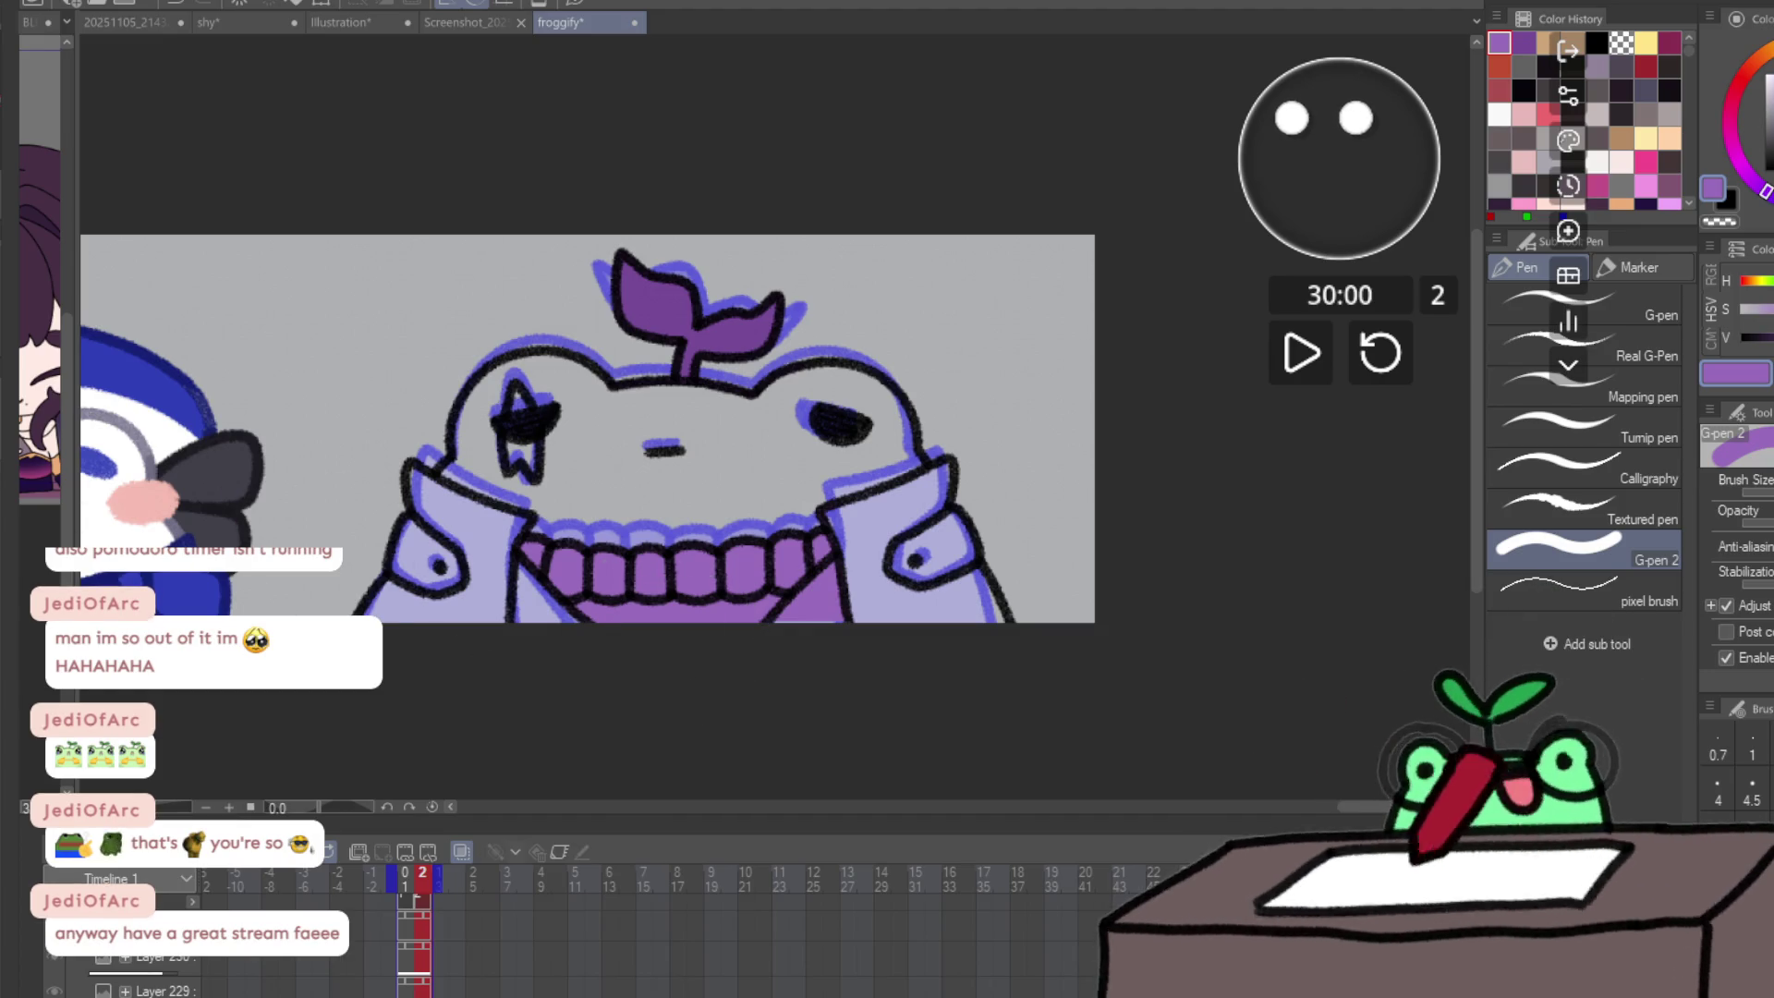
key(g)
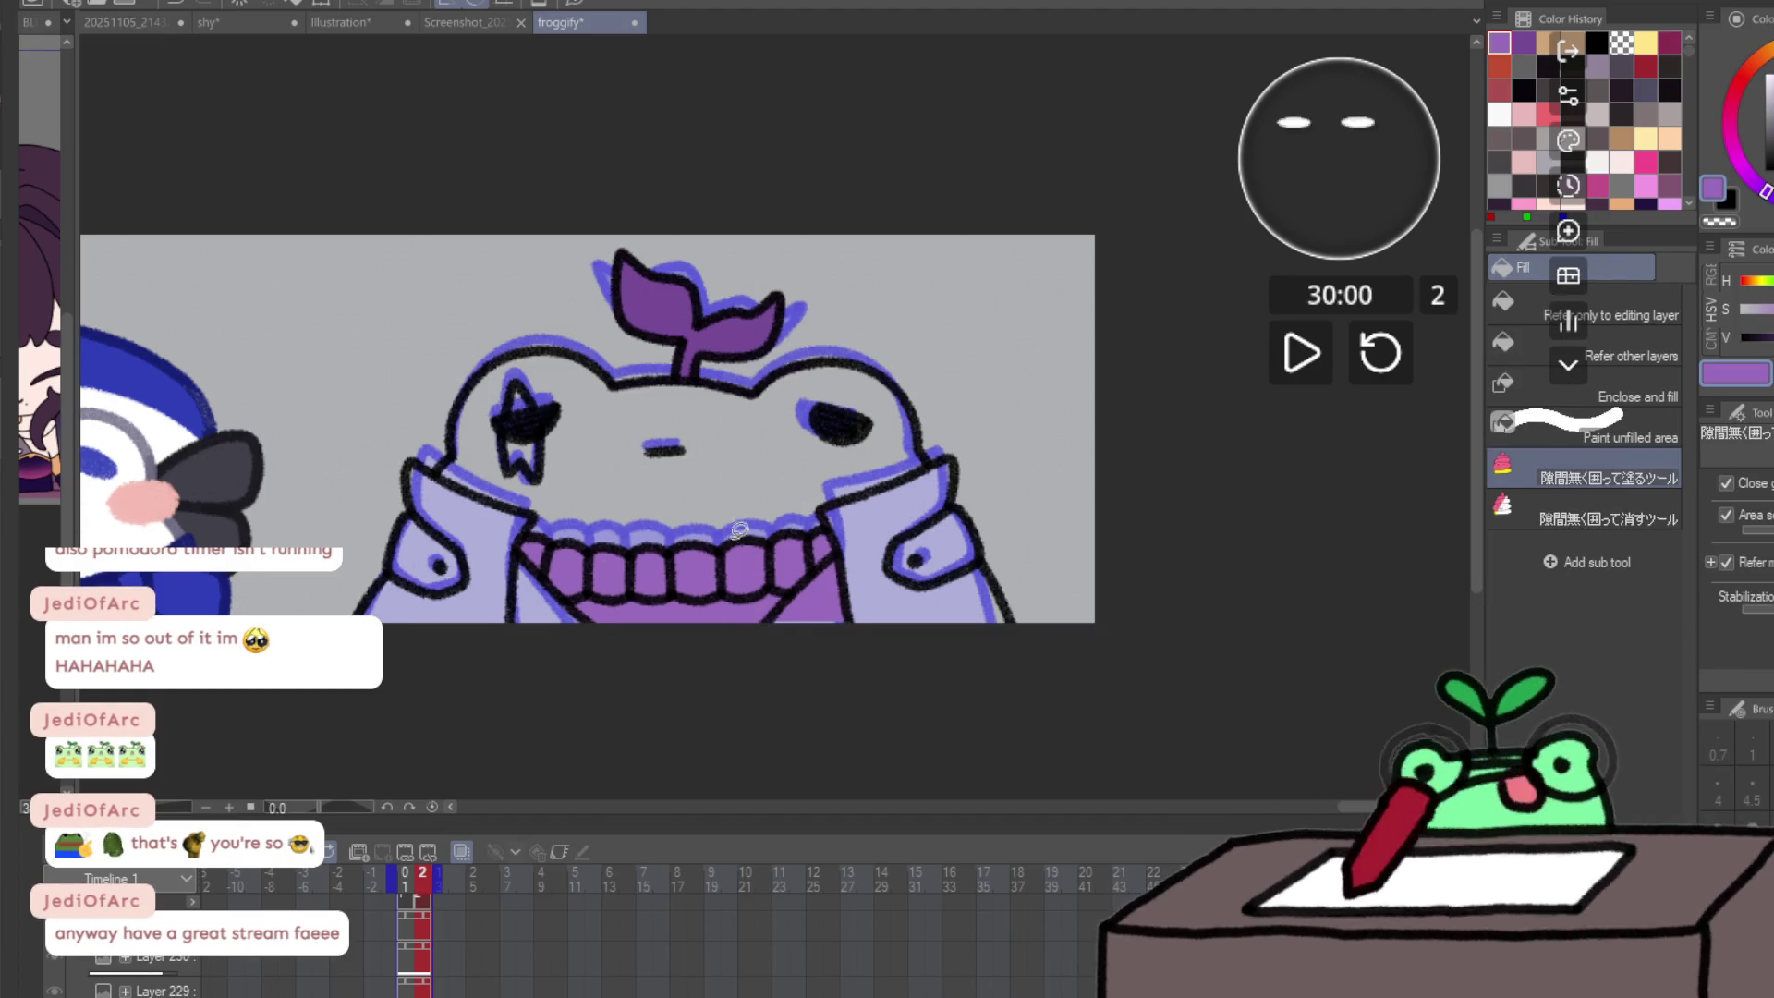
- Sample the coat's tan on frame 1 and fill both coat panels tan on frame 2
key(Left)
click(882, 599)
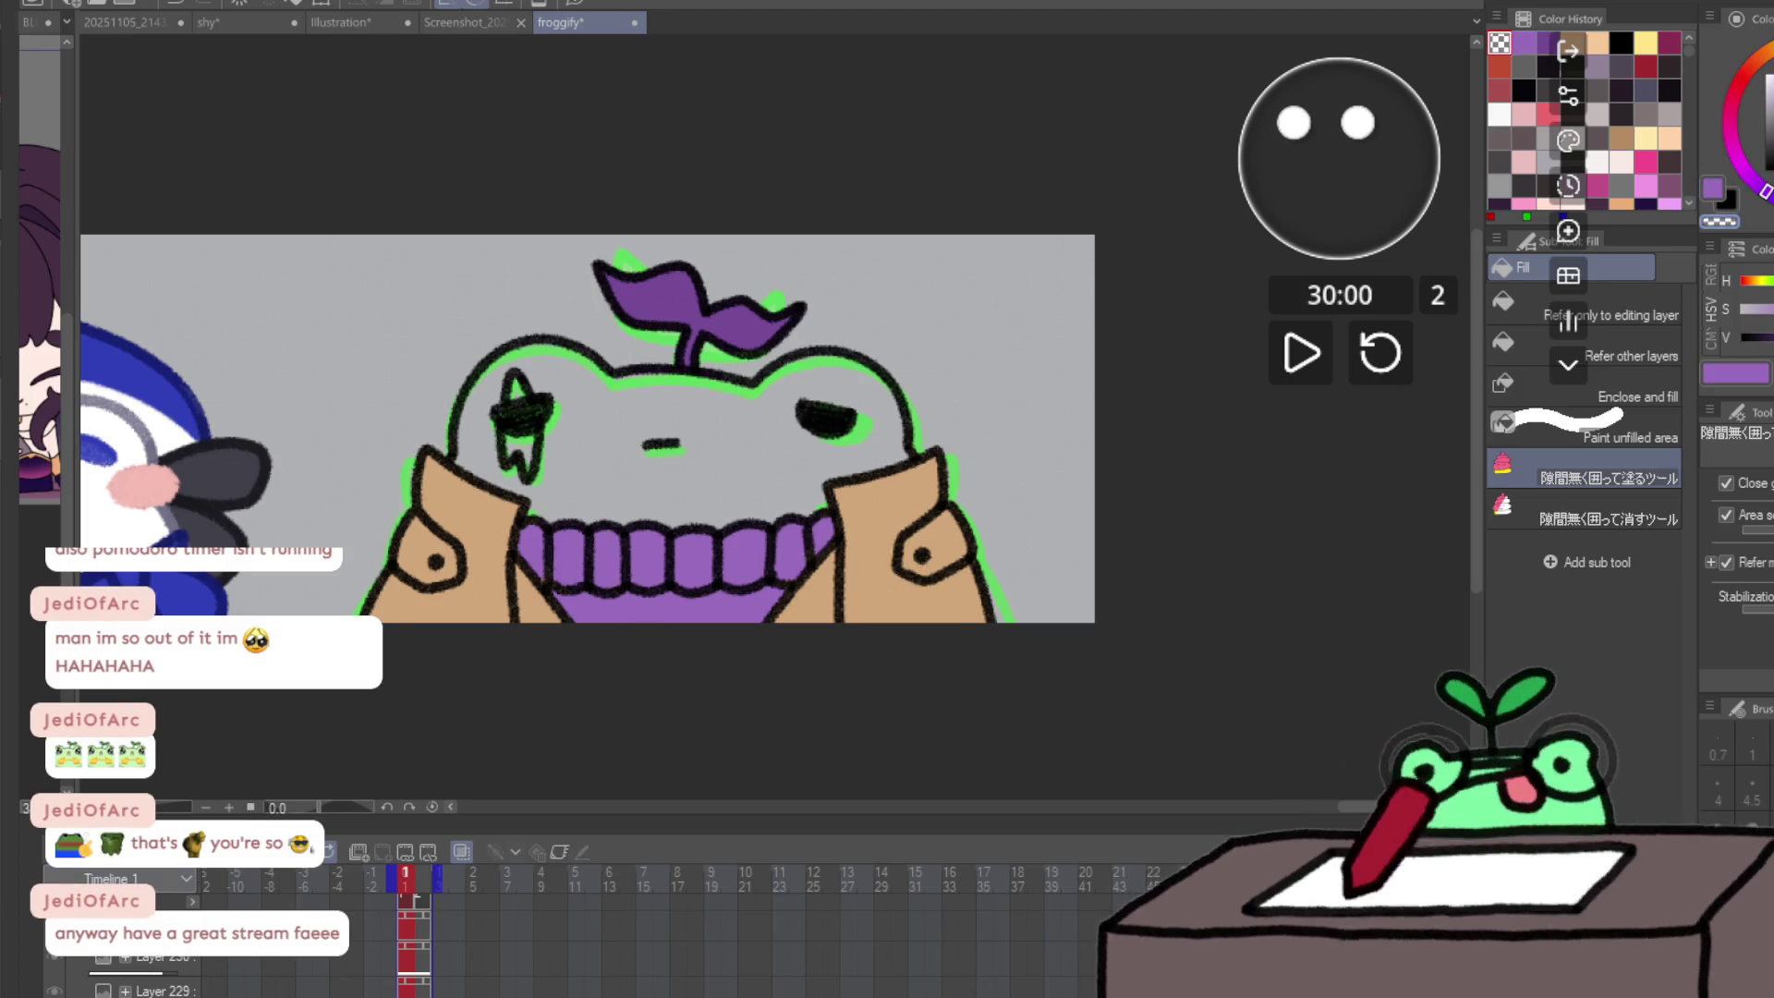
alt+click(896, 599)
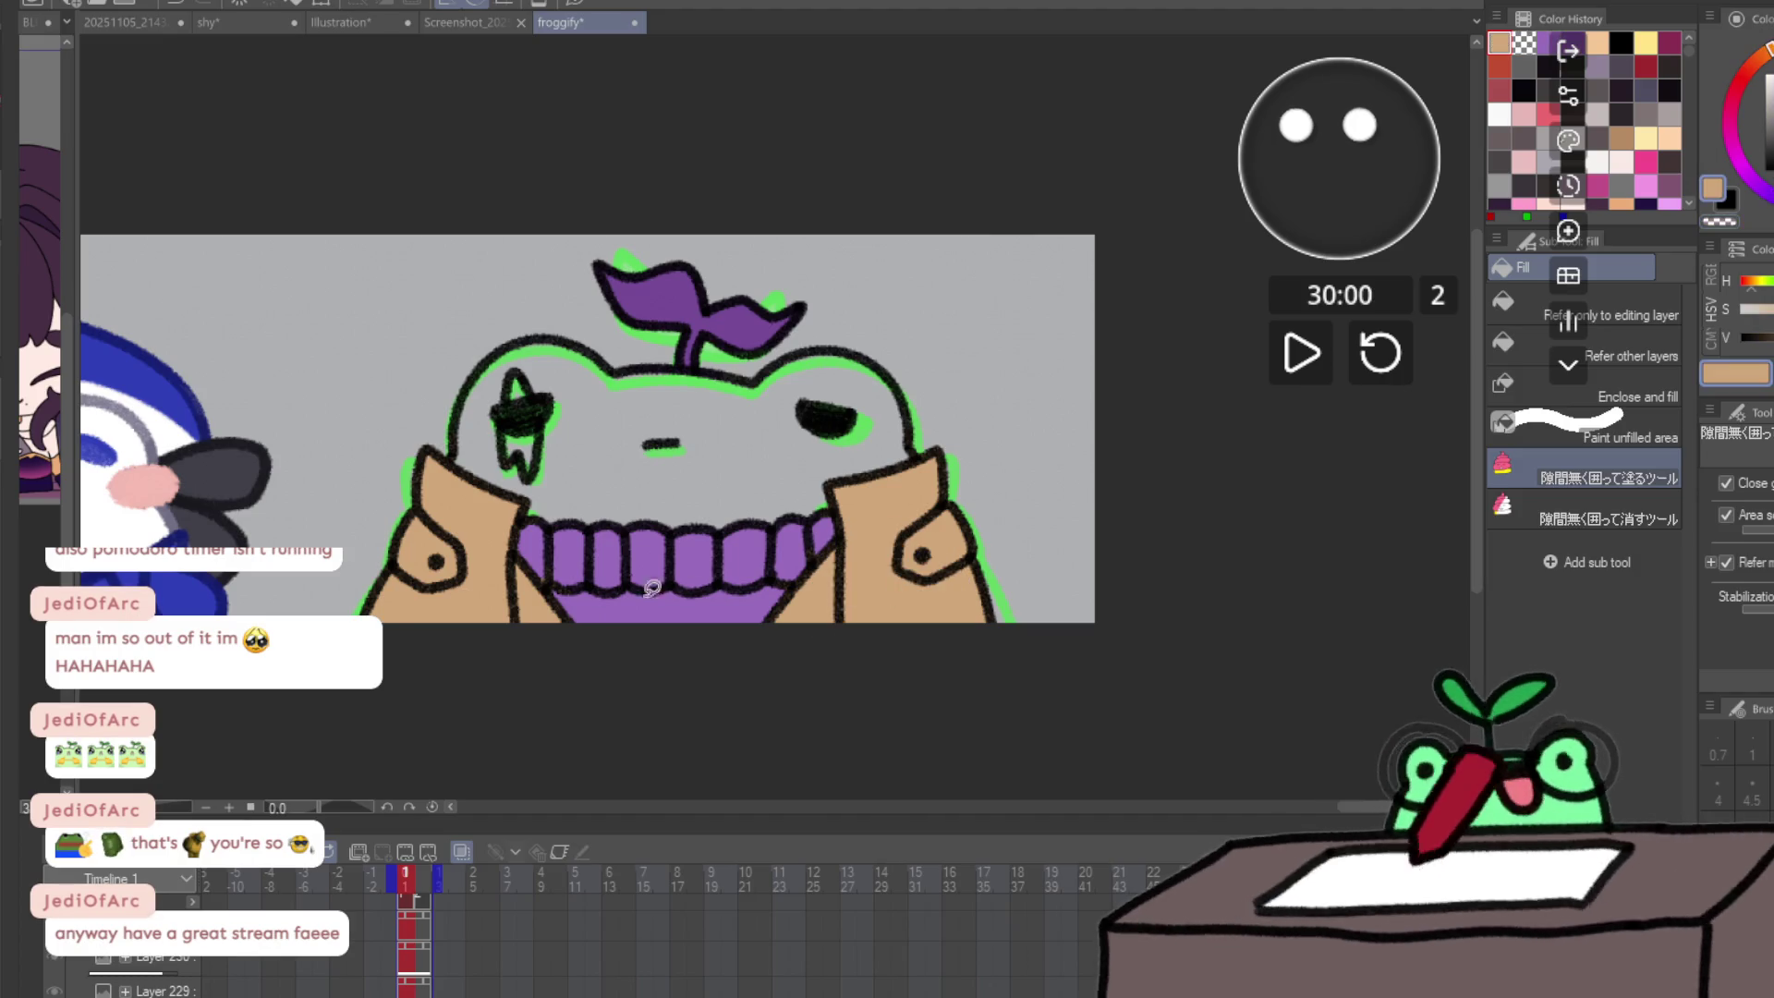
key(Right)
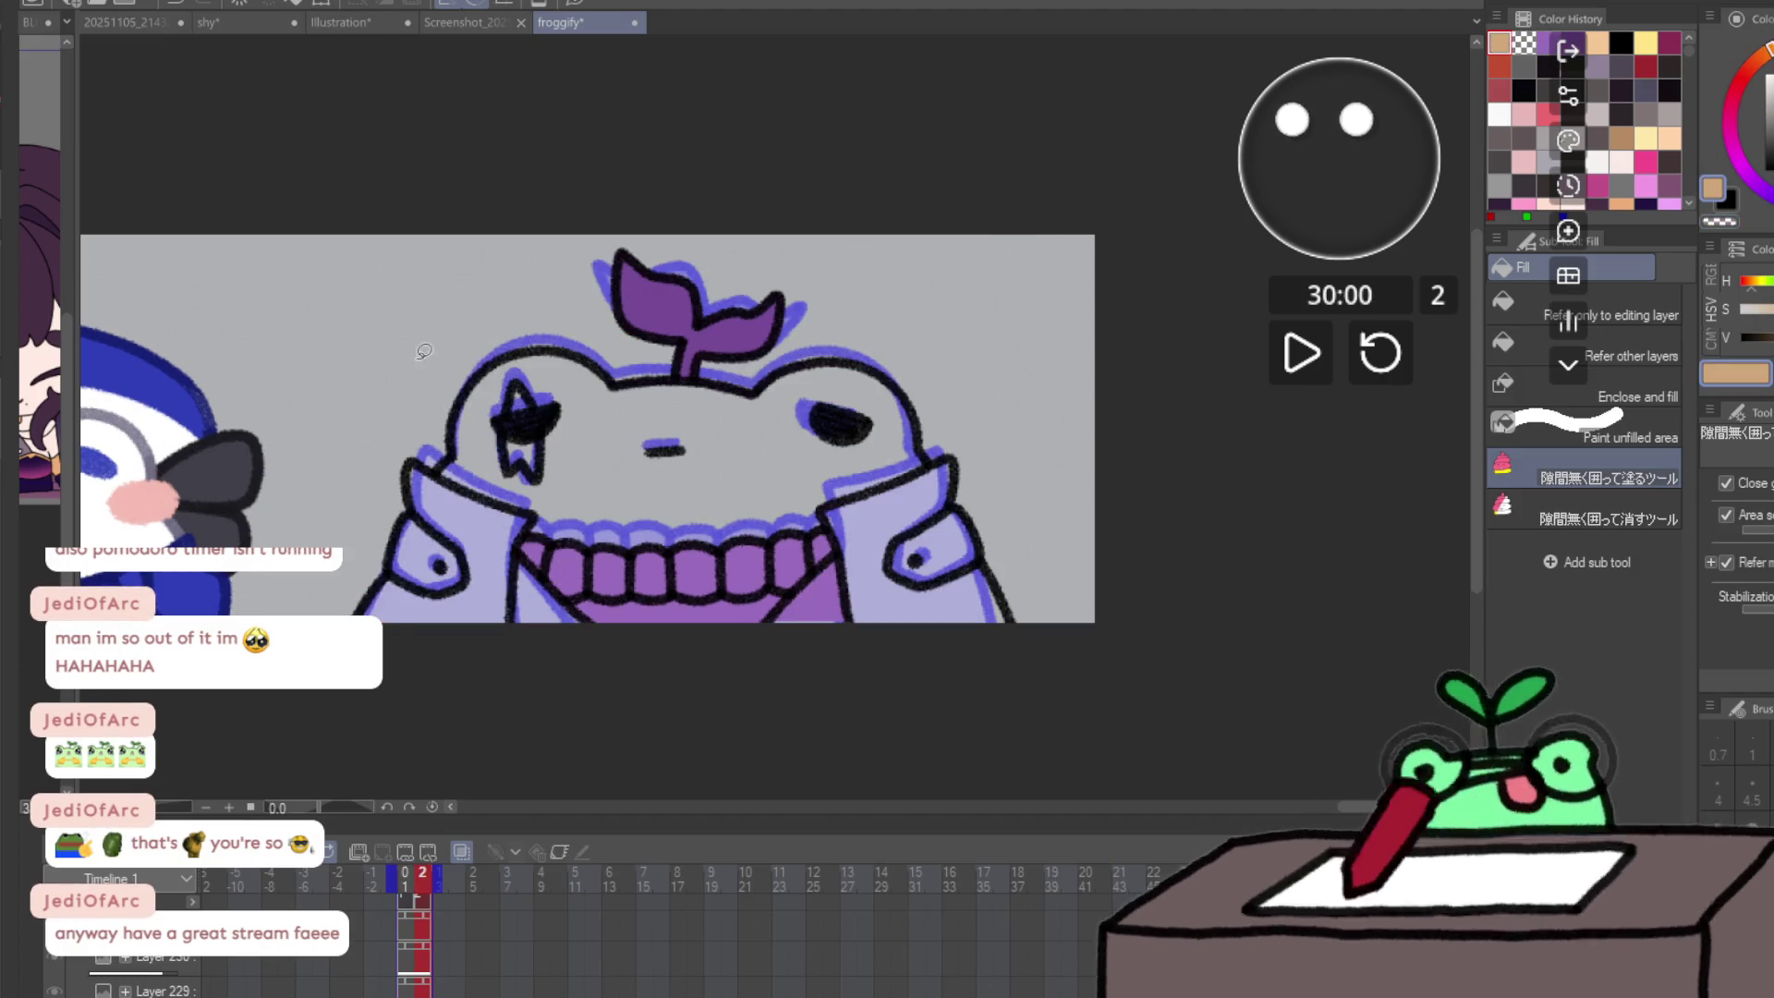
mouse_move(568, 577)
mouse_down()
mouse_move(540, 518)
mouse_move(383, 499)
mouse_move(370, 624)
mouse_up()
mouse_move(823, 555)
mouse_down()
mouse_move(737, 679)
mouse_move(993, 429)
mouse_move(839, 490)
mouse_up()
- Compare frames 1 and 2, then zoom out to see both banner characters
key(p)
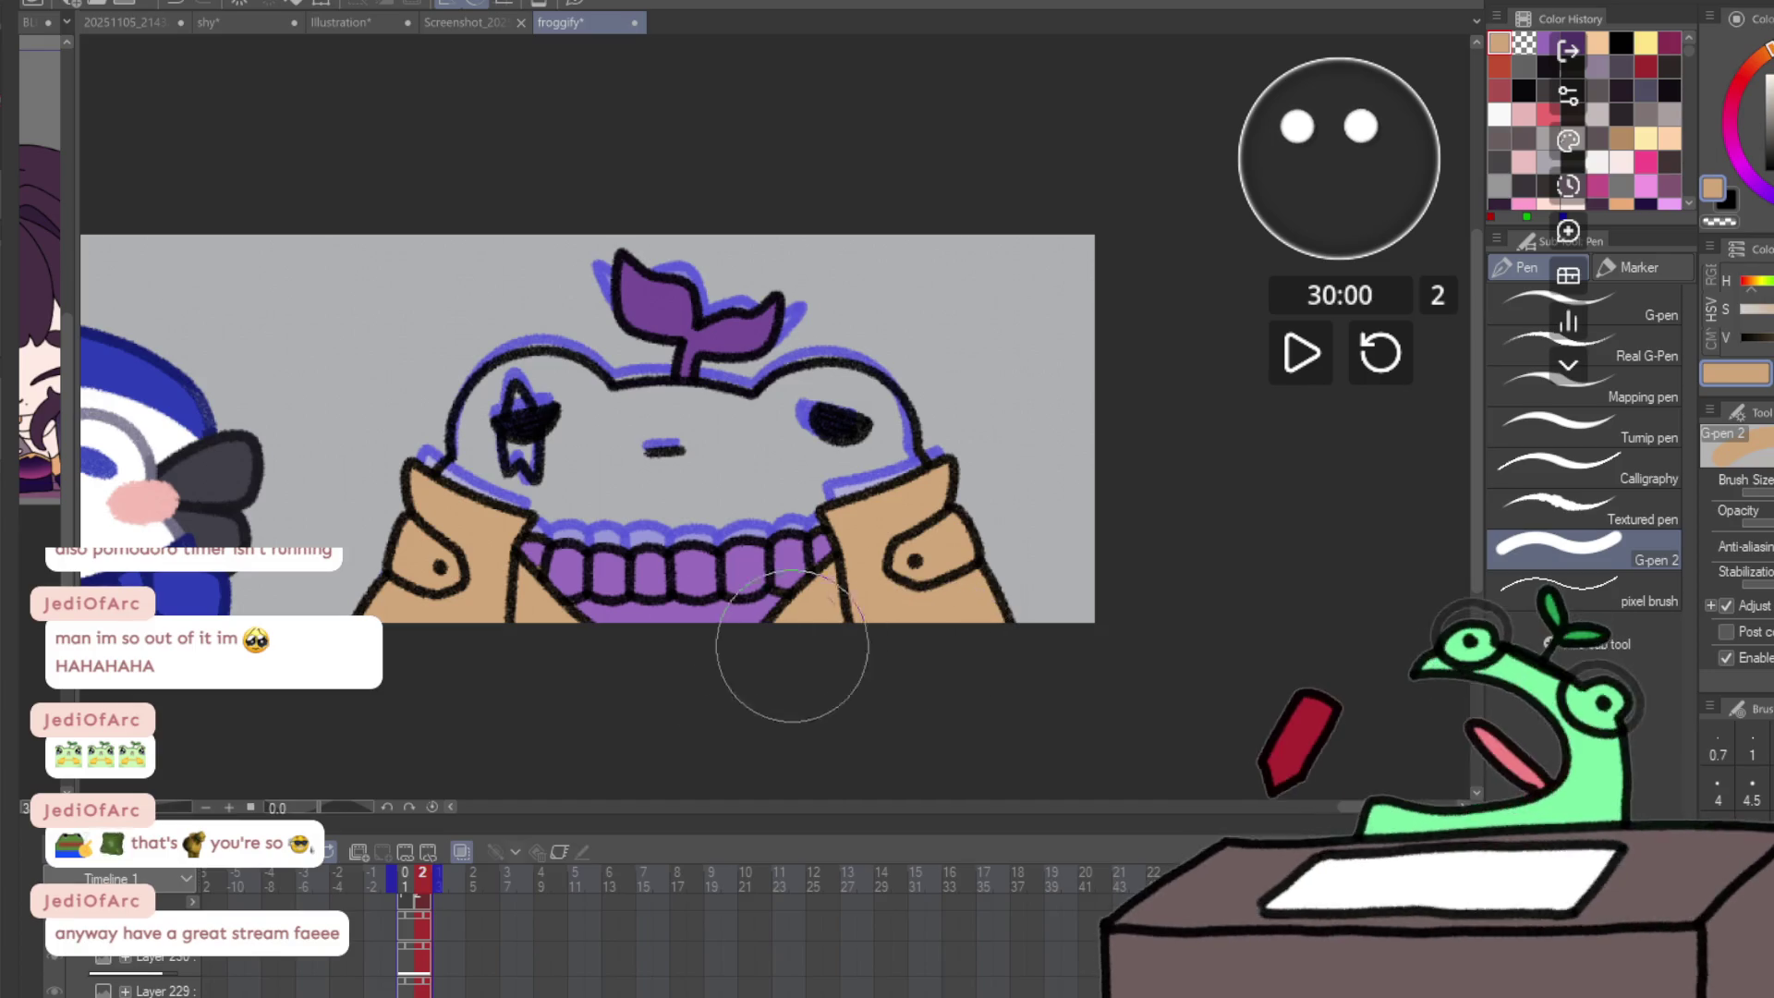
click(408, 876)
click(416, 874)
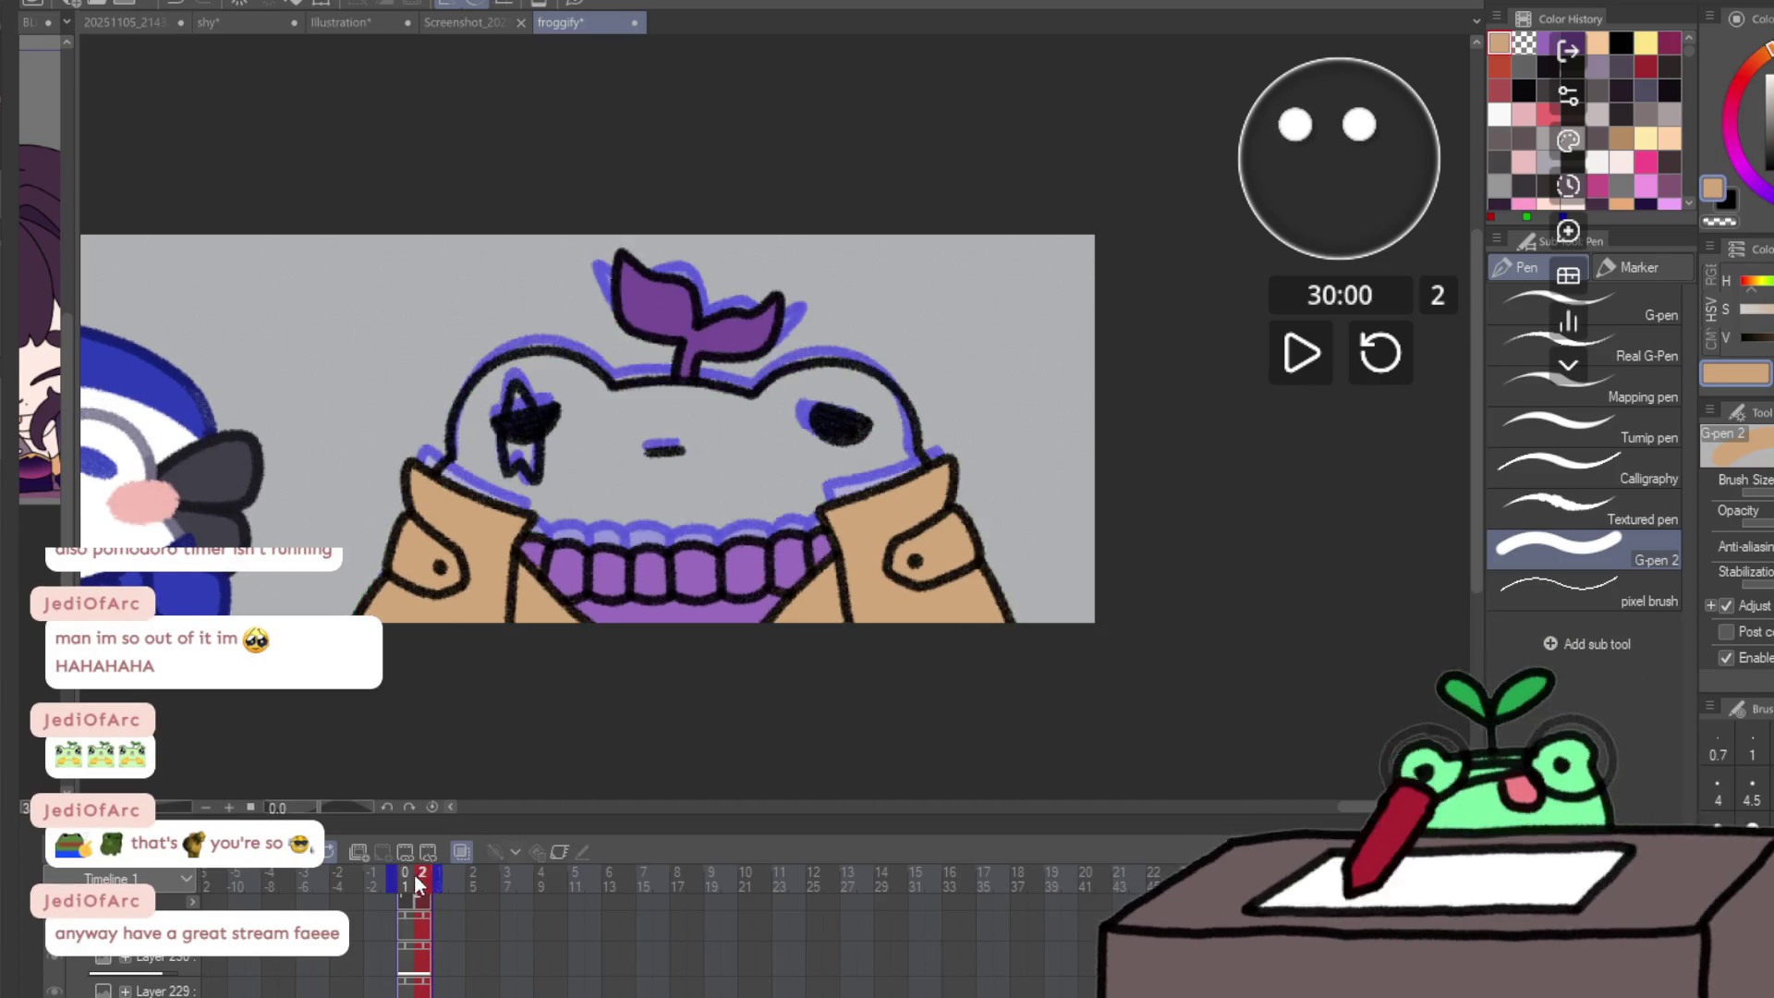
click(462, 851)
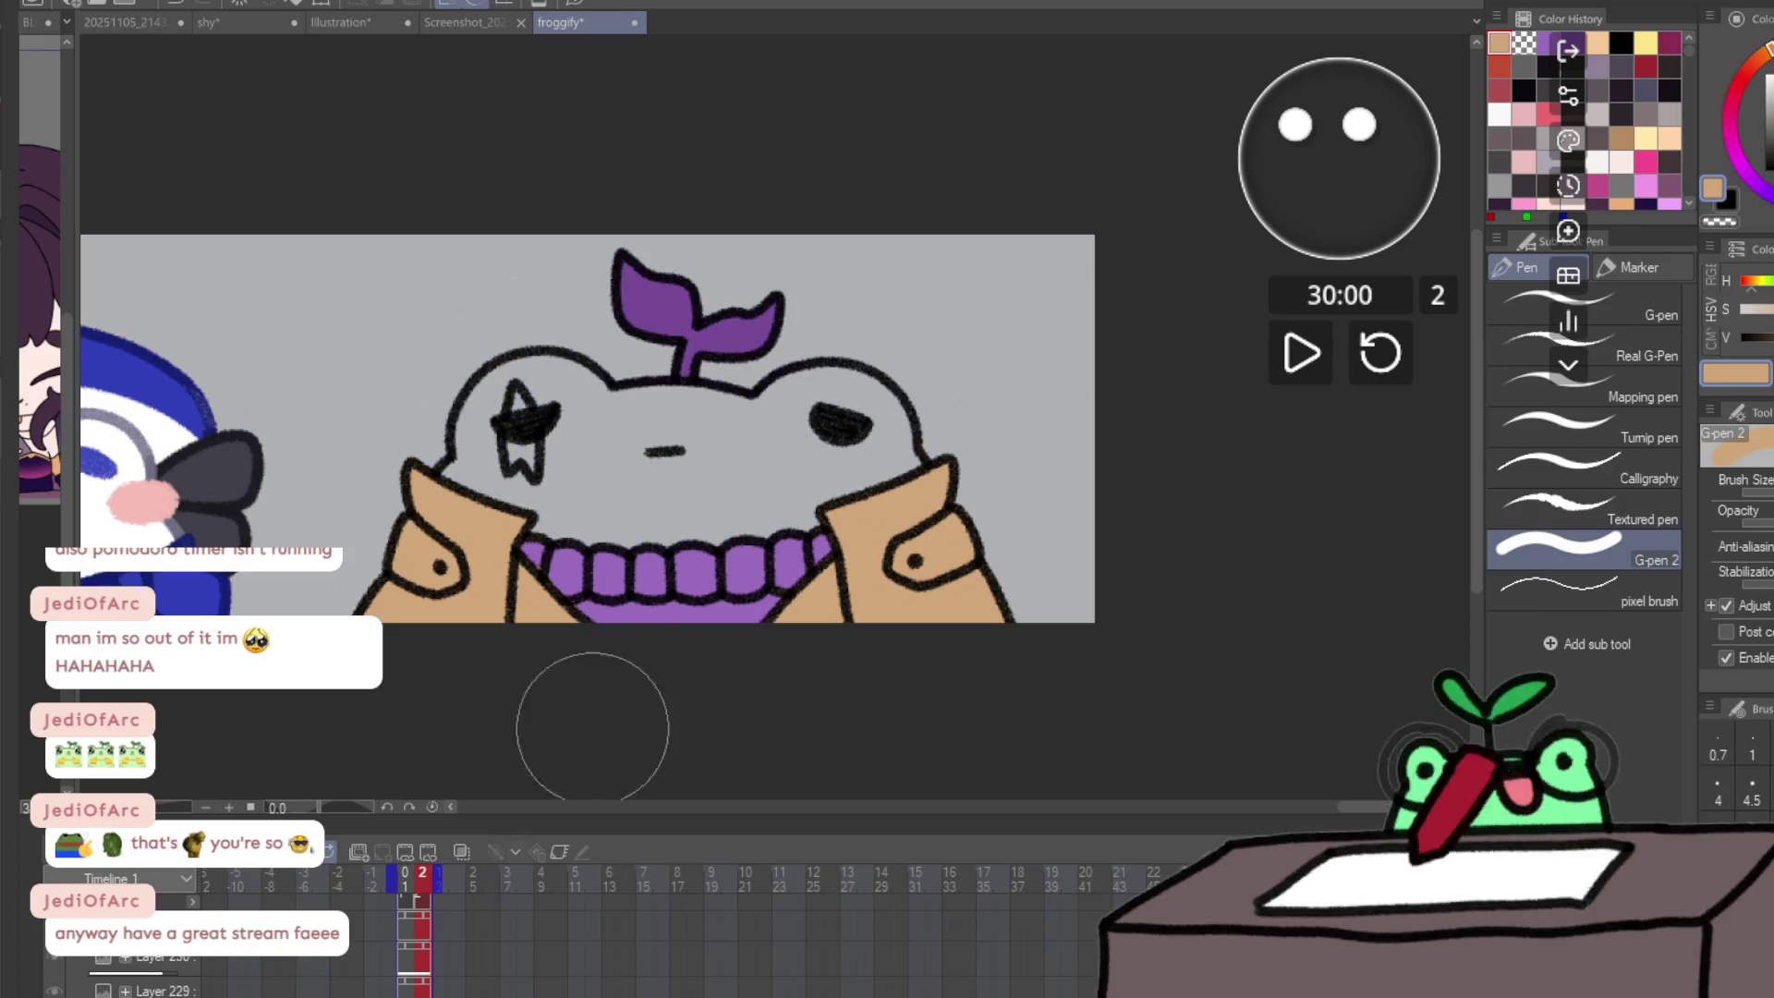
drag(586, 724, 564, 728)
click(564, 728)
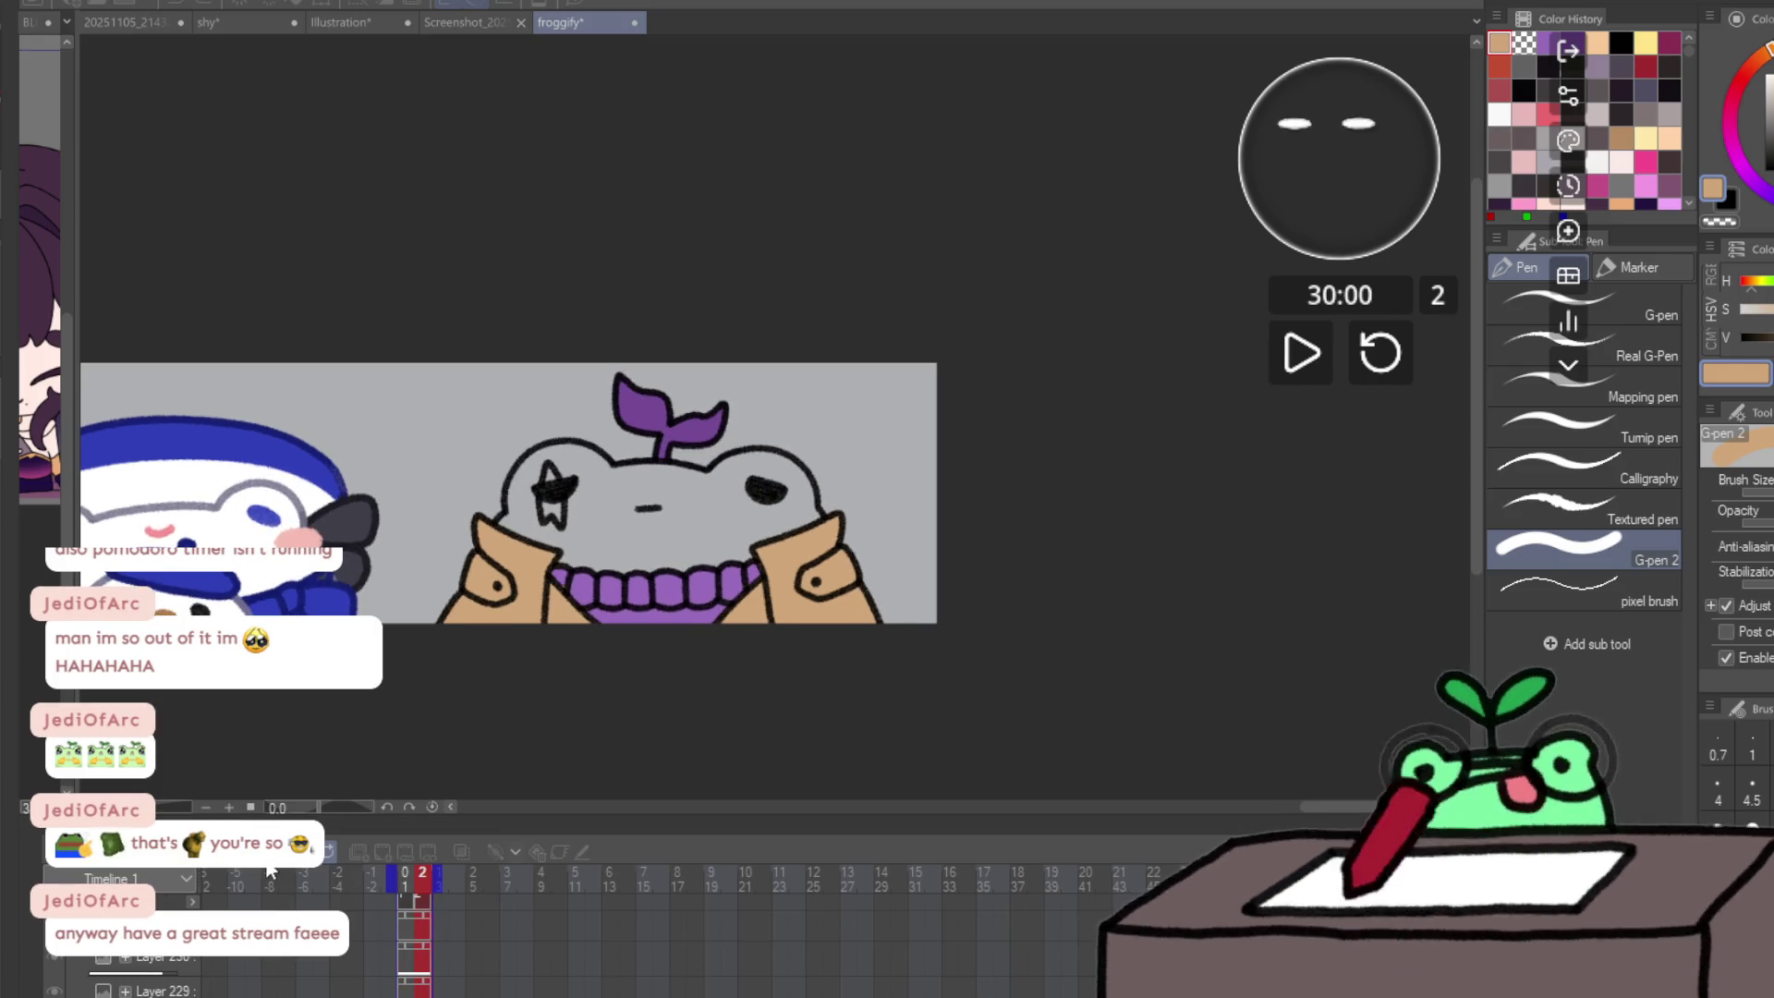
- Zoom out to the whole banner and save the froggify file with Ctrl+S
alt+click(388, 739)
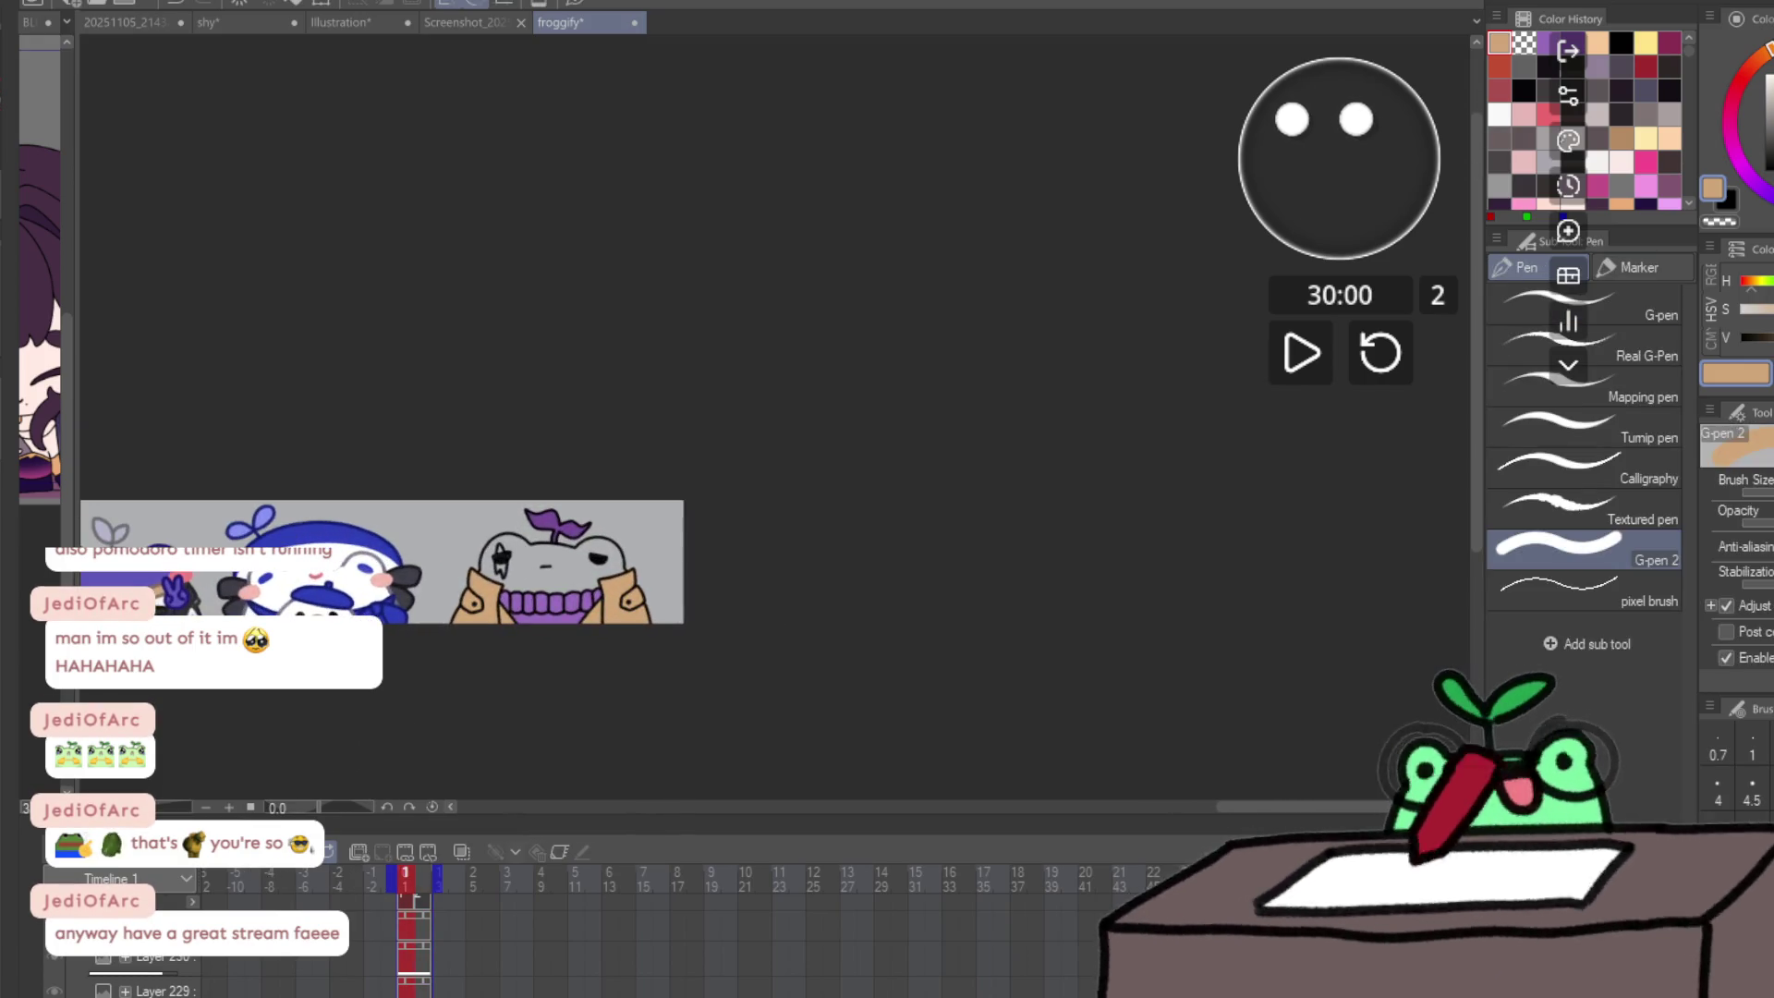
key(k)
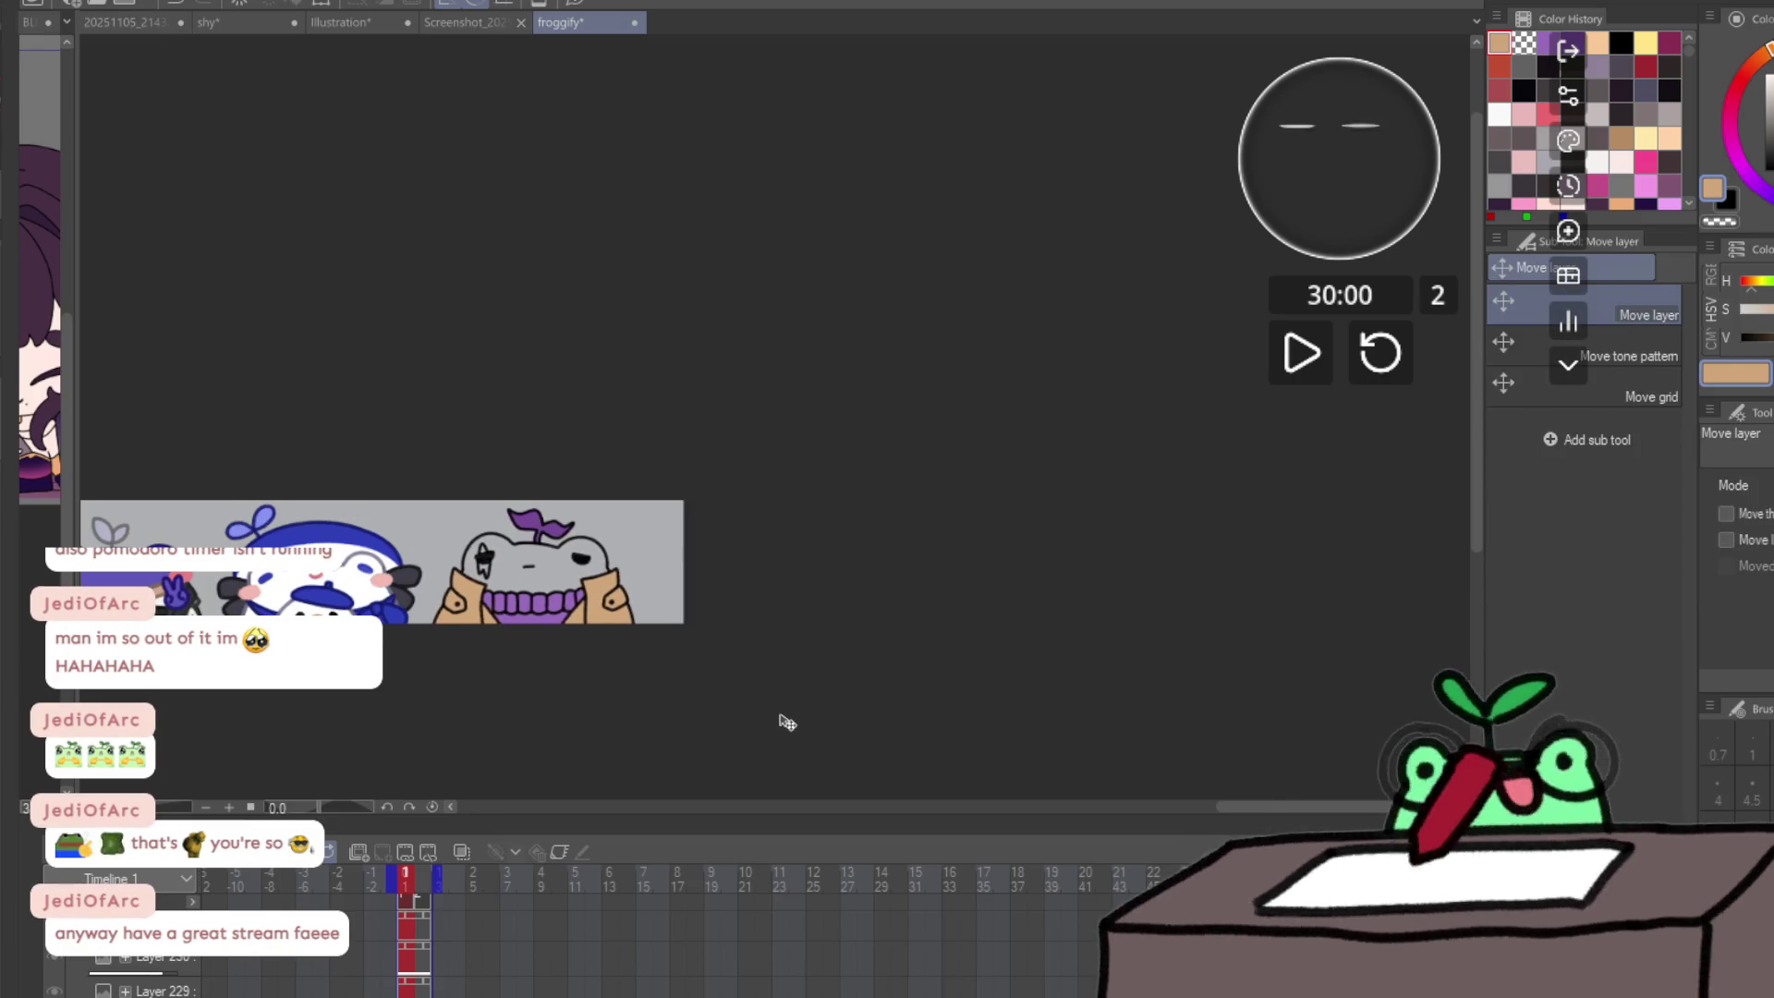
key(ctrl+s)
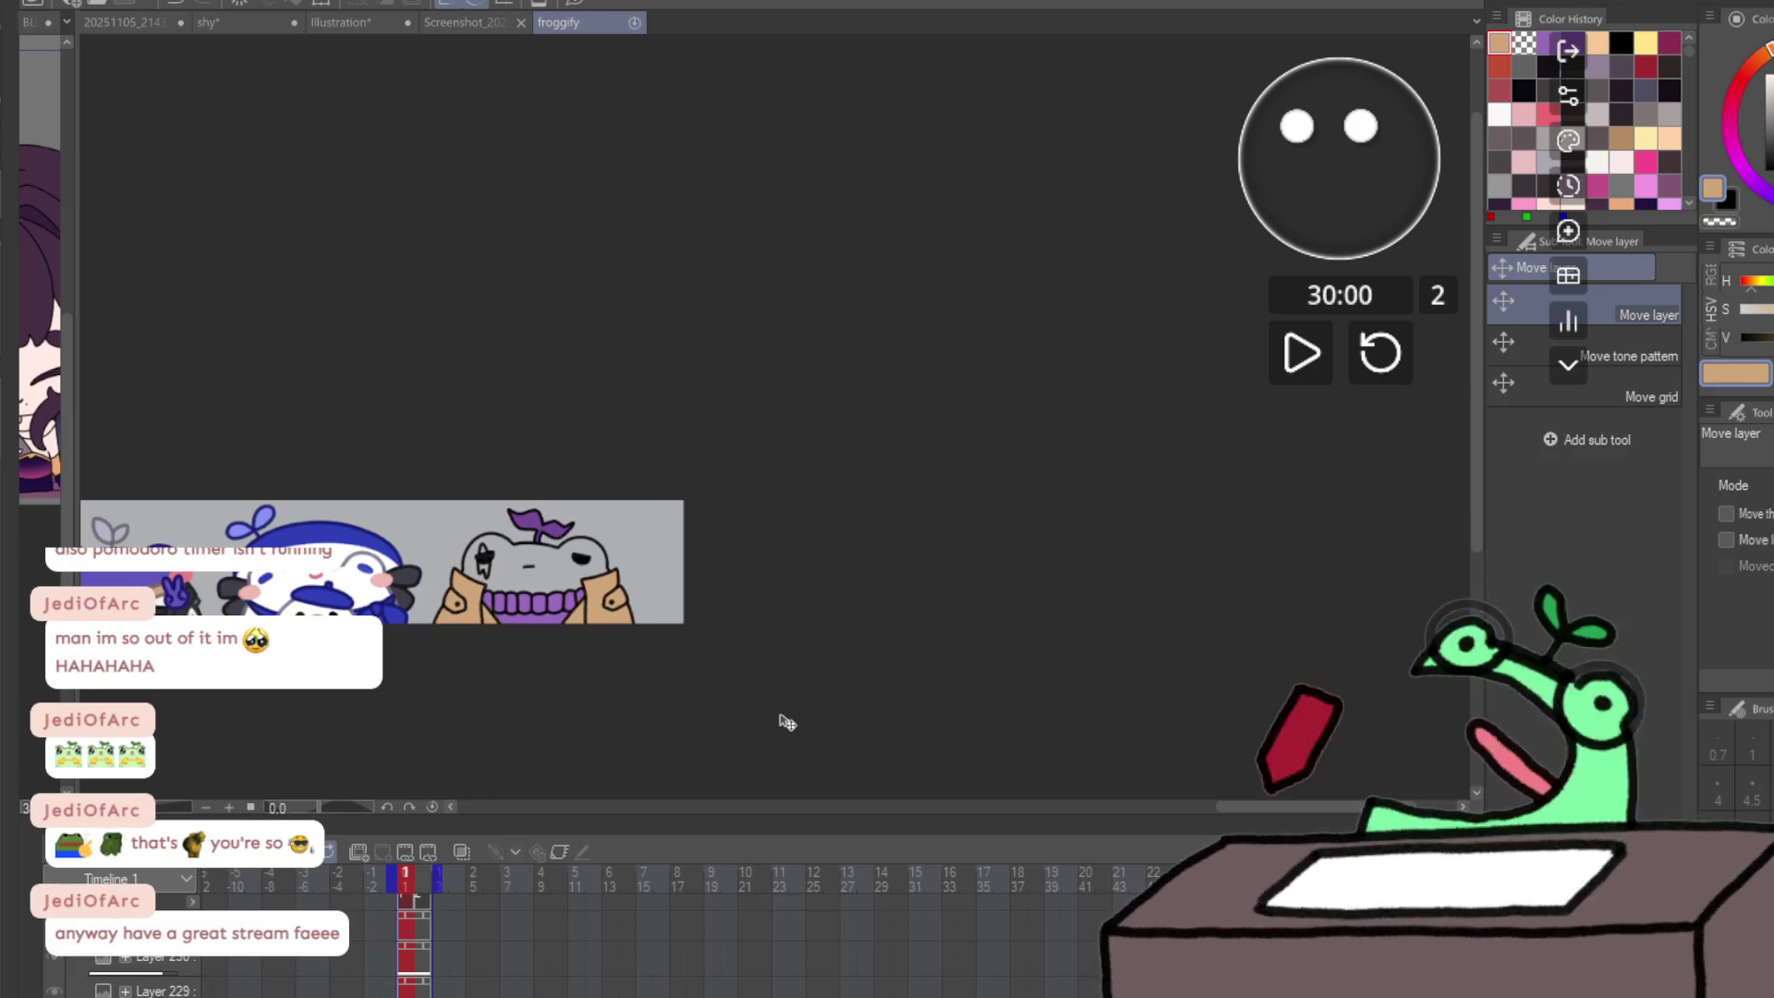
- Switch to the shy drawing and start a 30-minute focus timer with Auto Start set to On
click(207, 26)
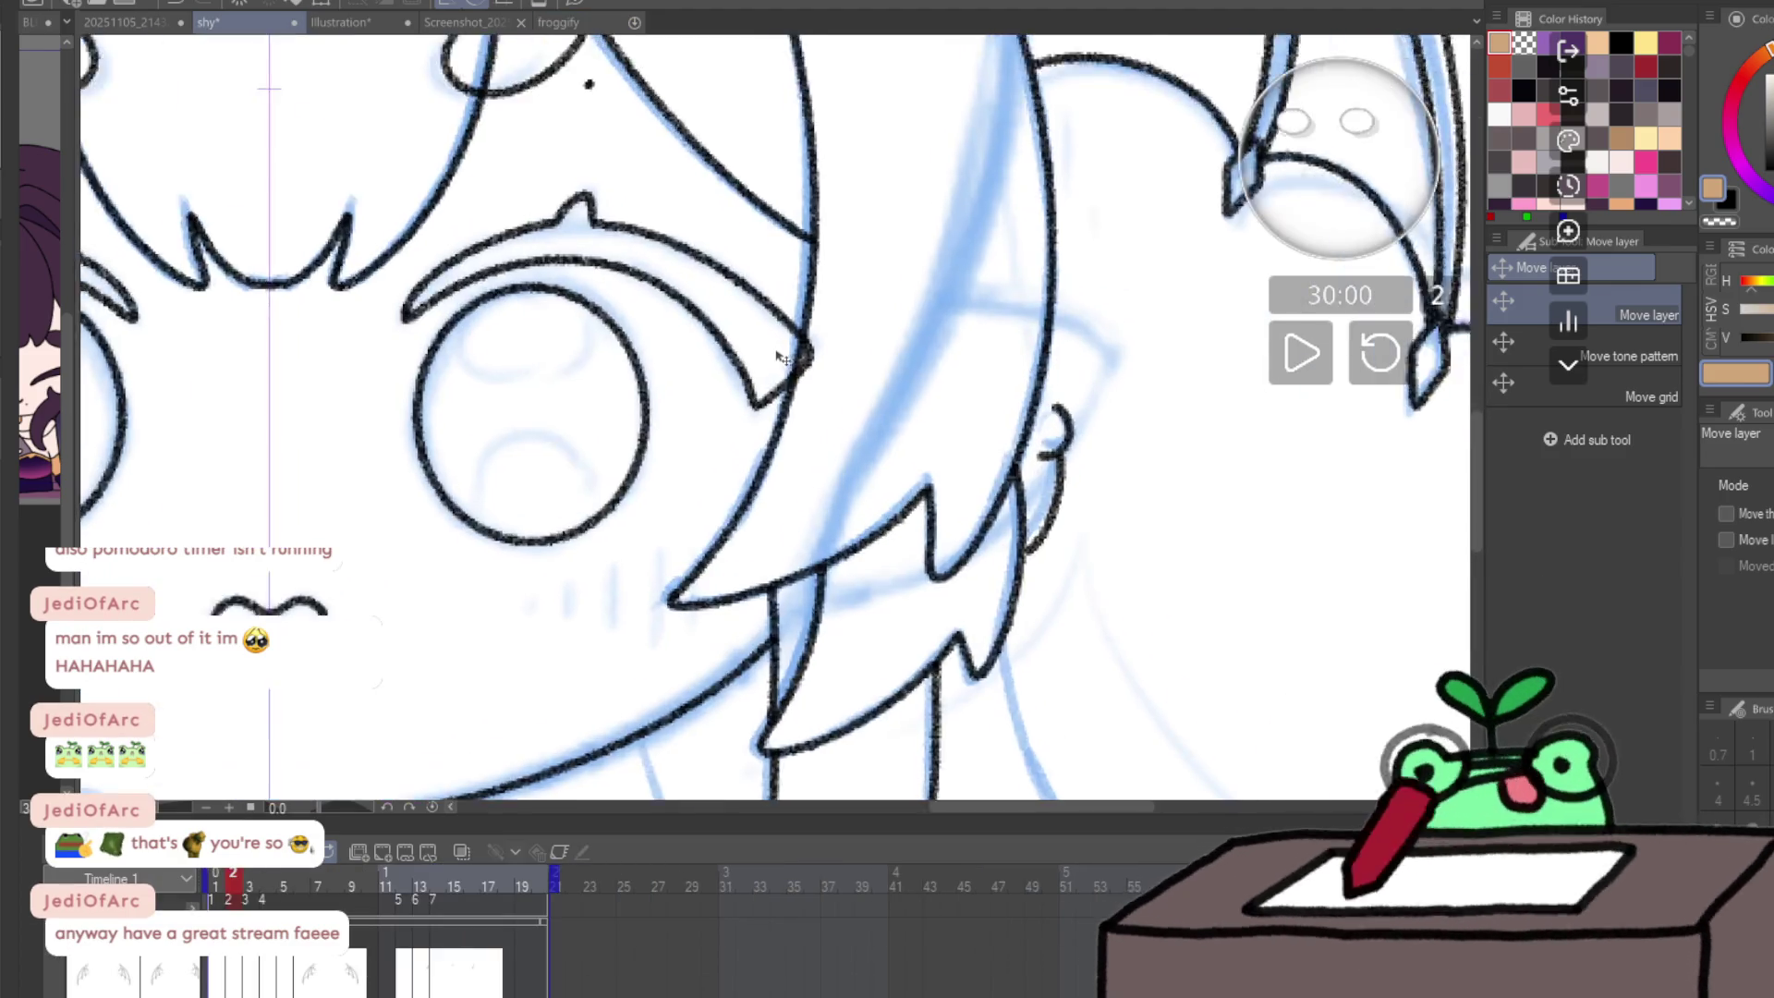
scroll(768, 388, down, 1)
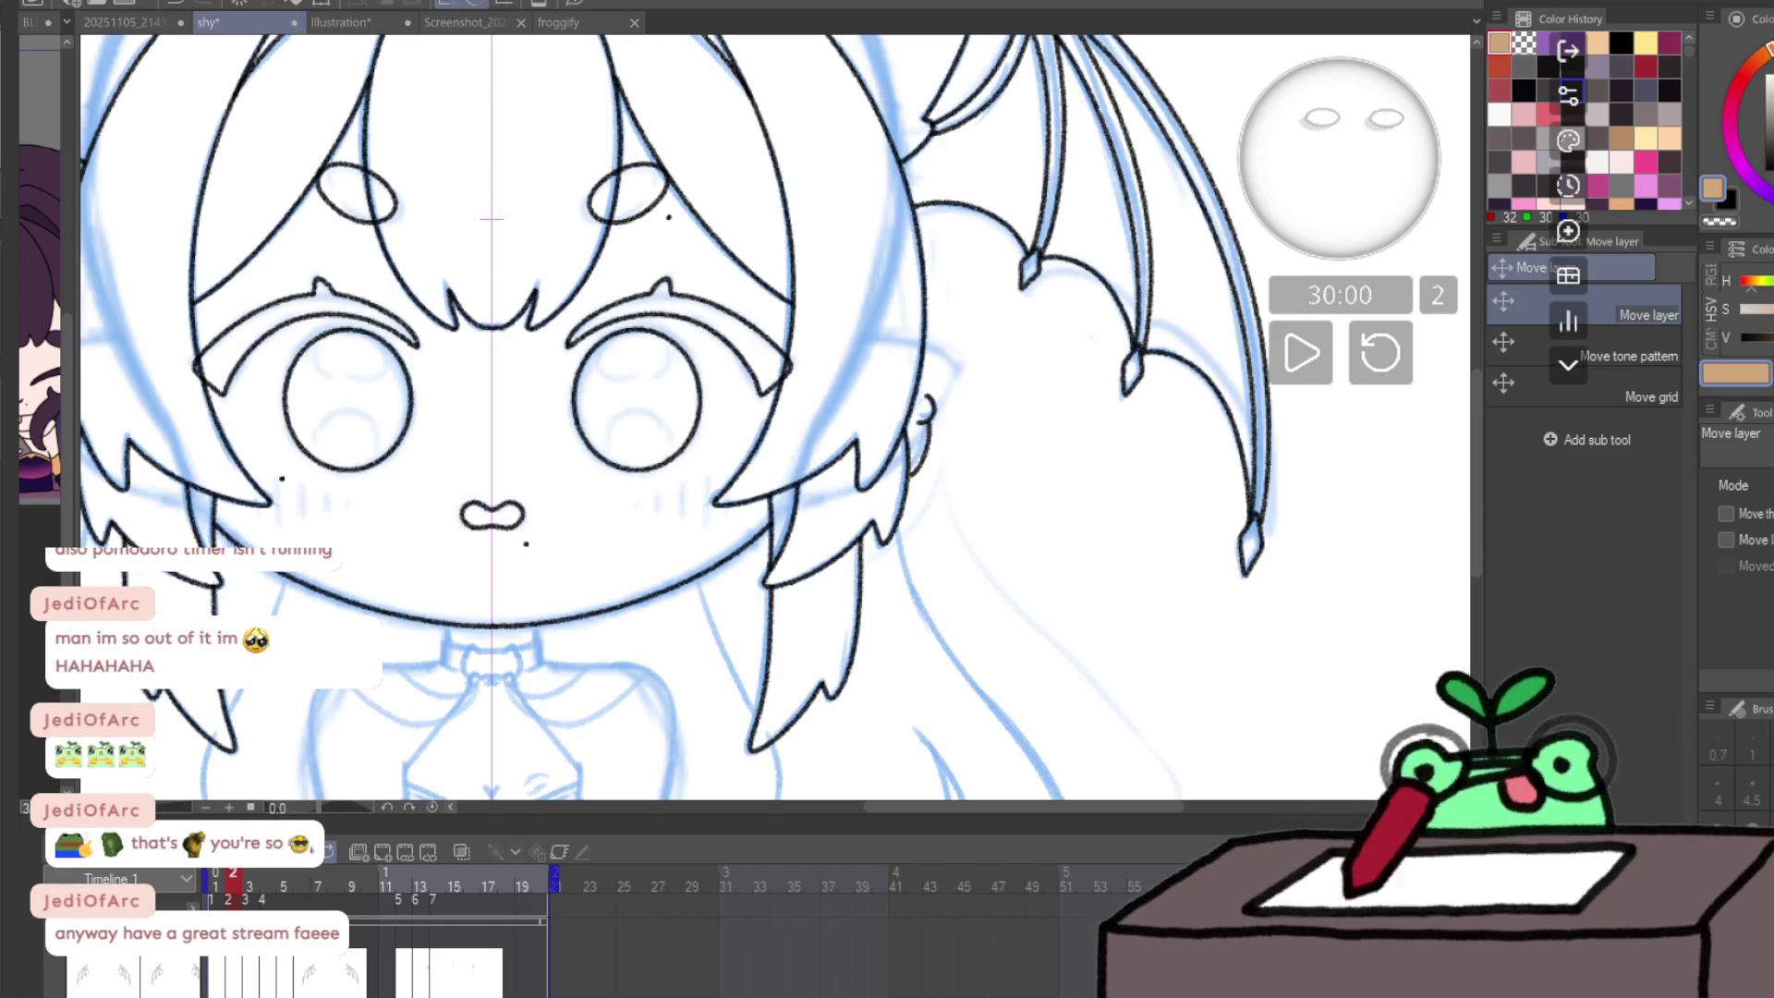
click(1568, 230)
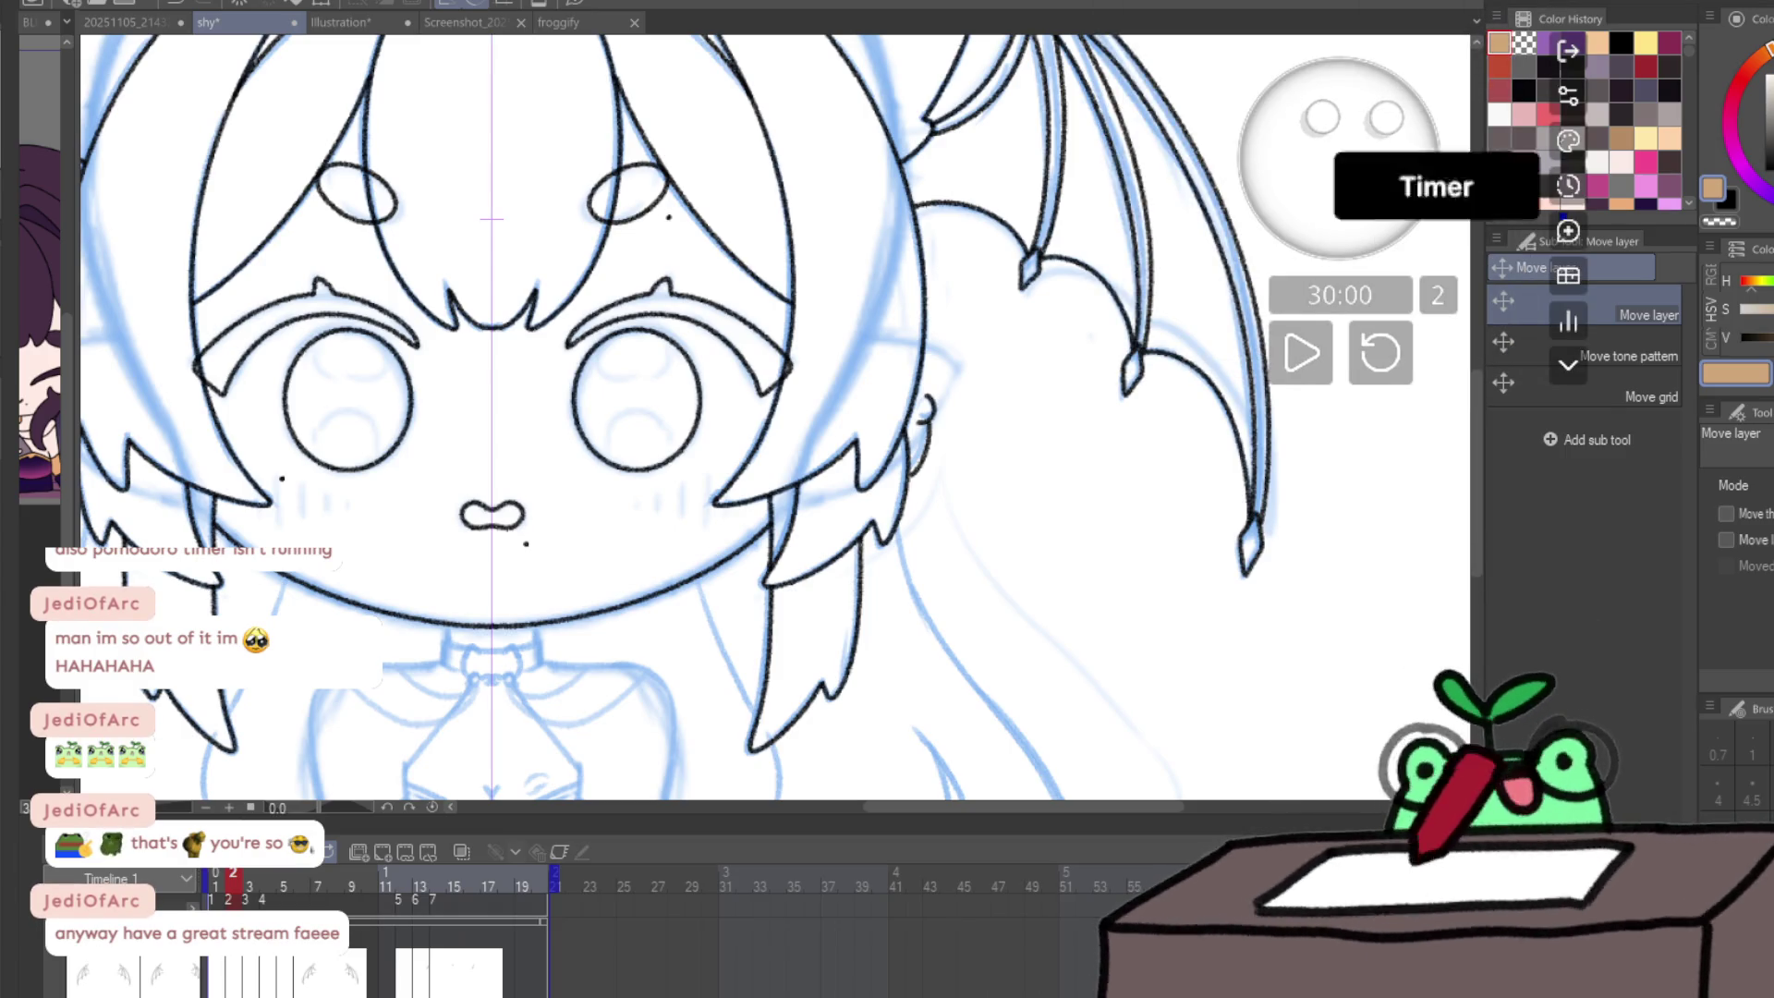
click(1568, 95)
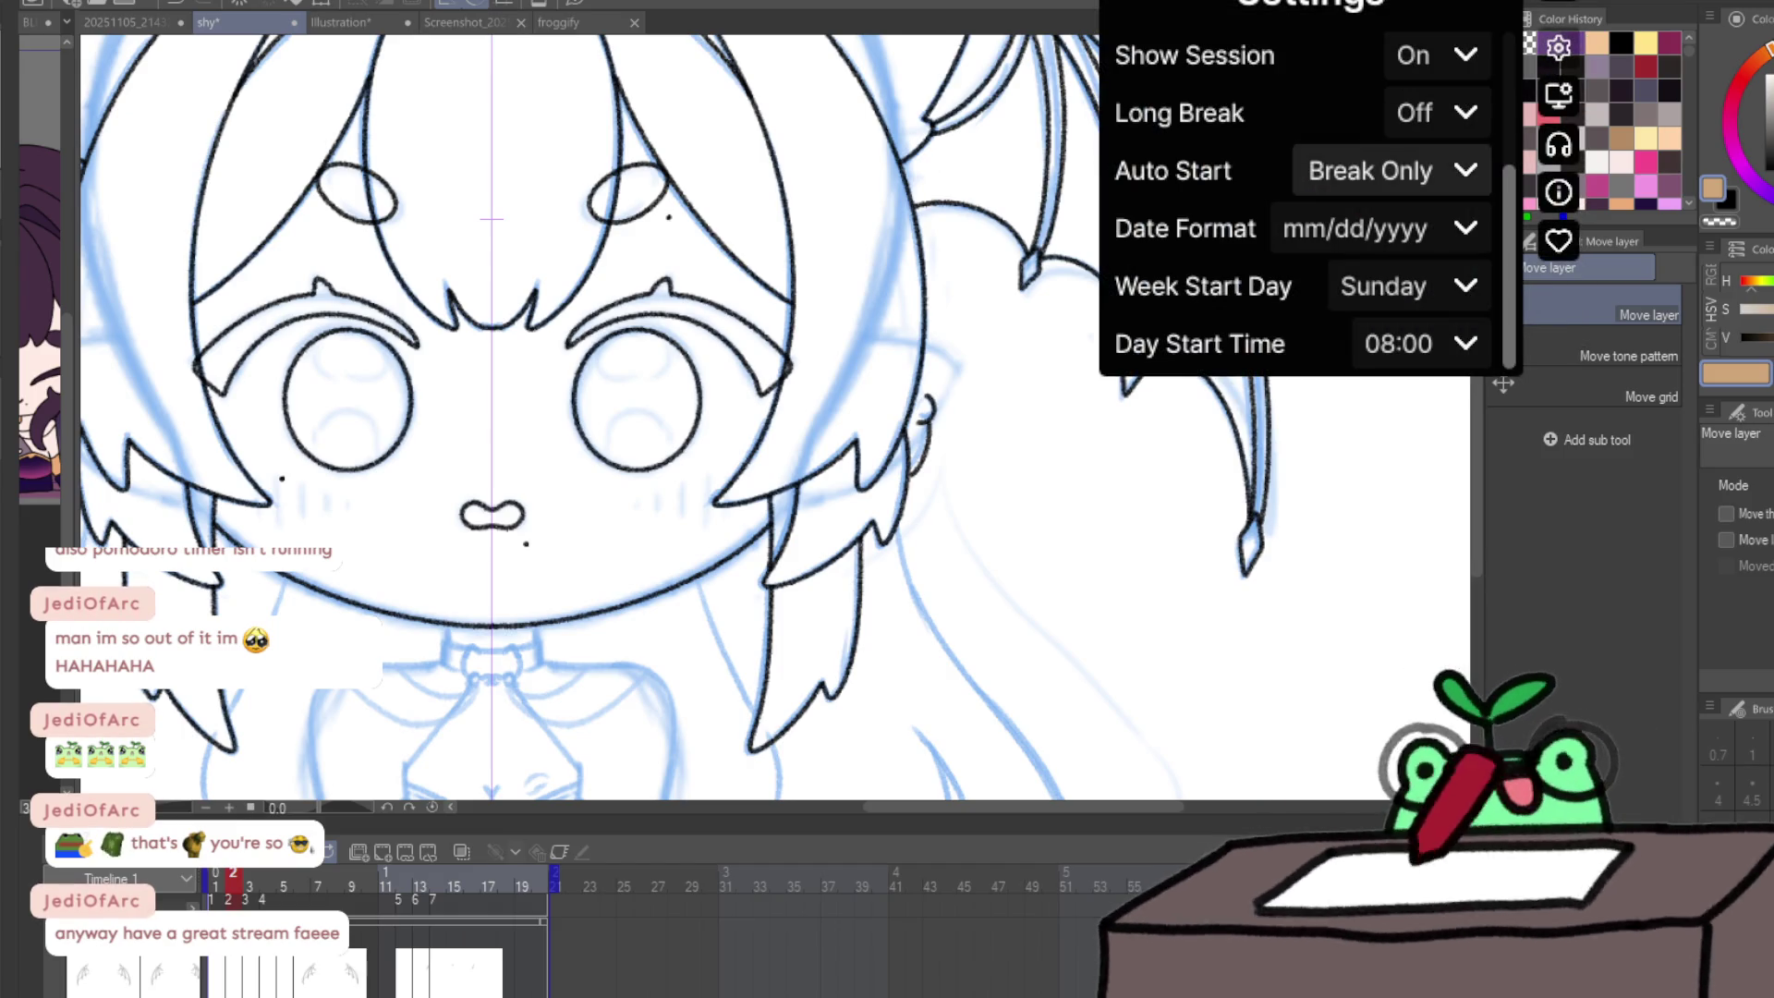
click(1392, 171)
click(1352, 224)
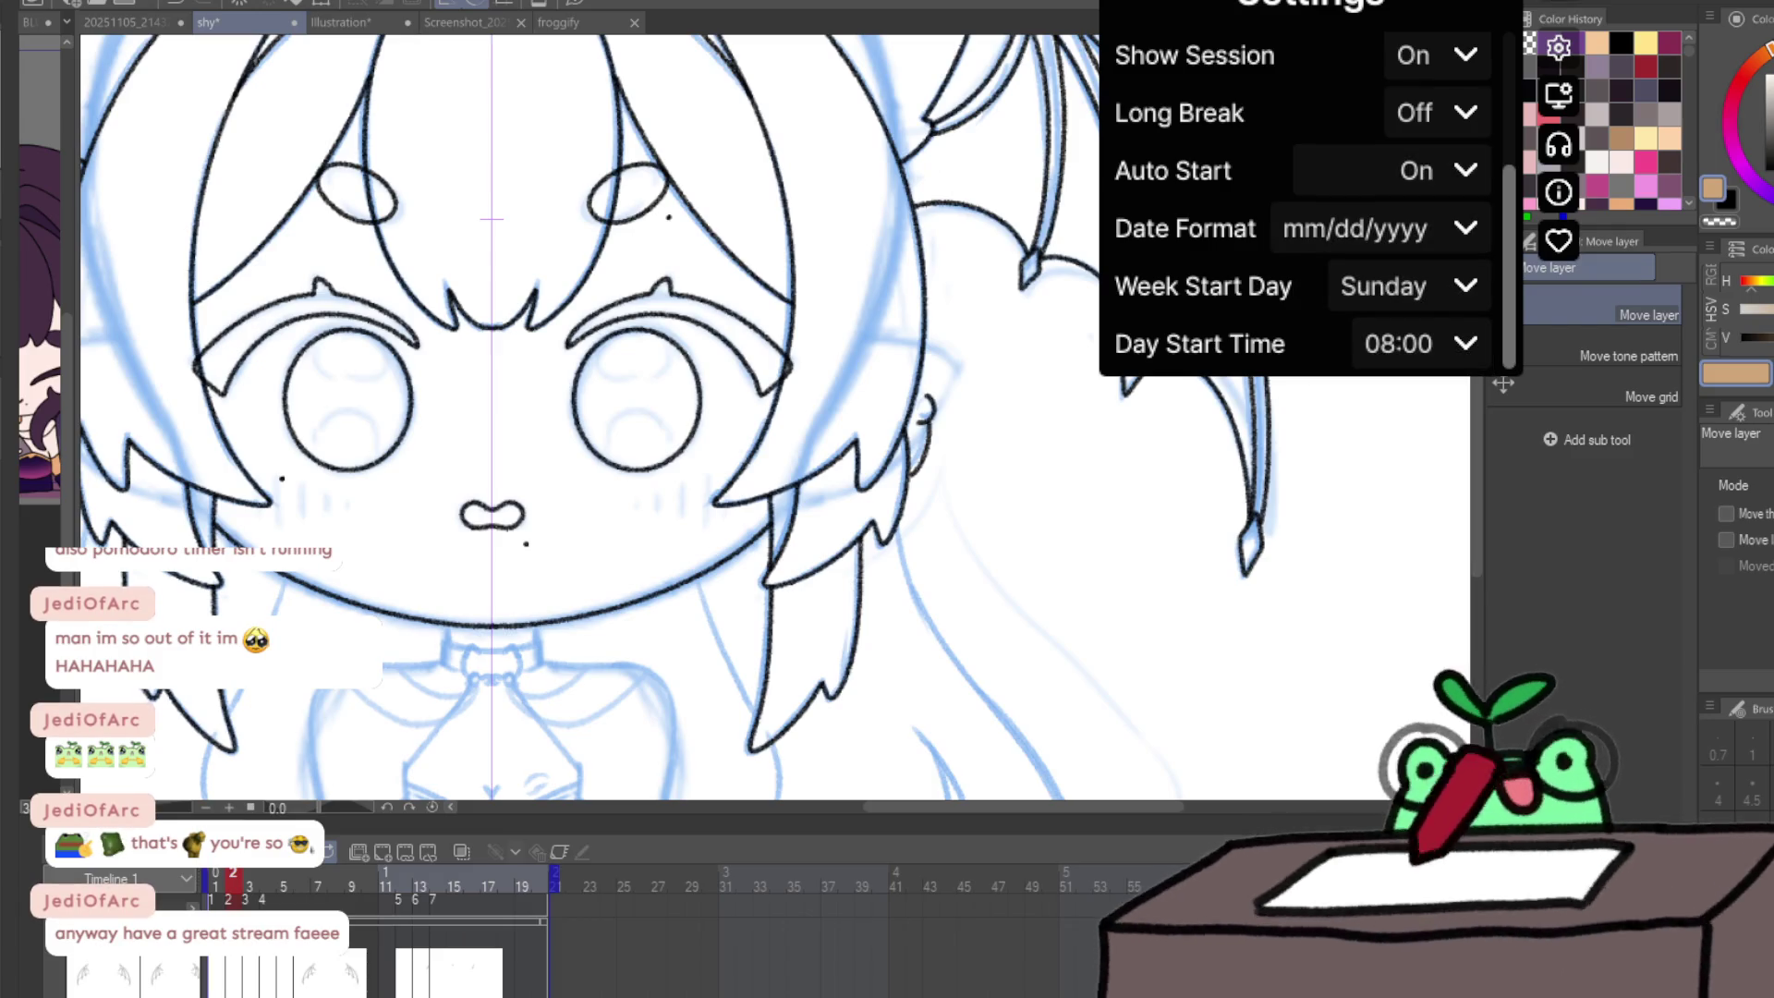
click(1559, 47)
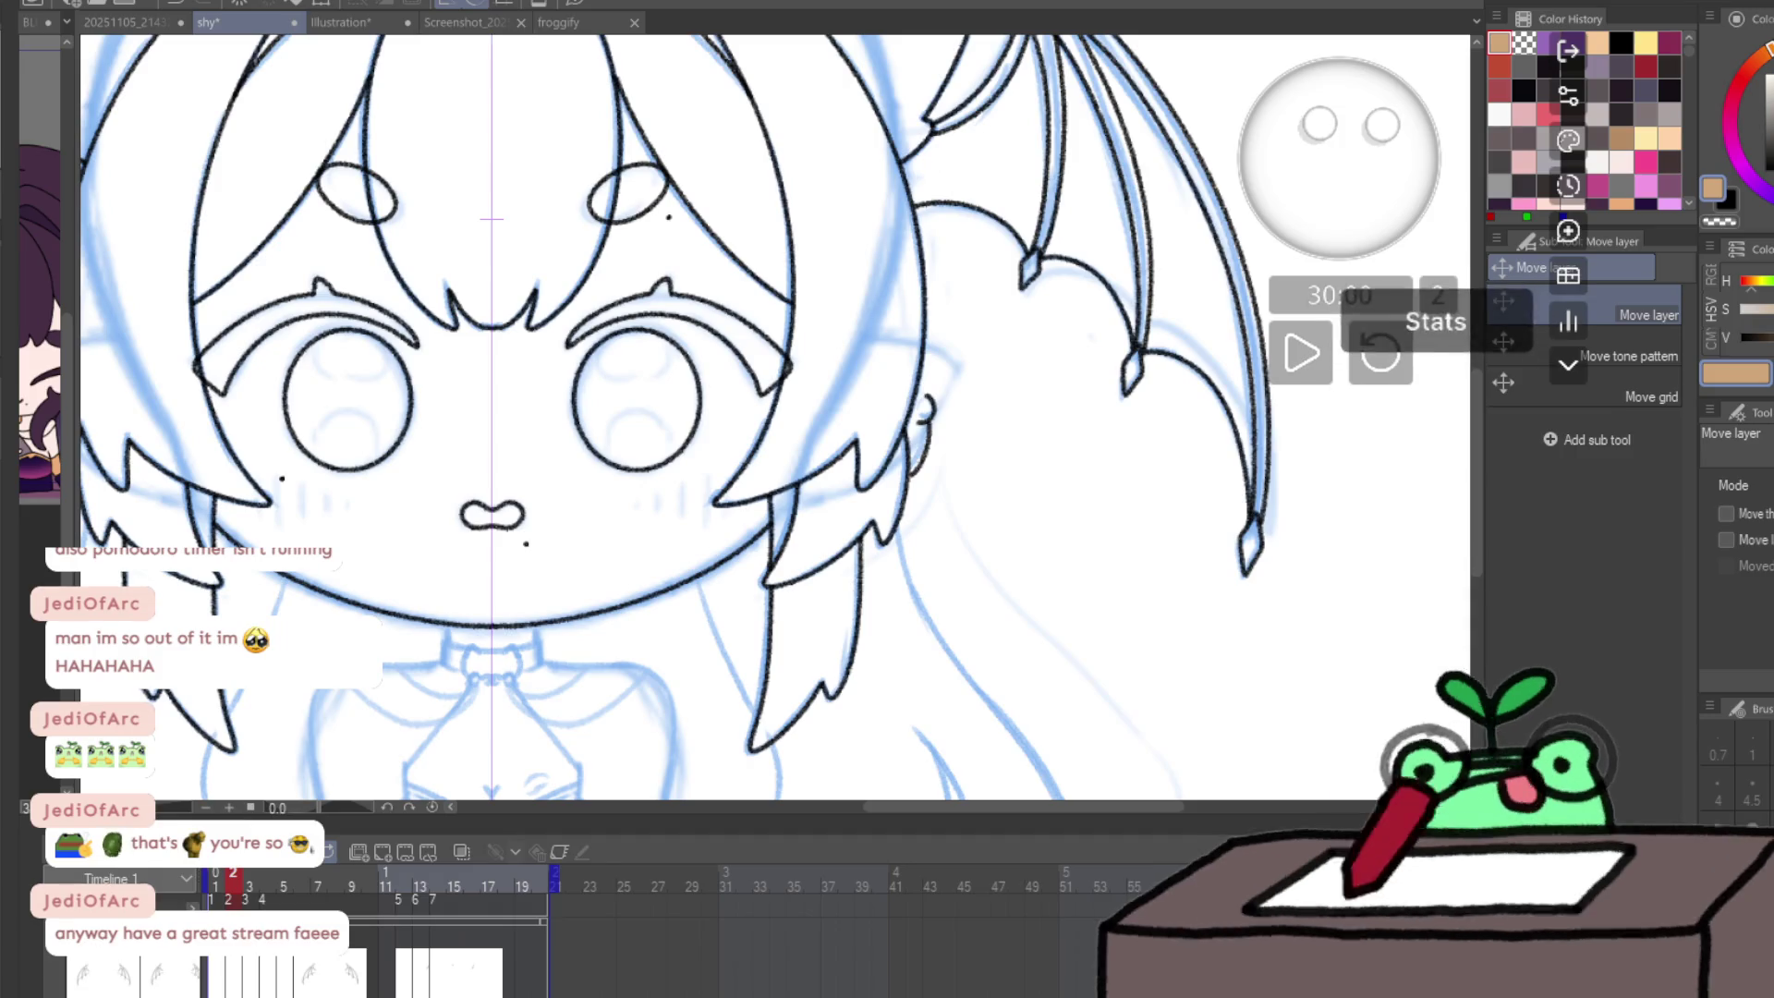
click(1301, 352)
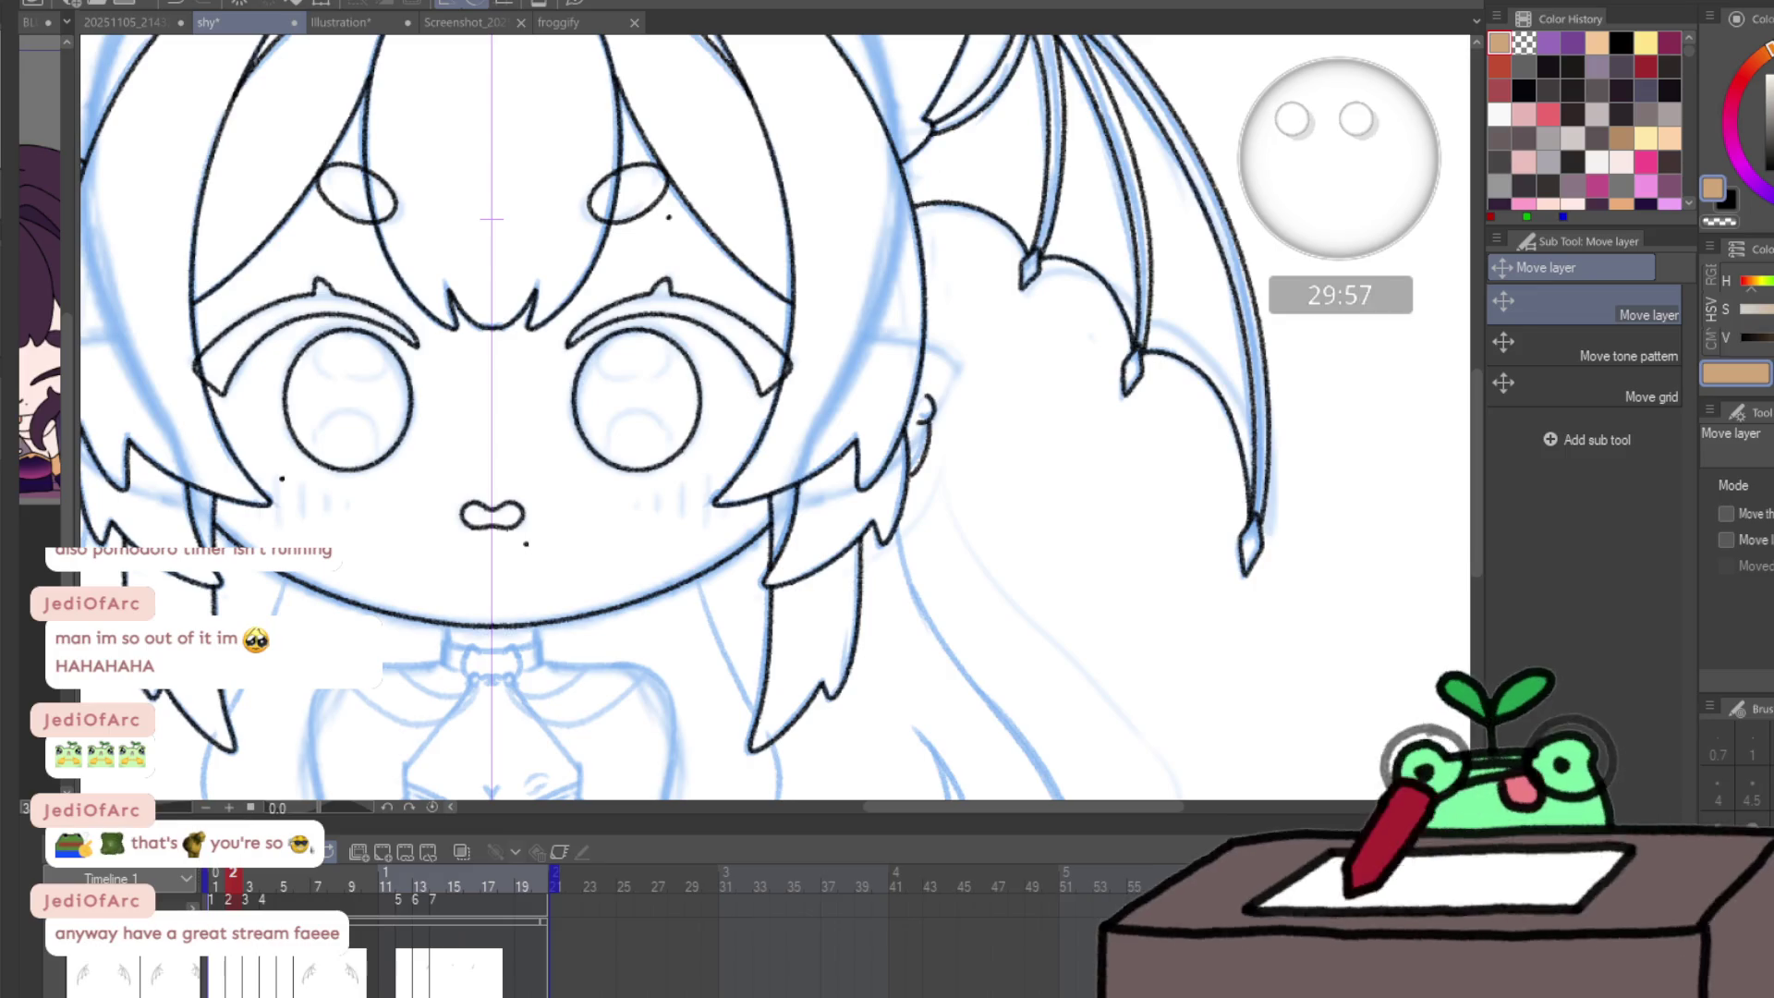
- Undo the stray ear strokes and redraw the inner ear line in black
key(p)
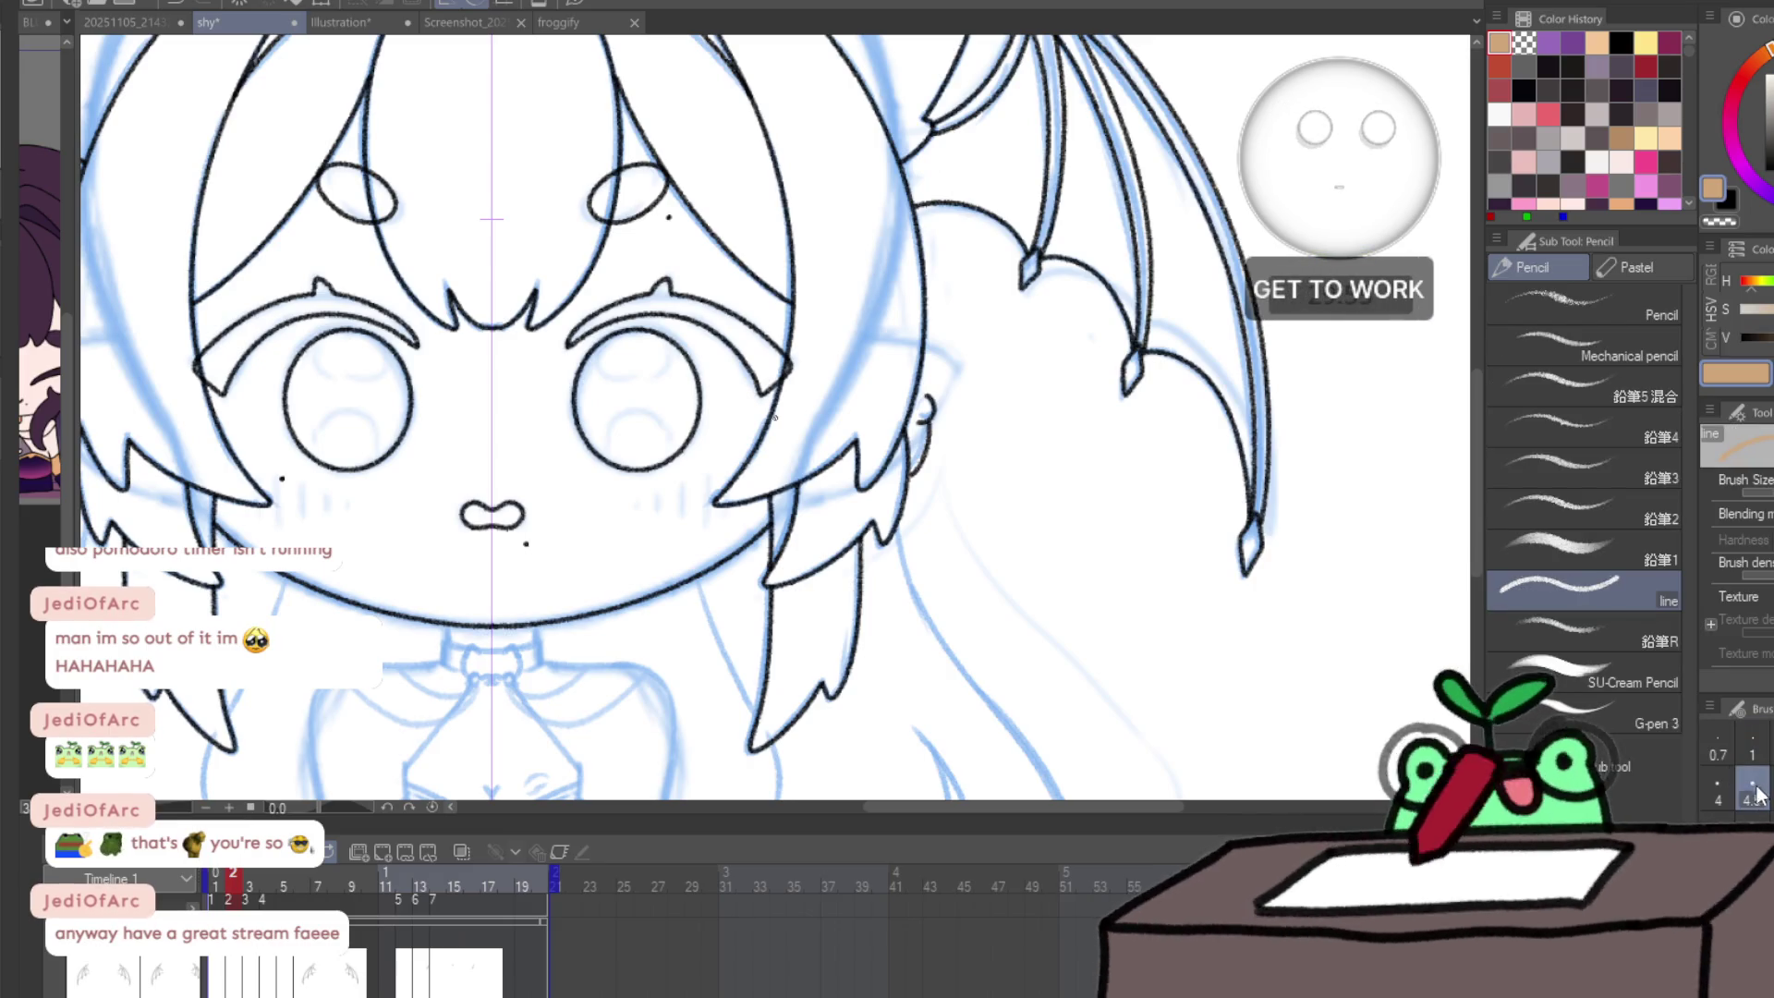
scroll(961, 369, up, 4)
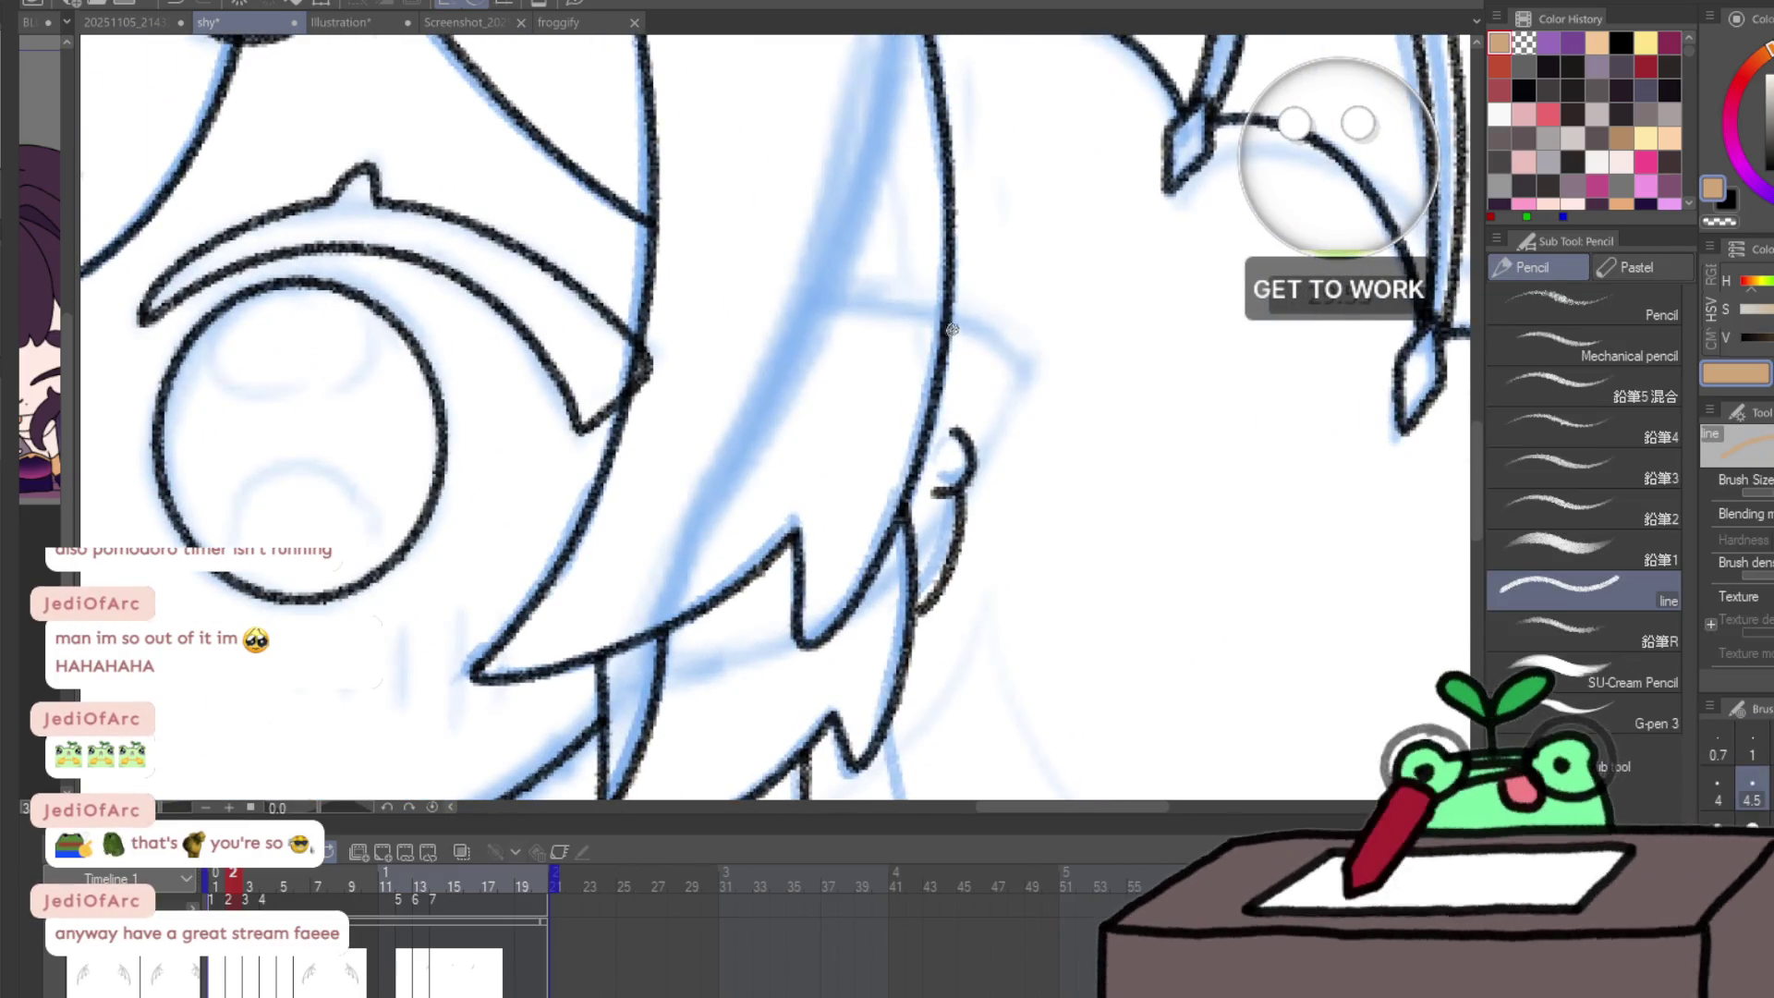
key(ctrl+z)
key(x)
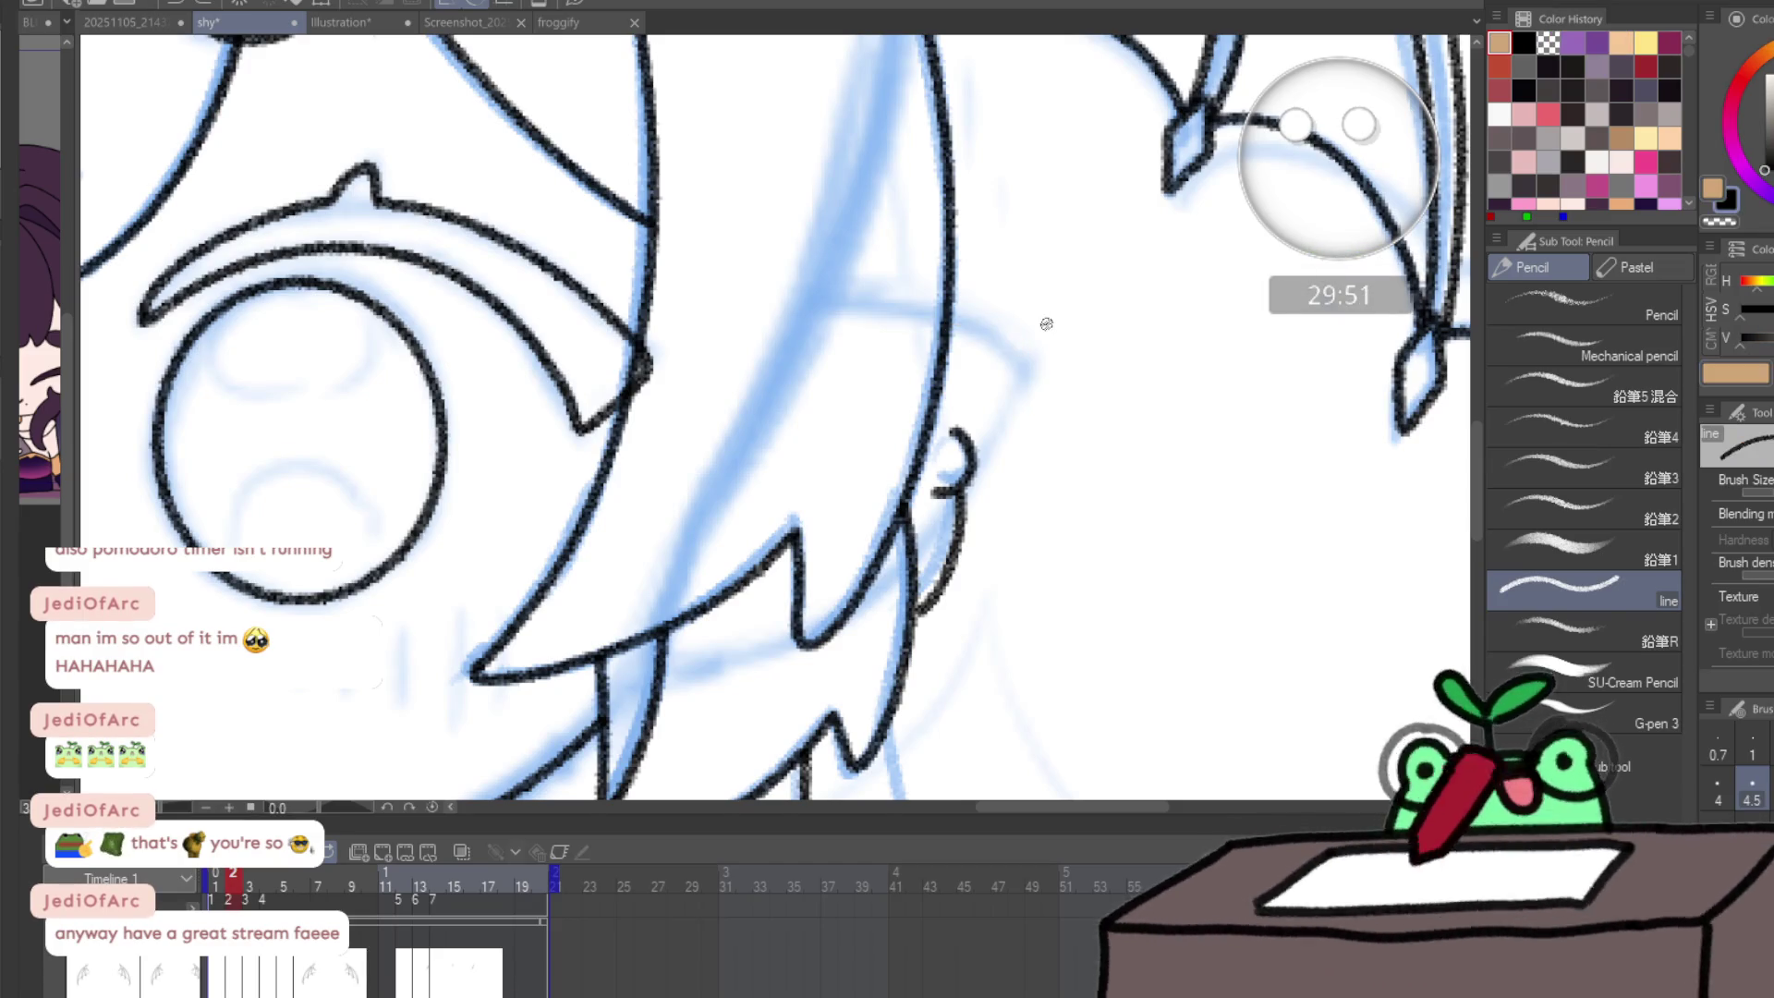
key(ctrl+z)
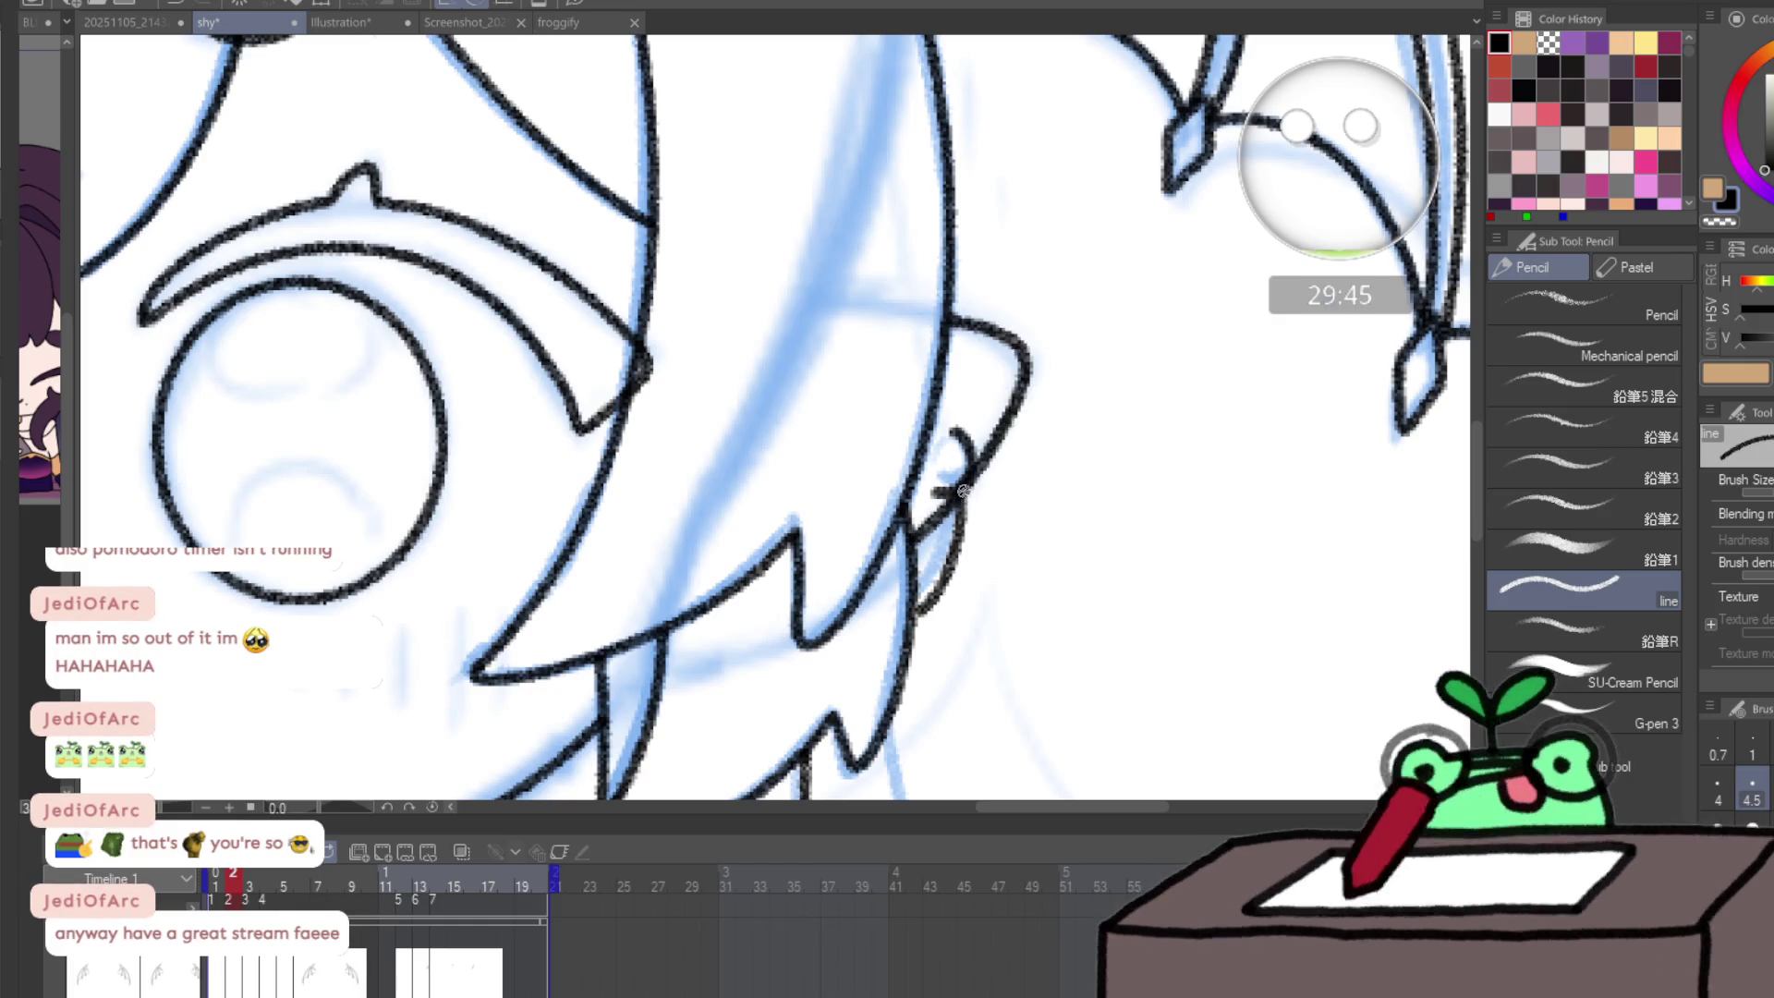
key(ctrl+z)
drag(943, 437, 931, 481)
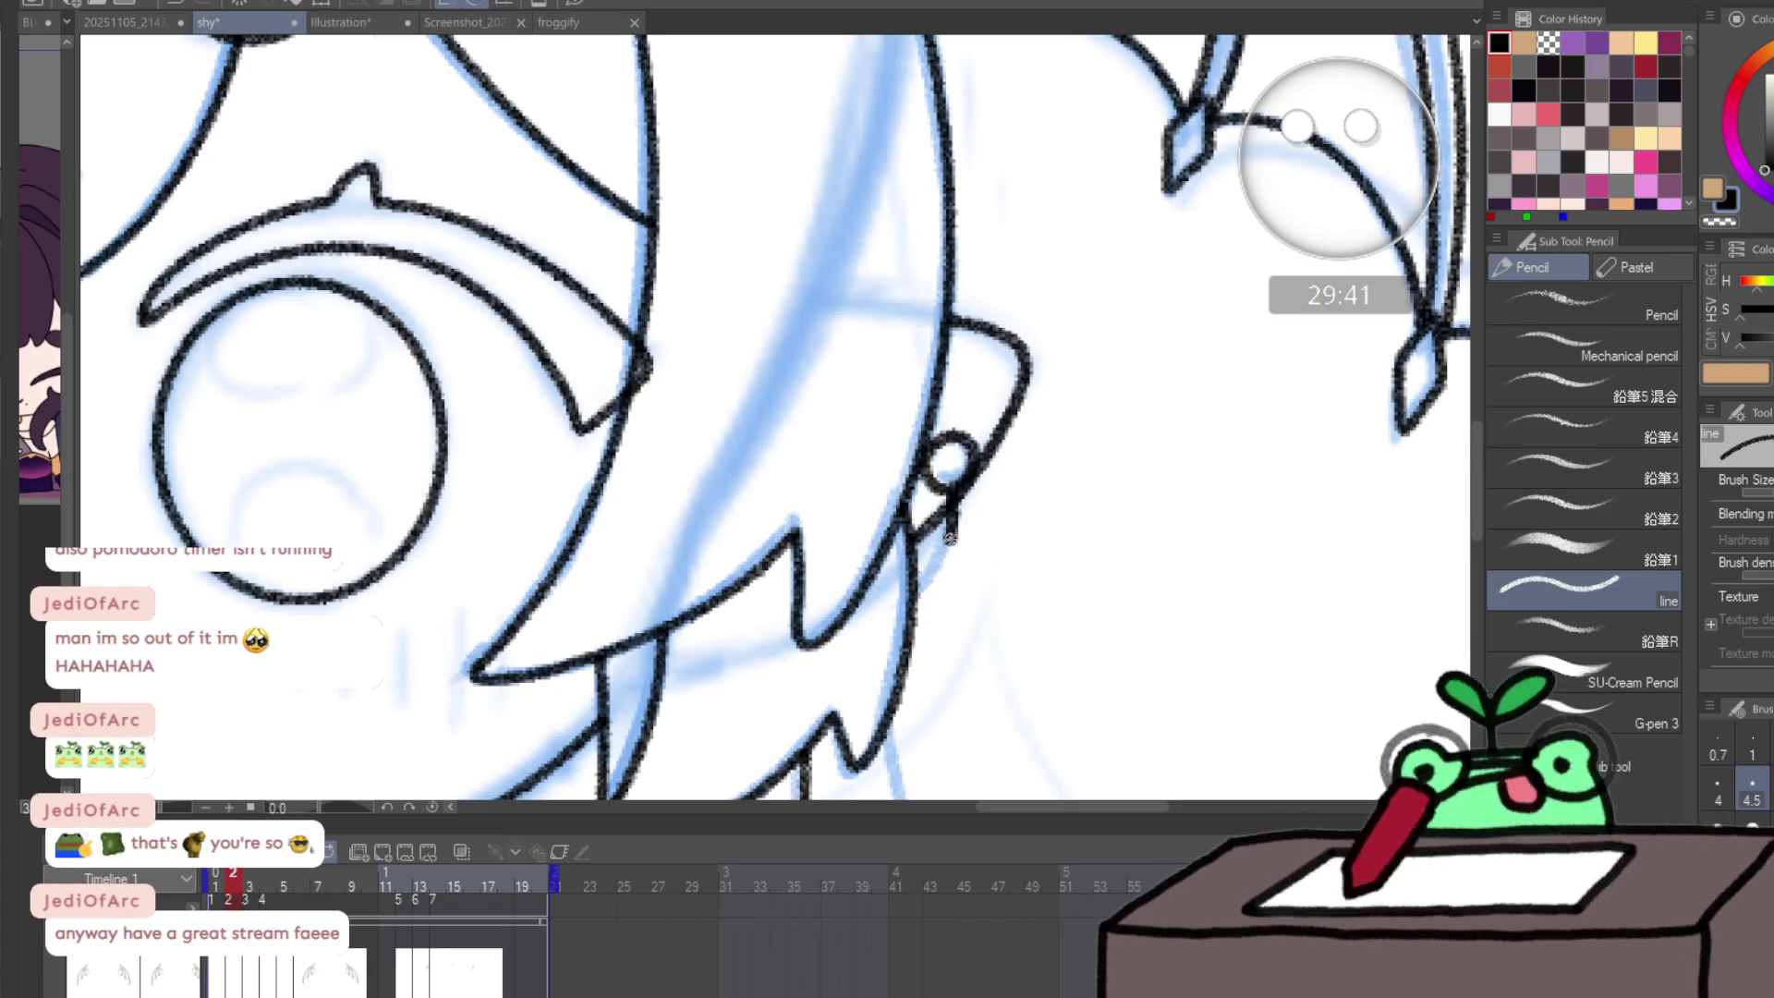
- On frame 3, nudge the chin and earring lines up slightly with the layer move
key(slash)
alt+click(1093, 530)
alt+click(1095, 535)
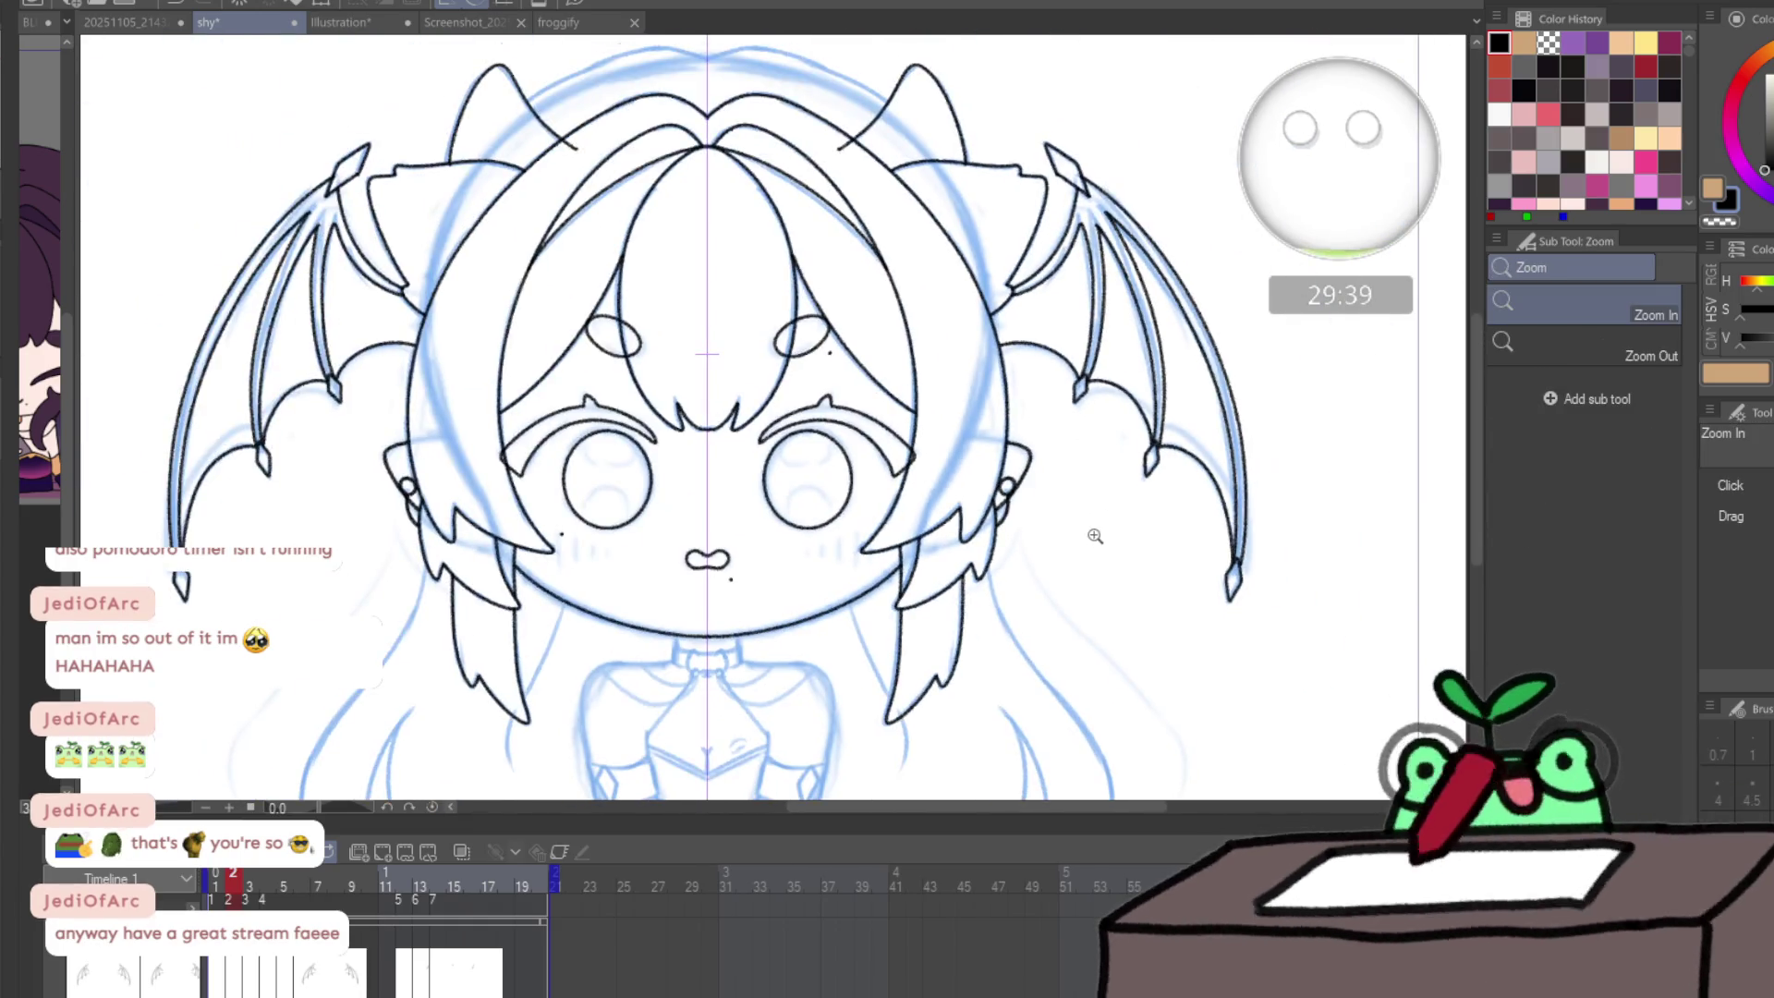
key(p)
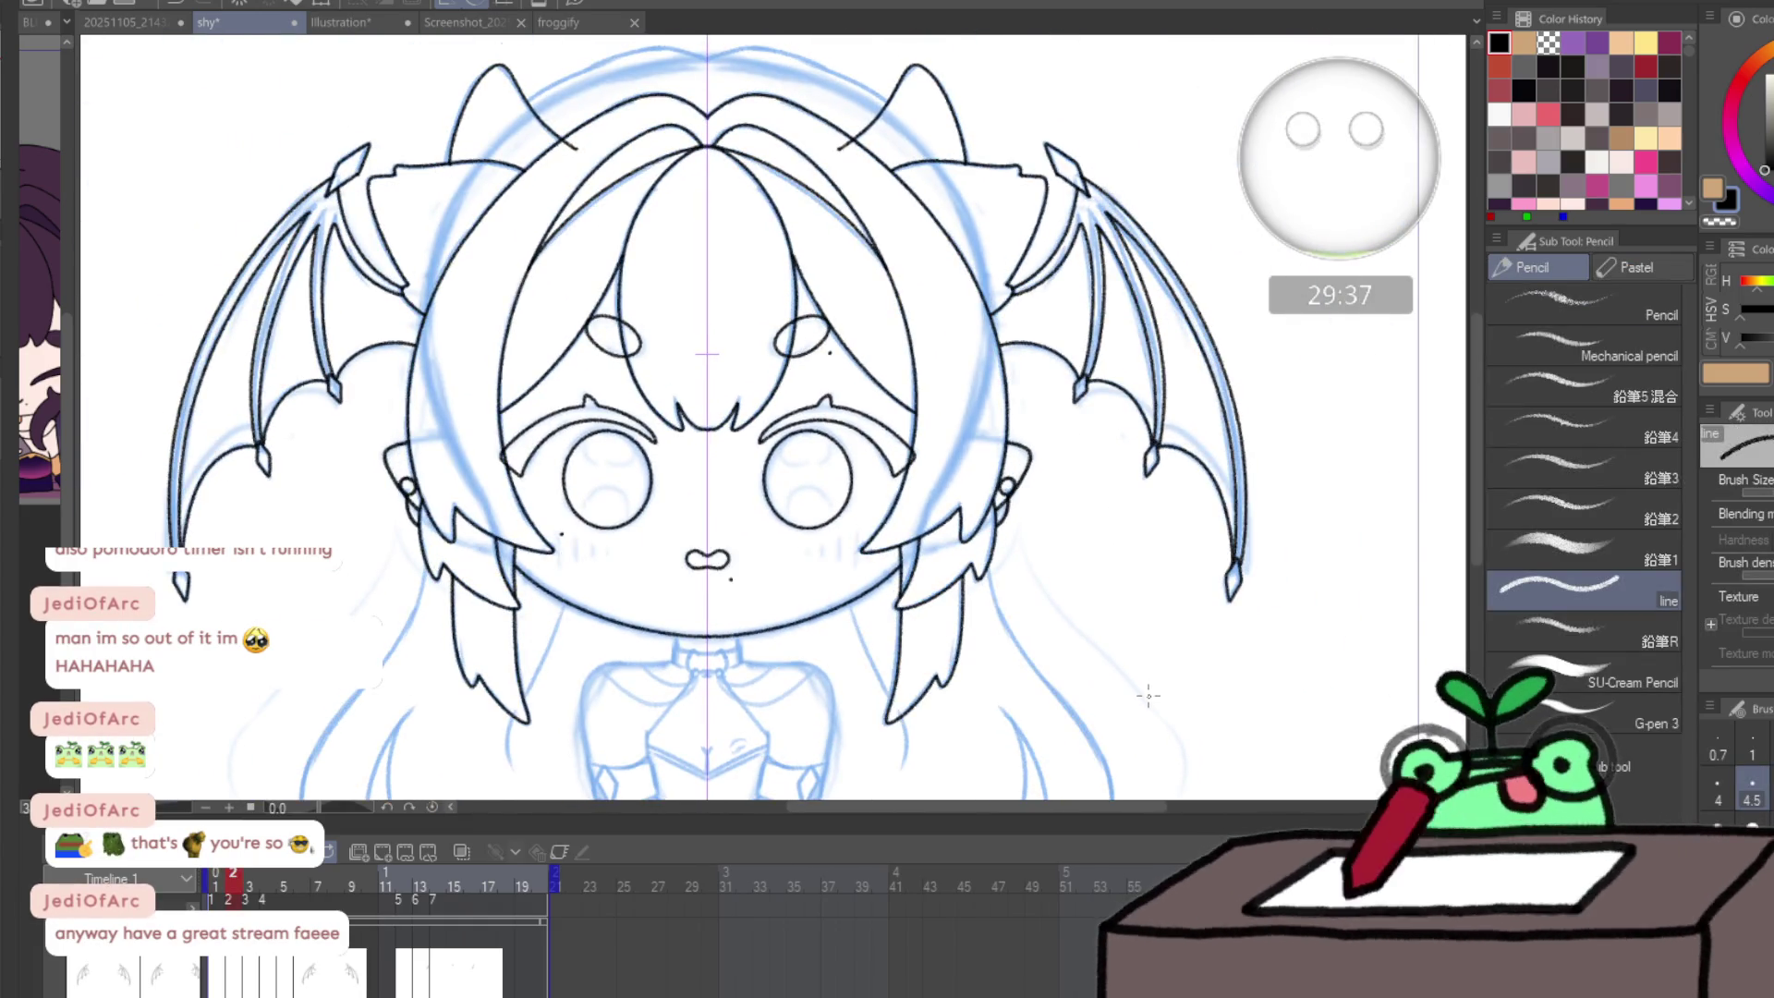
key(Right)
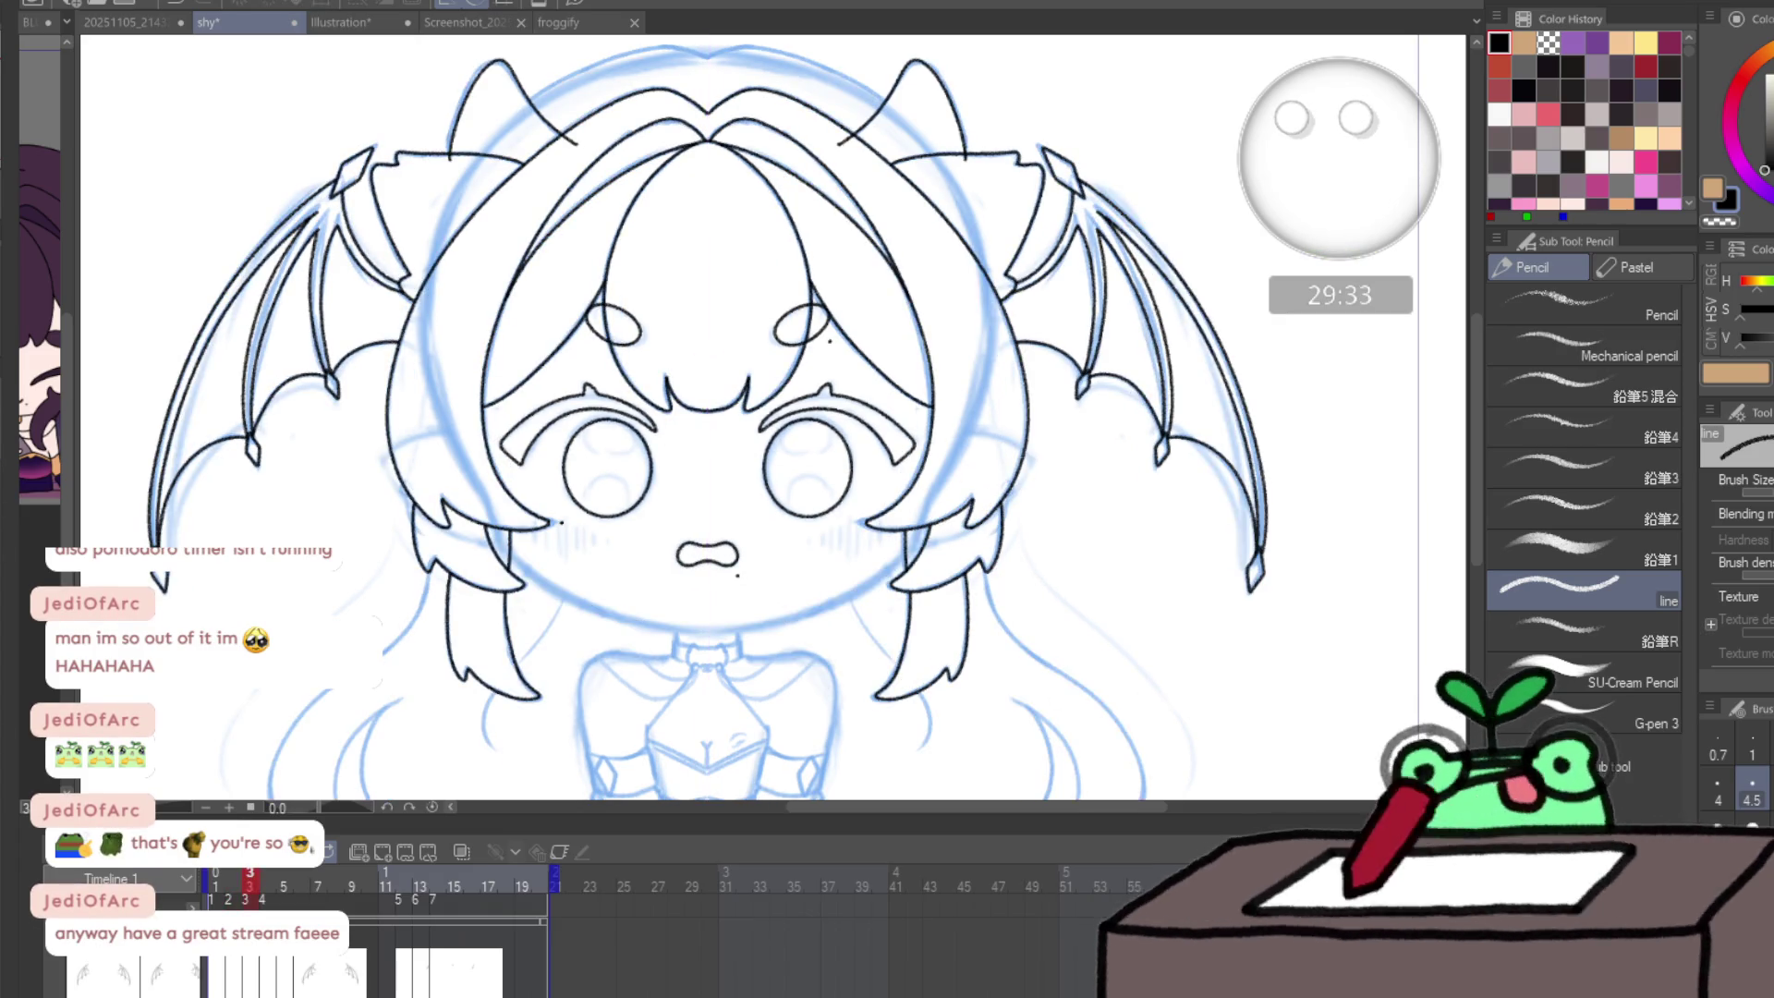
key(k)
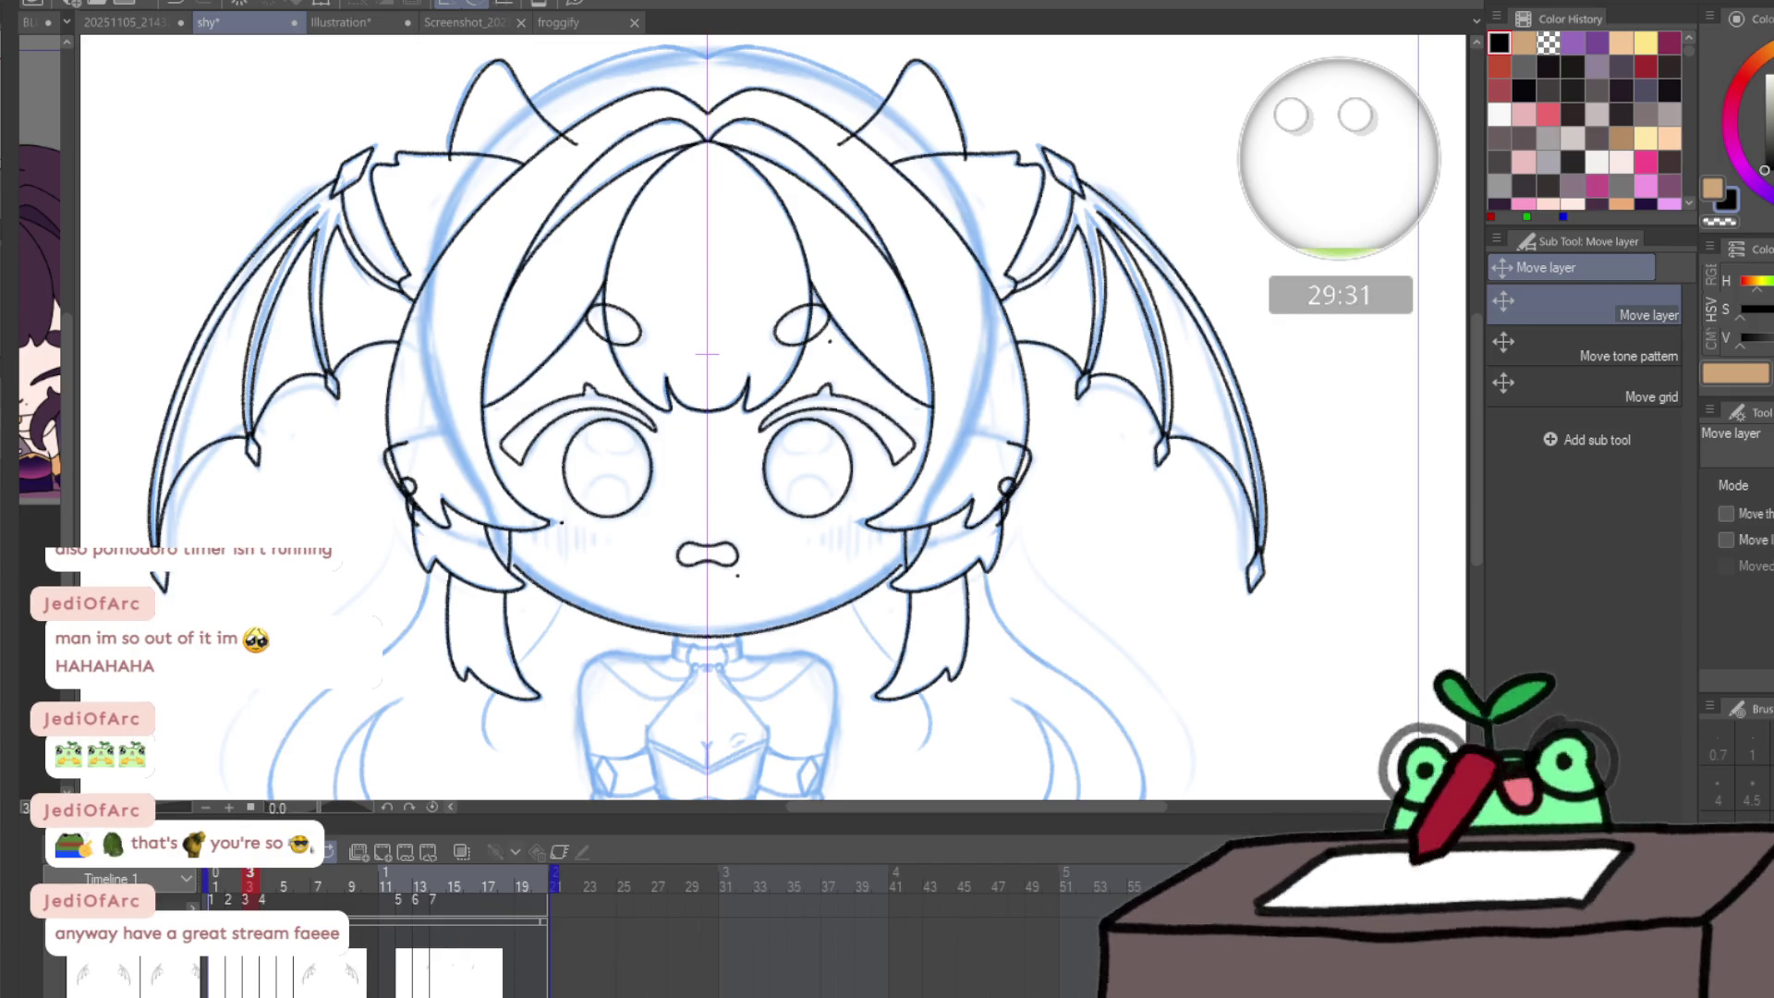
drag(706, 353, 707, 348)
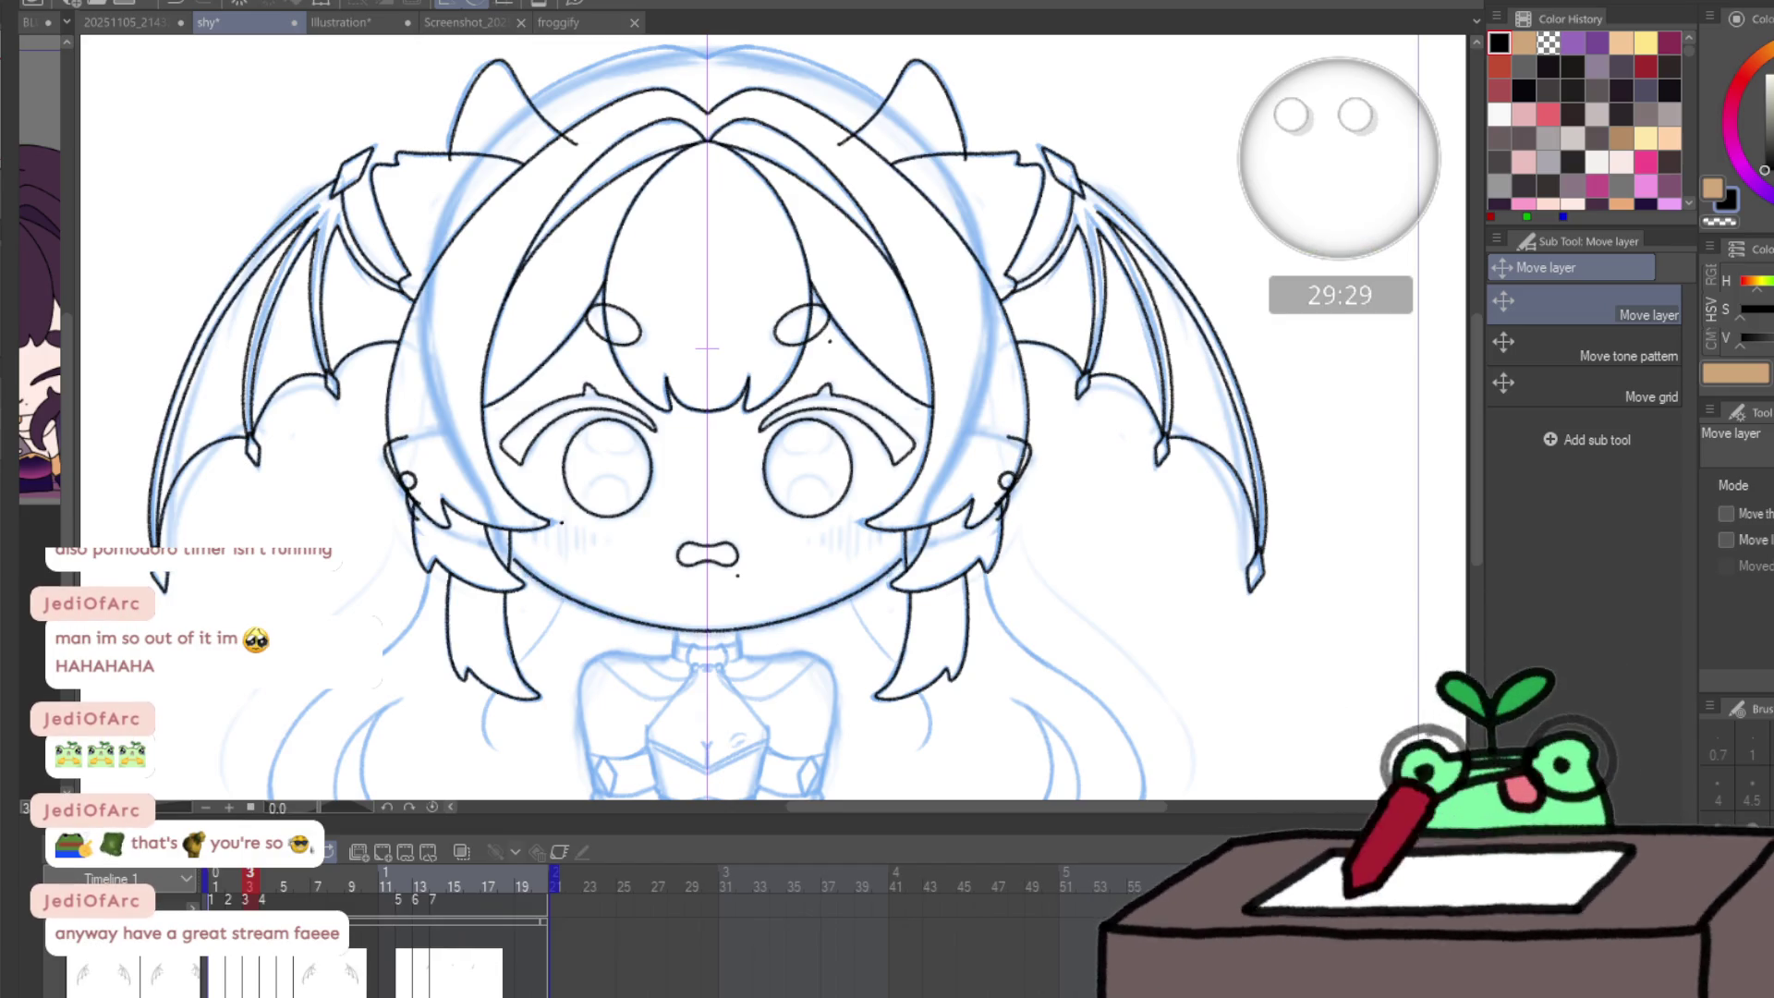
- On frame 3, erase the small hook stroke by the ear and redraw the ear line
key(slash)
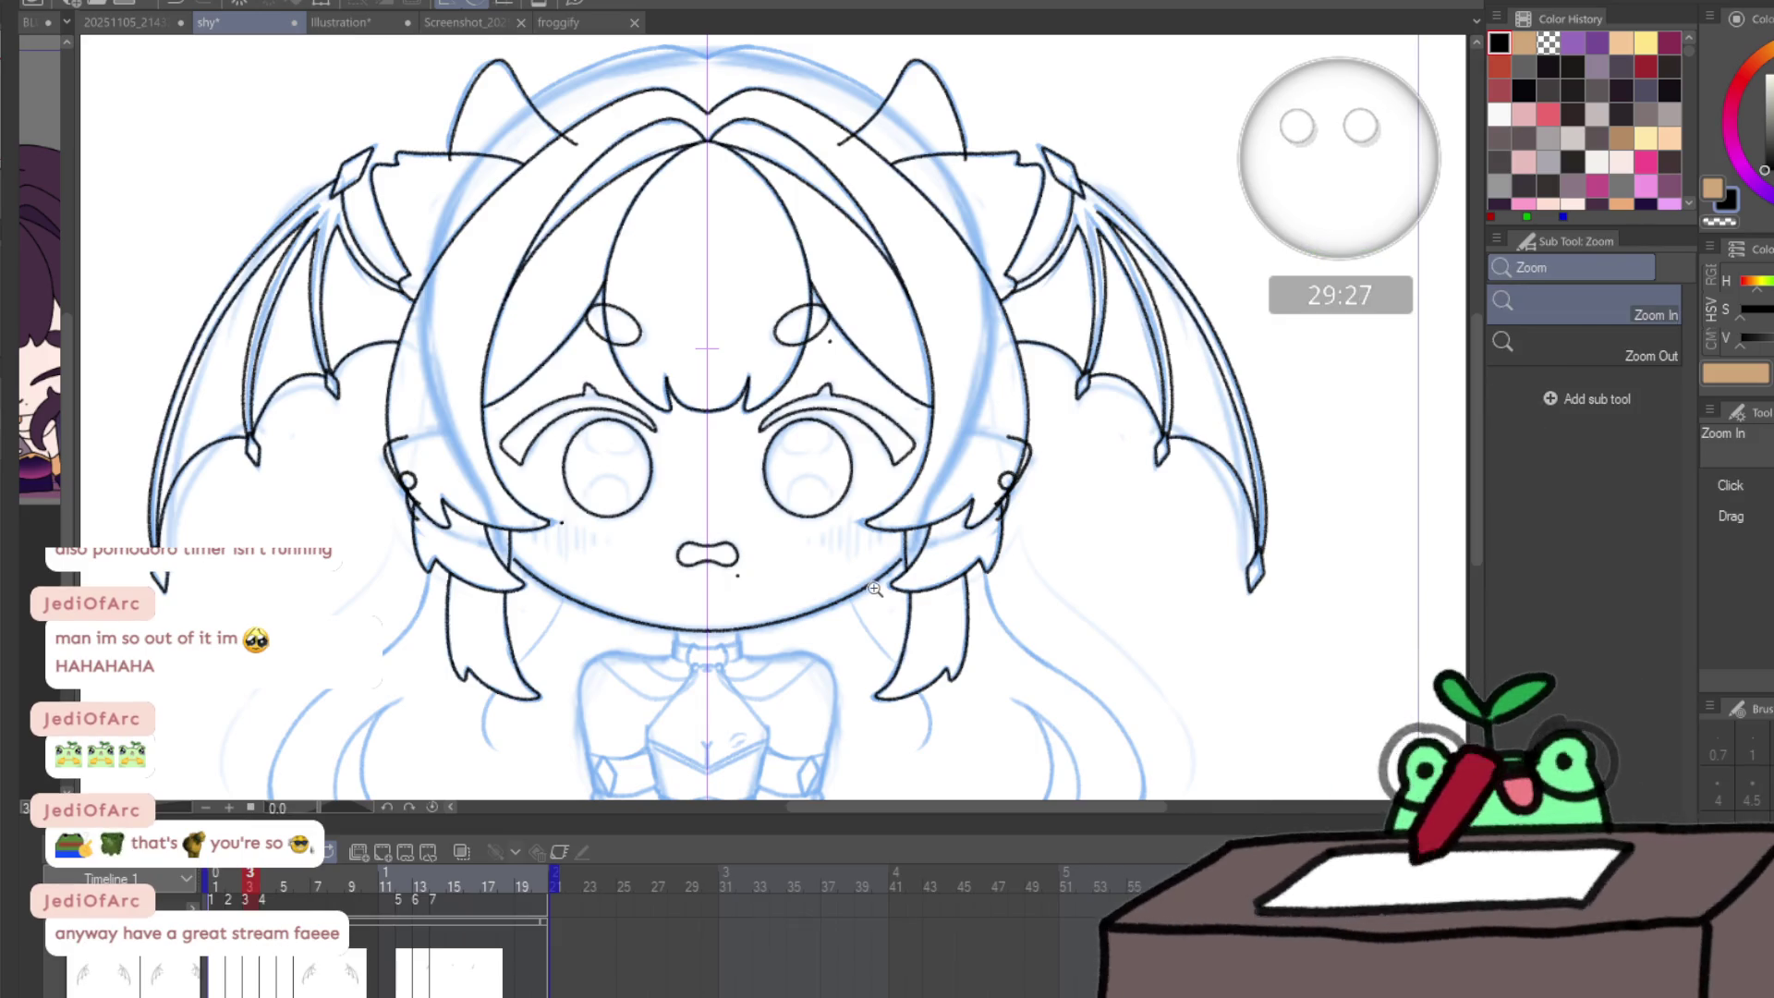
click(874, 589)
click(874, 589)
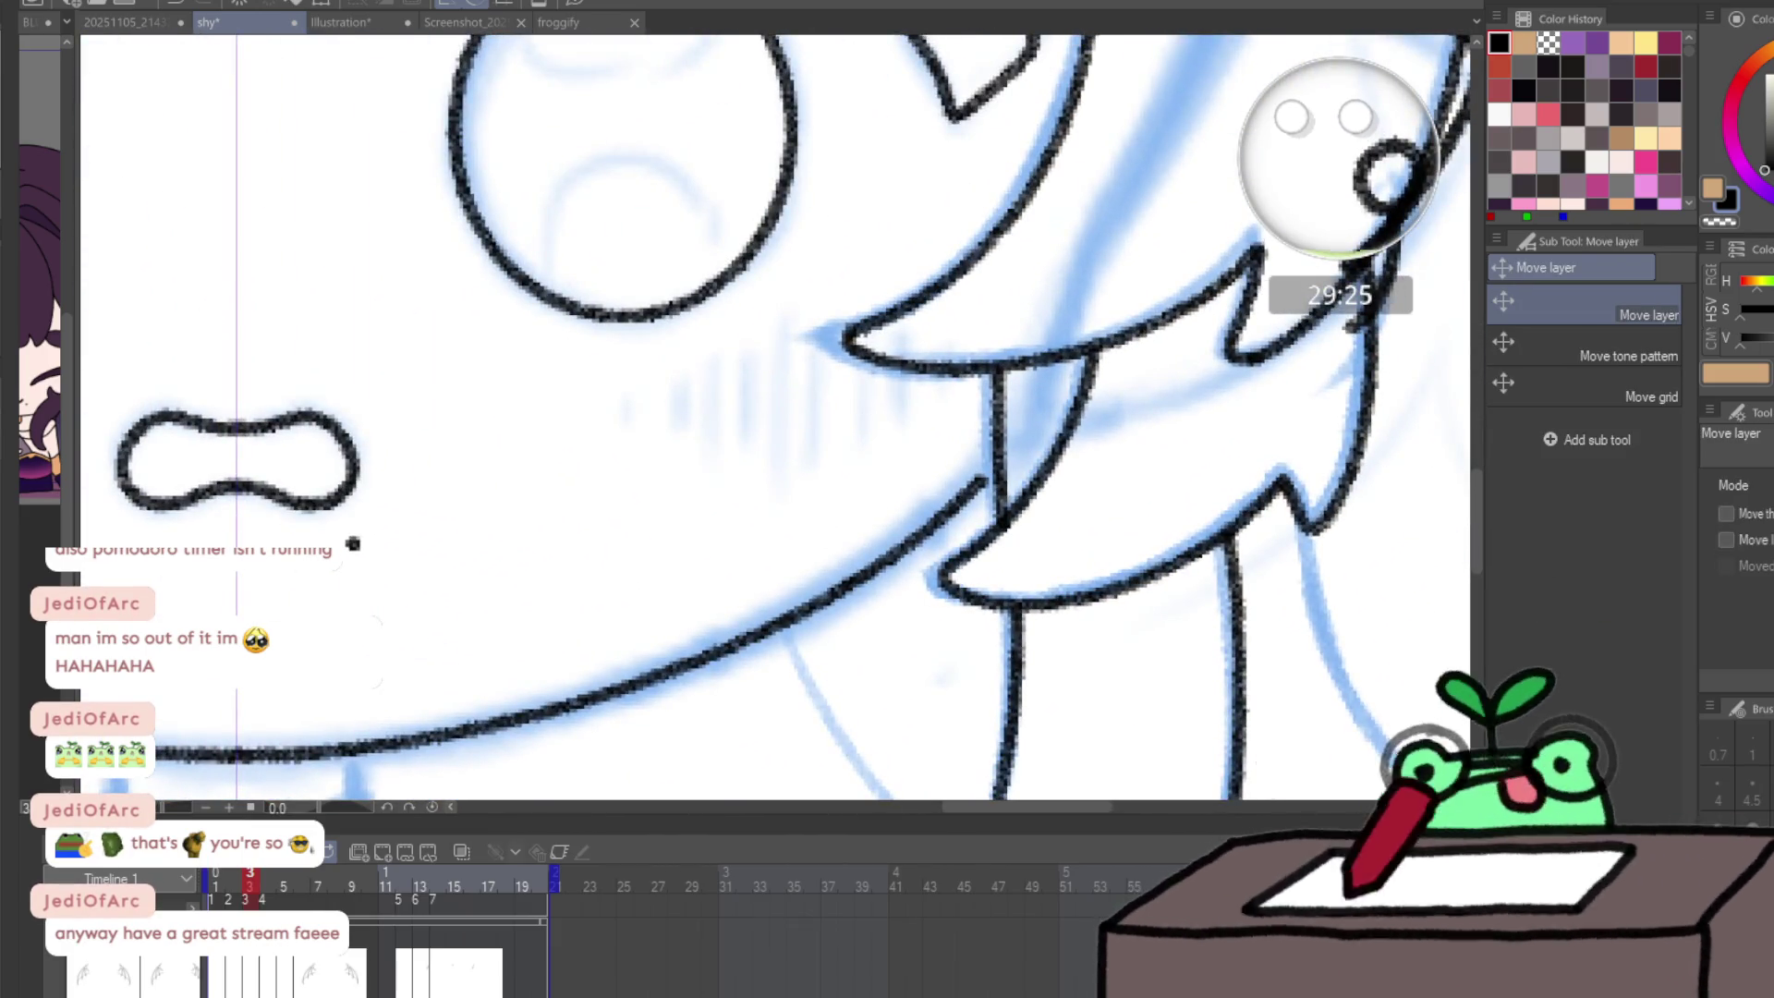
key(p)
key(ctrl+0)
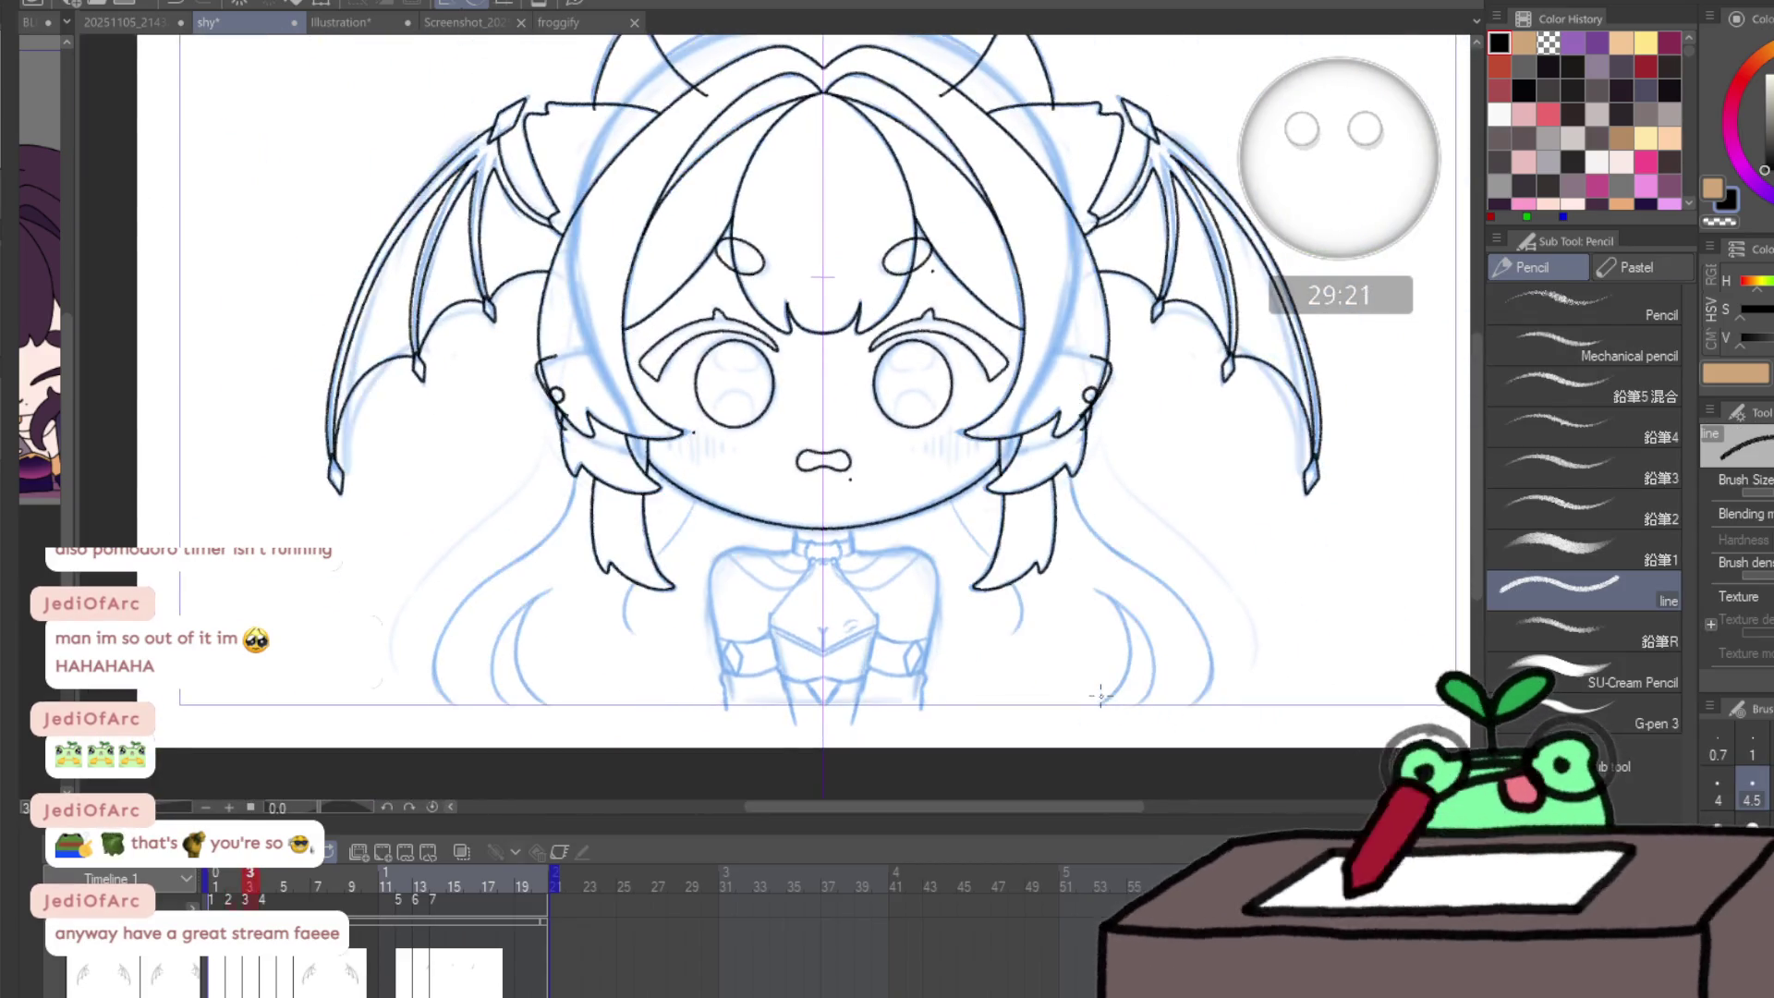
click(269, 886)
click(257, 882)
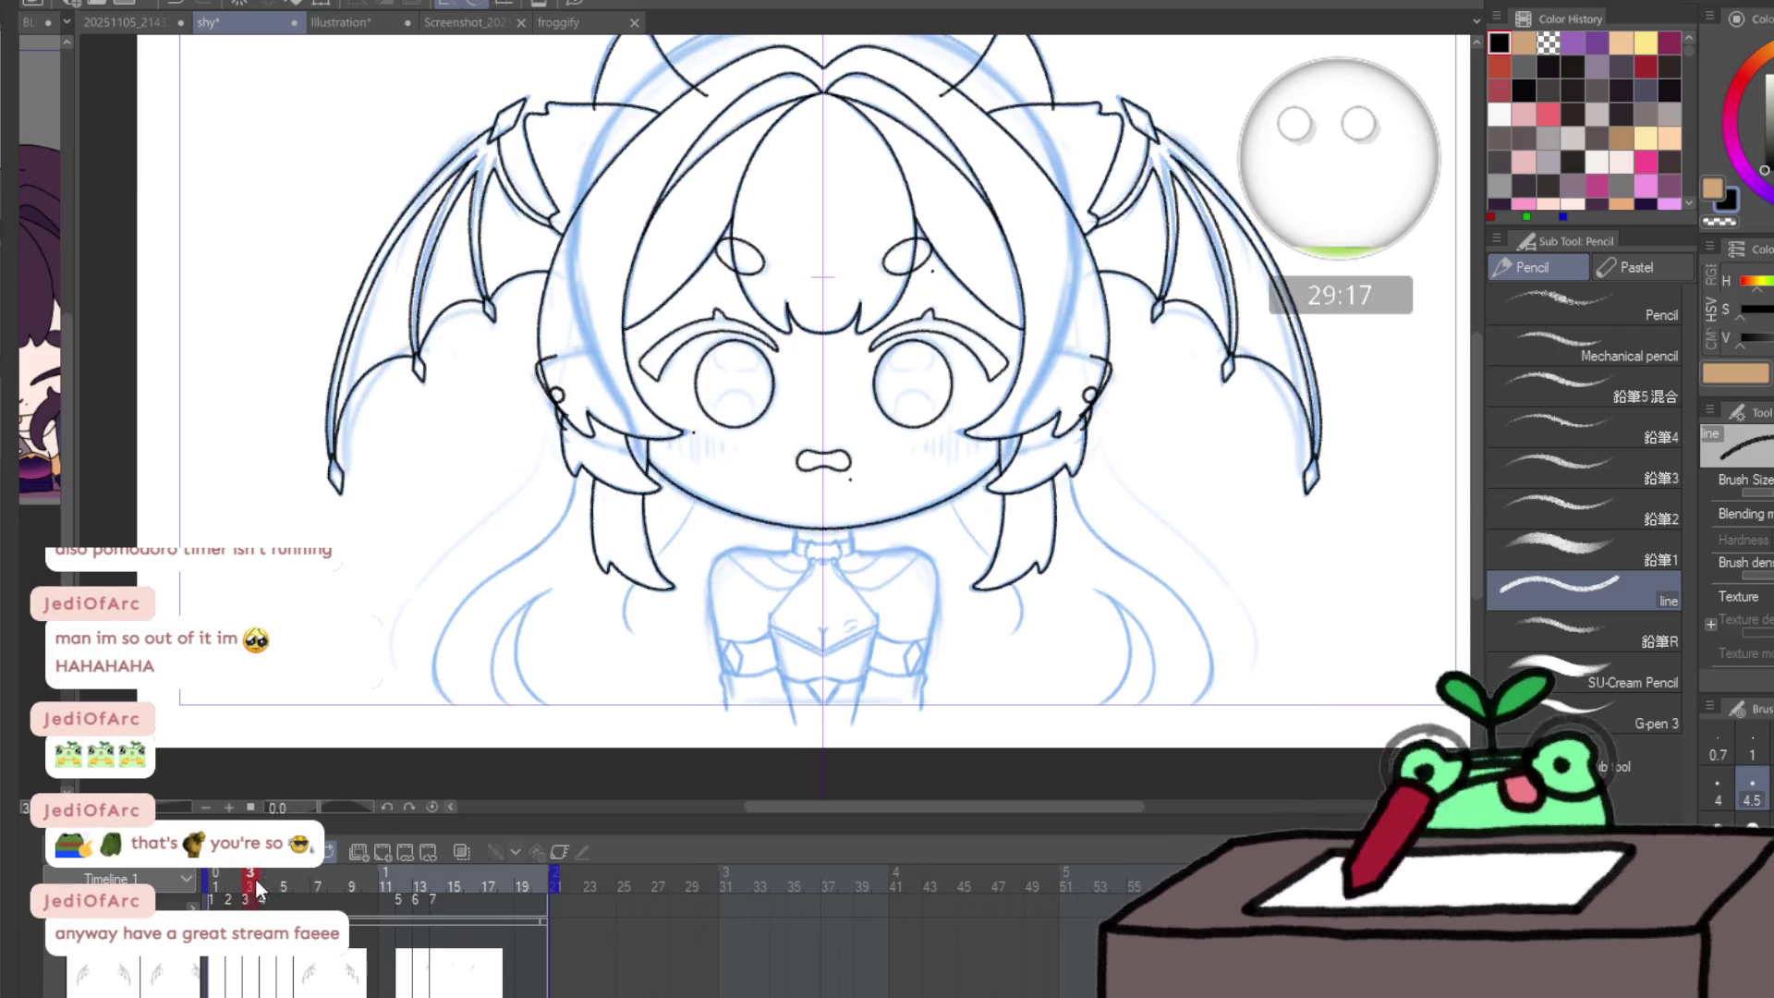
drag(1111, 386, 1158, 362)
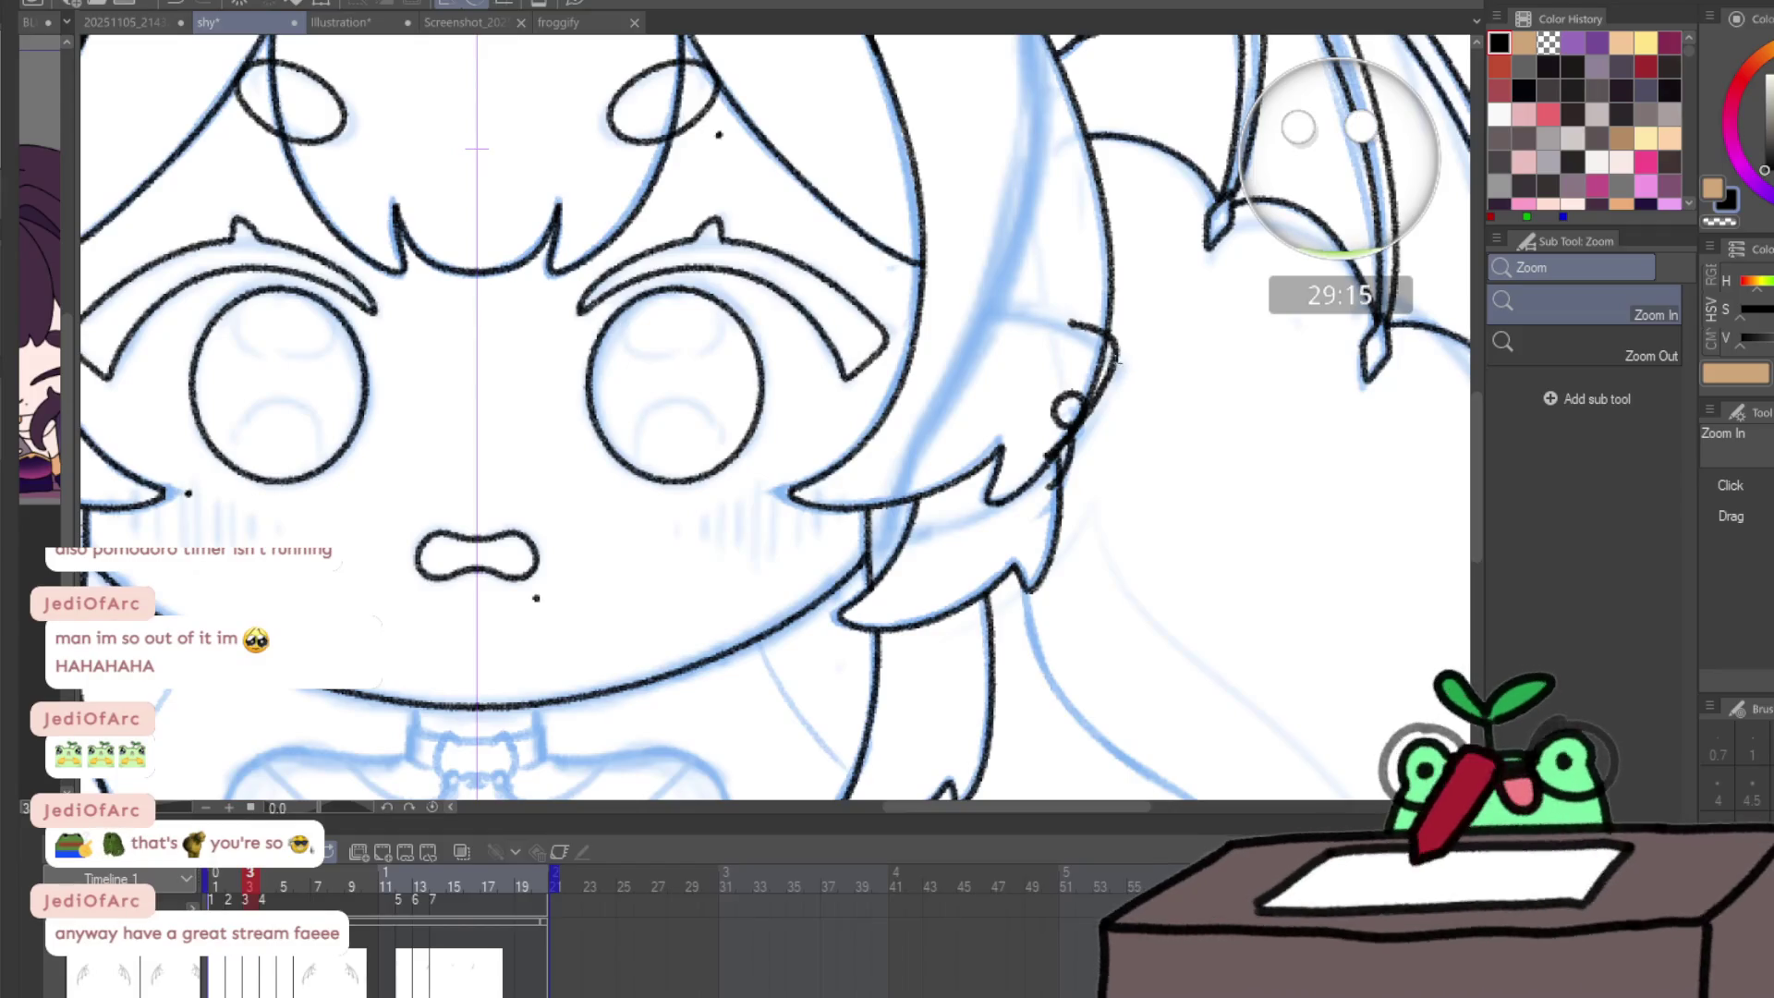
key(p)
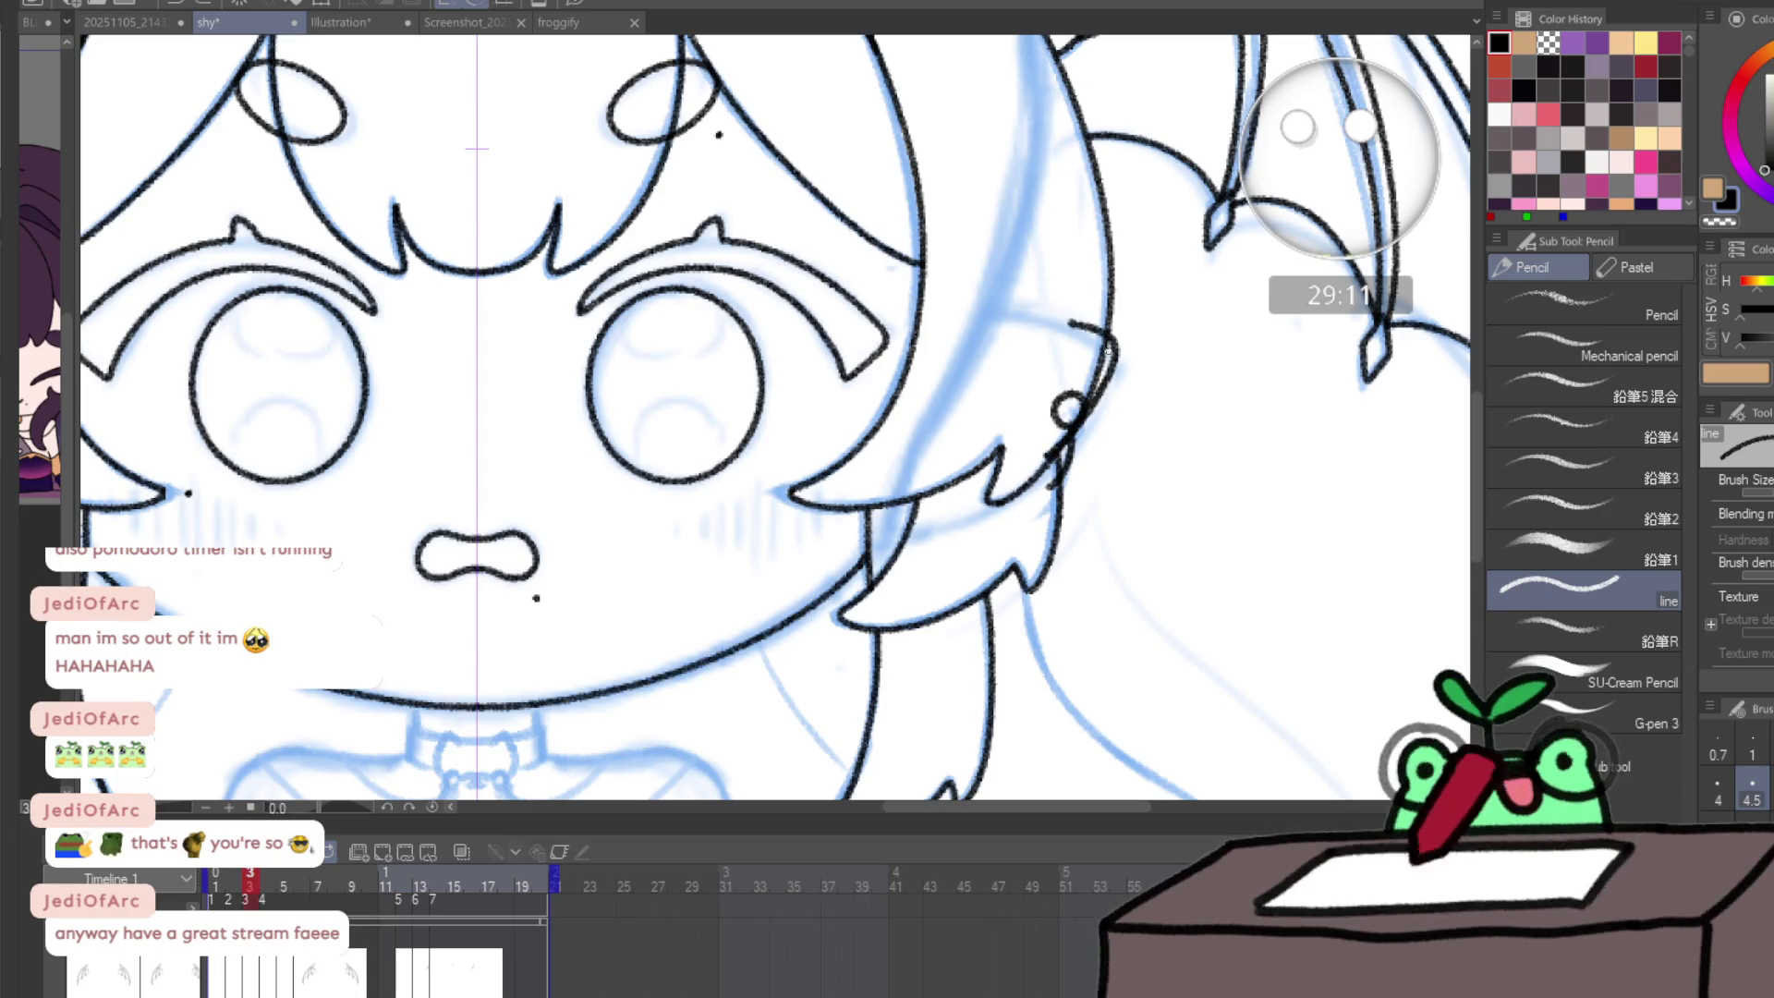
key(e)
click(1105, 335)
key(p)
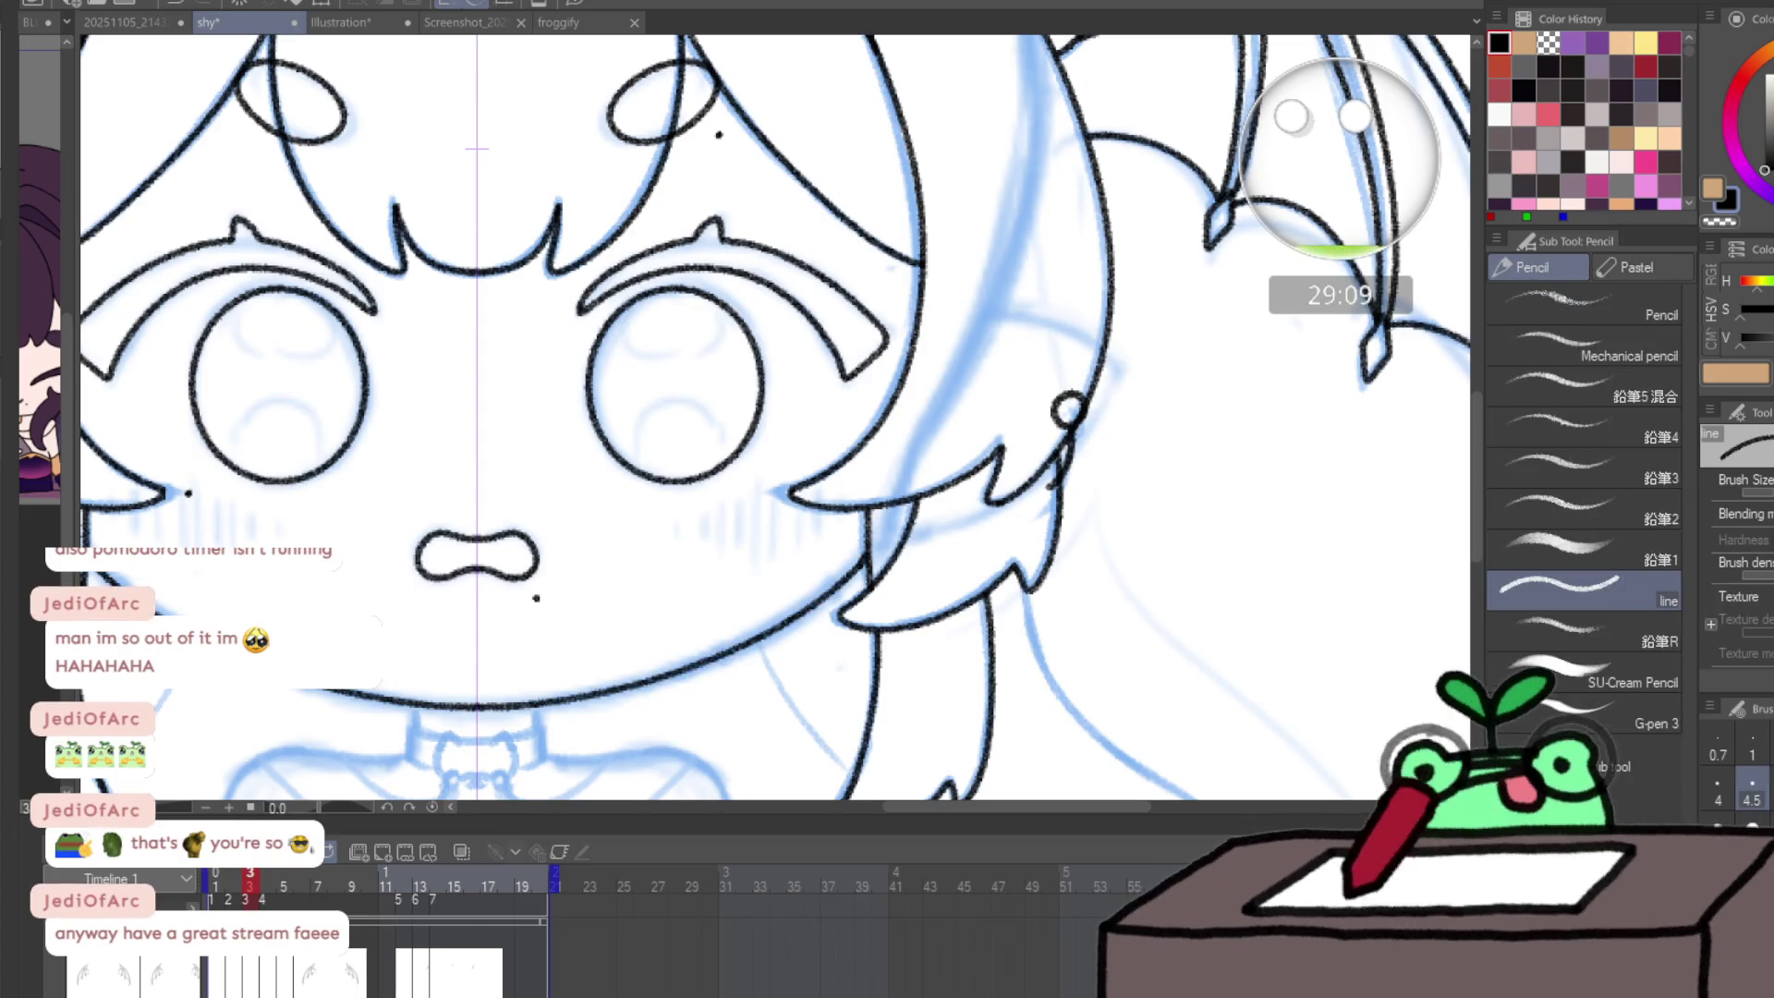
drag(1045, 322, 1111, 350)
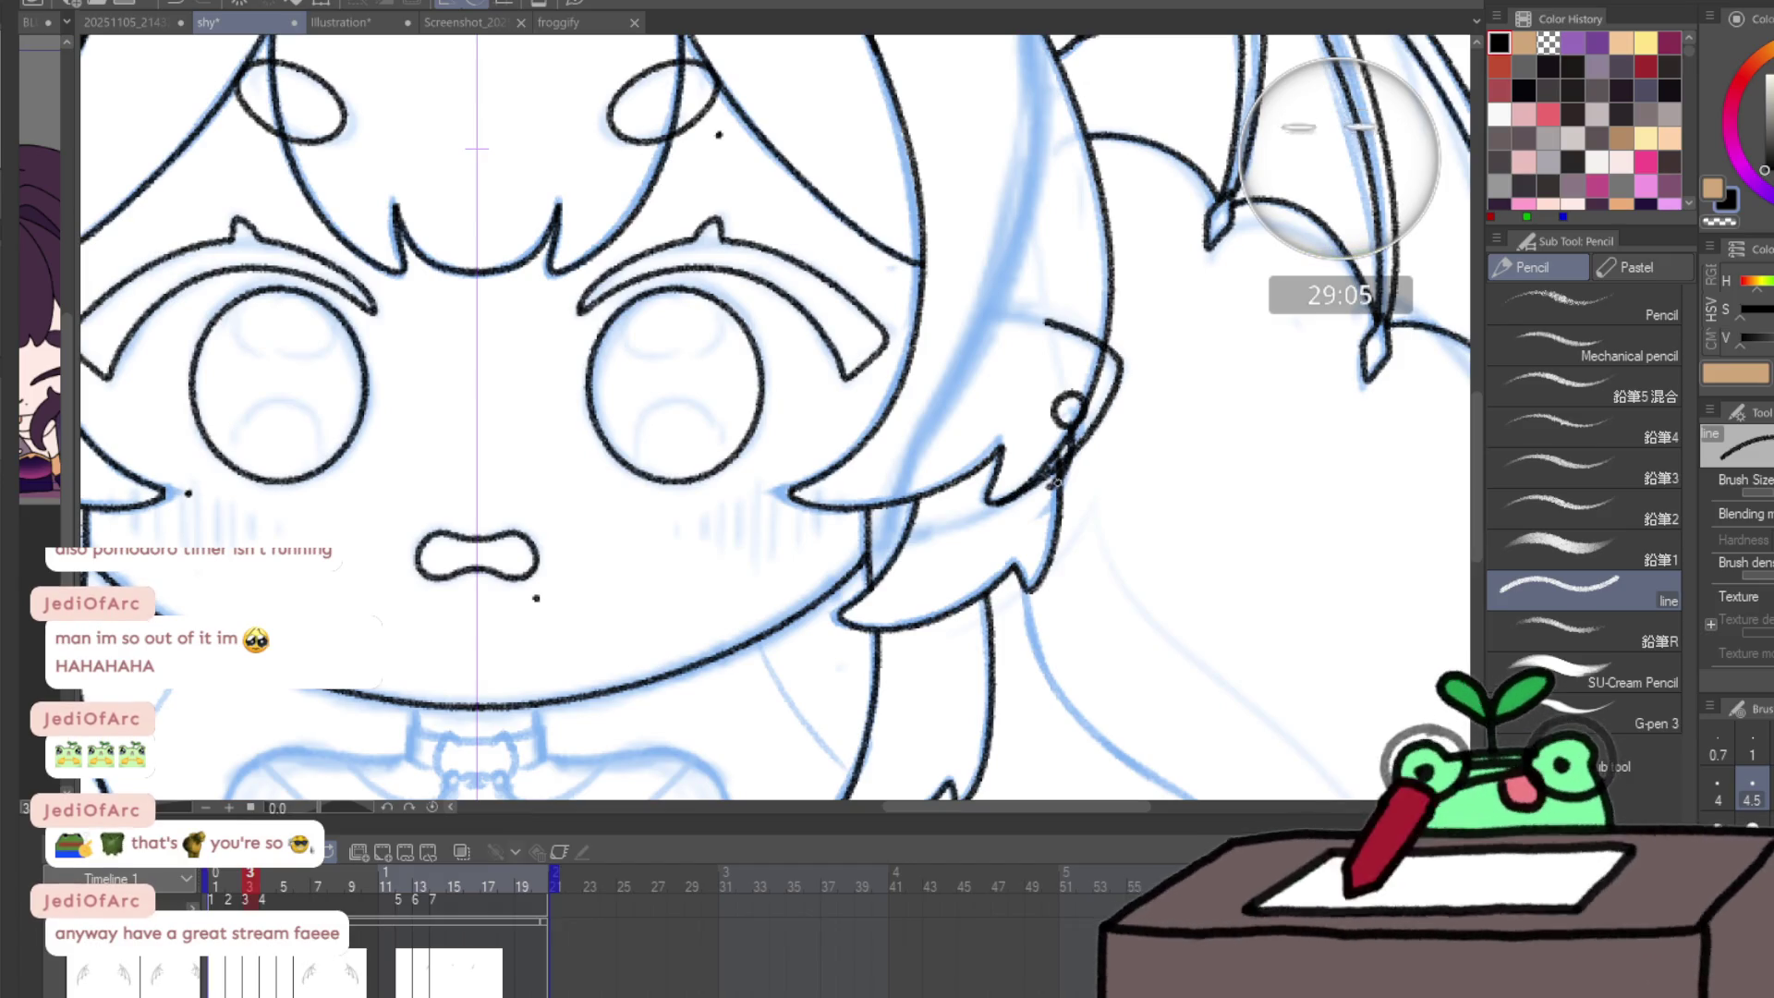
- Use symmetric circle Liquify to push the ear lines down and spread the hair and wings wider
key(j)
click(1571, 471)
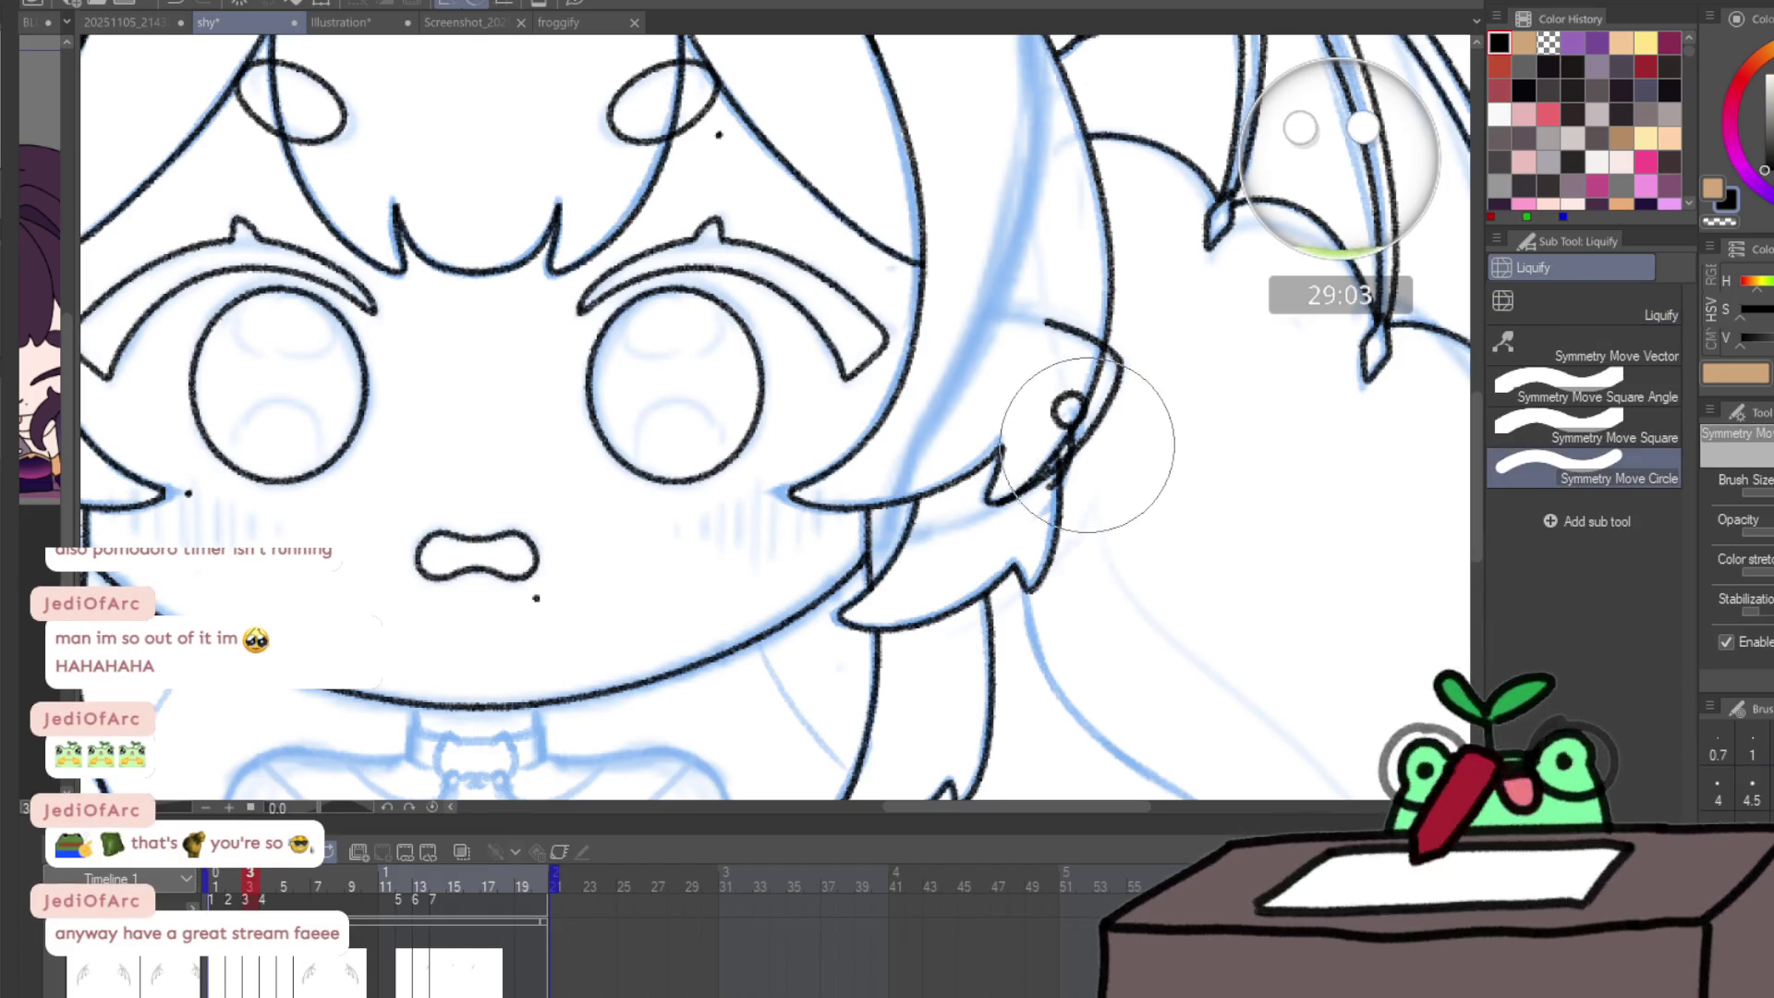
drag(1068, 407, 1077, 455)
key(ctrl+0)
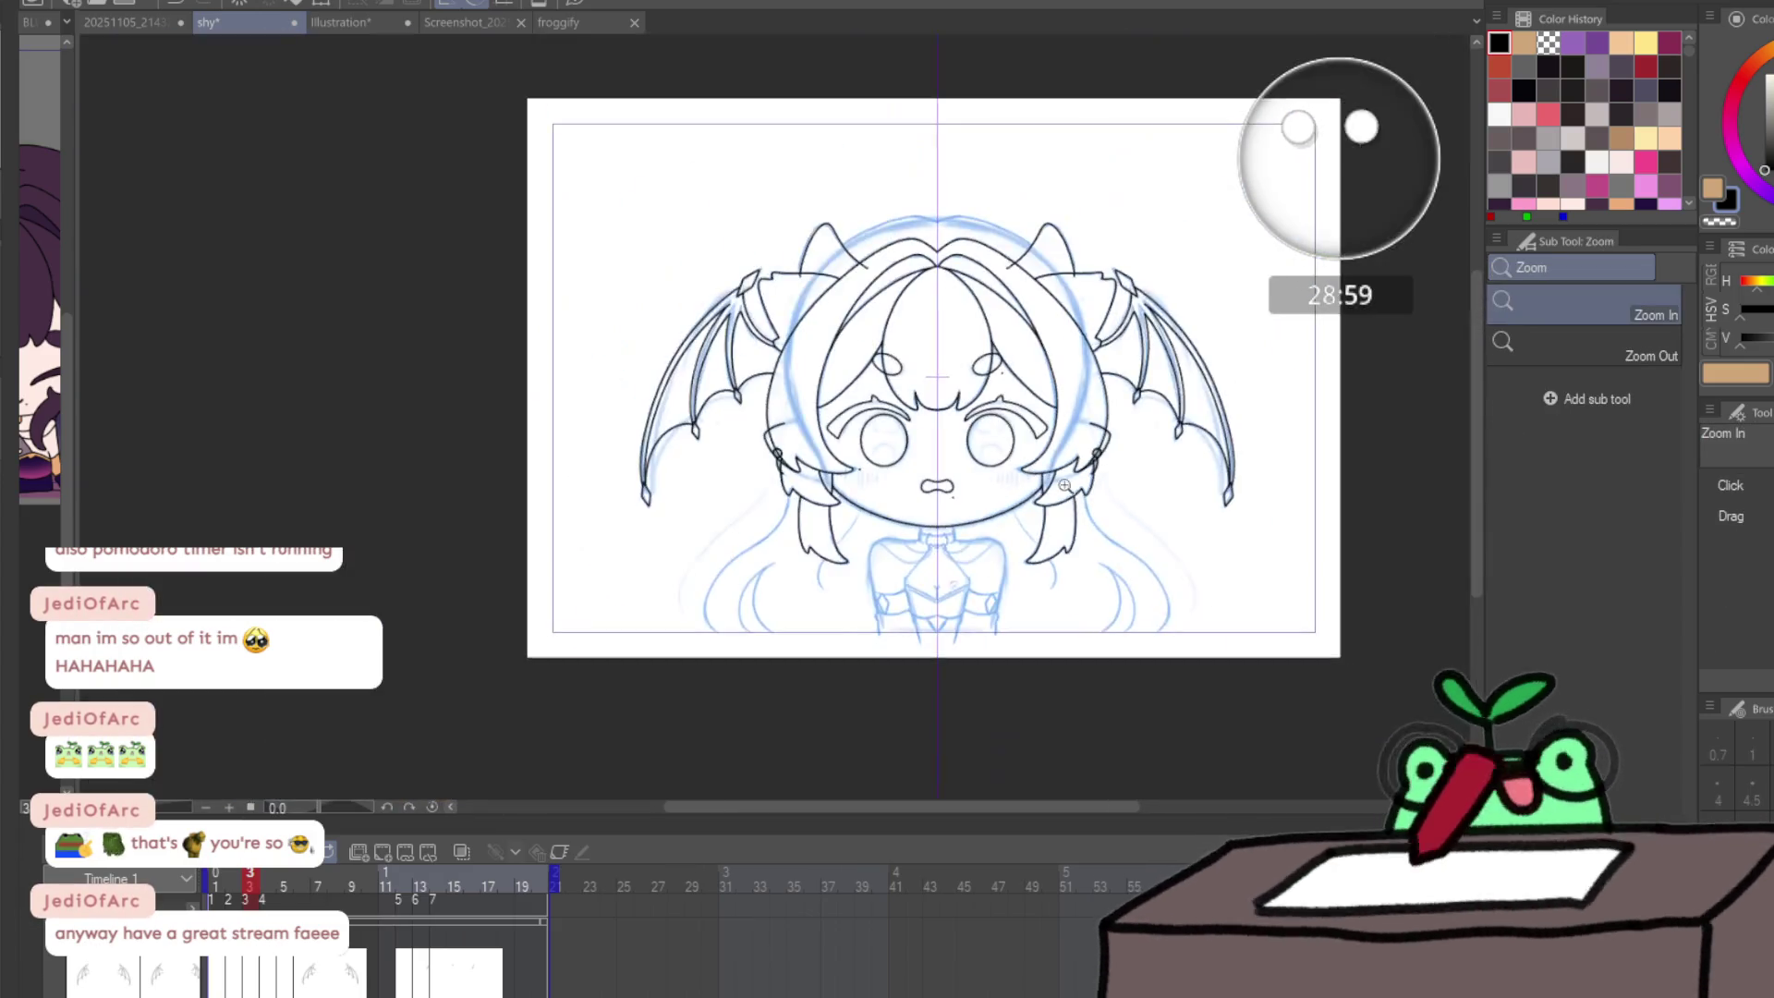
drag(1085, 646, 1131, 652)
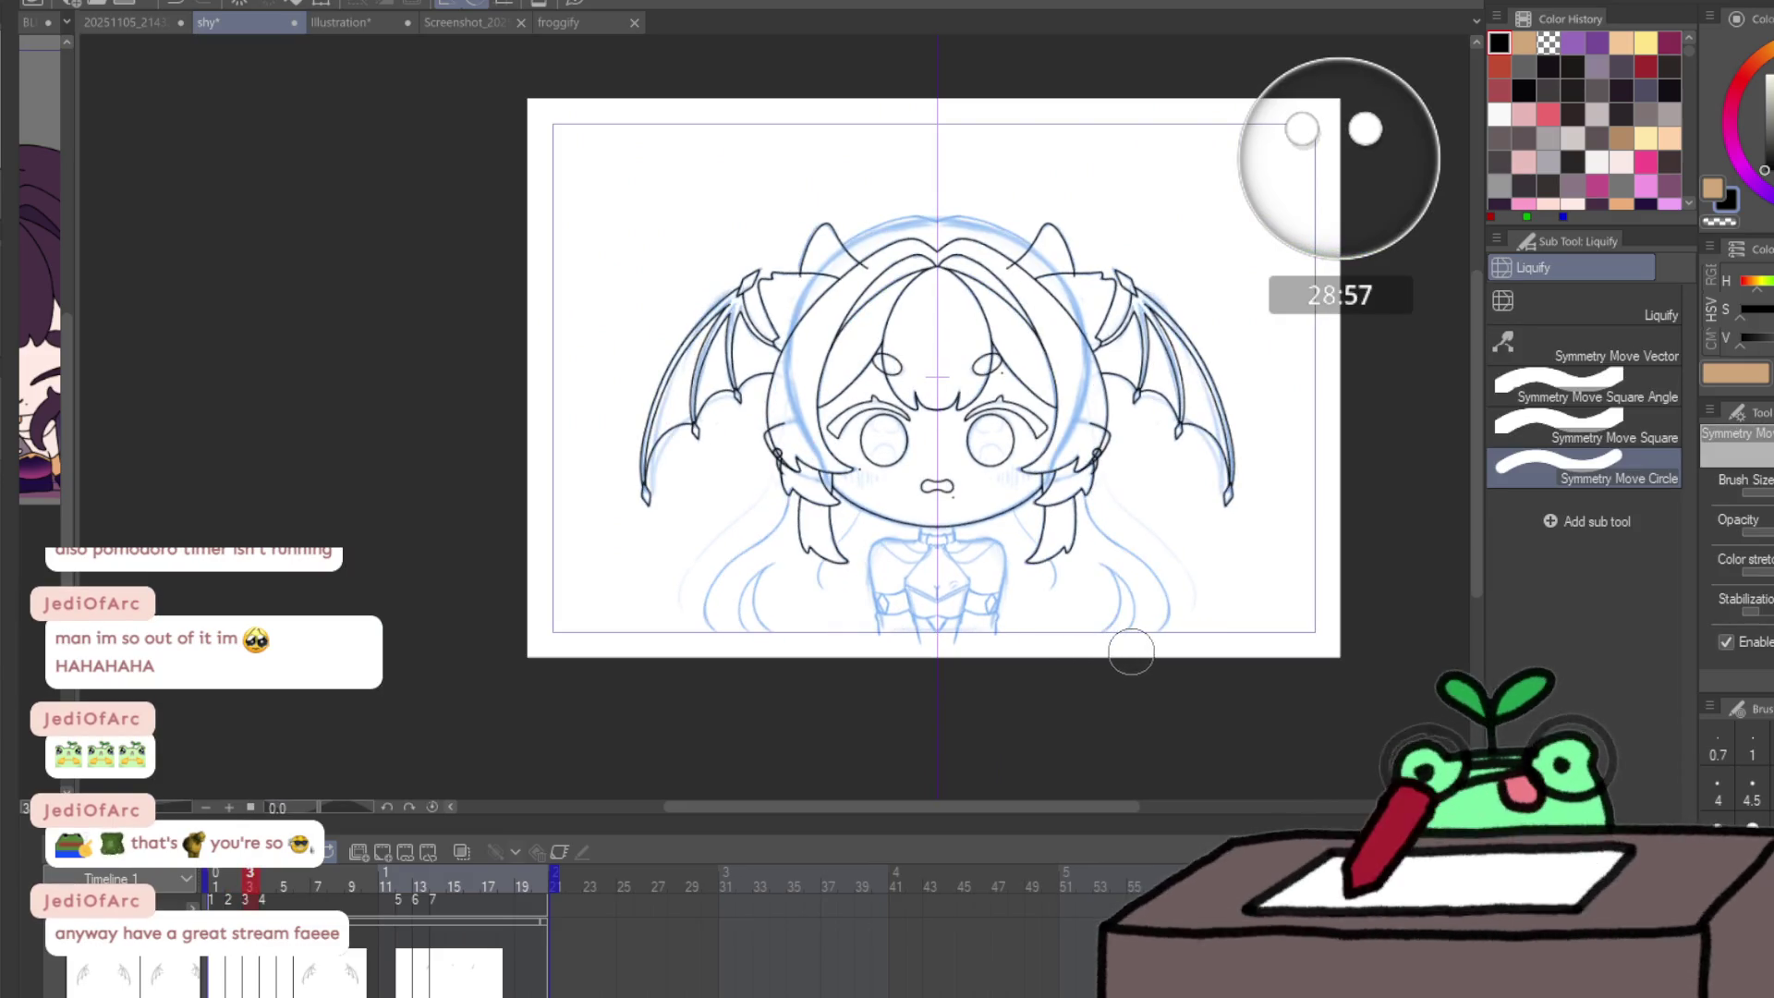
key(ctrl+z)
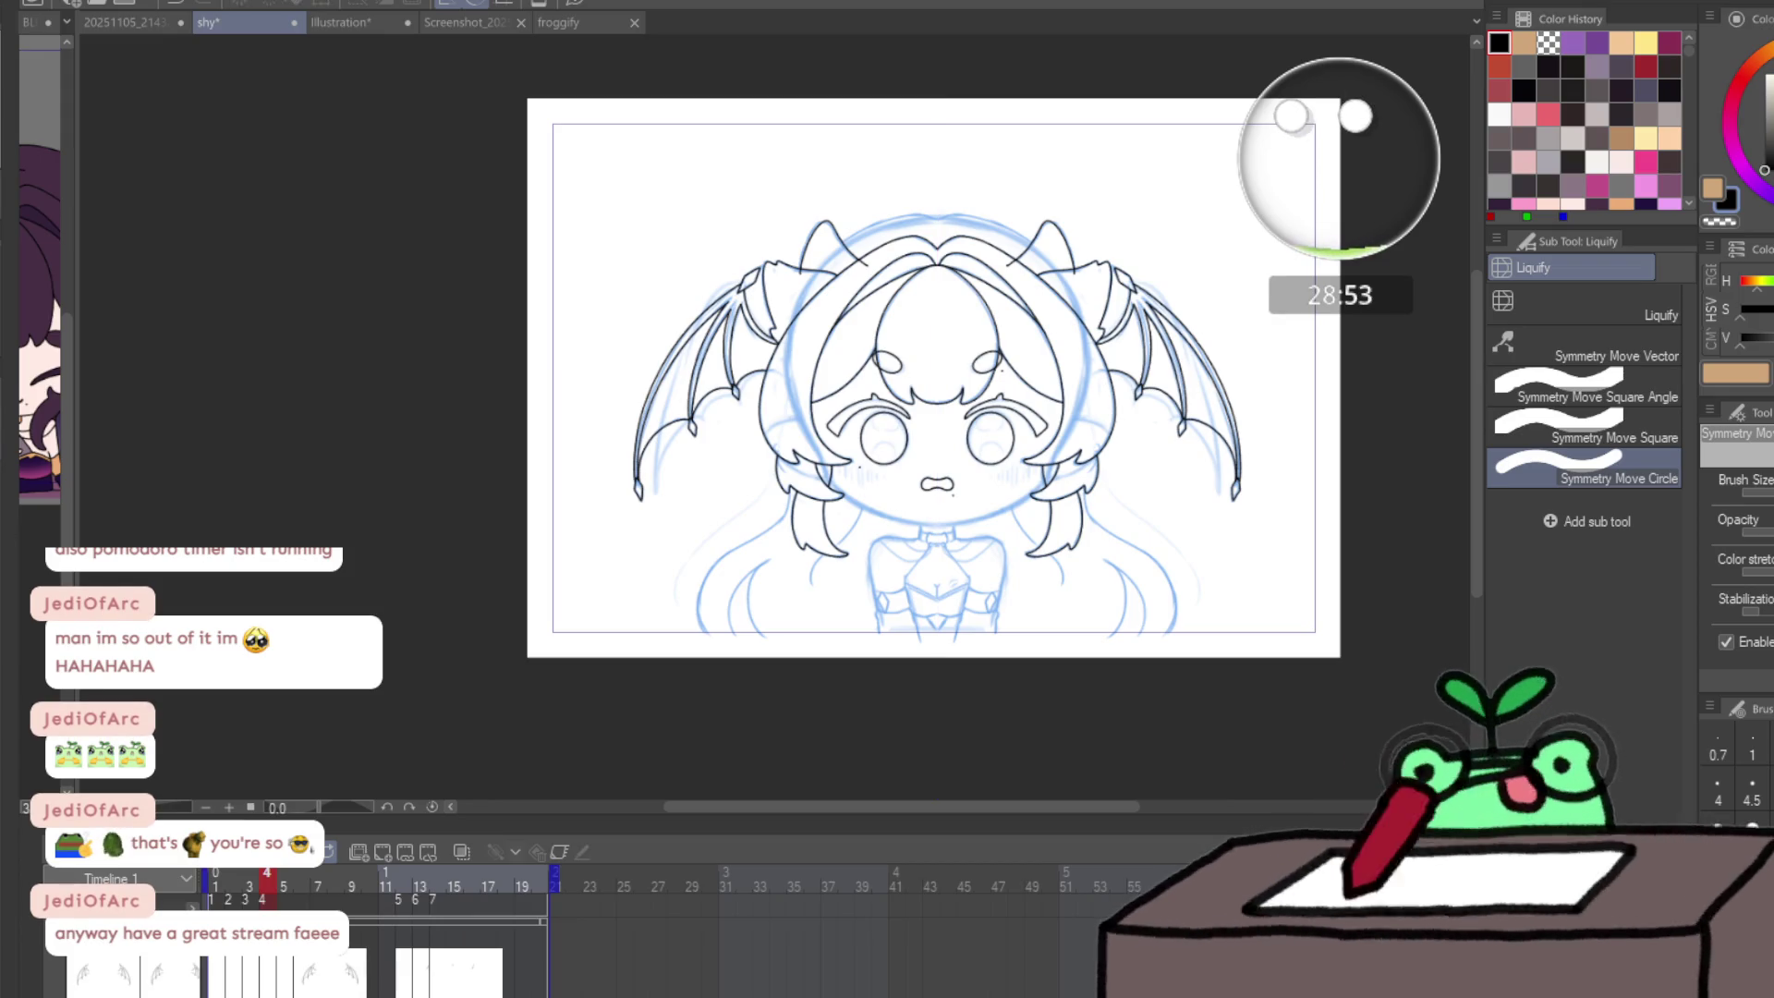
key(ctrl+space)
click(1000, 497)
click(1001, 498)
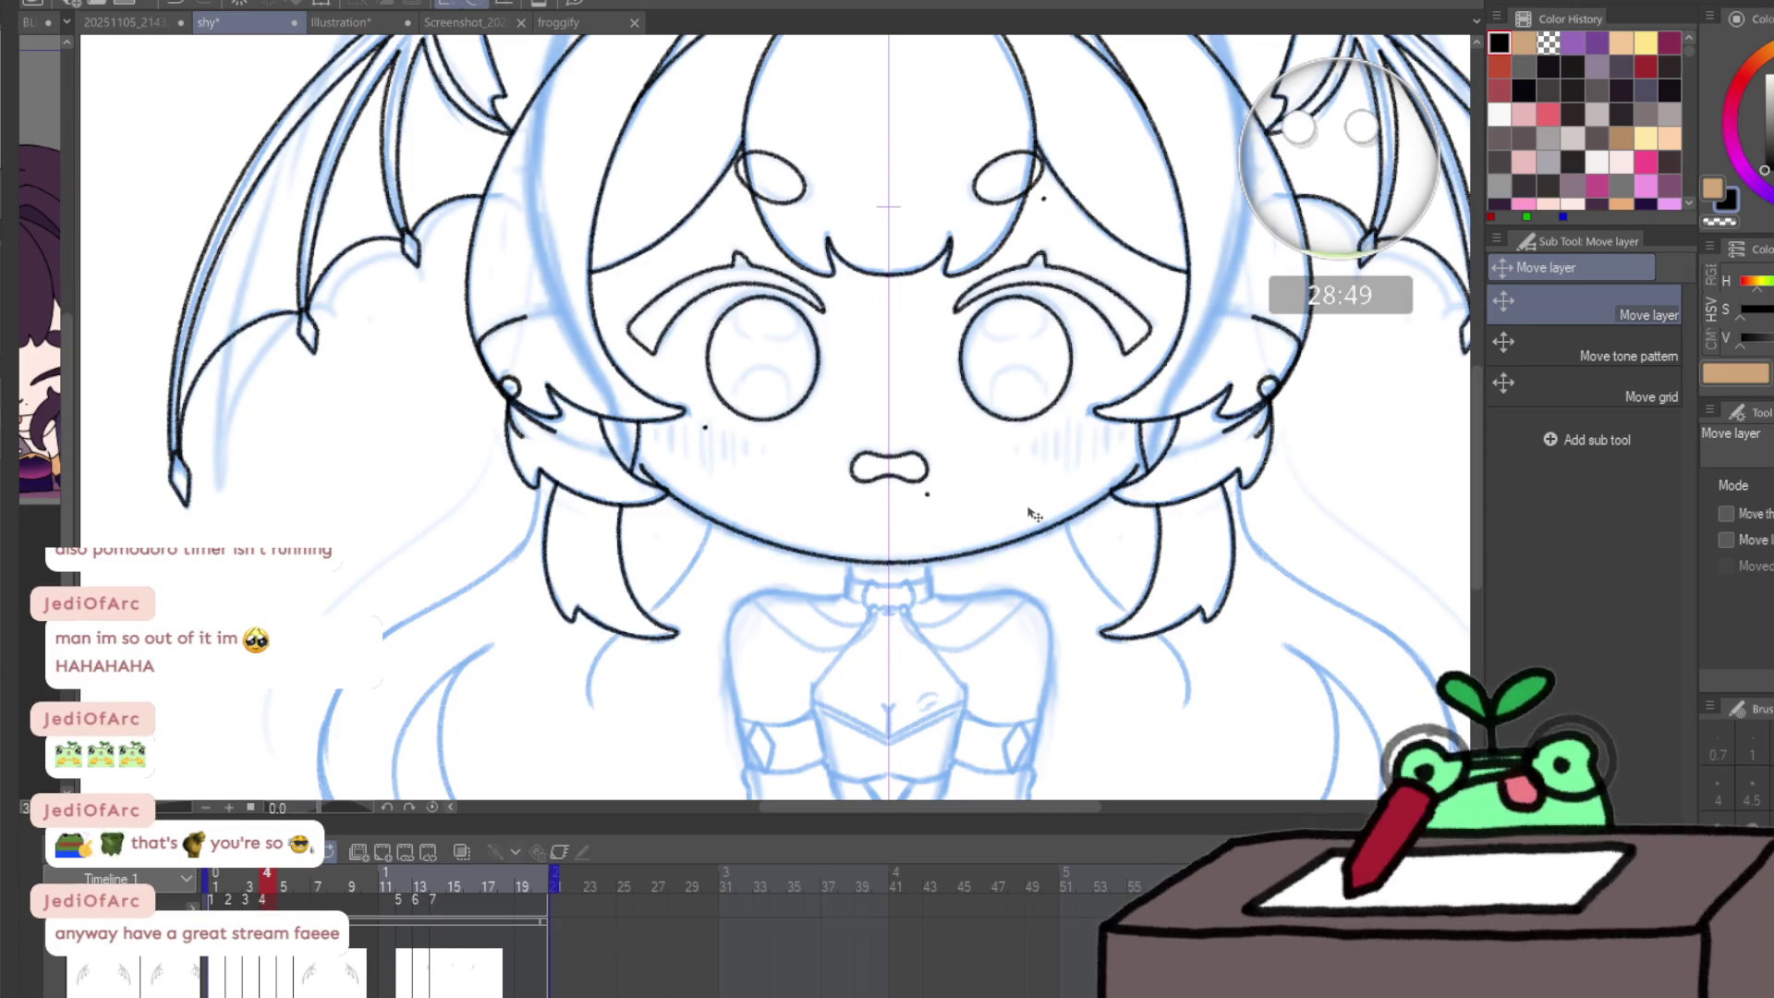
- Redraw the chin line where it meets the hair
scroll(1034, 514, down, 1)
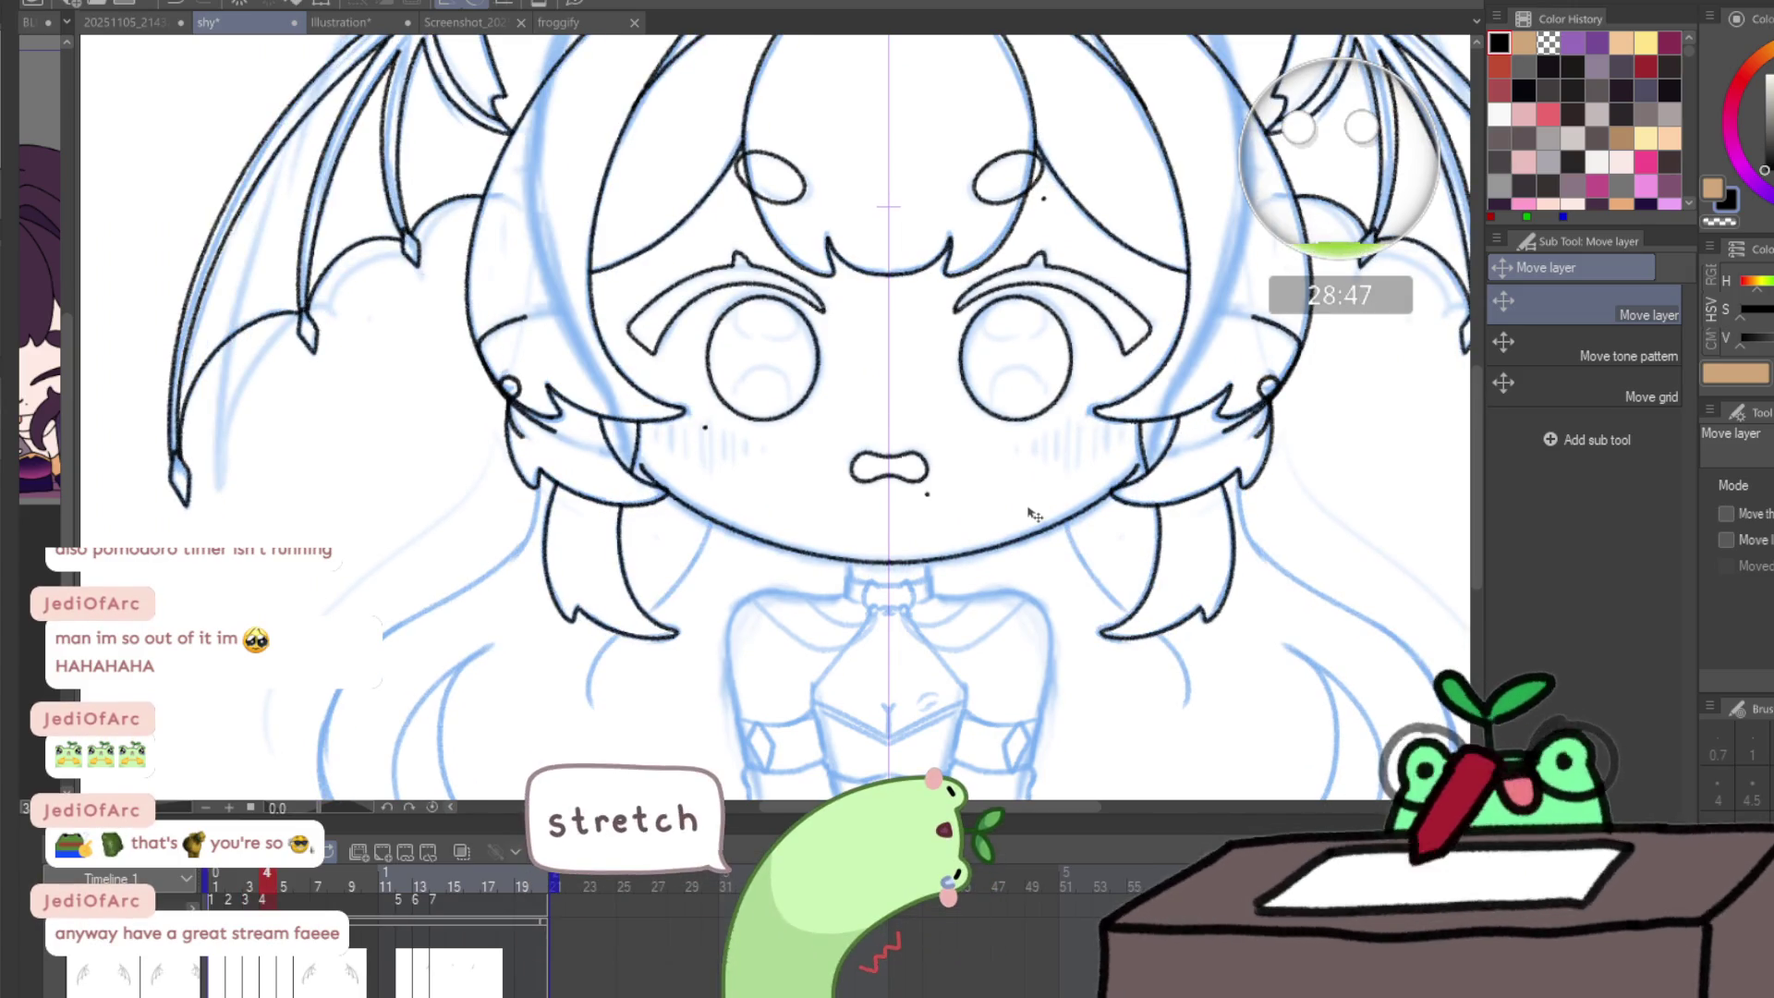
scroll(1034, 514, up, 1)
scroll(1173, 434, up, 4)
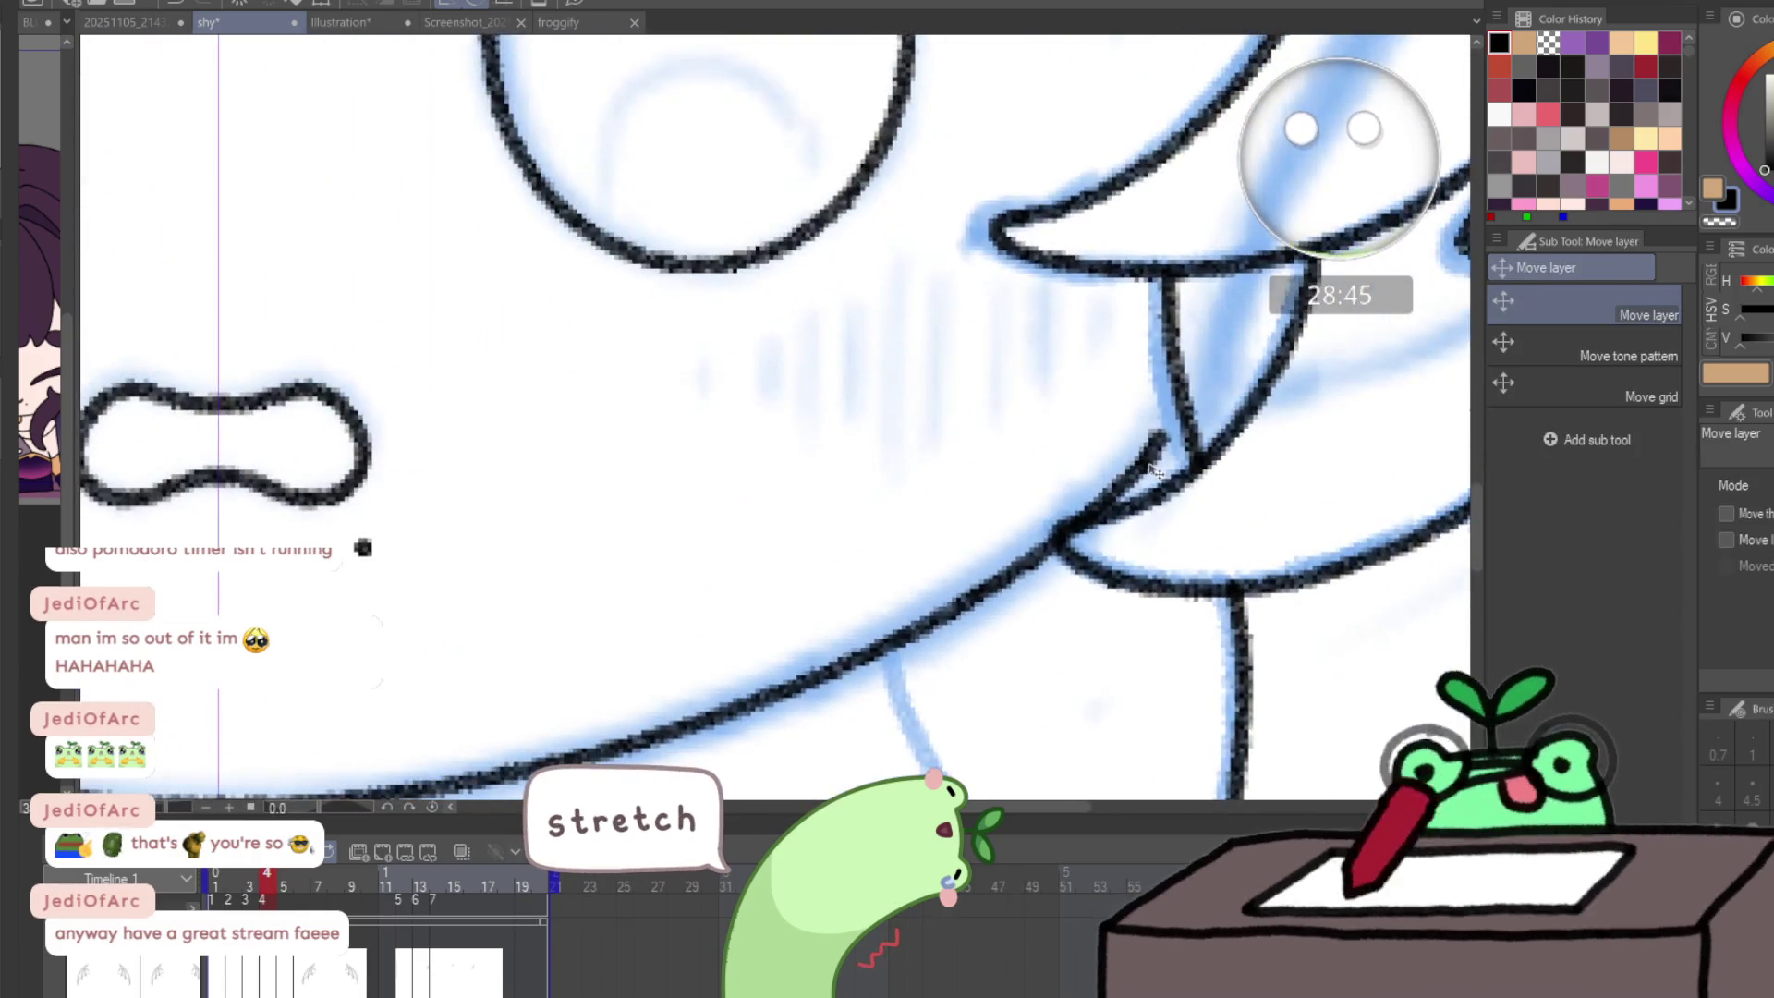
key(p)
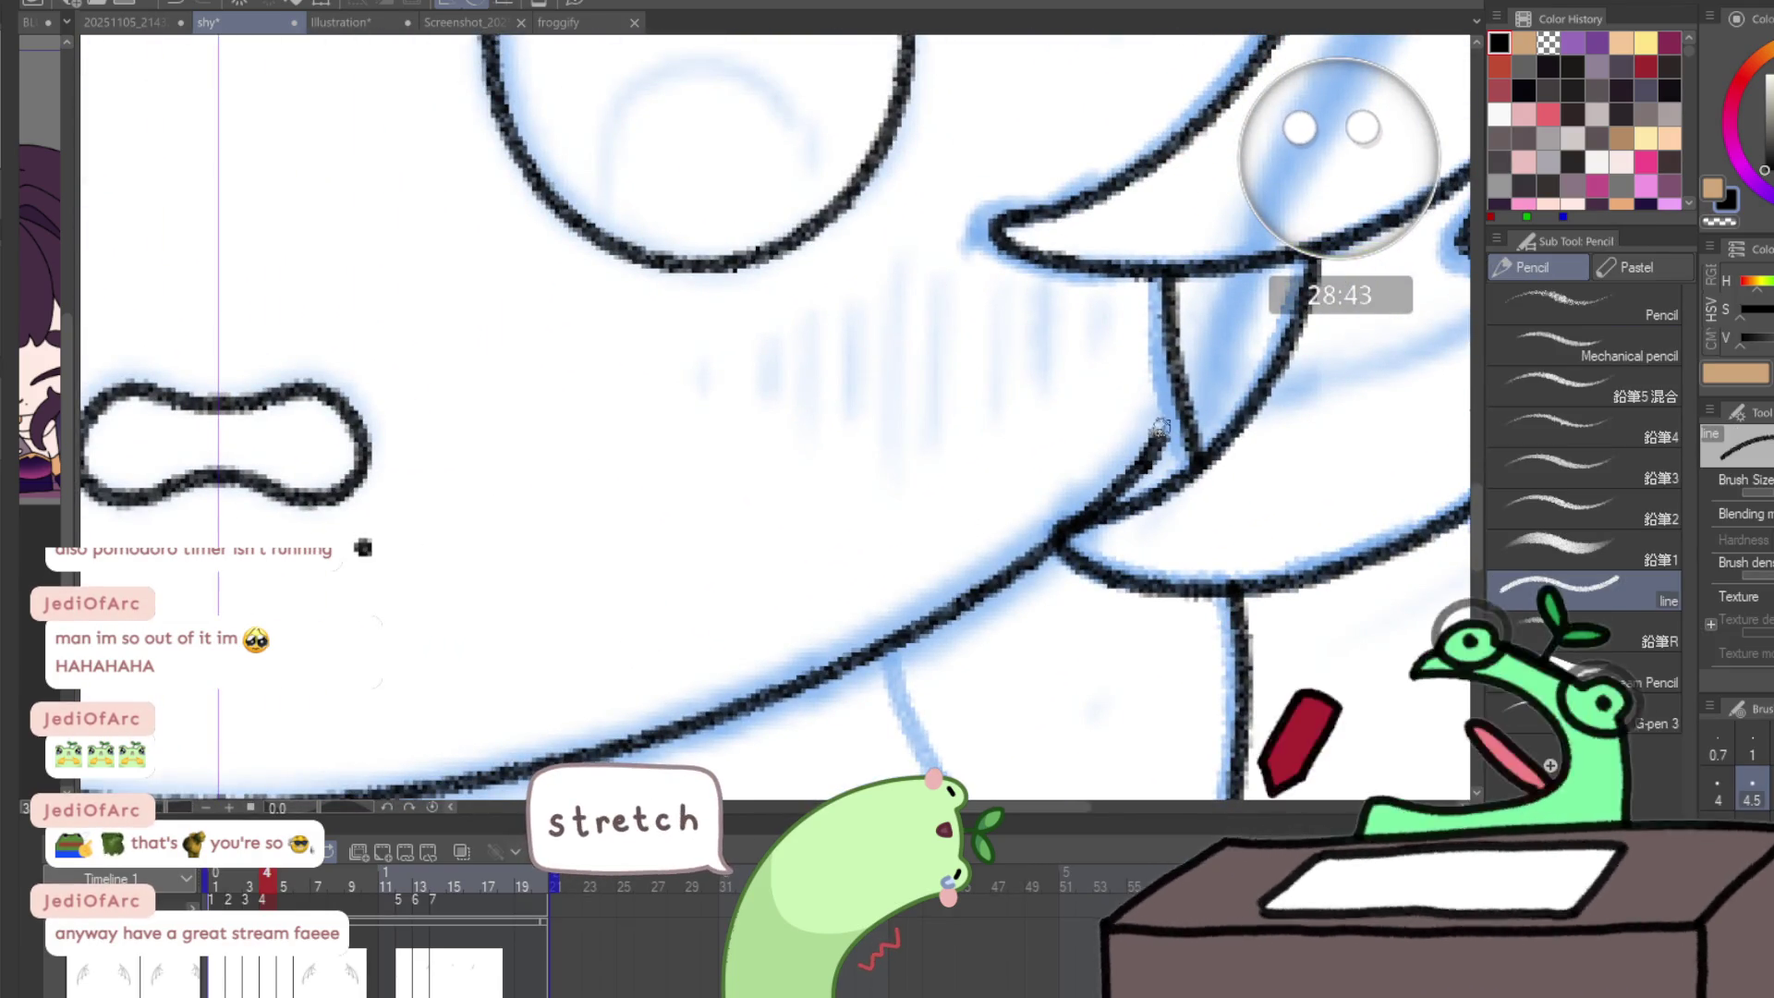
mouse_move(1121, 463)
mouse_down()
mouse_move(1161, 438)
mouse_move(1171, 402)
mouse_move(1179, 442)
mouse_move(1069, 506)
mouse_up()
scroll(812, 402, up, 5)
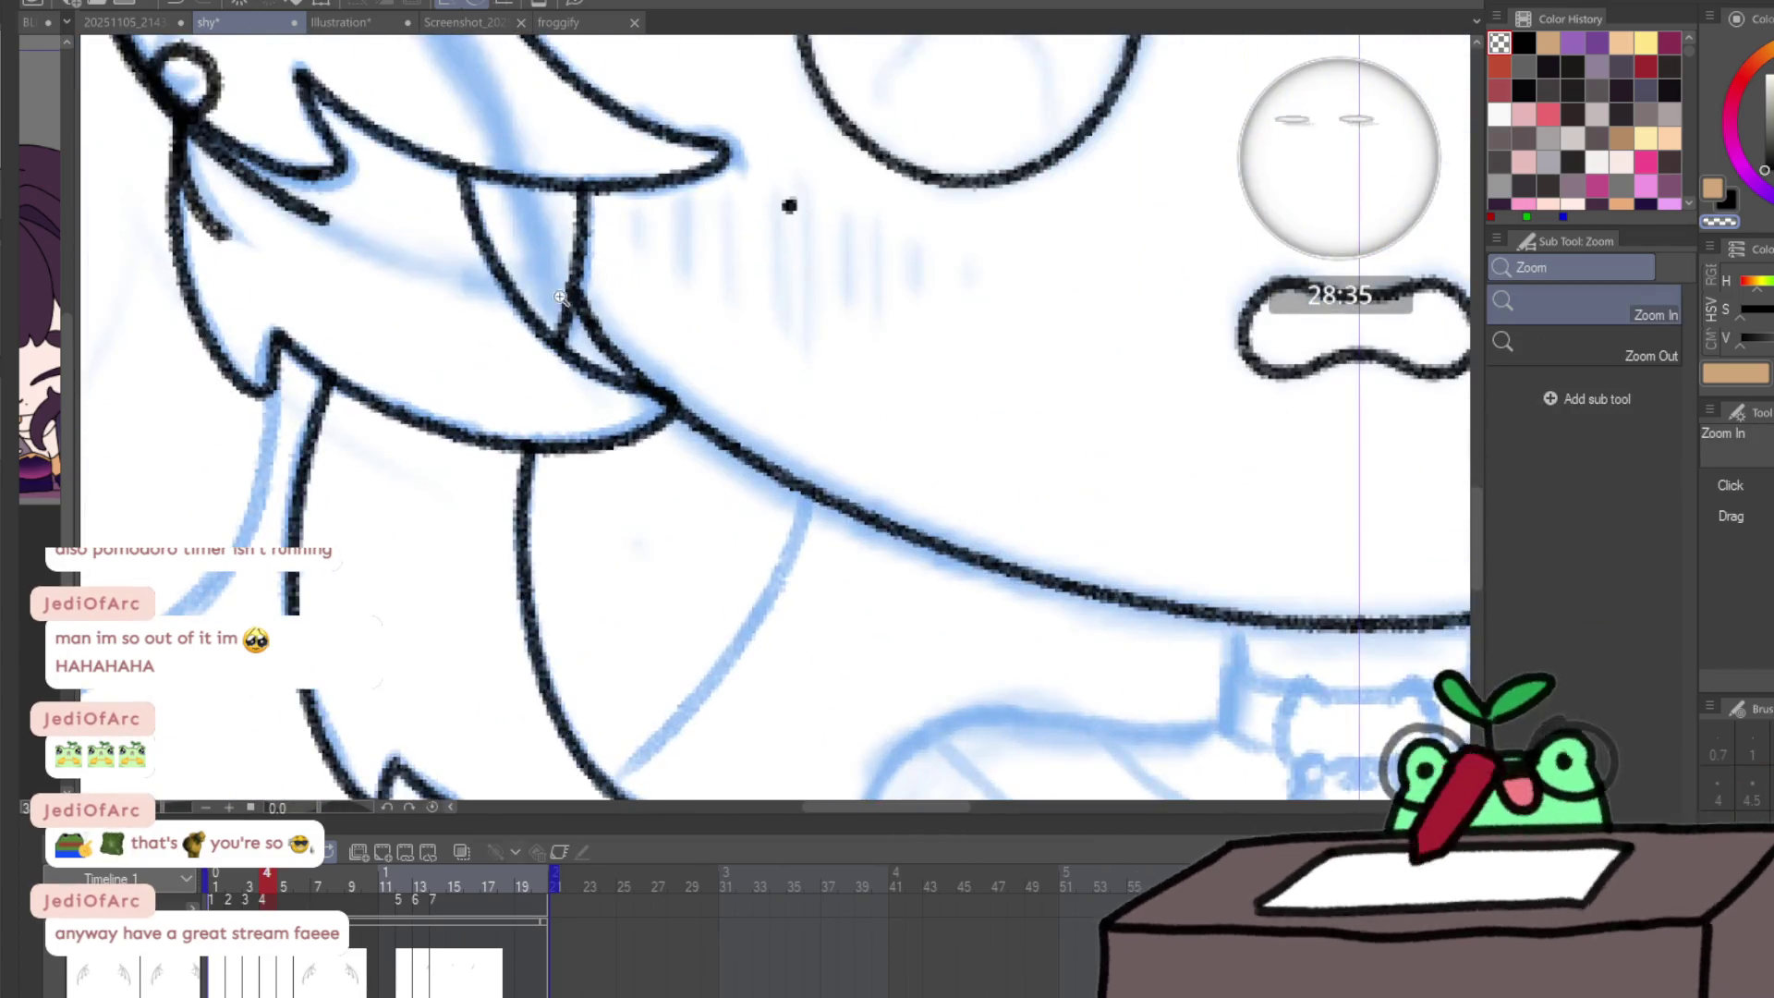
key(p)
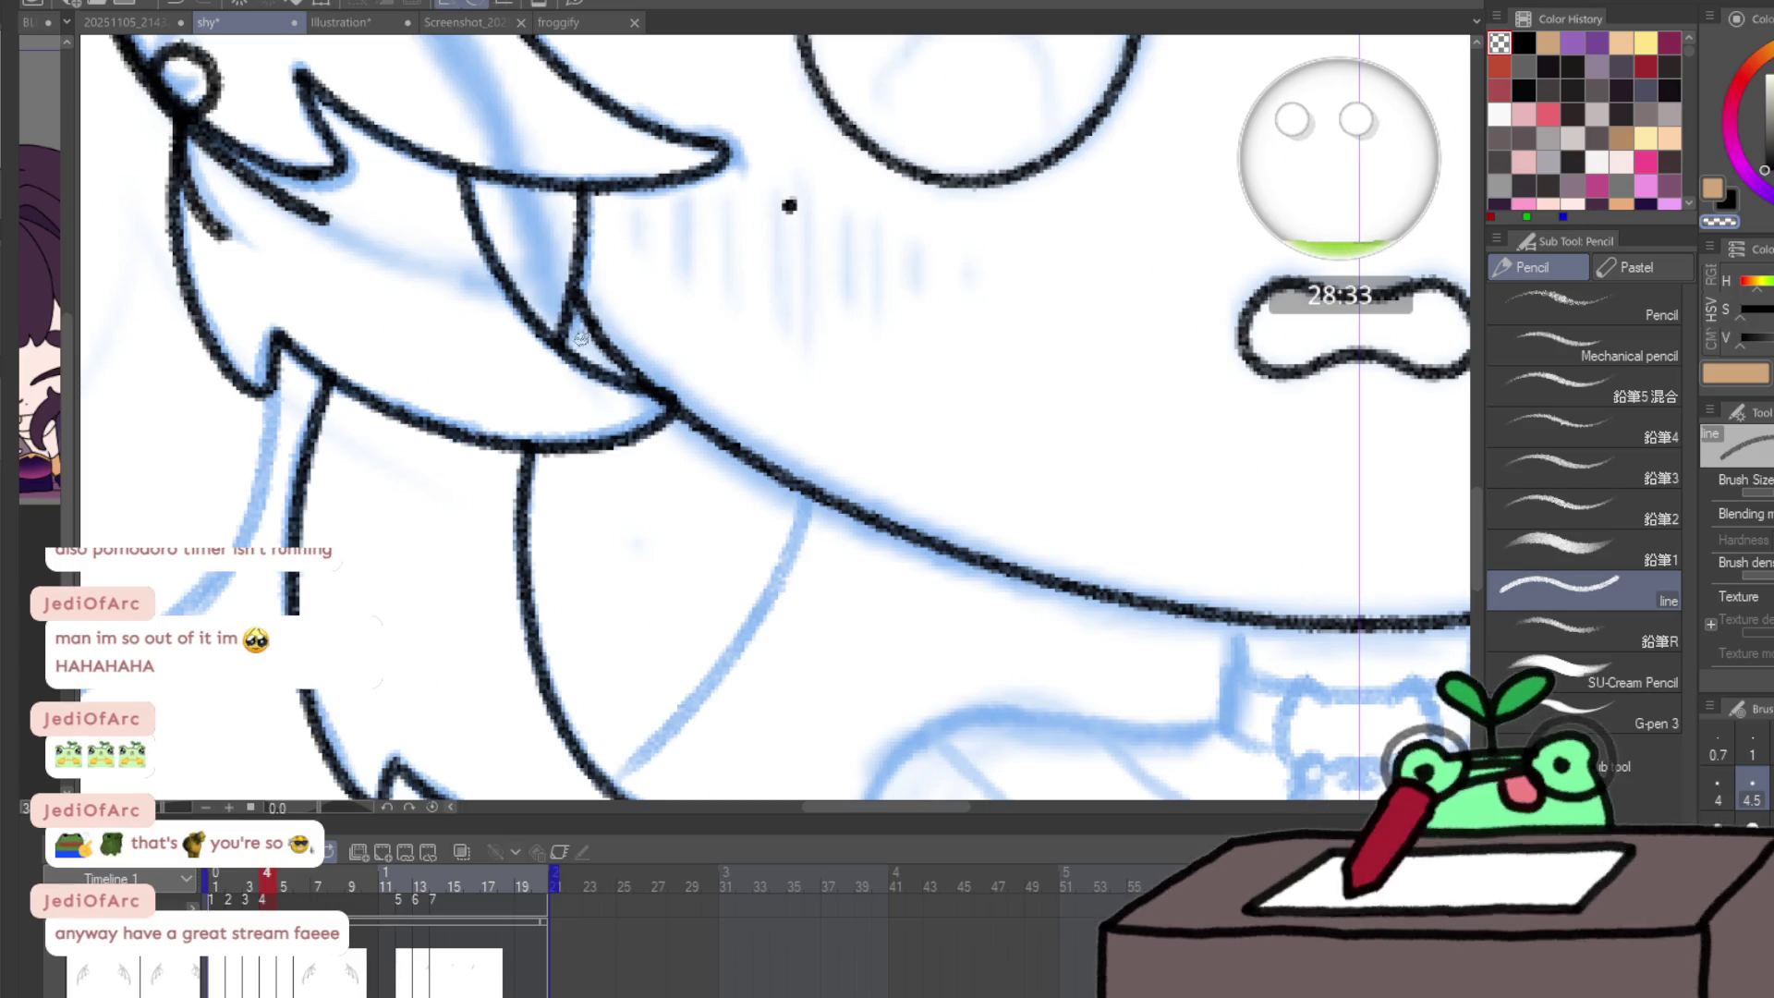
scroll(587, 351, down, 3)
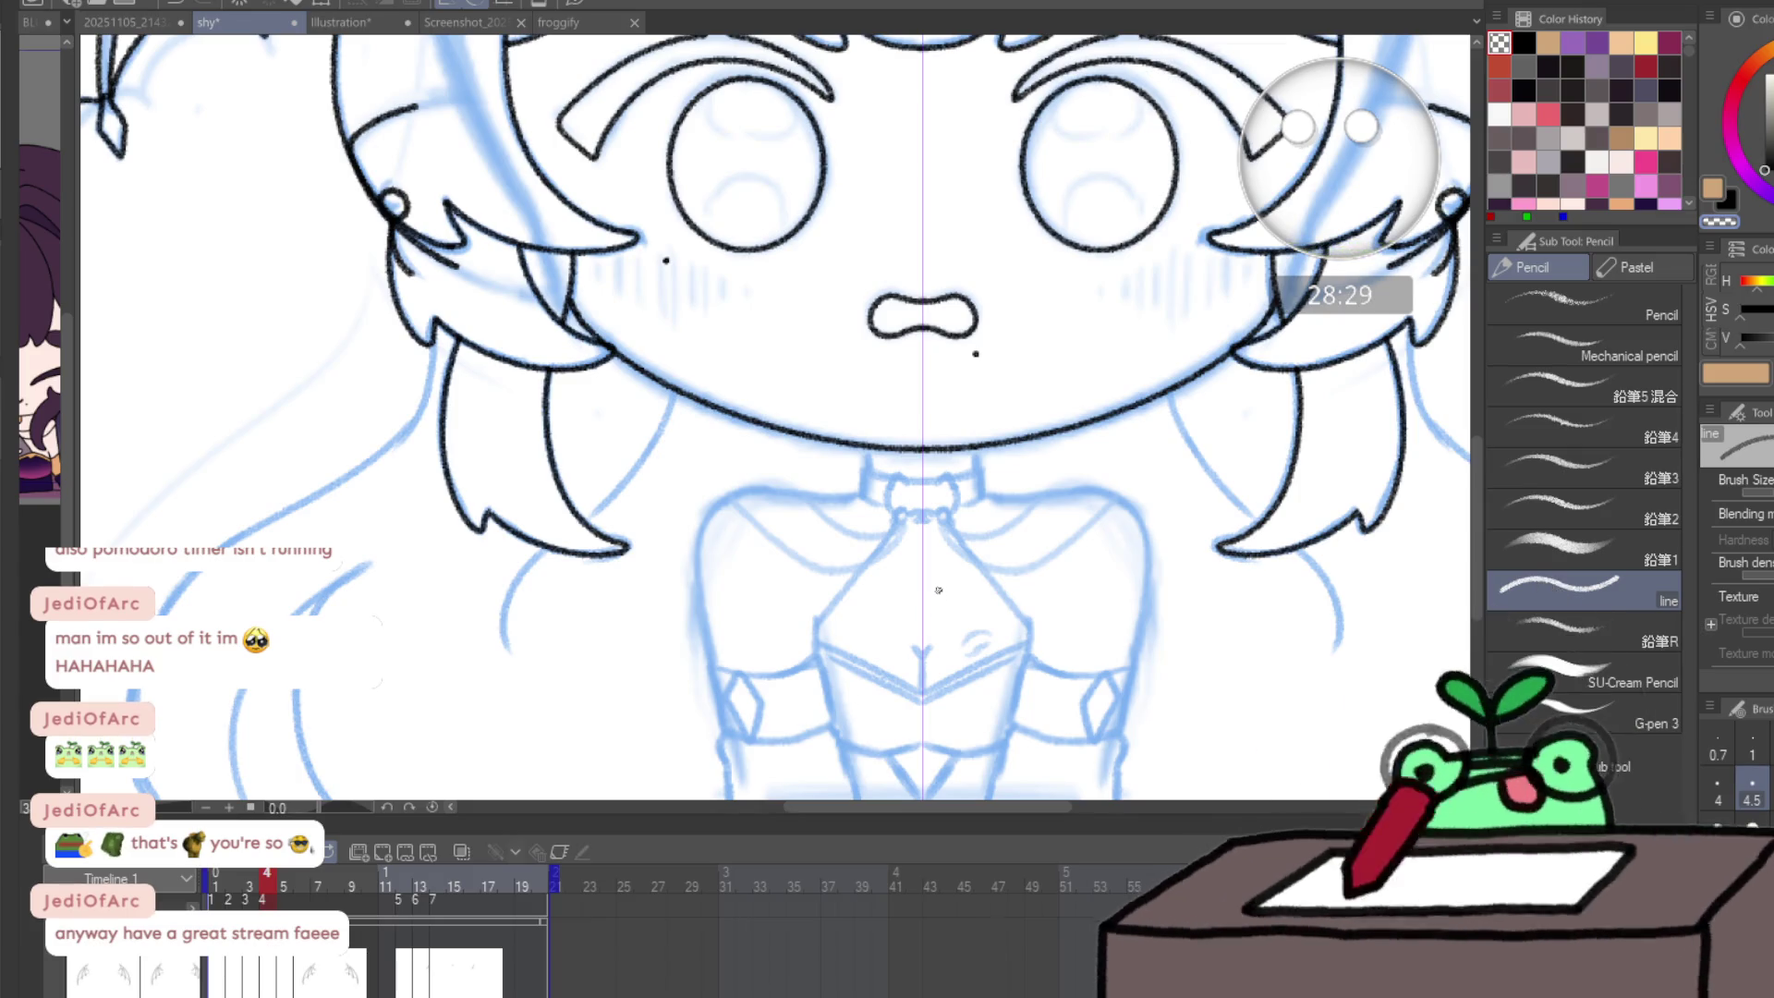
- On frame 5, draw a new line beside the earring, then jump ahead to frame 12
key(Right)
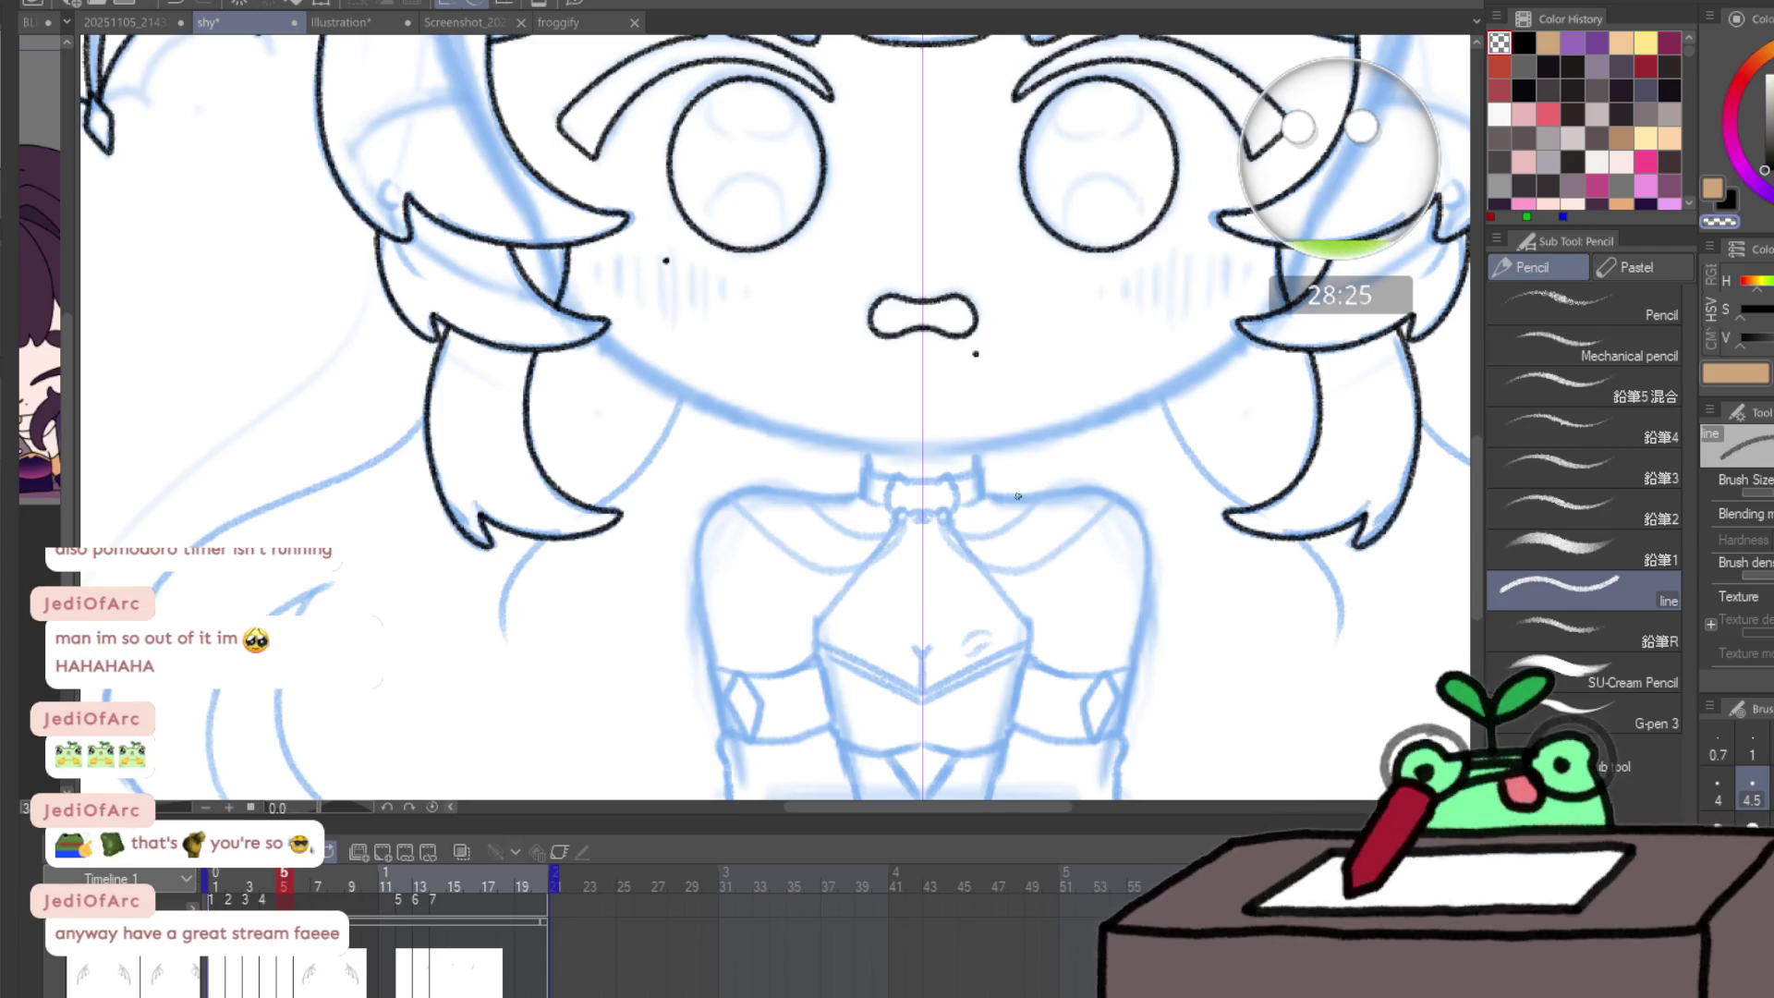
ctrl+alt+click(716, 643)
ctrl+alt+click(709, 647)
mouse_move(258, 879)
mouse_down()
mouse_move(325, 879)
mouse_move(273, 892)
mouse_up()
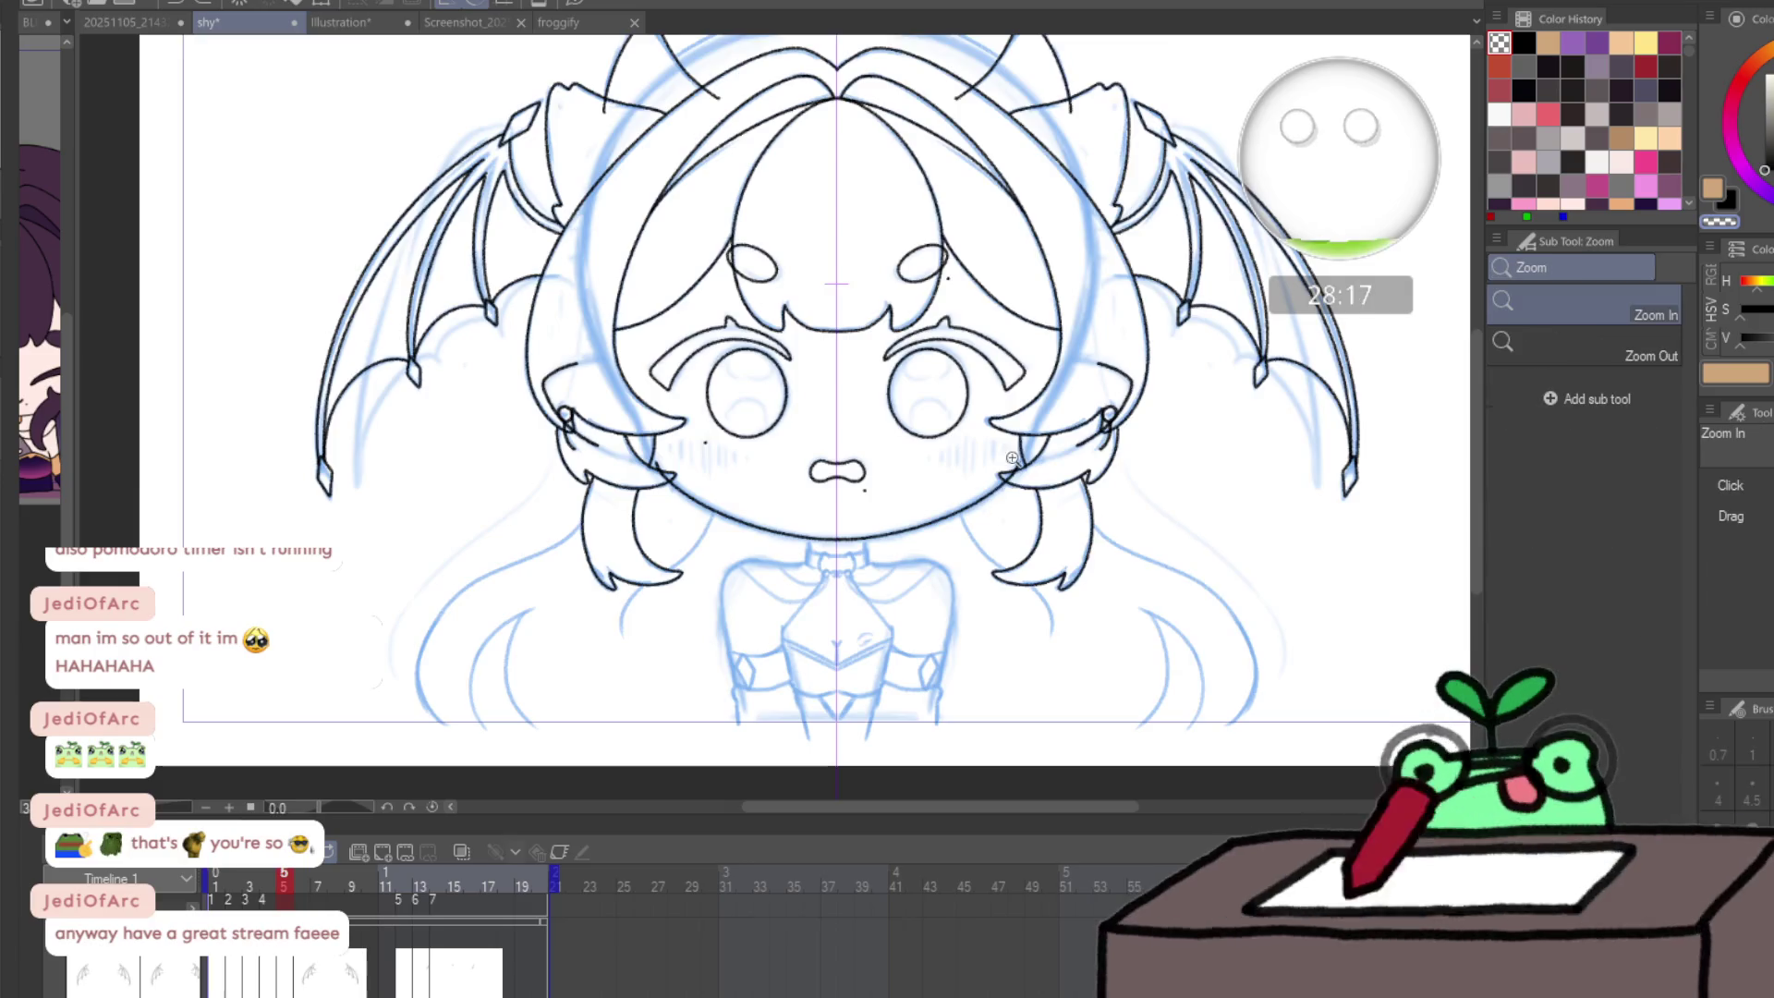
ctrl+click(1086, 448)
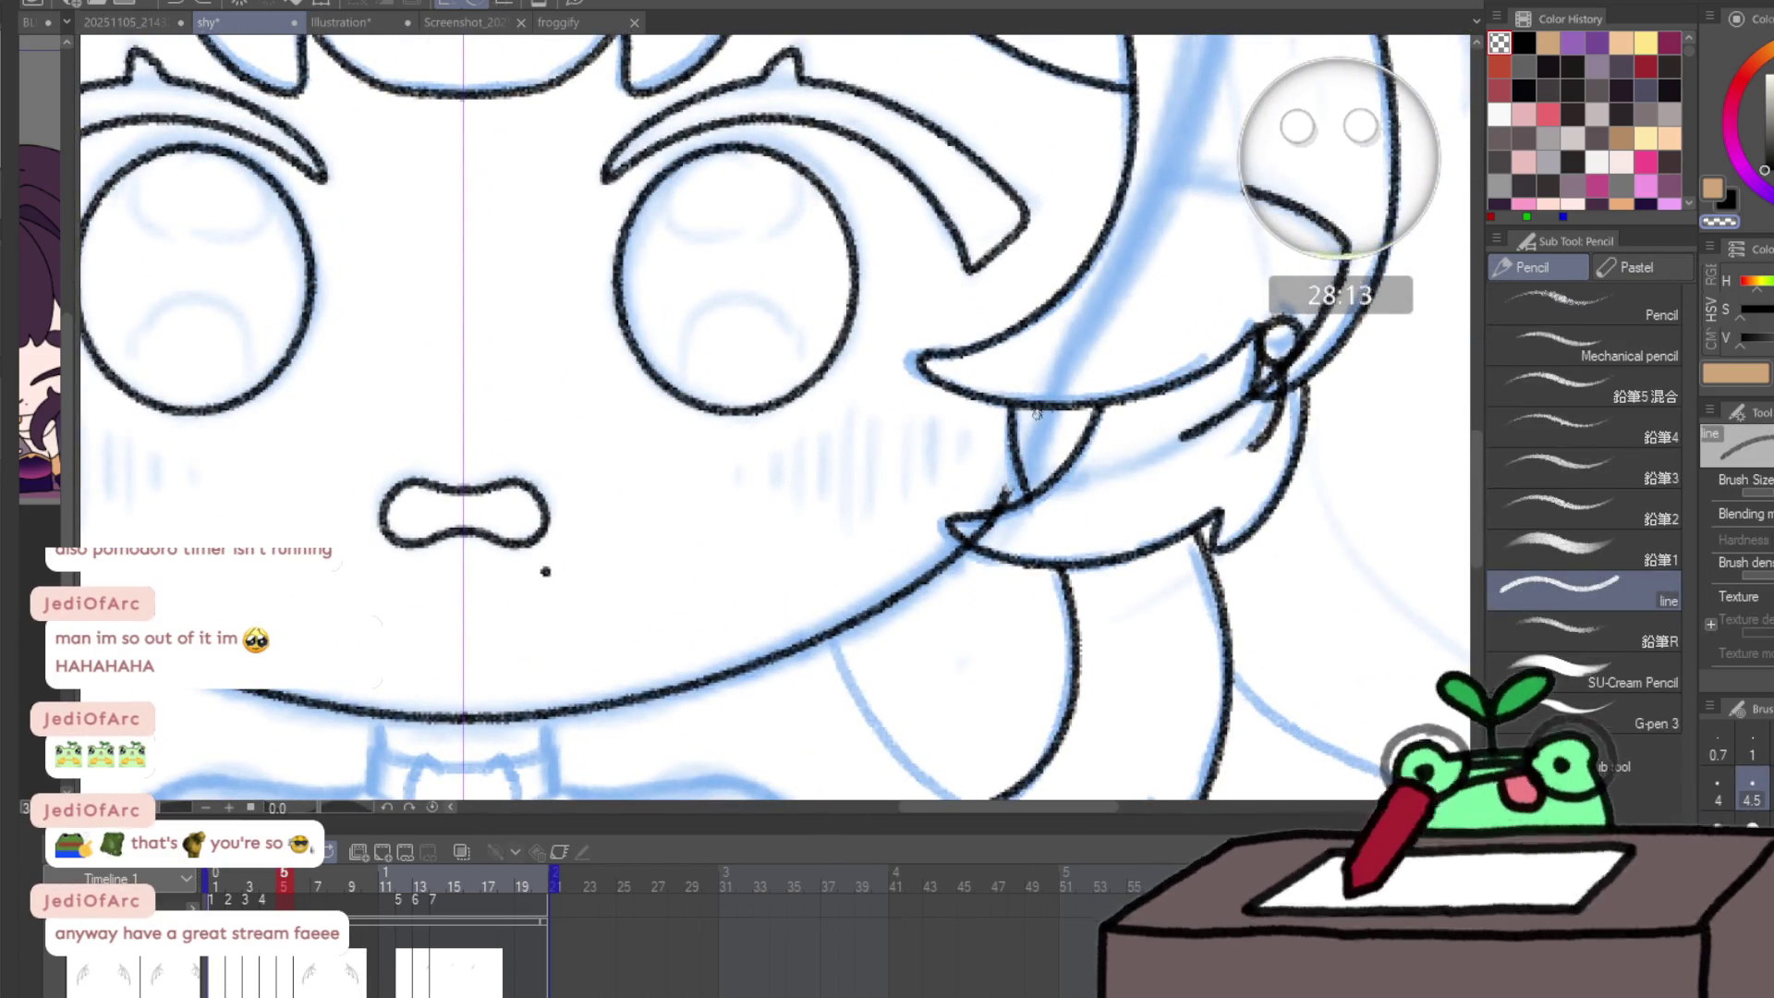
drag(1007, 485, 1072, 351)
drag(289, 887, 399, 867)
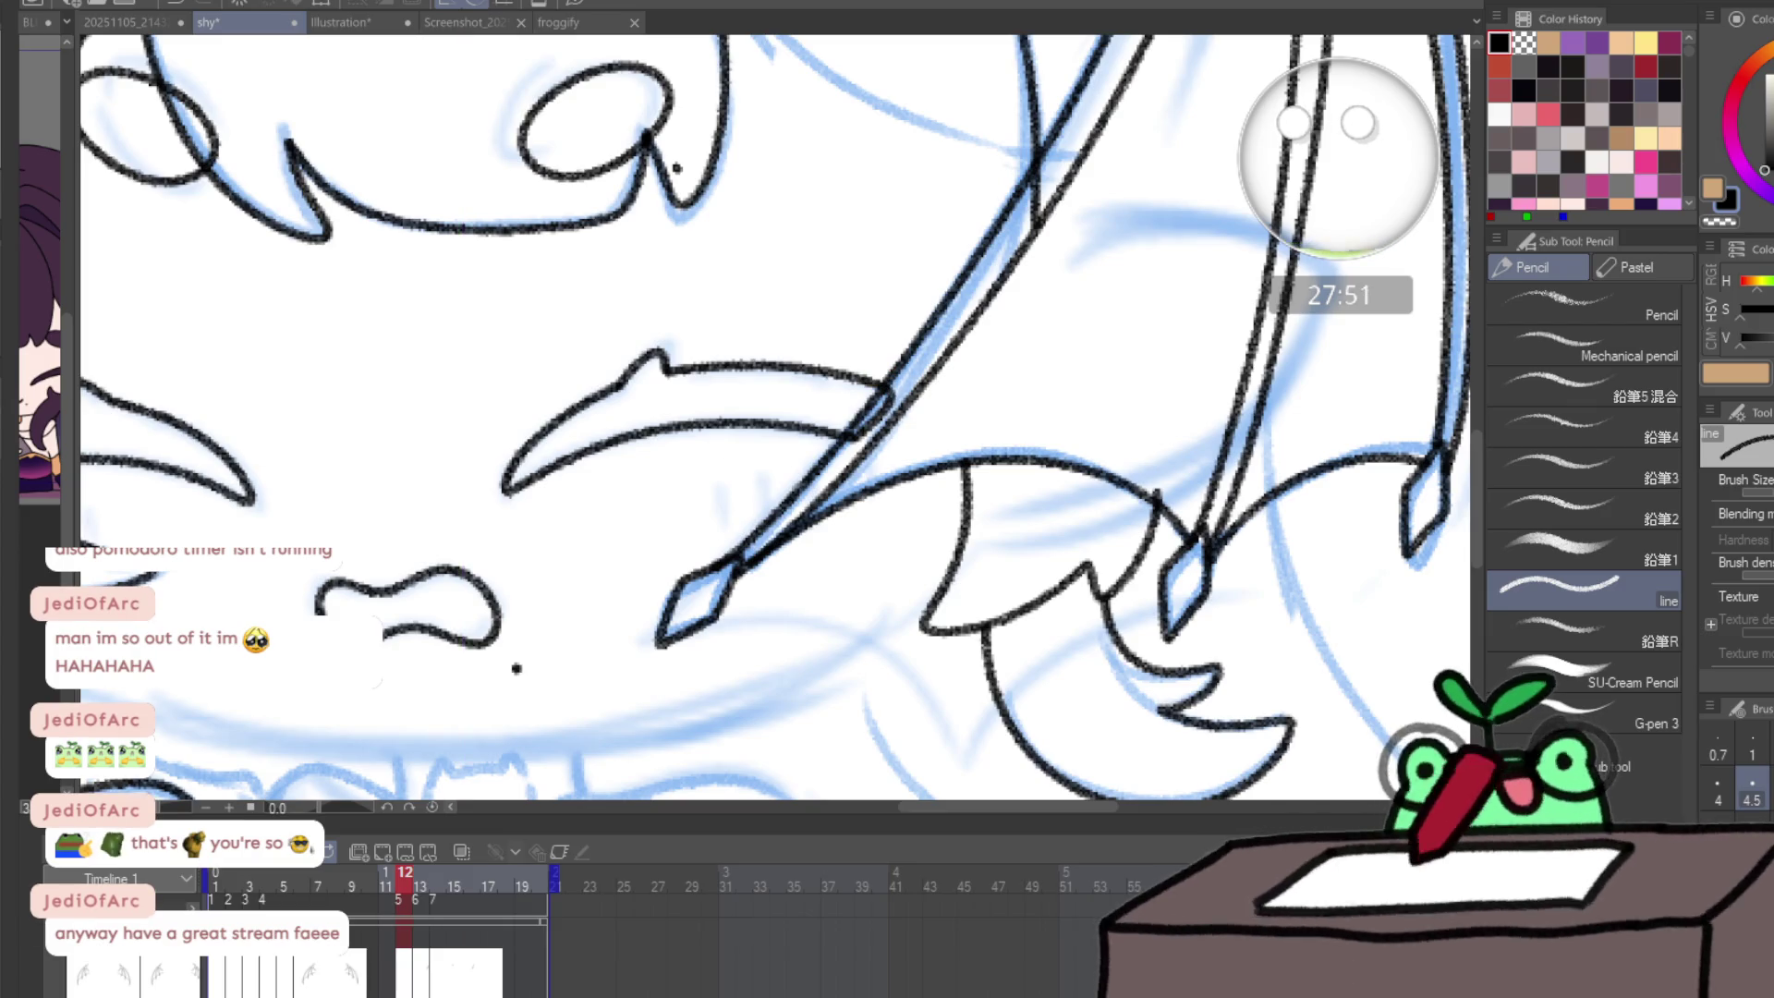
key(/)
- On frame 12, zoom in around the left cheek and add a long stroke to the face linework
drag(484, 436, 606, 522)
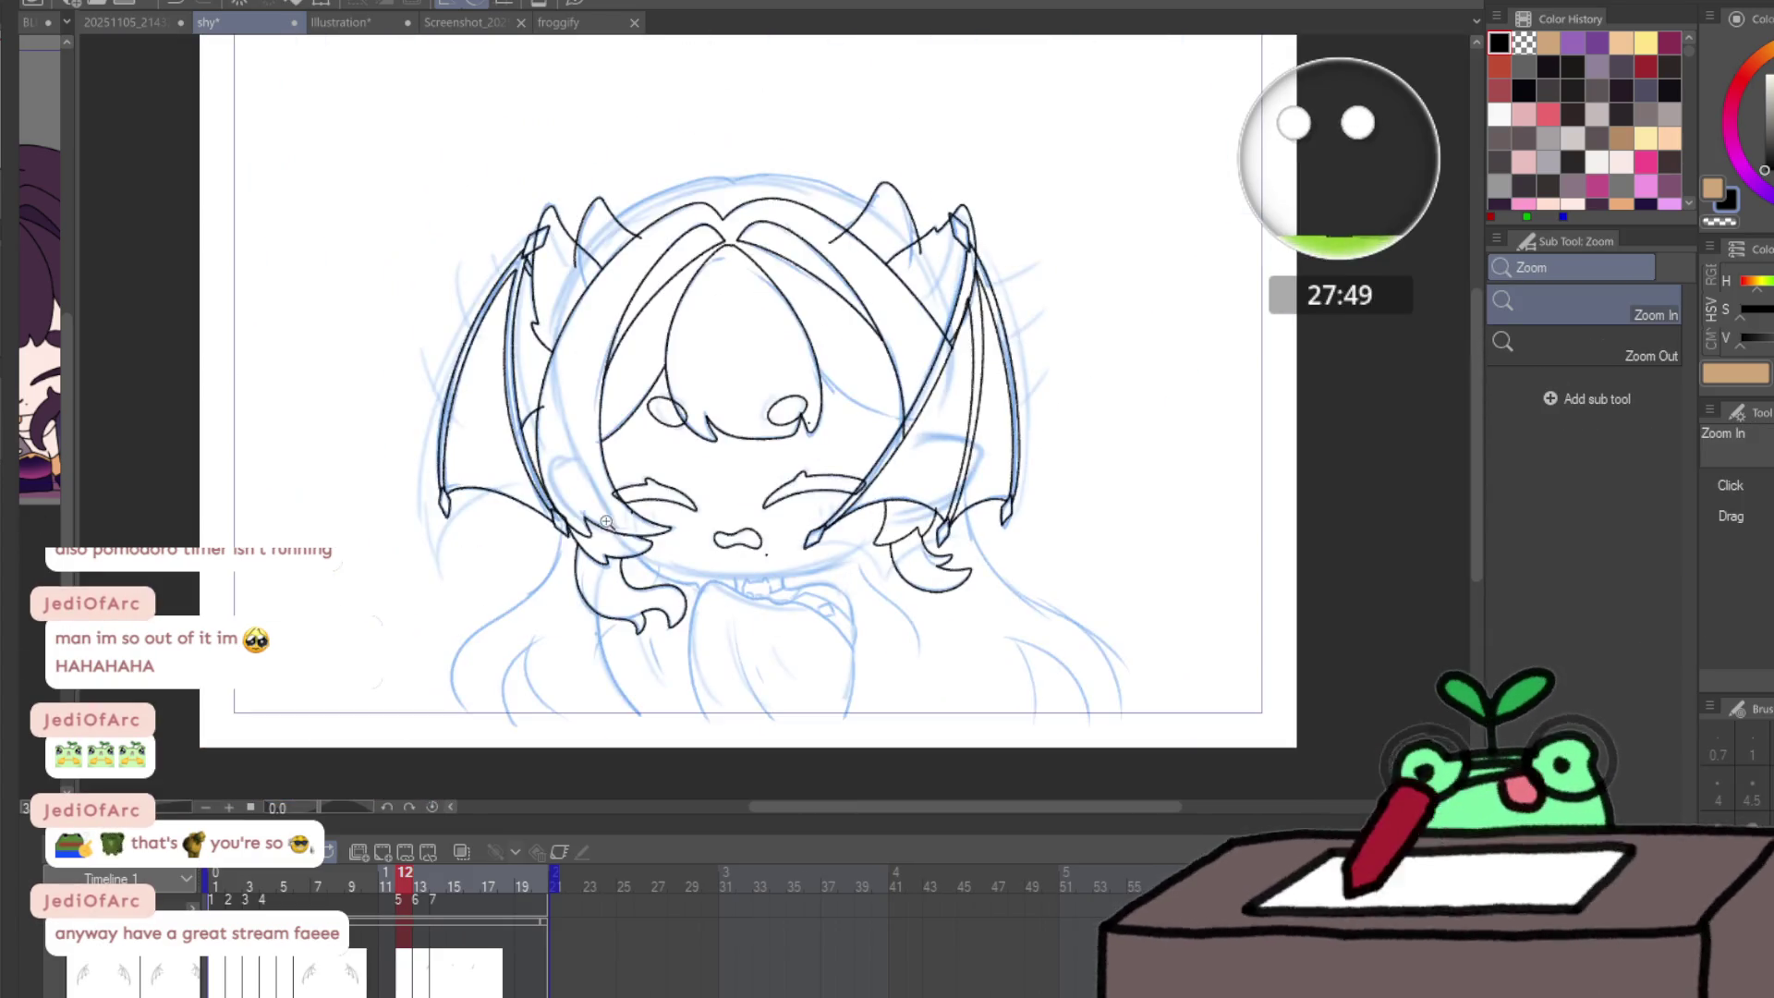
click(641, 542)
key(p)
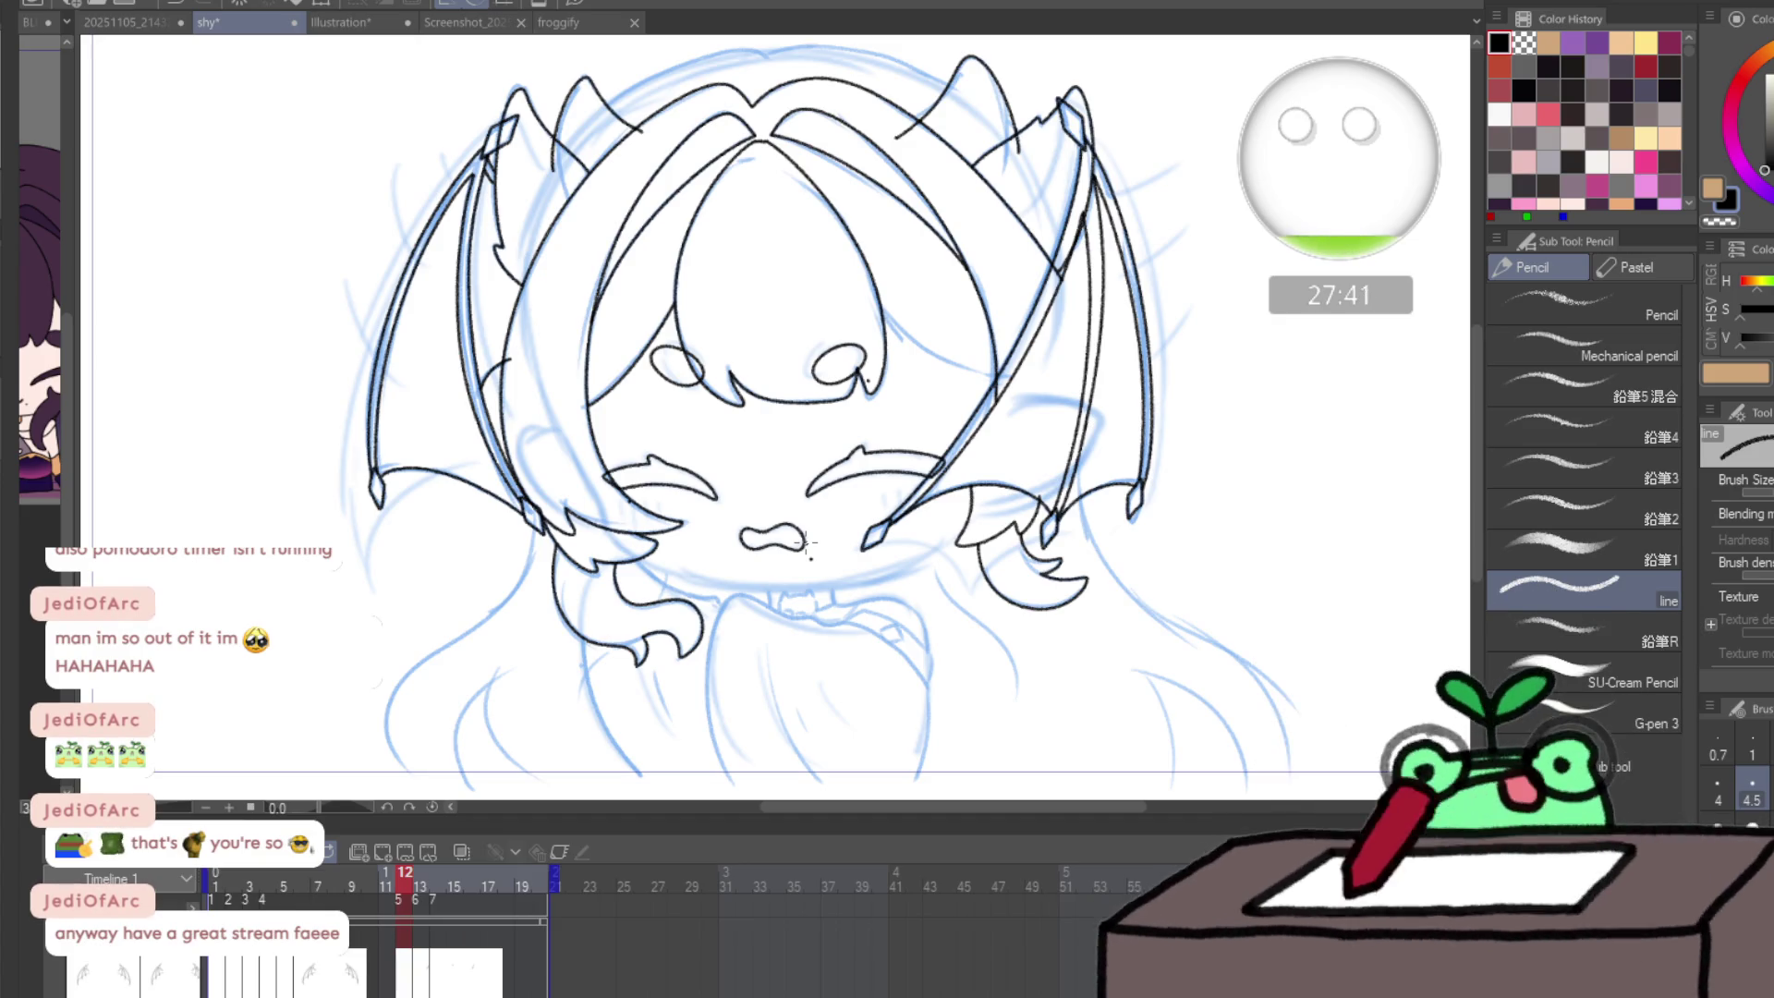
scroll(806, 545, up, 5)
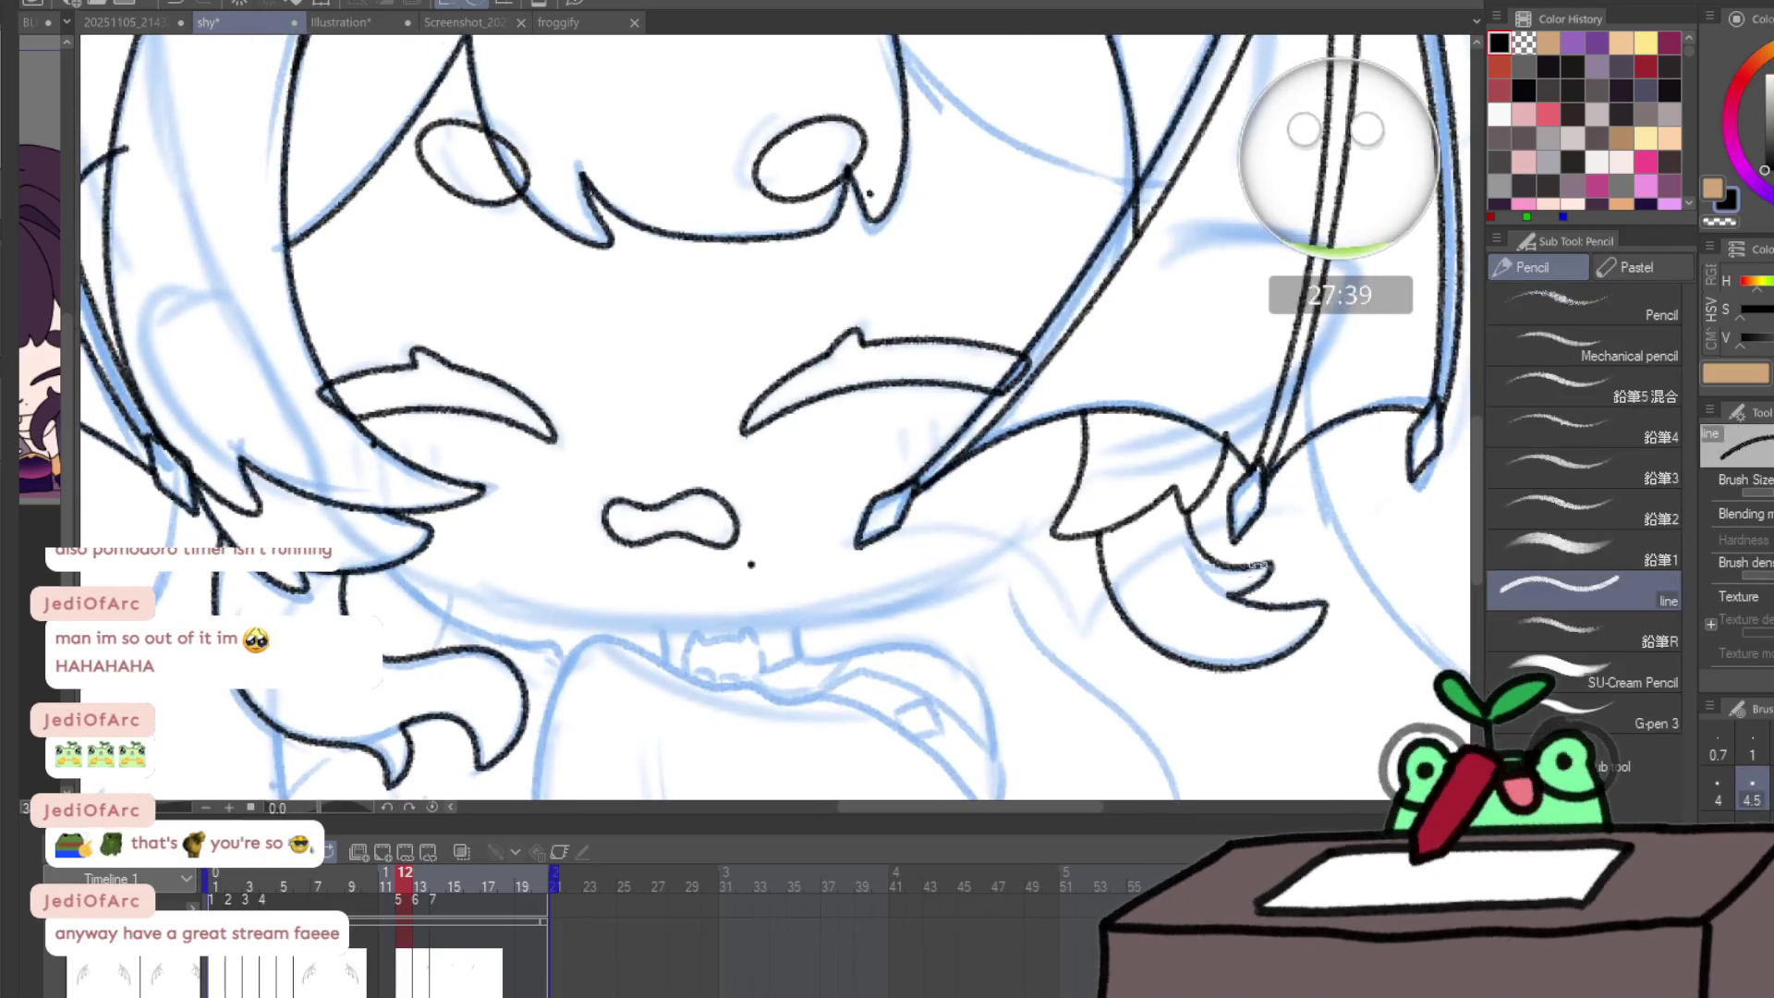
scroll(776, 416, up, 3)
mouse_move(527, 693)
mouse_down()
mouse_move(539, 536)
mouse_move(635, 309)
mouse_move(776, 143)
mouse_up()
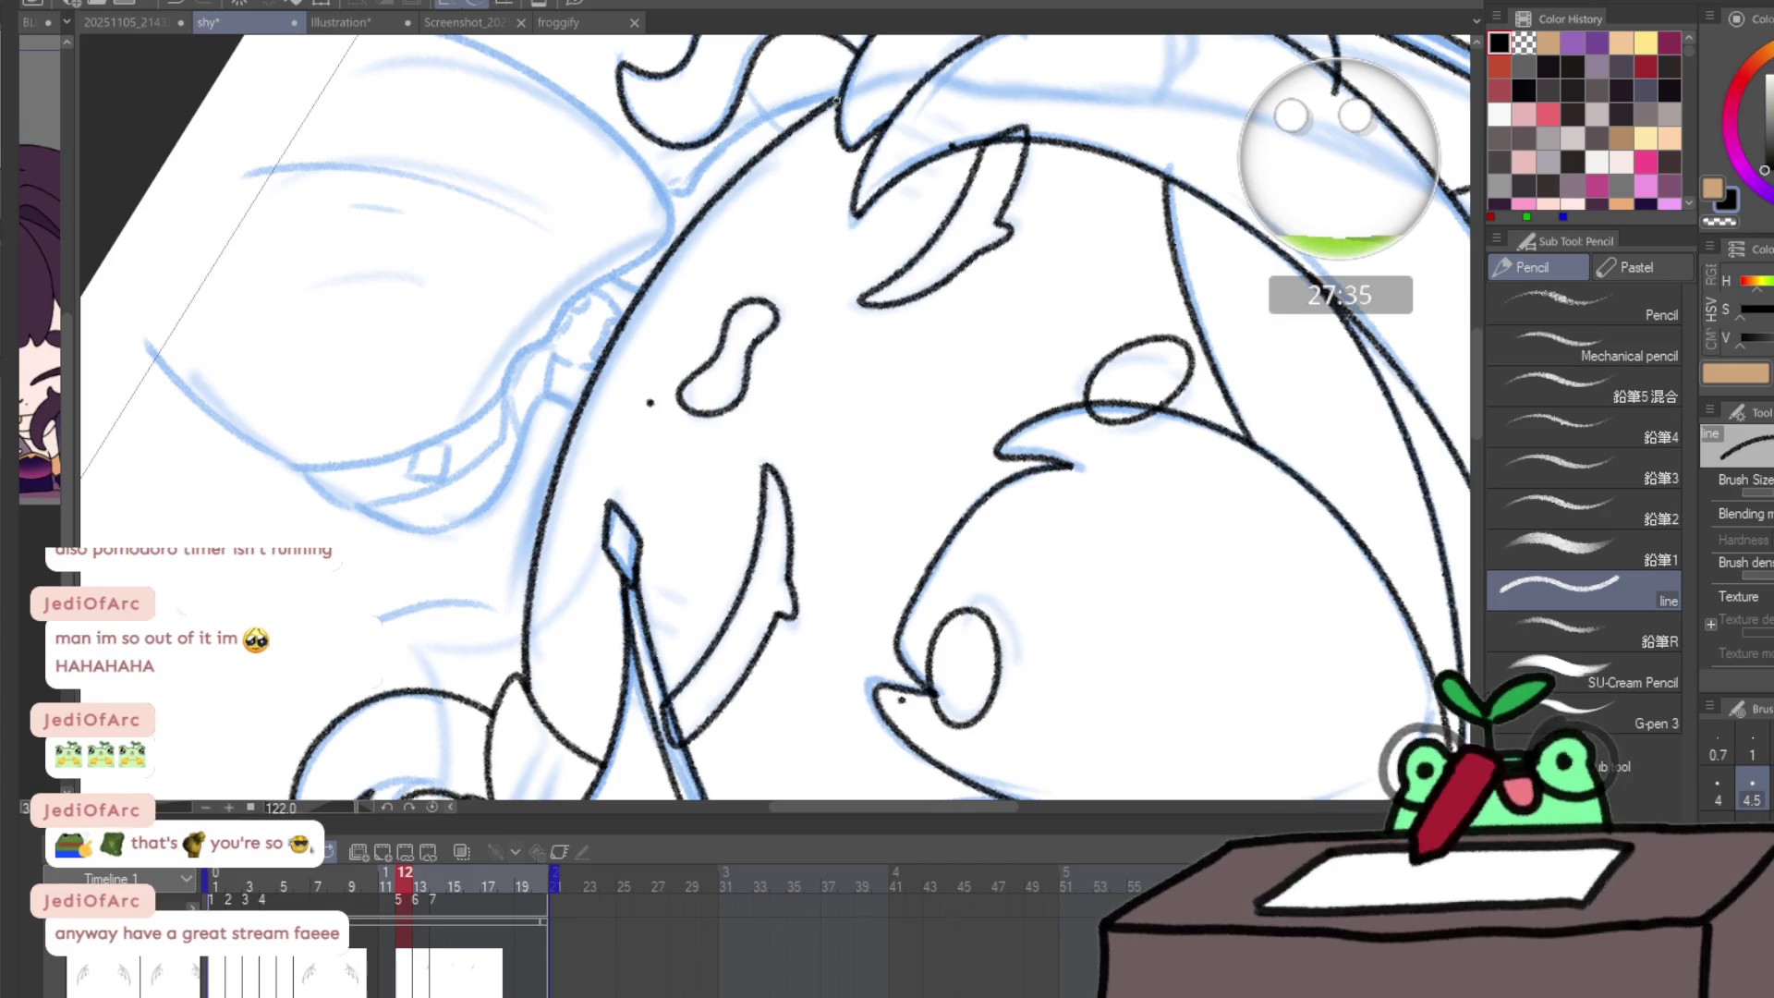
scroll(832, 462, down, 4)
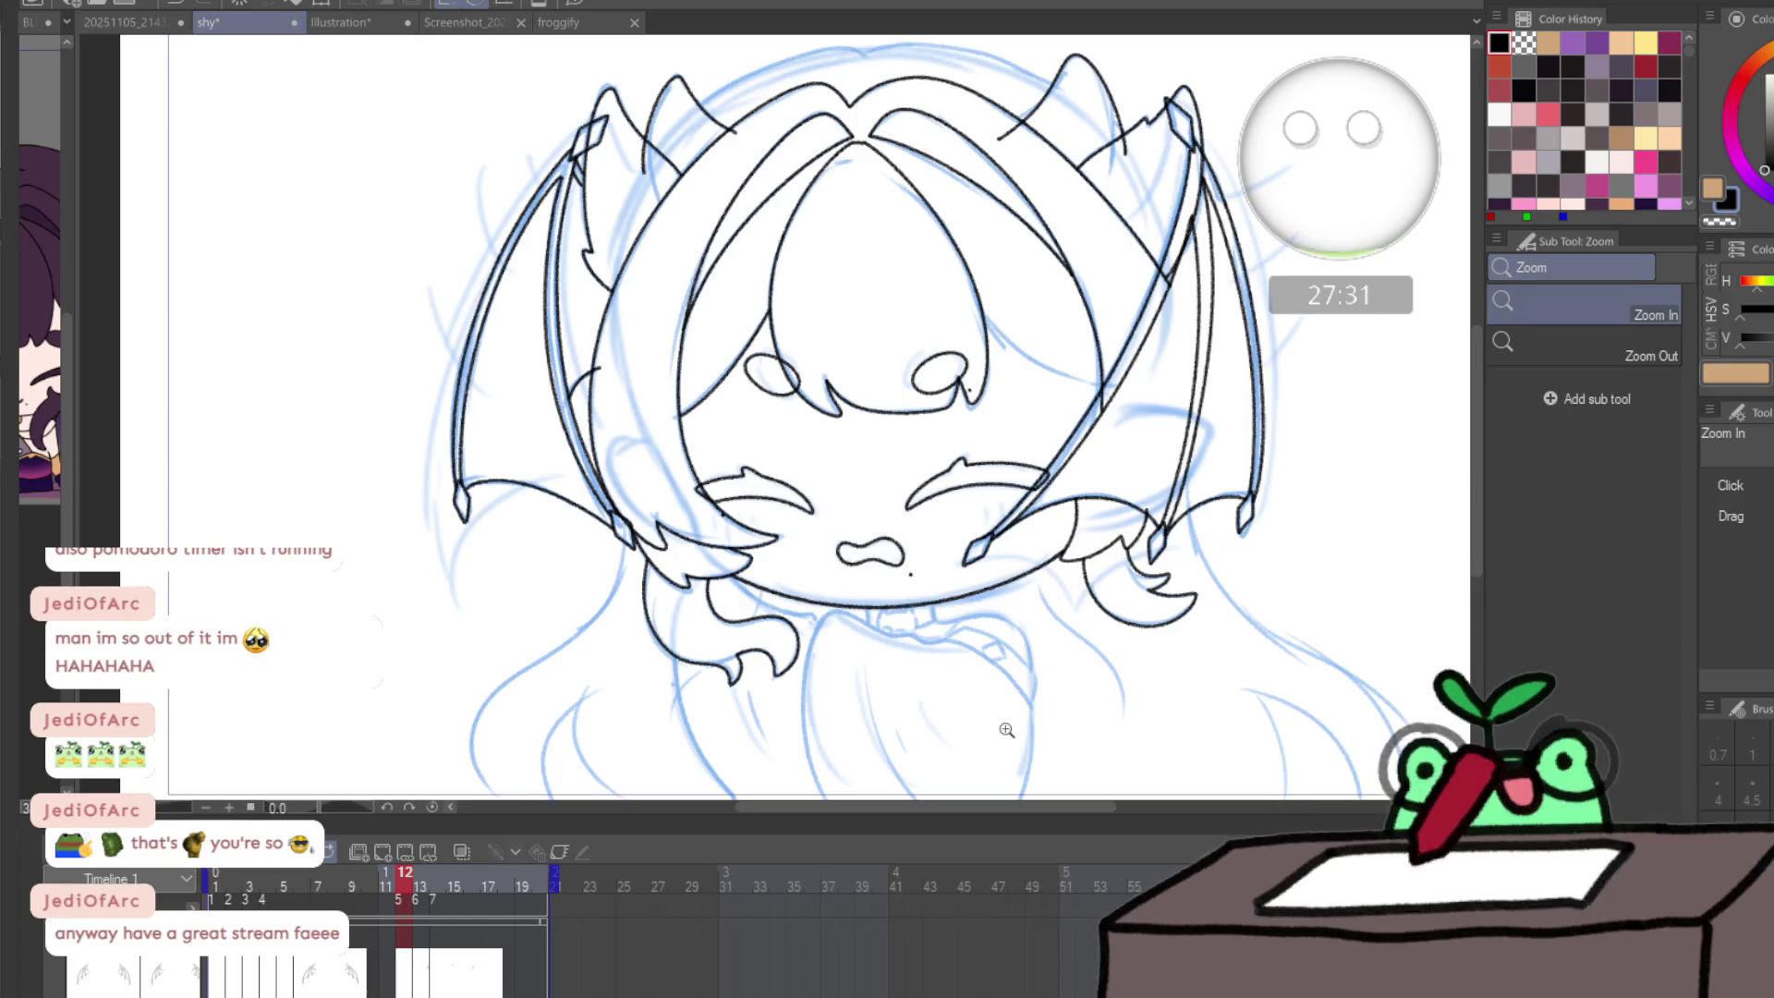
scroll(964, 737, down, 1)
- On frame 13, zoom in on the wings and draw the wing edge lines
key(p)
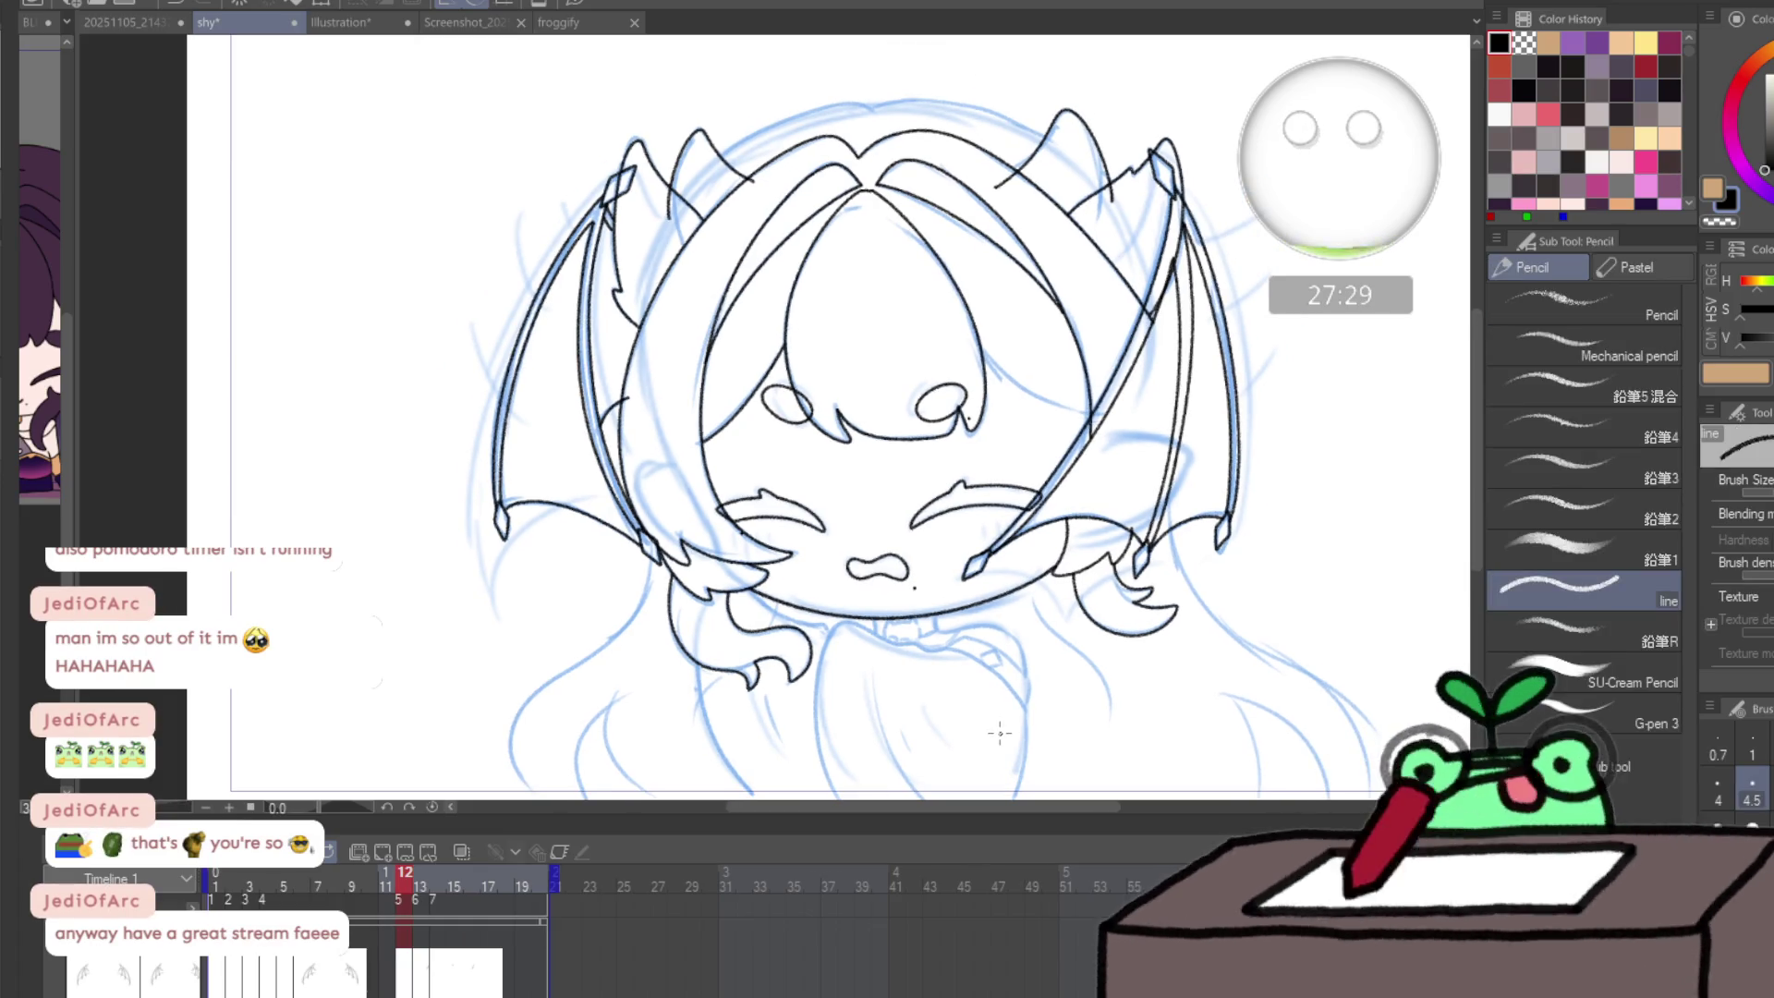
click(419, 870)
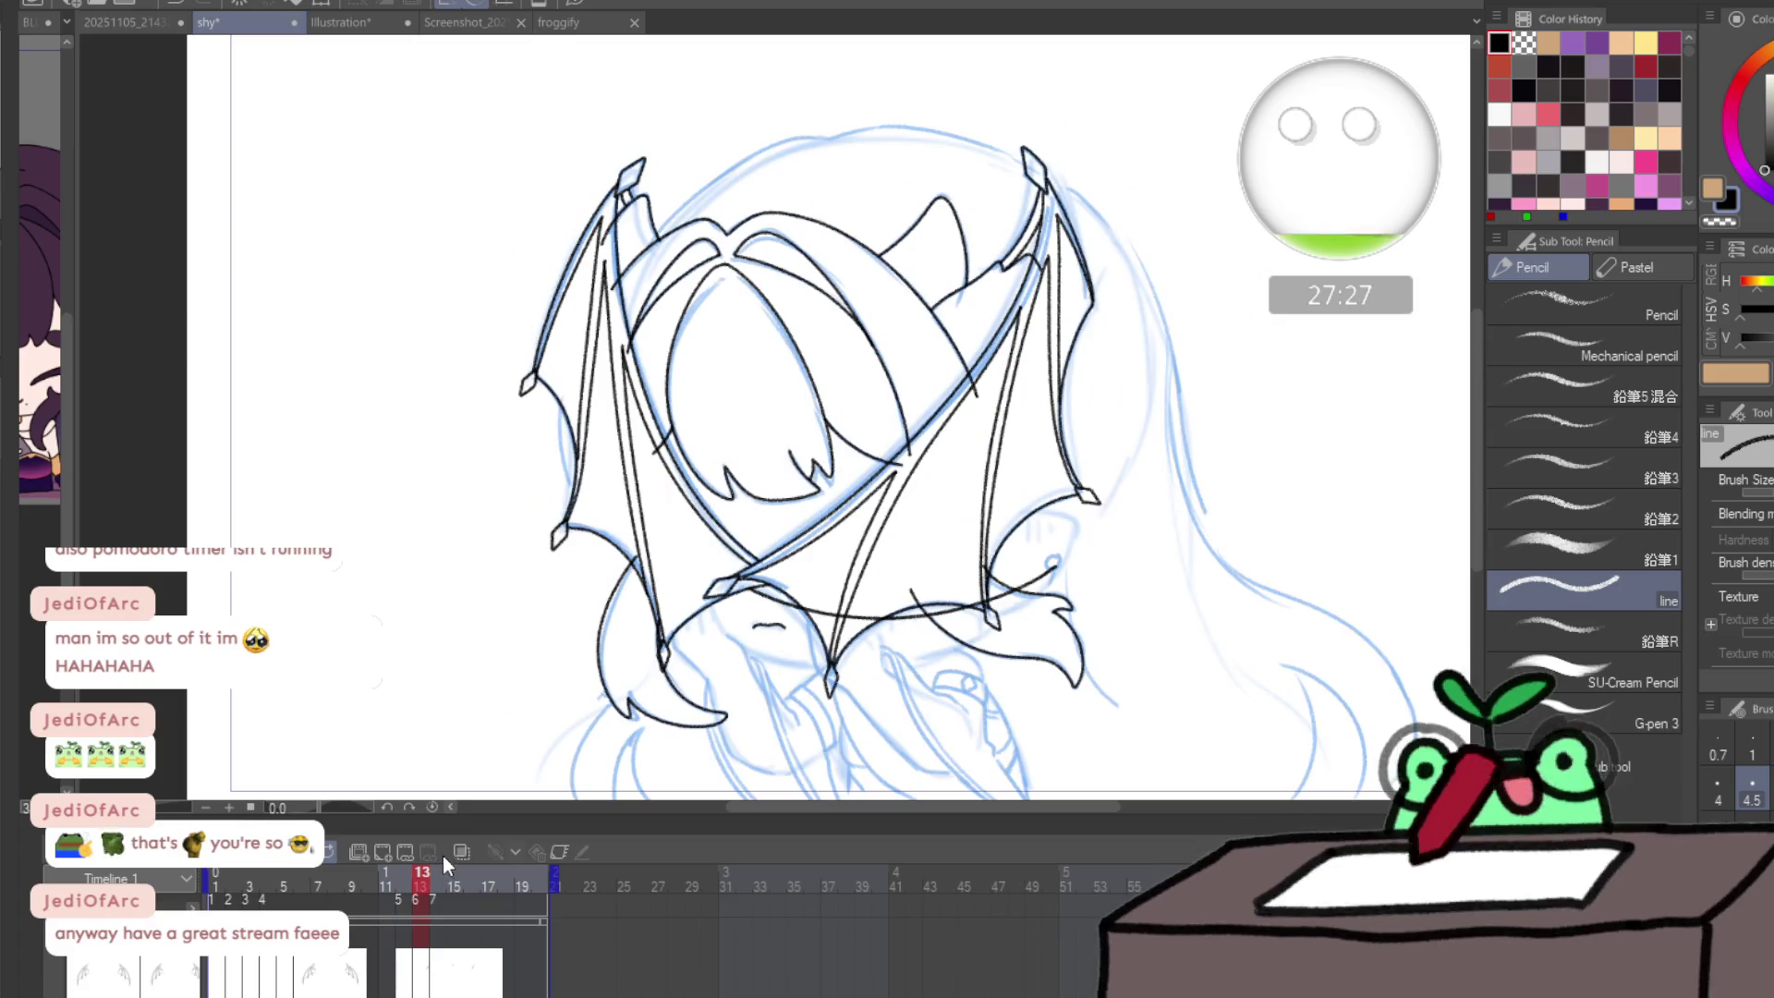
key(slash)
drag(767, 697, 1050, 744)
key(p)
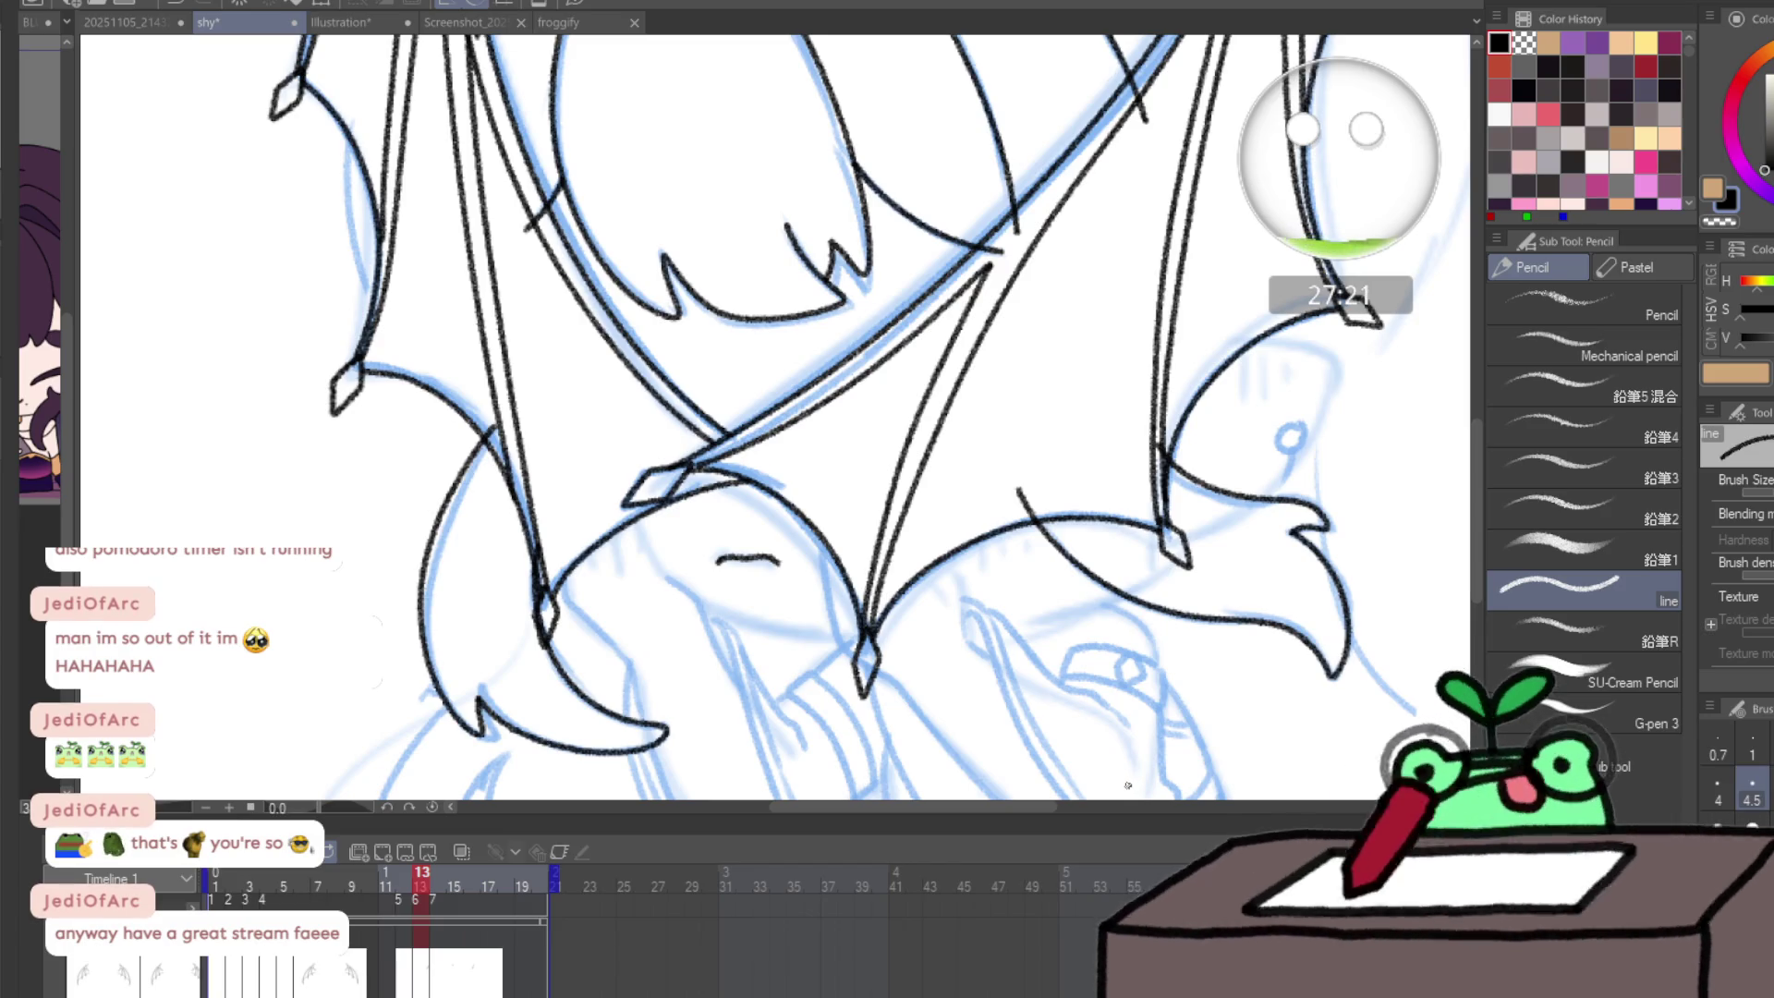
key(slash)
click(1306, 380)
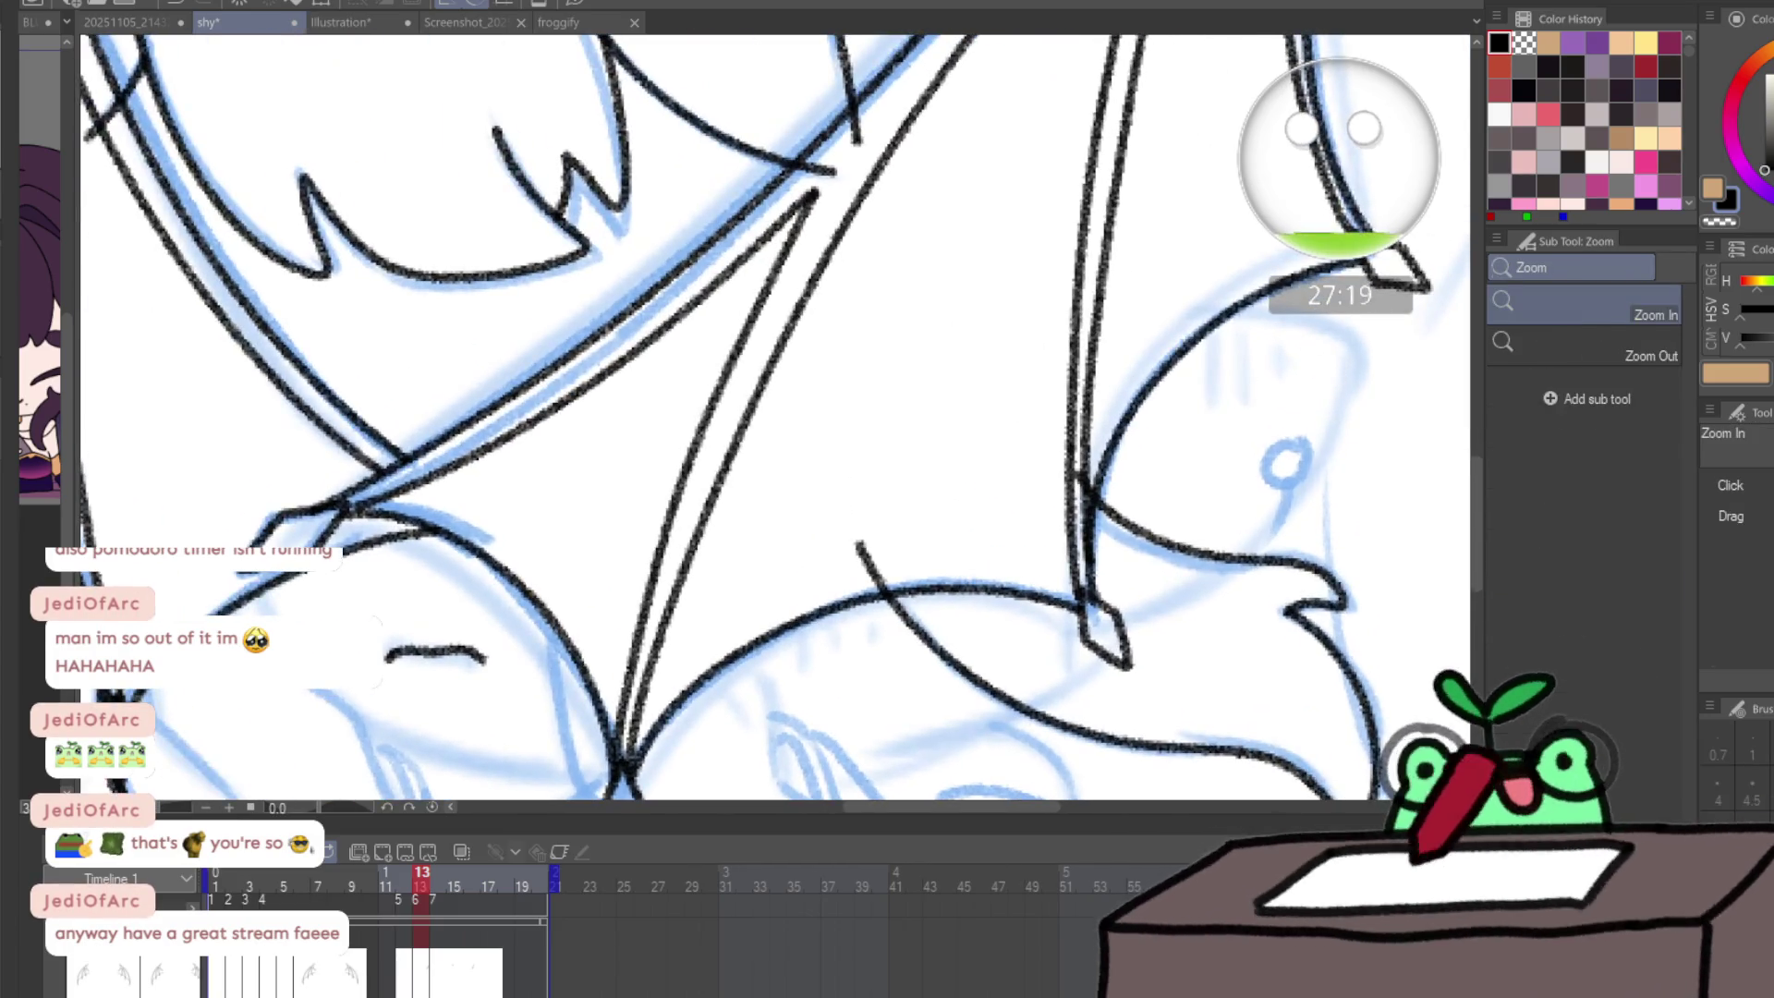
key(p)
mouse_move(1233, 311)
mouse_down()
mouse_move(1339, 331)
mouse_move(1293, 498)
mouse_move(1195, 590)
mouse_up()
mouse_move(865, 639)
mouse_down()
mouse_move(1295, 538)
mouse_move(638, 238)
mouse_up()
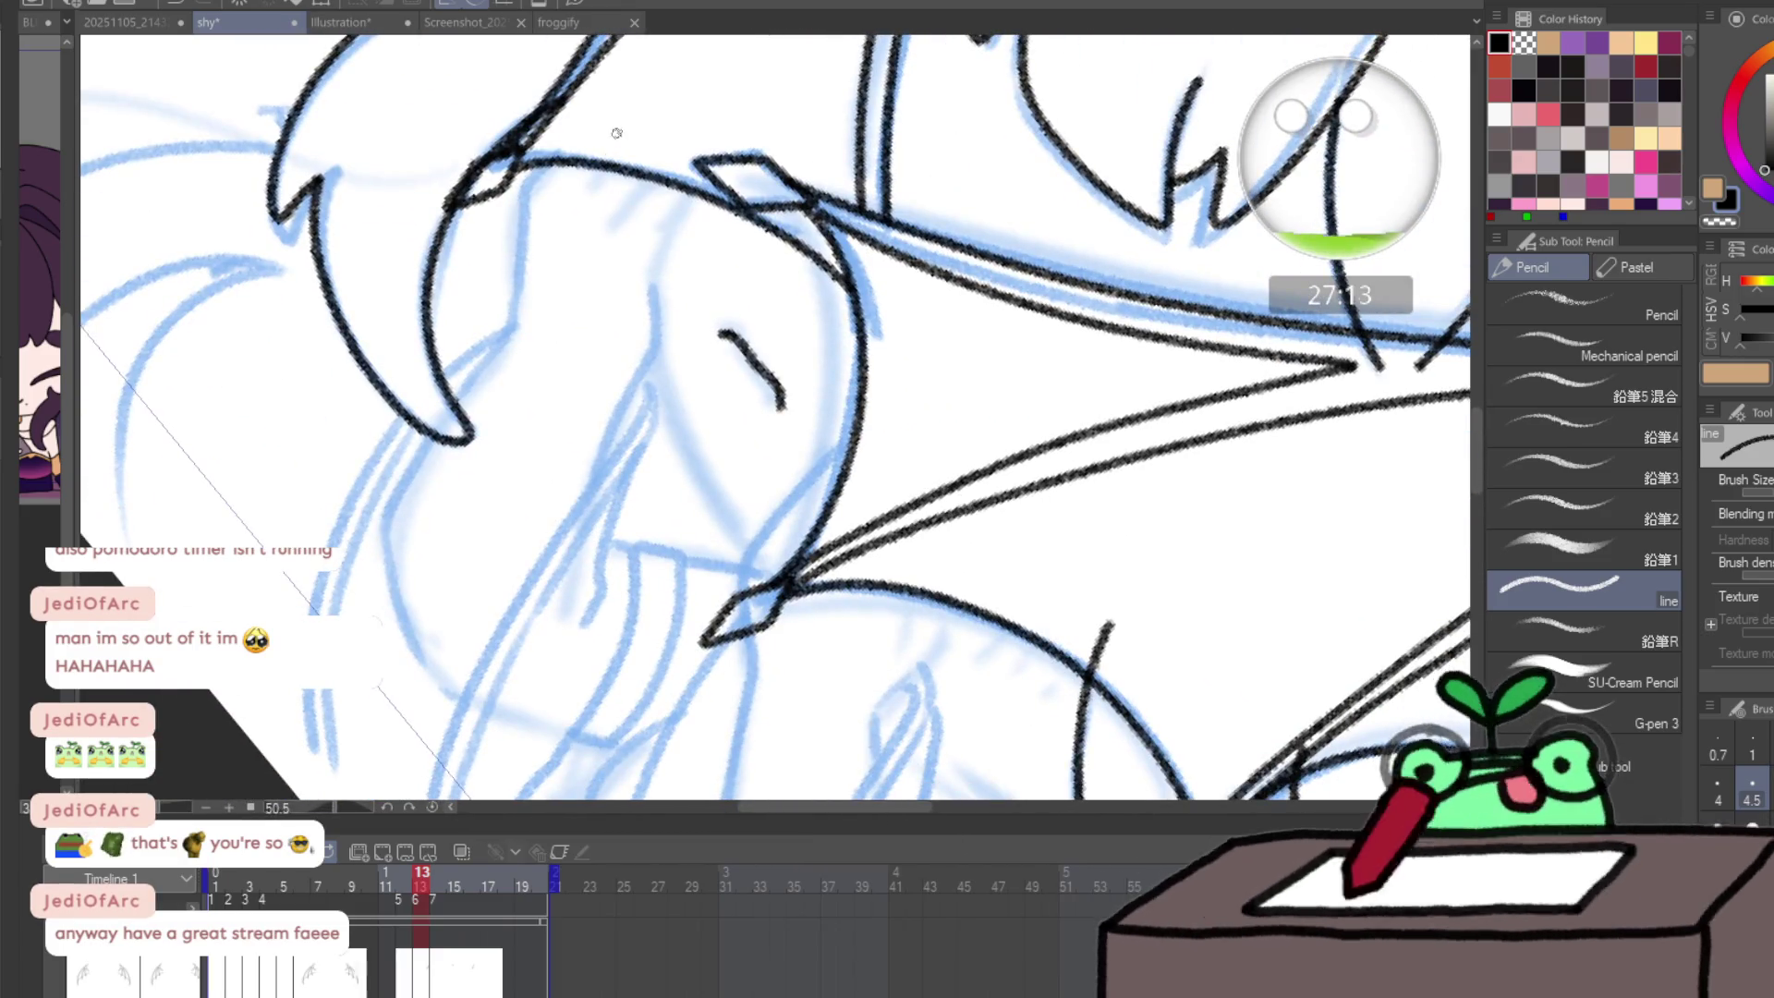
mouse_move(626, 105)
mouse_down()
mouse_move(610, 181)
mouse_move(651, 369)
mouse_move(730, 526)
mouse_up()
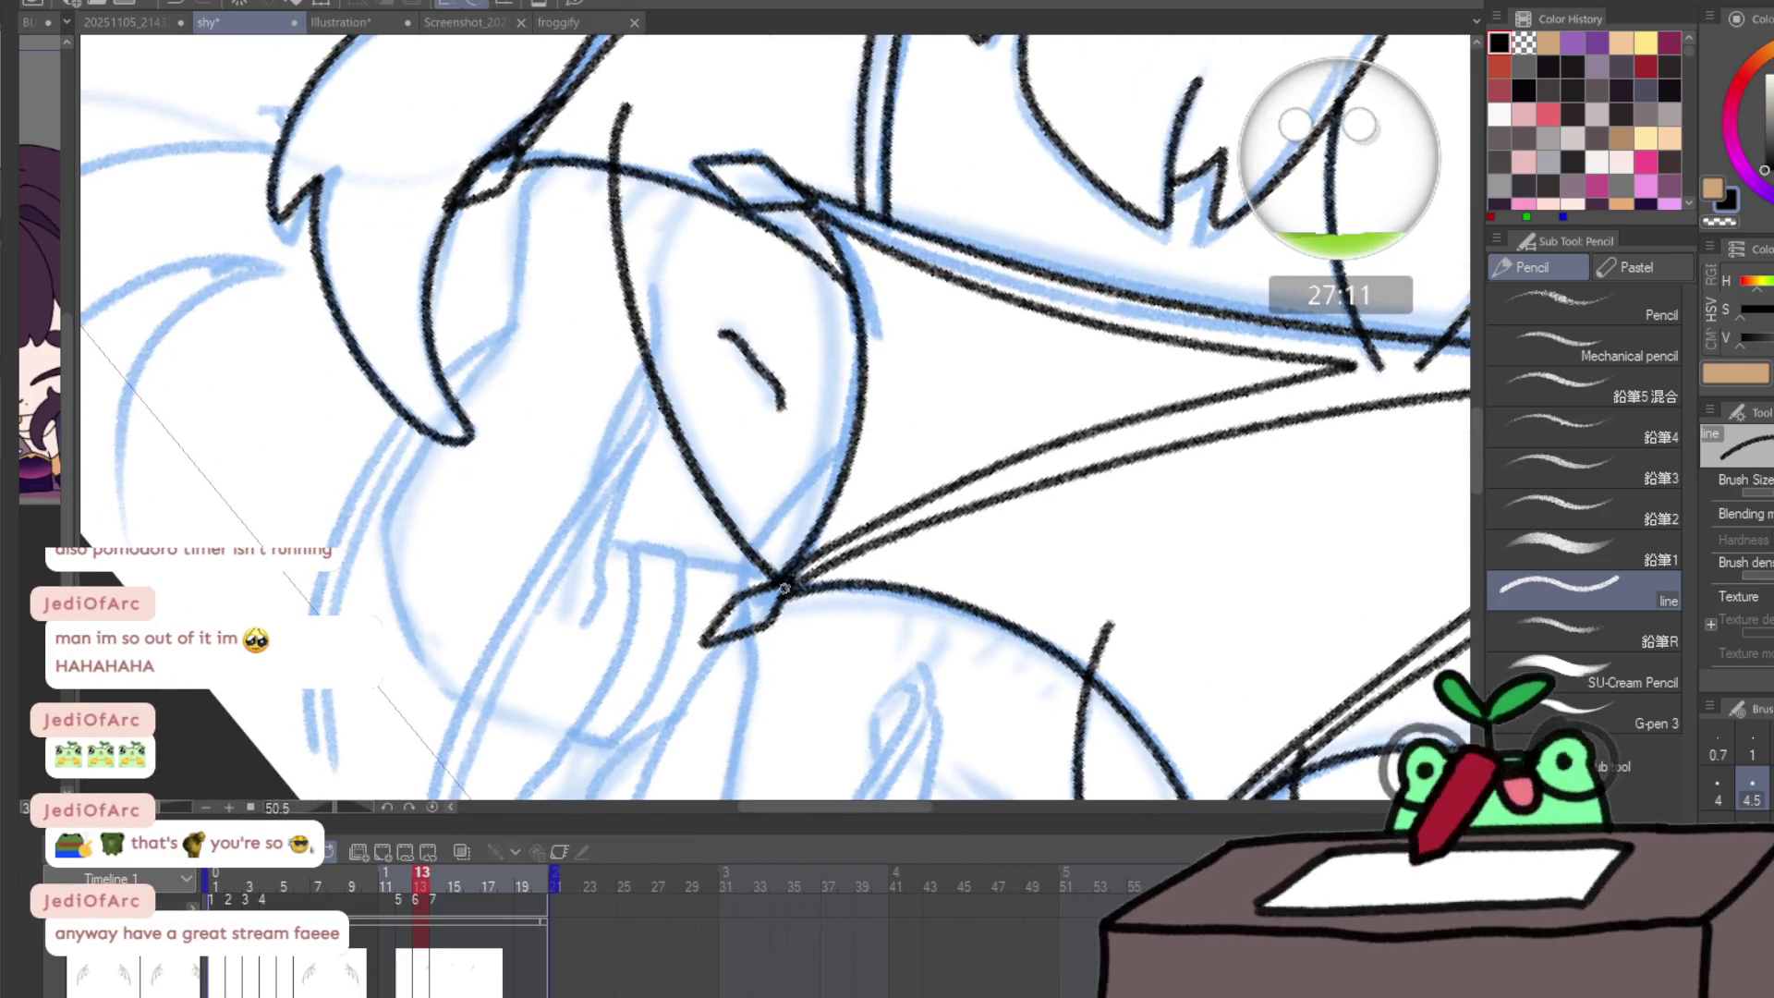
- Try another wing stroke, then undo it and the redrawn chin curves
drag(742, 429, 593, 220)
mouse_move(737, 502)
mouse_down()
mouse_move(892, 625)
mouse_move(979, 599)
mouse_move(868, 601)
mouse_move(896, 606)
mouse_up()
key(ctrl+z)
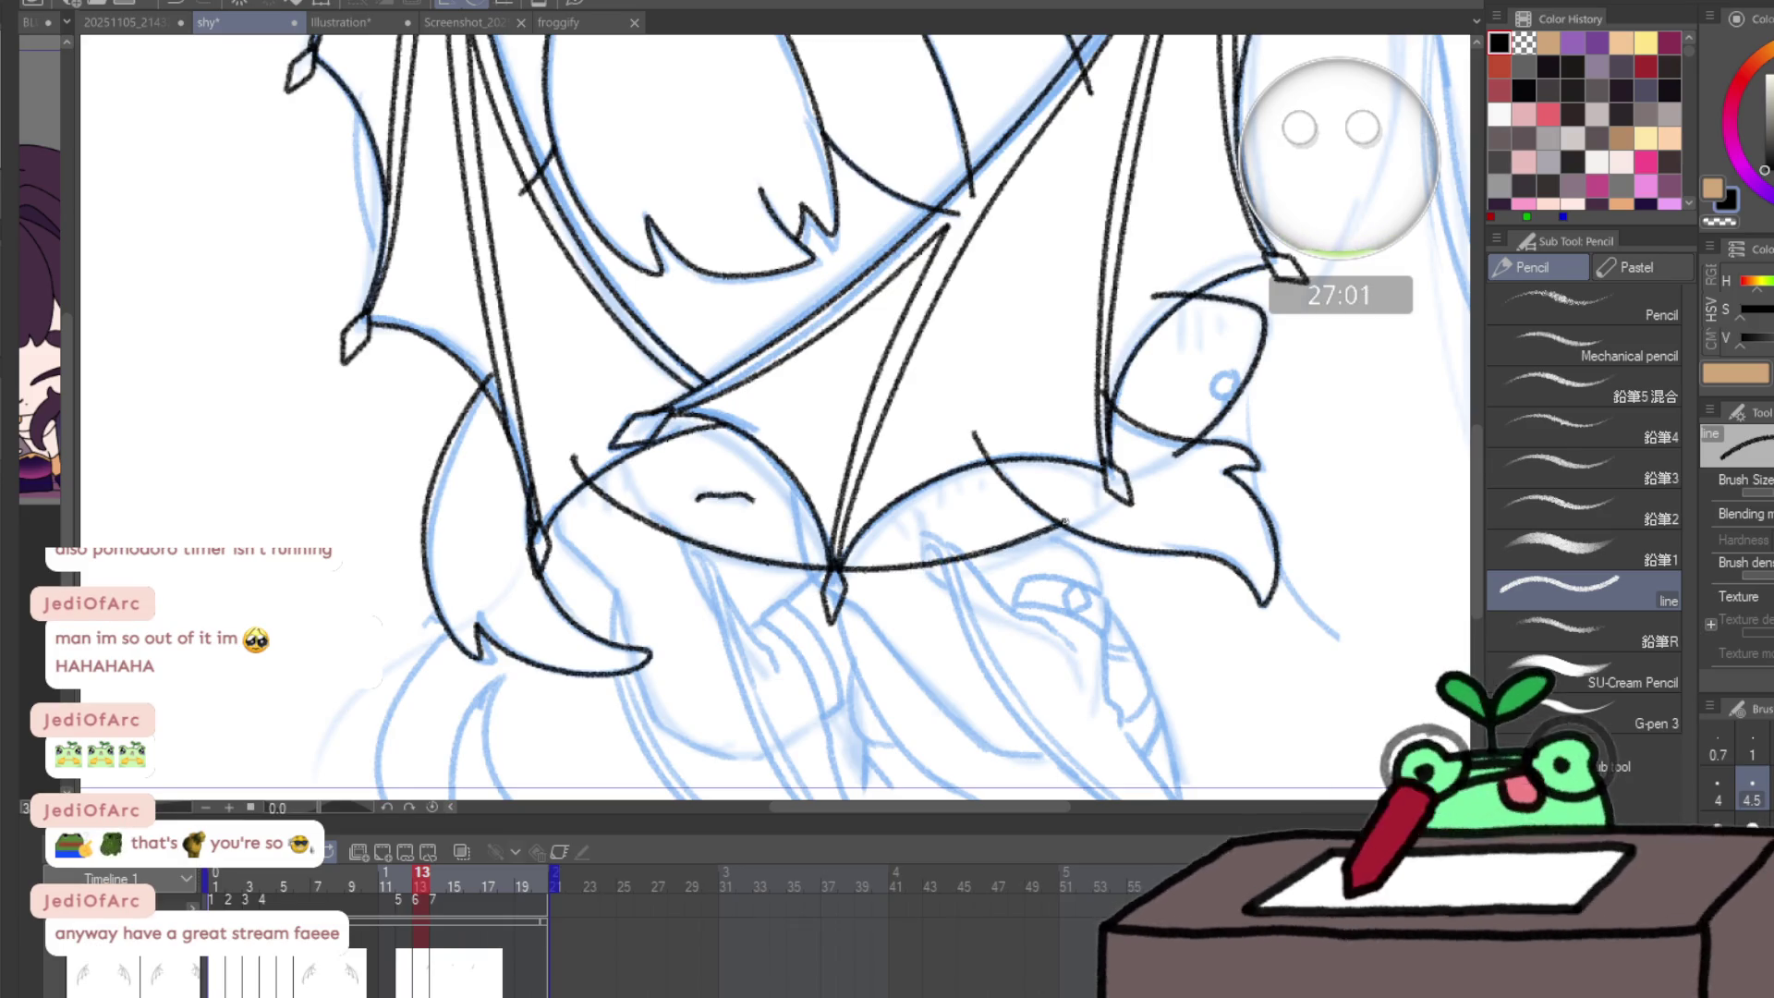
drag(1065, 522, 927, 412)
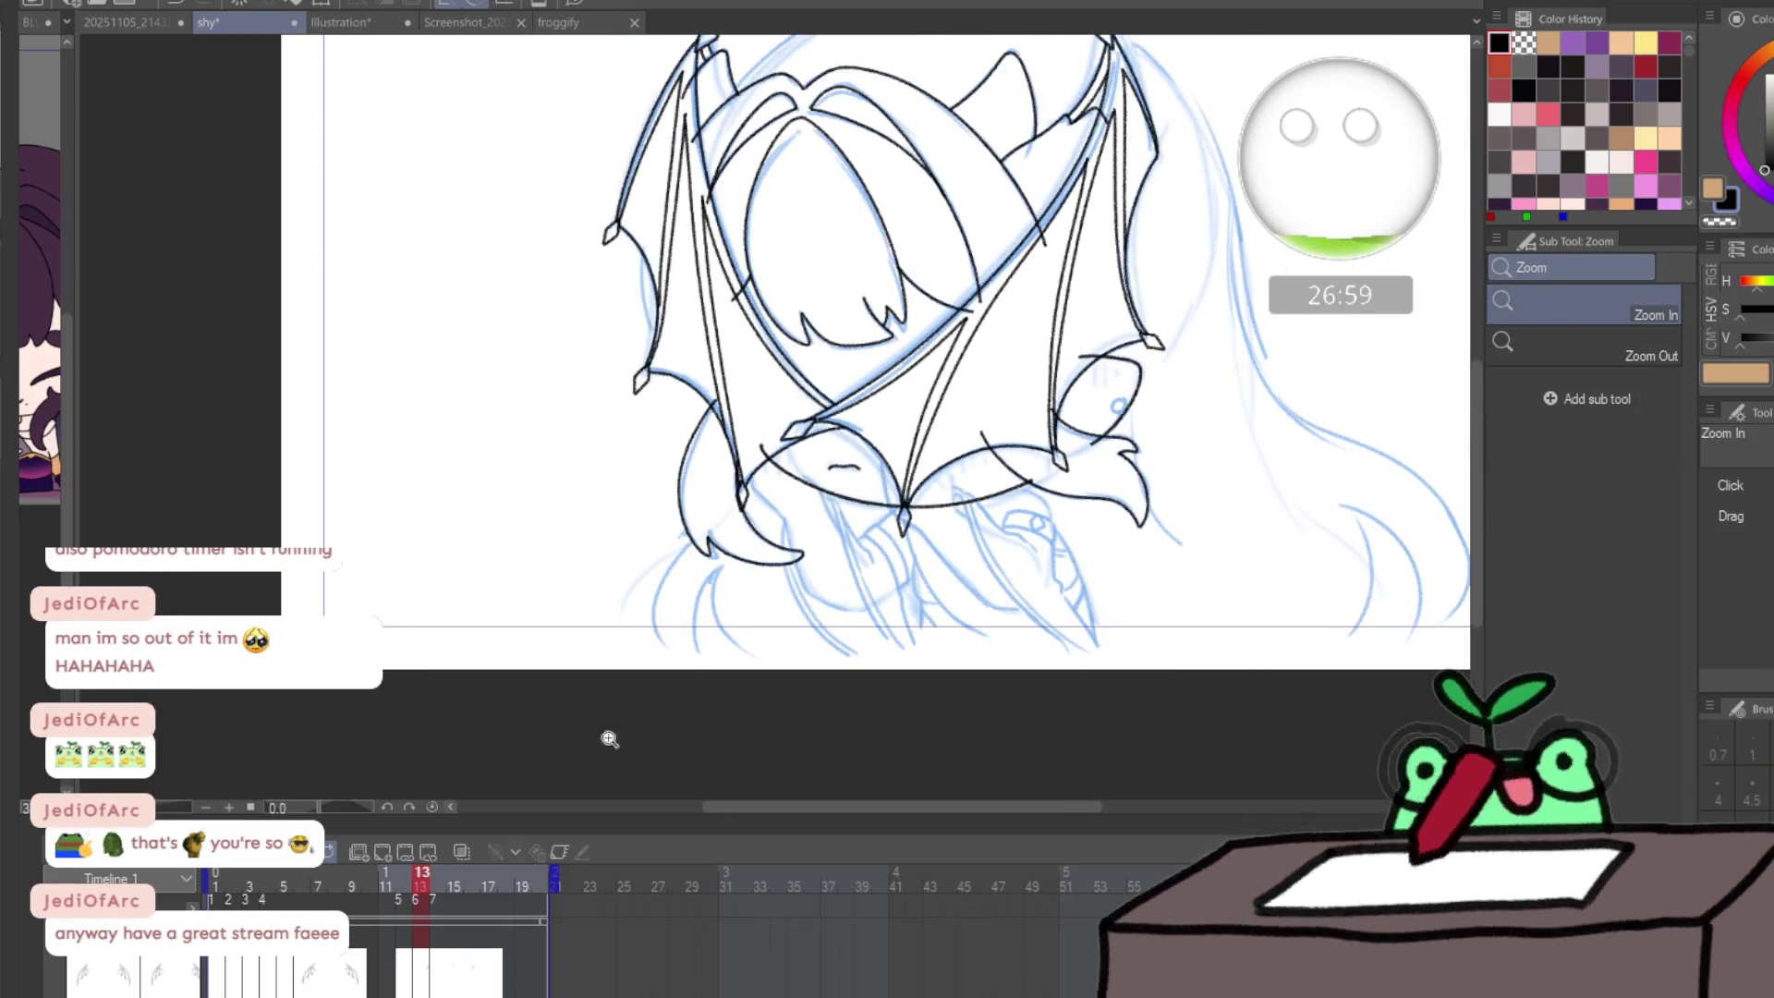
key(p)
key(ctrl+z)
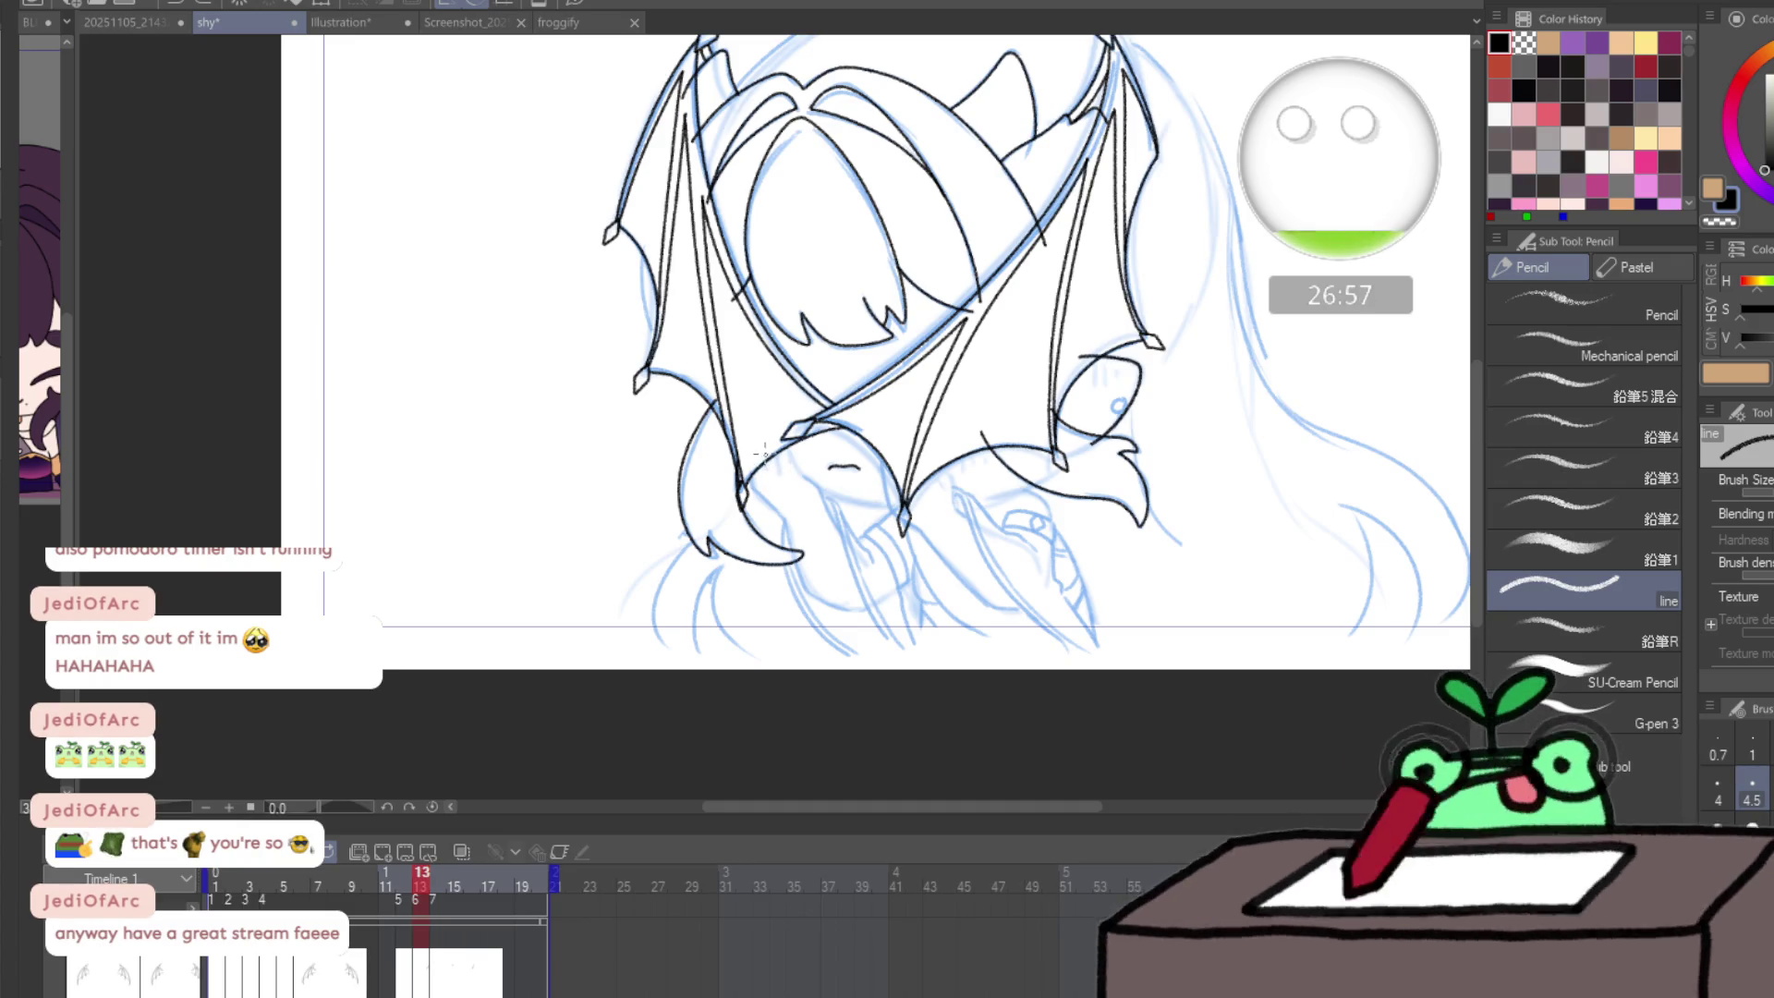
key(ctrl+z)
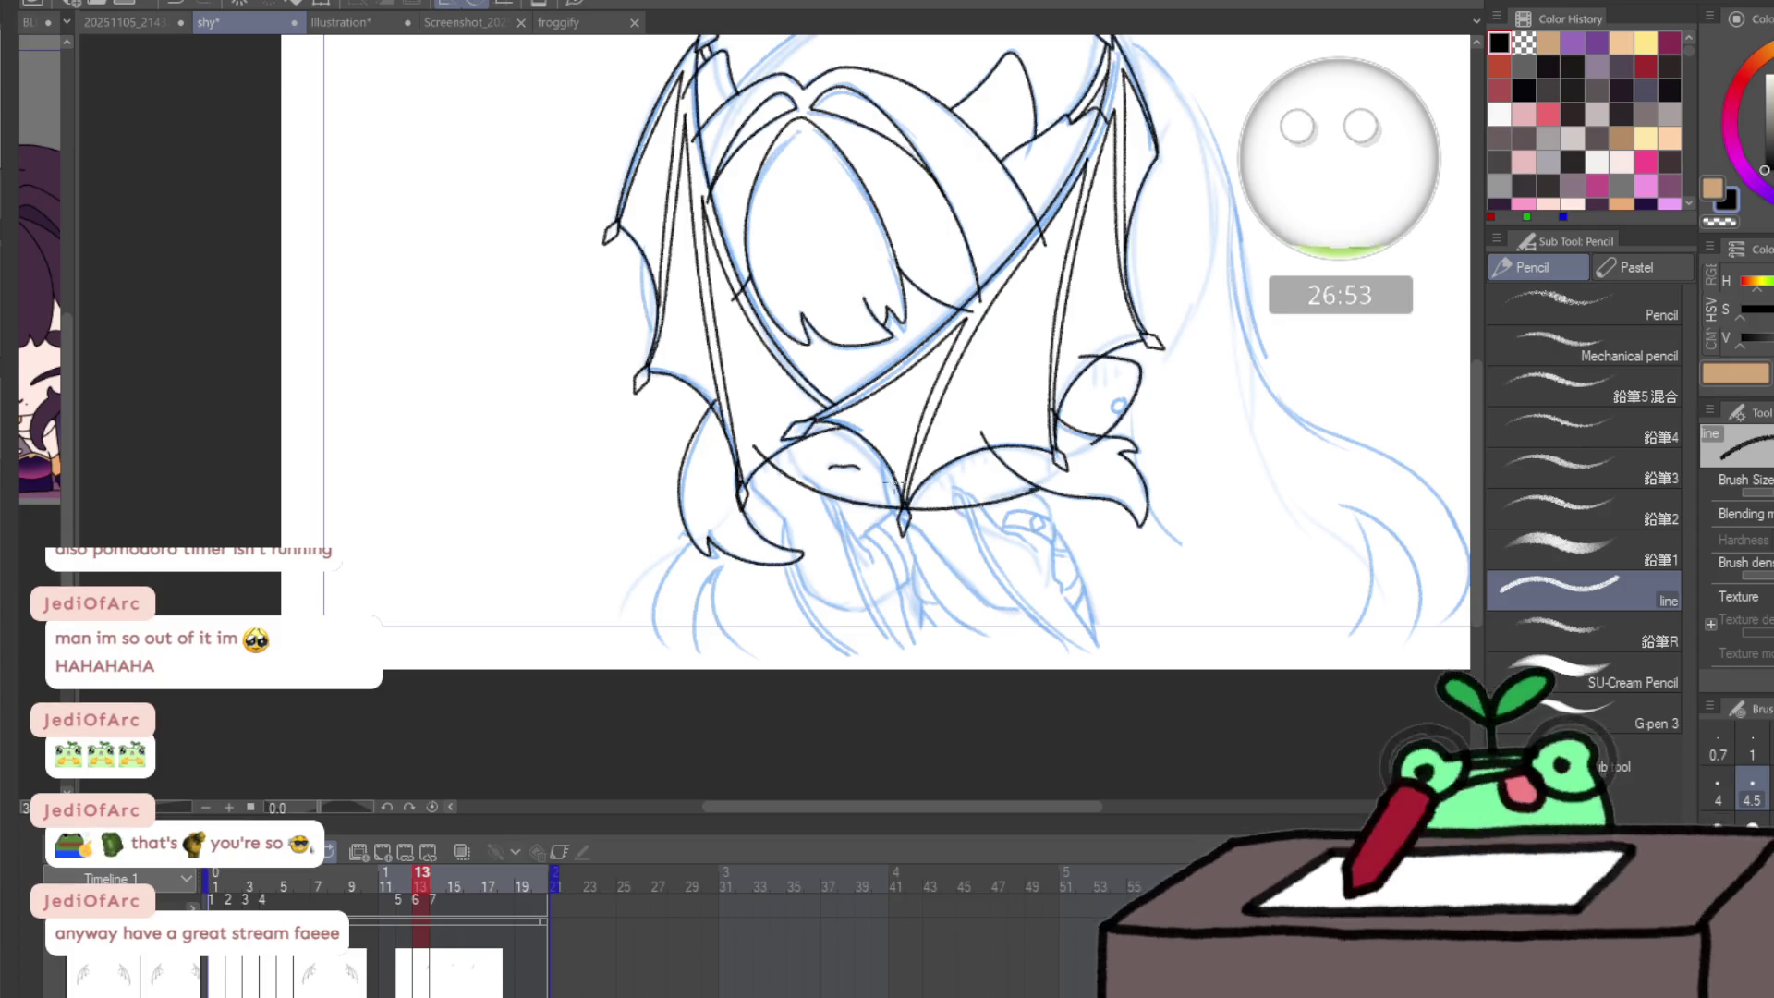
key(ctrl+z)
key(ctrl+z)
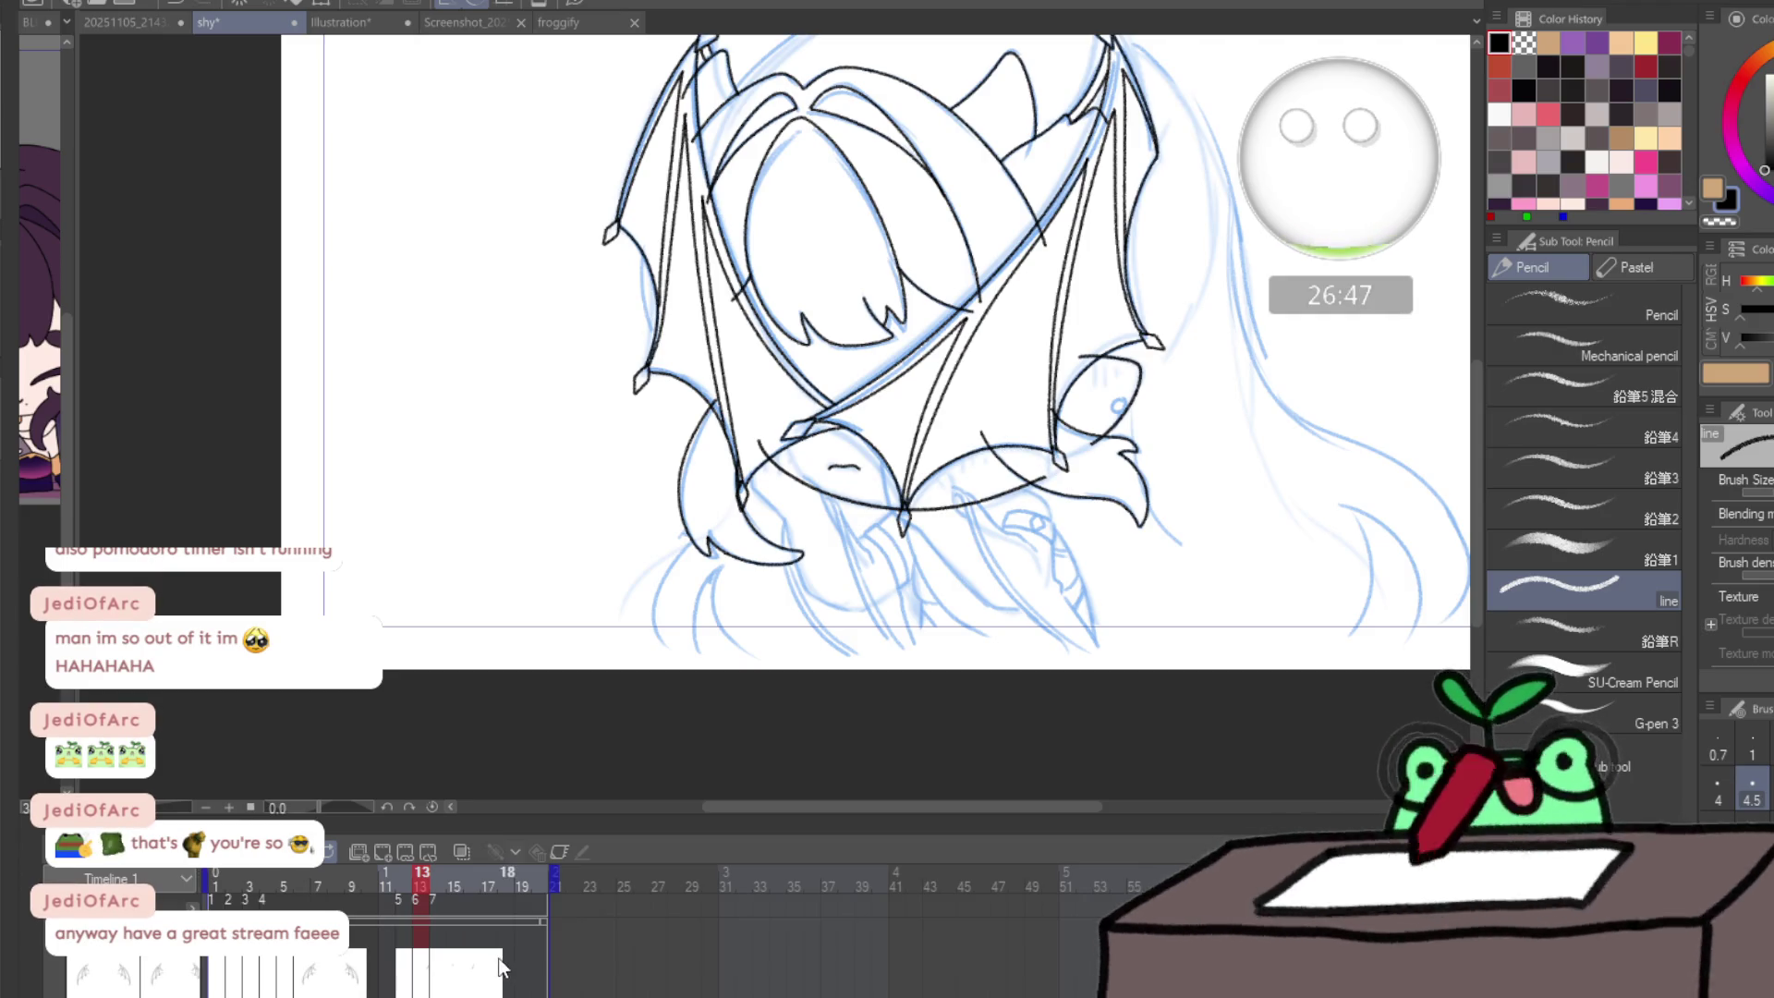
- On the next frame, redraw the chin curve, erase its overshoot and join it to the eye corner
key(Right)
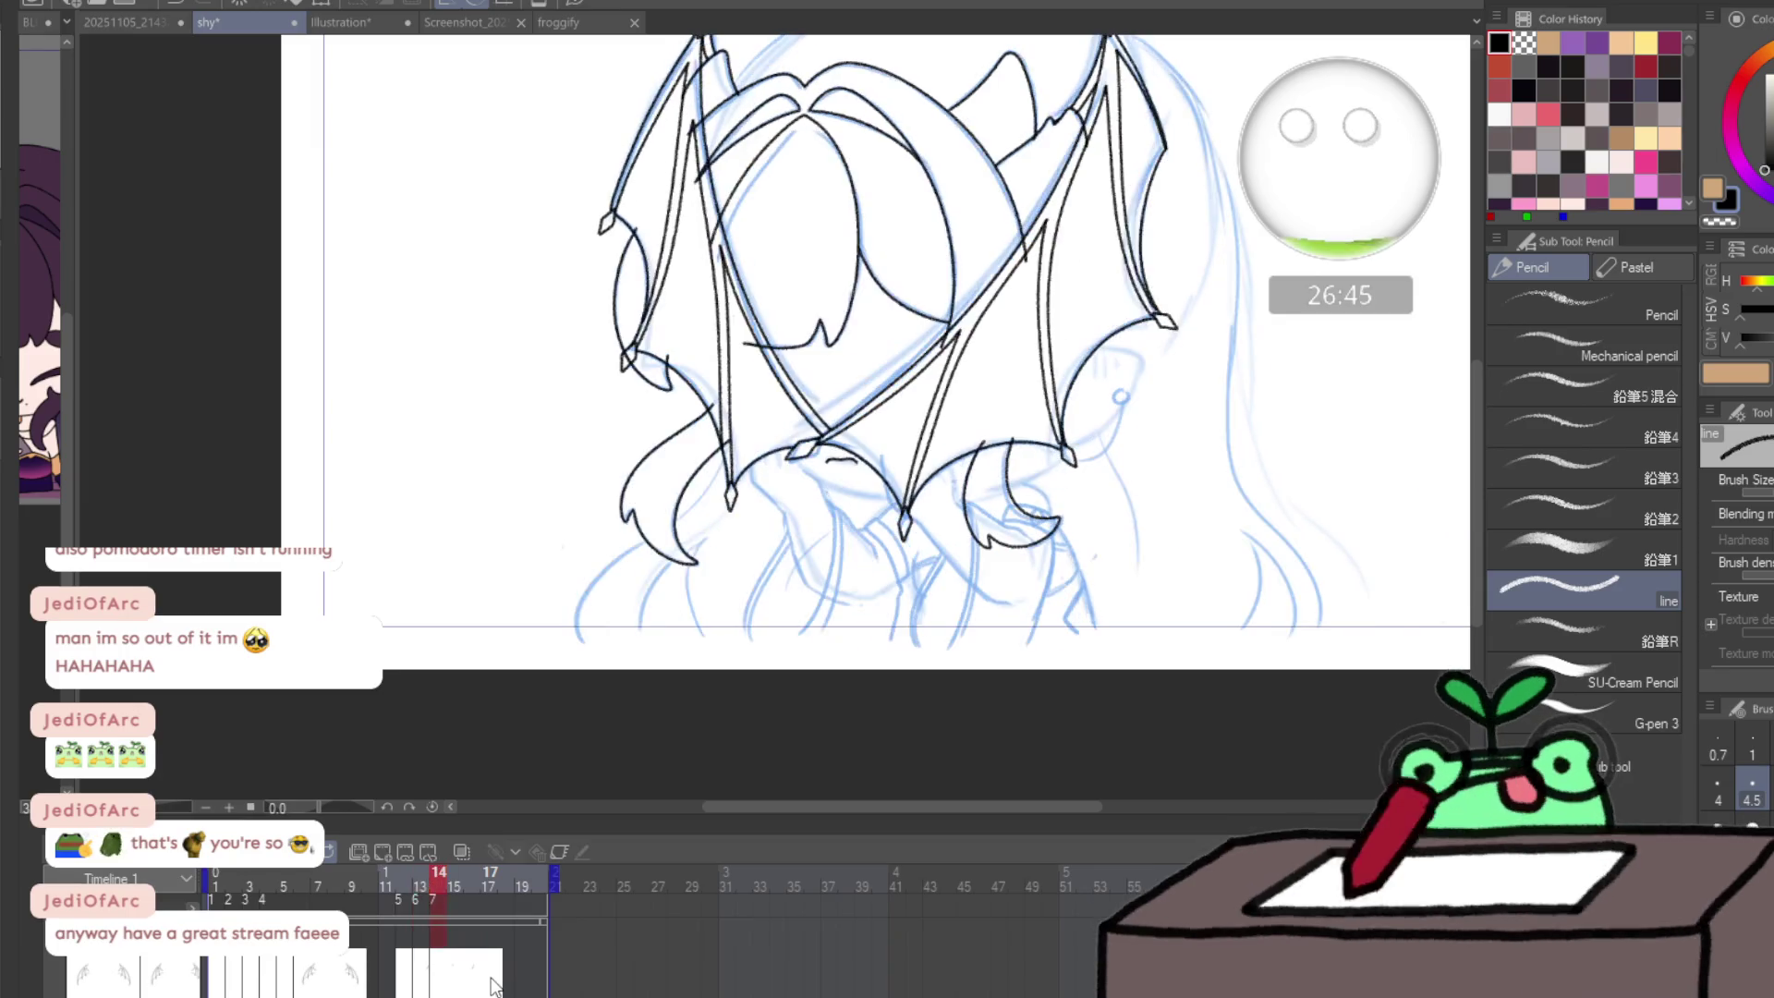
mouse_move(1079, 357)
mouse_down()
mouse_move(1092, 441)
mouse_move(760, 441)
mouse_up()
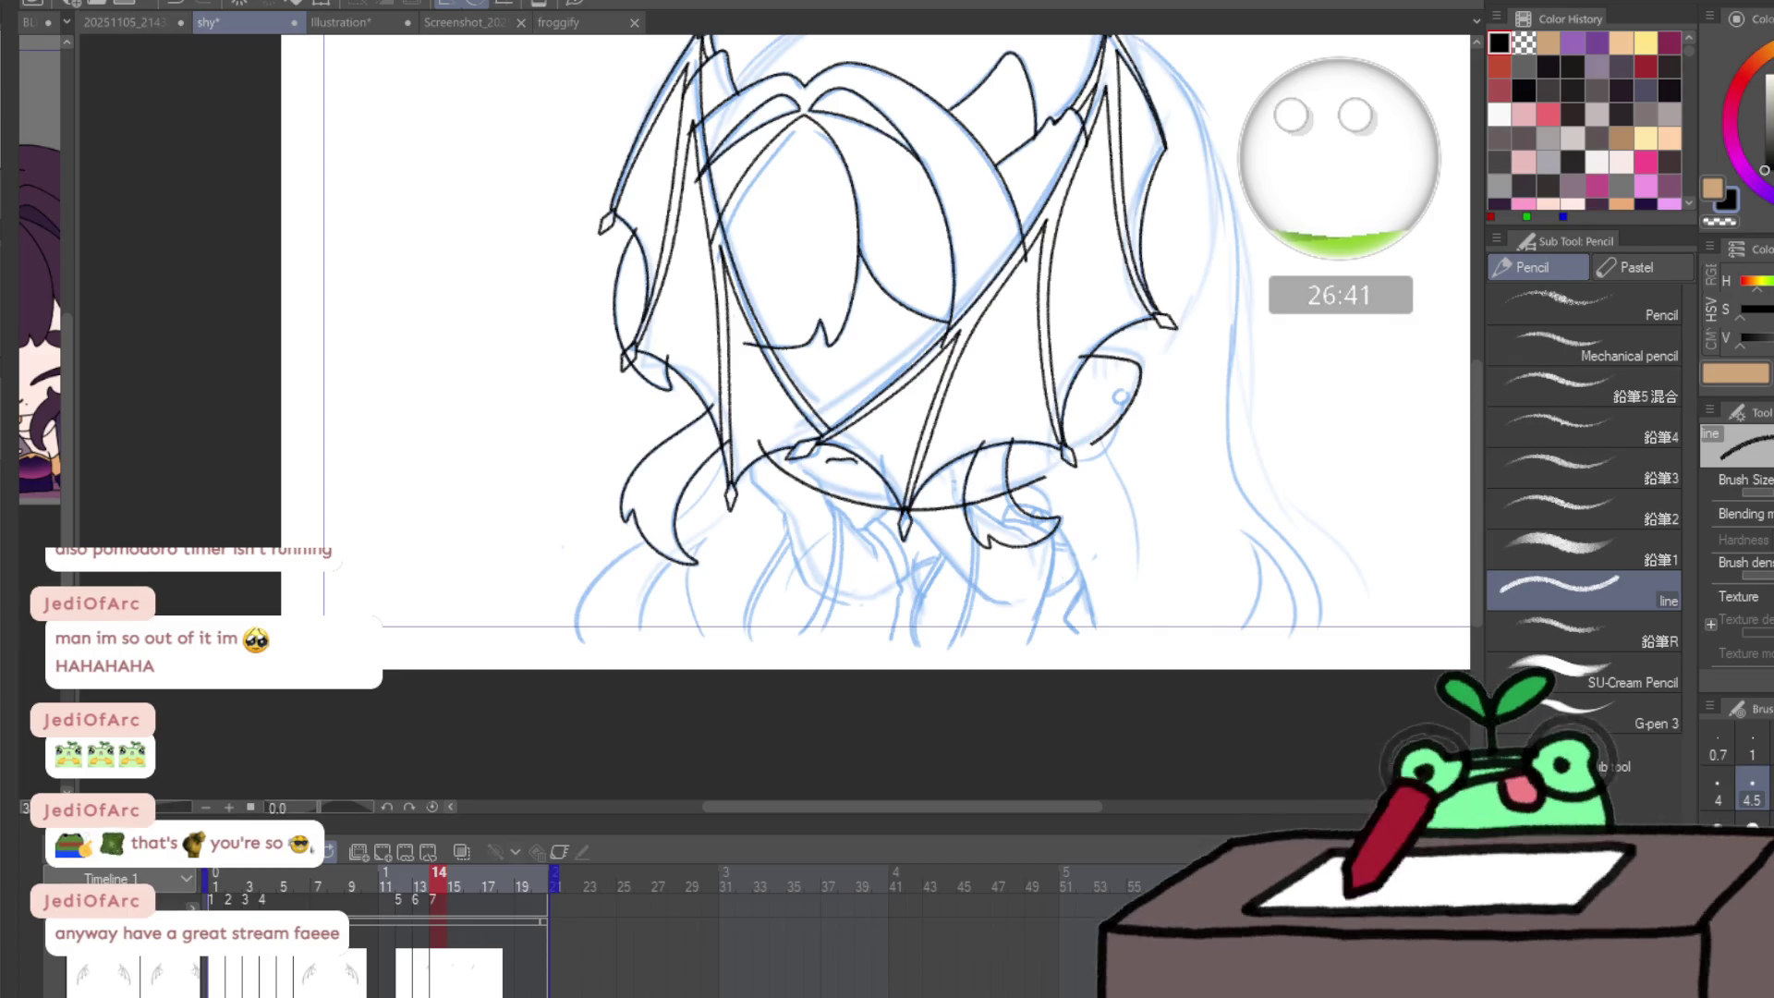
key(k)
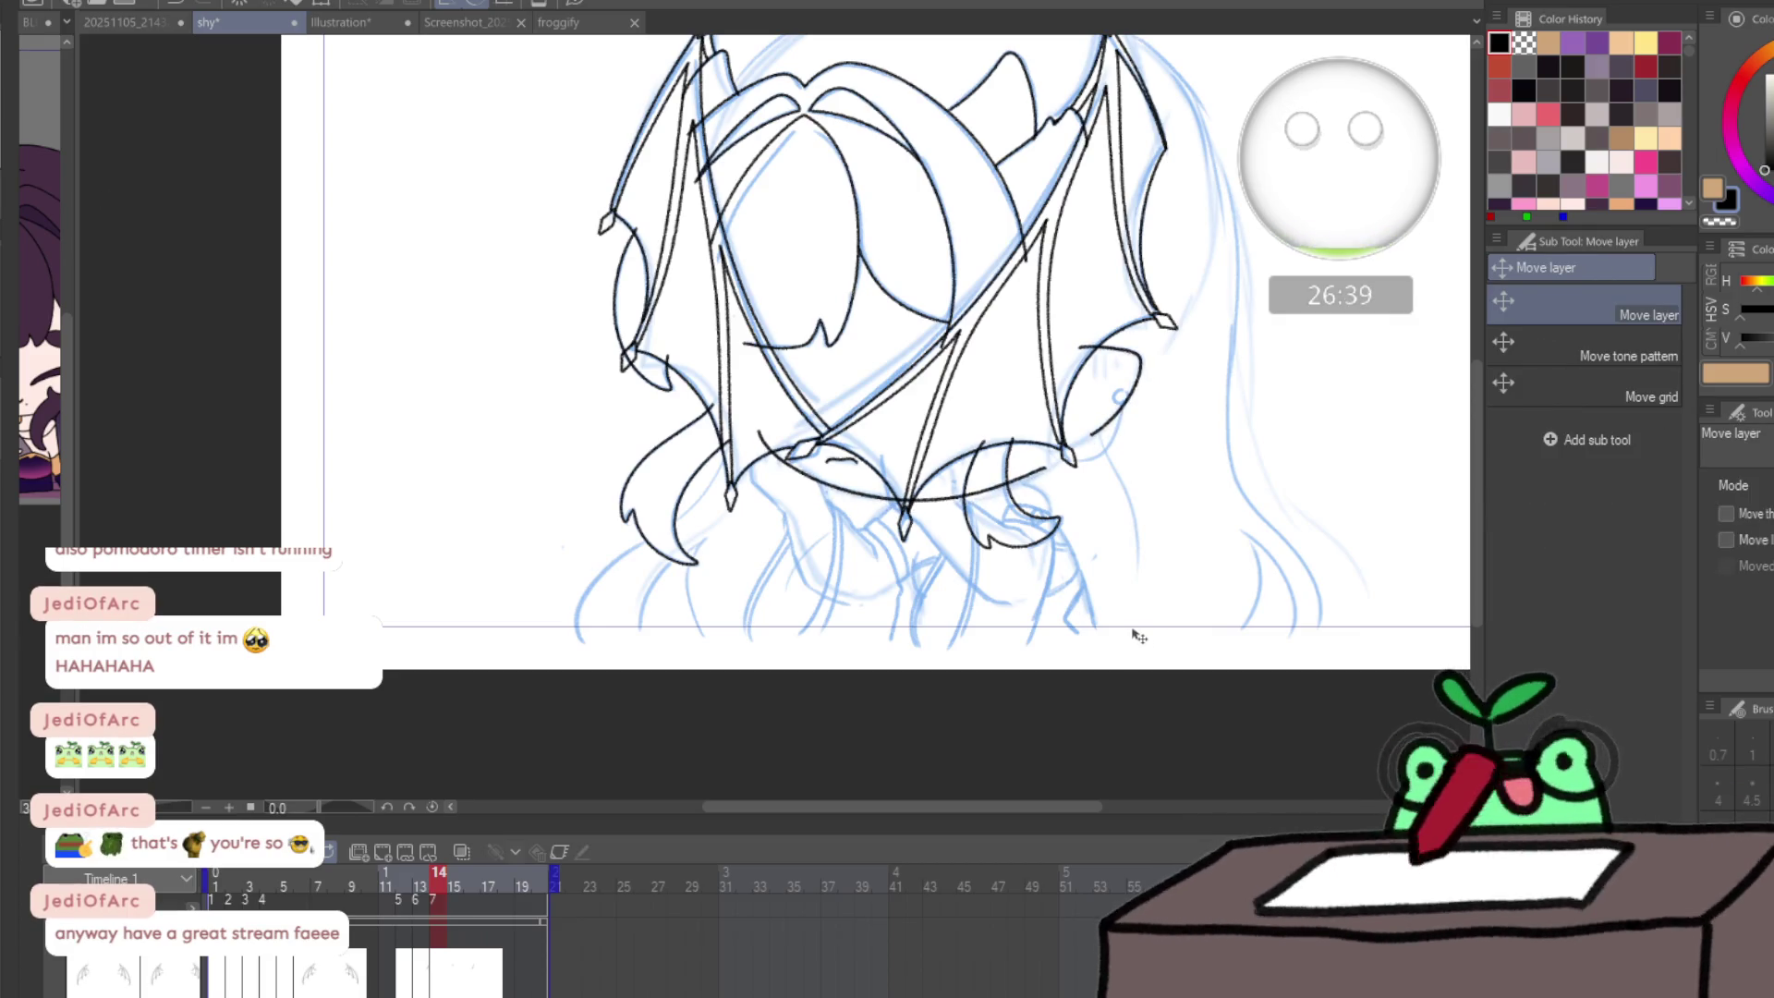
scroll(1097, 519, up, 3)
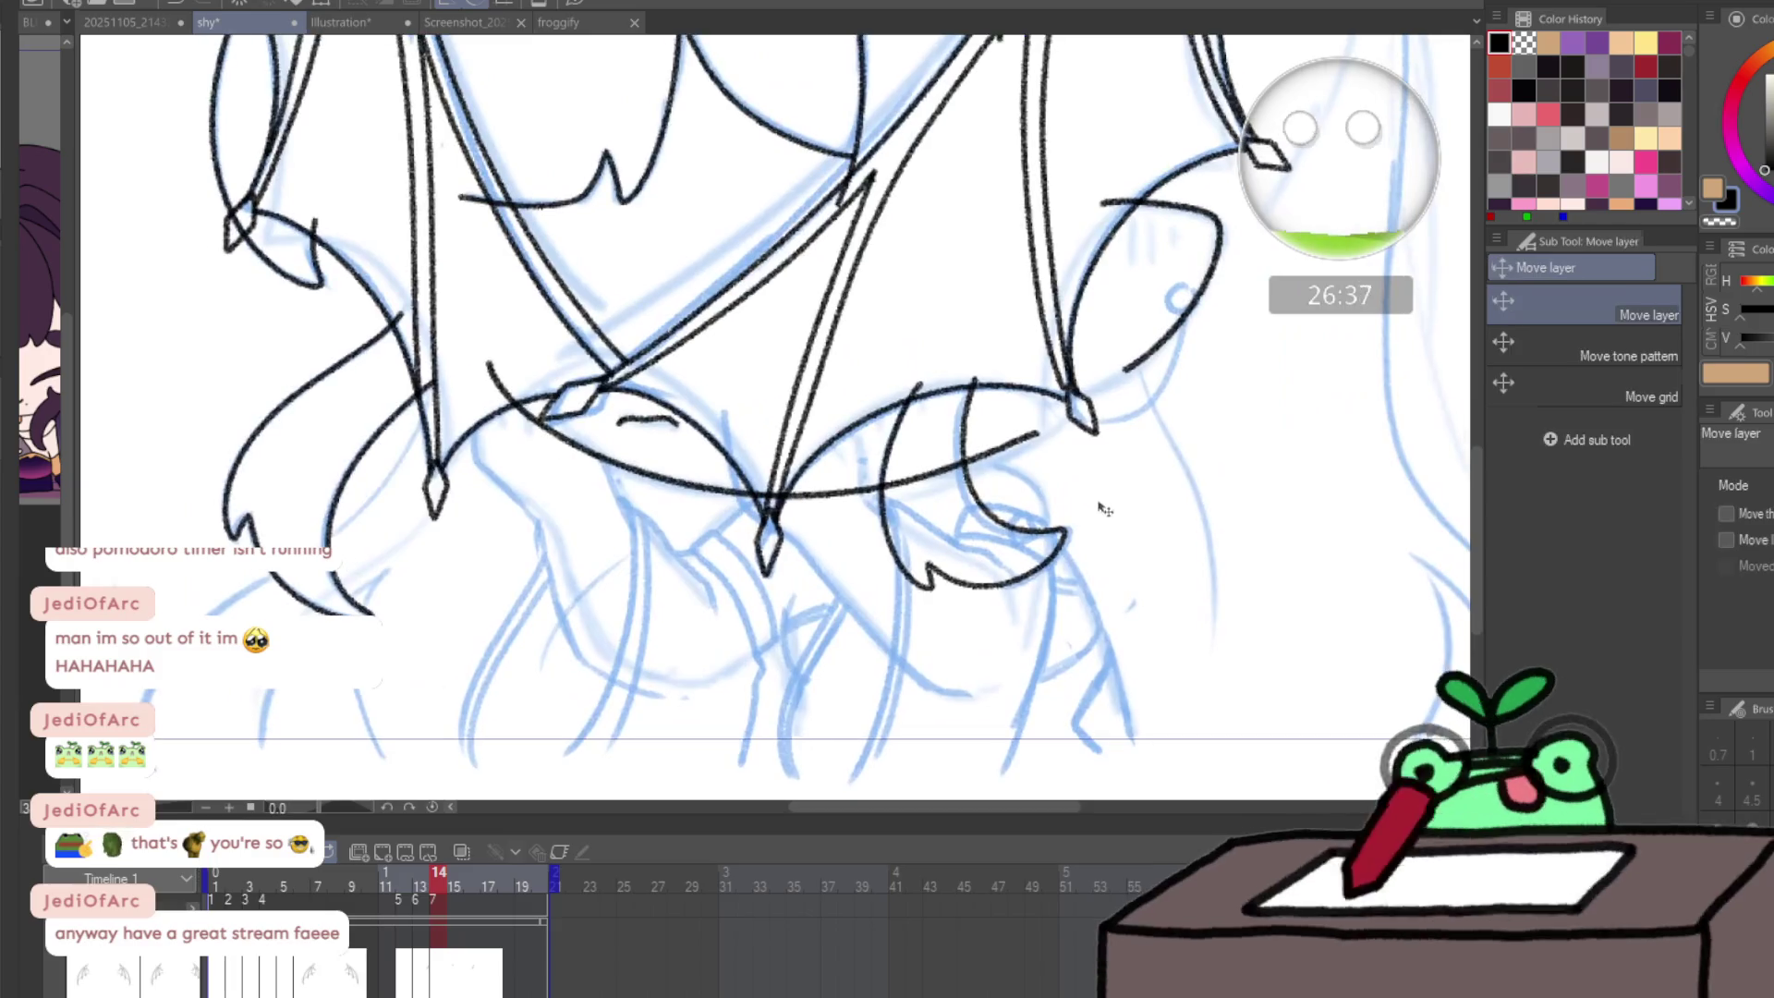
key(e)
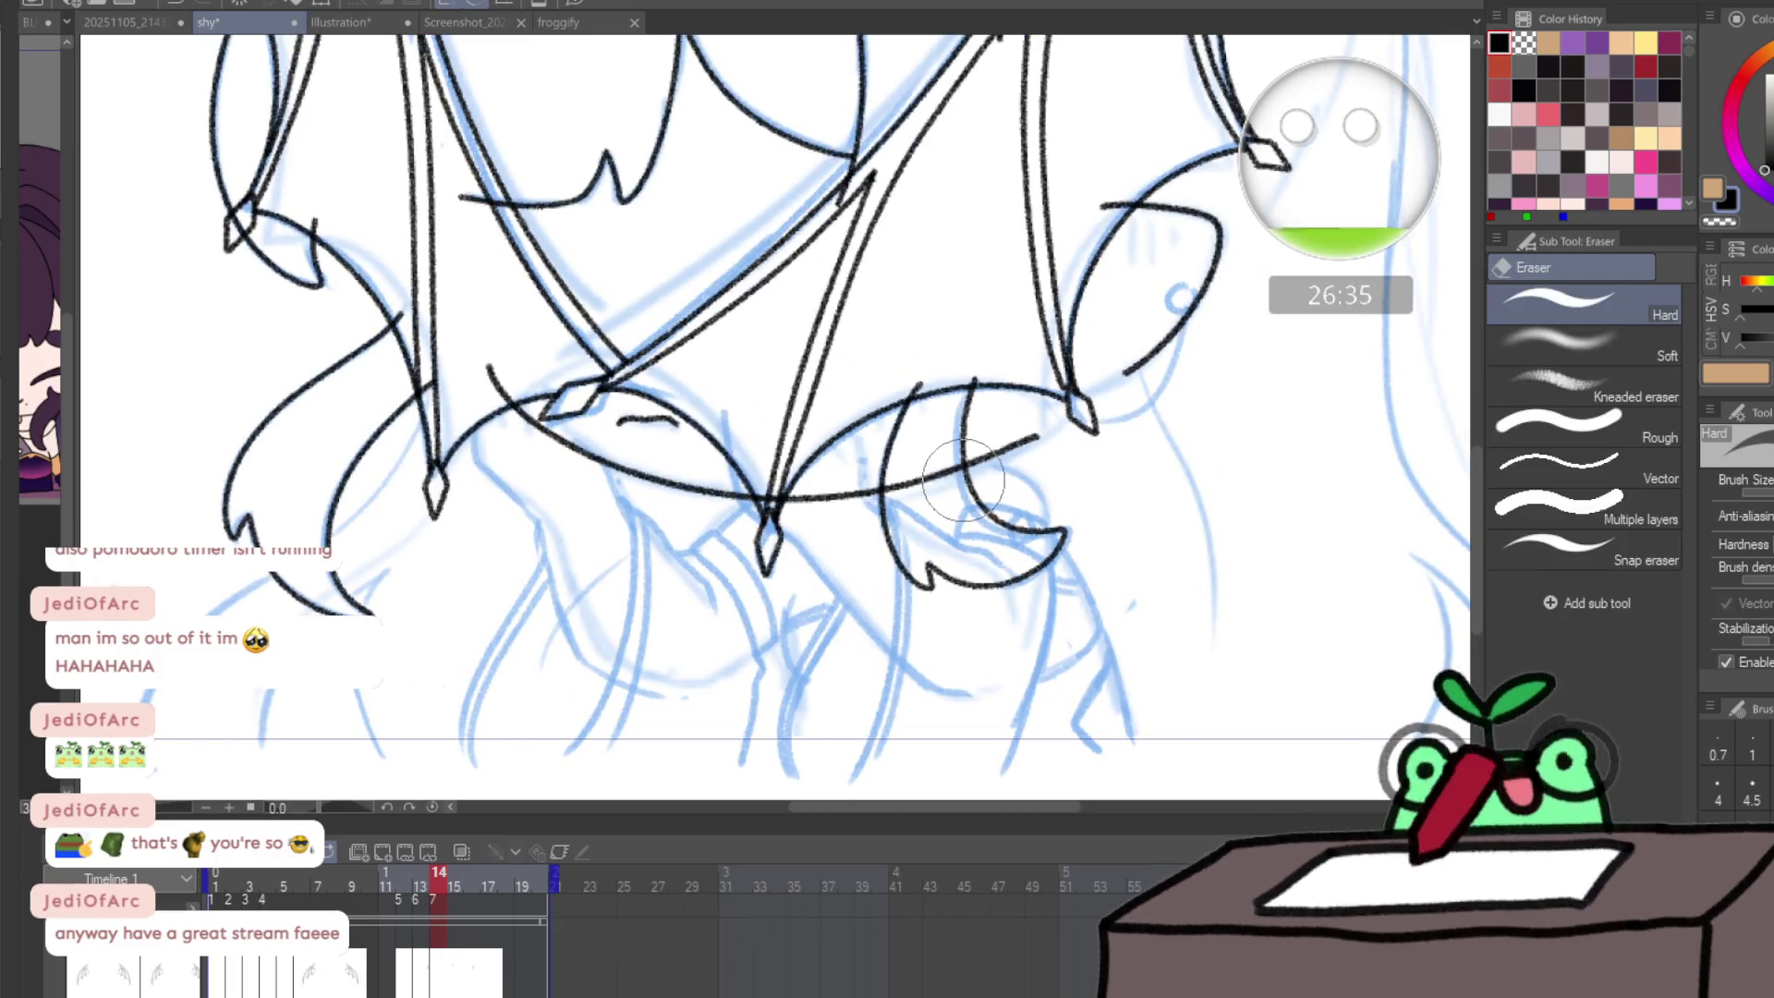
mouse_move(914, 484)
mouse_down()
mouse_move(1060, 447)
mouse_move(1080, 499)
mouse_up()
scroll(1060, 447, up, 2)
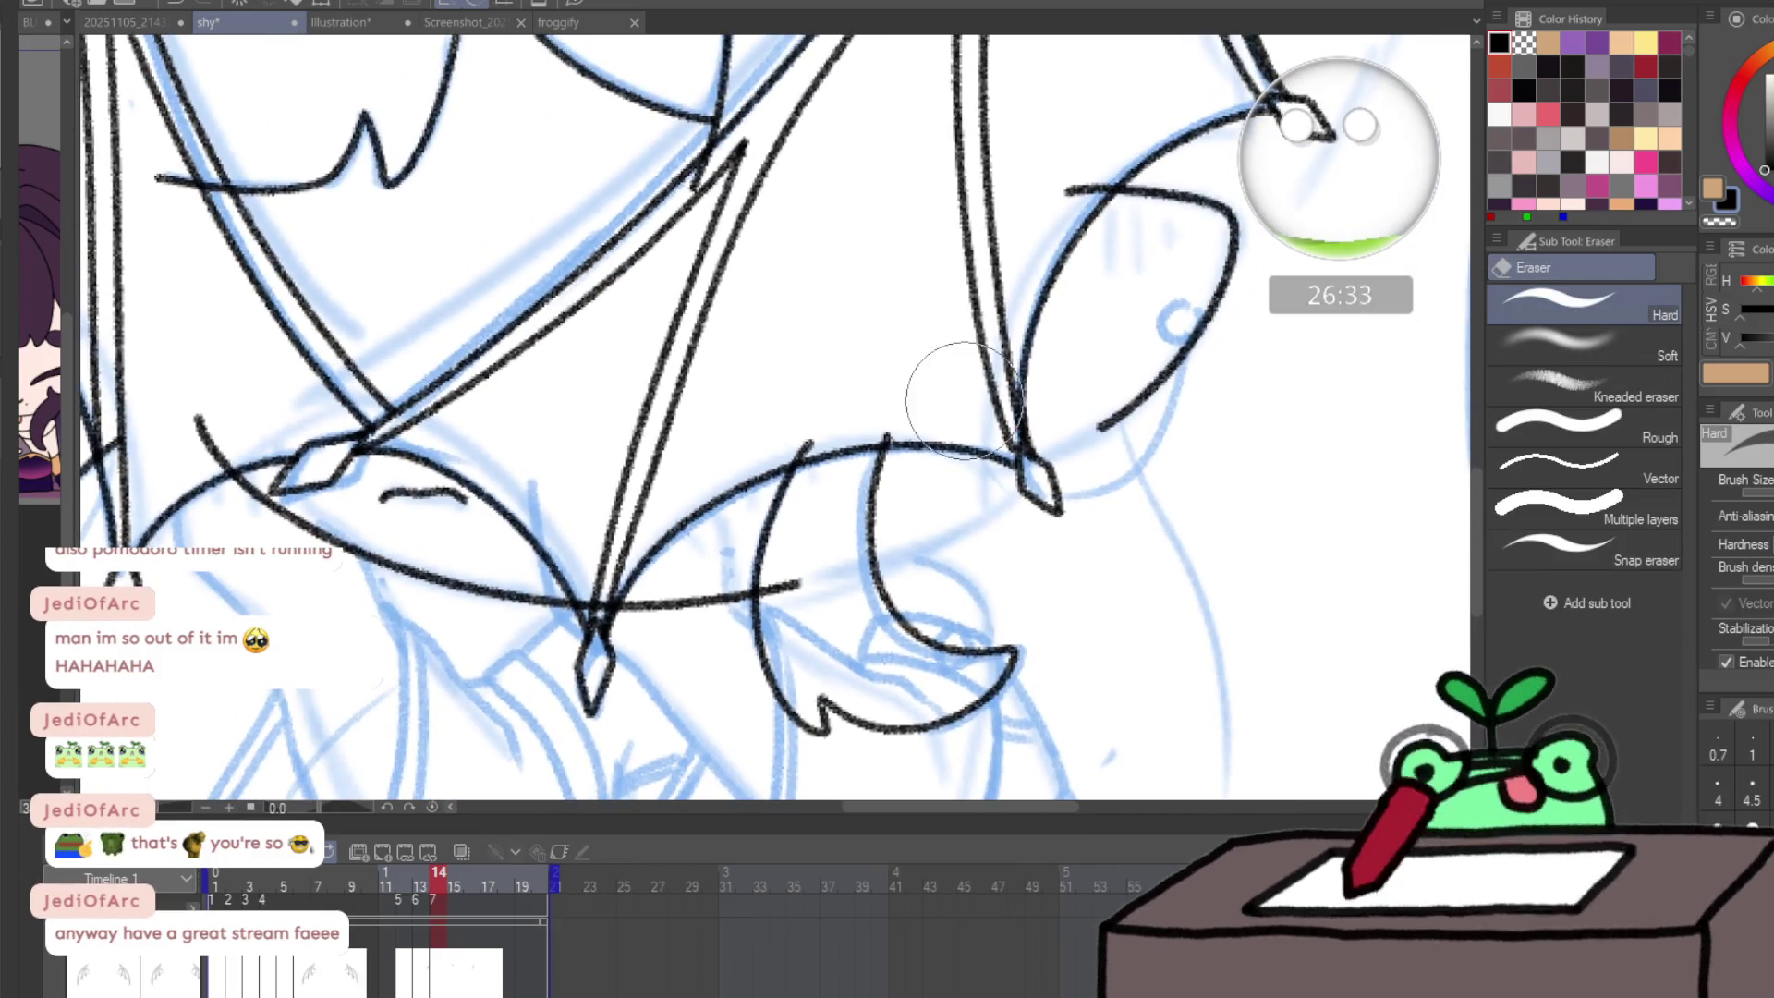
key(p)
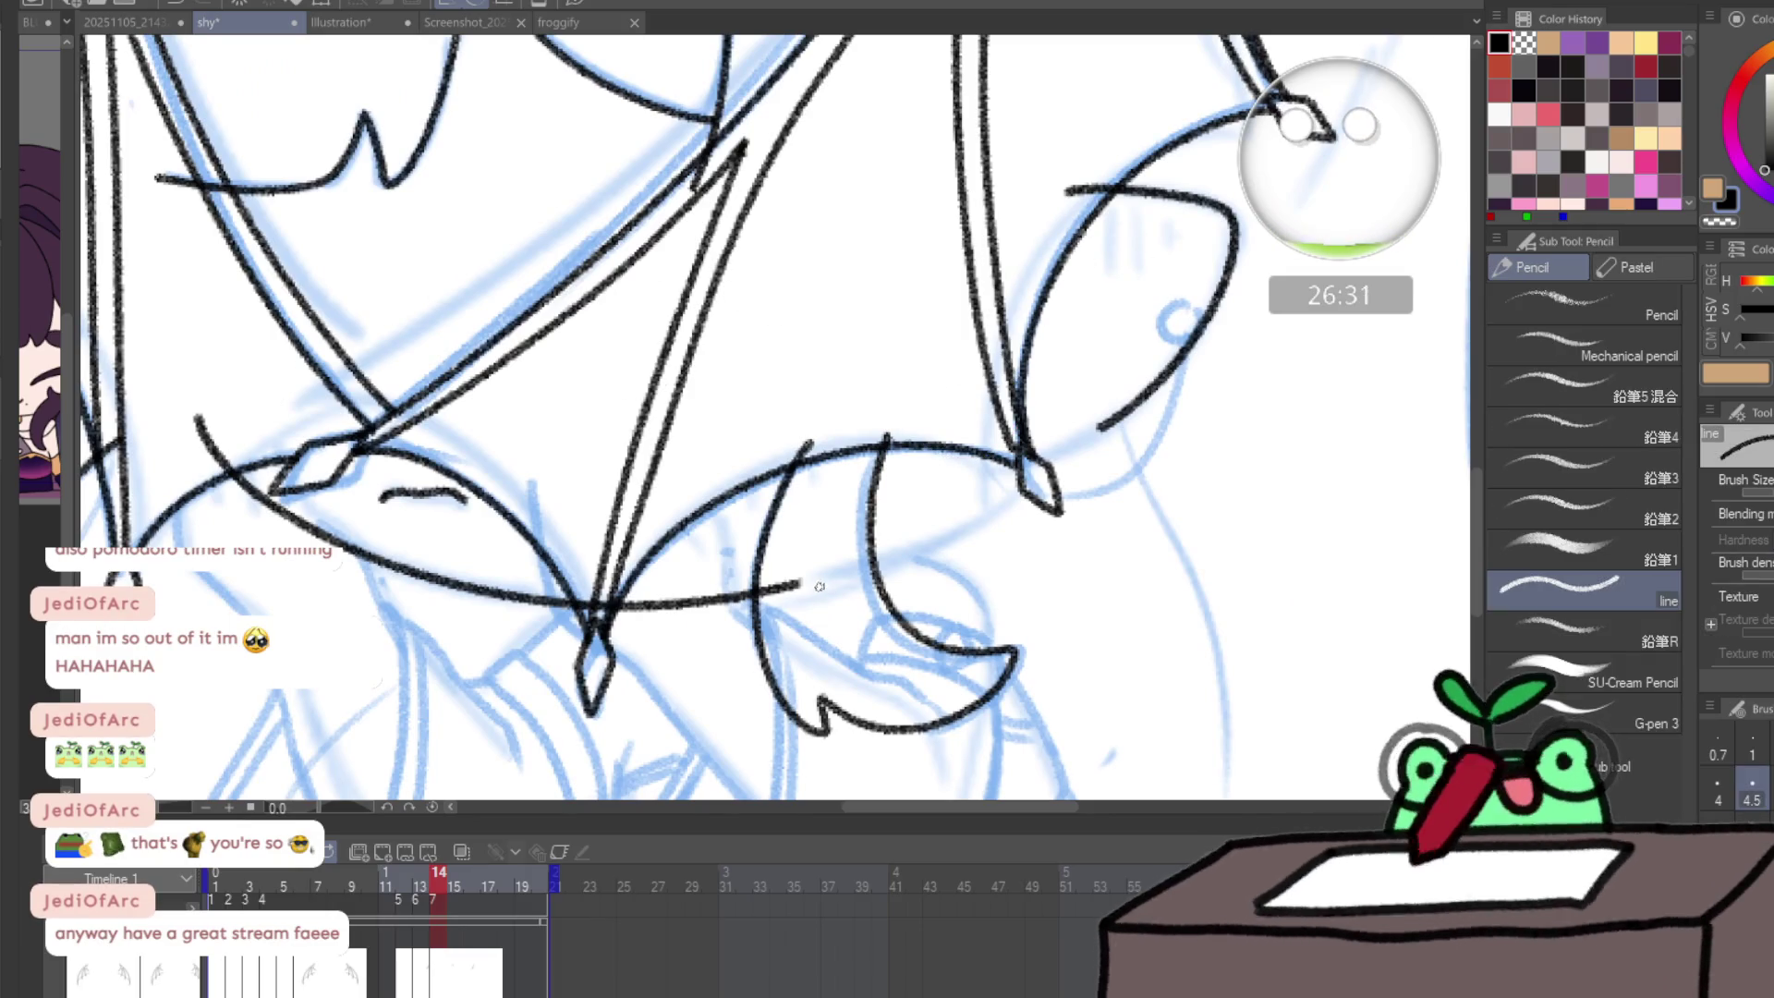
drag(804, 581, 923, 540)
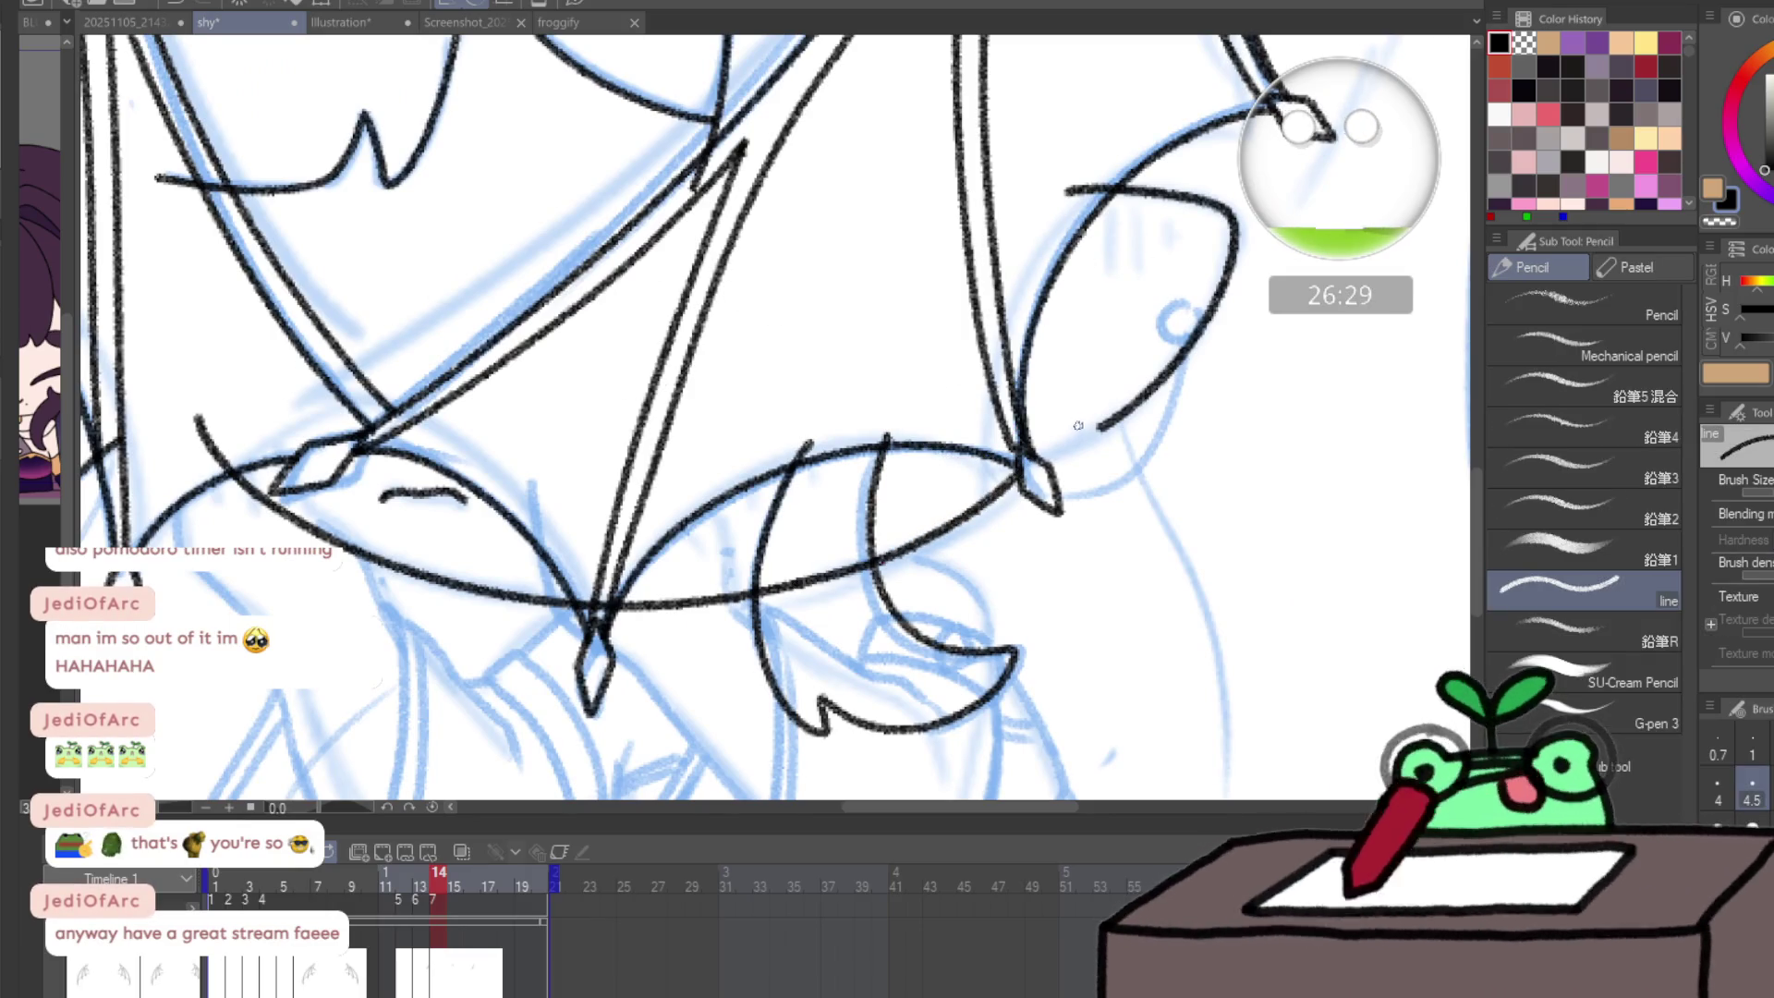
drag(1029, 451, 1093, 431)
- Zoom out over the whole head, scrub the later frames and return to frame 13
key(/)
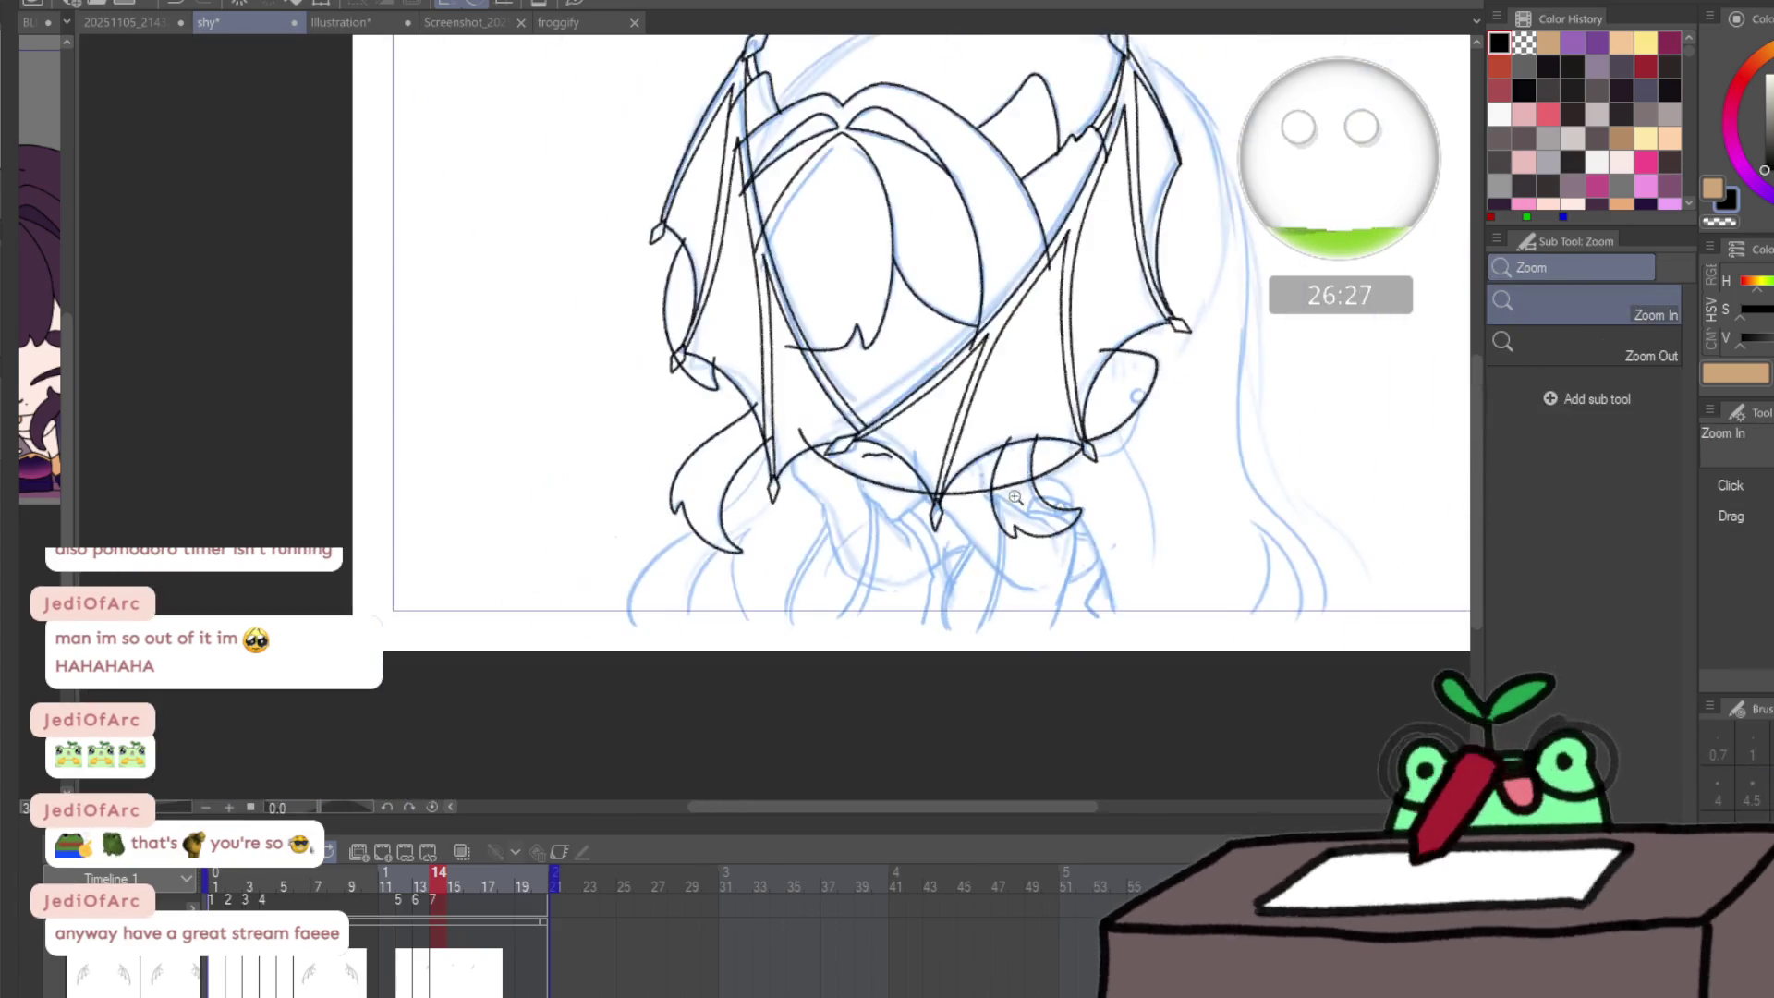
key(ctrl+minus)
key(ctrl+minus)
key(p)
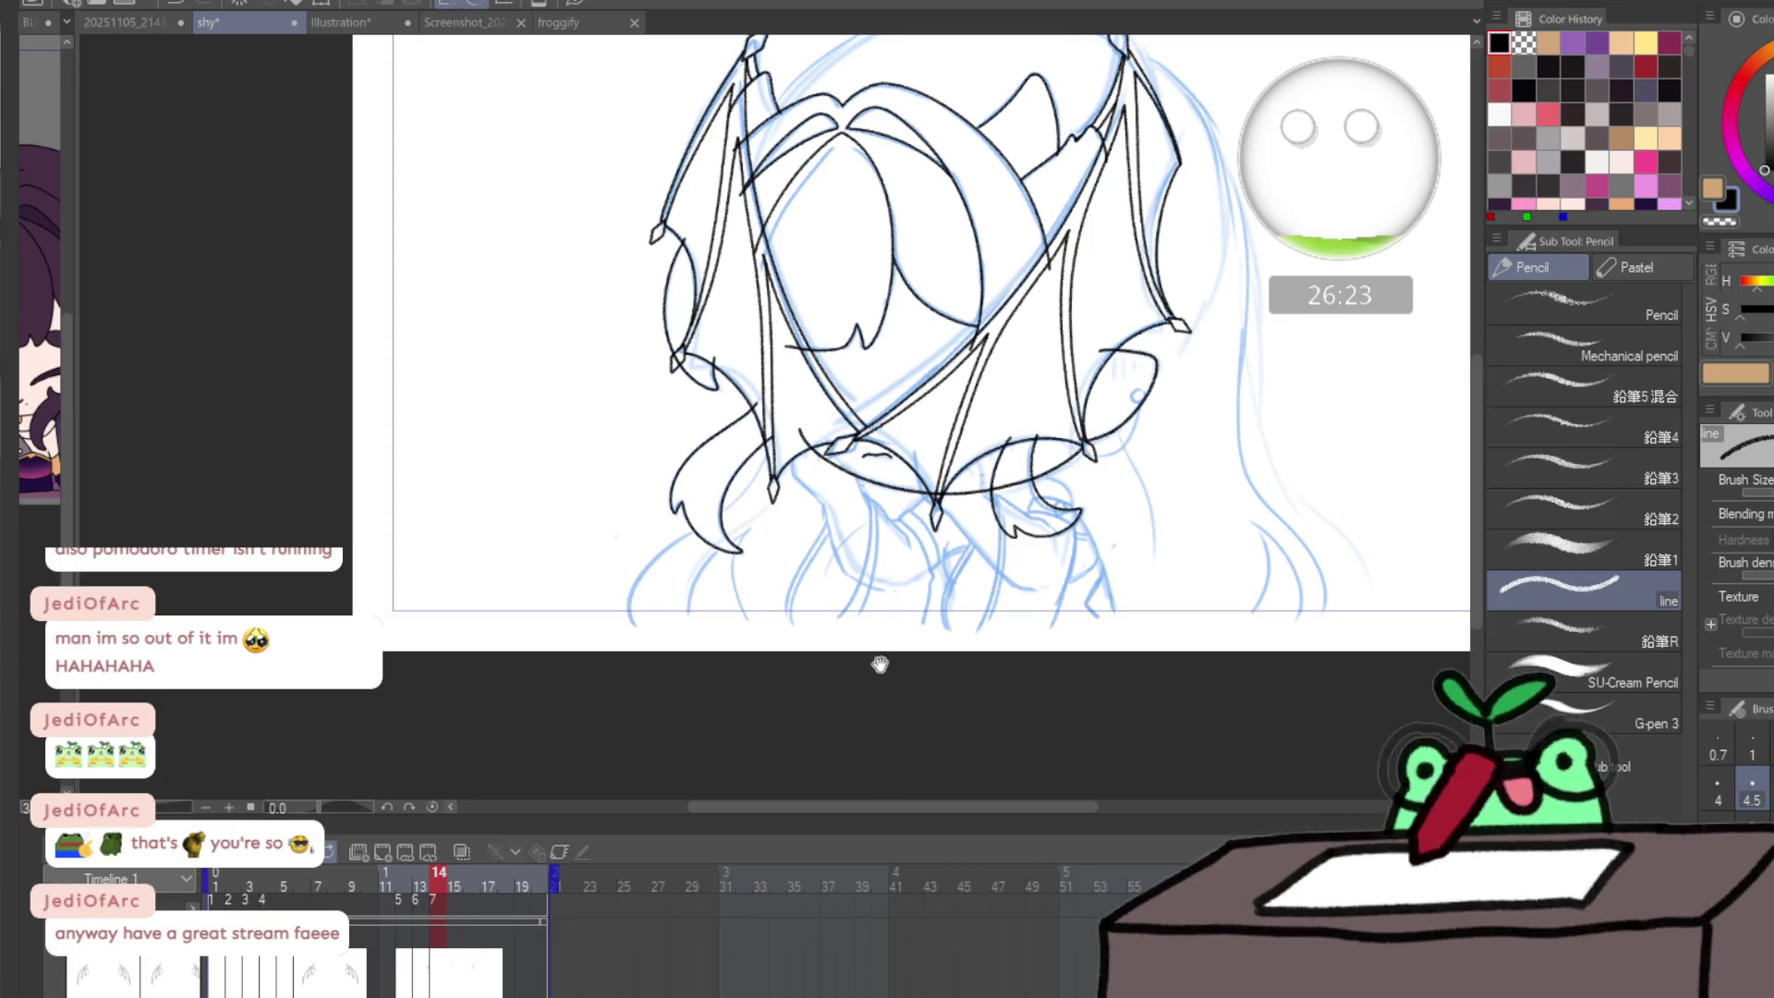
drag(879, 662, 725, 746)
mouse_move(454, 874)
mouse_down()
mouse_move(512, 868)
mouse_move(424, 873)
mouse_move(545, 870)
mouse_up()
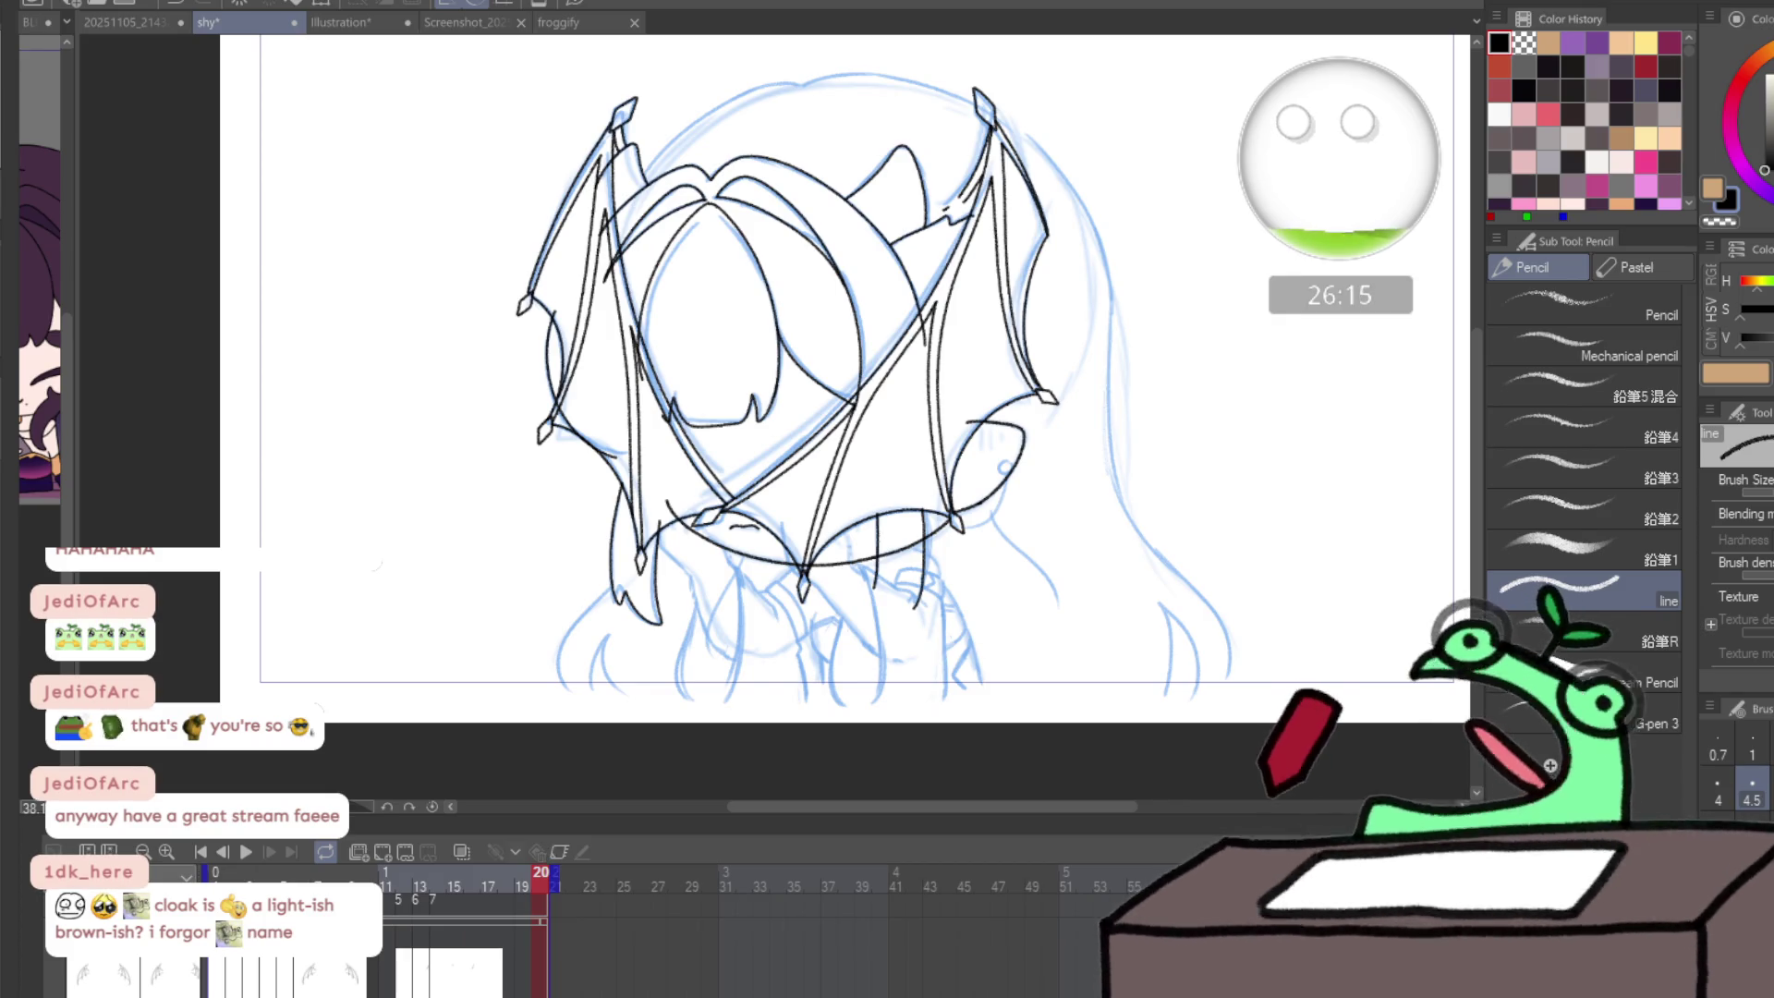
click(420, 874)
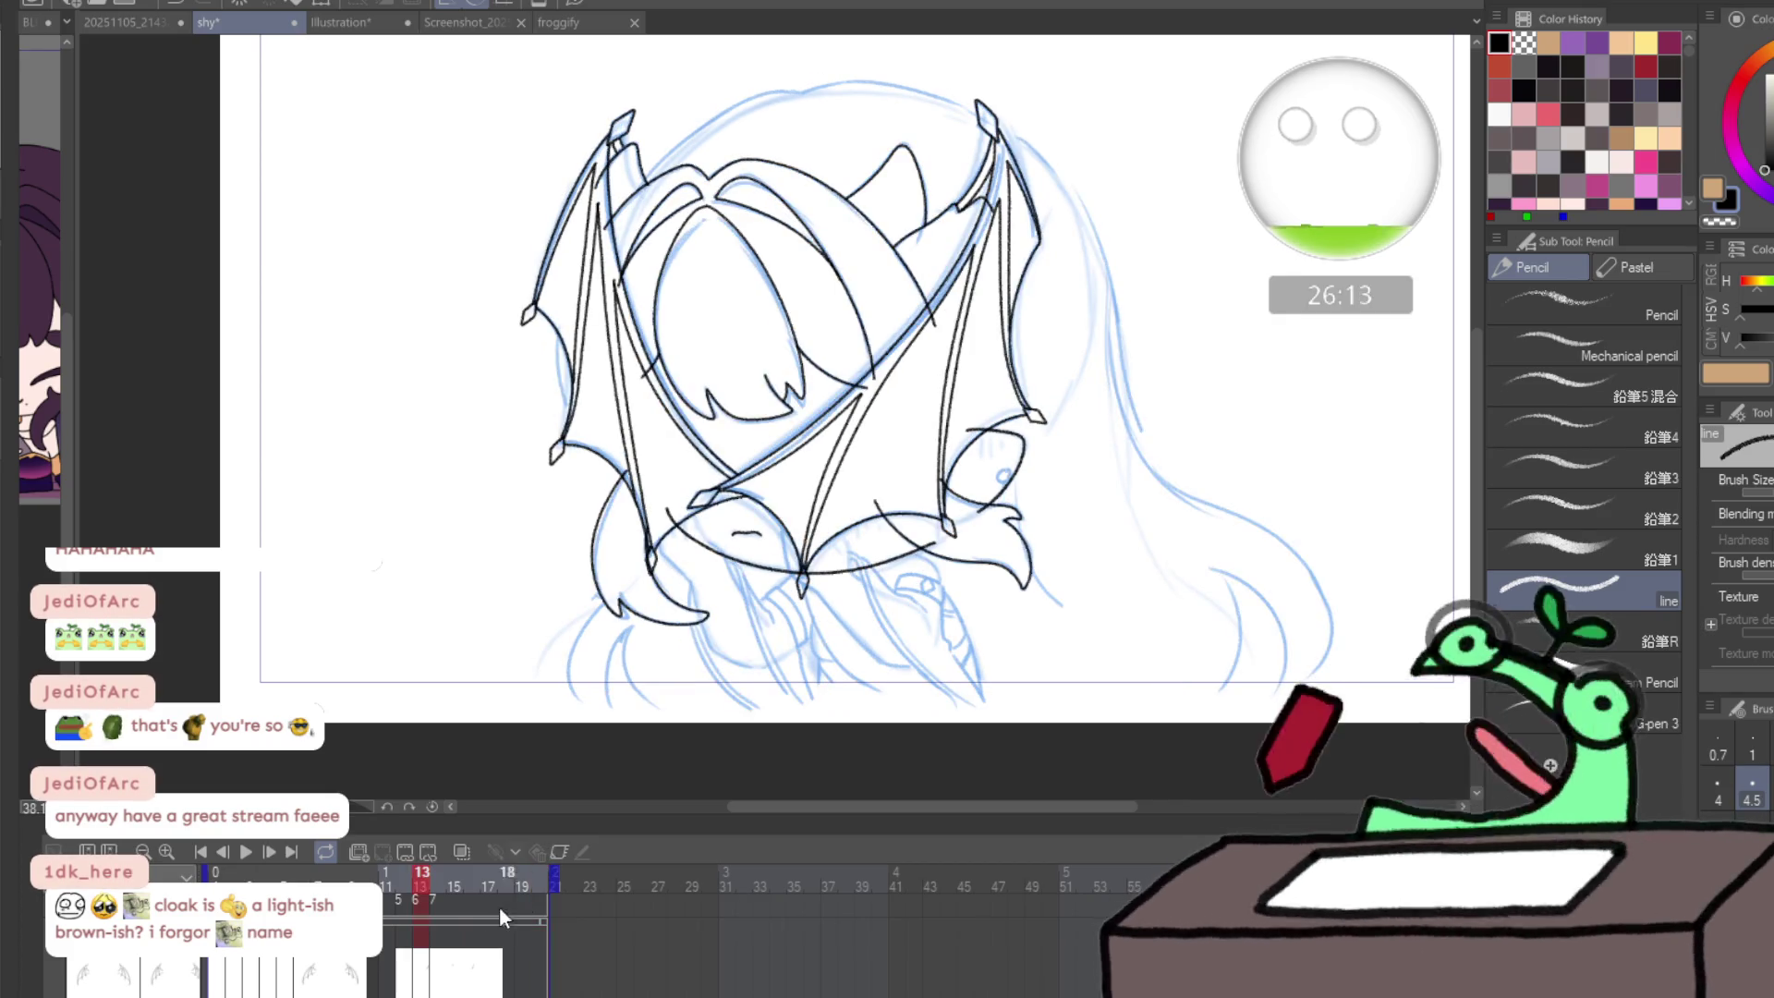
- Zoom in close on the eye shape and undo a stray stroke beside the iris
click(408, 885)
click(423, 873)
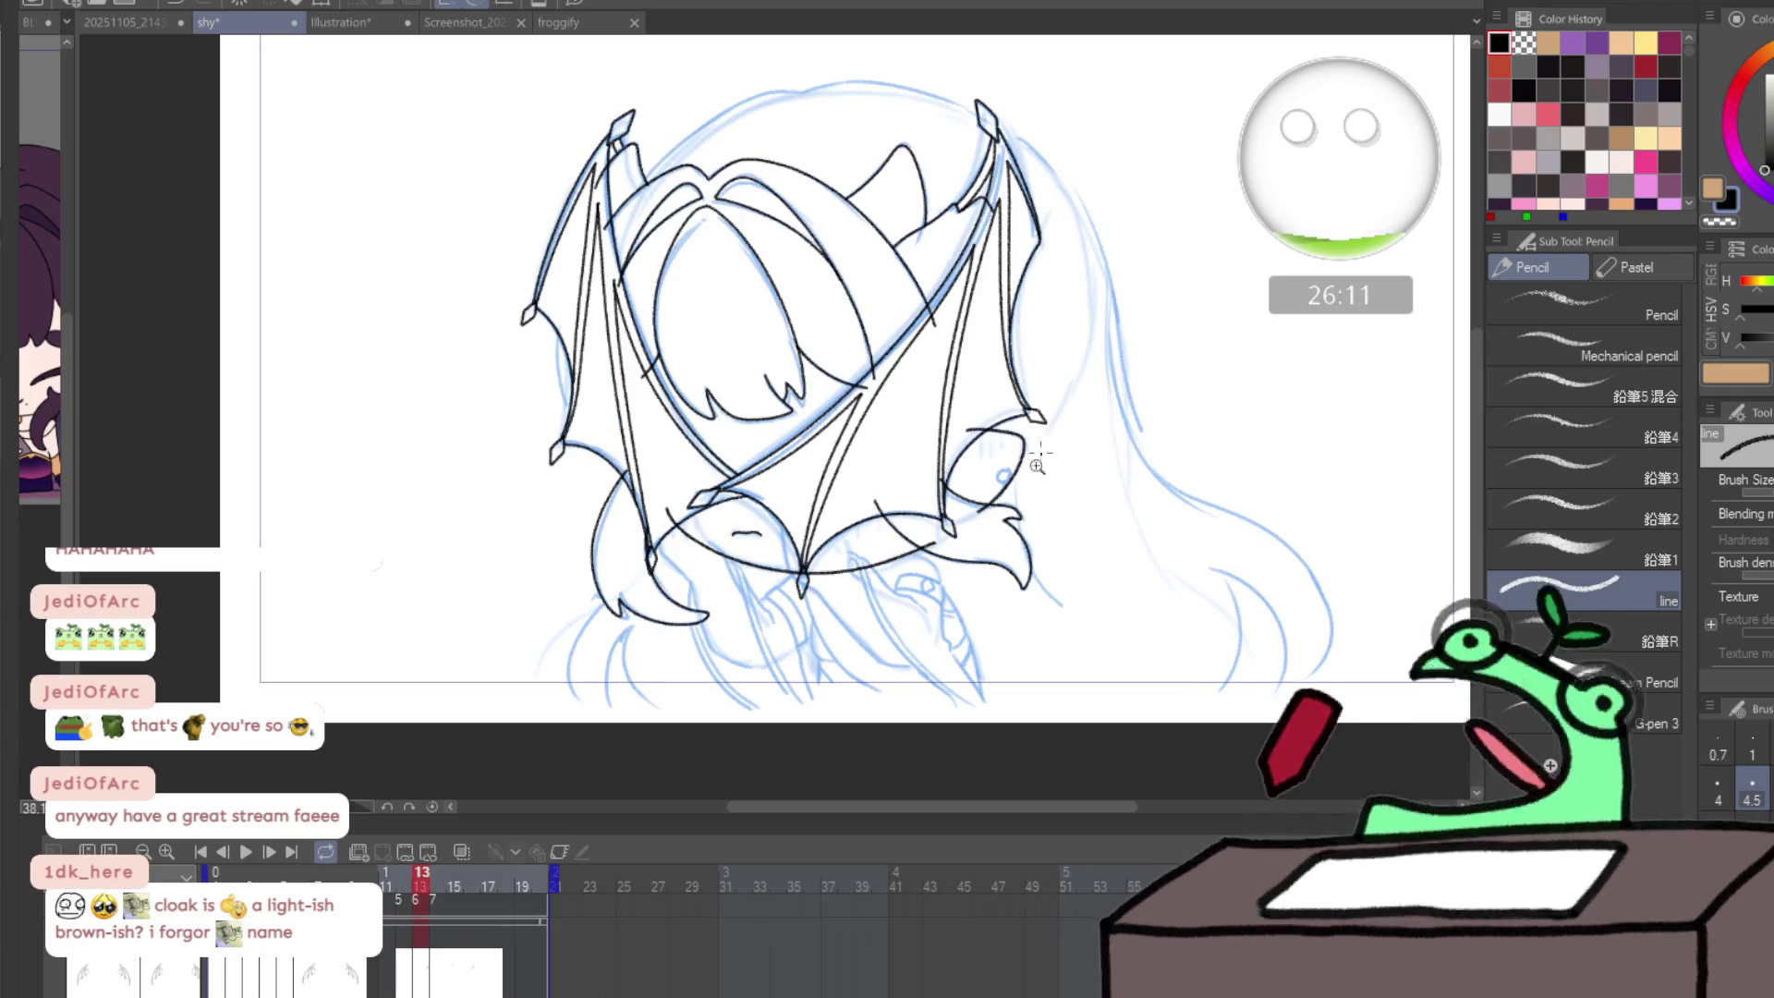
ctrl+click(1032, 501)
ctrl+click(1032, 502)
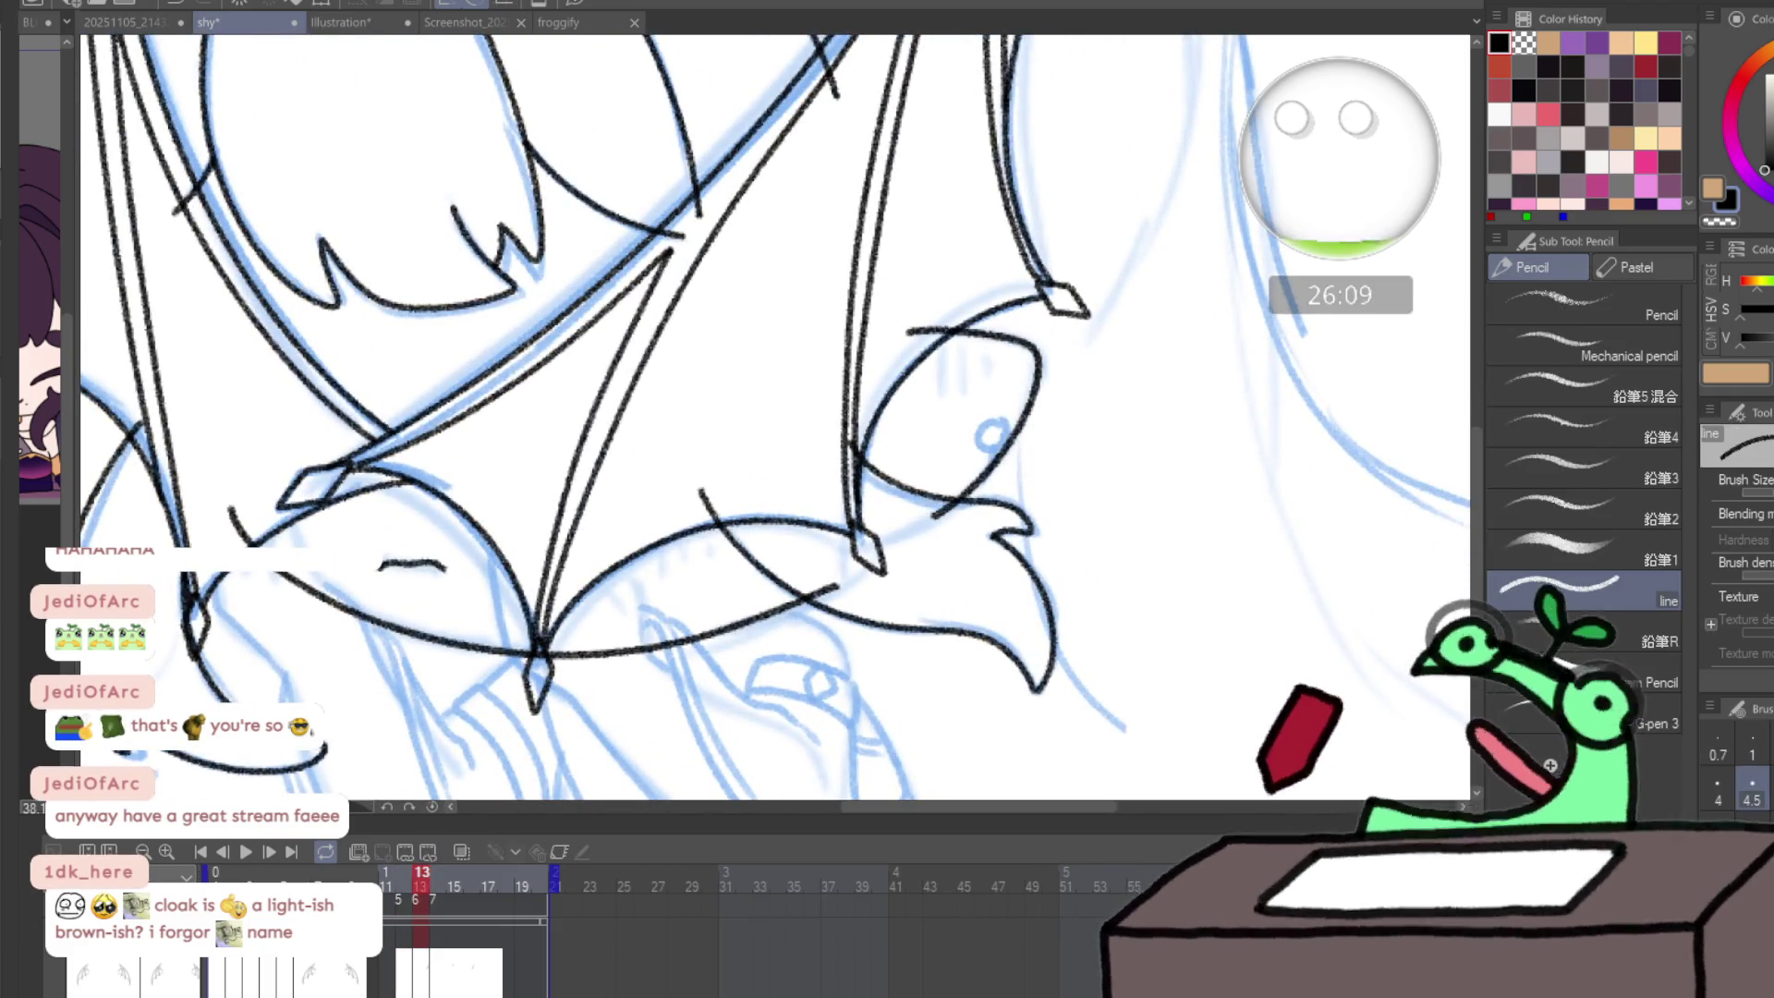
ctrl+click(983, 407)
mouse_move(1031, 503)
mouse_down()
mouse_move(1037, 474)
mouse_move(1000, 420)
mouse_move(965, 476)
mouse_move(993, 499)
mouse_move(1030, 480)
mouse_move(1013, 575)
mouse_up()
key(ctrl+z)
key(ctrl+z)
scroll(1062, 517, down, 3)
scroll(1087, 481, up, 3)
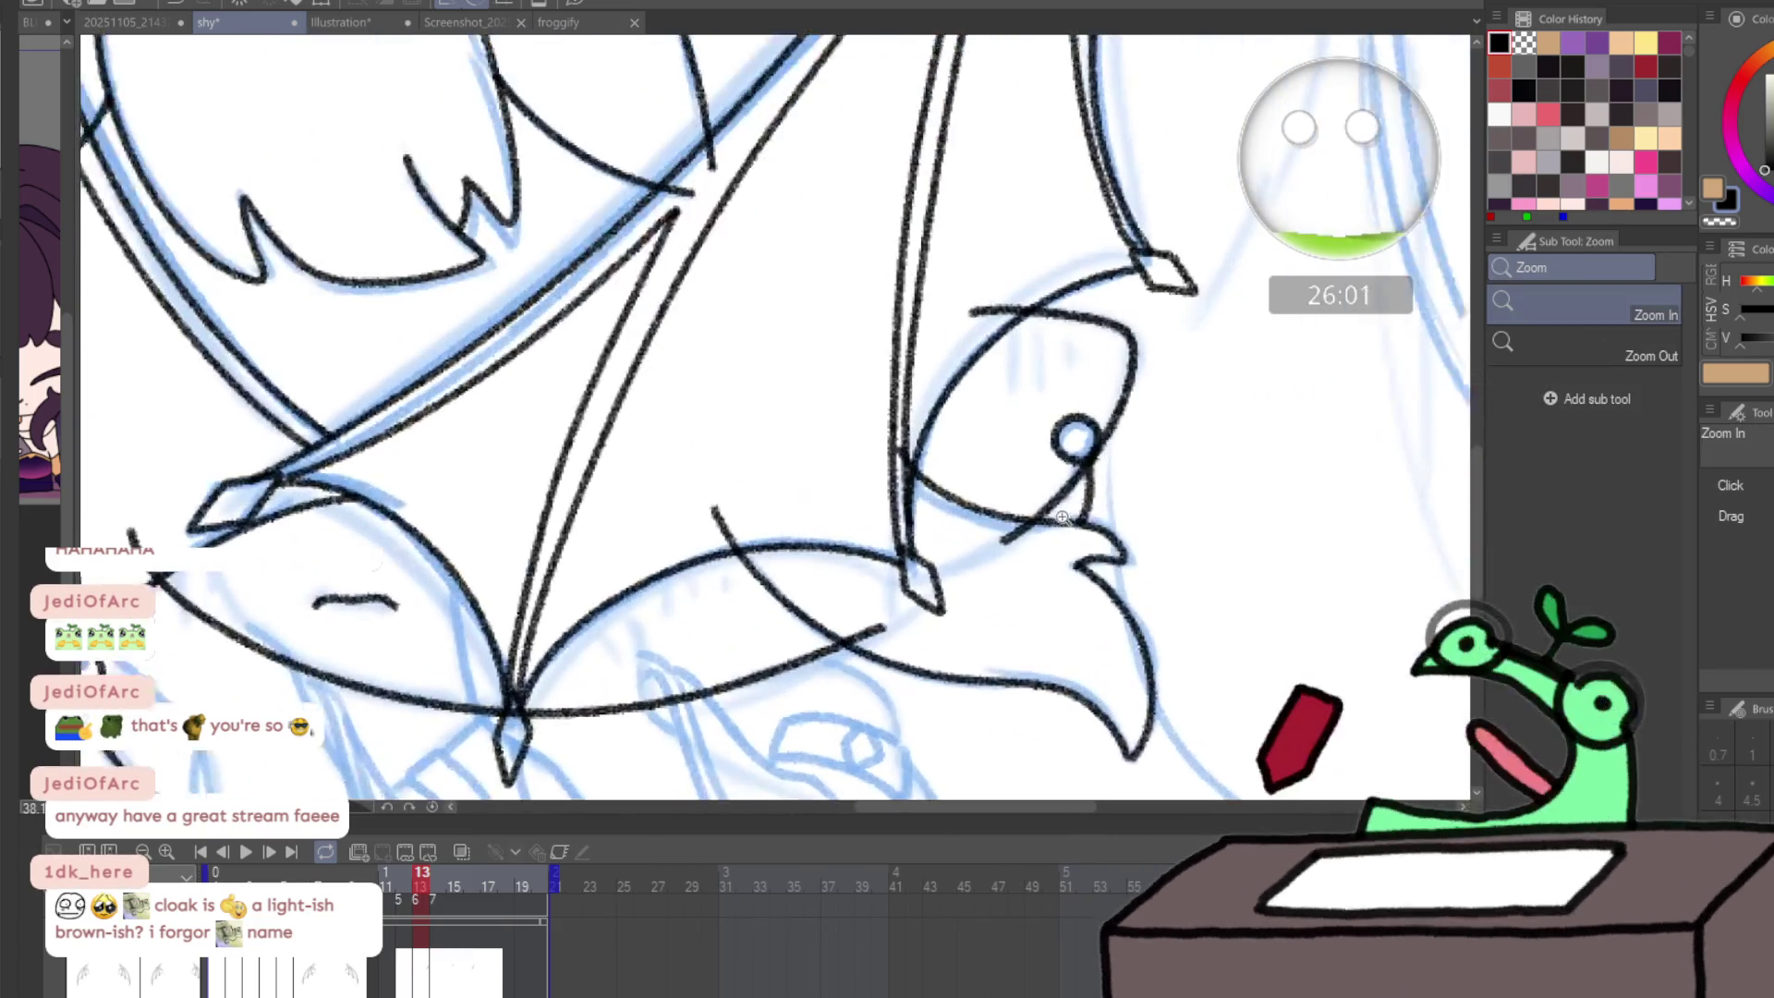
- On frame 14, draw the small iris circle, tidy it, and ink the eye's lower outline
key(Right)
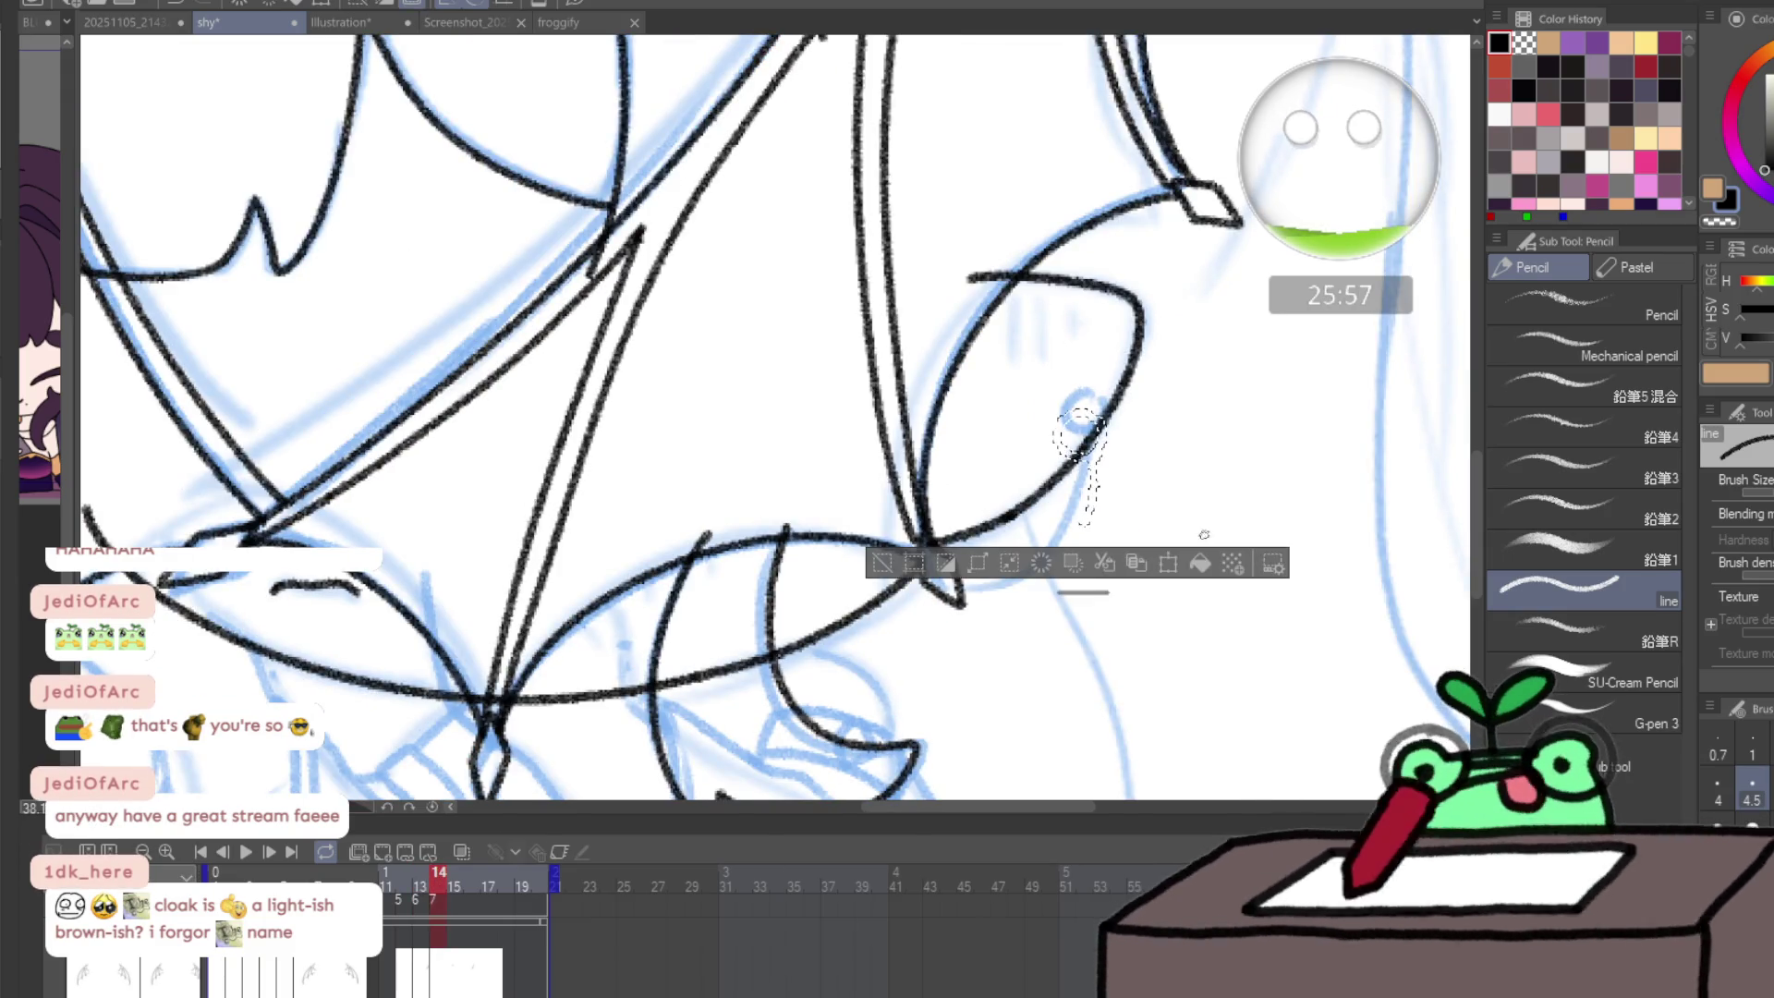
mouse_move(1077, 411)
mouse_down()
mouse_move(1084, 523)
mouse_move(1104, 434)
mouse_up()
key(e)
mouse_move(1085, 522)
mouse_down()
mouse_move(1109, 495)
mouse_move(1099, 450)
mouse_up()
key(ctrl+z)
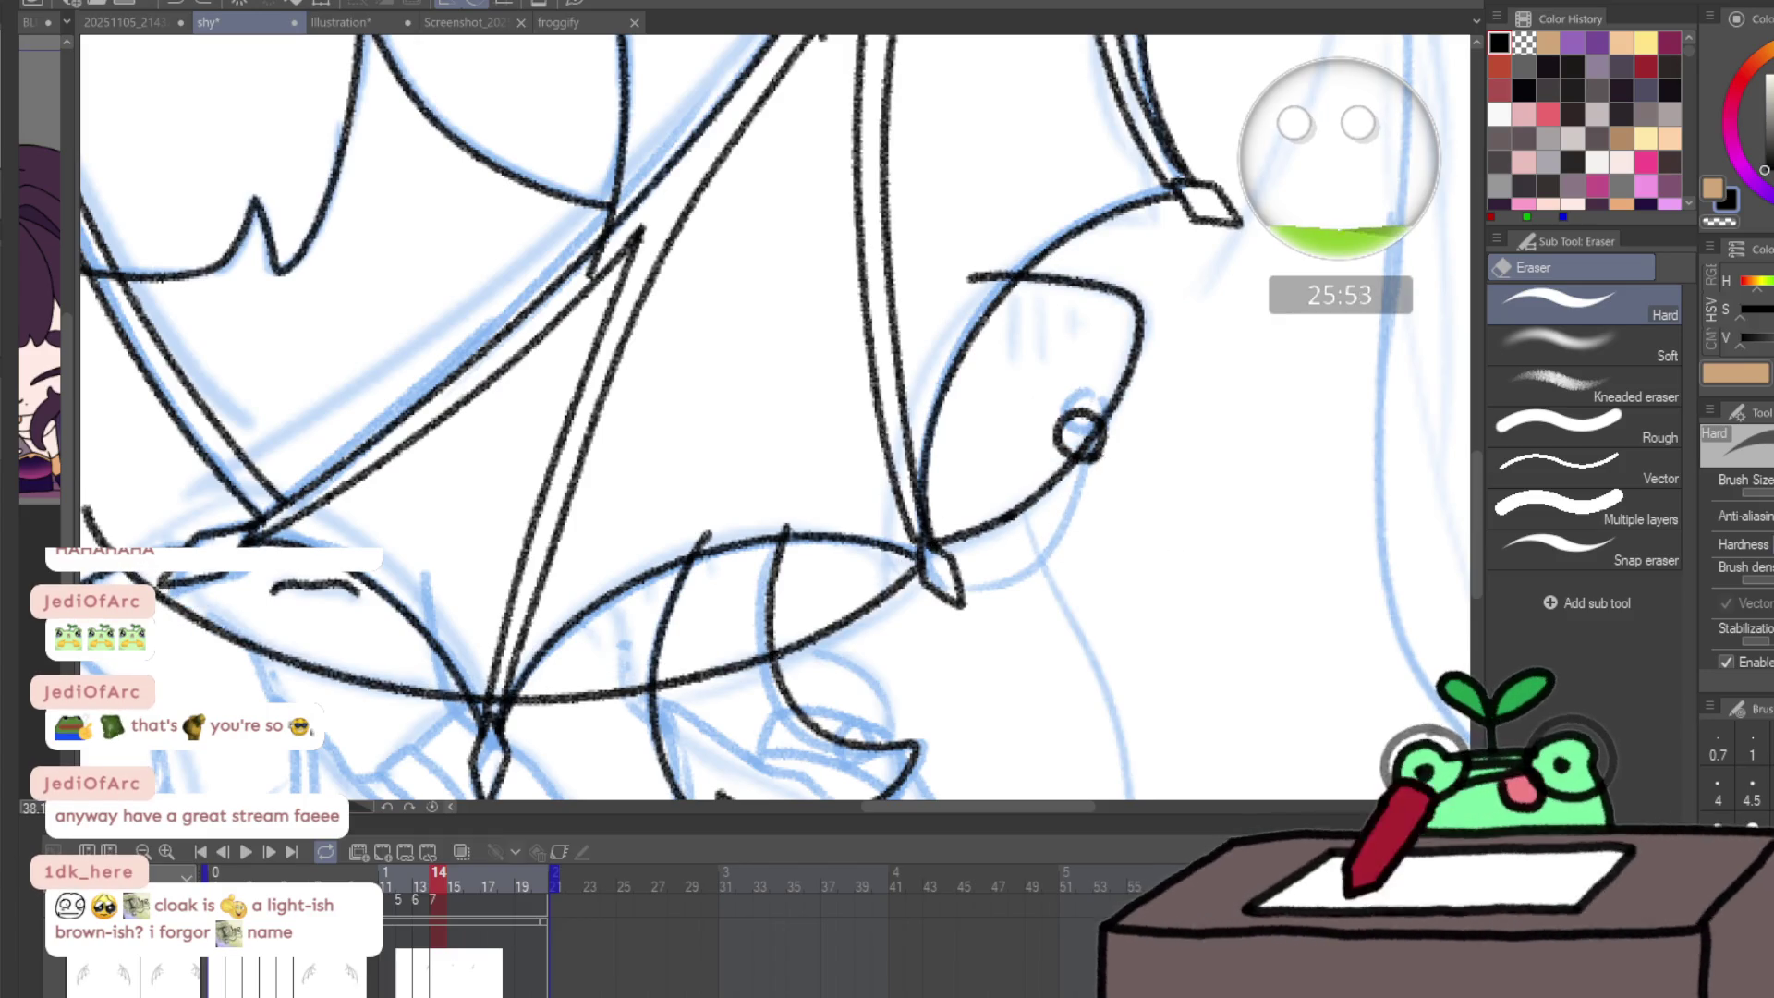
key(ctrl+z)
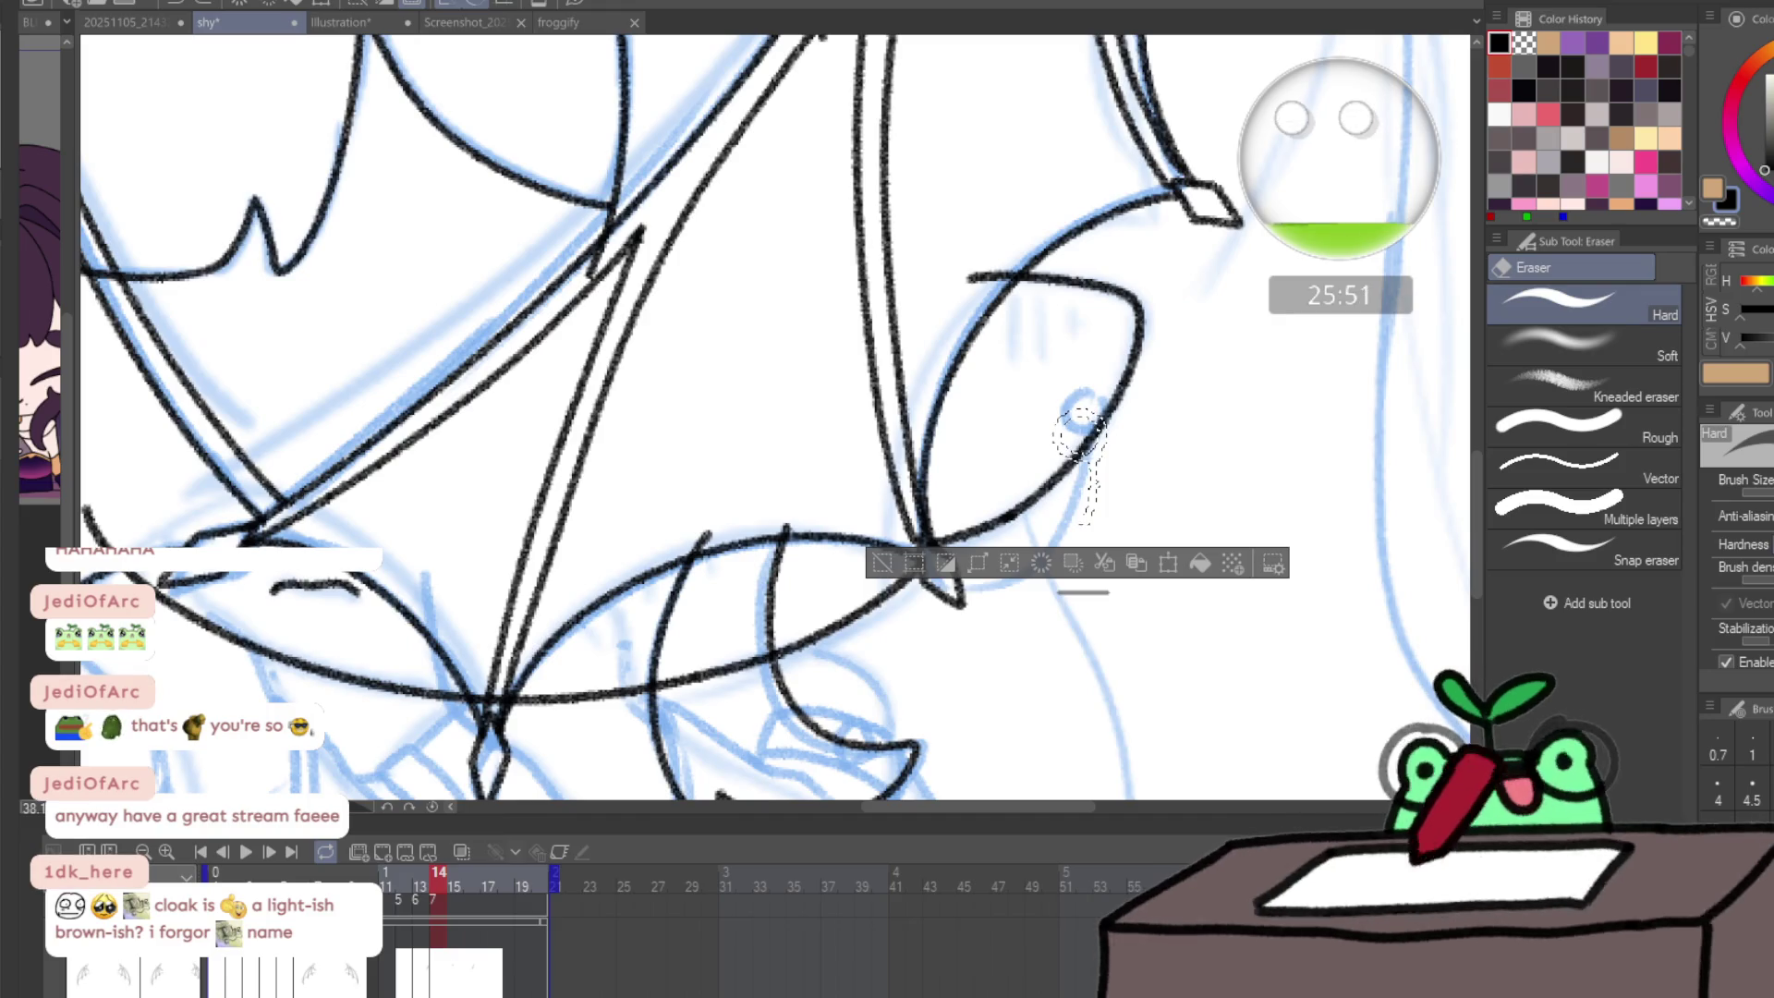
key(ctrl+y)
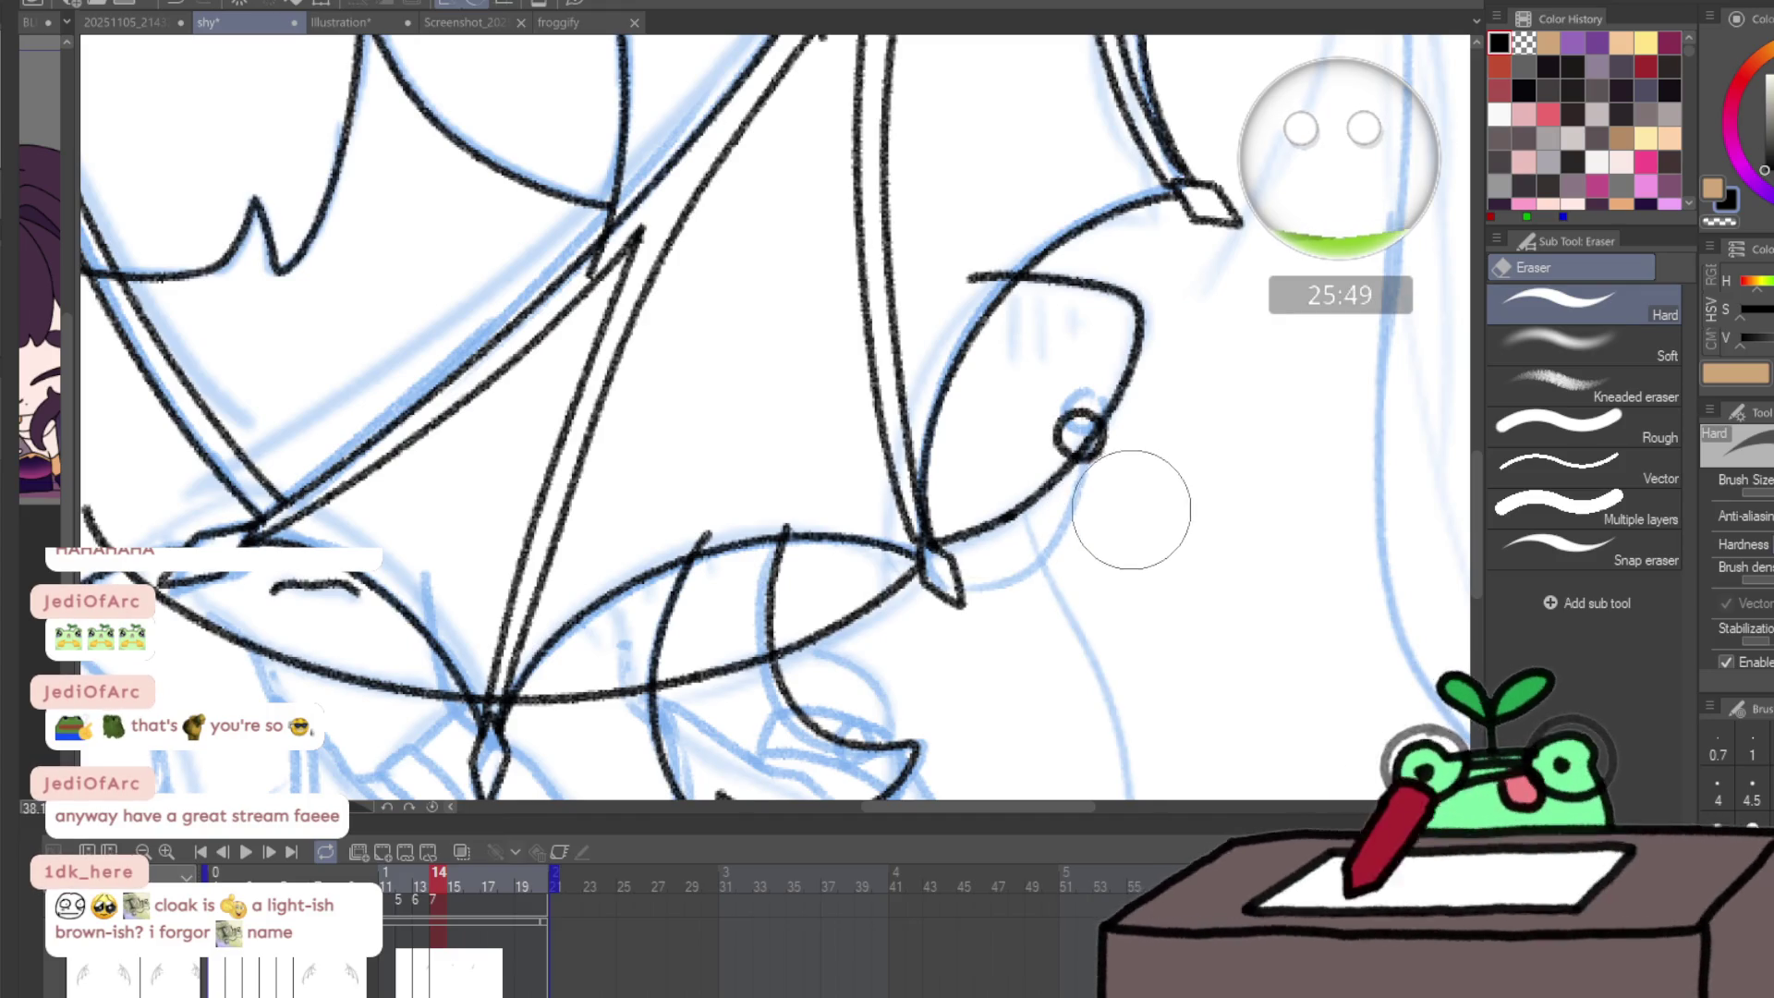
key(ctrl+y)
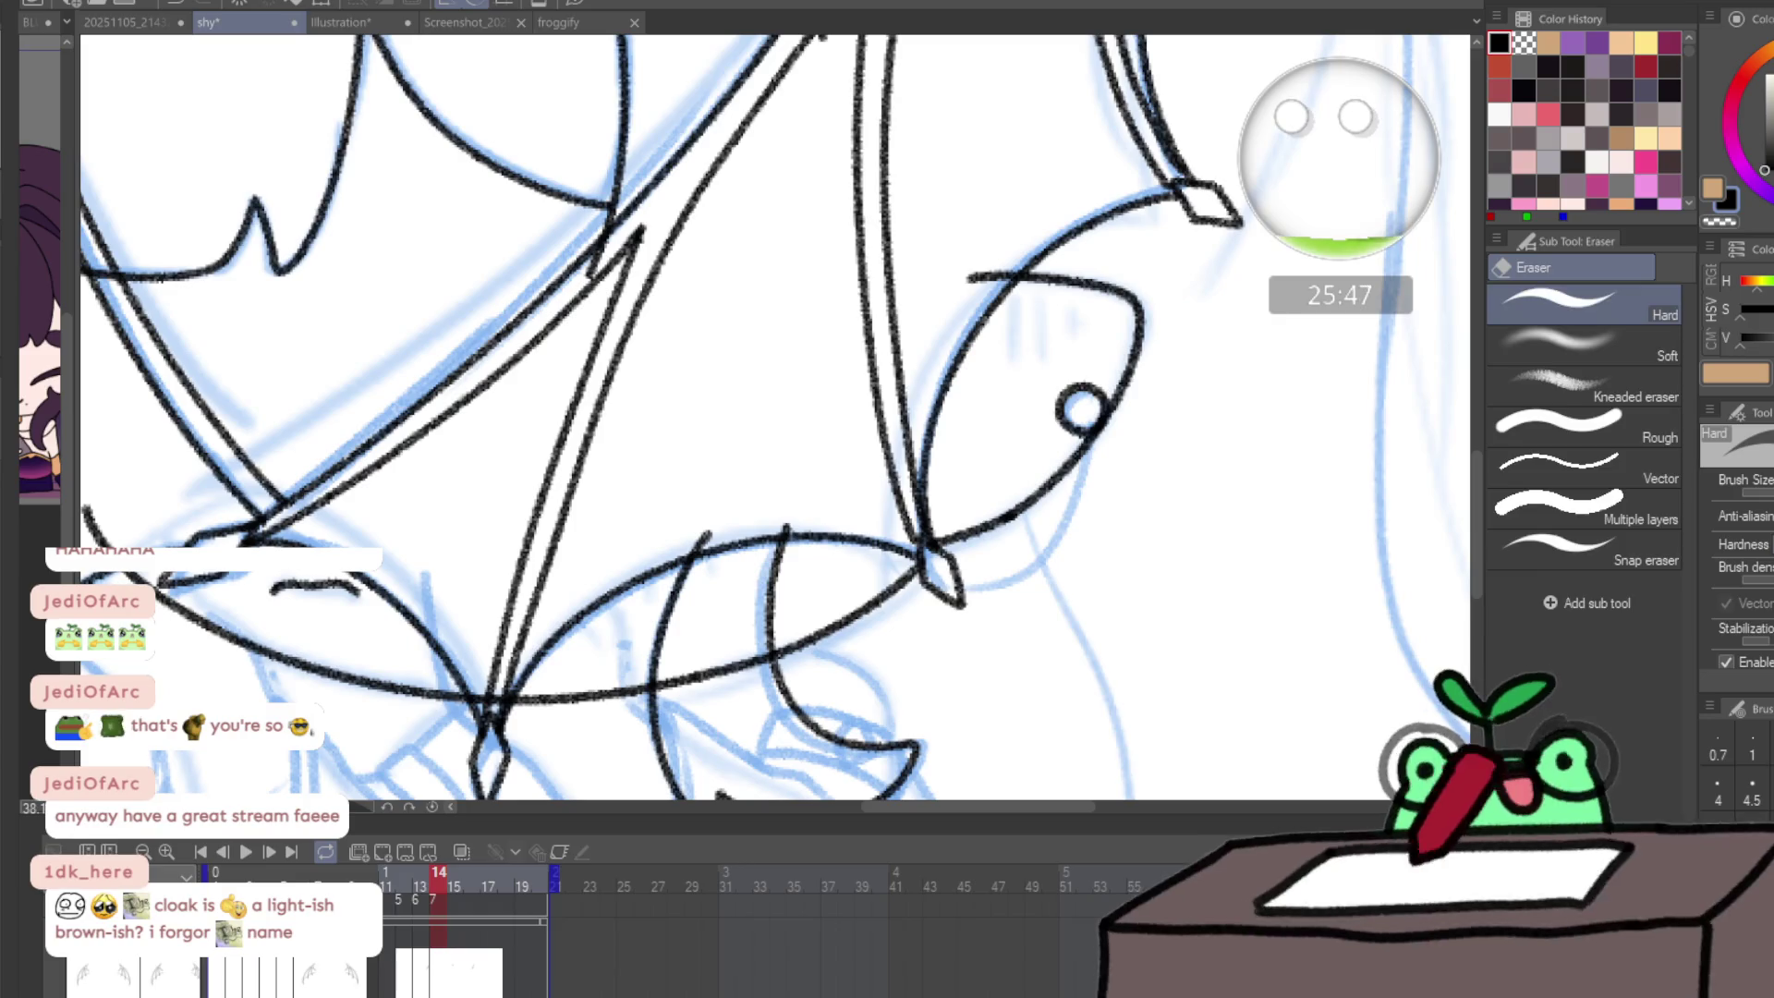
key(p)
mouse_move(956, 582)
mouse_down()
mouse_move(1017, 580)
mouse_move(1077, 499)
mouse_up()
scroll(1088, 434, down, 5)
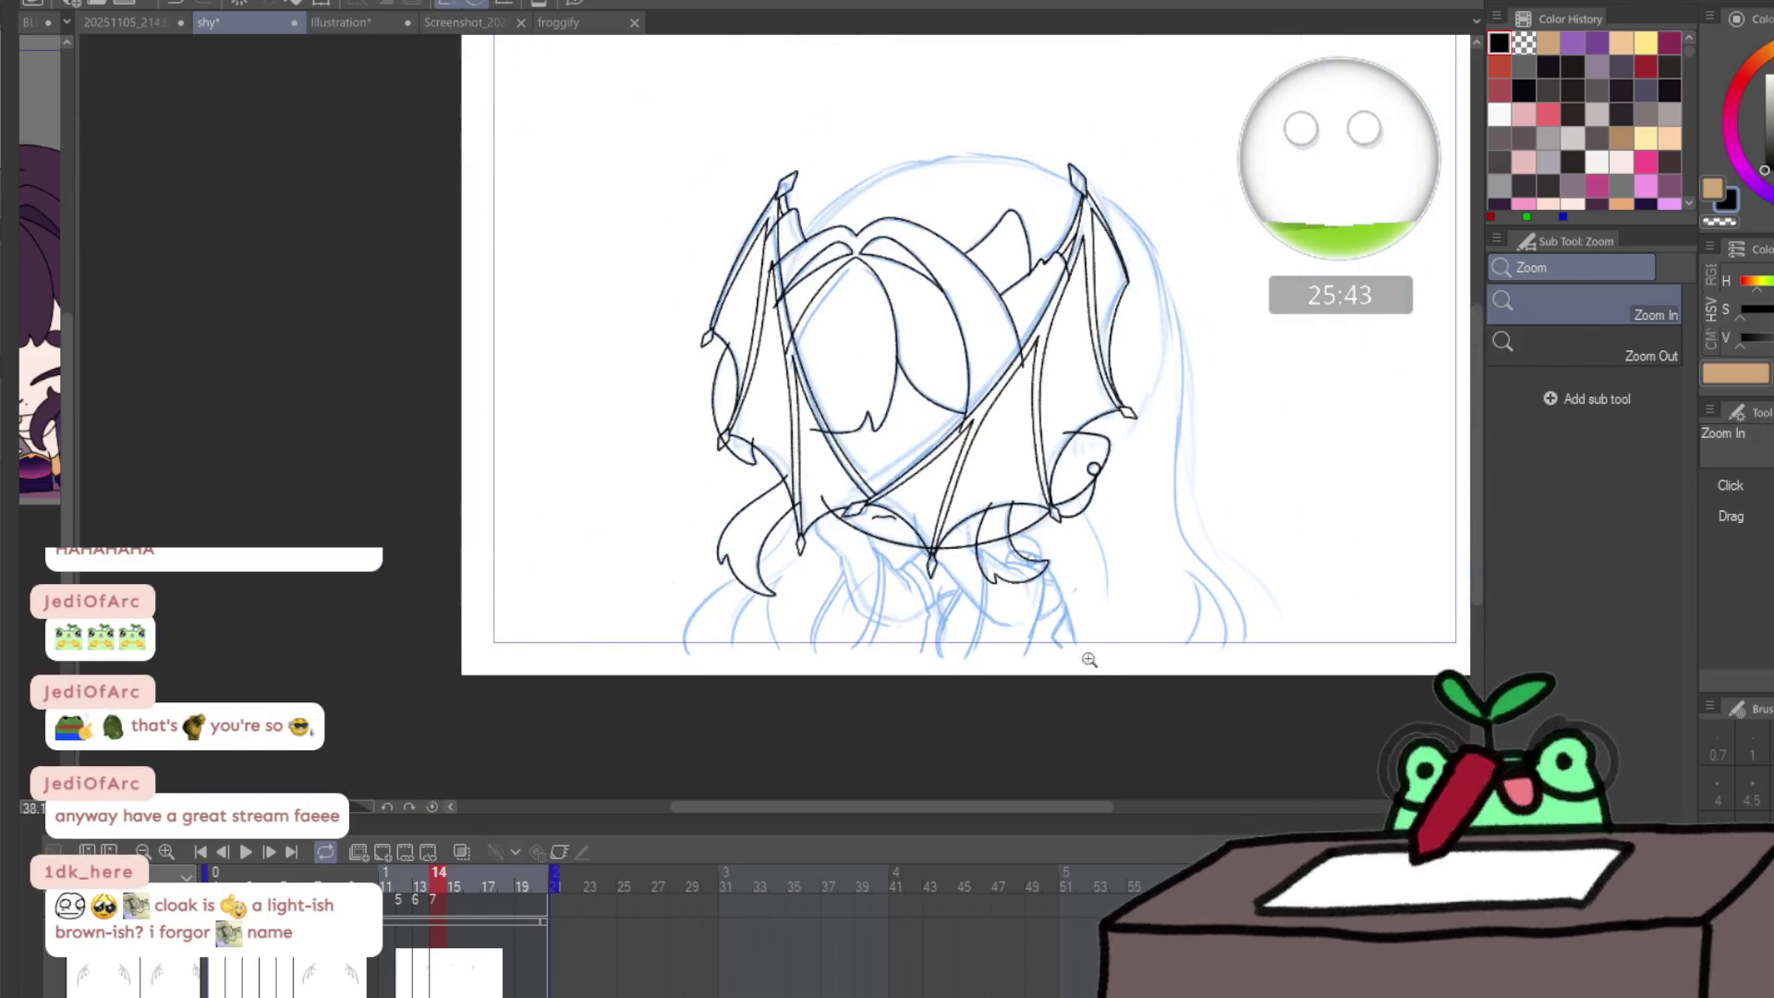
- Compare frames 11, 12 and 15 on the timeline, ending on frame 13
click(1091, 669)
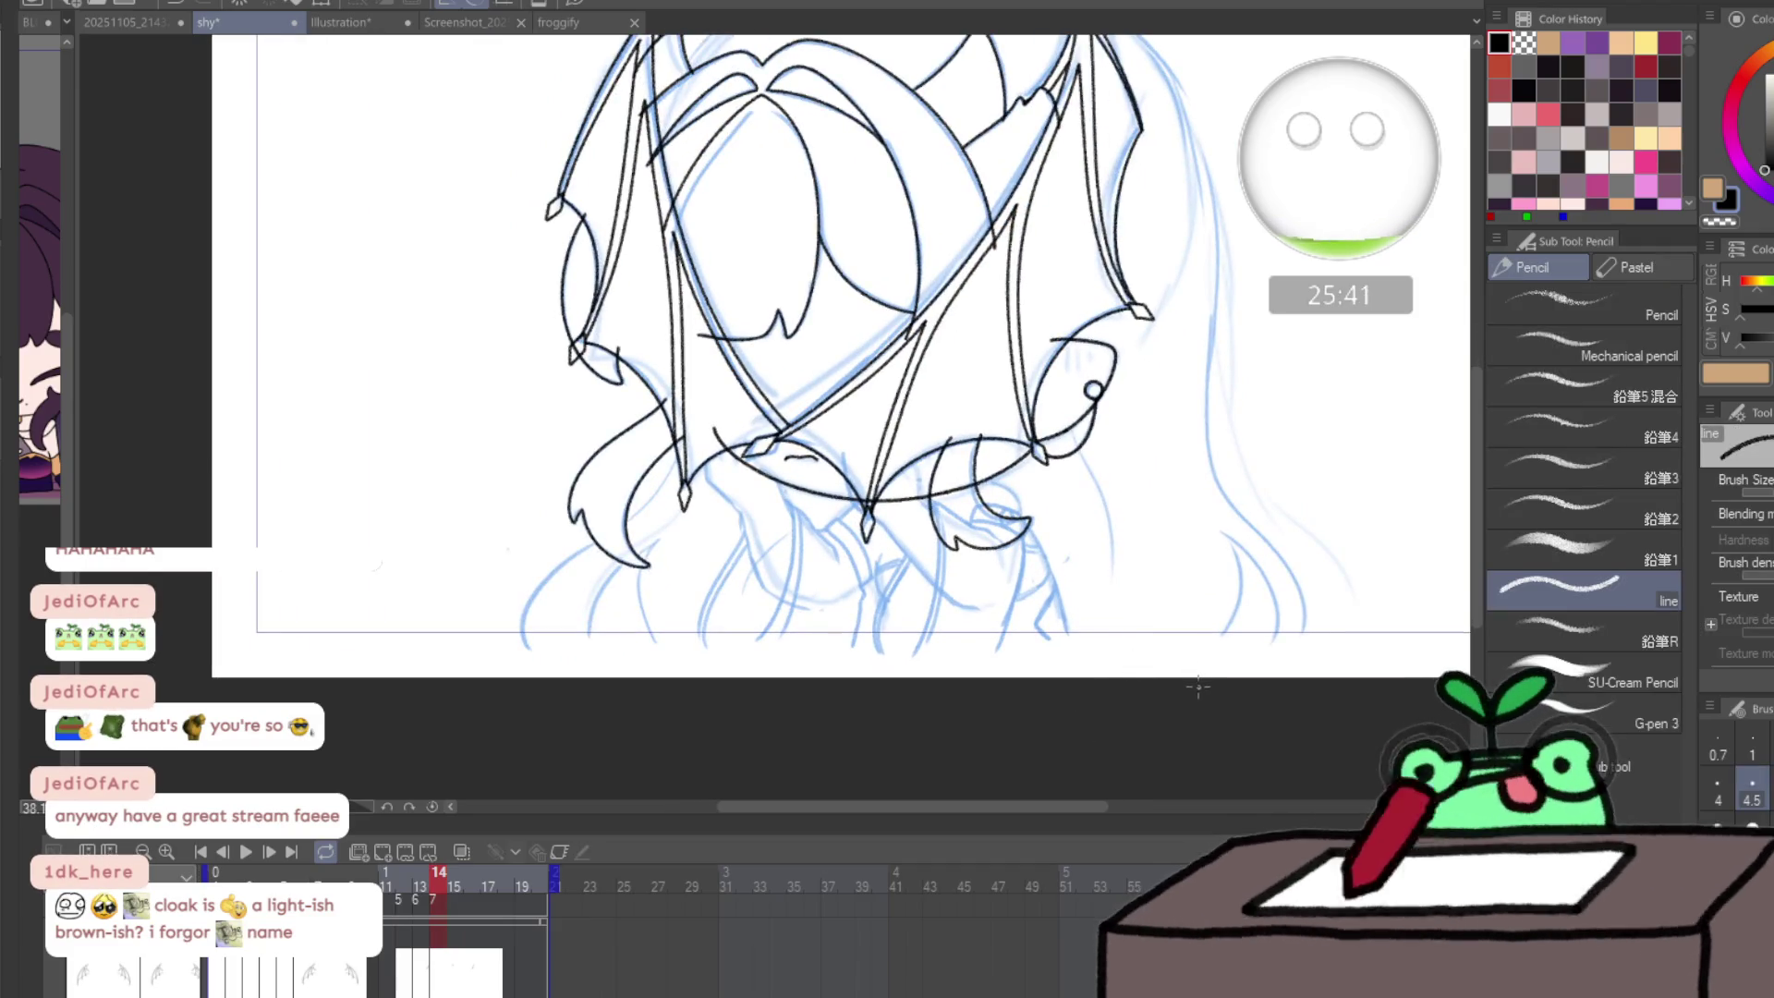
click(507, 871)
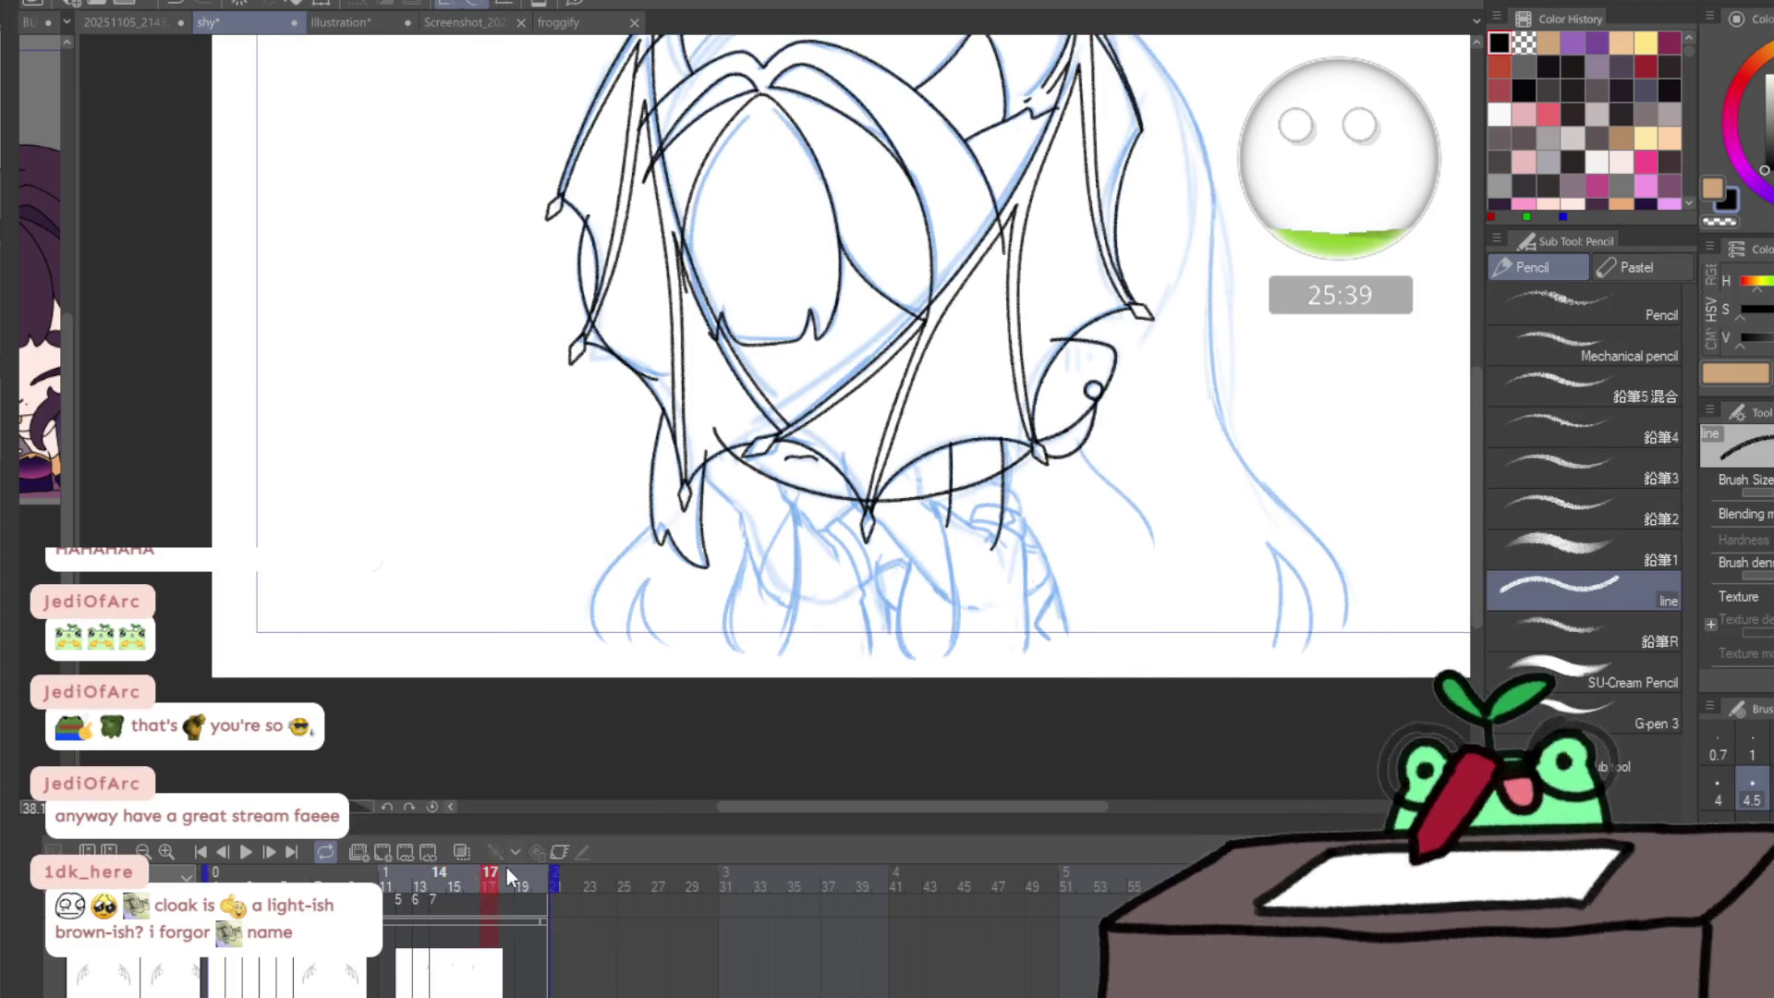
click(374, 876)
drag(377, 862, 502, 857)
drag(438, 859, 459, 857)
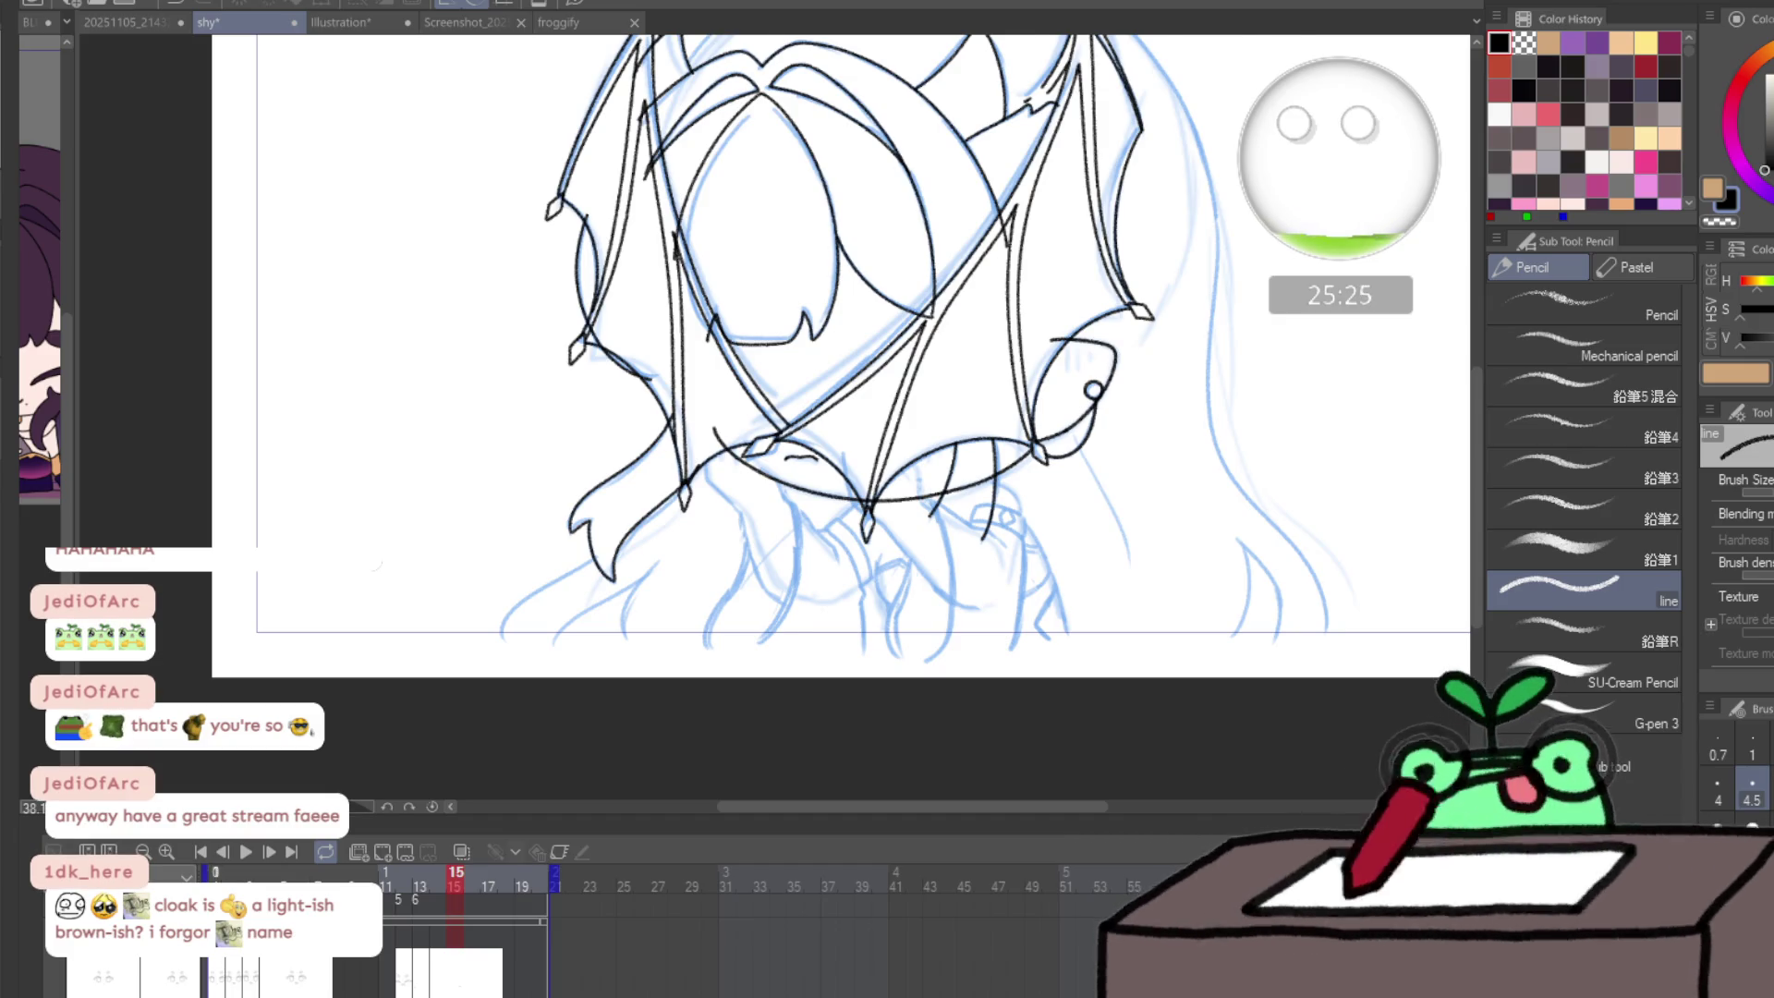
click(405, 880)
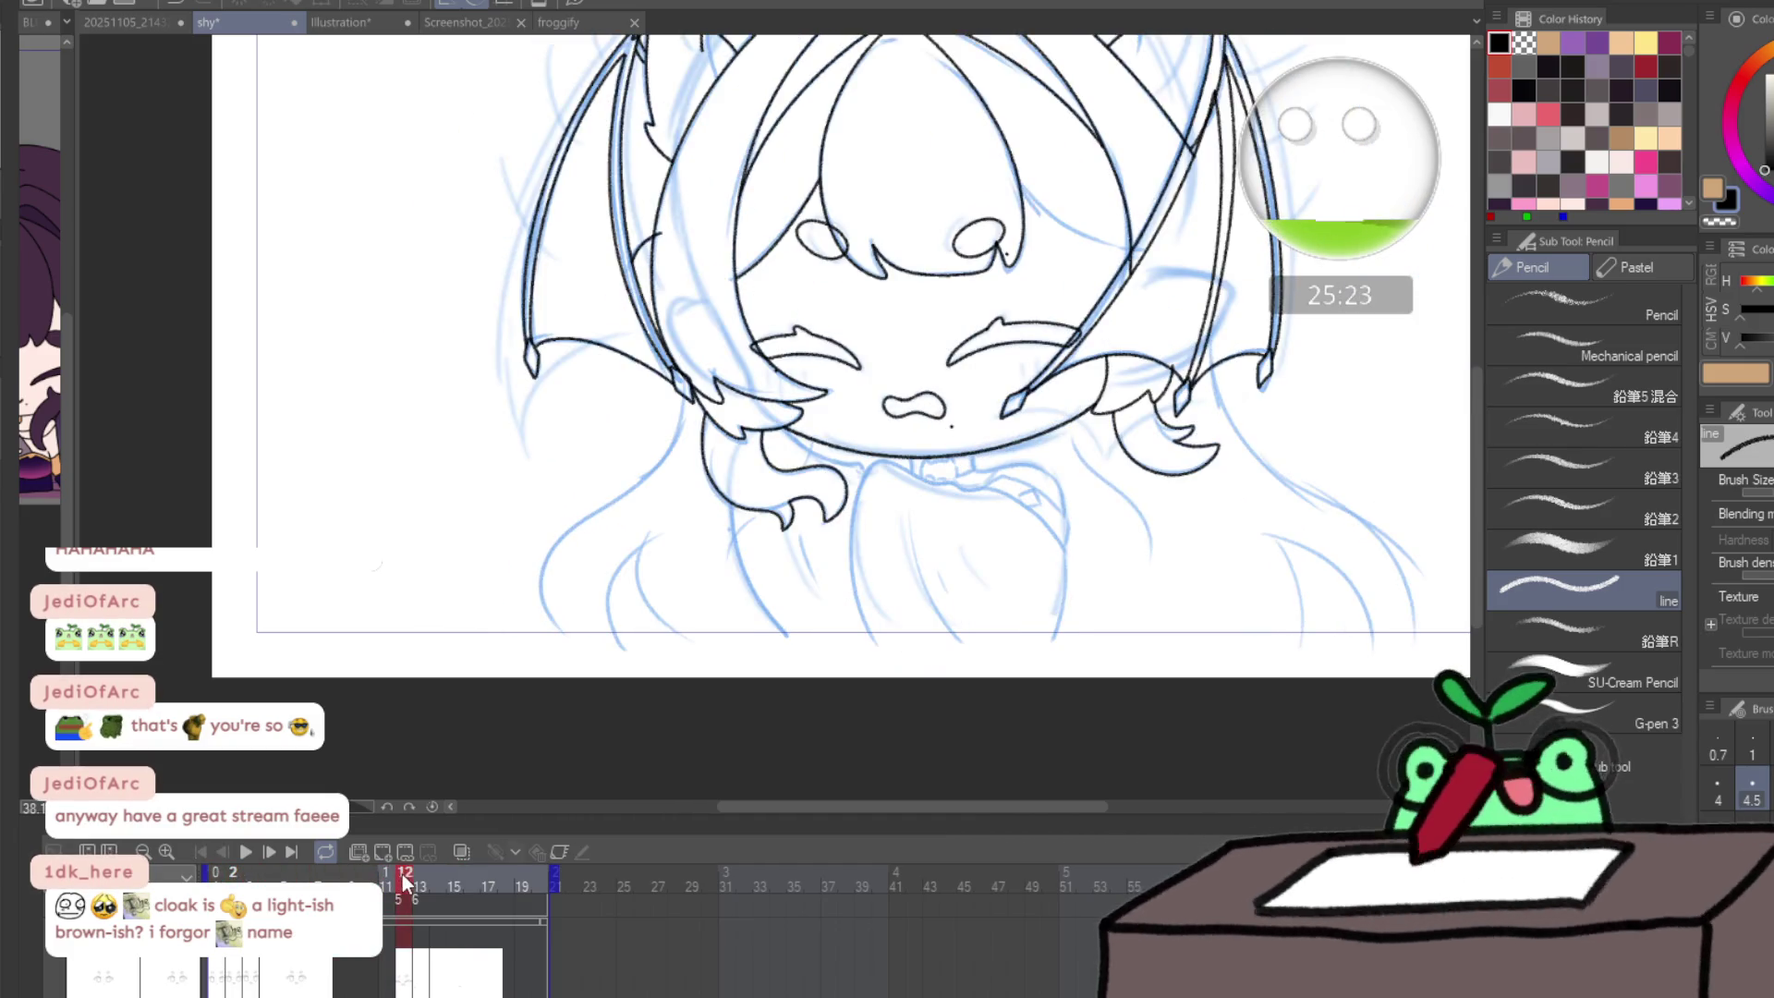
drag(402, 873, 401, 876)
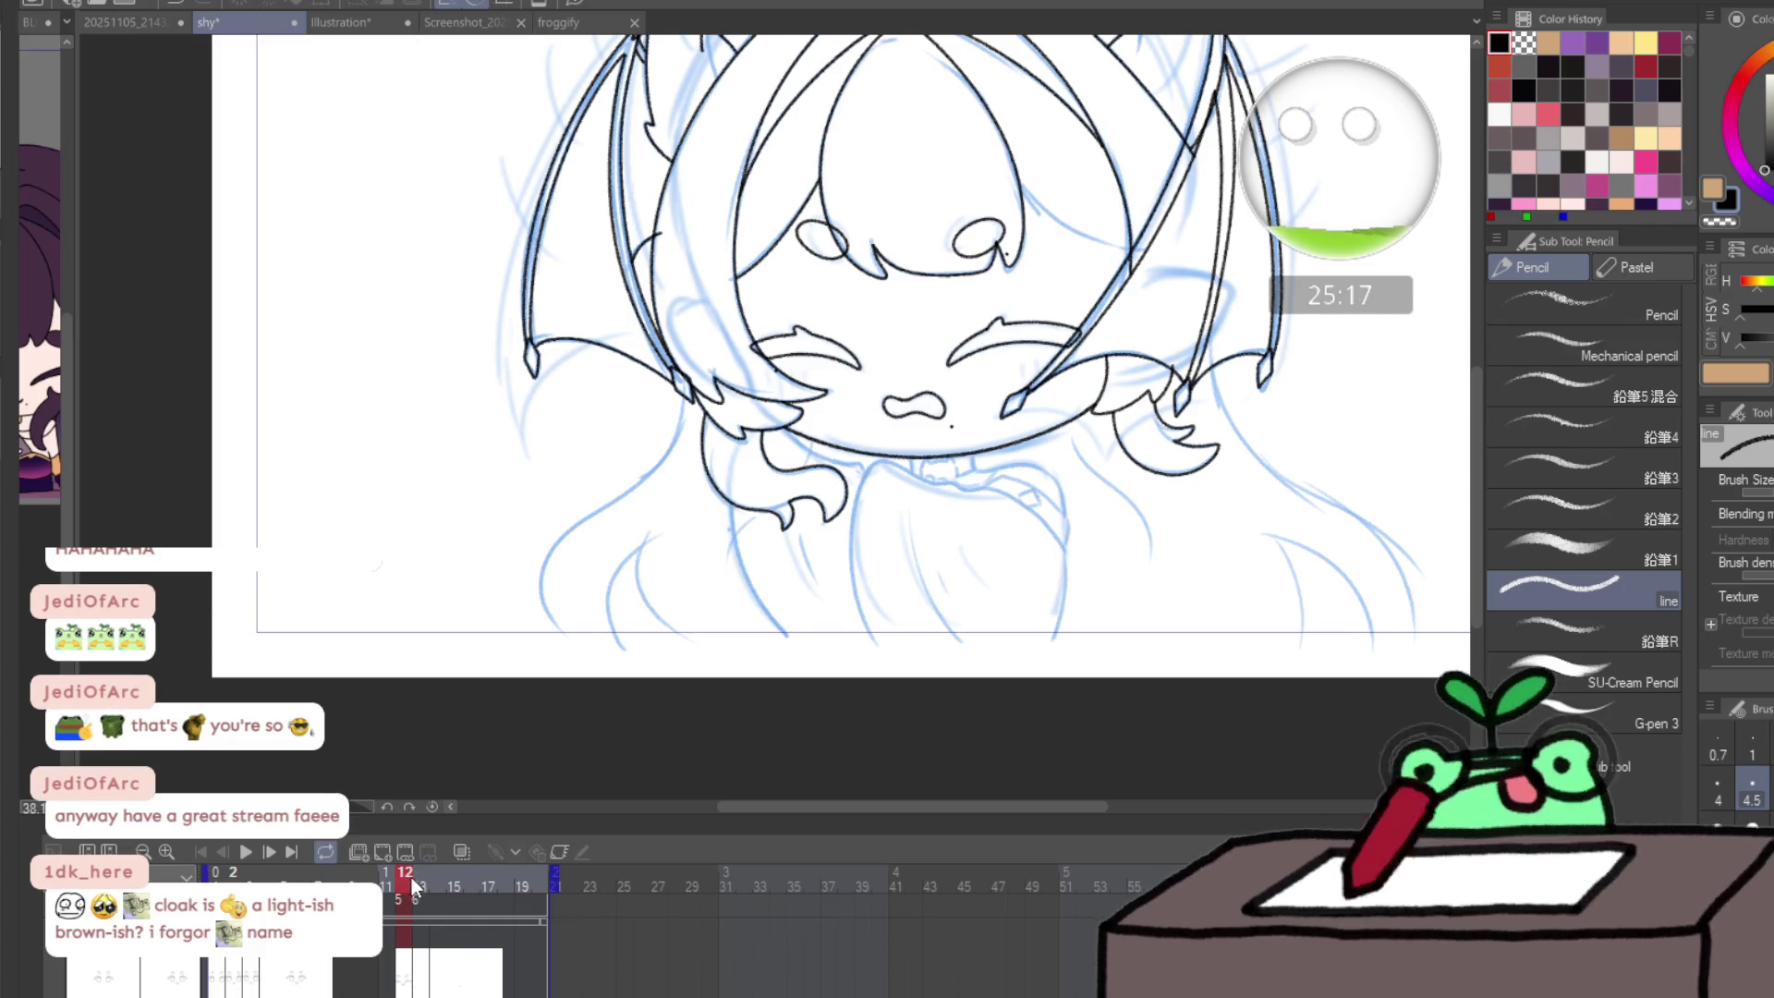
click(418, 877)
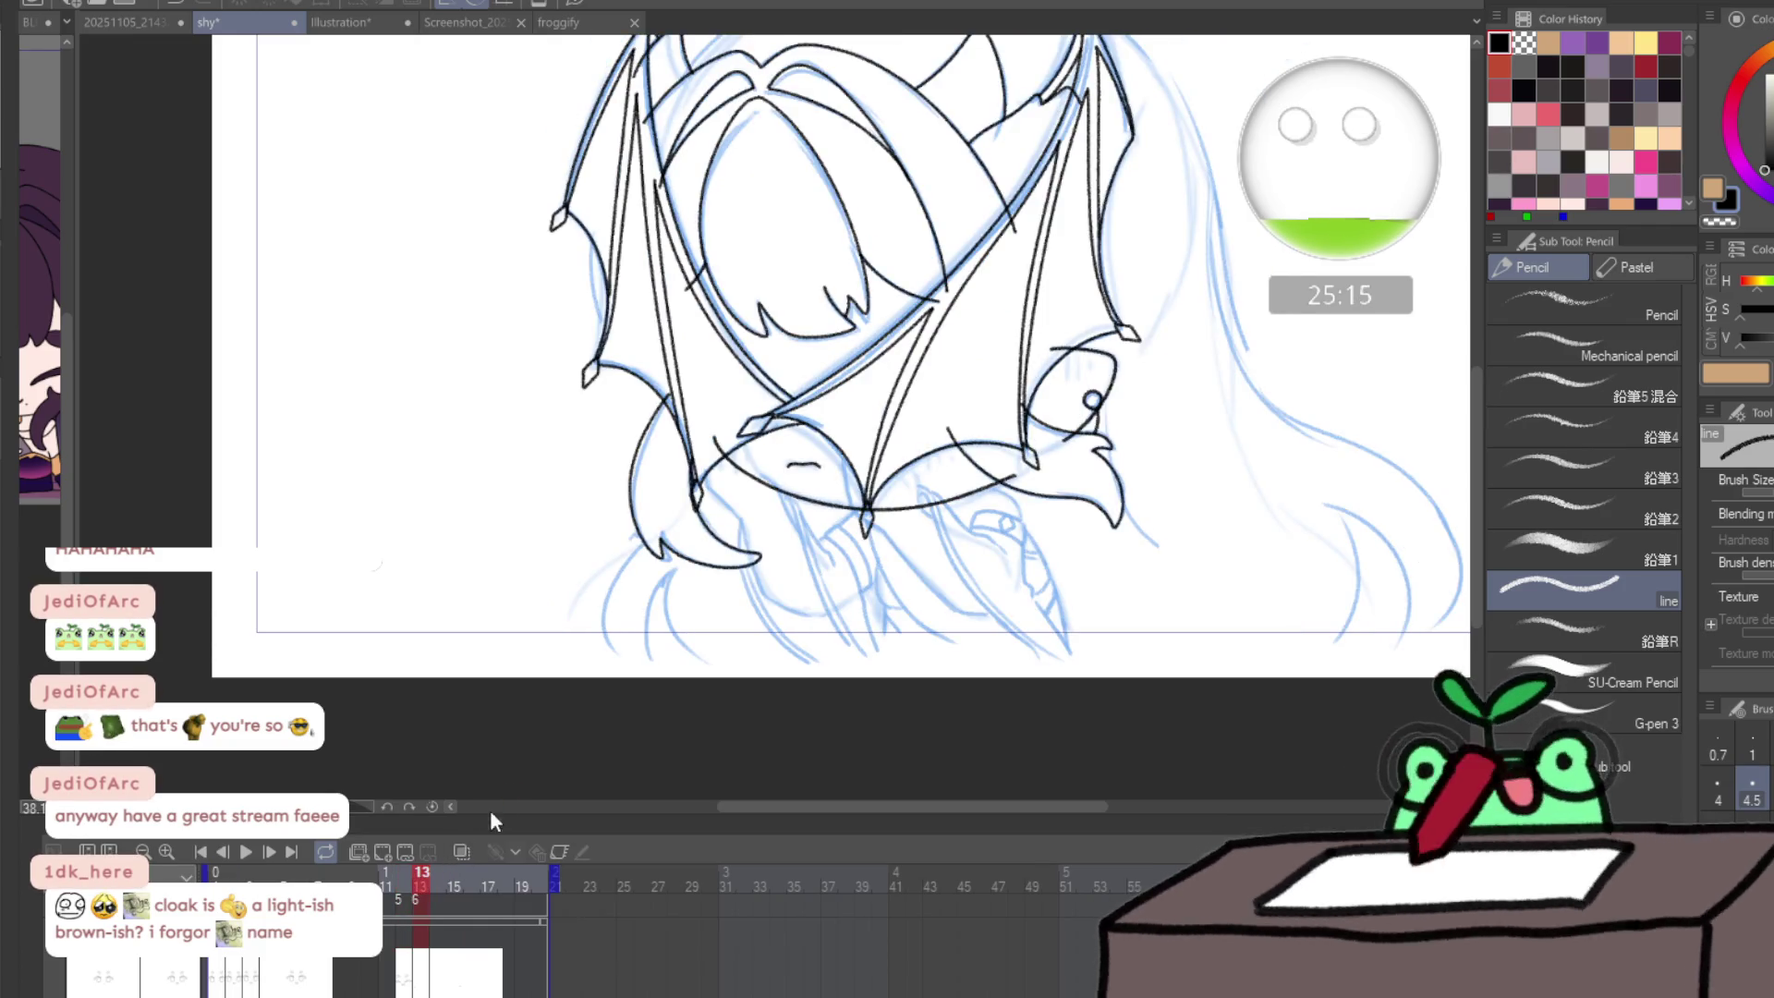
key(slash)
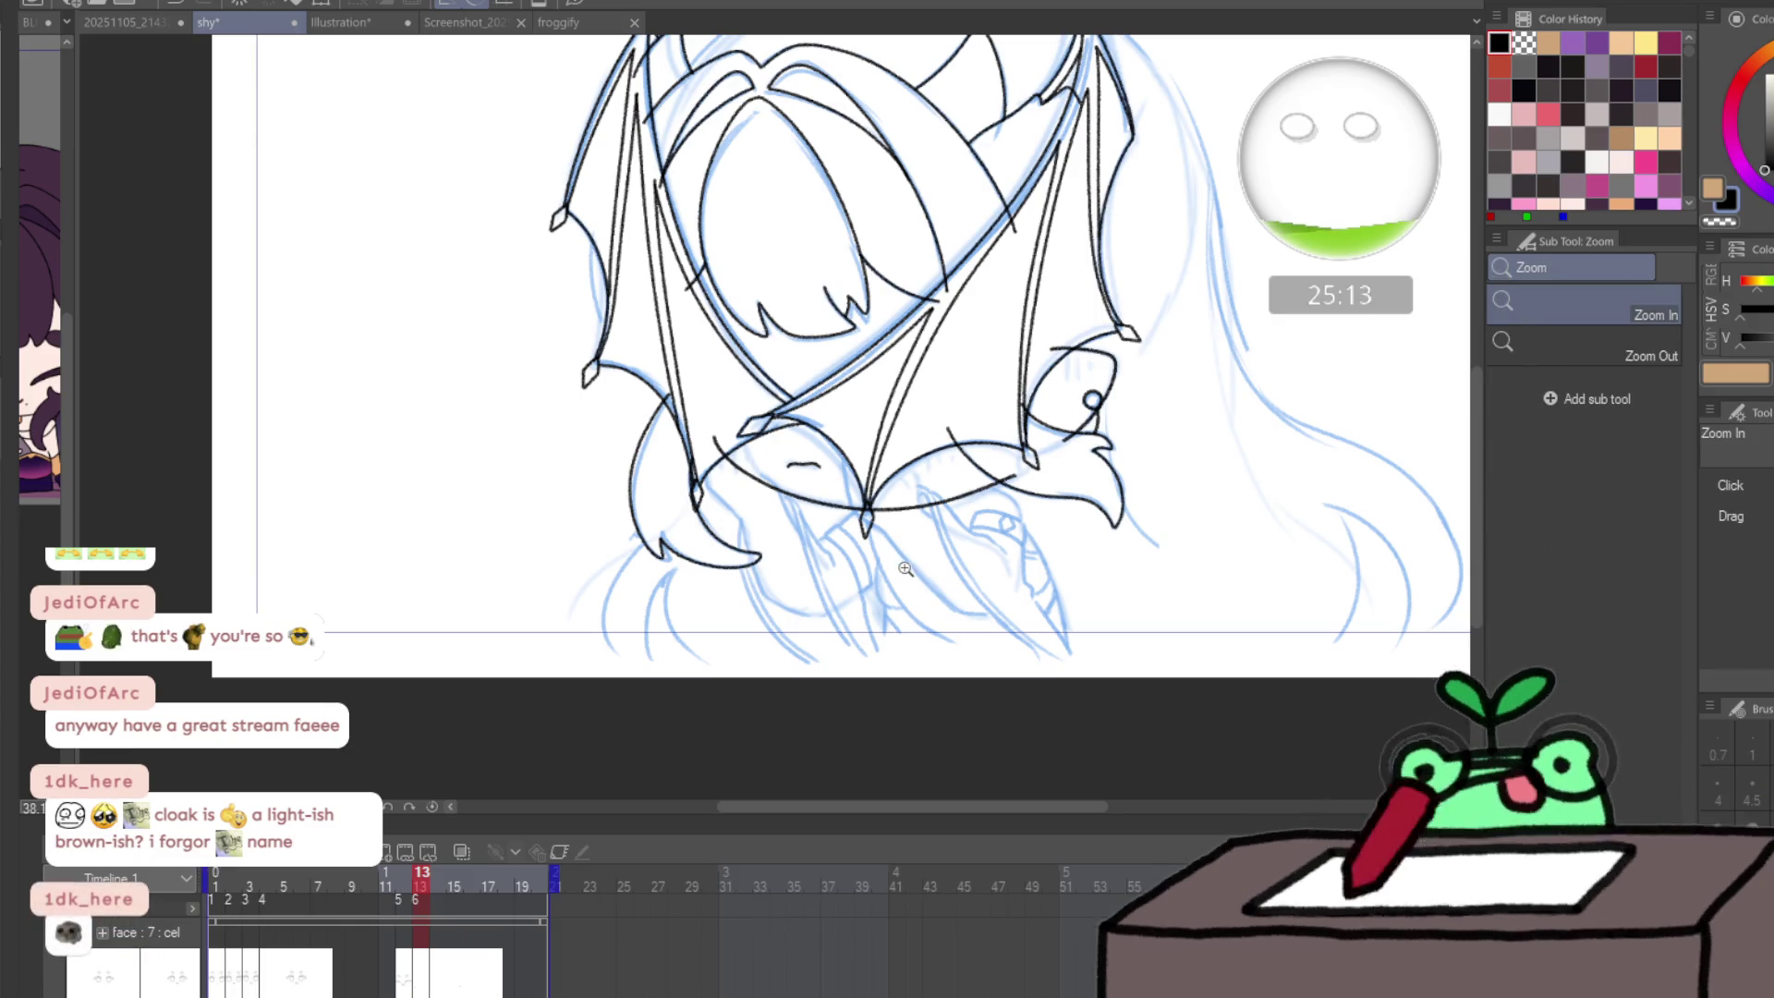
- Zoom in and ink black lines down the lower part of the shy sketch
mouse_move(905, 568)
mouse_down()
mouse_move(939, 562)
mouse_move(957, 521)
mouse_up()
key(p)
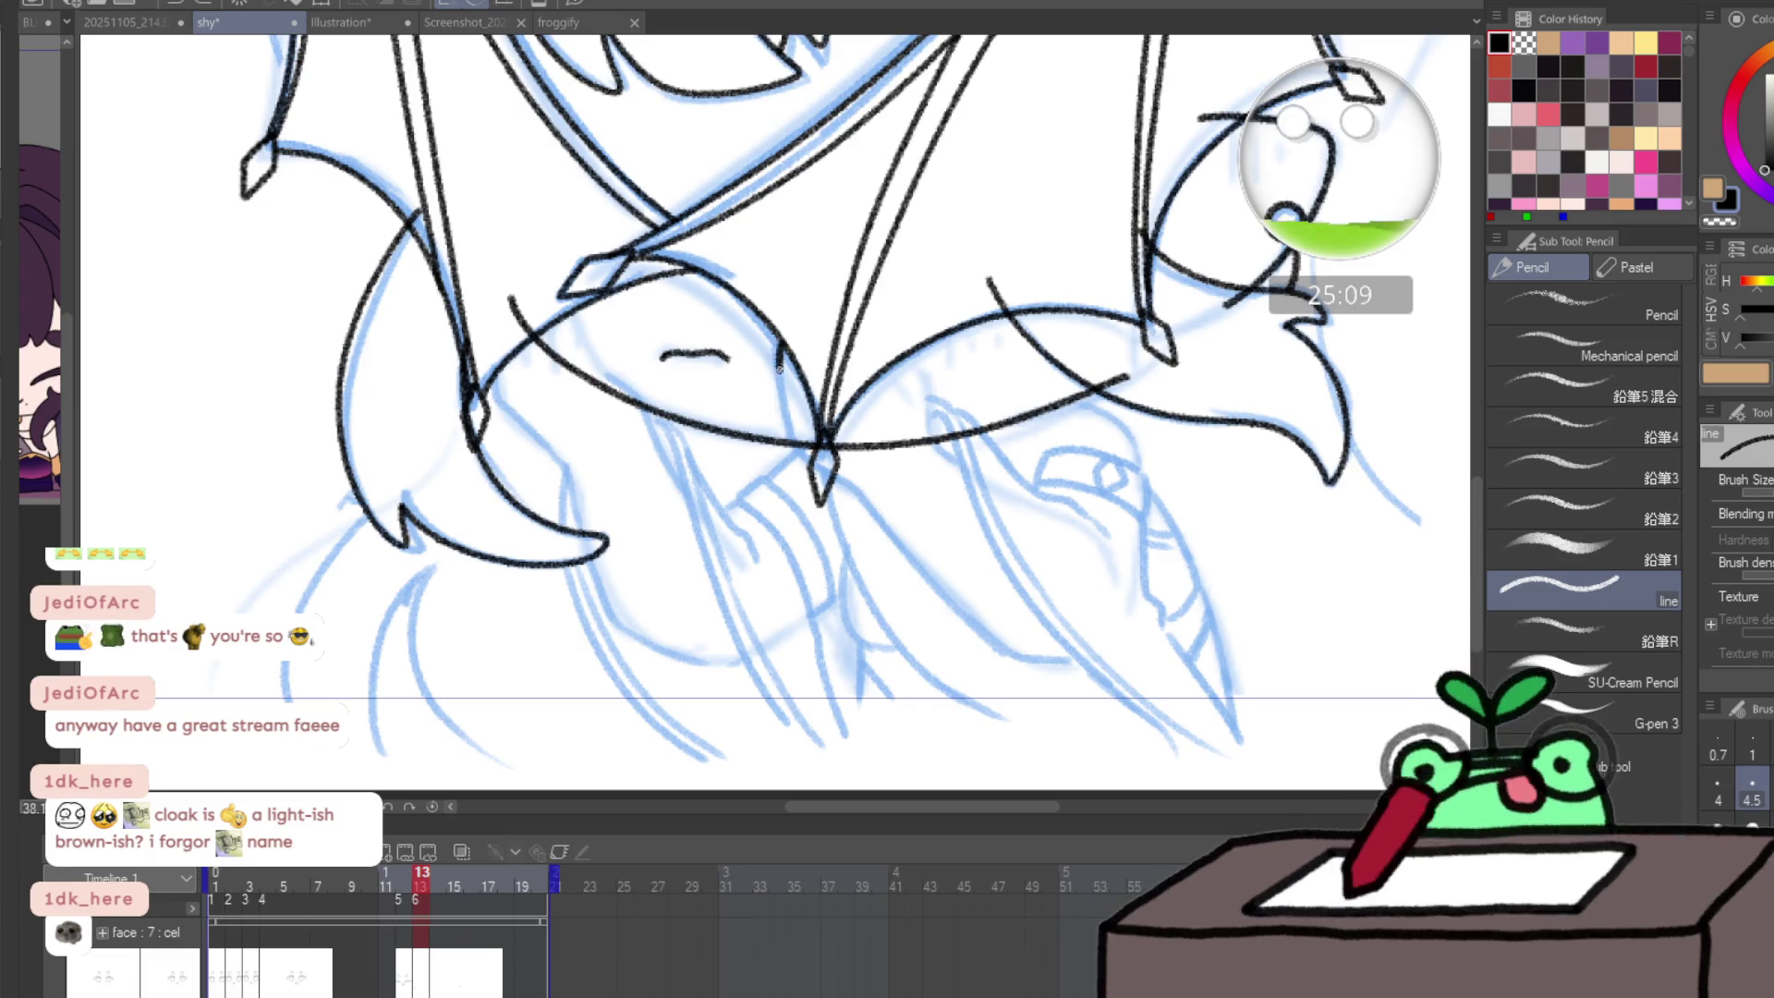
drag(778, 368, 790, 432)
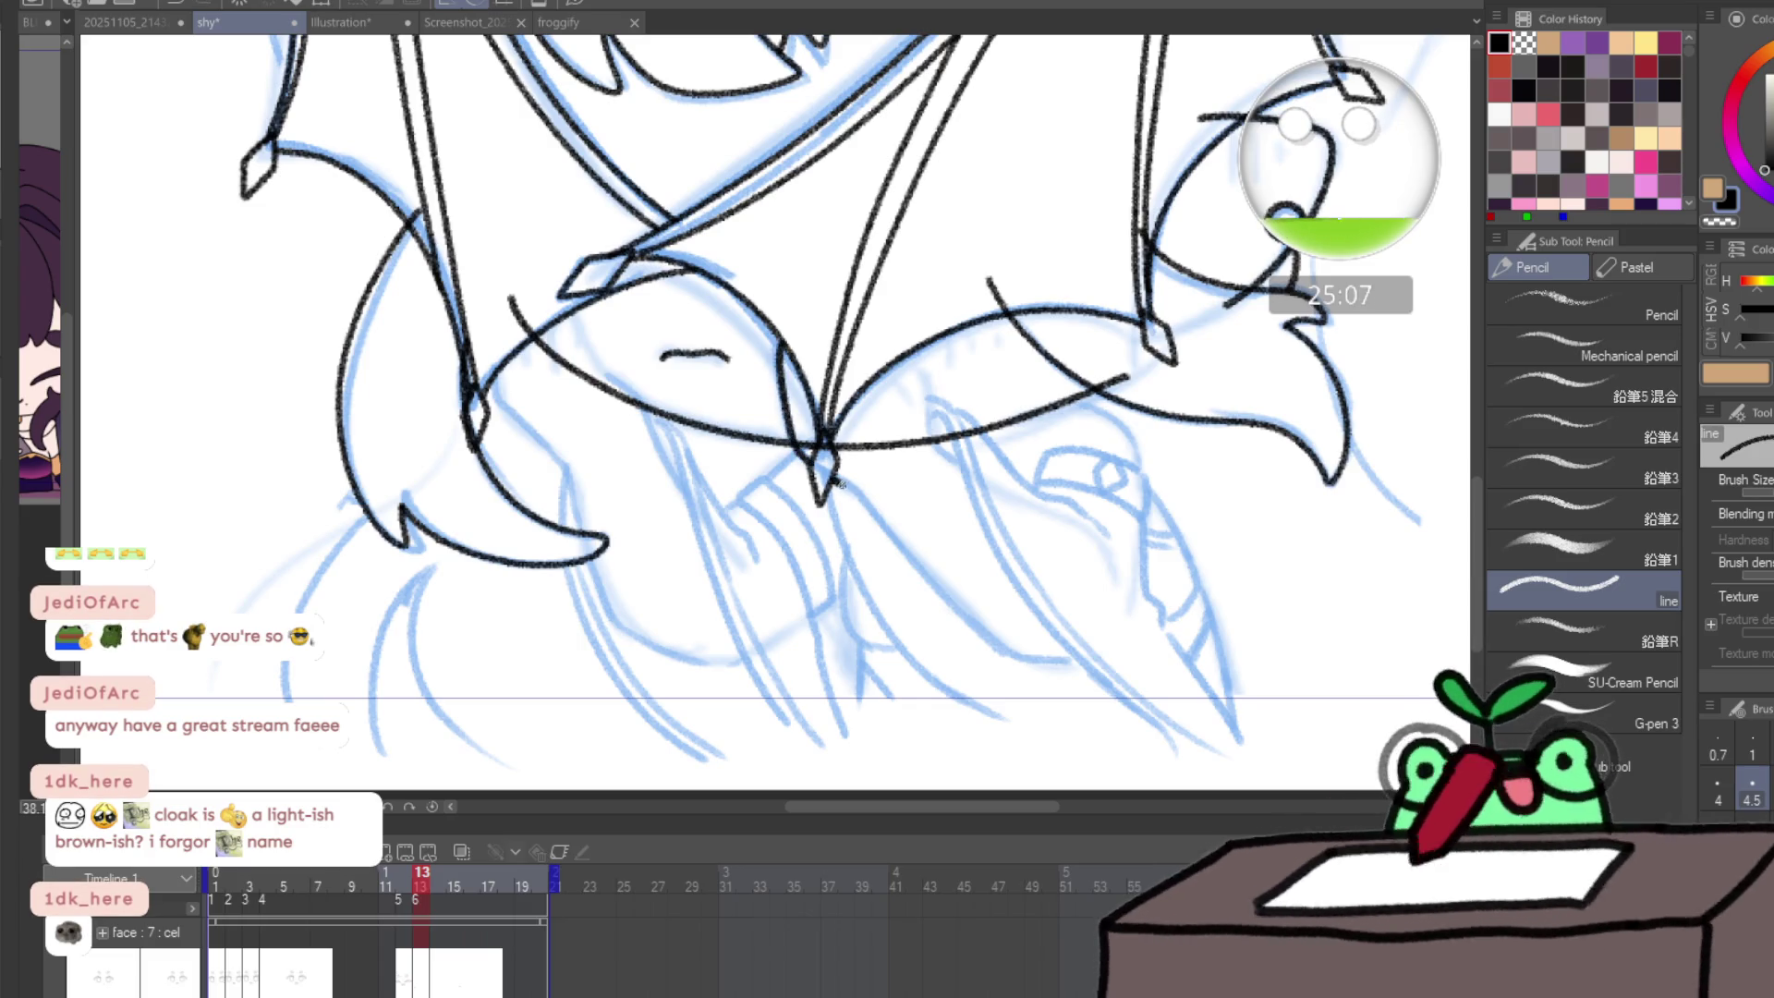
drag(936, 593, 1001, 651)
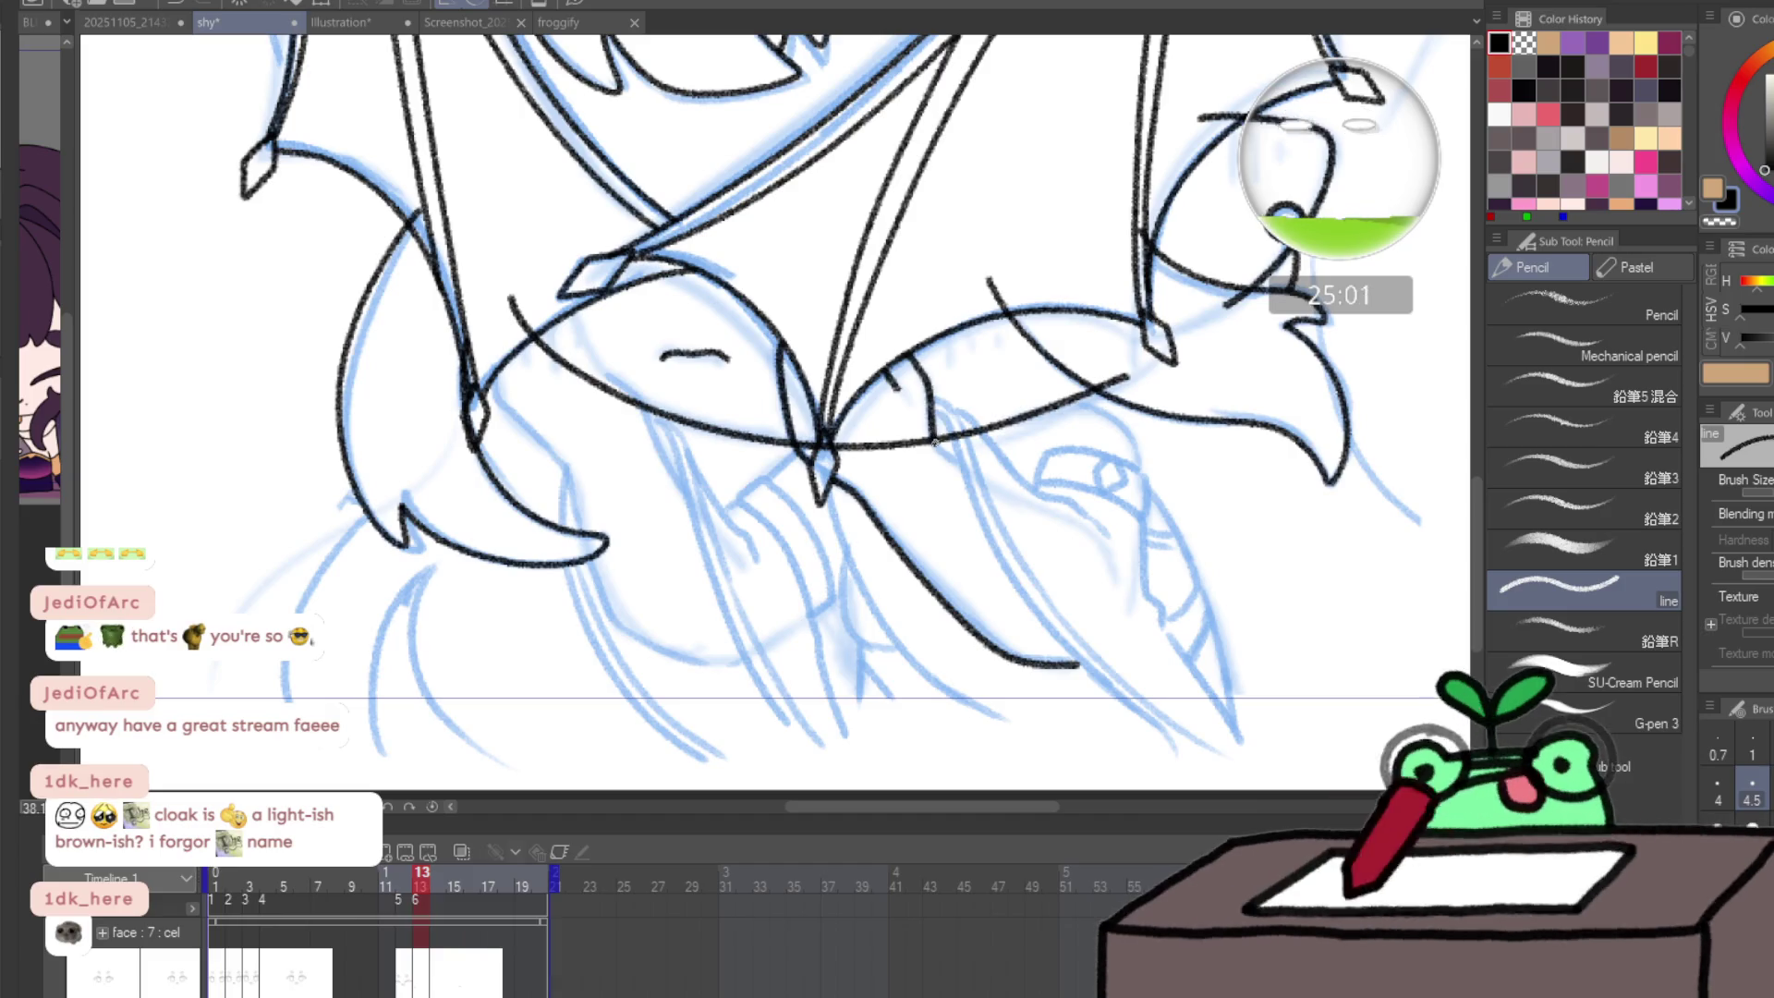
drag(936, 444, 951, 458)
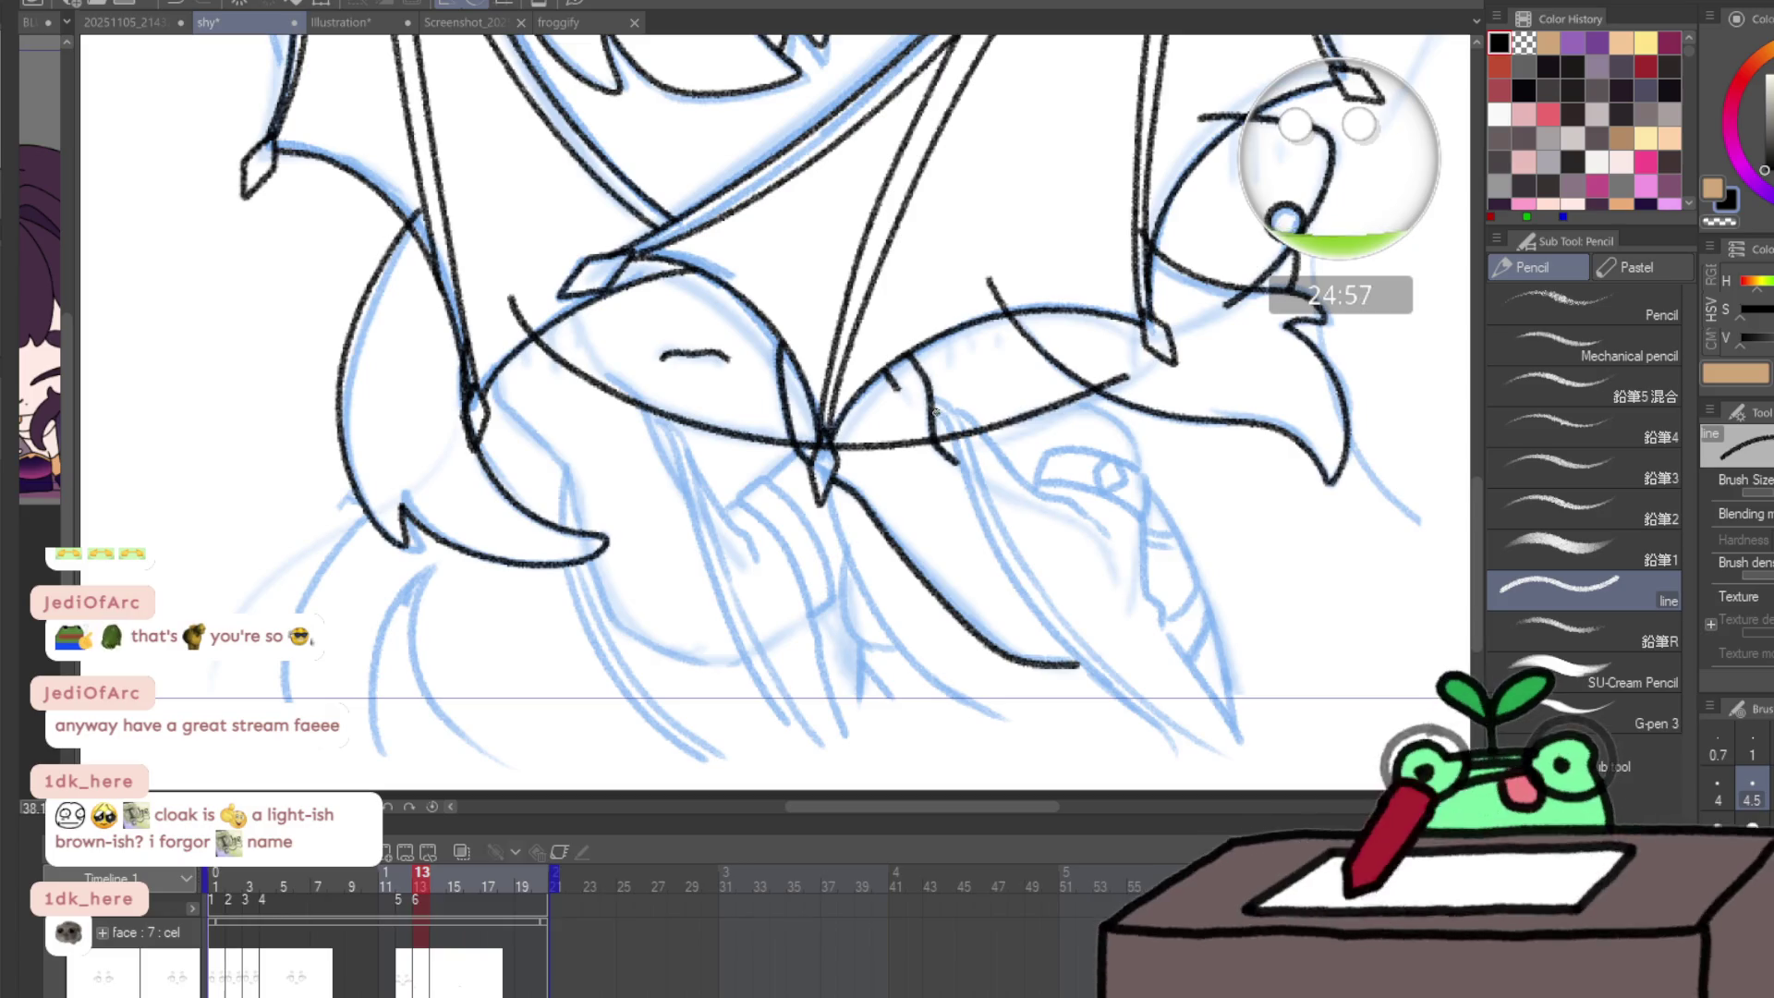
mouse_move(935, 412)
mouse_down()
mouse_move(1067, 649)
mouse_move(1215, 774)
mouse_up()
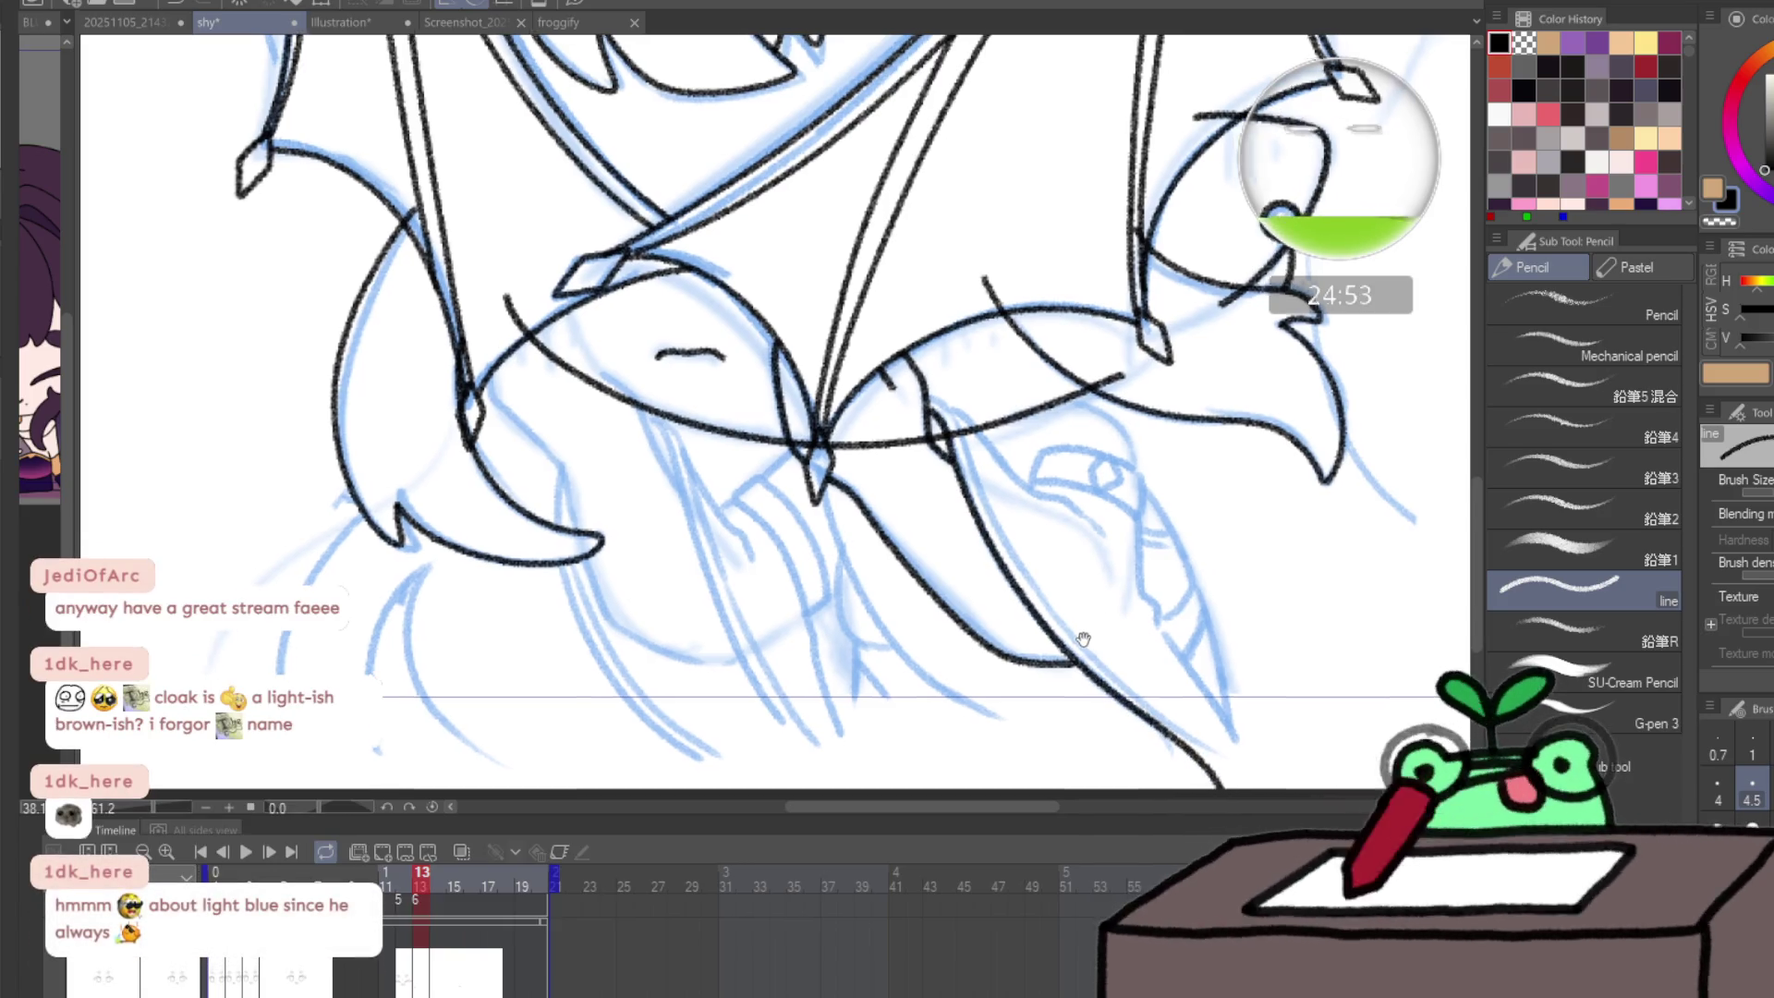
drag(1077, 635, 992, 618)
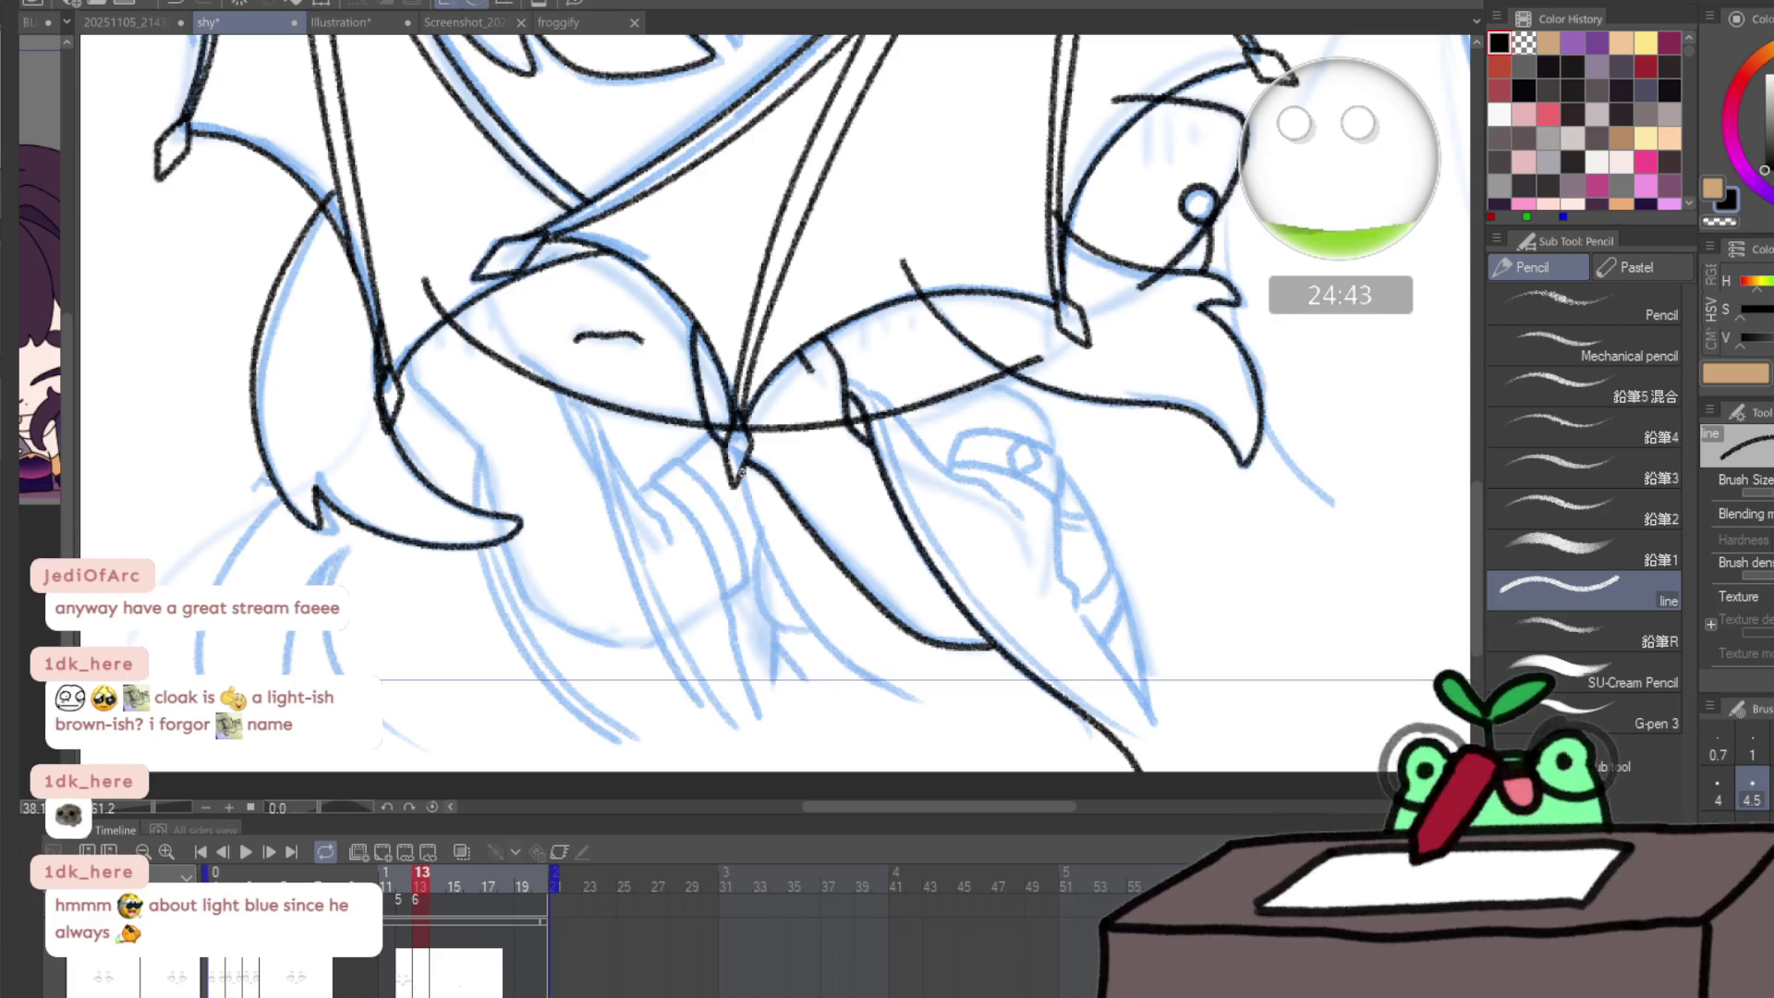
- Ink the lower fold lines and the arc over the eye, save, and switch to froggify
mouse_move(740, 474)
mouse_down()
mouse_move(779, 571)
mouse_move(855, 674)
mouse_move(967, 758)
mouse_up()
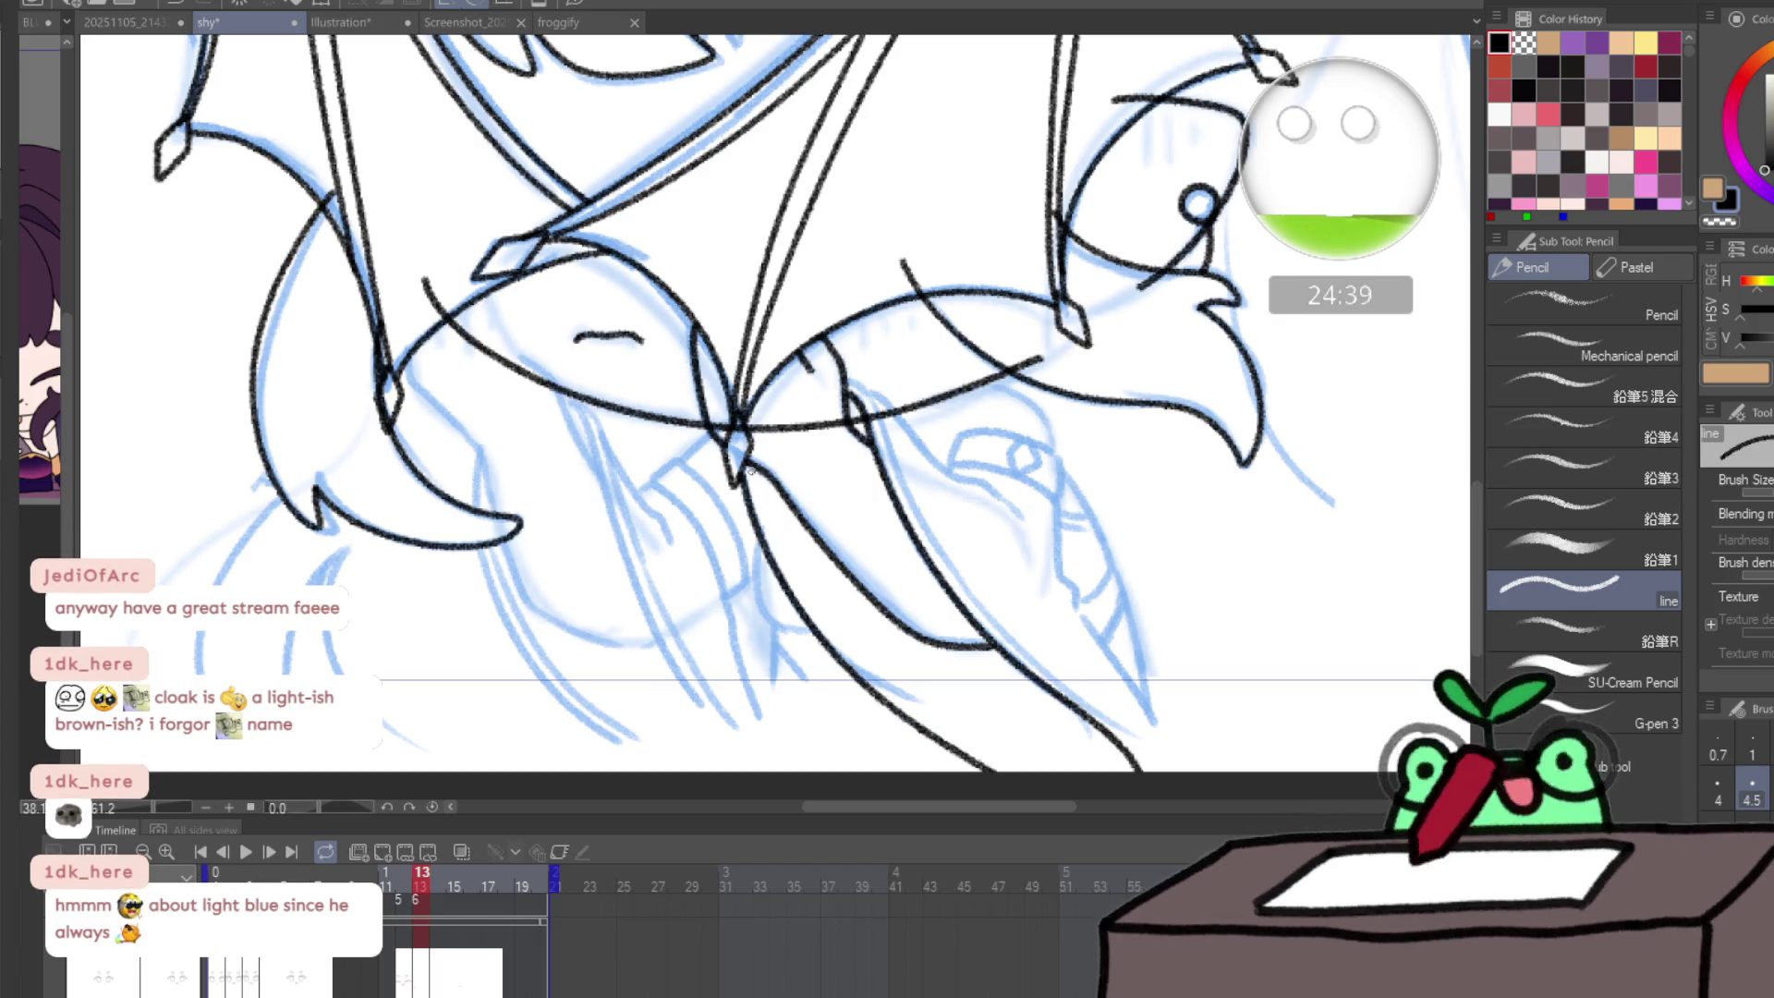
mouse_move(812, 599)
mouse_down()
mouse_move(877, 679)
mouse_move(1021, 772)
mouse_up()
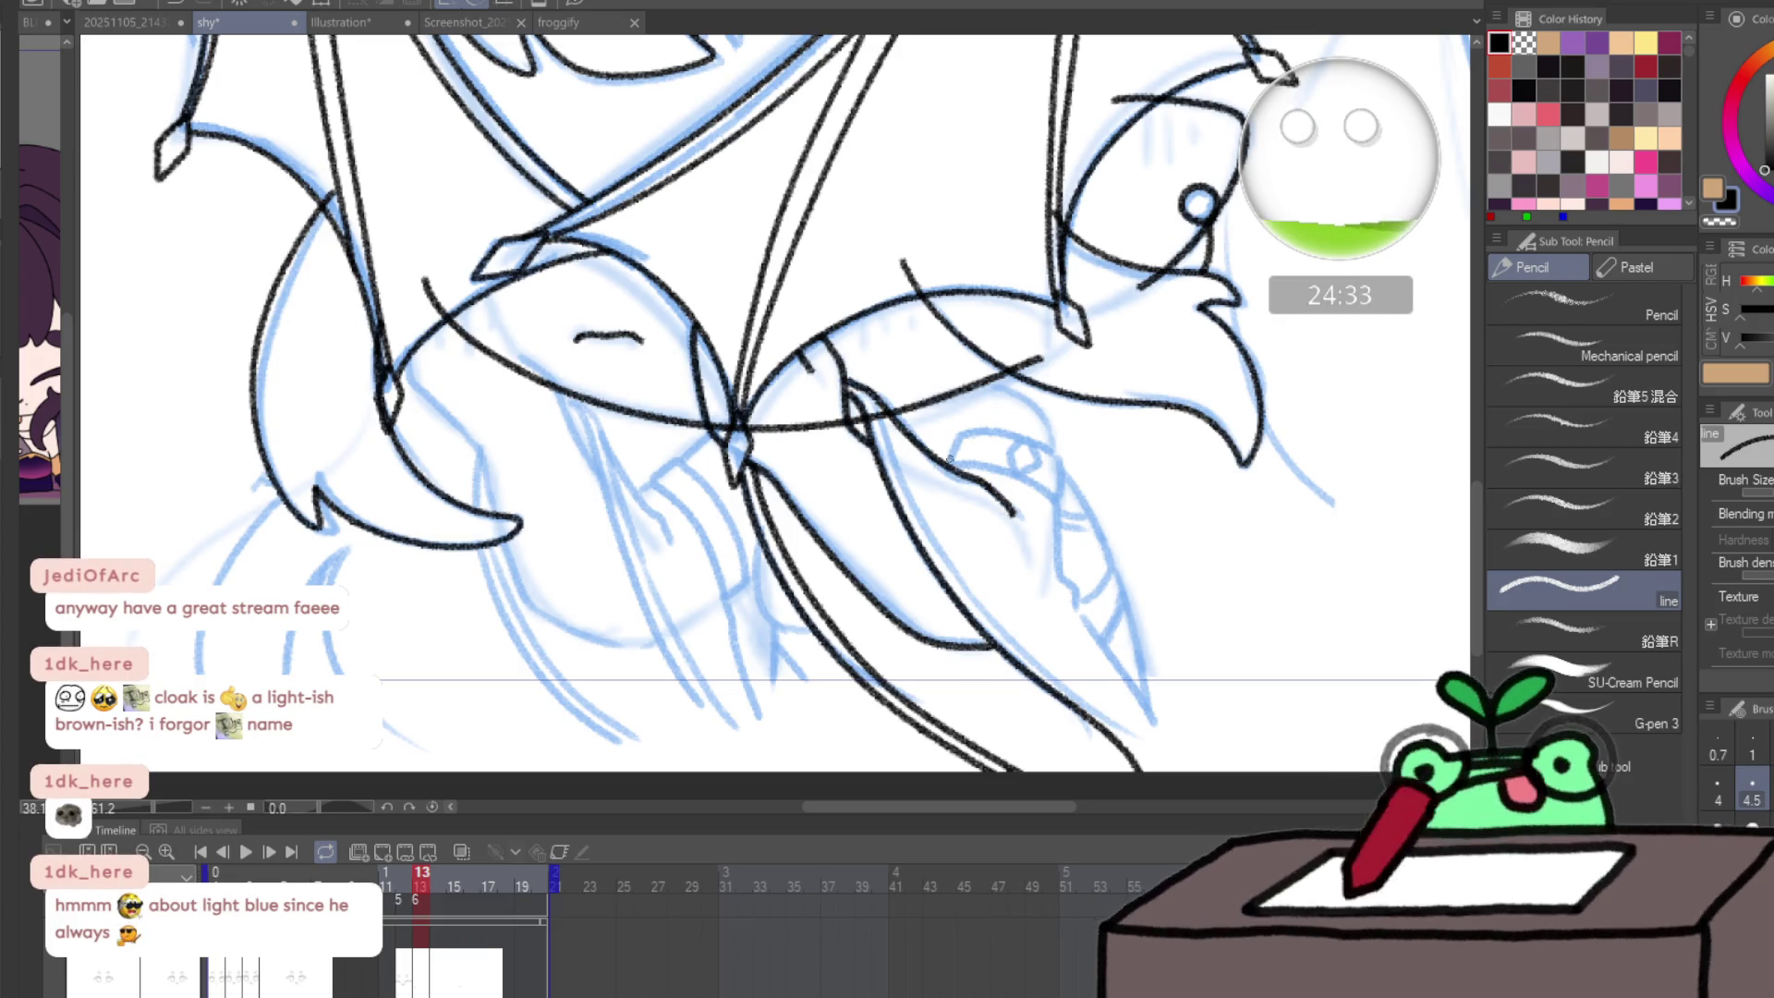
mouse_move(889, 432)
mouse_down()
mouse_move(924, 517)
mouse_move(1048, 667)
mouse_move(898, 449)
mouse_move(989, 612)
mouse_up()
key(ctrl+z)
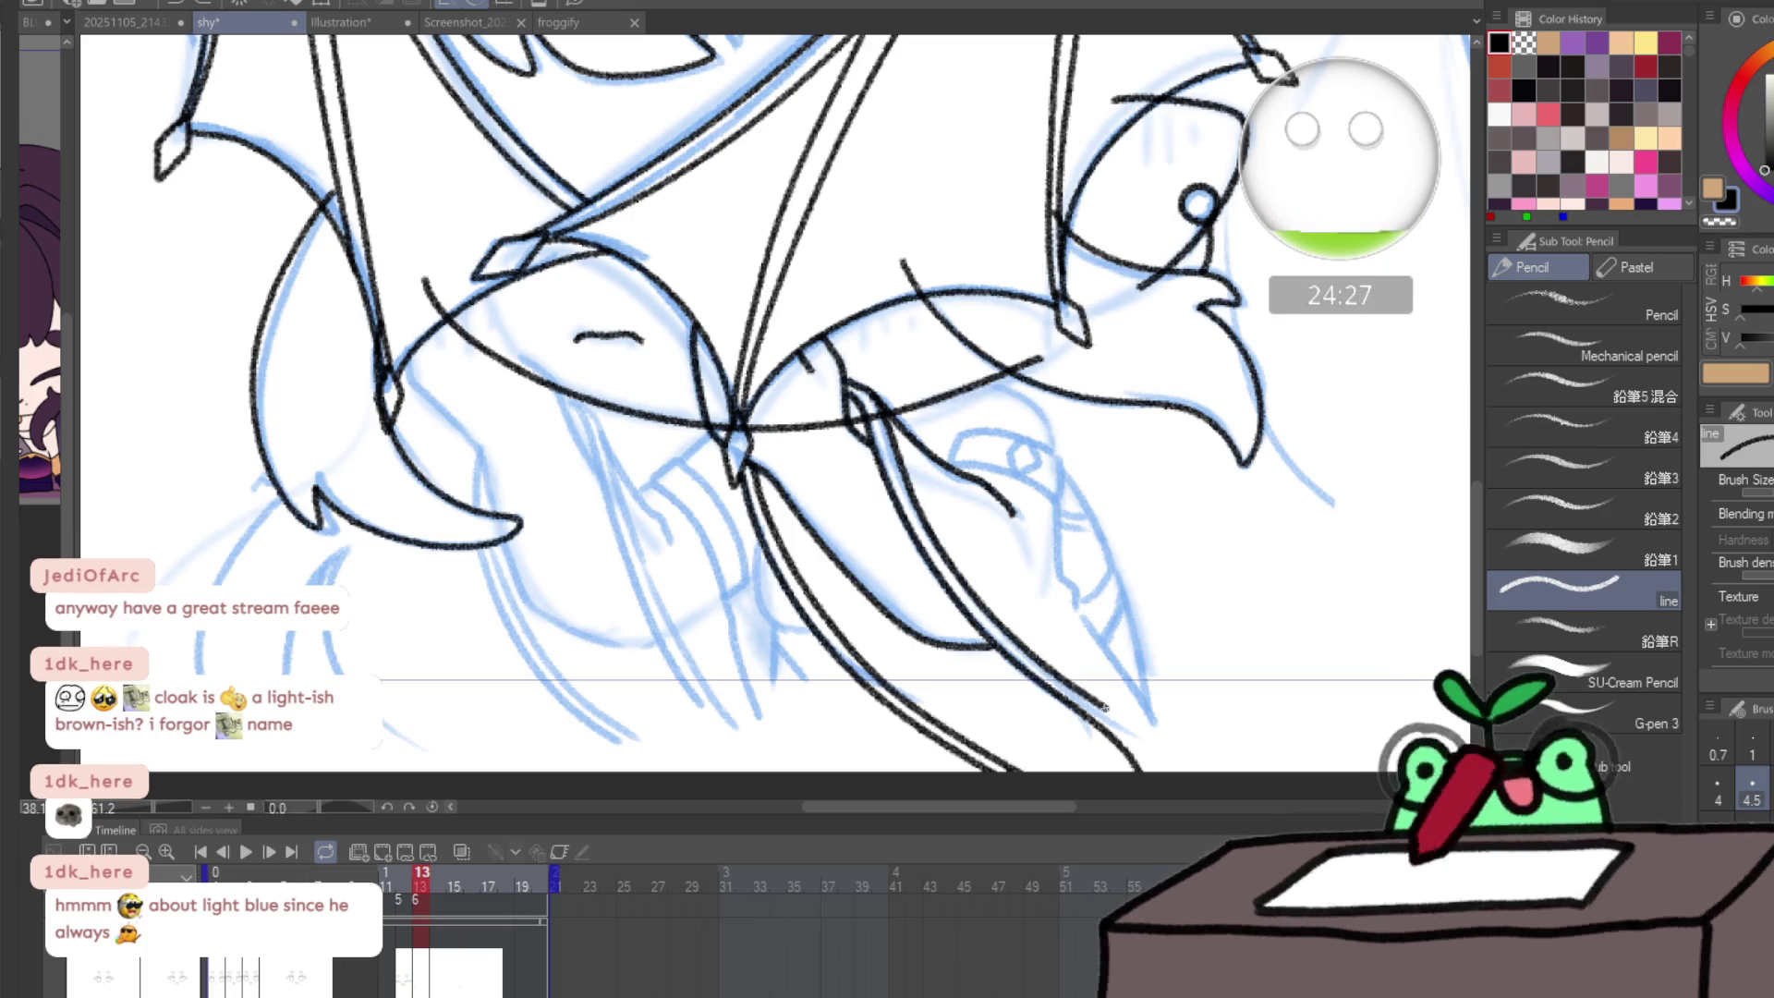
scroll(1084, 595, up, 2)
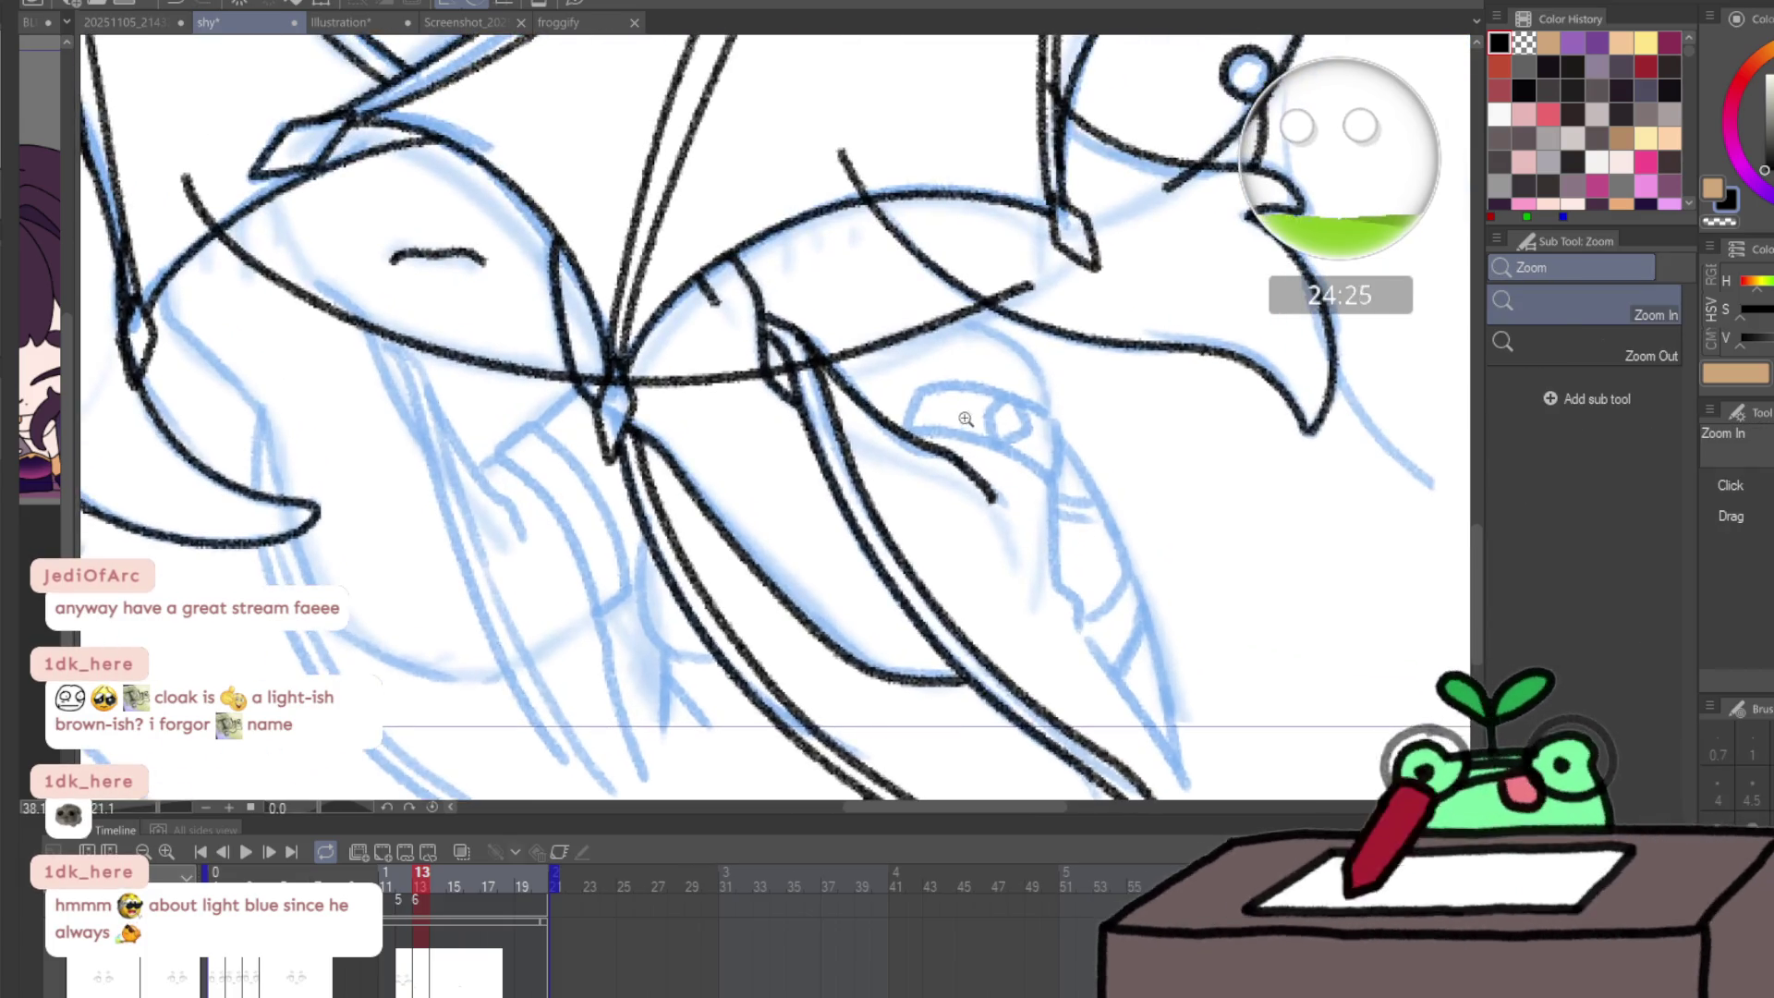
drag(960, 434, 1033, 467)
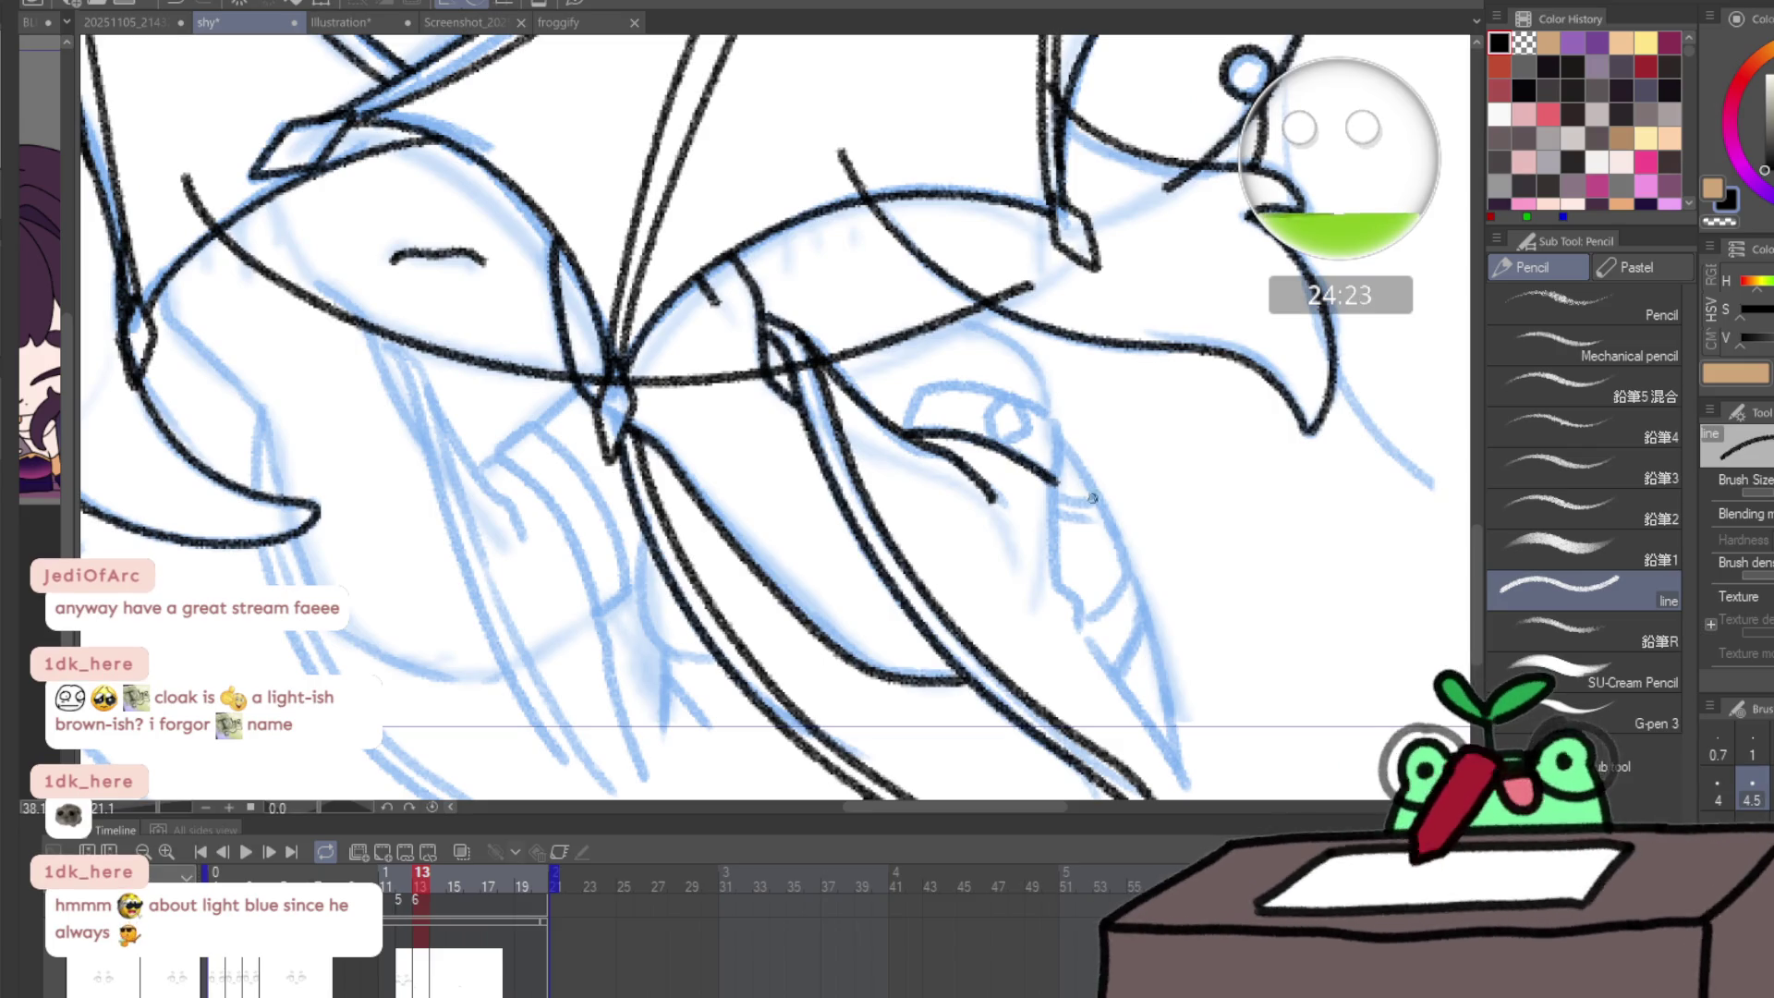
drag(1075, 600, 1178, 787)
mouse_move(1106, 540)
mouse_down()
mouse_move(1083, 440)
mouse_move(1113, 302)
mouse_up()
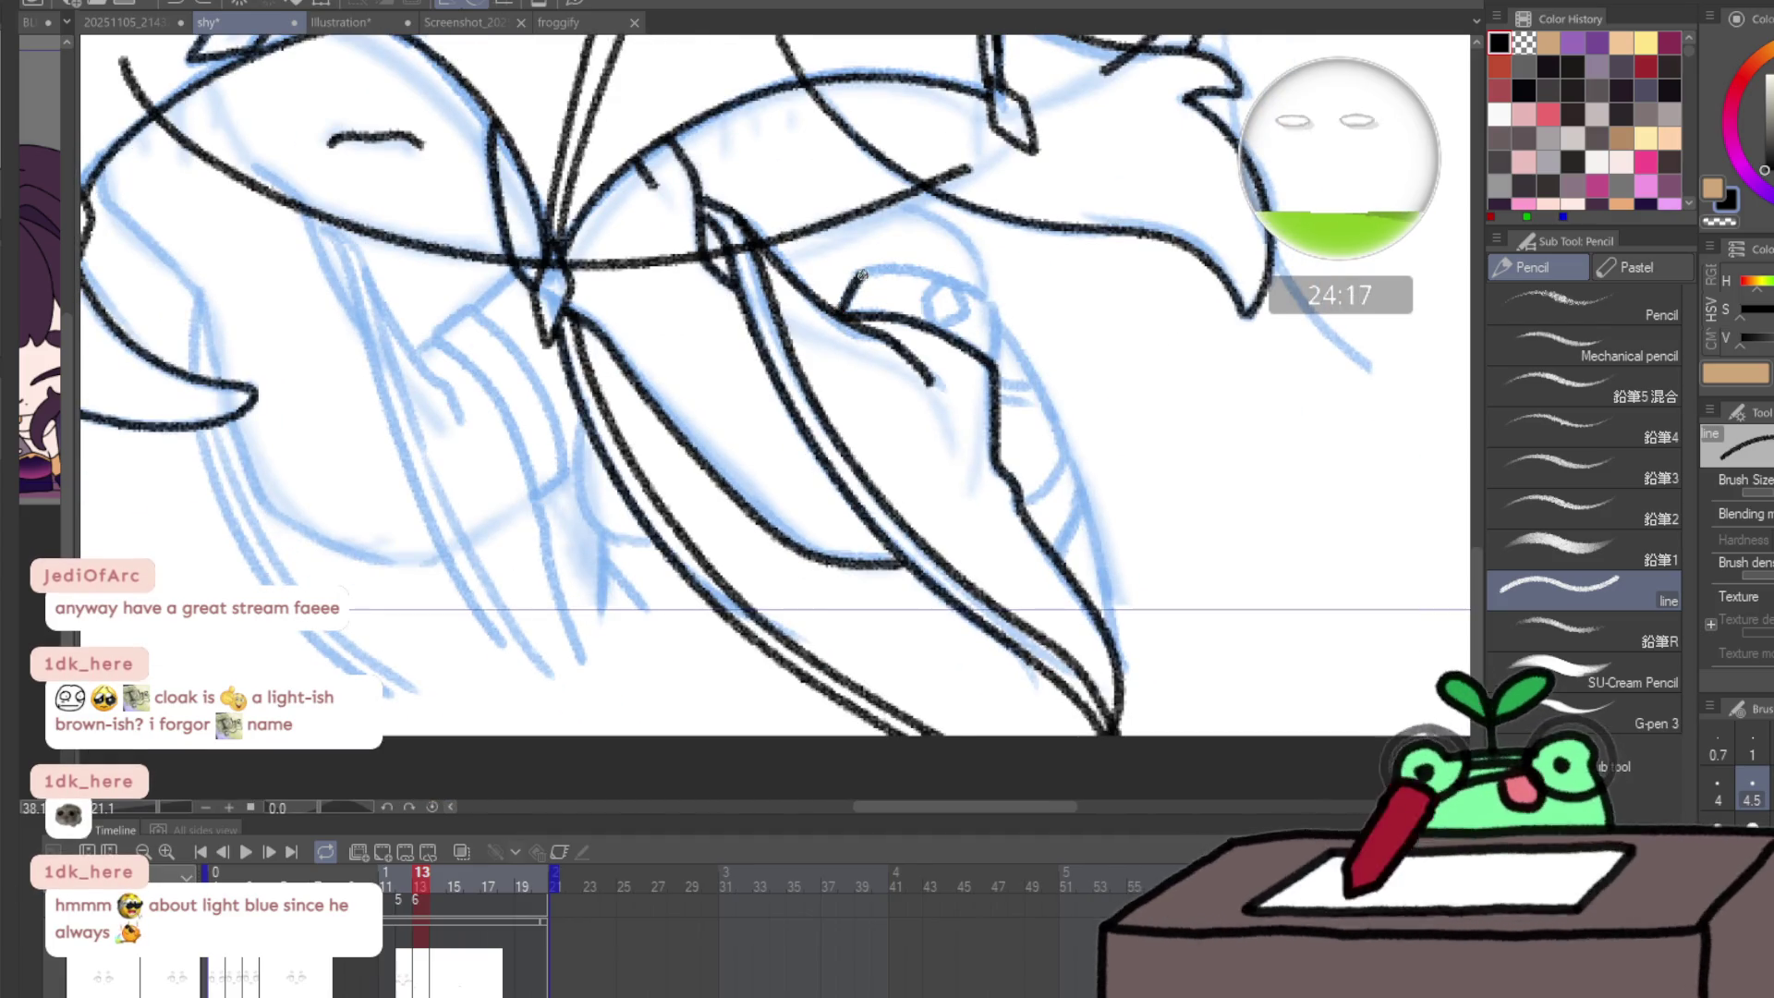
drag(928, 268, 990, 296)
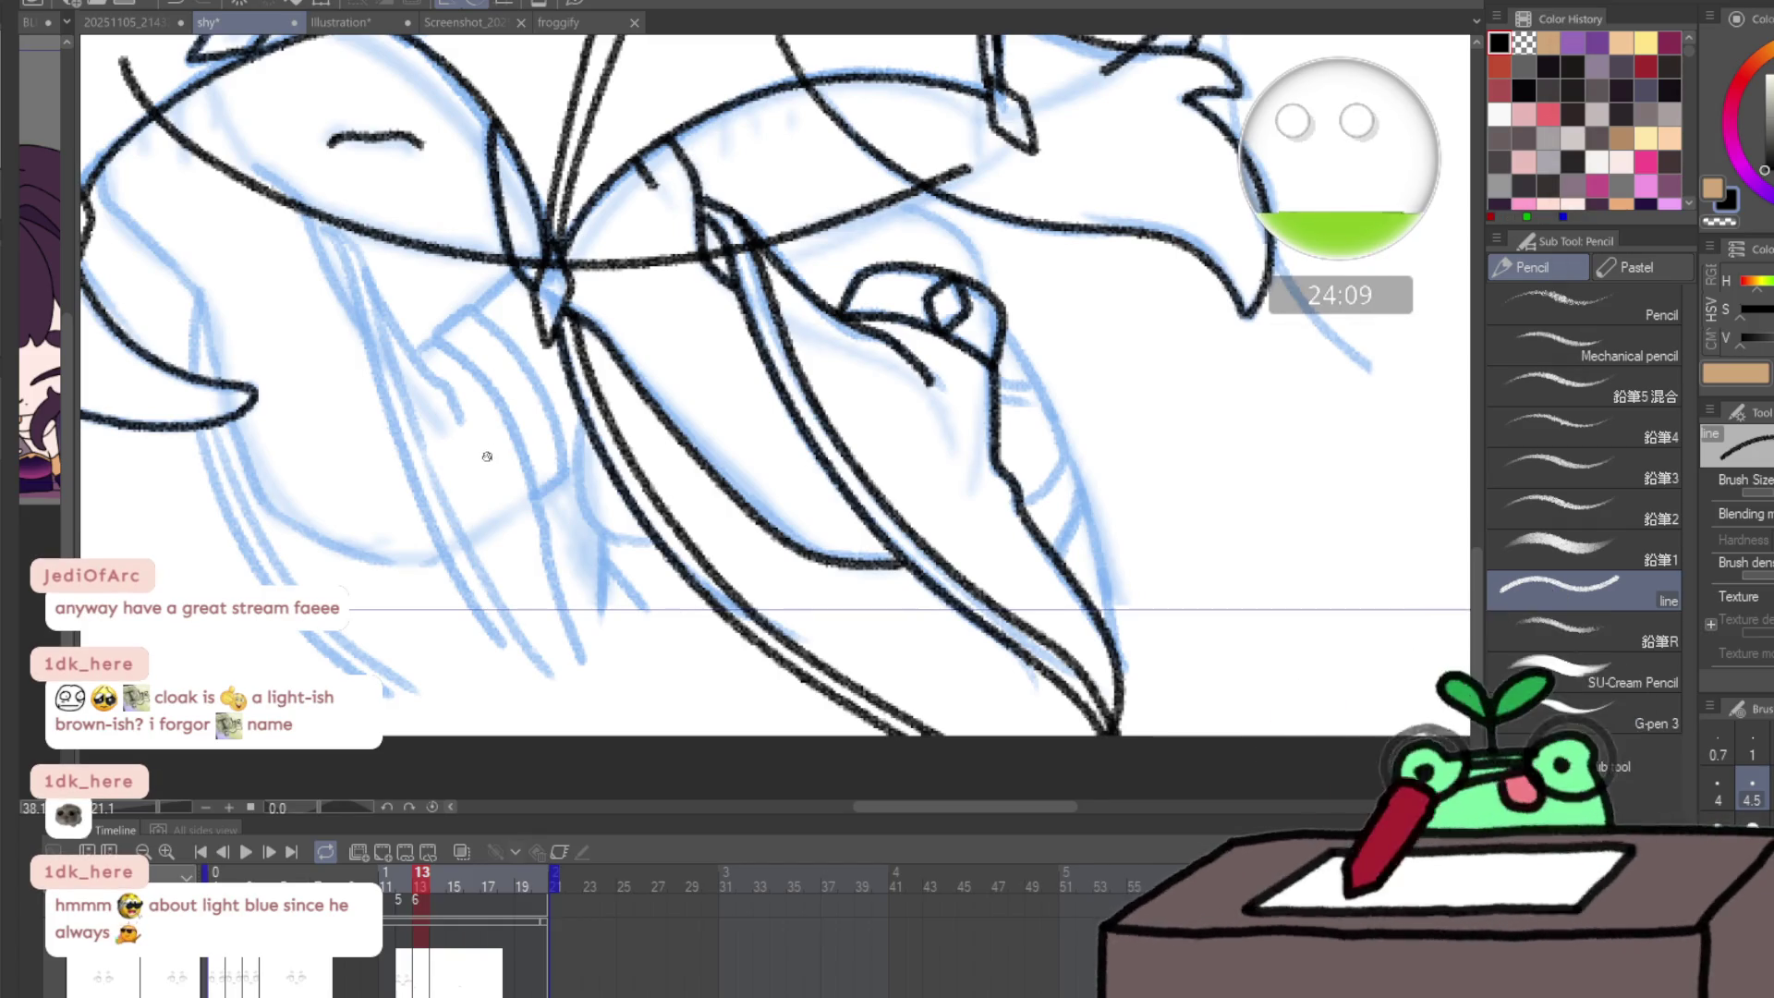
key(ctrl+s)
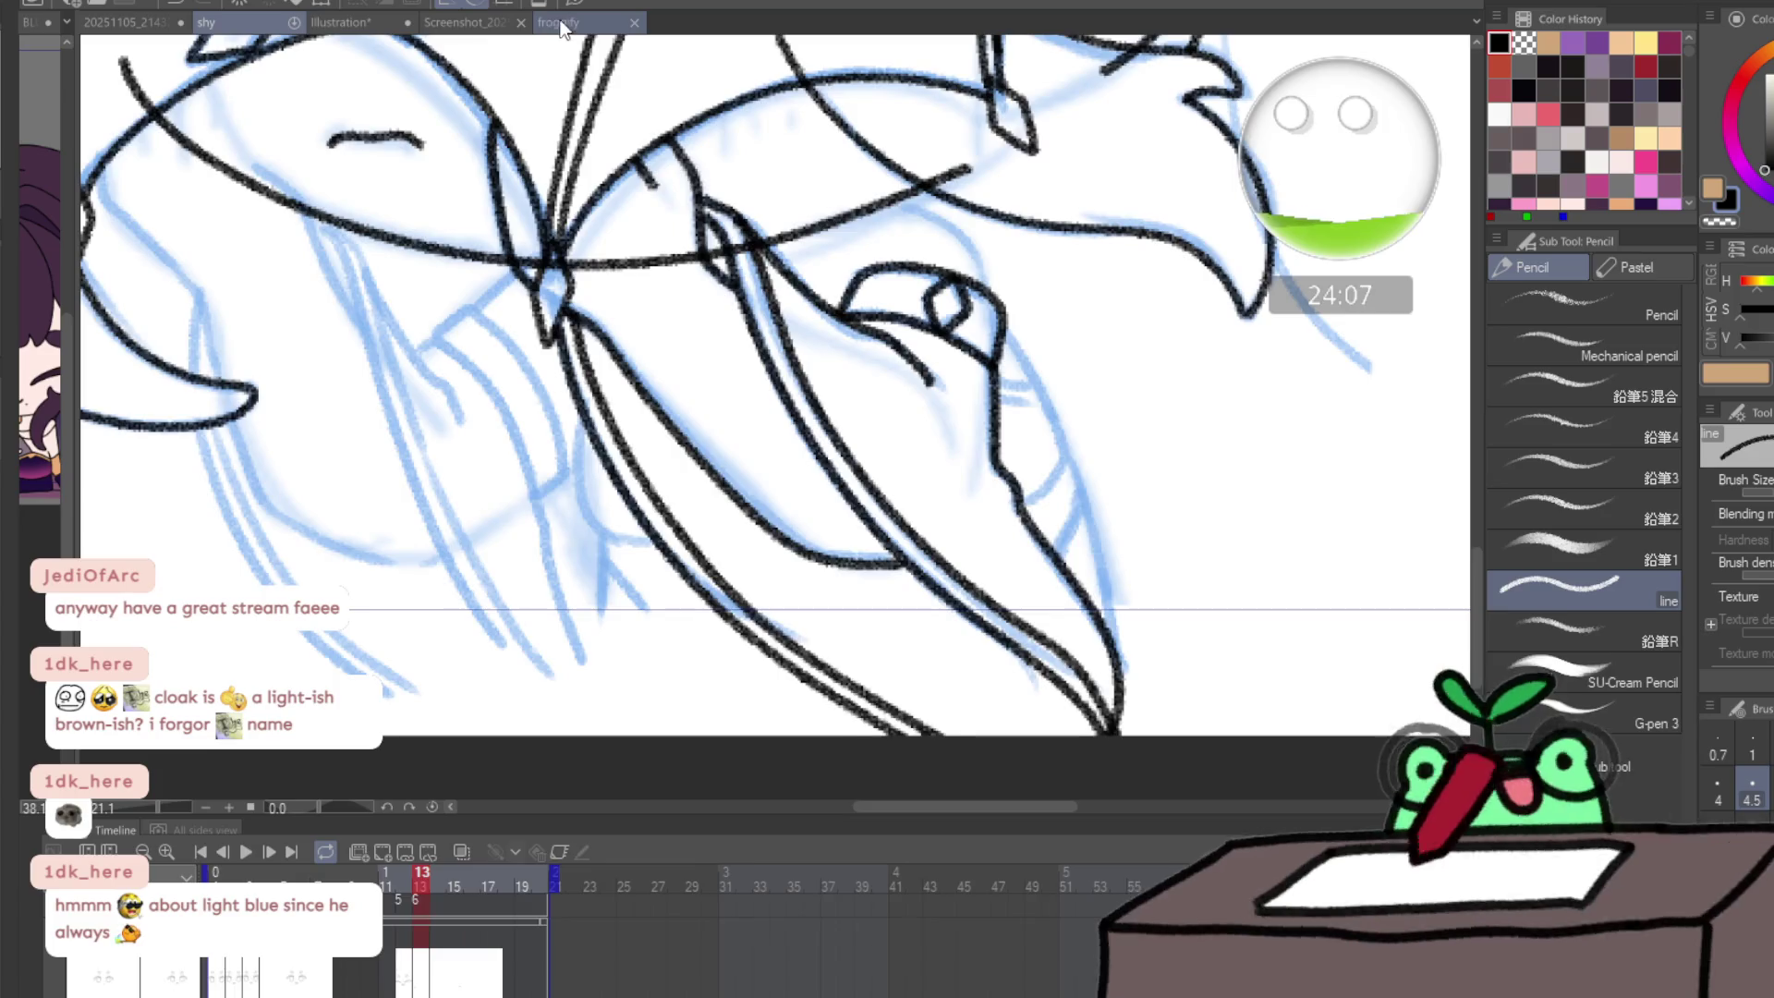
click(561, 25)
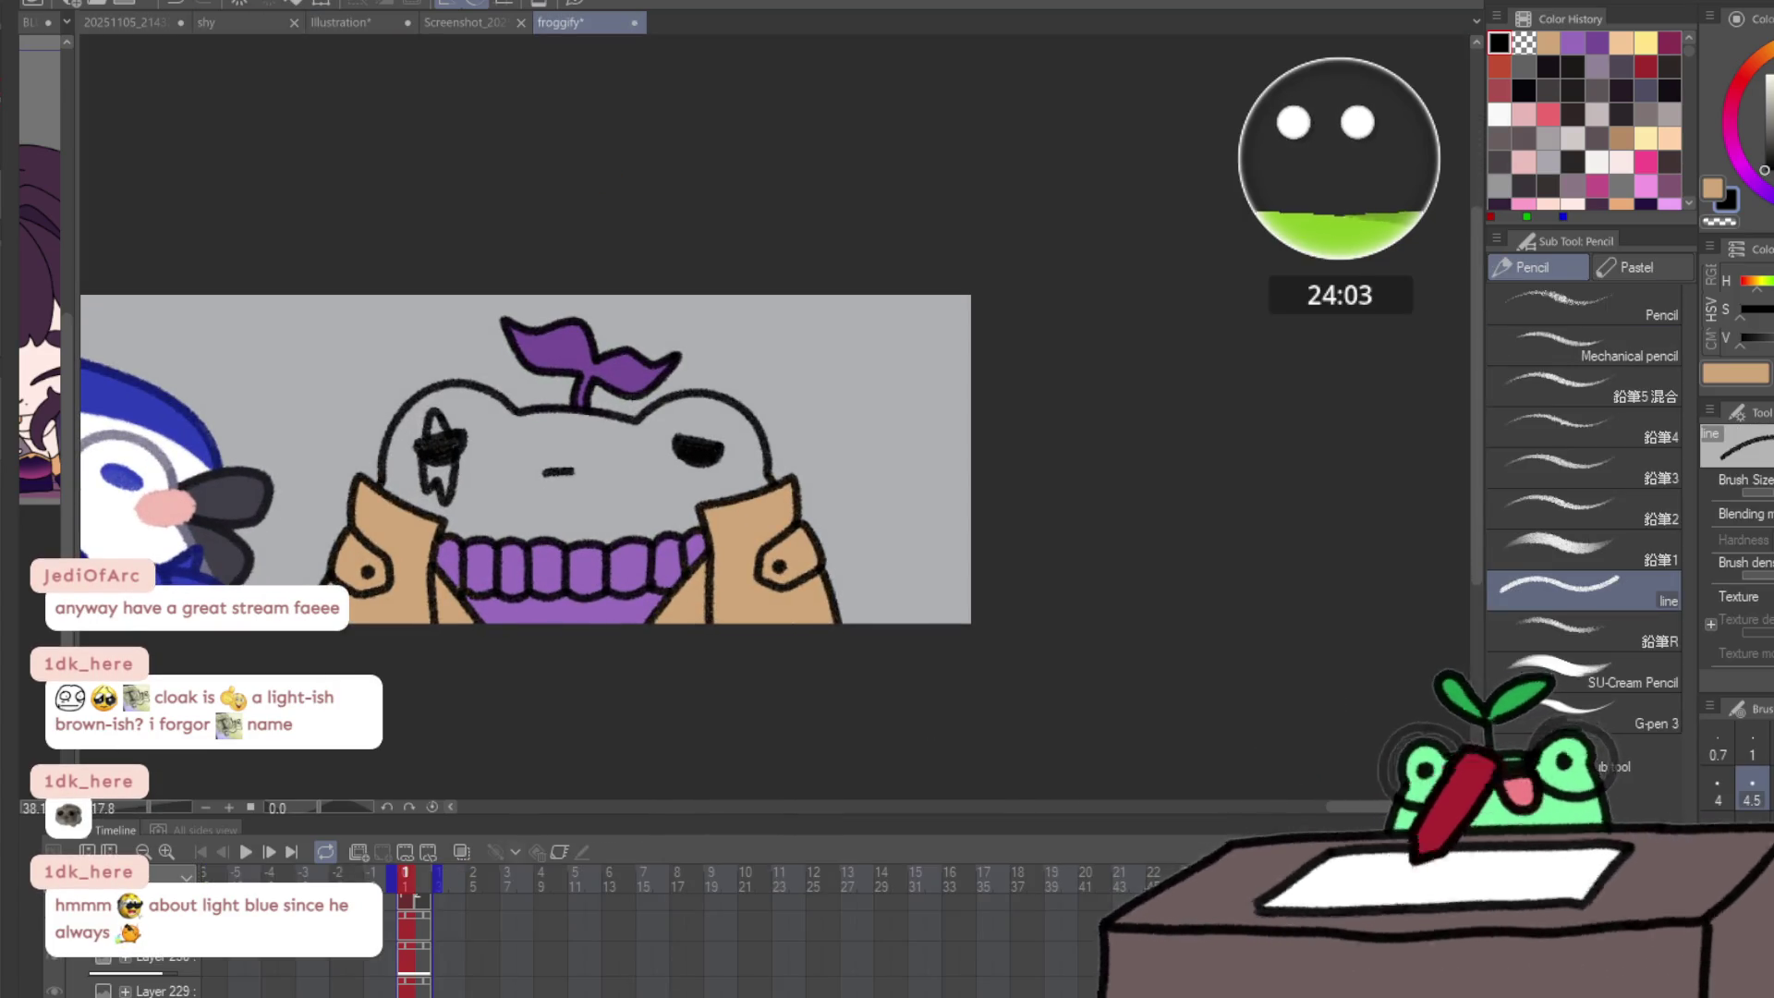
- Fill the frog's head, left eye and mouth area light sky blue on frame 1
key(g)
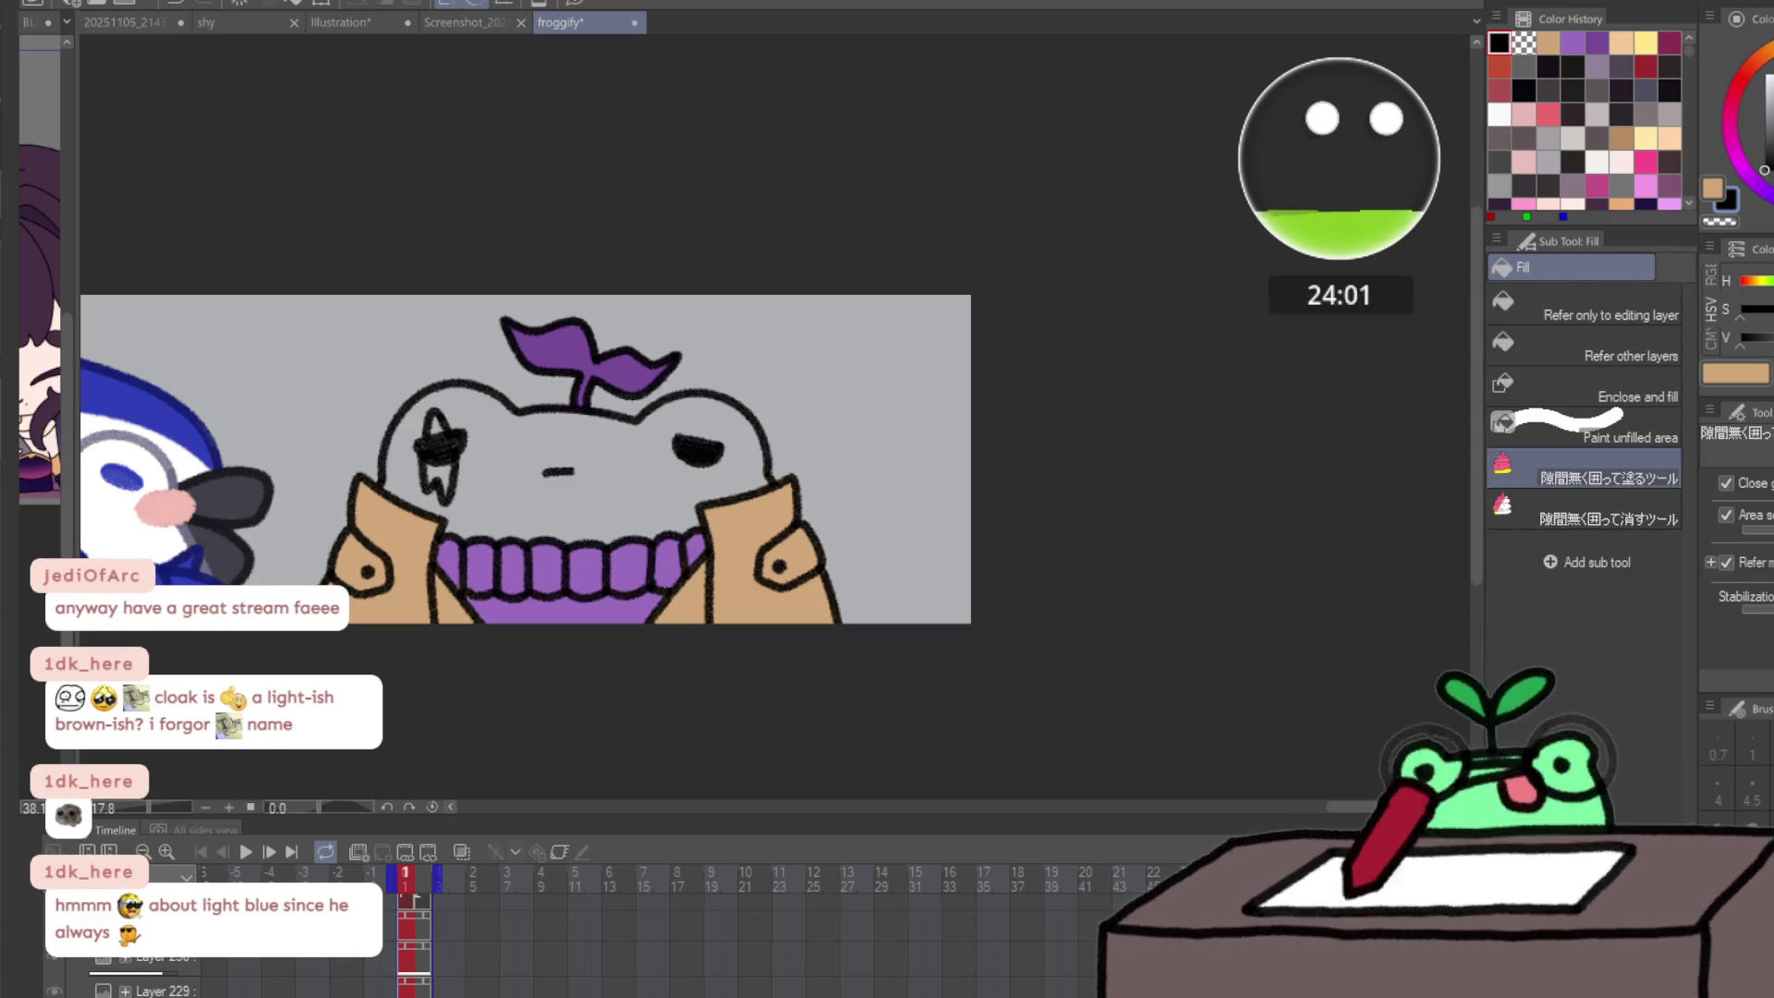
mouse_move(605, 394)
mouse_down()
mouse_move(445, 356)
mouse_move(494, 554)
mouse_move(817, 362)
mouse_move(806, 325)
mouse_up()
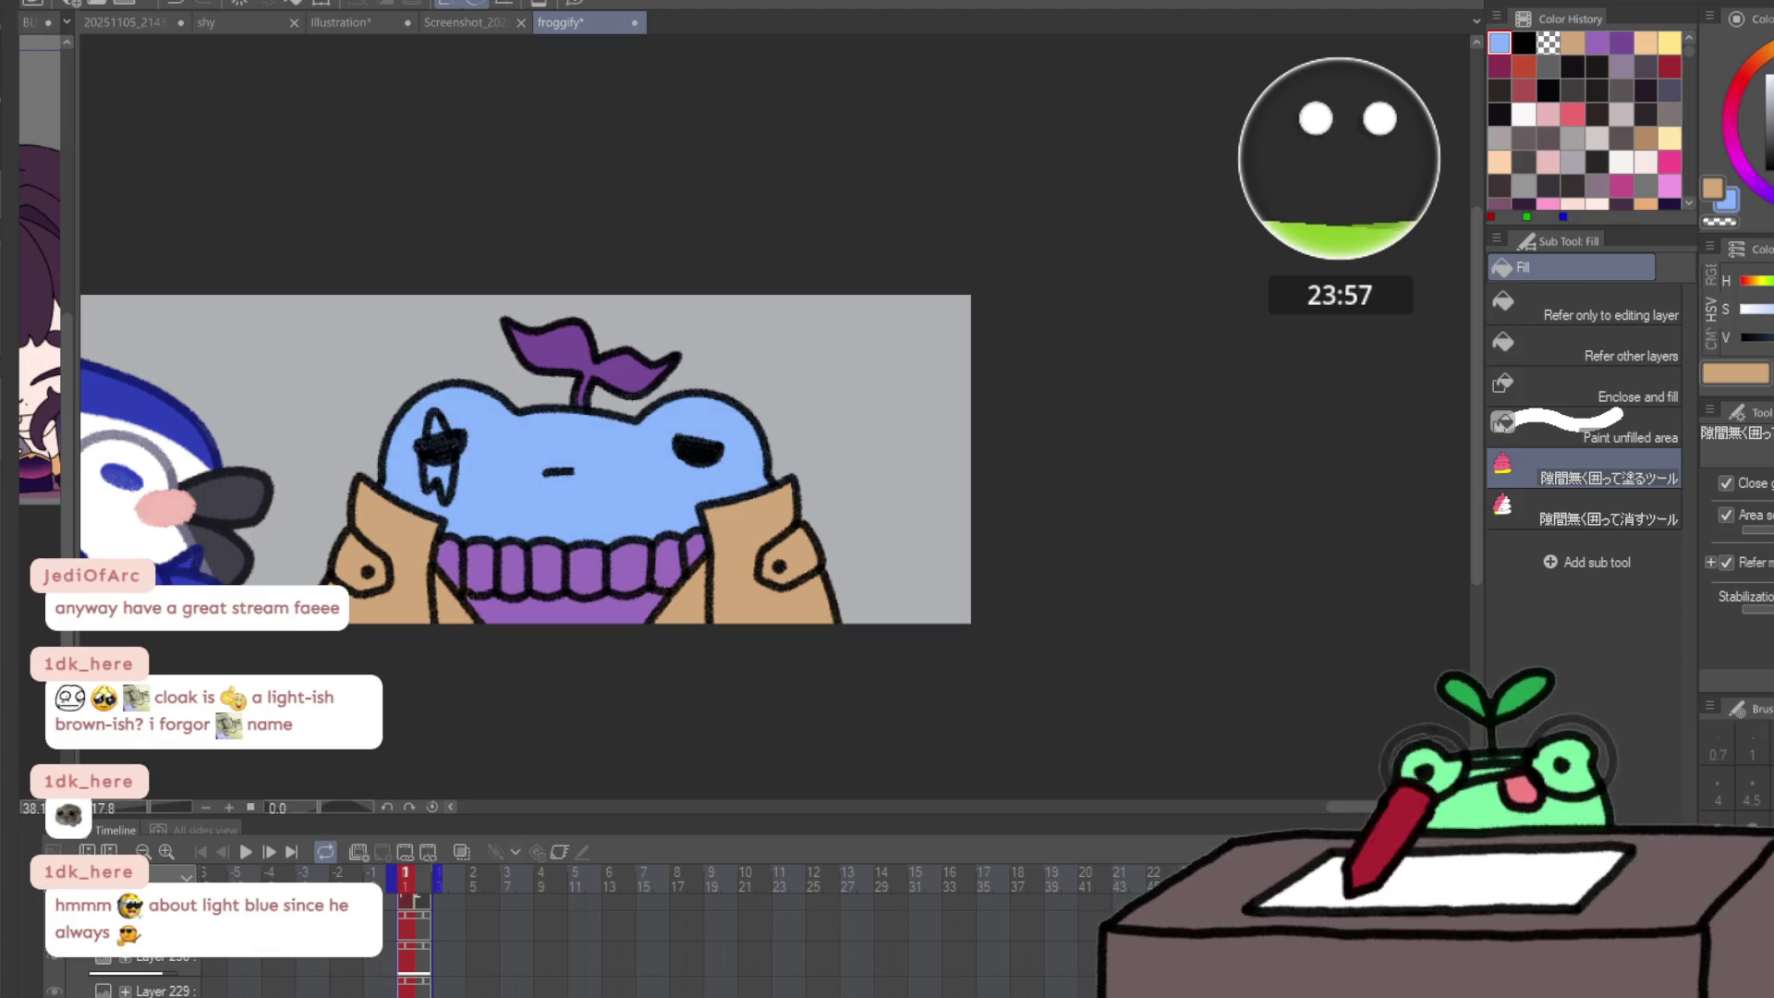
mouse_move(608, 392)
mouse_down()
mouse_move(527, 371)
mouse_move(397, 553)
mouse_move(817, 361)
mouse_up()
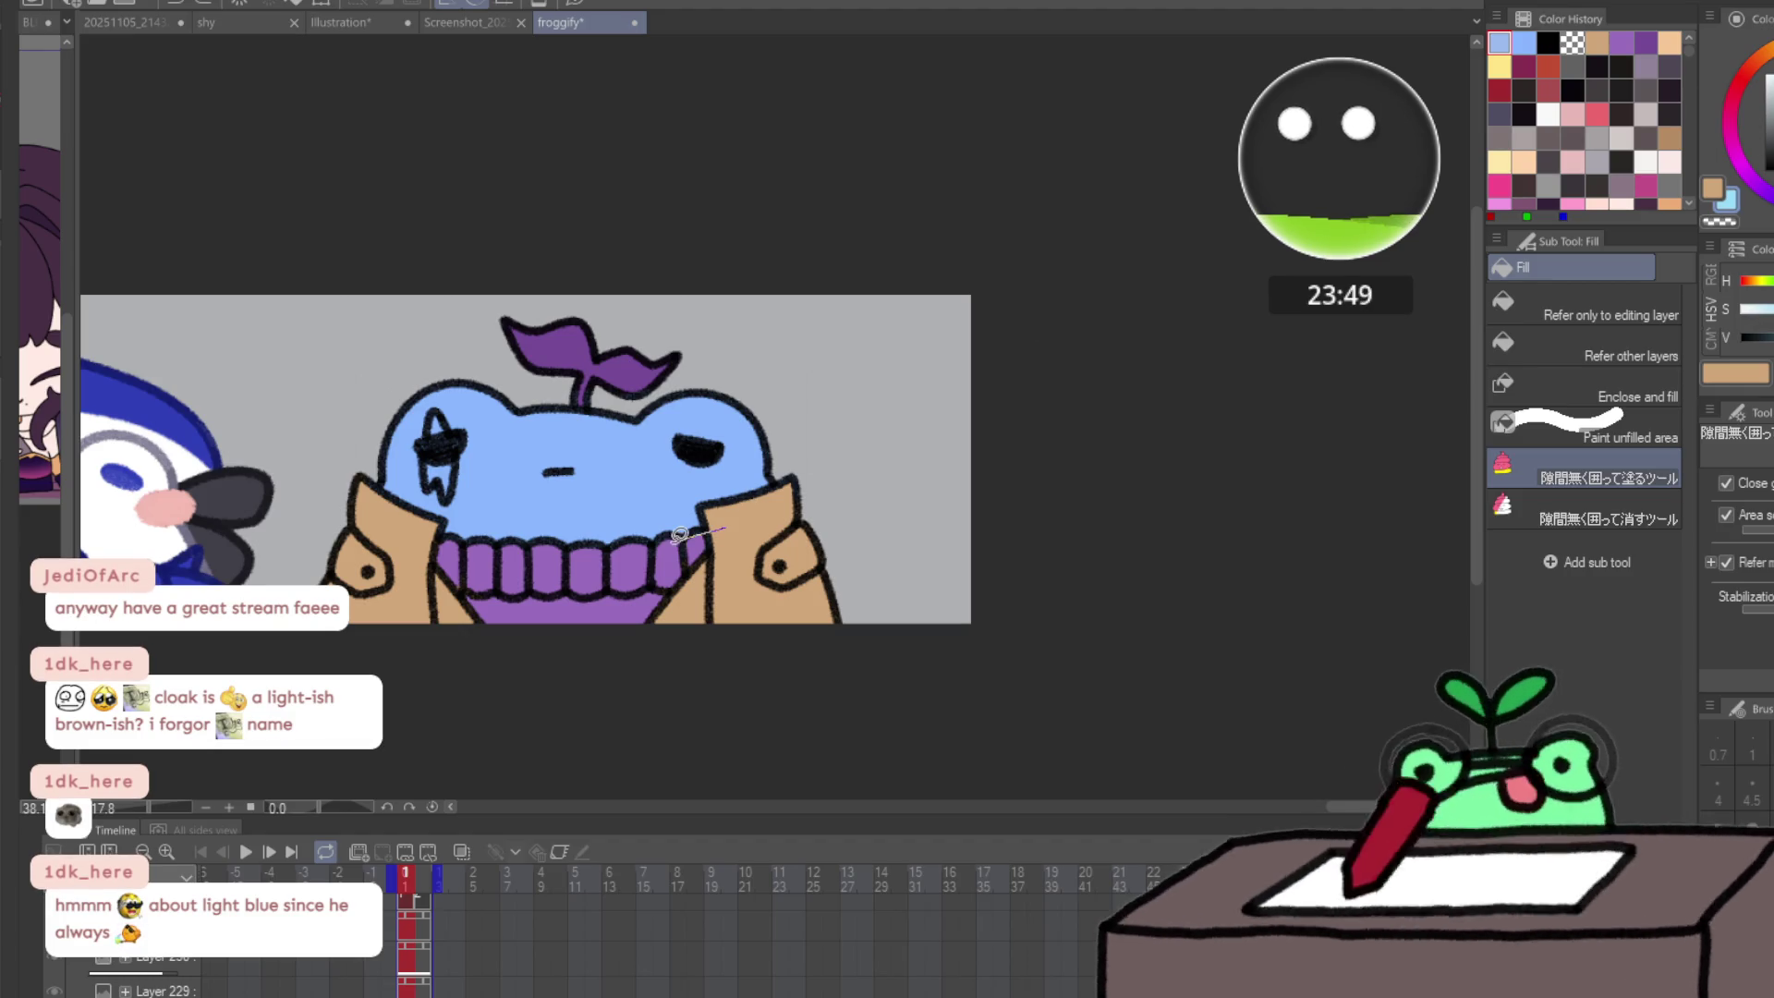
mouse_move(680, 534)
mouse_down()
mouse_move(370, 498)
mouse_move(554, 379)
mouse_move(853, 443)
mouse_up()
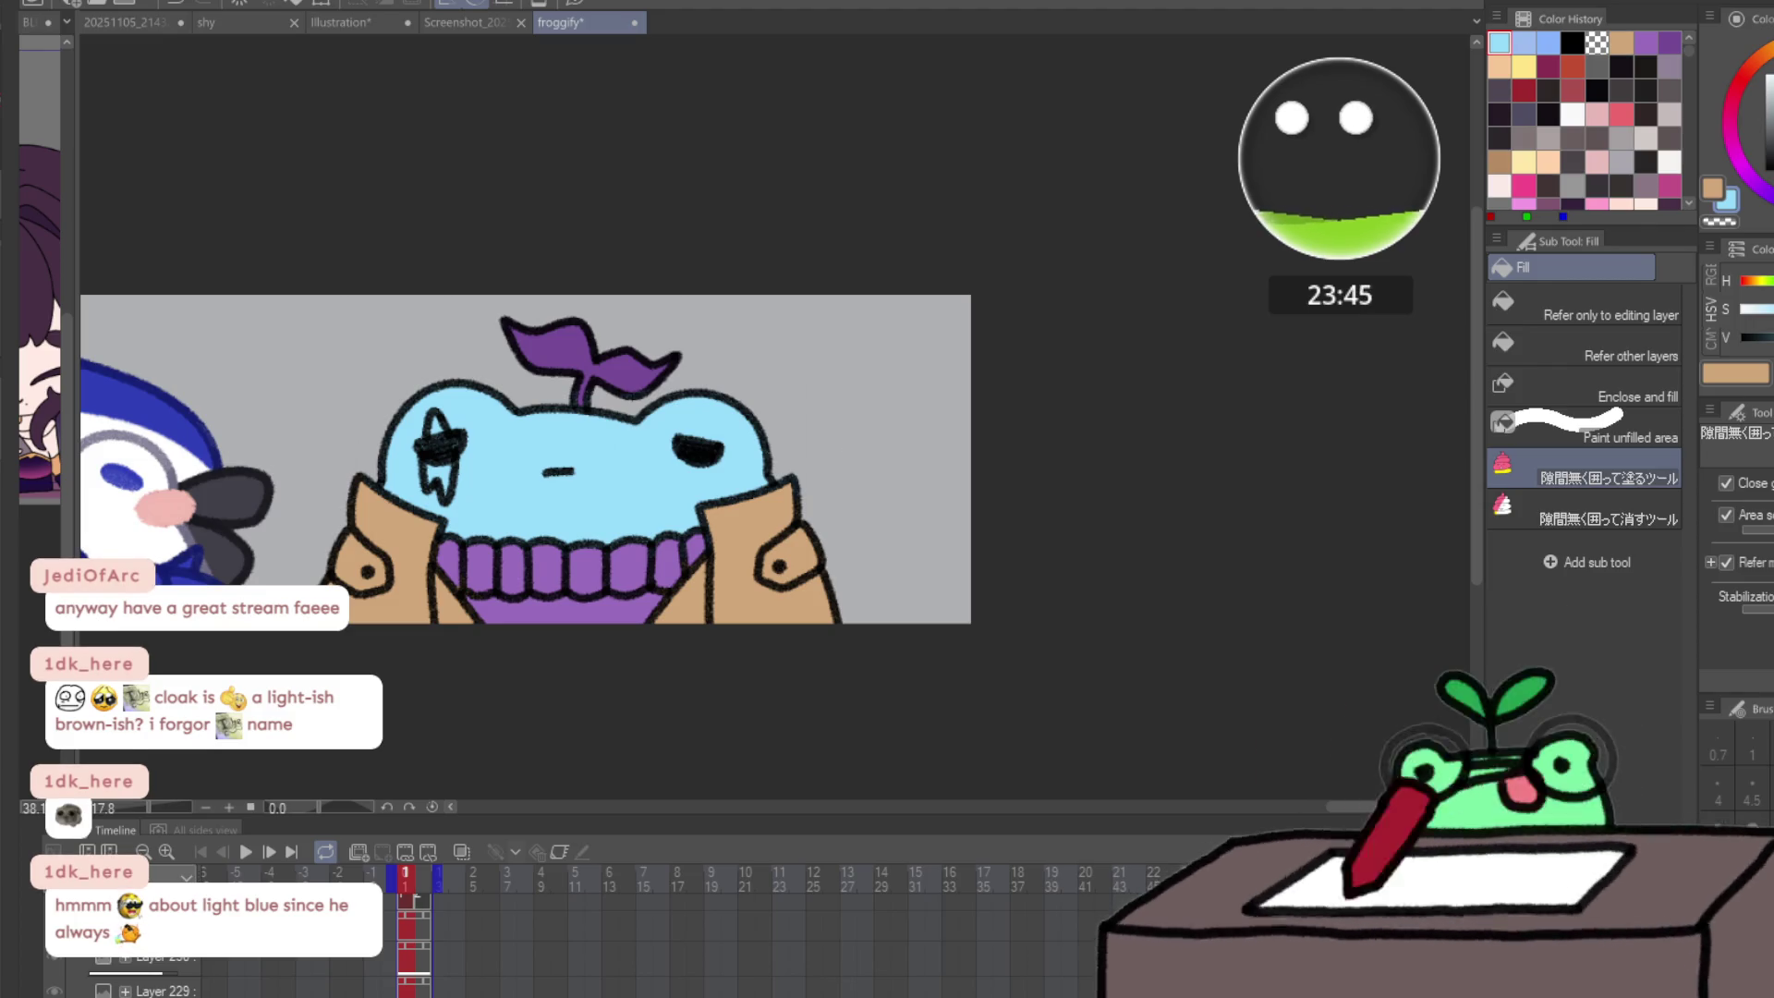
mouse_move(471, 432)
mouse_down()
mouse_move(453, 388)
mouse_move(480, 436)
mouse_up()
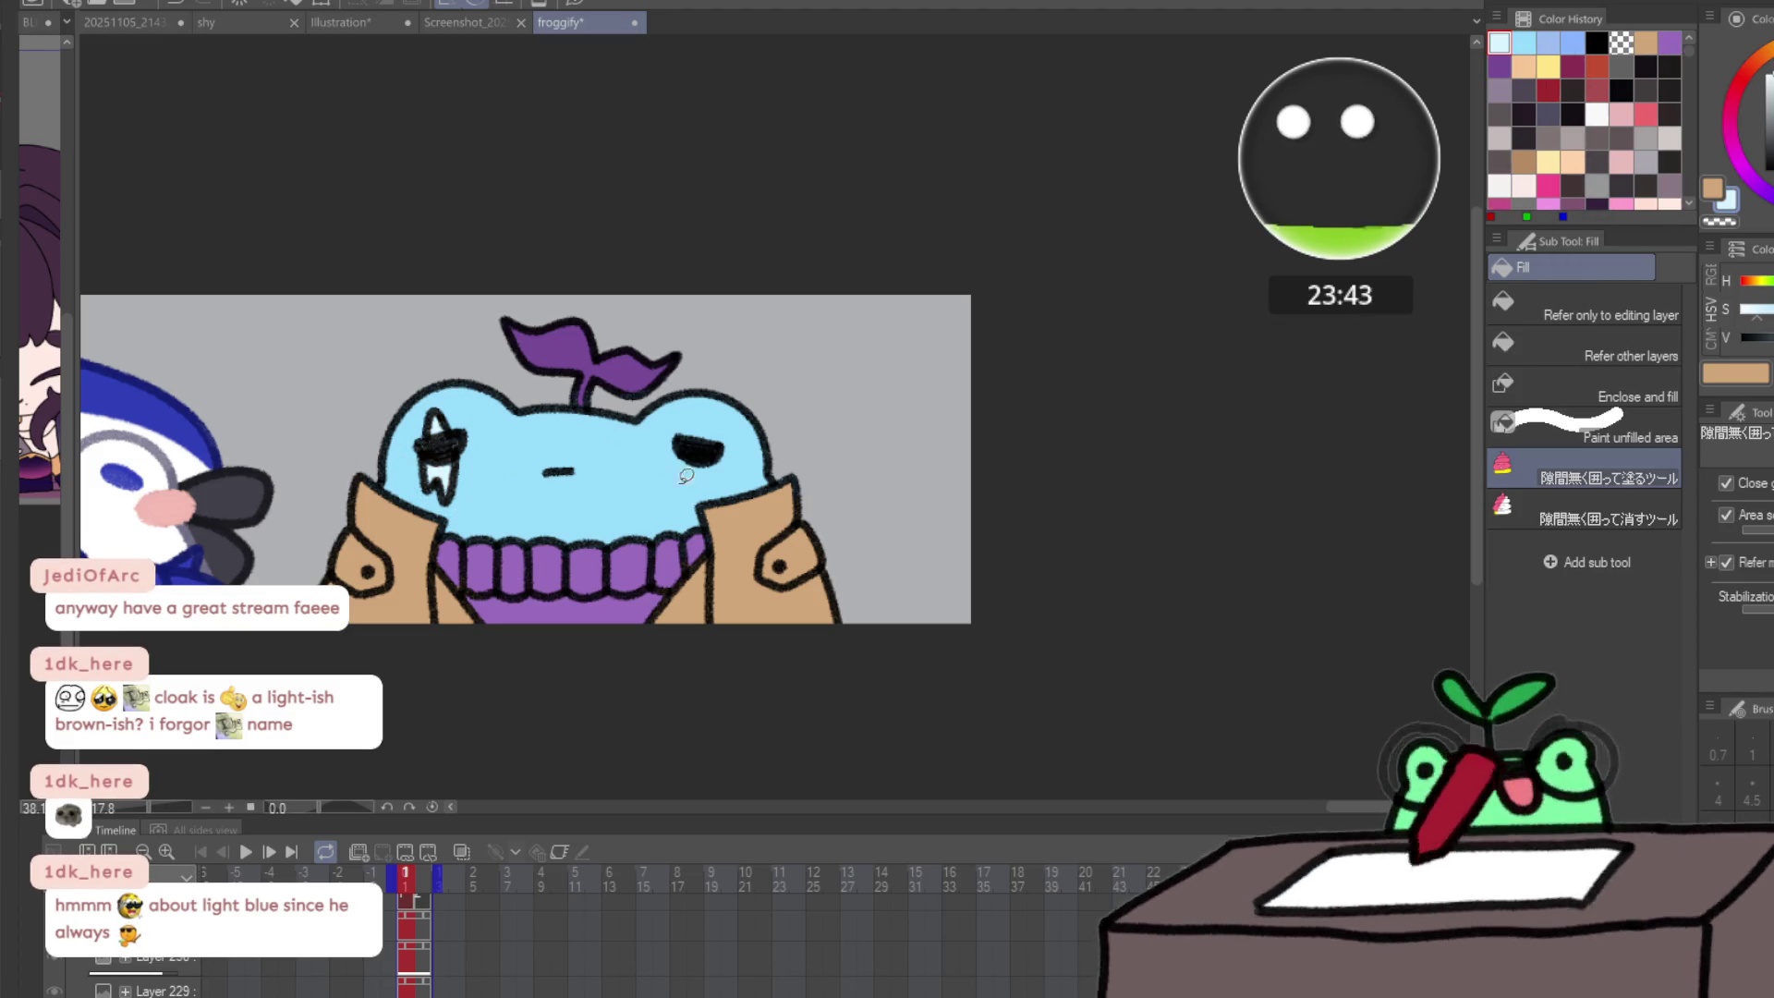
scroll(686, 475, down, 2)
scroll(686, 476, up, 3)
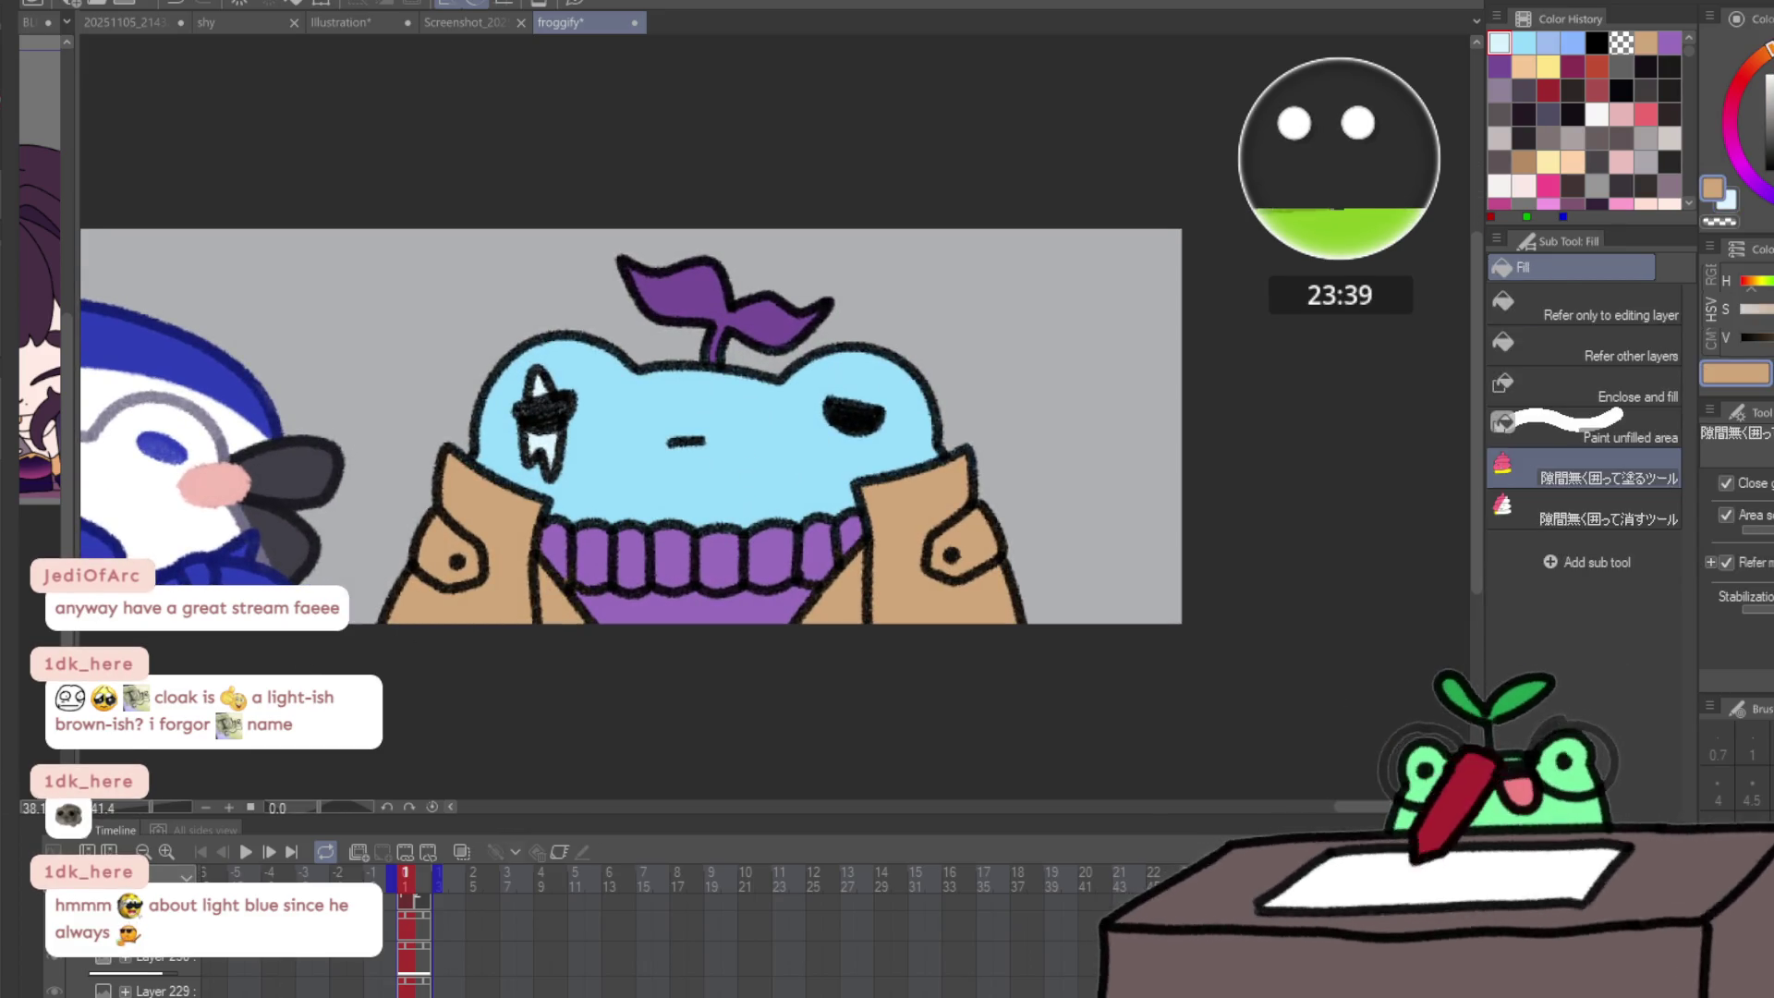
mouse_move(657, 508)
mouse_down()
mouse_move(818, 506)
mouse_move(660, 497)
mouse_up()
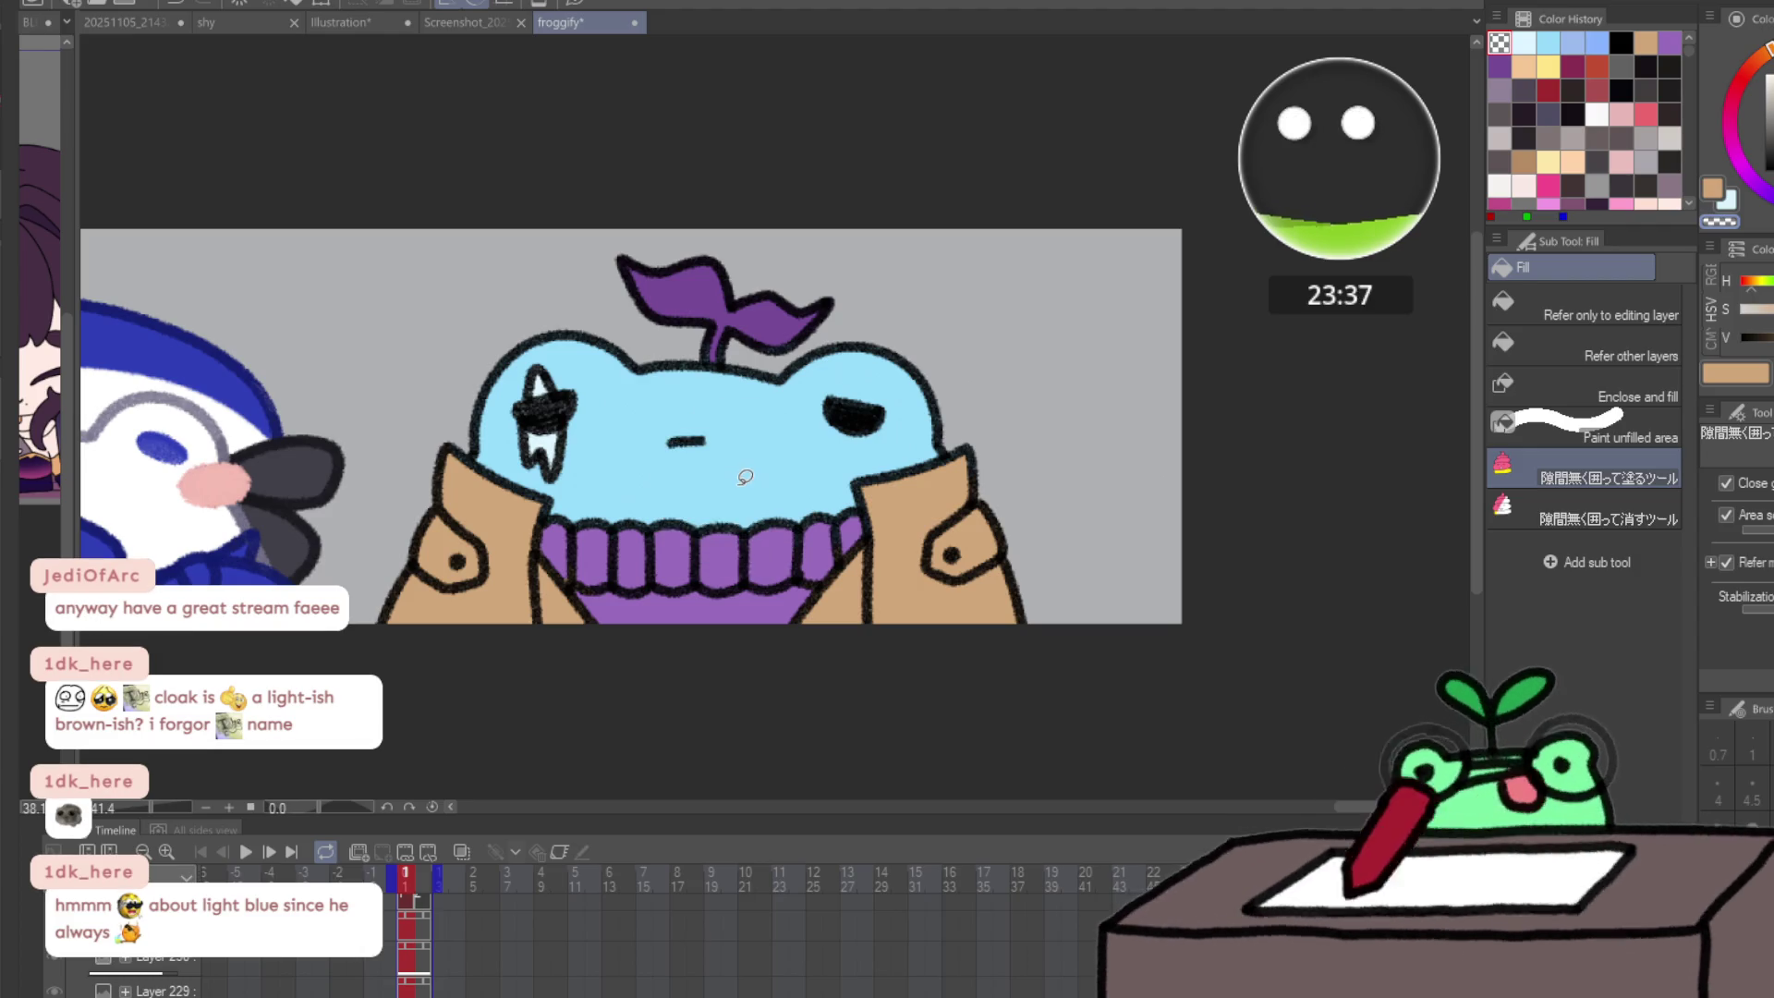
key(i)
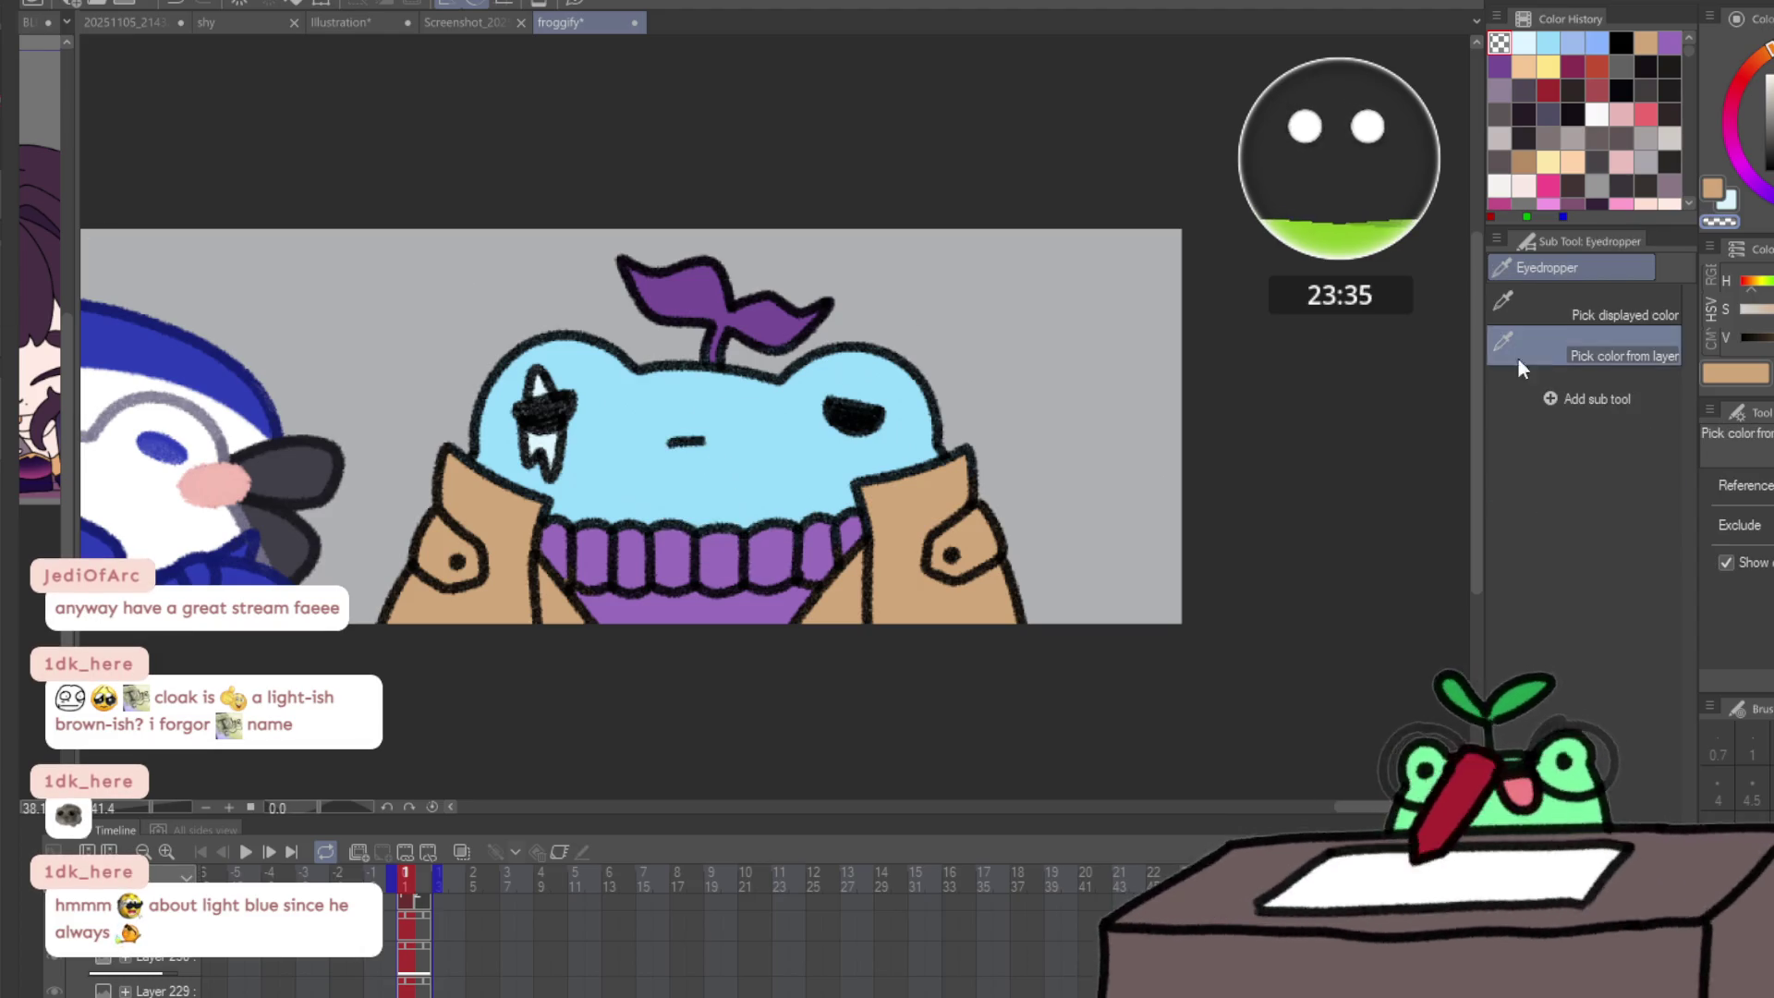
key(g)
alt+click(647, 488)
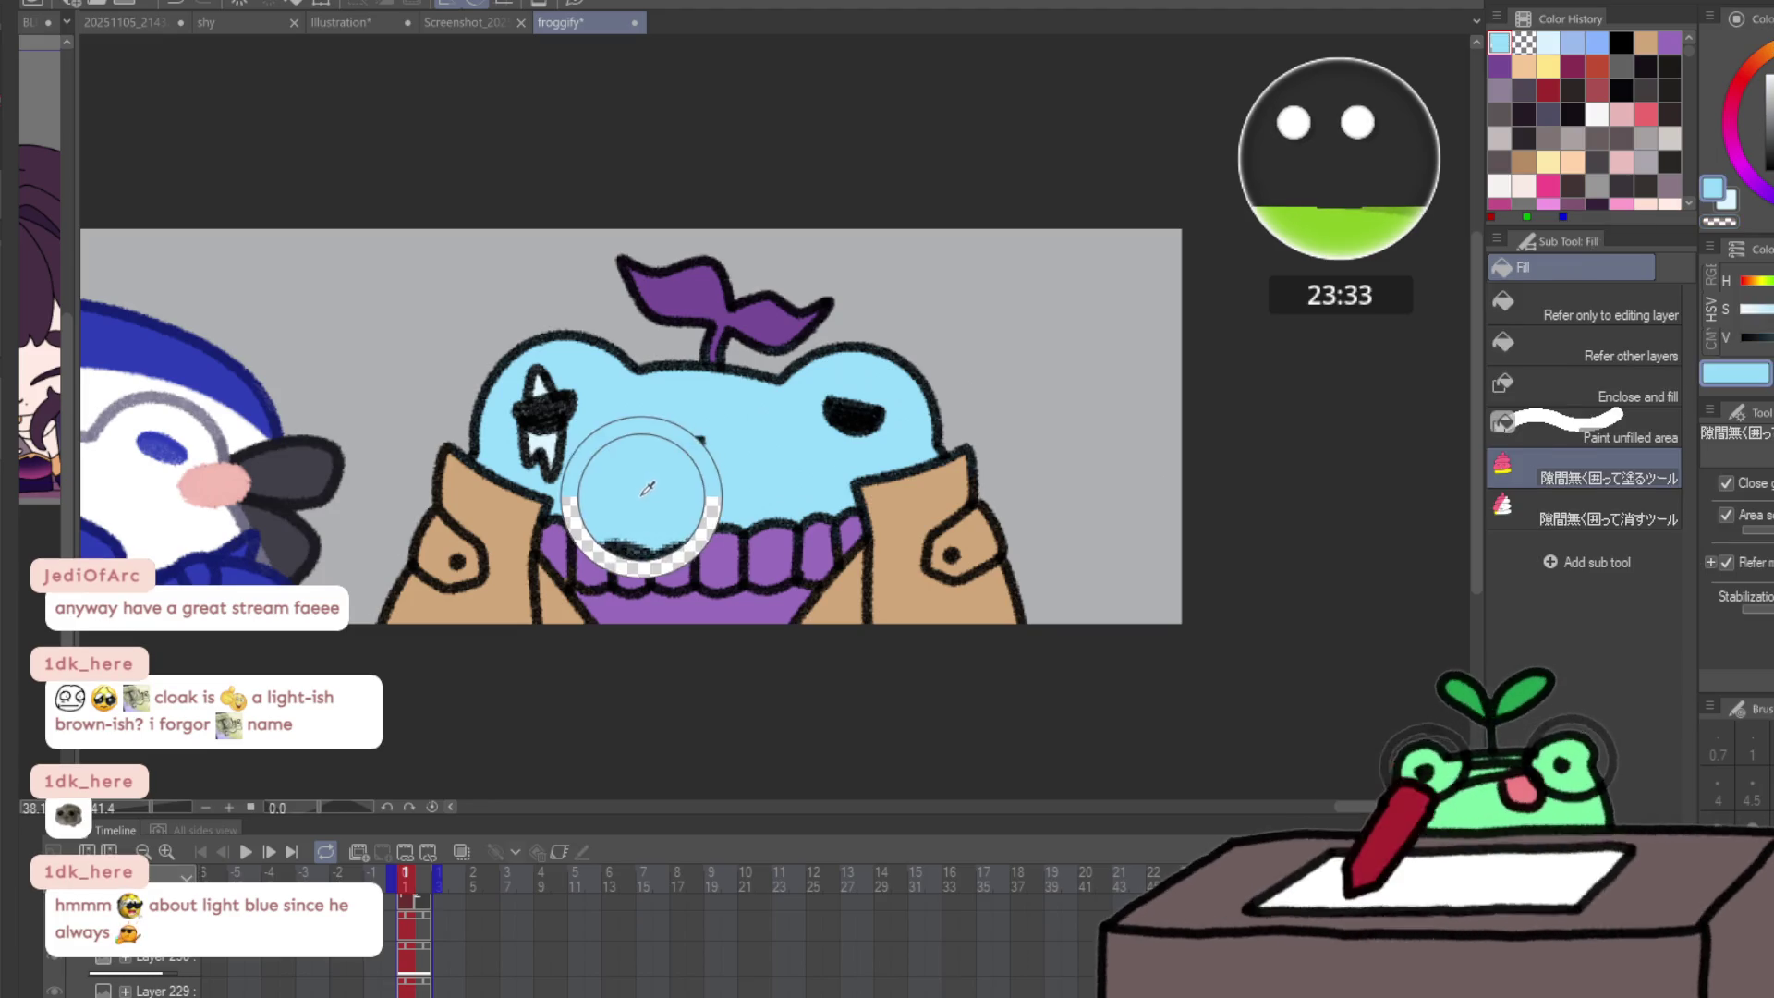
- On frame 2, fill the head light blue and the star eye interior white
key(Right)
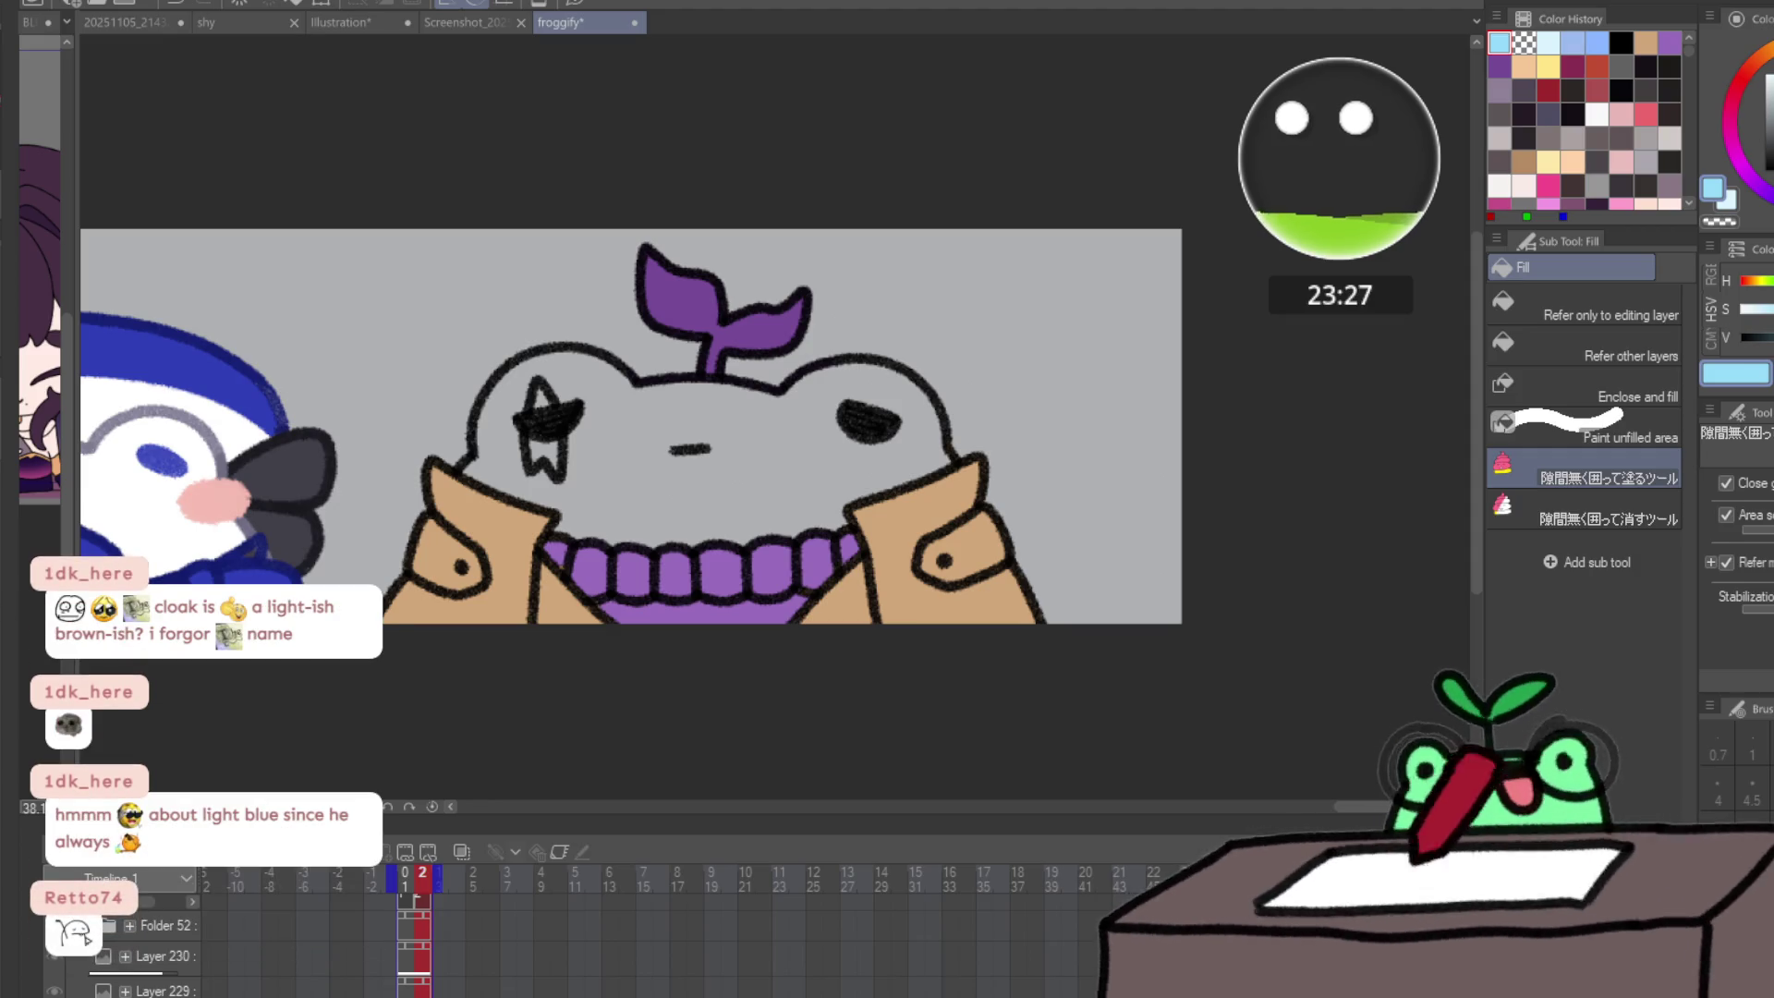
mouse_move(558, 318)
mouse_down()
mouse_move(443, 462)
mouse_move(763, 559)
mouse_move(1005, 372)
mouse_move(591, 333)
mouse_up()
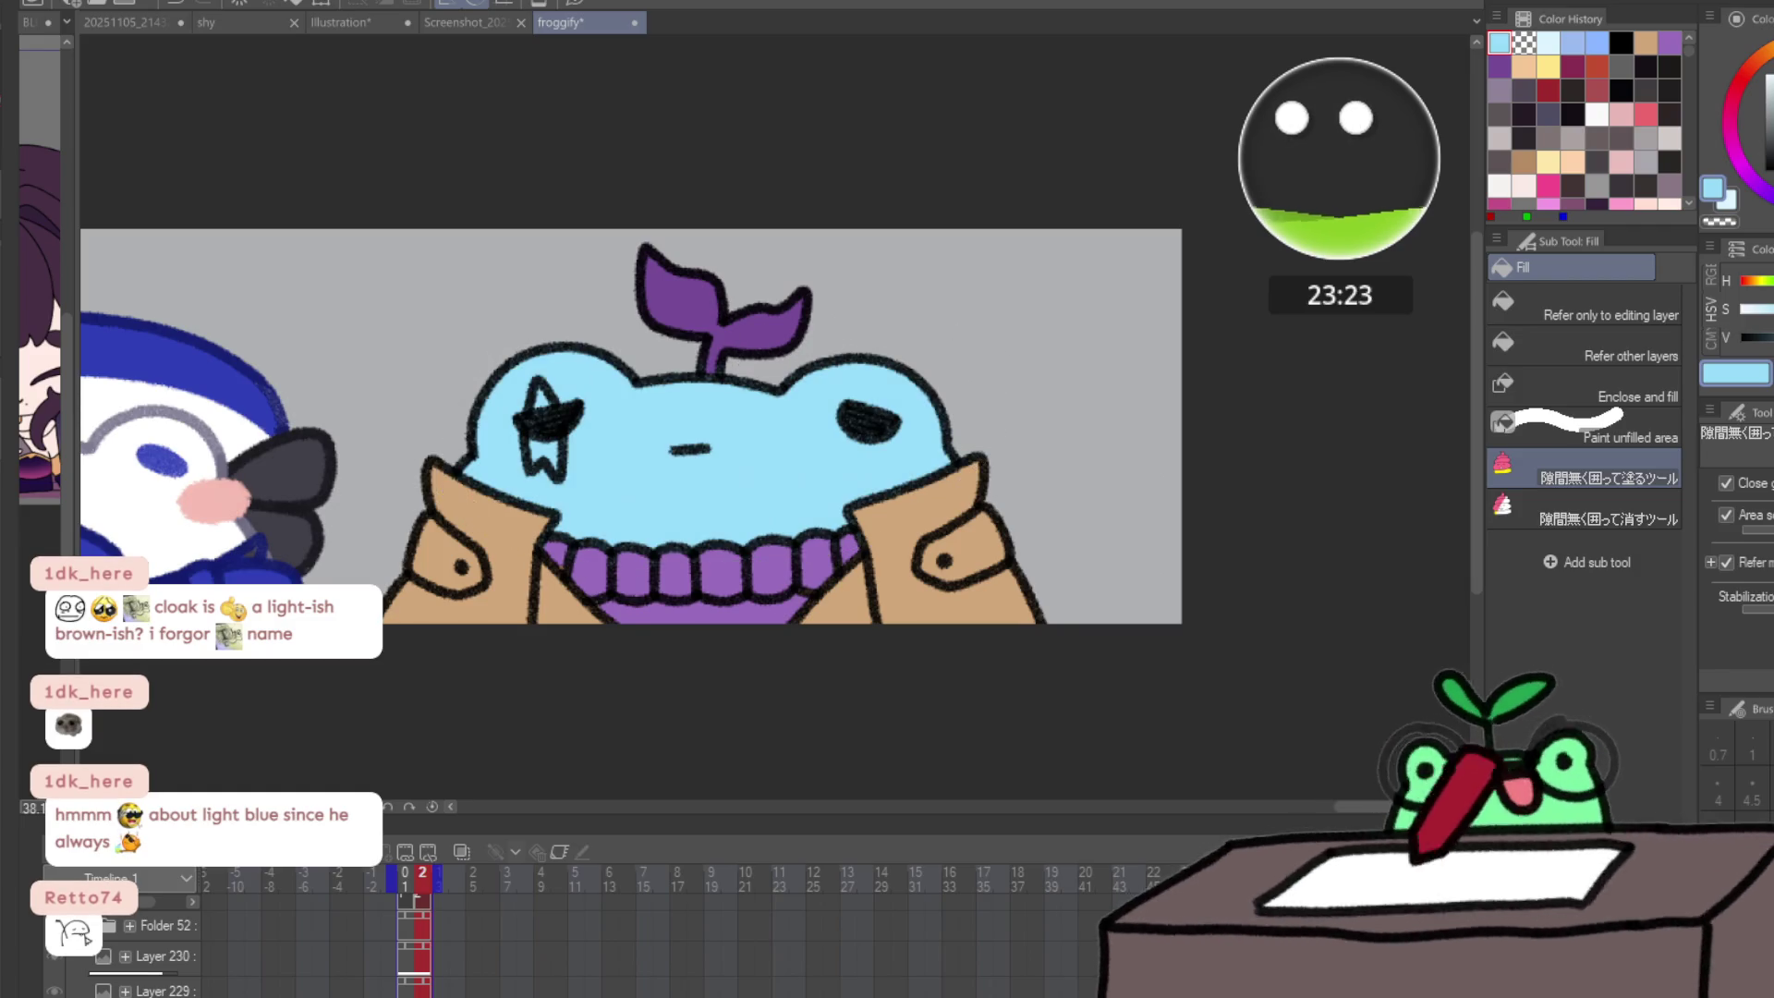
drag(609, 418, 600, 407)
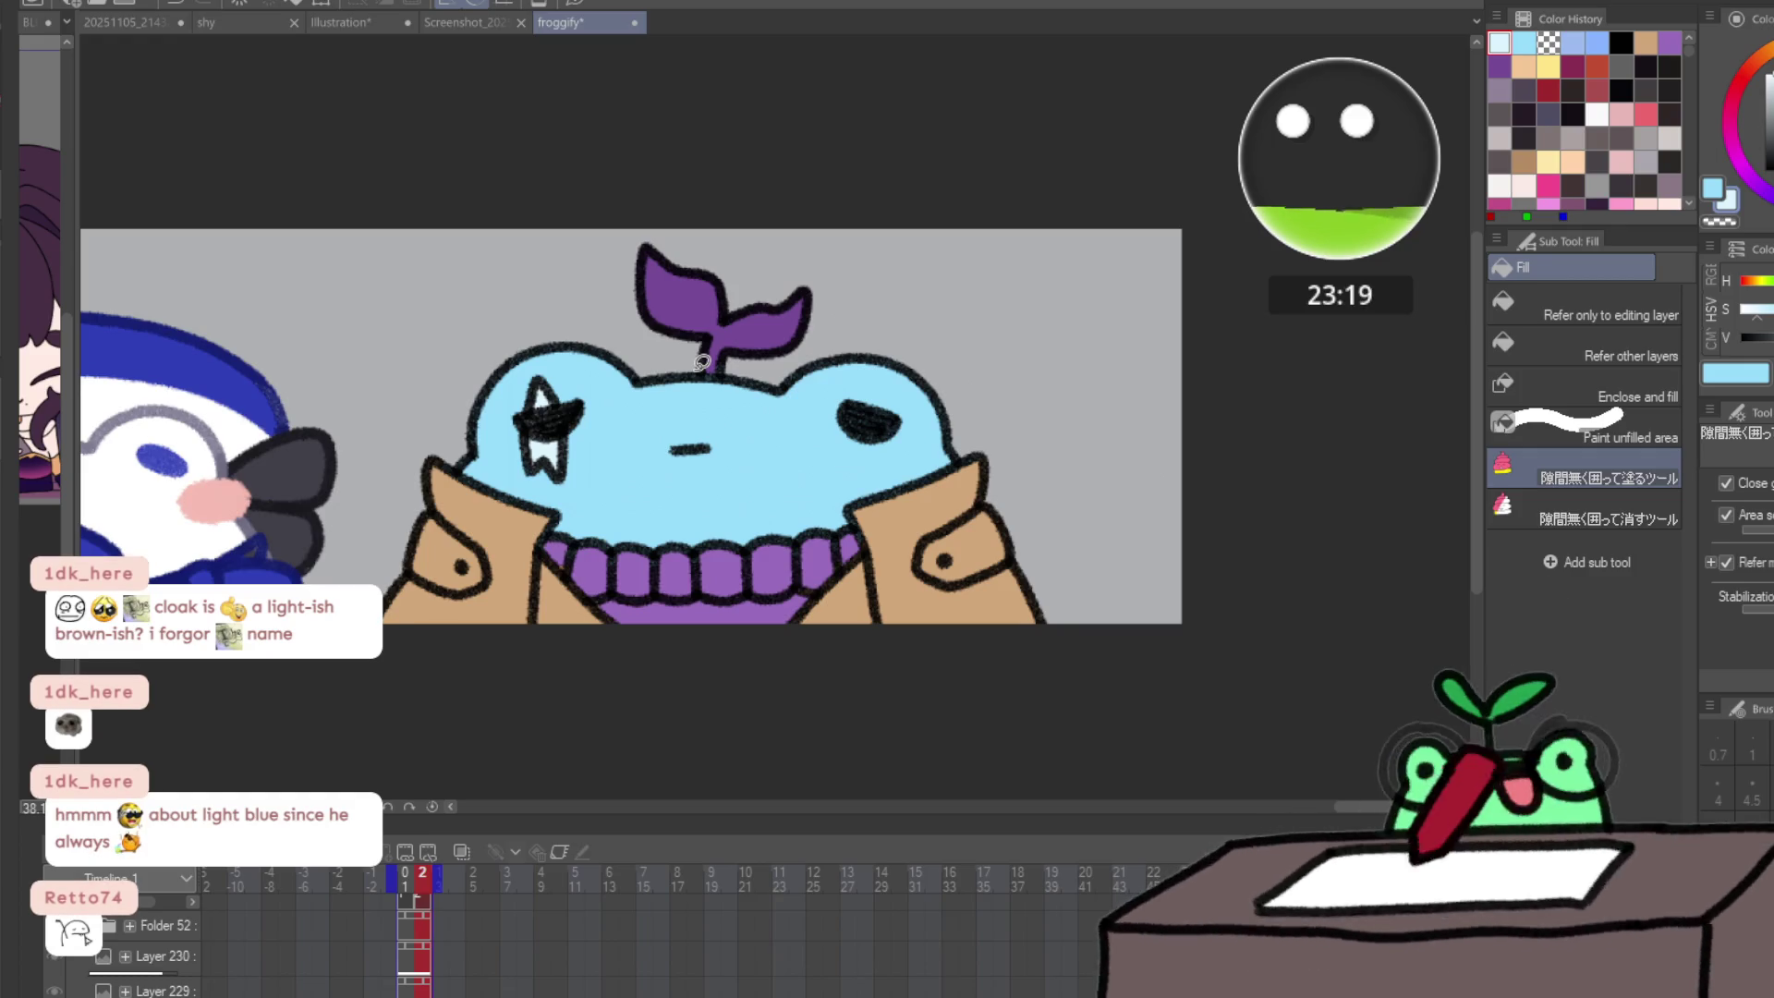
ctrl+alt+click(856, 521)
alt+click(772, 557)
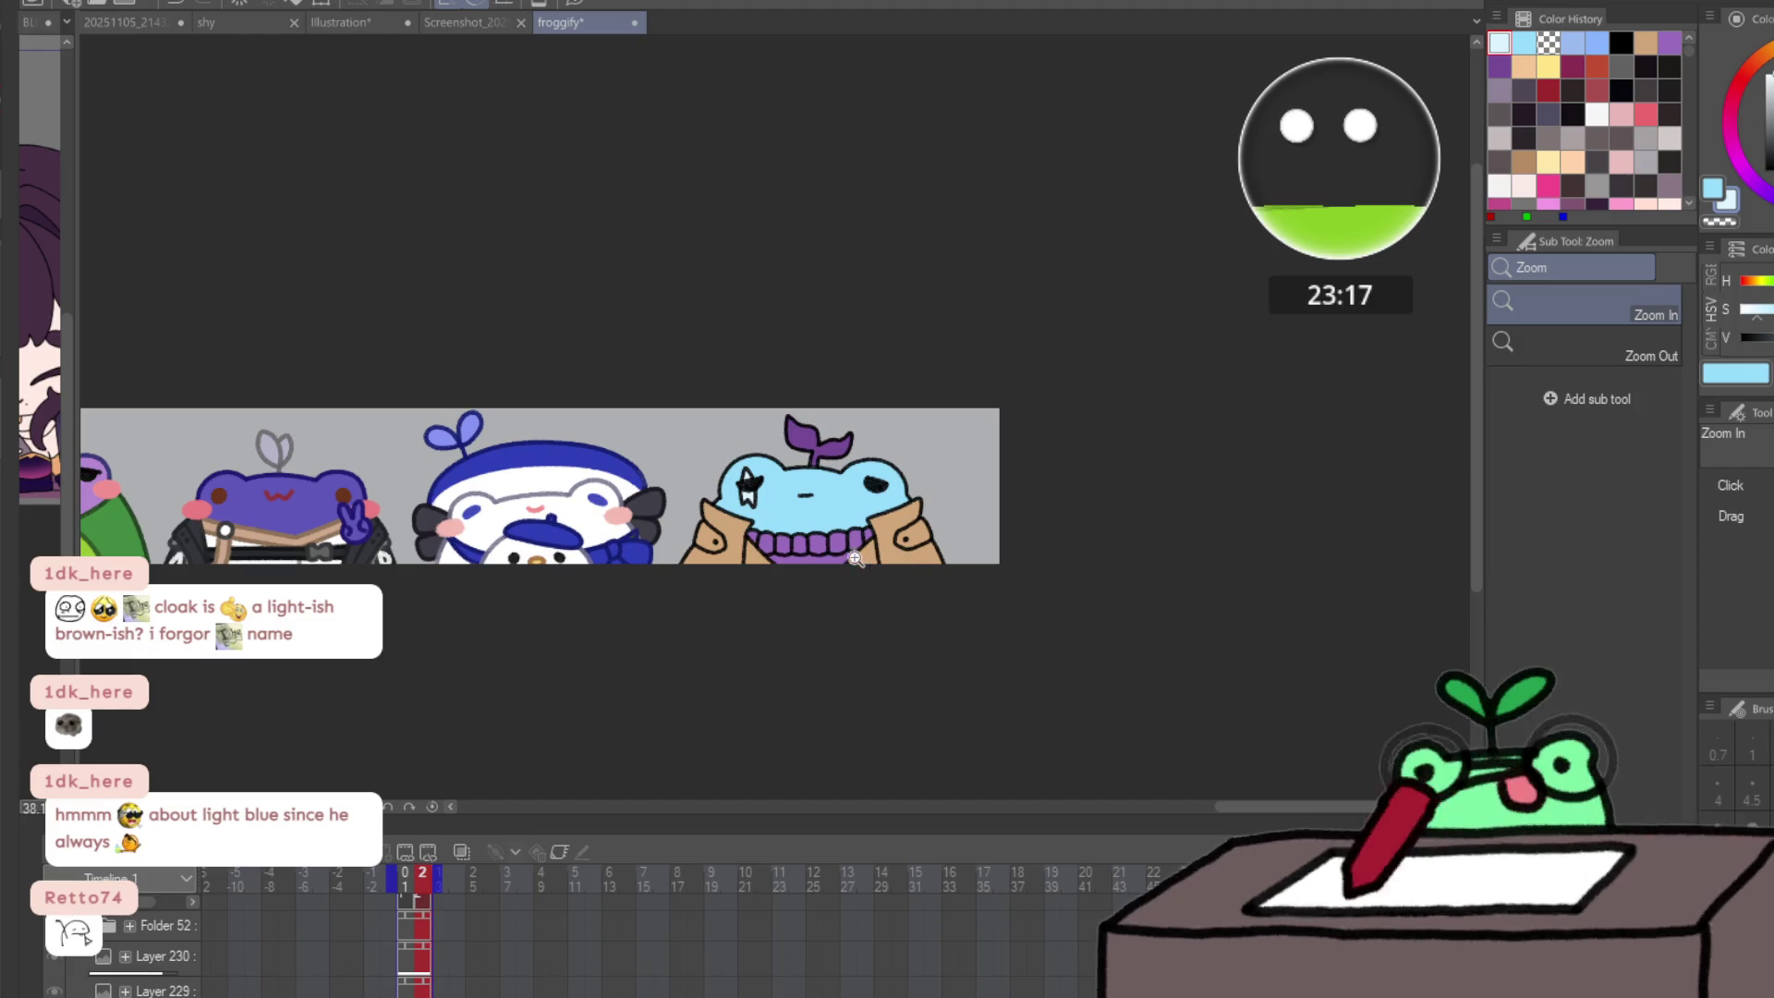
- Zoom in on the blue frog's collar and show its other animation frame
click(892, 543)
click(884, 535)
click(884, 536)
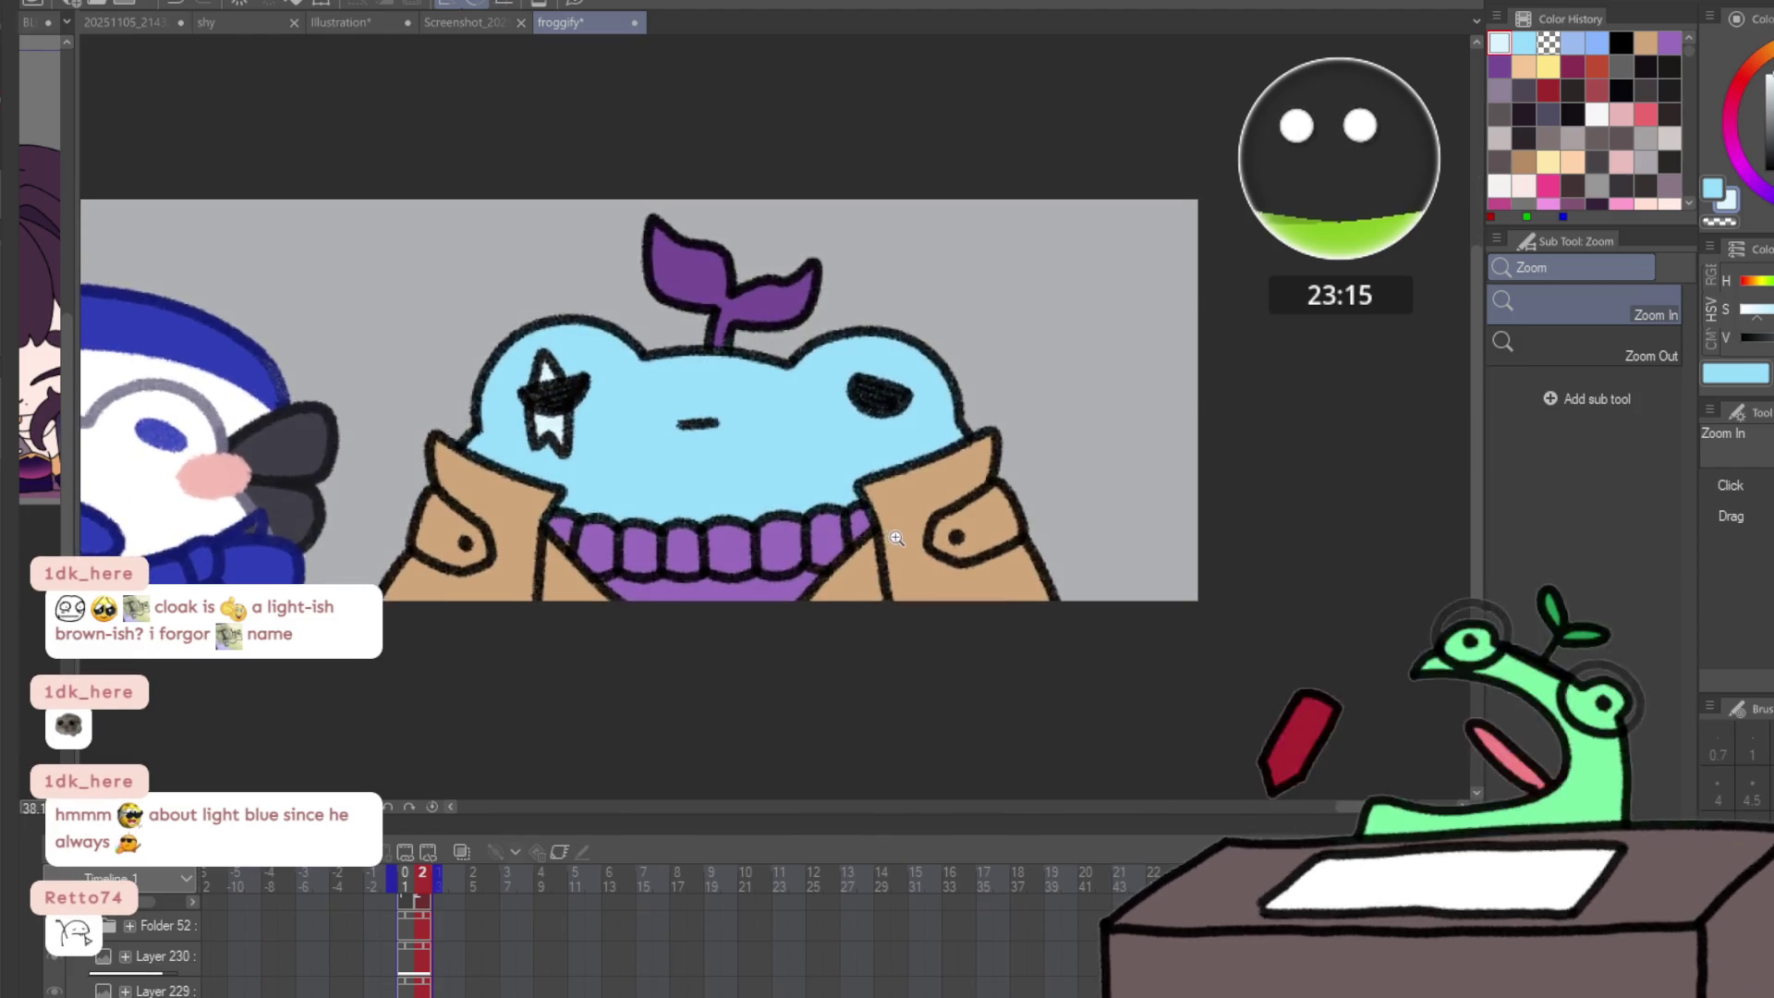
alt+click(766, 573)
click(847, 557)
click(847, 557)
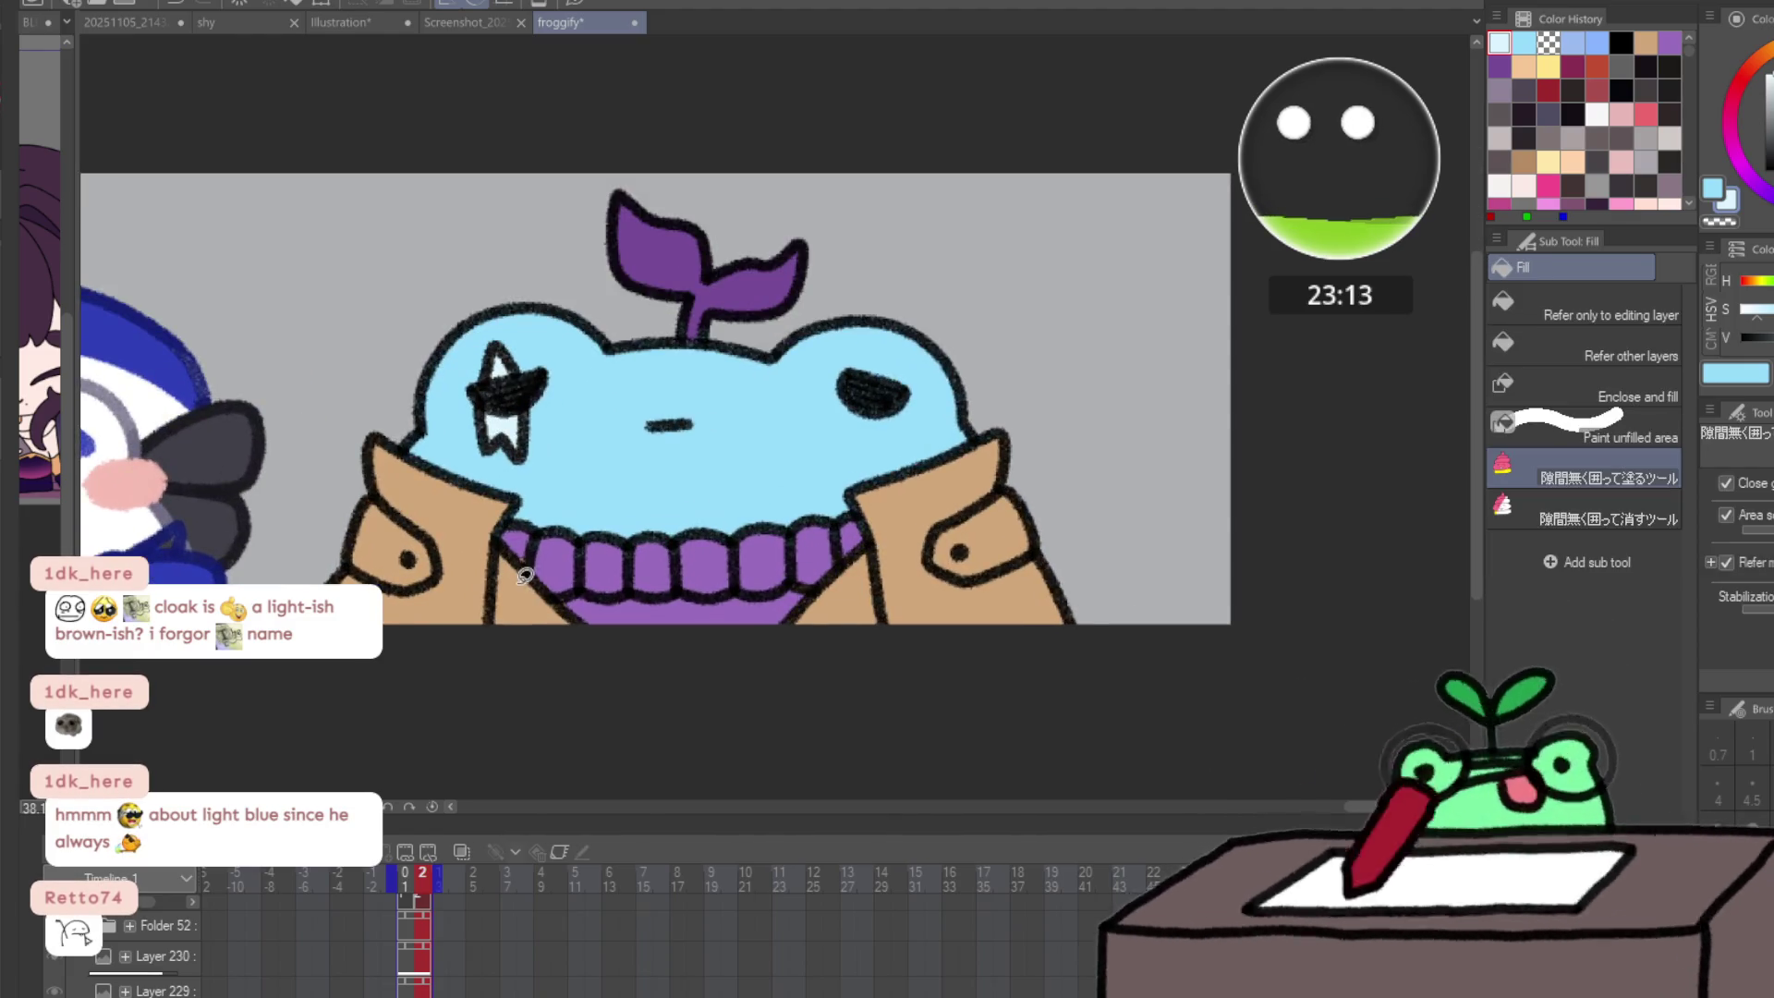
key(g)
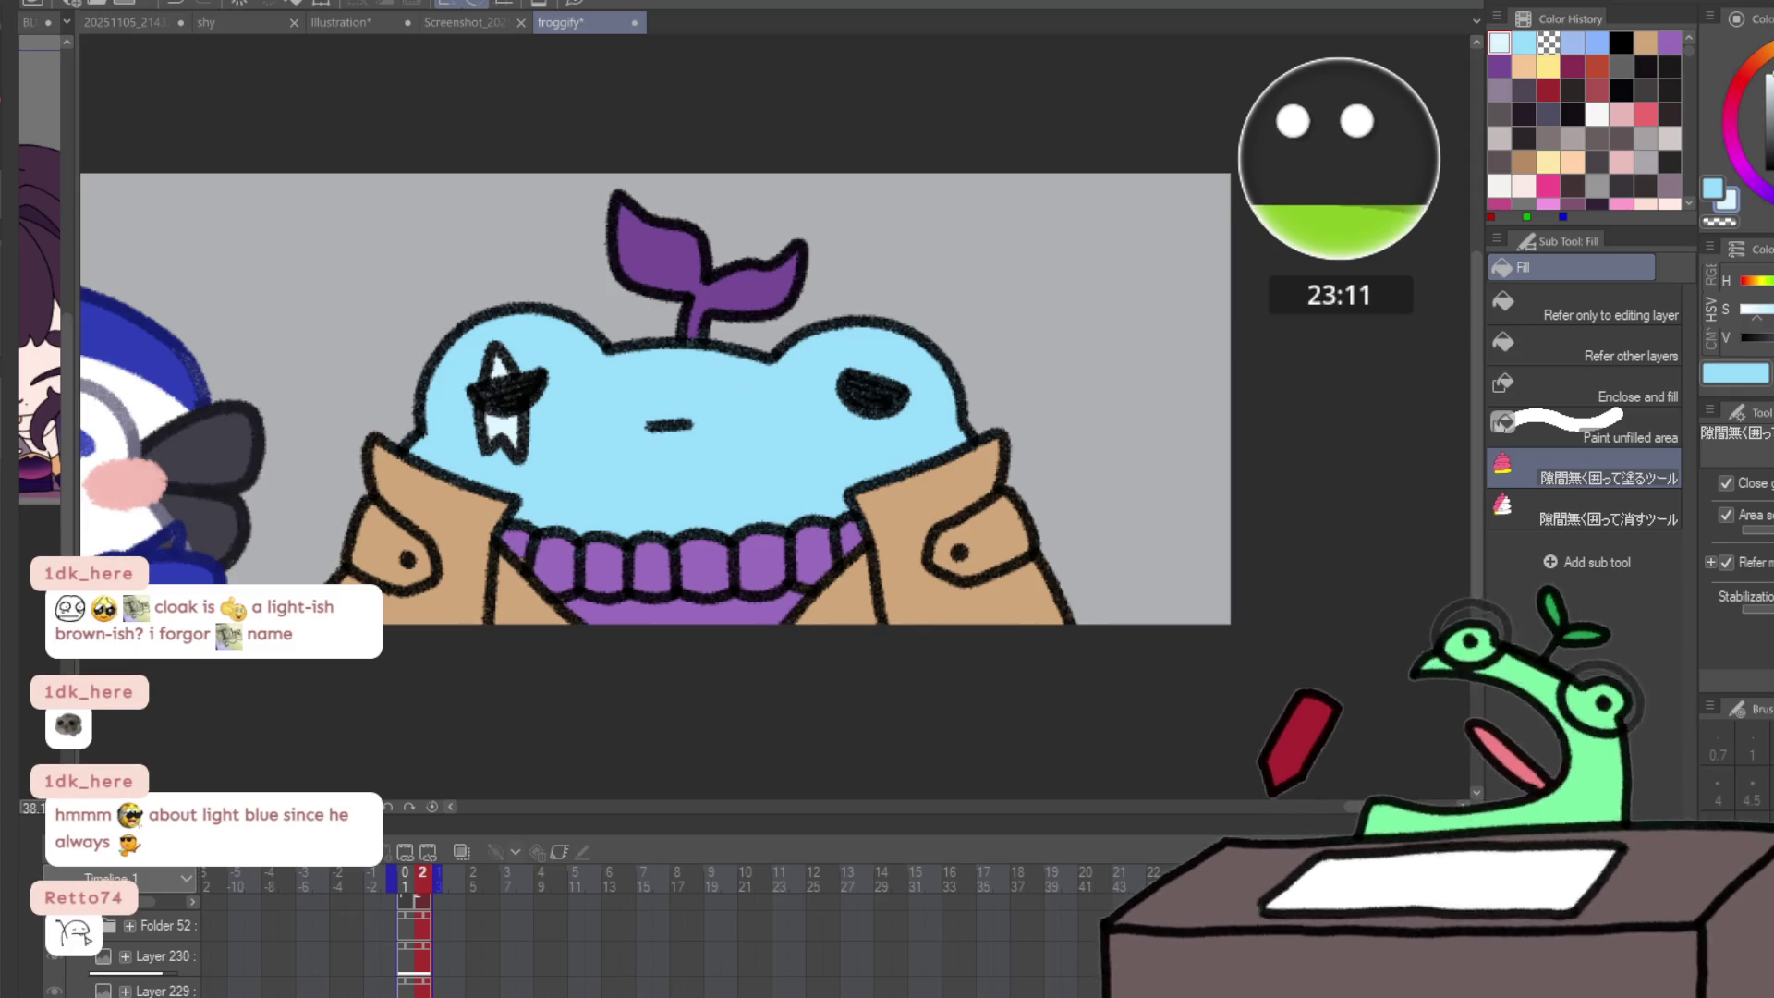
click(405, 873)
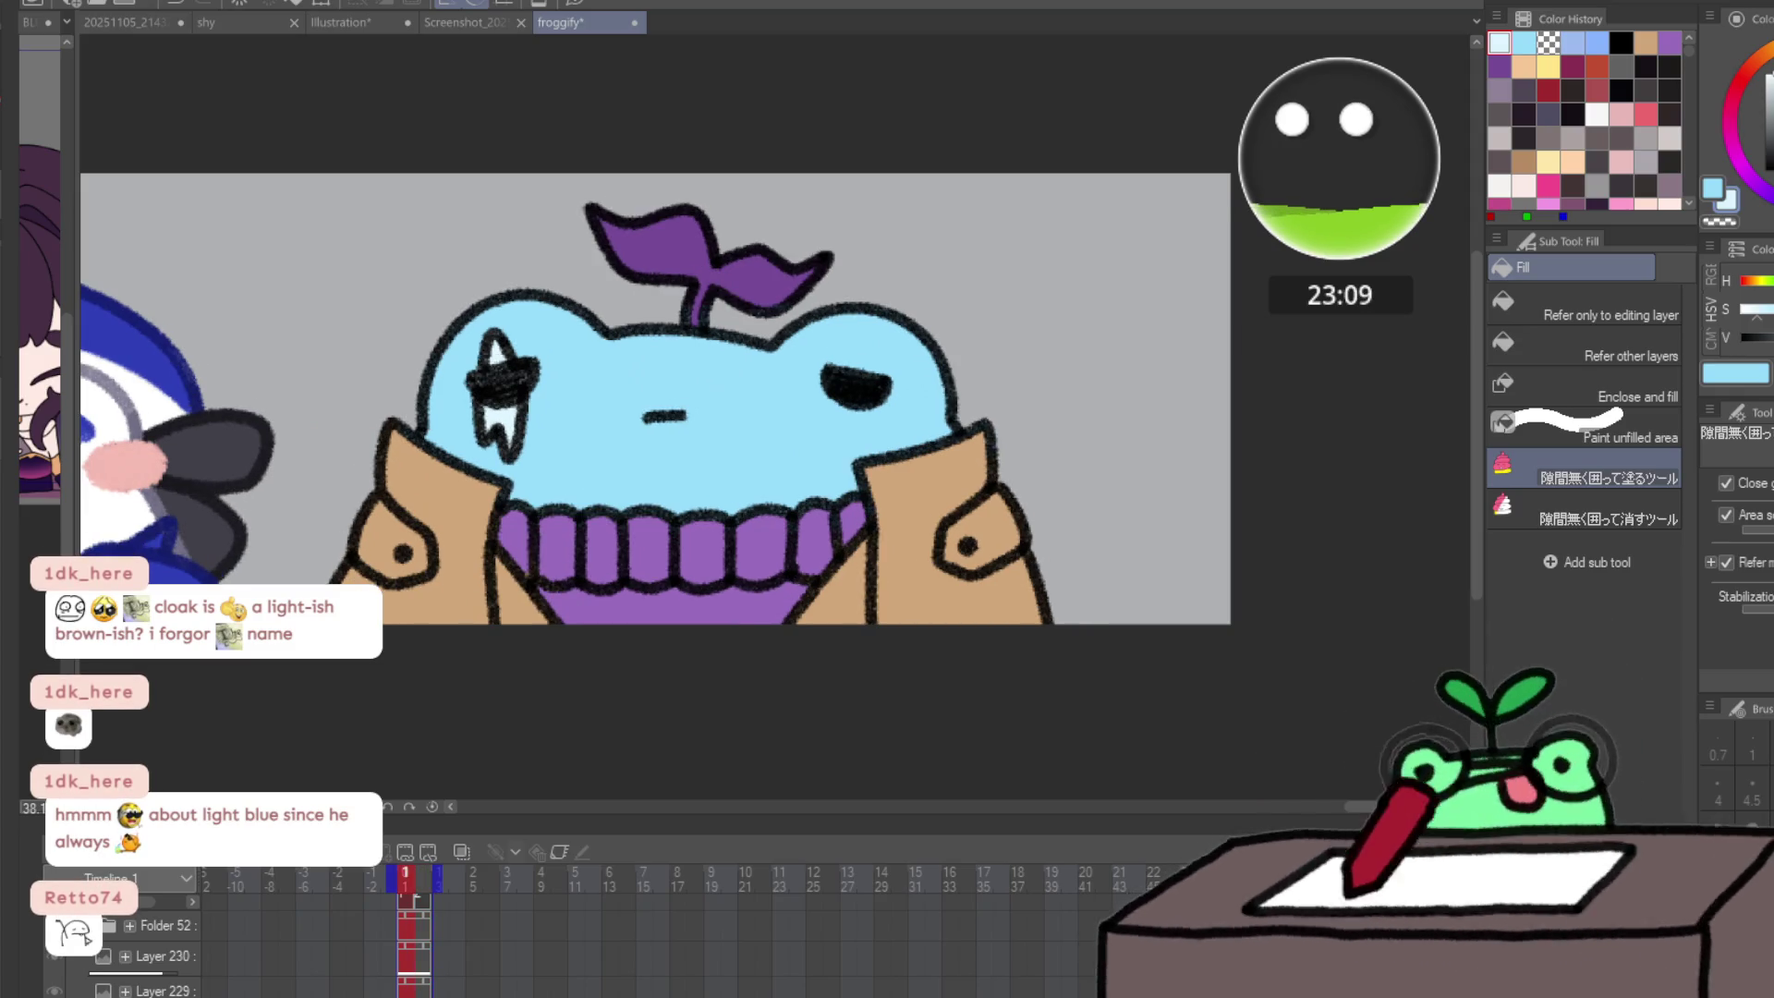
- Repaint the coat lapel and coat lines in tan and brown on the second frame
key(Right)
key(p)
drag(397, 480, 536, 582)
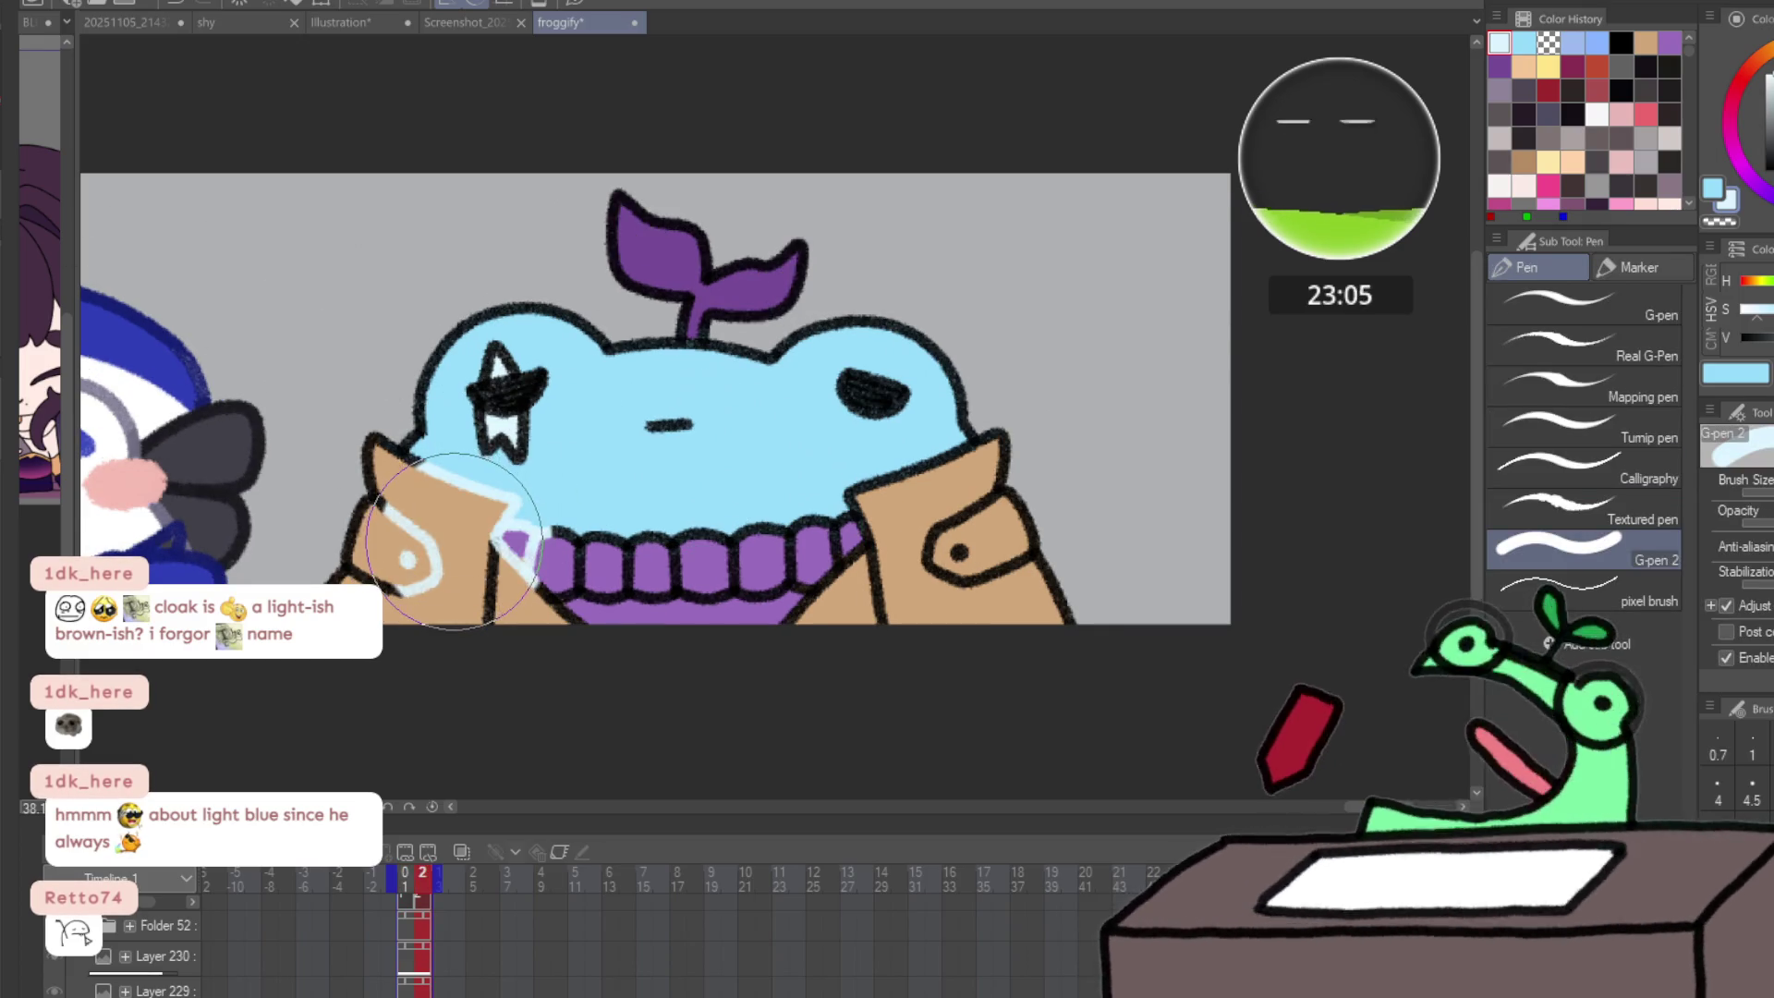
key(ctrl+z)
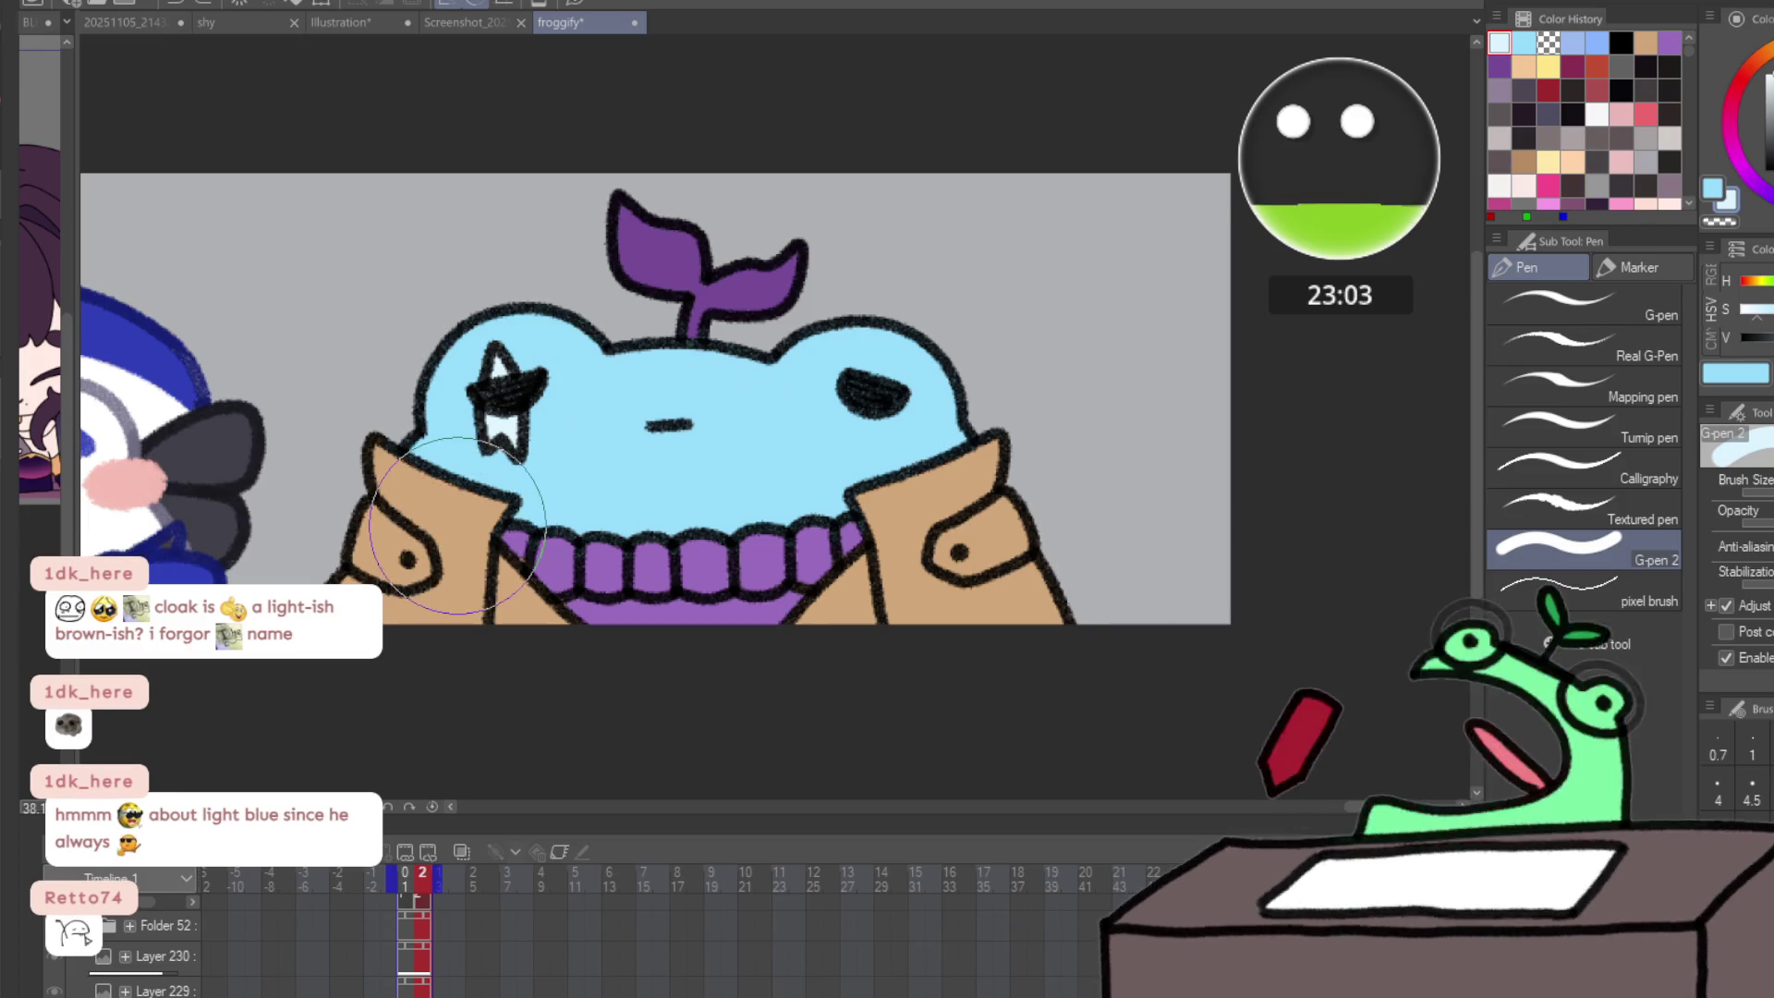
alt+click(469, 512)
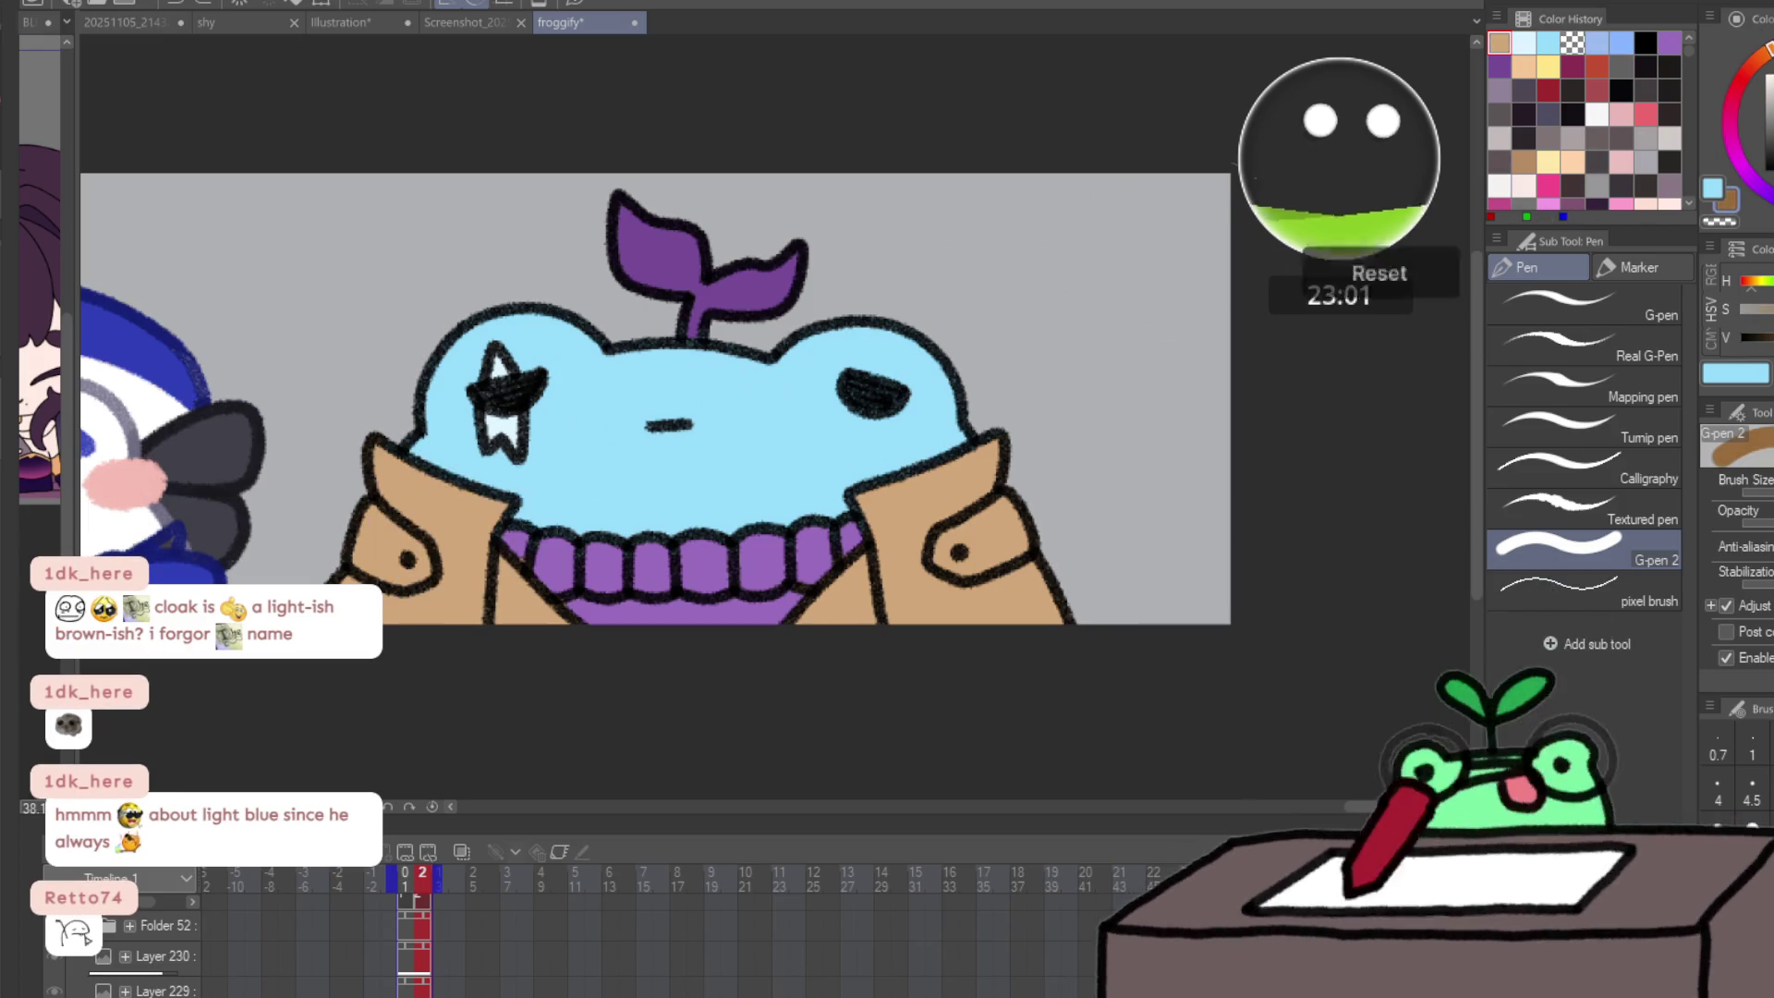
click(419, 488)
alt+click(419, 488)
mouse_move(499, 536)
mouse_down()
mouse_move(495, 594)
mouse_move(435, 649)
mouse_move(891, 614)
mouse_move(900, 591)
mouse_up()
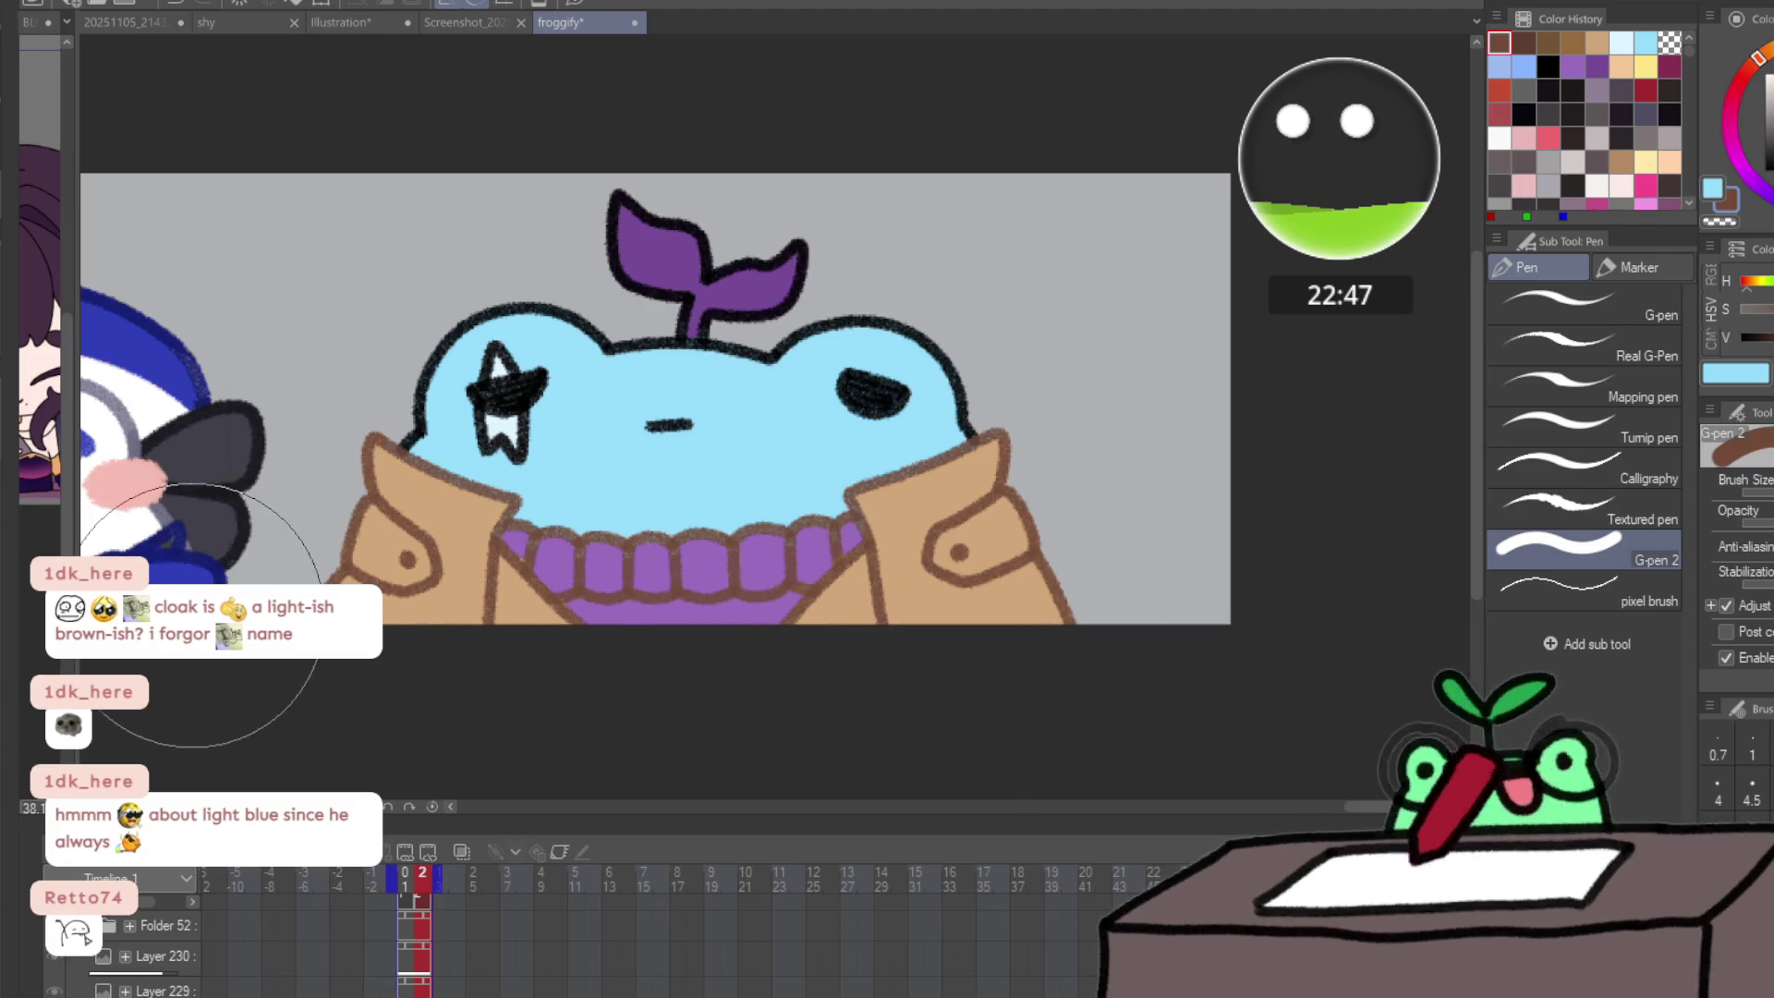
- Paint the sweater lines purple on both frames and the head outline blue
key(Left)
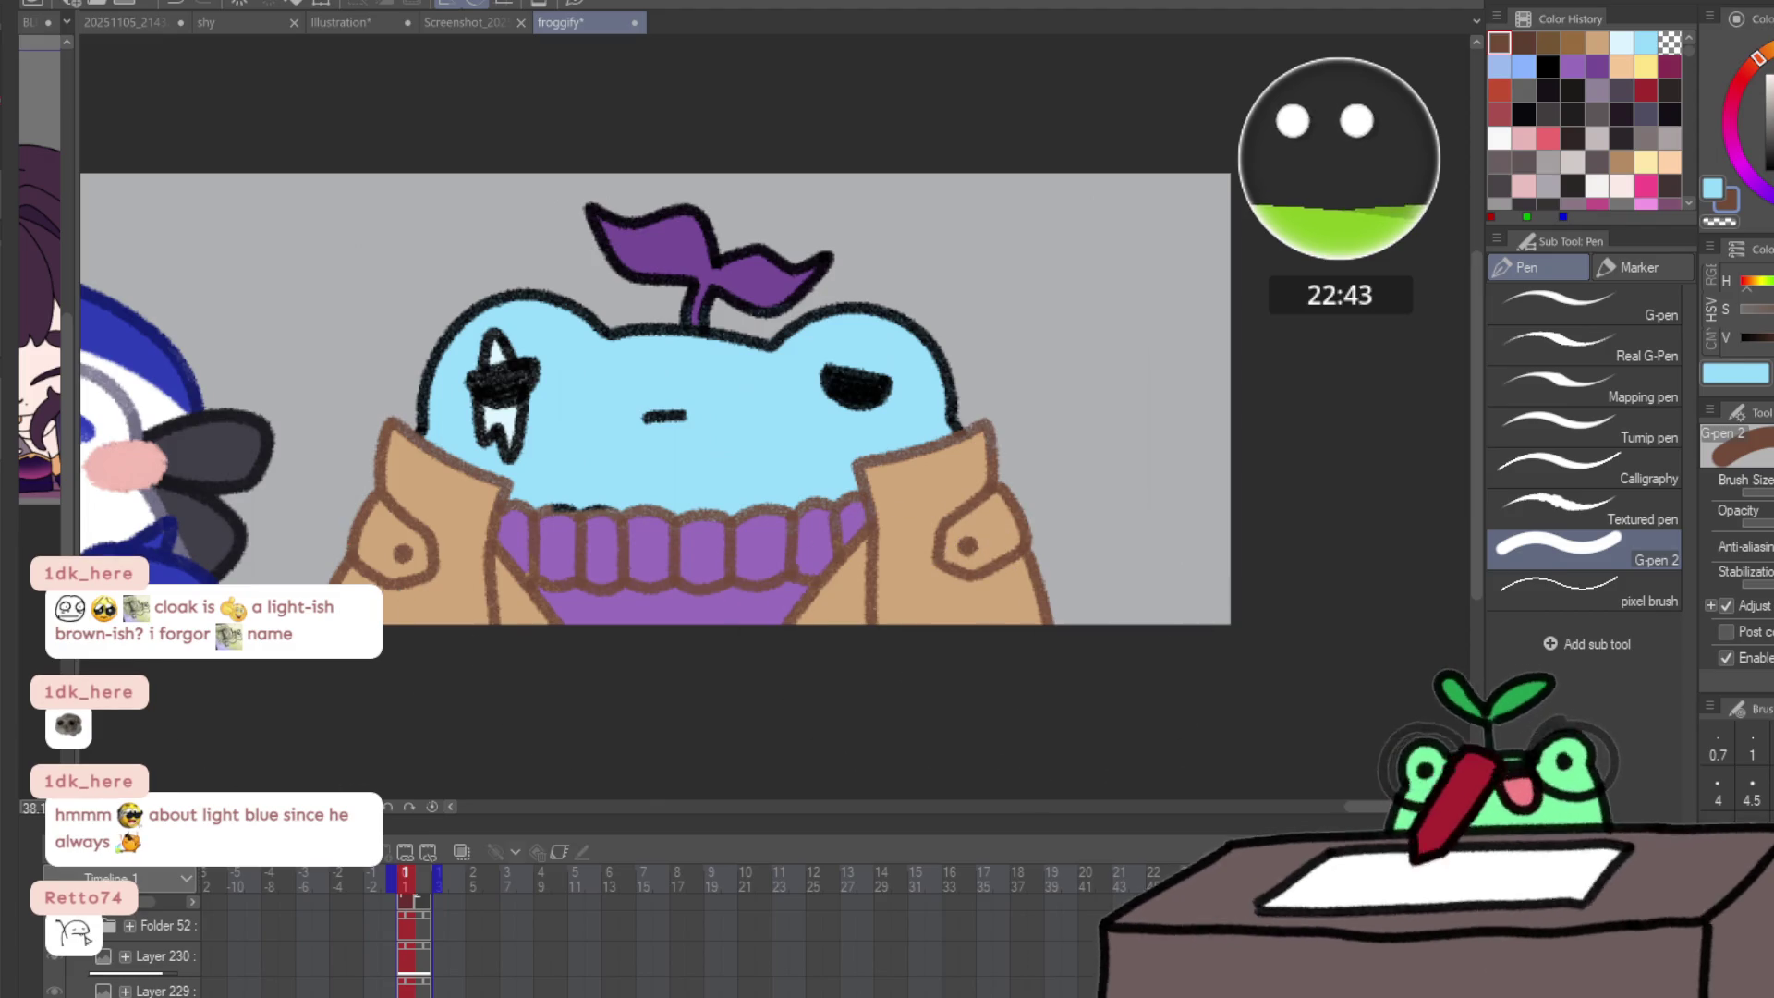
alt+click(652, 545)
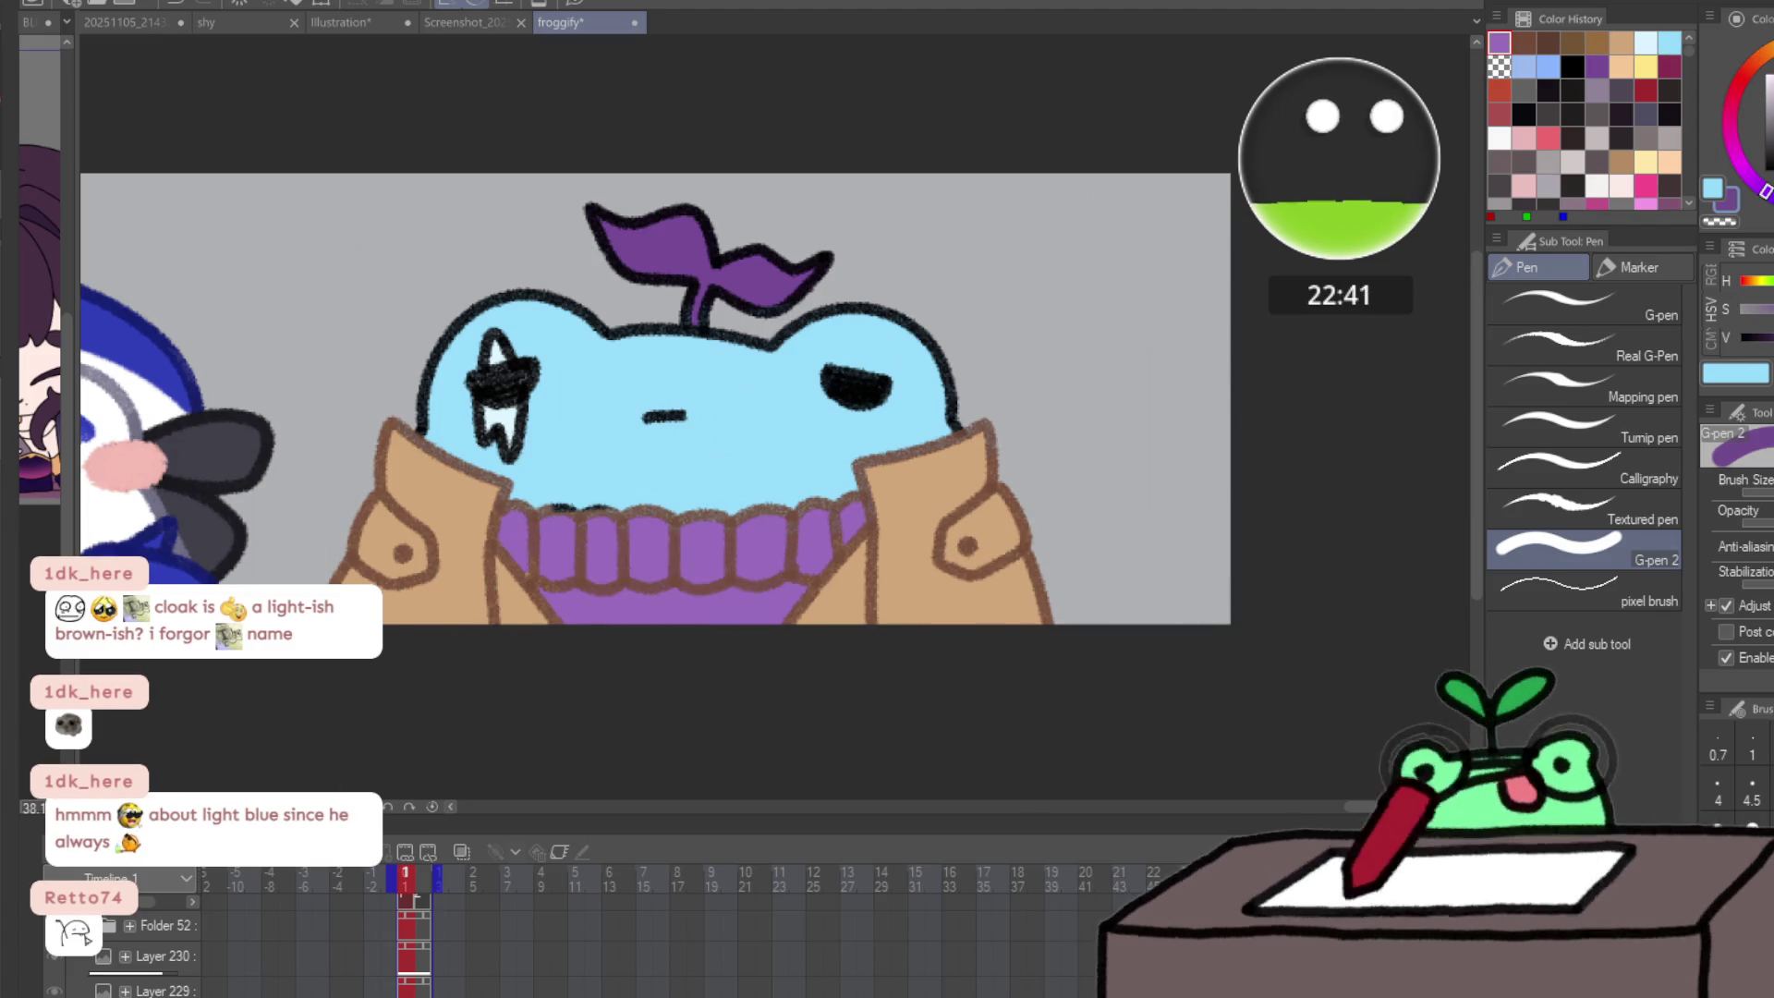
mouse_move(554, 515)
mouse_down()
mouse_move(574, 534)
mouse_move(558, 518)
mouse_move(785, 545)
mouse_move(800, 507)
mouse_up()
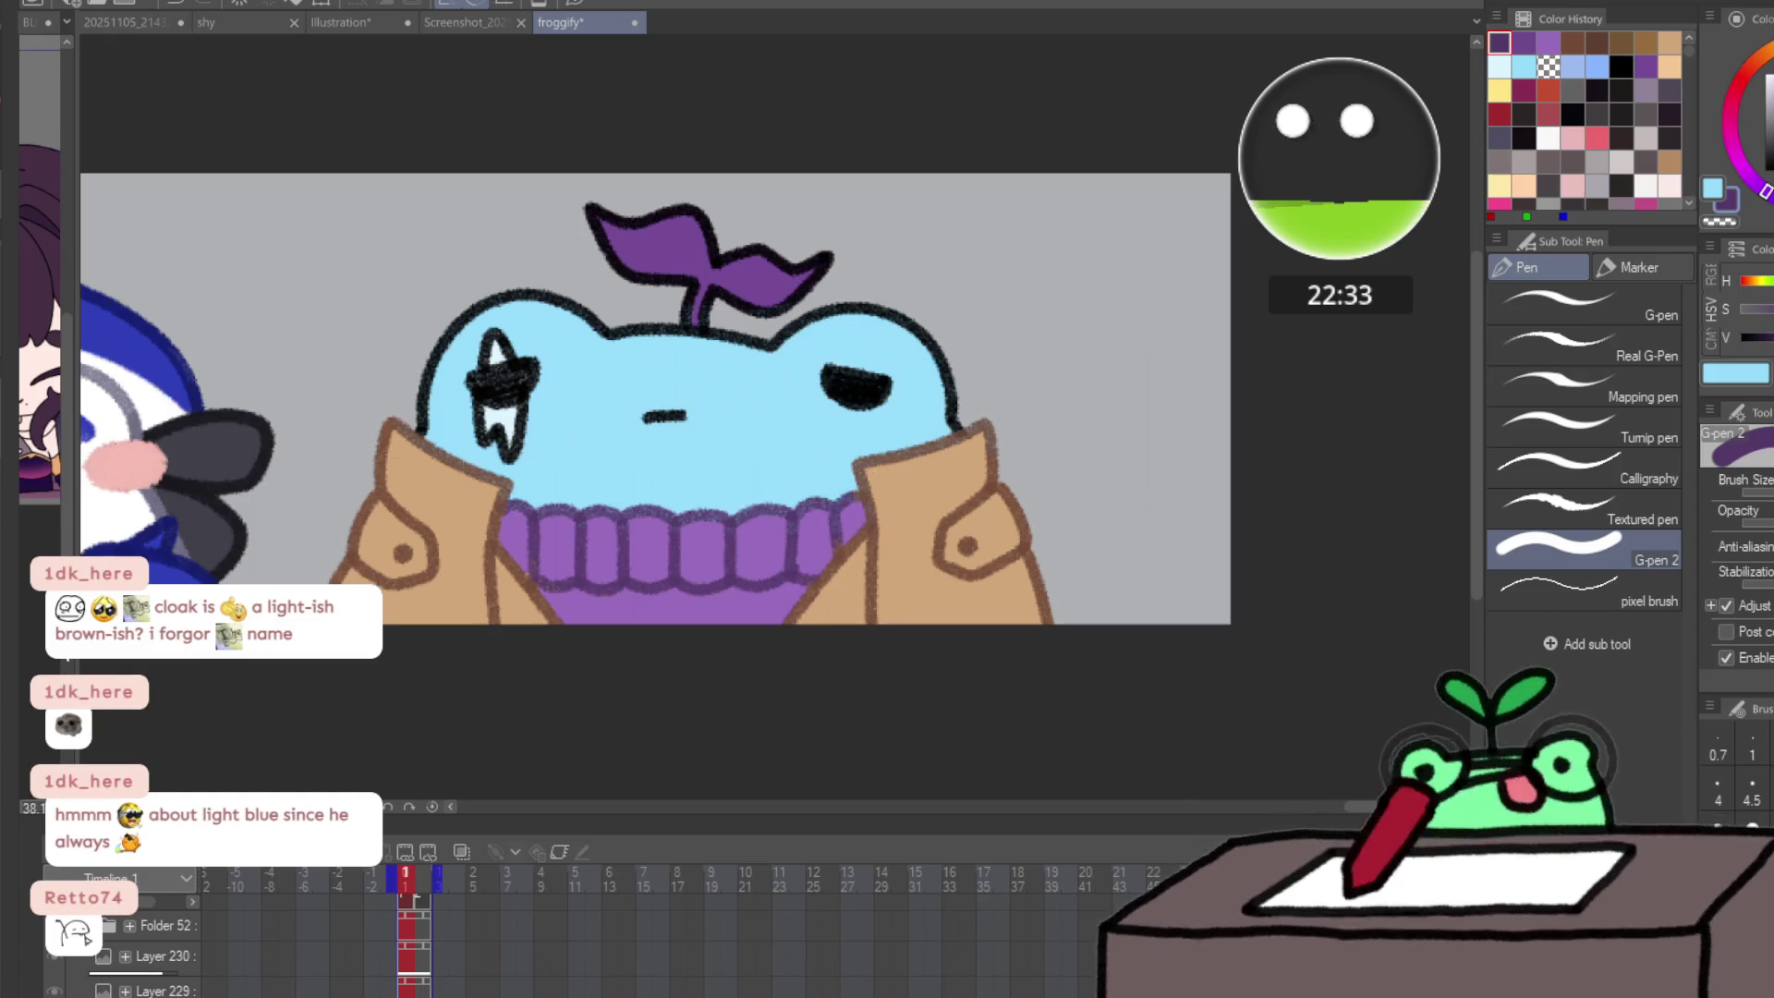
key(Right)
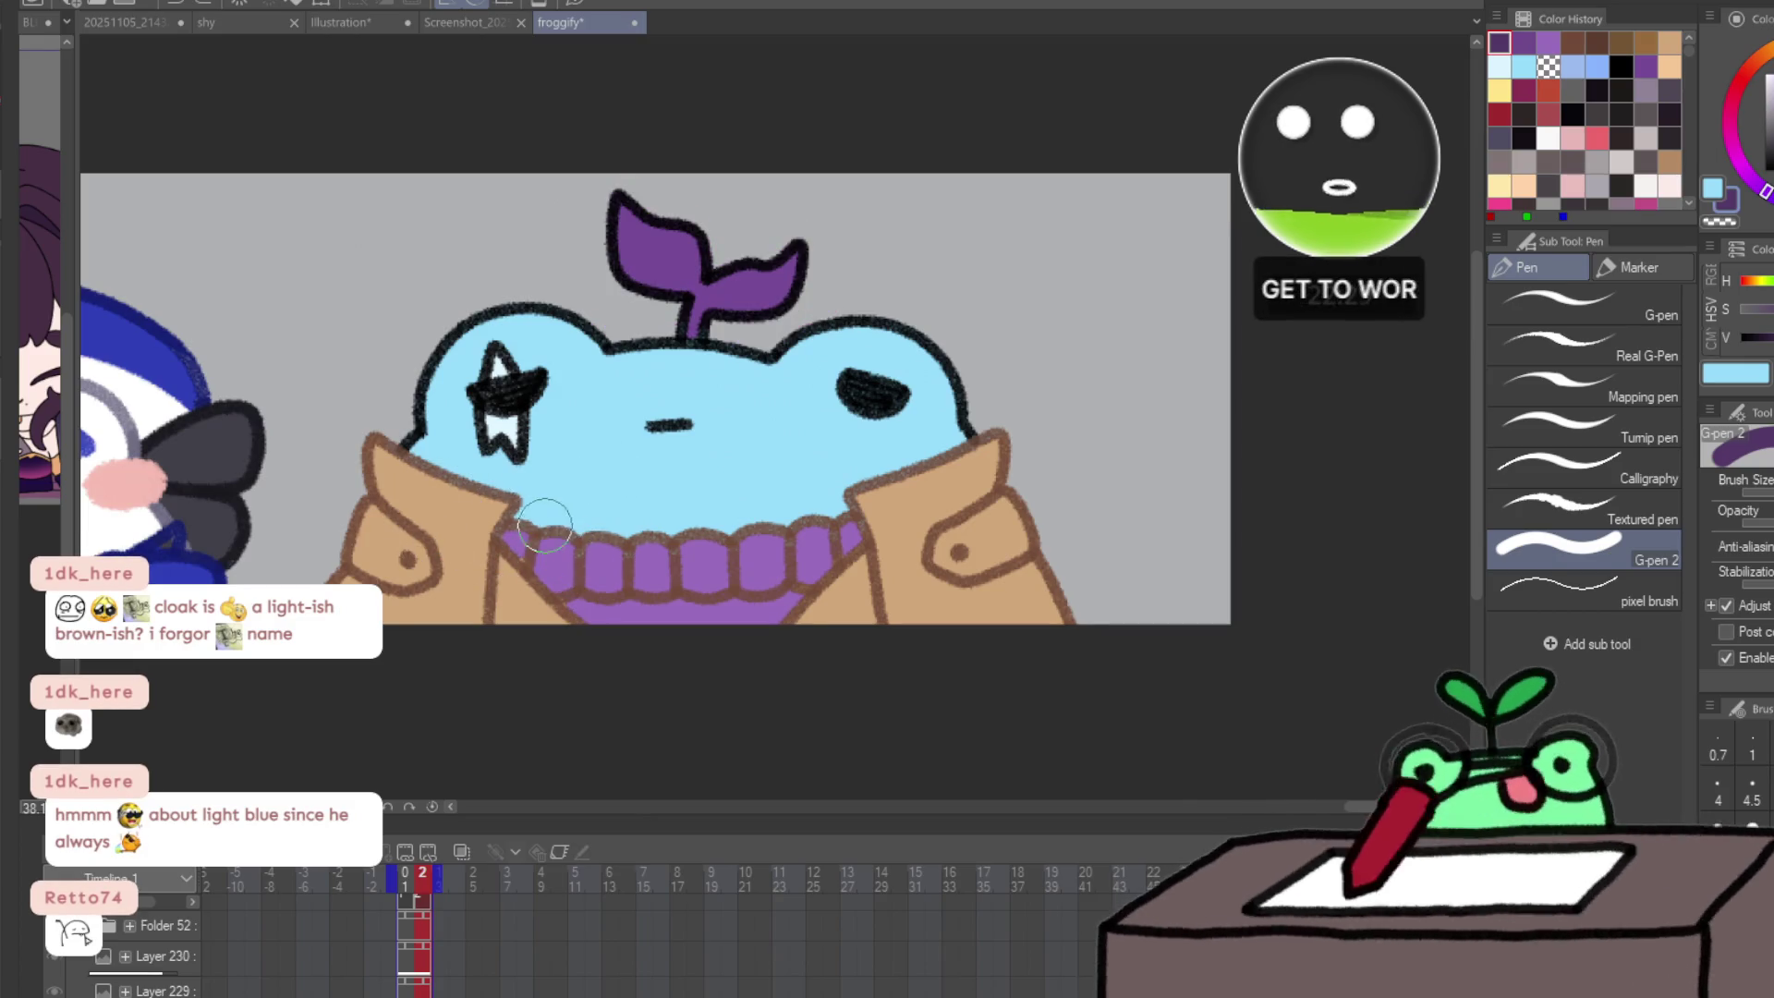
mouse_move(535, 531)
mouse_down()
mouse_move(559, 550)
mouse_move(746, 563)
mouse_move(822, 555)
mouse_move(836, 531)
mouse_up()
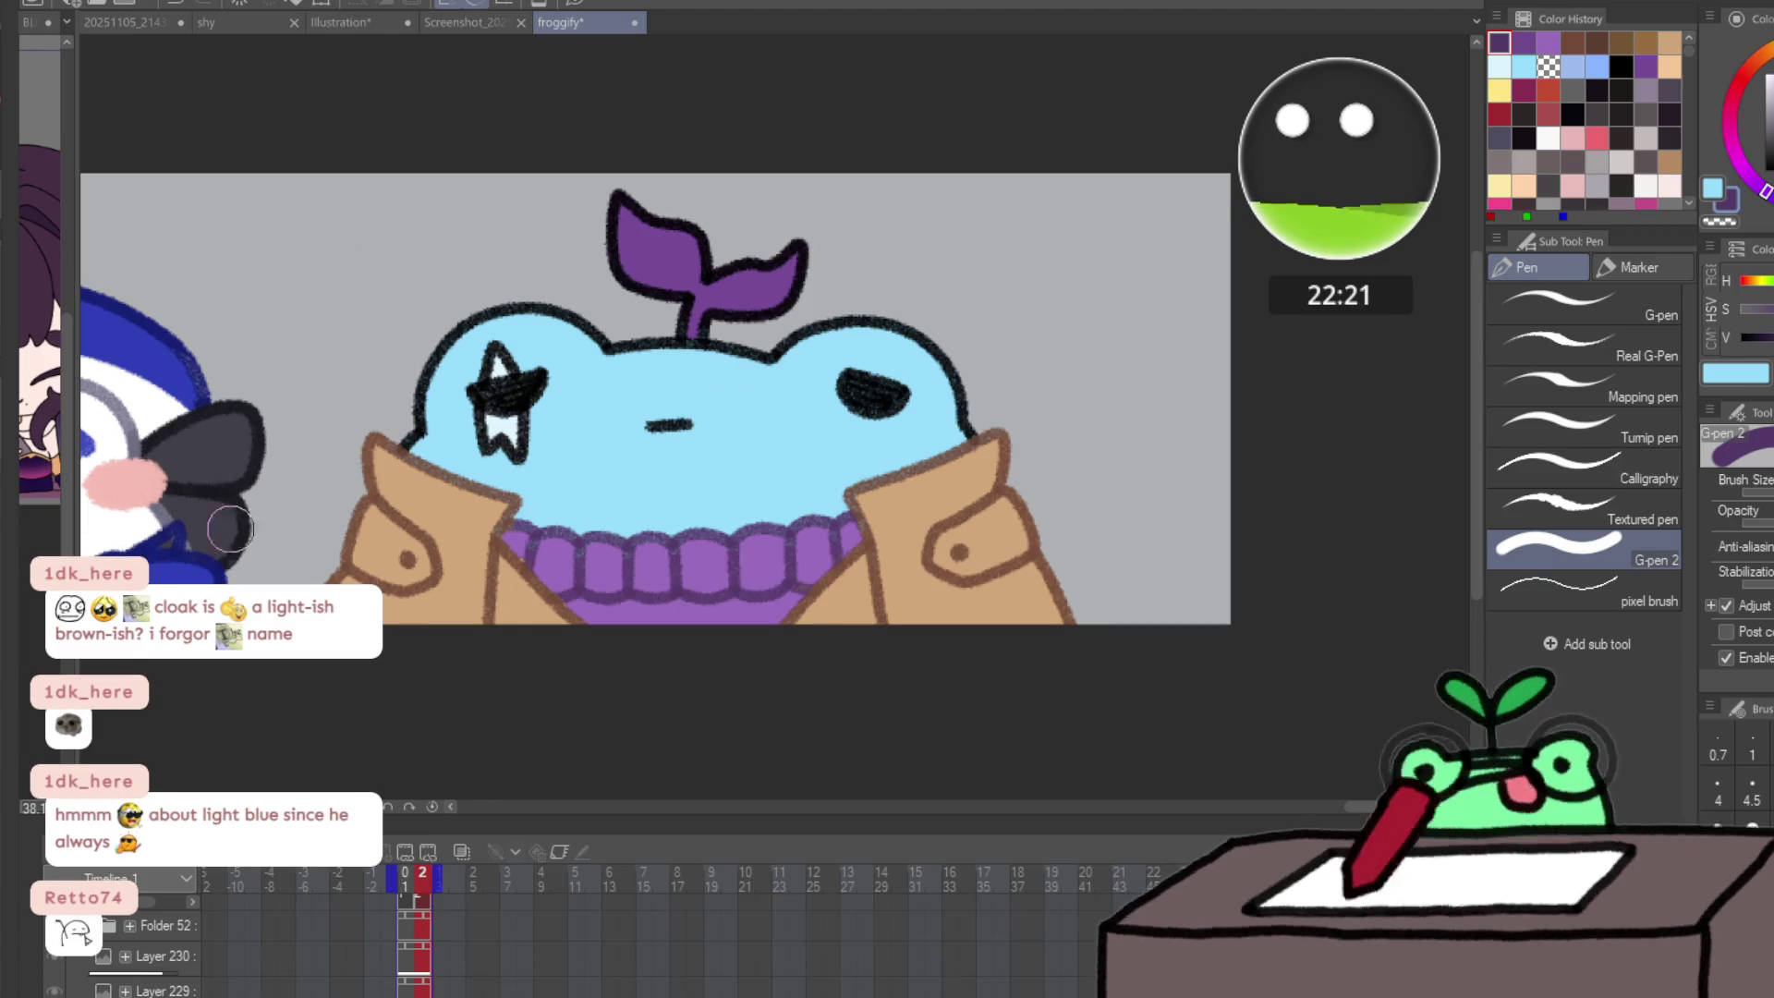
drag(613, 456, 638, 489)
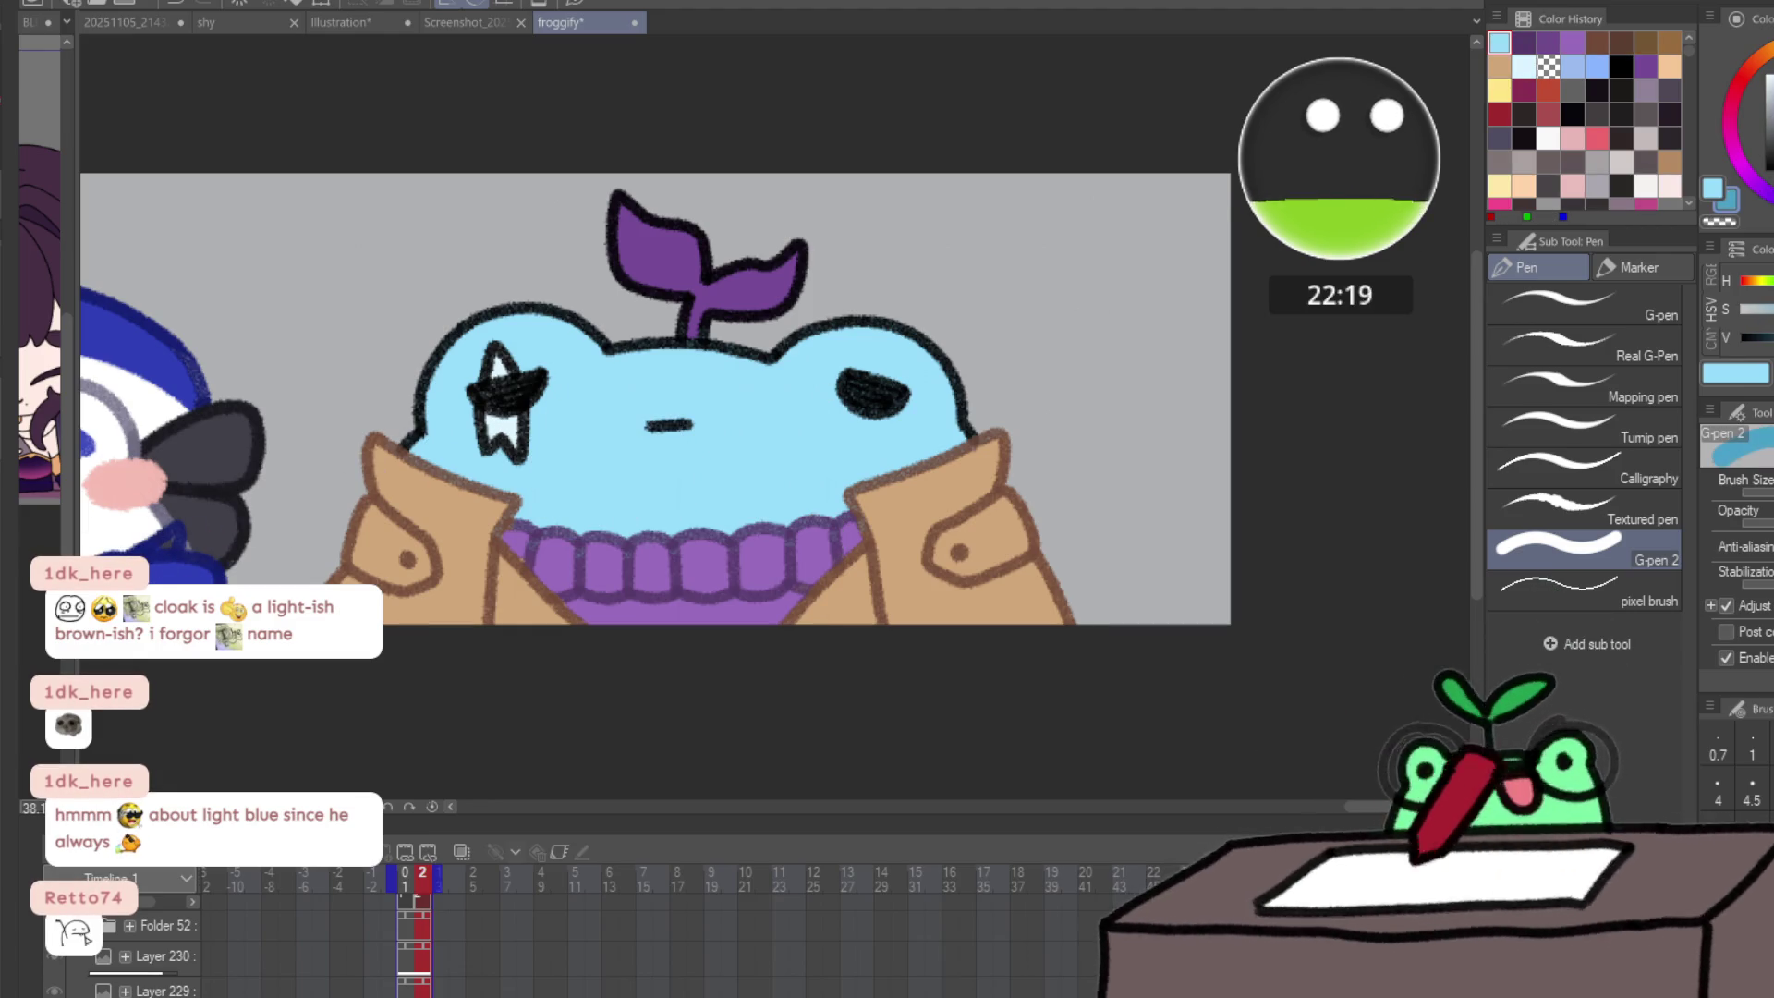
mouse_move(536, 360)
mouse_down()
mouse_move(515, 317)
mouse_move(1061, 338)
mouse_up()
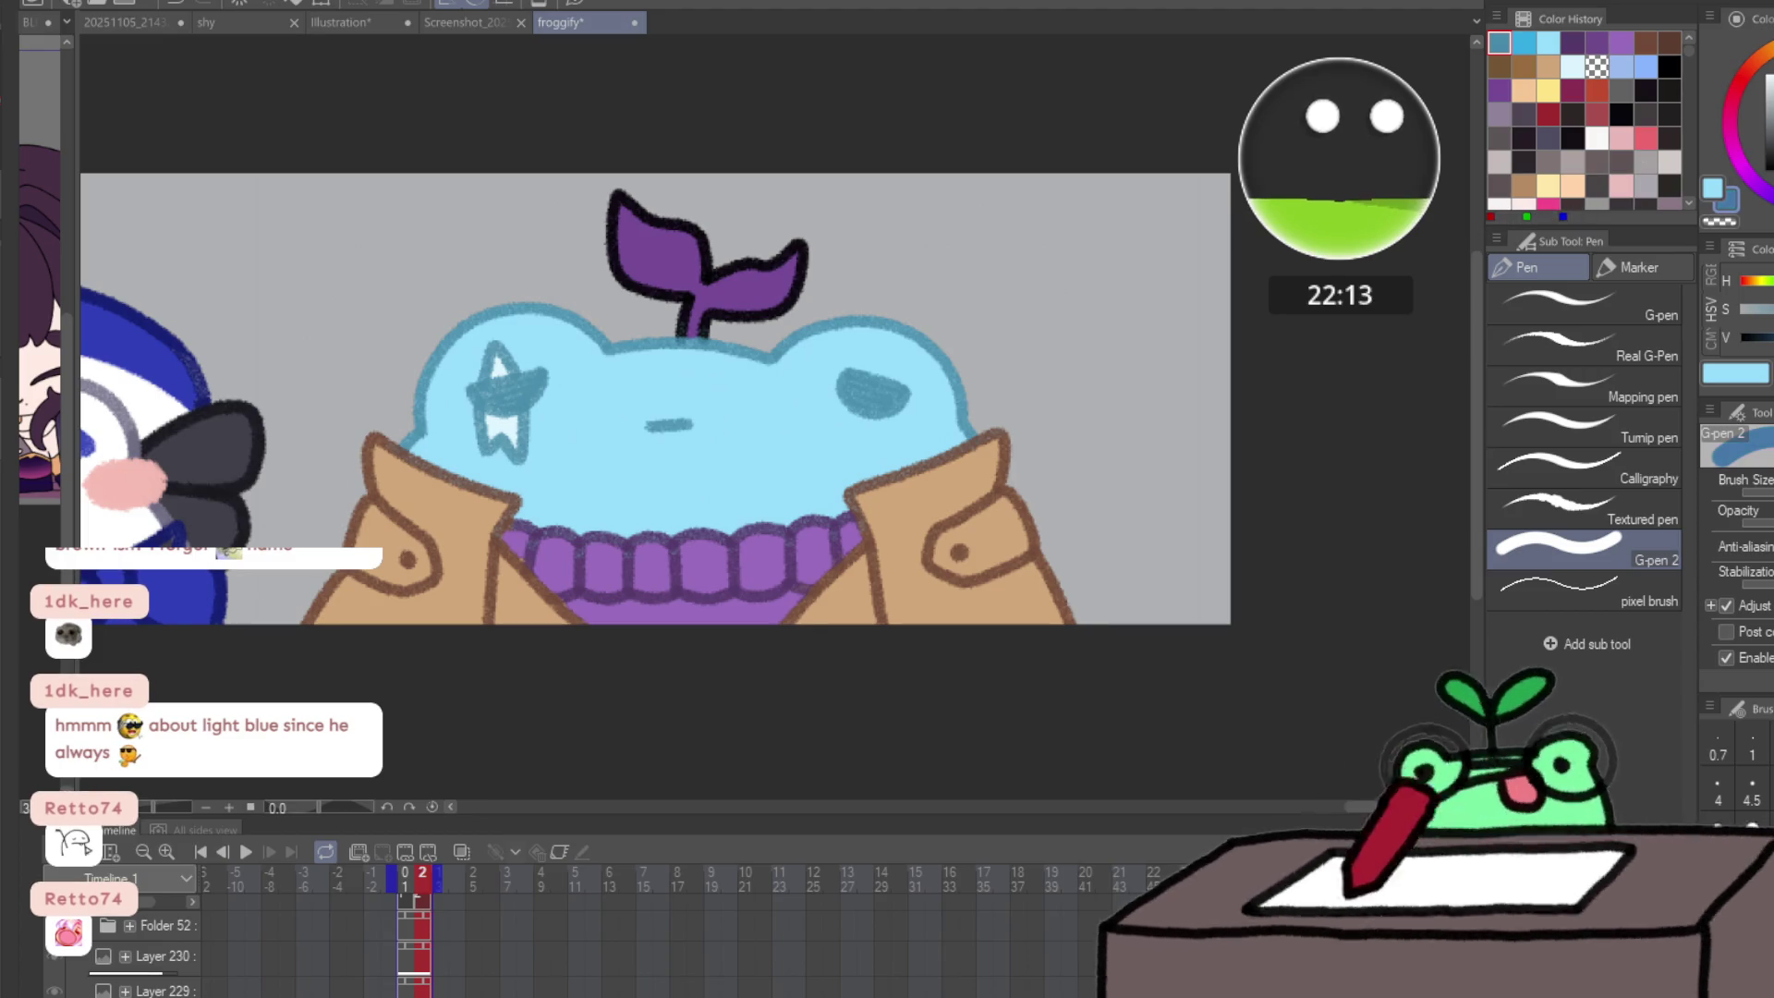
- Fill the star and right eye with dark navy on both animation frames
alt+click(434, 462)
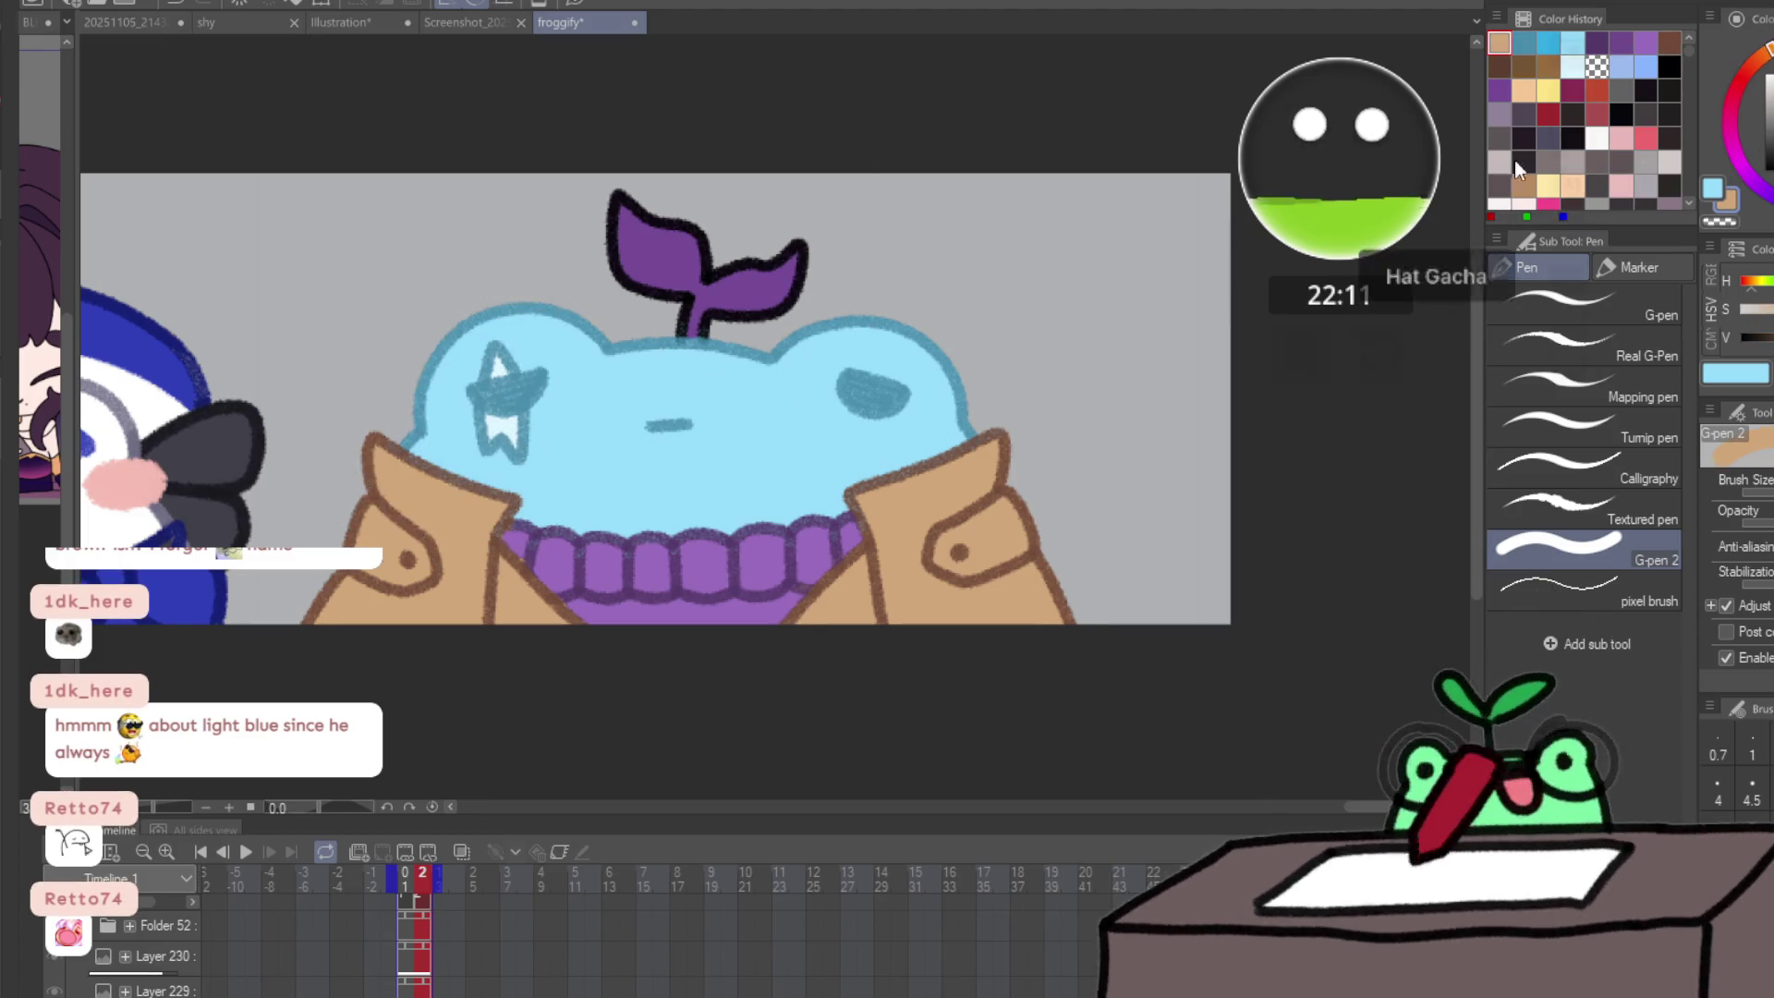
click(1551, 40)
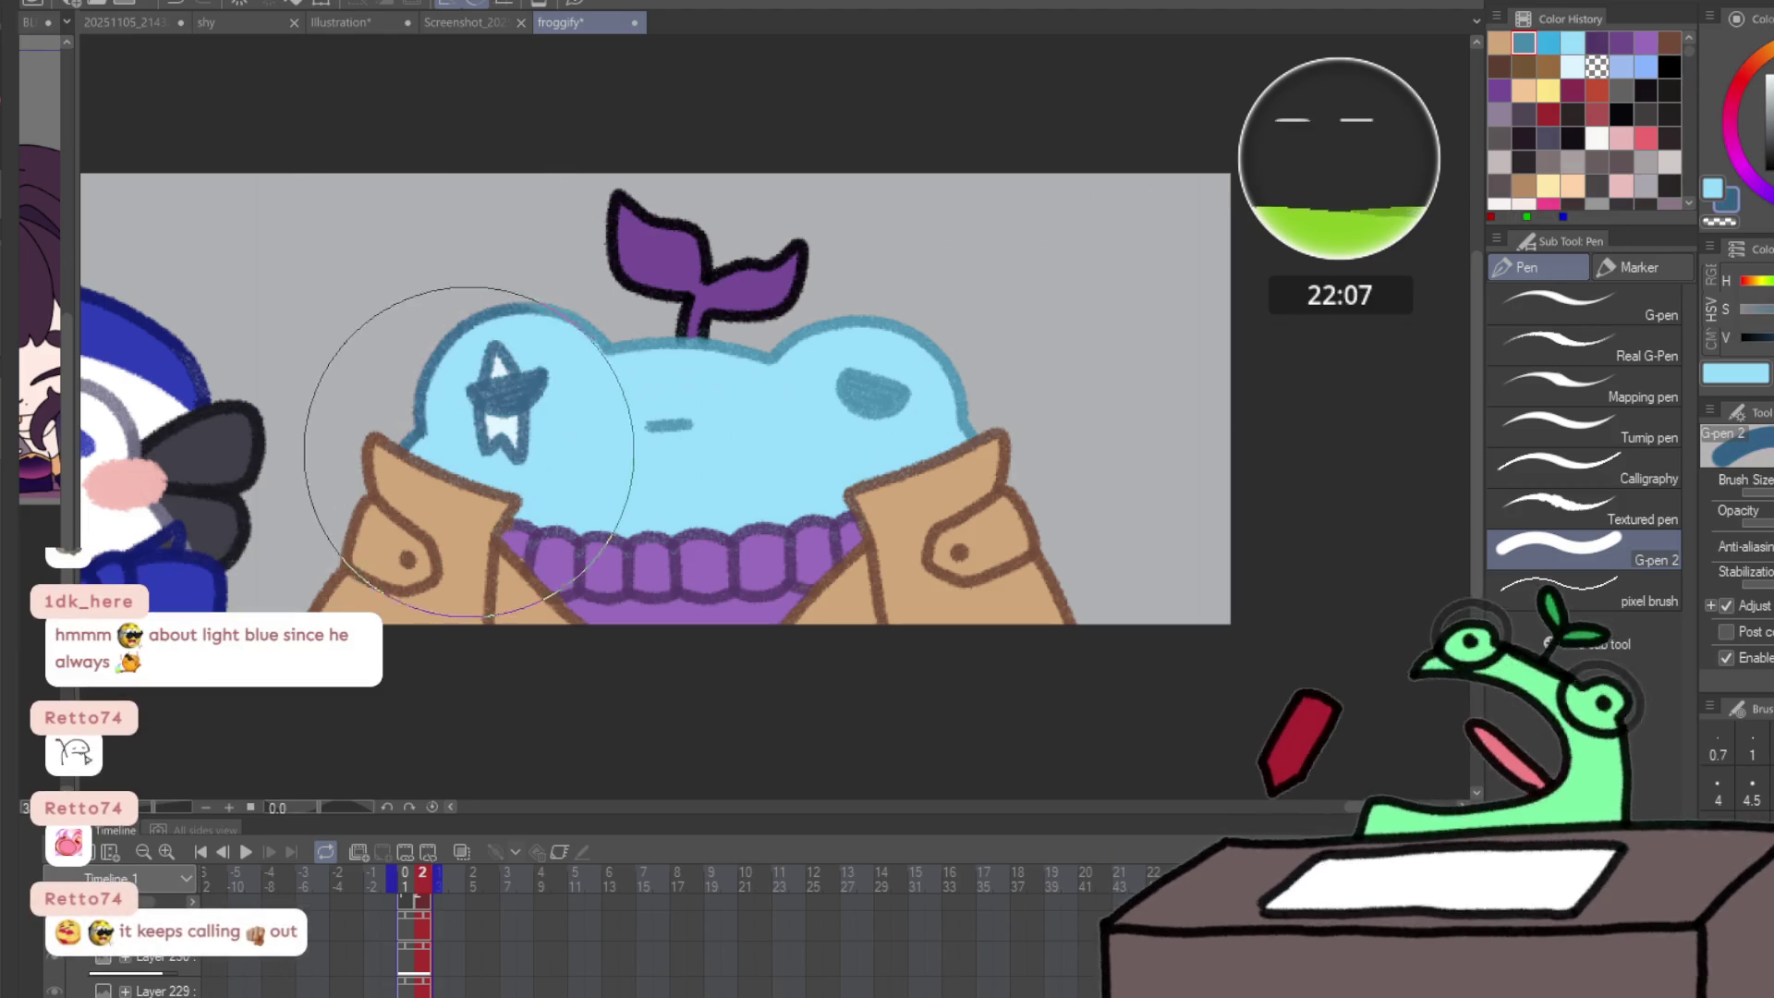
key(Left)
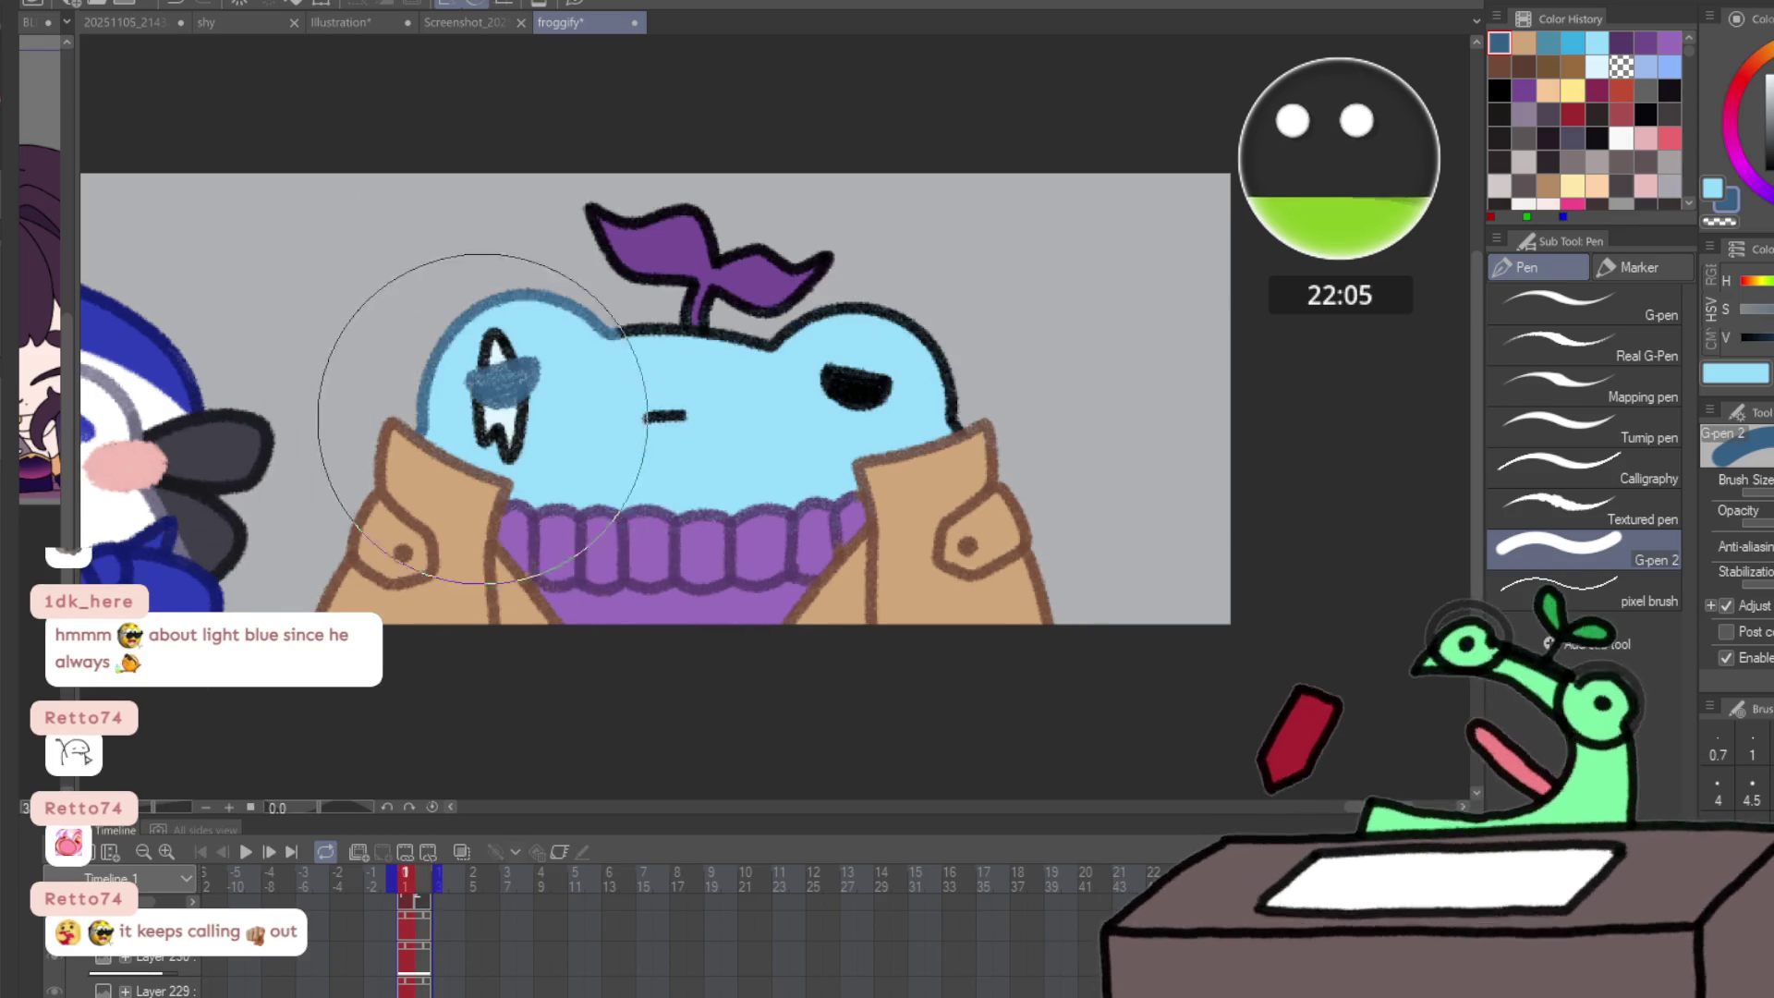
key(Right)
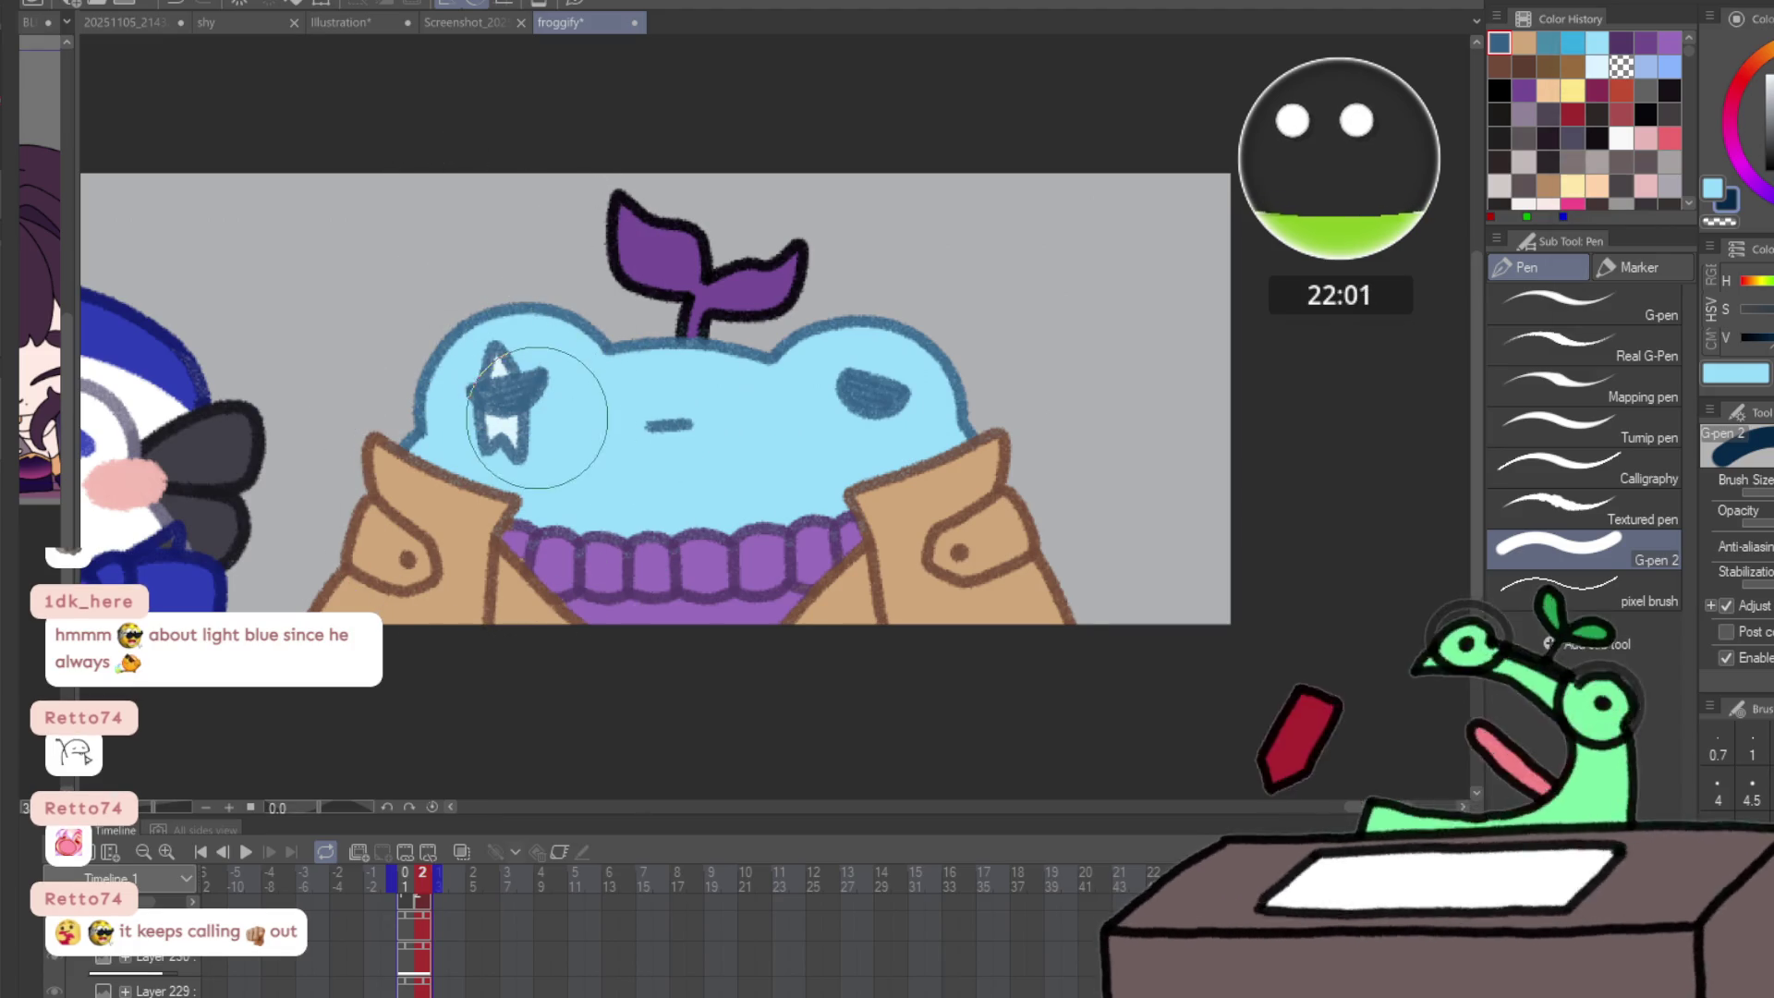
click(506, 406)
click(873, 392)
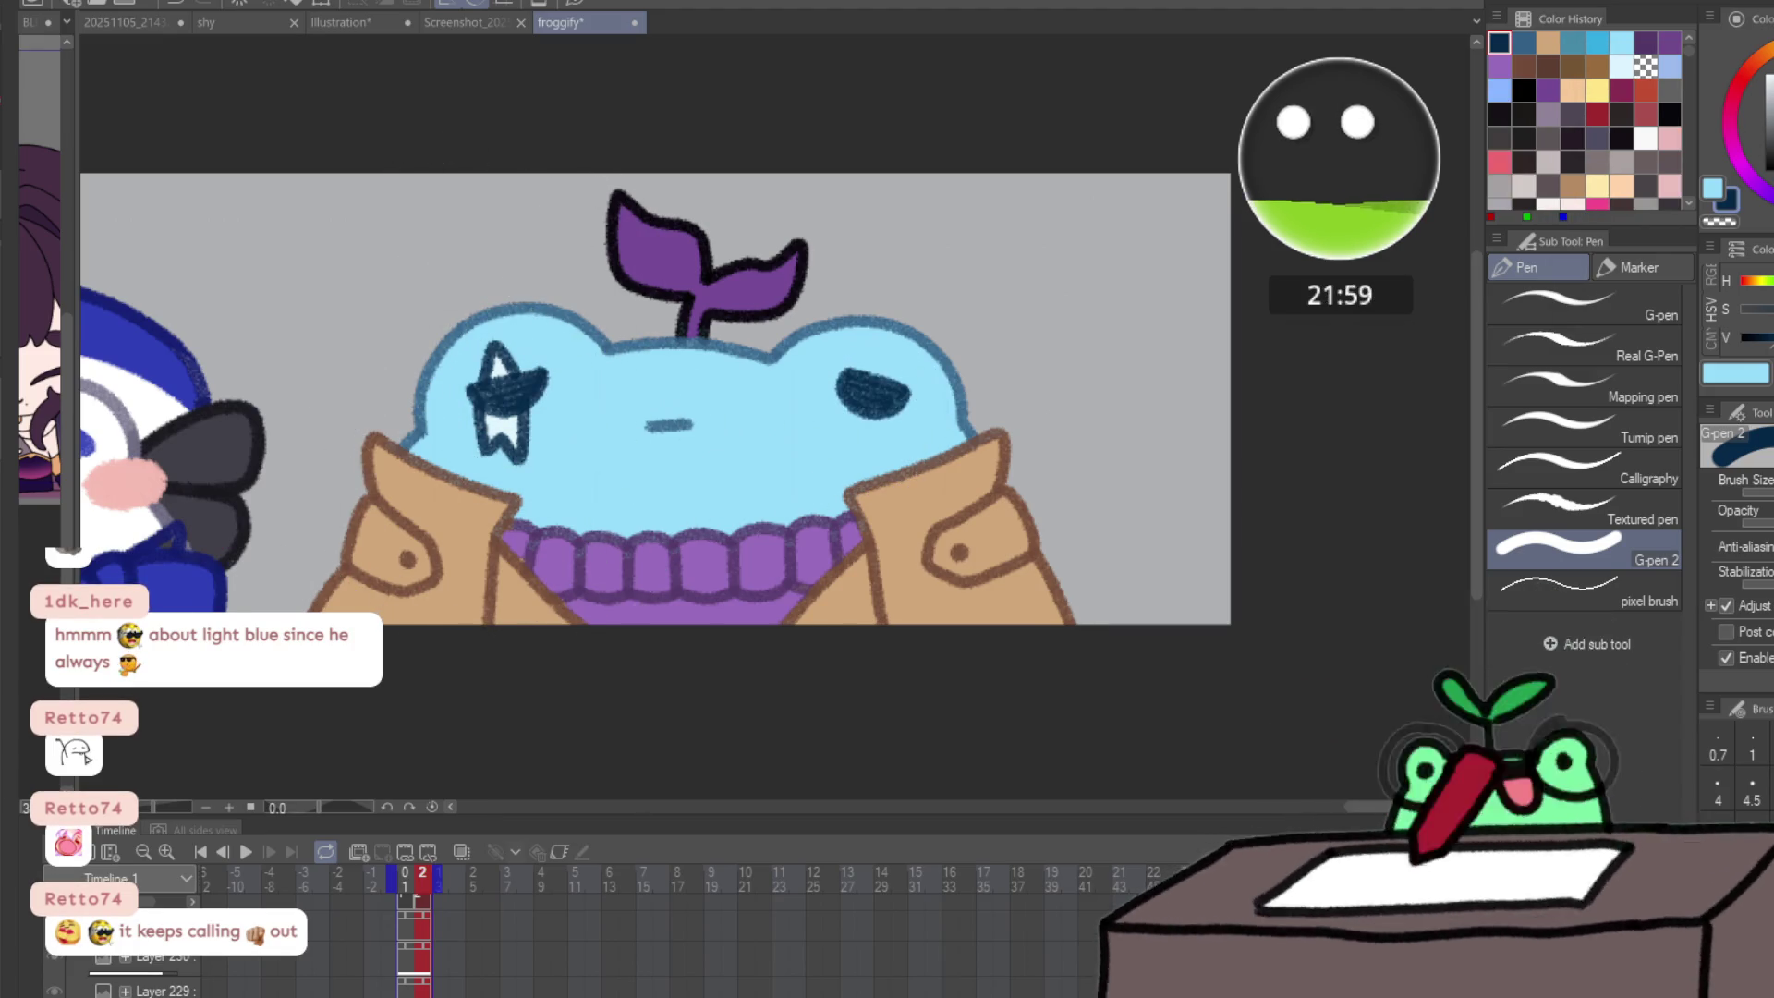
key(Left)
click(503, 378)
click(855, 388)
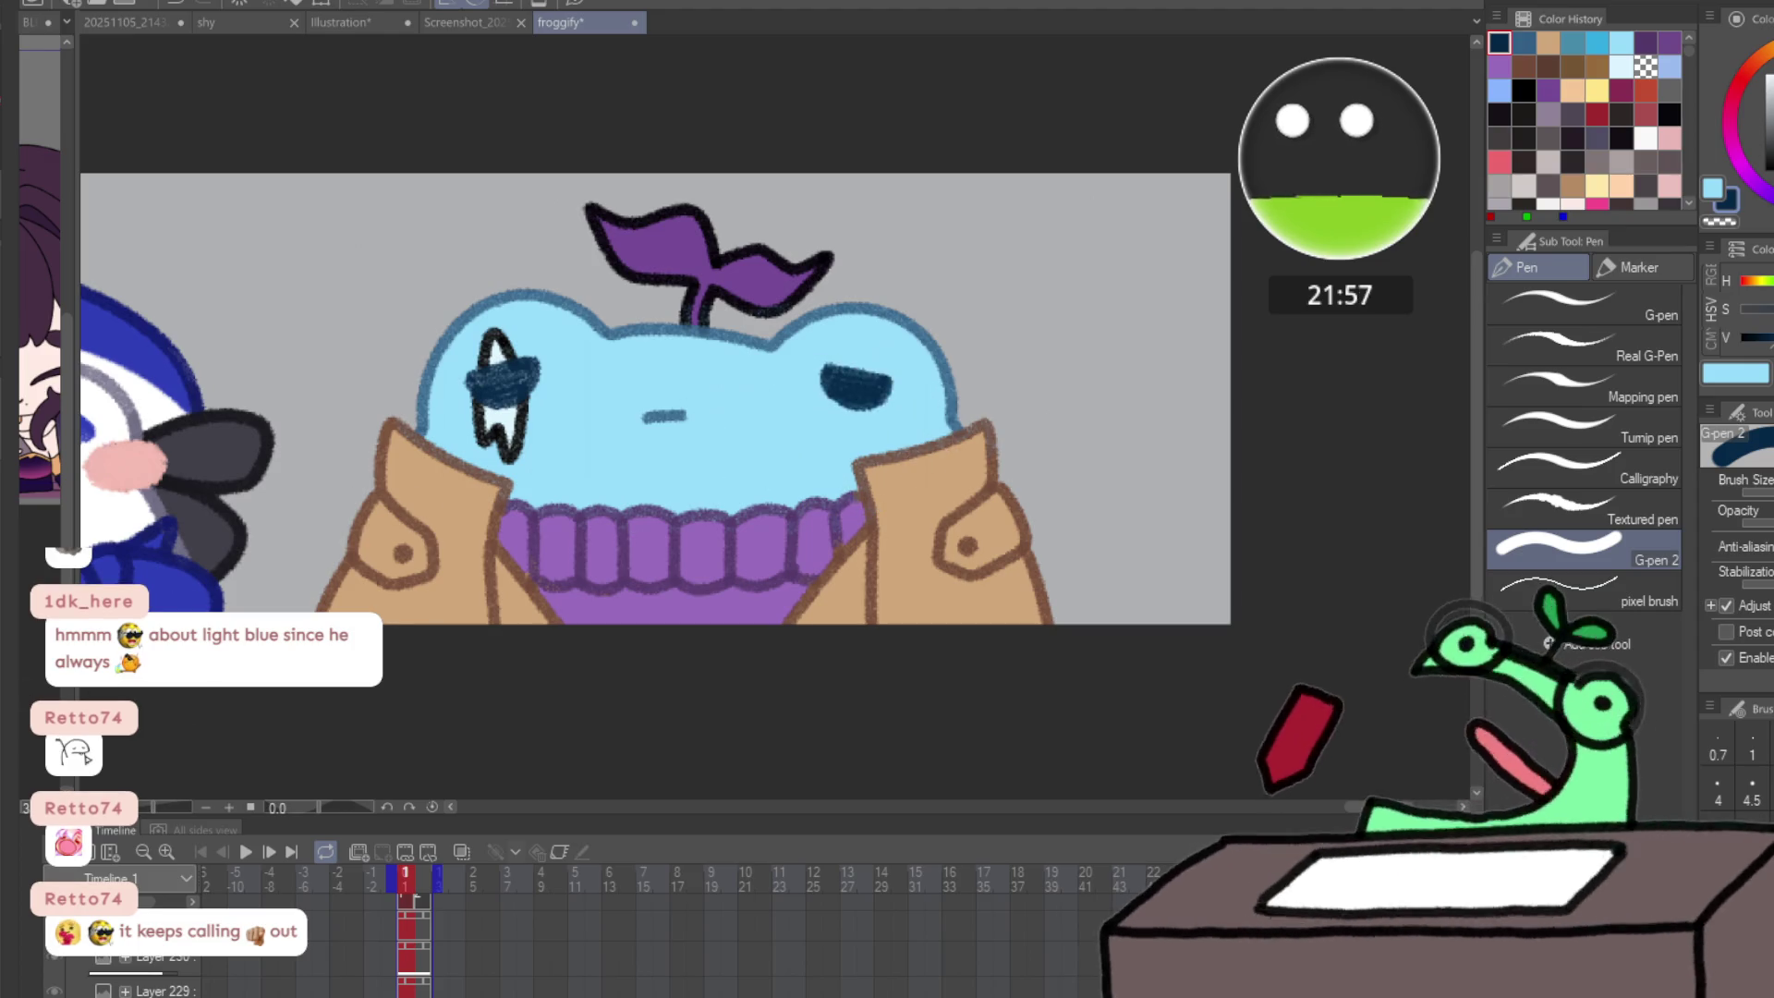
key(Right)
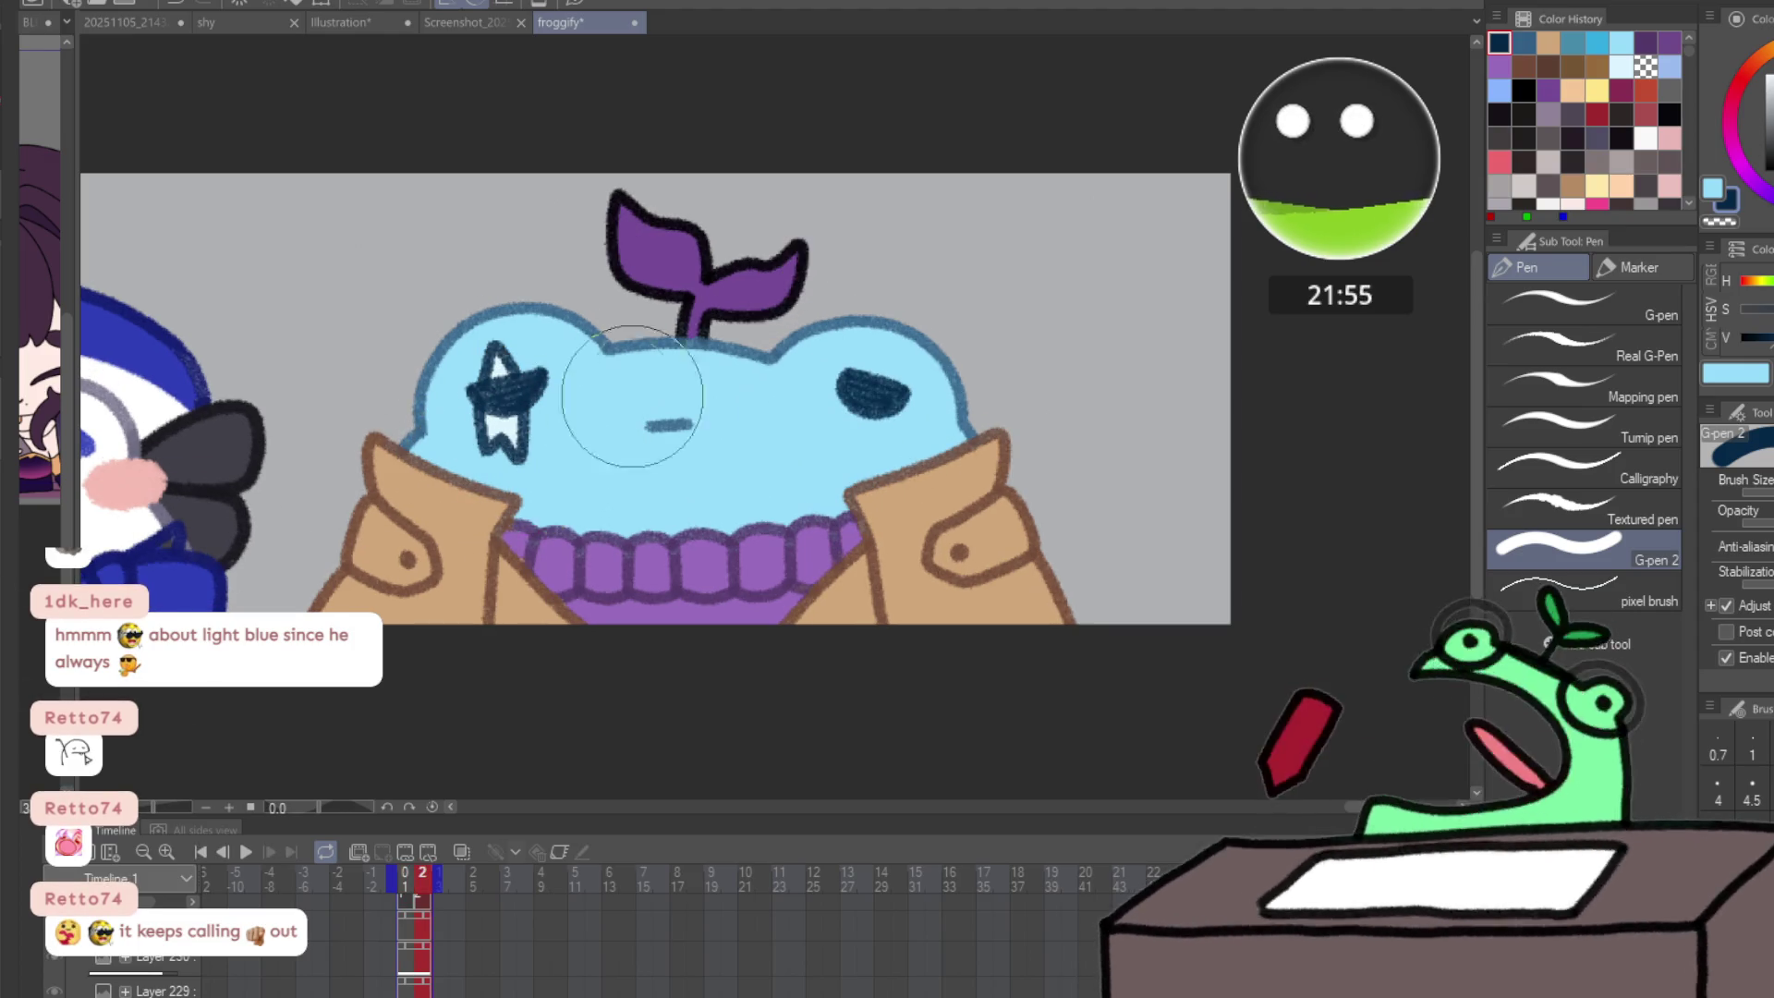
- Outline the star and its drips in light blue with a smaller brush, undoing stray strokes
alt+click(564, 411)
drag(499, 370, 525, 436)
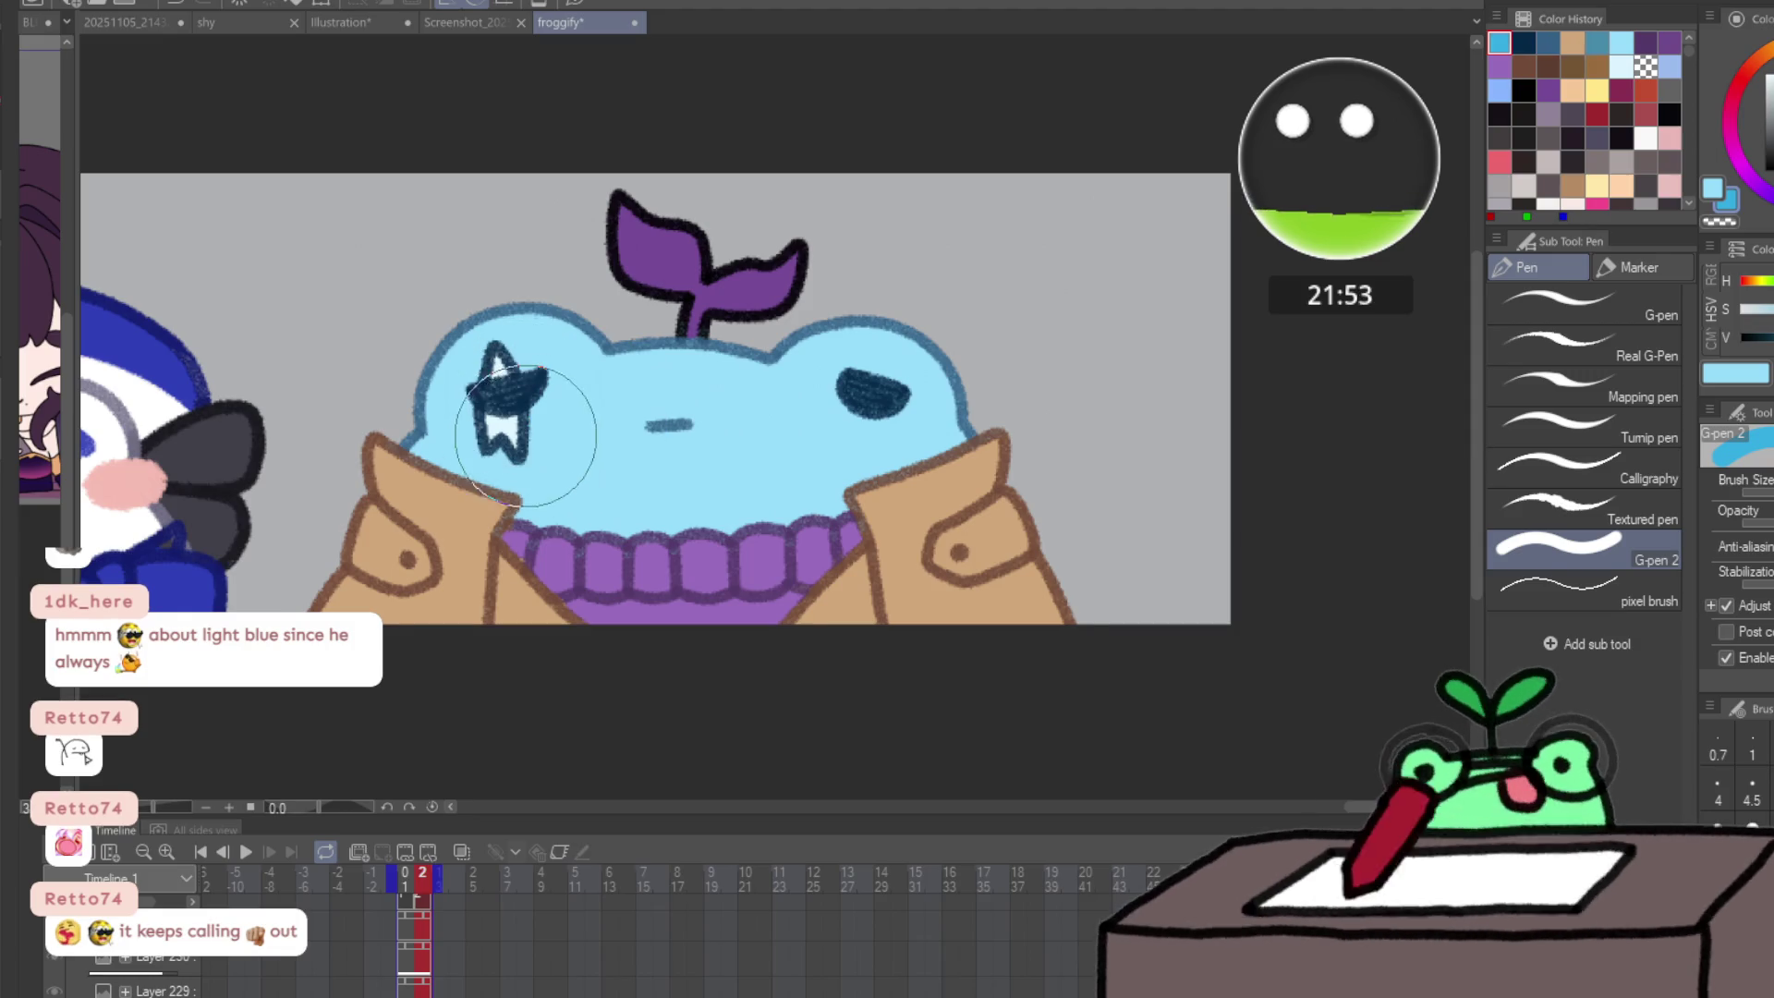
key([)
key([)
key([)
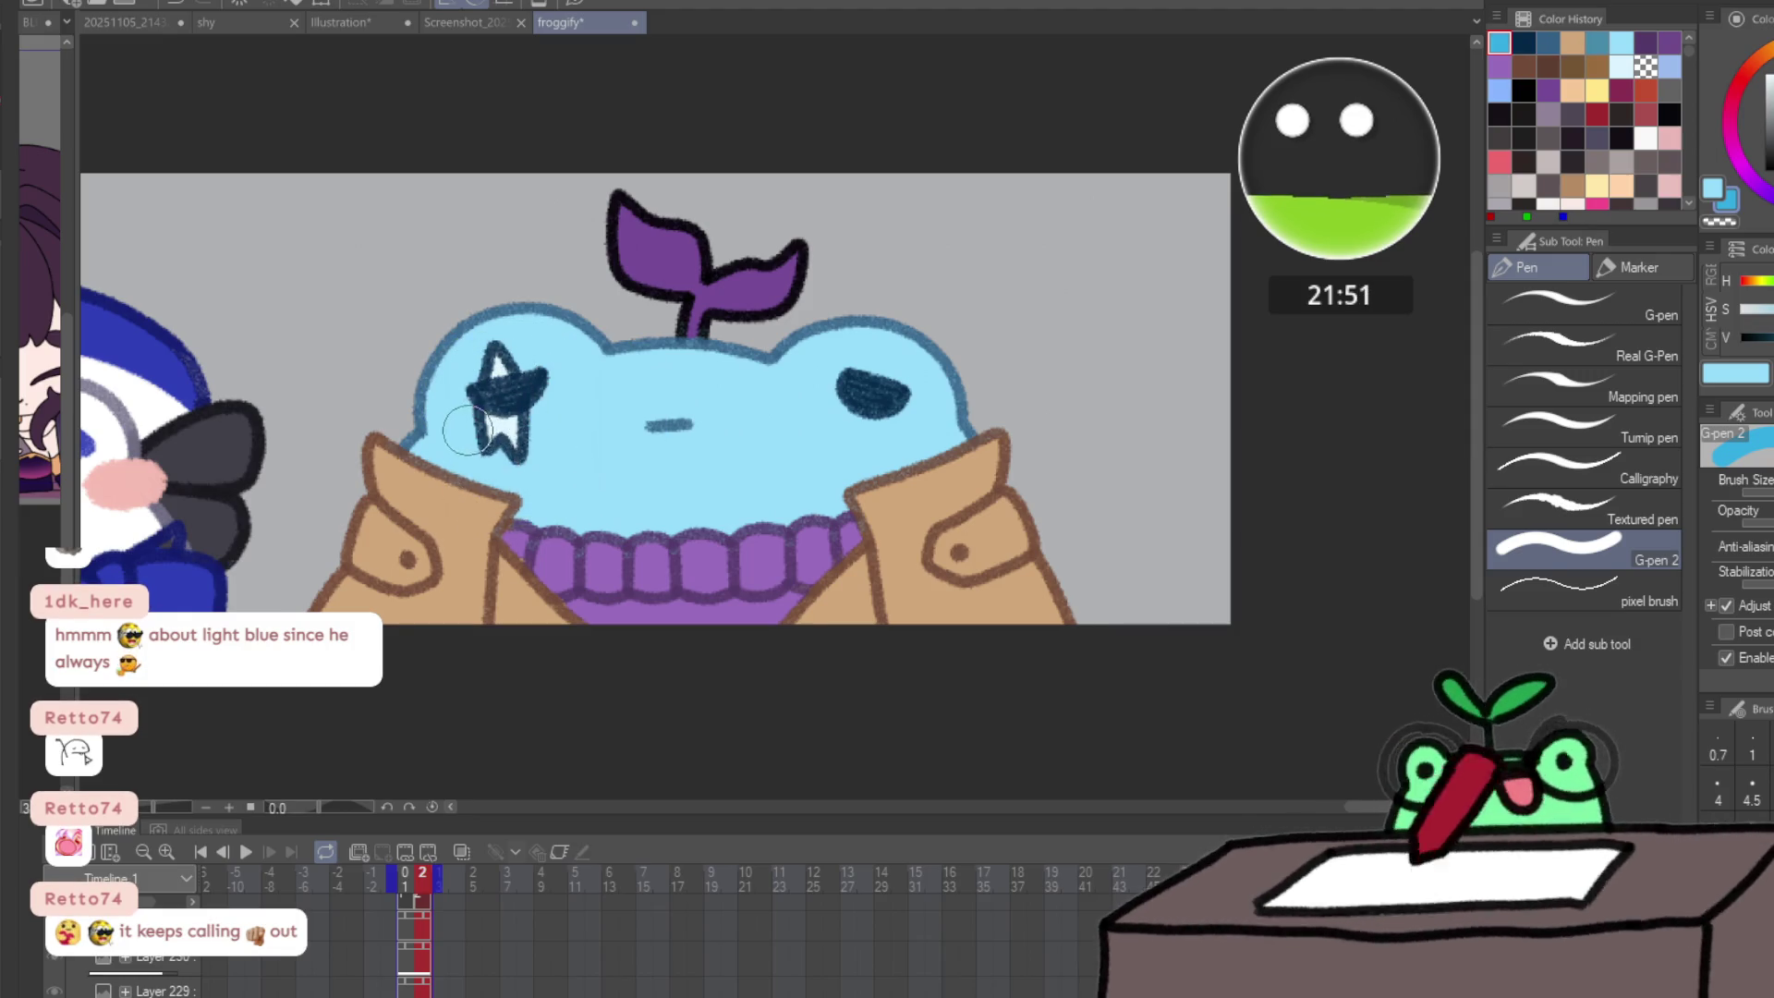
mouse_move(480, 426)
mouse_down()
mouse_move(514, 447)
mouse_move(566, 411)
mouse_up()
mouse_move(434, 457)
mouse_down()
mouse_move(490, 430)
mouse_move(540, 434)
mouse_move(494, 351)
mouse_move(519, 398)
mouse_move(496, 443)
mouse_up()
key(comma)
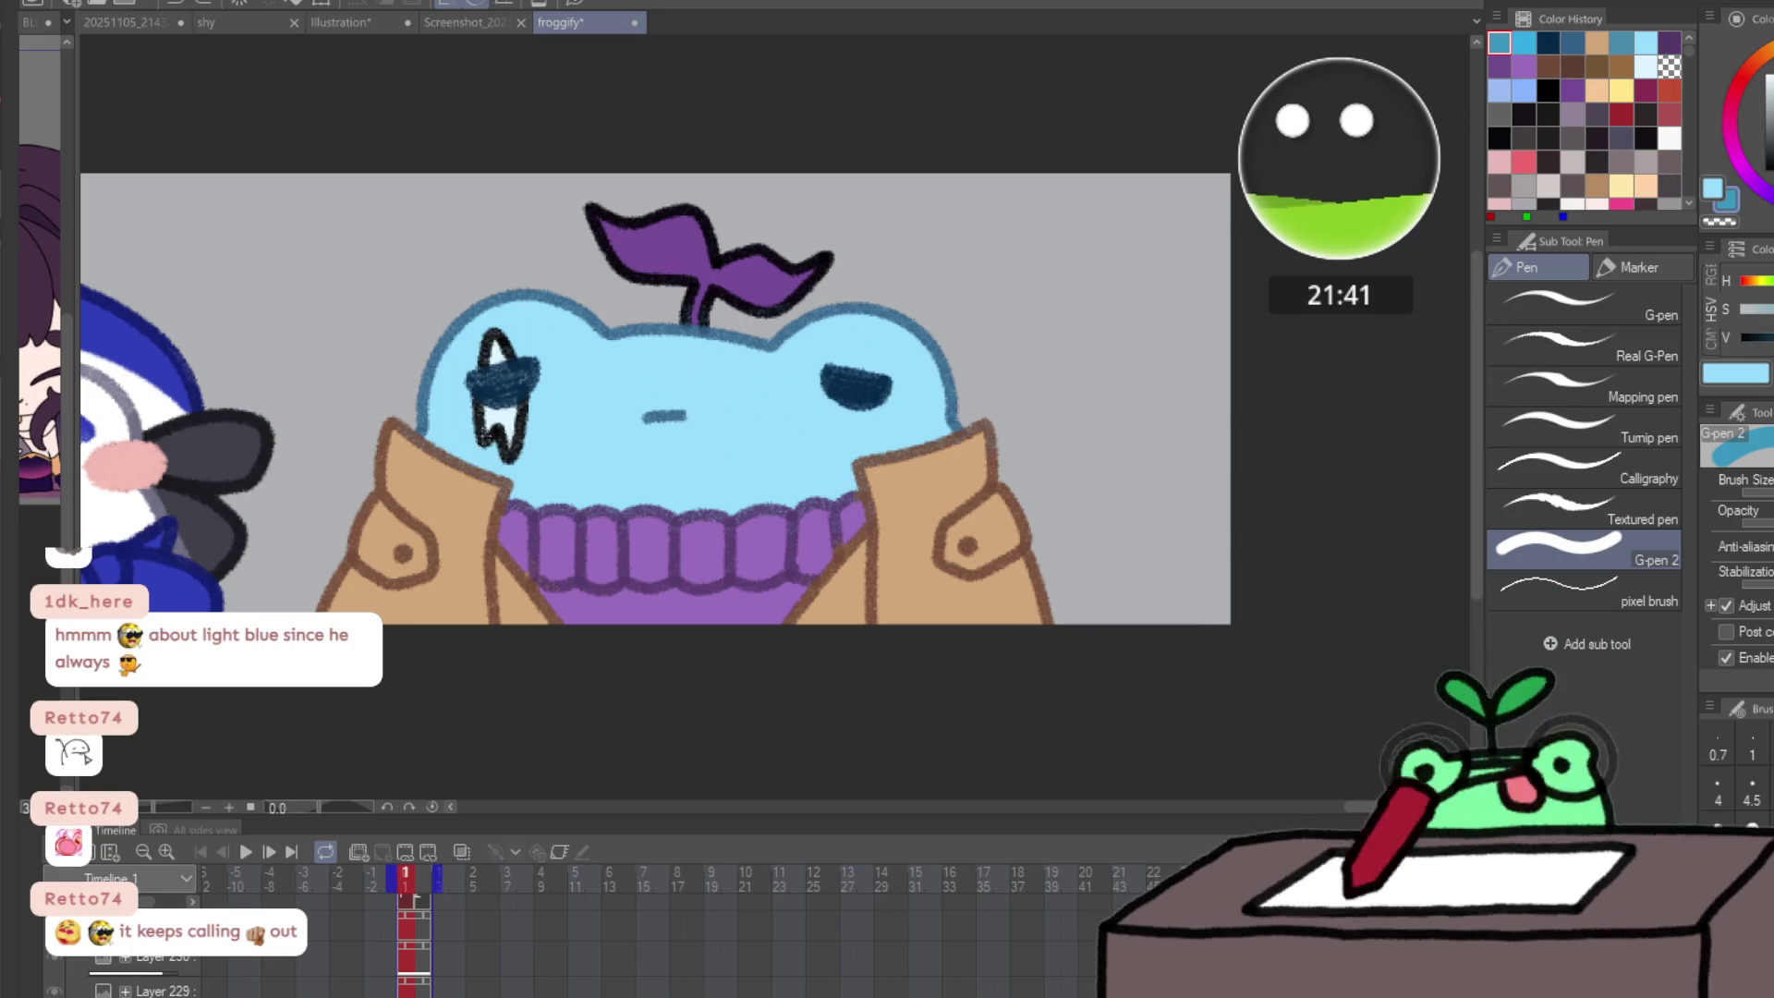
key(ctrl+z)
key(ctrl+z)
key(ctrl+z)
drag(730, 265, 752, 259)
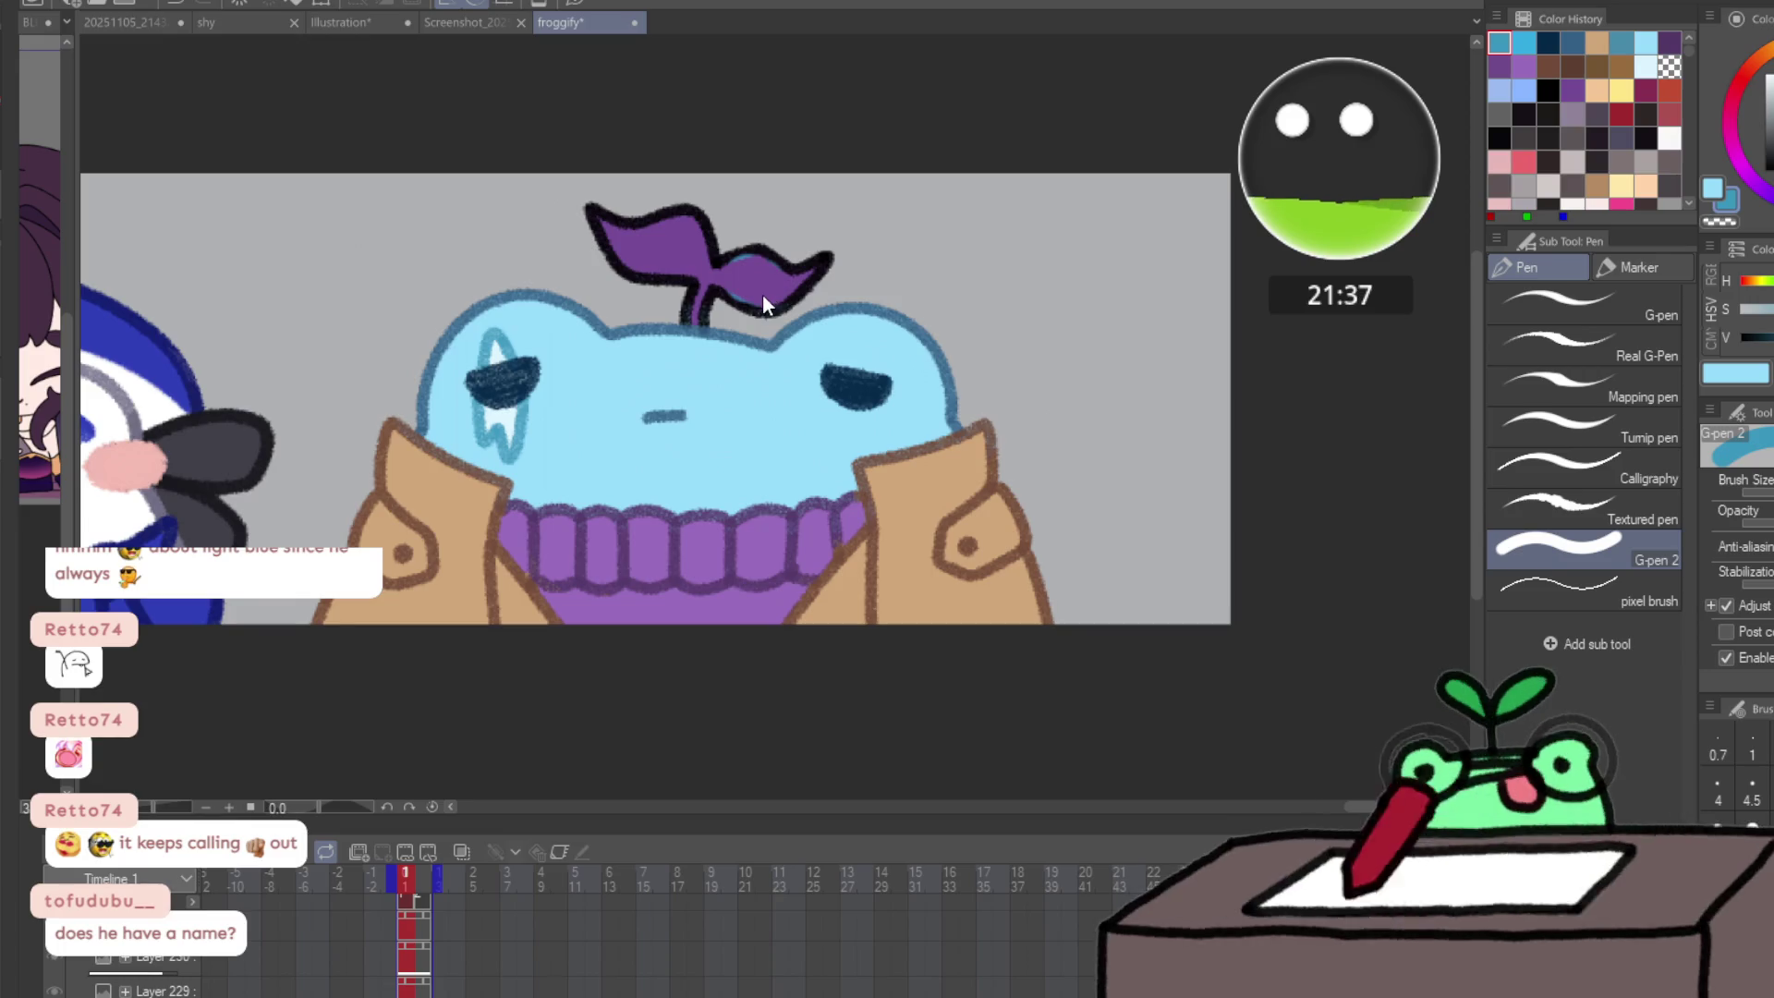
alt+click(767, 297)
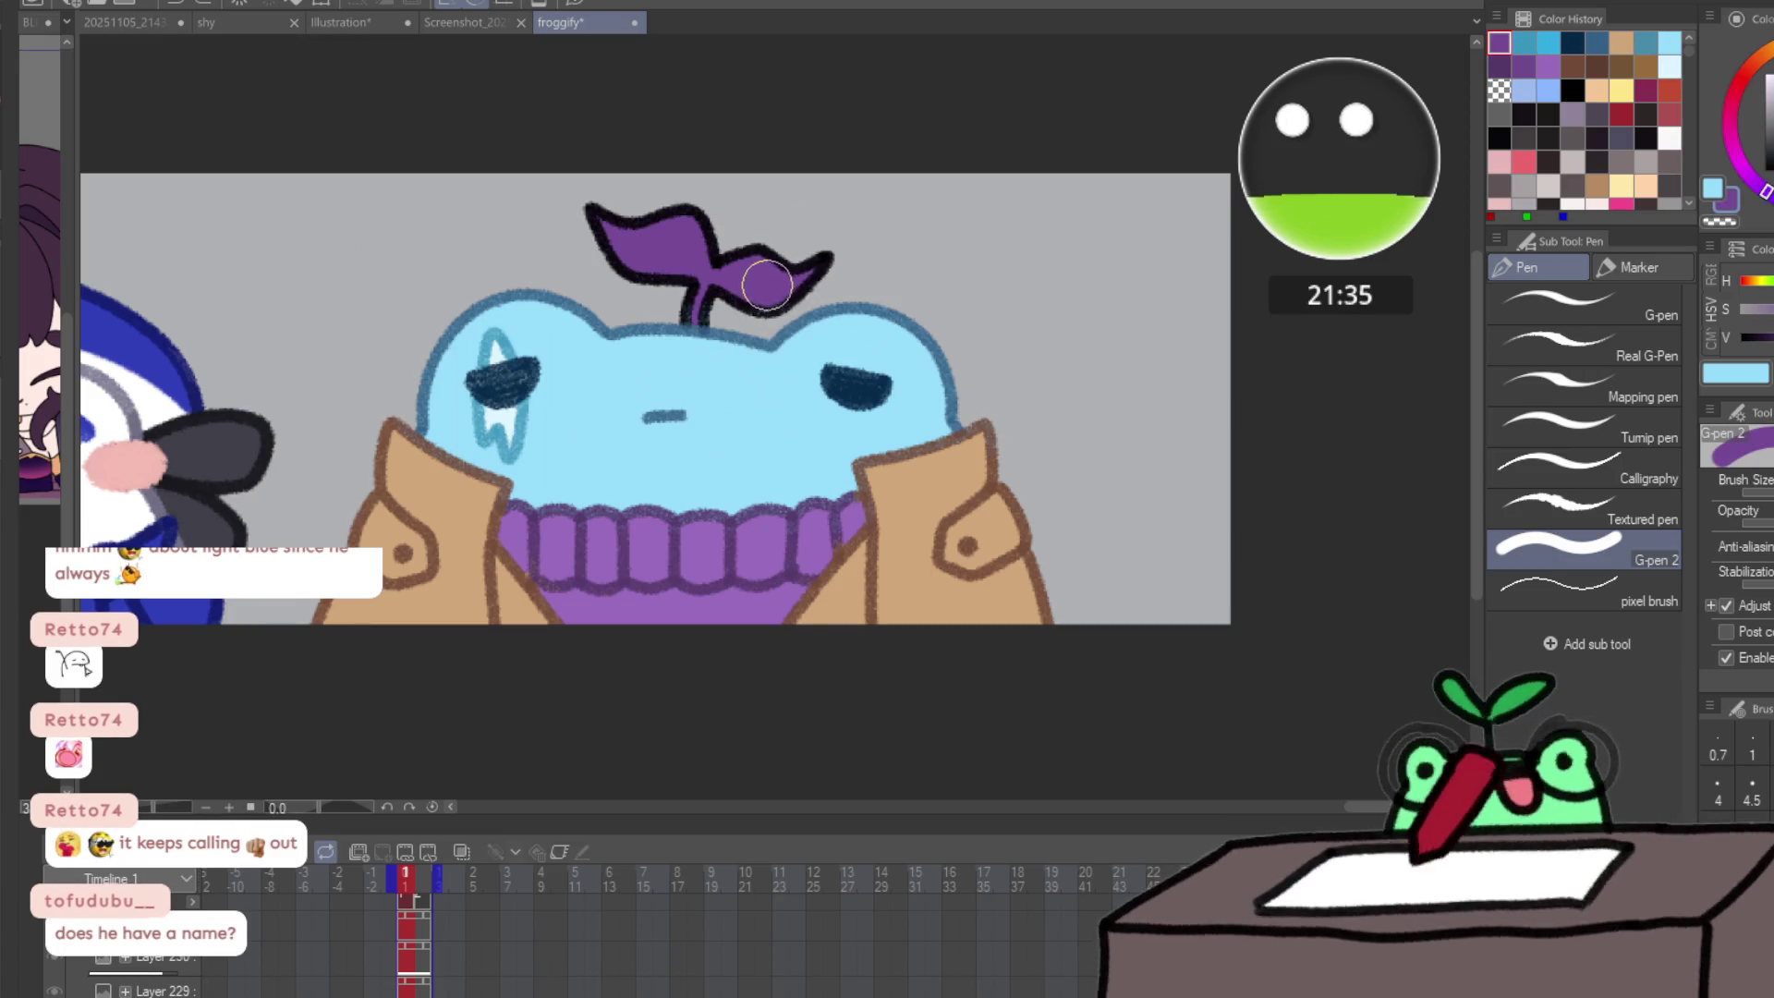
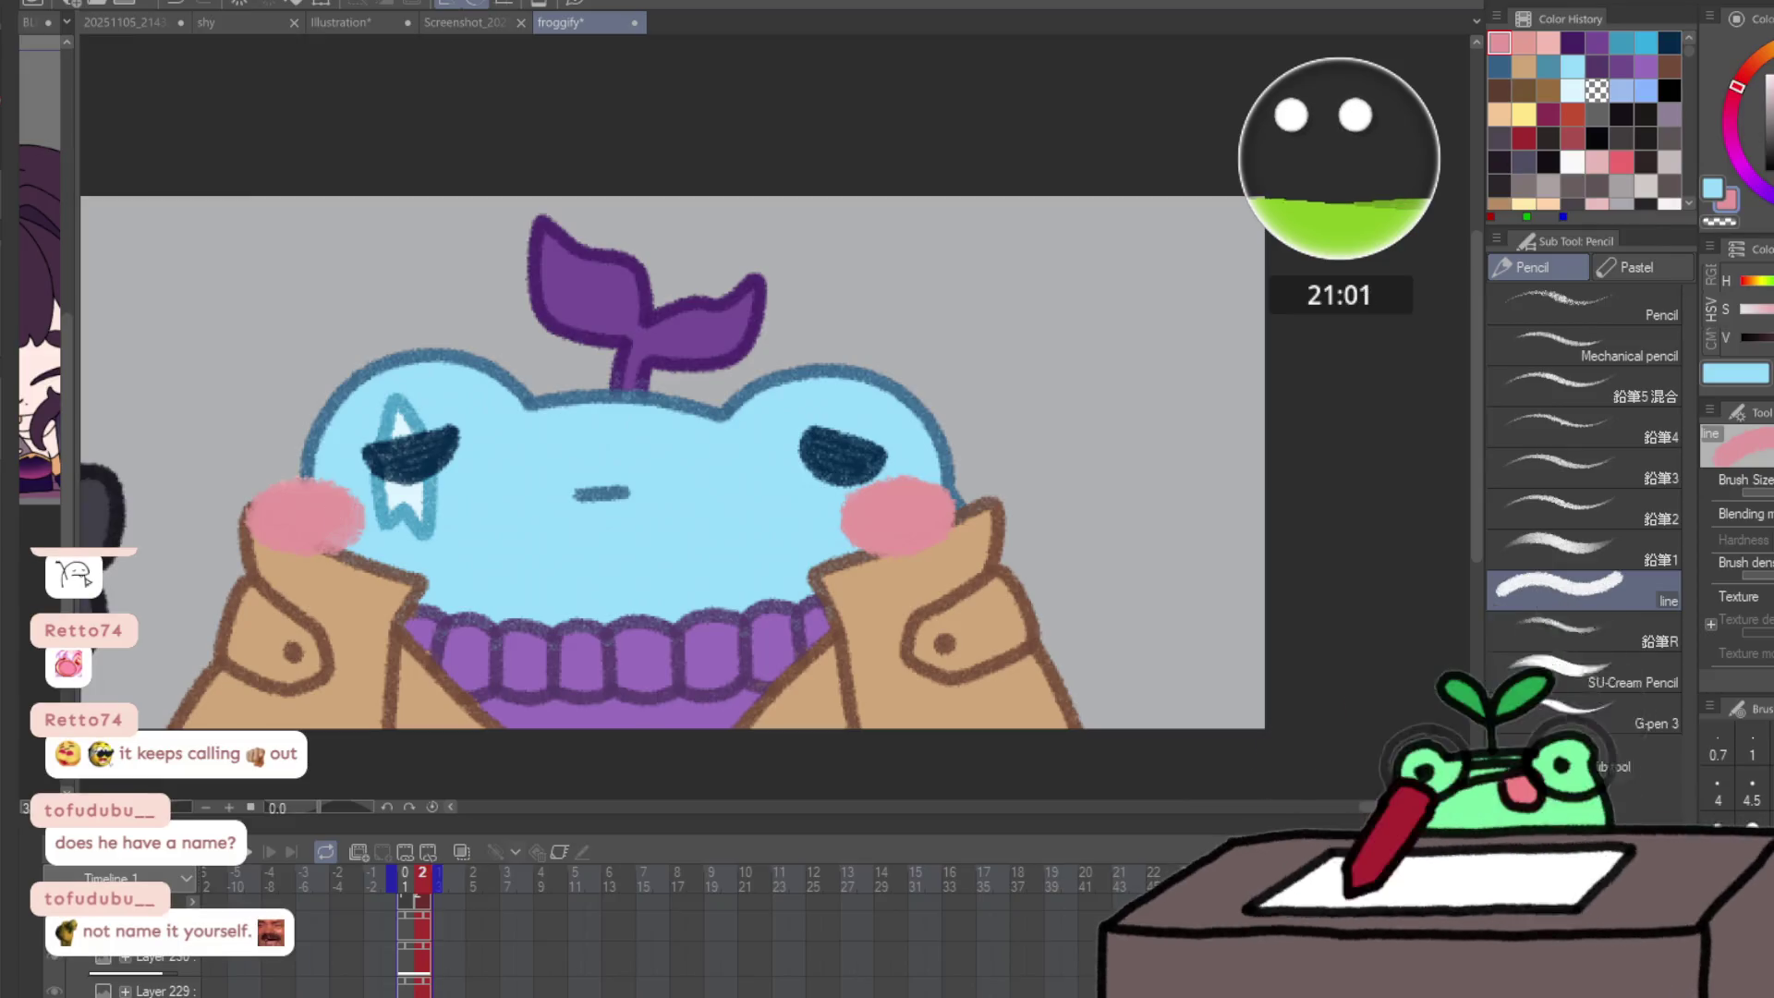
- Lasso the right and then the left cheek blush, nudge each slightly right, and deselect
drag(951, 425, 993, 462)
drag(945, 598, 968, 593)
key(ctrl+d)
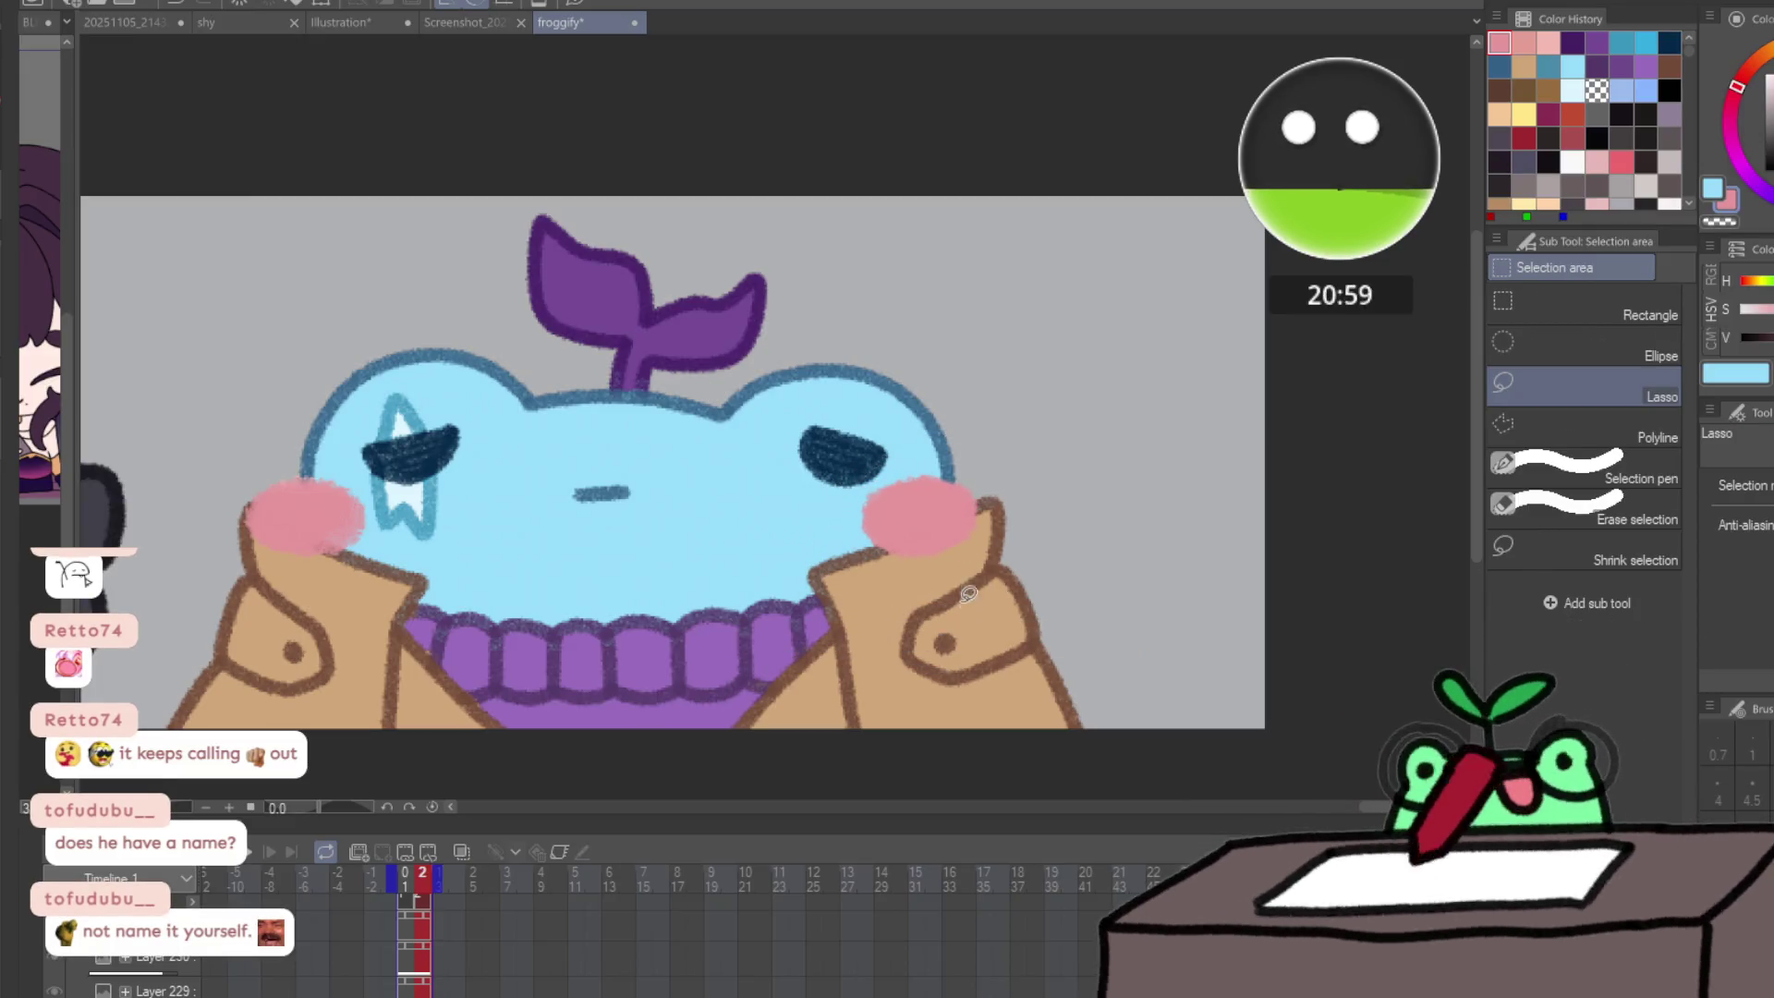
mouse_move(409, 469)
mouse_down()
mouse_move(258, 471)
mouse_move(311, 515)
mouse_up()
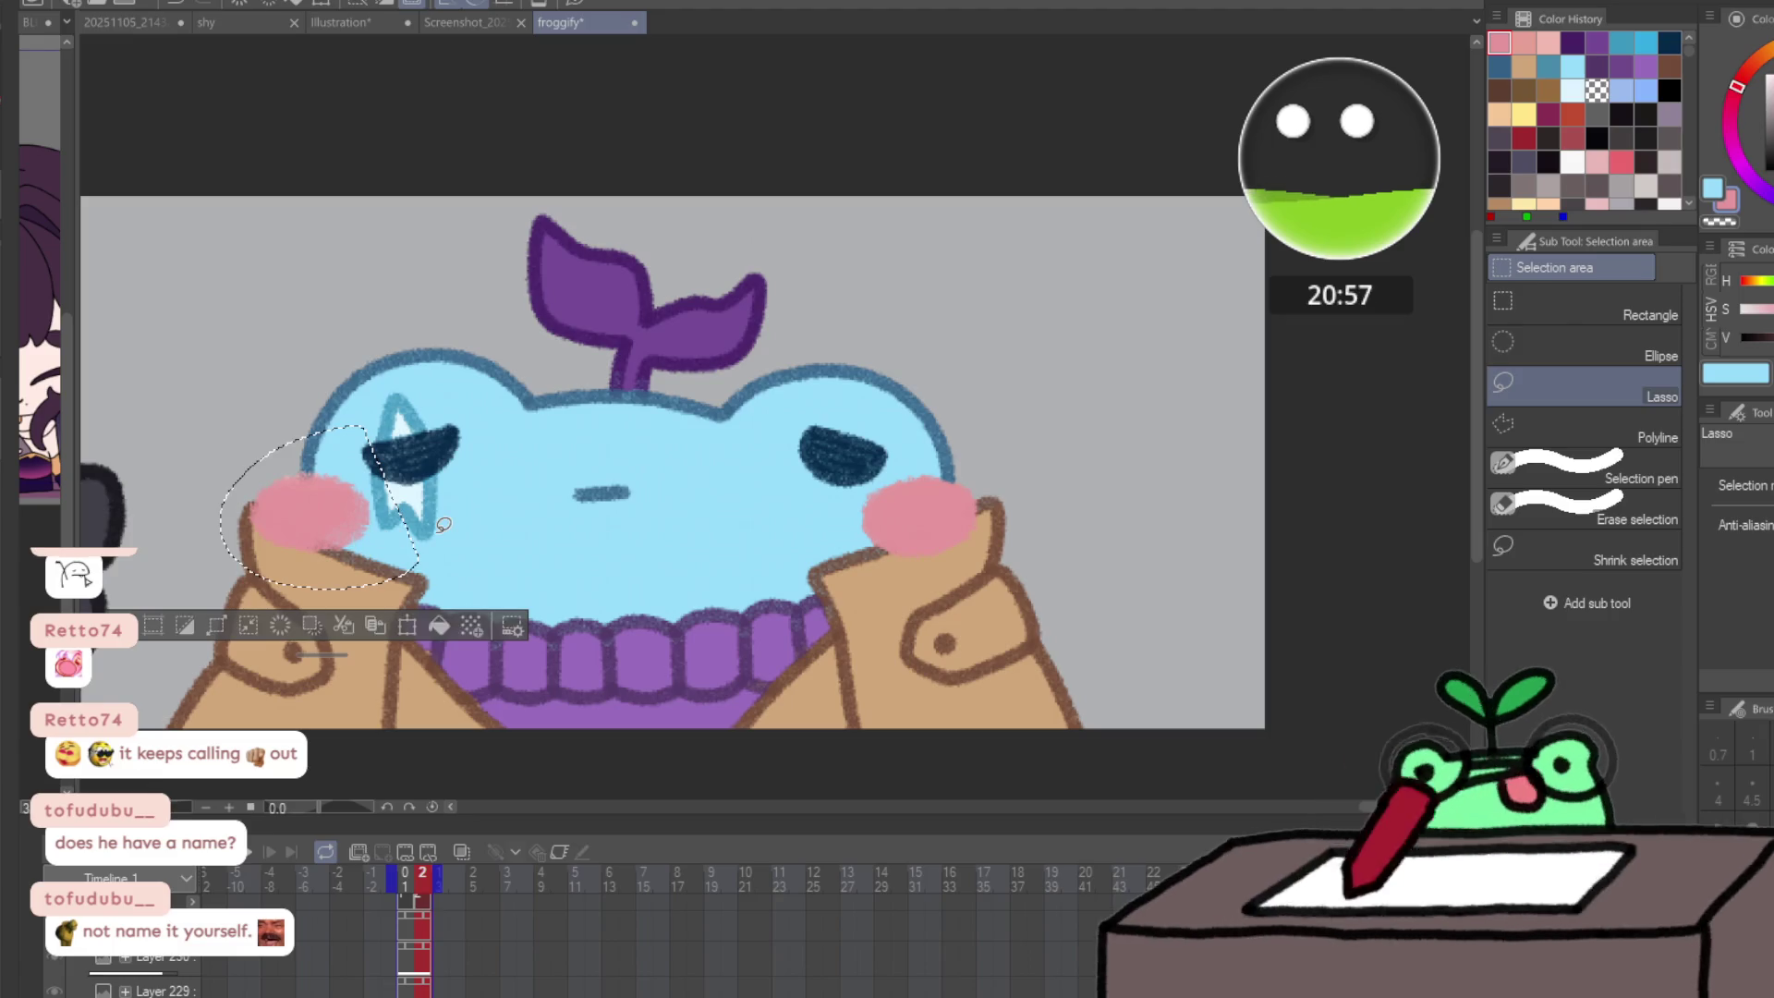
key(ctrl+d)
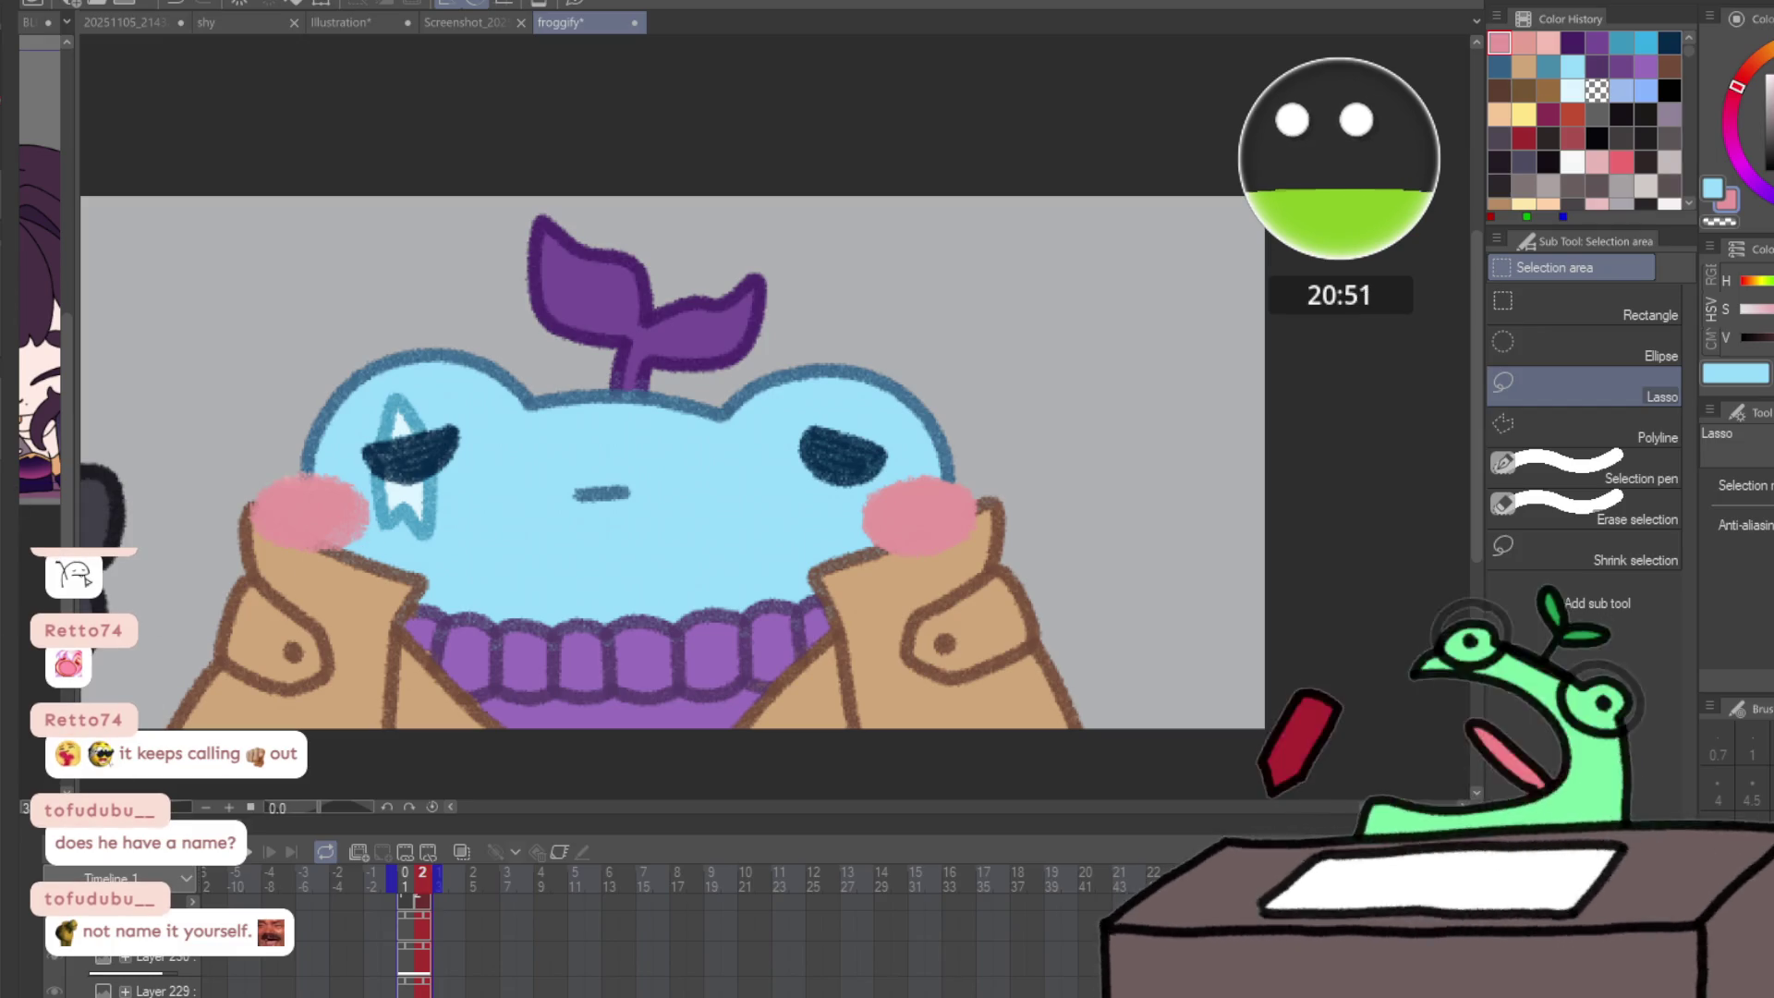
scroll(479, 574, down, 4)
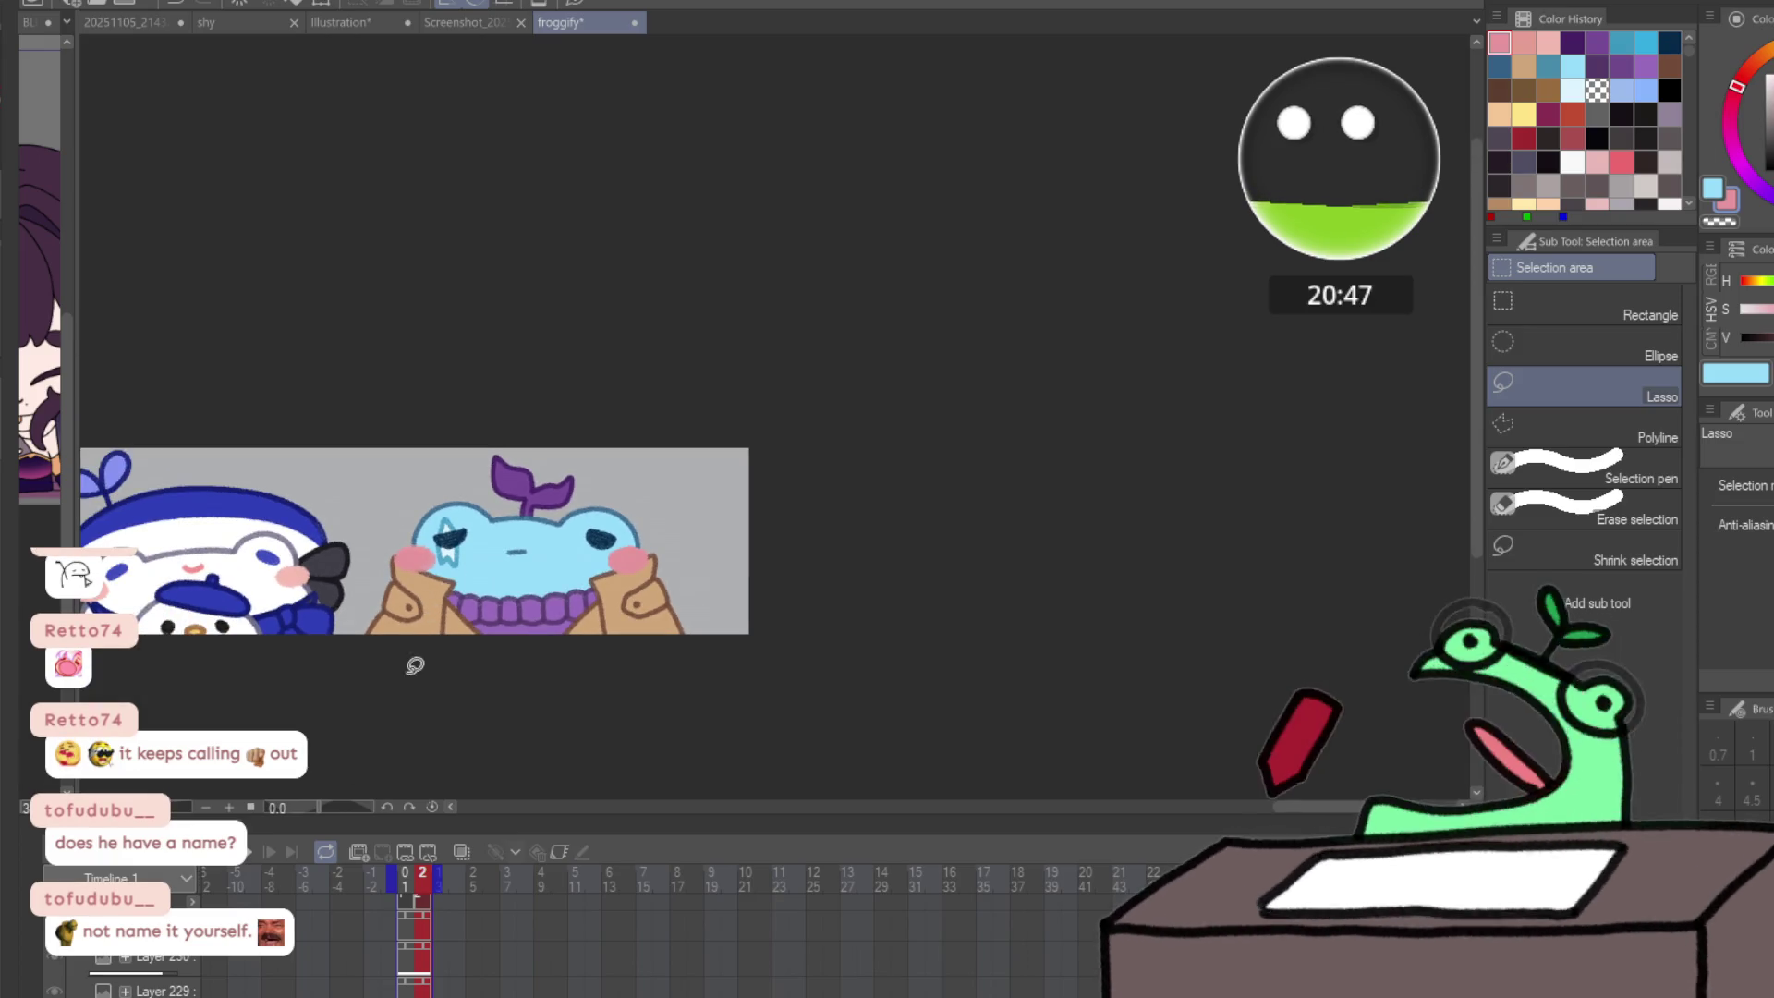
- Pan along the character strip and bring the frog back into view
drag(380, 645, 964, 614)
drag(543, 622, 1238, 578)
drag(830, 624, 887, 622)
mouse_move(586, 610)
mouse_down()
mouse_move(1232, 601)
mouse_move(185, 630)
mouse_up()
scroll(334, 572, up, 3)
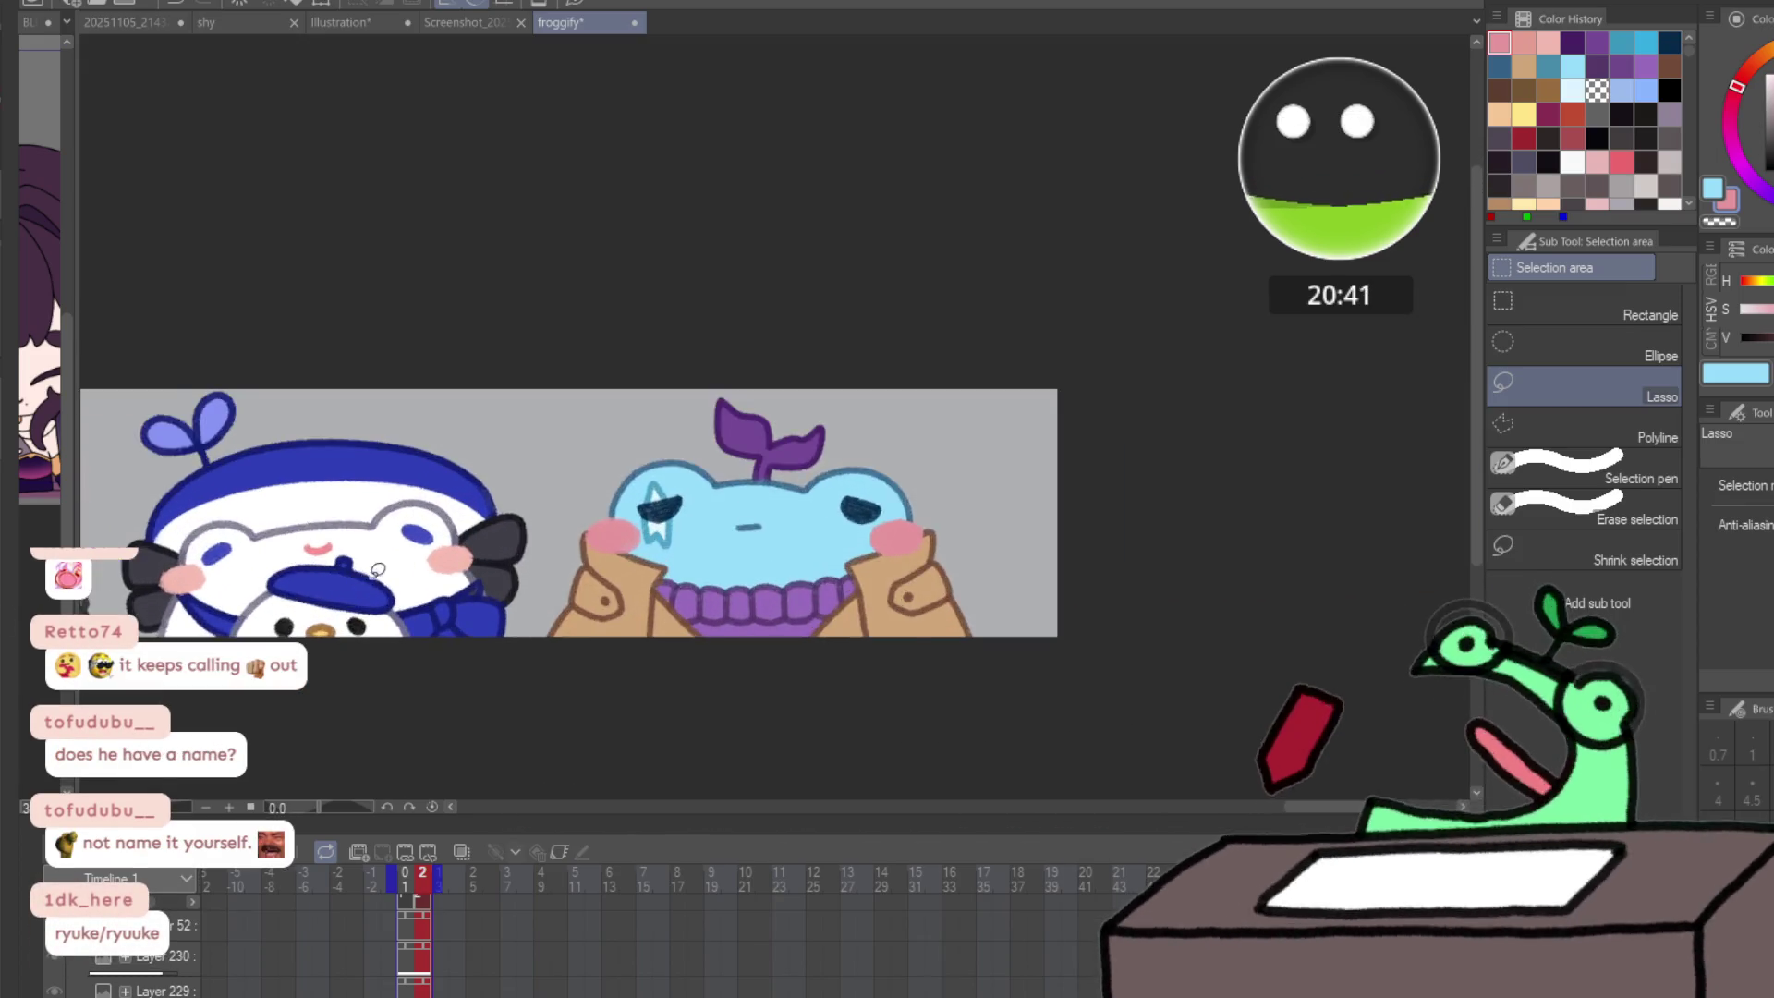
scroll(345, 702, down, 1)
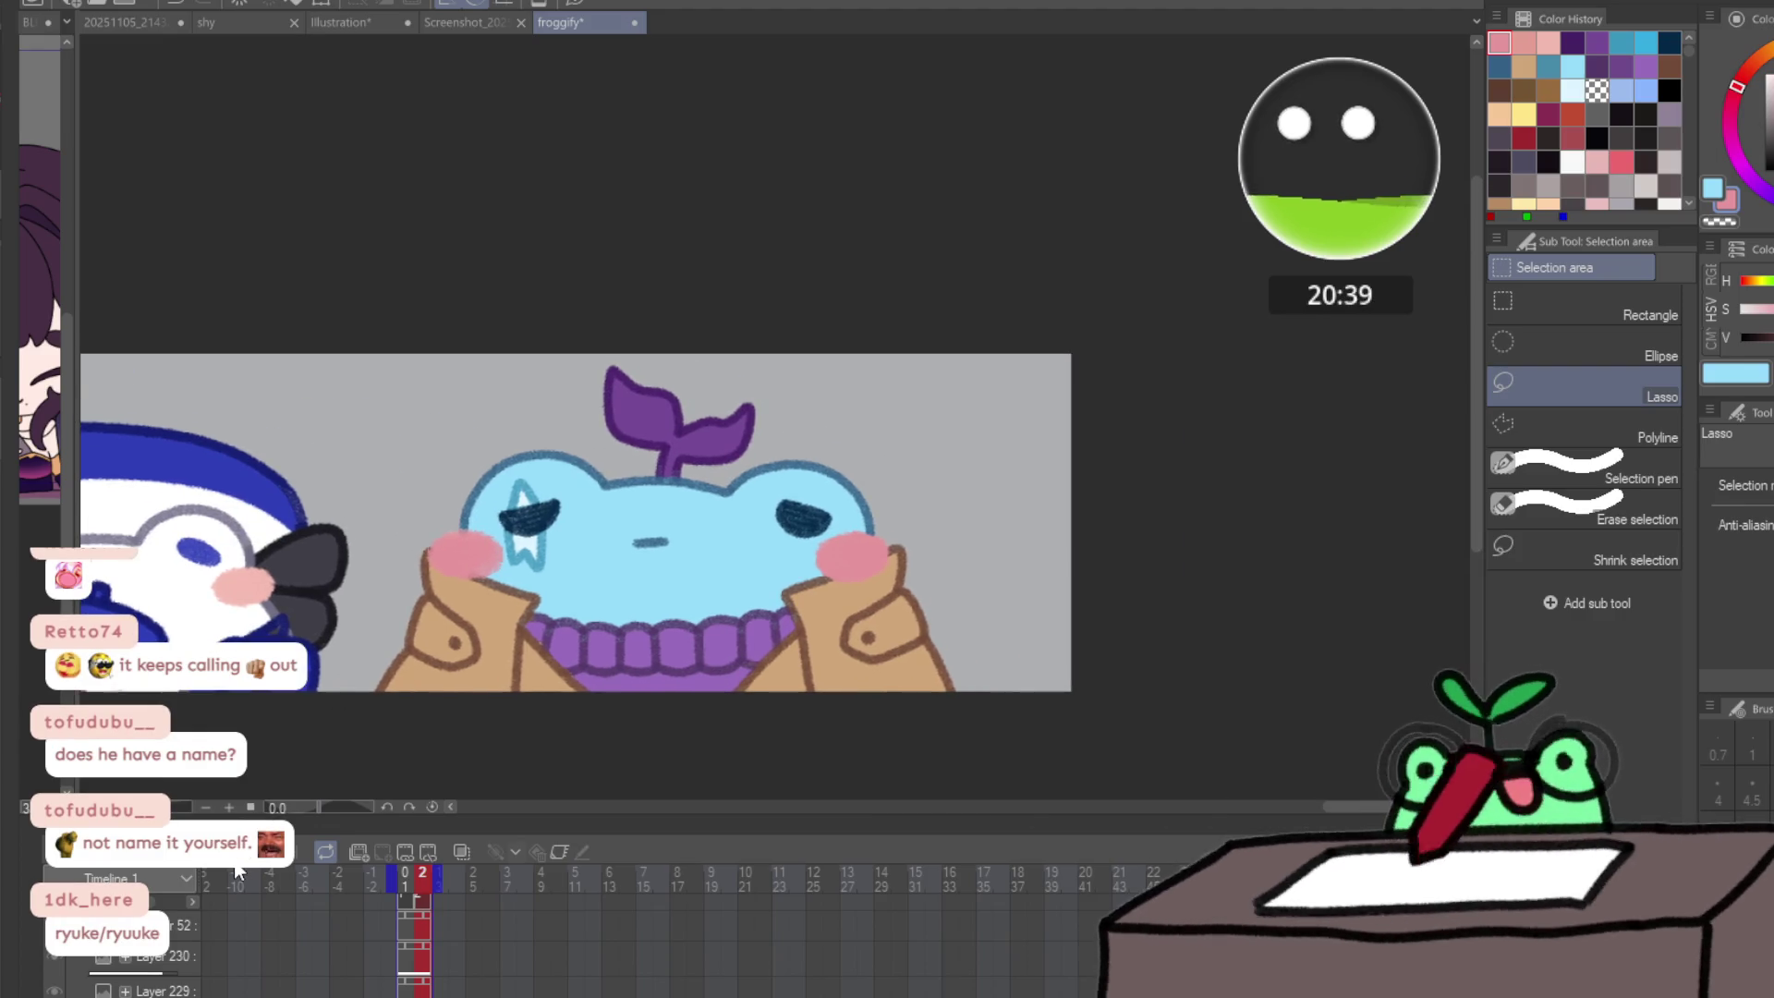
- Play the animation to preview the frog's shifted blushes, then stop playback
key(Left)
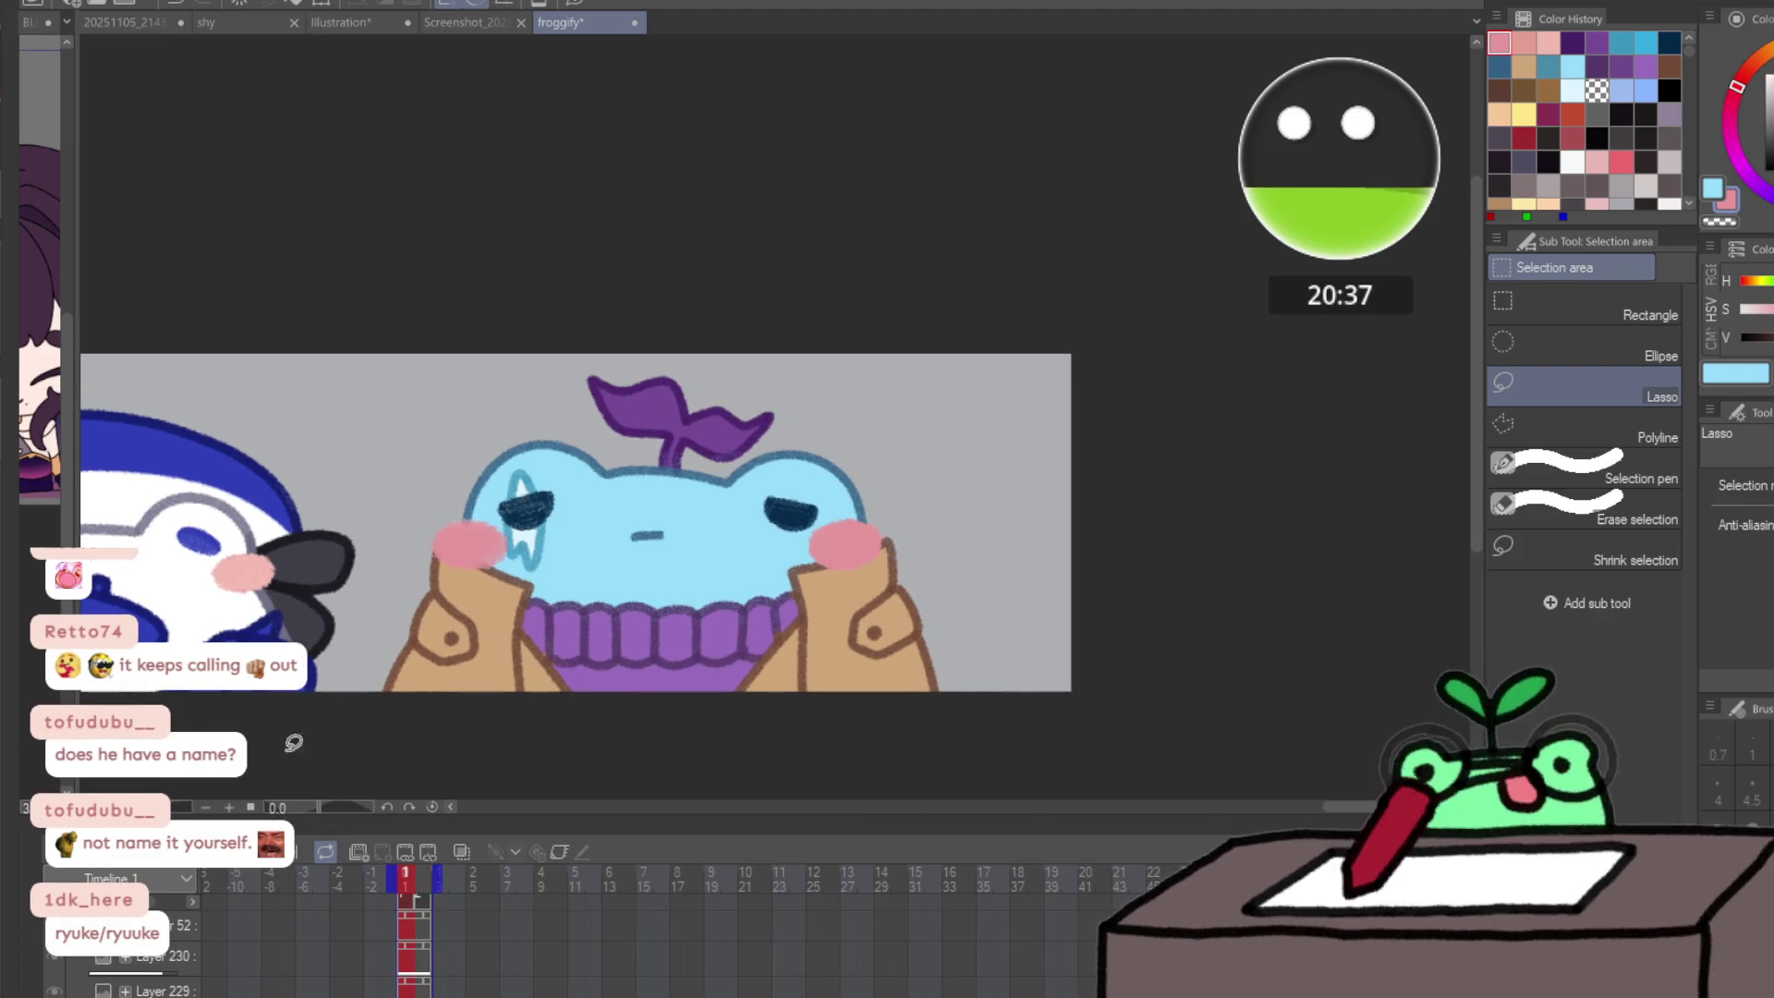
scroll(581, 484, up, 2)
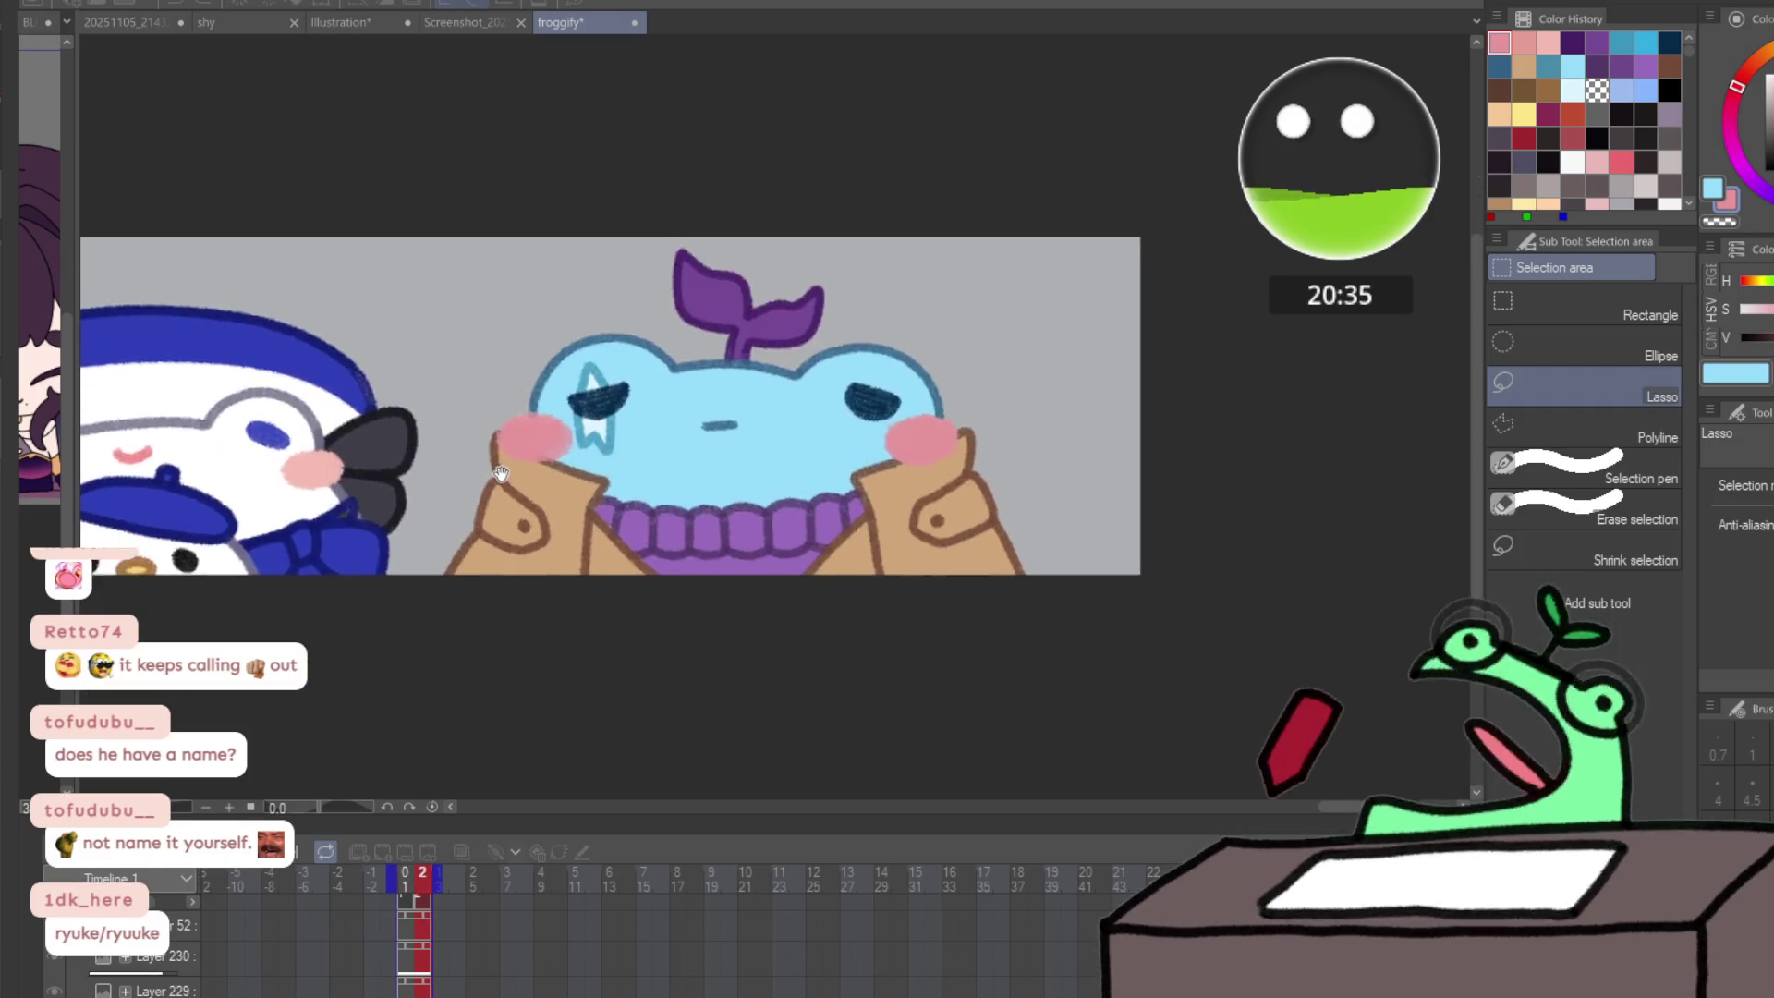
scroll(581, 484, up, 1)
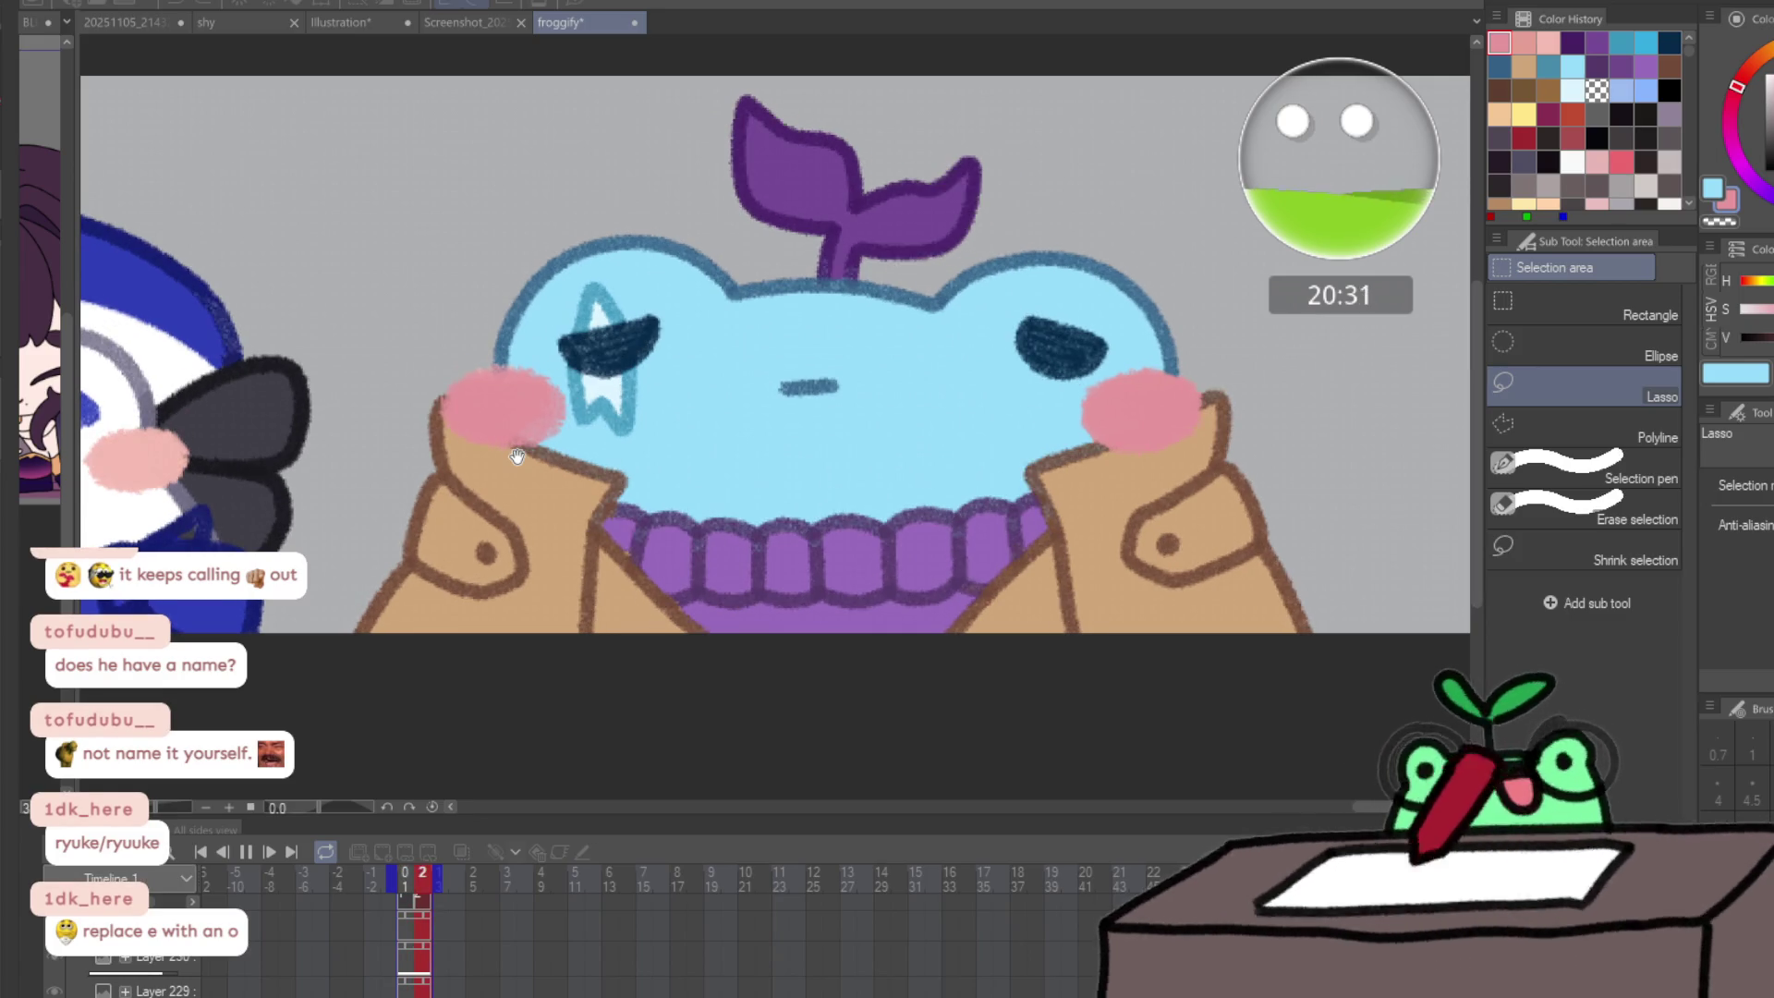
scroll(517, 456, down, 1)
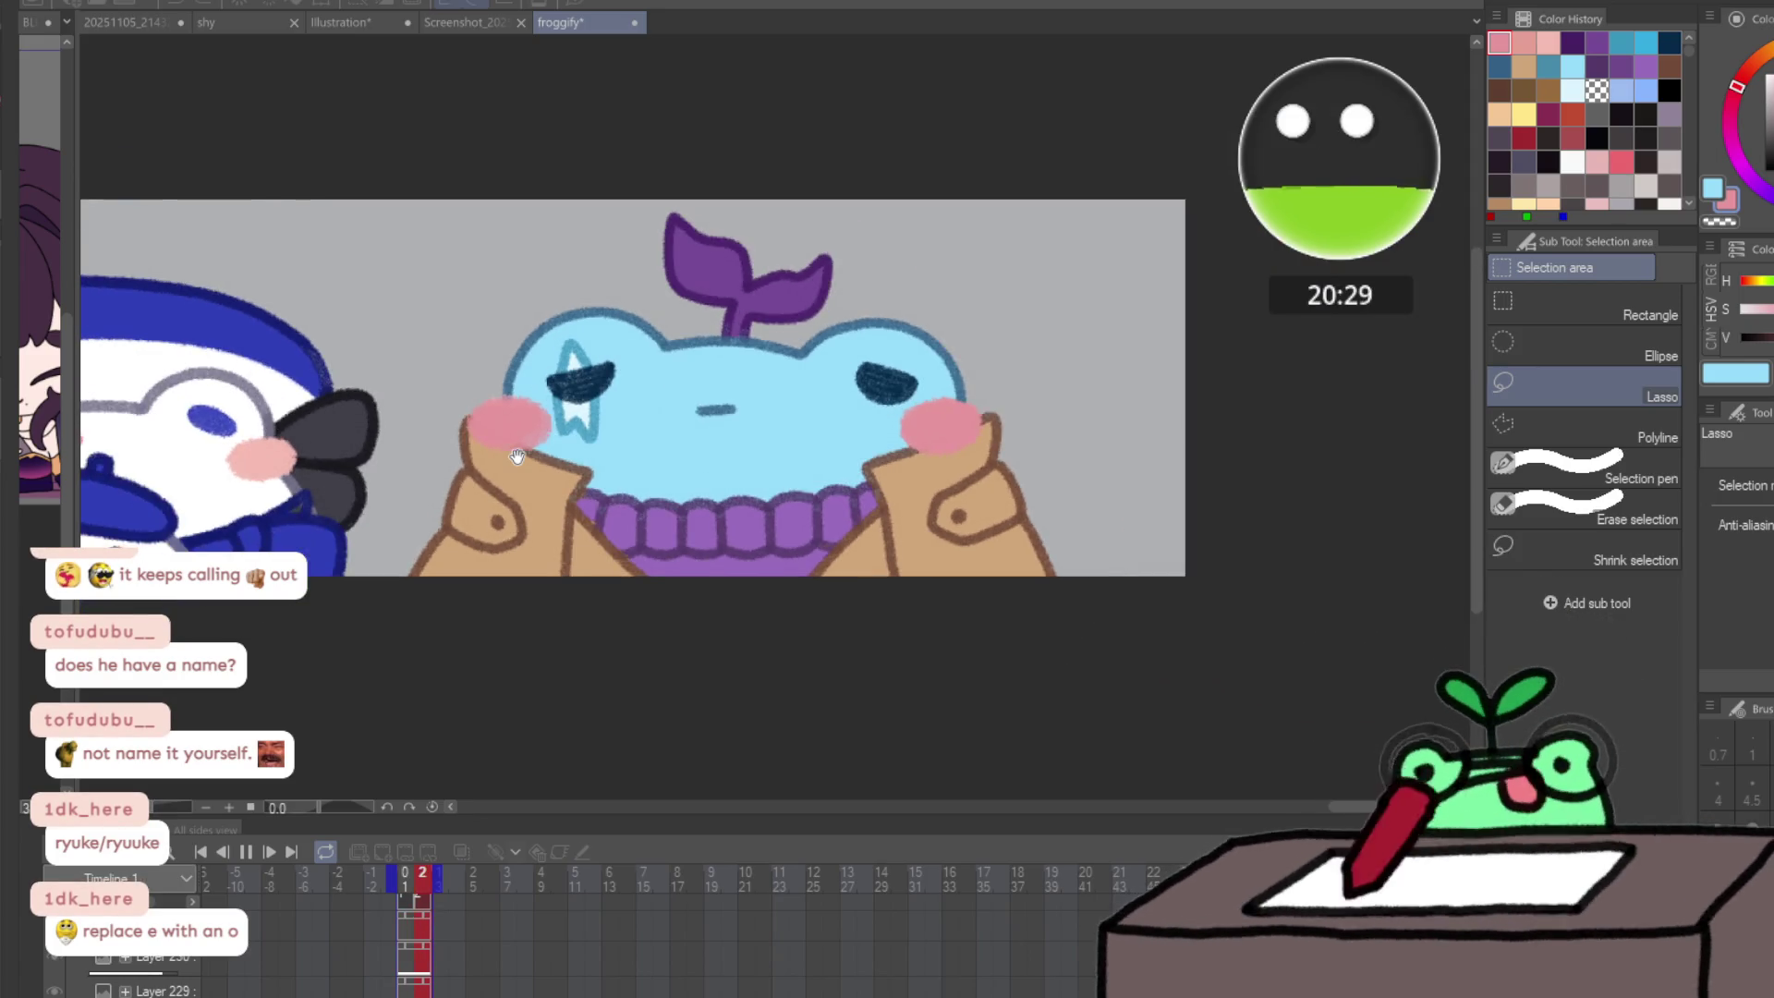
click(383, 988)
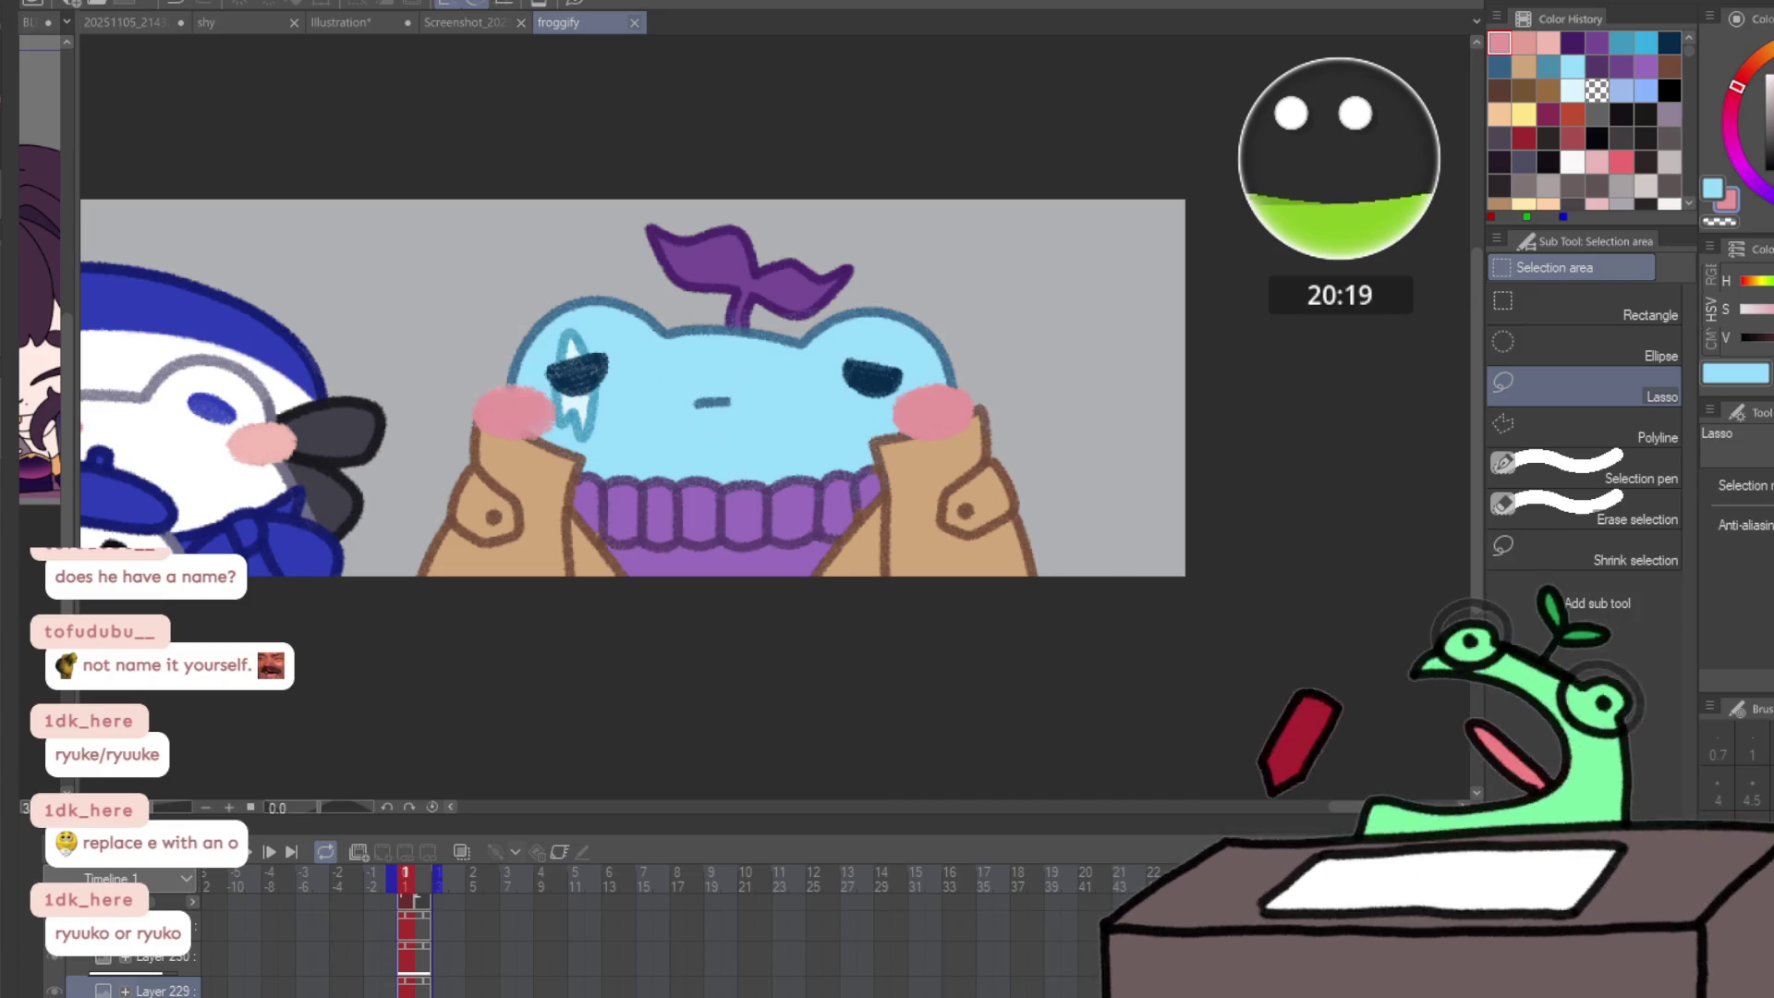
- Look over the full character strip, then close the froggify canvas
scroll(757, 388, up, 2)
scroll(758, 388, down, 5)
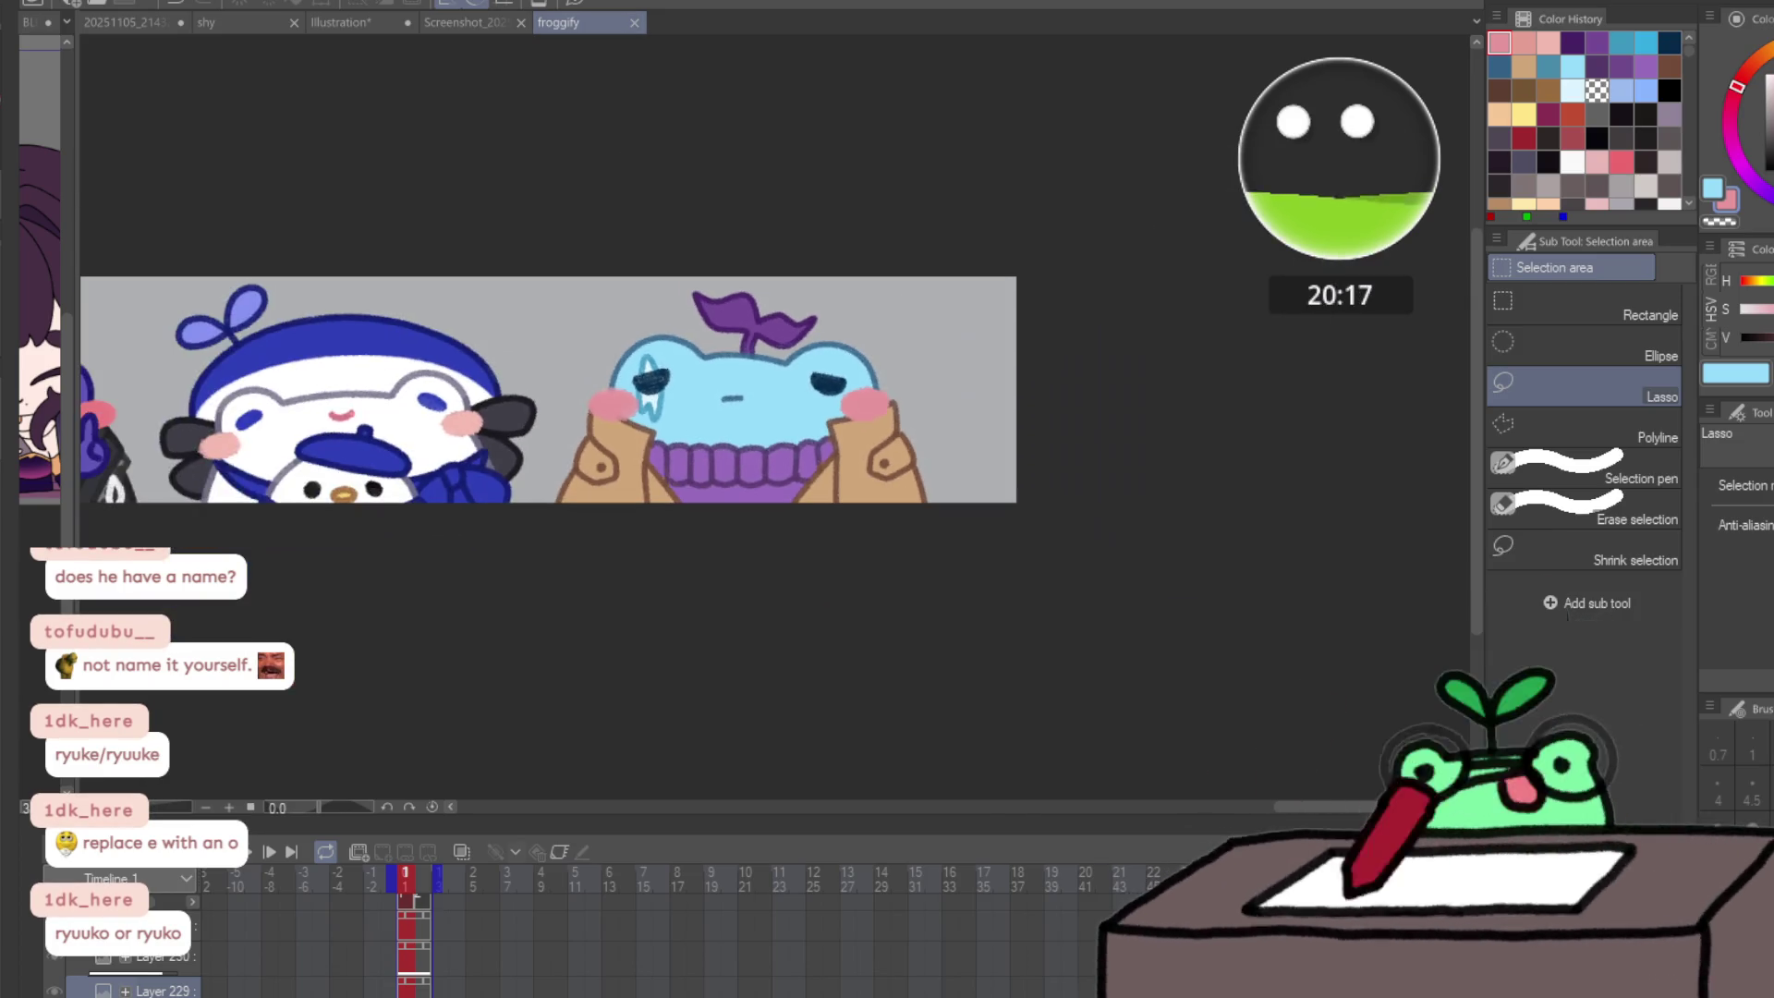
scroll(752, 378, up, 3)
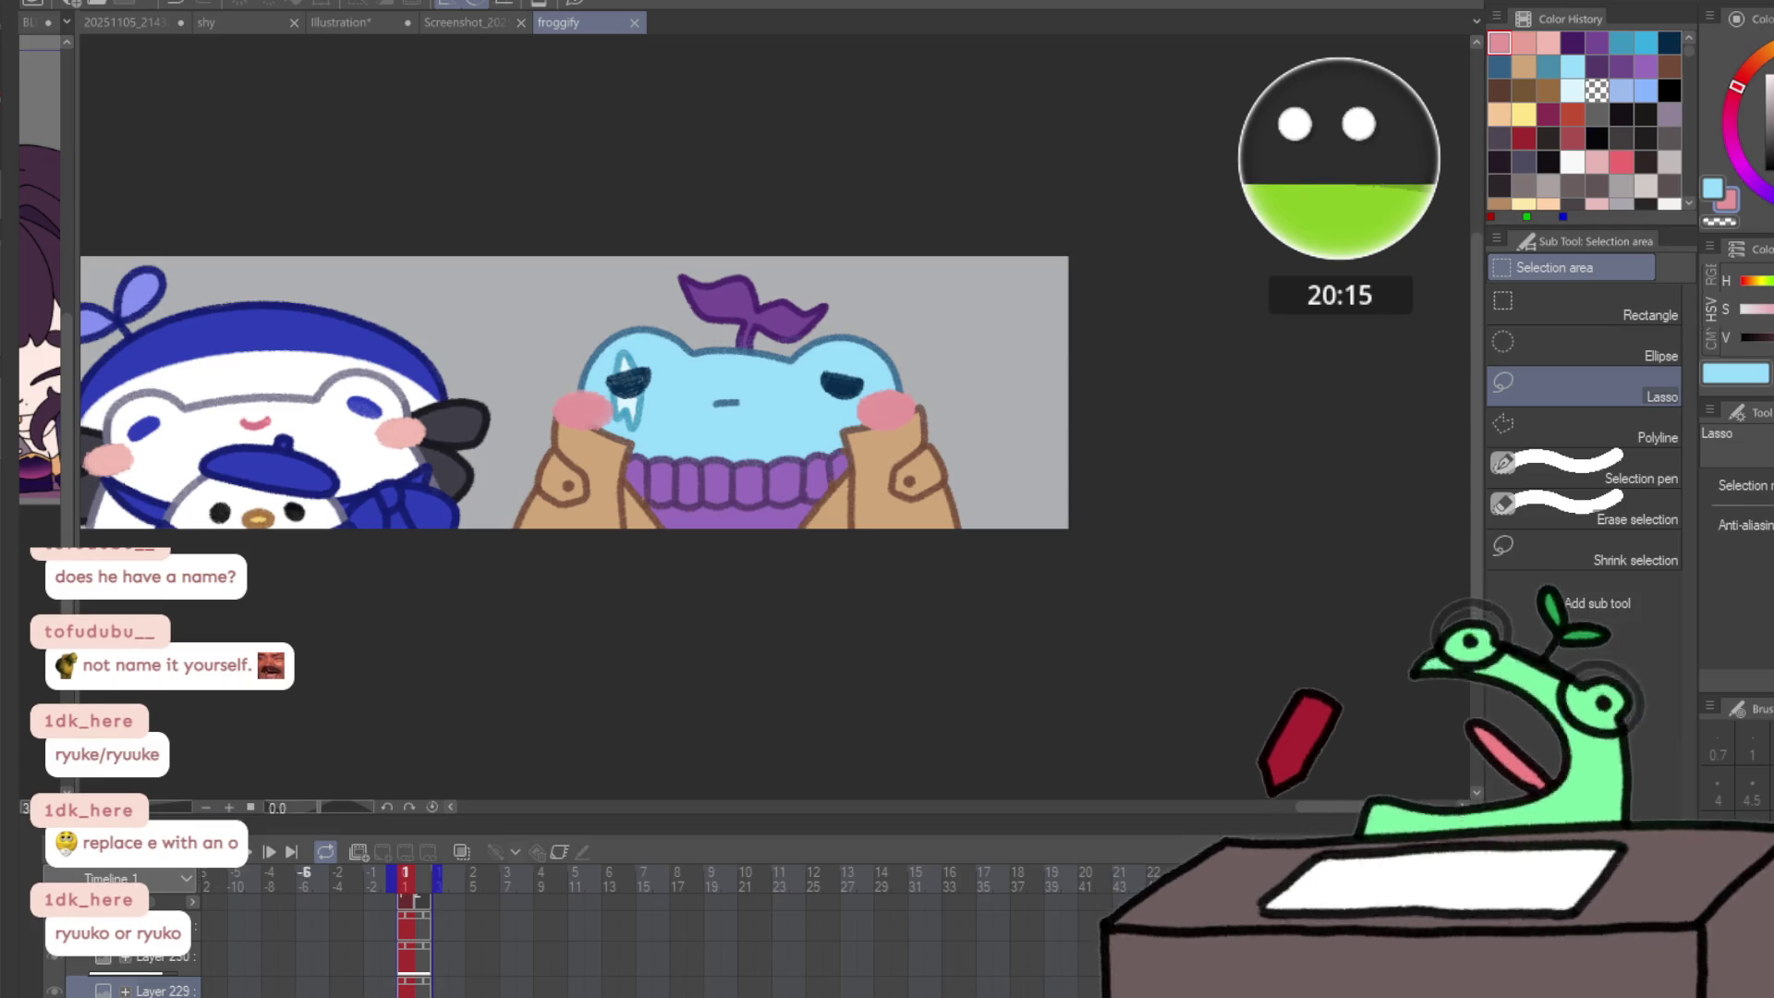
scroll(499, 611, down, 5)
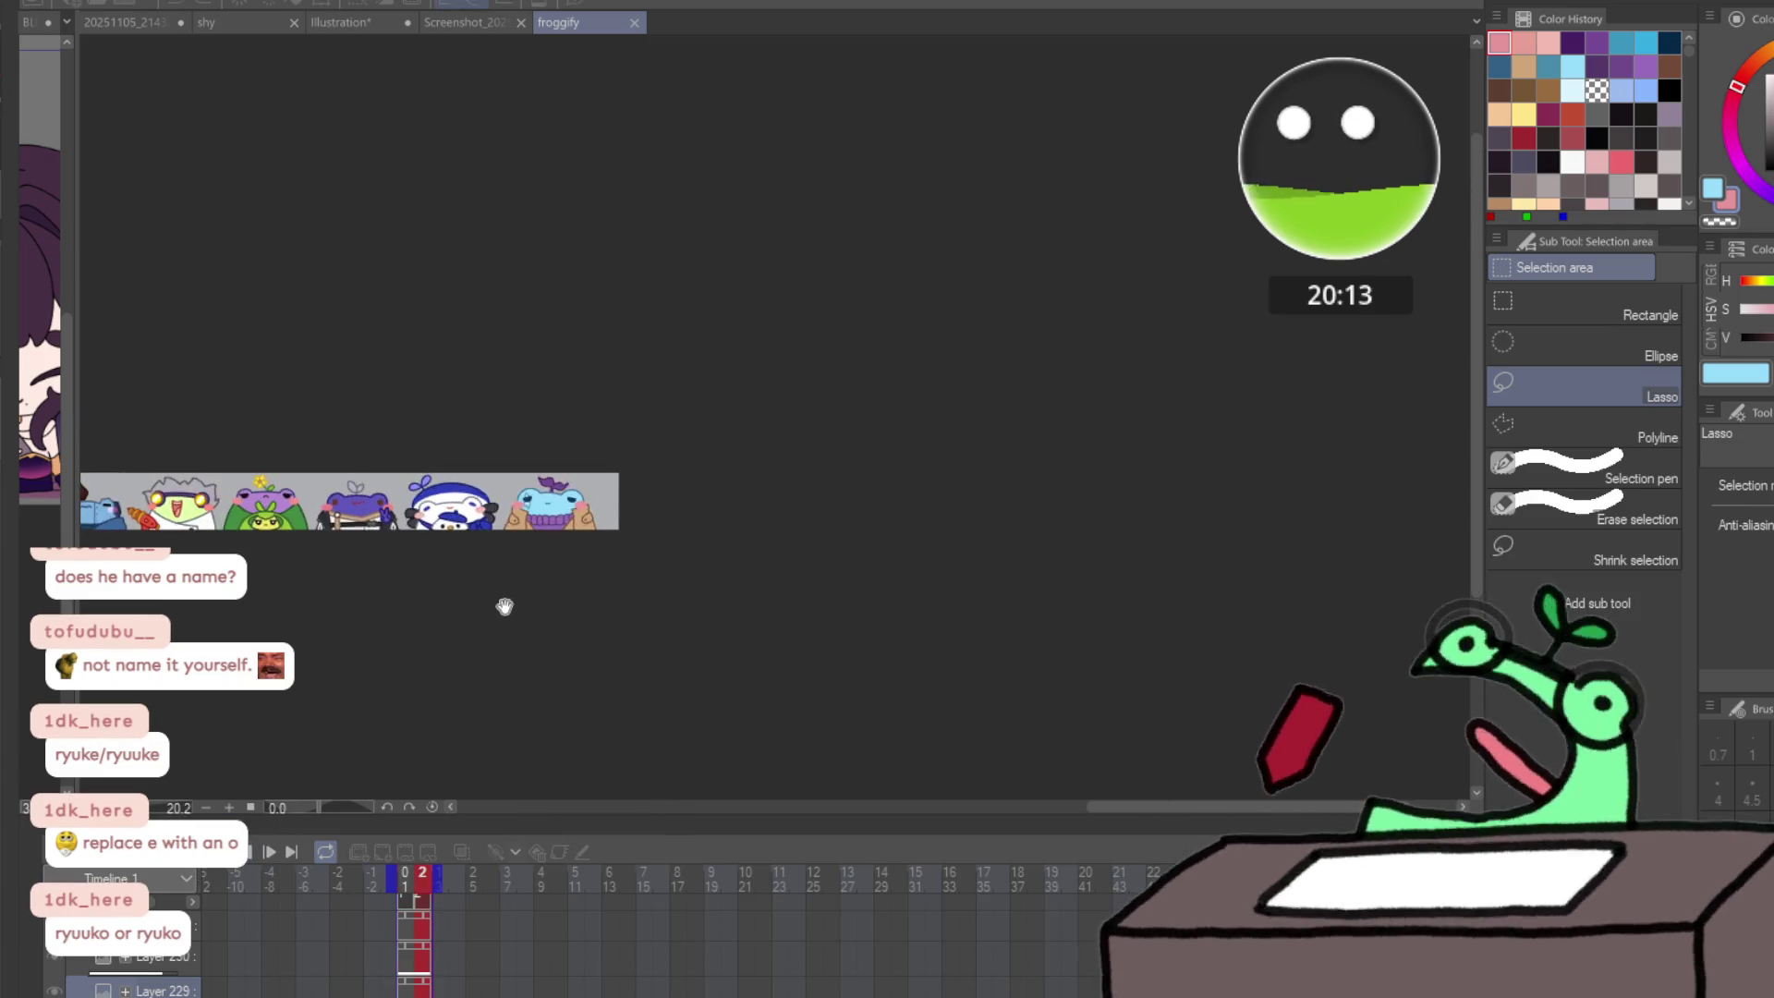
drag(504, 606, 1515, 582)
mouse_move(1049, 558)
mouse_down()
mouse_move(1049, 681)
mouse_move(911, 499)
mouse_up()
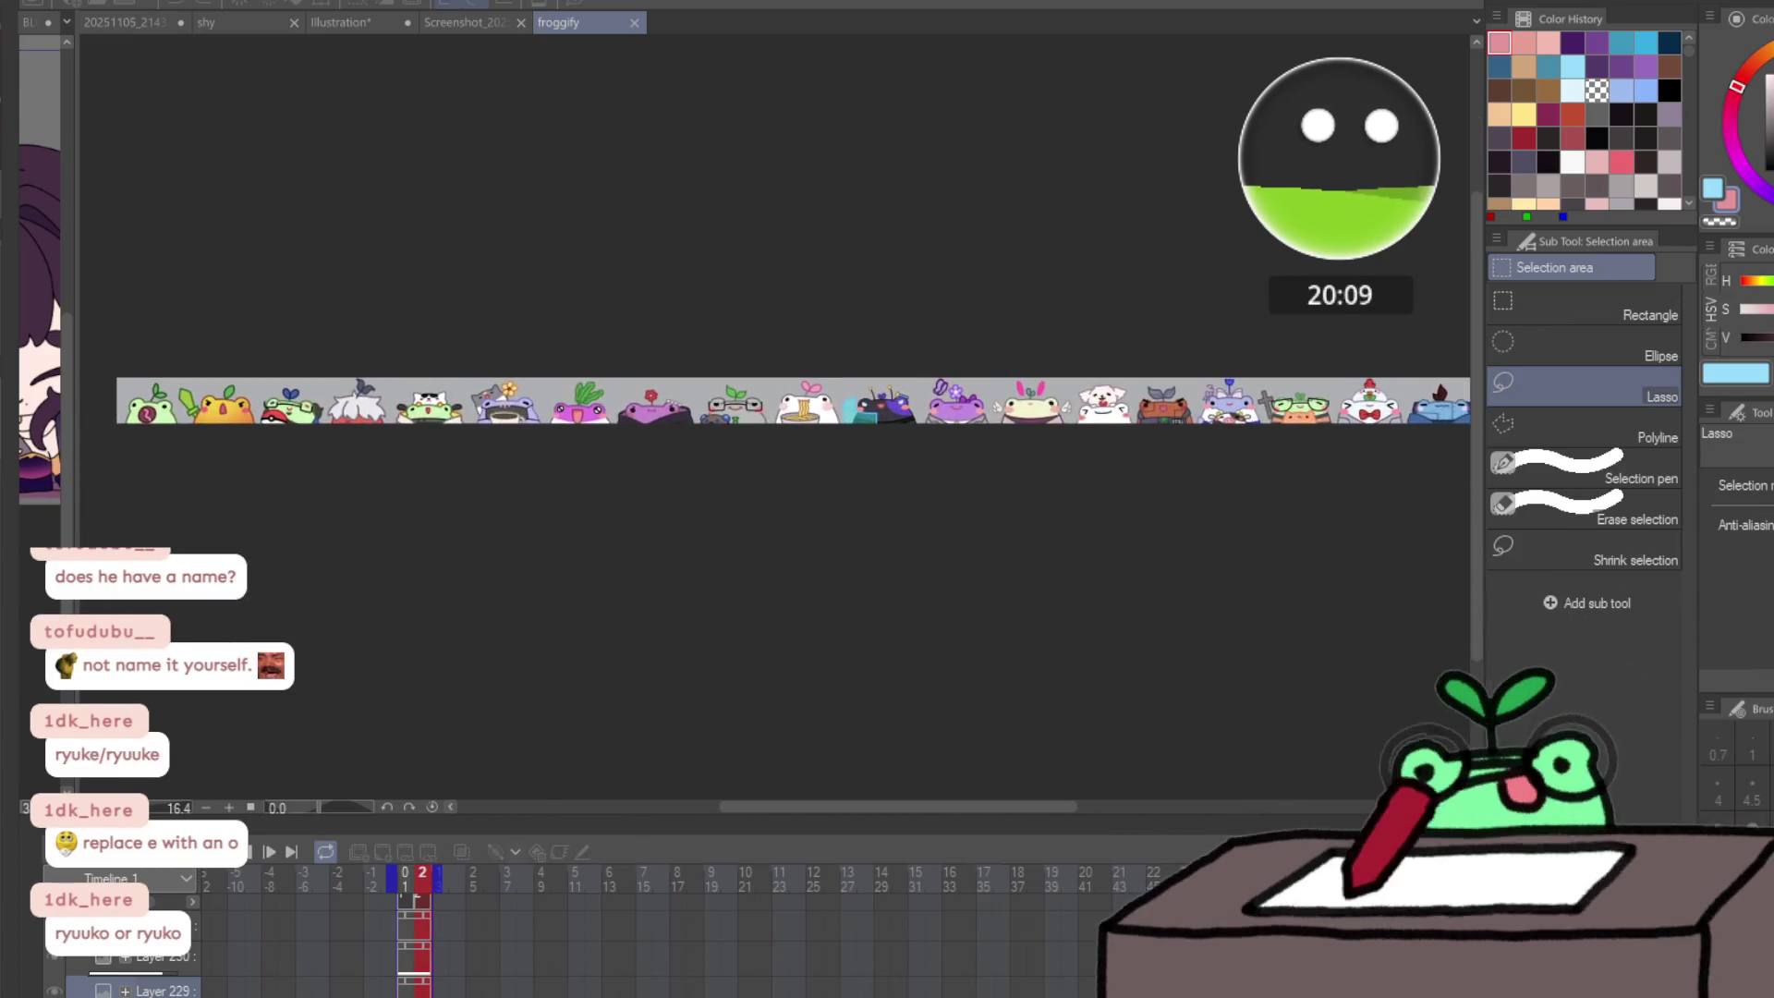
drag(1468, 501, 502, 523)
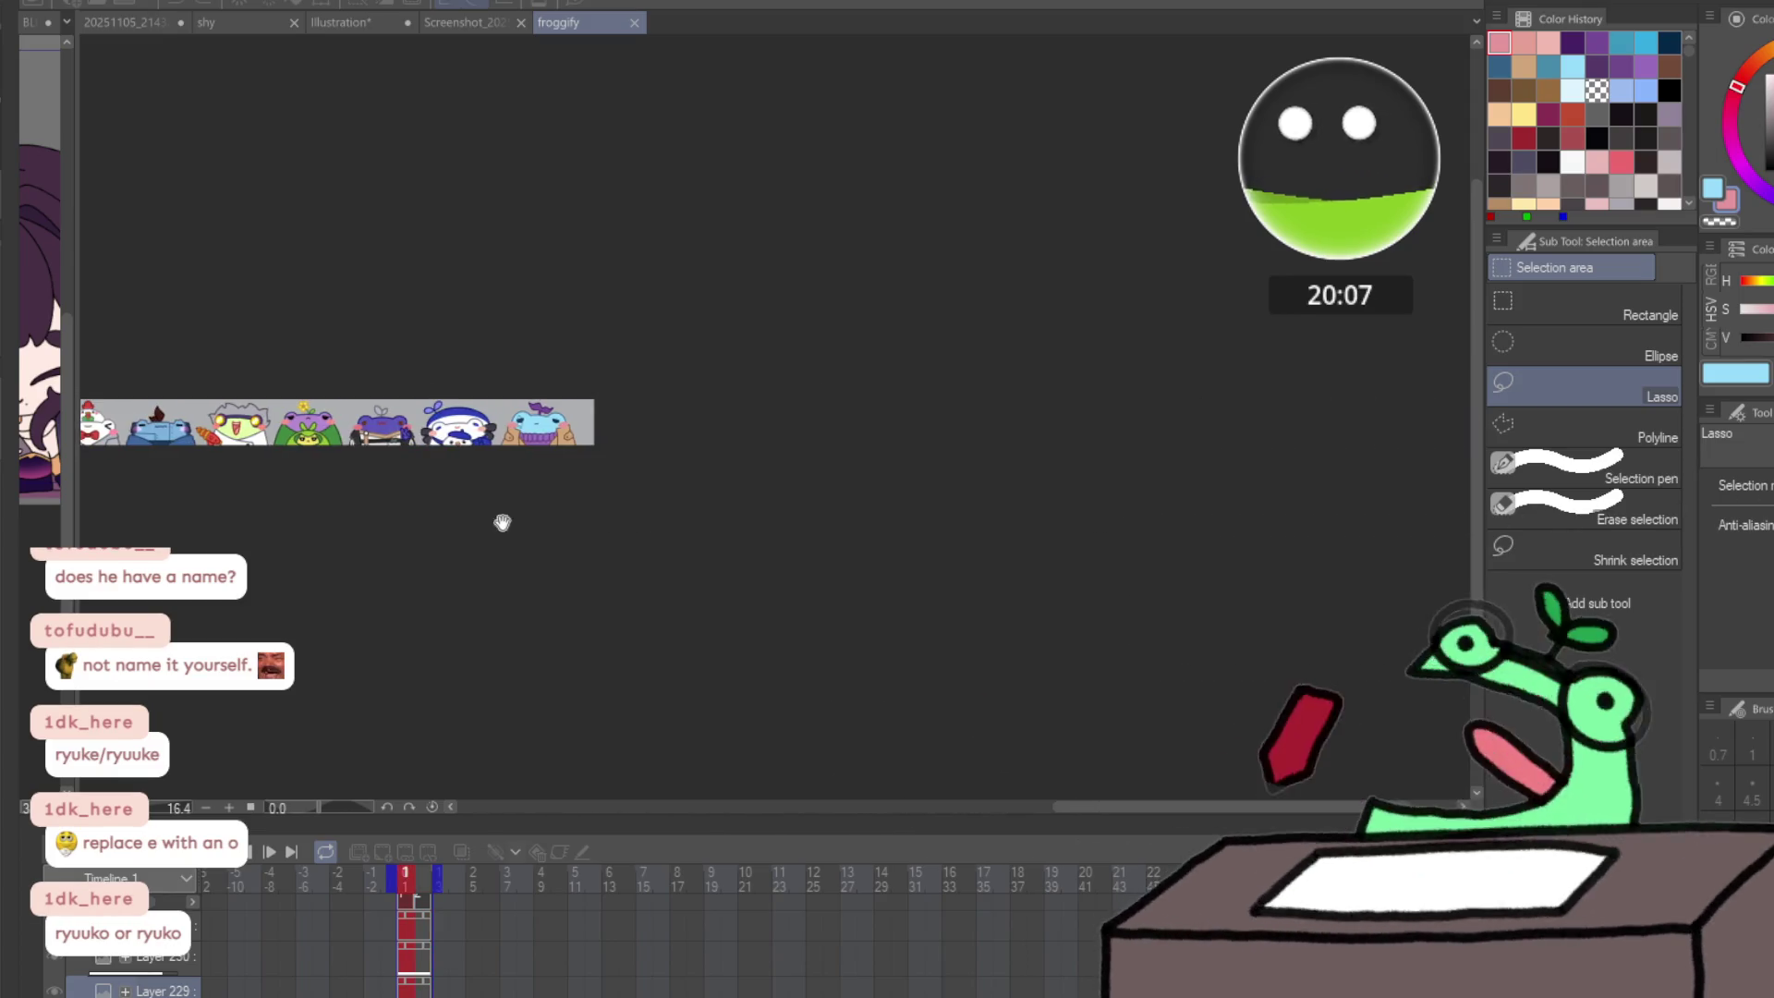
click(637, 19)
- Switch to the shy canvas and set up a black Pencil at brush size 4
click(116, 27)
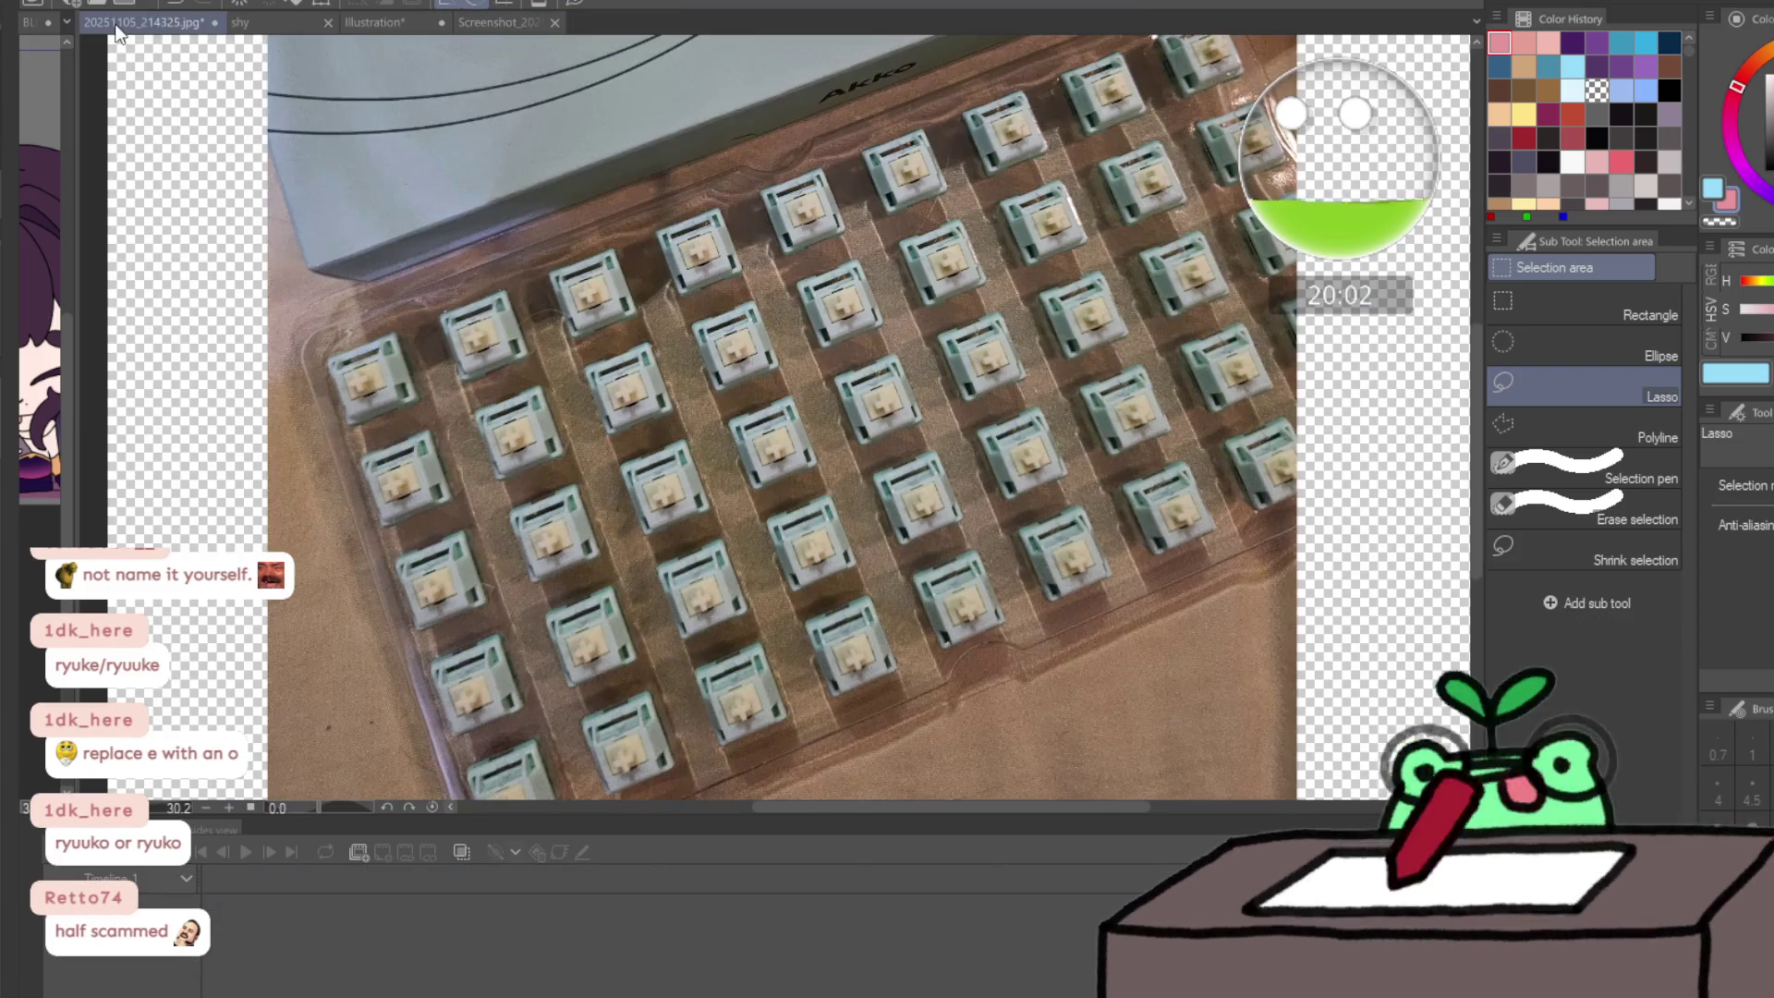
click(231, 24)
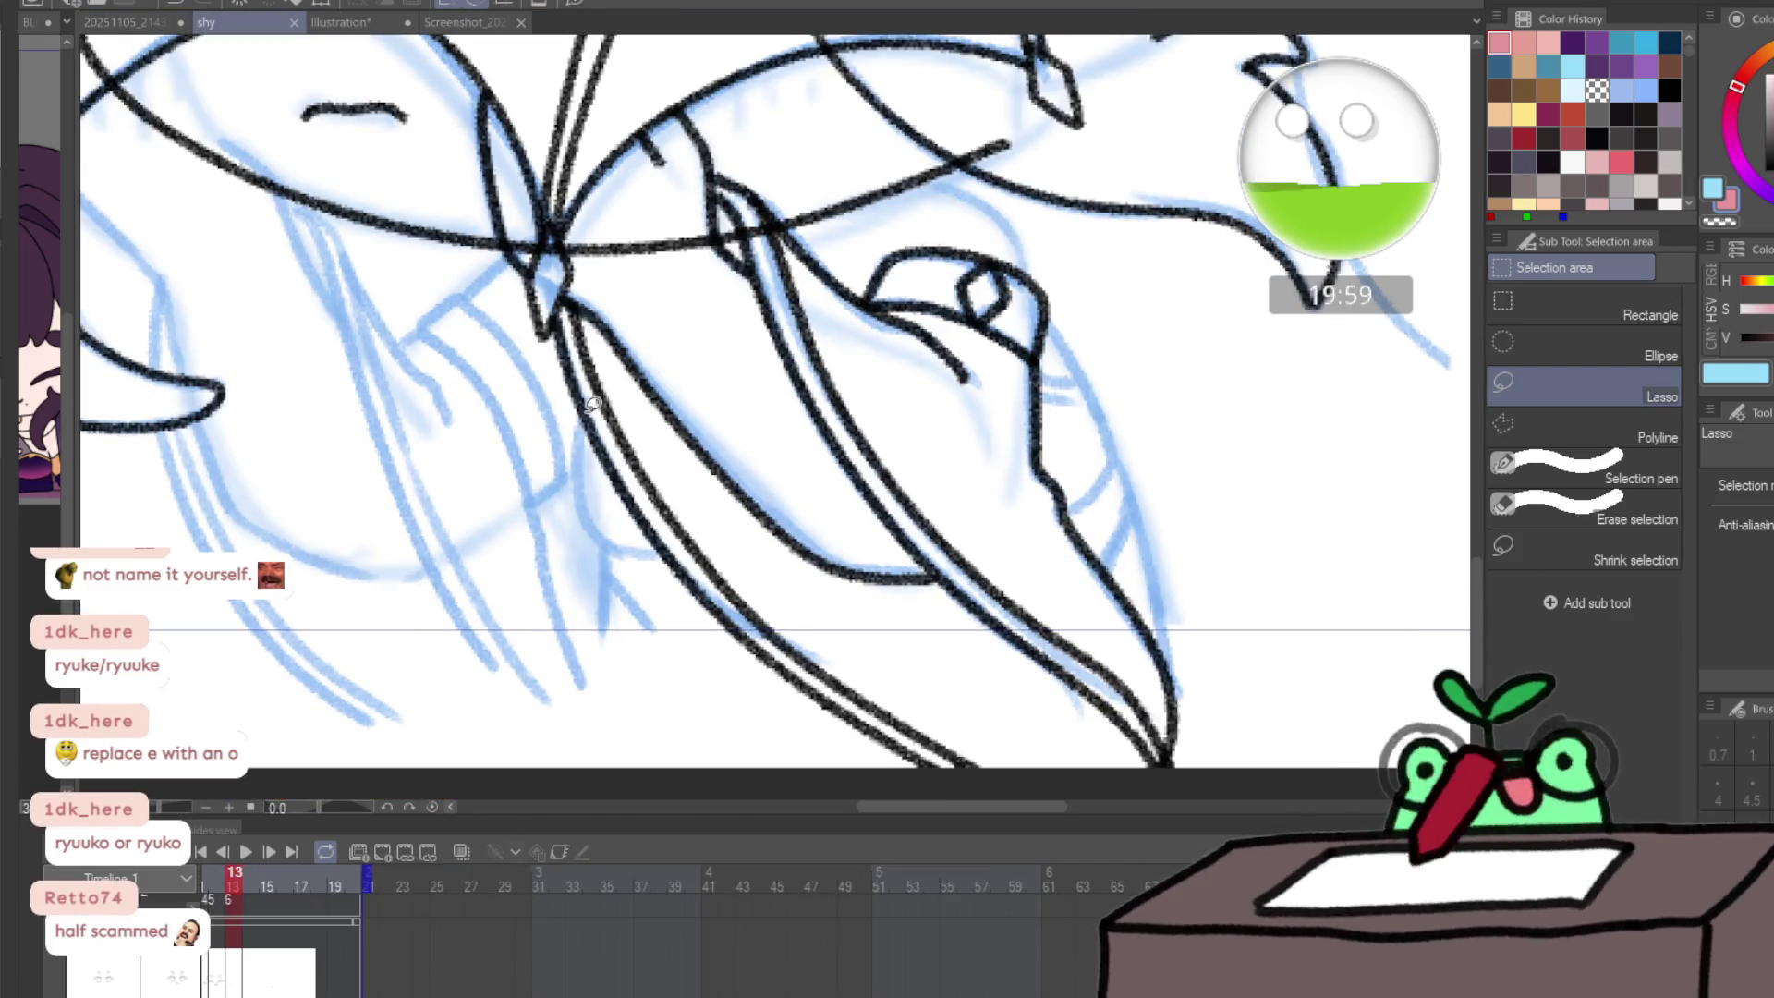
key(p)
drag(826, 442, 1030, 450)
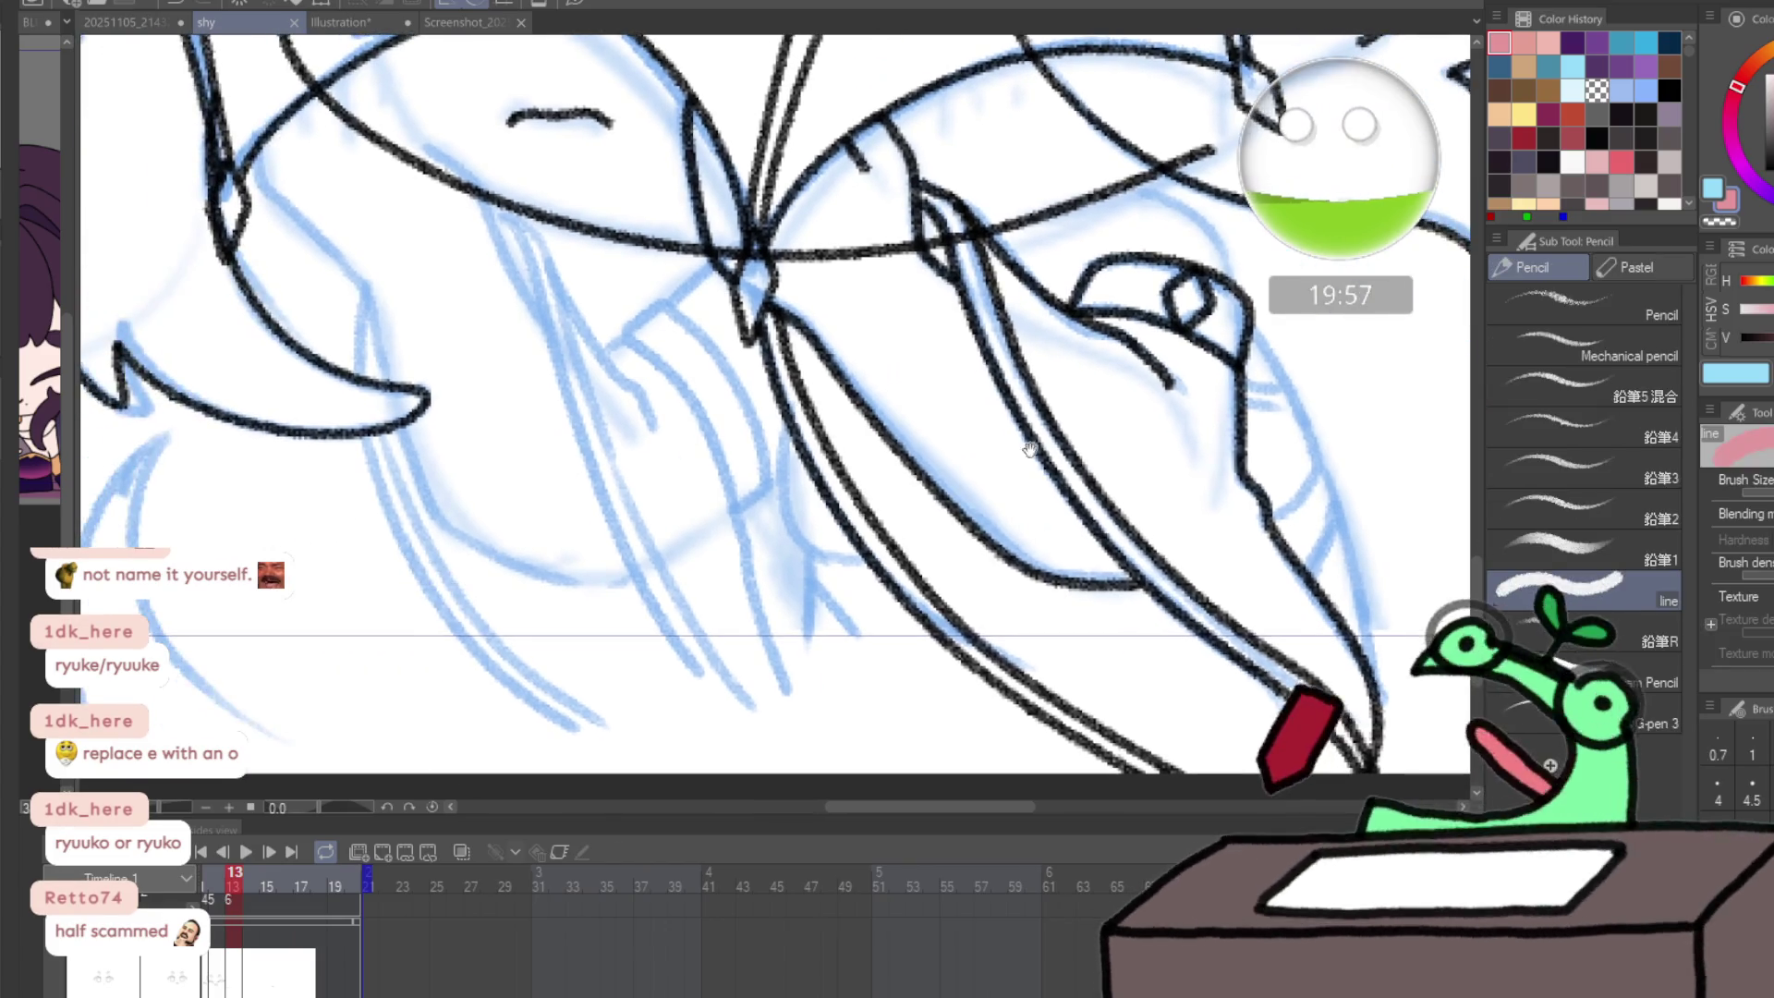
alt+click(1030, 450)
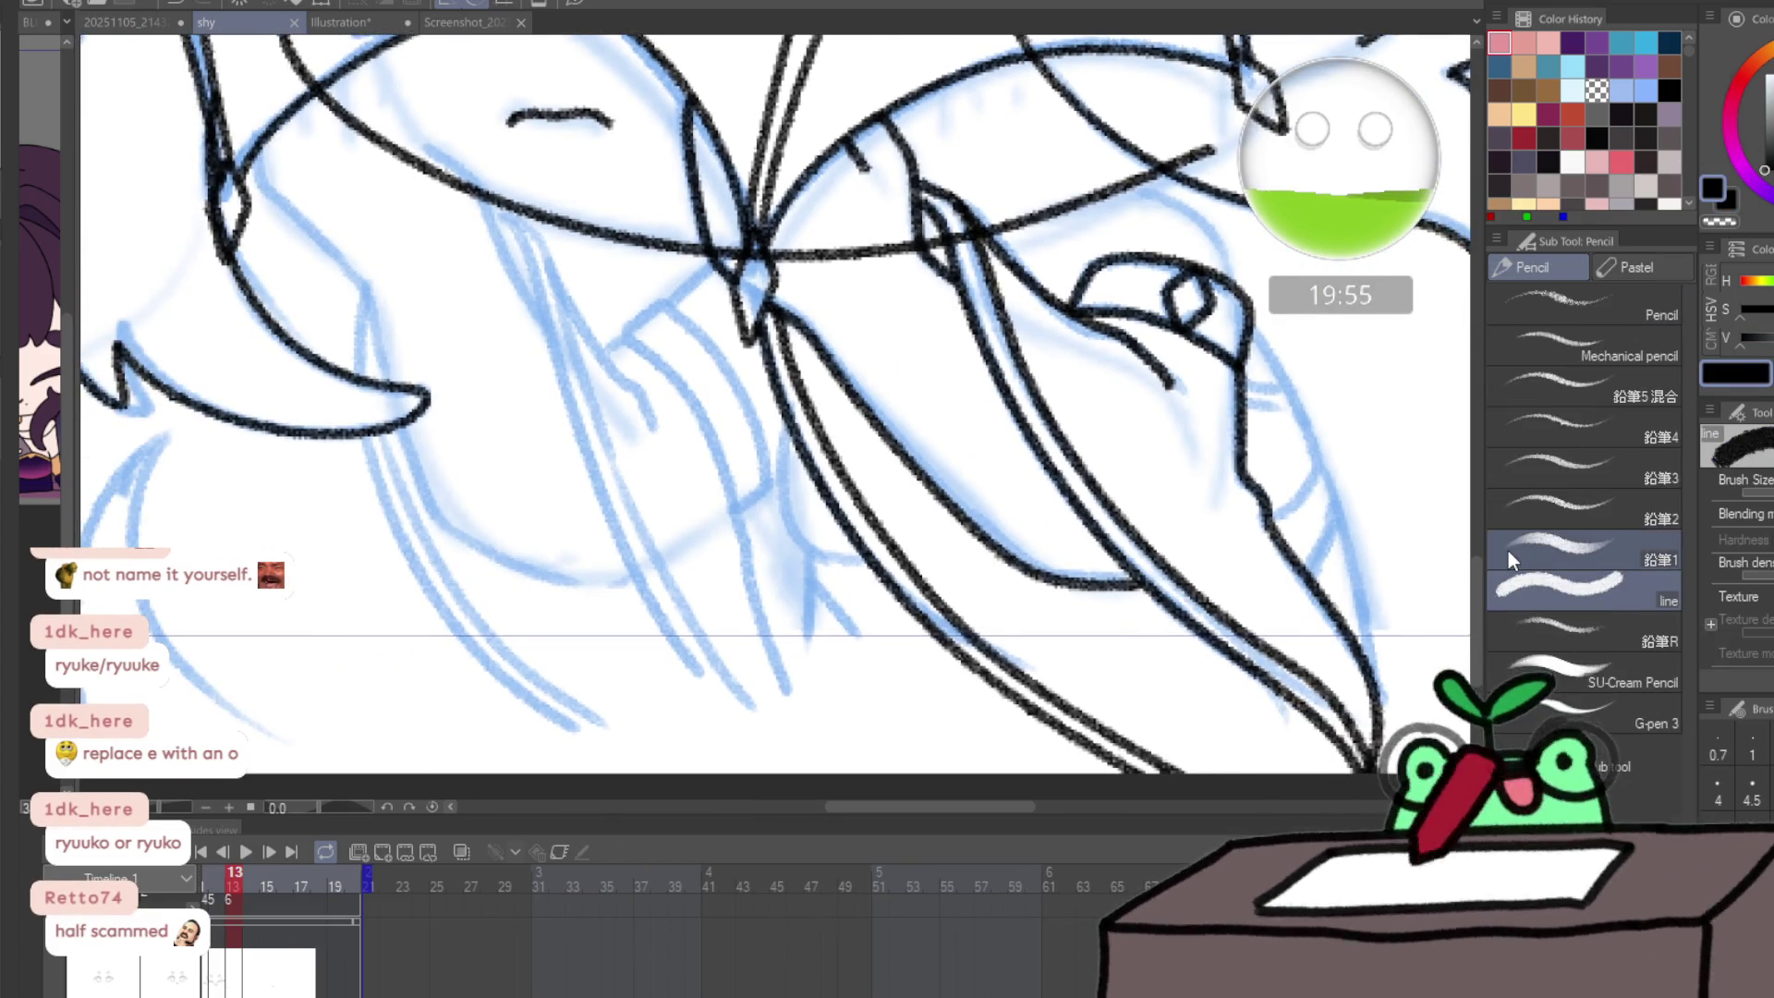
click(1719, 796)
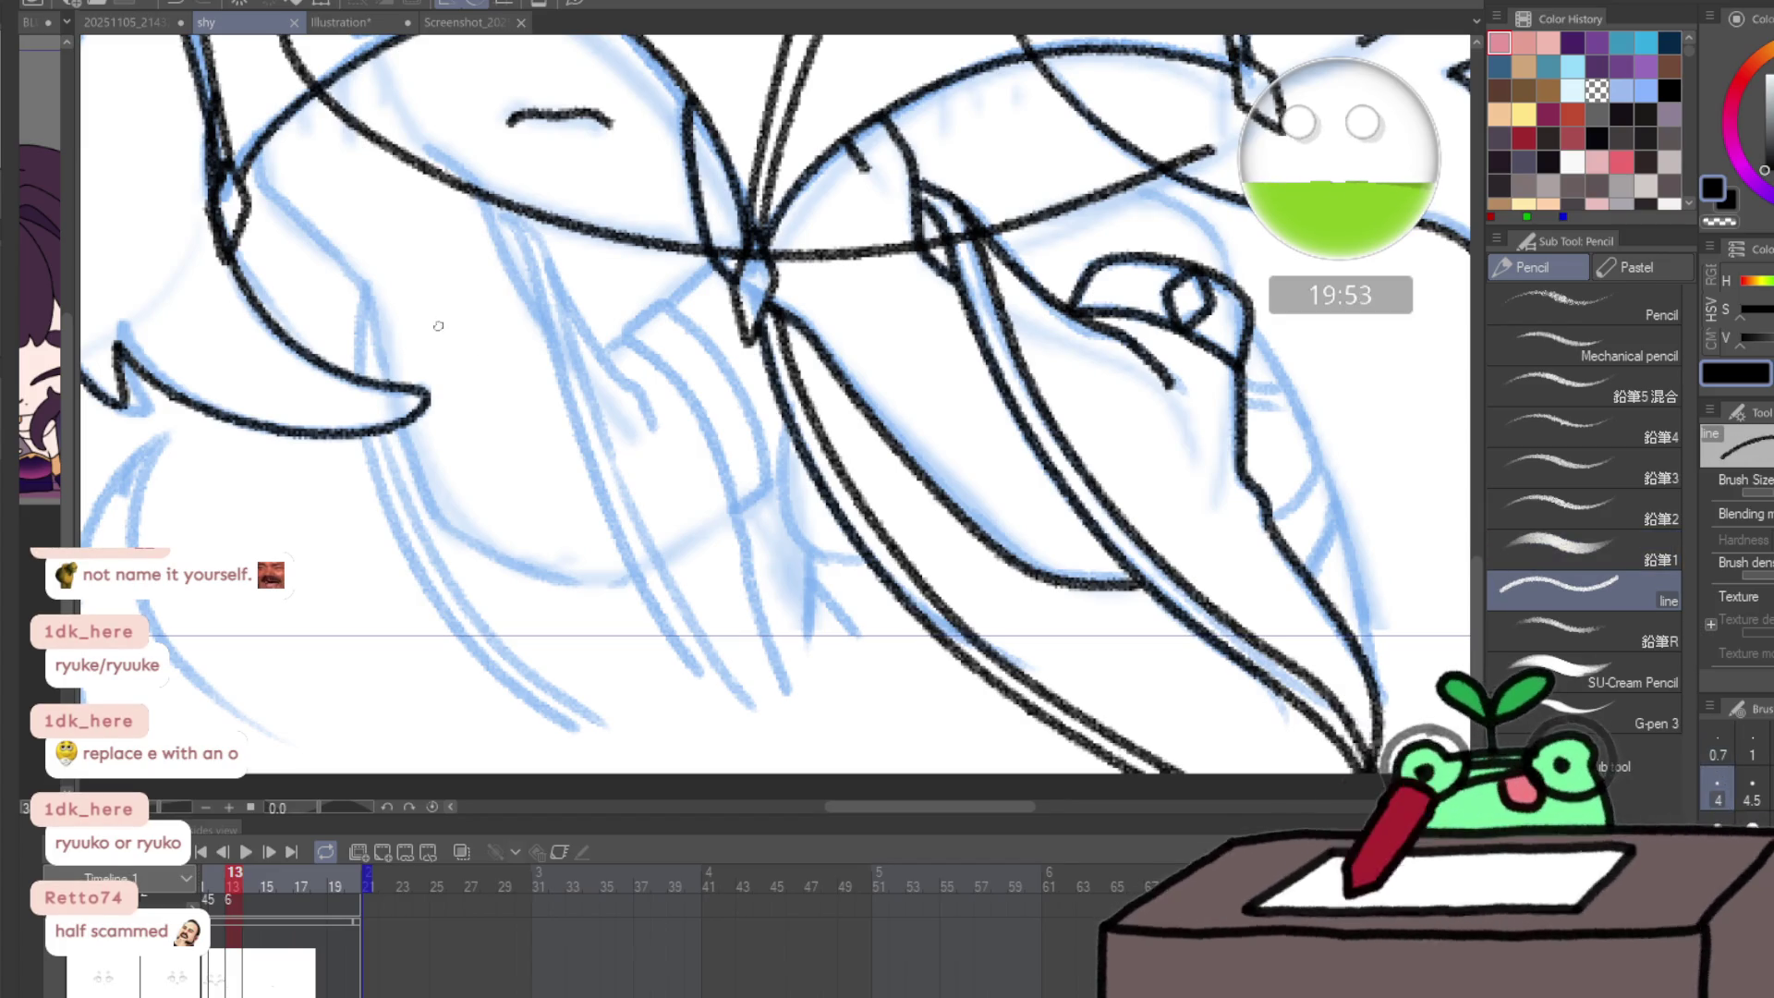
scroll(297, 130, up, 1)
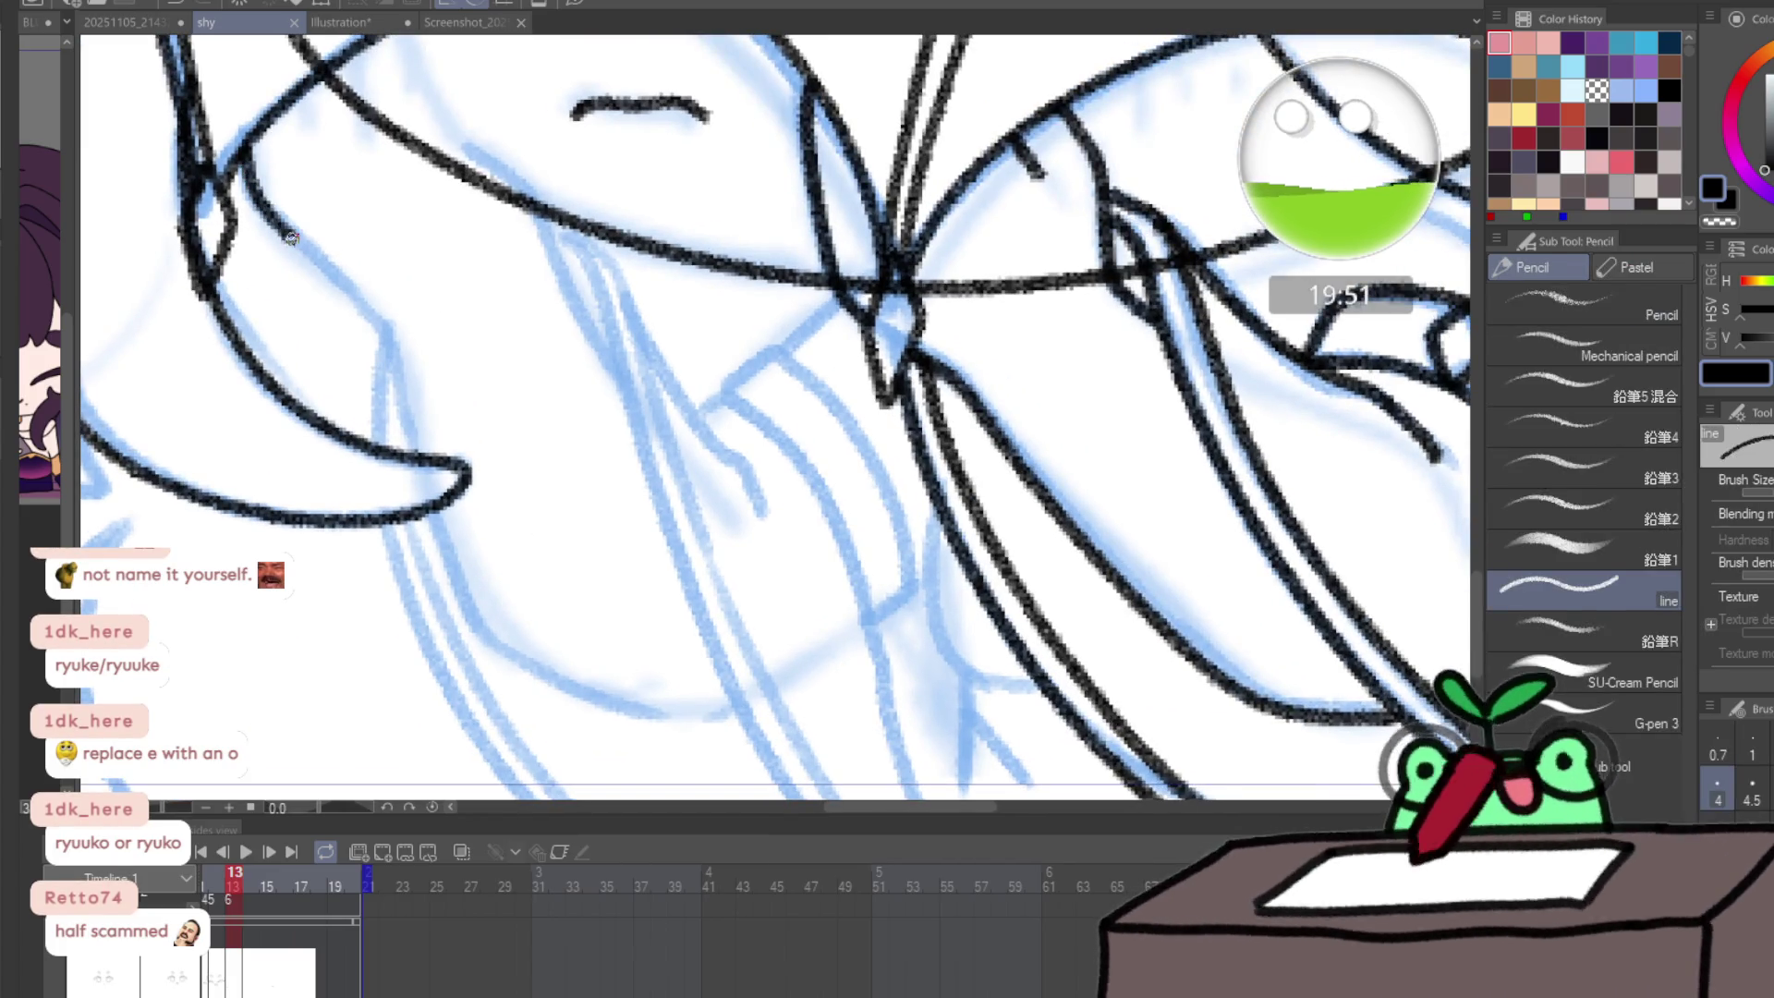
- Ink black hair lines over the blue sketch up toward the hood, undoing a stray stroke
mouse_move(386, 356)
mouse_down()
mouse_move(413, 427)
mouse_move(625, 709)
mouse_up()
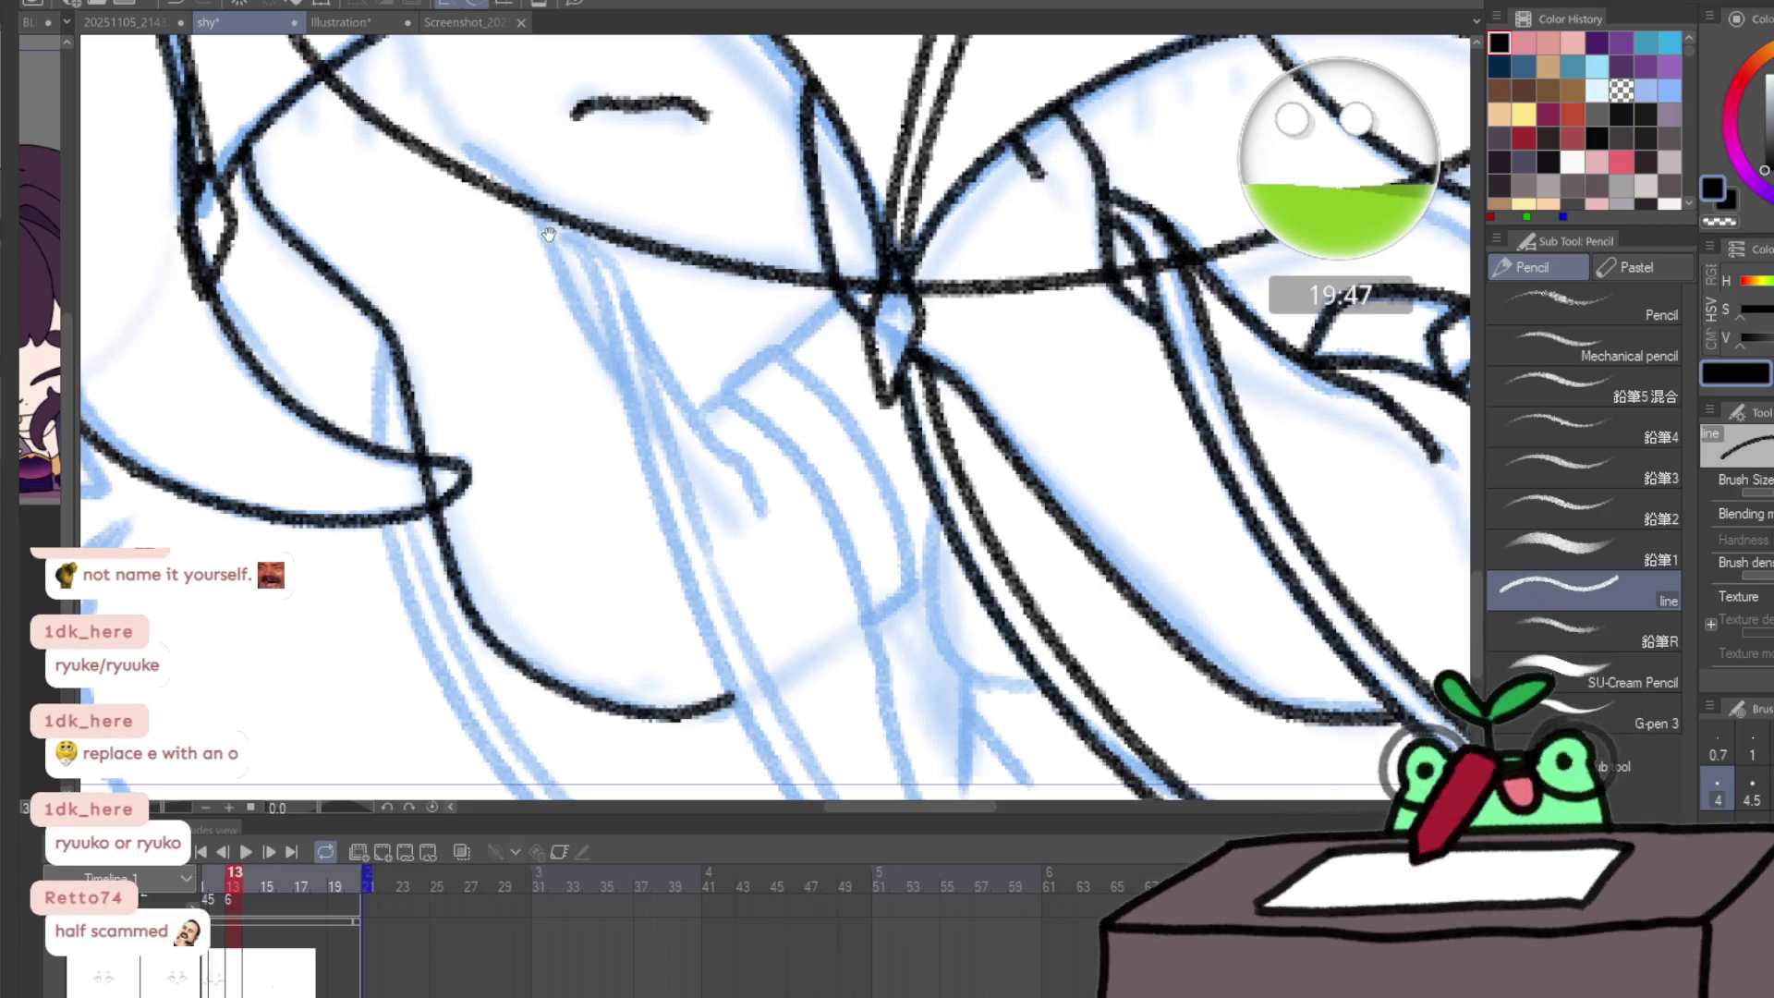
drag(619, 384, 571, 314)
drag(571, 314, 603, 420)
drag(569, 318, 596, 393)
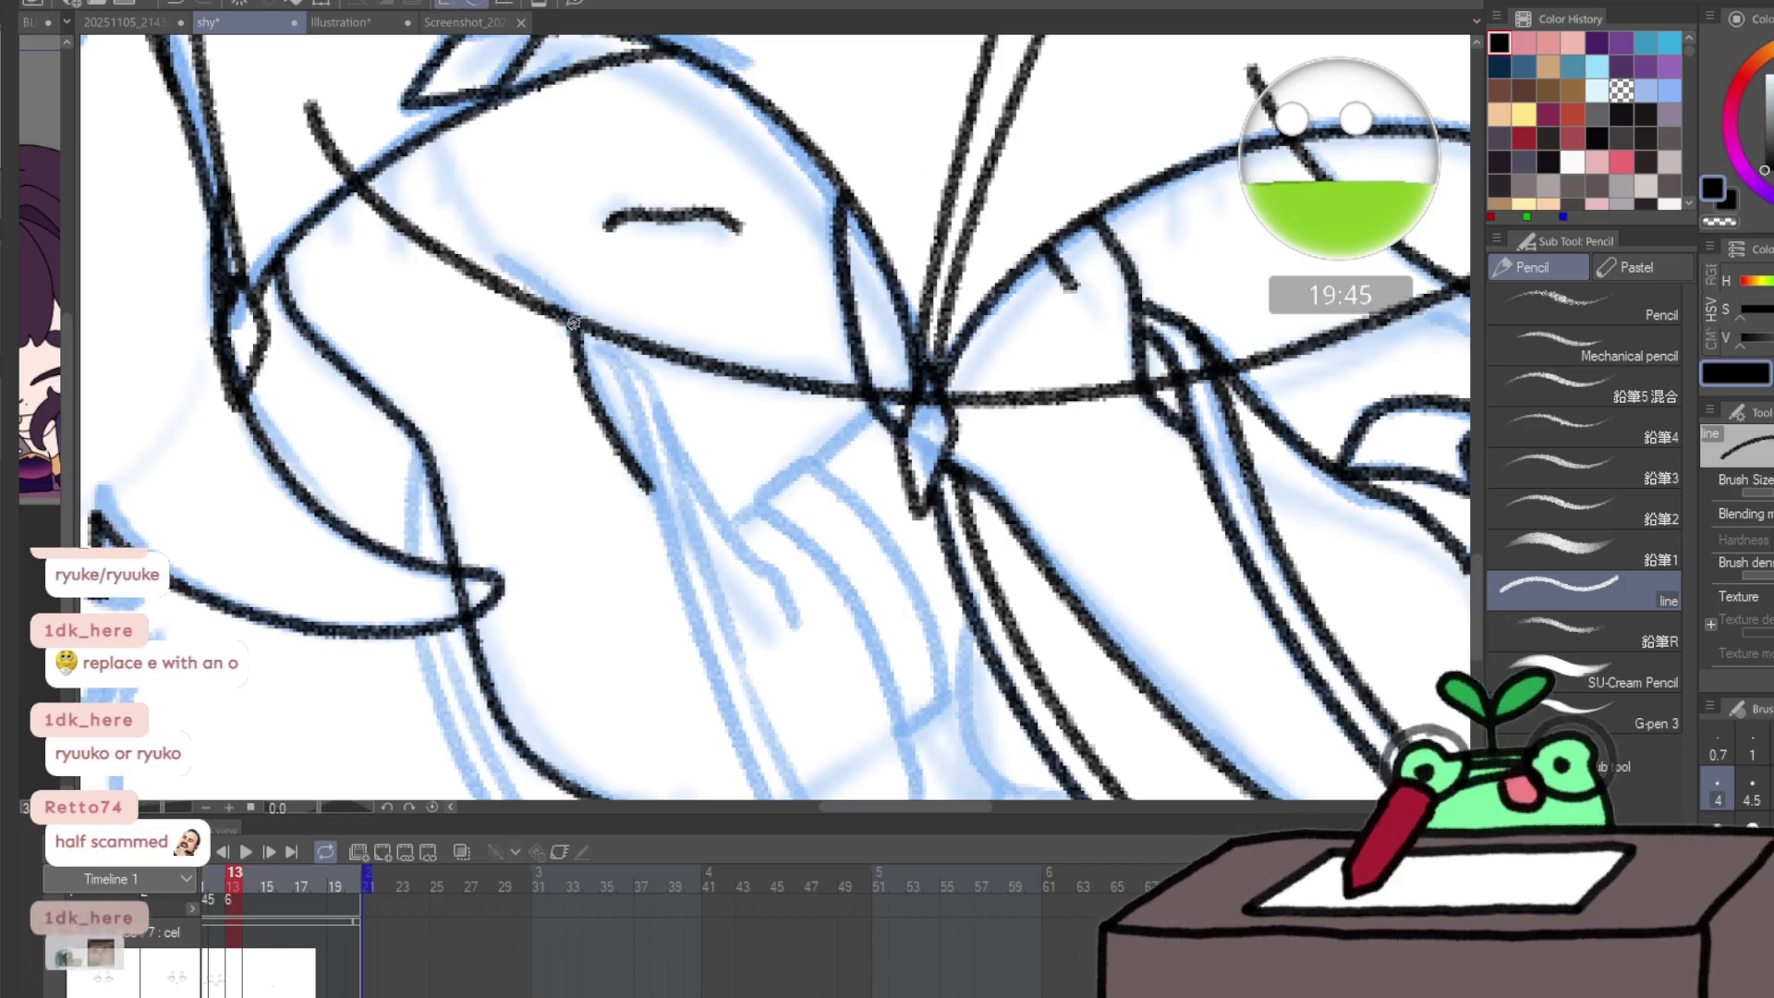
mouse_move(485, 248)
mouse_down()
mouse_move(443, 162)
mouse_move(393, 229)
mouse_move(337, 219)
mouse_up()
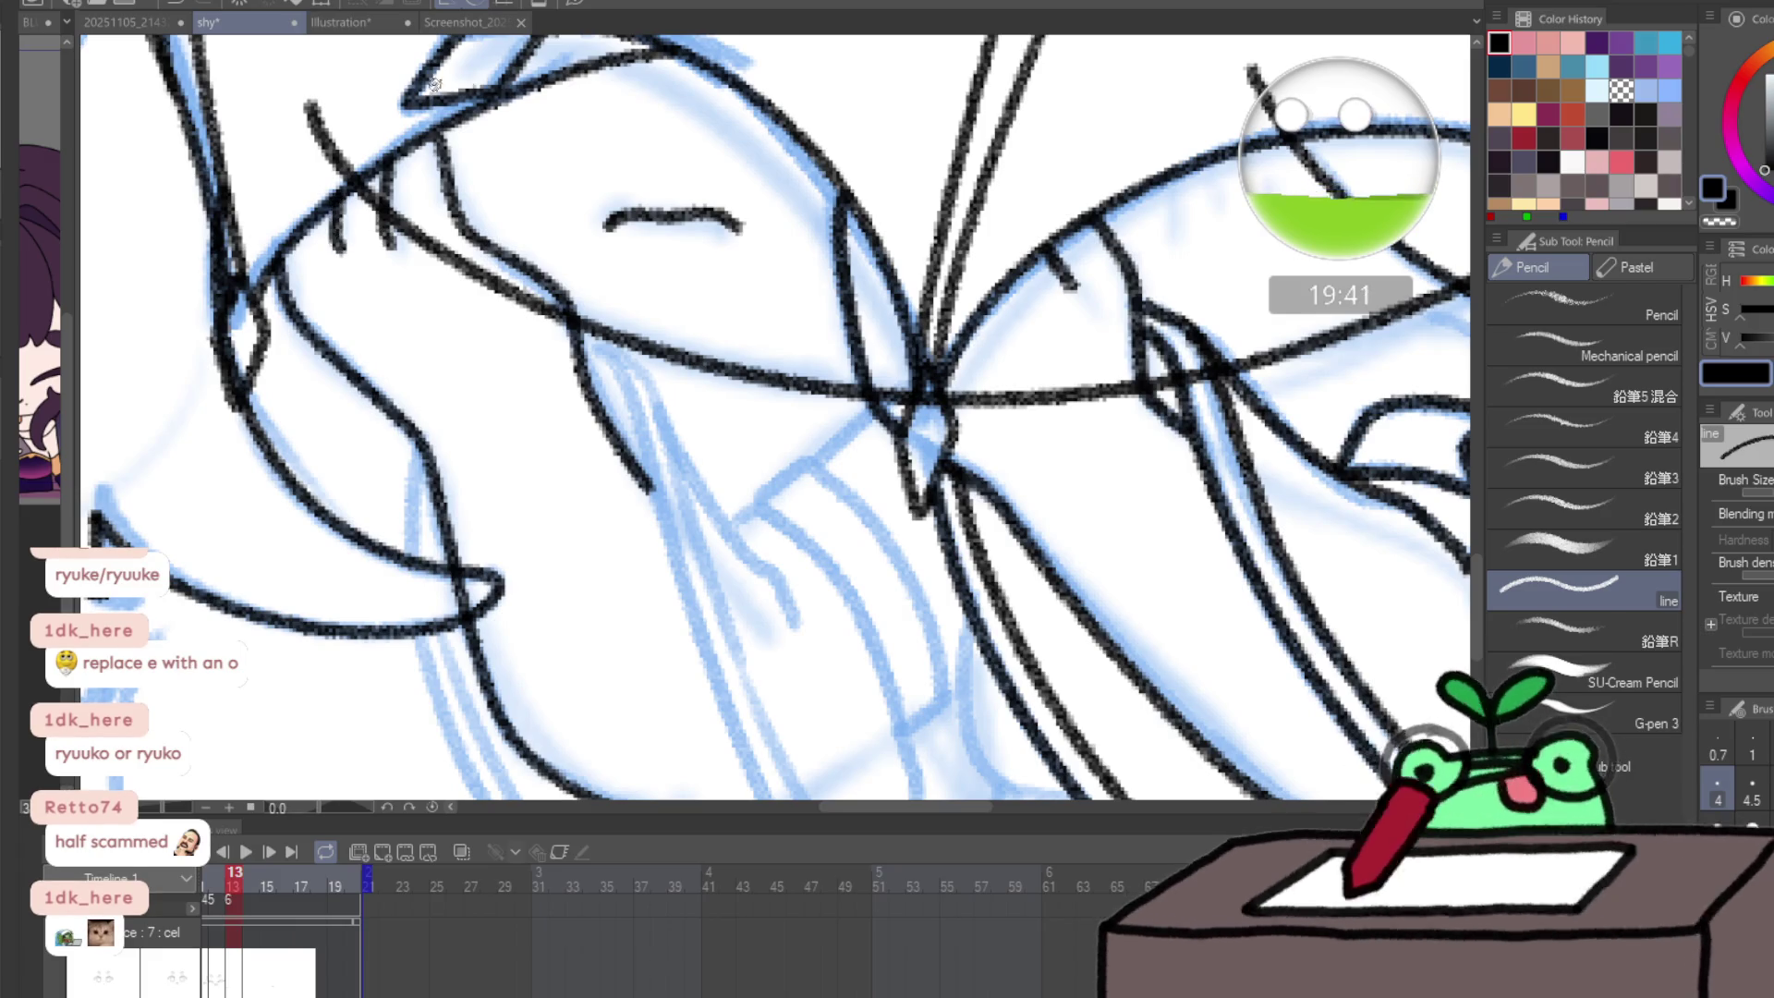
mouse_move(626, 401)
mouse_down()
mouse_move(540, 139)
mouse_move(494, 93)
mouse_move(534, 109)
mouse_move(603, 213)
mouse_up()
key(ctrl+z)
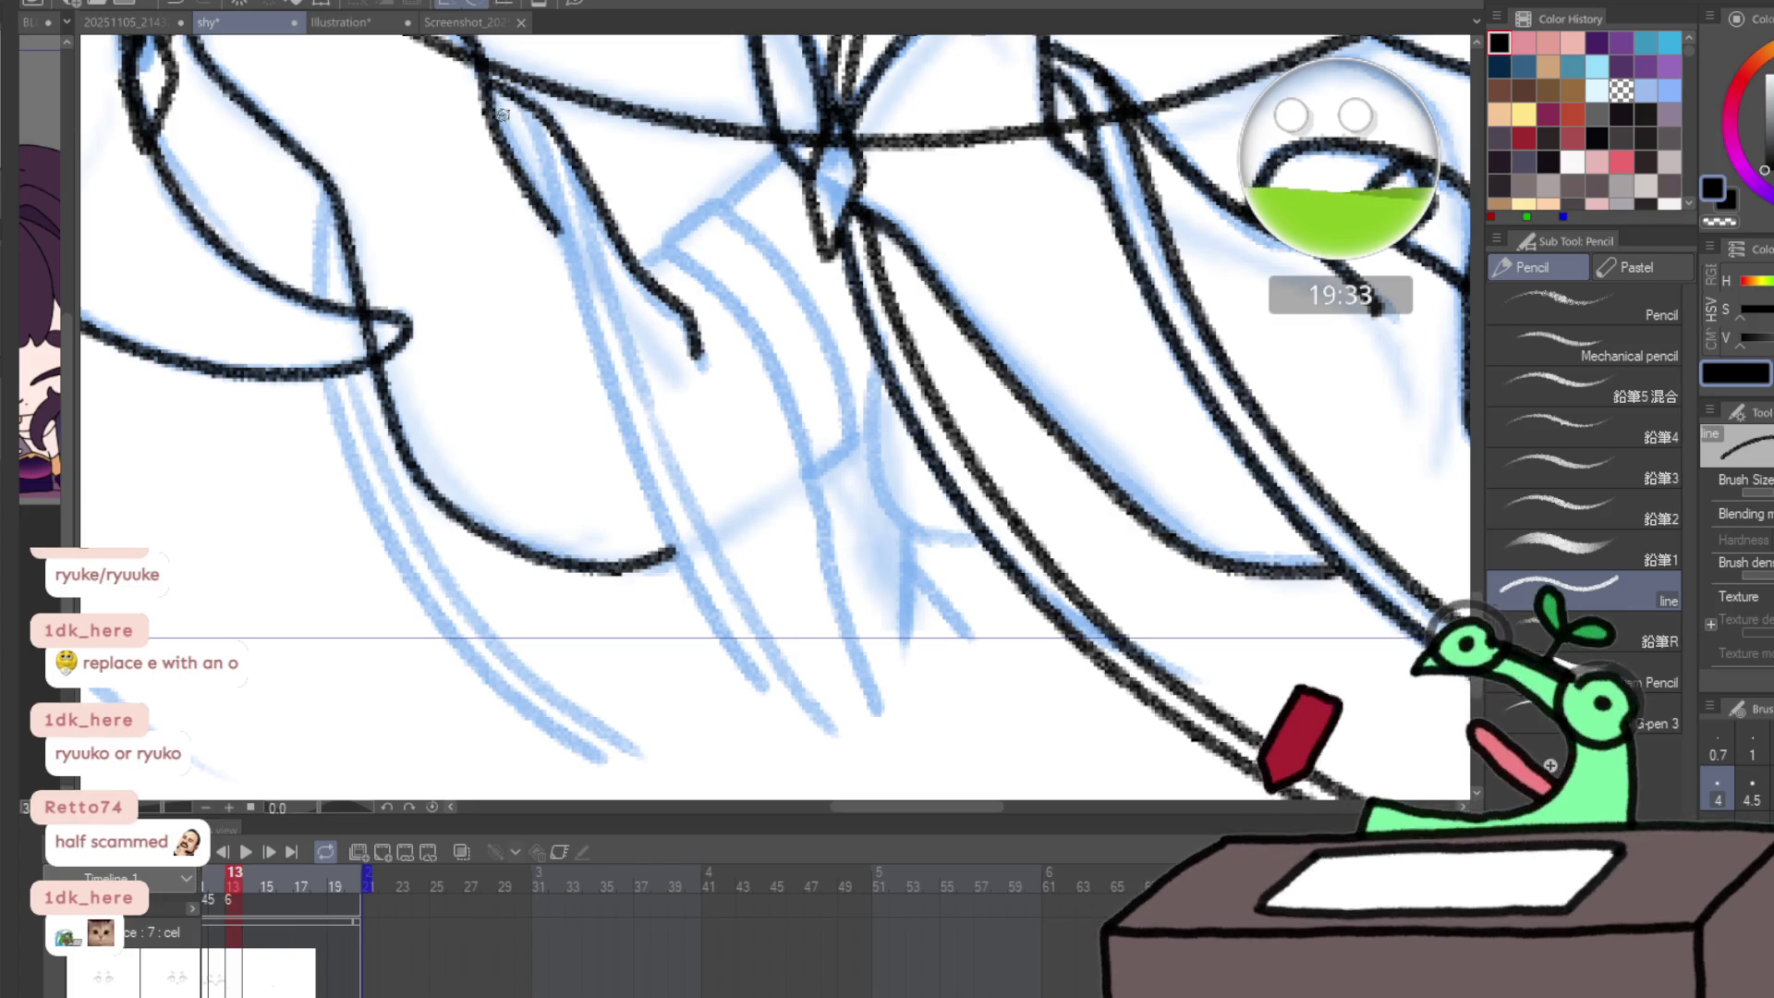
- Ink the left hair strand, the wing tip edge and the long curving wing edge
mouse_move(494, 90)
mouse_down()
mouse_move(552, 189)
mouse_move(706, 596)
mouse_move(840, 767)
mouse_up()
scroll(784, 716, down, 3)
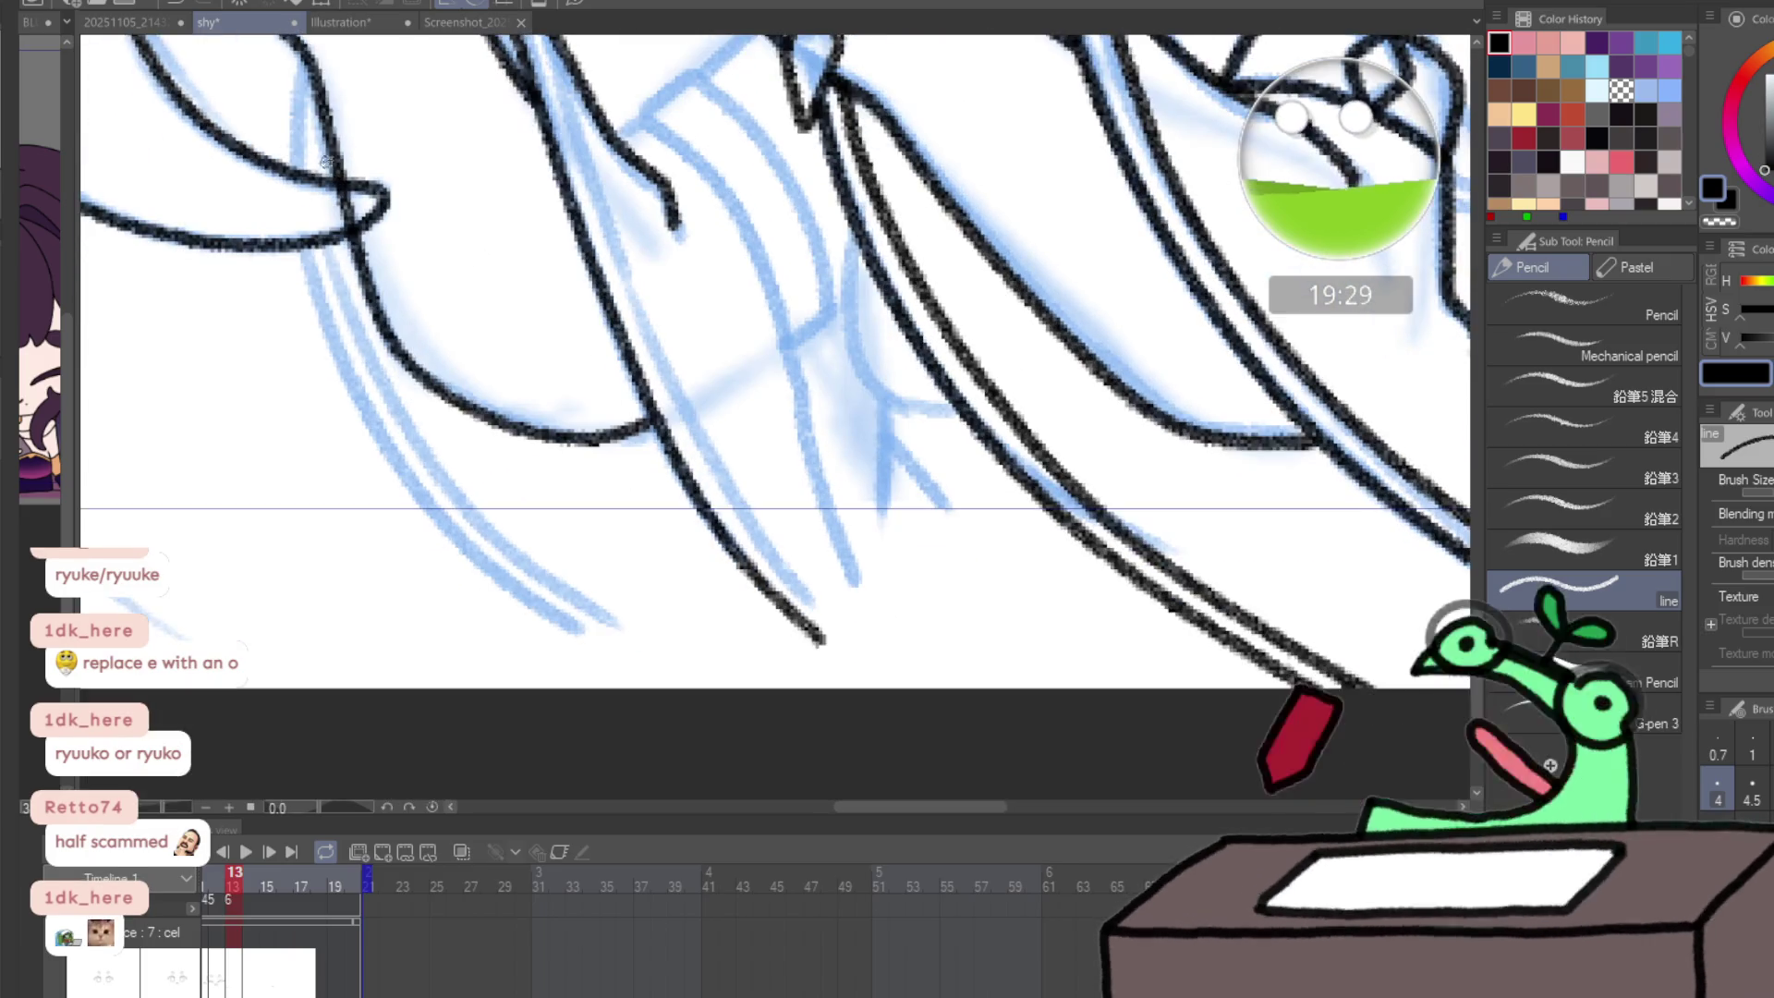
drag(360, 399, 522, 596)
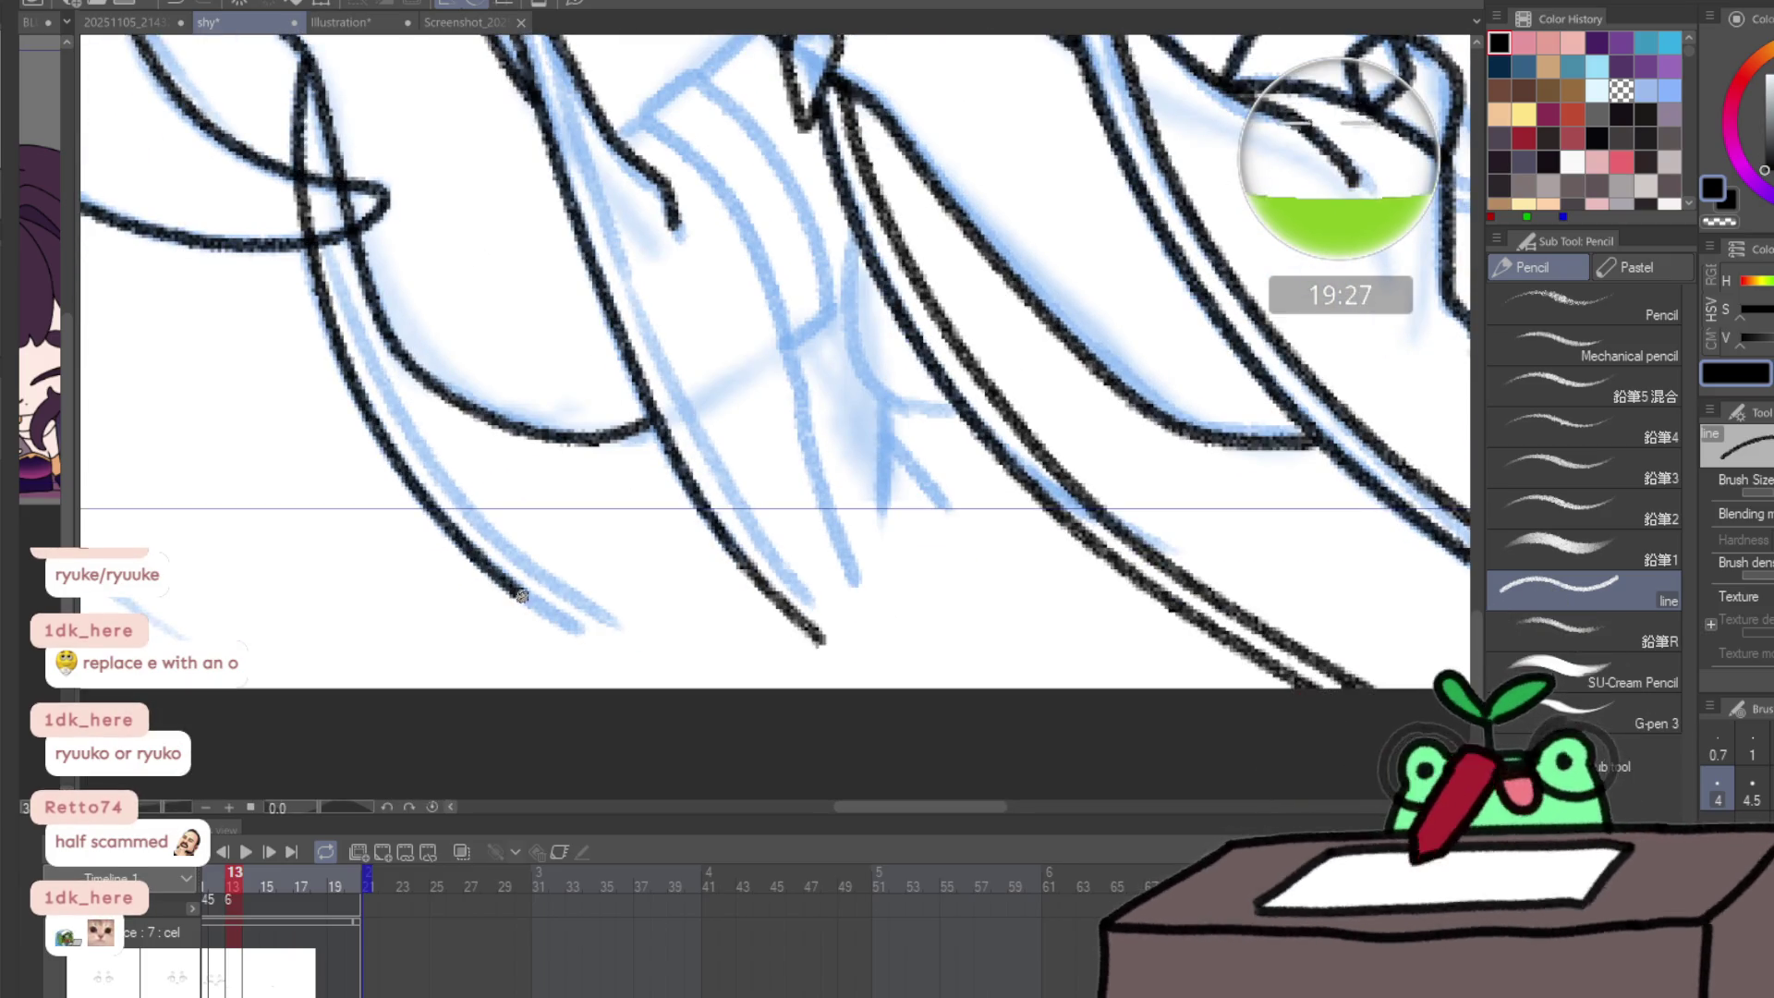
scroll(825, 644, up, 2)
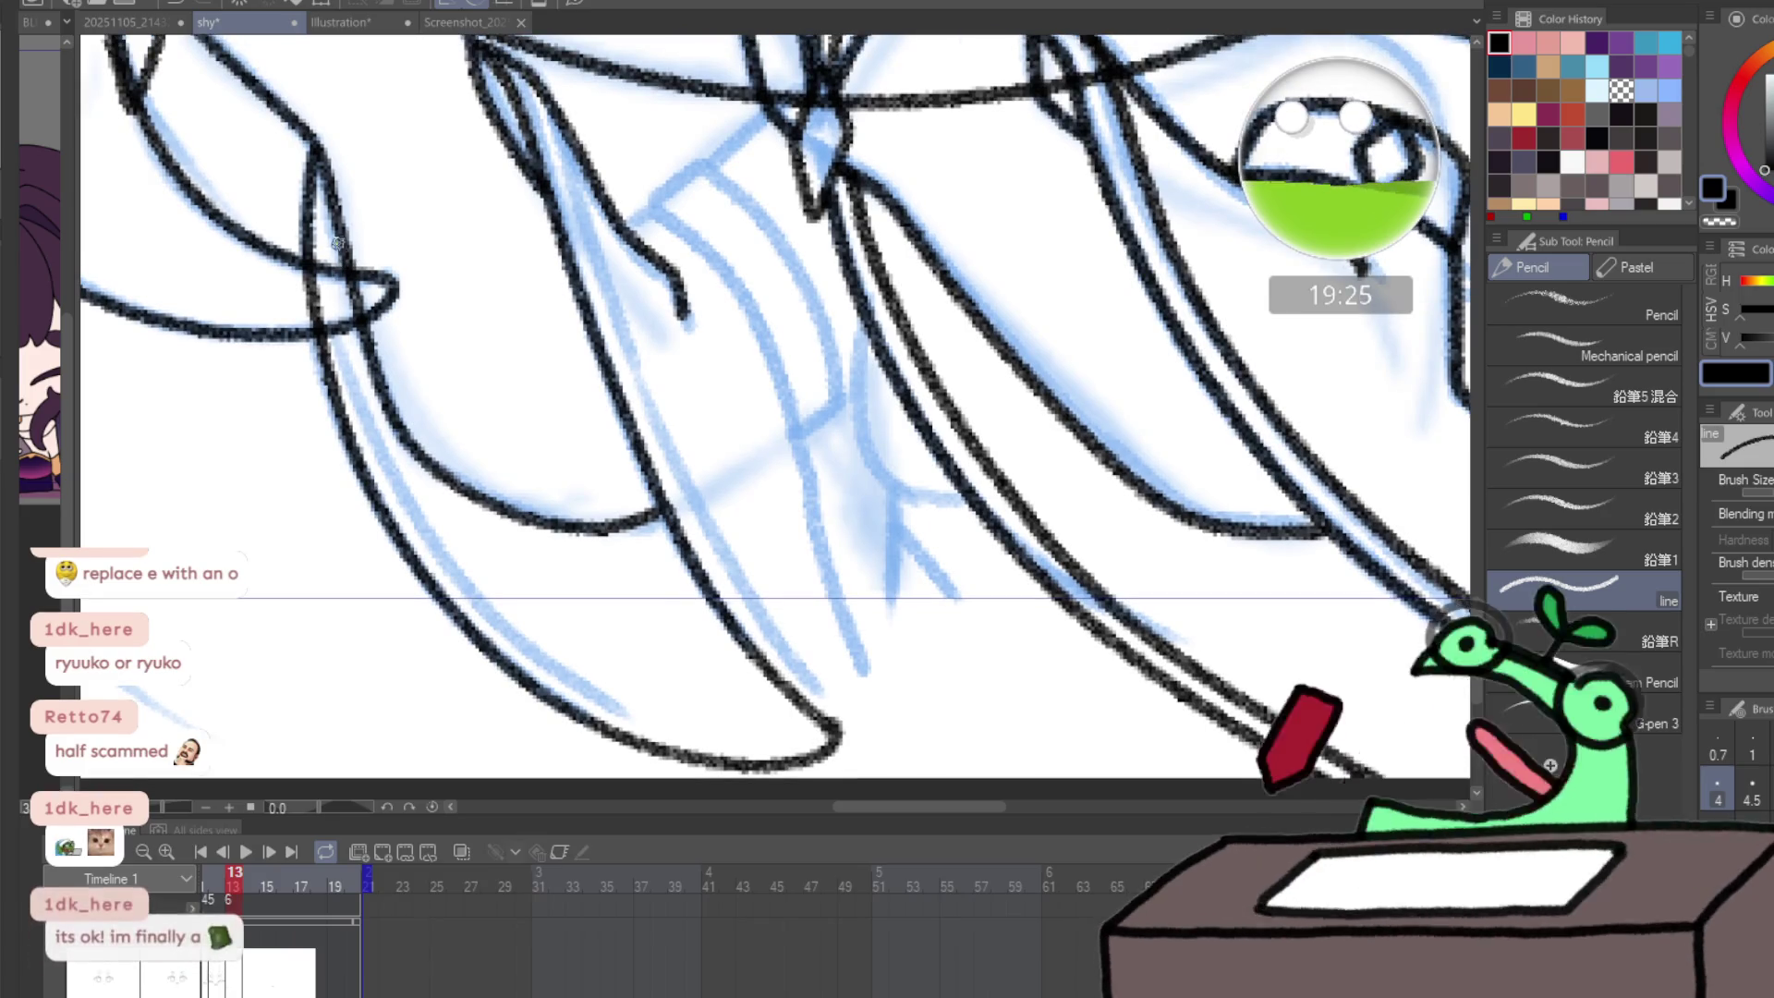
drag(331, 223, 374, 419)
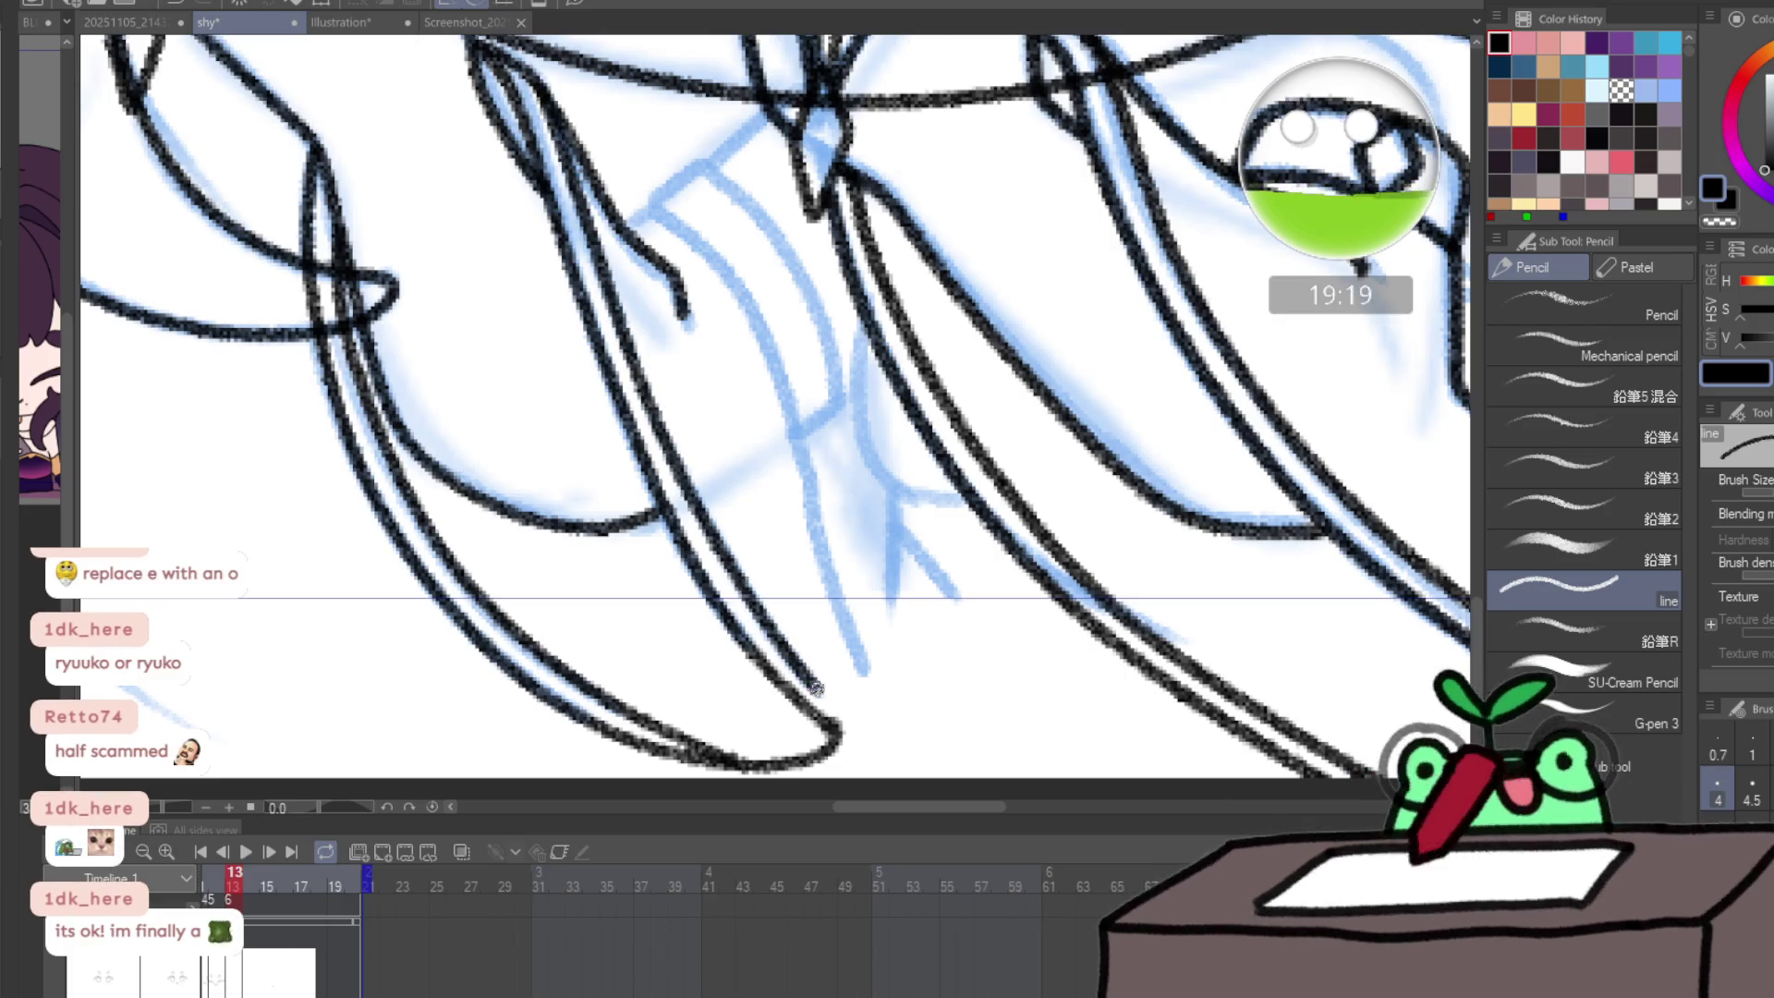
drag(816, 688, 826, 723)
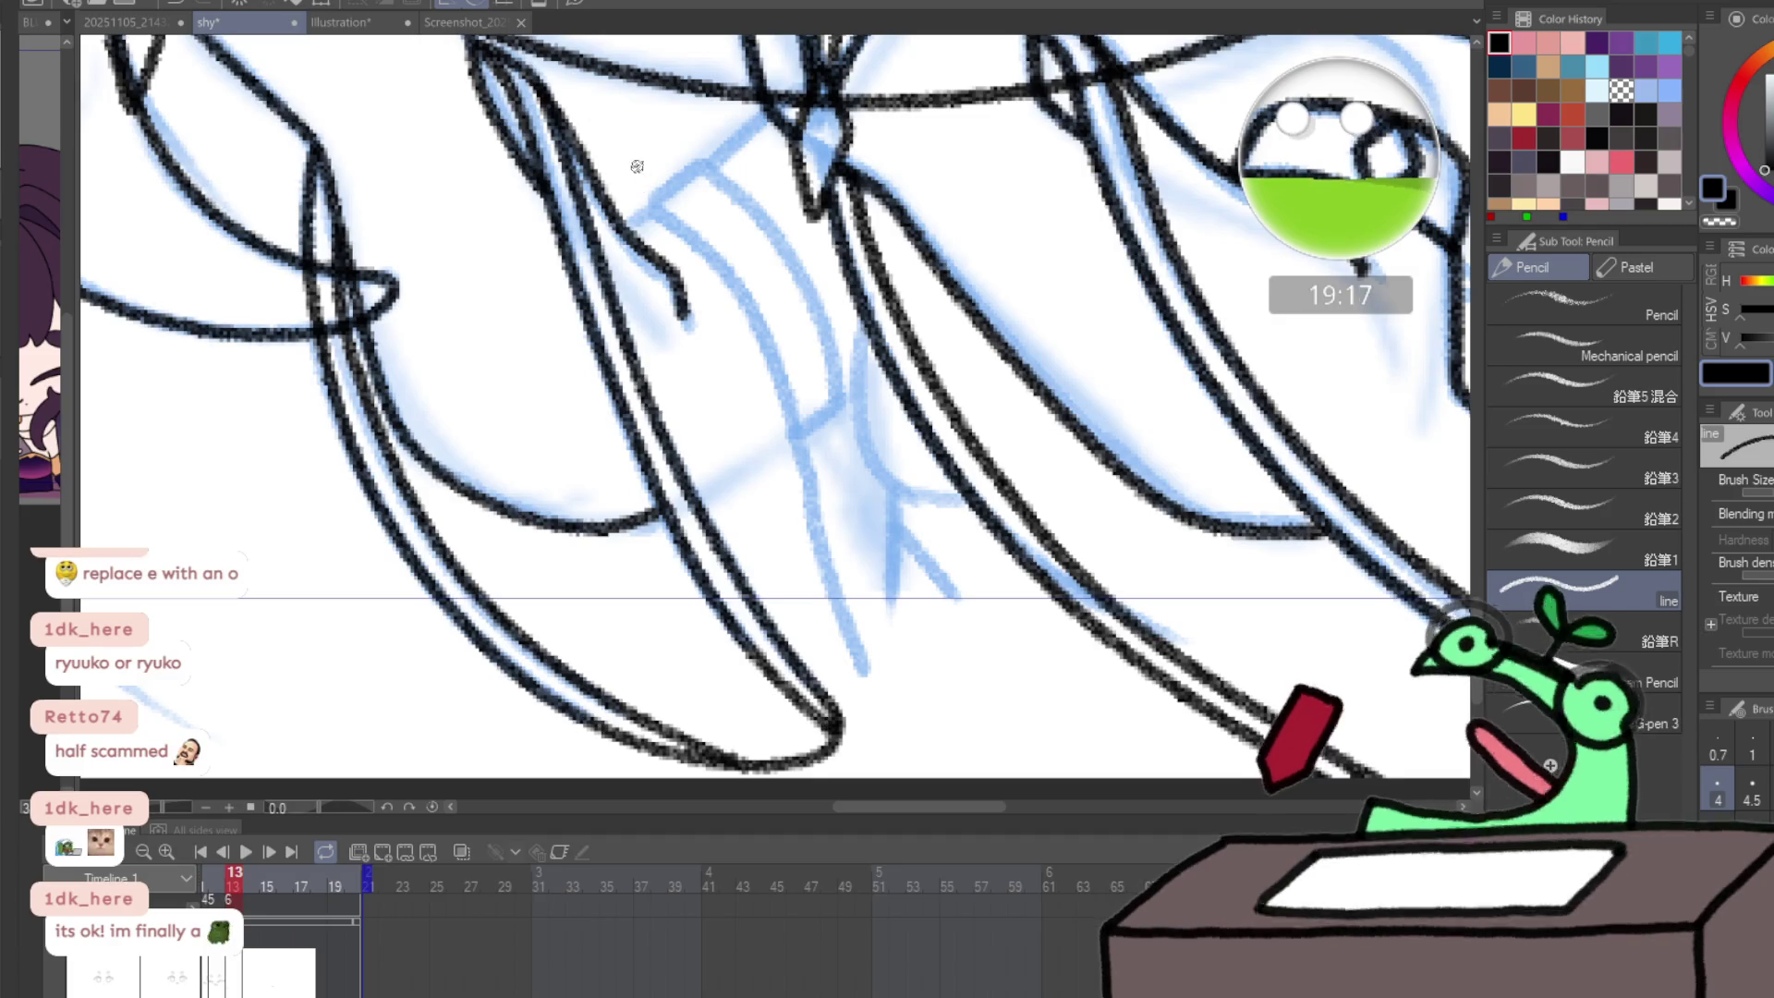
drag(628, 226, 651, 212)
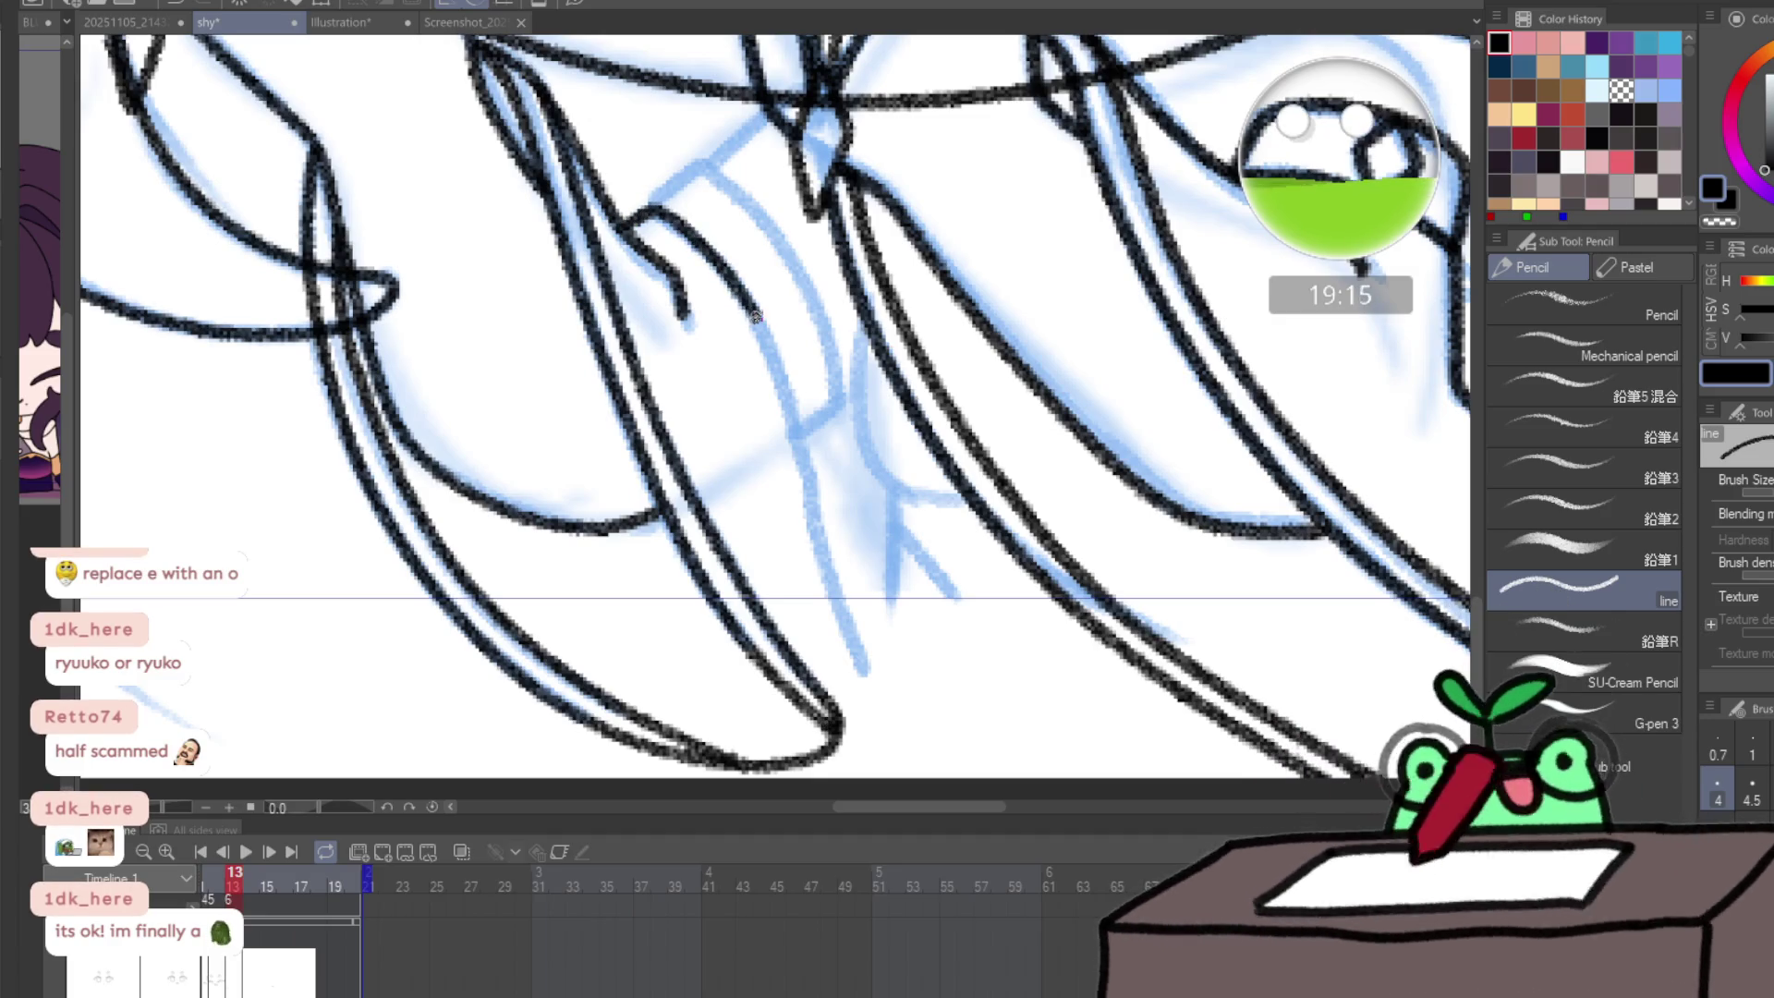
mouse_move(817, 508)
mouse_down()
mouse_move(845, 634)
mouse_move(835, 716)
mouse_up()
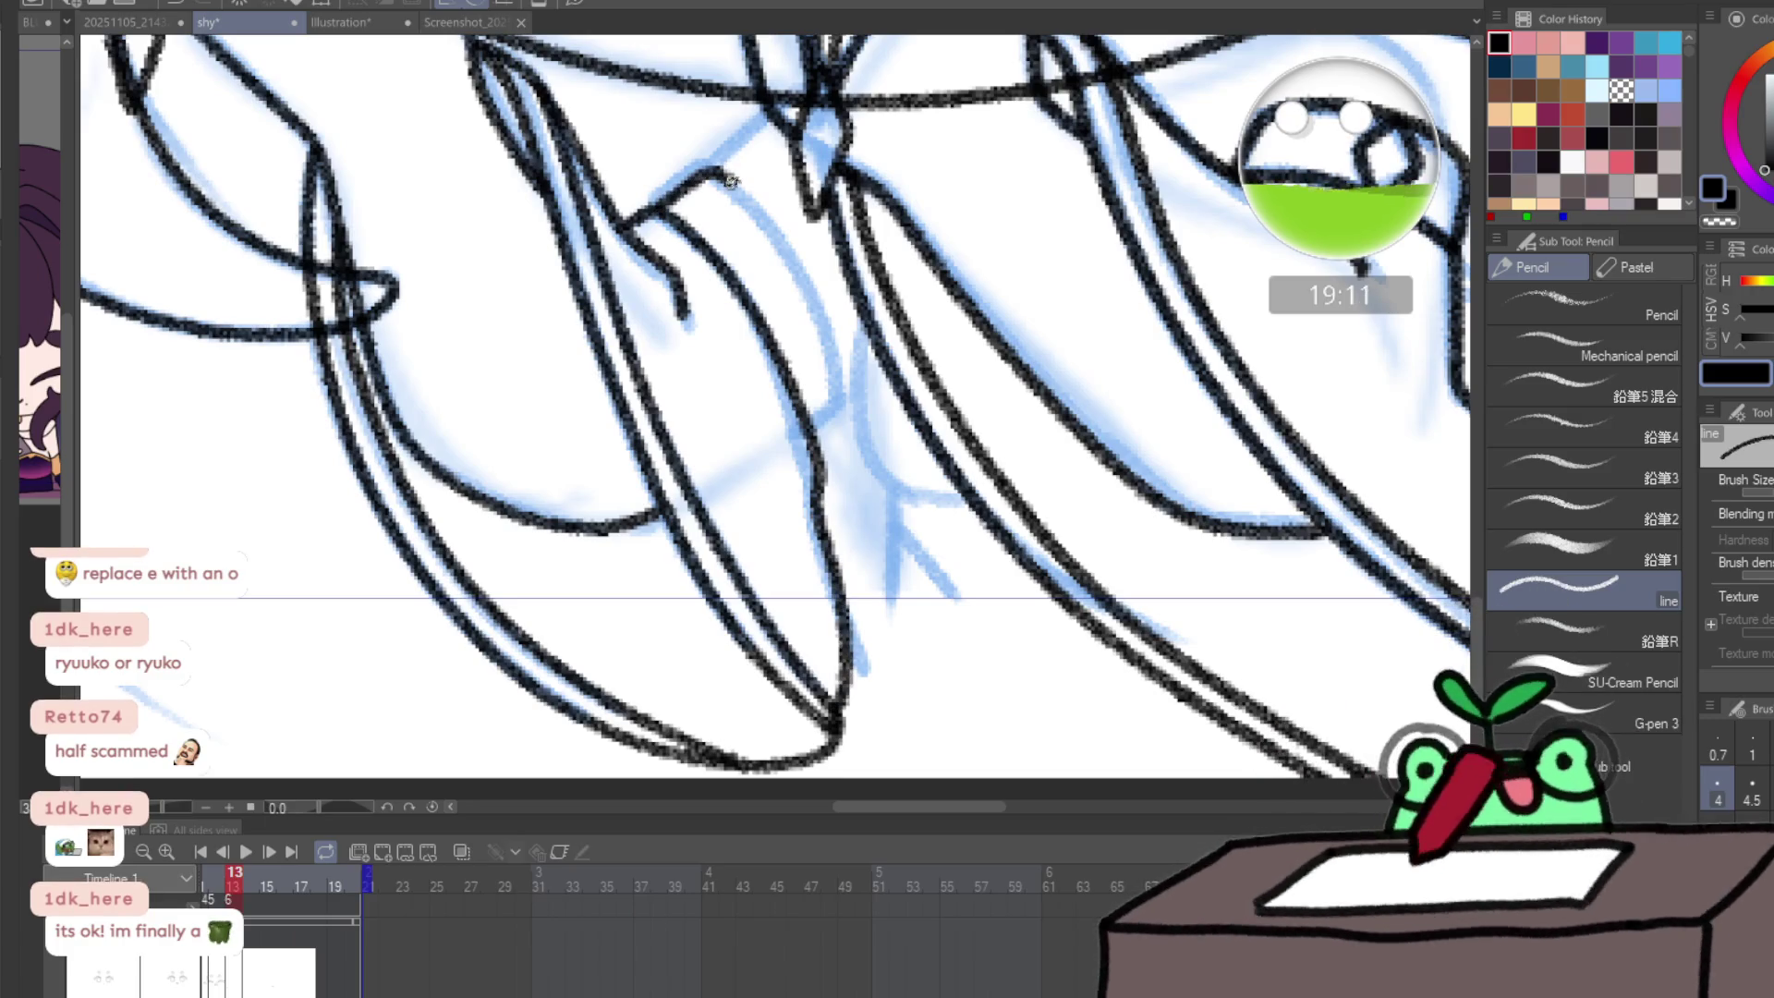
mouse_move(730, 181)
mouse_down()
mouse_move(781, 226)
mouse_move(843, 360)
mouse_move(848, 393)
mouse_move(811, 423)
mouse_up()
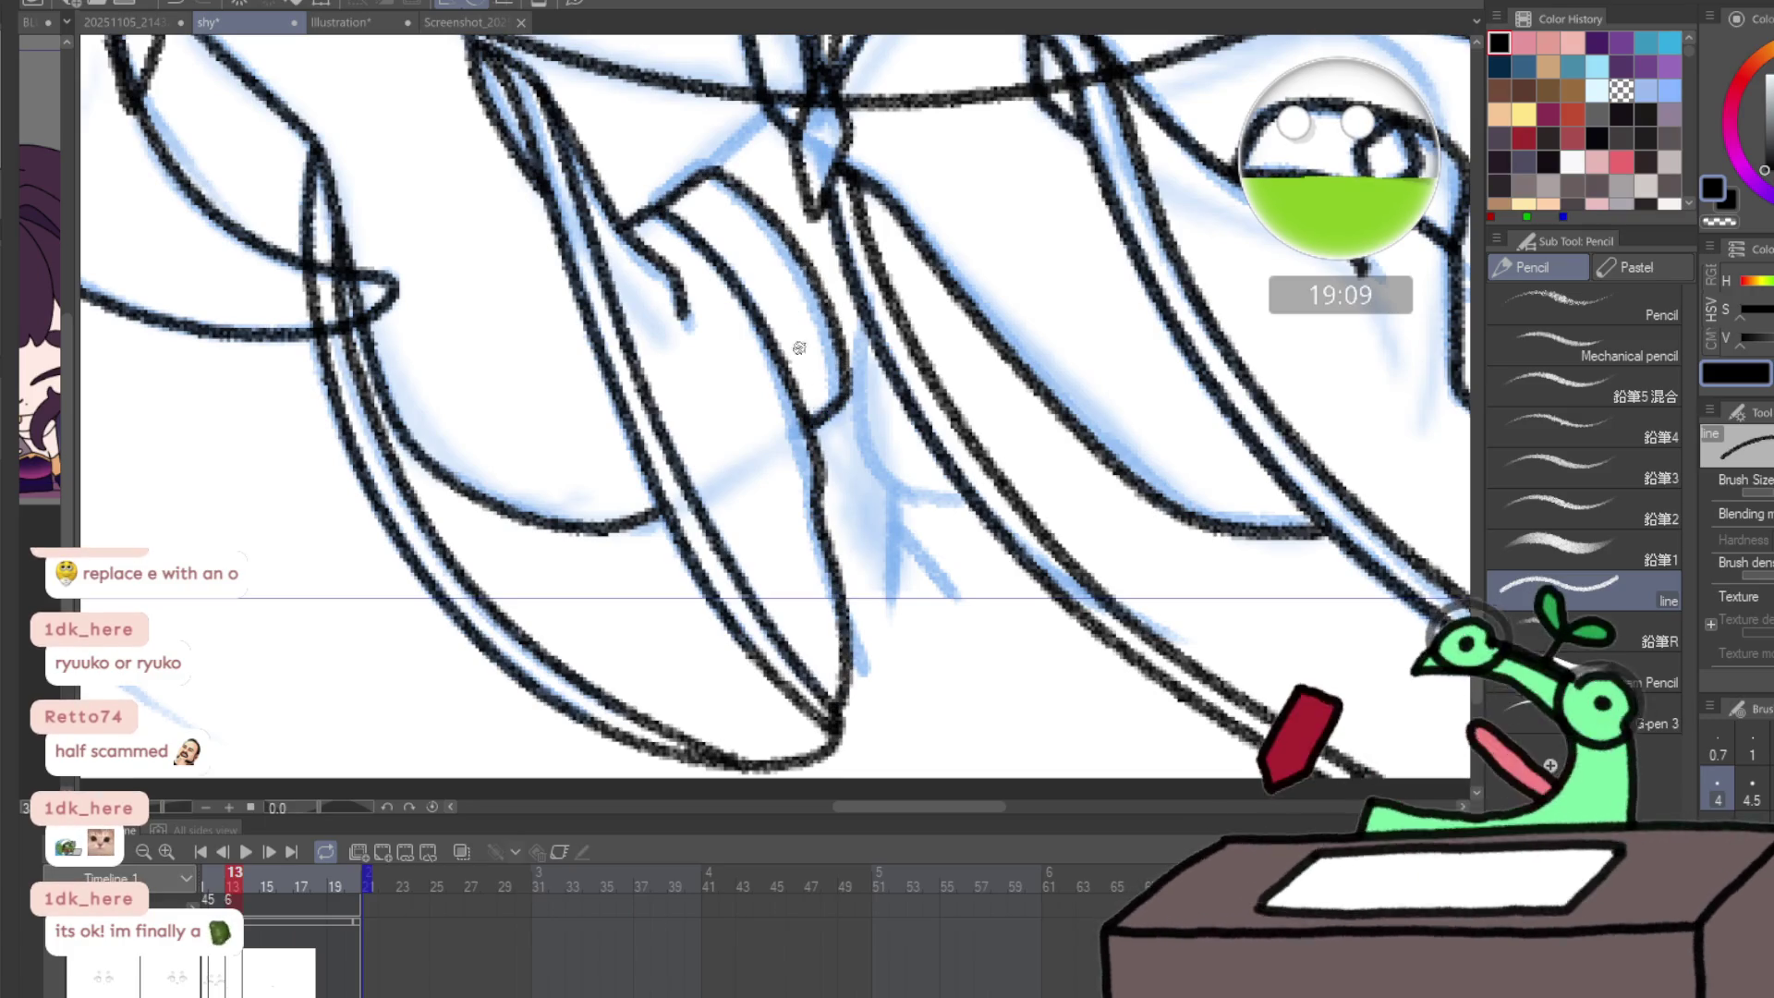
scroll(617, 638, down, 2)
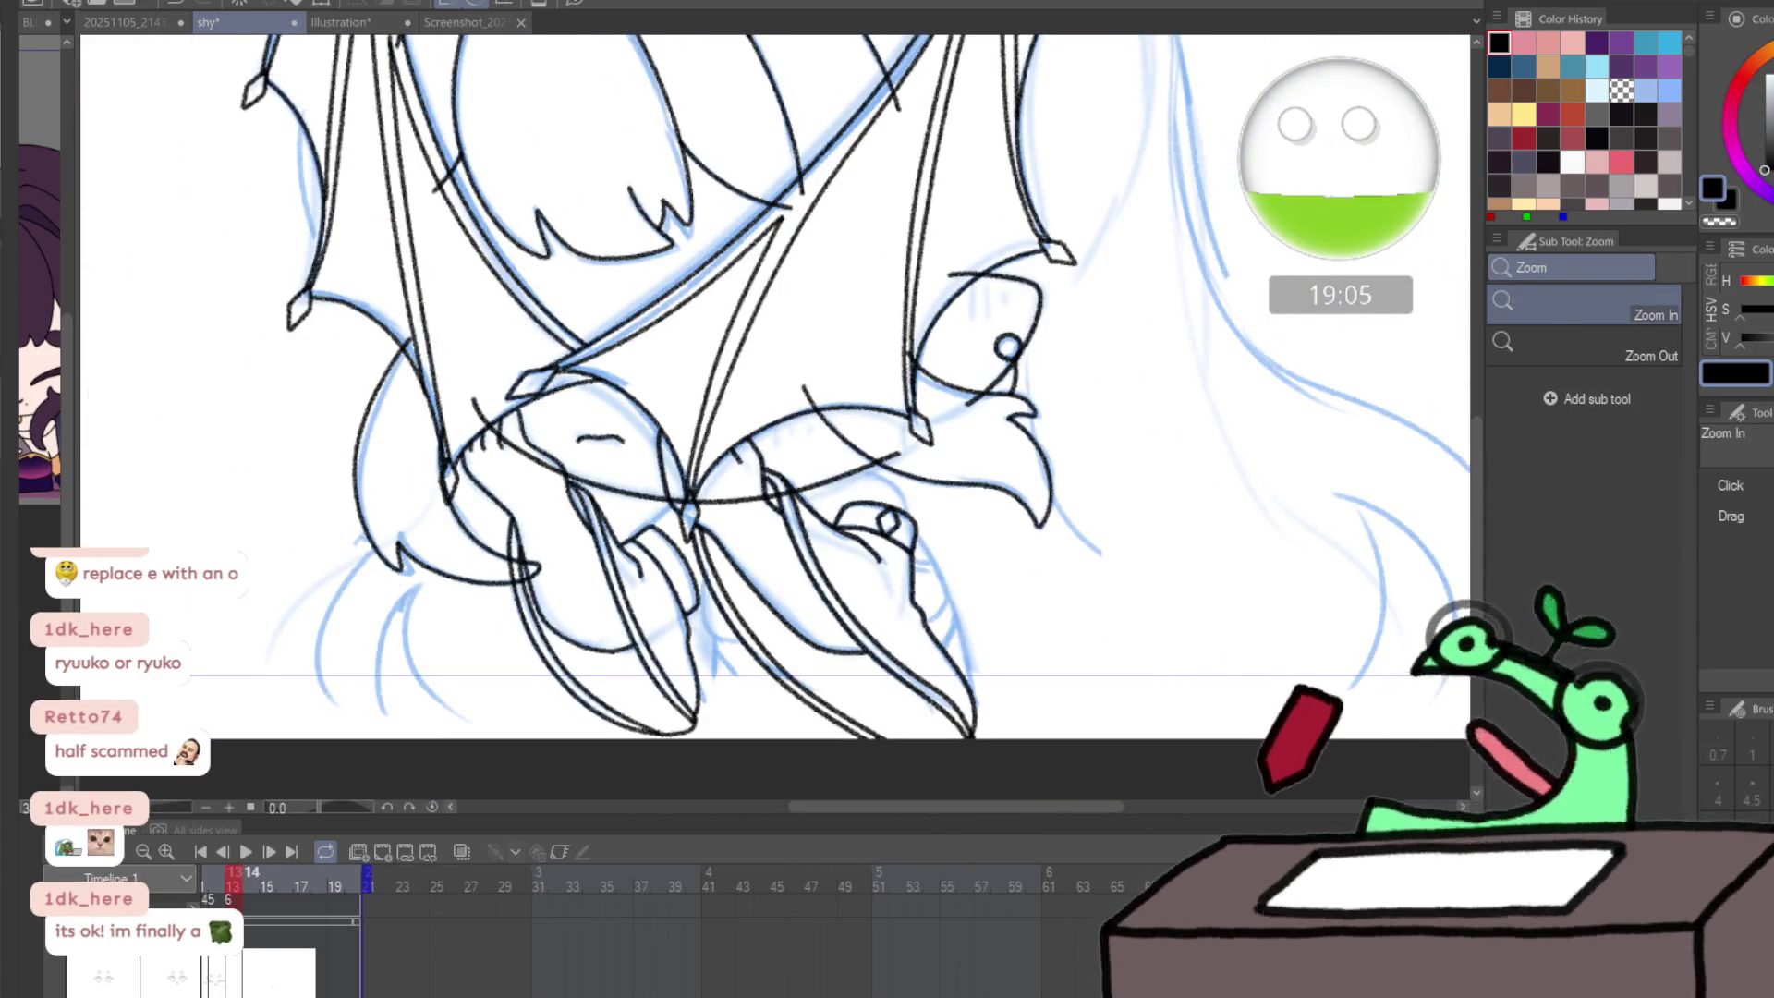
- Step to frame 14 and flip through neighbouring frames to compare the motion
key(Right)
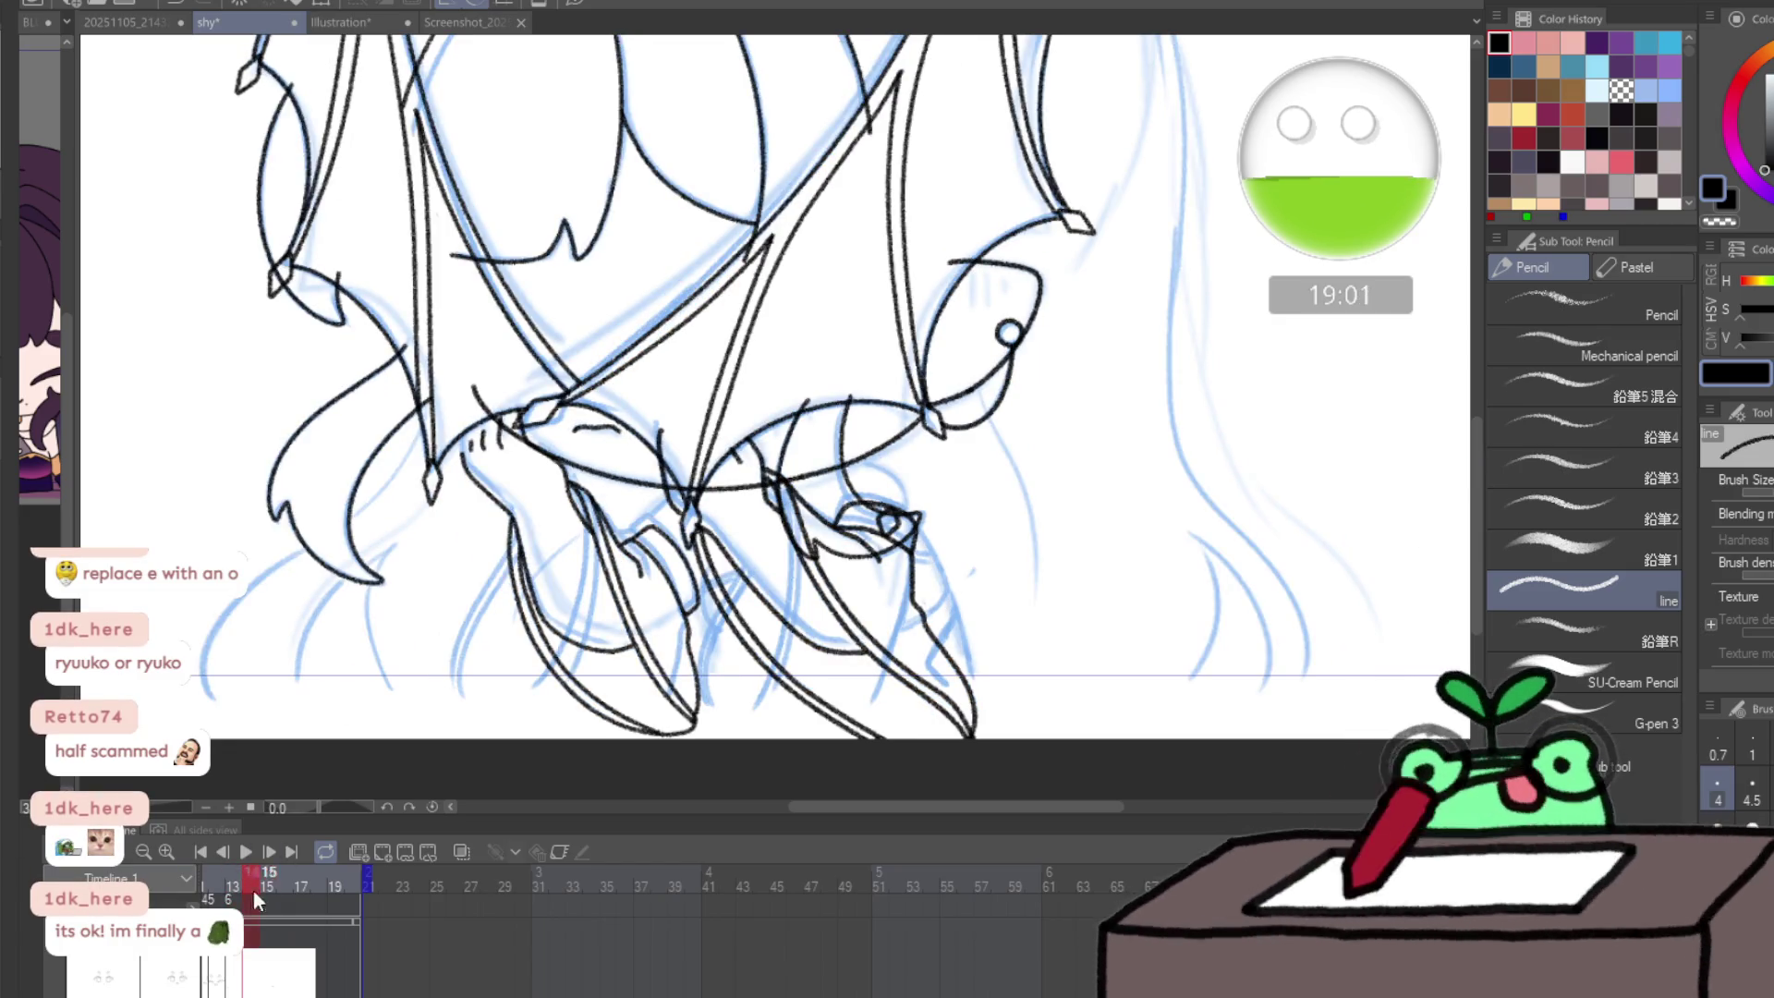
drag(462, 988, 572, 986)
key(Left)
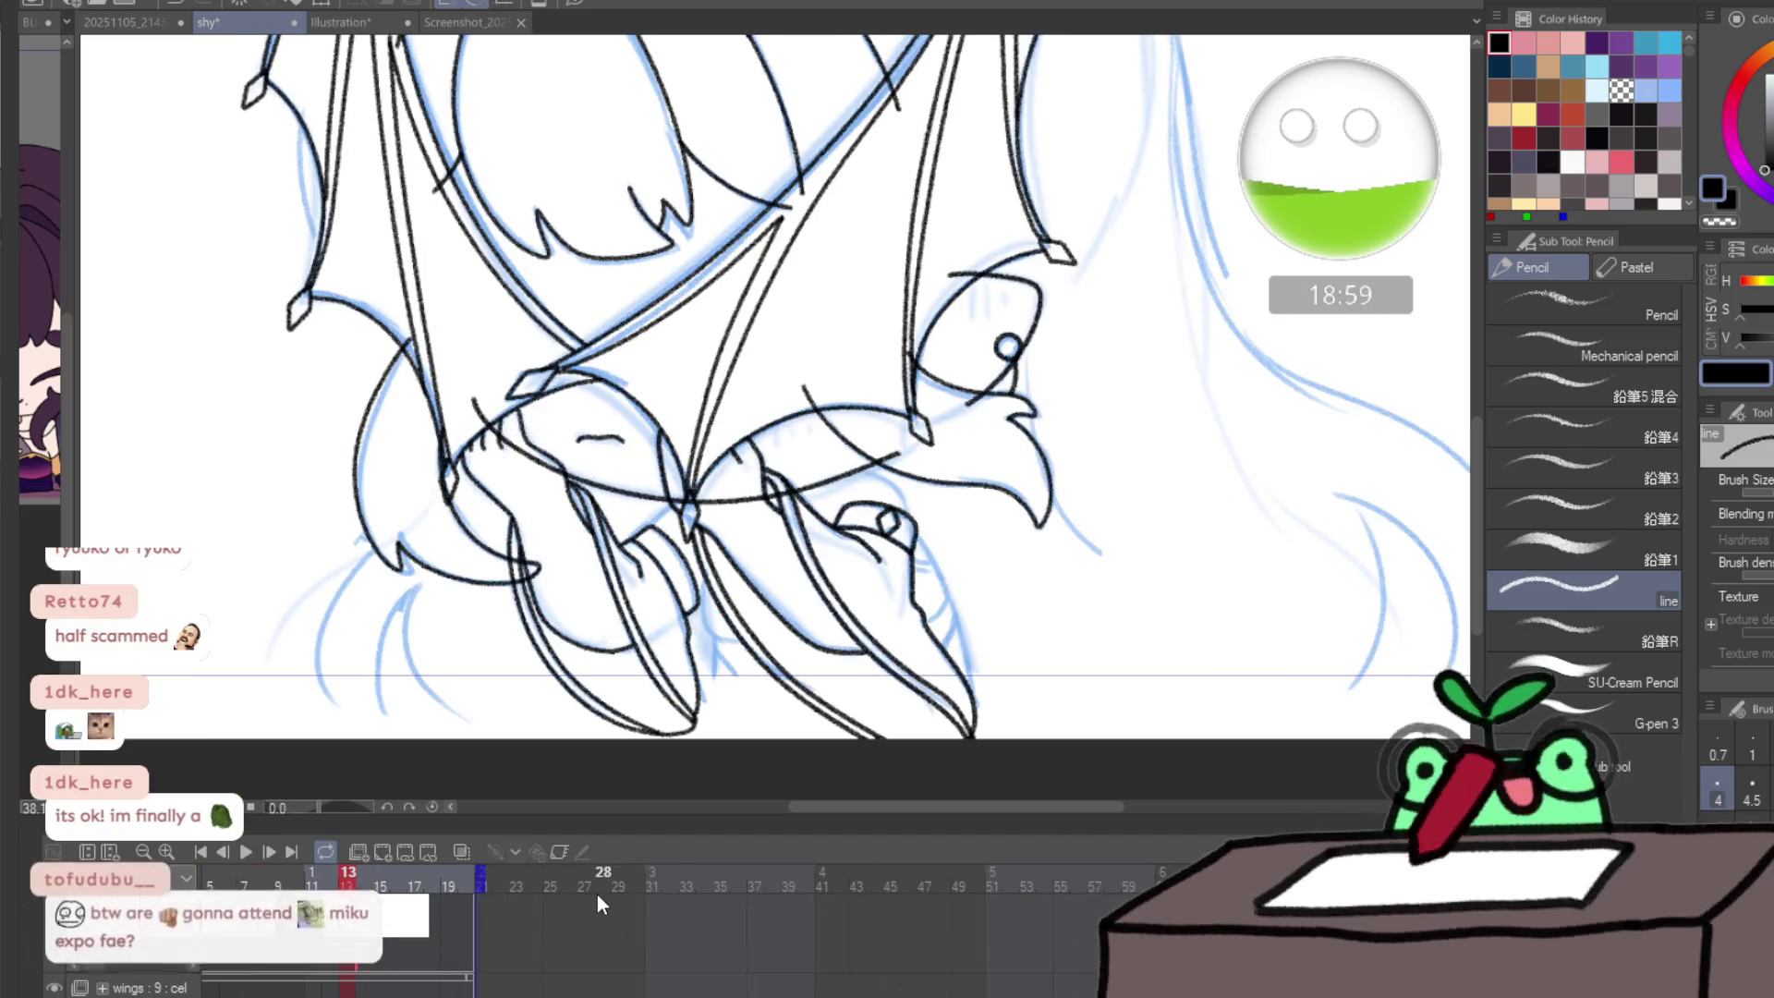
key(Right)
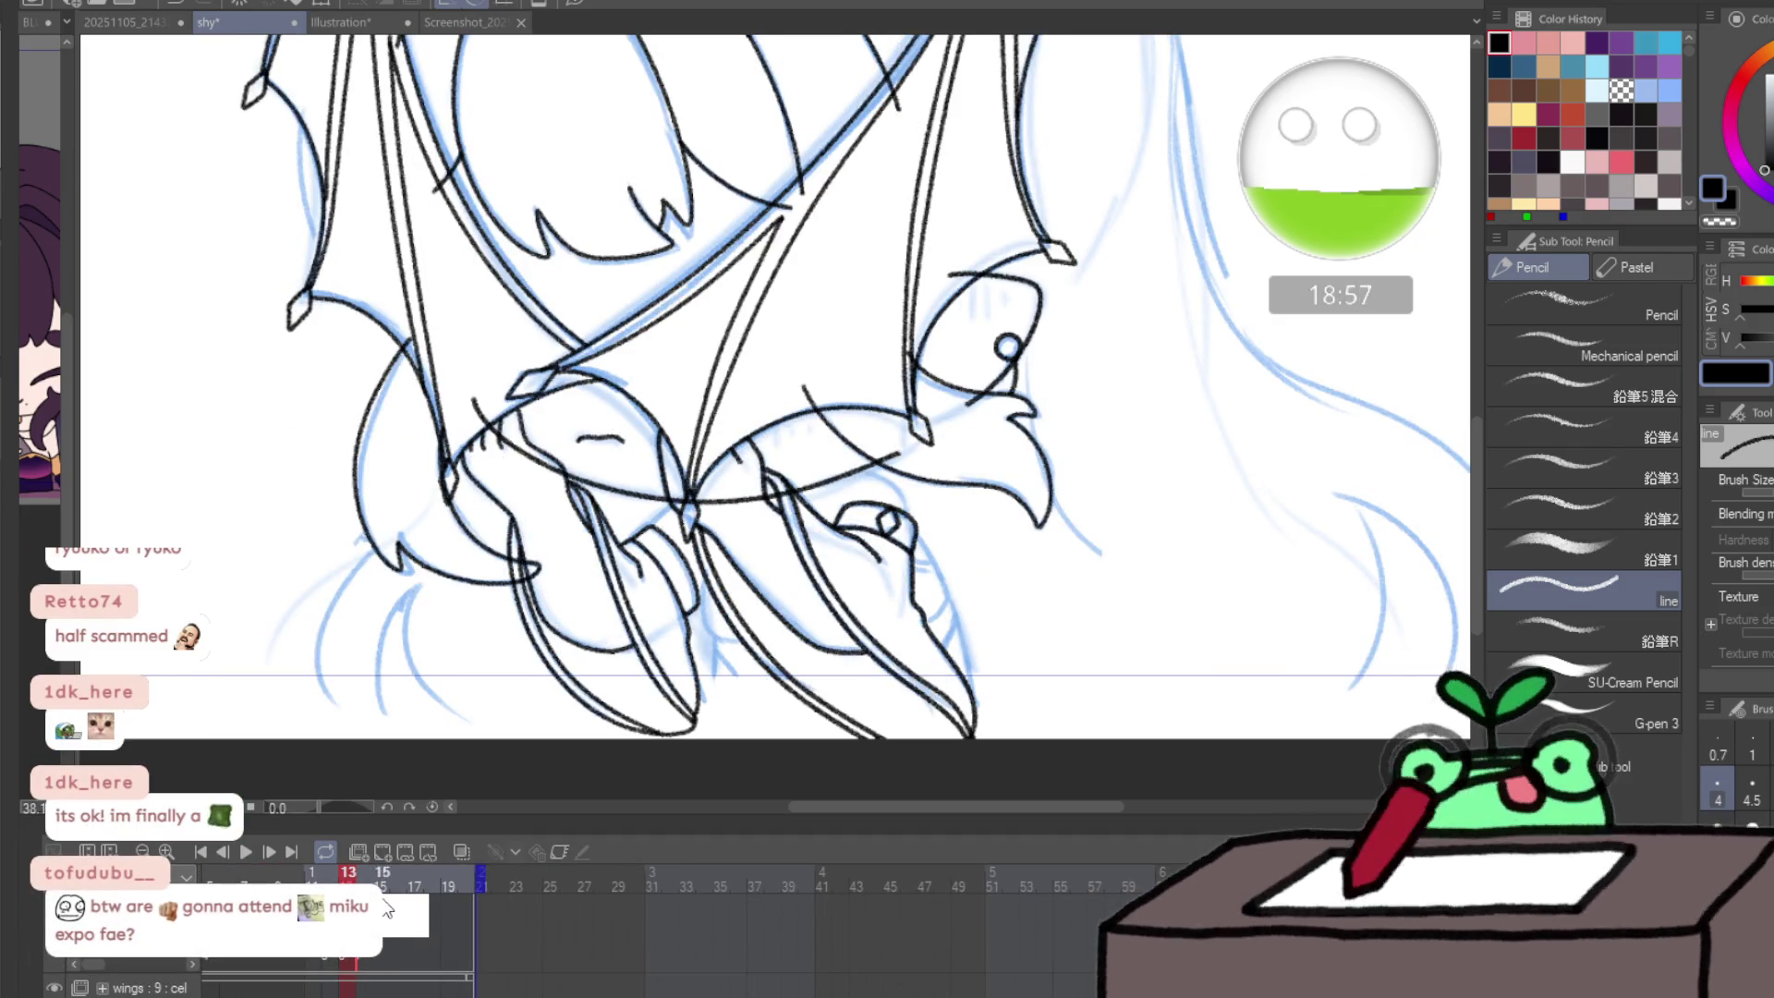
mouse_move(397, 872)
mouse_down()
mouse_move(422, 874)
mouse_move(372, 879)
mouse_up()
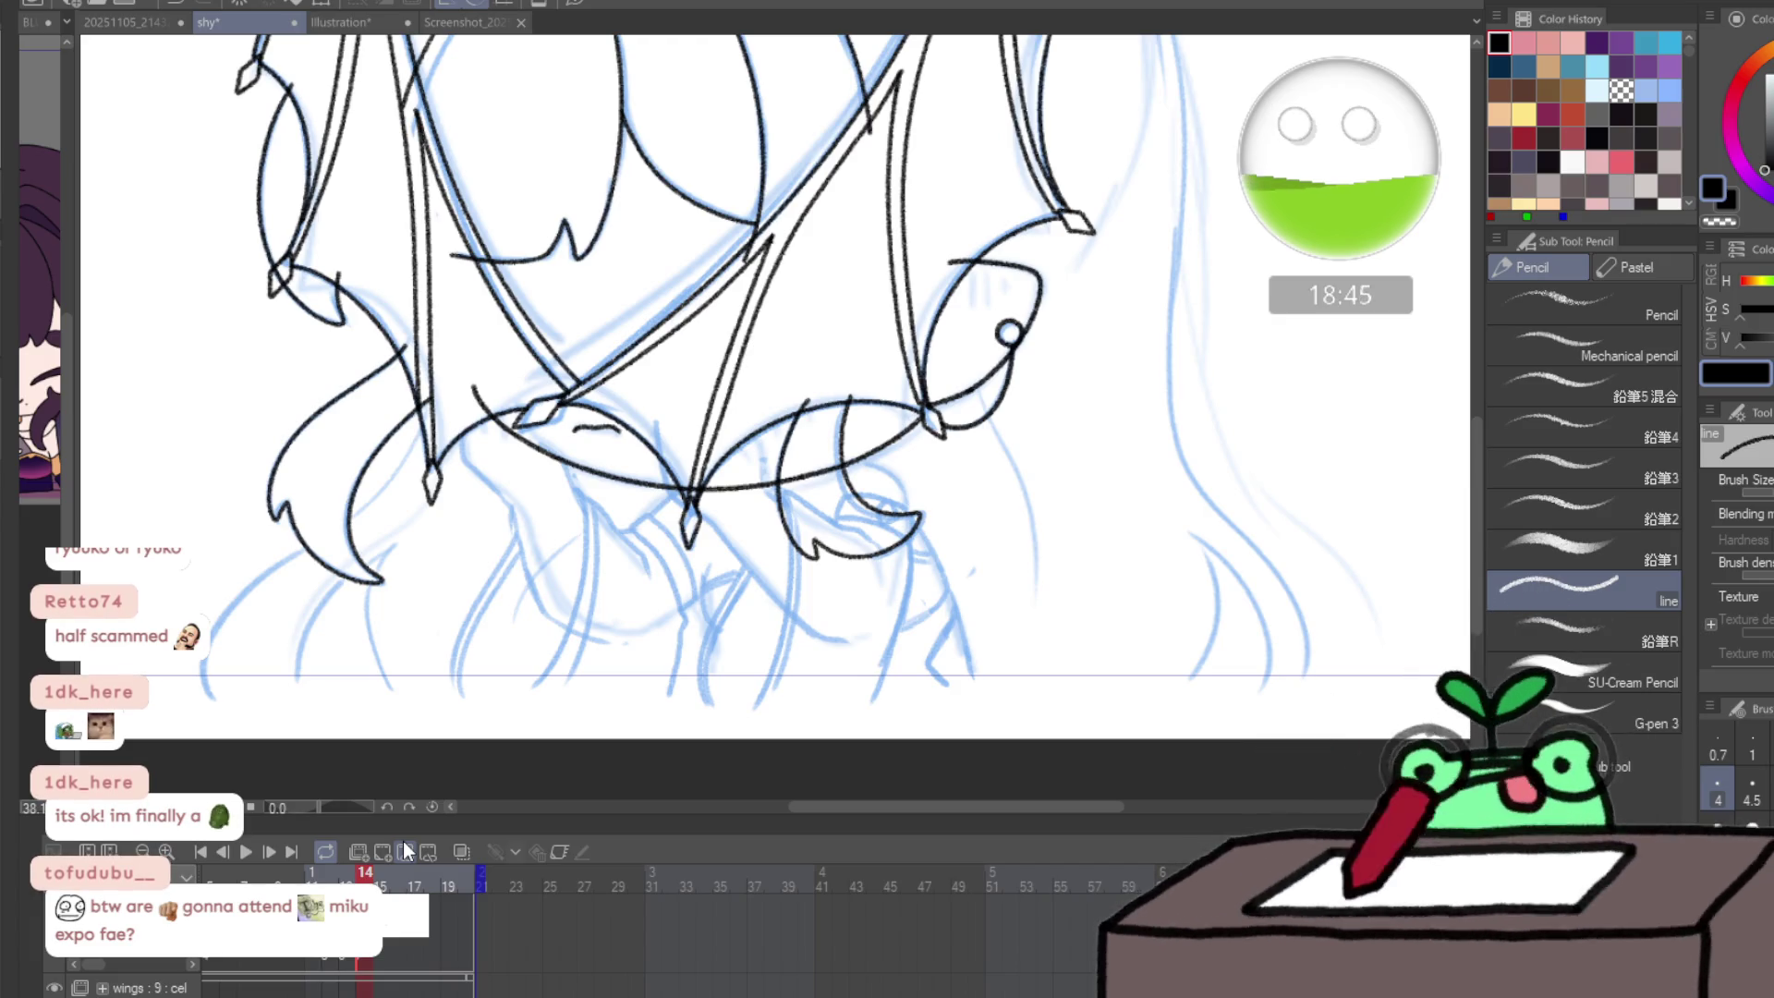
scroll(532, 442, up, 4)
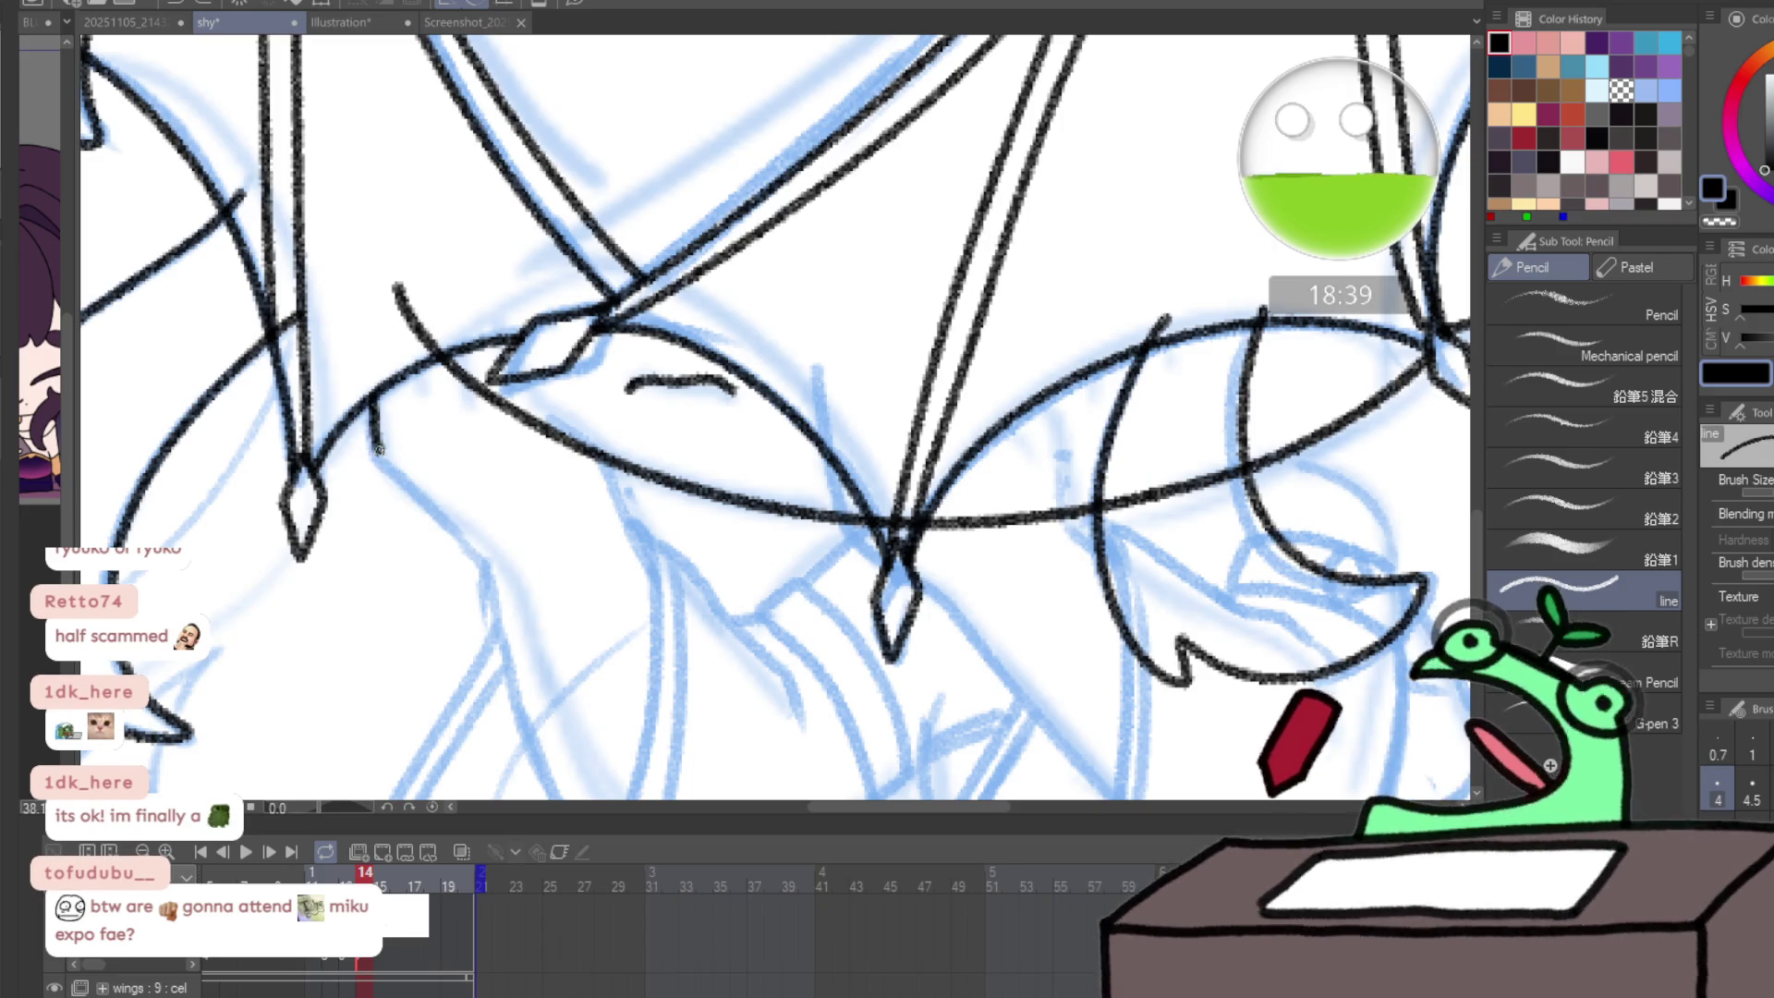
- Ink the diagonal wing edge and the line joining the main wing curve, comparing with frame 15
mouse_move(378, 450)
mouse_down()
mouse_move(481, 555)
mouse_move(415, 374)
mouse_move(472, 596)
mouse_up()
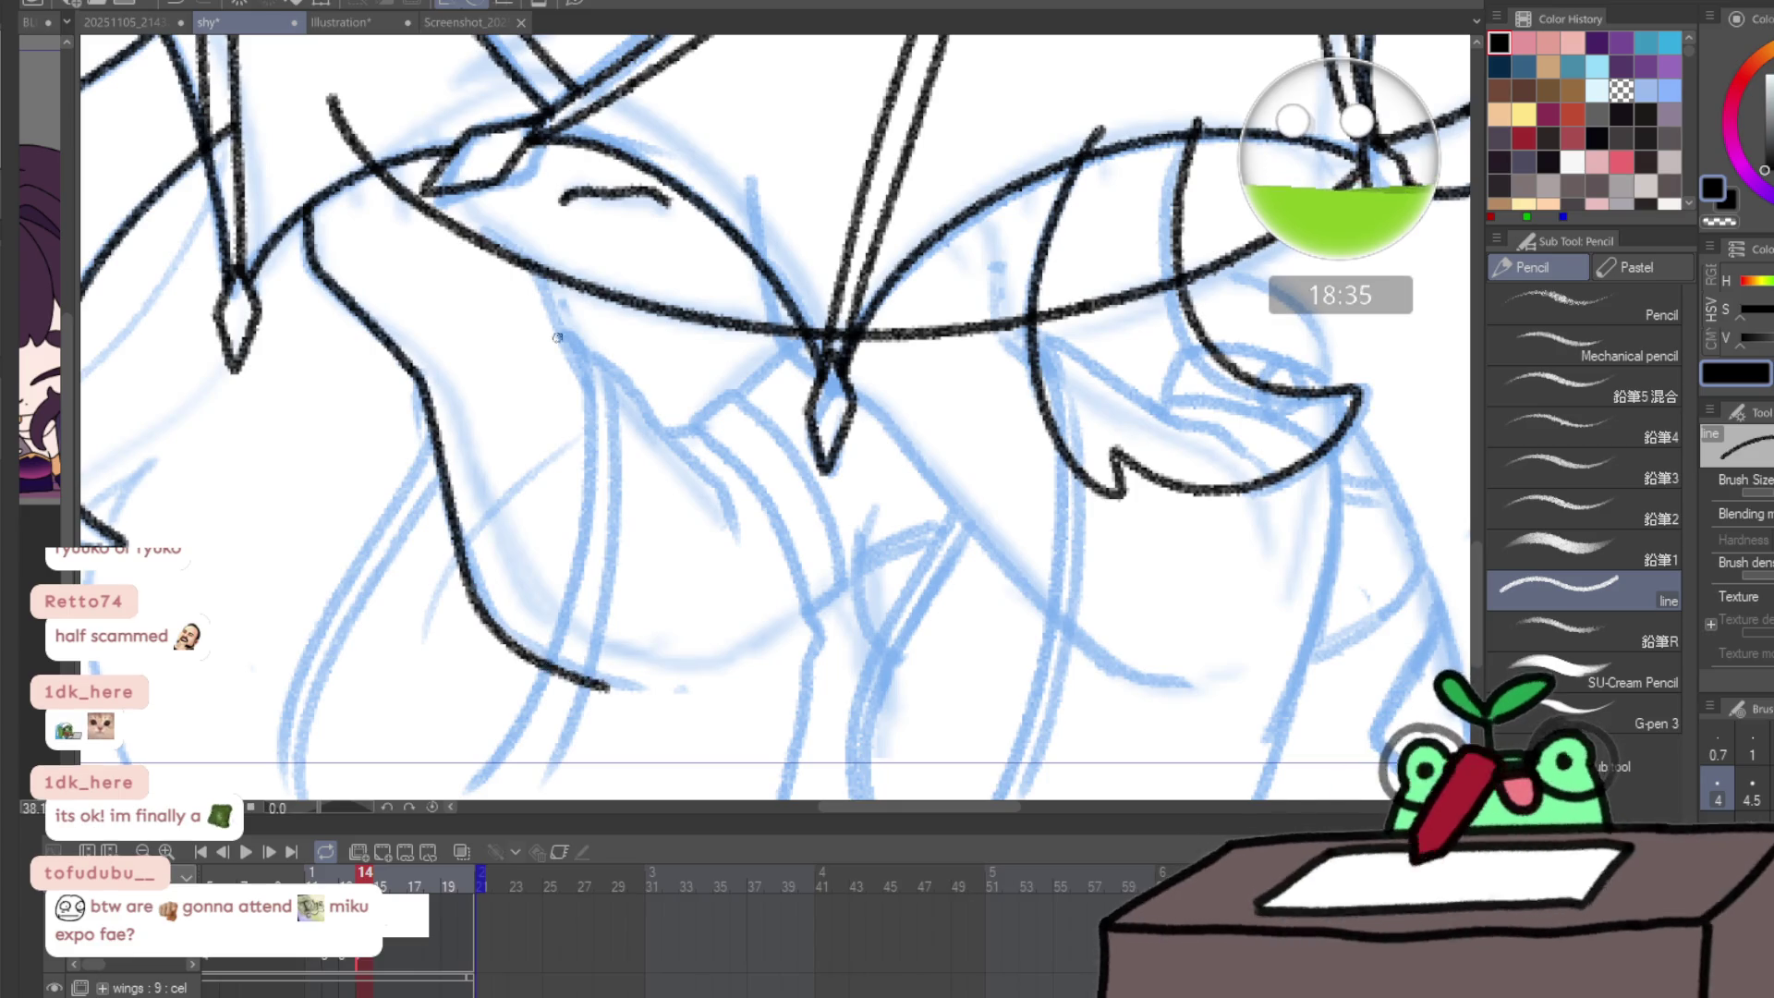
drag(588, 386, 543, 275)
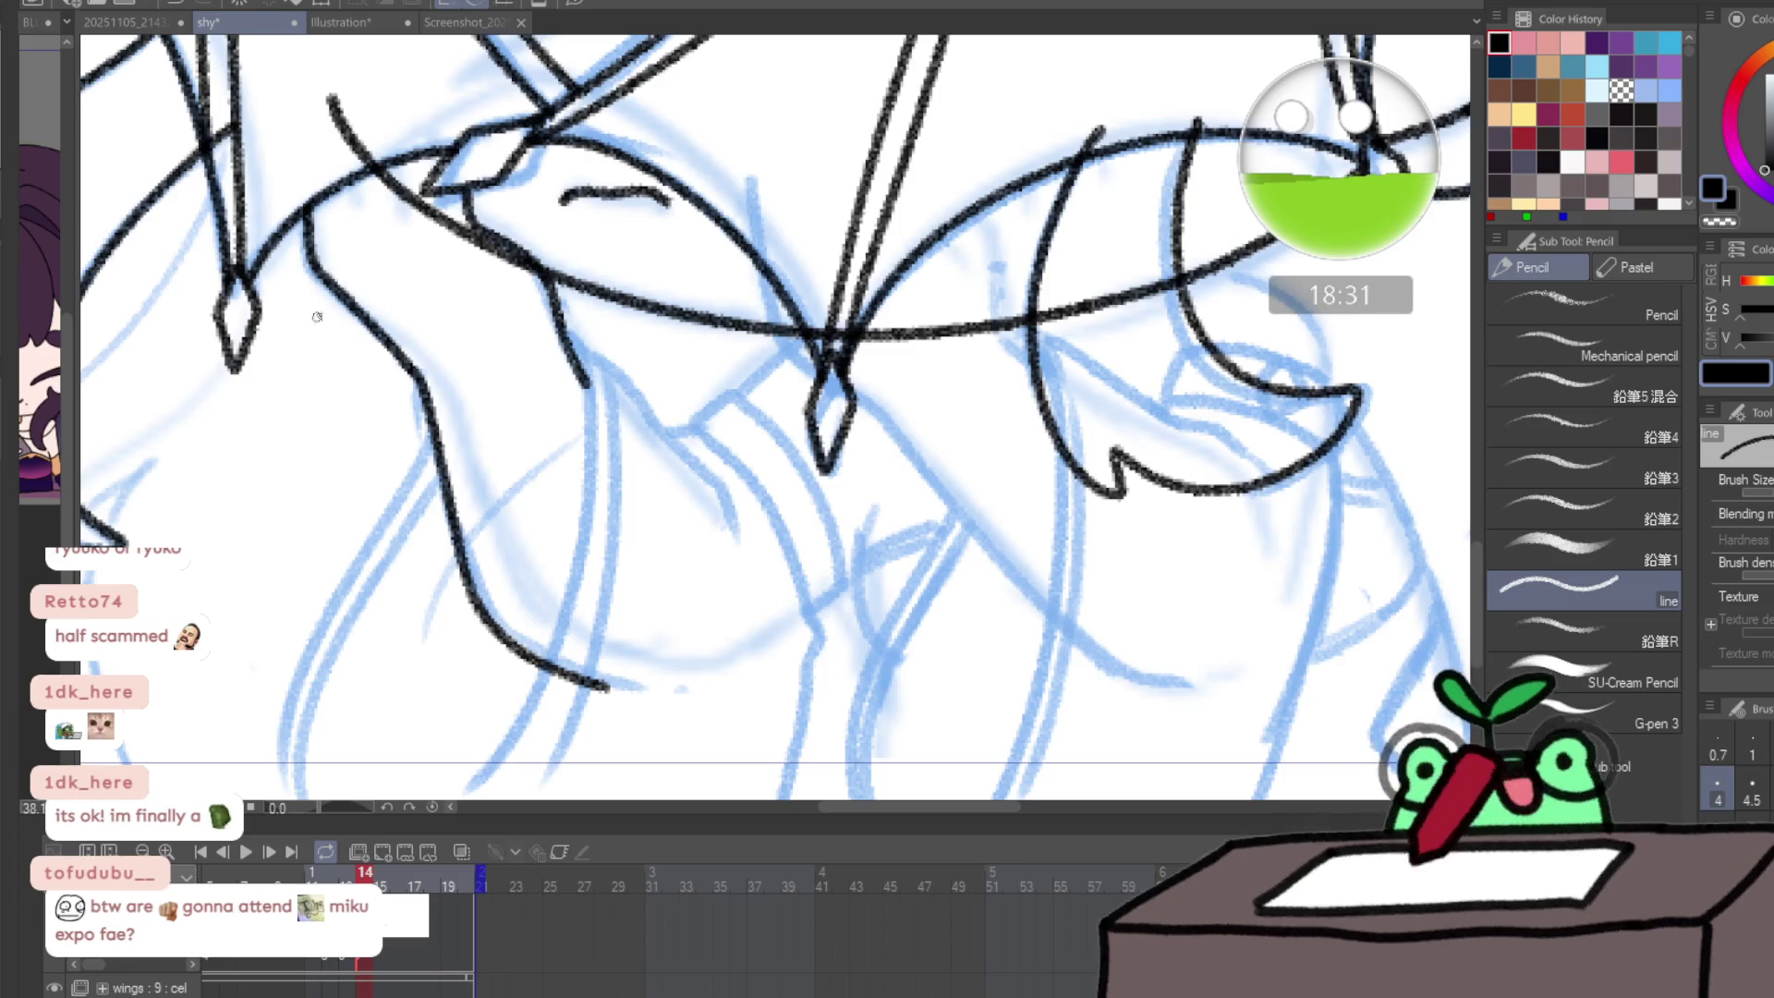
click(382, 875)
mouse_move(382, 878)
mouse_down()
mouse_move(364, 857)
mouse_move(439, 877)
mouse_move(362, 865)
mouse_up()
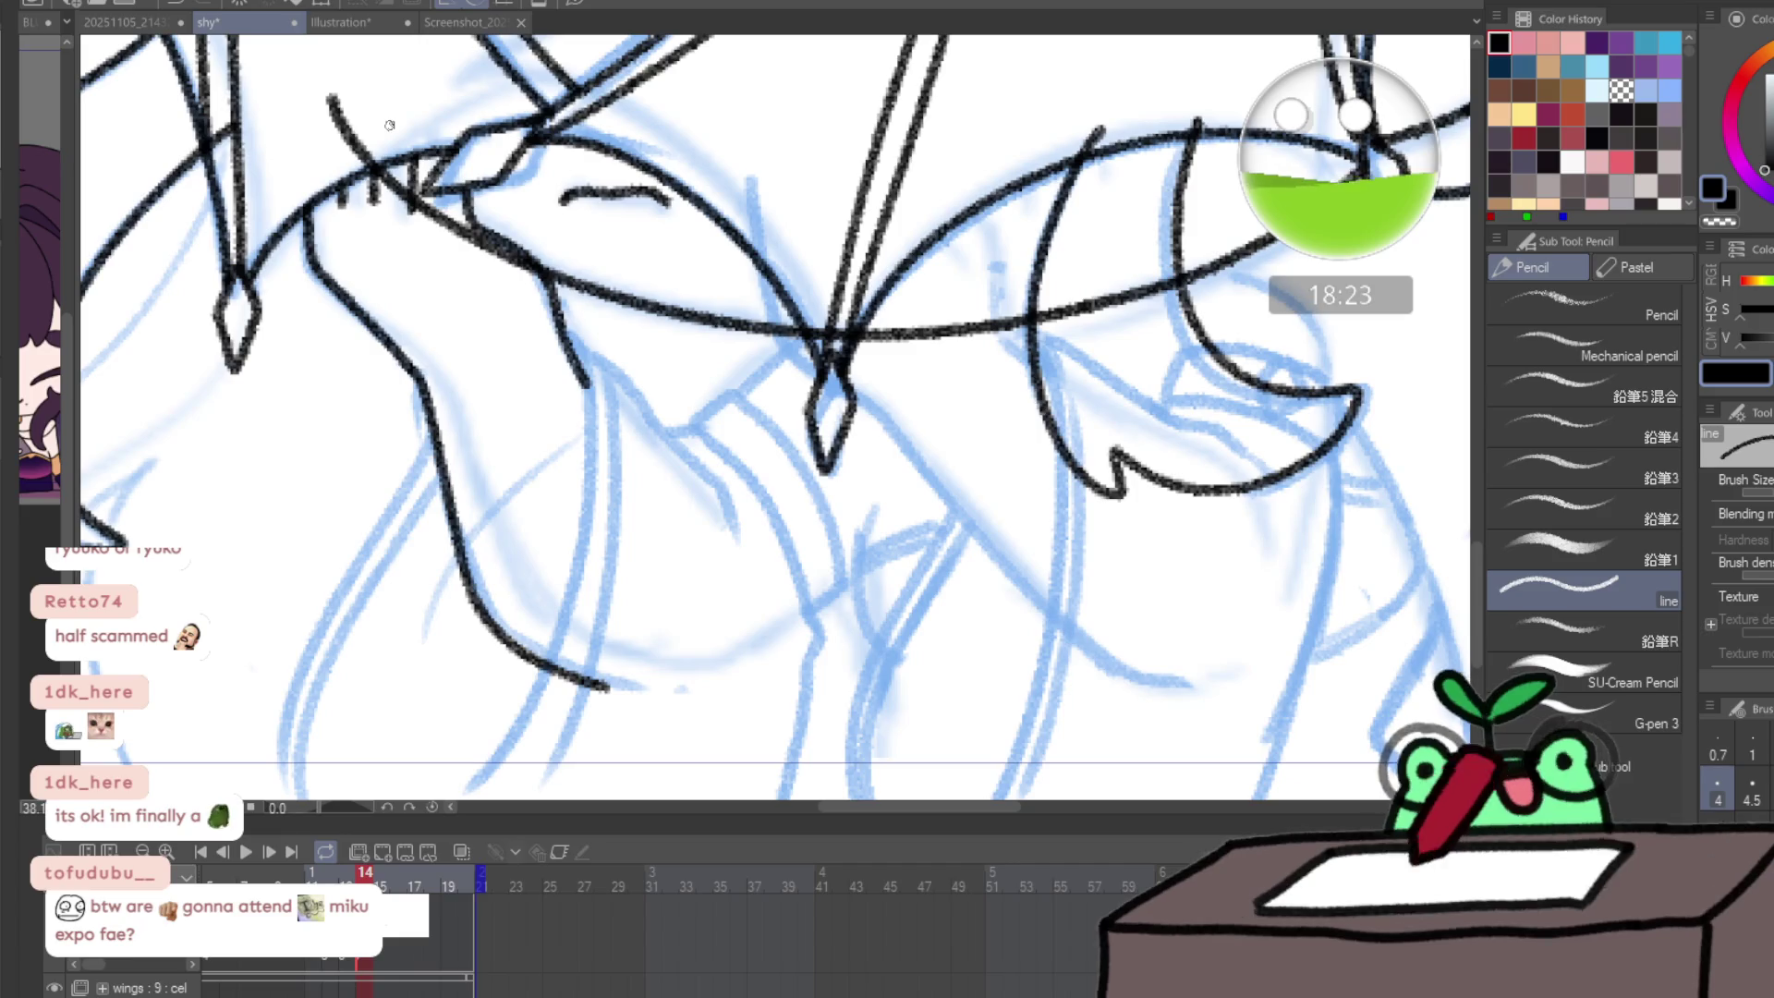
- Ink a line down the right-hand hanging shape and a stroke along the wing edge
mouse_move(857, 301)
mouse_down()
mouse_move(696, 227)
mouse_move(622, 267)
mouse_move(712, 343)
mouse_up()
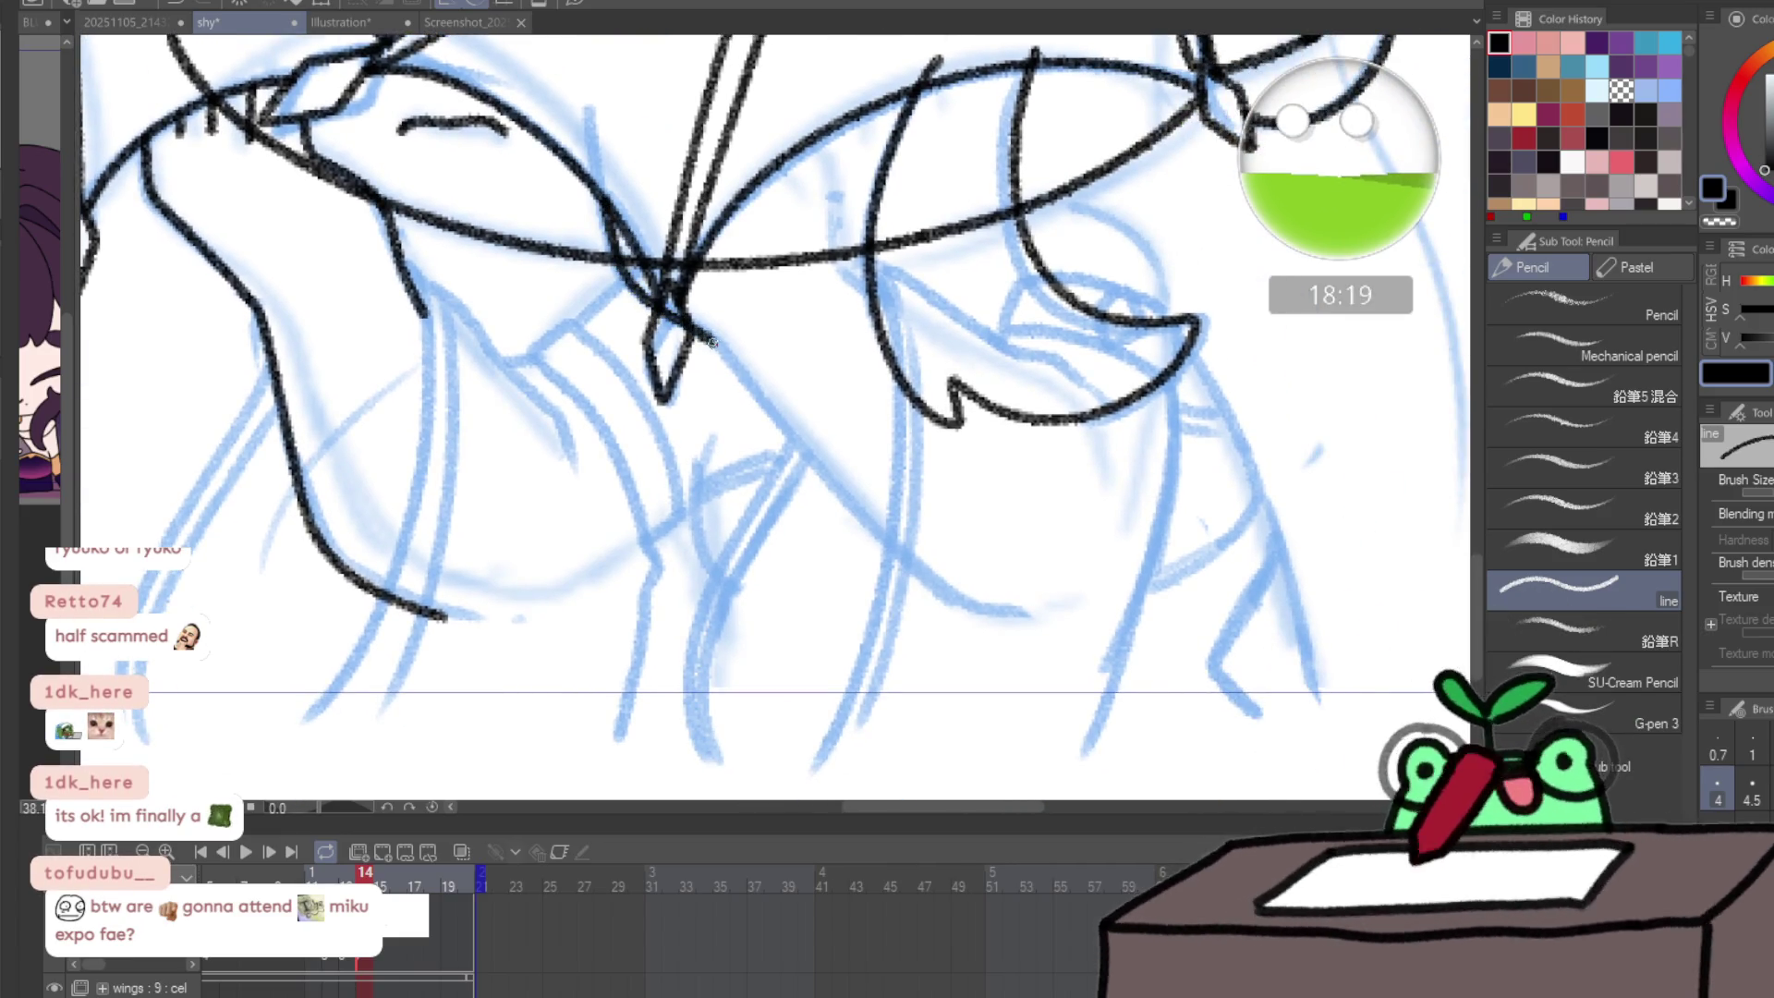
drag(772, 417, 885, 552)
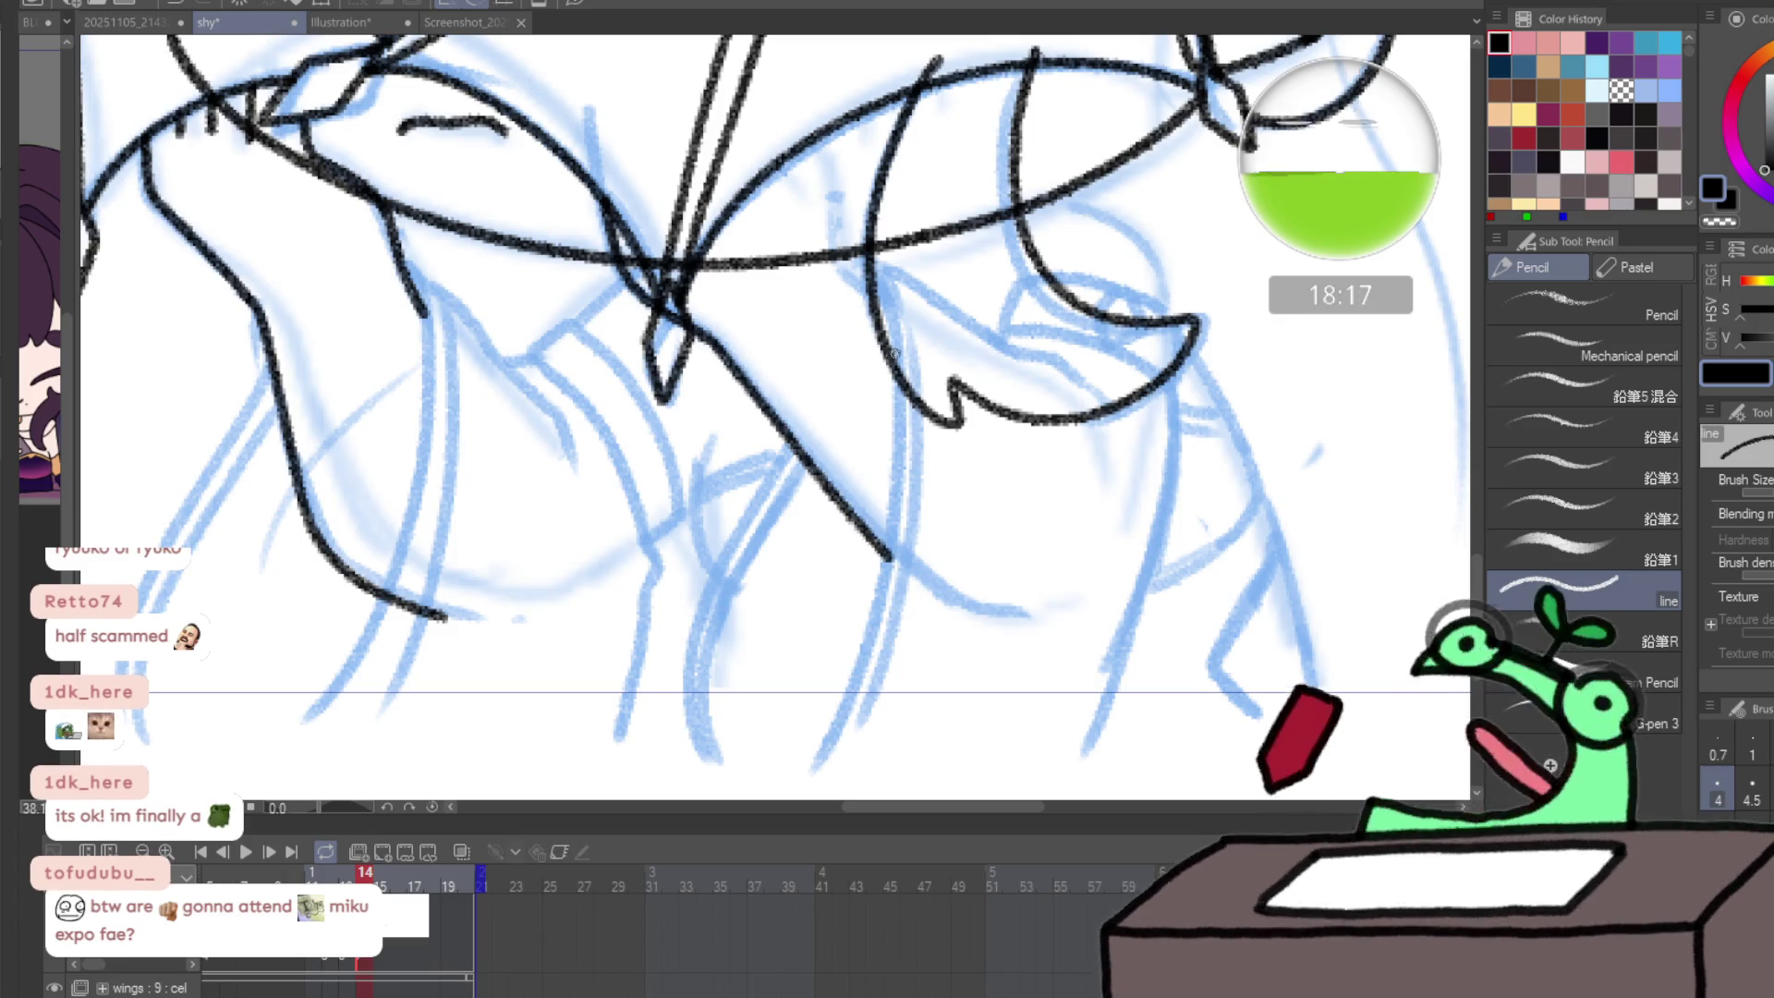
click(466, 878)
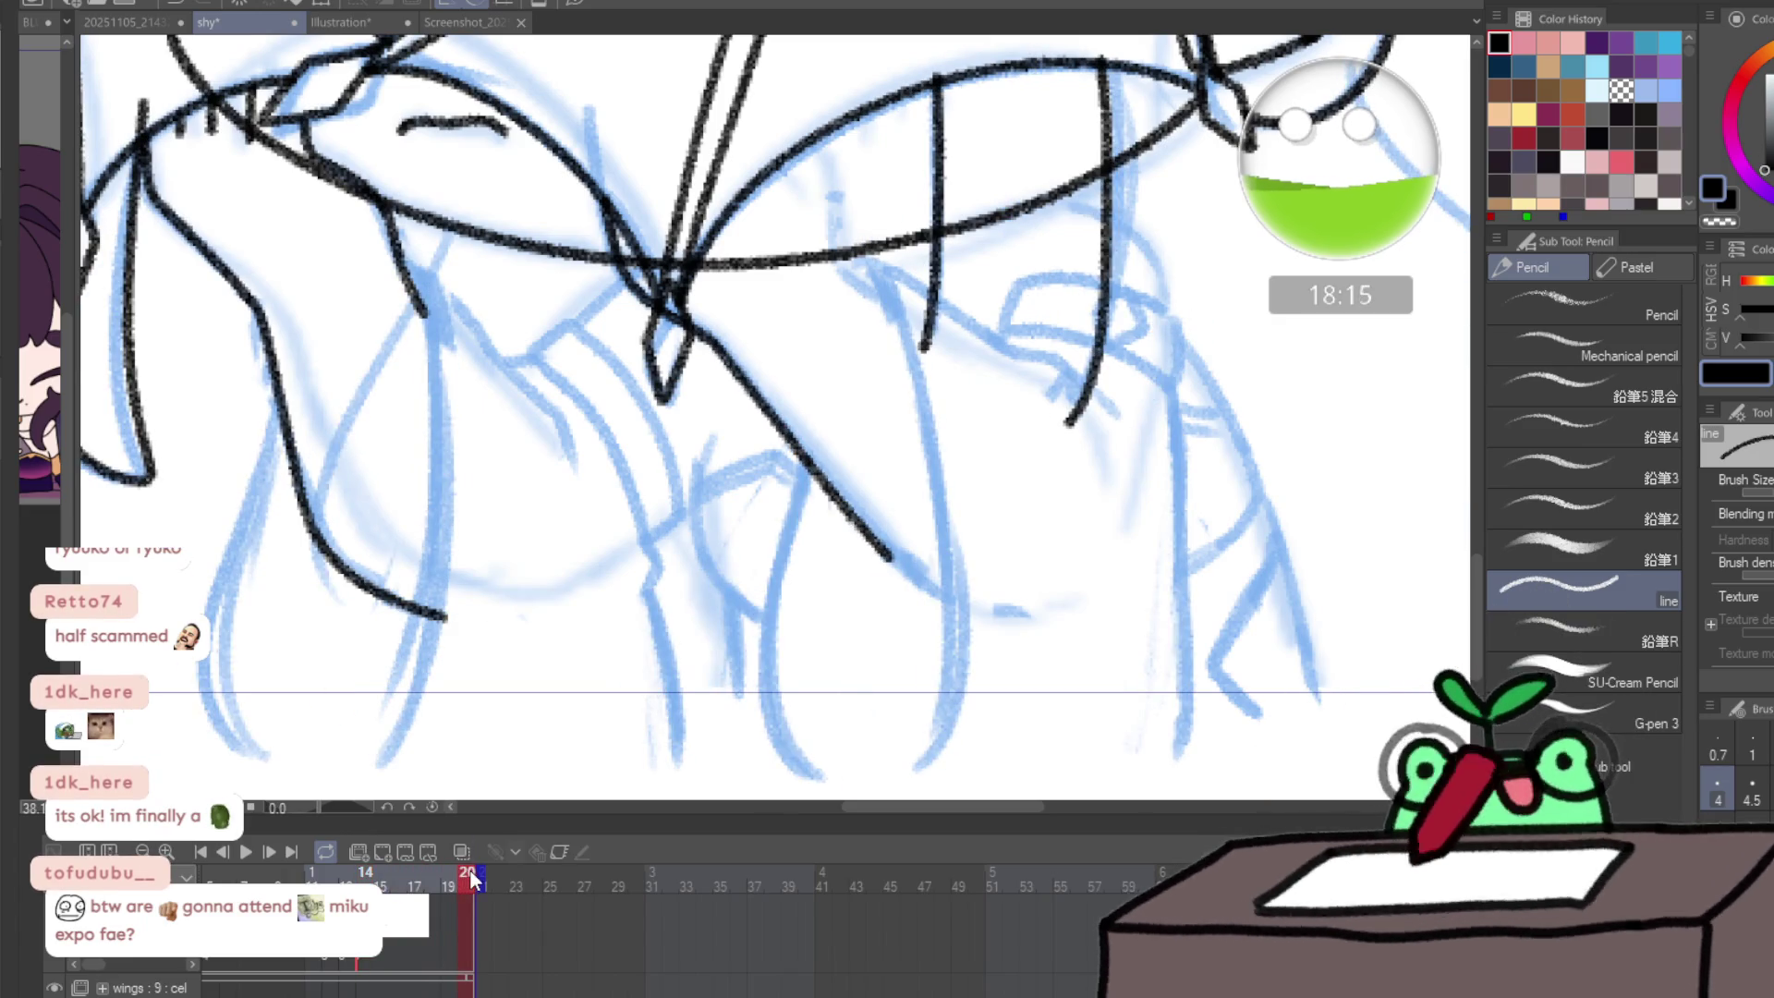
drag(890, 555, 944, 601)
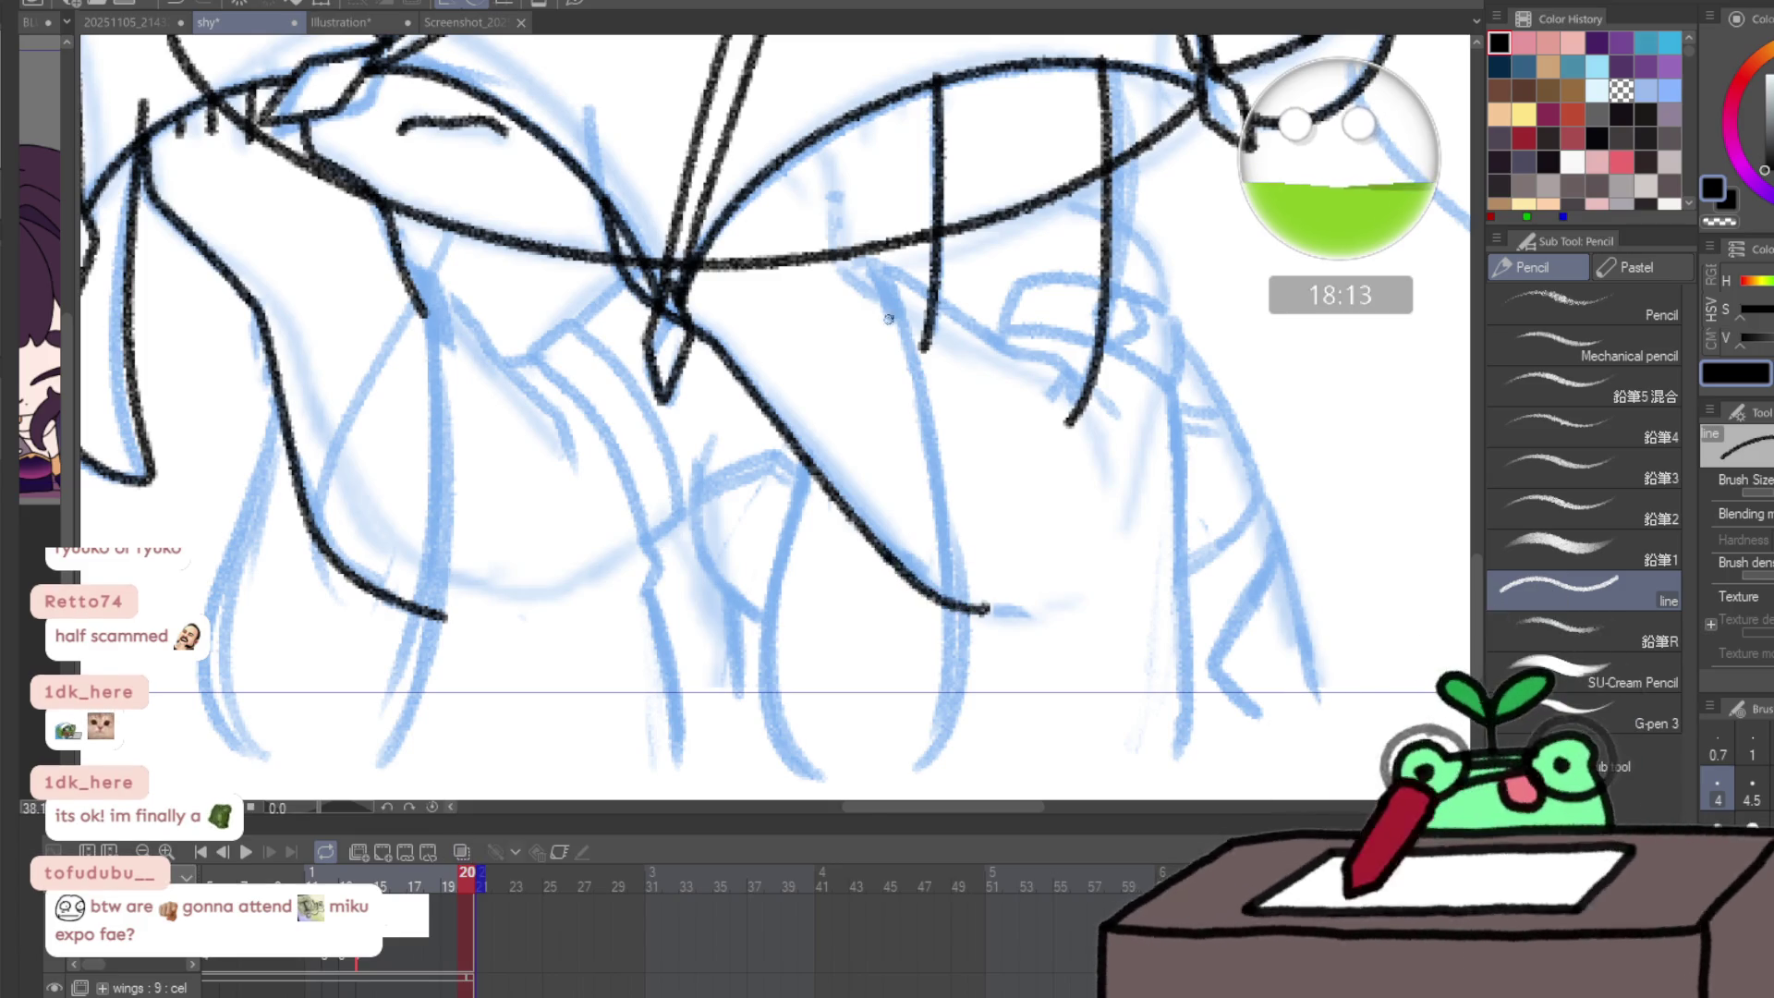
mouse_move(913, 318)
mouse_down()
mouse_move(859, 280)
mouse_move(829, 173)
mouse_move(792, 191)
mouse_up()
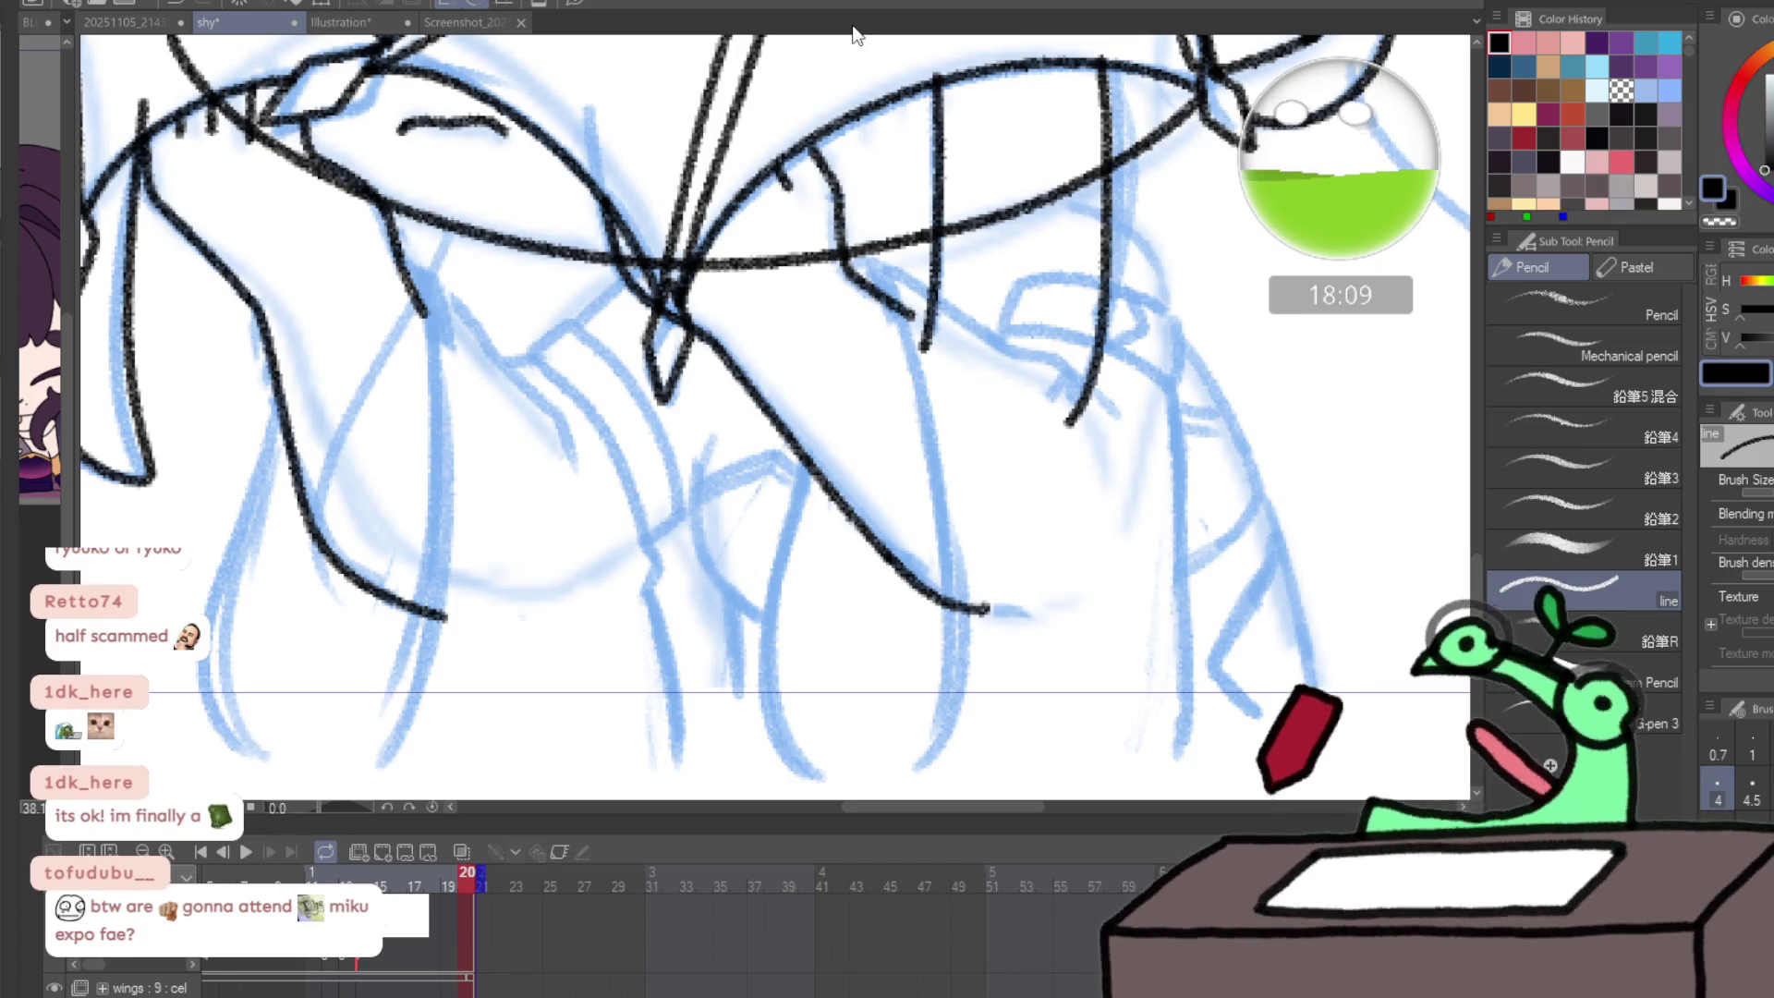
mouse_move(434, 875)
mouse_down()
mouse_move(331, 871)
mouse_move(365, 871)
mouse_up()
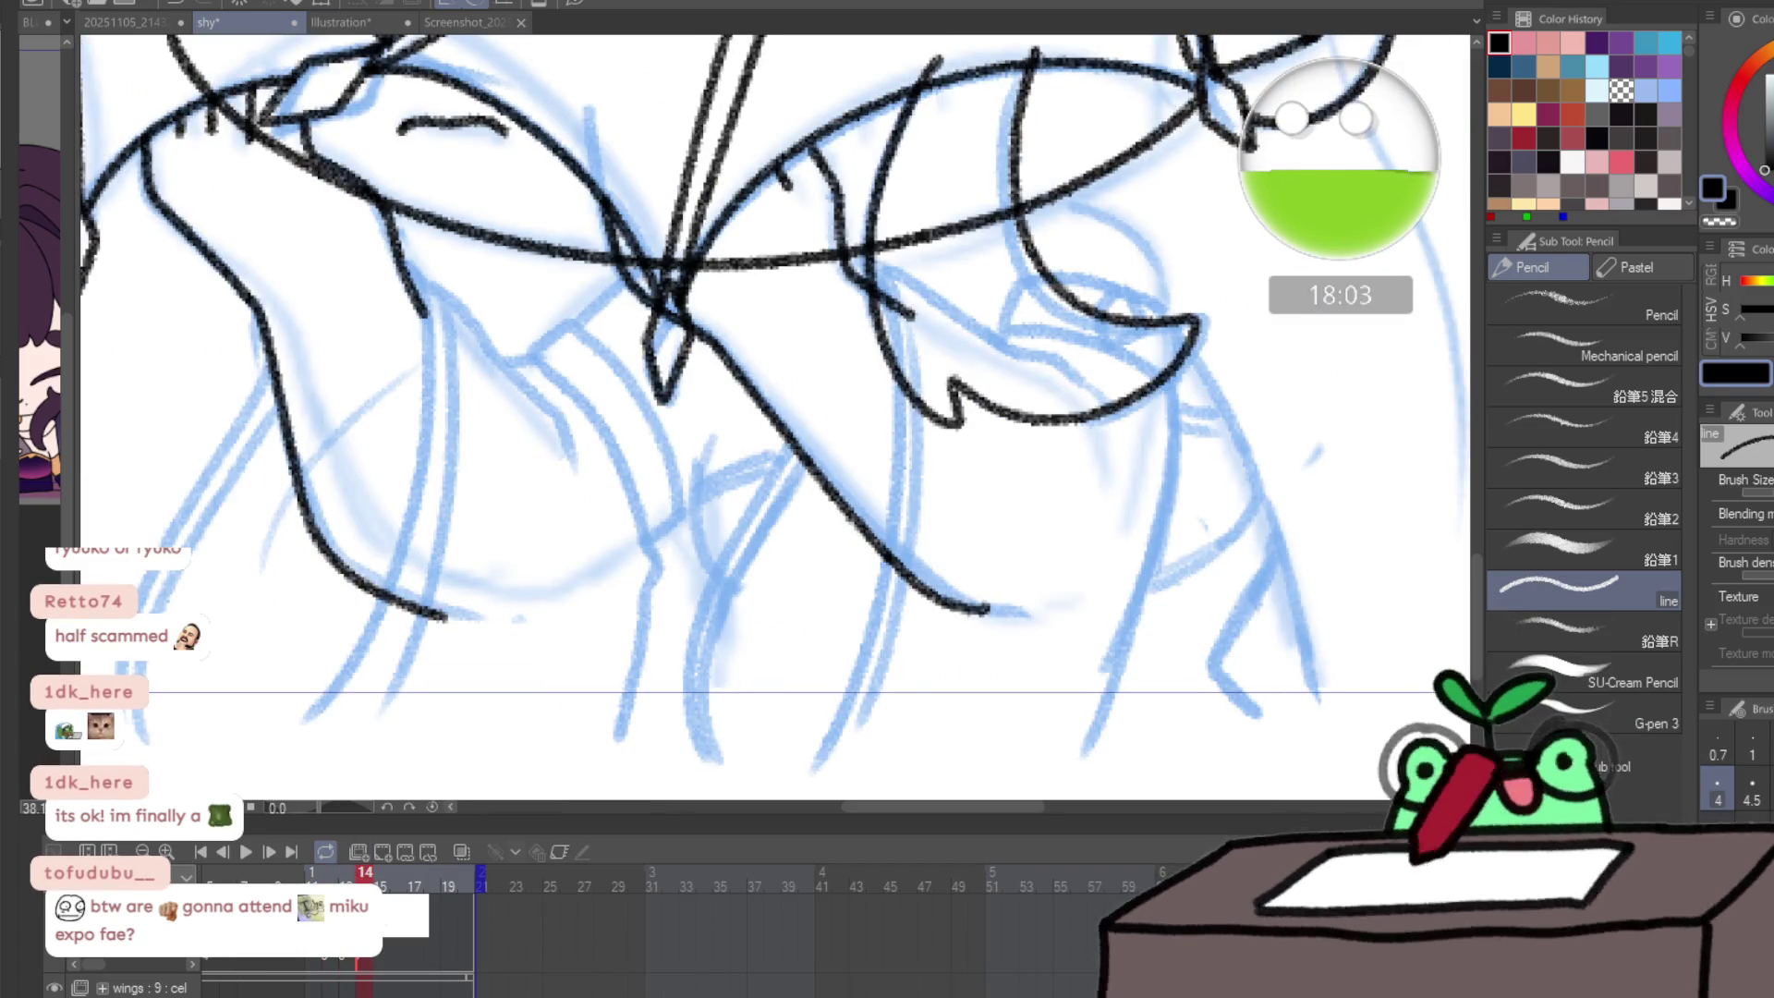
- Ink the left boot's outer outline and its inner line up from the bottom edge
drag(314, 445, 503, 400)
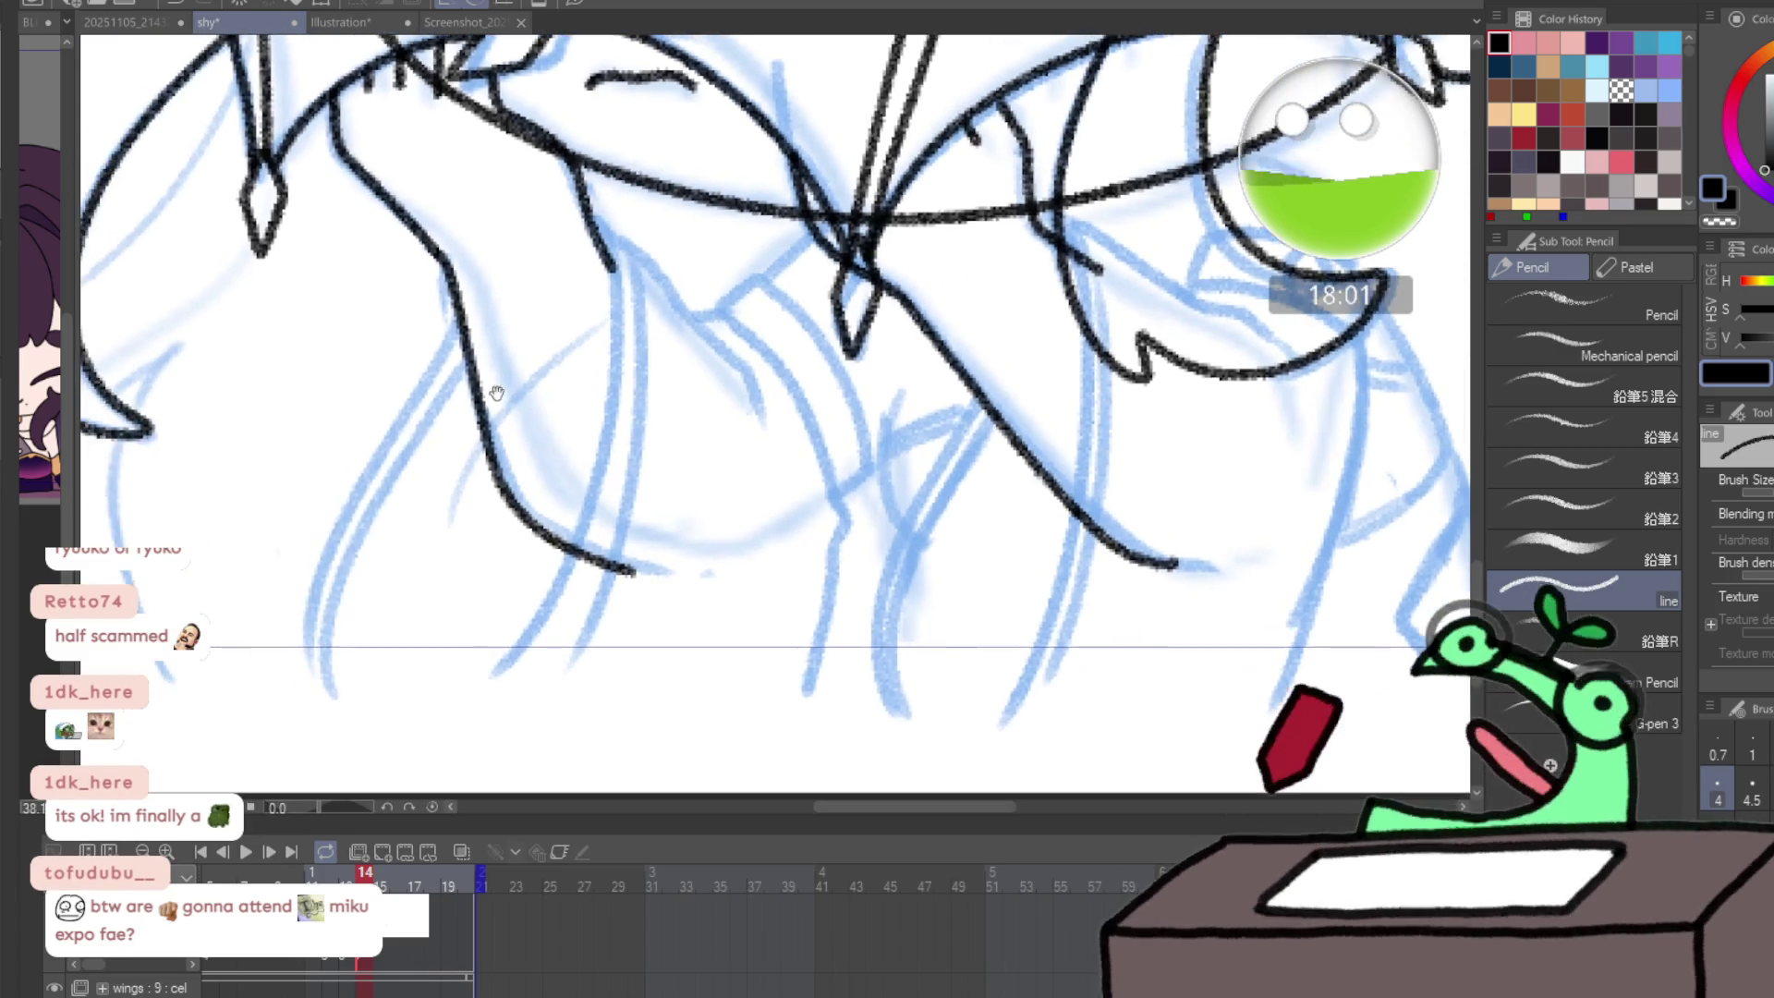
mouse_move(462, 317)
mouse_down()
mouse_move(308, 637)
mouse_move(316, 702)
mouse_move(352, 563)
mouse_up()
shift+click(559, 709)
key(ctrl+z)
drag(352, 706, 340, 608)
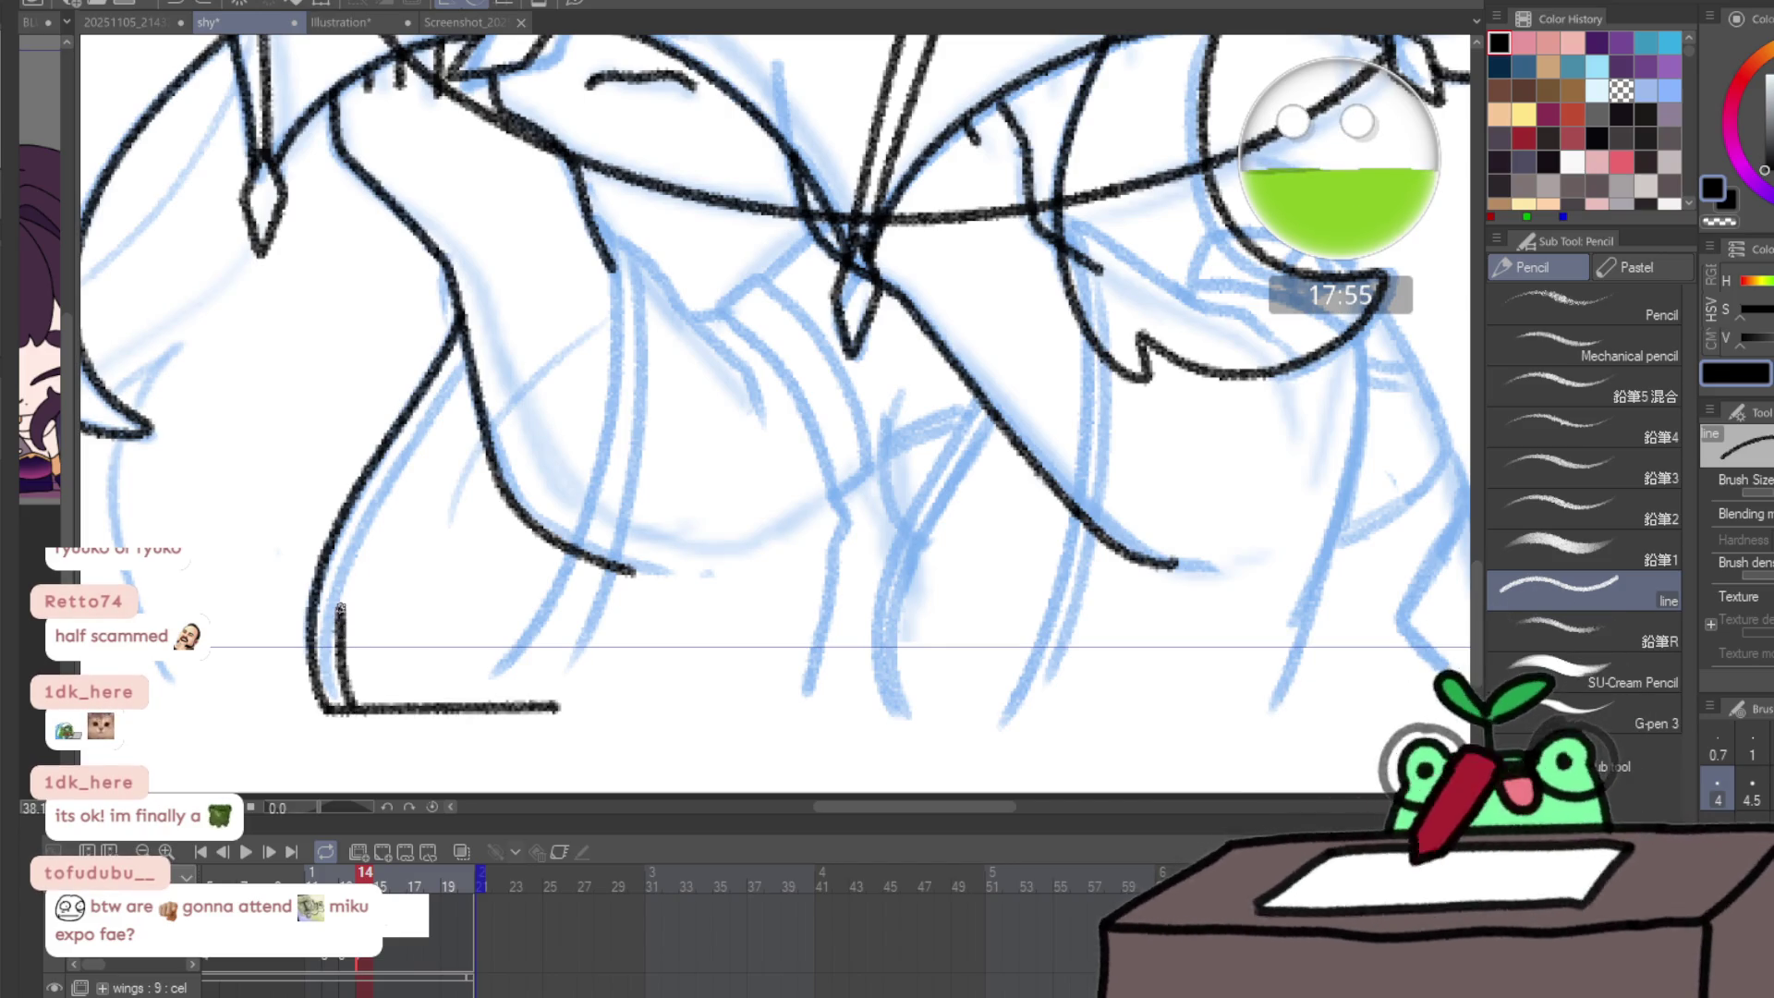
drag(366, 524, 409, 444)
drag(451, 384, 471, 343)
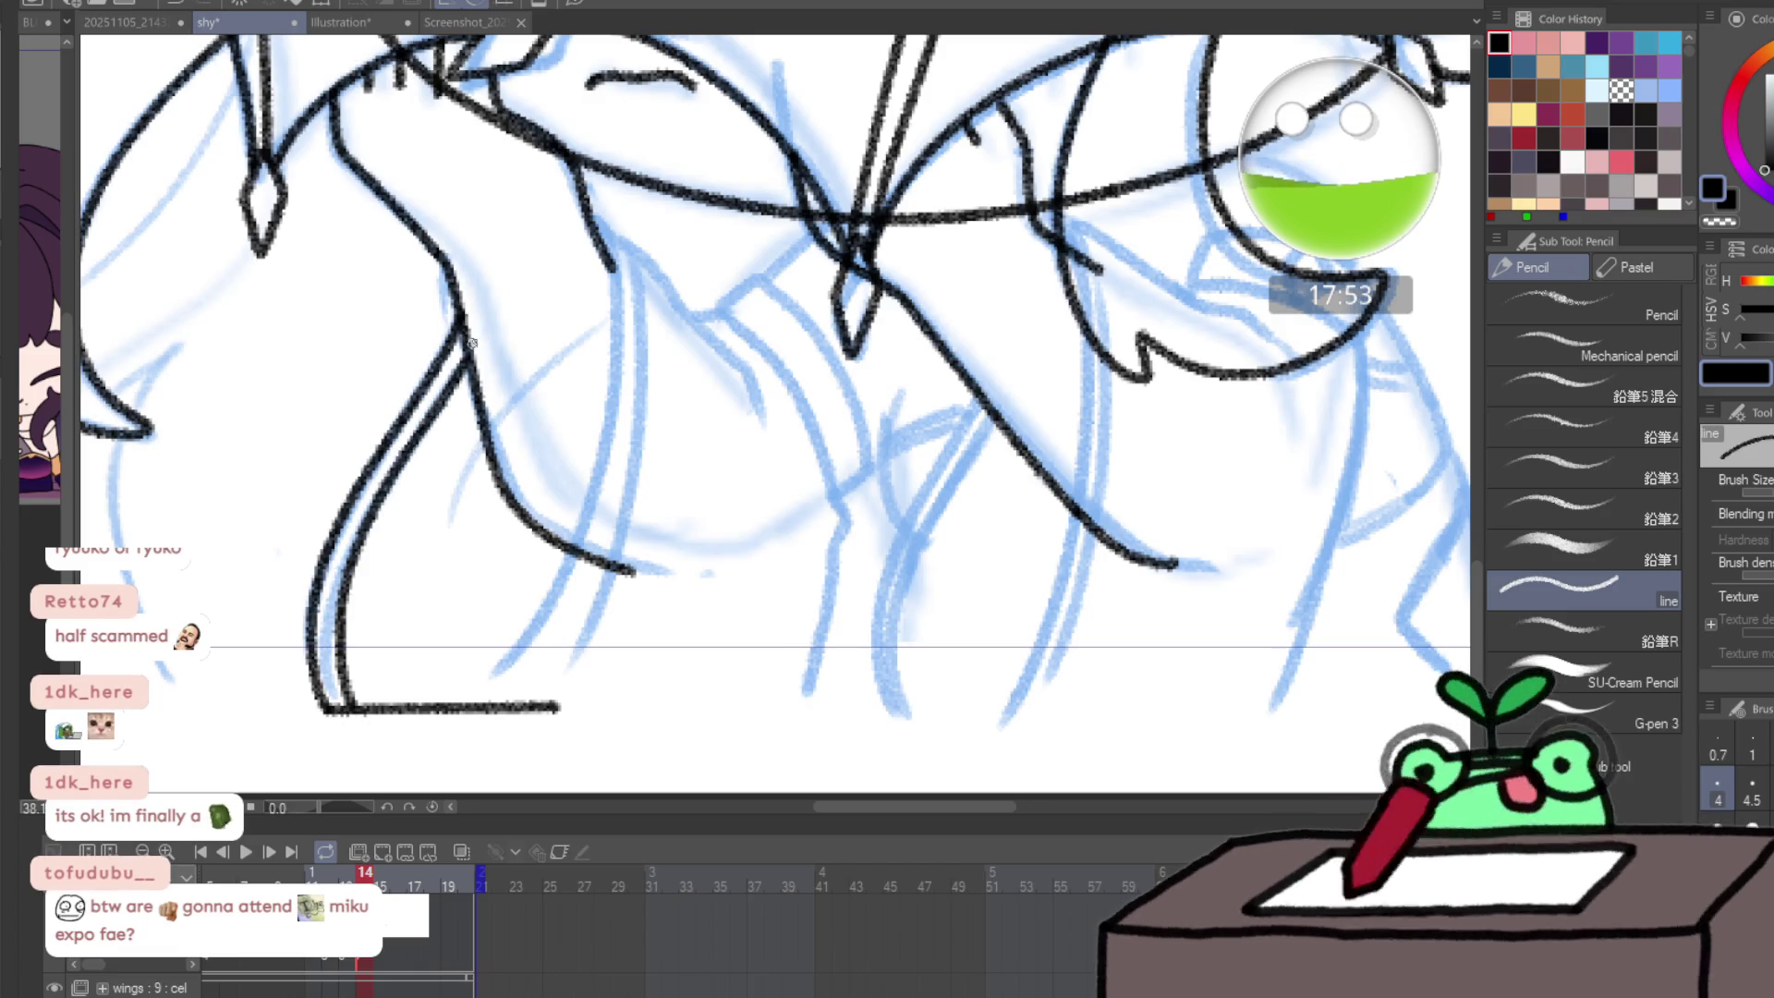
- Ink the long inner boot line down to the bottom edge, redrawing it after undos
drag(645, 257, 753, 398)
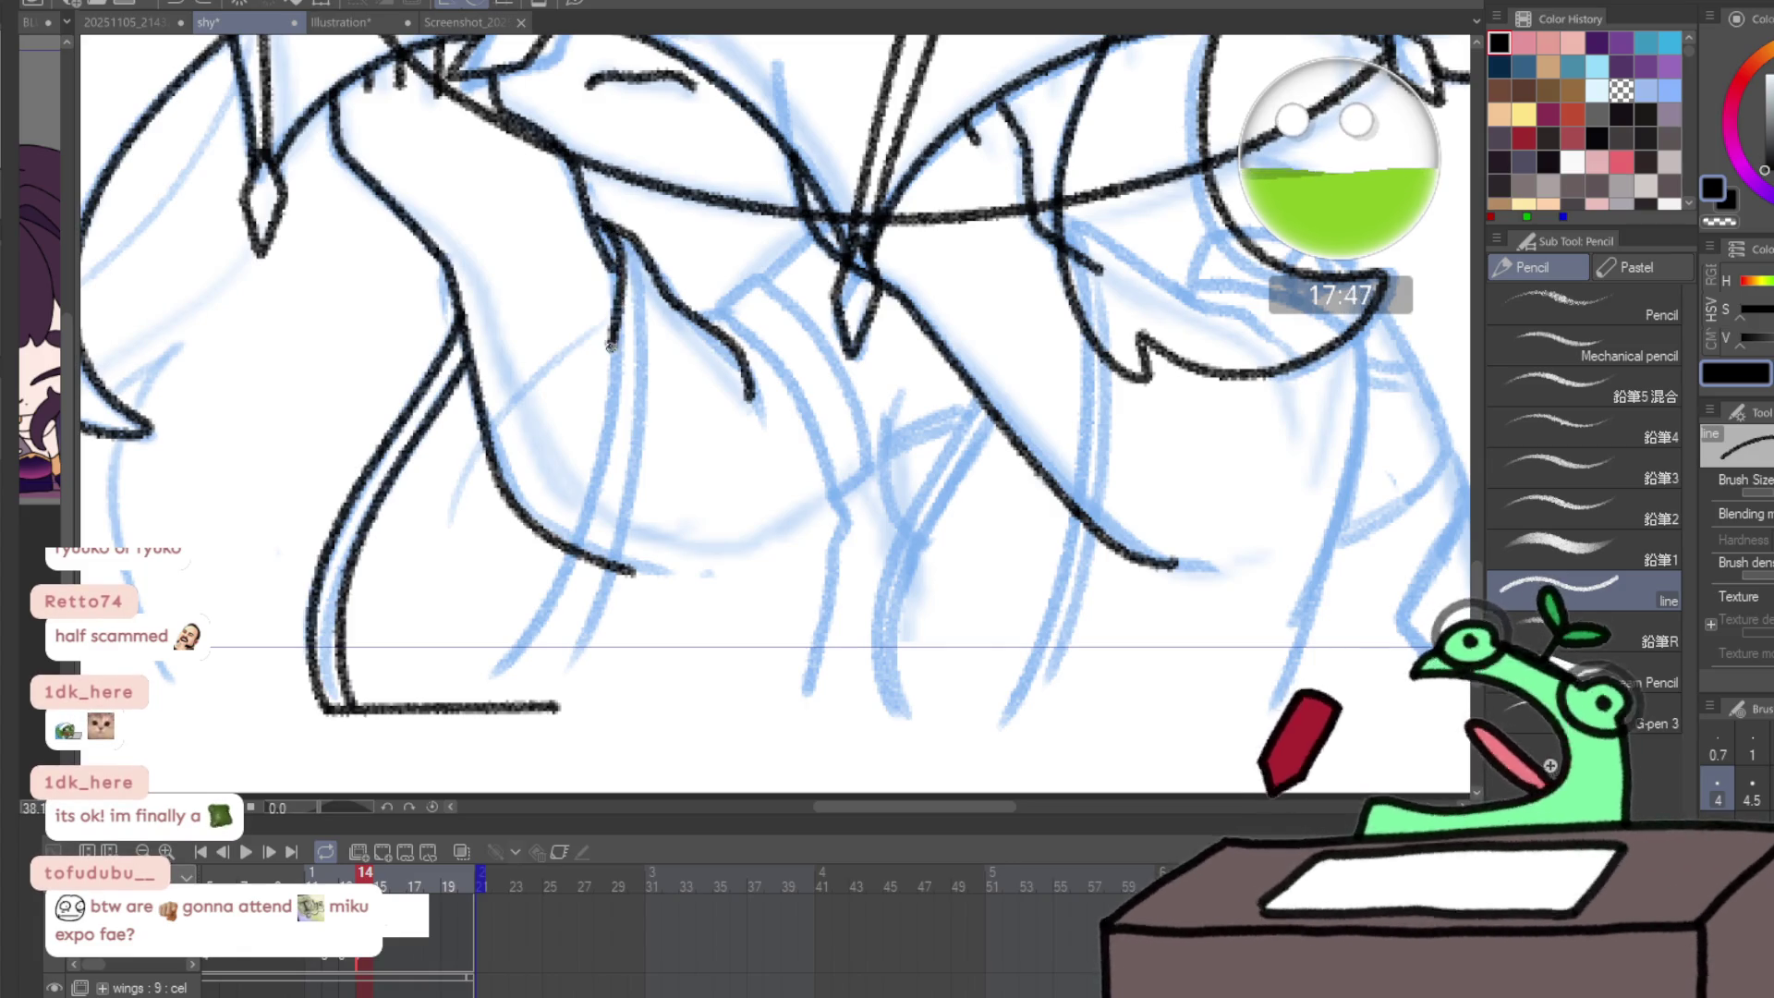
drag(618, 301, 596, 453)
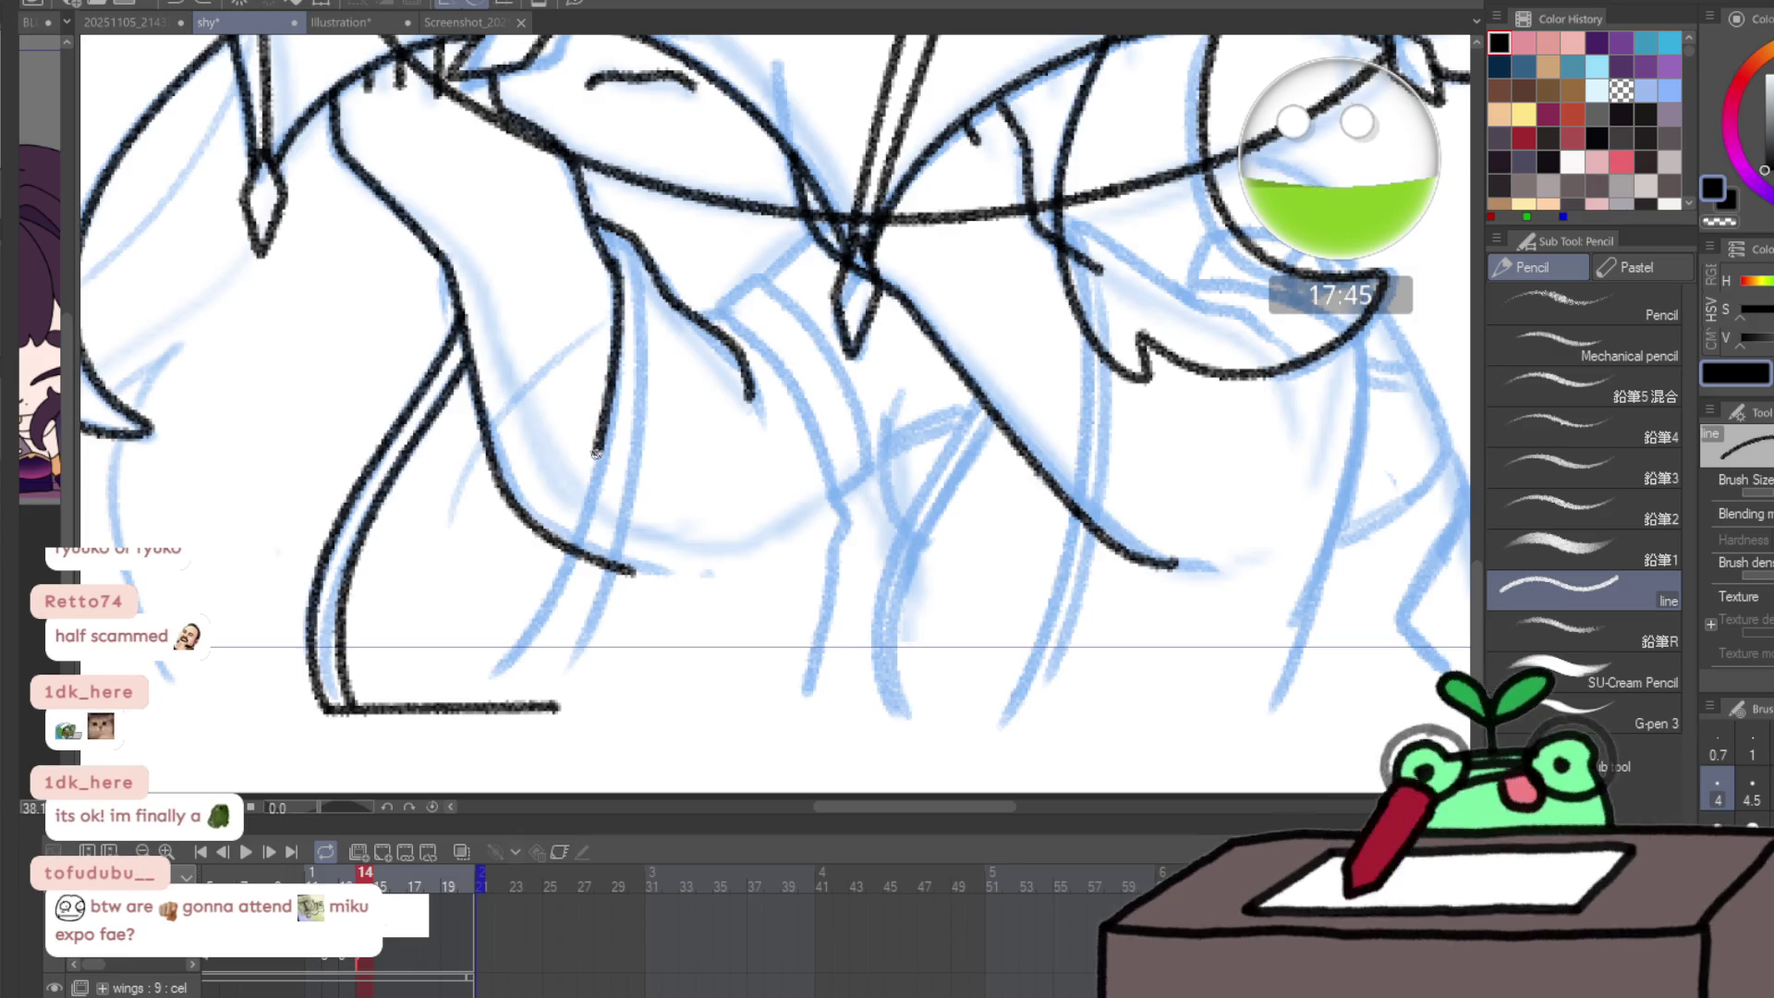
mouse_move(543, 598)
mouse_down()
mouse_move(503, 667)
mouse_move(596, 559)
mouse_up()
key(ctrl+z)
drag(506, 708, 557, 638)
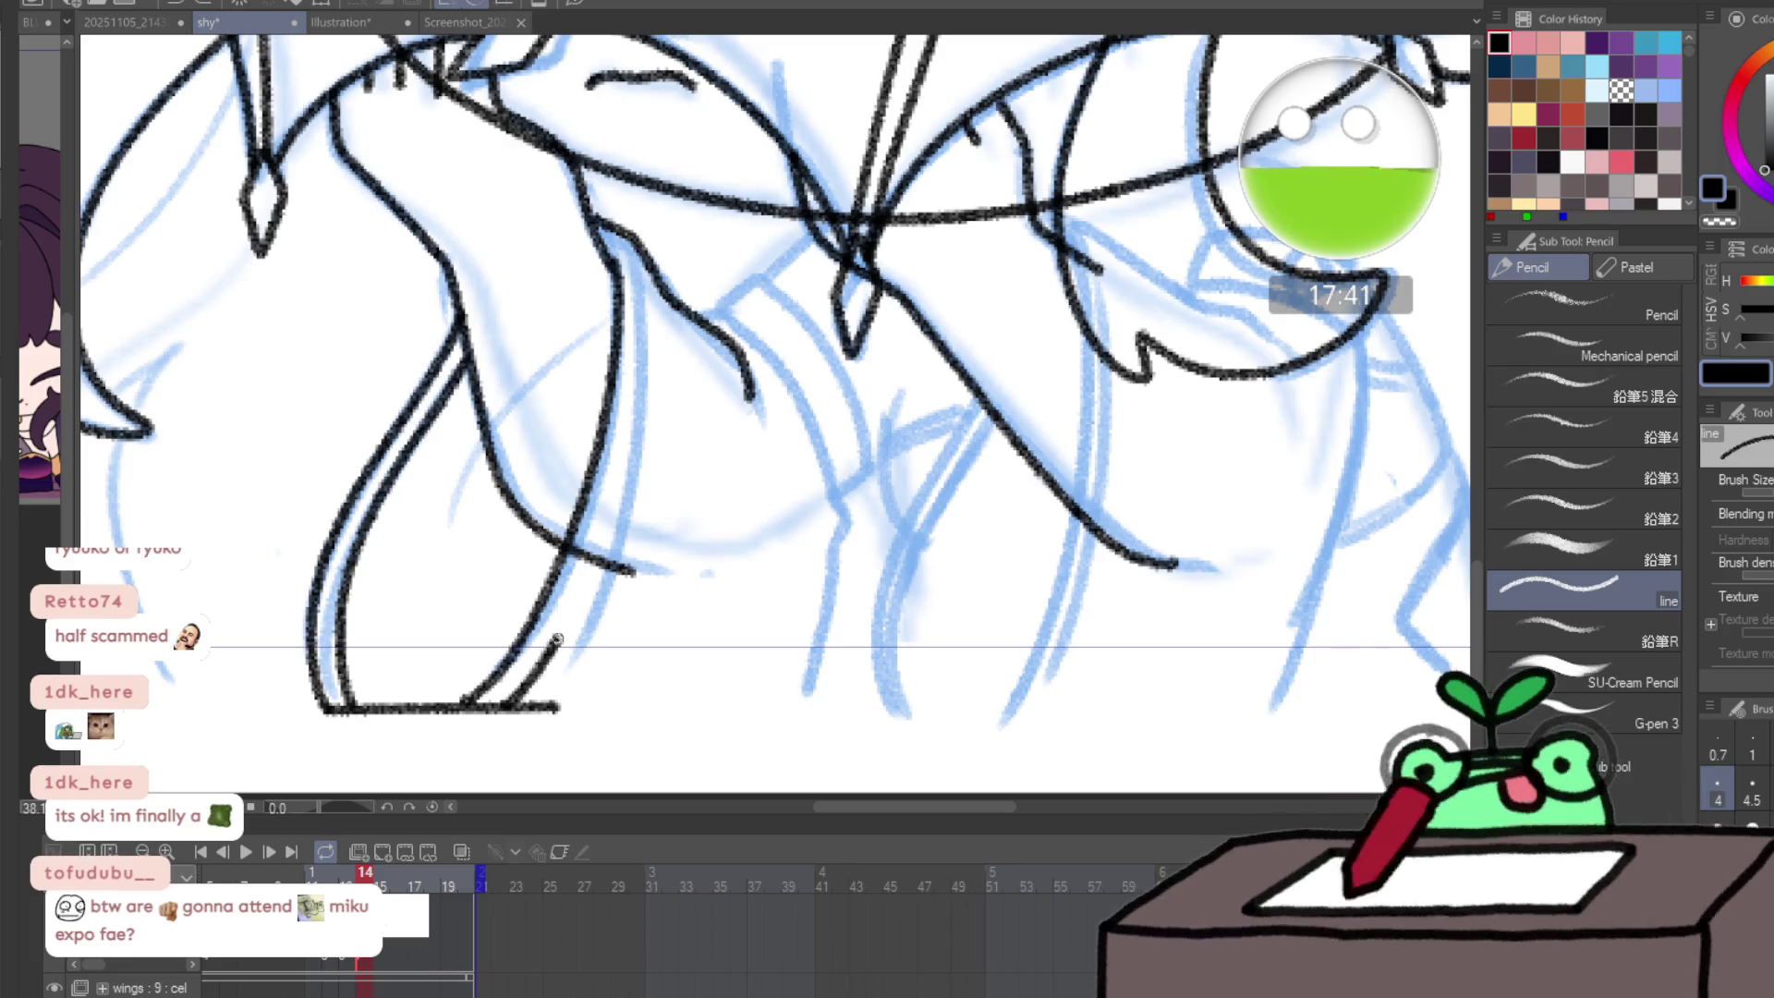
drag(607, 520, 638, 411)
key(ctrl+z)
drag(626, 229, 649, 314)
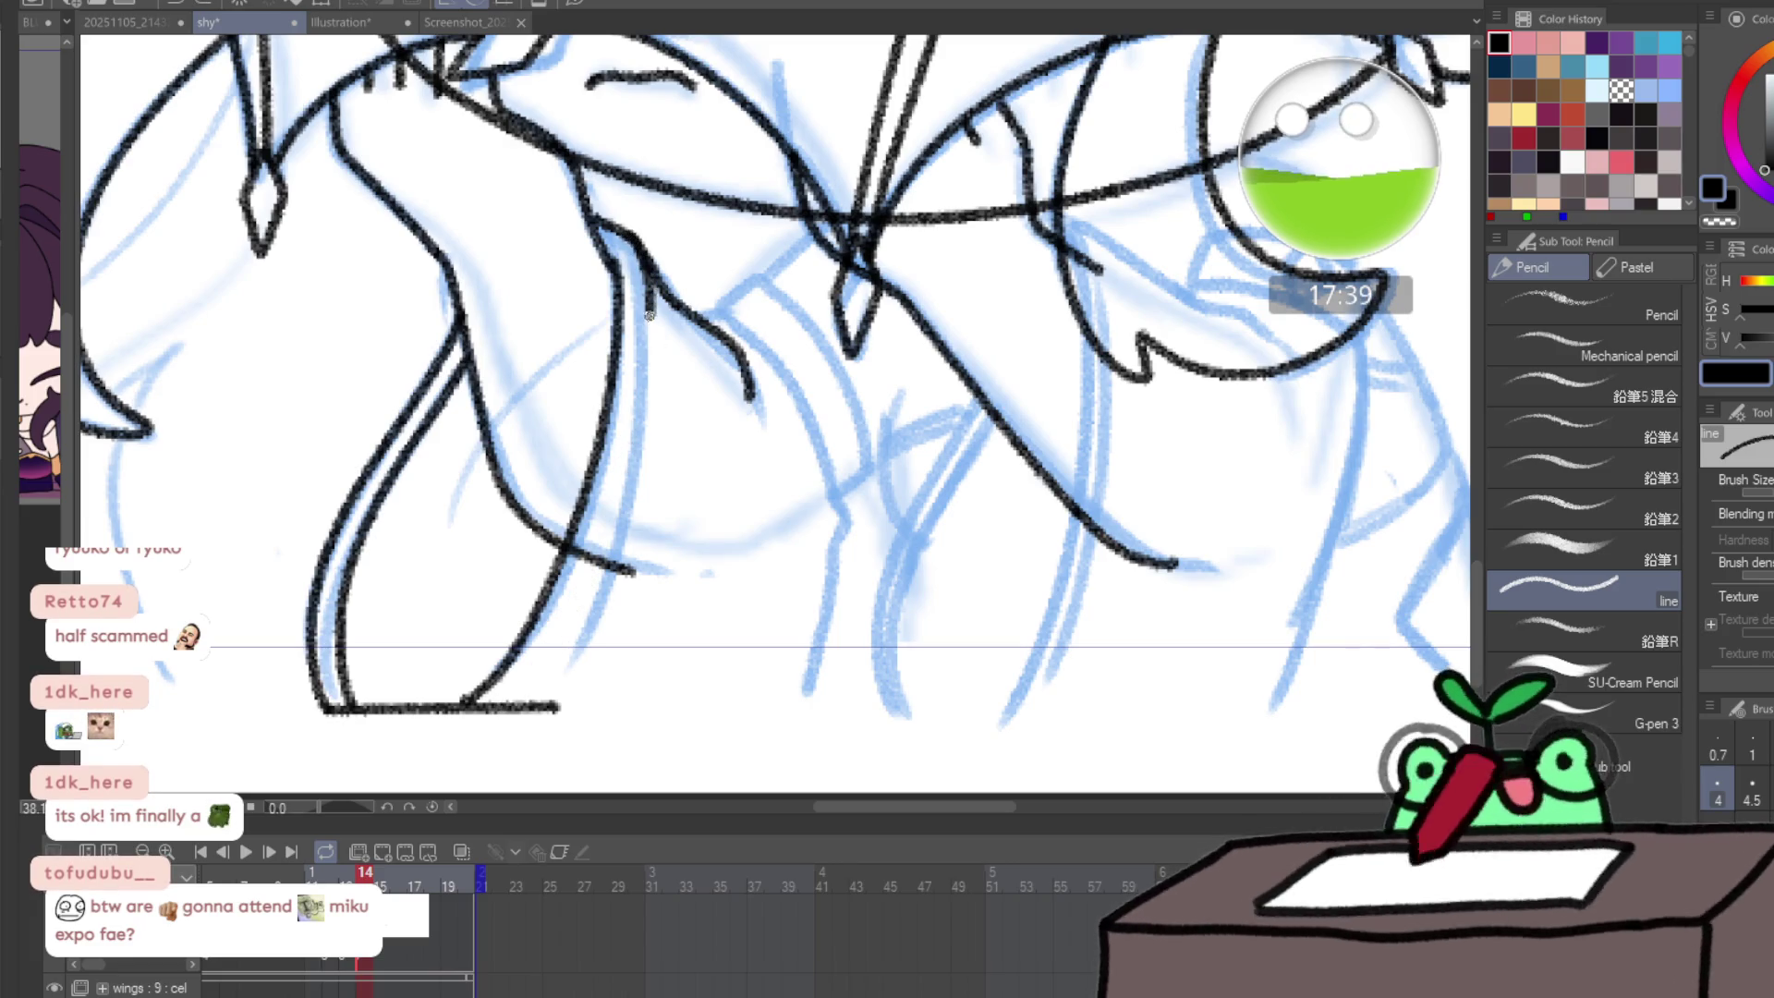
mouse_move(628, 240)
mouse_down()
mouse_move(645, 352)
mouse_move(622, 469)
mouse_up()
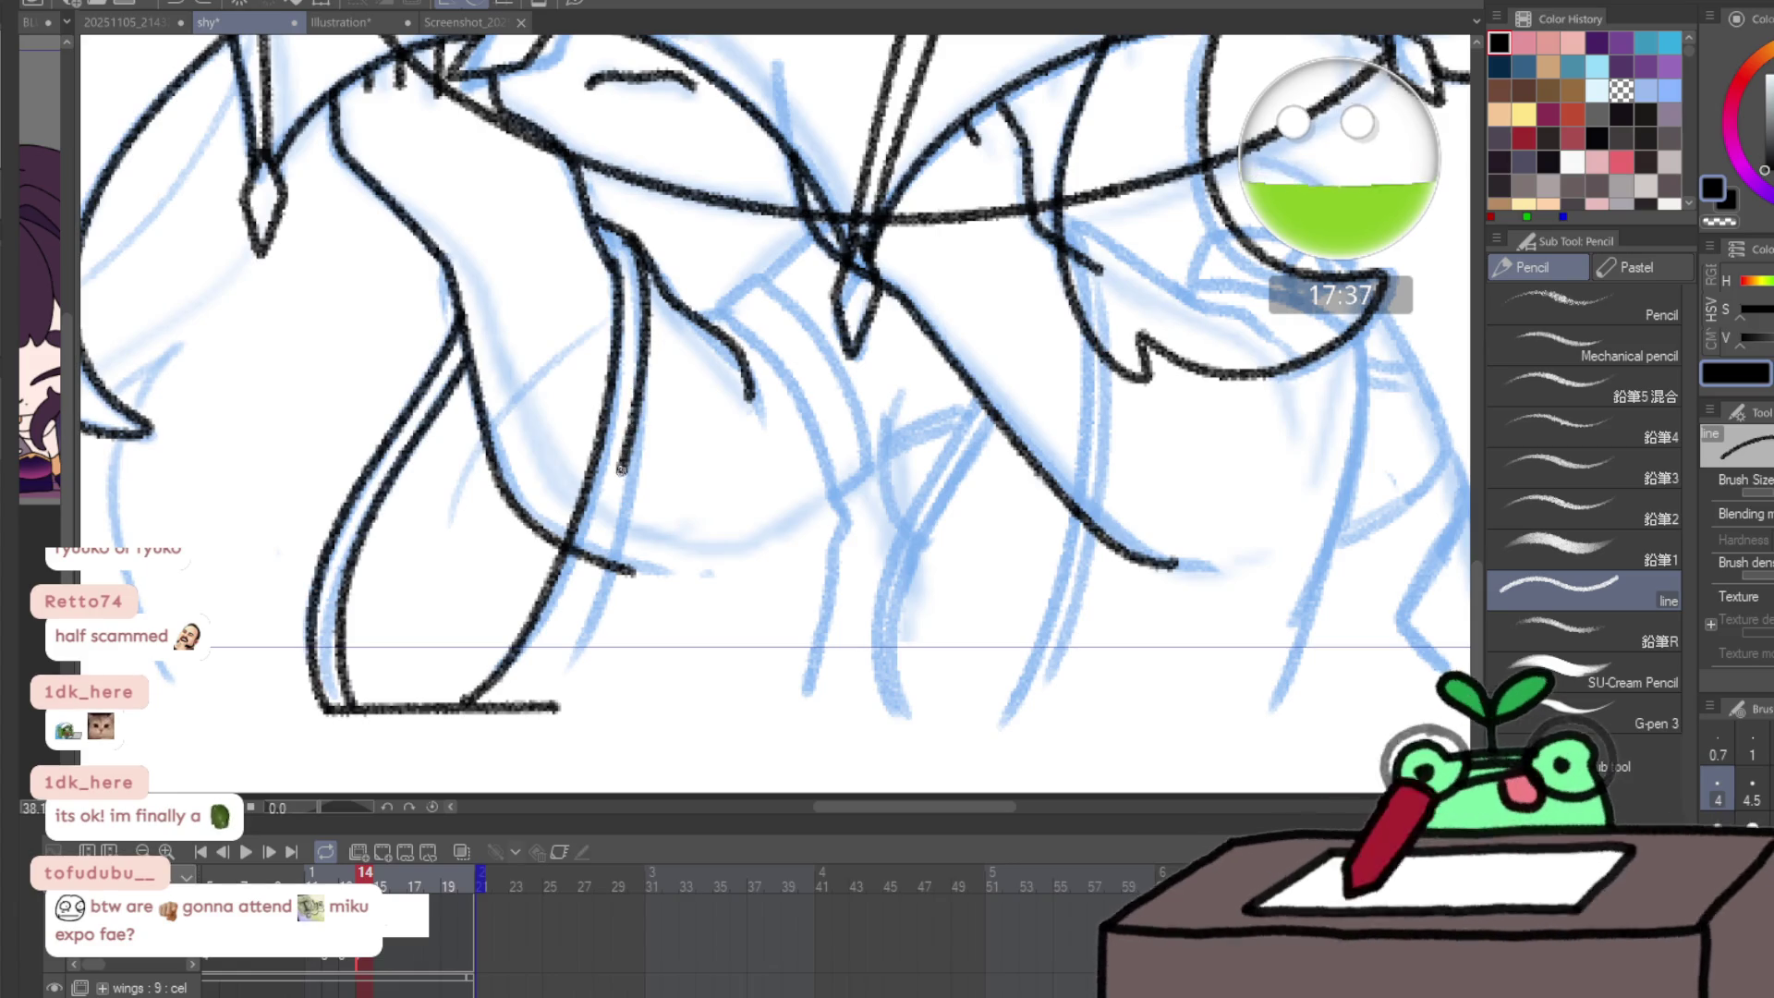
drag(571, 596, 490, 710)
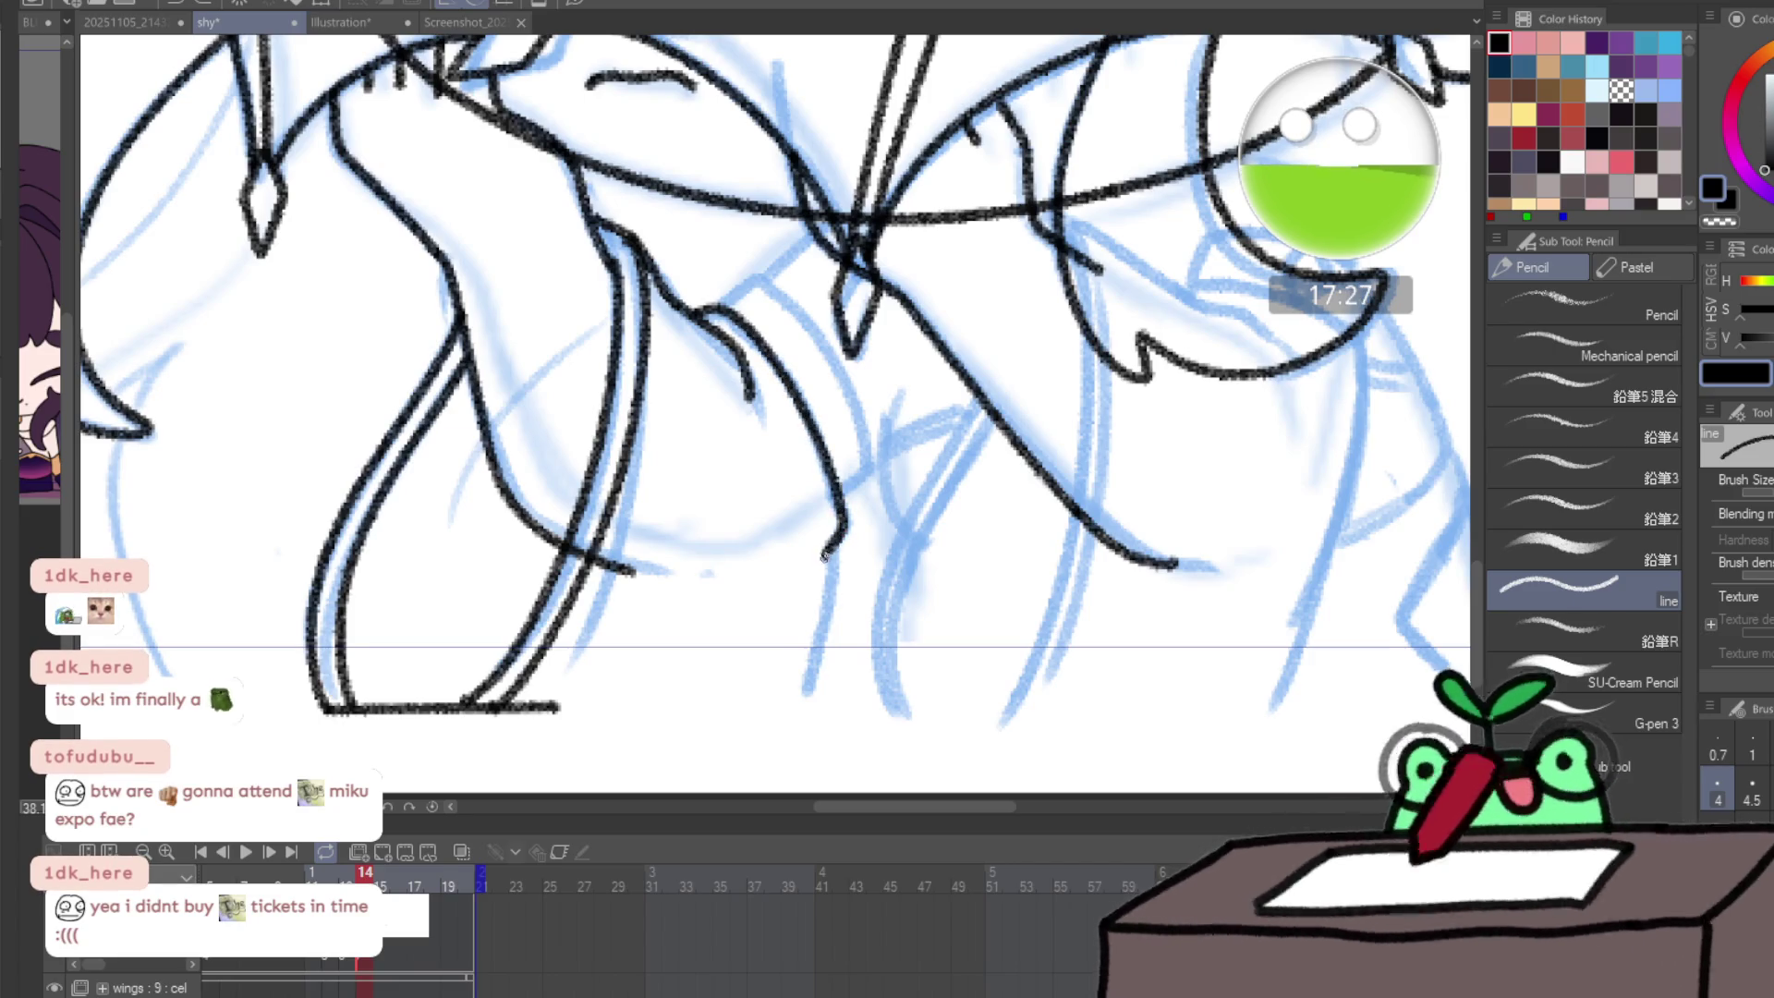
- Ink the right boot's sides and flat bottom line, plus a diagonal near its cuff
mouse_move(825, 554)
mouse_down()
mouse_move(800, 707)
mouse_move(554, 699)
mouse_up()
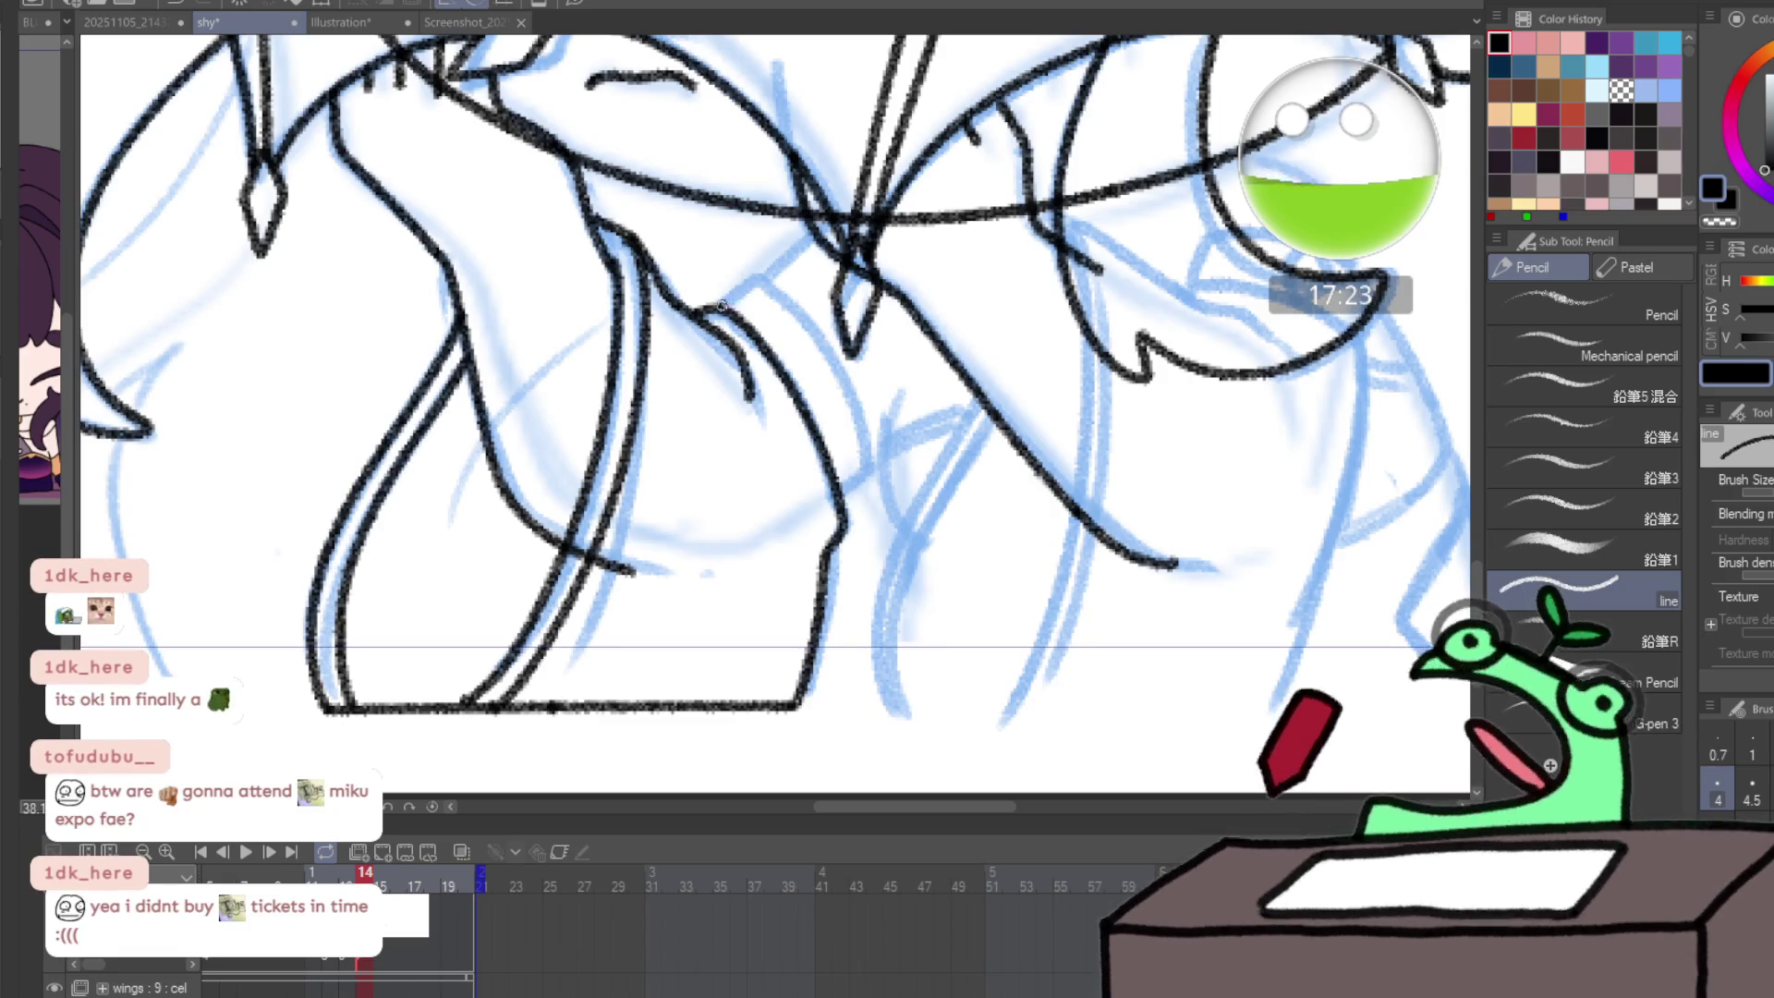
mouse_move(734, 297)
mouse_down()
mouse_move(756, 281)
mouse_move(855, 390)
mouse_up()
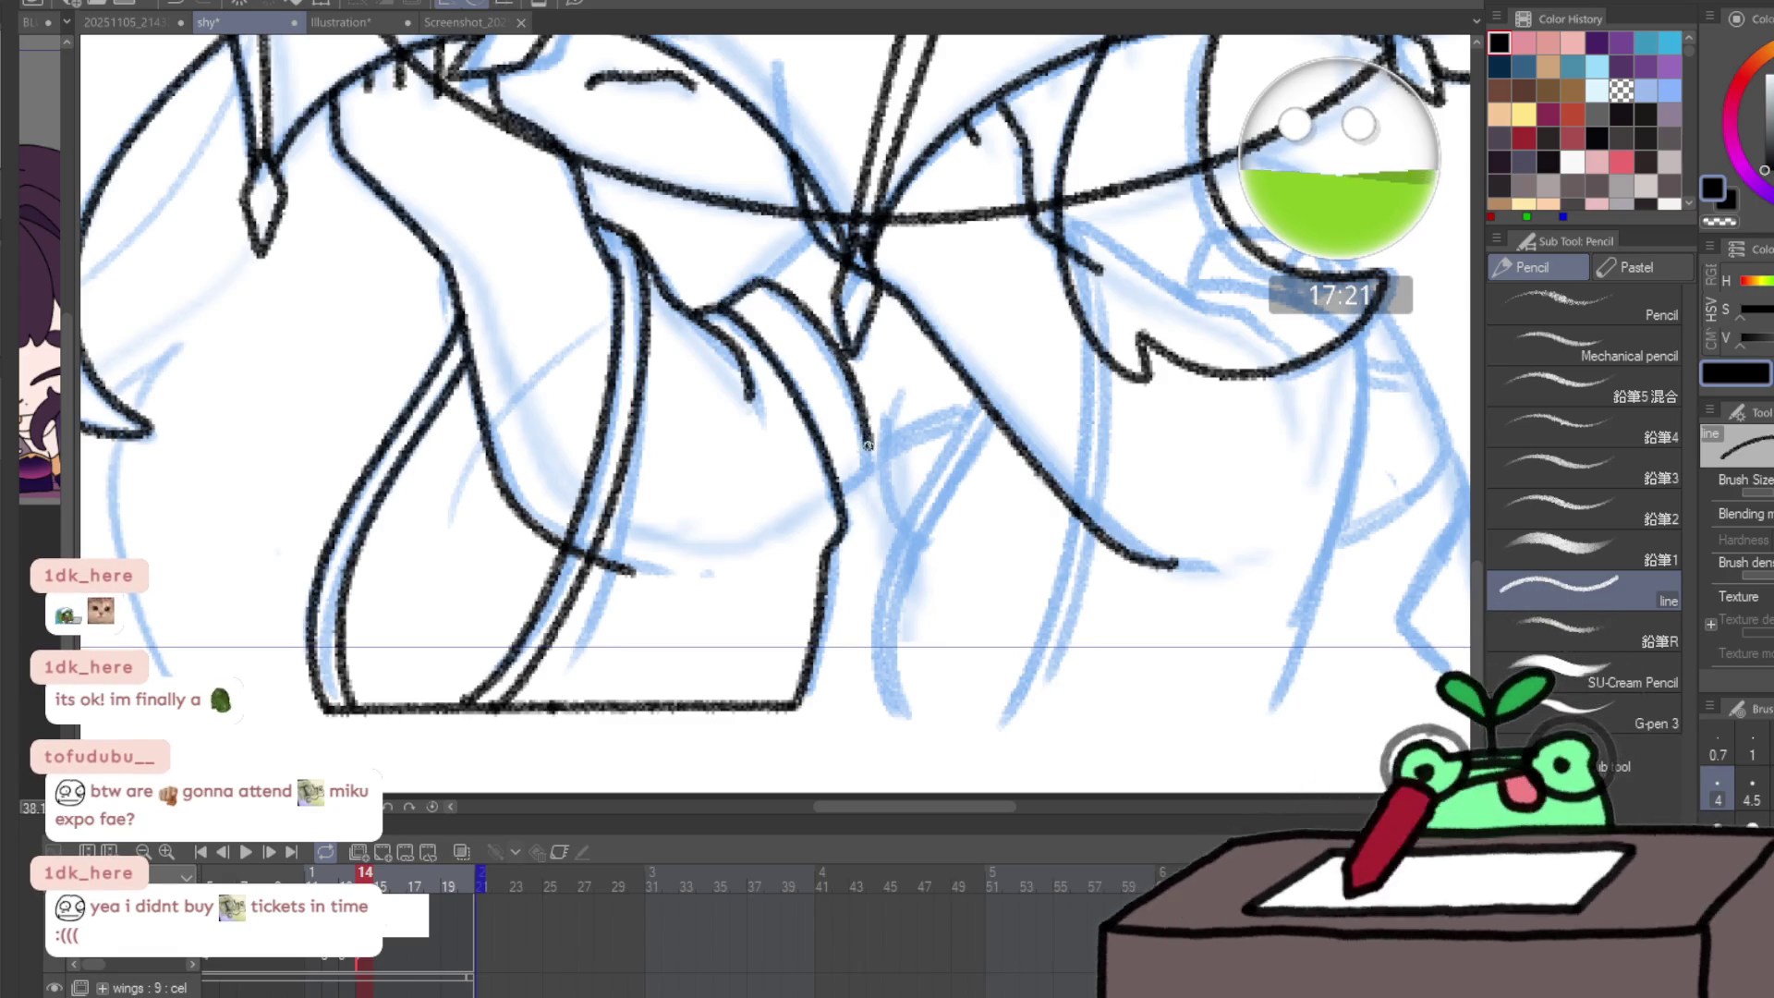
drag(883, 448, 912, 376)
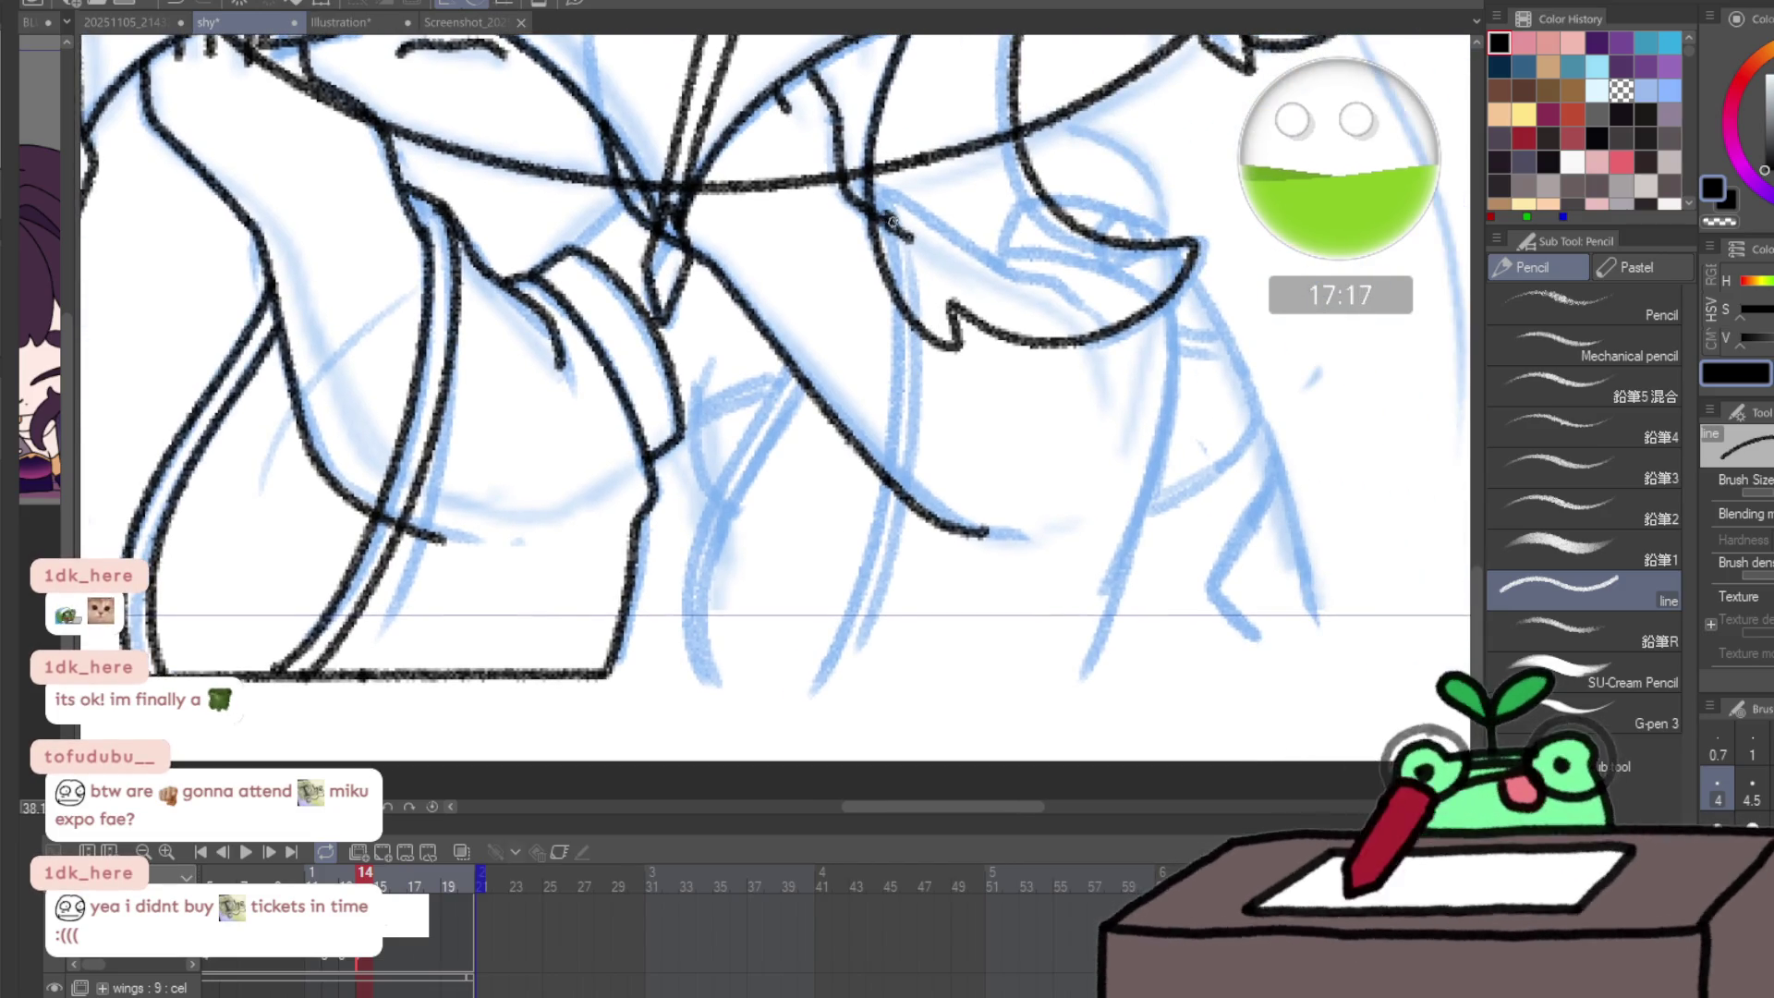
mouse_move(892, 221)
mouse_down()
mouse_move(911, 319)
mouse_move(888, 485)
mouse_move(831, 631)
mouse_up()
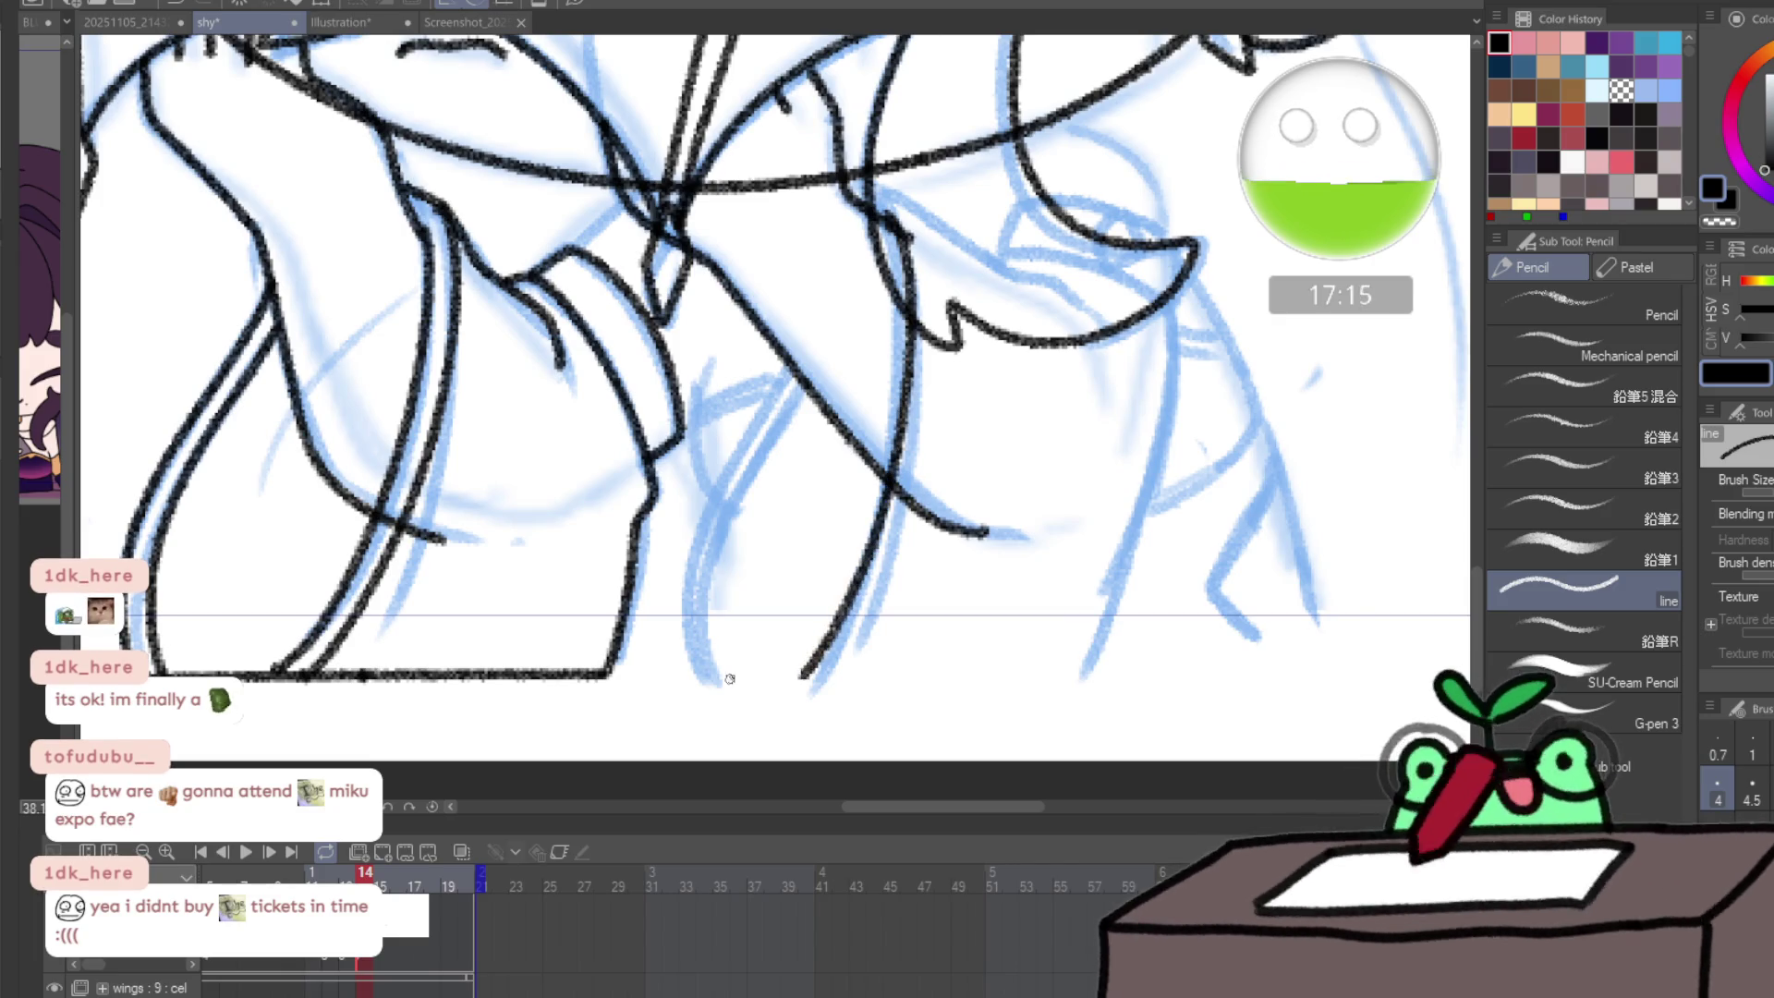
mouse_move(729, 679)
mouse_down()
mouse_move(707, 682)
mouse_move(695, 554)
mouse_move(755, 430)
mouse_move(800, 395)
mouse_move(722, 557)
mouse_up()
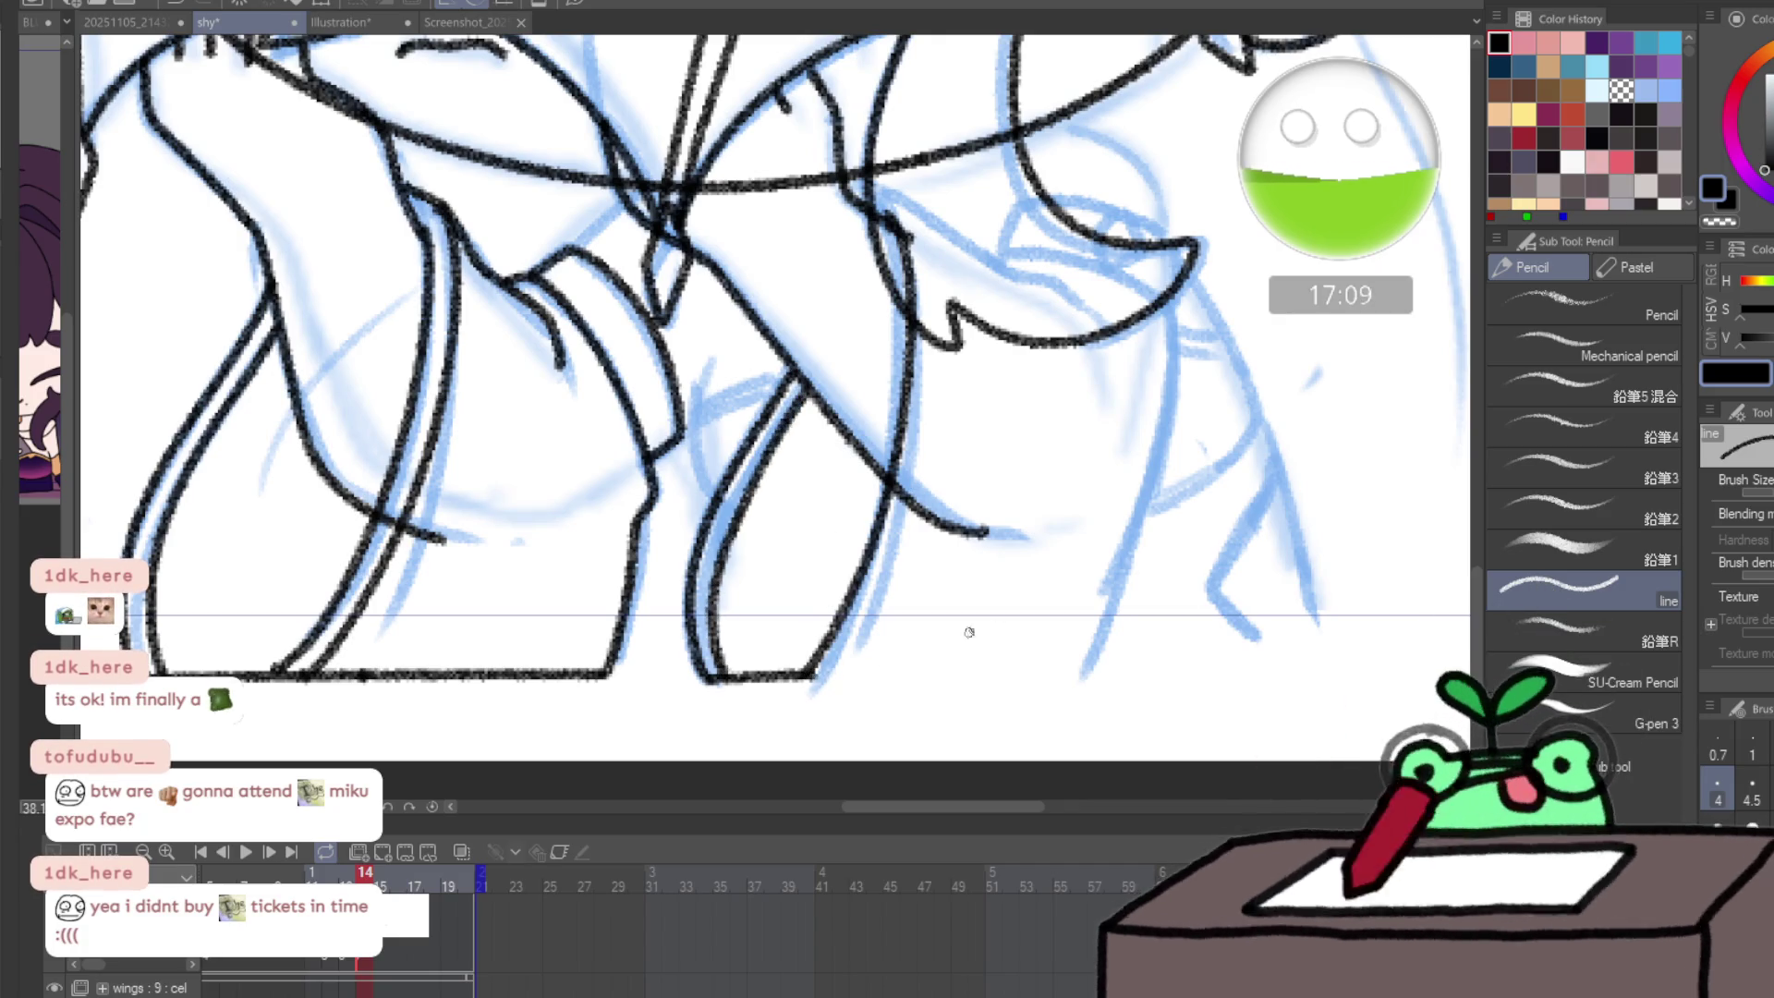
drag(803, 679, 1091, 673)
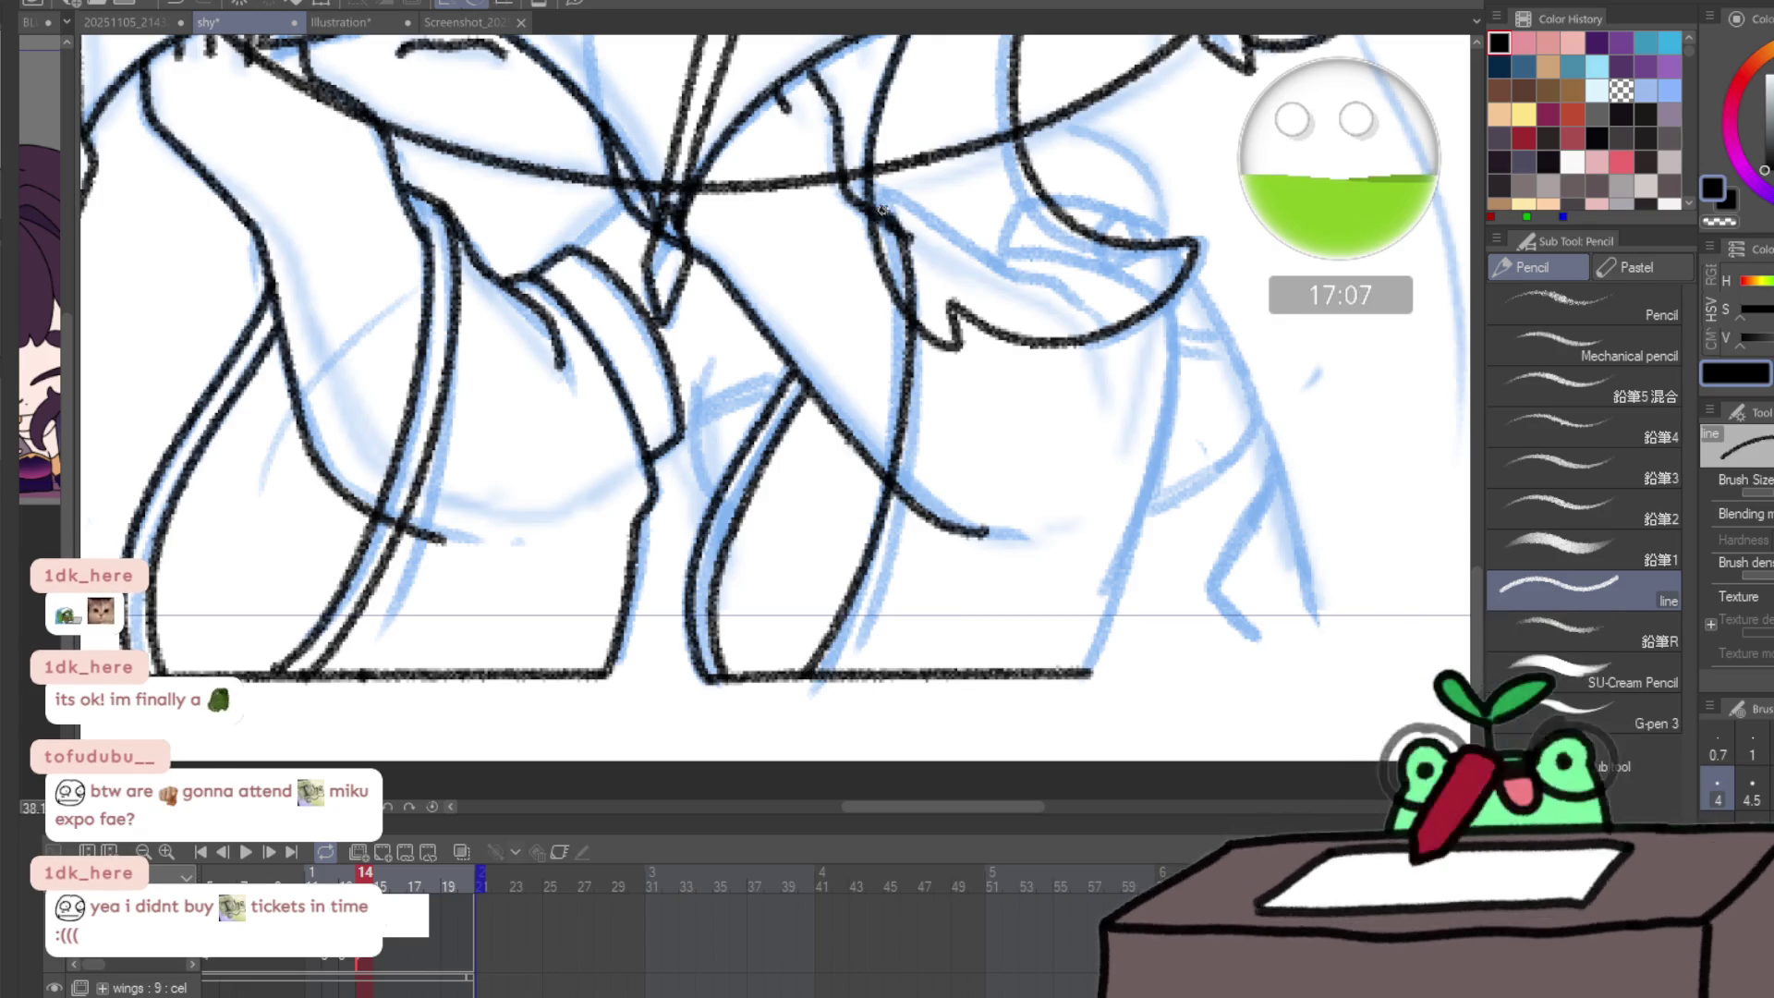
drag(895, 213, 1106, 321)
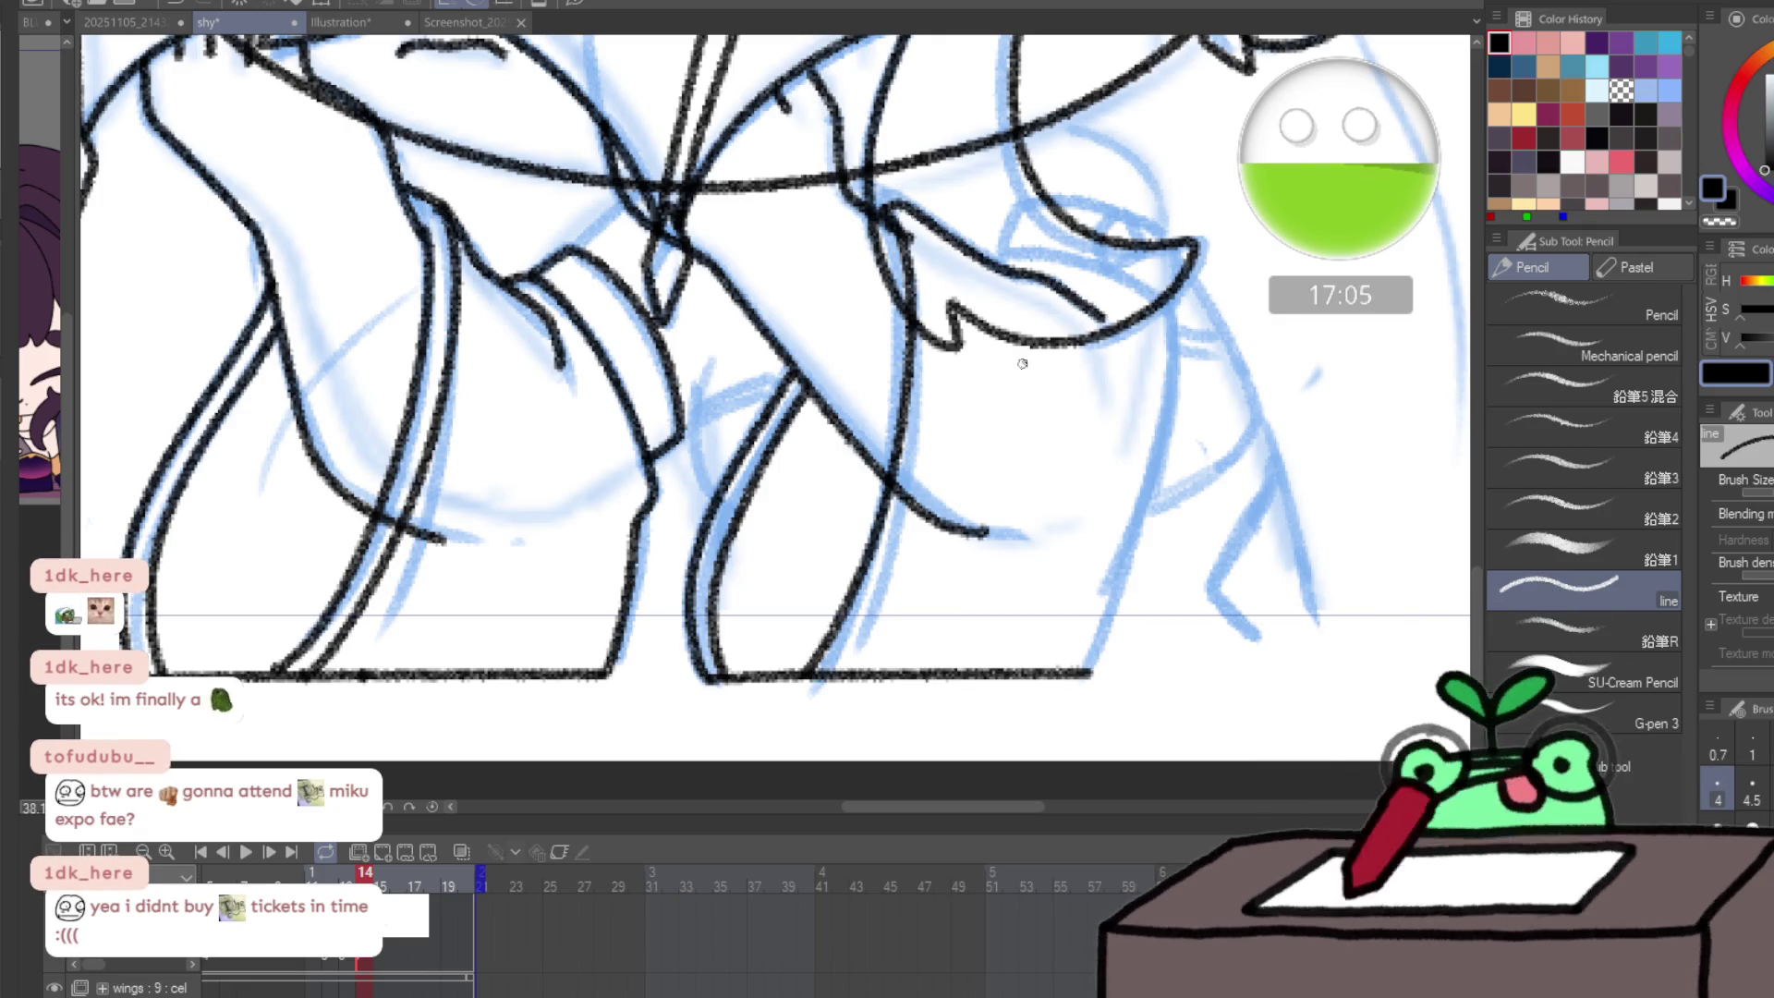
- Redraw the long side line of the boot while checking it in a mirrored view
key(h)
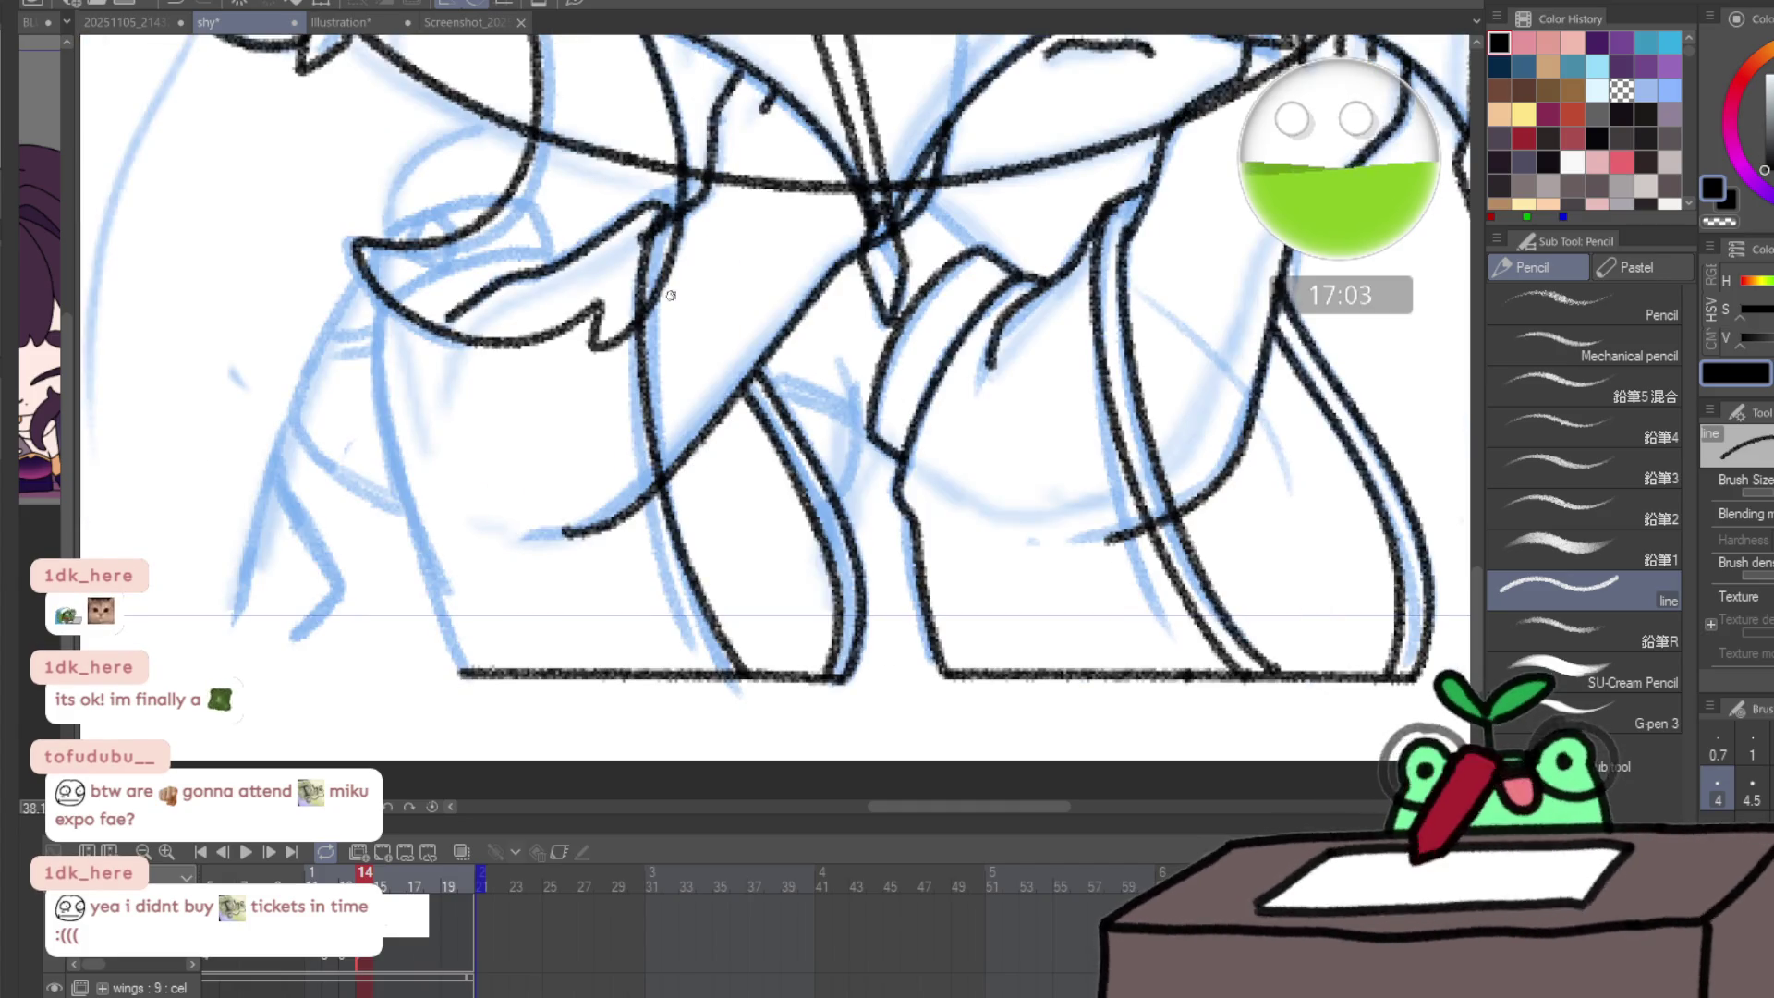
mouse_move(644, 211)
mouse_down()
mouse_move(611, 349)
mouse_move(617, 438)
mouse_move(632, 239)
mouse_move(619, 394)
mouse_move(684, 610)
mouse_up()
key(ctrl+z)
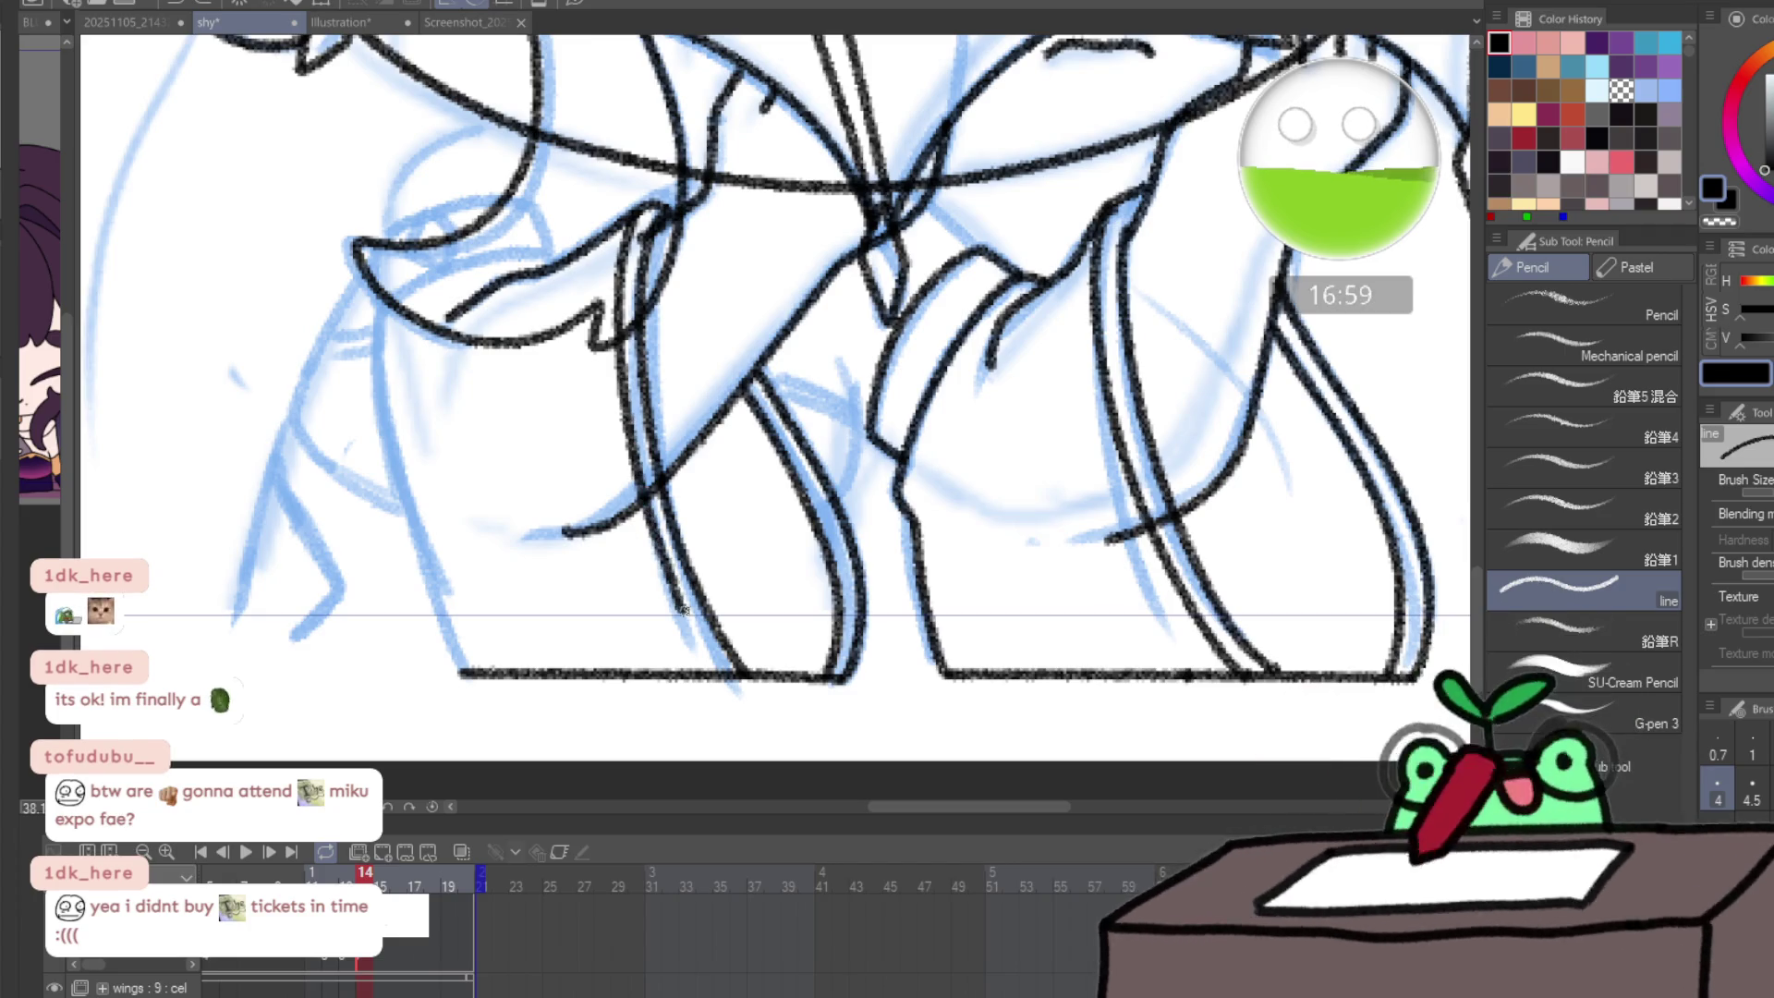
key(ctrl+z)
mouse_move(640, 207)
mouse_down()
mouse_move(611, 355)
mouse_move(646, 522)
mouse_move(718, 679)
mouse_up()
key(h)
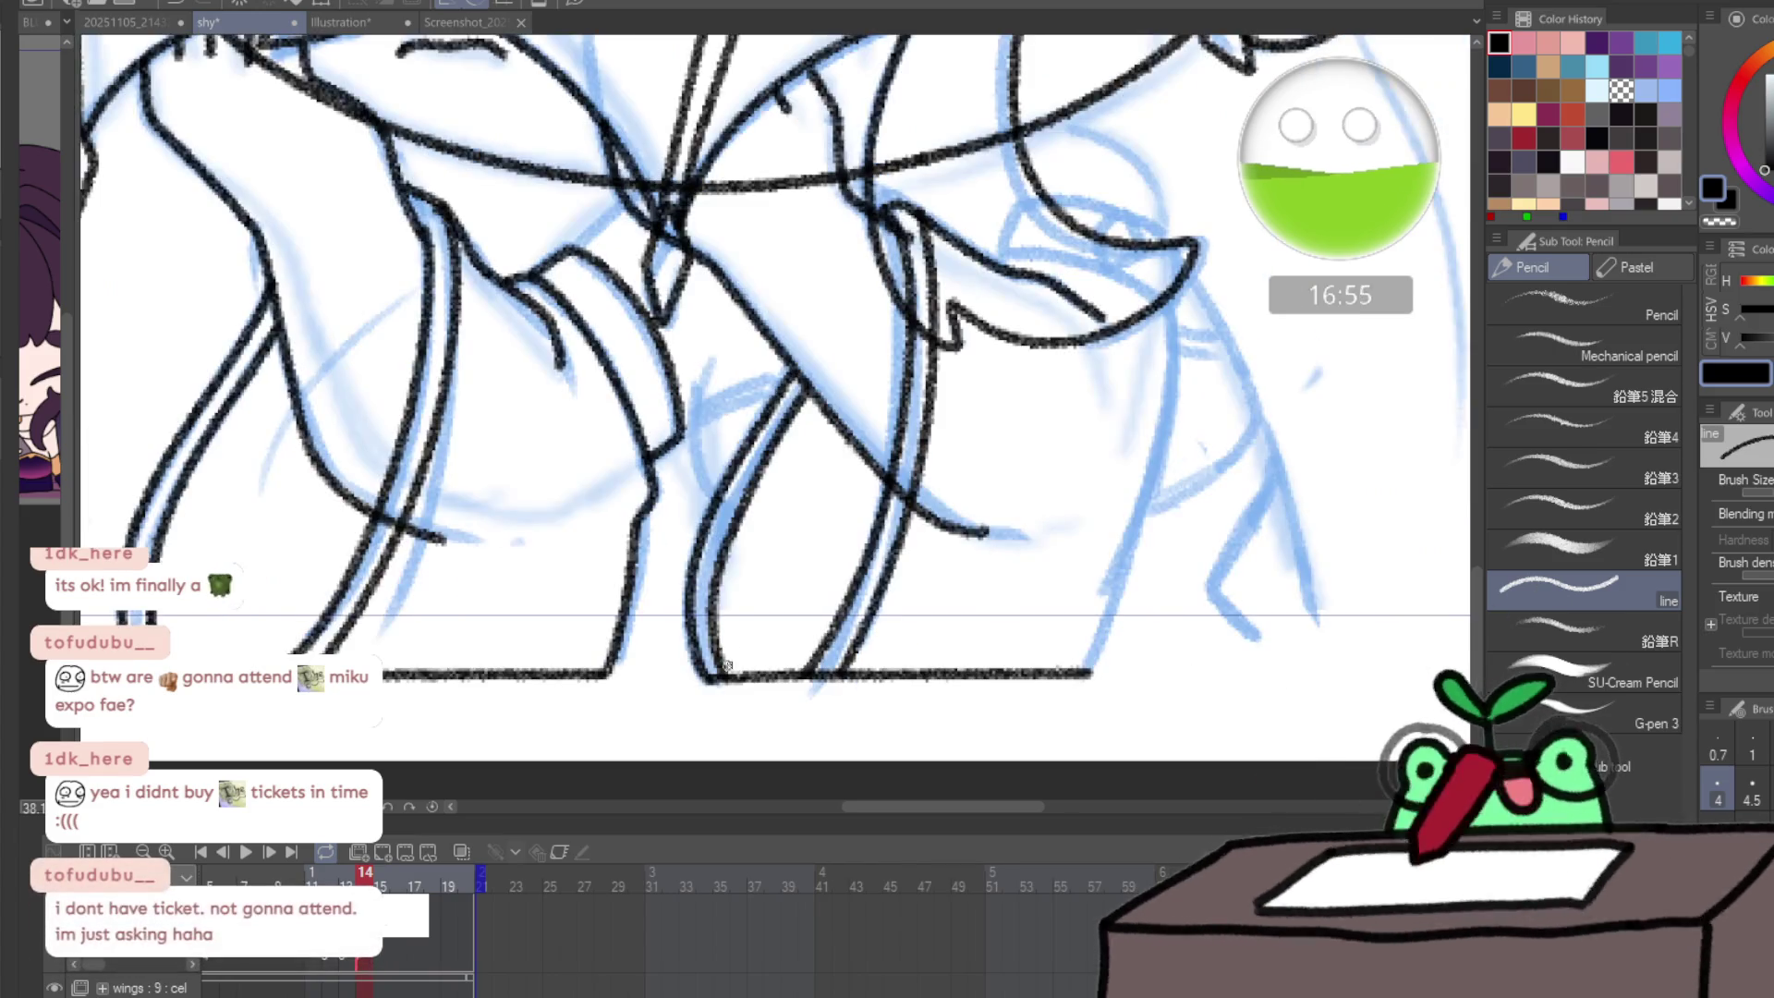
- Redraw the right boot's cuff line, curved cuff top and small loop detail, then zoom out
mouse_move(1067, 275)
mouse_down()
mouse_move(984, 349)
mouse_move(1097, 372)
mouse_up()
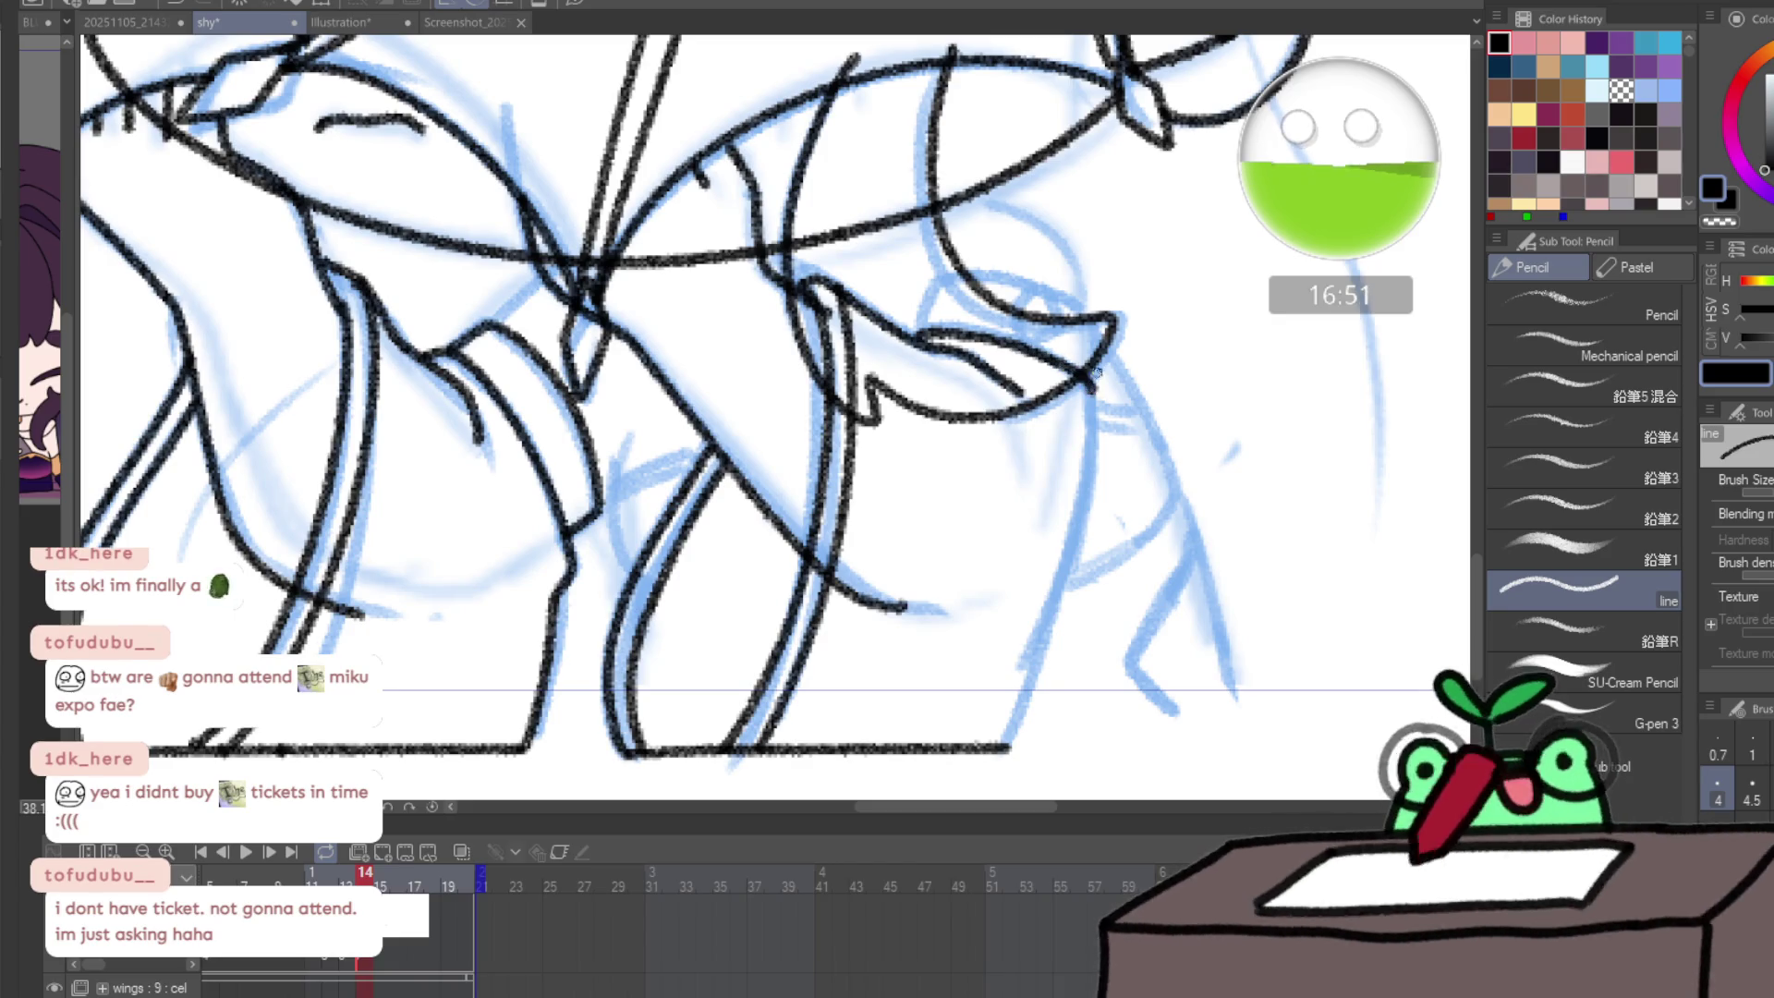
key(ctrl+z)
mouse_move(919, 331)
mouse_down()
mouse_move(1058, 366)
mouse_move(1093, 400)
mouse_move(1014, 734)
mouse_up()
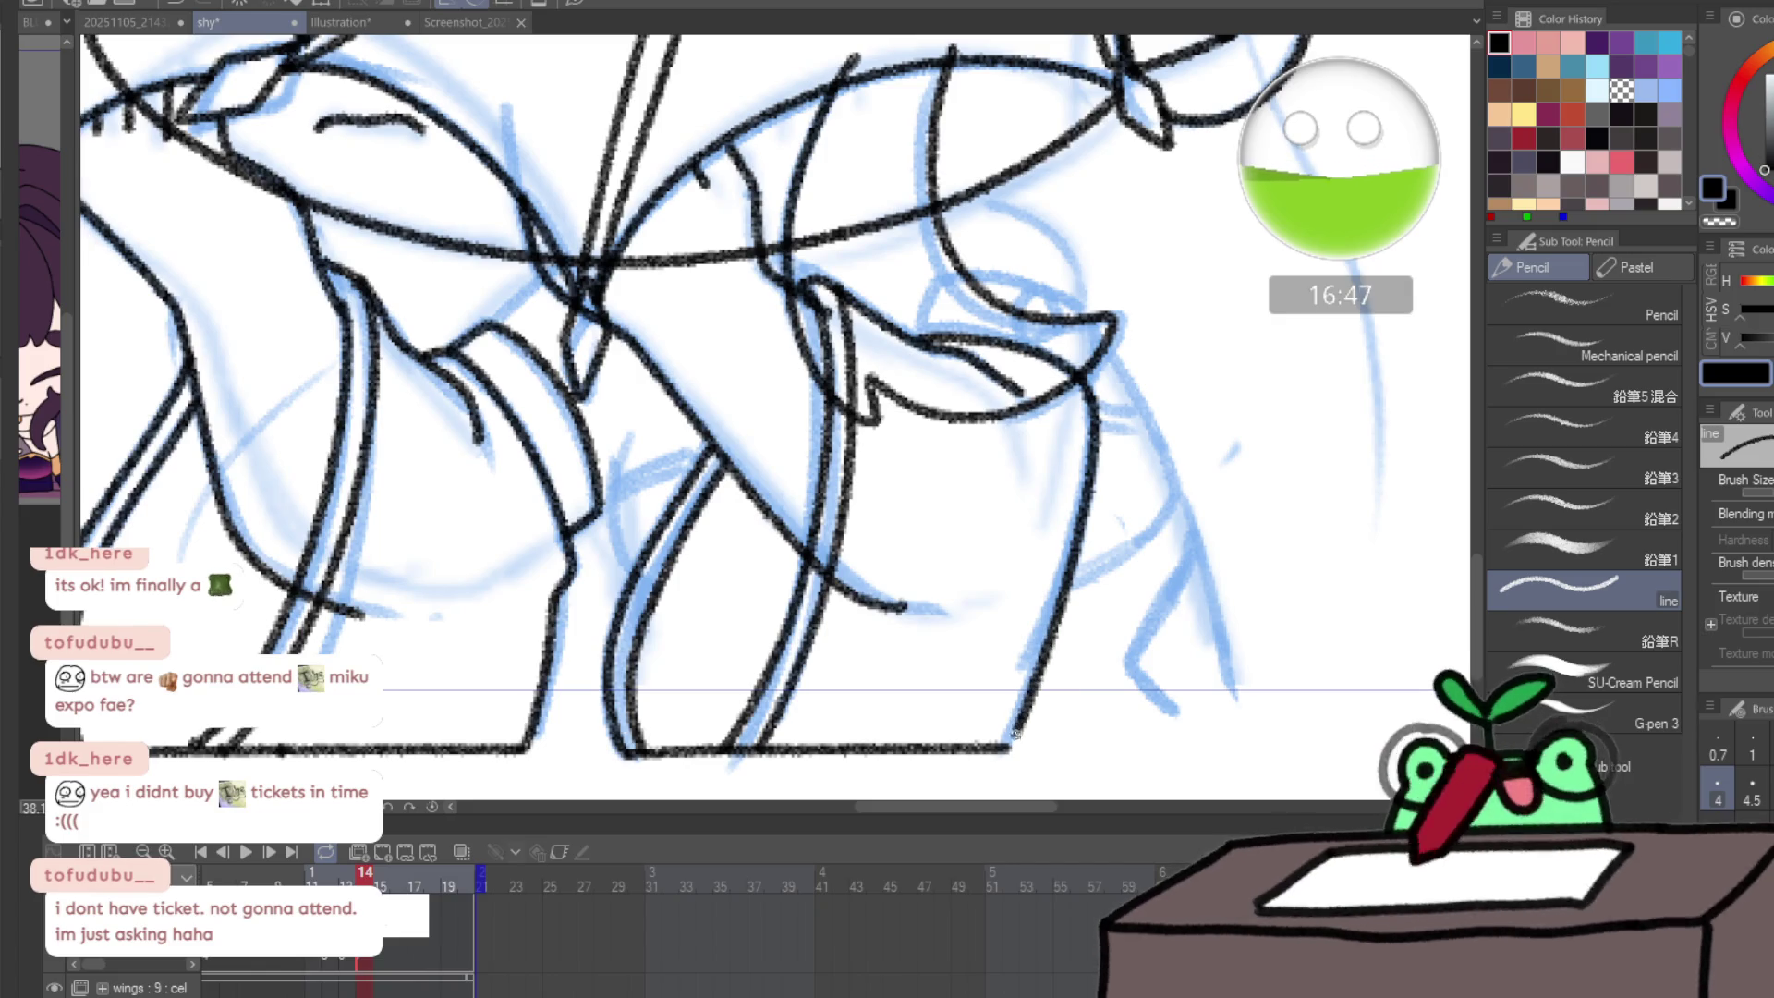
mouse_move(917, 340)
mouse_down()
mouse_move(942, 280)
mouse_move(1017, 280)
mouse_move(1081, 310)
mouse_move(1095, 388)
mouse_up()
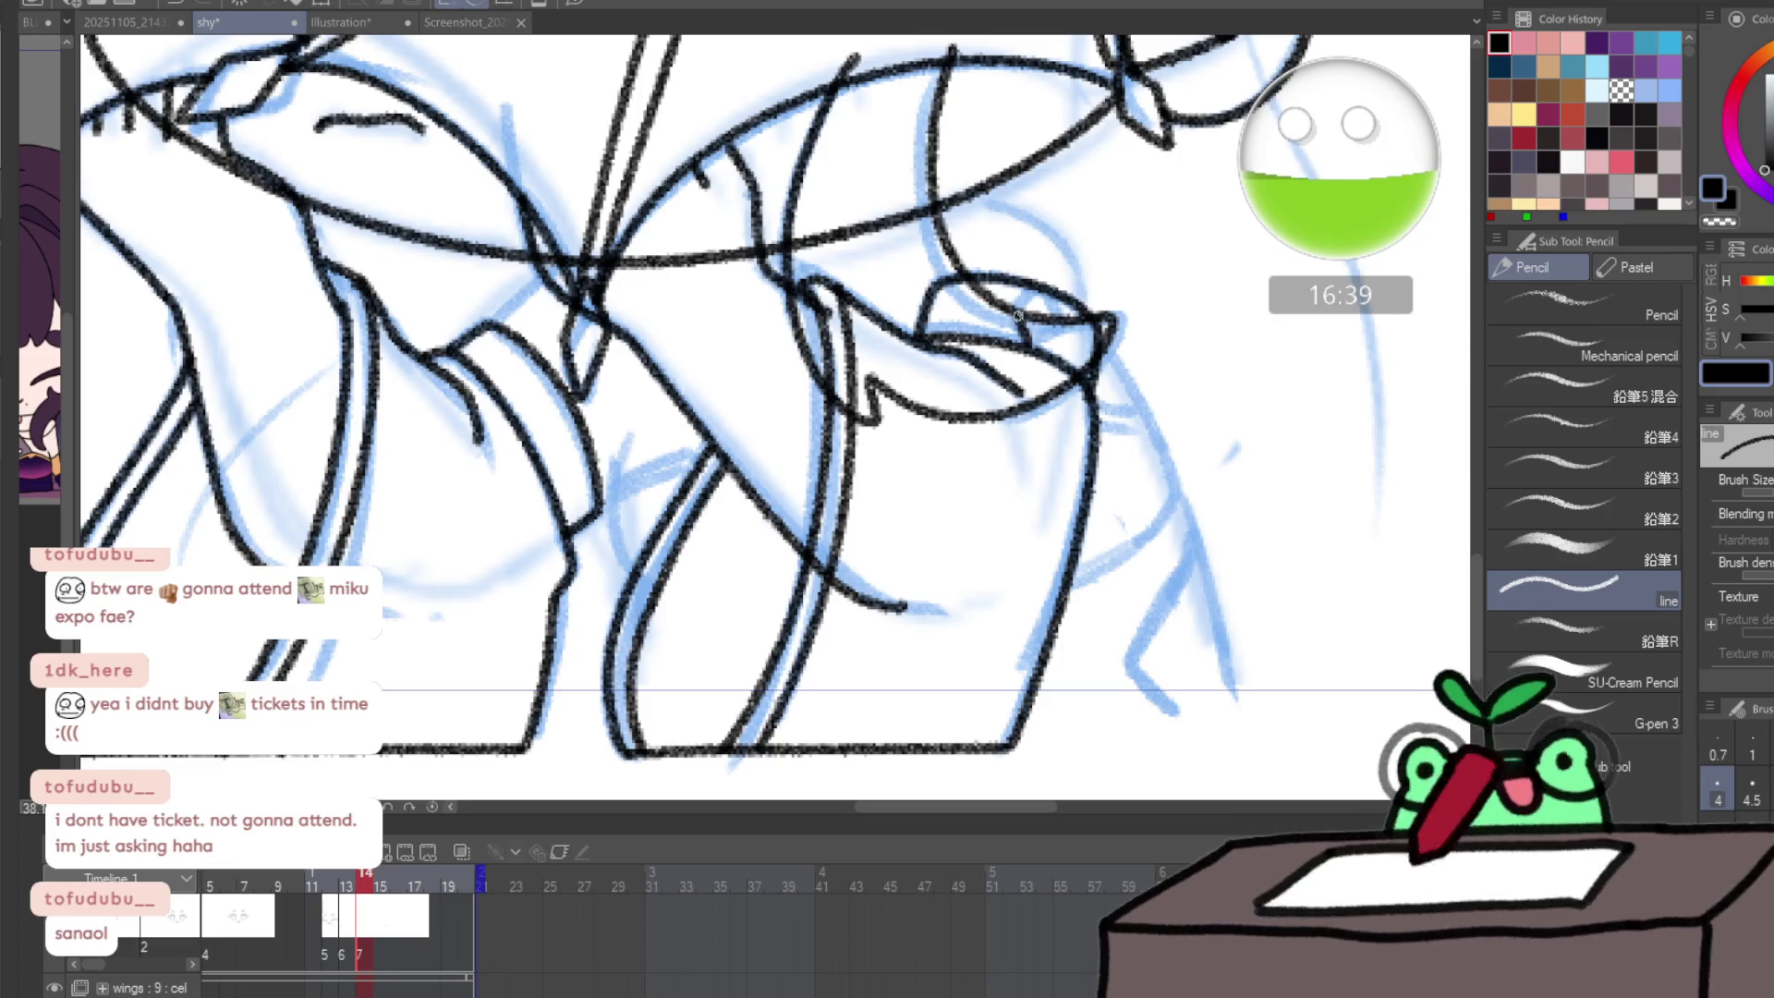
mouse_move(1017, 316)
mouse_down()
mouse_move(1051, 292)
mouse_move(1061, 323)
mouse_move(1036, 342)
mouse_up()
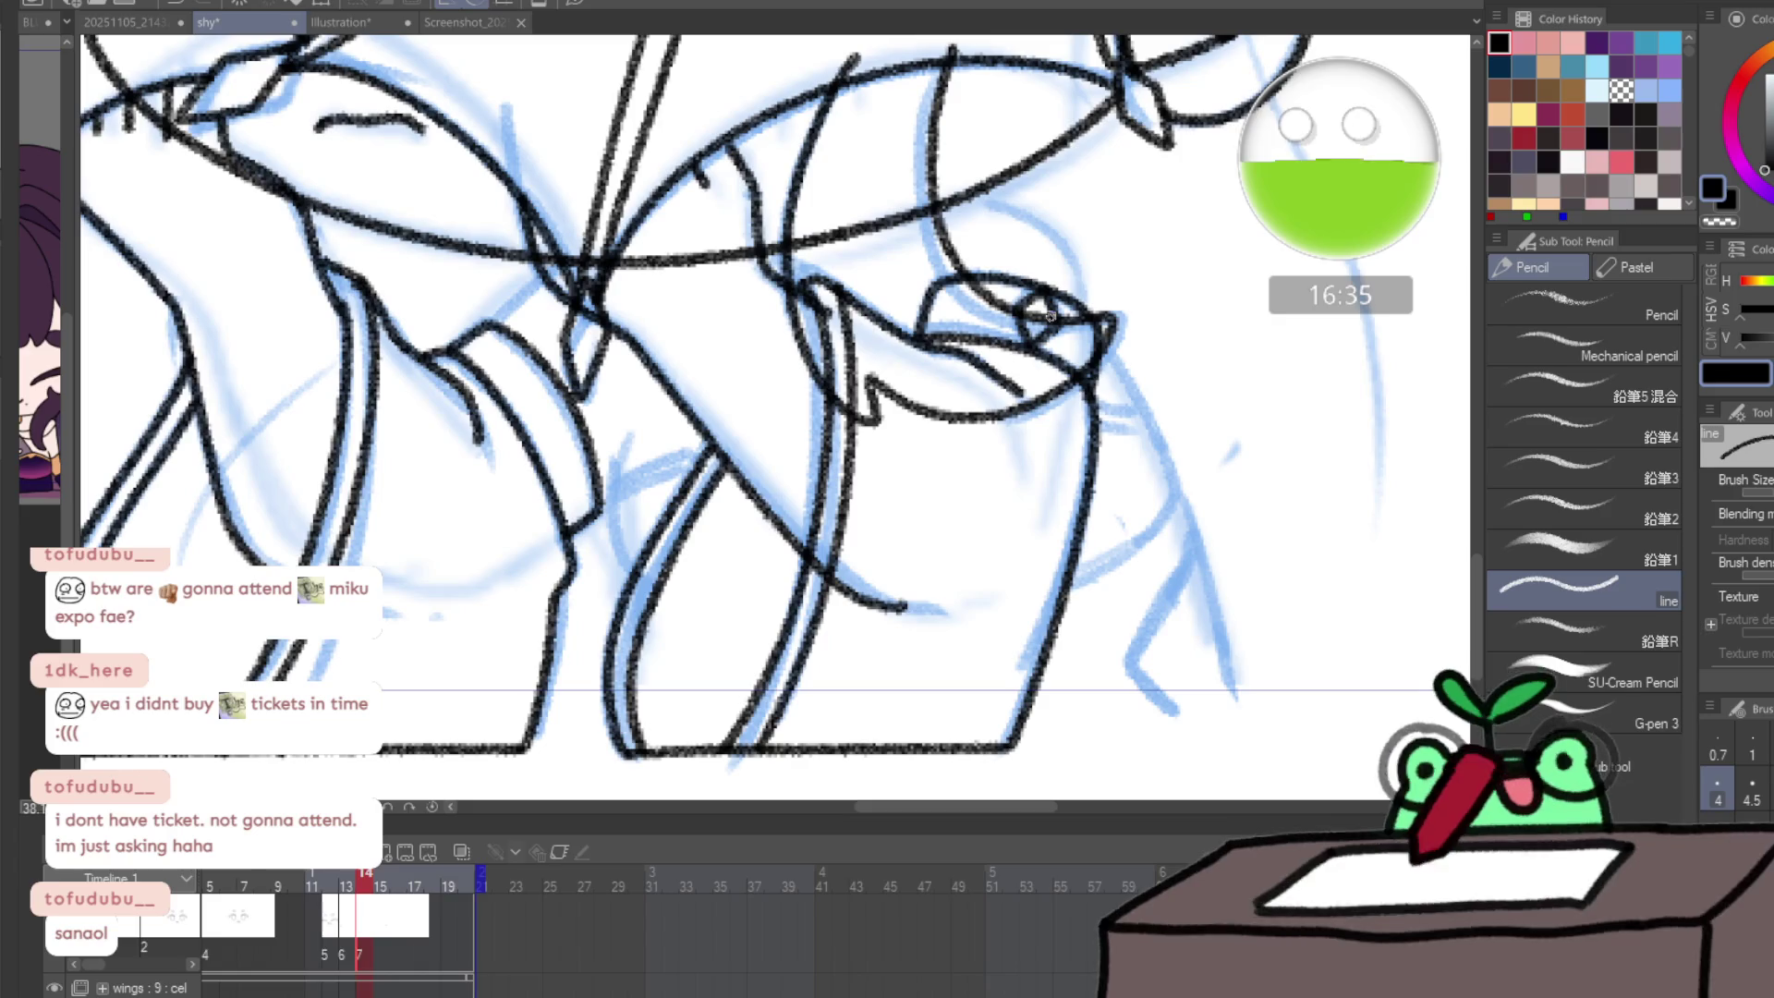
key(h)
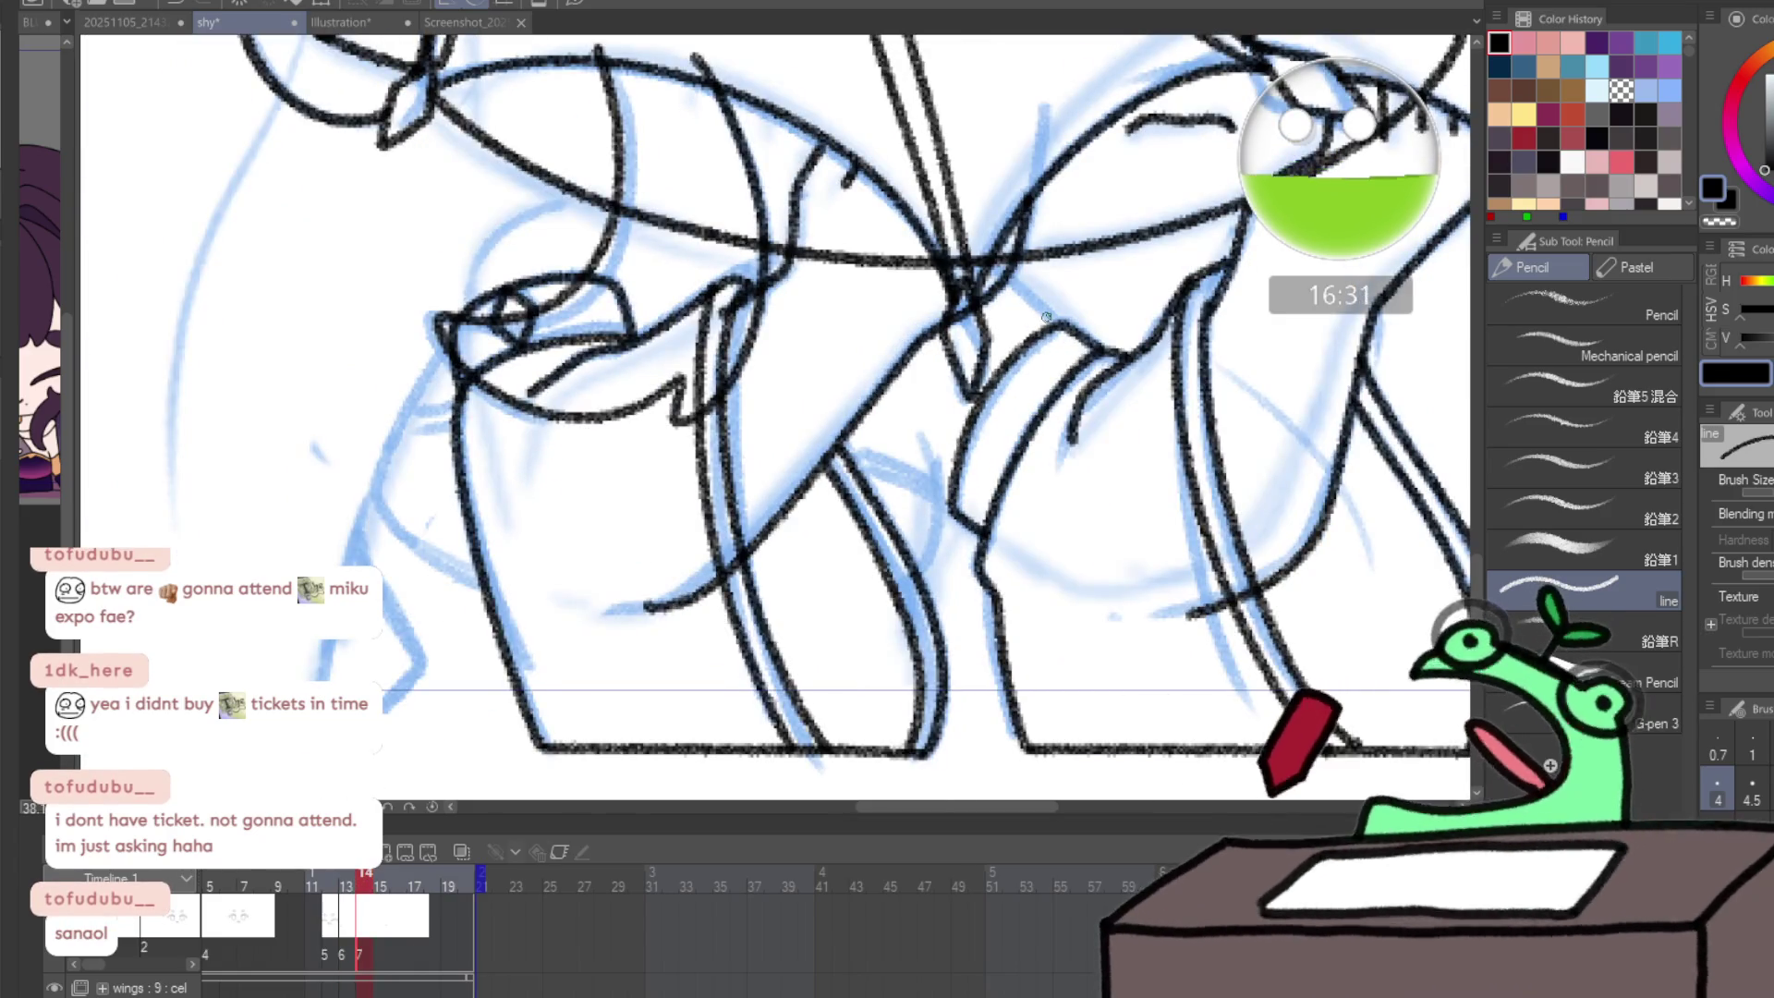
drag(1046, 317, 958, 500)
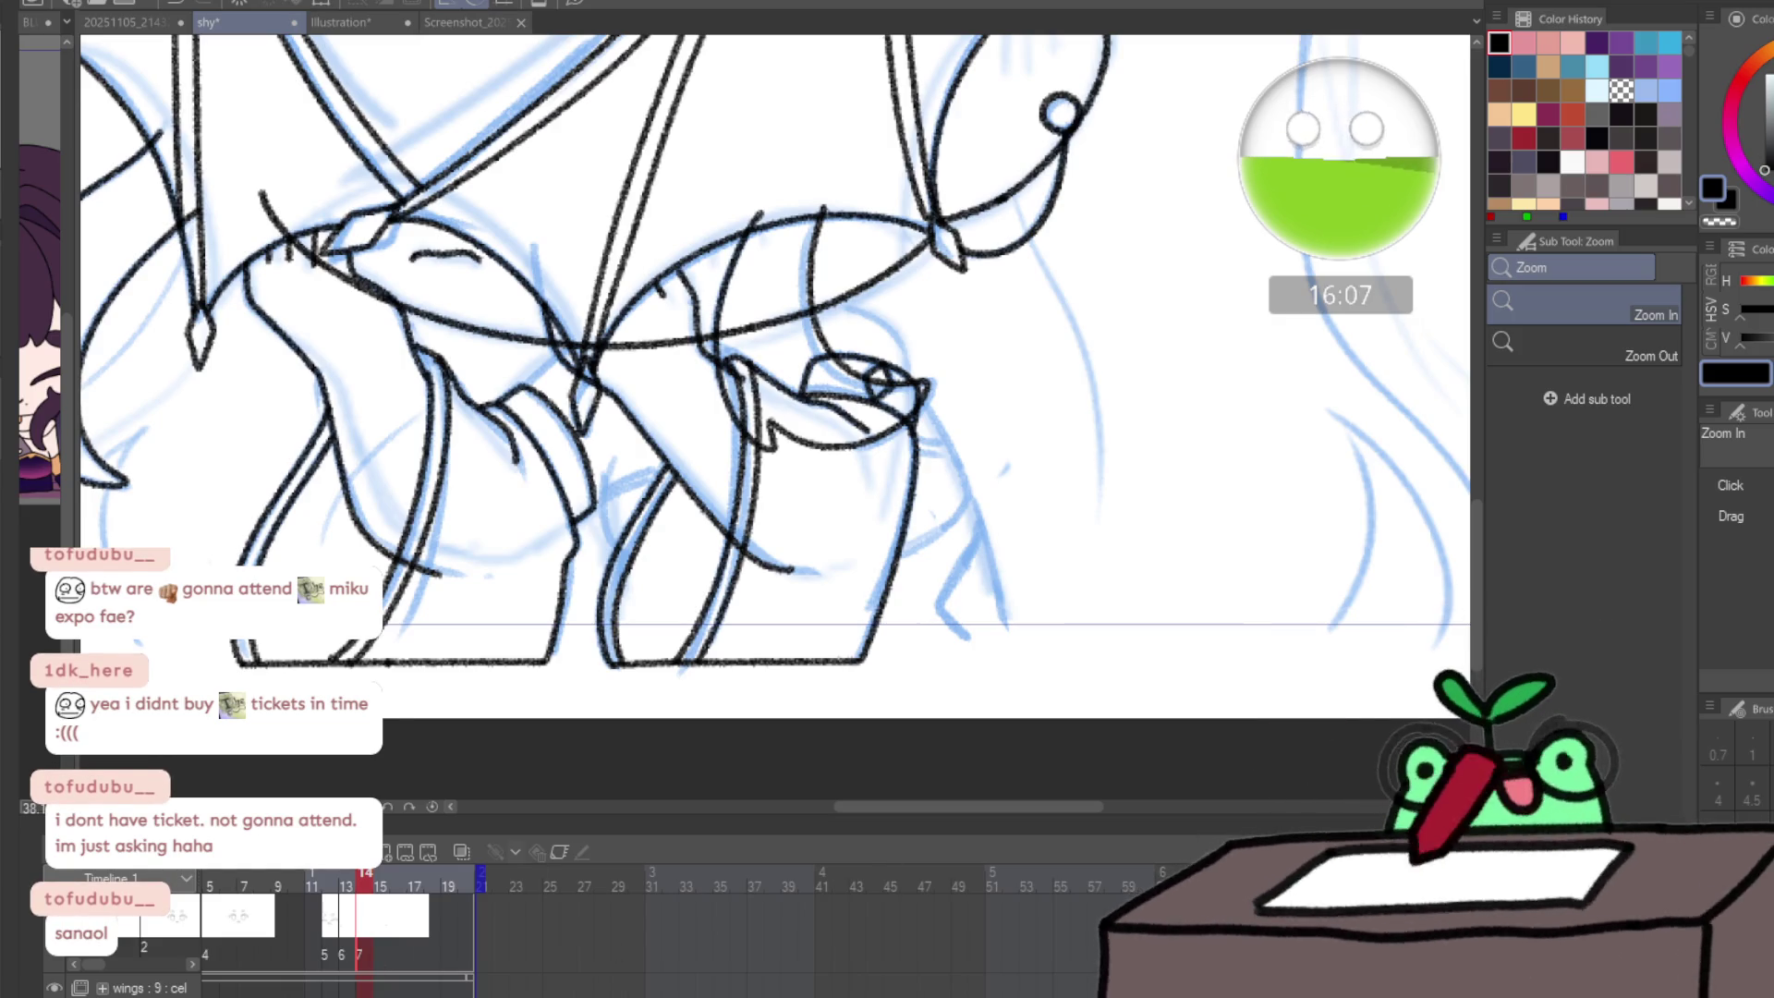
- Step forward to frame 15 and zoom in on the boots in a mirrored view
scroll(277, 942, down, 1)
scroll(332, 942, down, 3)
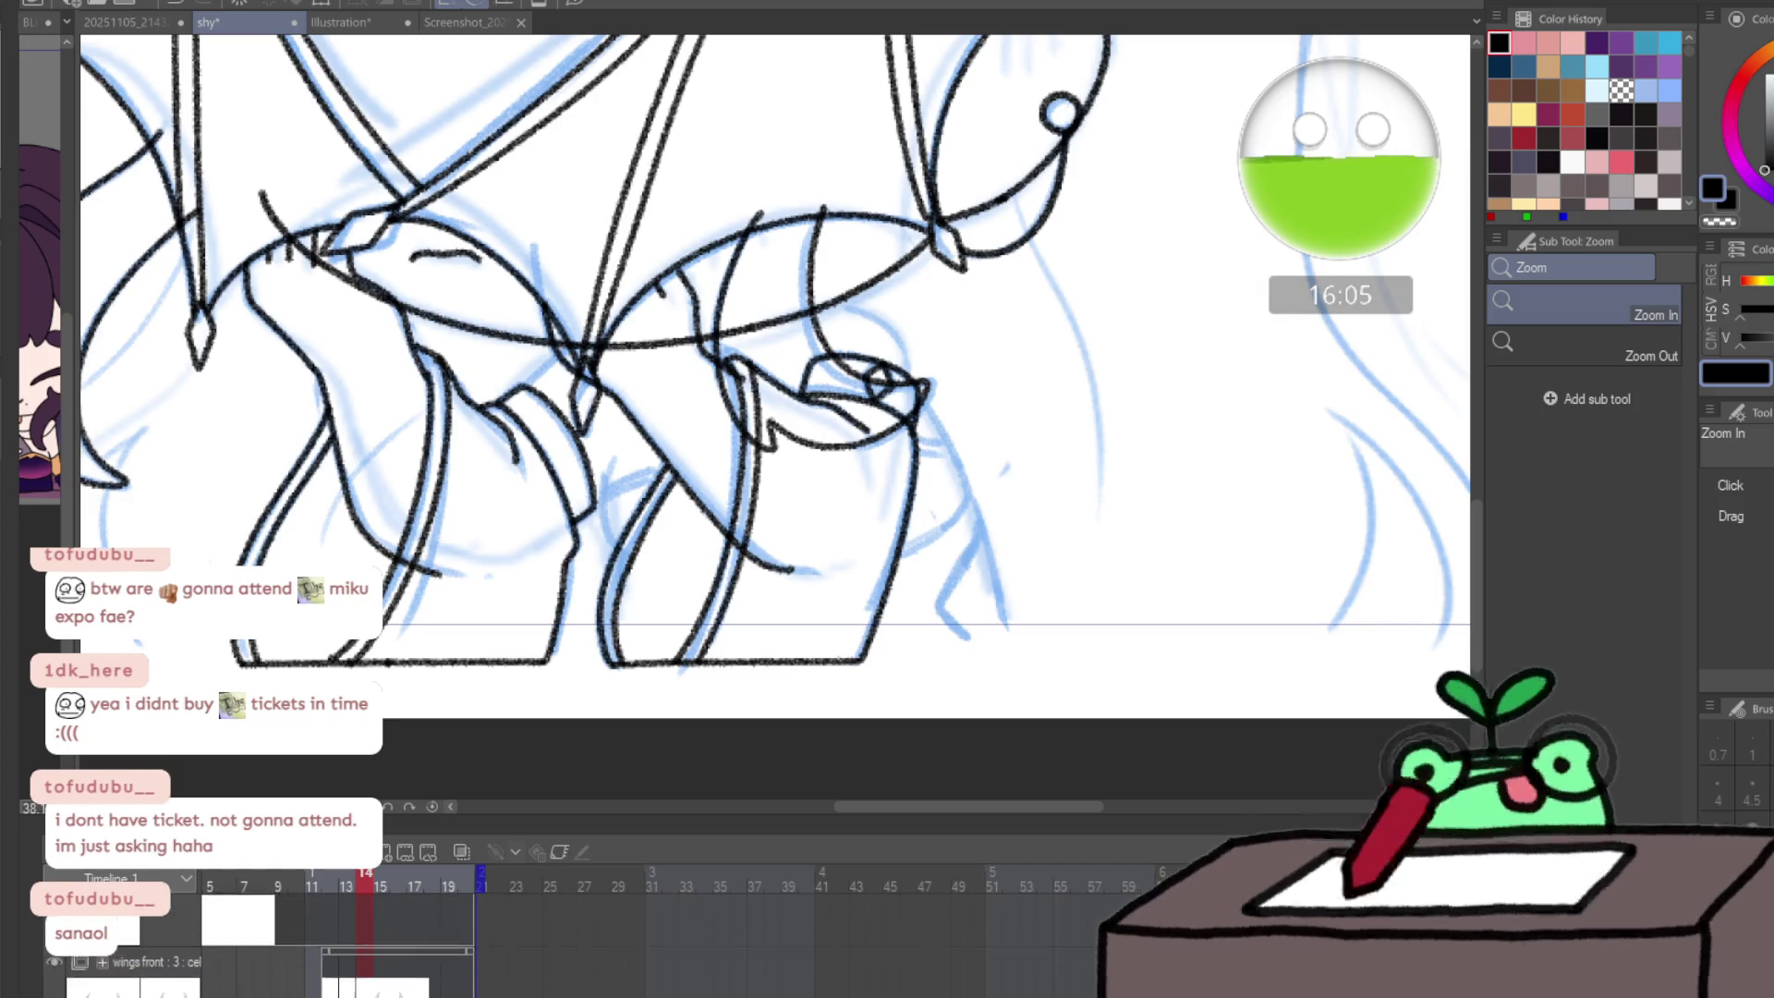
key(period)
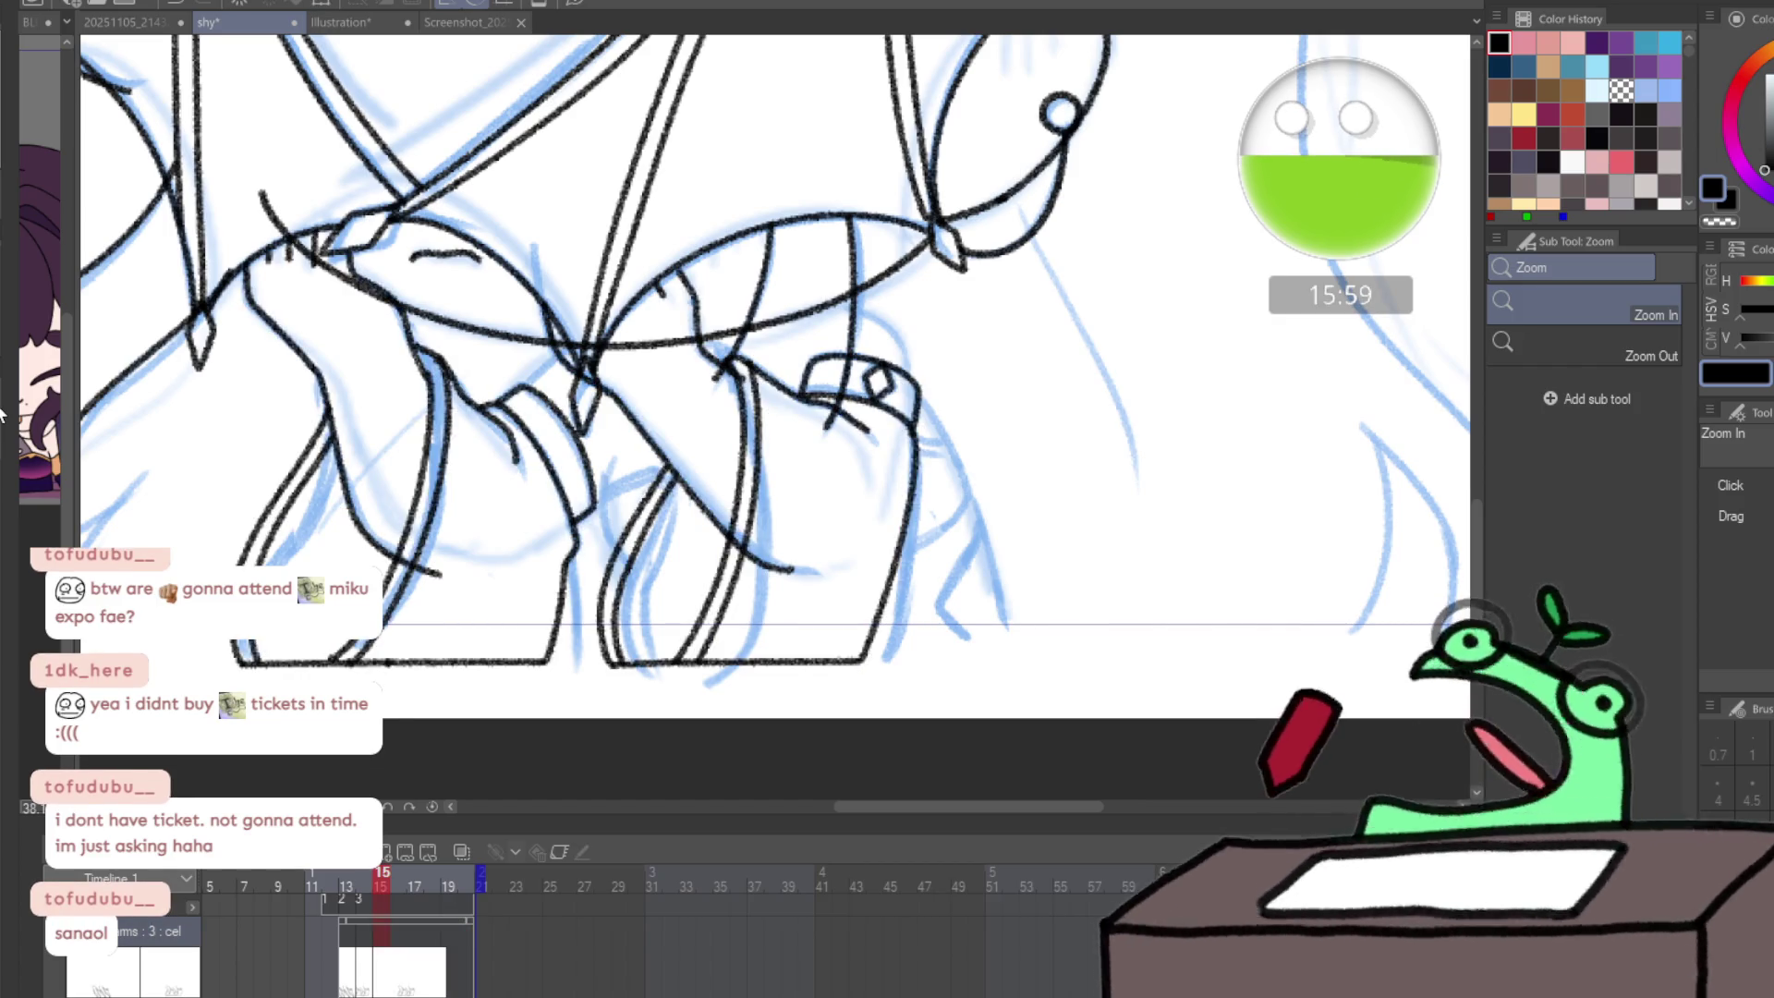
click(343, 558)
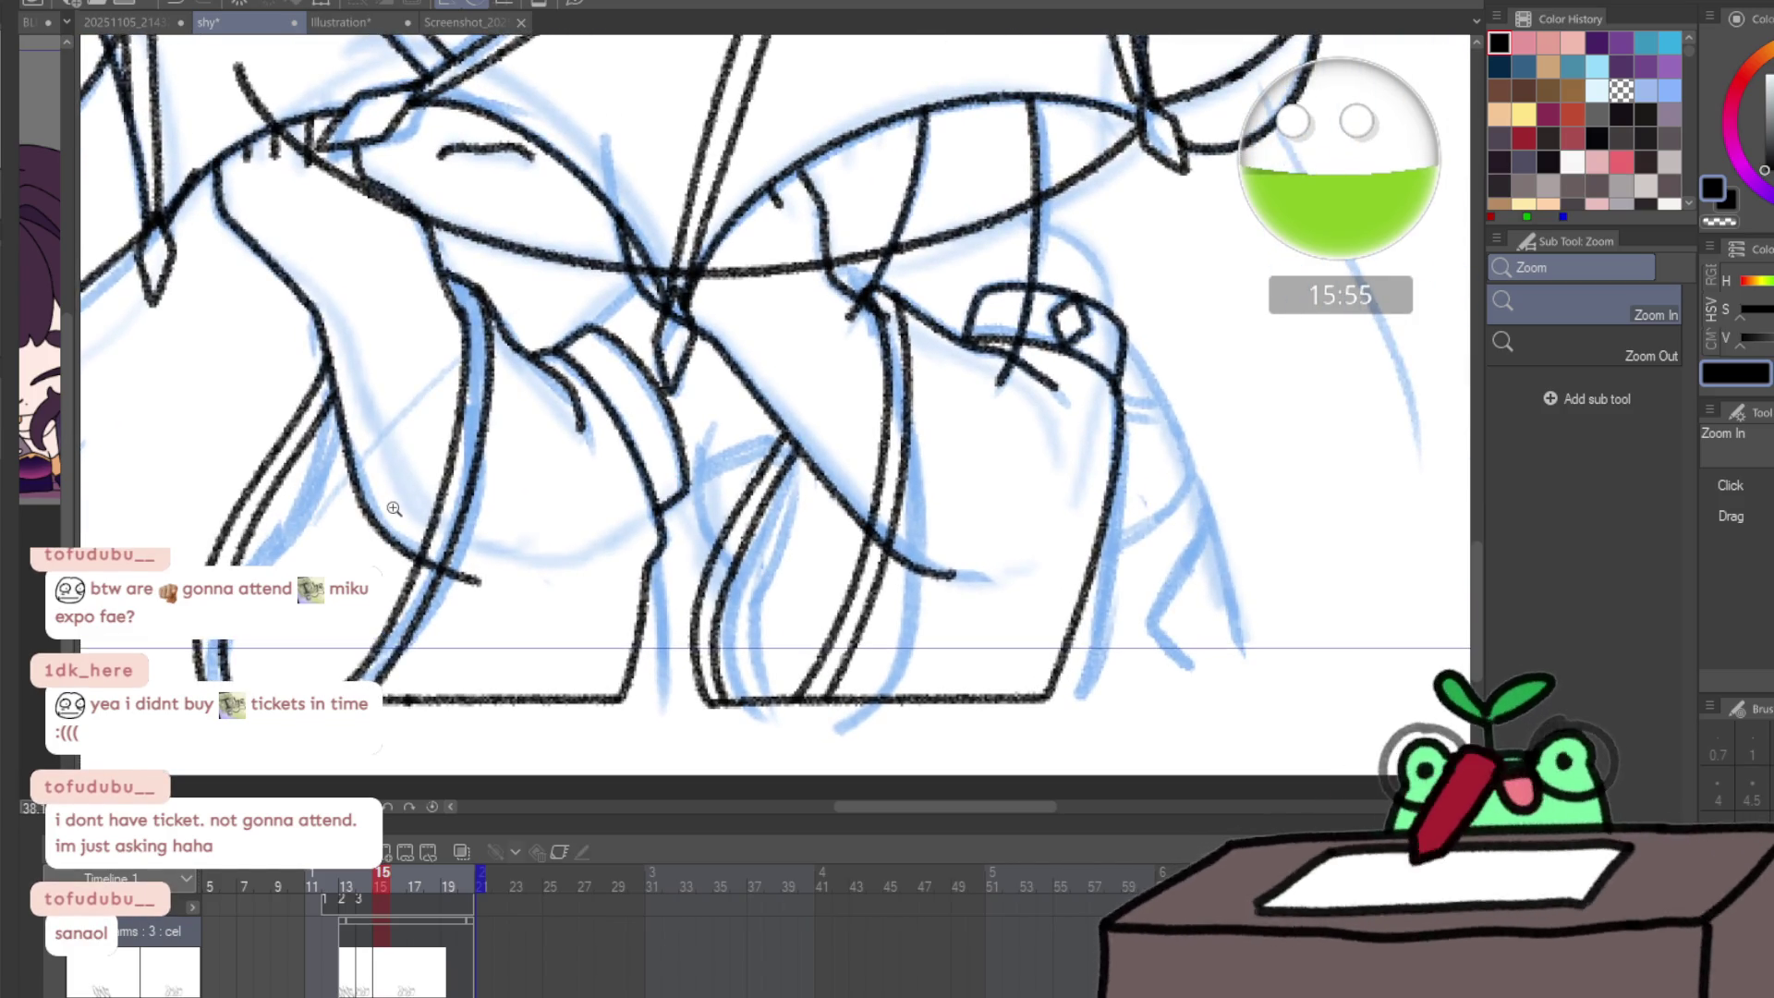
key(h)
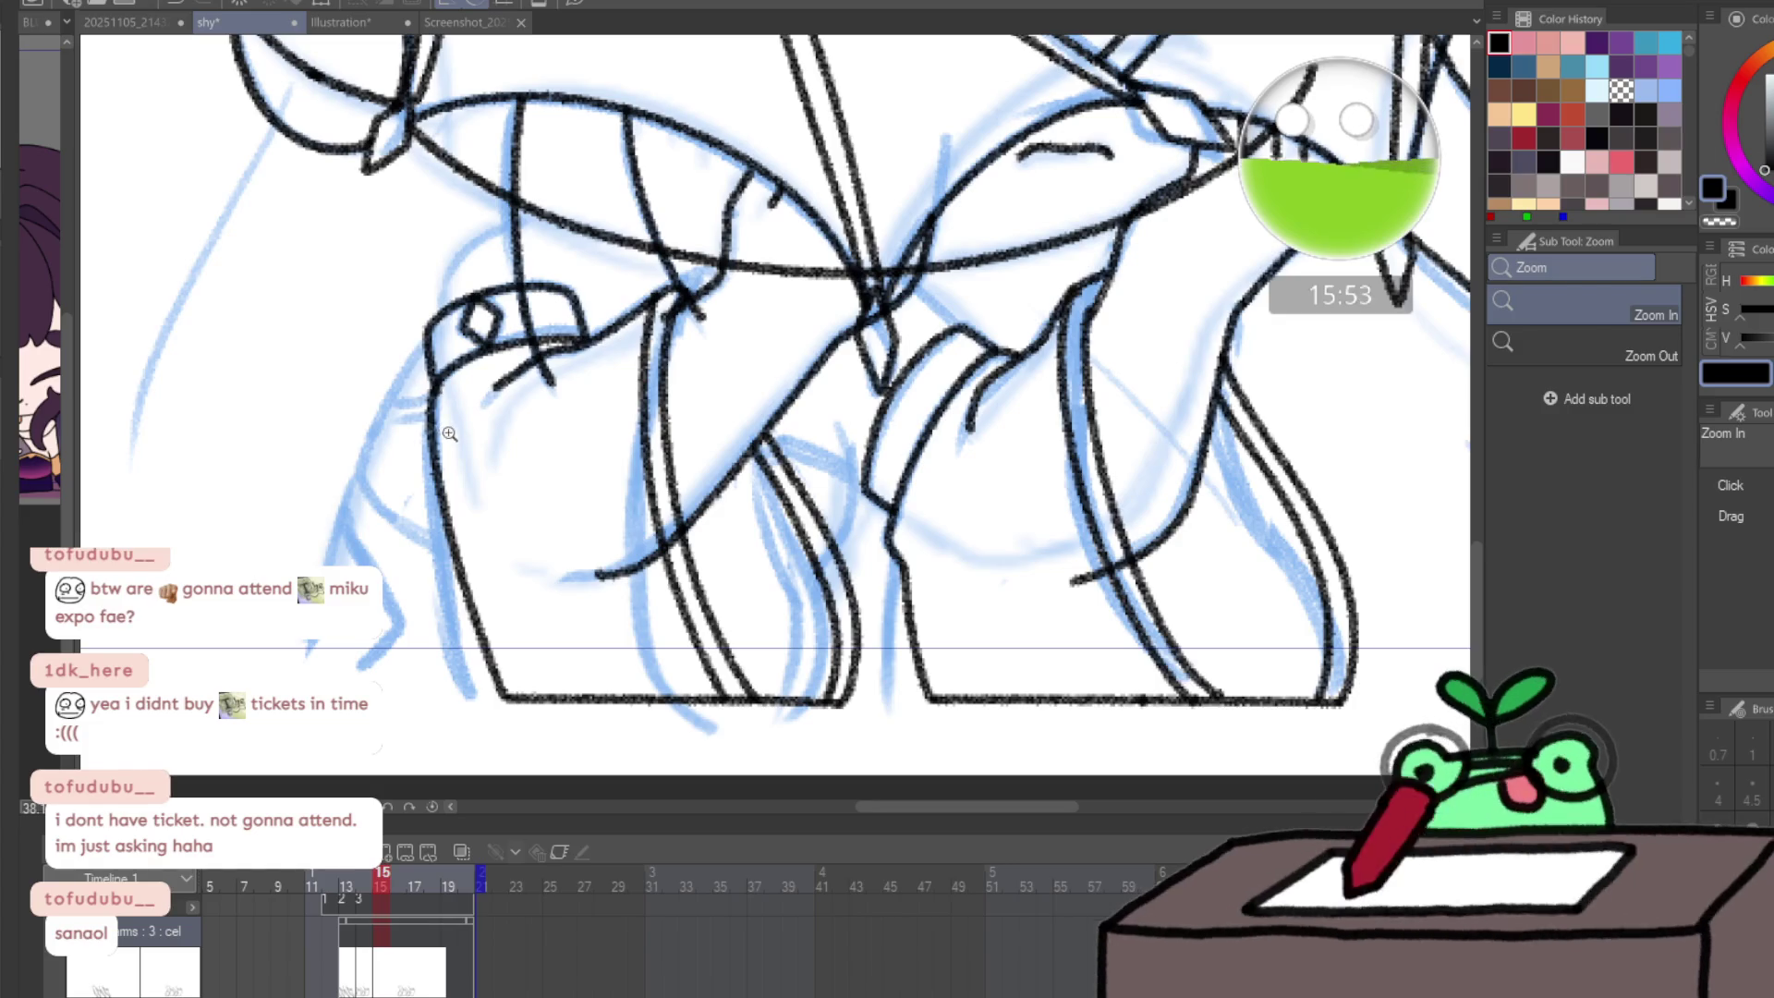
- Erase the faulty boot outlines and re-ink both boot sides with a straight bottom line
key(e)
drag(443, 444, 572, 546)
mouse_move(677, 407)
mouse_down()
mouse_move(672, 377)
mouse_move(705, 357)
mouse_move(681, 364)
mouse_move(673, 594)
mouse_move(746, 464)
mouse_move(812, 673)
mouse_move(673, 693)
mouse_move(665, 726)
mouse_up()
key(p)
mouse_move(434, 380)
mouse_down()
mouse_move(440, 540)
mouse_move(479, 709)
mouse_up()
mouse_move(679, 294)
mouse_down()
mouse_move(647, 396)
mouse_move(638, 614)
mouse_move(722, 745)
mouse_up()
shift+click(723, 745)
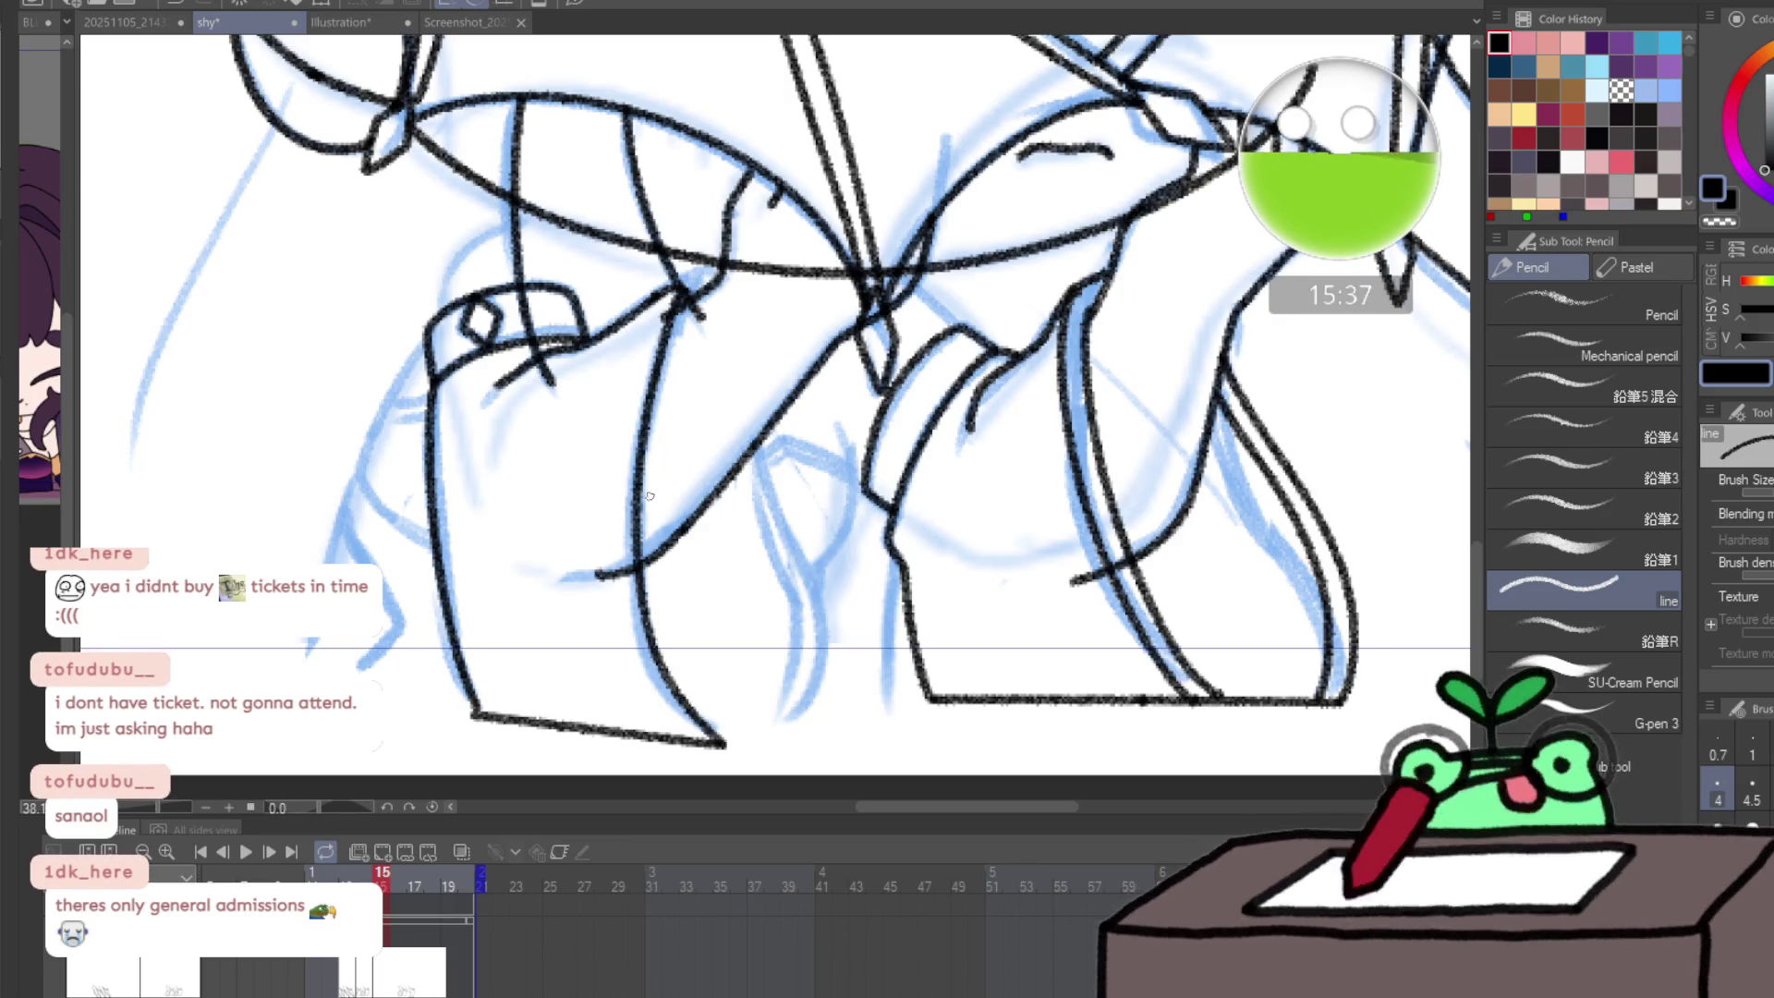
- Ink the other boot's left side and inner curve, redrawing the curve after an undo
mouse_move(647, 326)
mouse_down()
mouse_move(613, 568)
mouse_move(637, 693)
mouse_move(679, 742)
mouse_up()
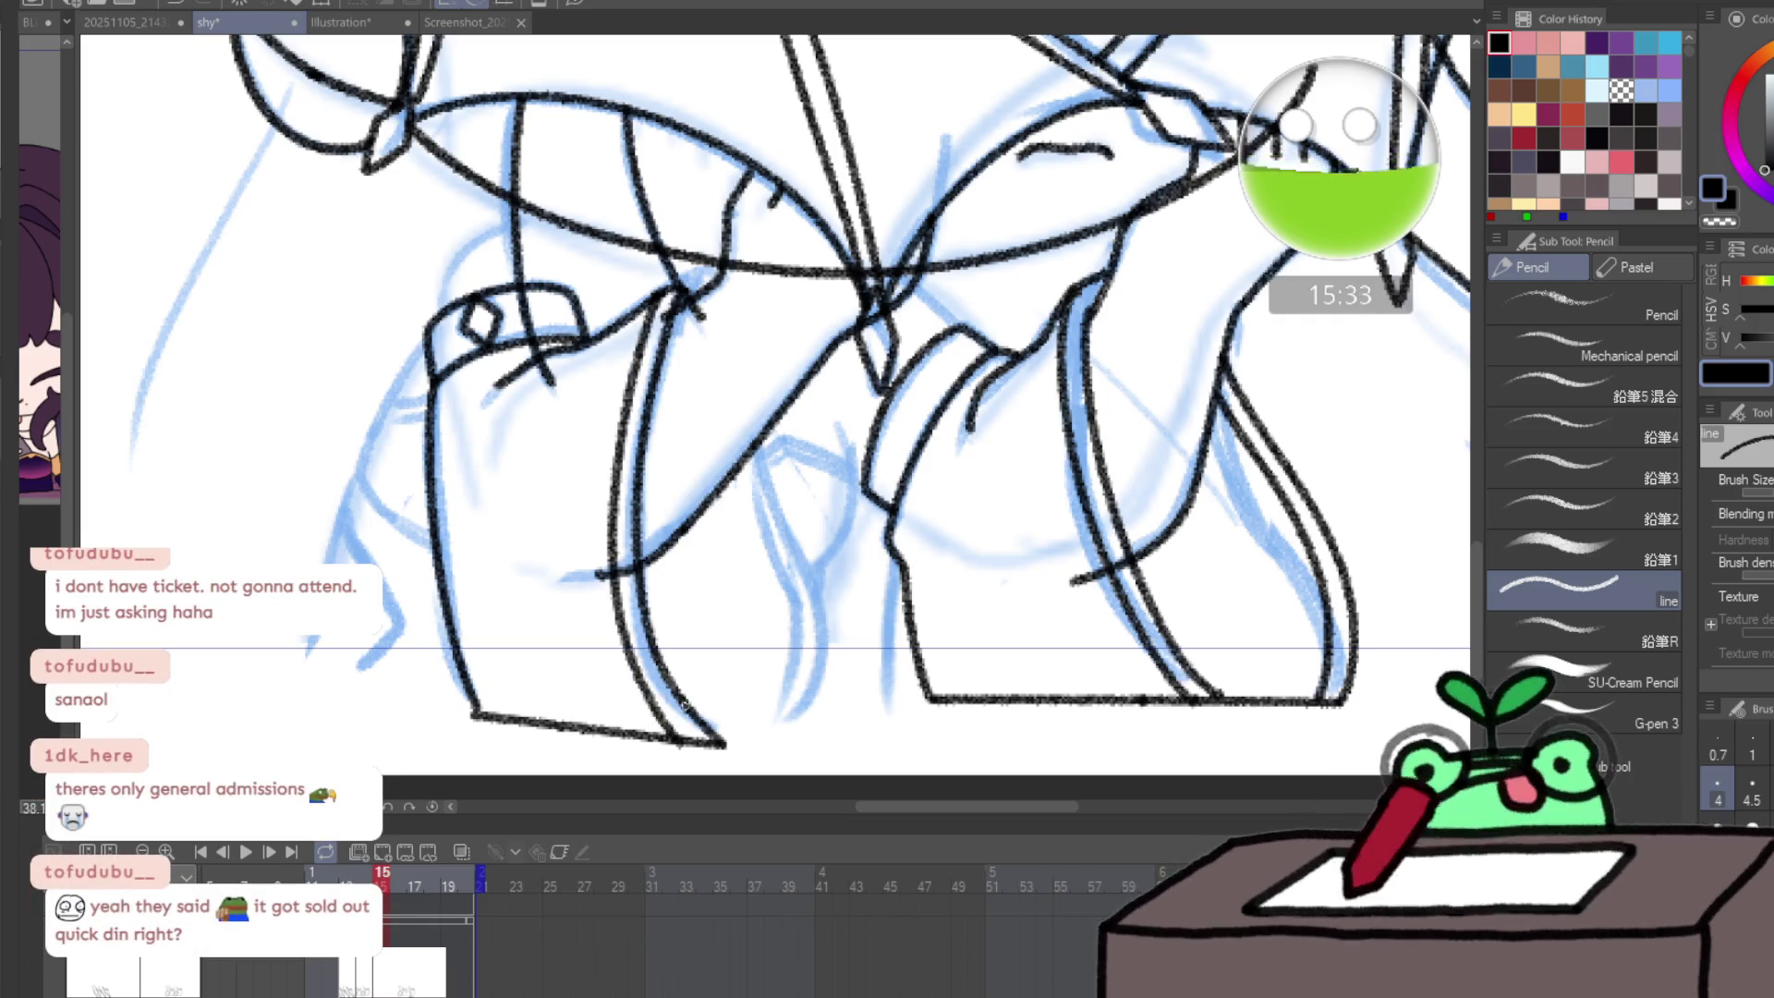
key(h)
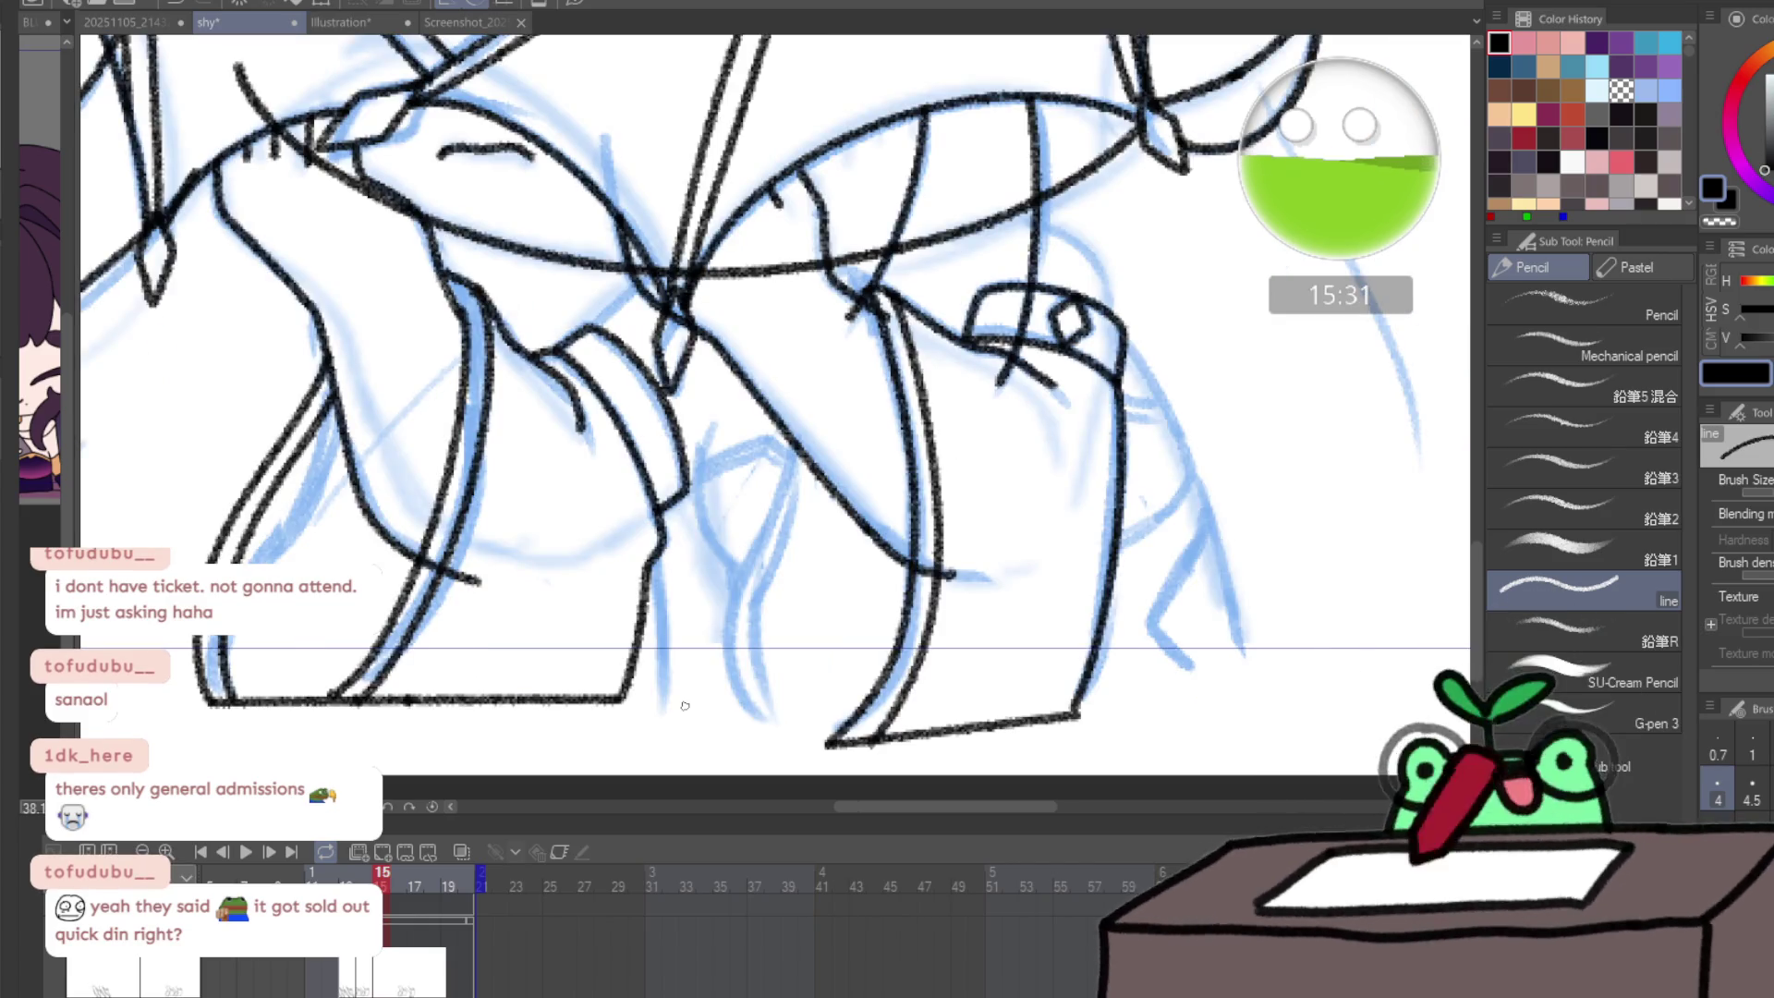
mouse_move(794, 452)
mouse_down()
mouse_move(726, 633)
mouse_move(787, 742)
mouse_move(751, 653)
mouse_move(763, 572)
mouse_move(763, 590)
mouse_up()
key(ctrl+z)
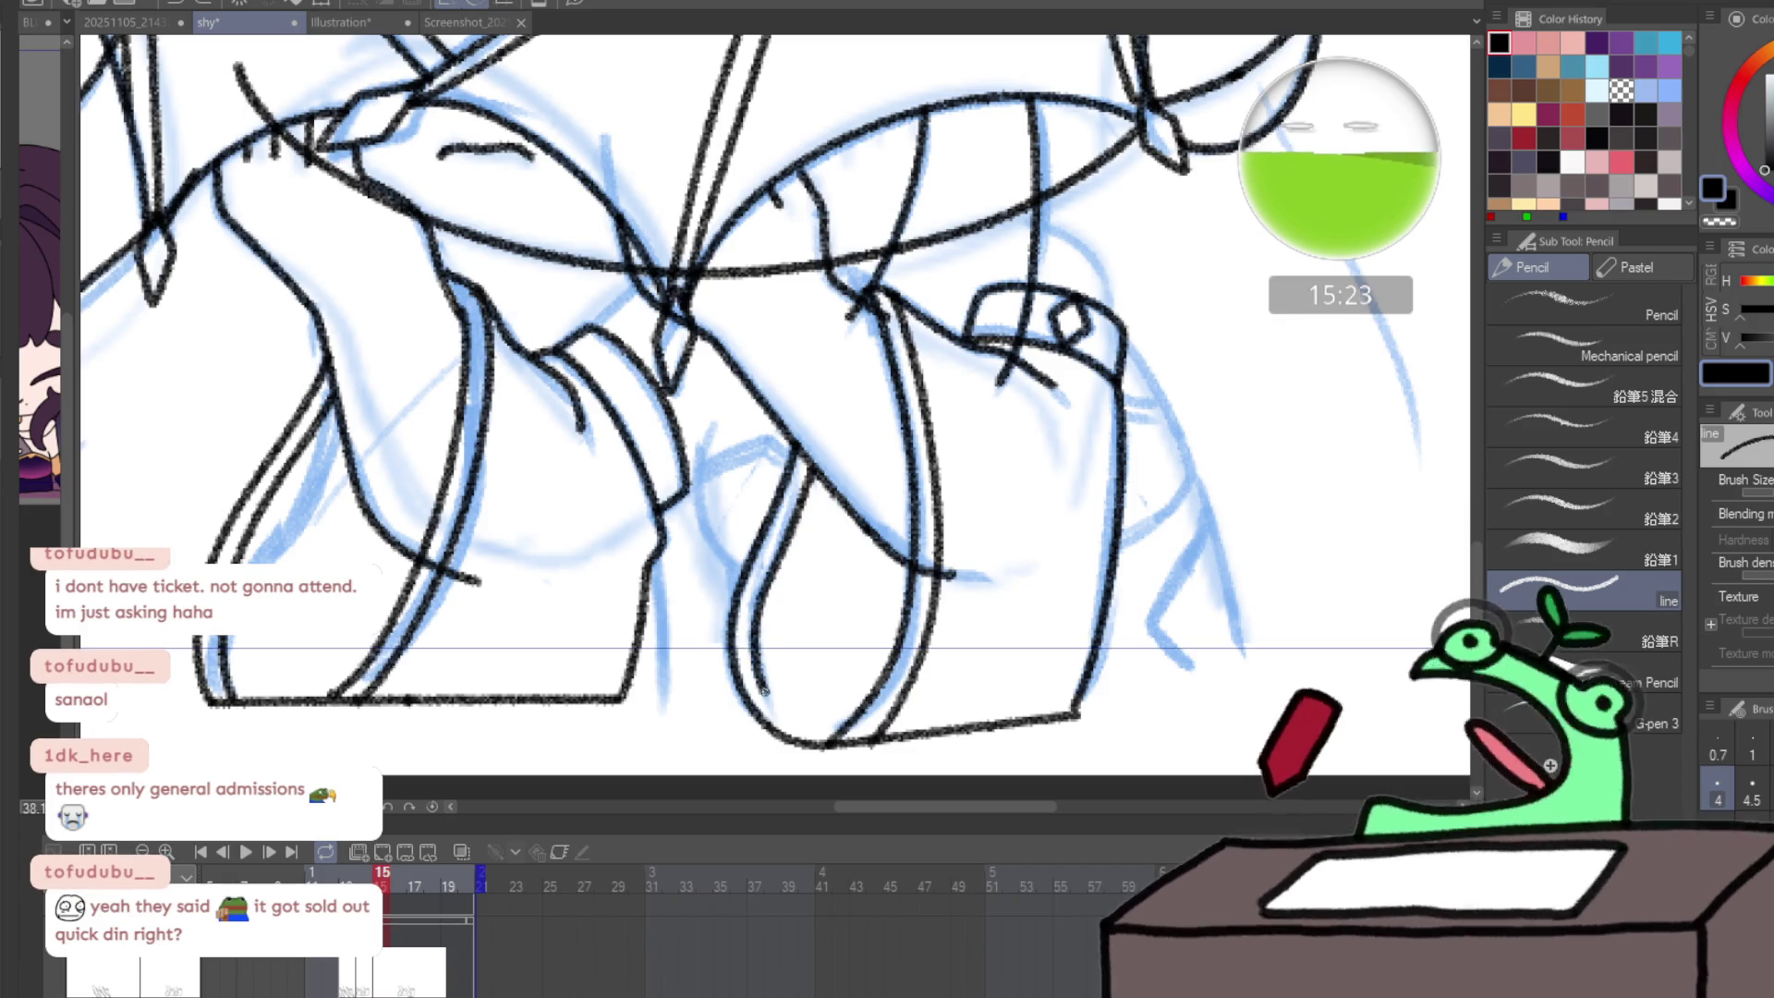
drag(760, 688, 804, 744)
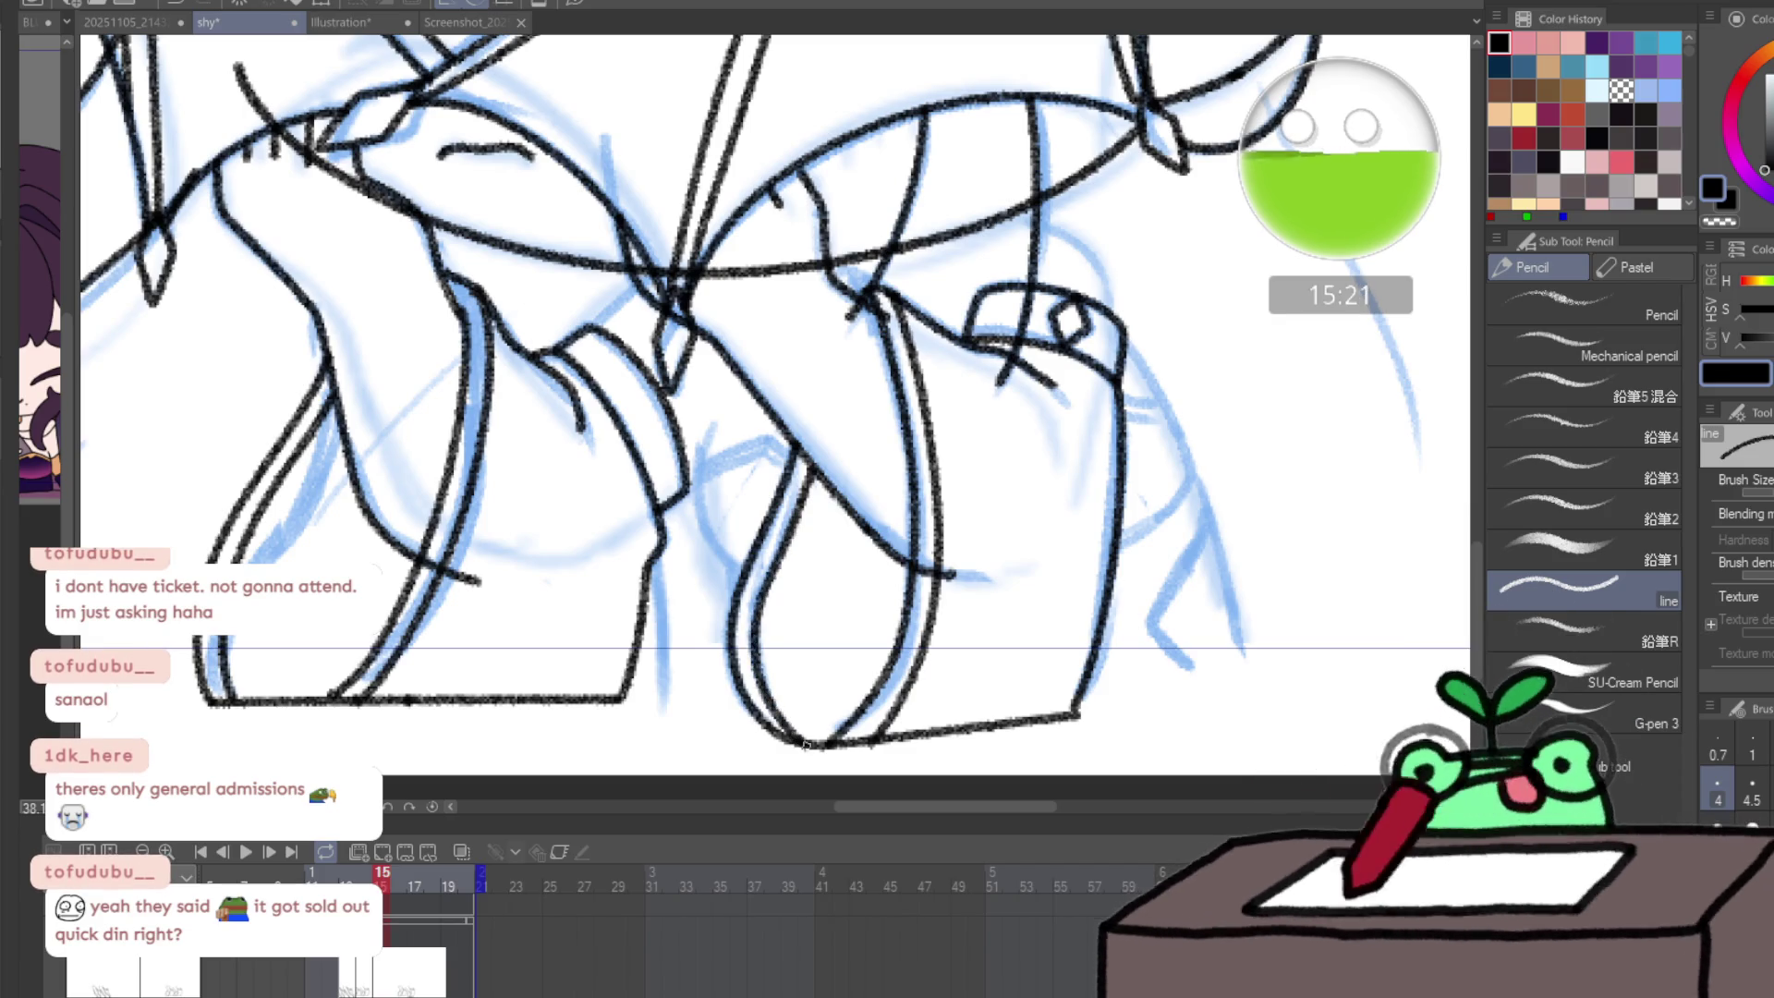
- Erase the black lines on the boot's upper contour and extend the inner boot line upward
key(e)
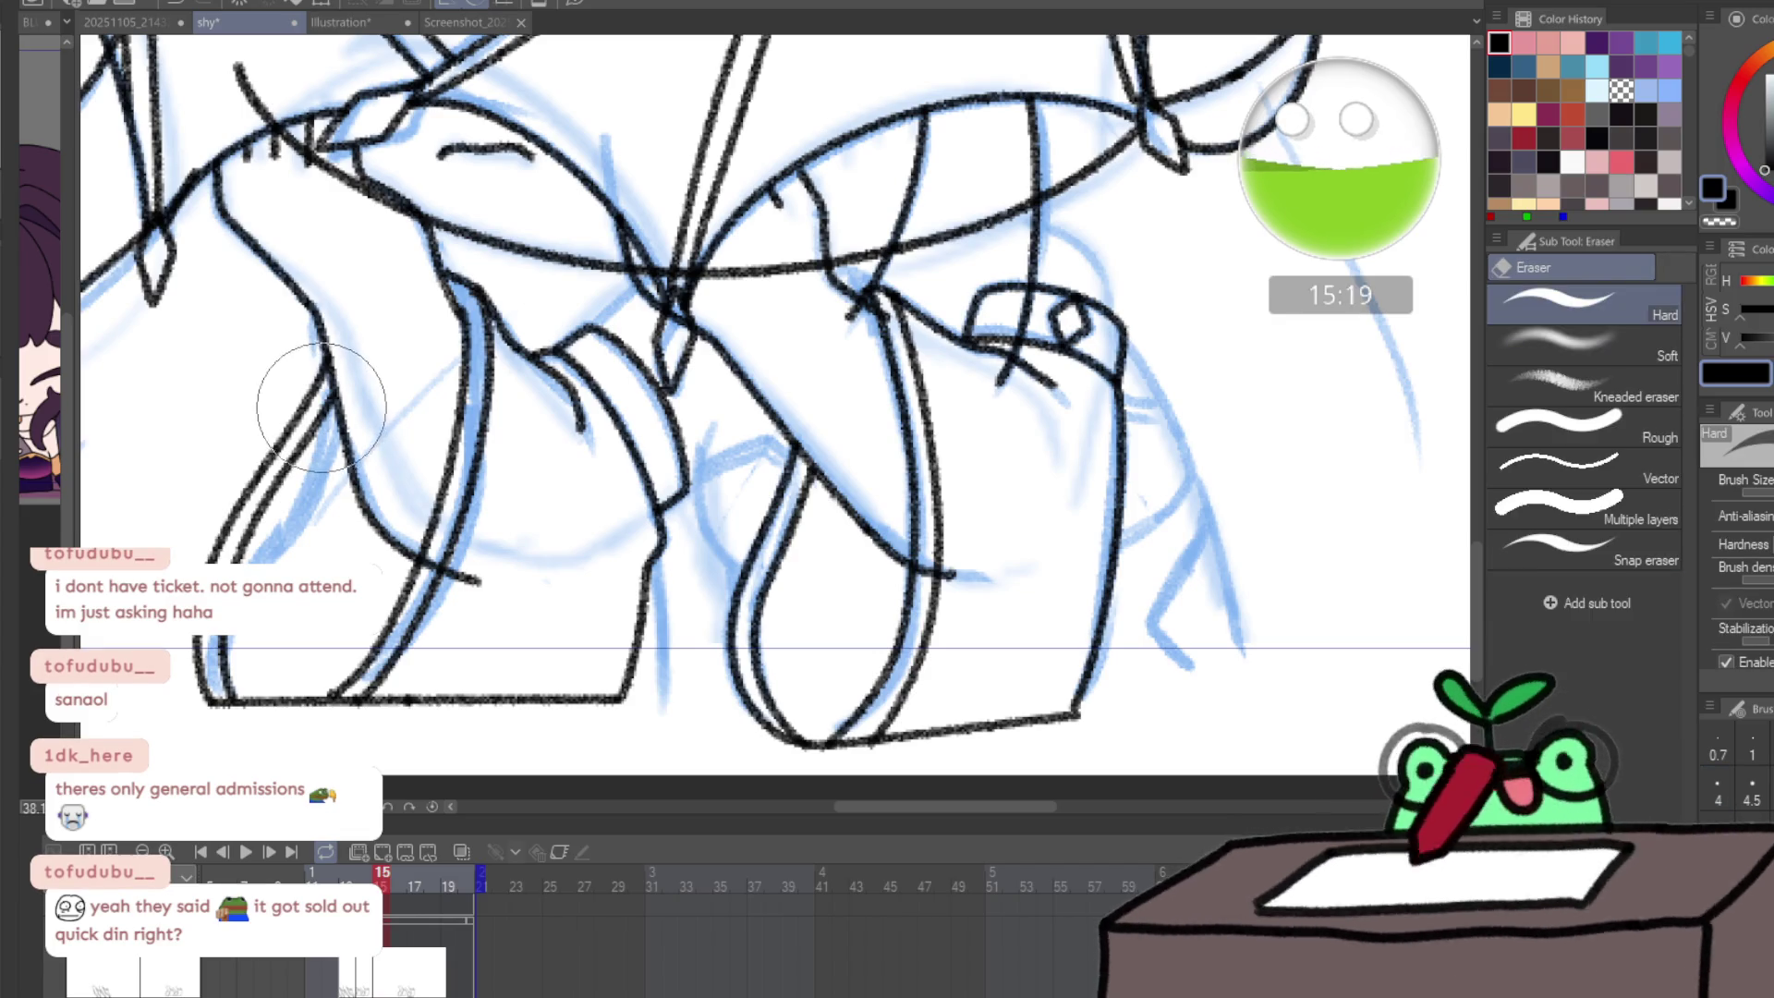
mouse_move(317, 407)
mouse_down()
mouse_move(237, 681)
mouse_move(435, 447)
mouse_move(492, 437)
mouse_up()
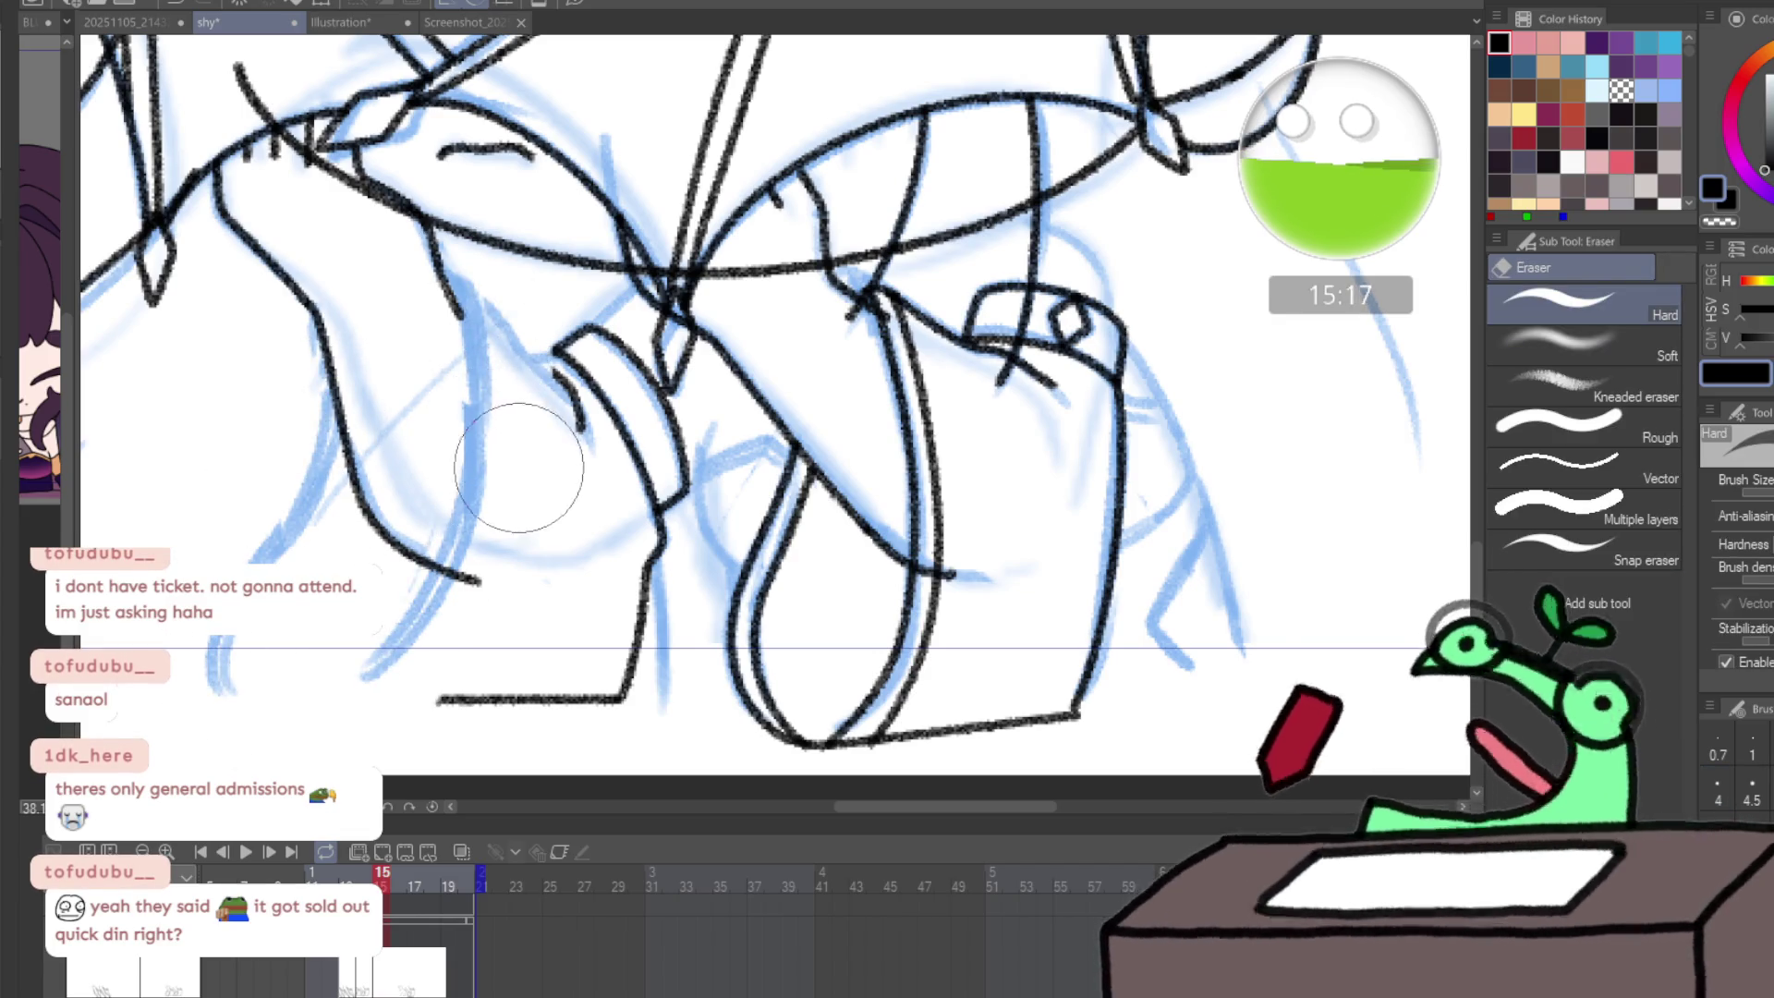
key(ctrl+z)
mouse_move(434, 381)
mouse_down()
mouse_move(416, 357)
mouse_move(444, 368)
mouse_move(416, 348)
mouse_move(445, 371)
mouse_move(296, 713)
mouse_move(268, 692)
mouse_move(447, 724)
mouse_move(603, 644)
mouse_move(622, 574)
mouse_move(483, 594)
mouse_up()
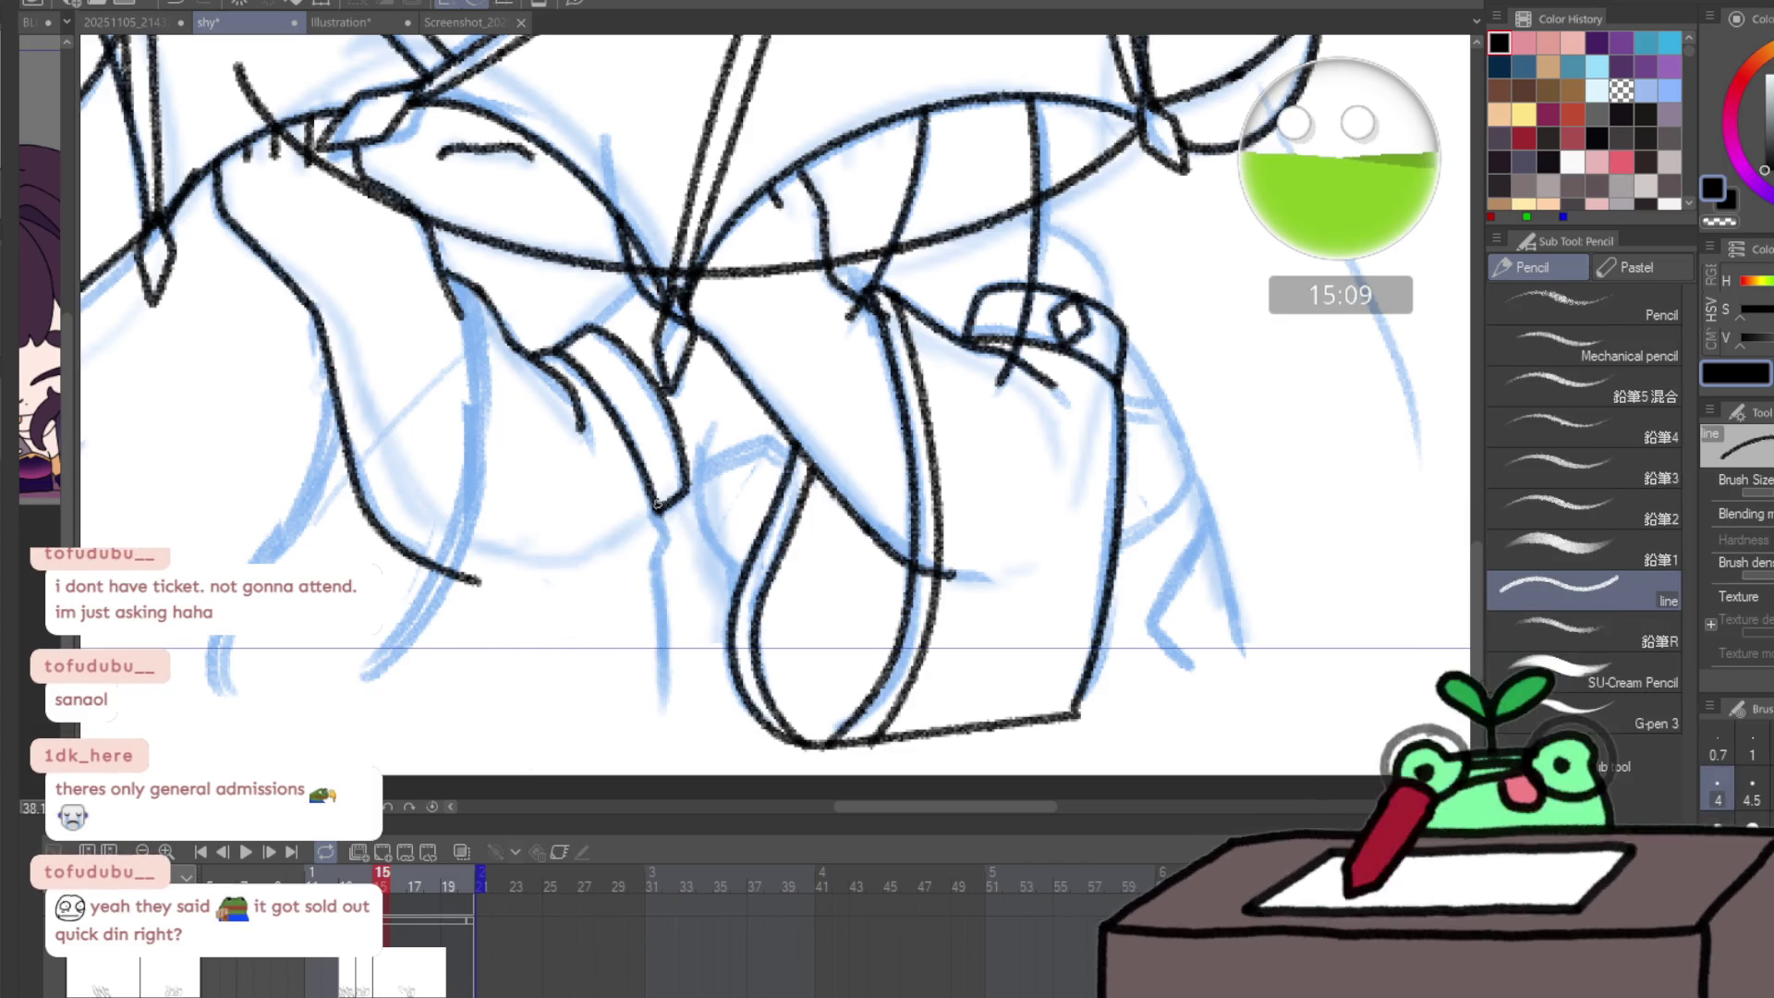
mouse_move(657, 503)
mouse_down()
mouse_move(665, 706)
mouse_move(220, 719)
mouse_move(216, 639)
mouse_up()
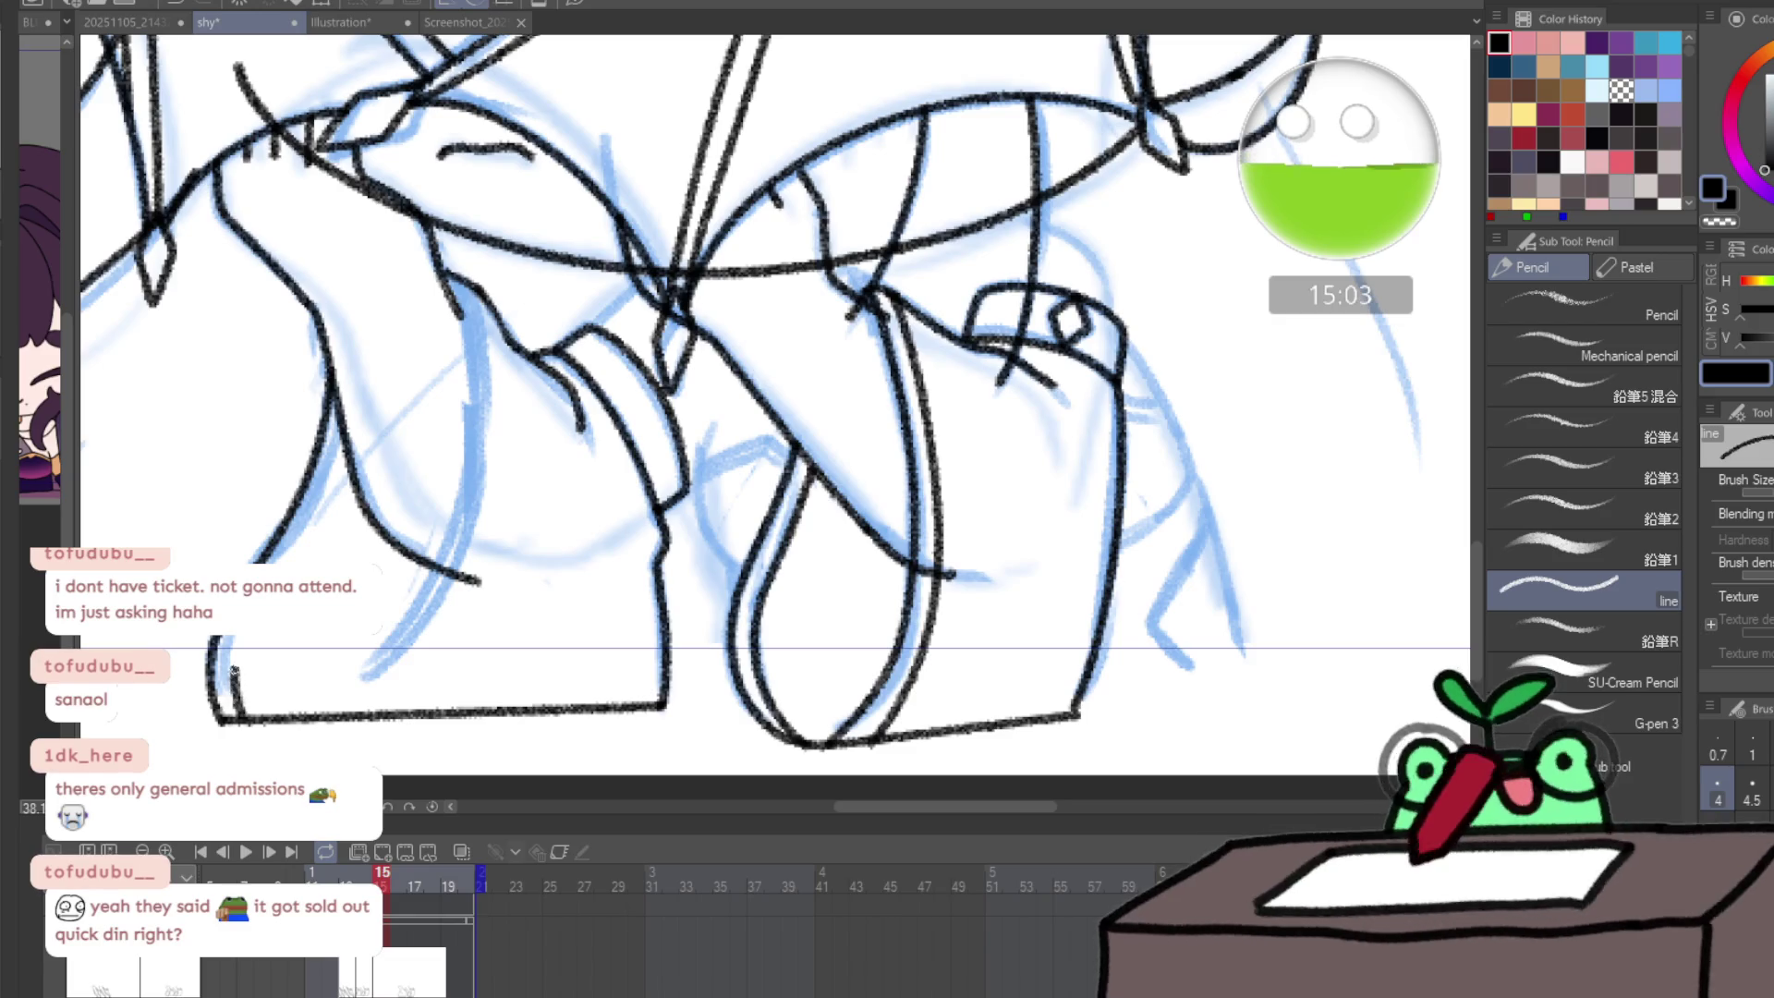
drag(234, 672, 238, 639)
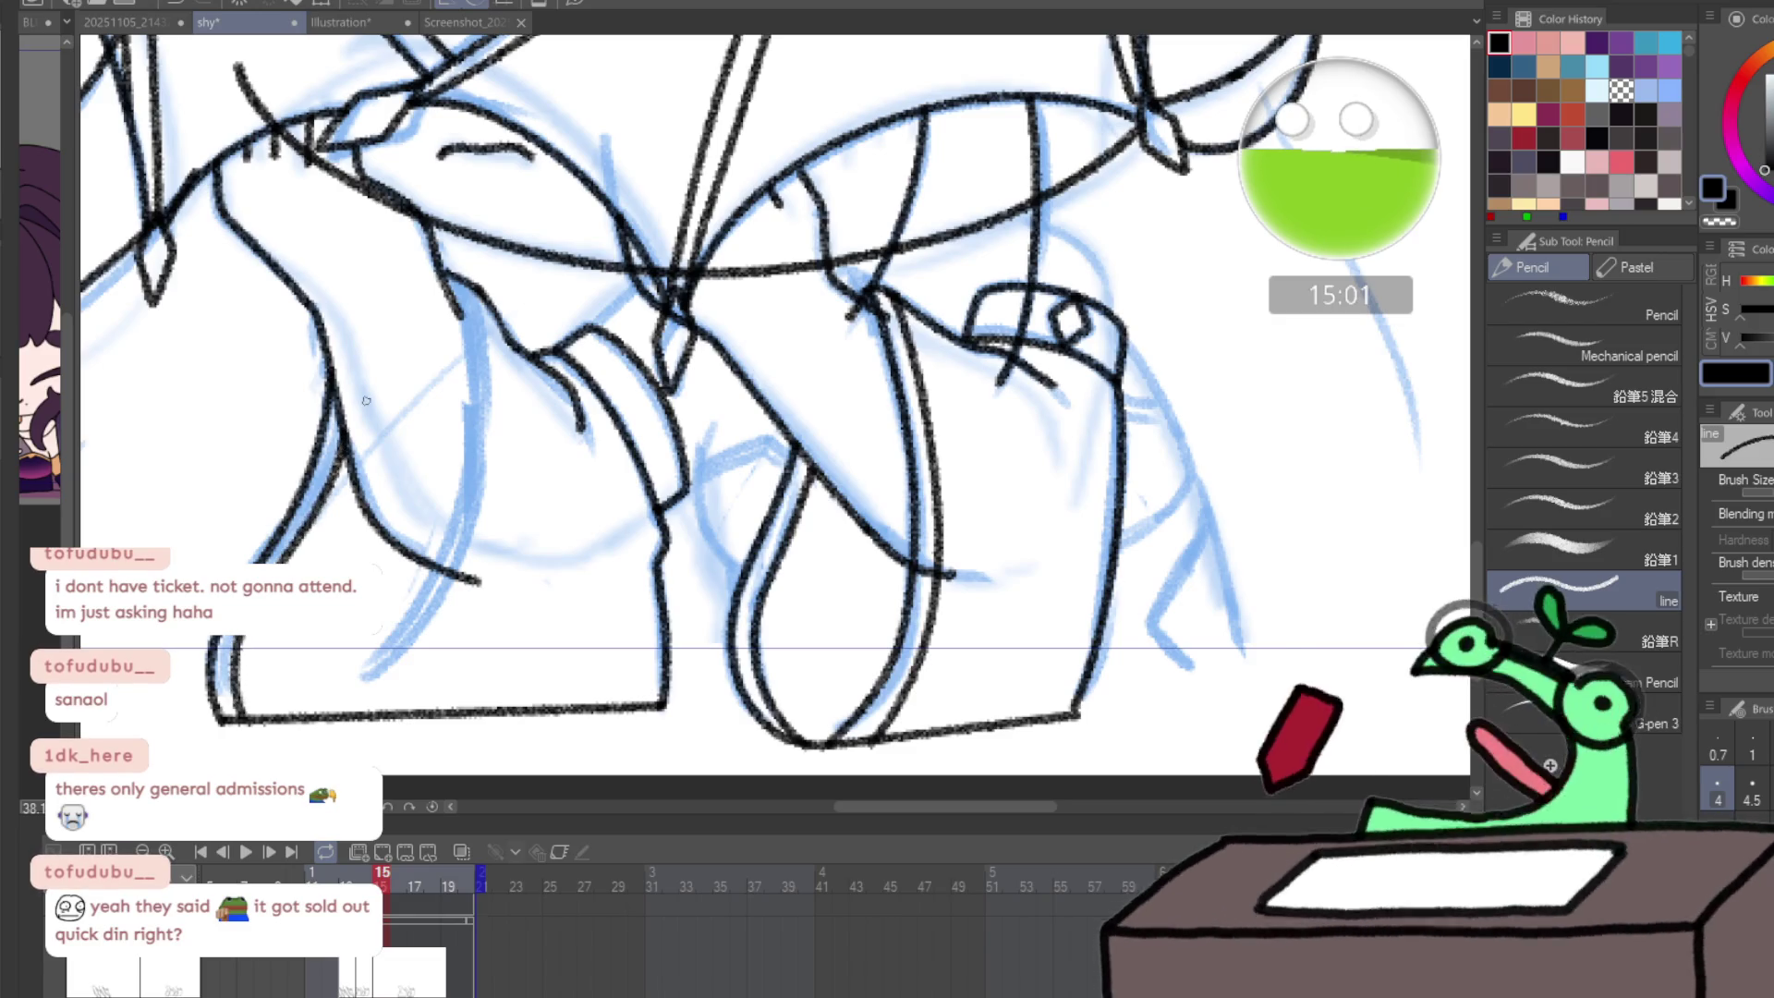
key(h)
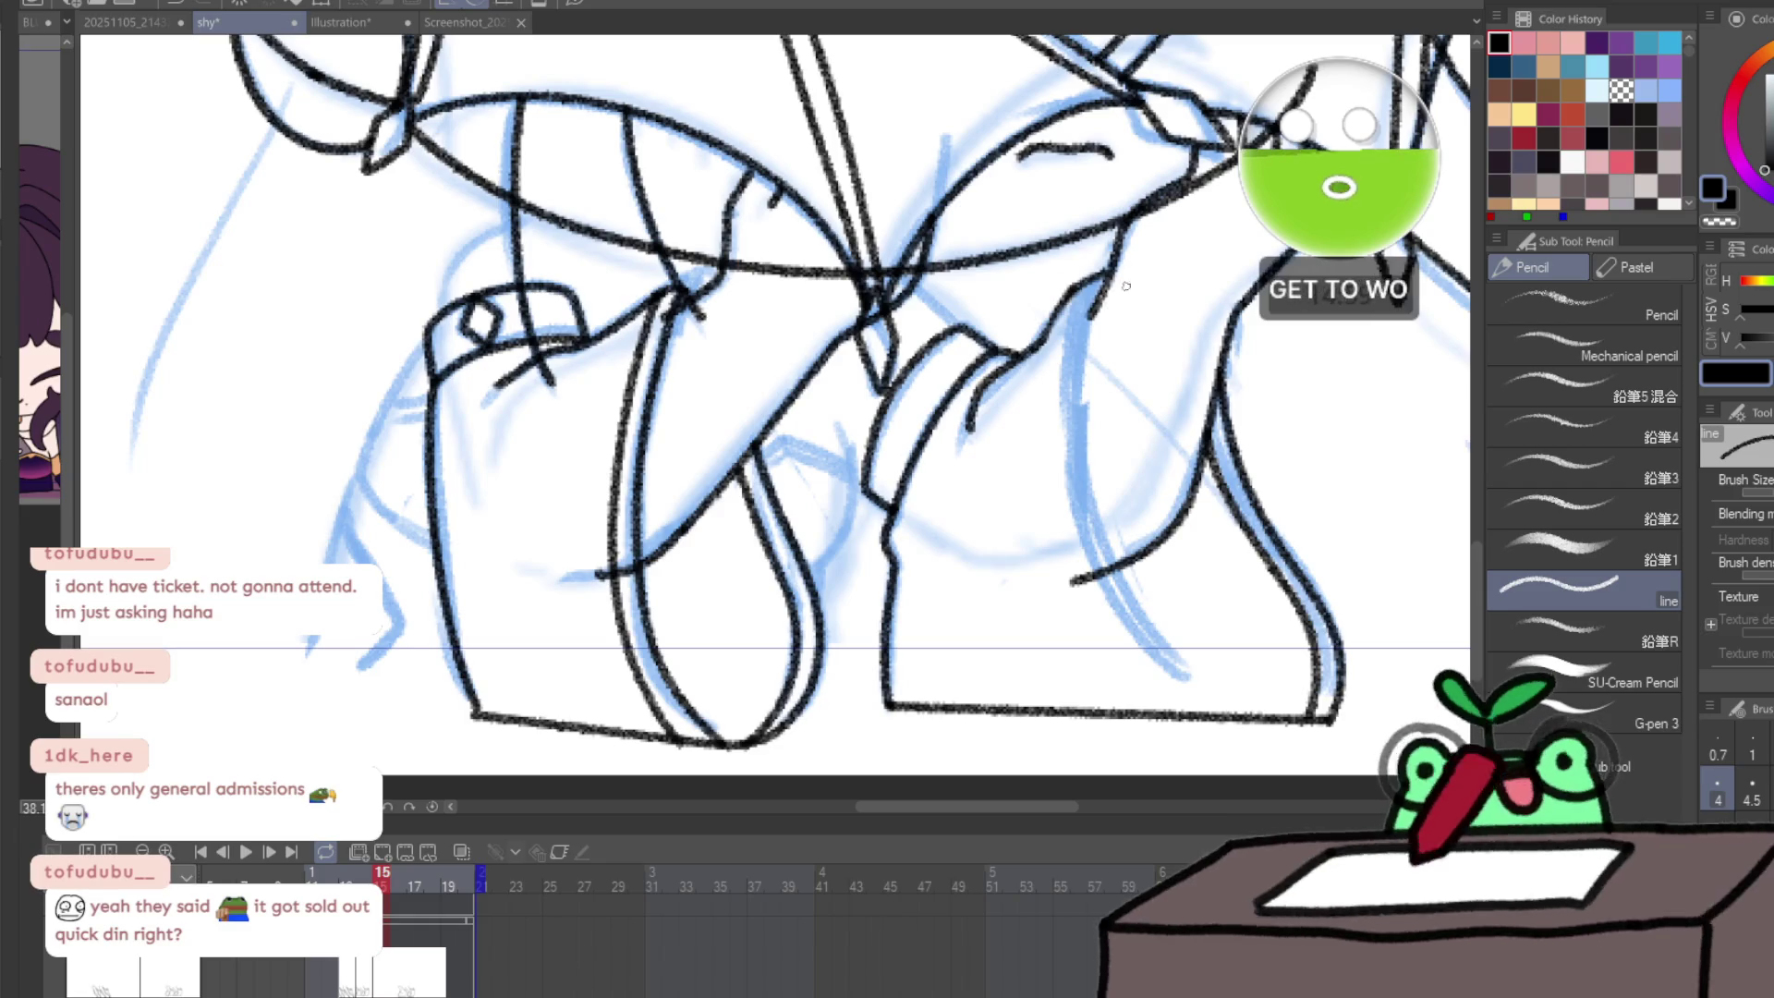
- Undo a vertical stroke and erase the stray dark mark near the other boot's cuff
drag(1109, 434, 776, 446)
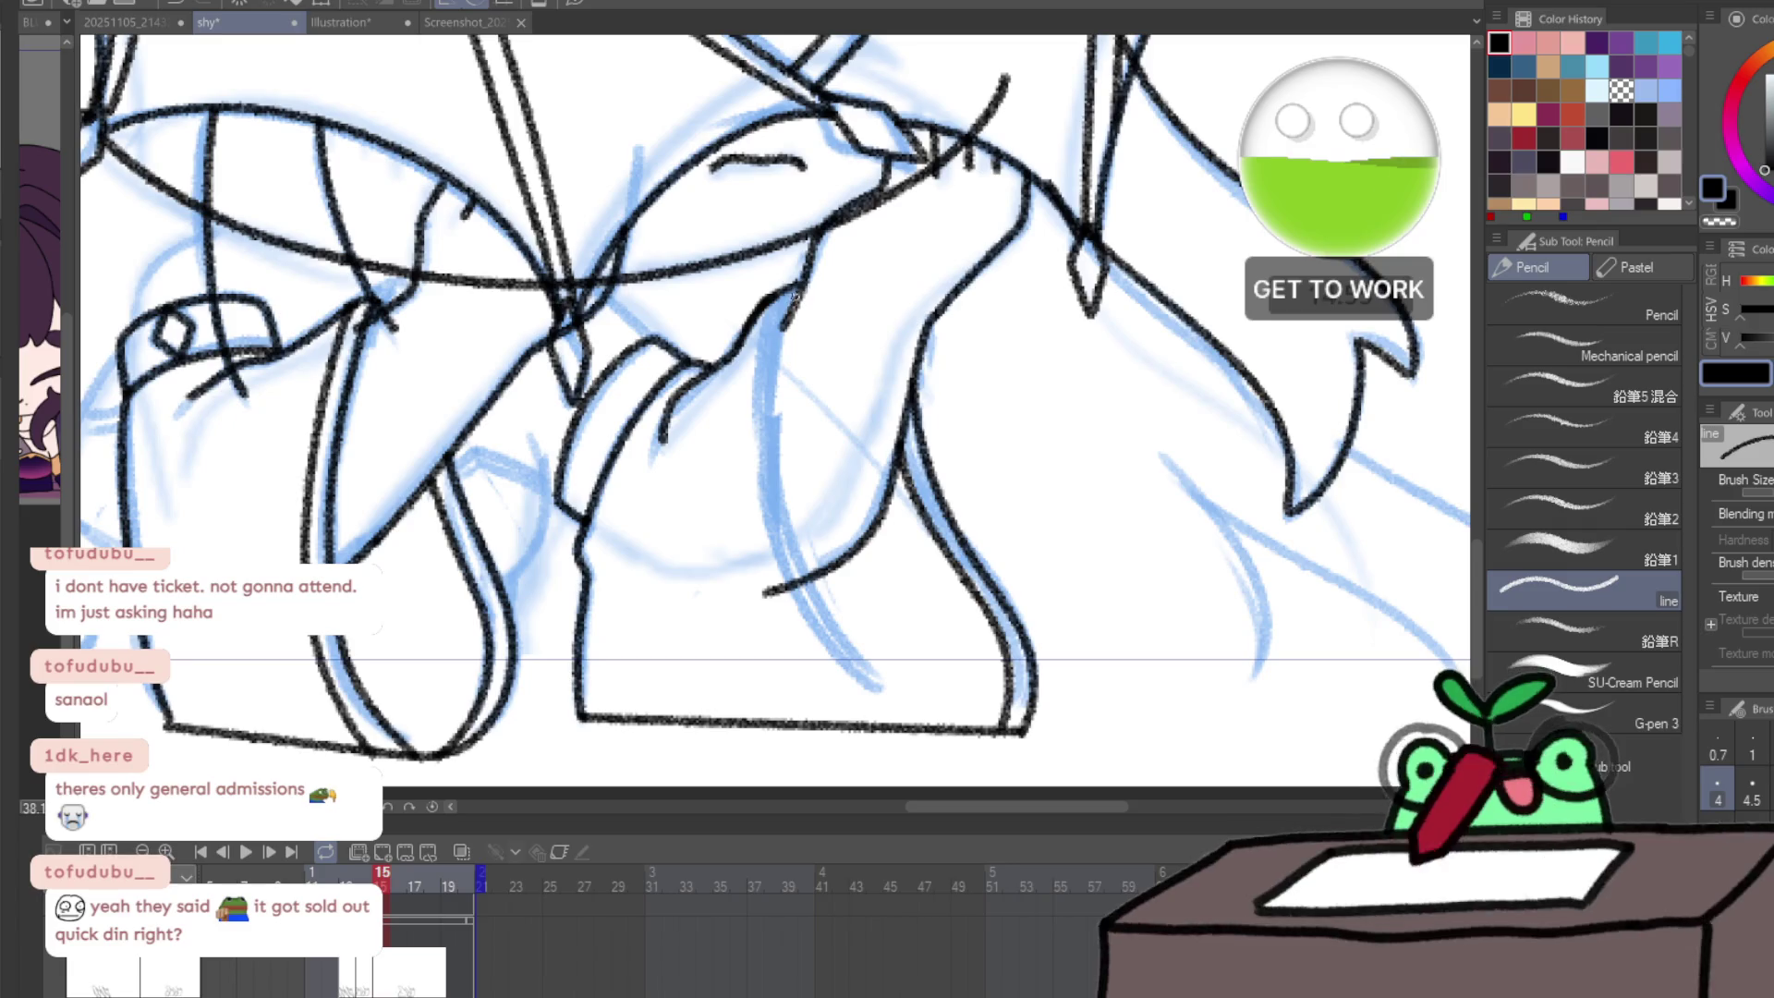
key(ctrl+z)
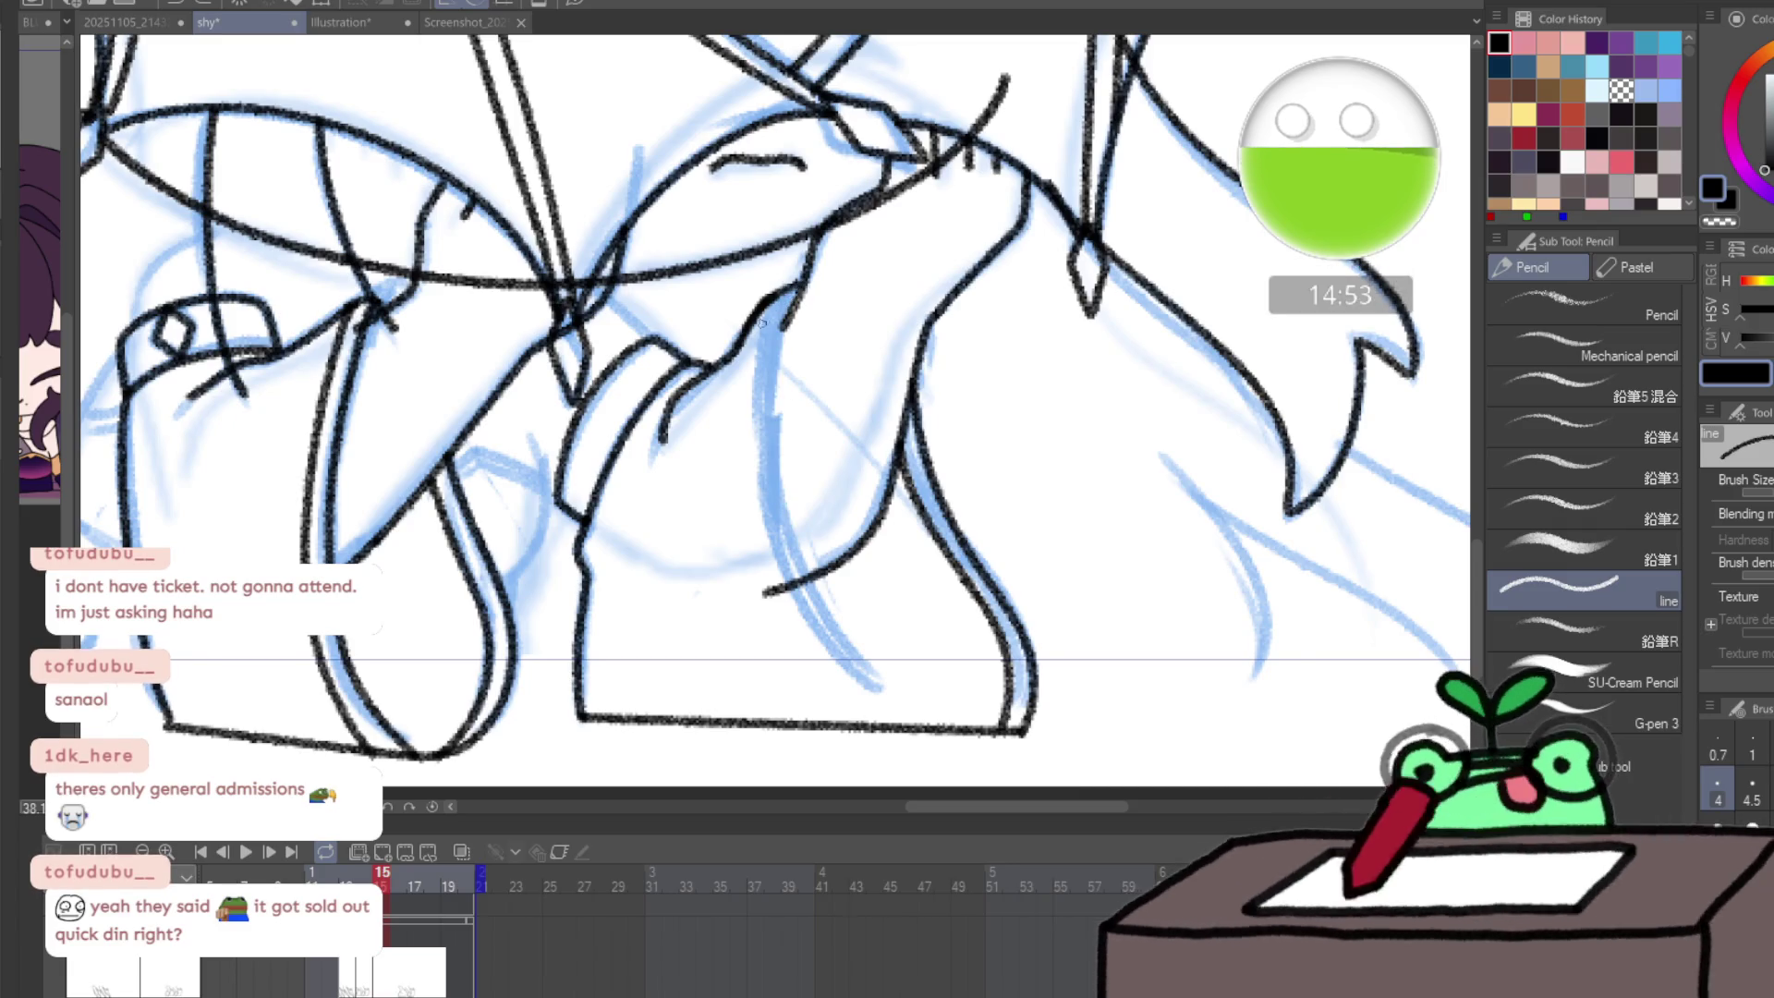
key(e)
drag(784, 317, 720, 442)
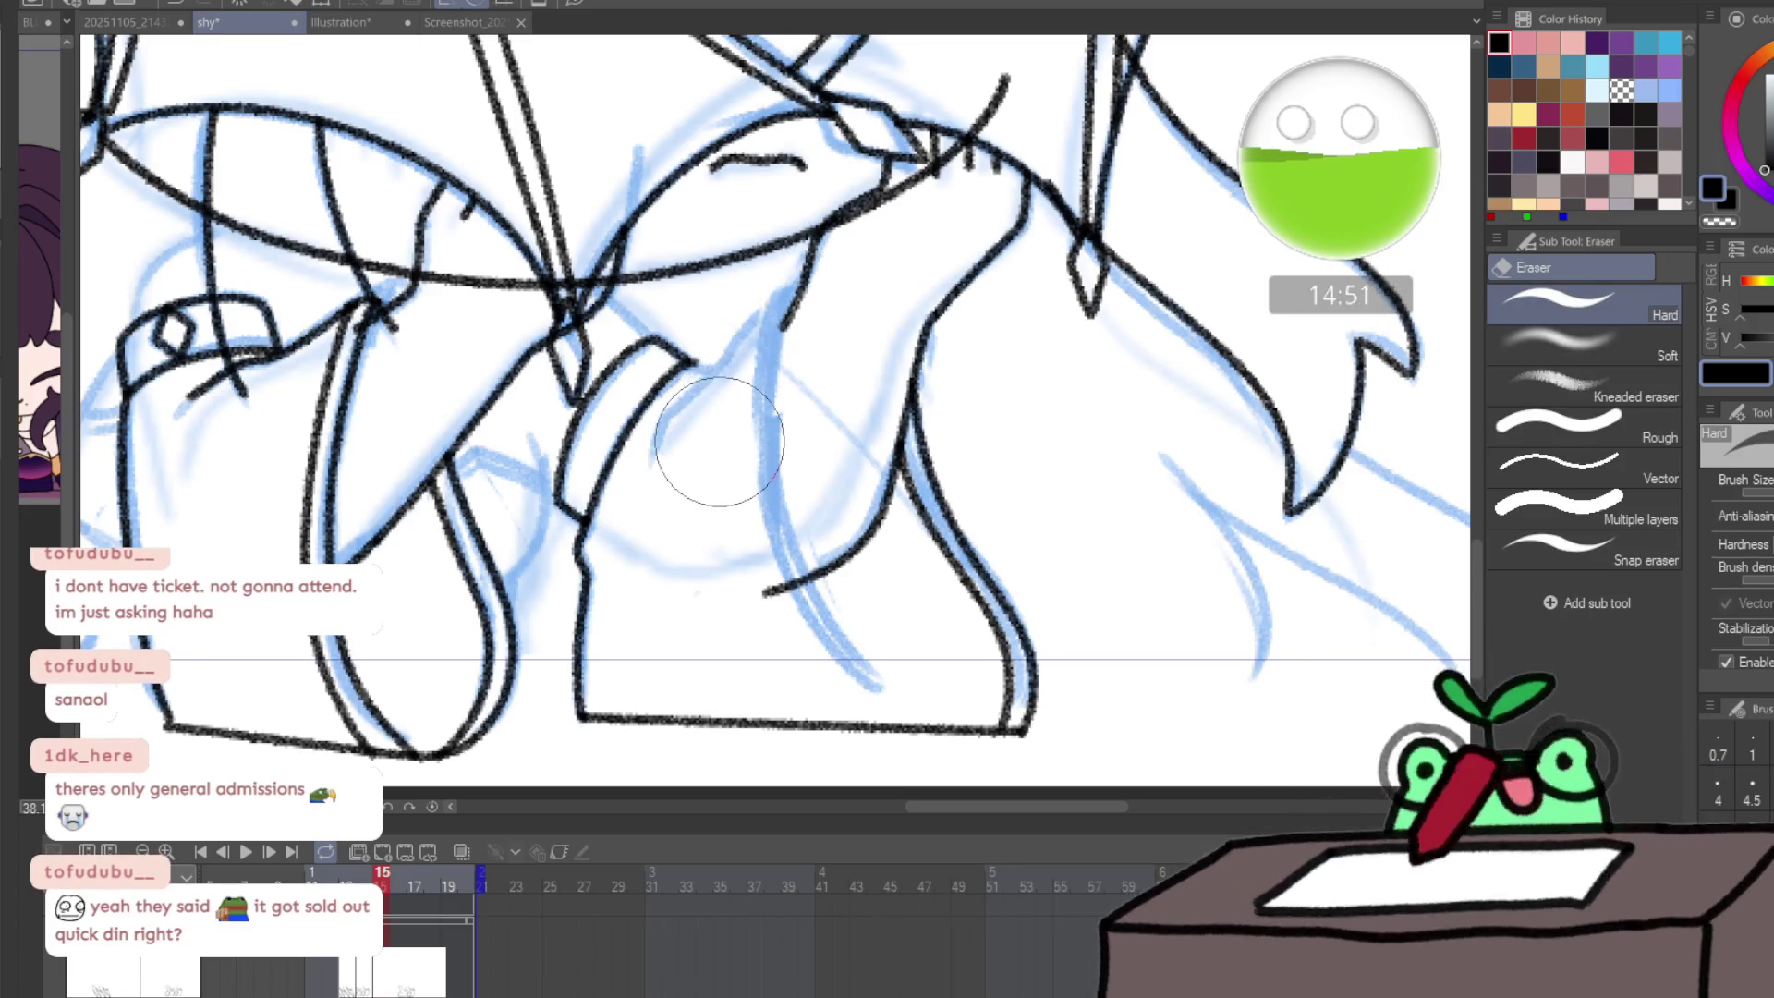
key(p)
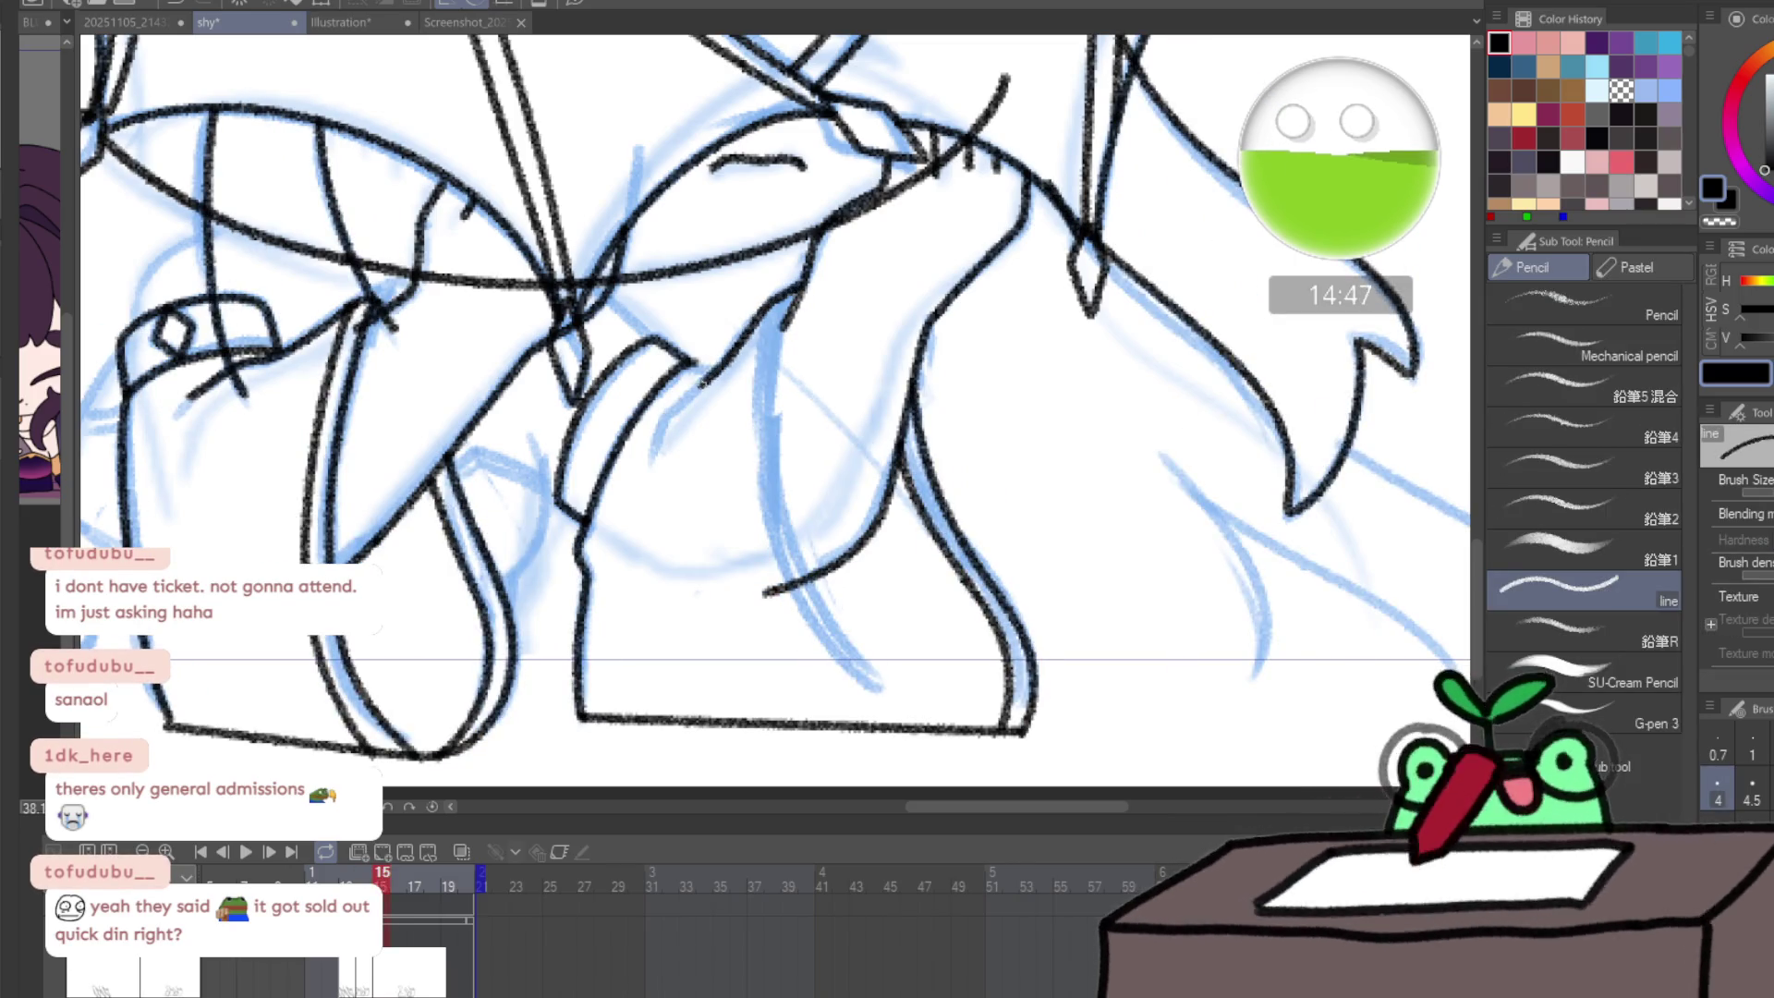
- Ink the leg's inner contour as a parallel double line, check it mirrored, then go to frame 16
mouse_move(705, 381)
mouse_down()
mouse_move(661, 425)
mouse_move(708, 361)
mouse_up()
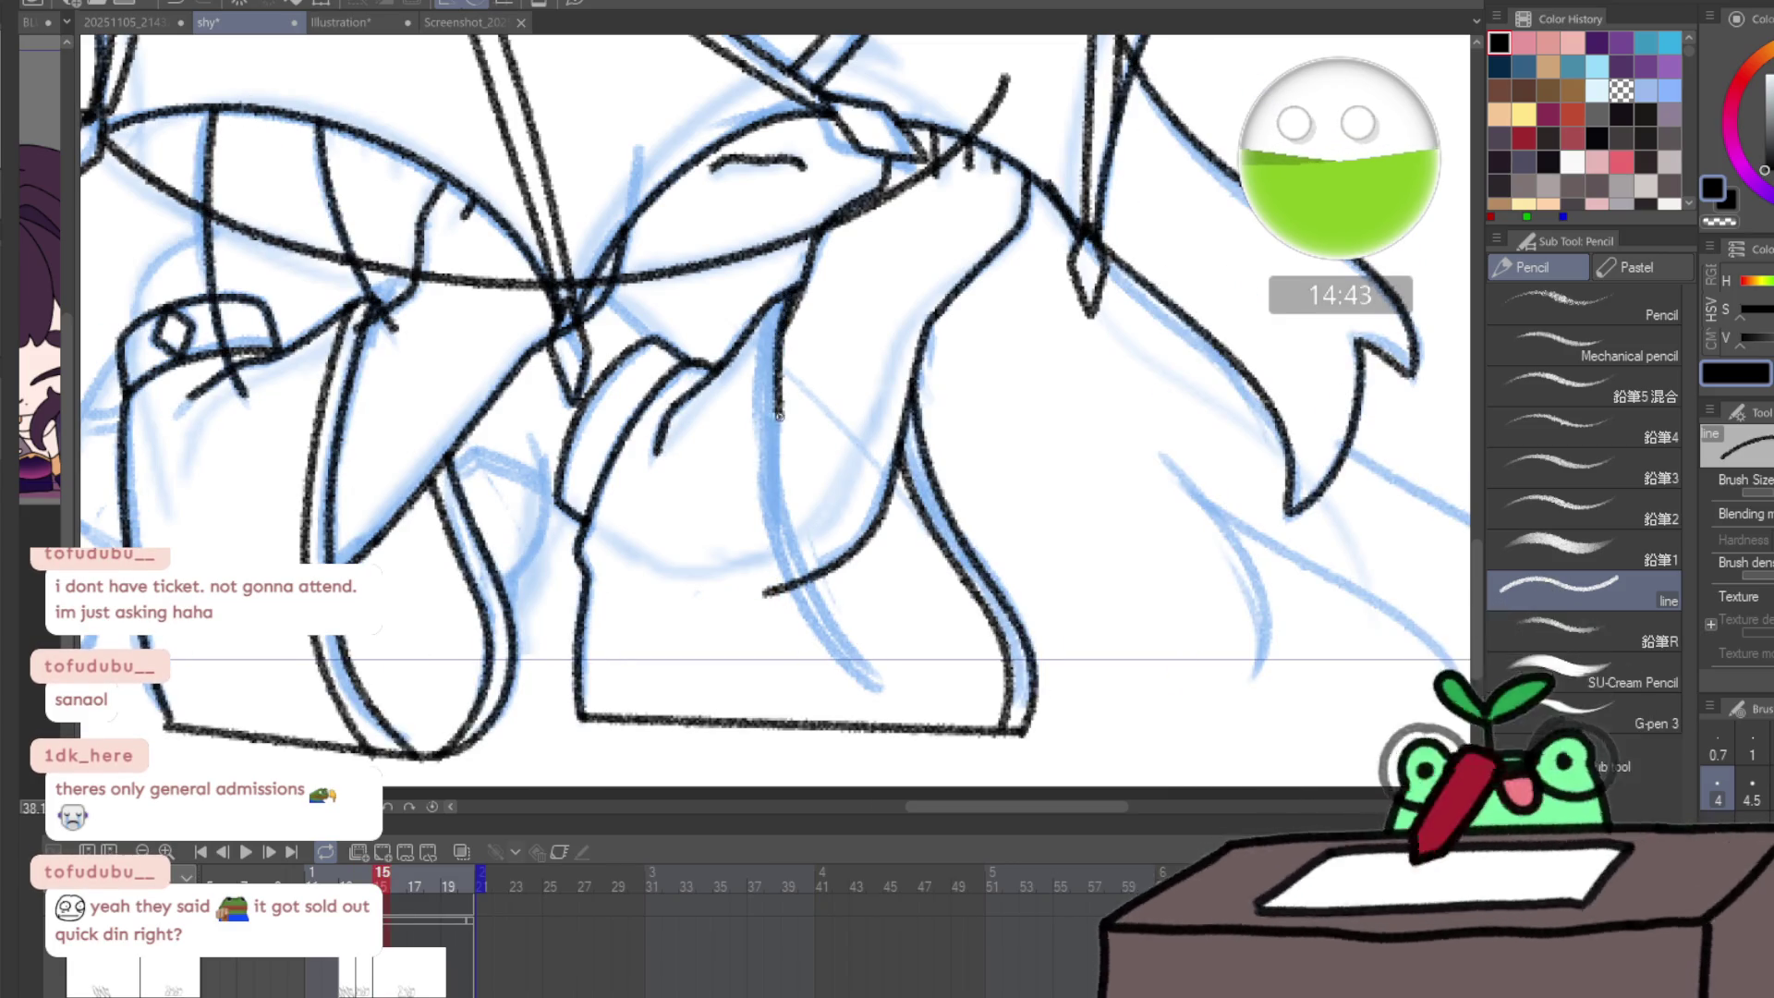
drag(785, 309, 831, 621)
mouse_move(768, 311)
mouse_down()
mouse_move(769, 490)
mouse_move(839, 683)
mouse_up()
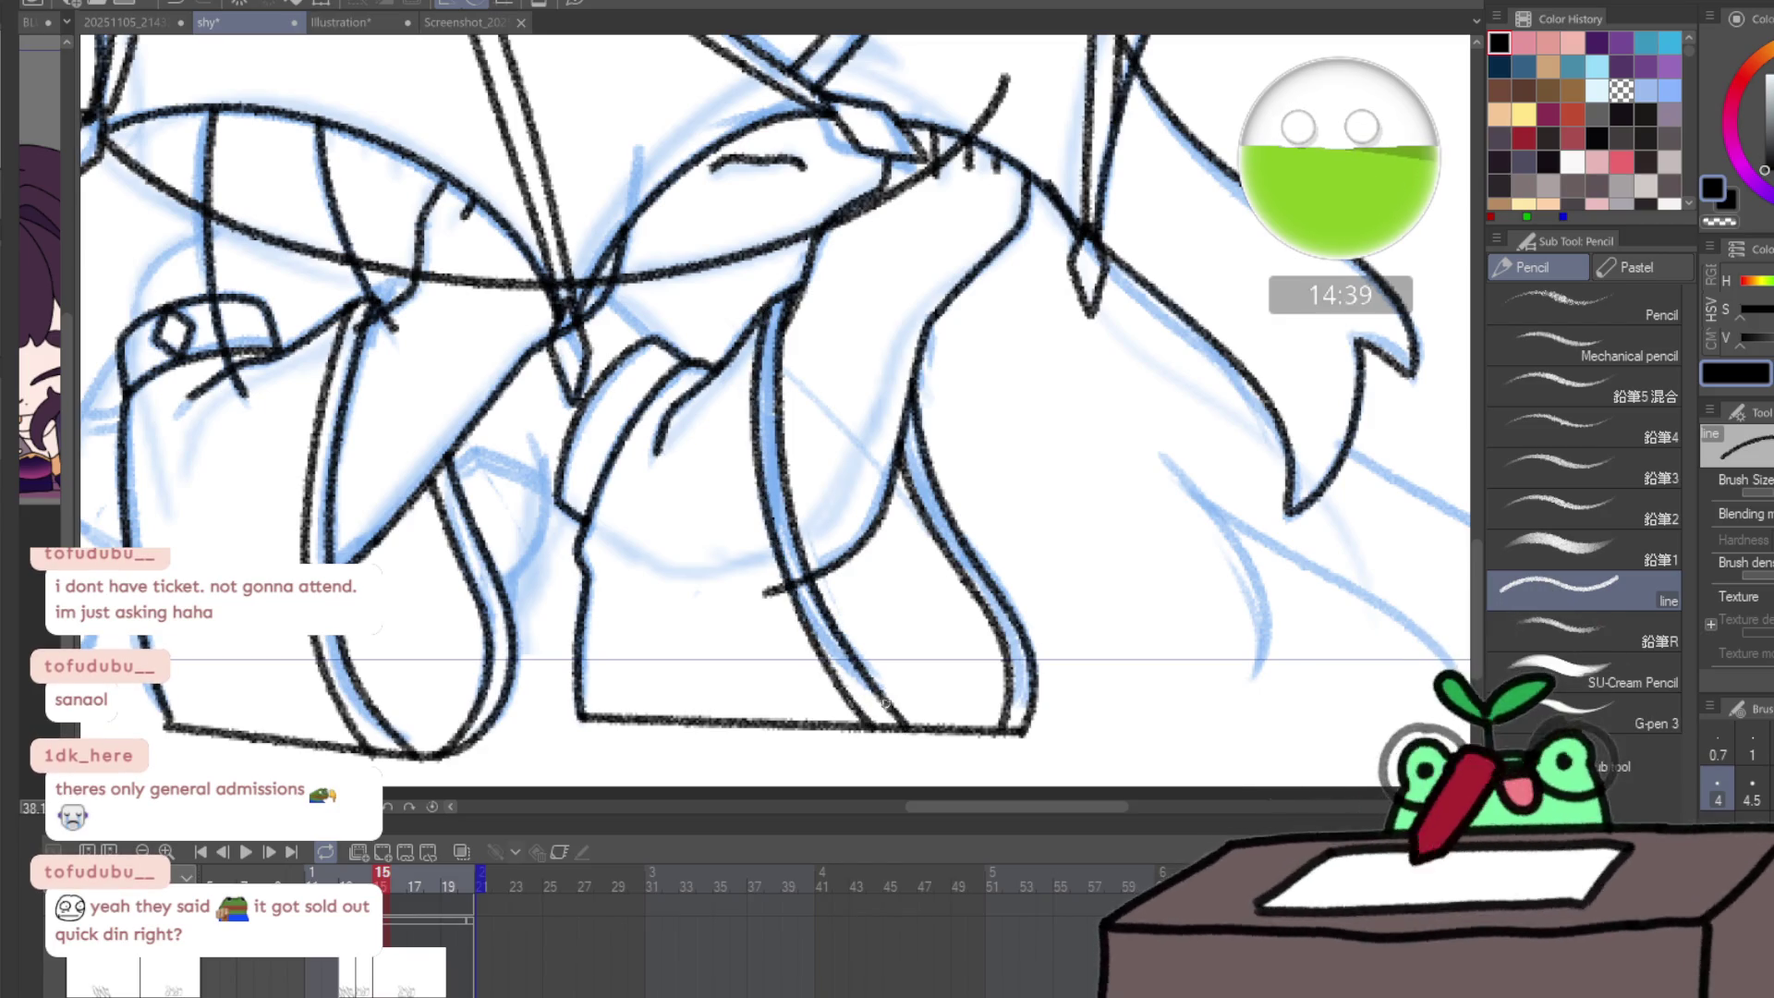
key(h)
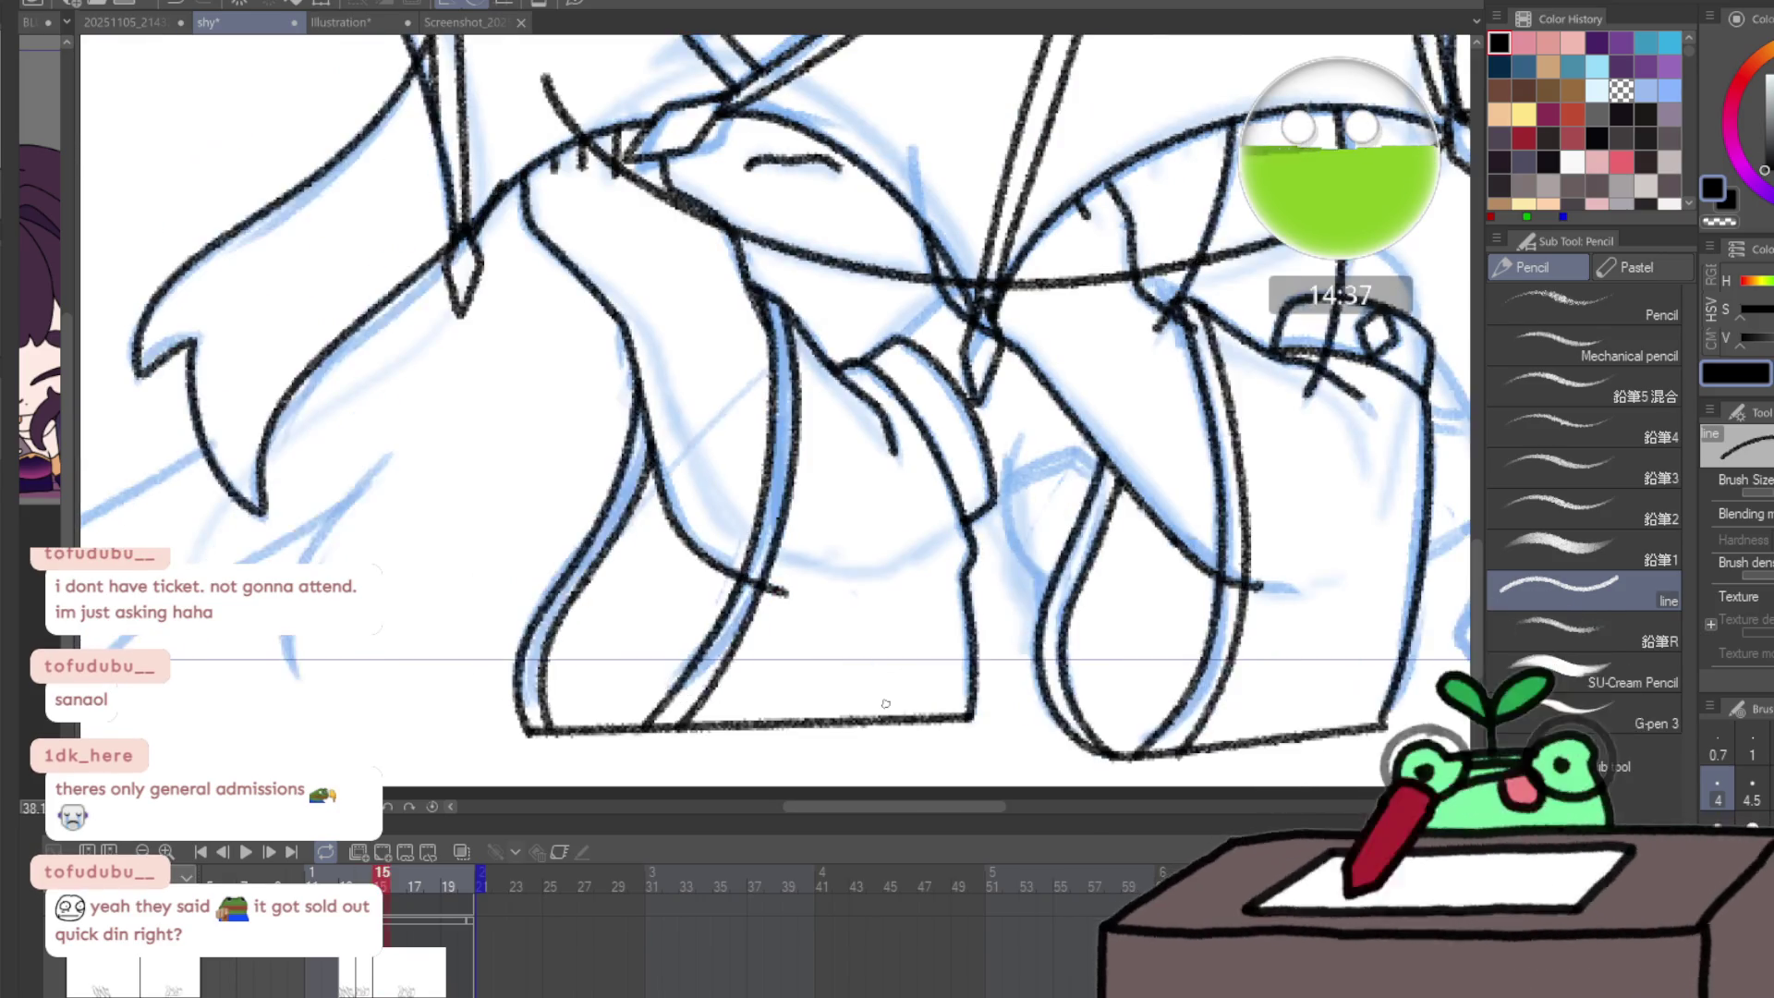
key(h)
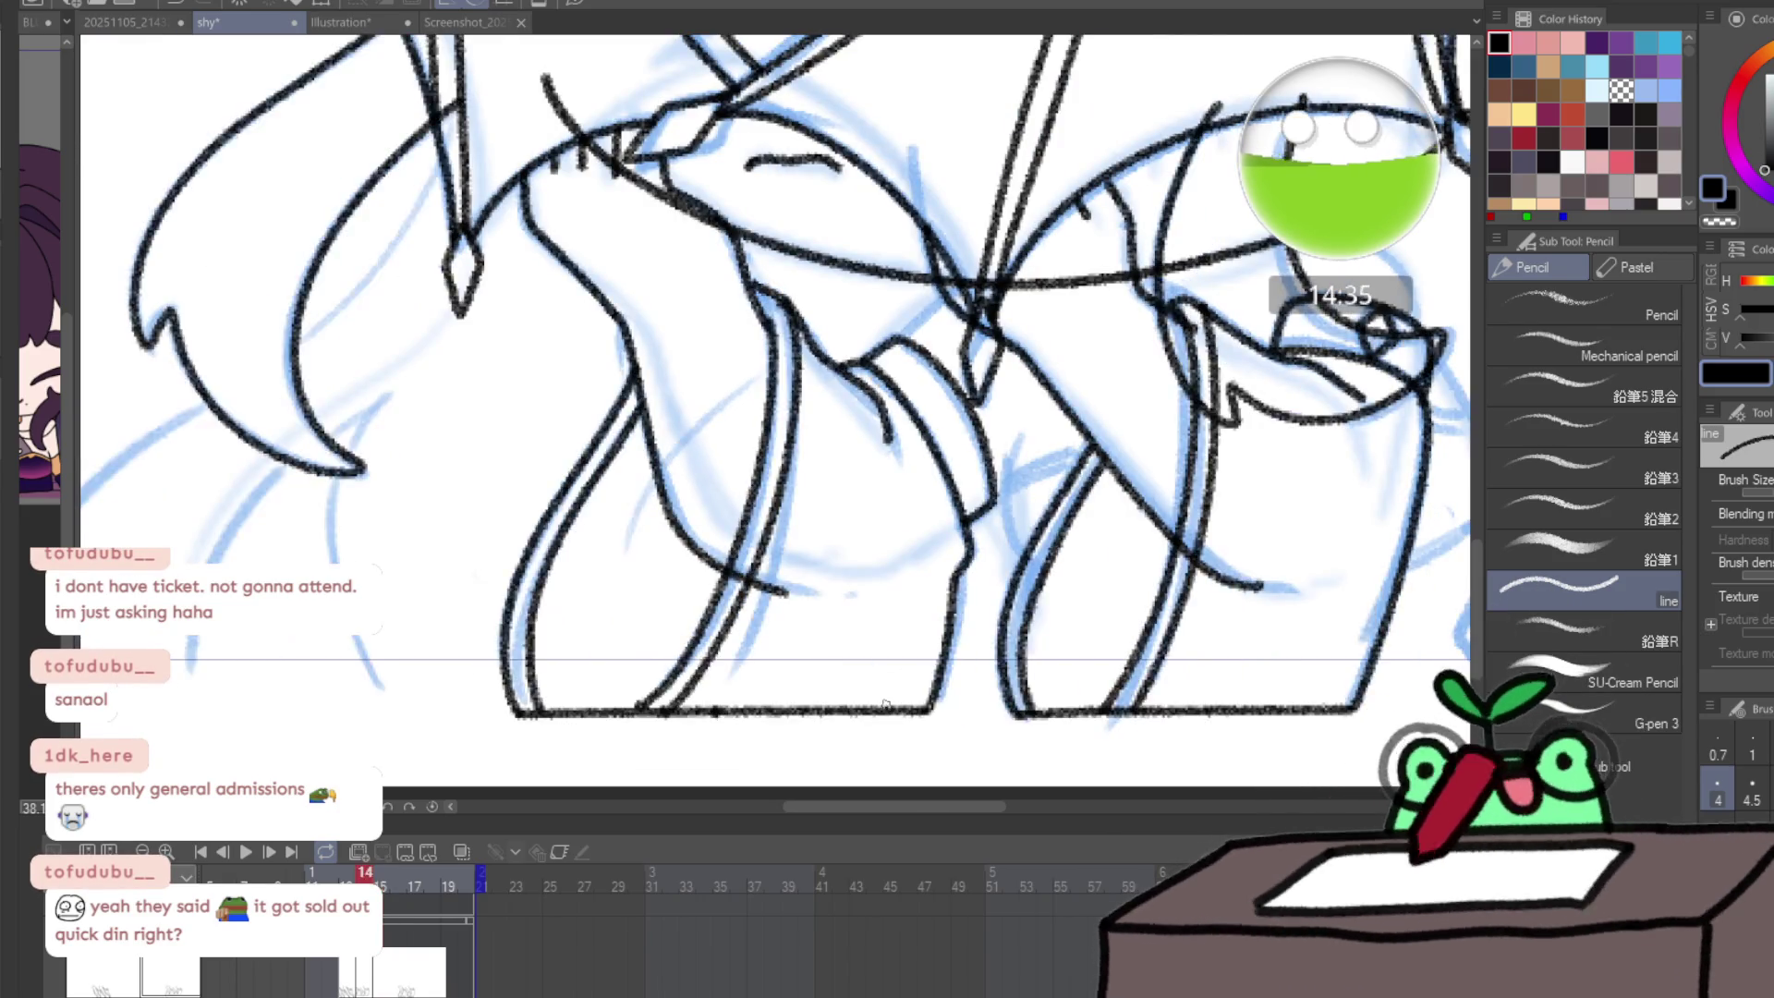
key(h)
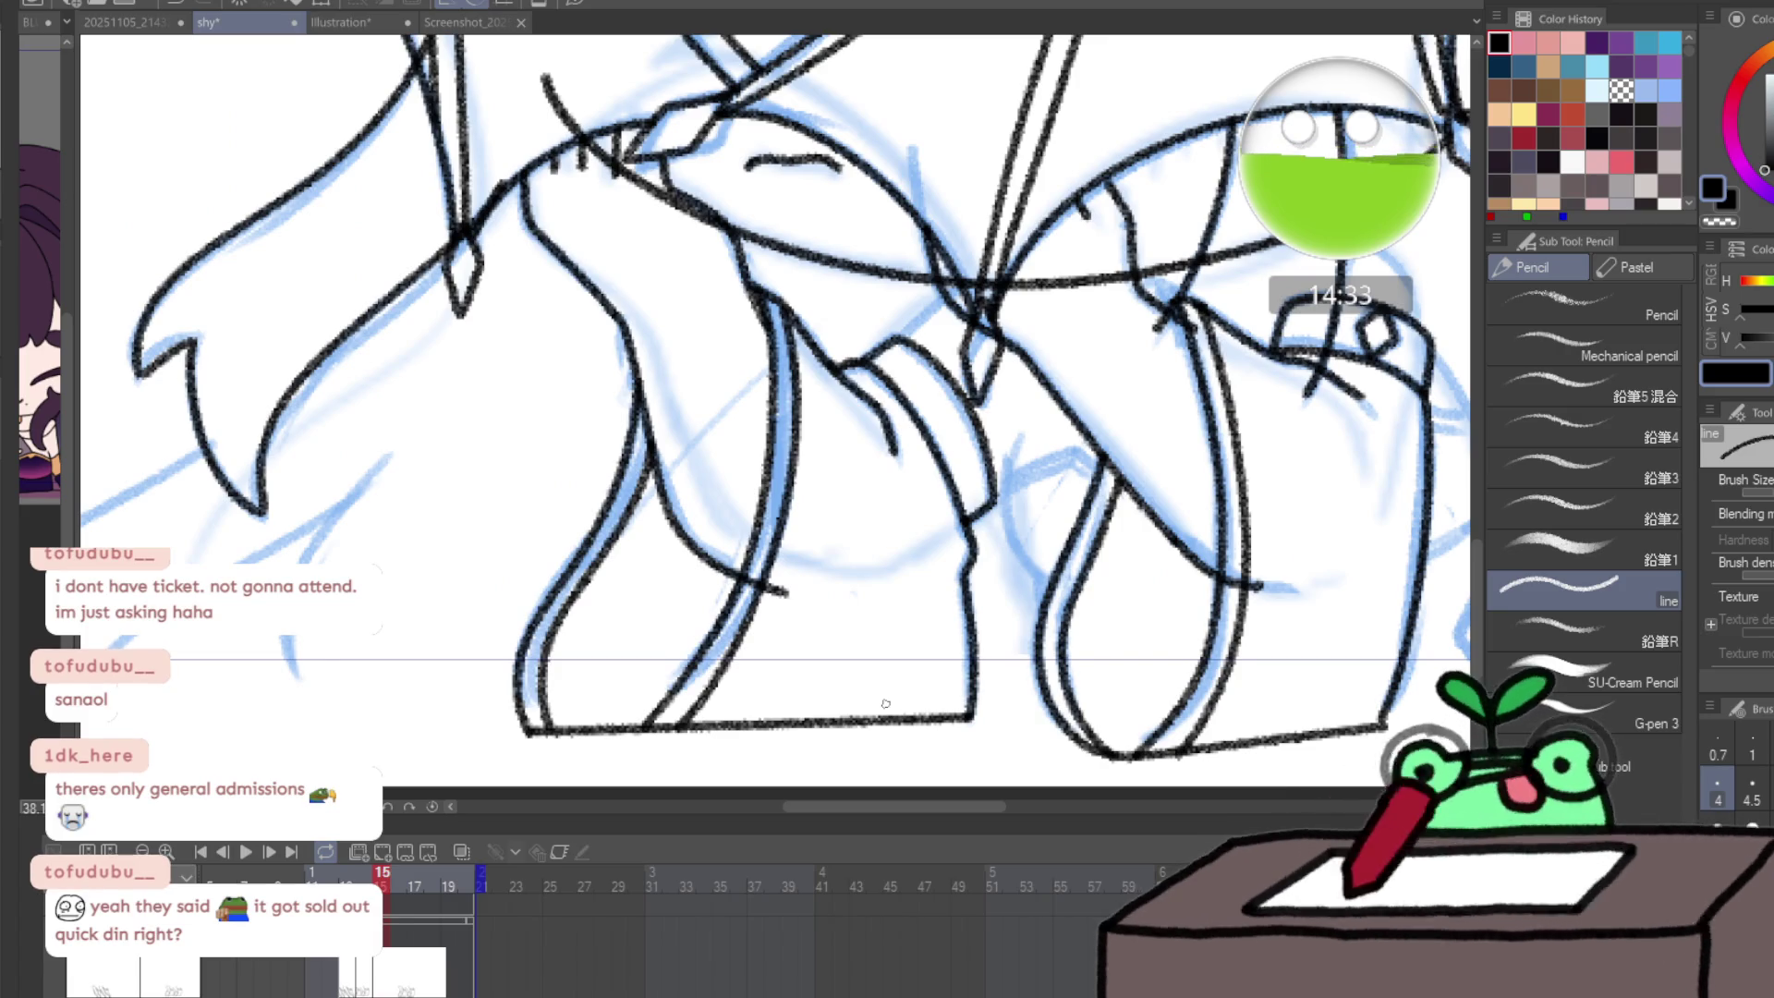
key(Right)
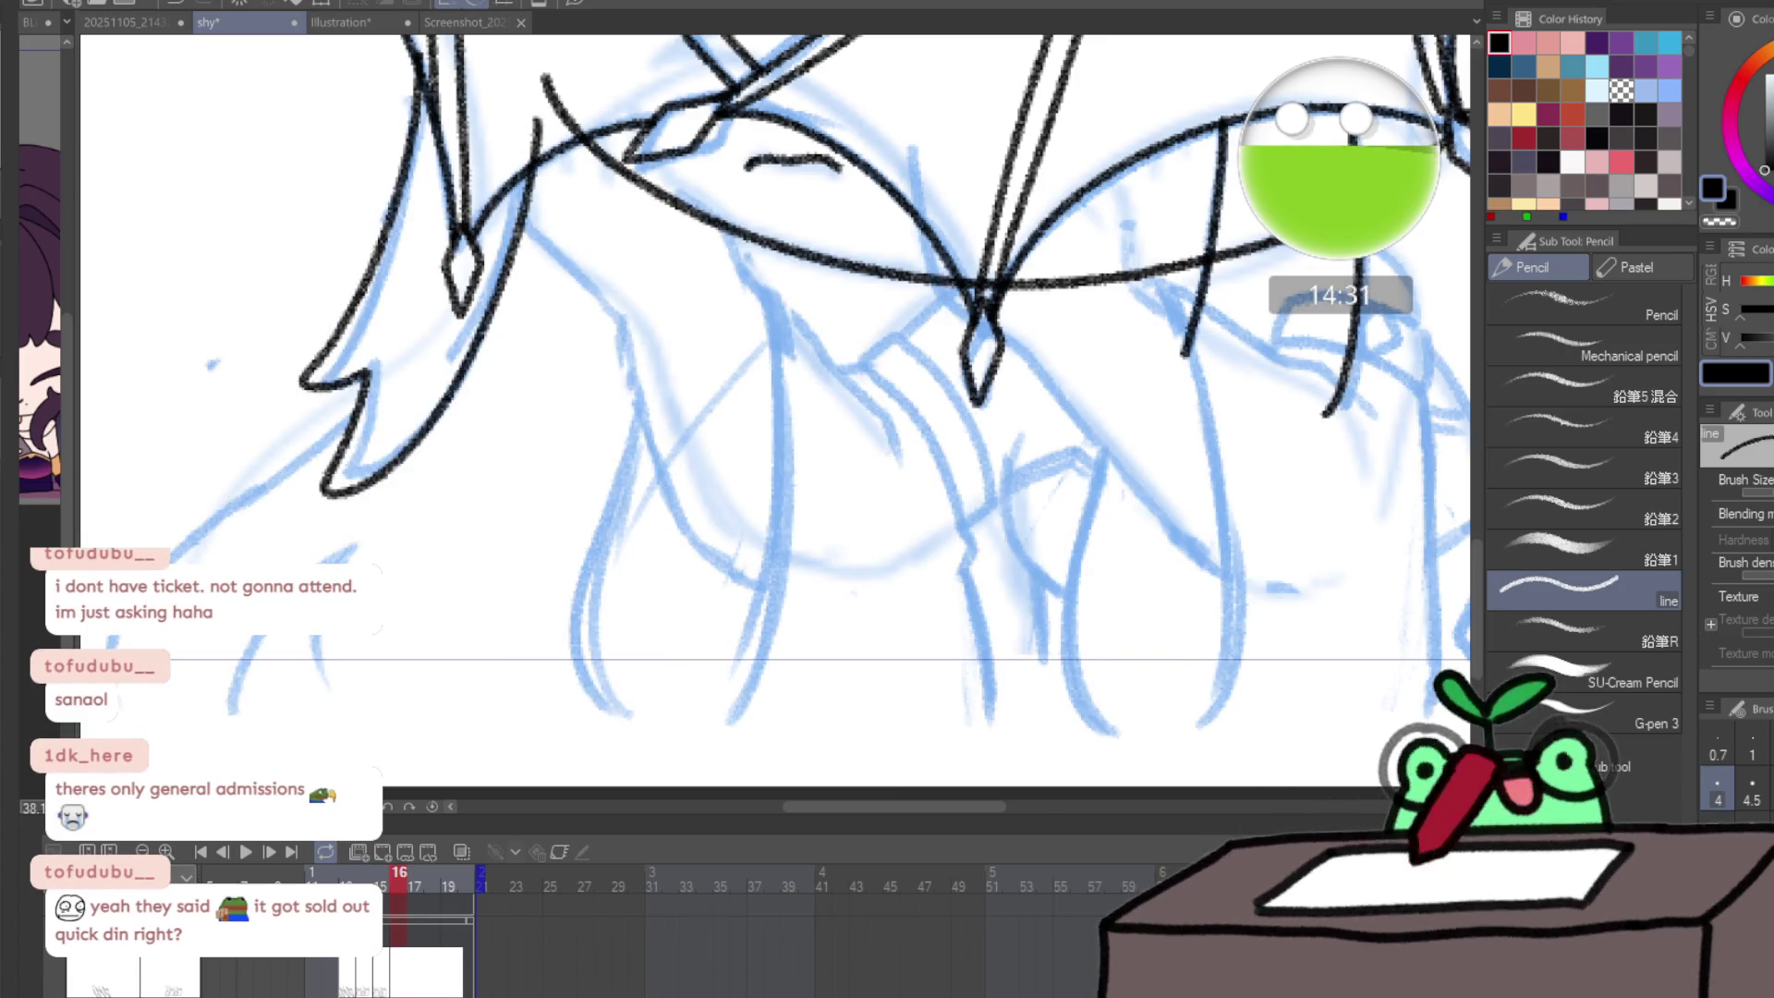
- Bring the previous frame's leg lineart onto frame 16 and erase the left leg's lower lines
key(ctrl+z)
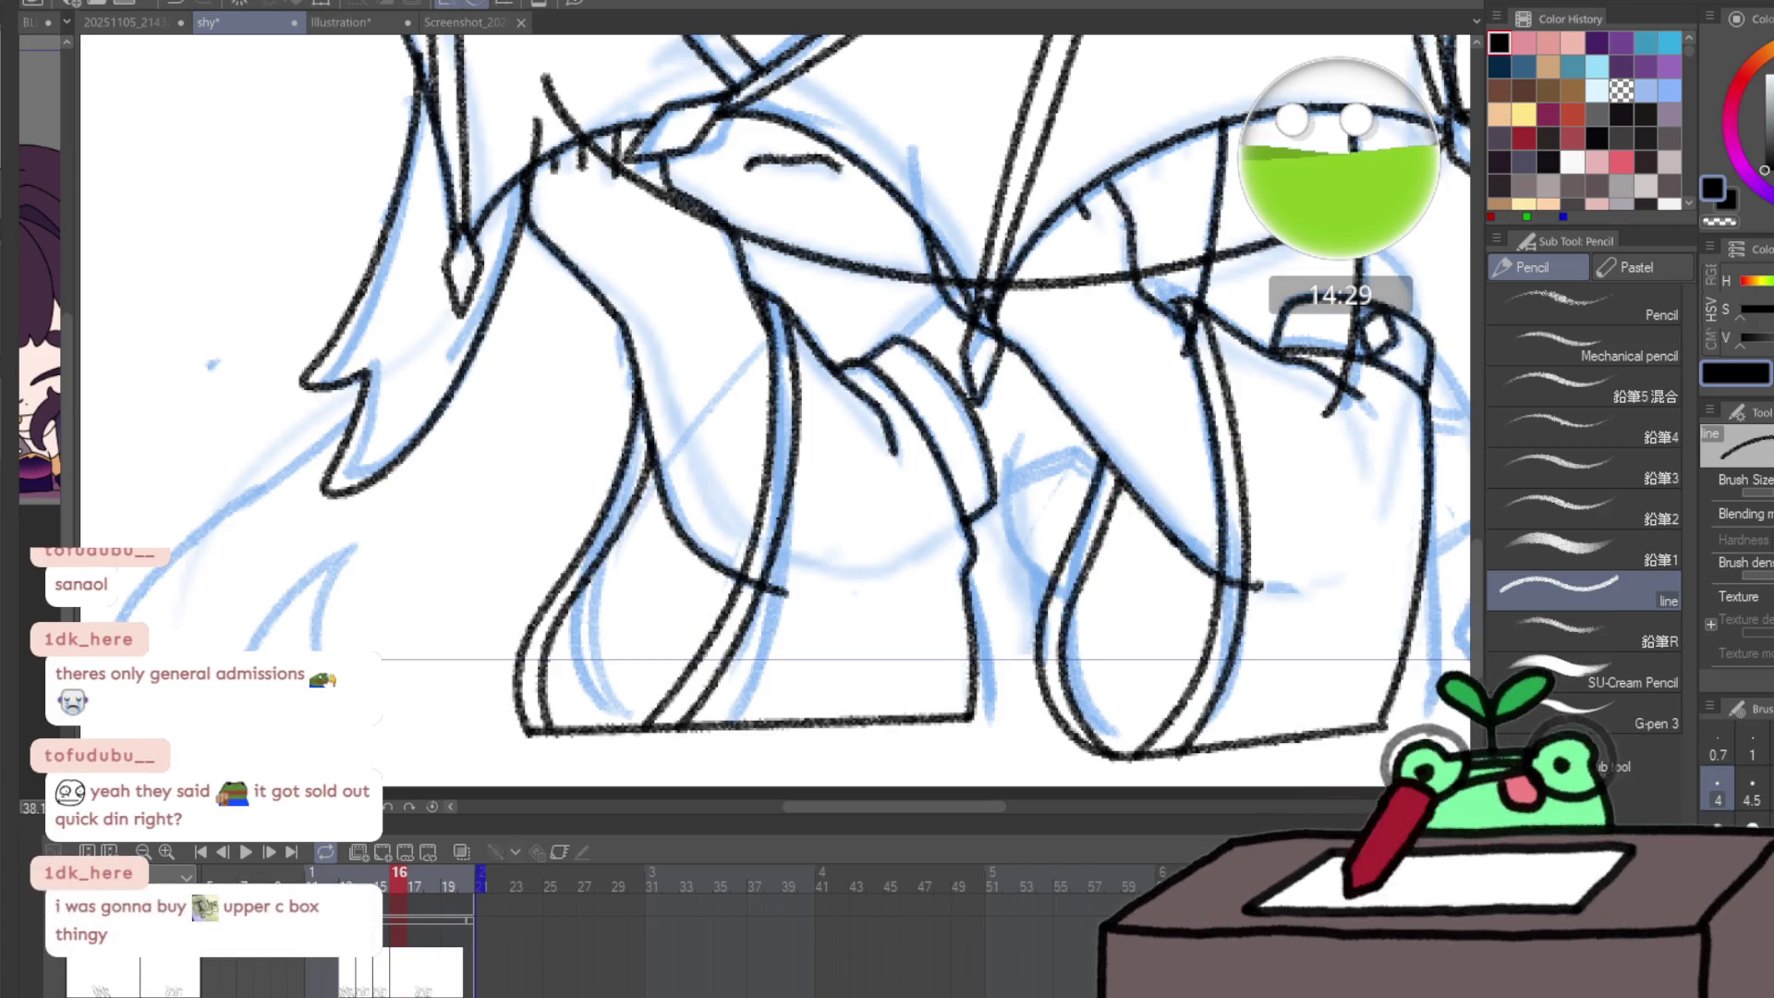
scroll(822, 507, right, 3)
scroll(822, 506, down, 1)
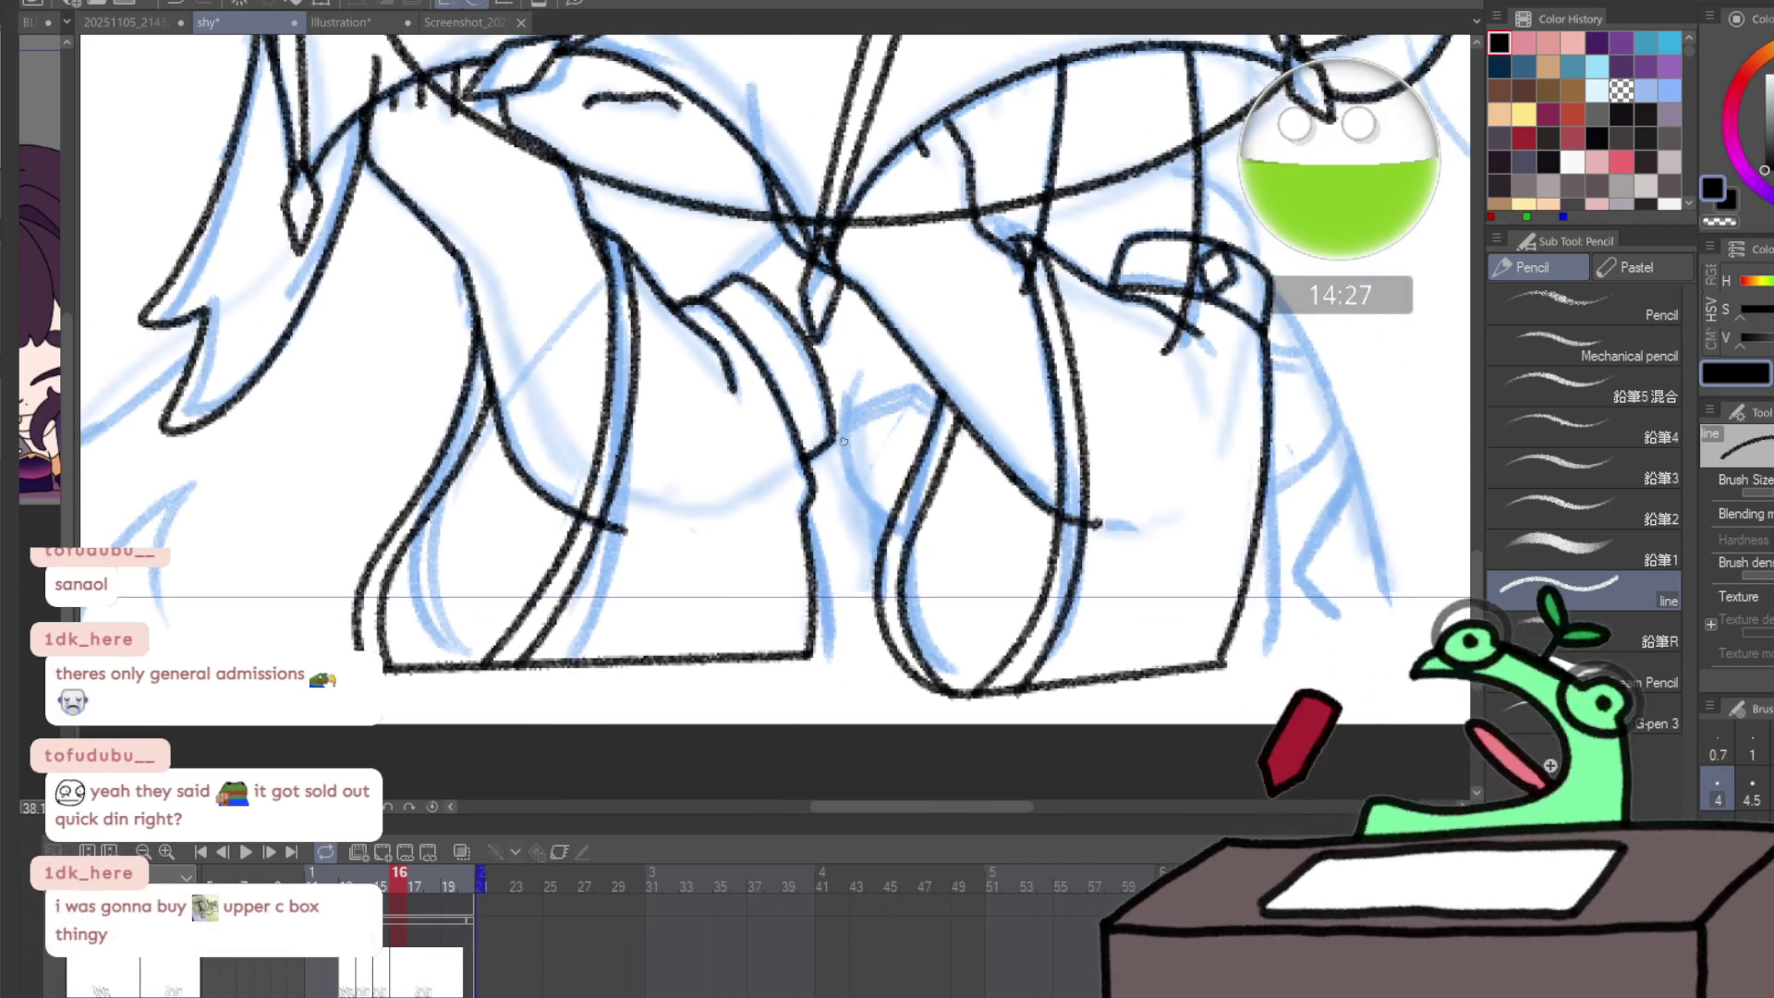
key(e)
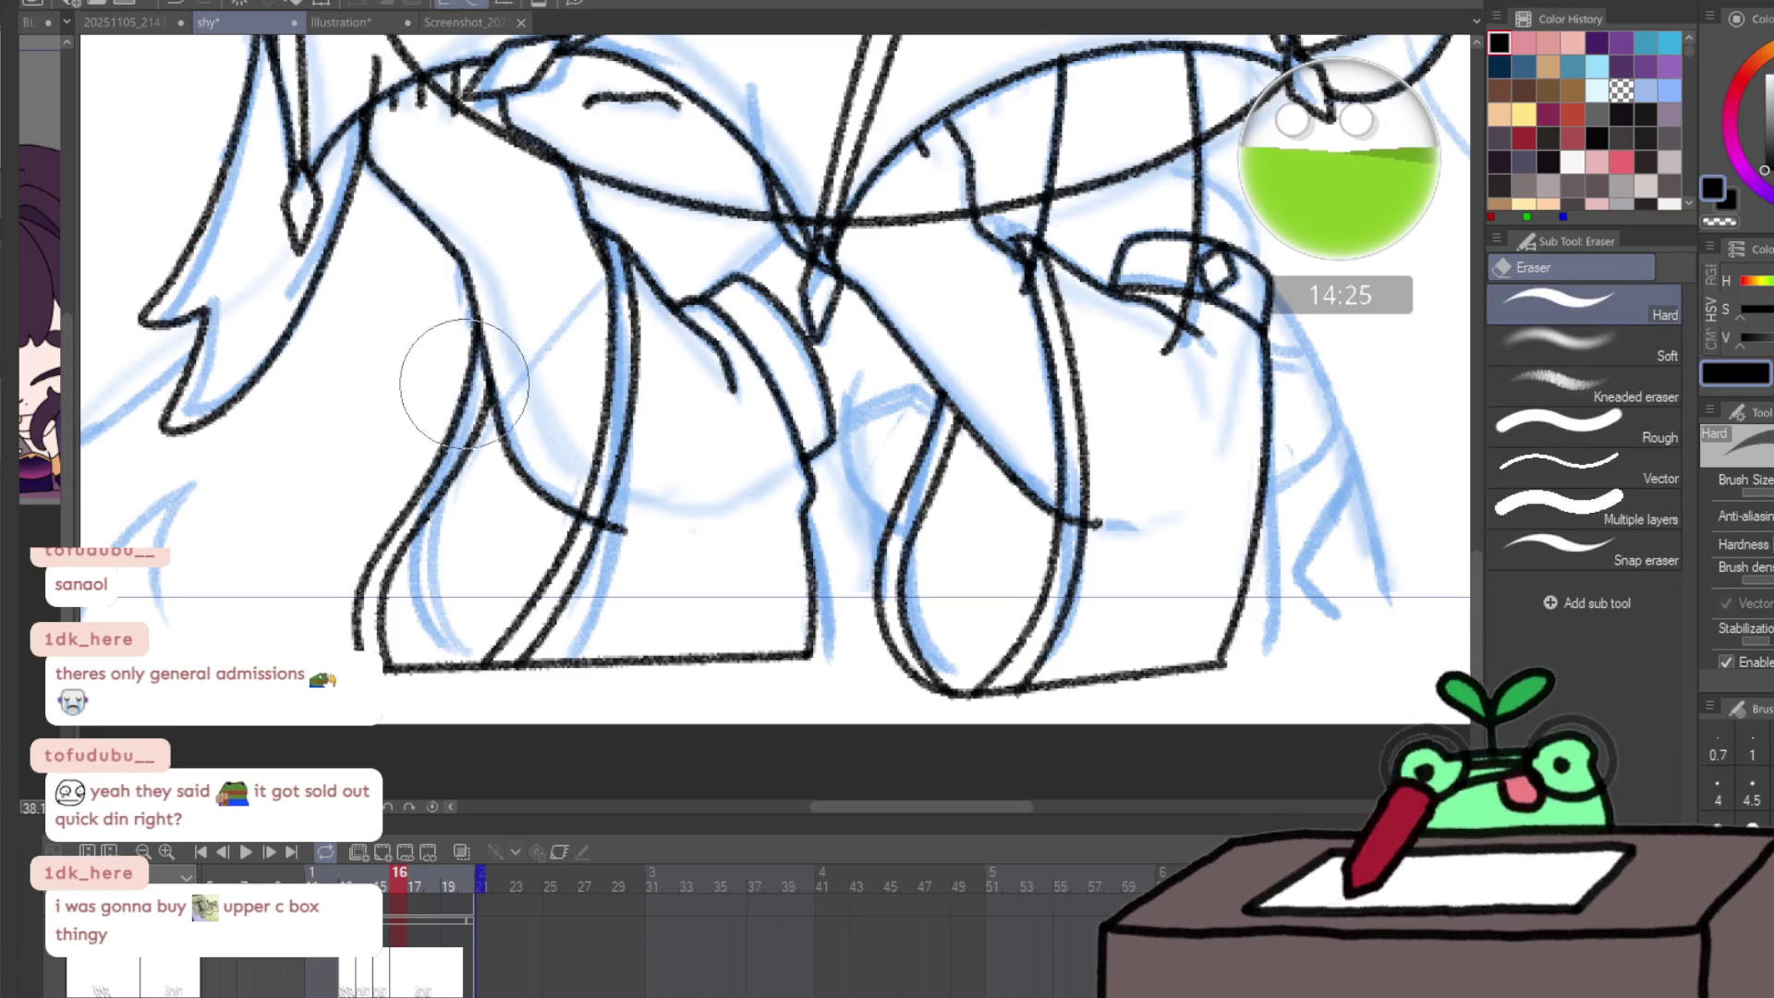
mouse_move(463, 376)
mouse_down()
mouse_move(357, 594)
mouse_move(561, 594)
mouse_move(567, 297)
mouse_move(582, 324)
mouse_move(507, 381)
mouse_up()
key(p)
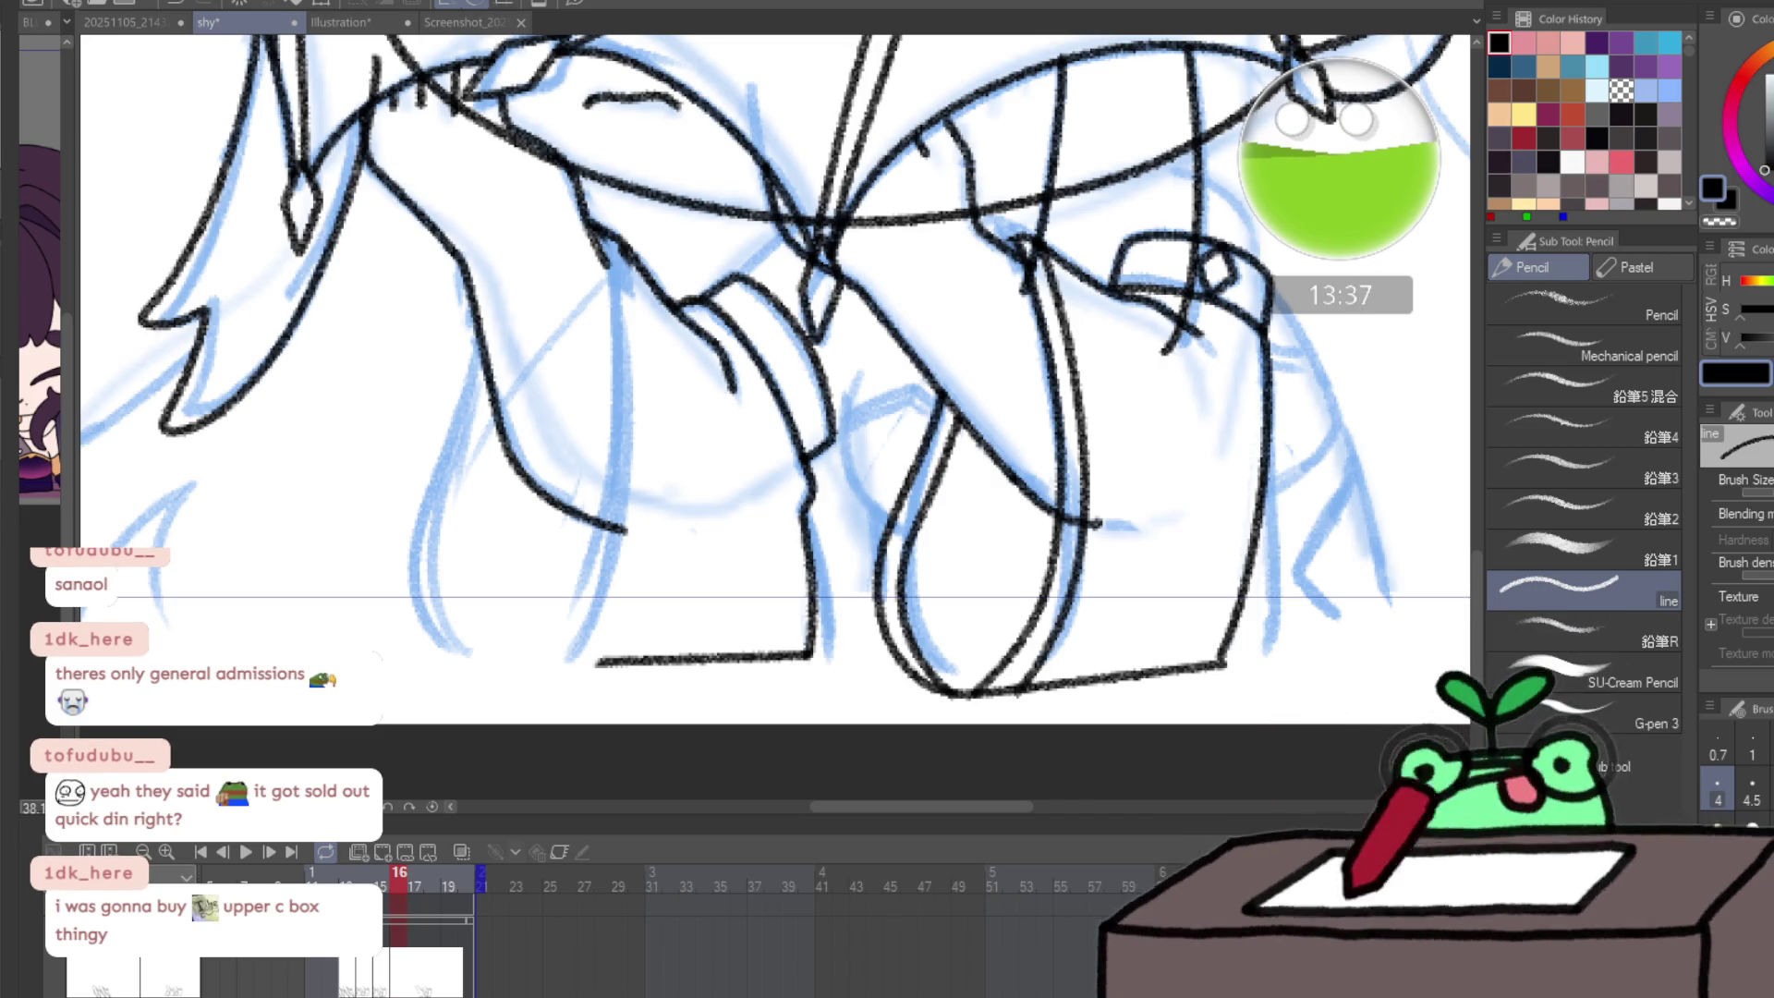
- Erase the other leg's lower curve and long vertical line, undoing leftover strokes
key(e)
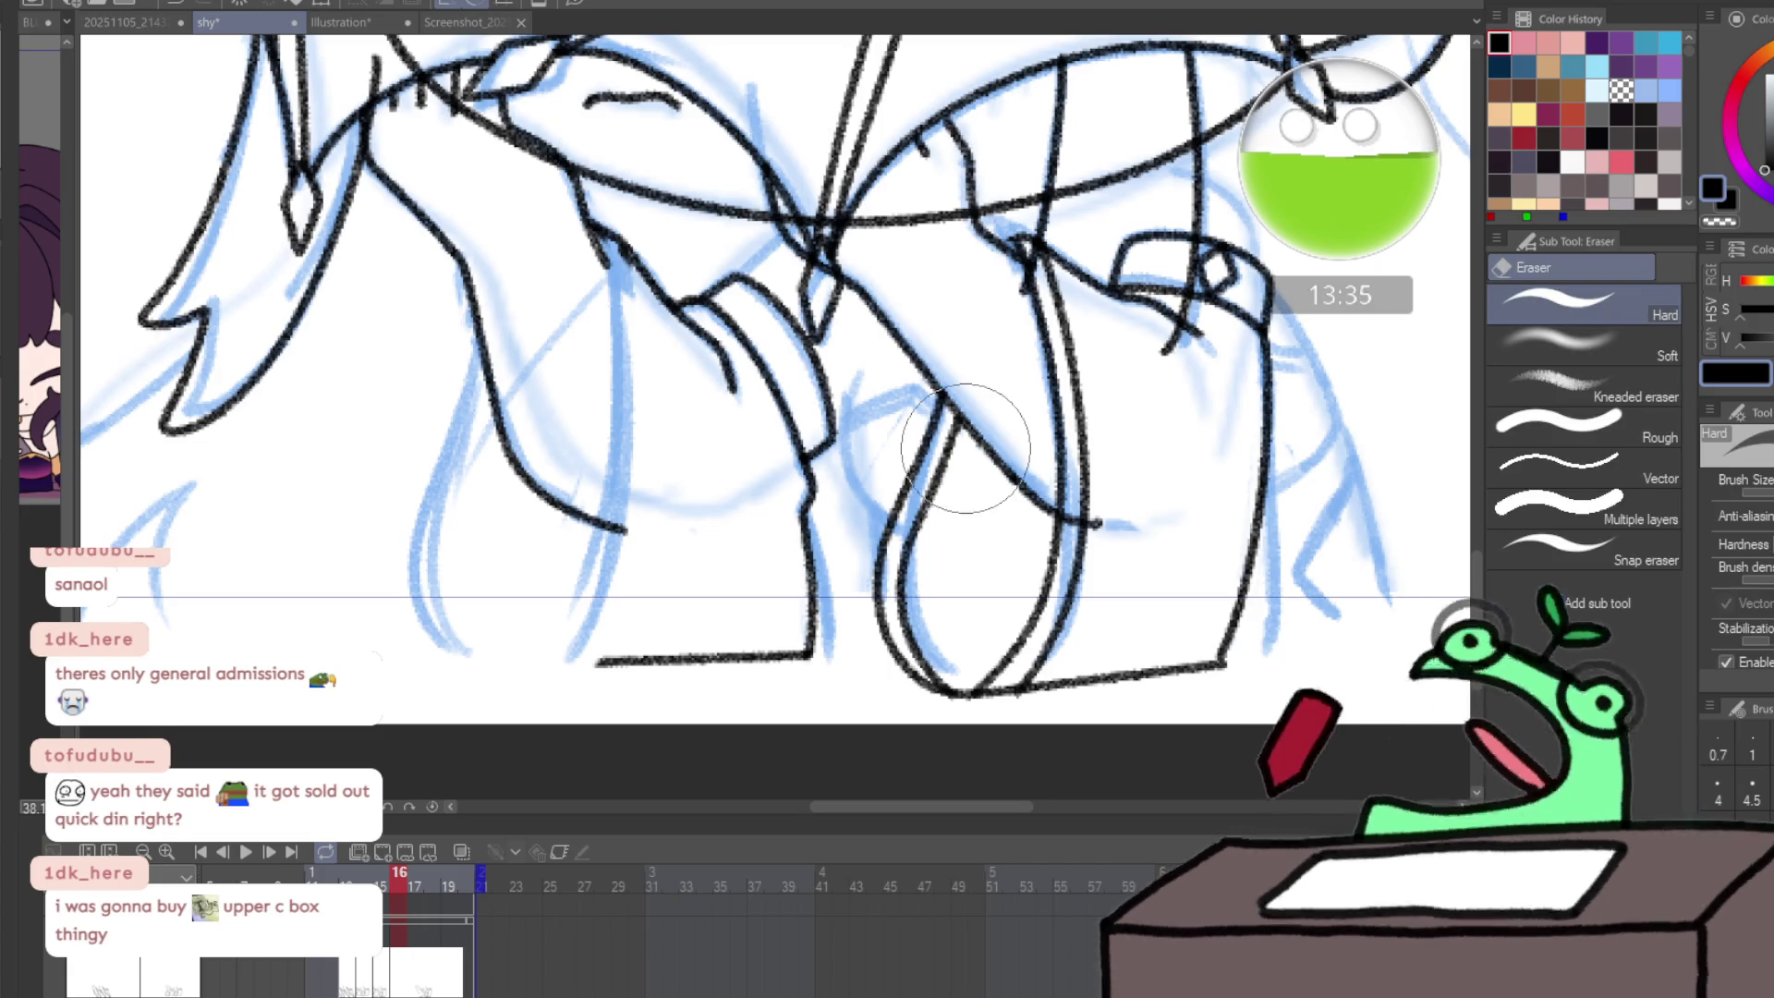
mouse_move(933, 545)
mouse_down()
mouse_move(1049, 527)
mouse_move(1017, 348)
mouse_move(982, 289)
mouse_move(1022, 348)
mouse_move(1041, 317)
mouse_up()
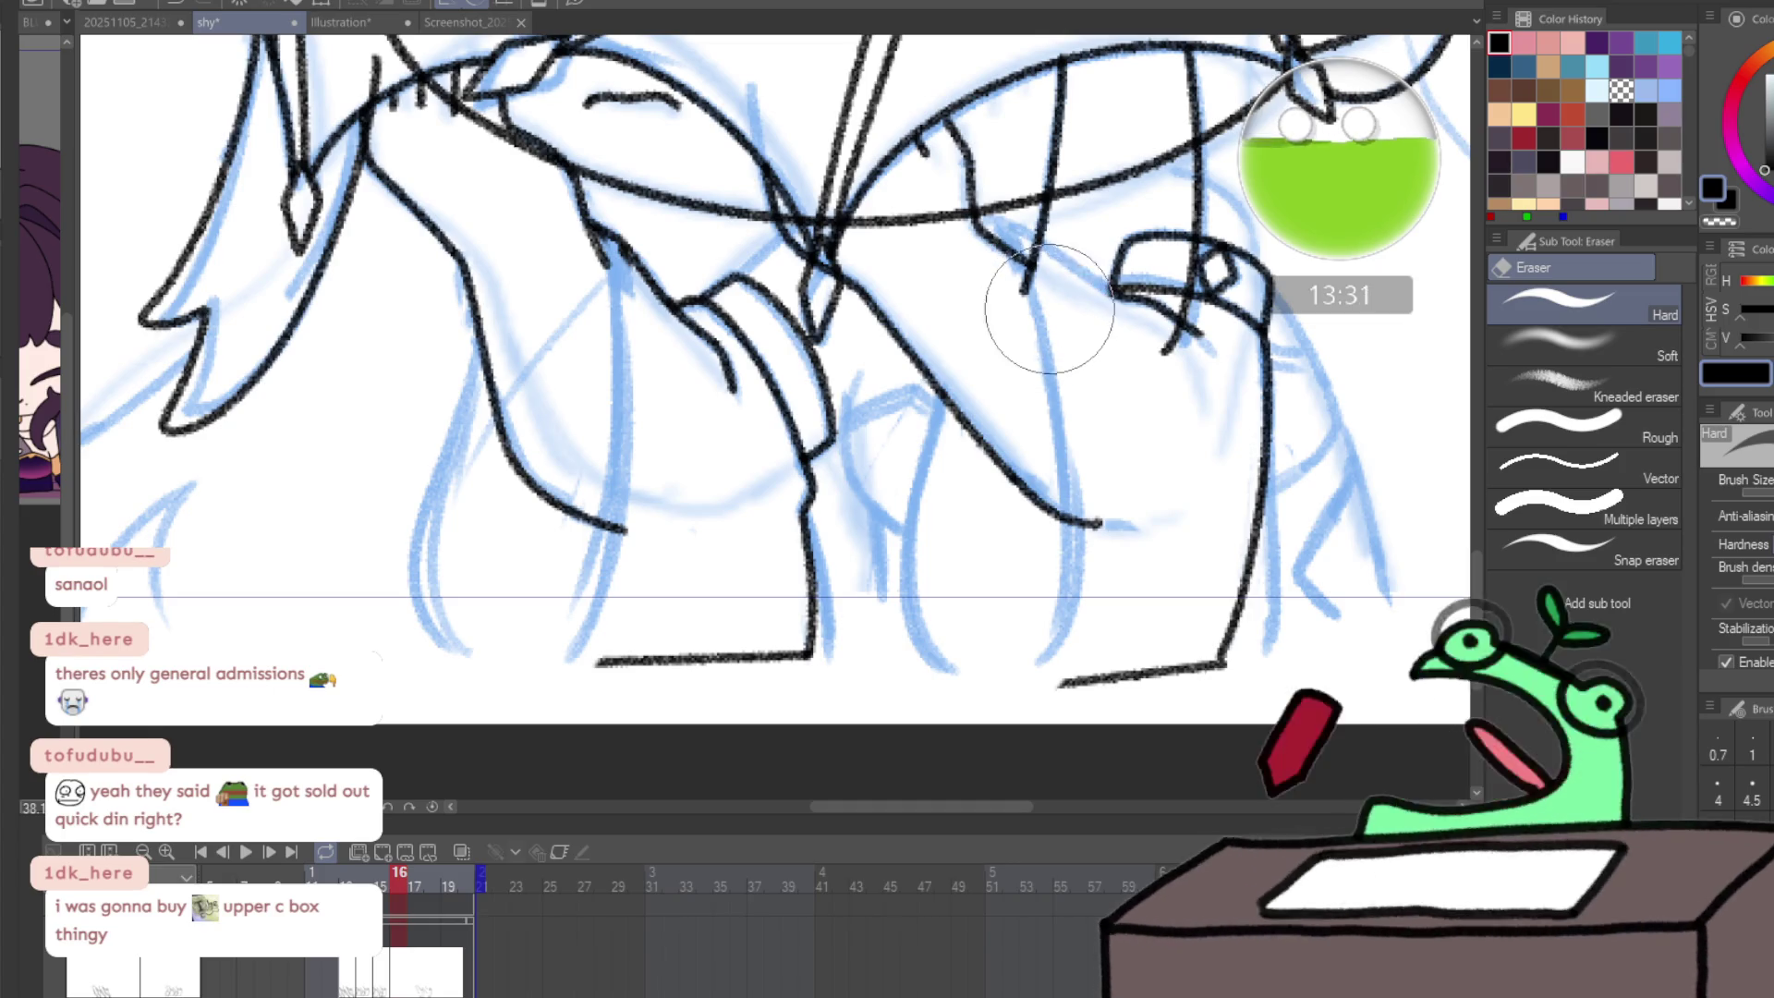
key(p)
key(ctrl+z)
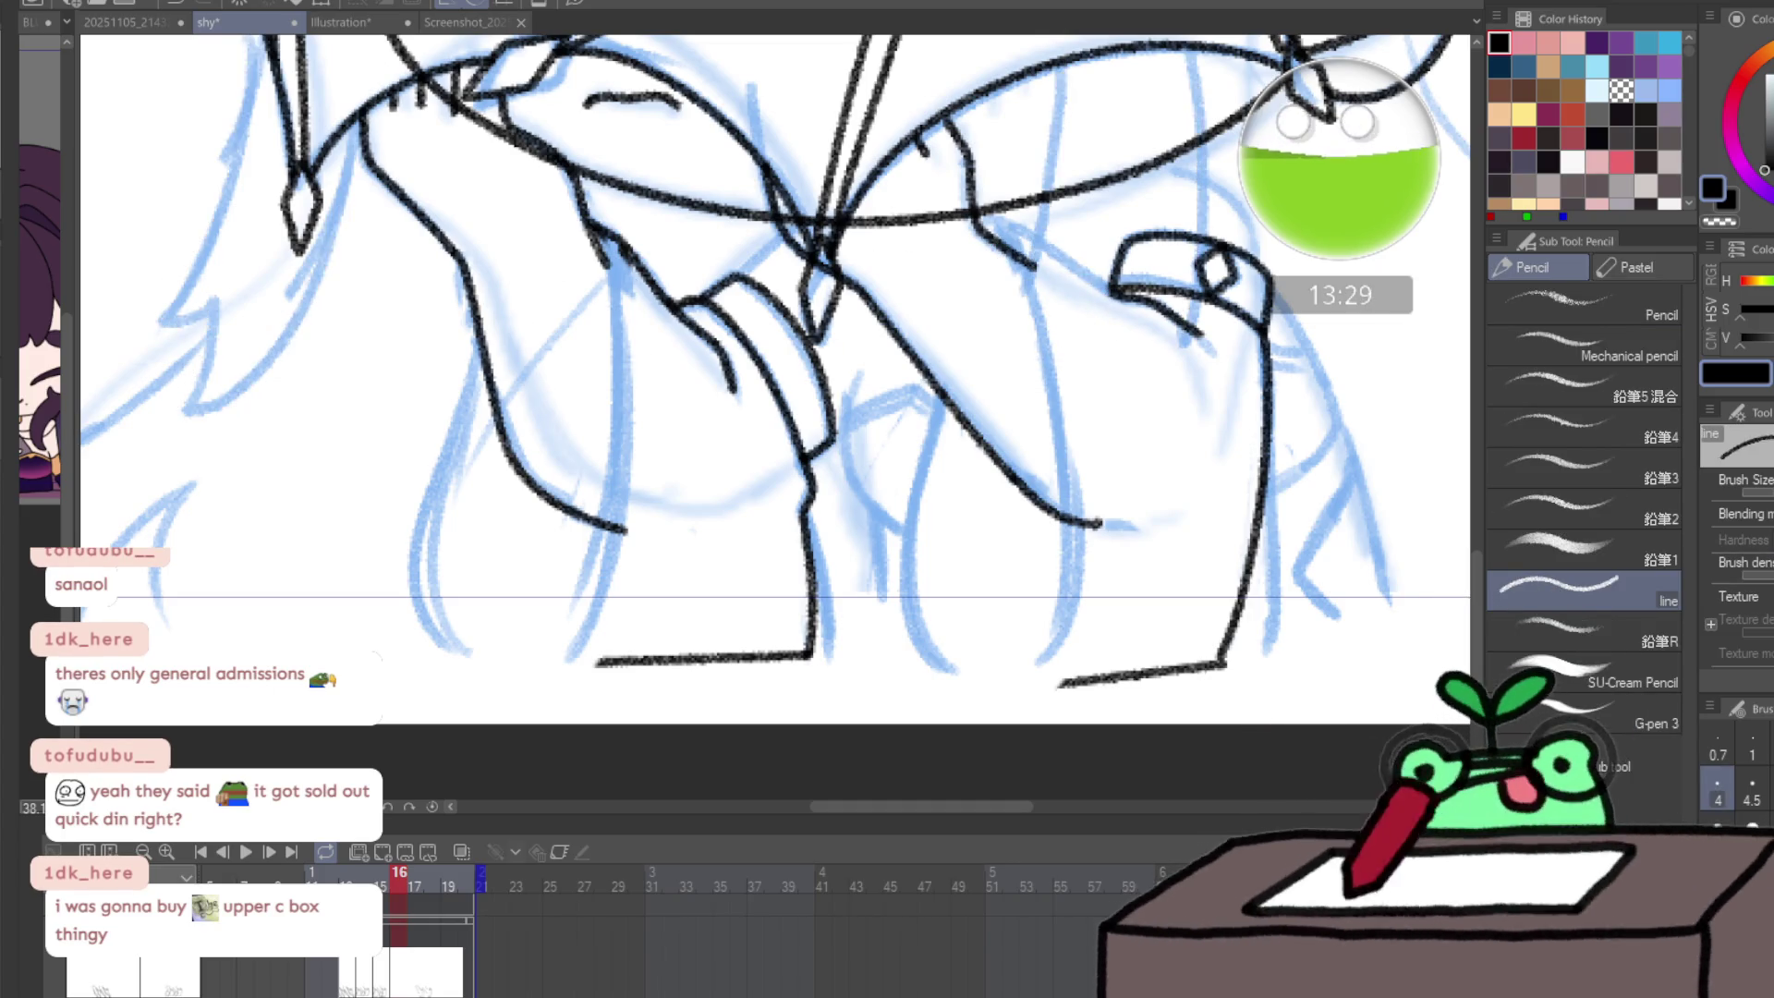
- Redraw the left leg's bottom line, side contour and inner line, checking with a mirrored view
scroll(580, 259, up, 2)
key(e)
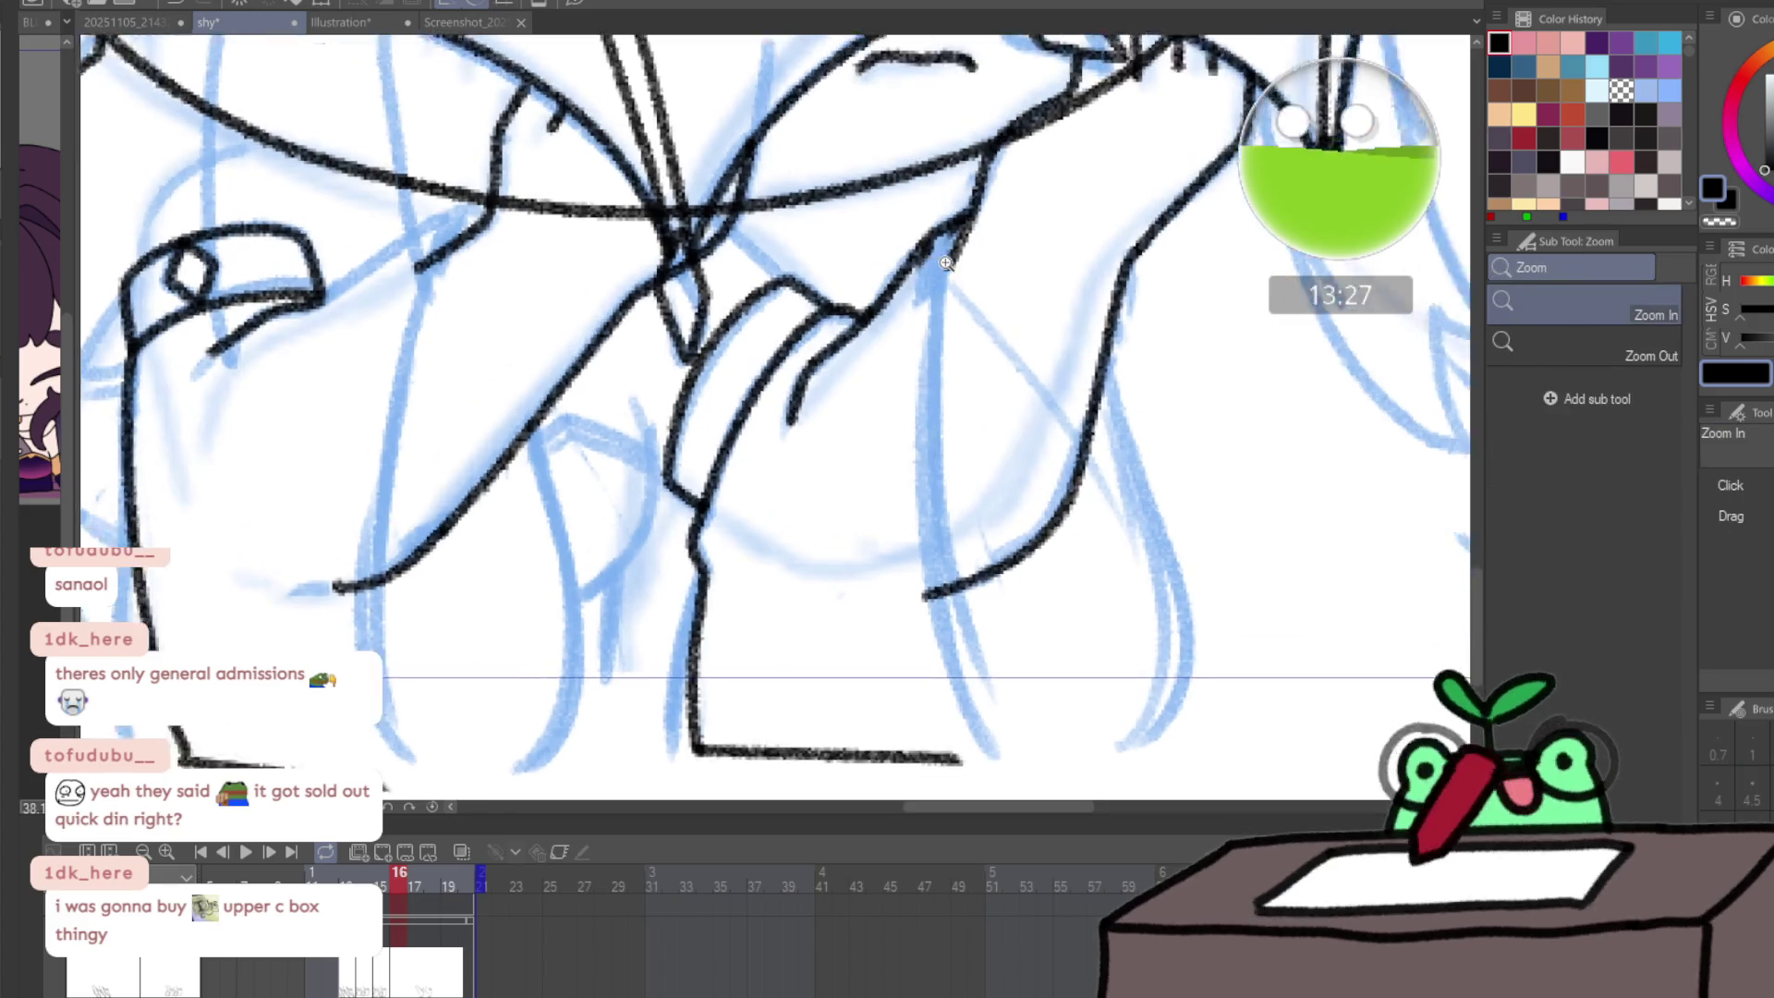
scroll(982, 277, up, 3)
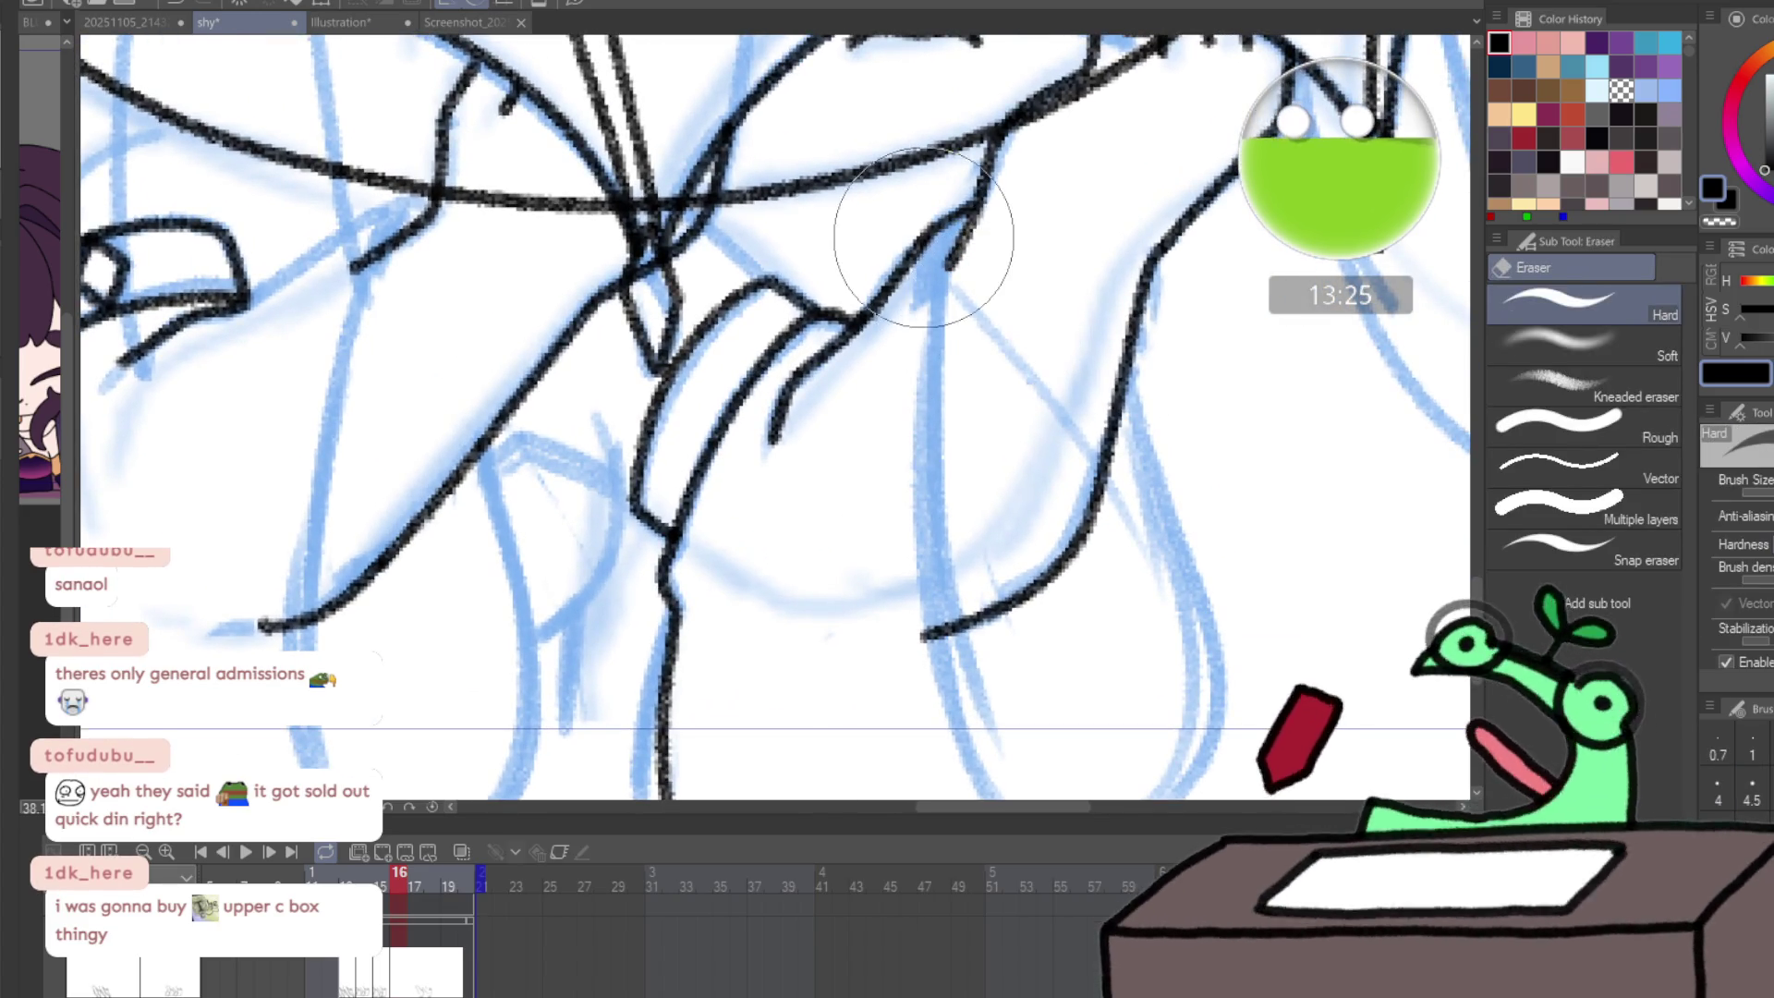
key(p)
mouse_move(1017, 404)
mouse_down()
mouse_move(782, 214)
mouse_move(793, 545)
mouse_up()
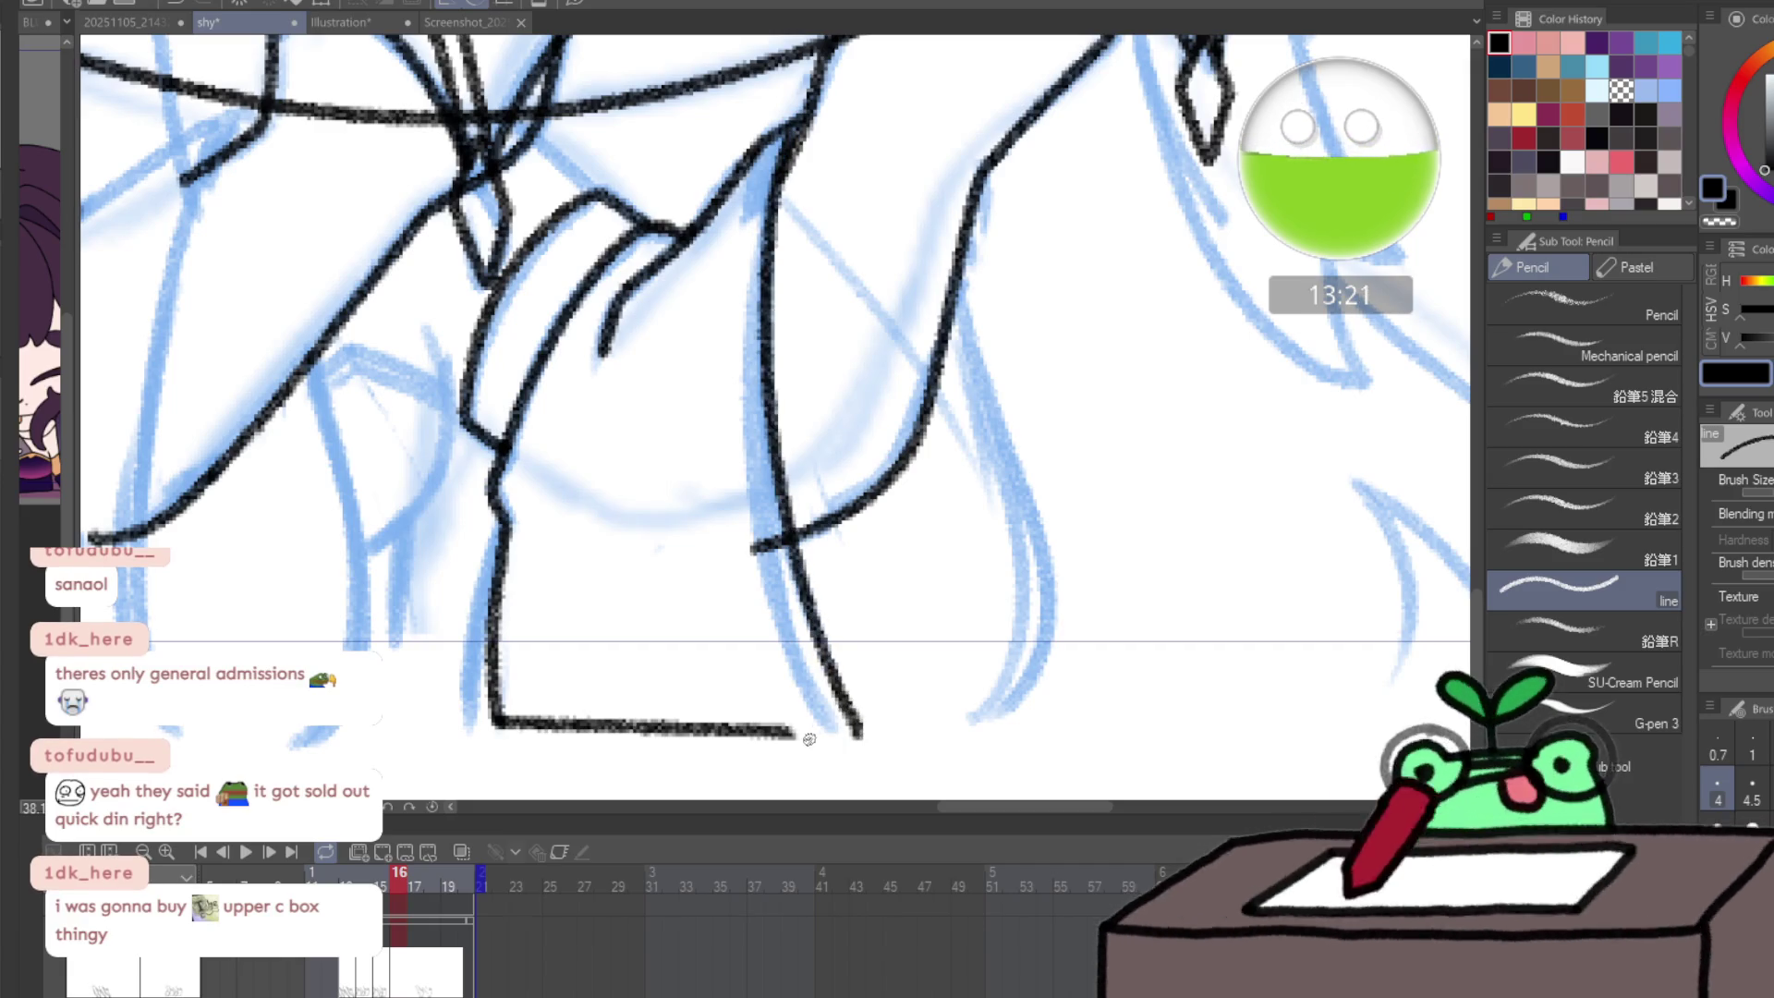
drag(810, 739, 861, 736)
mouse_move(772, 134)
mouse_down()
mouse_move(745, 220)
mouse_move(739, 391)
mouse_move(780, 610)
mouse_move(830, 735)
mouse_move(978, 719)
mouse_move(1053, 615)
mouse_move(1015, 434)
mouse_up()
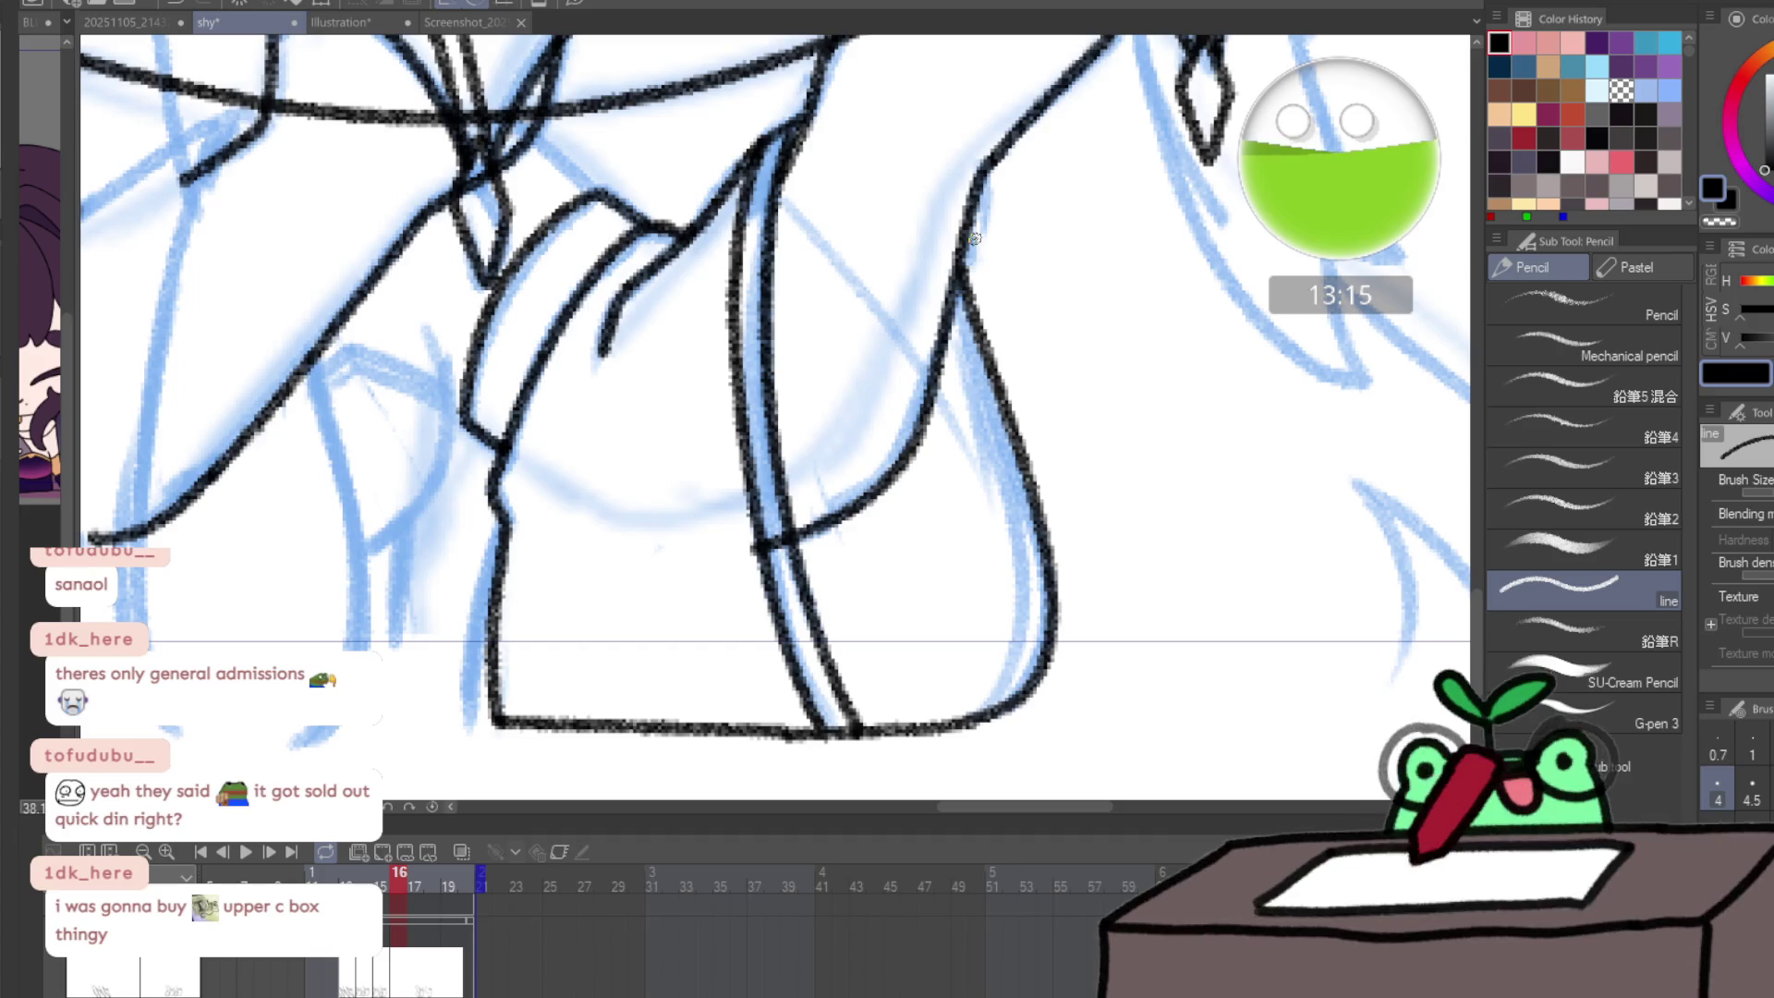
key(h)
mouse_move(577, 728)
mouse_down()
mouse_move(529, 609)
mouse_move(591, 367)
mouse_up()
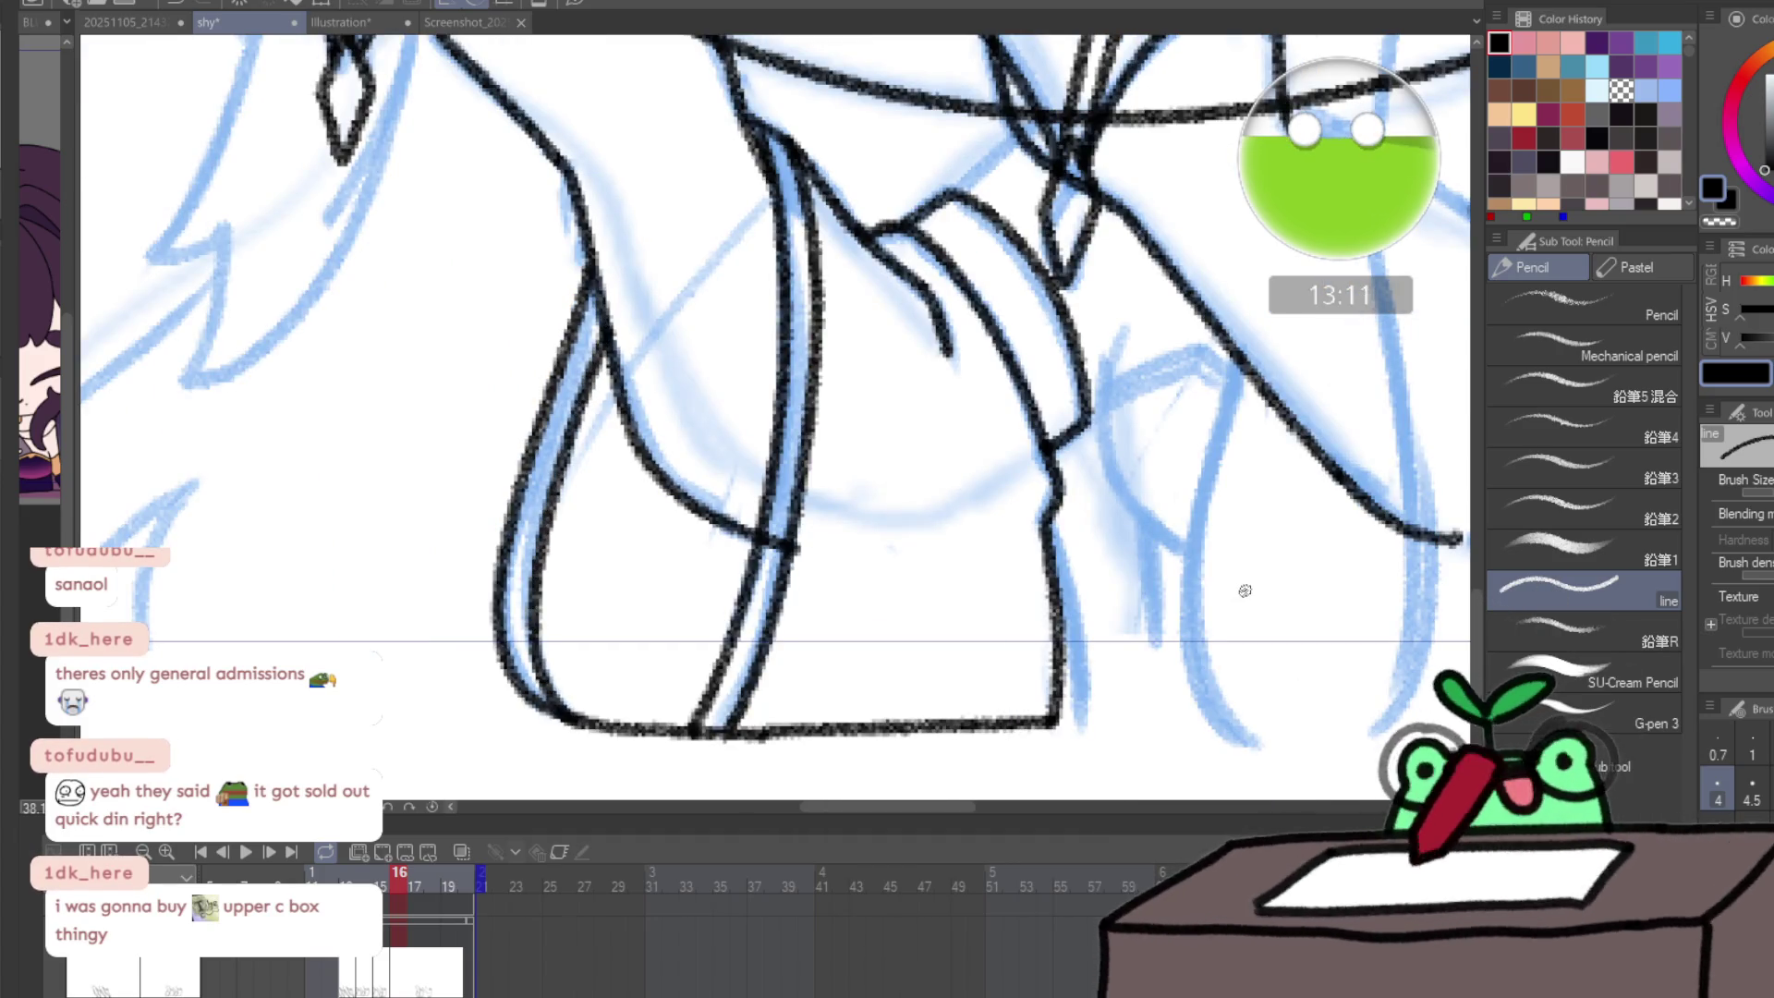
key(h)
key(h)
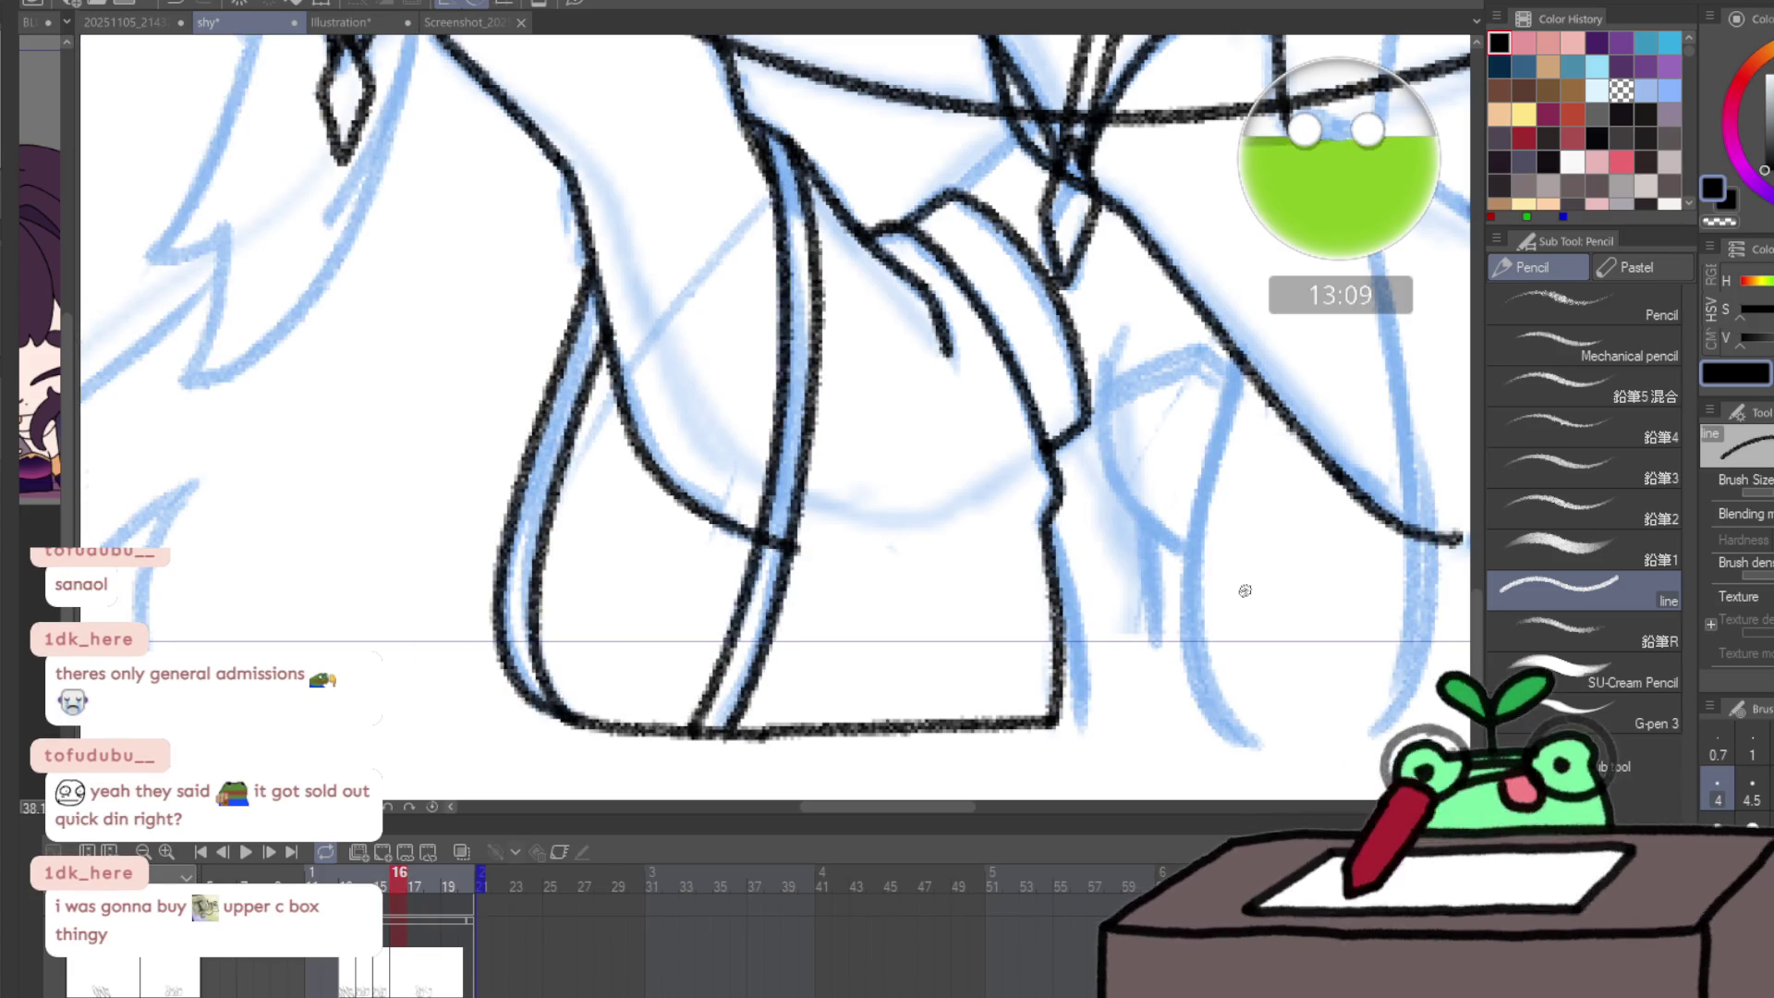
- Ink the other leg's long outline, curved bottom and inner double line around the curve
scroll(1196, 552, right, 5)
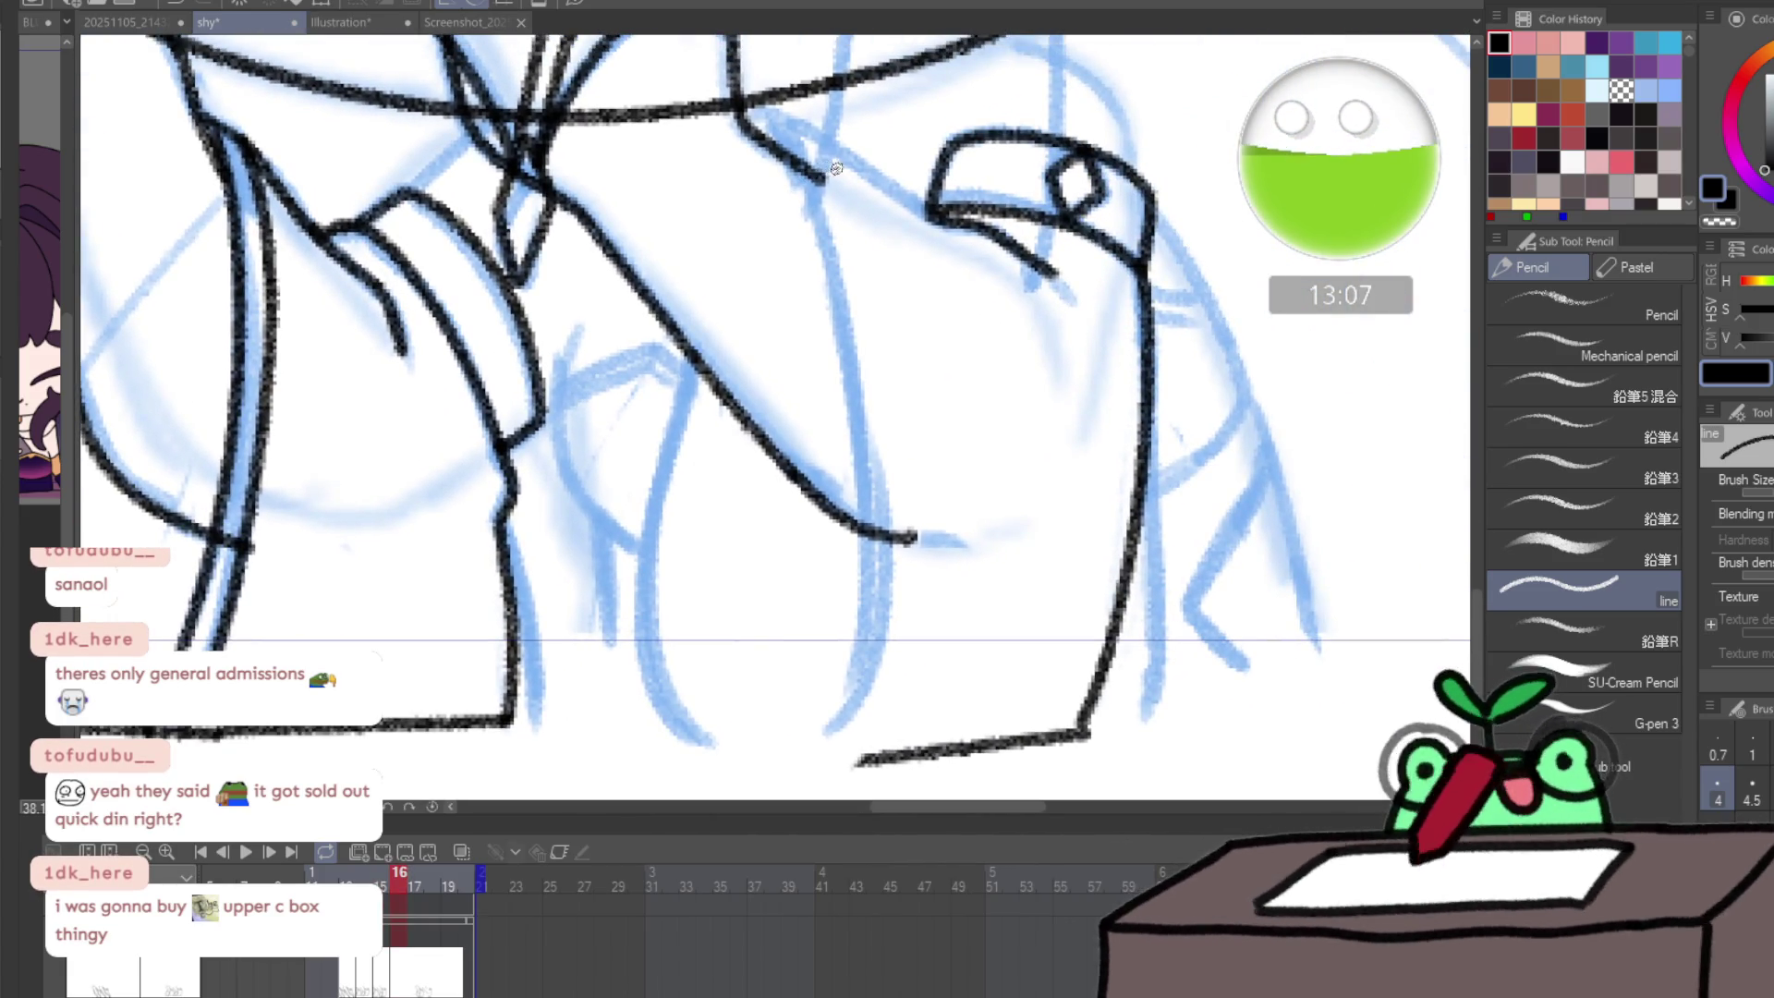
mouse_move(804, 171)
mouse_down()
mouse_move(874, 497)
mouse_move(864, 675)
mouse_move(831, 755)
mouse_up()
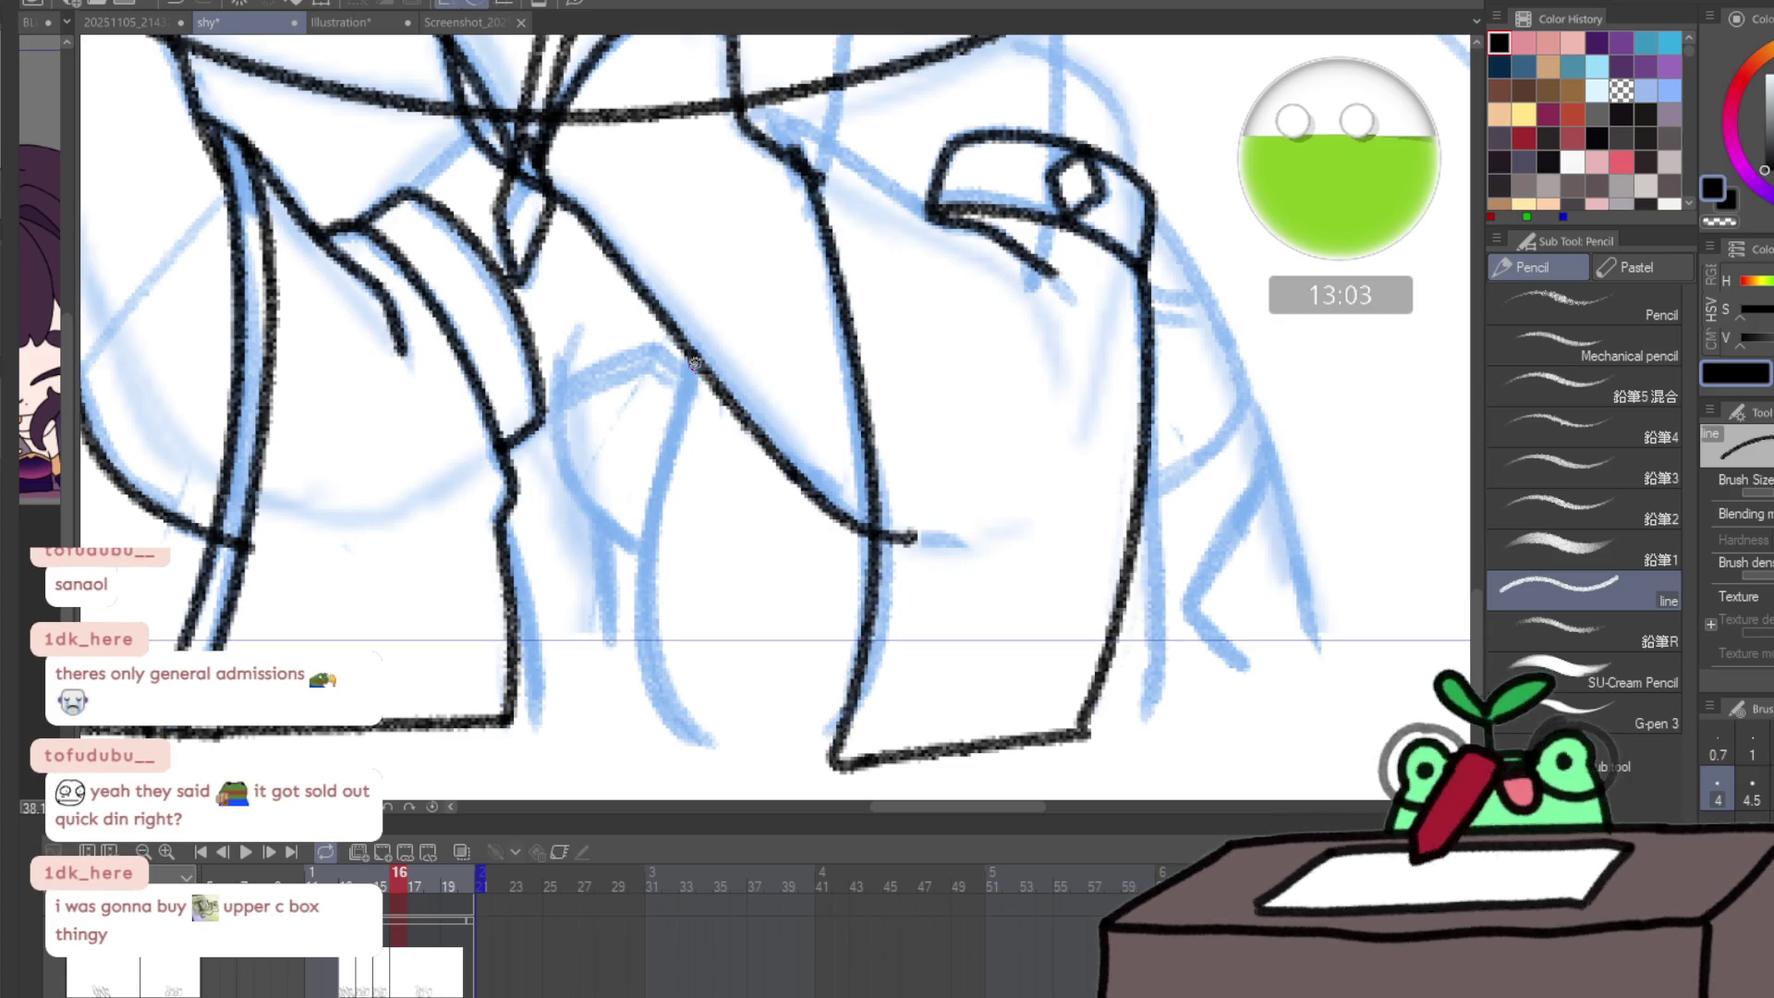
mouse_move(657, 481)
mouse_down()
mouse_move(645, 661)
mouse_move(720, 756)
mouse_move(830, 757)
mouse_up()
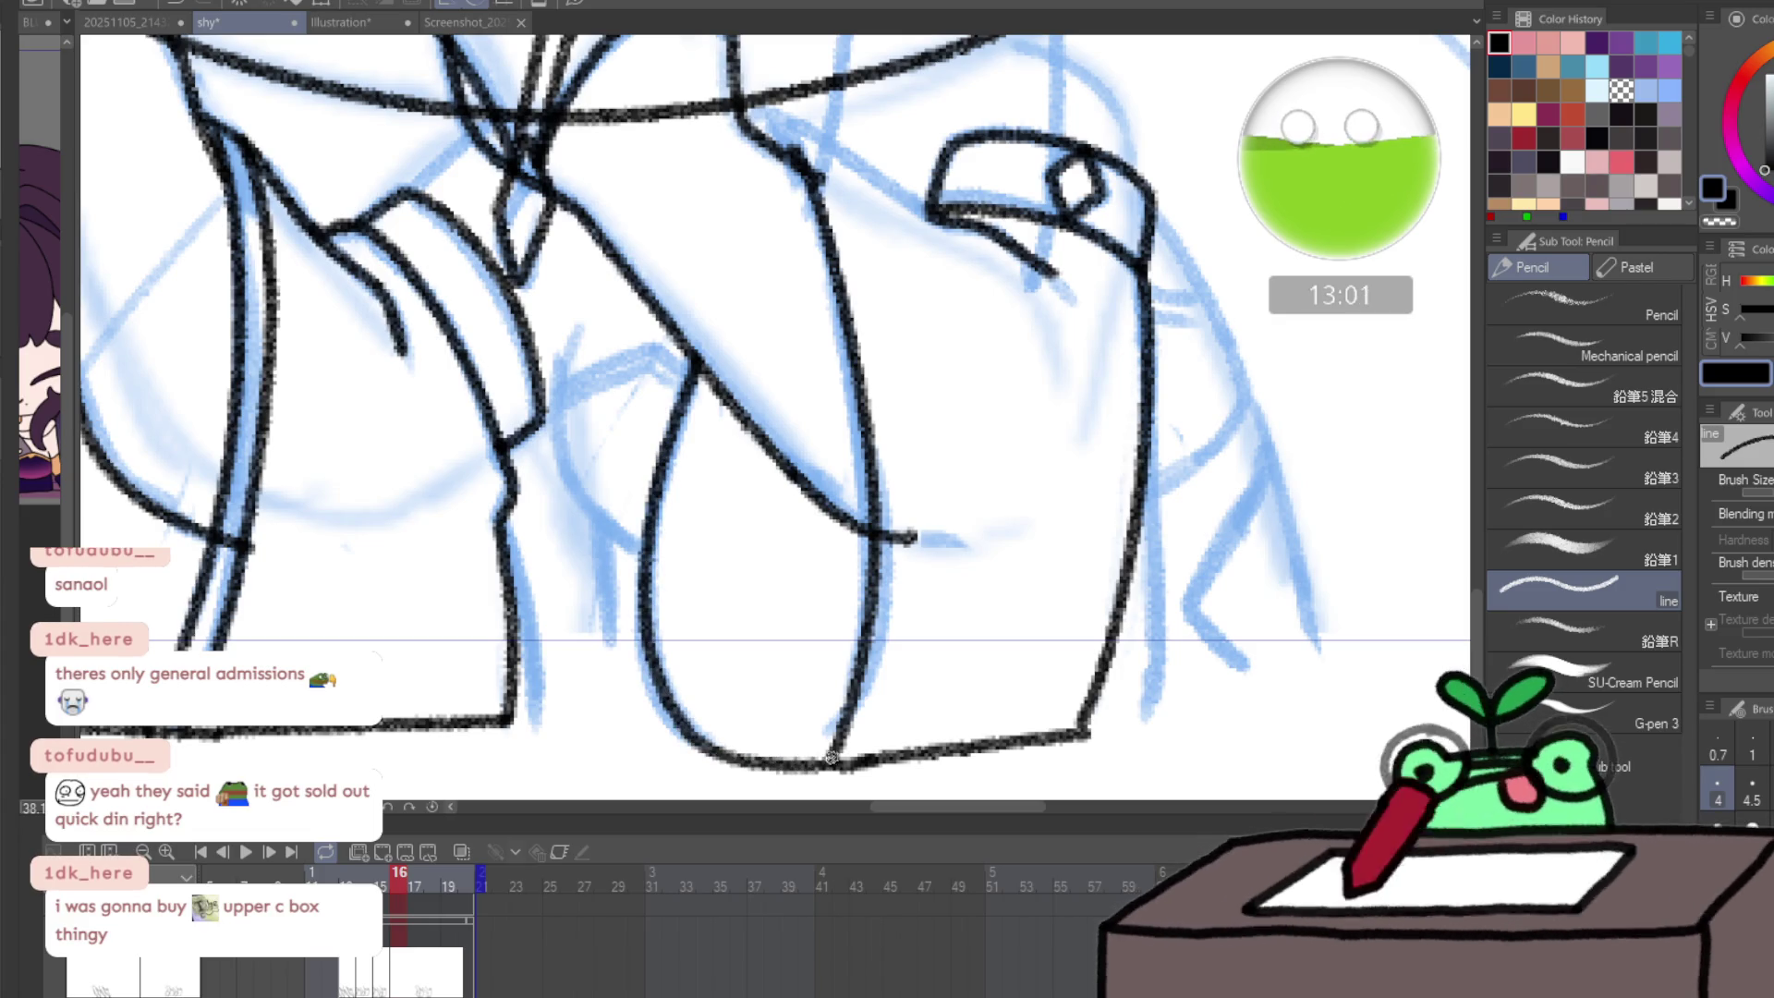
mouse_move(709, 401)
mouse_down()
mouse_move(673, 574)
mouse_move(689, 687)
mouse_up()
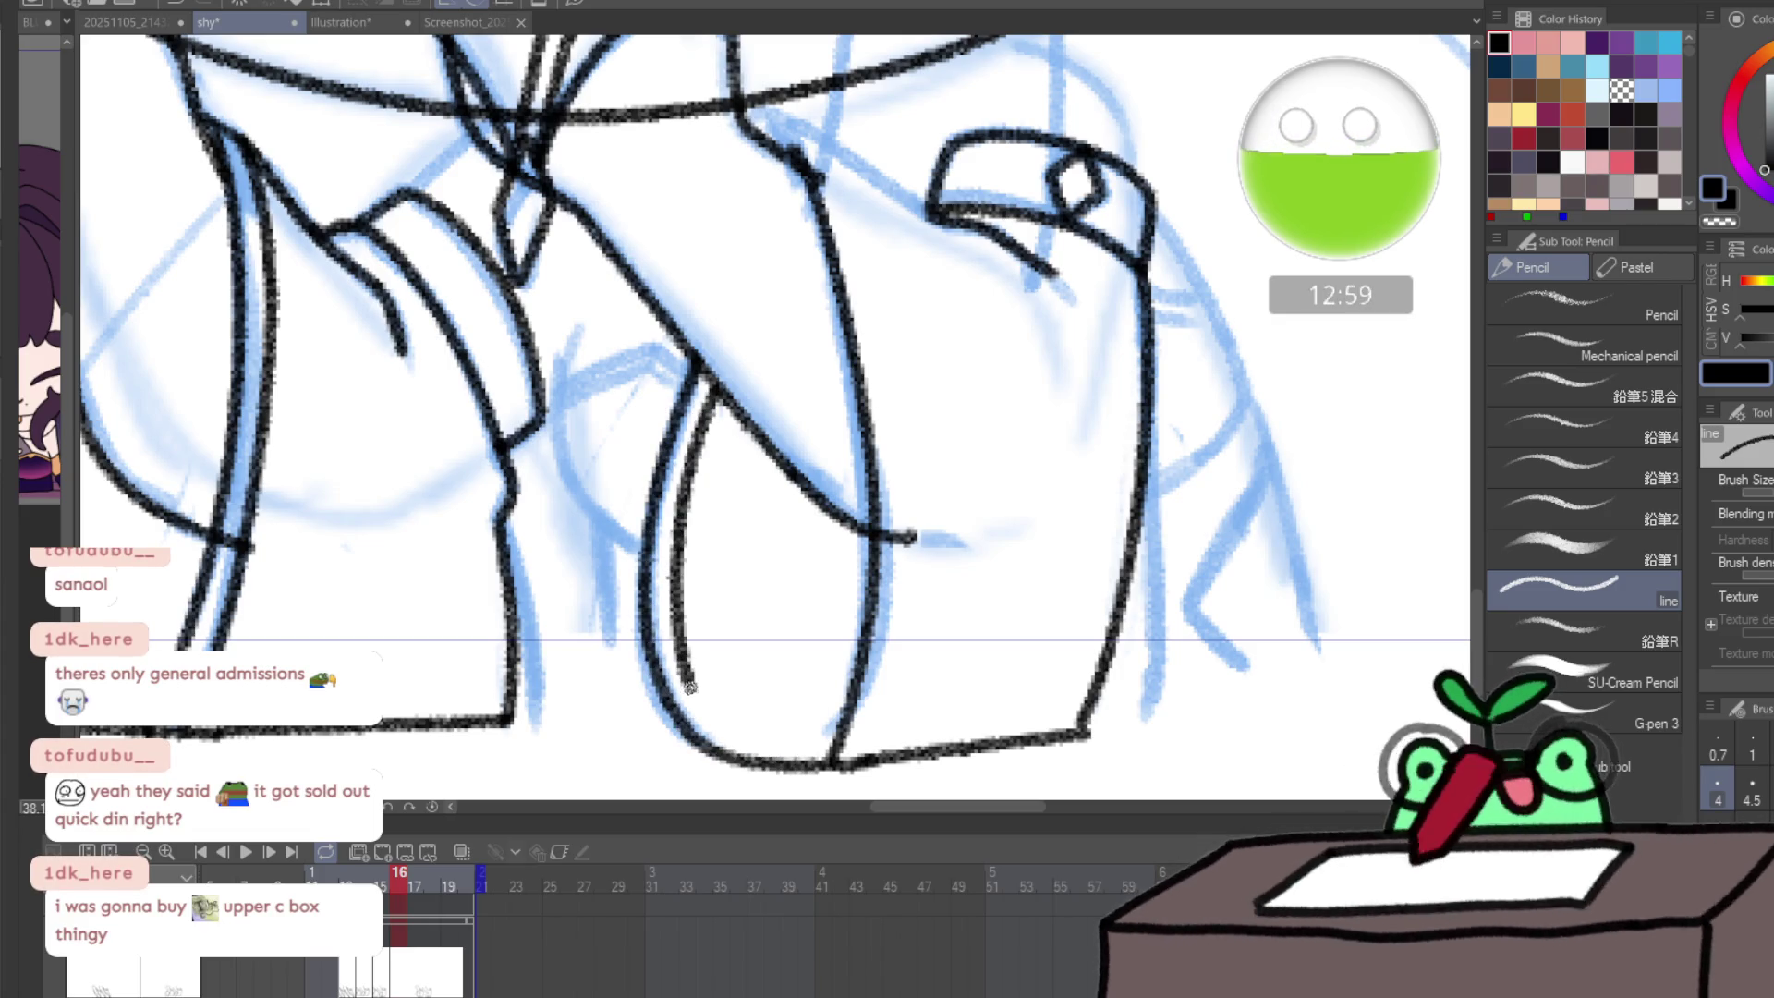
drag(723, 746, 738, 746)
- Touch up the hand tip and redraw a shorter arm line from the sleeve
key(h)
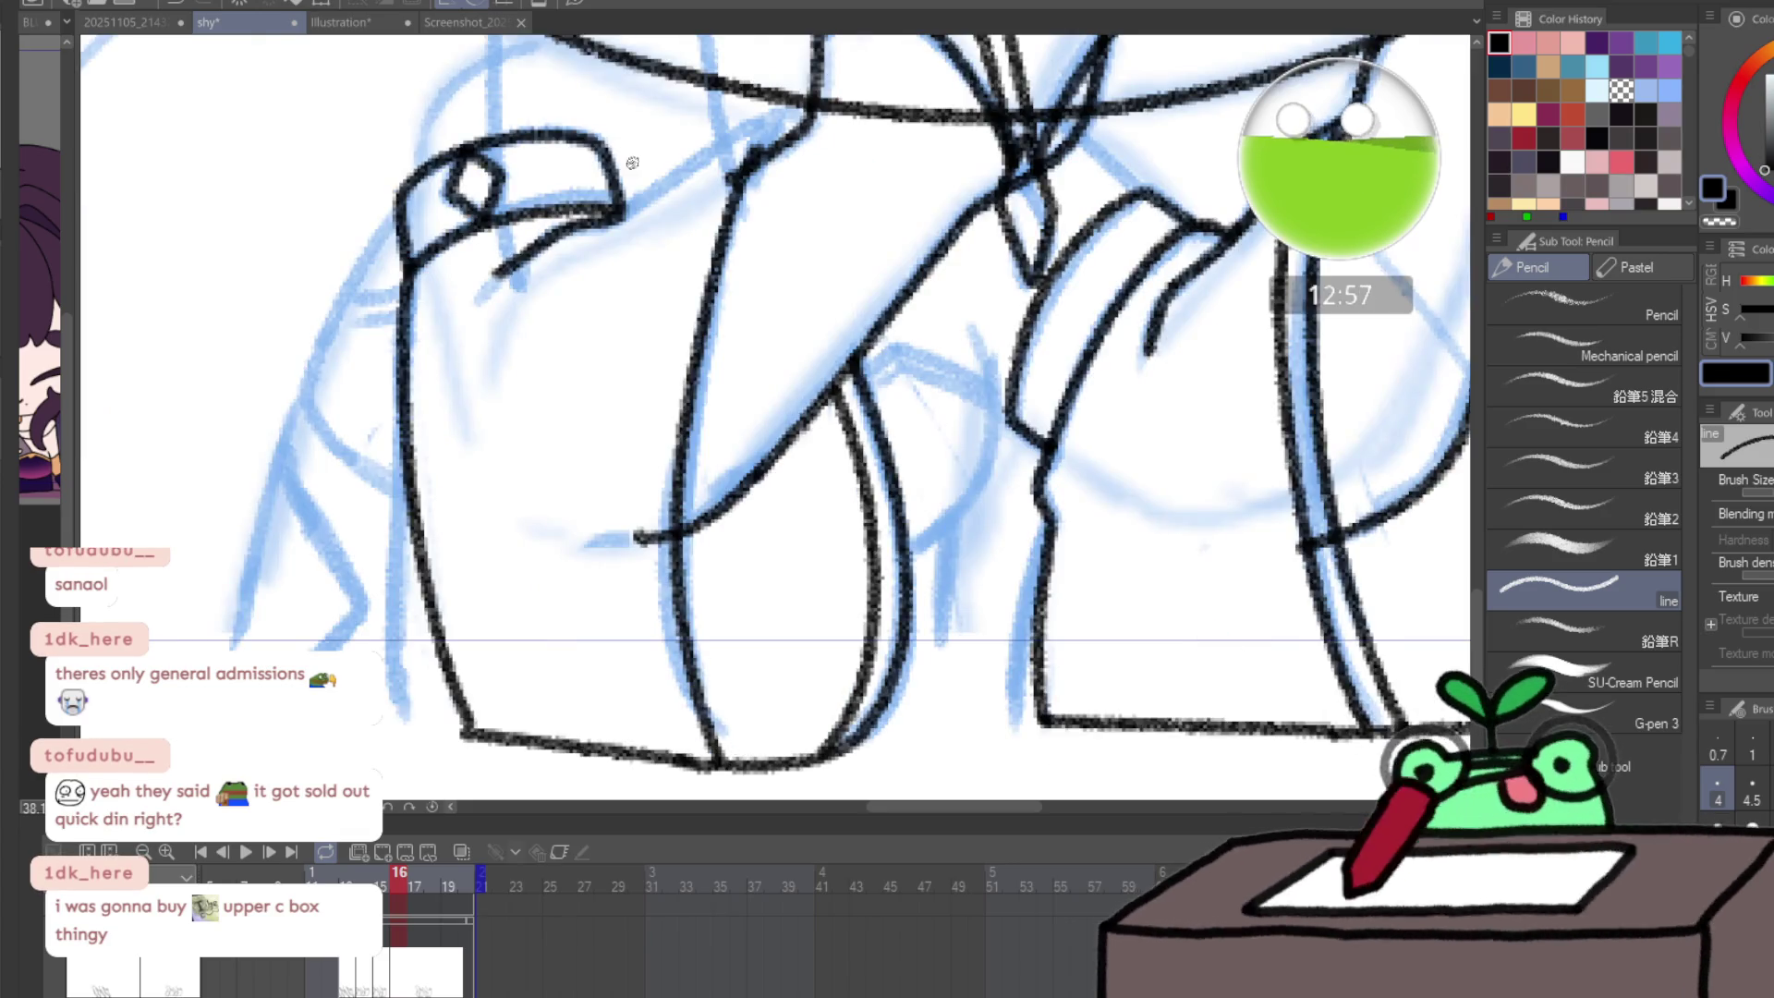
drag(616, 220, 629, 211)
mouse_move(728, 155)
mouse_down()
mouse_move(779, 145)
mouse_move(688, 252)
mouse_move(660, 369)
mouse_move(645, 628)
mouse_up()
key(ctrl+z)
mouse_move(730, 153)
mouse_down()
mouse_move(661, 349)
mouse_move(640, 527)
mouse_move(667, 728)
mouse_up()
key(ctrl+z)
mouse_move(732, 150)
mouse_down()
mouse_move(663, 330)
mouse_move(660, 651)
mouse_up()
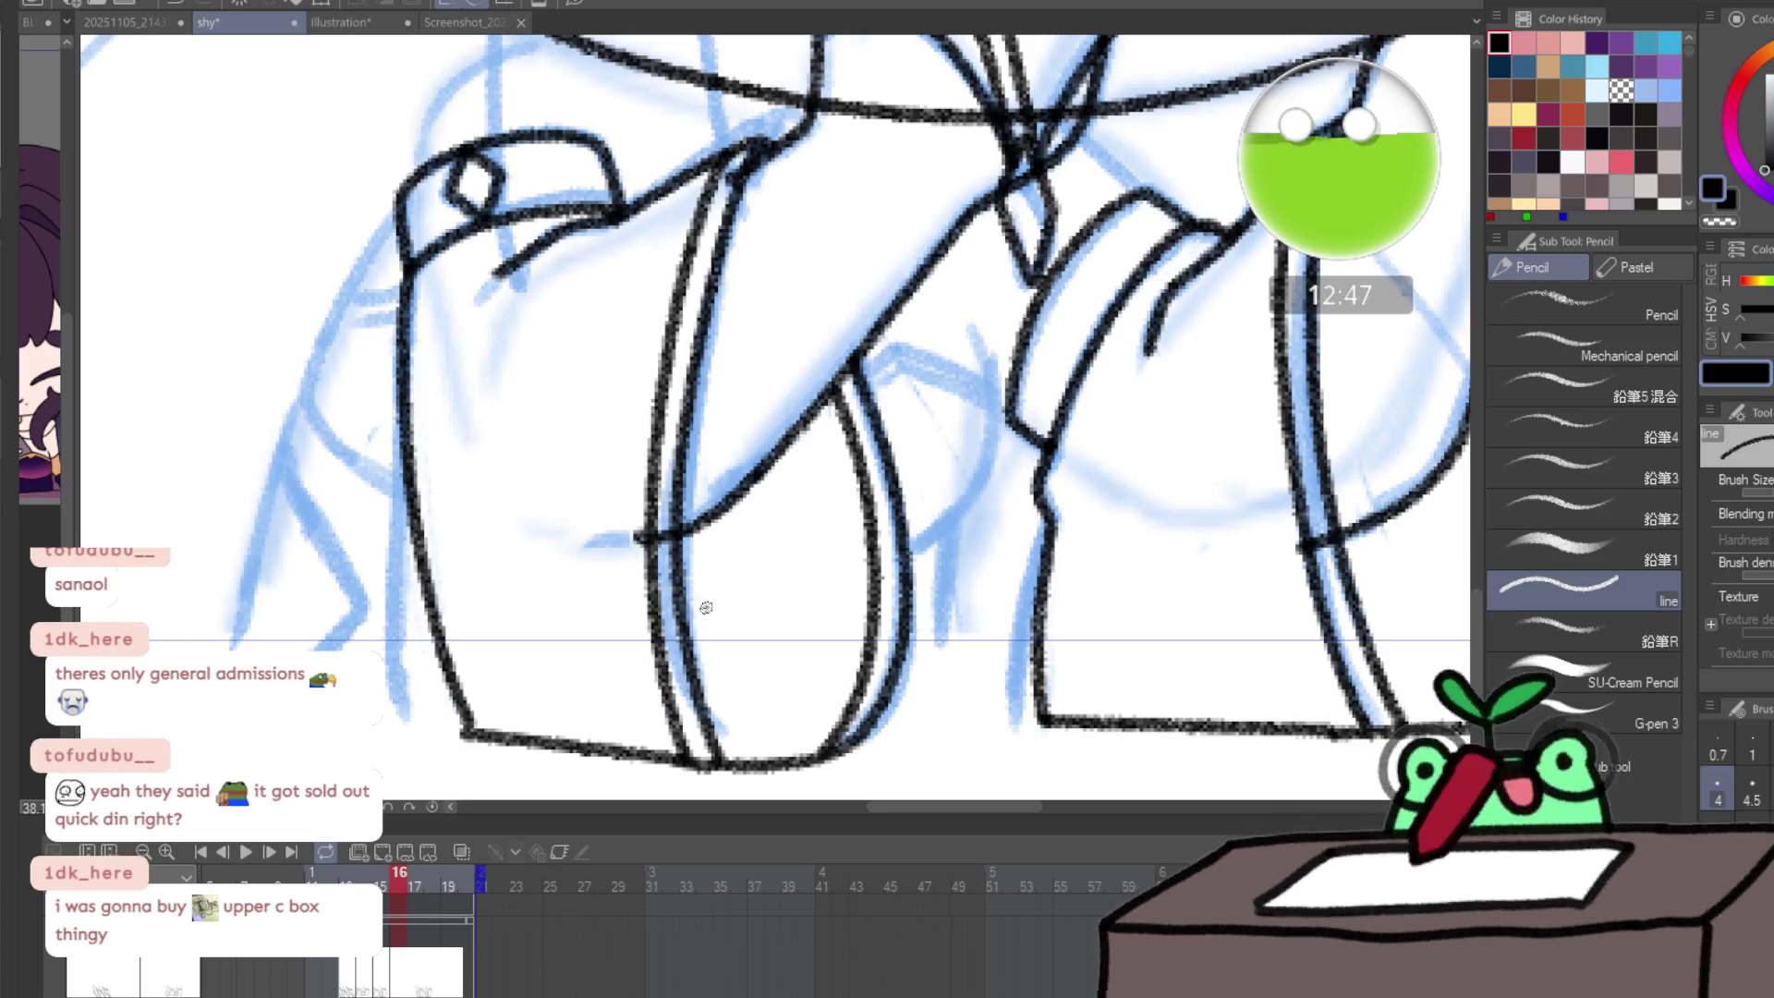
- Compare frames 16 and 17, bring the leg lineart onto frame 17, and zoom in on the legs
ctrl+alt+click(695, 507)
key(Right)
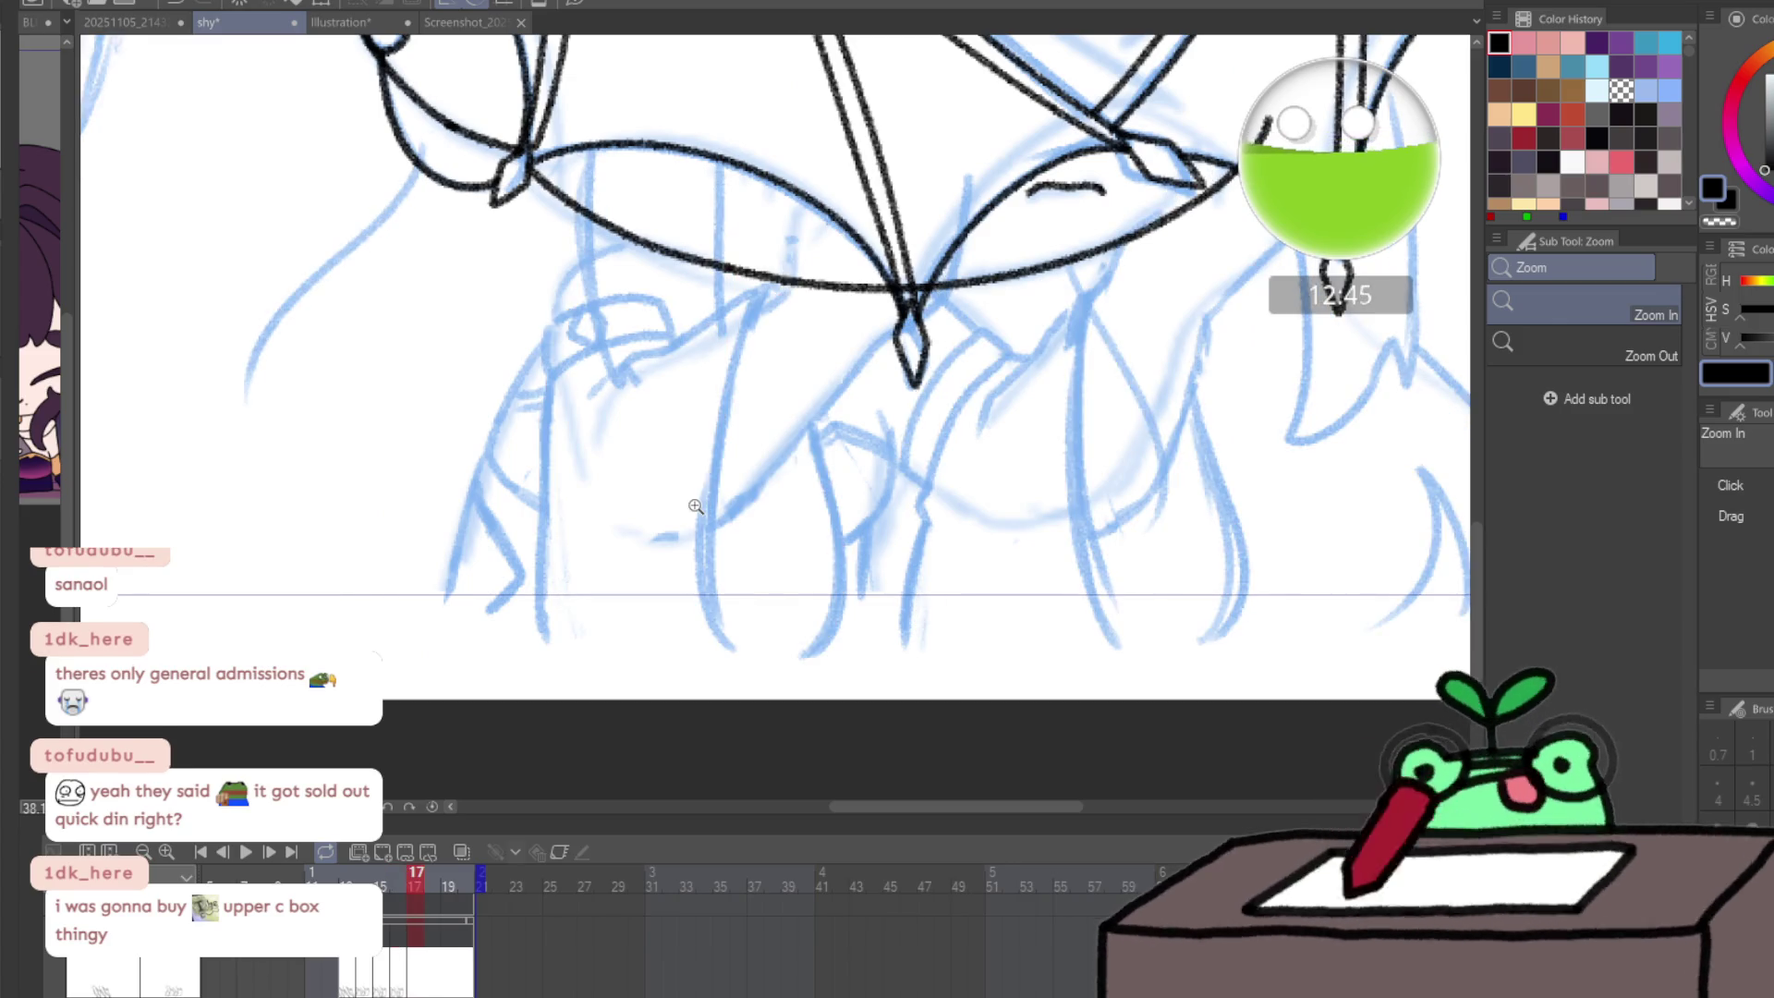
key(Left)
key(Right)
mouse_move(441, 889)
mouse_down()
mouse_move(383, 900)
mouse_move(424, 885)
mouse_up()
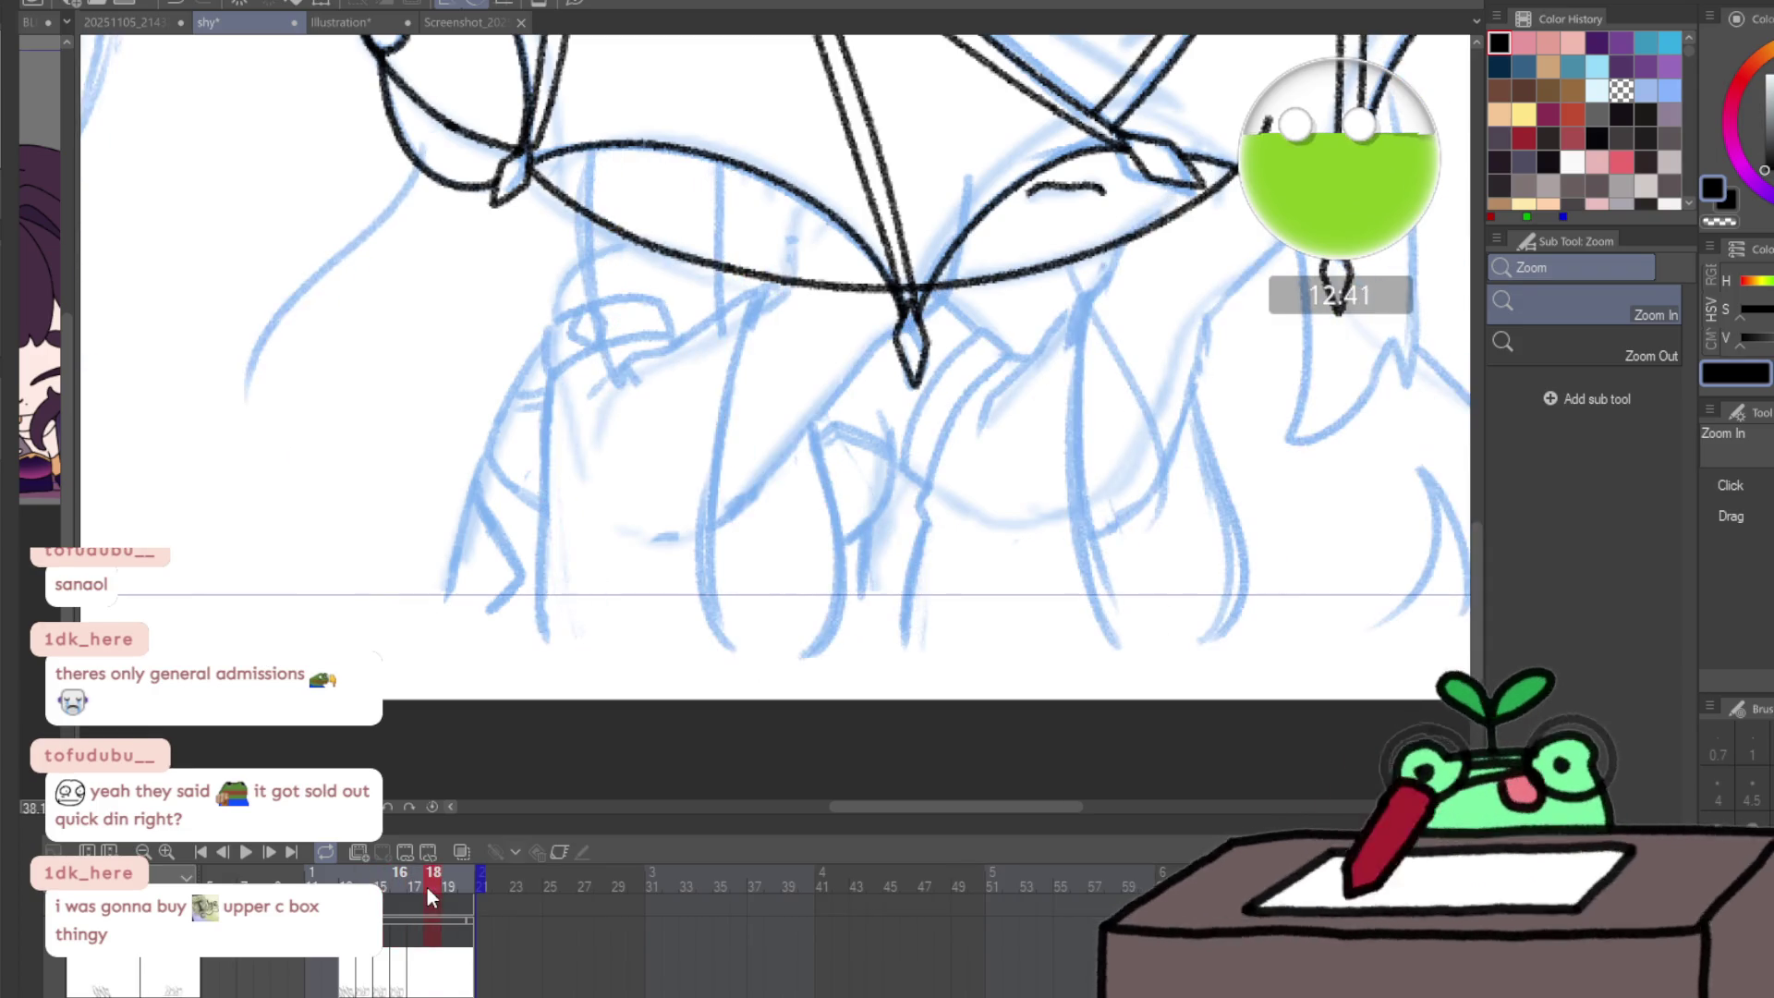
click(209, 846)
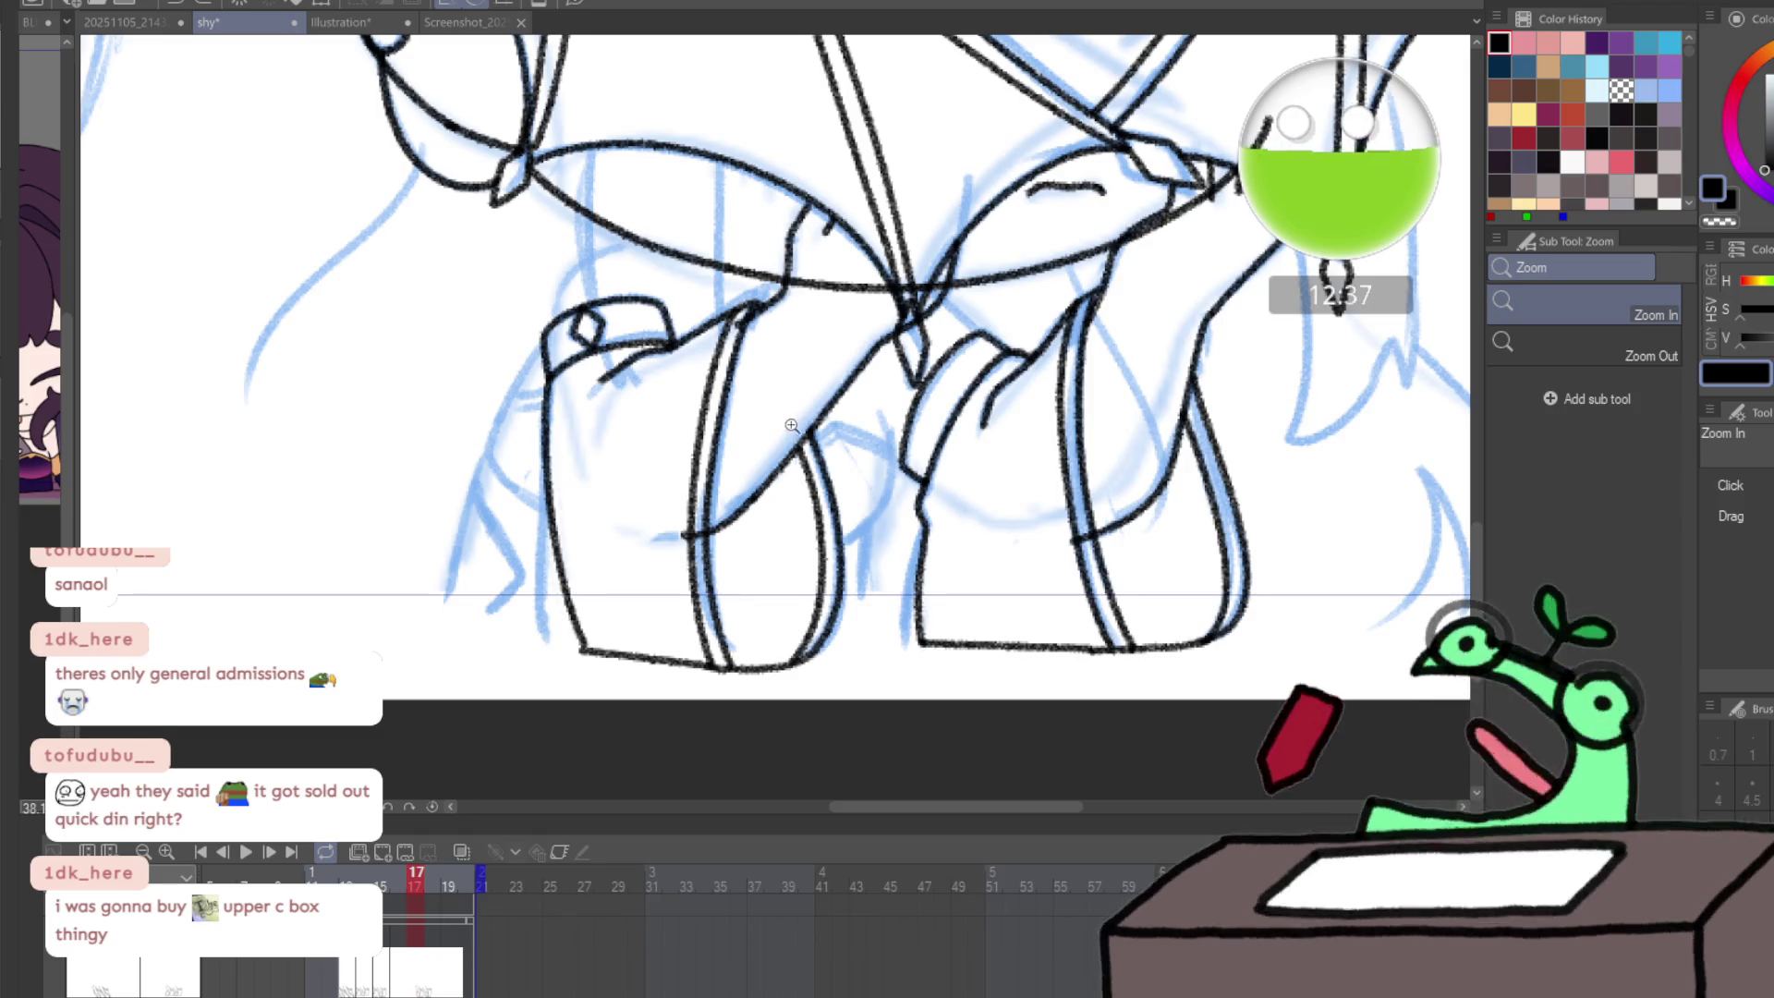
click(748, 456)
click(748, 456)
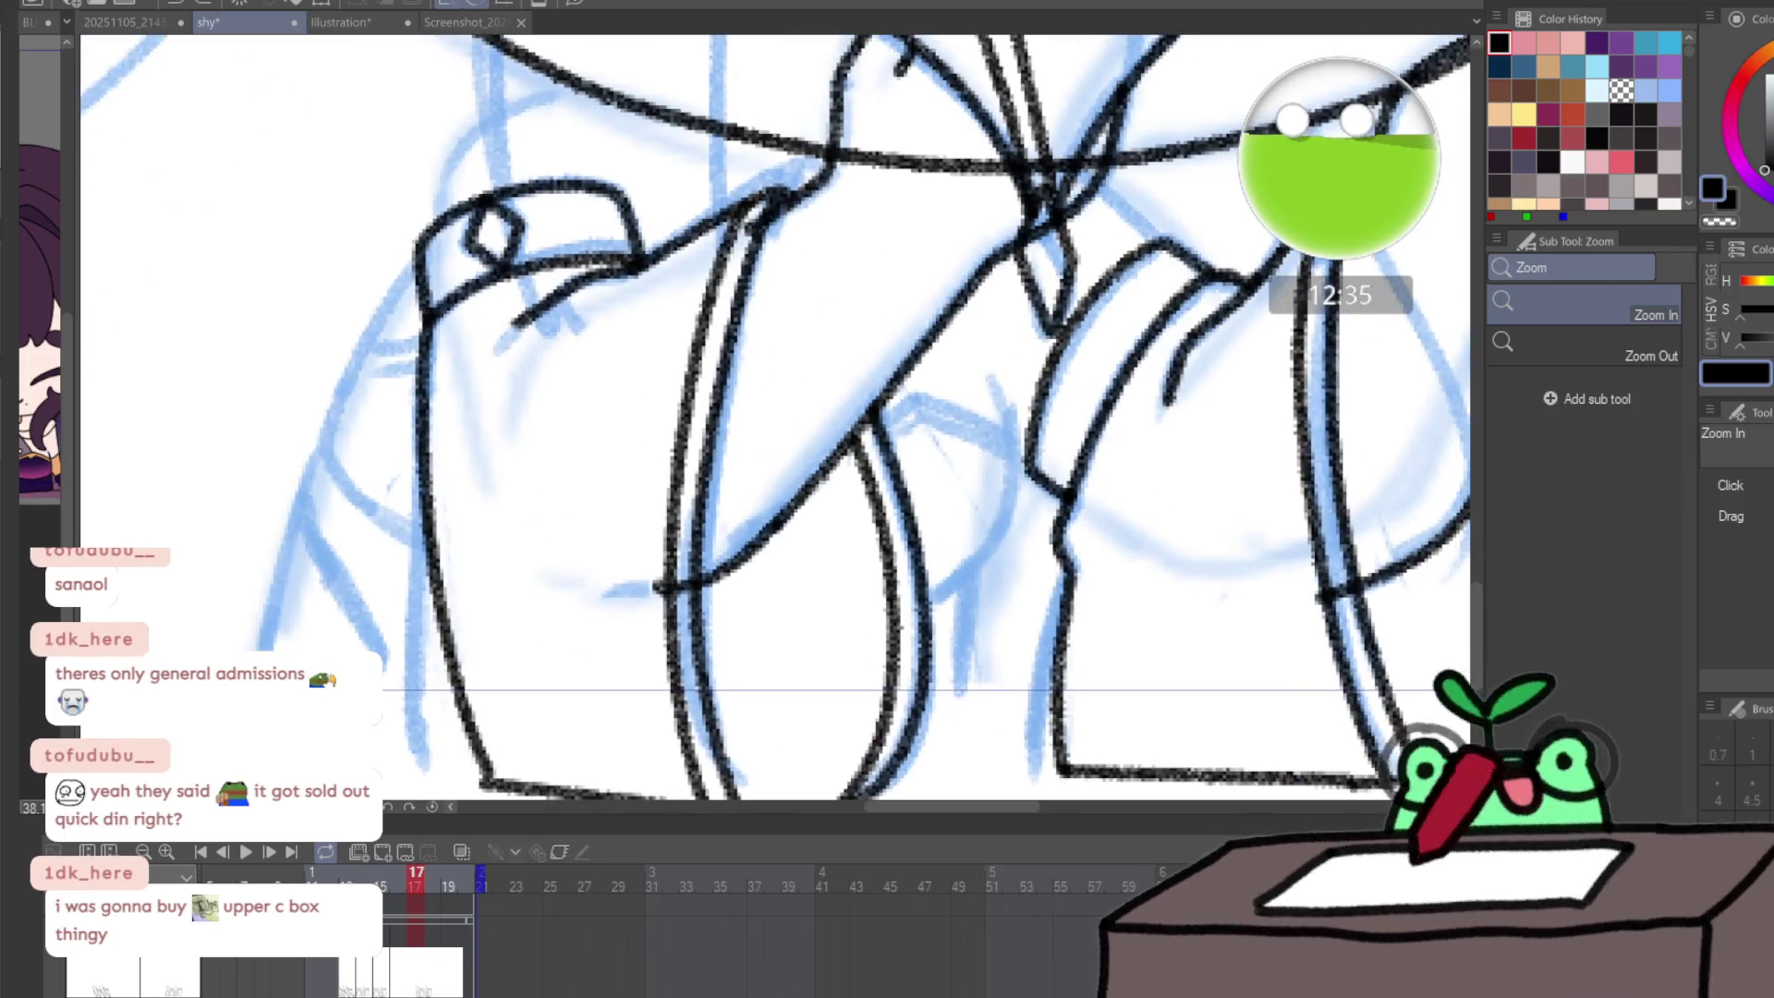
- Erase stray leg strokes on frames 15 and 14, then compare frames 13 and 14
key(e)
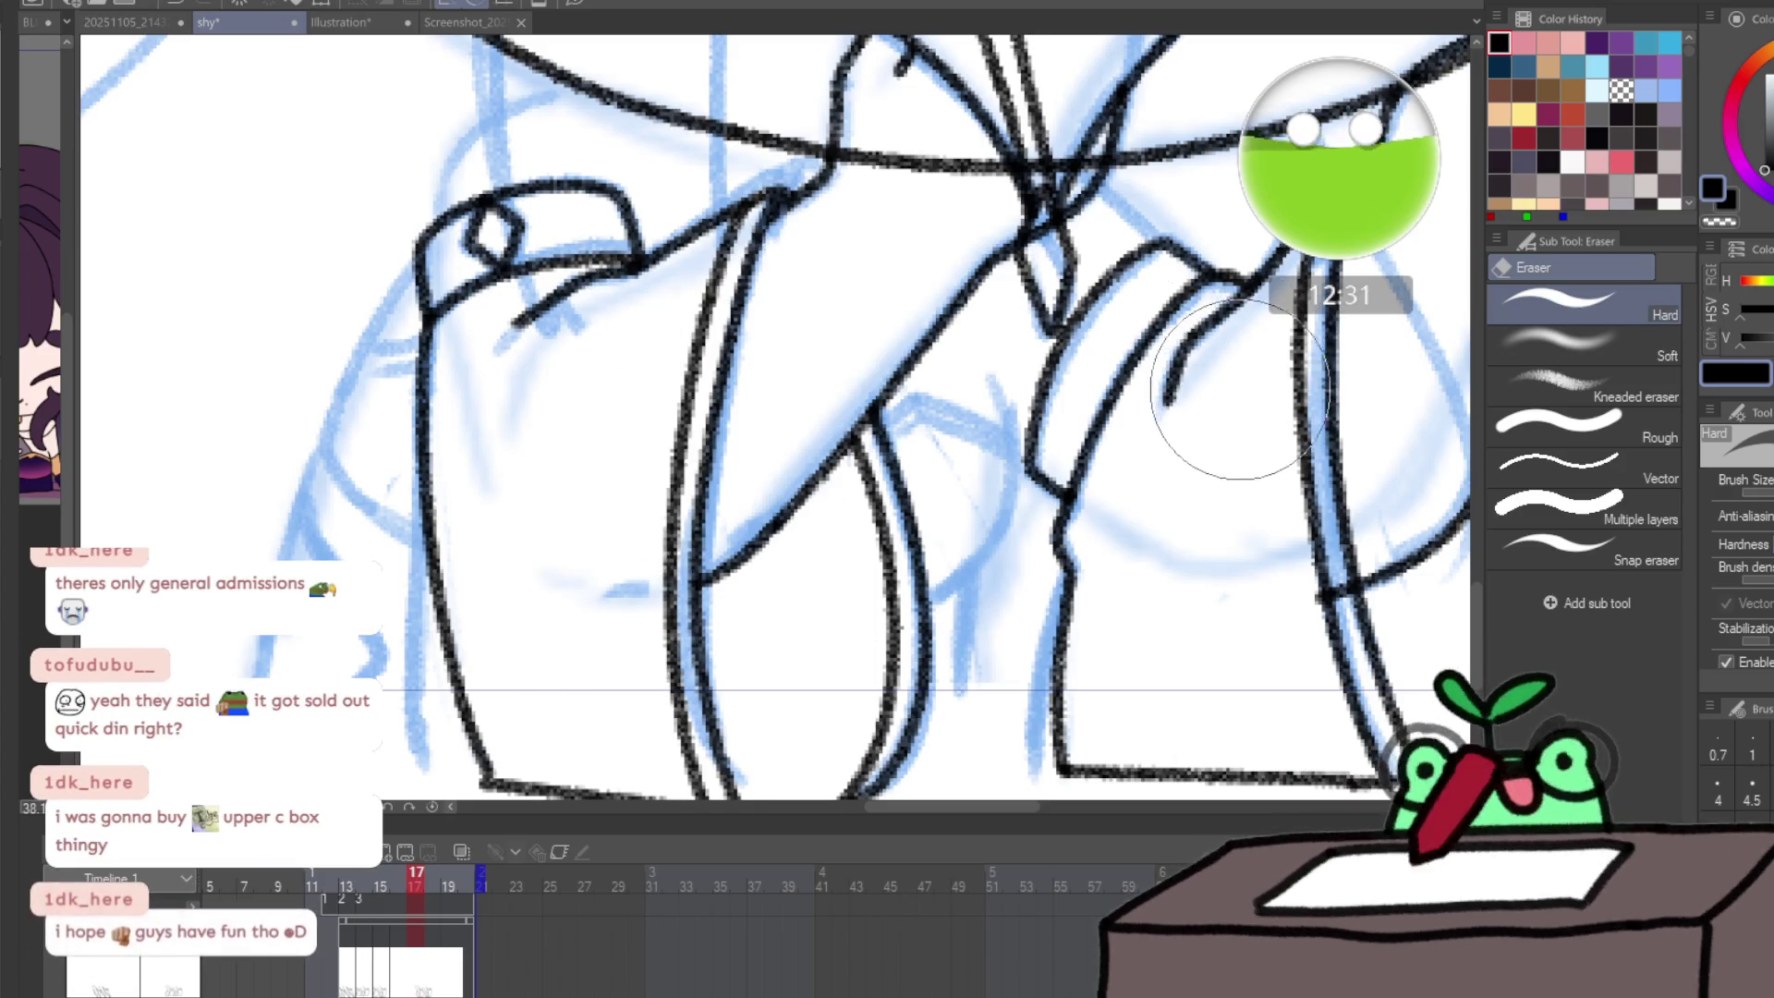
drag(1239, 408, 1012, 410)
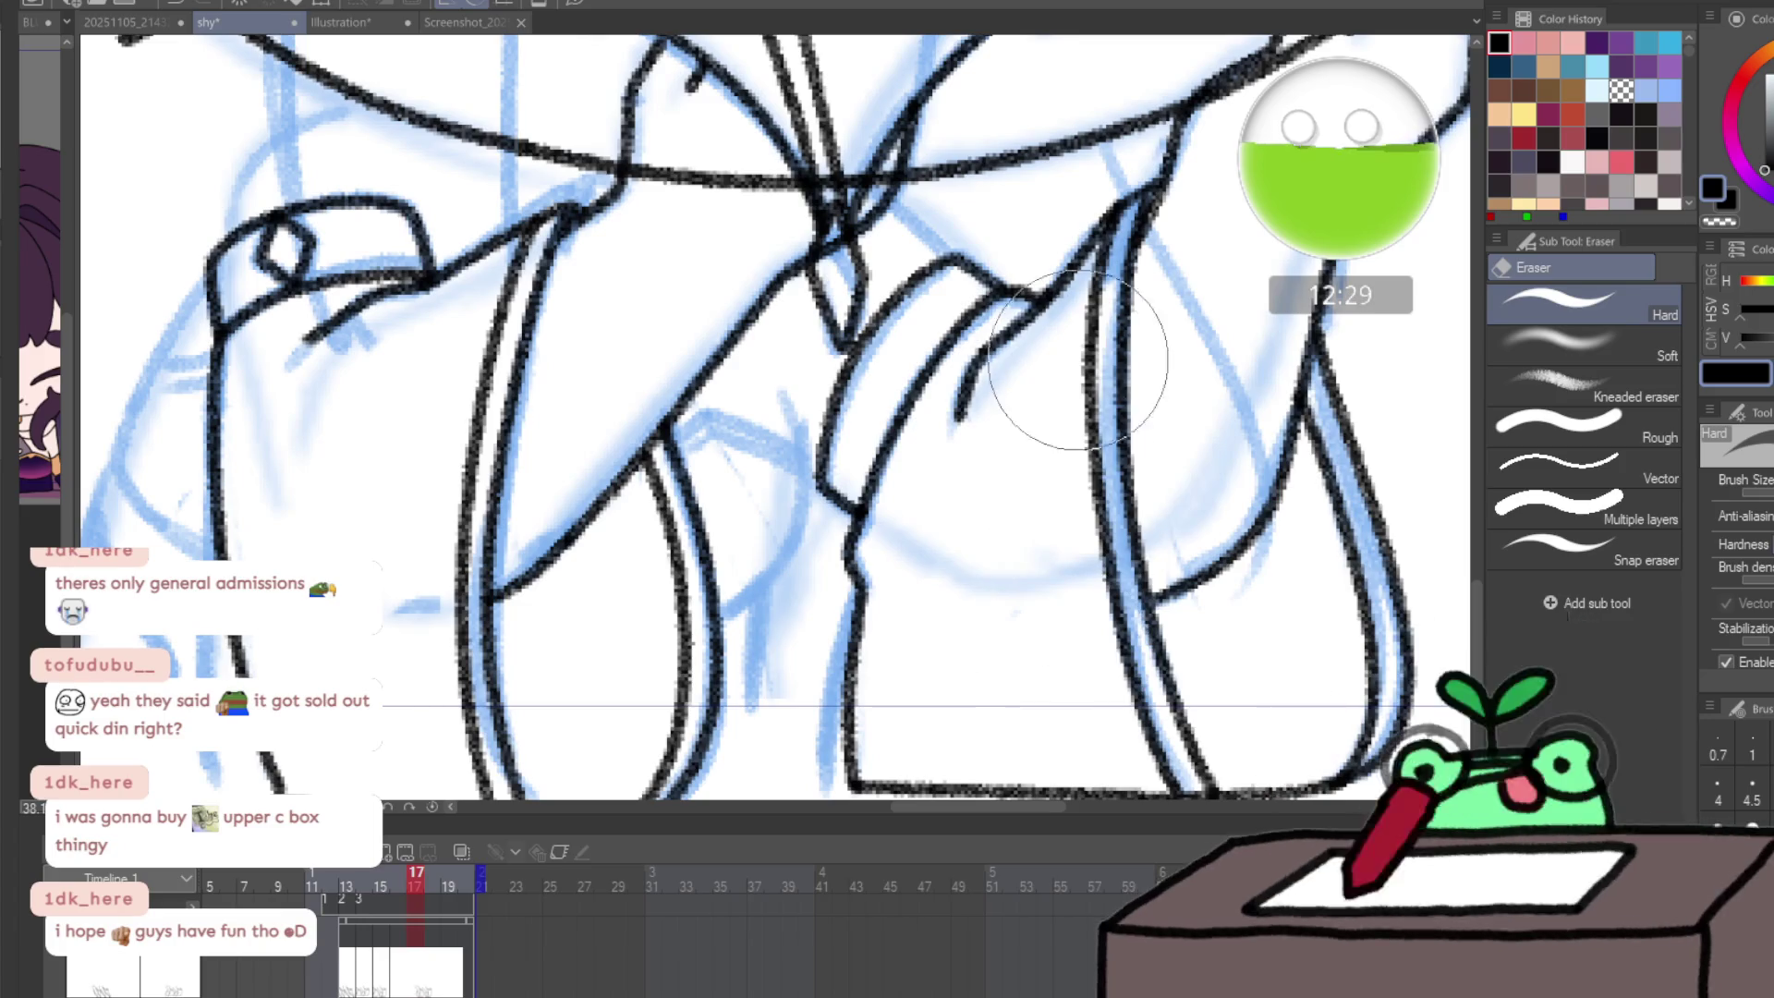
key(Left)
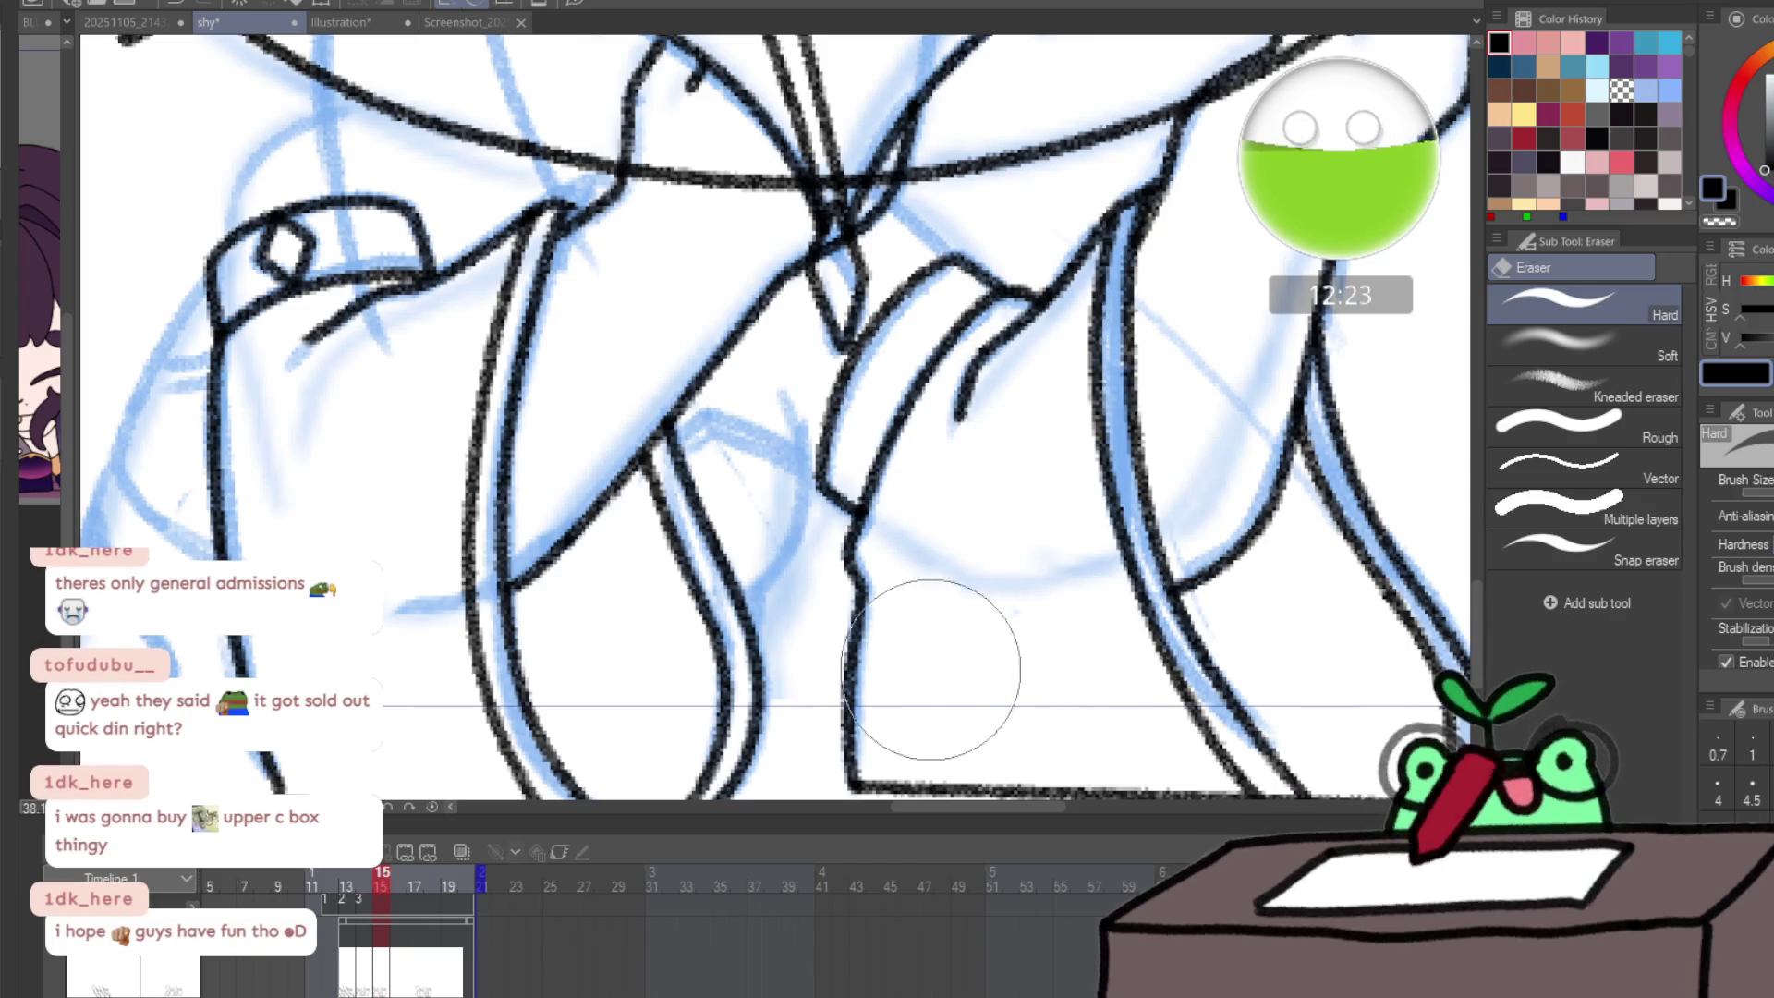
key(Left)
drag(1113, 628, 1028, 613)
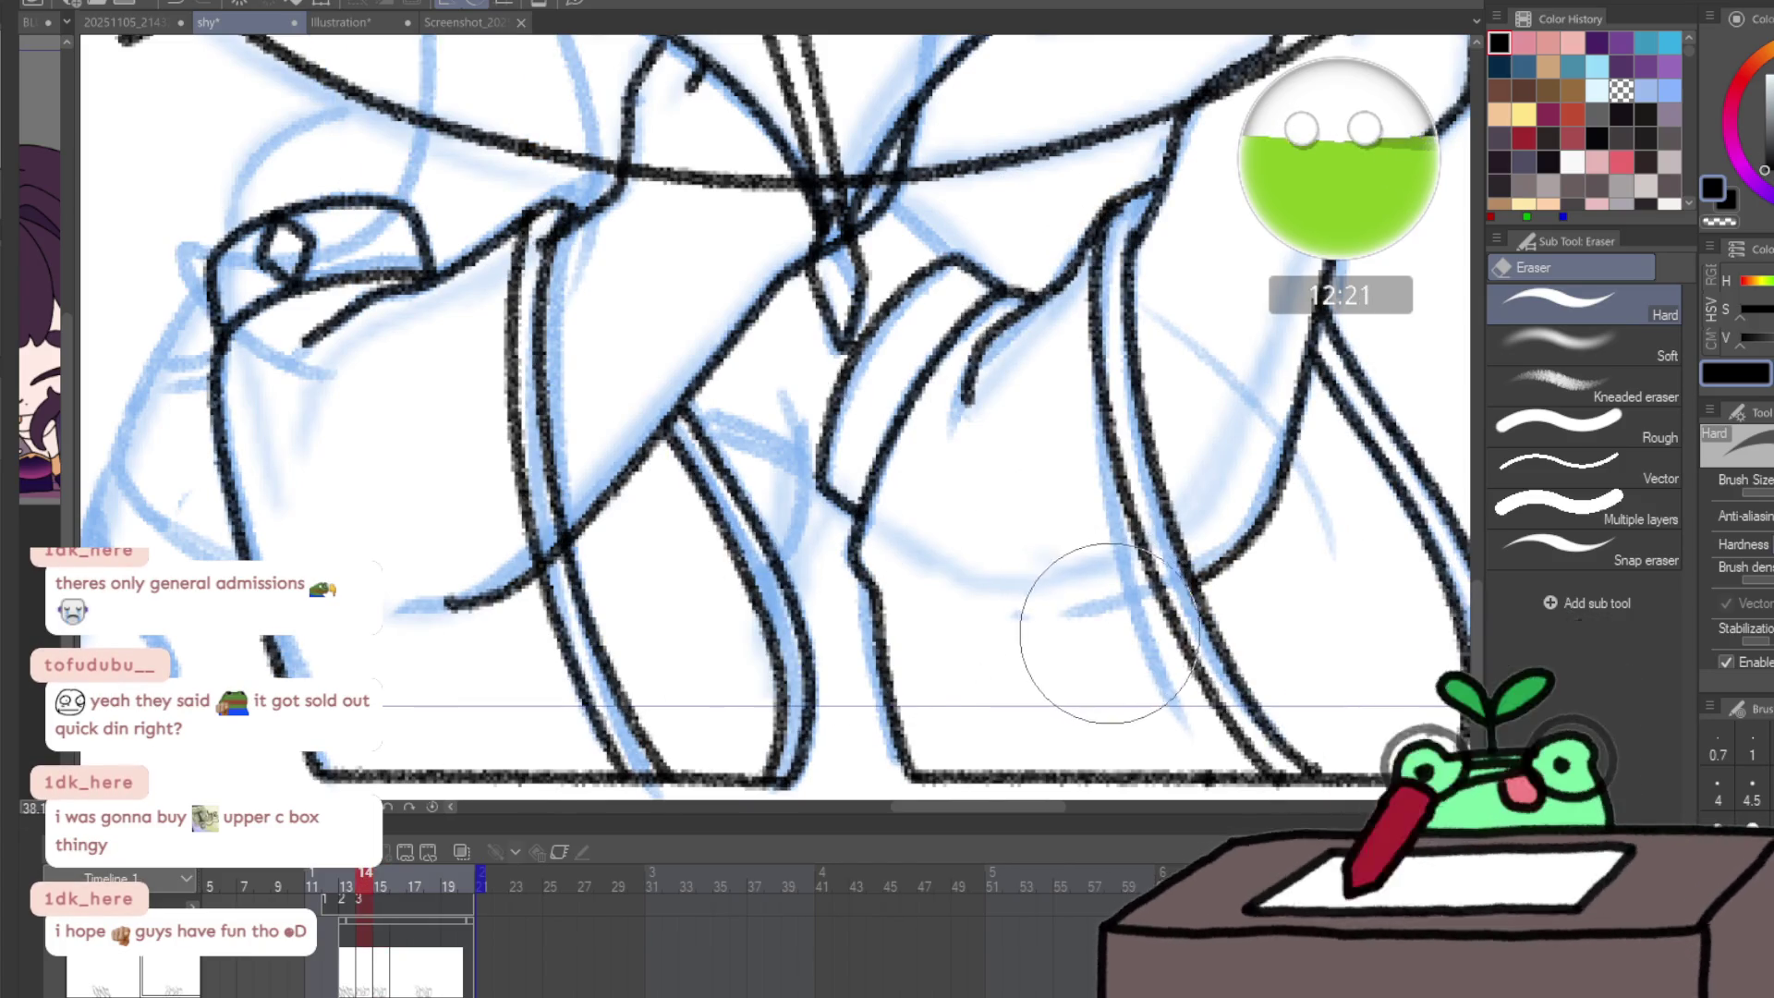
mouse_move(490, 578)
mouse_down()
mouse_move(429, 562)
mouse_move(468, 519)
mouse_up()
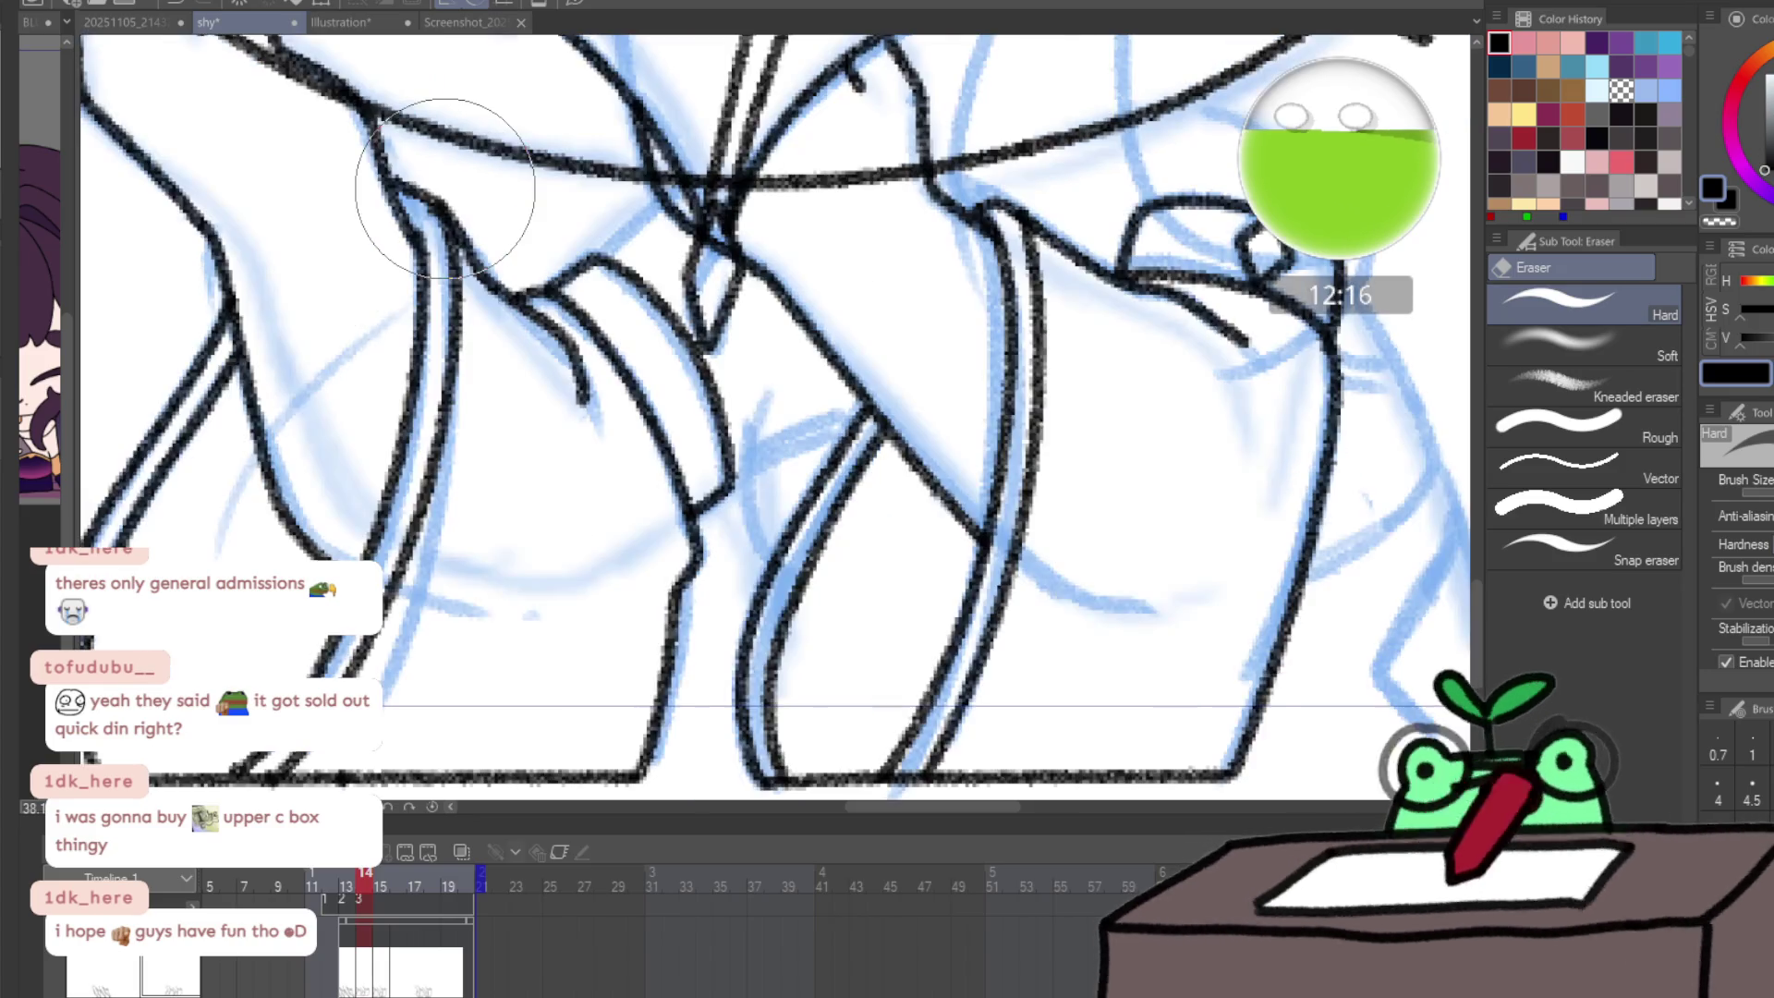
click(351, 890)
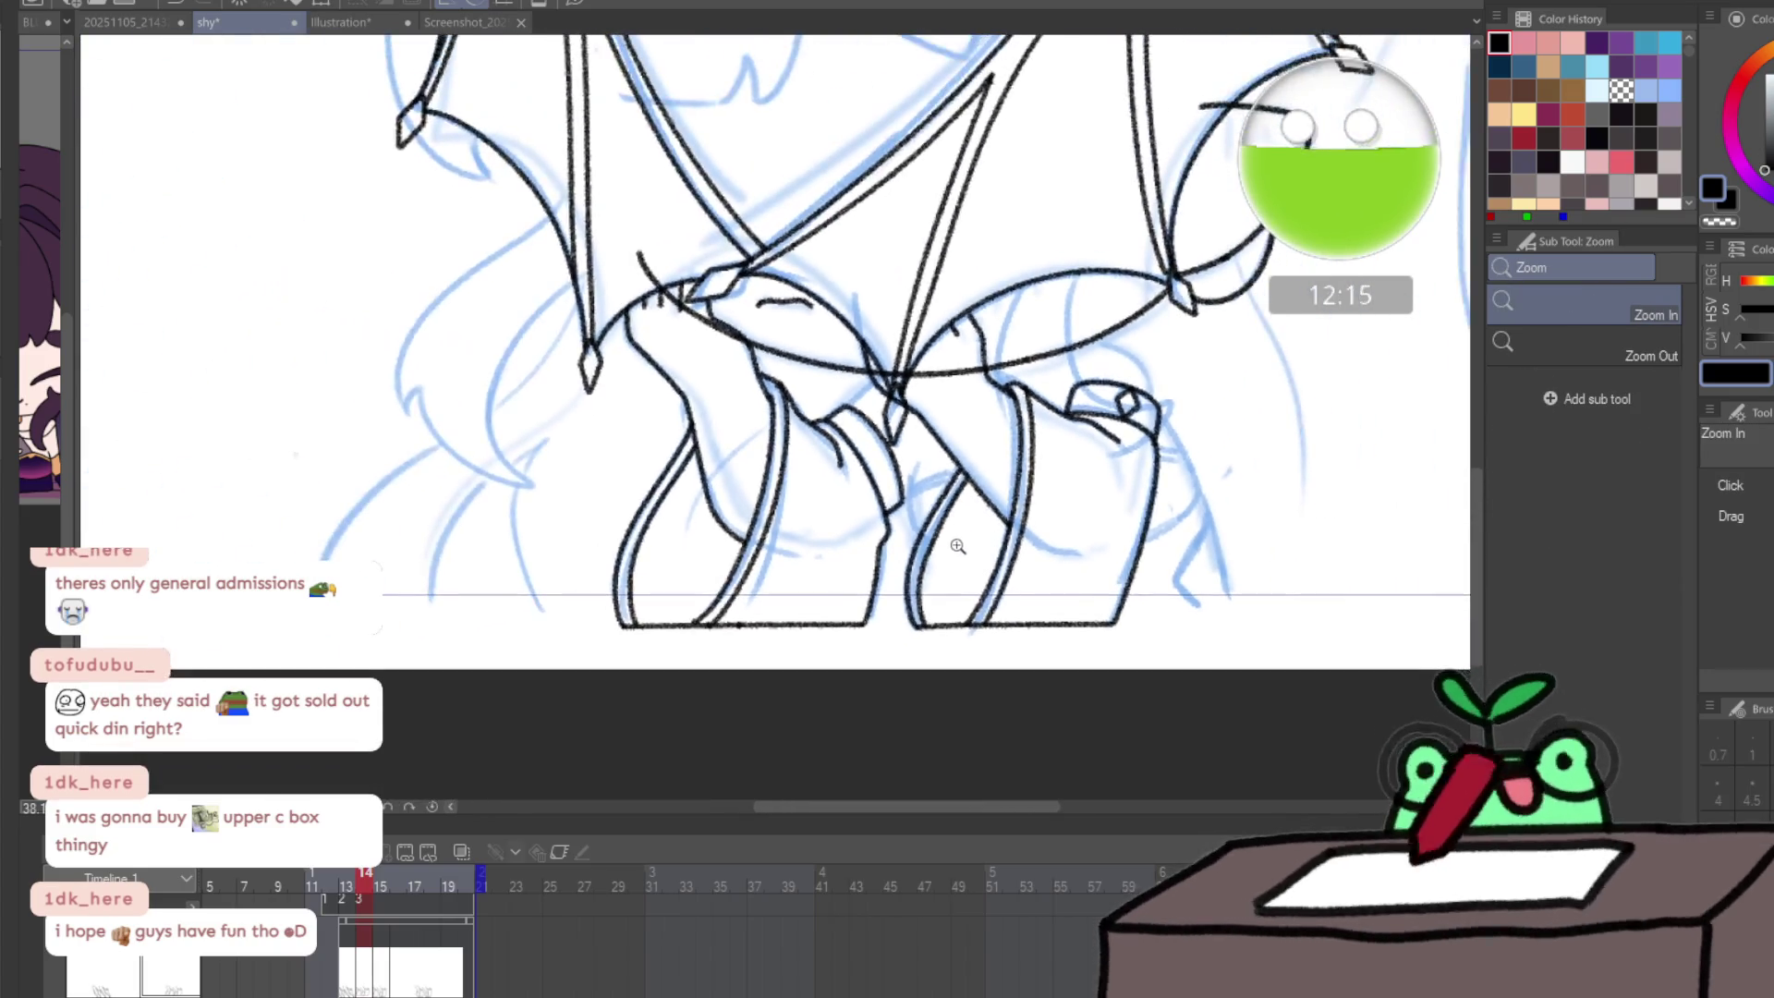
mouse_move(351, 891)
mouse_down()
mouse_move(355, 874)
mouse_move(442, 878)
mouse_up()
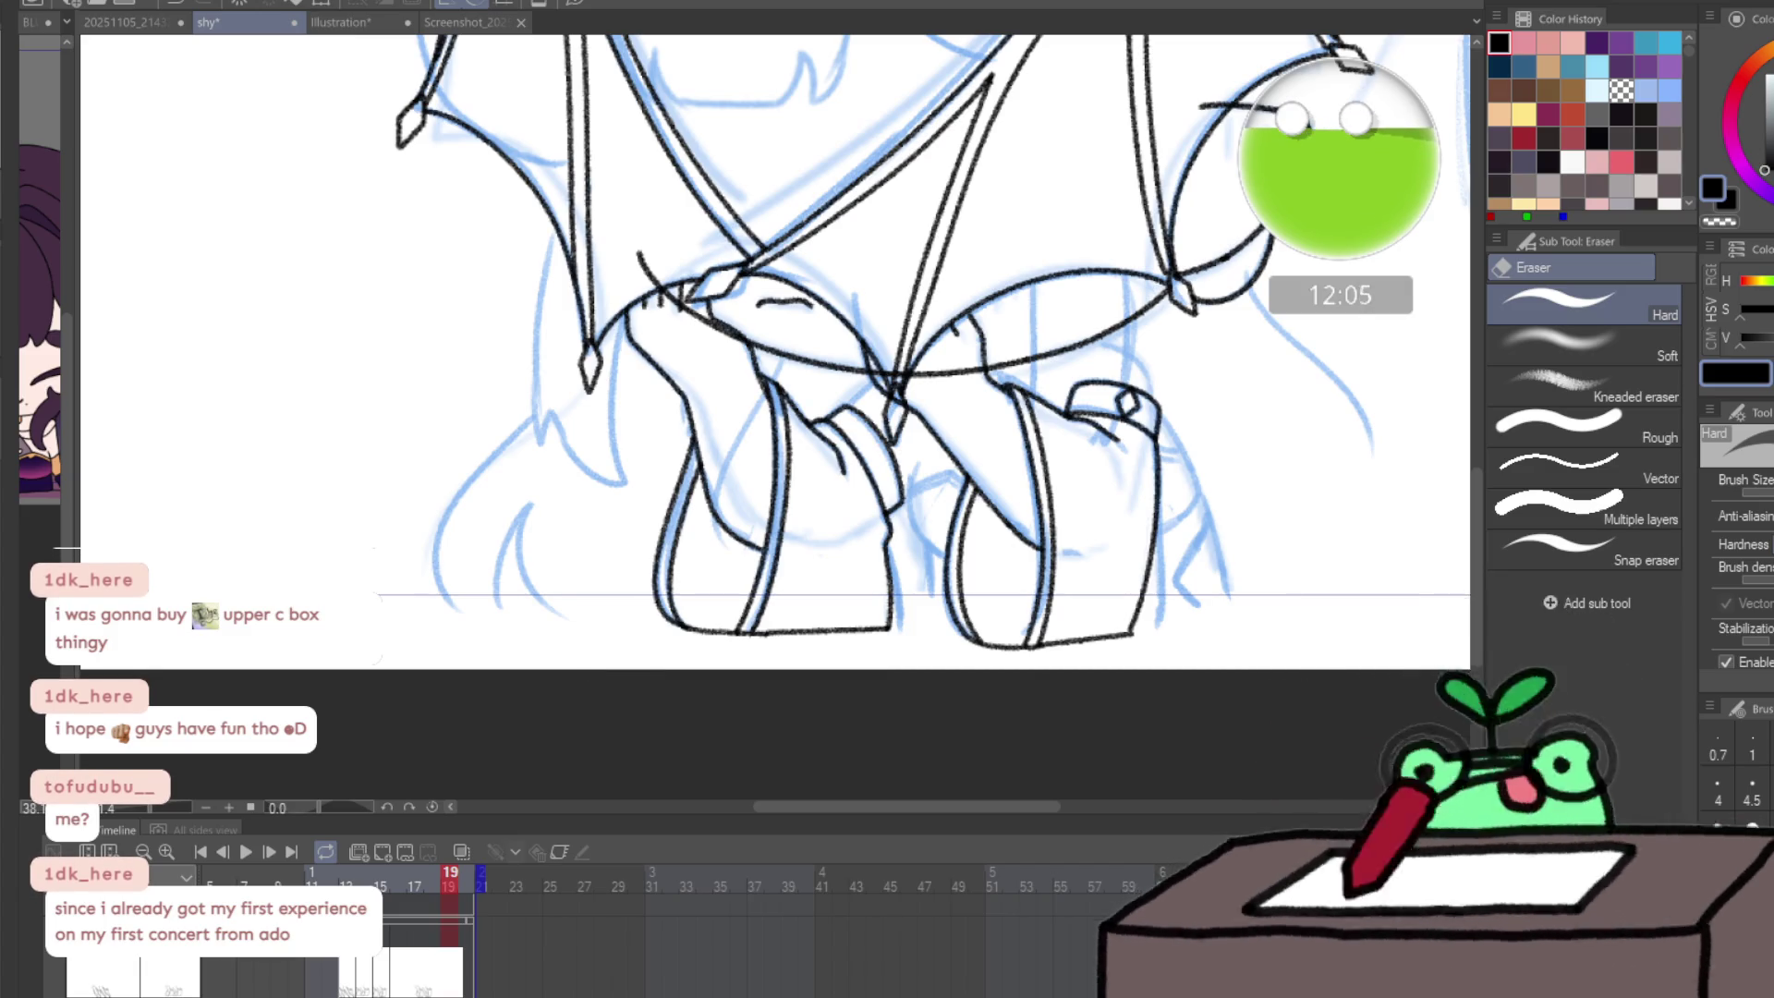
- Select frame 19, then jump back to frame 1 showing the inked head, hair and wings
scroll(812, 662, down, 5)
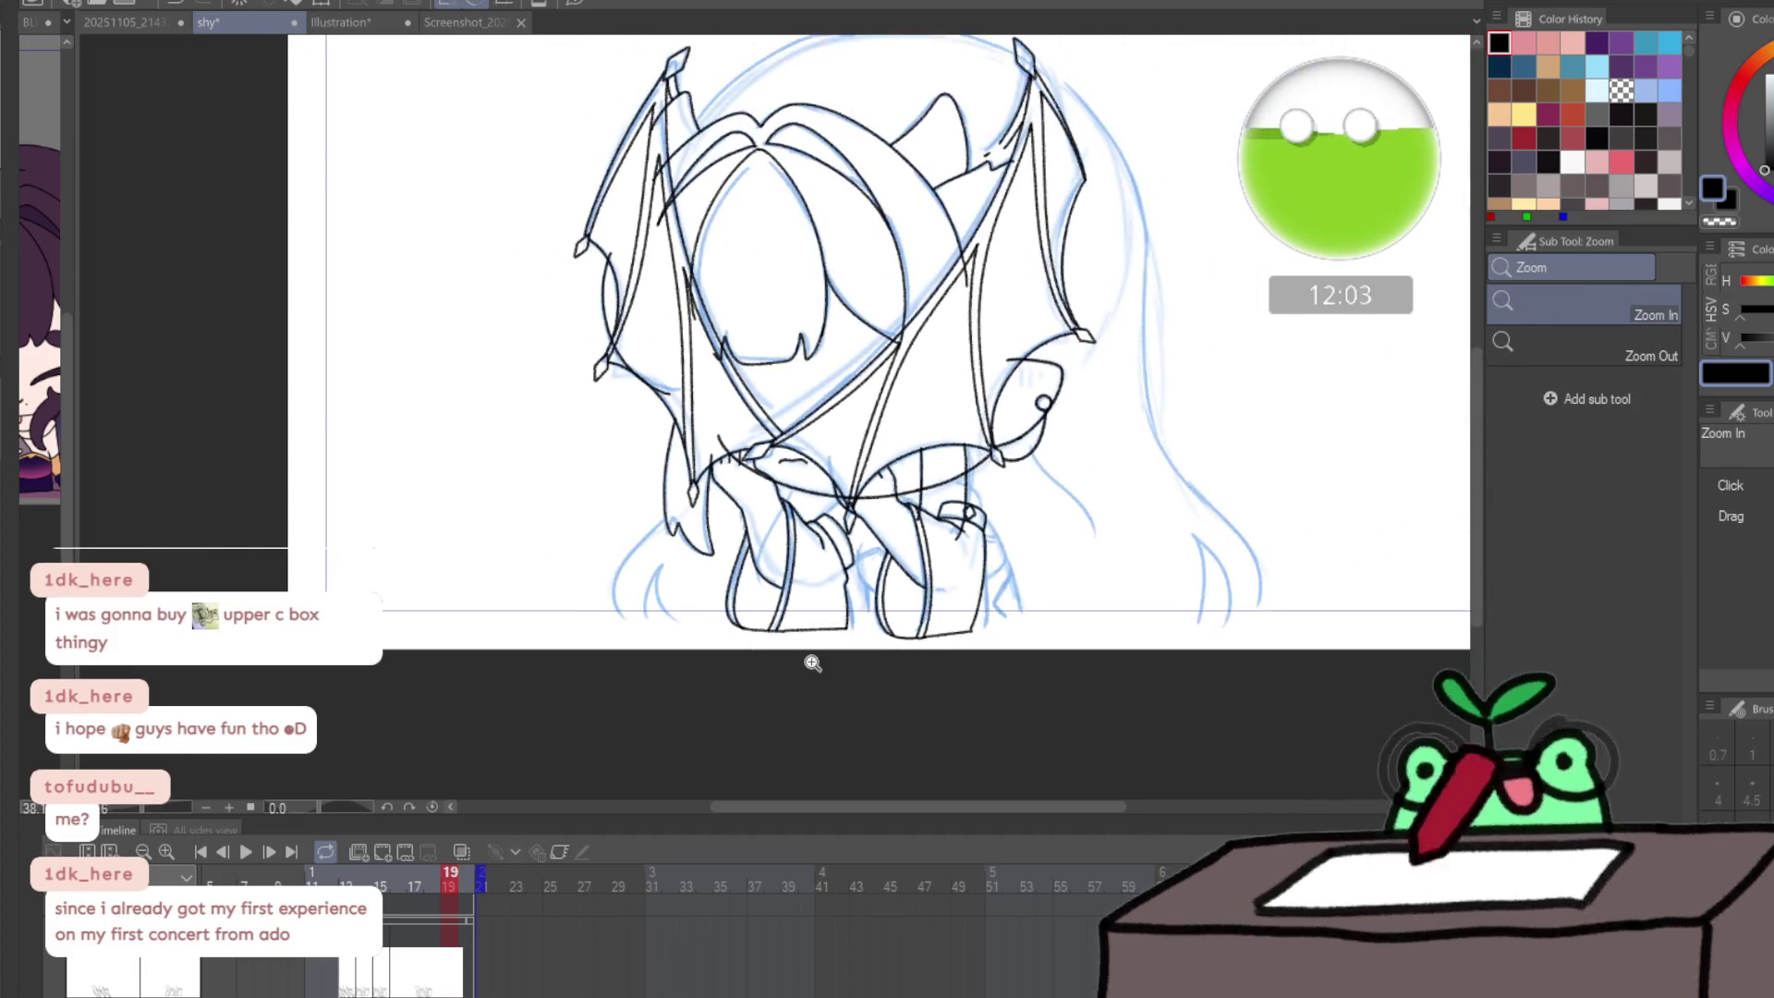
key(e)
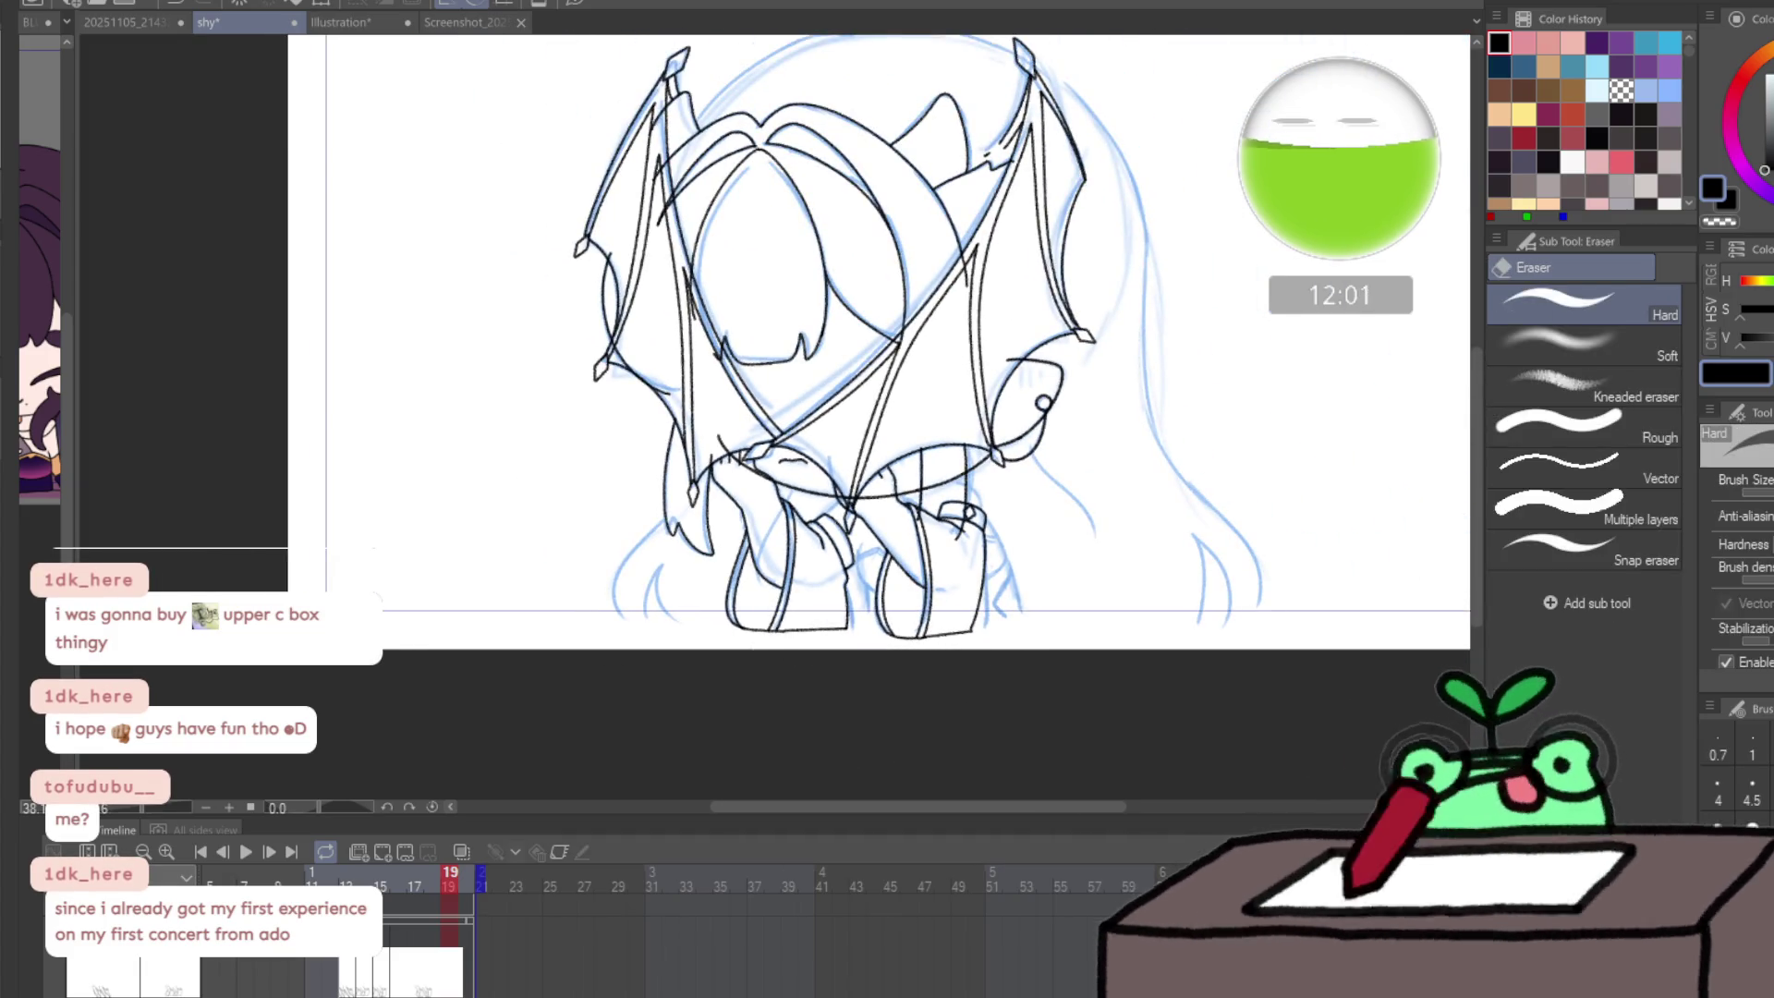
click(434, 873)
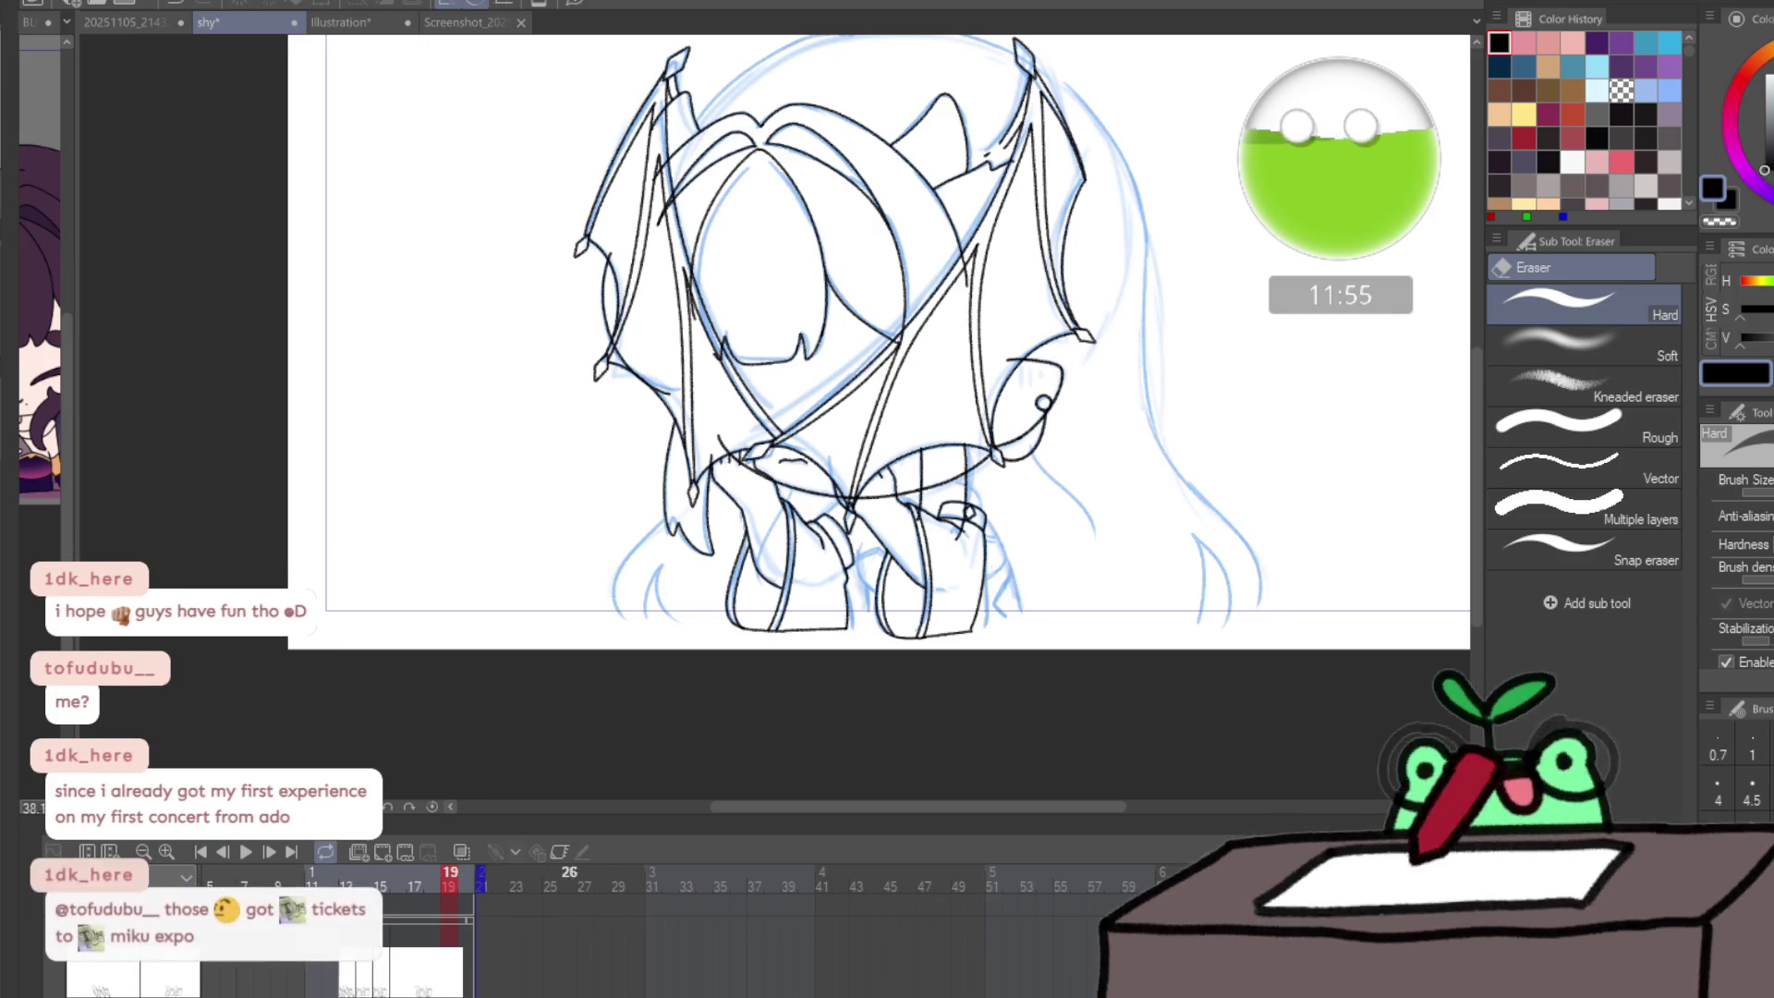
scroll(591, 923, left, 3)
click(436, 883)
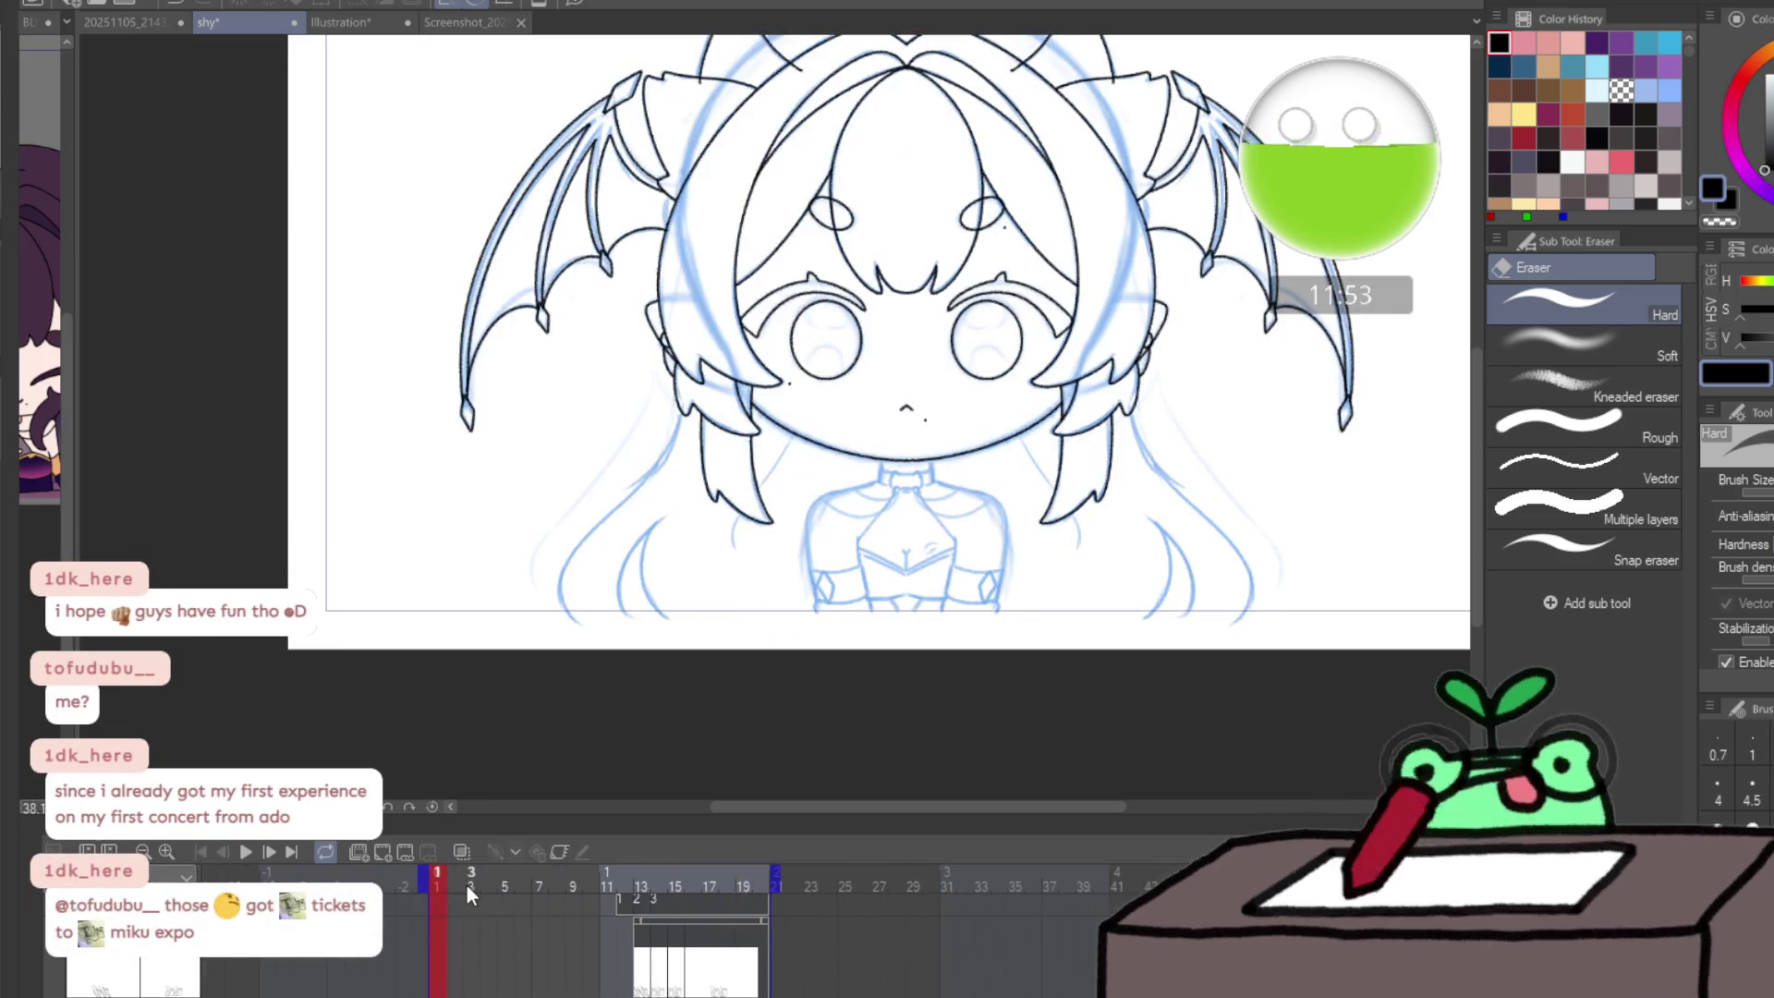
scroll(890, 962, down, 2)
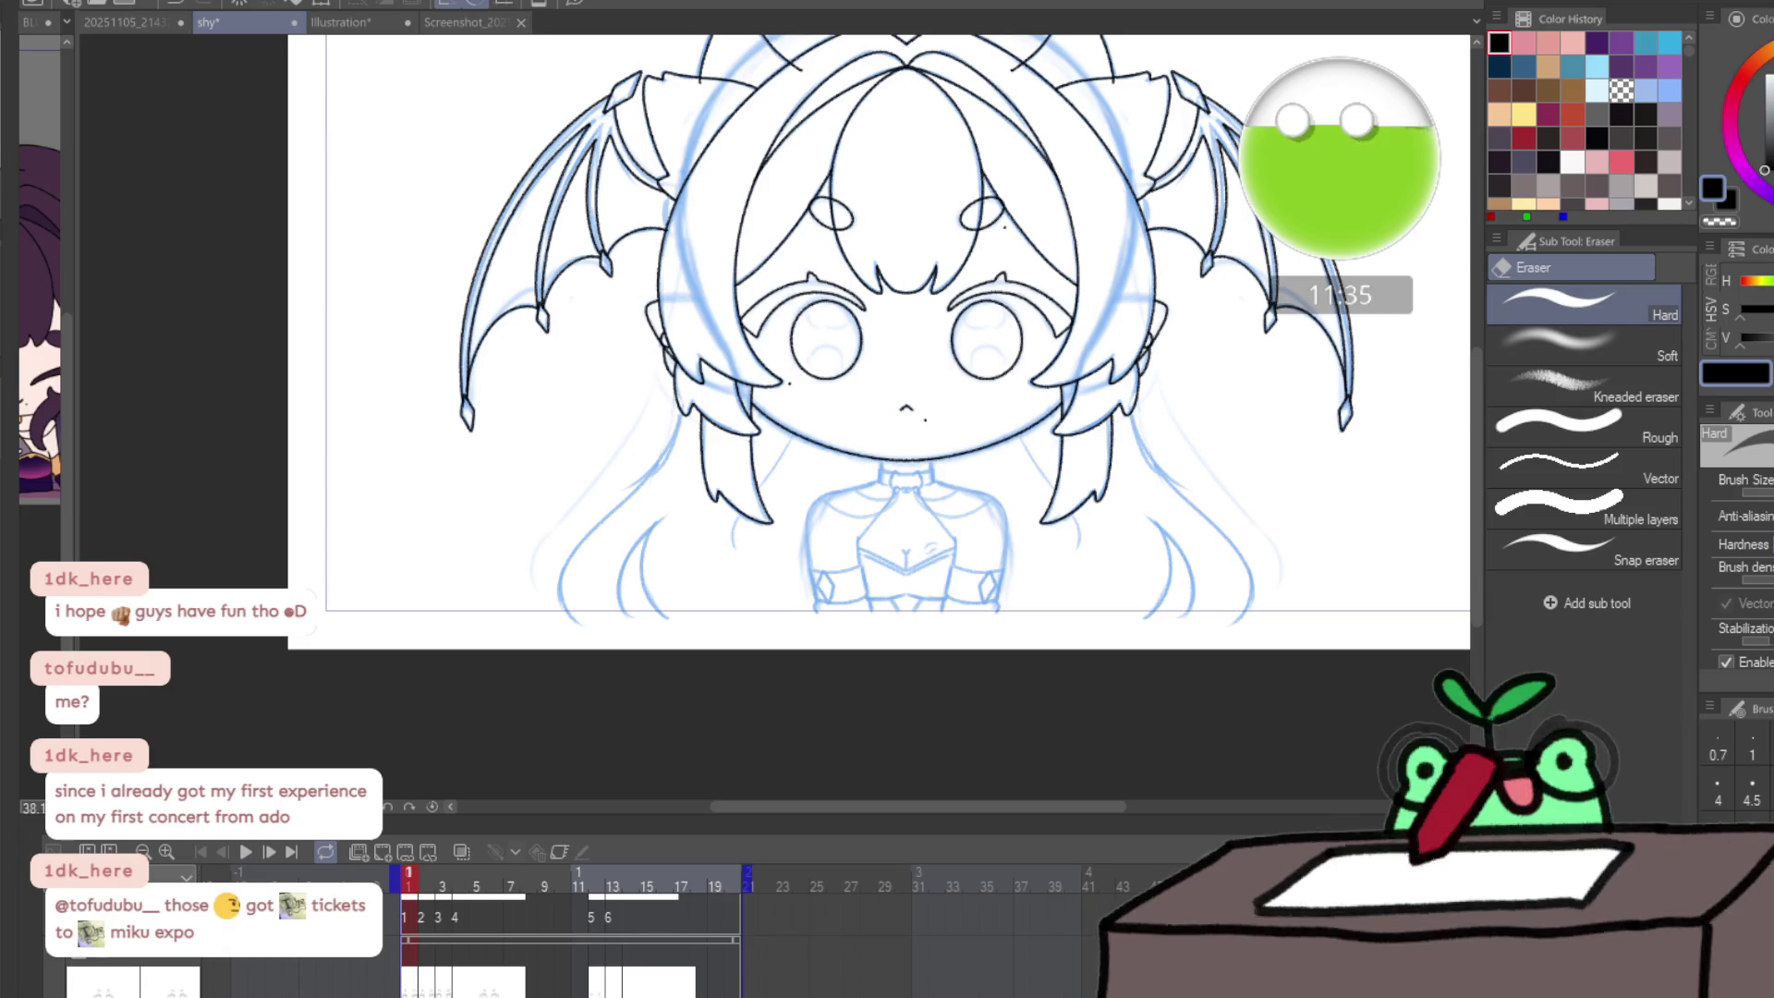
scroll(569, 951, down, 1)
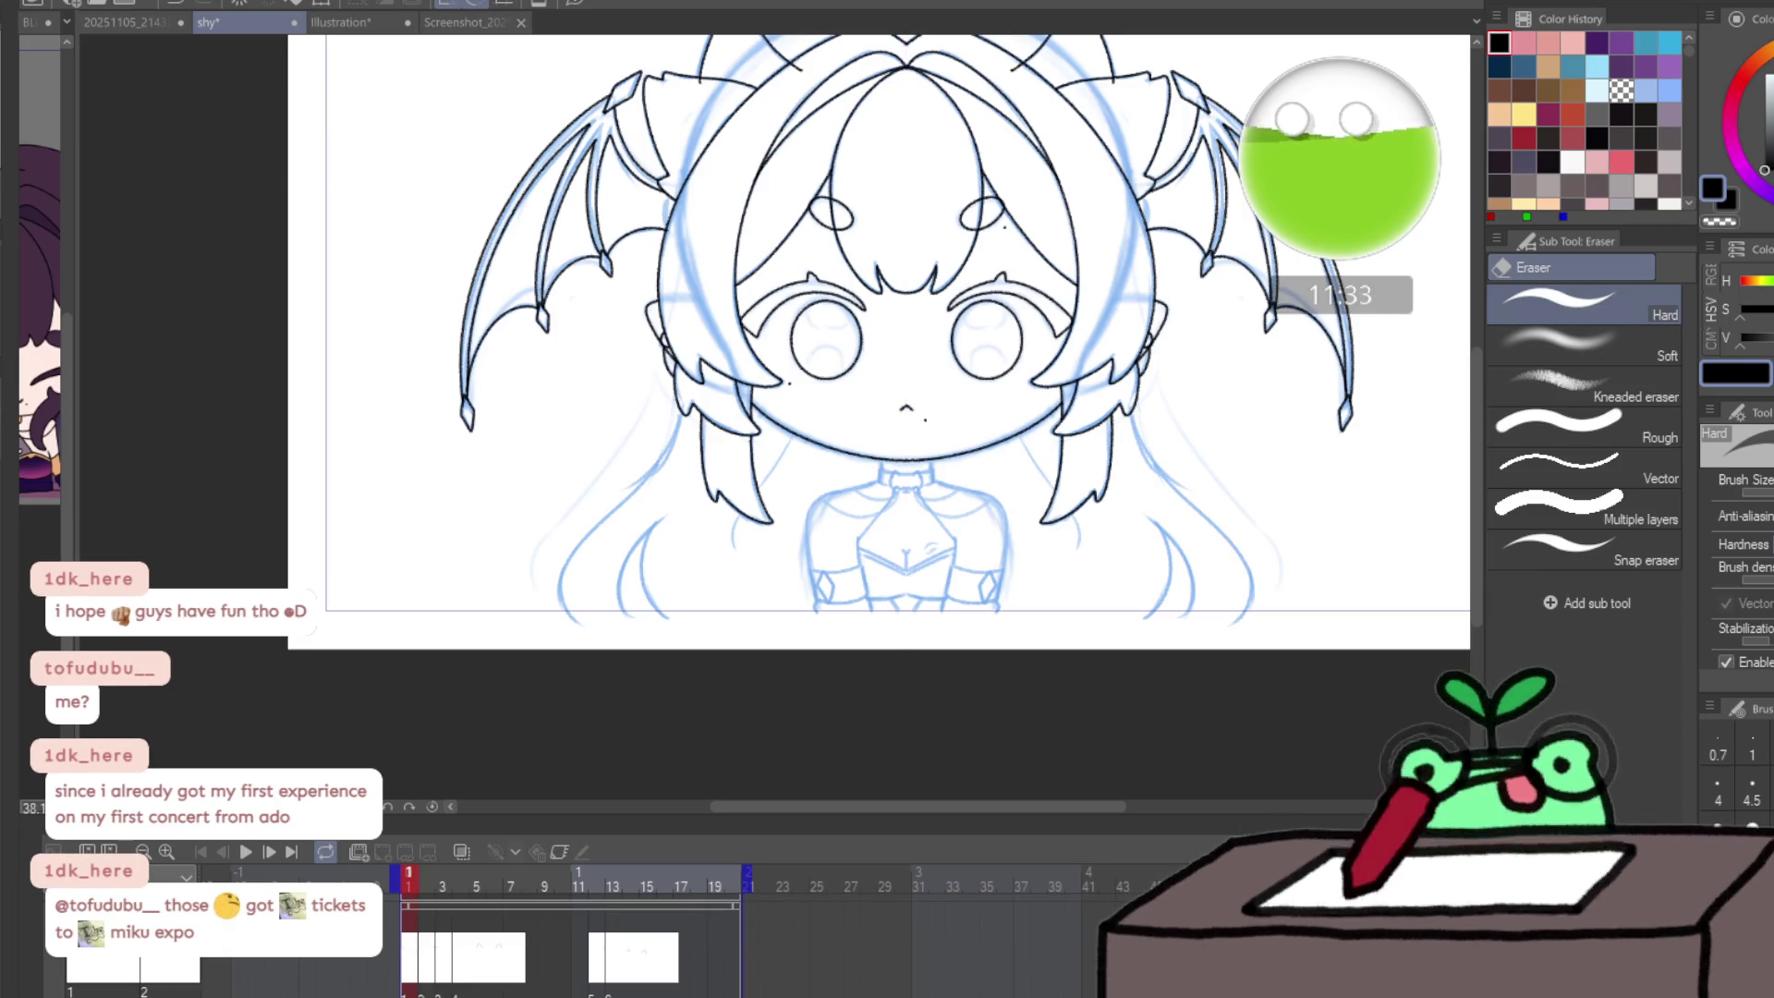
scroll(569, 952, up, 1)
- Ink the choker outline at the collar with the Pencil, then pan down to the sketch below
scroll(909, 495, up, 5)
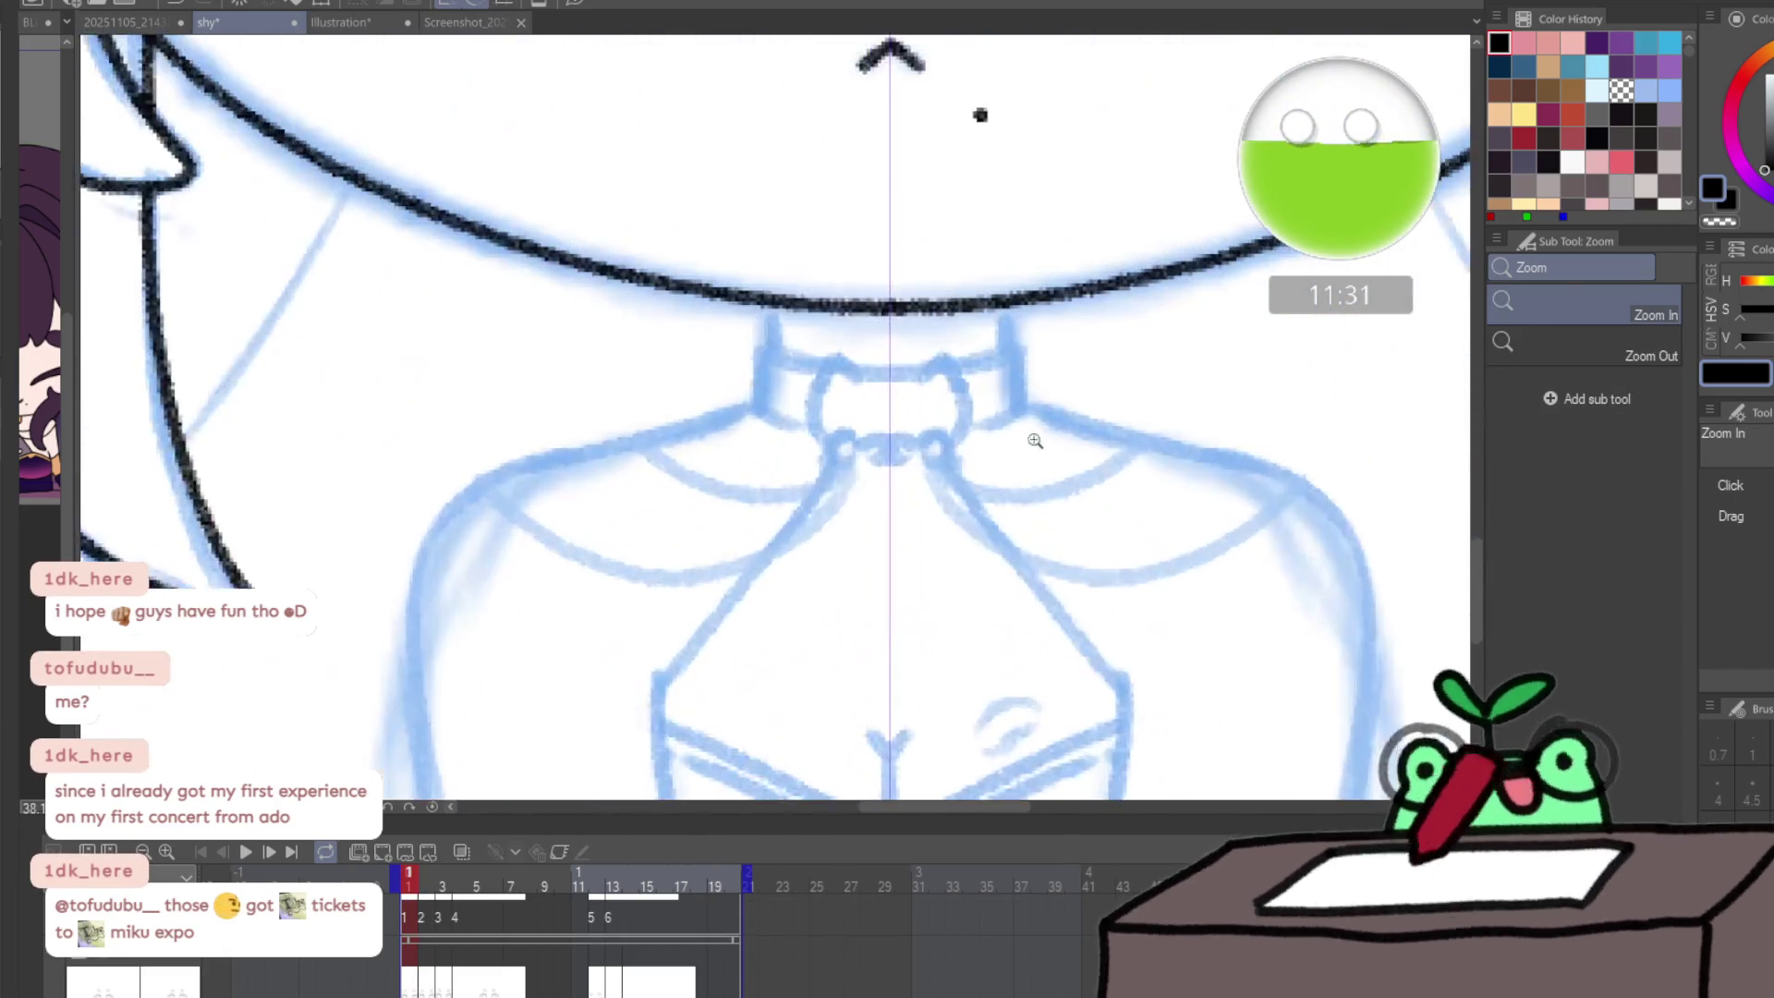
key(p)
scroll(865, 459, up, 2)
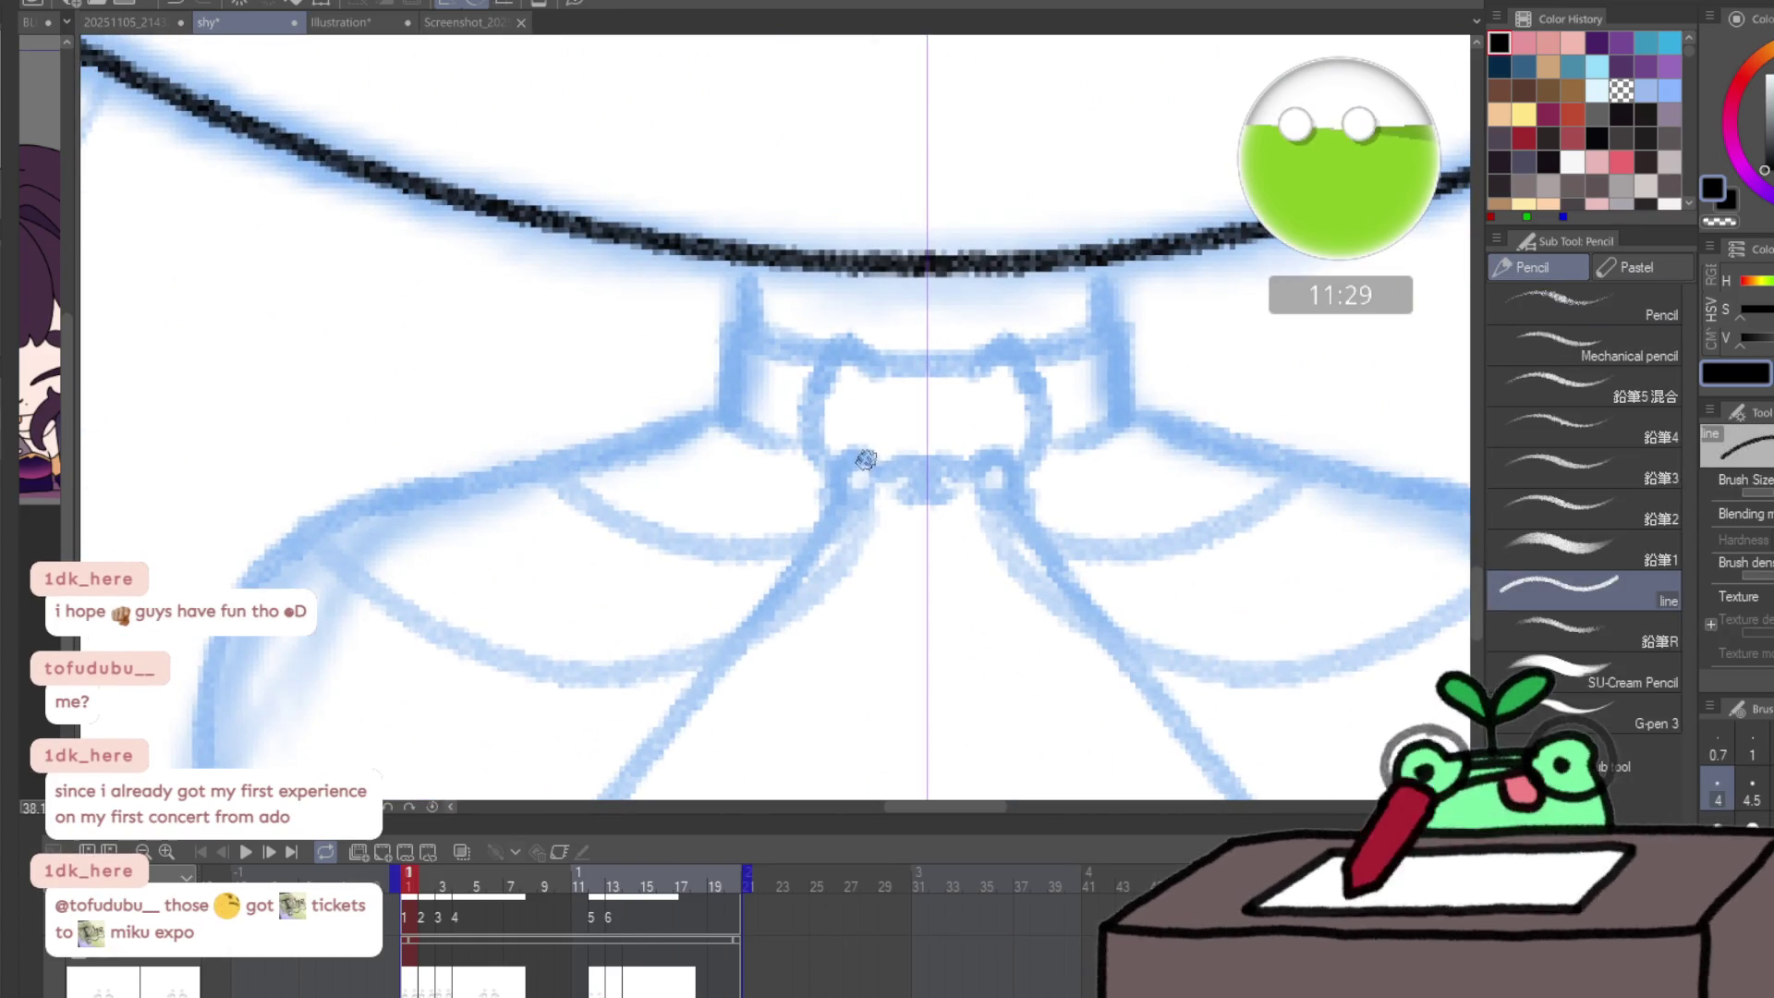
mouse_move(872, 462)
mouse_down()
mouse_move(833, 452)
mouse_move(821, 494)
mouse_move(850, 515)
mouse_move(892, 457)
mouse_move(921, 461)
mouse_move(917, 487)
mouse_move(806, 407)
mouse_move(815, 355)
mouse_move(866, 341)
mouse_up()
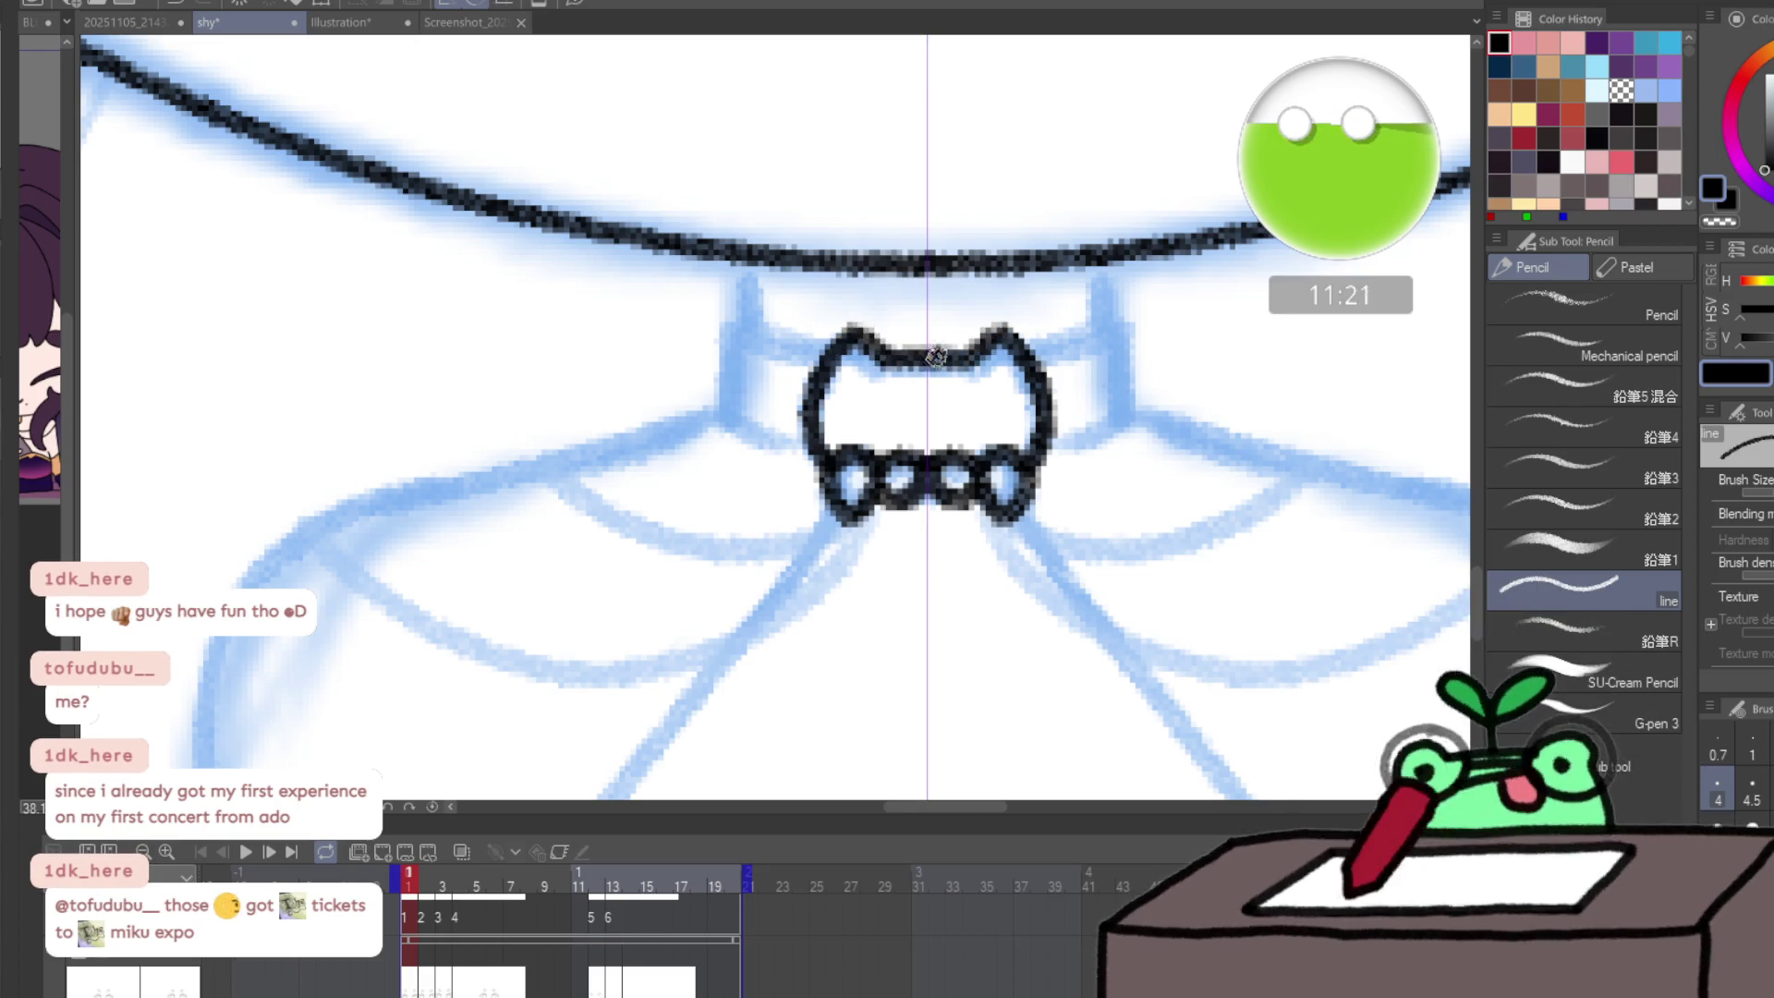
drag(962, 590, 927, 68)
mouse_move(983, 654)
mouse_down()
mouse_move(1049, 495)
mouse_move(879, 664)
mouse_up()
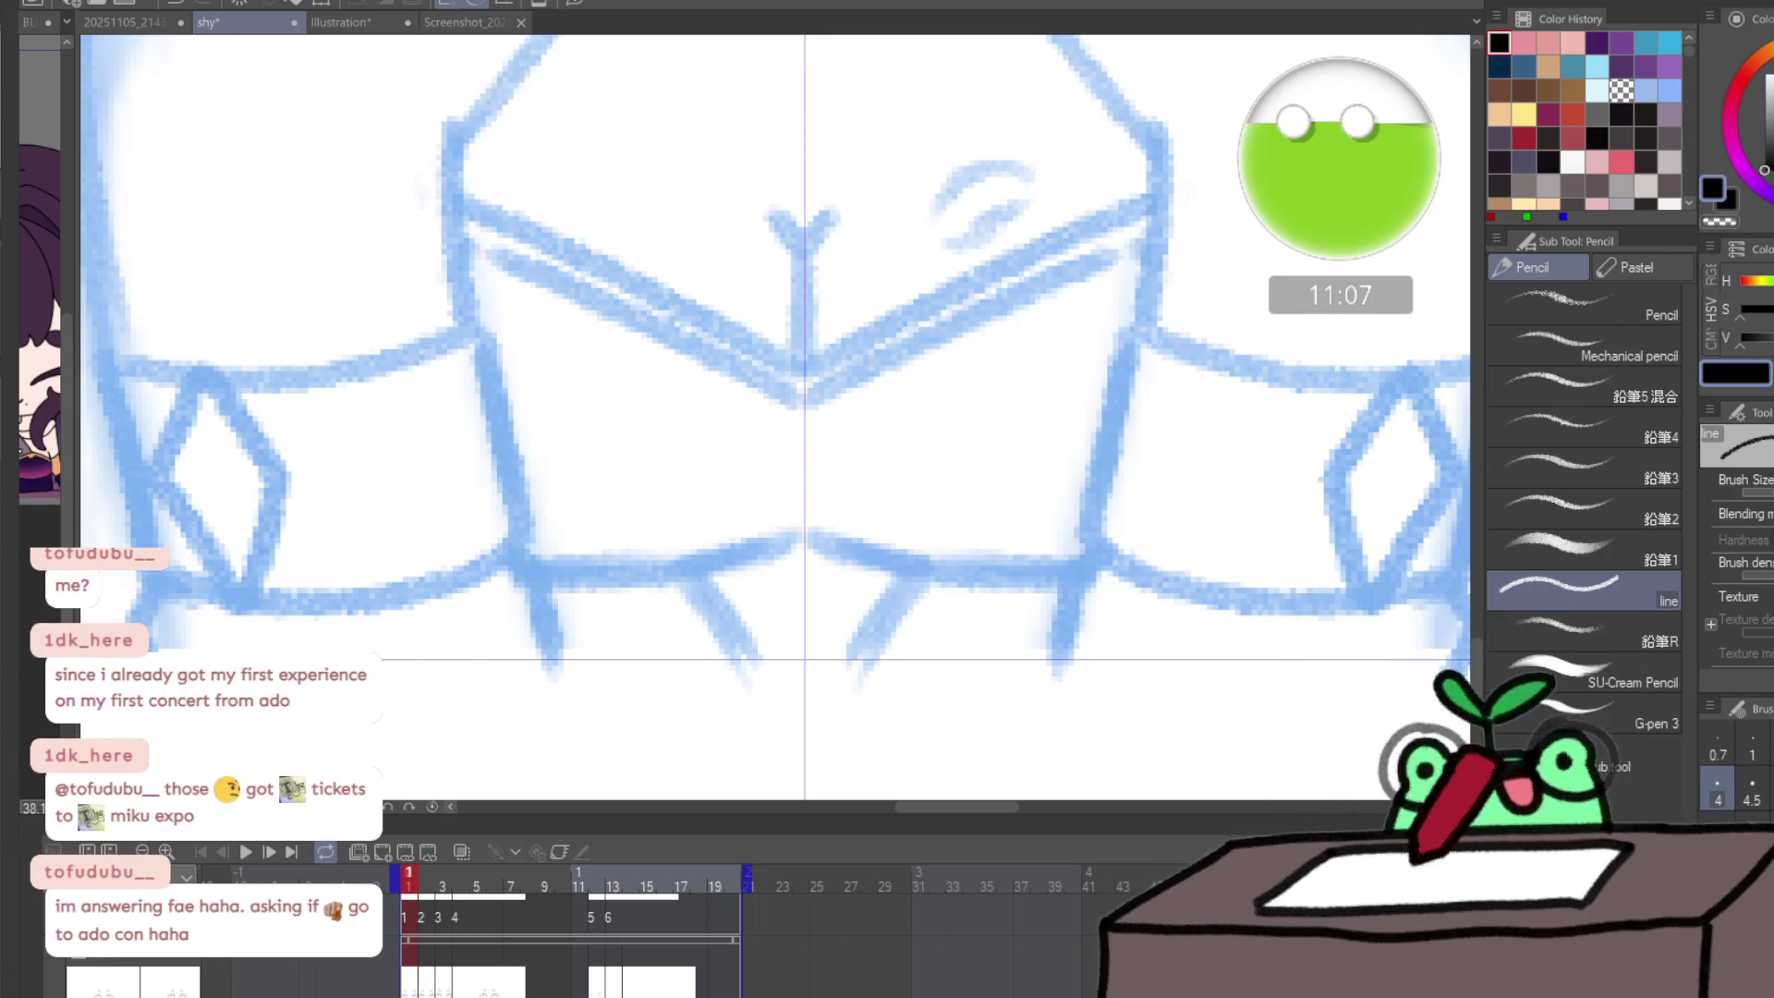
key(slash)
- Zoom in on the chest and ink the two V-neckline lines, redoing misplaced strokes
alt+click(744, 674)
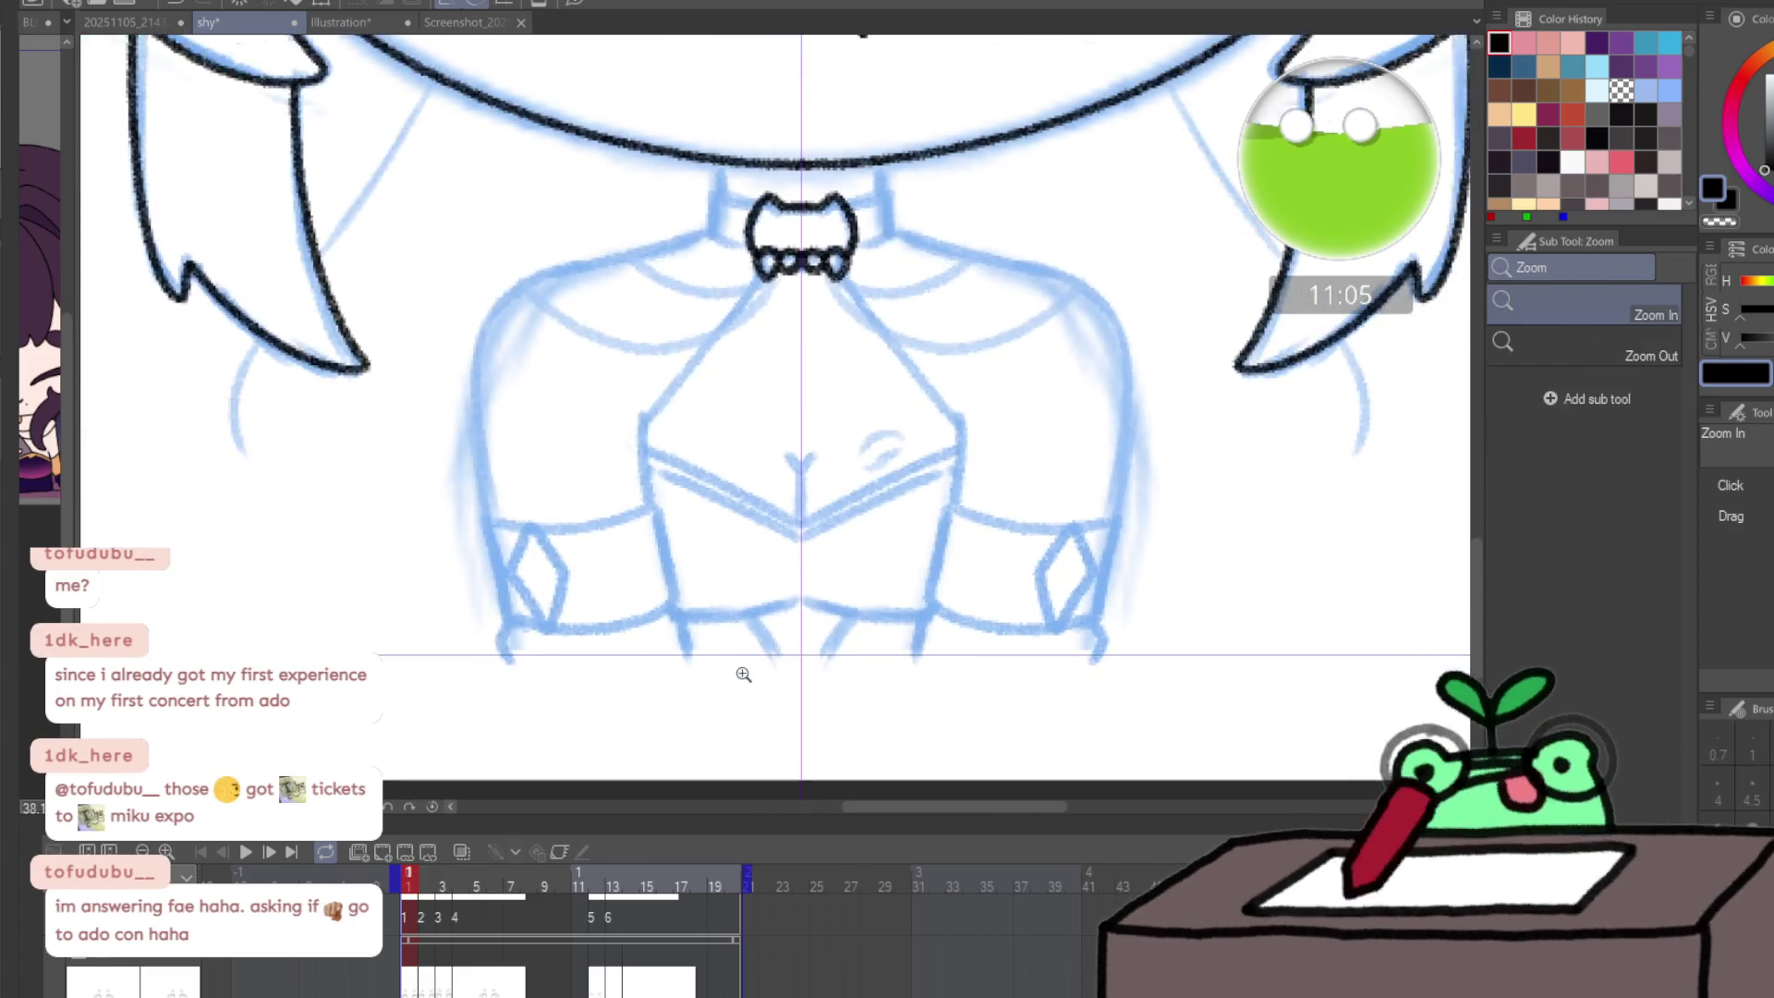
drag(743, 674, 795, 671)
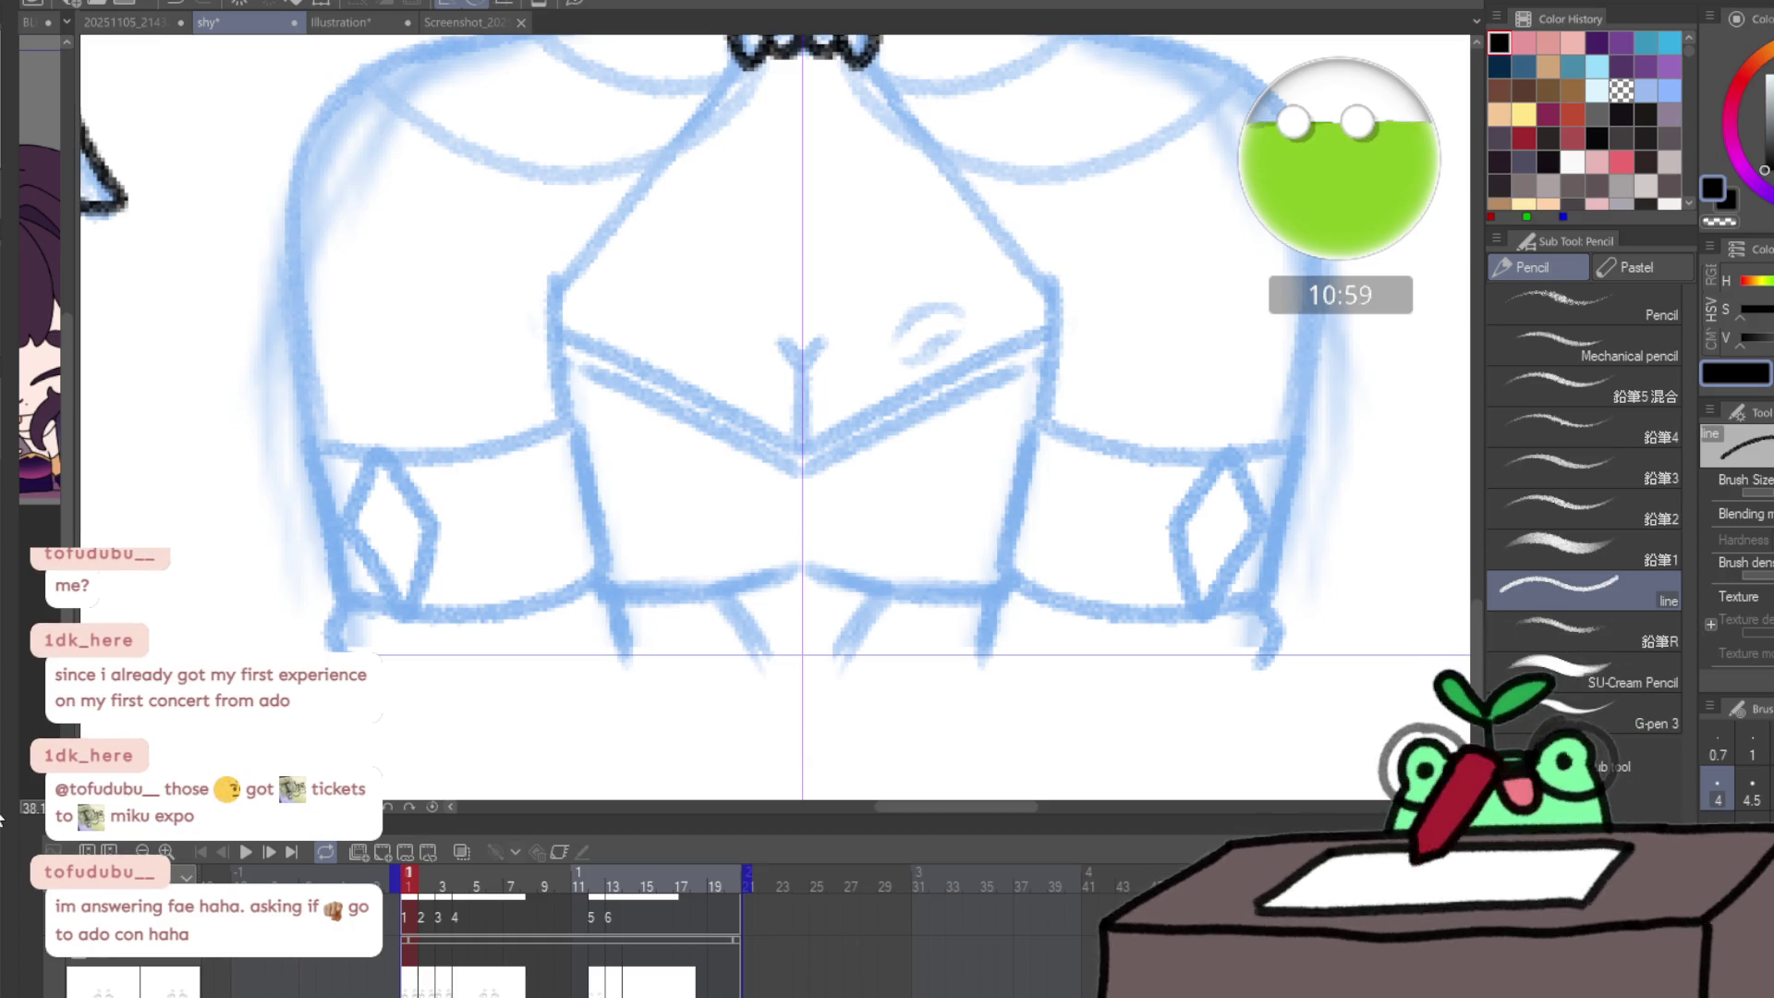
drag(802, 475, 985, 374)
key(ctrl+z)
mouse_move(802, 475)
mouse_down()
mouse_move(970, 380)
mouse_move(1036, 399)
mouse_up()
drag(807, 443, 1040, 328)
key(ctrl+z)
drag(804, 446, 1033, 333)
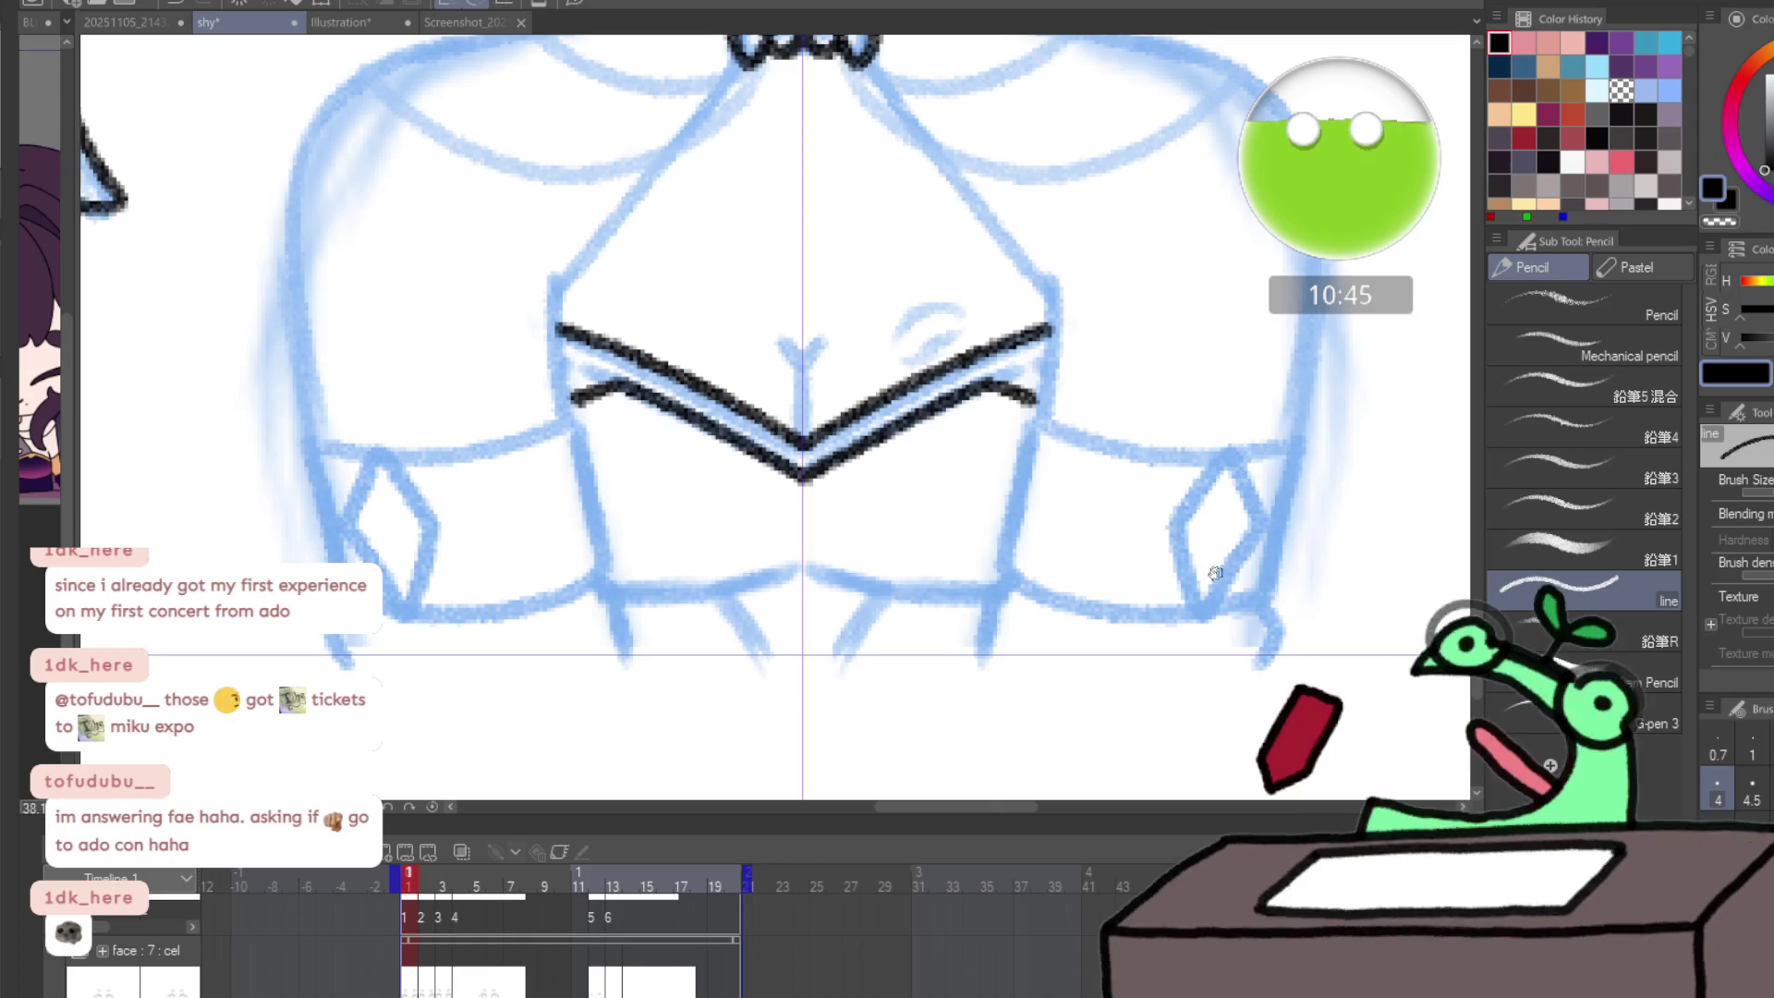
- Ink the bodice's side edge as a curve sweeping outward
scroll(1092, 473, up, 2)
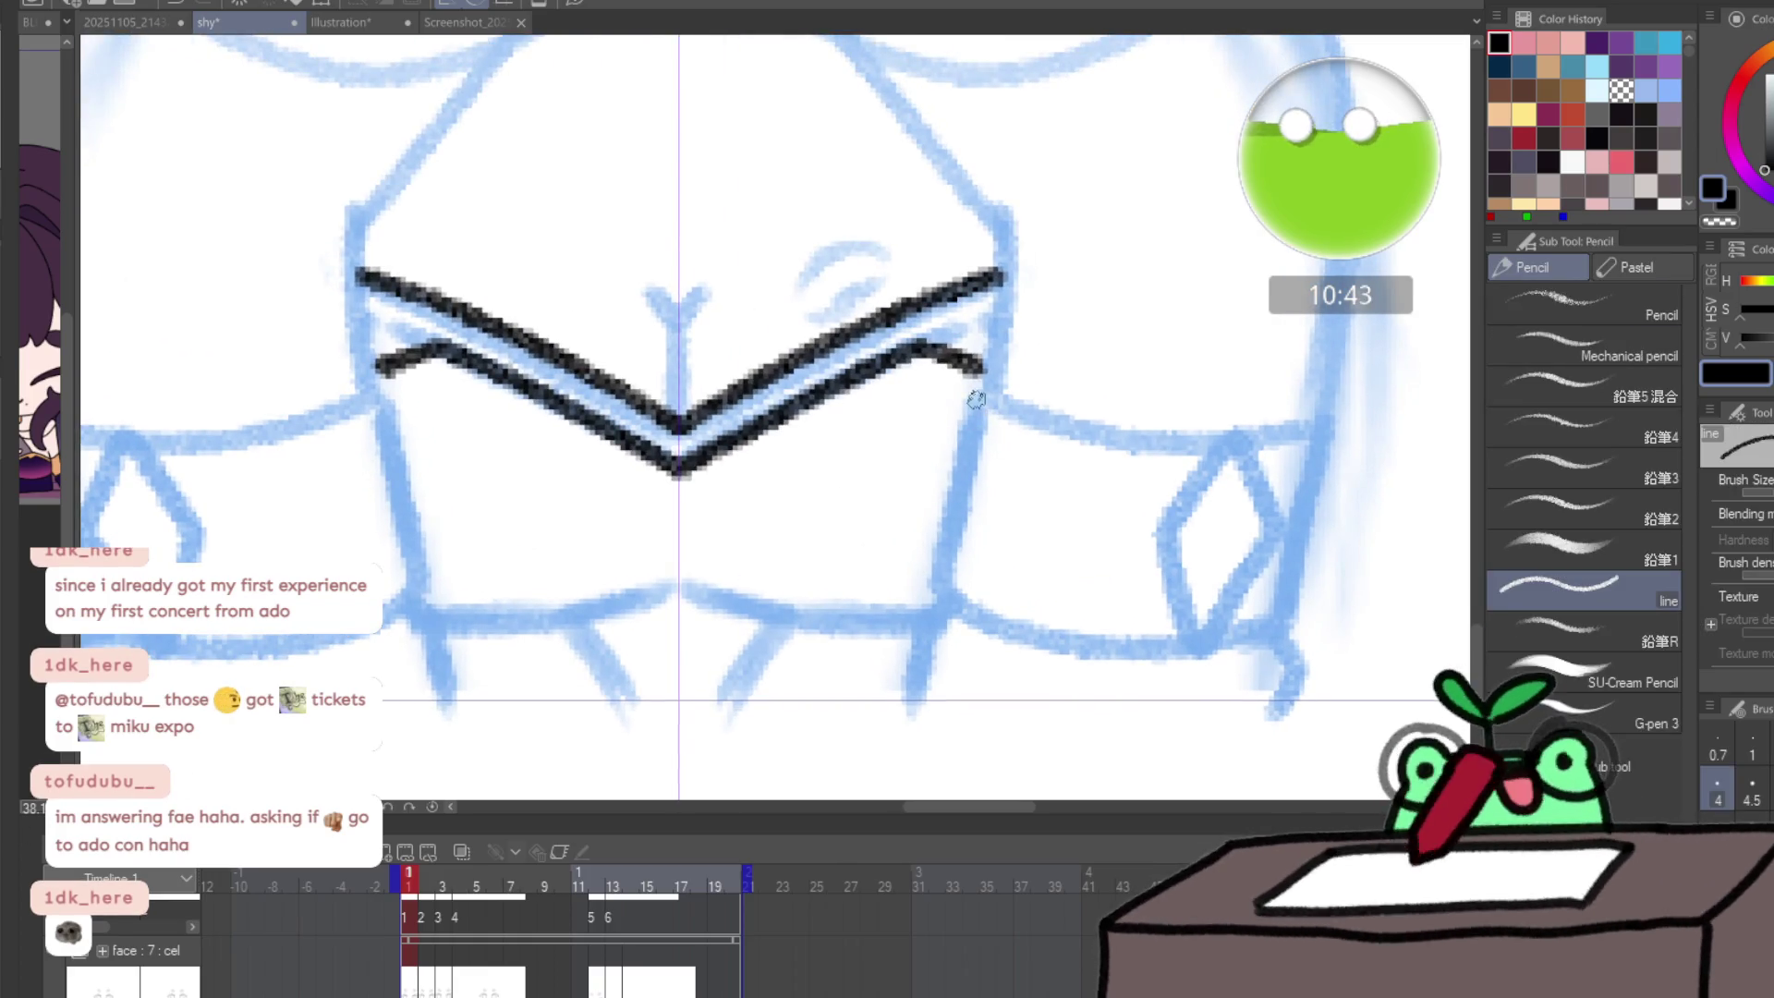
drag(979, 390, 936, 539)
key(ctrl+z)
mouse_move(981, 386)
mouse_down()
mouse_move(937, 591)
mouse_move(1042, 635)
mouse_move(1210, 651)
mouse_move(1279, 628)
mouse_move(1328, 425)
mouse_move(1021, 407)
mouse_move(1201, 433)
mouse_move(1330, 421)
mouse_move(1199, 480)
mouse_move(1156, 552)
mouse_move(1187, 645)
mouse_move(1275, 563)
mouse_move(1238, 451)
mouse_up()
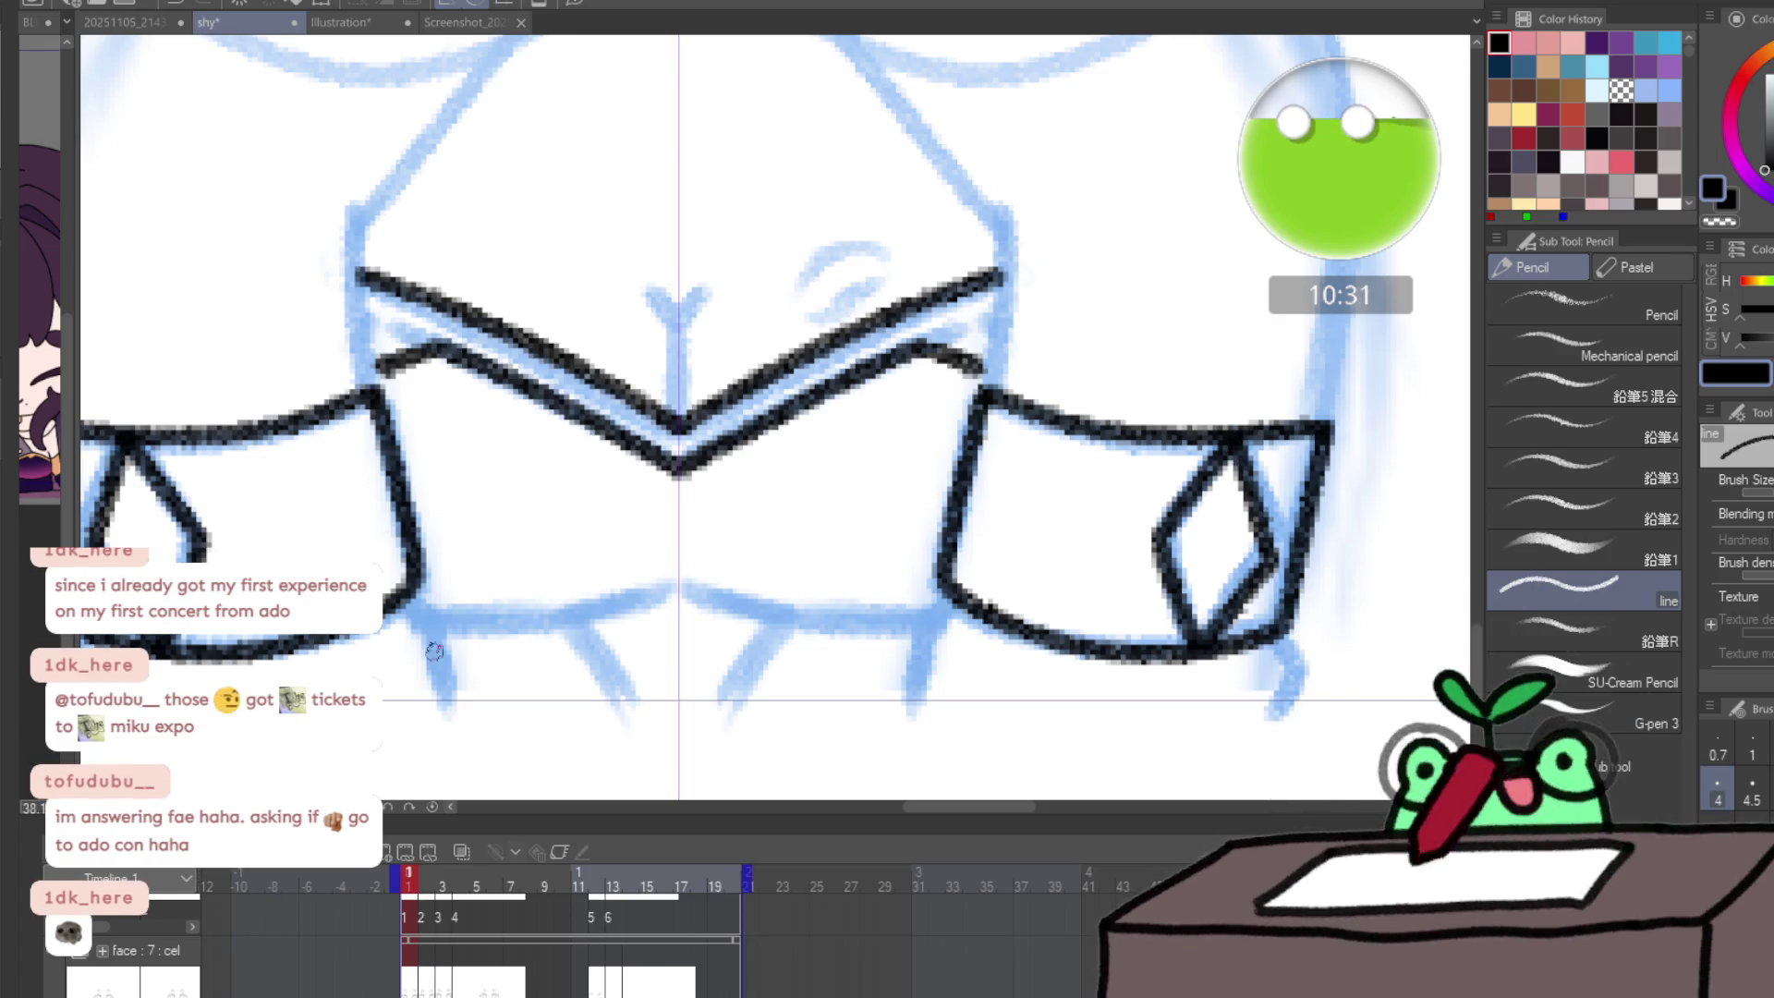
- Ink the cuff outlines, the V-shaped detail below the chest and the lower shapes' bottom edge
drag(422, 596, 482, 767)
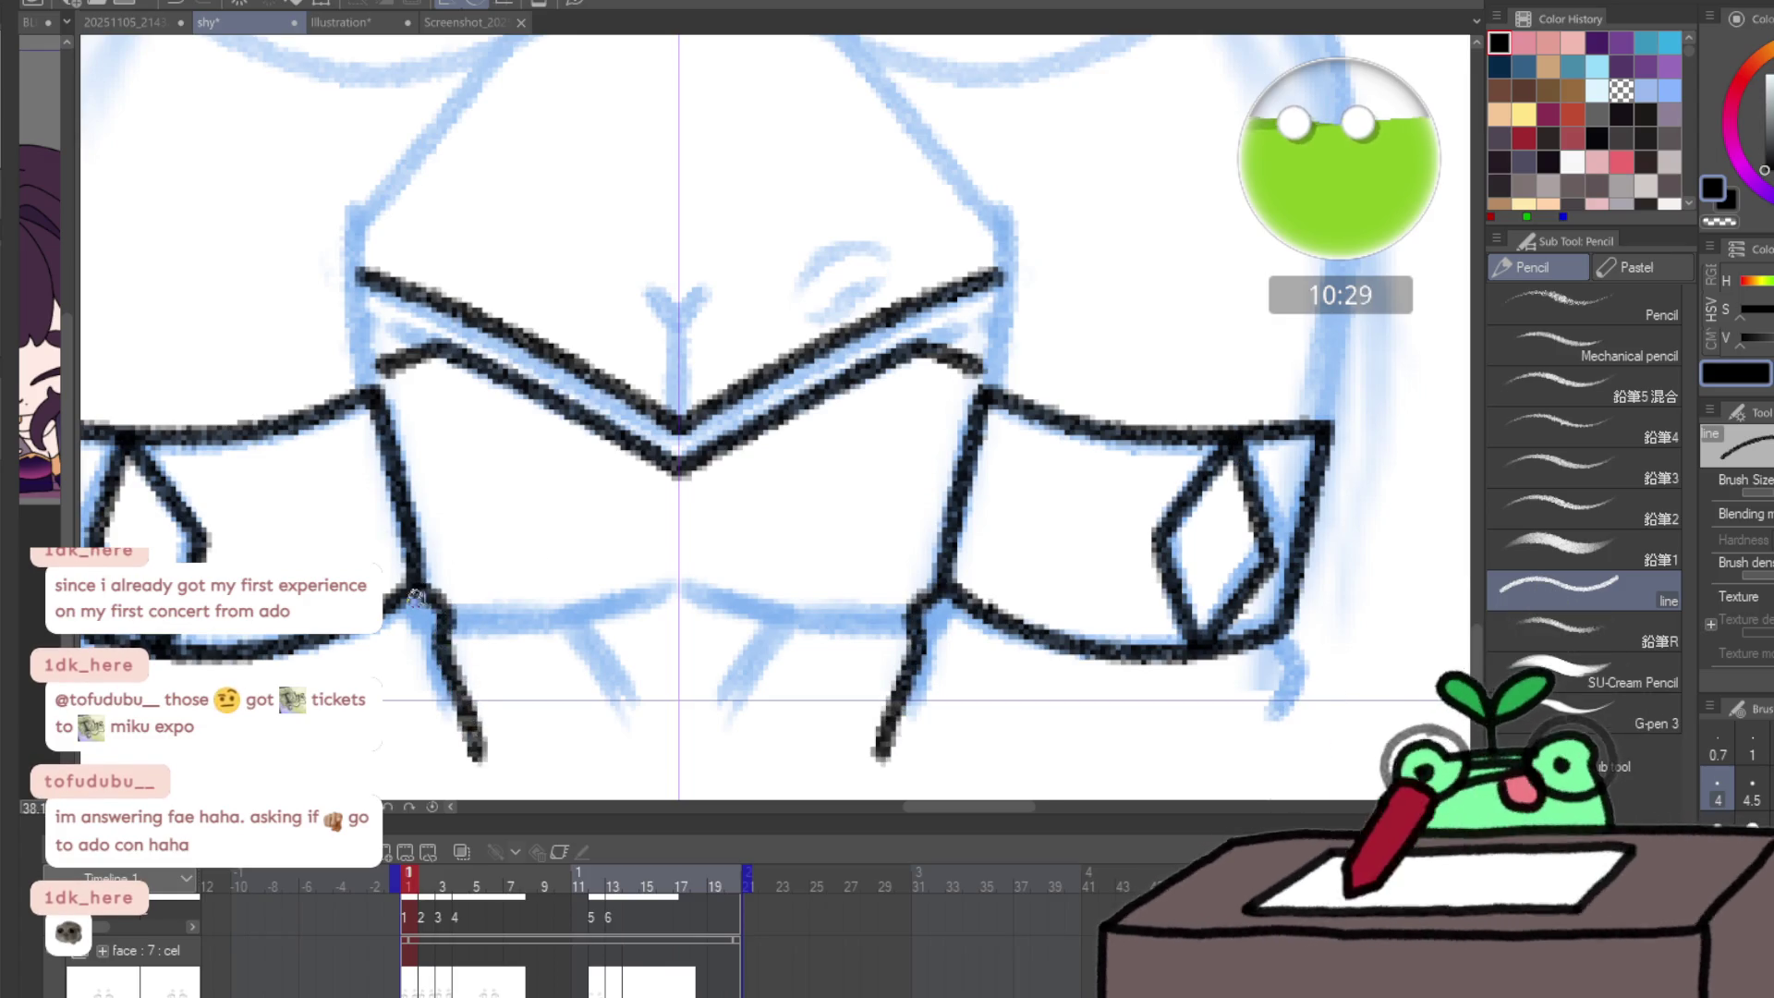
mouse_move(162, 630)
mouse_down()
mouse_move(309, 547)
mouse_move(220, 580)
mouse_move(245, 684)
mouse_move(325, 784)
mouse_move(601, 780)
mouse_move(630, 652)
mouse_up()
drag(595, 552, 824, 508)
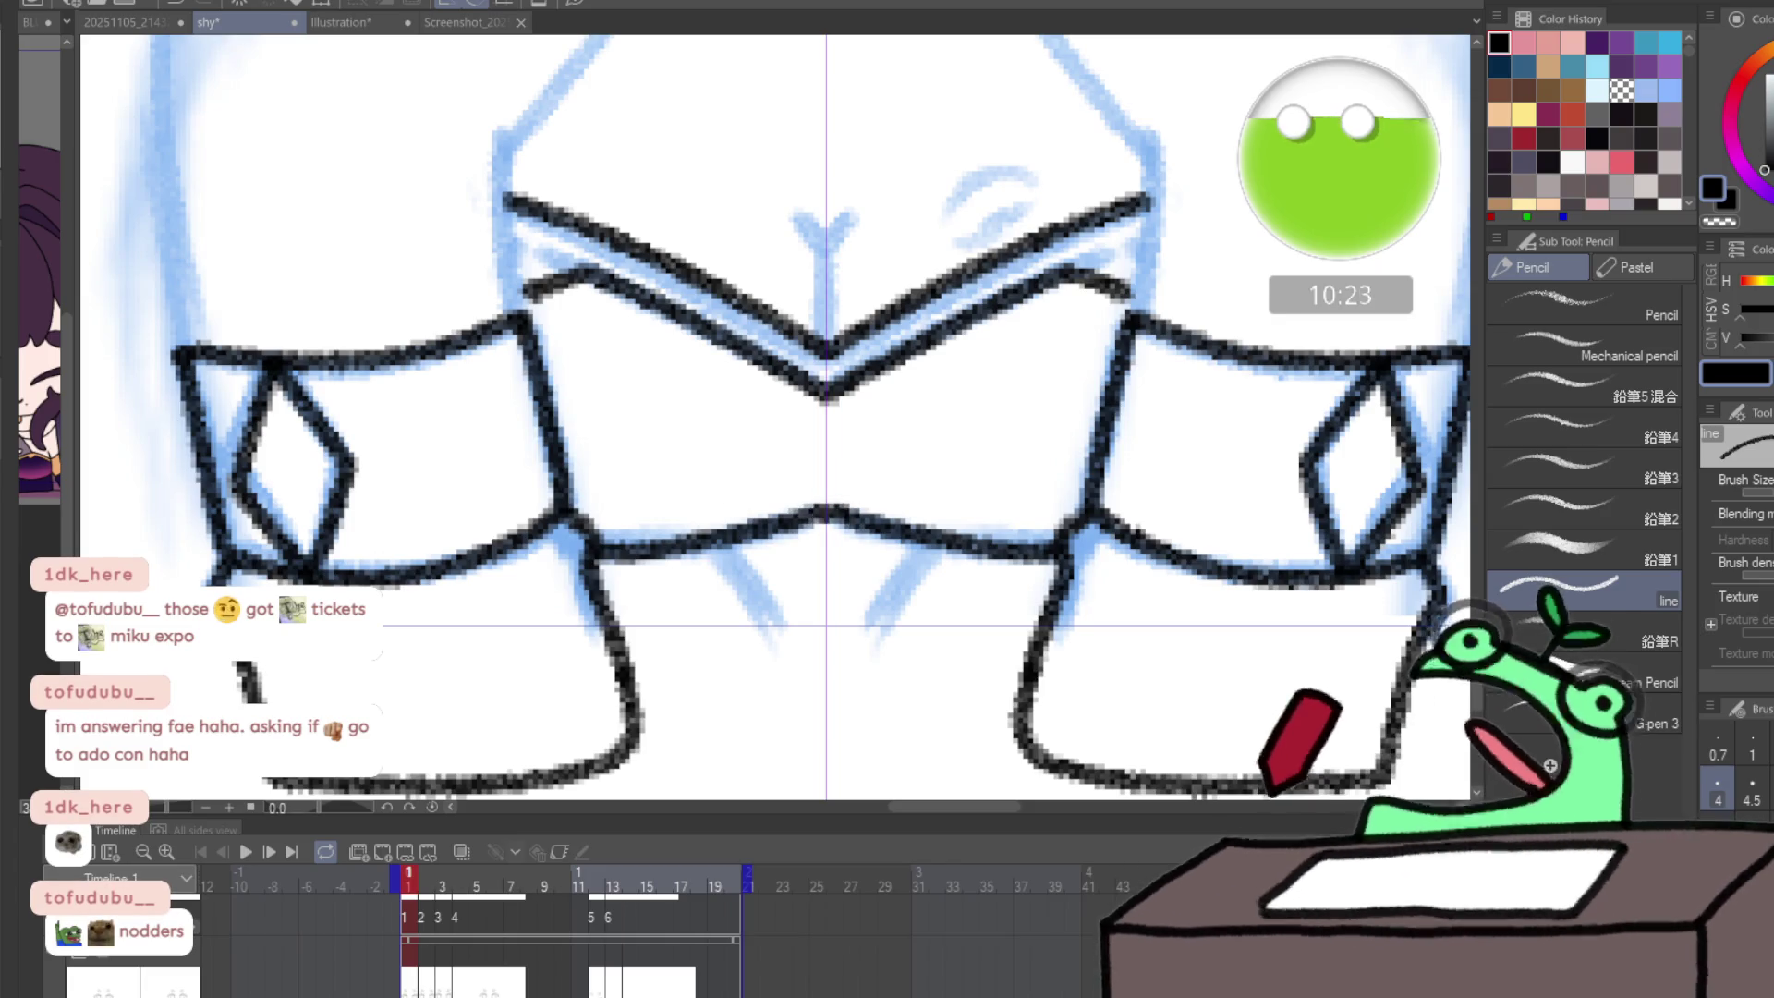
mouse_move(704, 544)
mouse_down()
mouse_move(828, 690)
mouse_move(793, 598)
mouse_move(827, 640)
mouse_up()
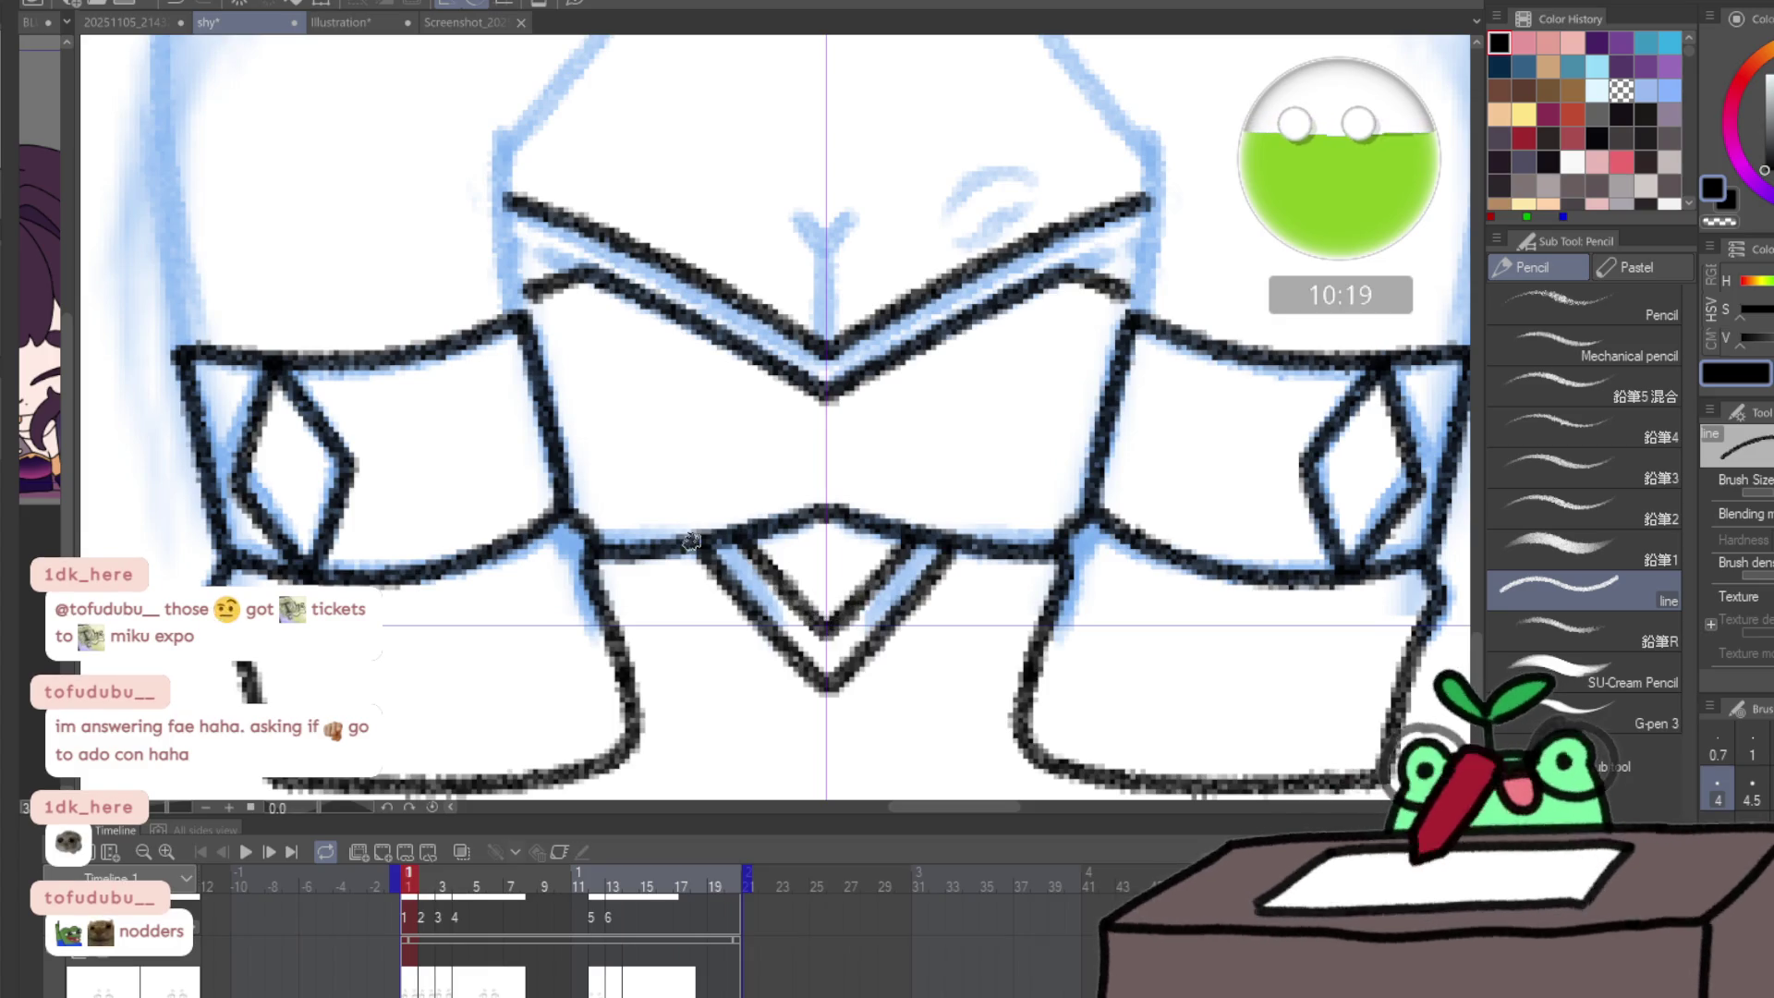
drag(626, 746, 825, 753)
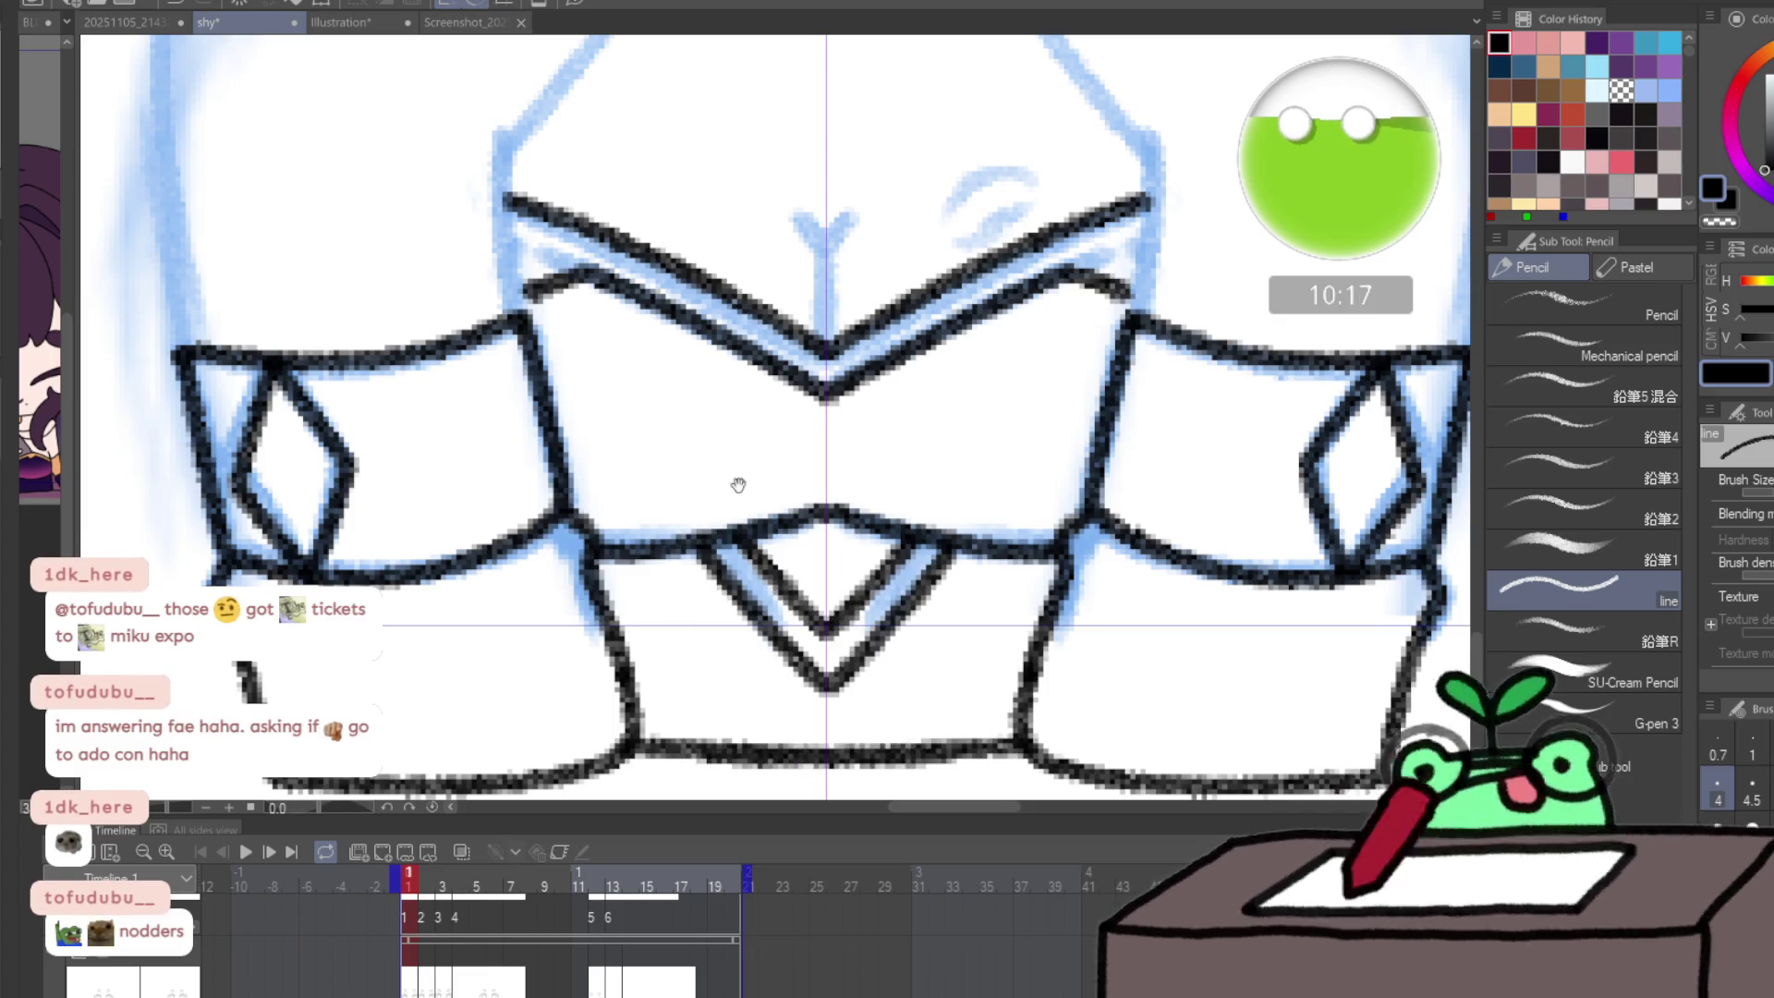
drag(585, 503, 664, 757)
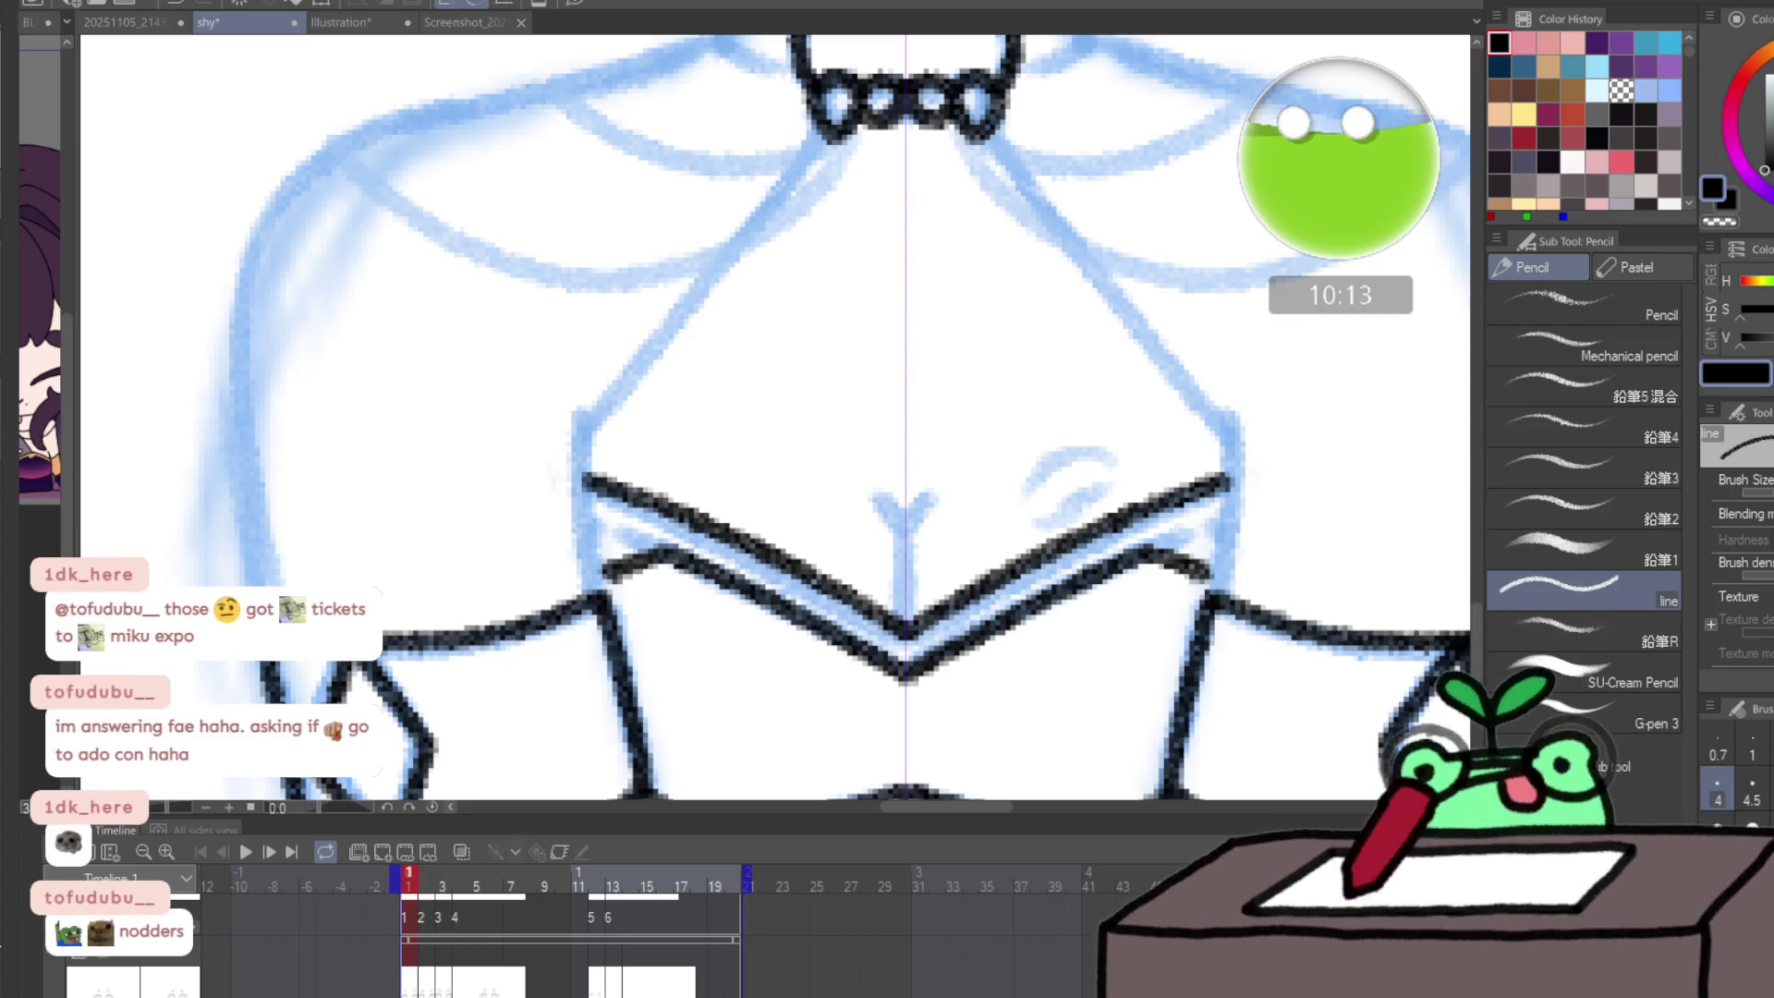
- Ink the shoulder lines and the collar's top, bottom and side edges up to the hat brim
drag(328, 473, 390, 583)
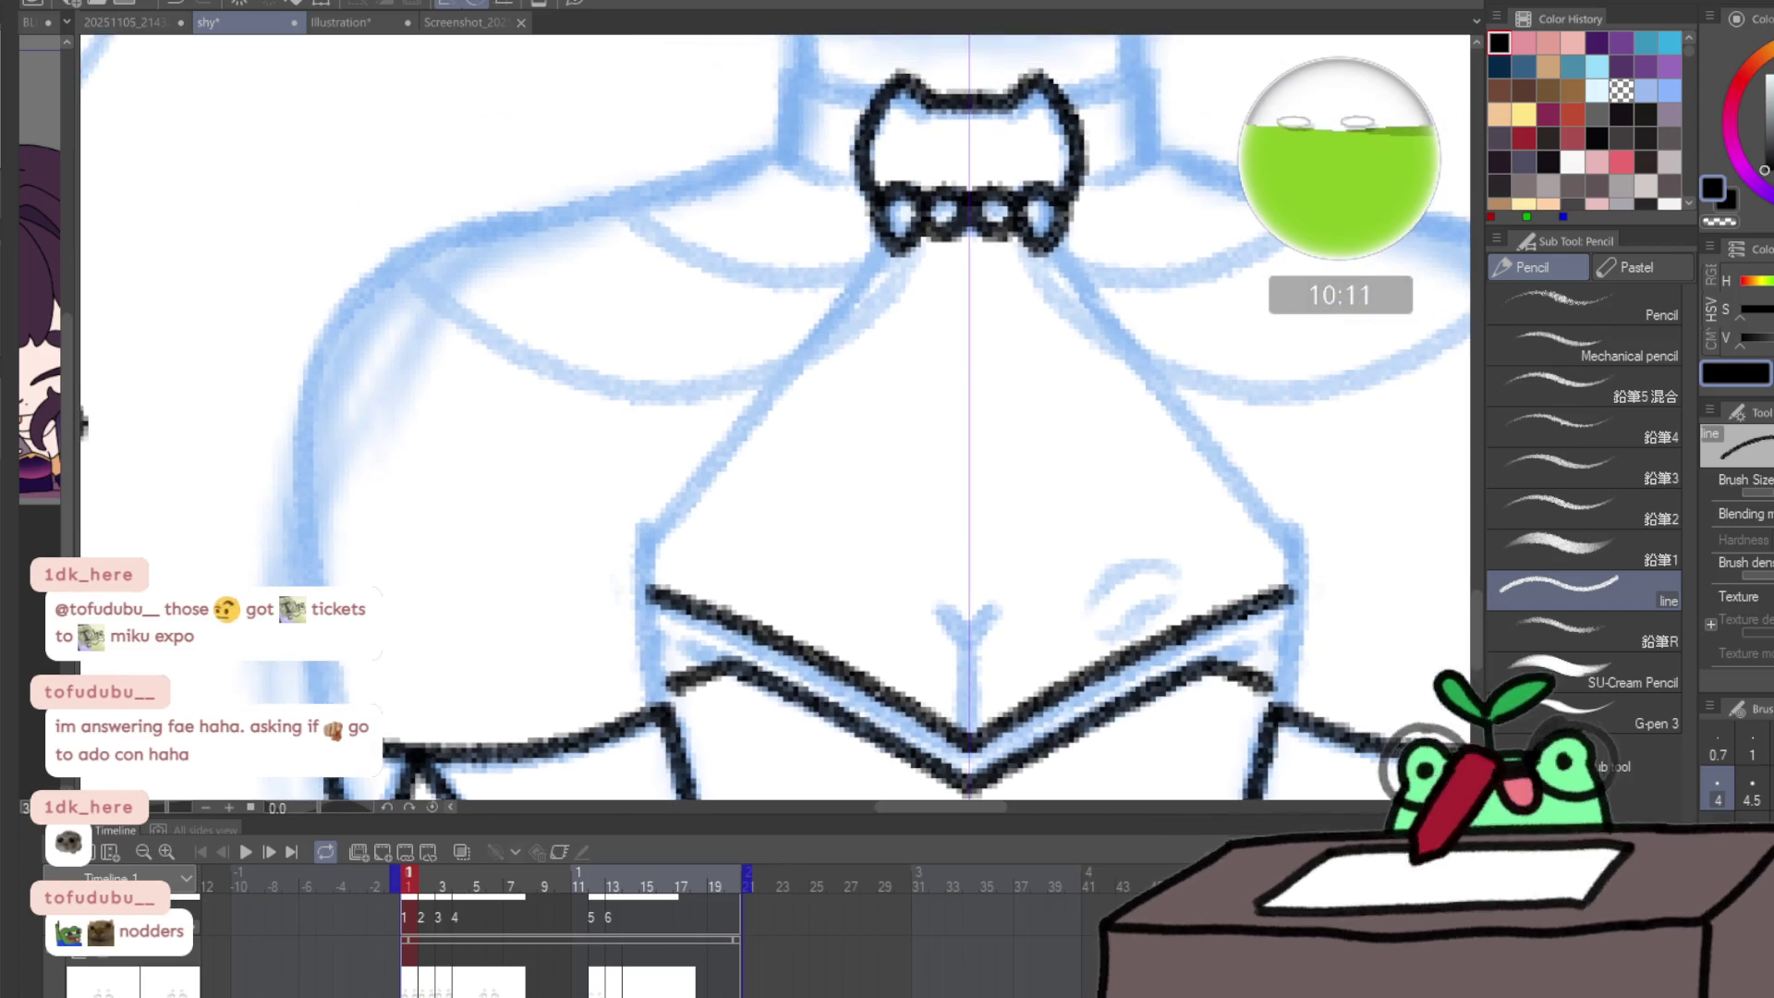
mouse_move(331, 702)
mouse_down()
mouse_move(309, 659)
mouse_move(302, 409)
mouse_move(389, 261)
mouse_move(774, 152)
mouse_up()
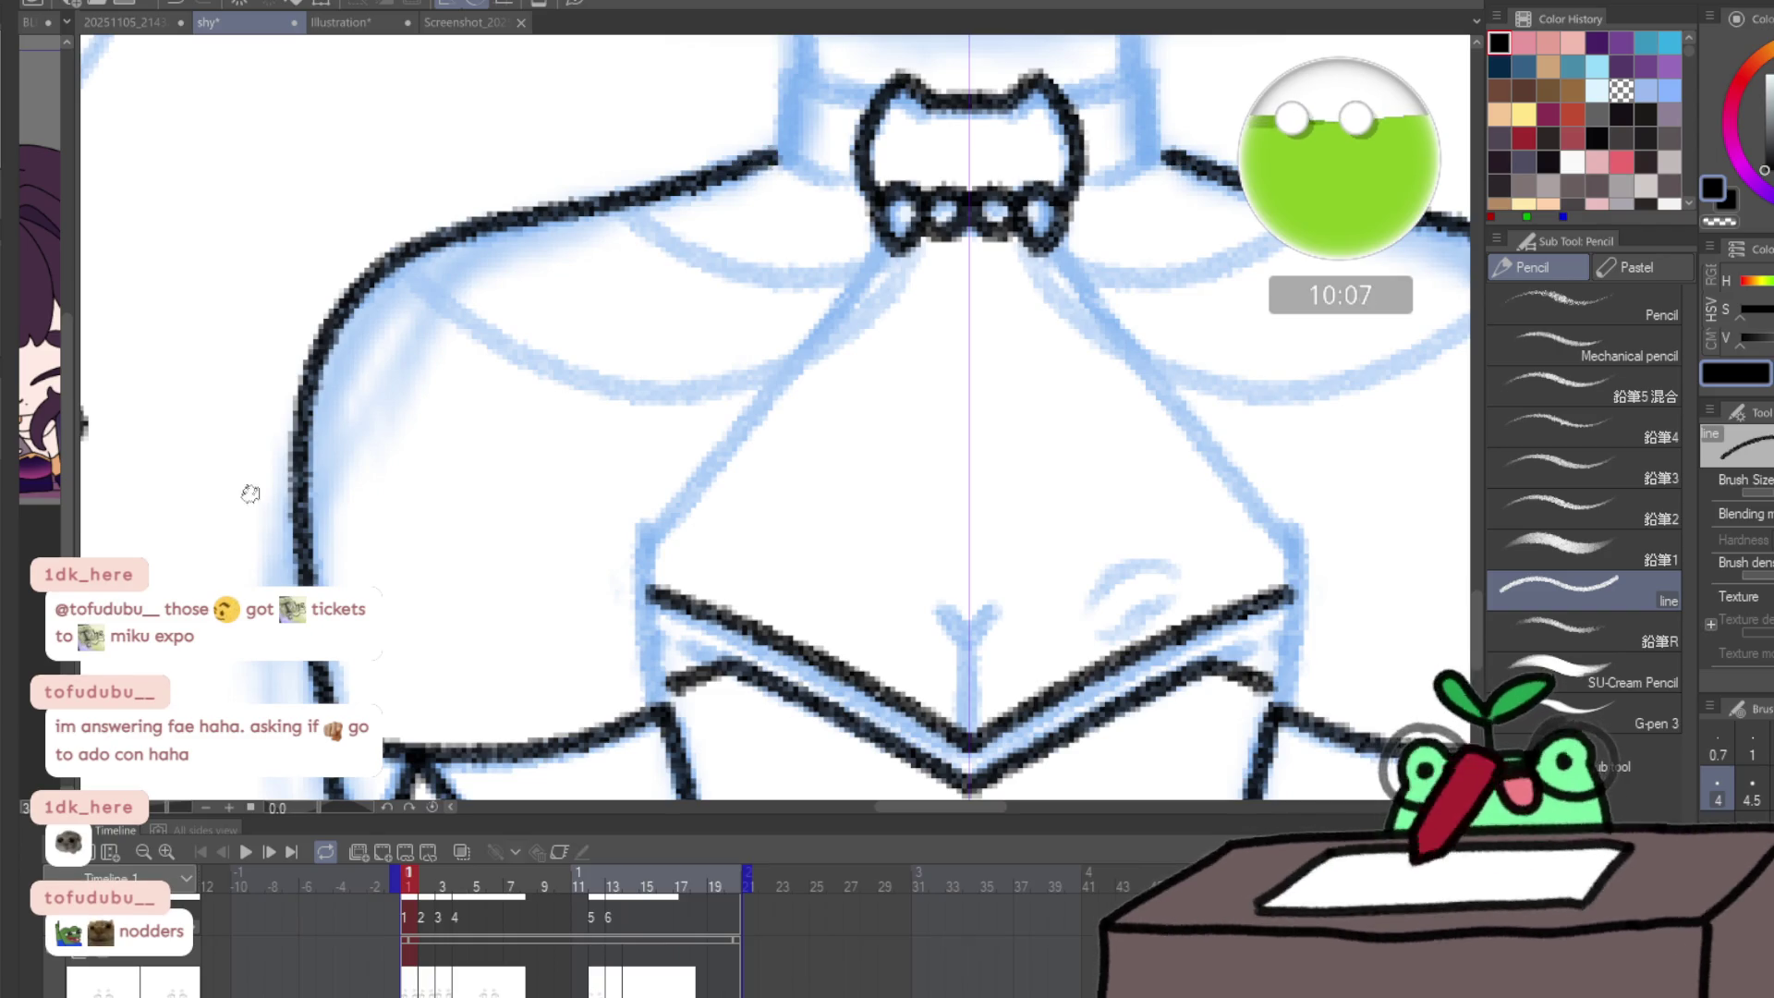
drag(780, 361, 780, 508)
drag(1086, 330, 1166, 297)
mouse_move(1062, 239)
mouse_down()
mouse_move(1141, 217)
mouse_move(1160, 308)
mouse_up()
drag(793, 222, 800, 153)
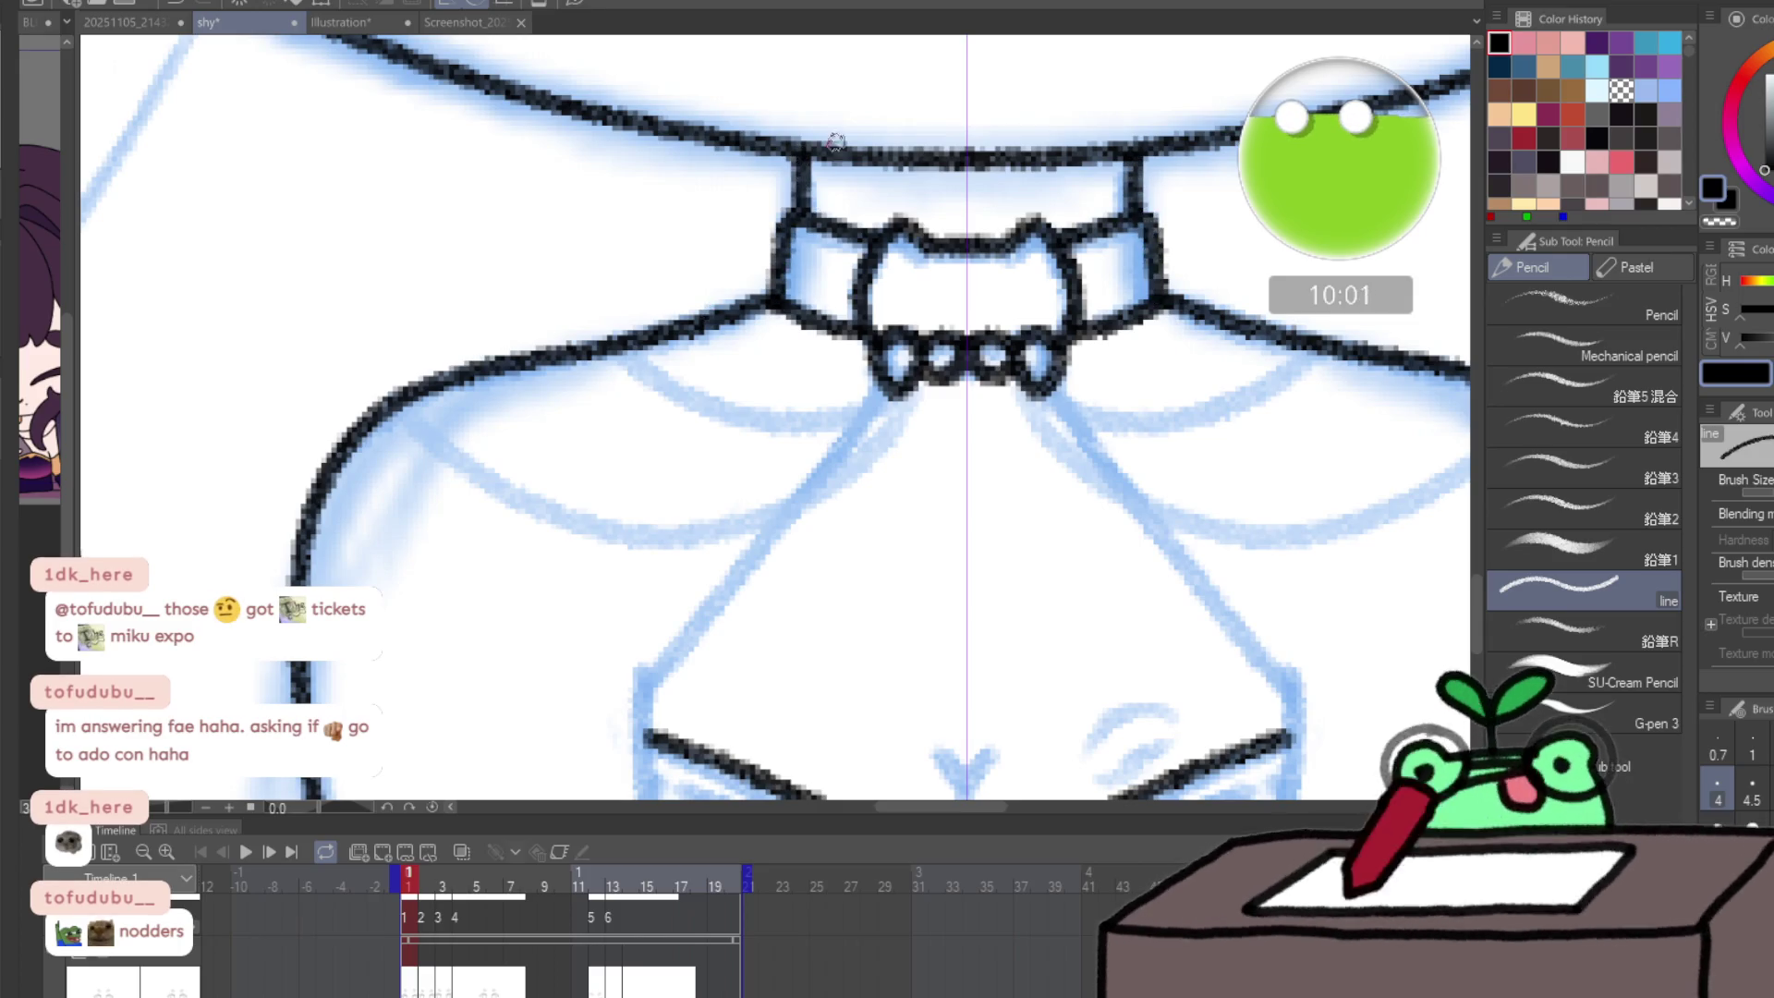
drag(827, 765, 683, 534)
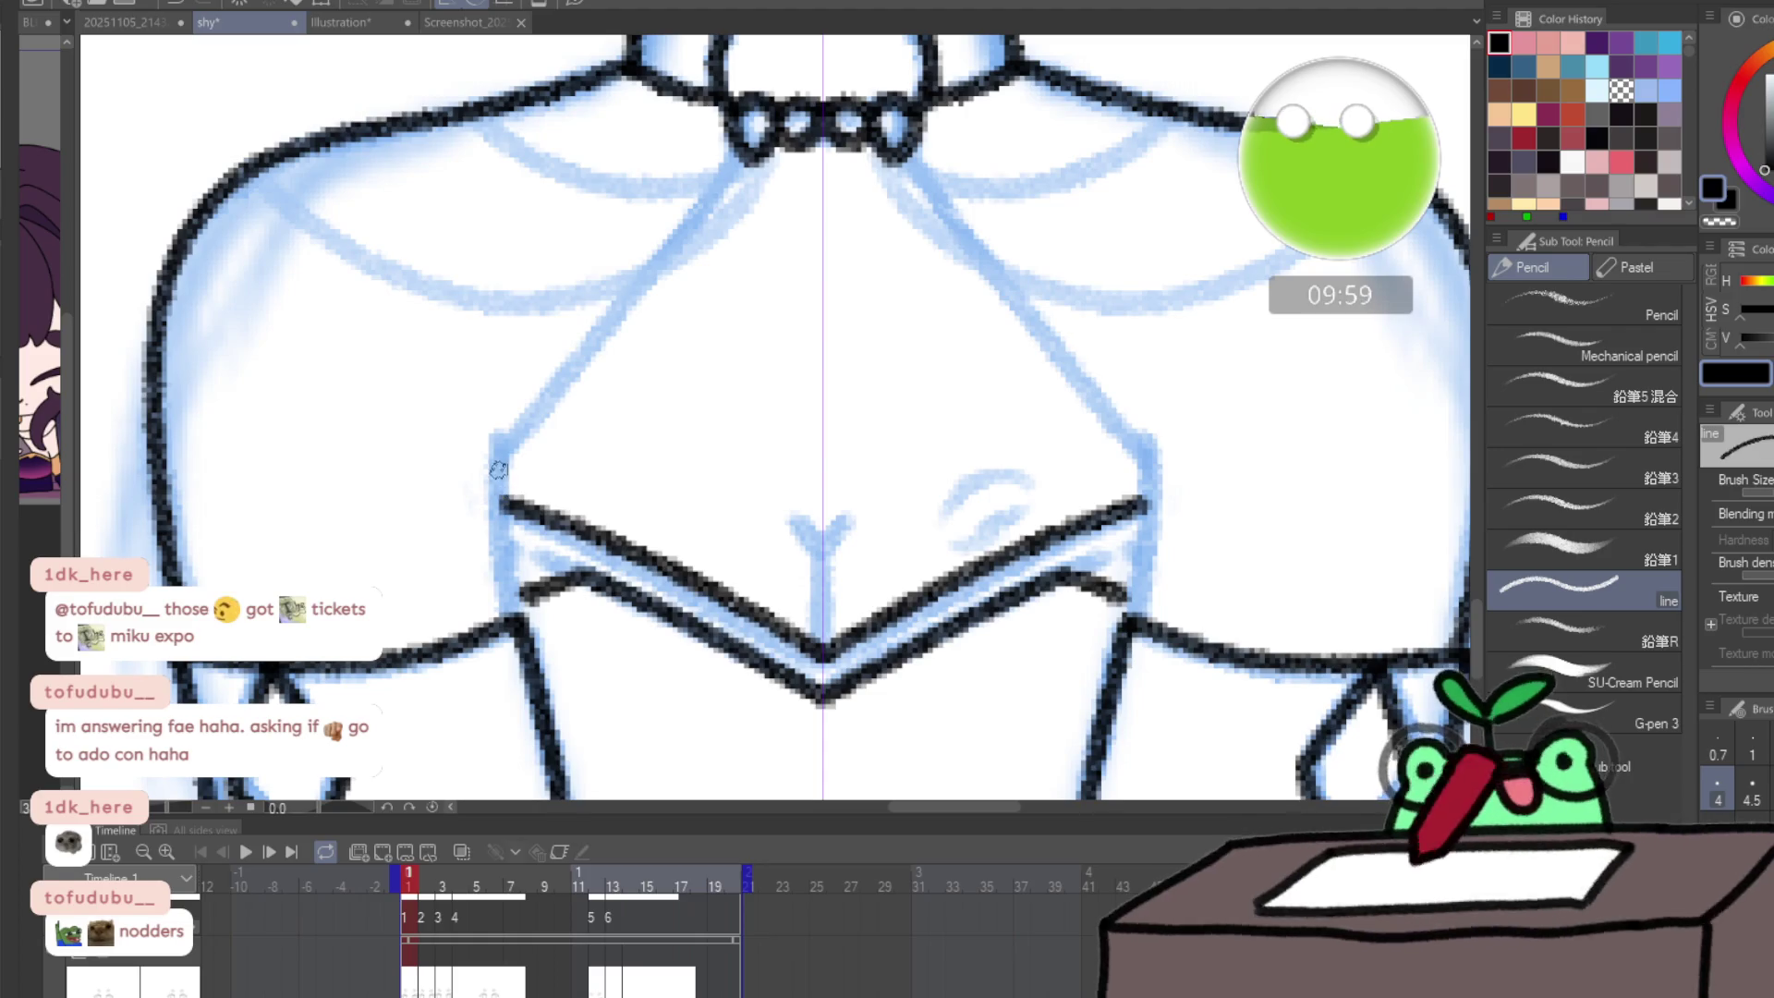
- Ink the bodice's side edges, redrawing them higher and longer
drag(499, 457, 508, 537)
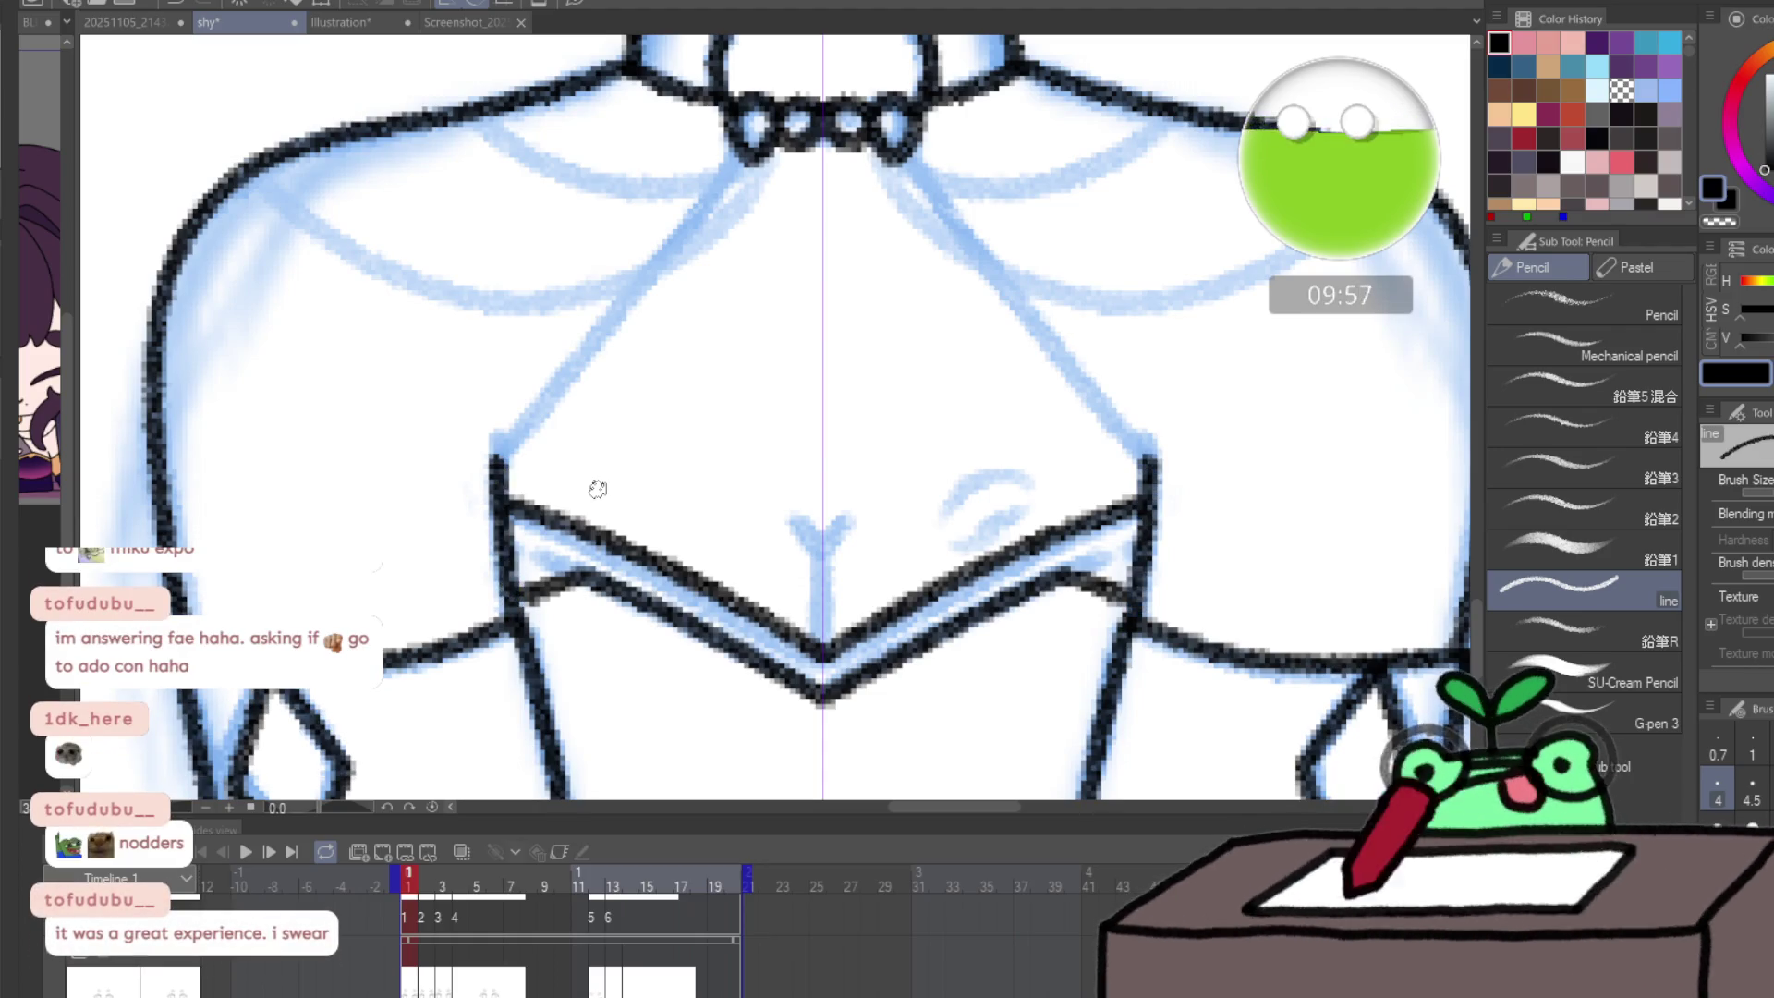
key(ctrl+z)
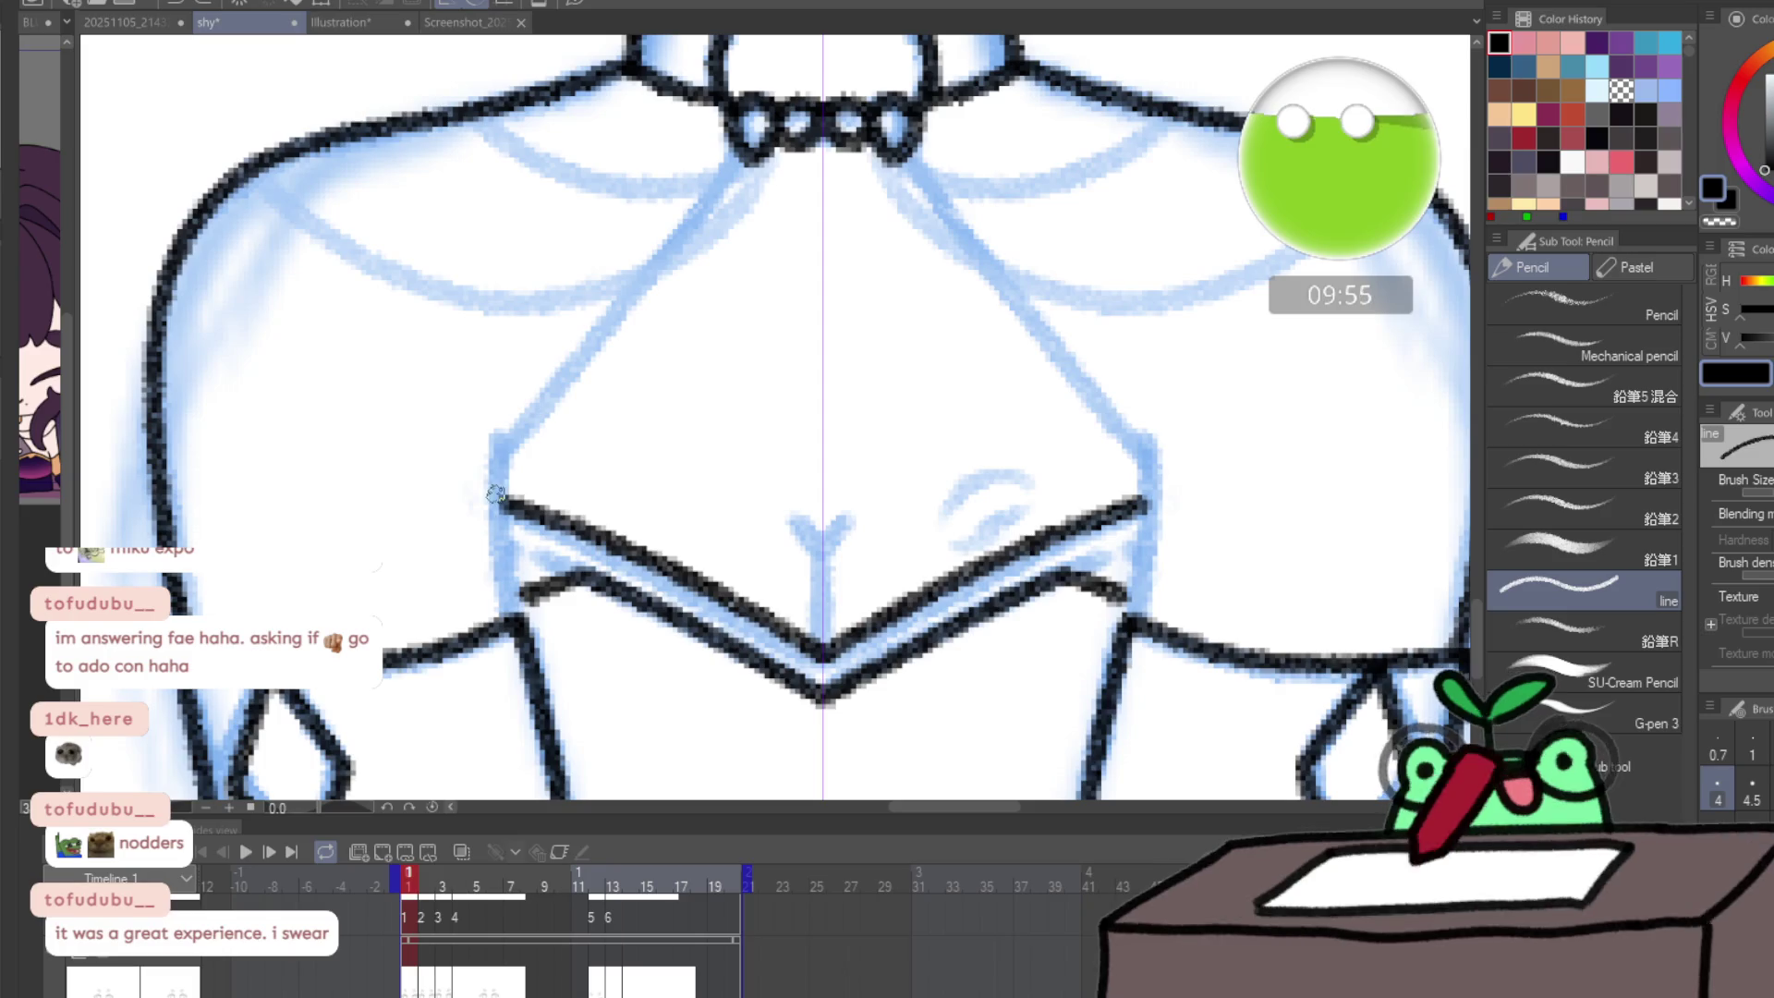
drag(488, 473, 514, 591)
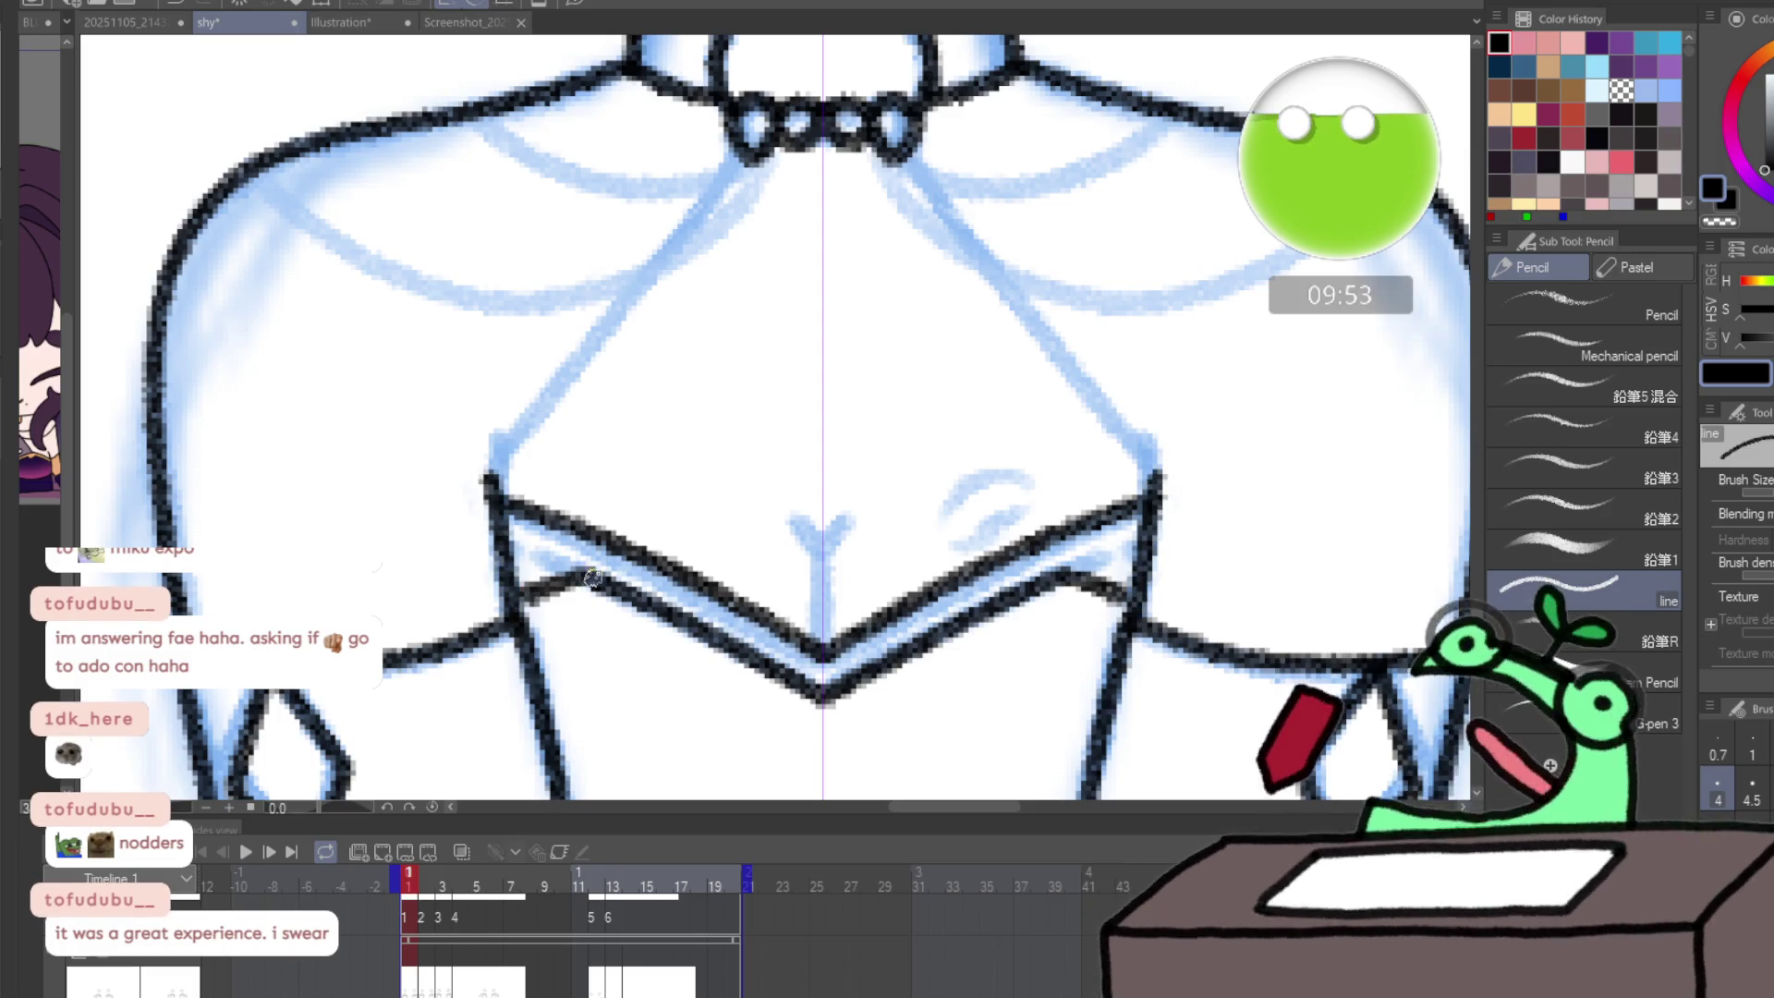
drag(765, 446, 701, 486)
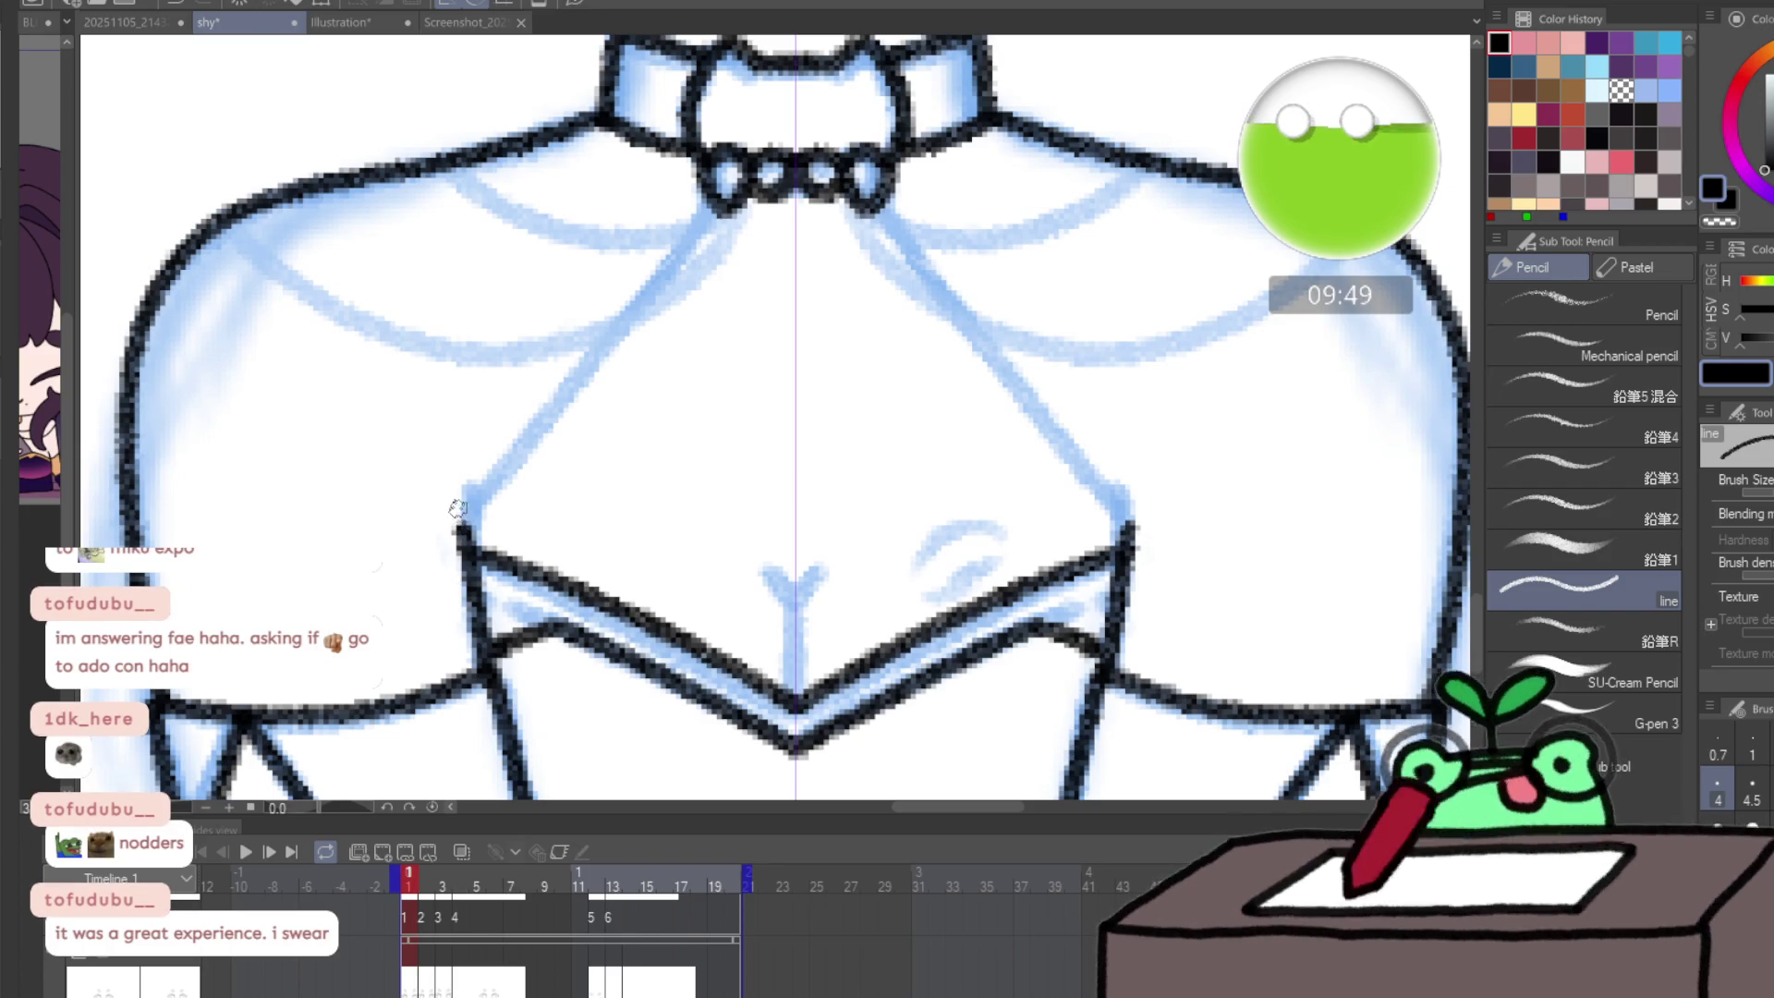
drag(458, 508, 465, 541)
scroll(614, 277, down, 3)
scroll(1069, 111, up, 3)
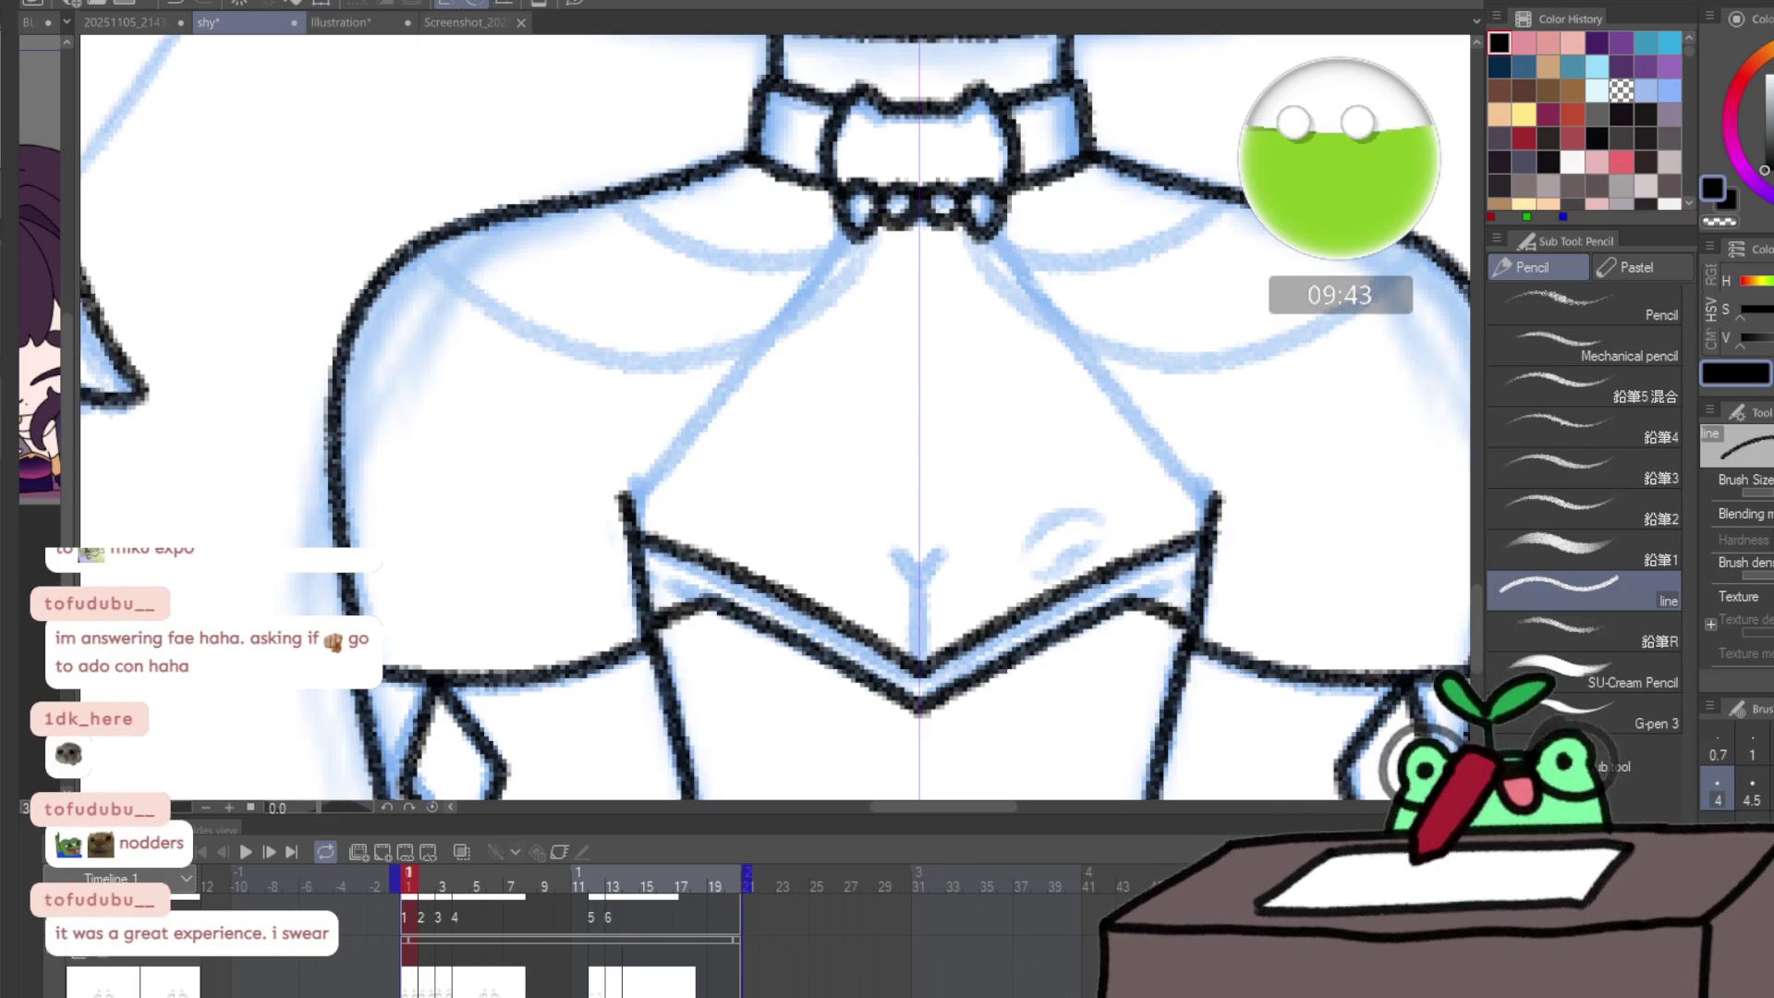
mouse_move(628, 501)
mouse_down()
mouse_move(796, 271)
mouse_move(836, 245)
mouse_move(644, 509)
mouse_up()
key(ctrl+z)
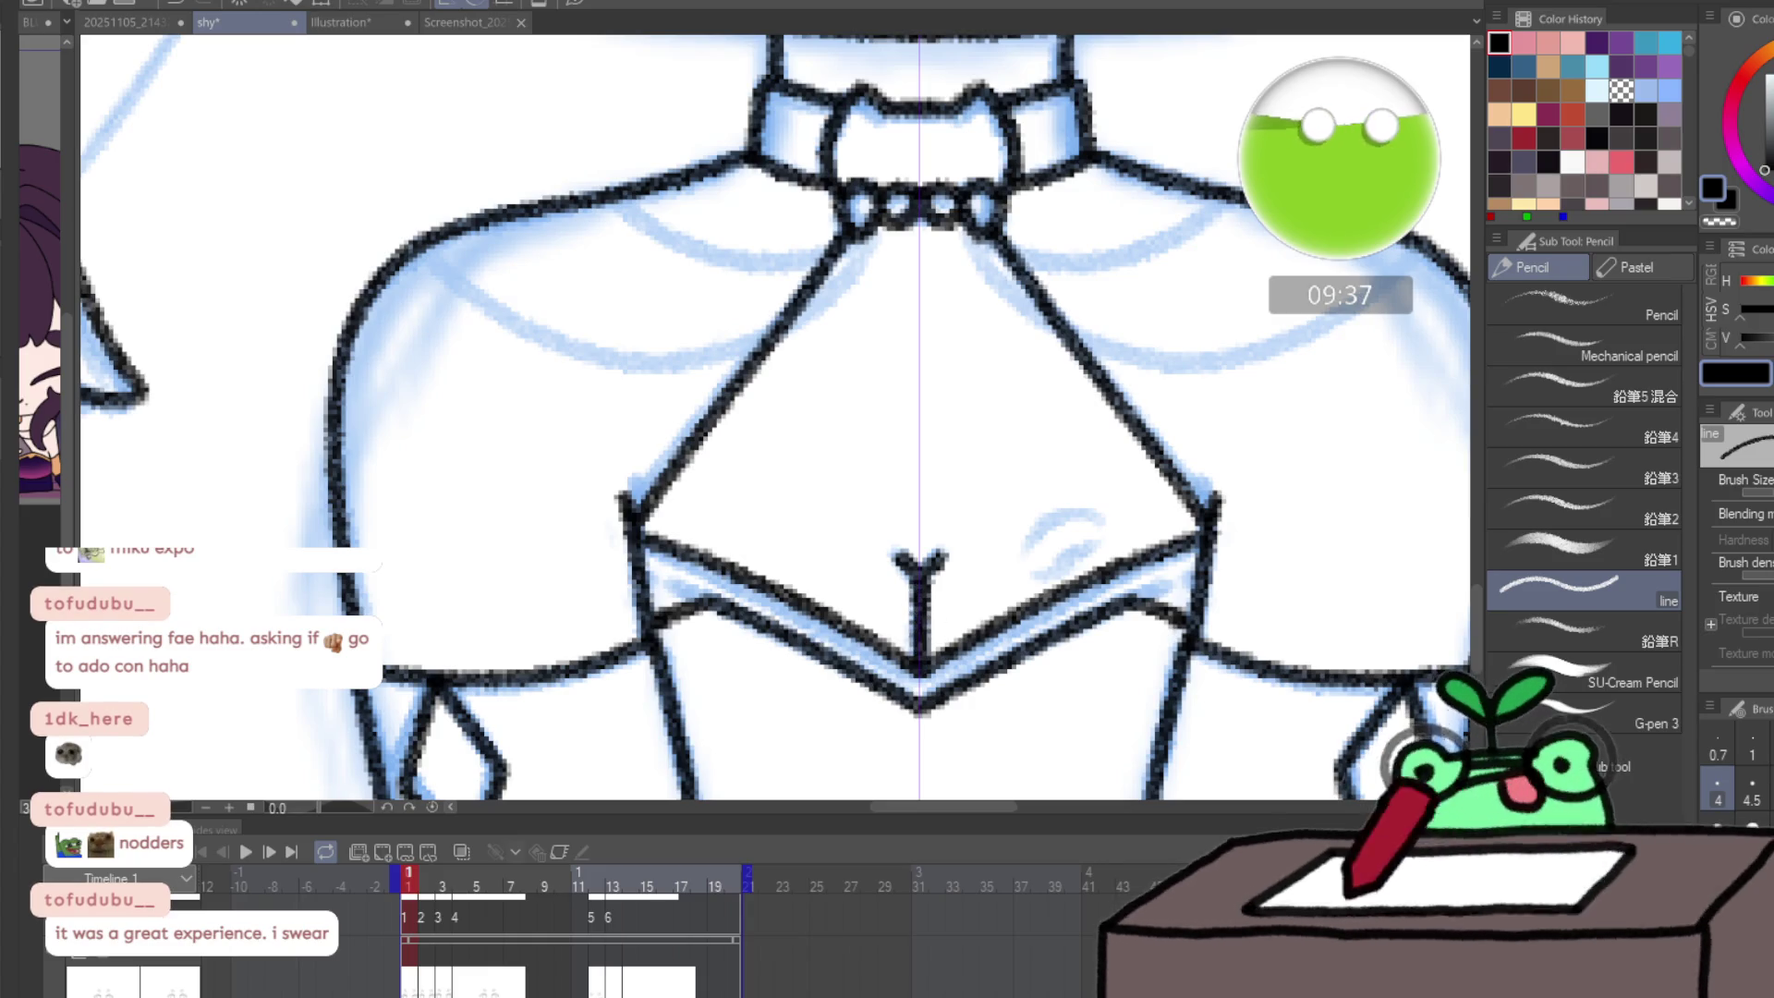
- Ink the chest's small oval mark and two collar-to-shoulder curves, then advance to frame 2
scroll(1742, 527, down, 2)
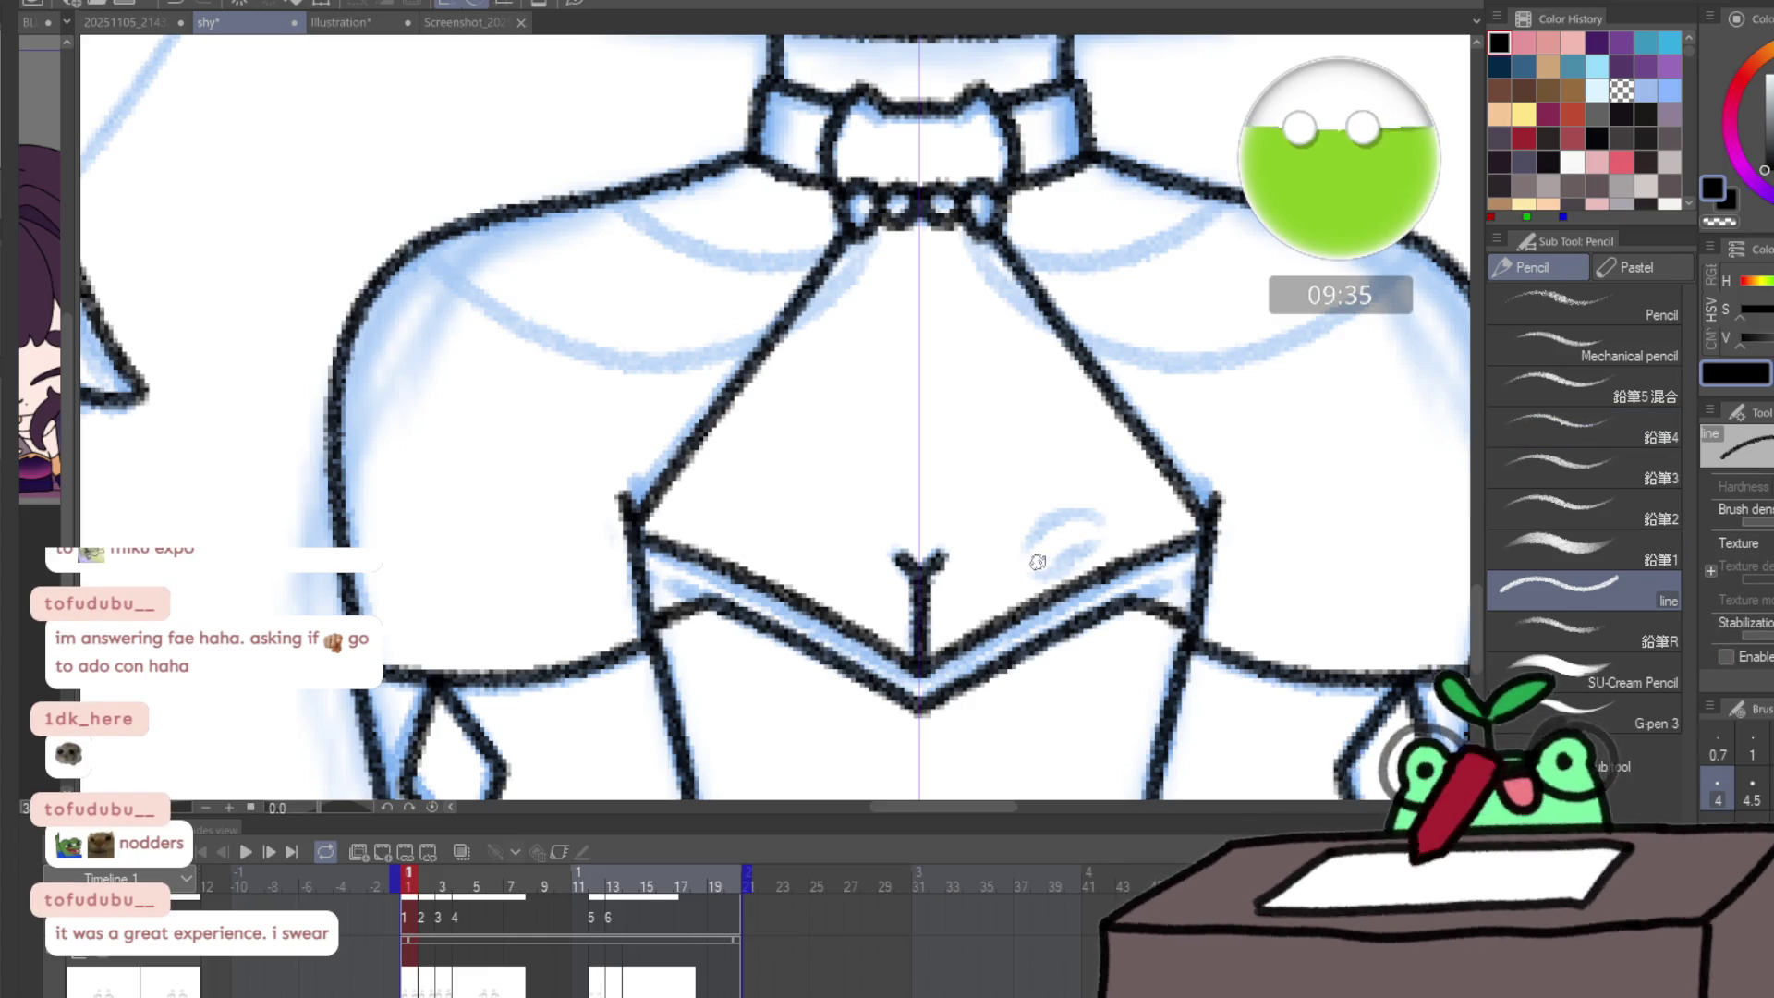
drag(1051, 564, 1102, 532)
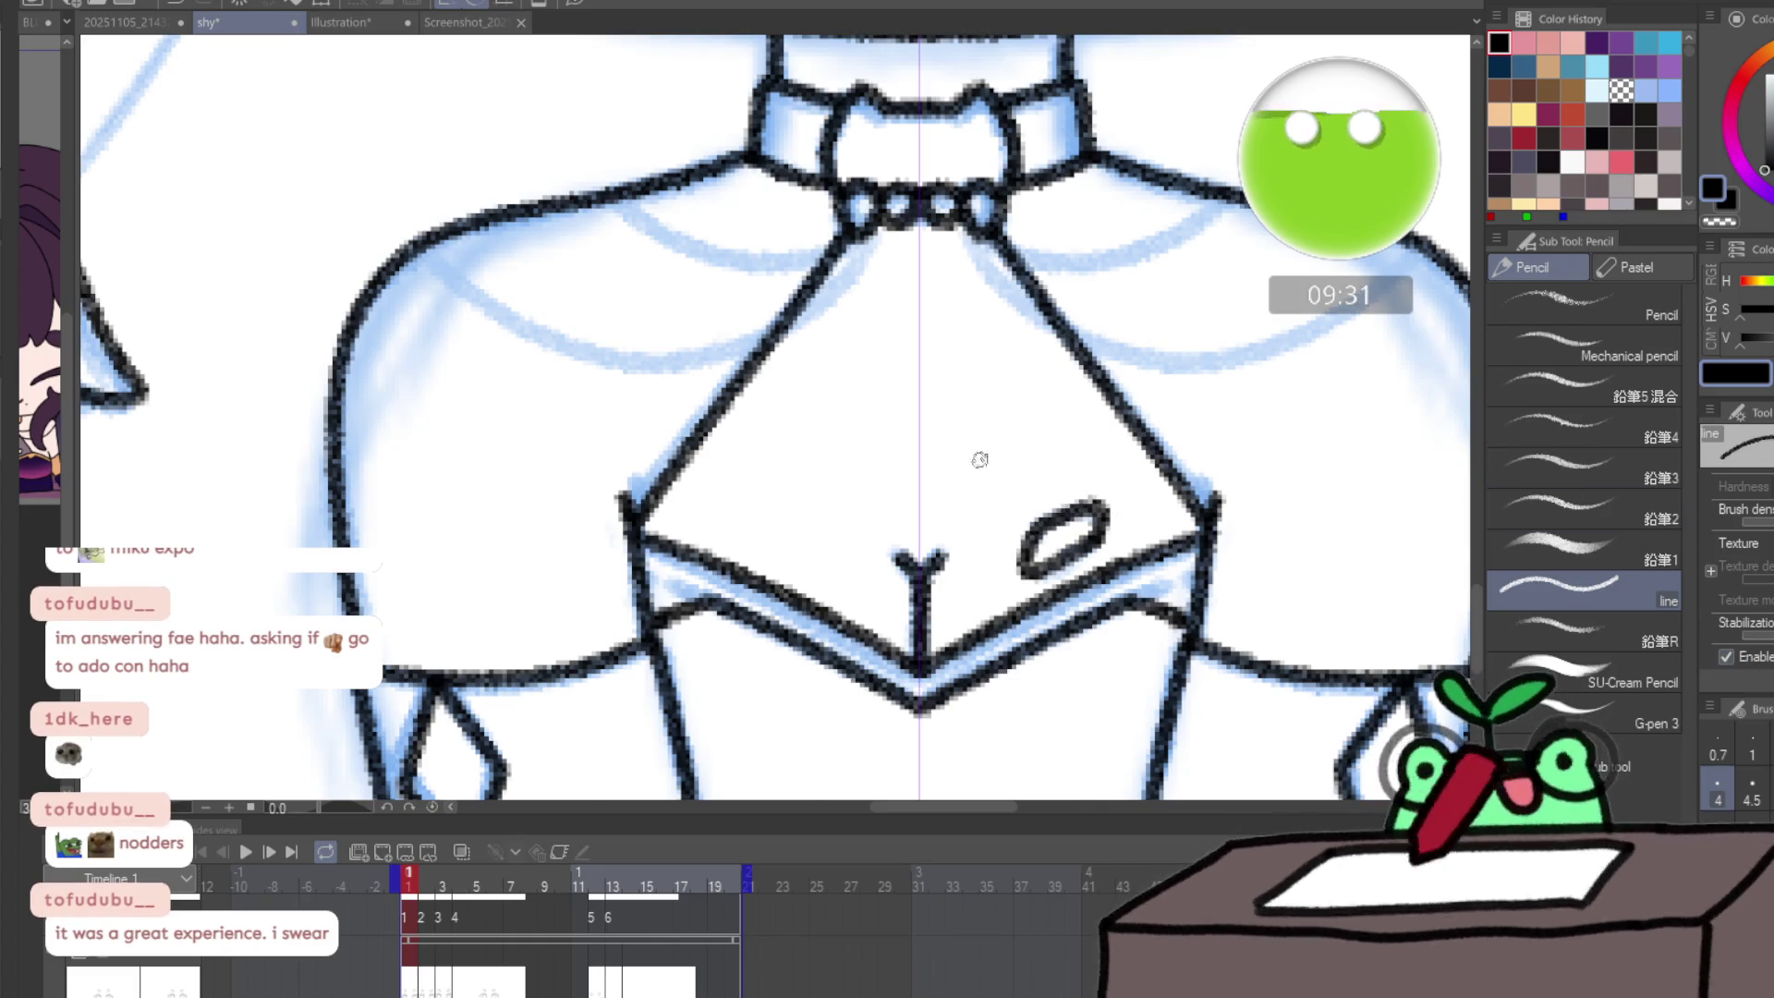
scroll(980, 460, down, 5)
scroll(1168, 395, up, 3)
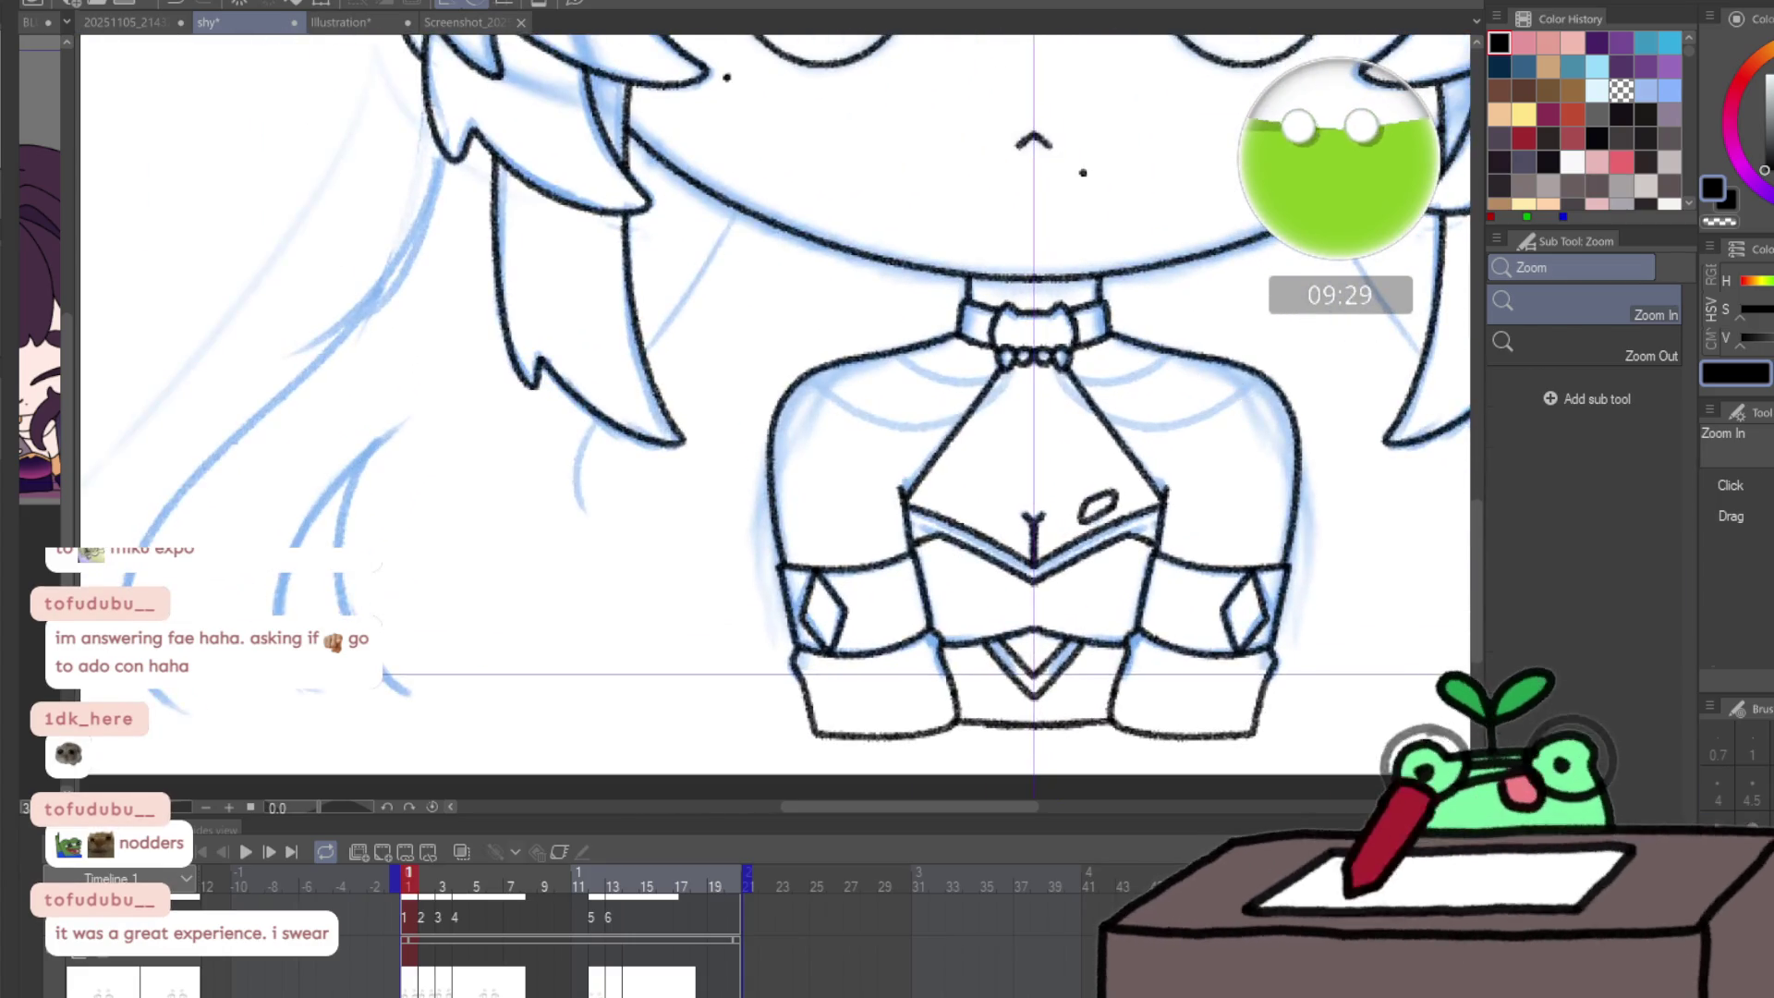
click(1208, 349)
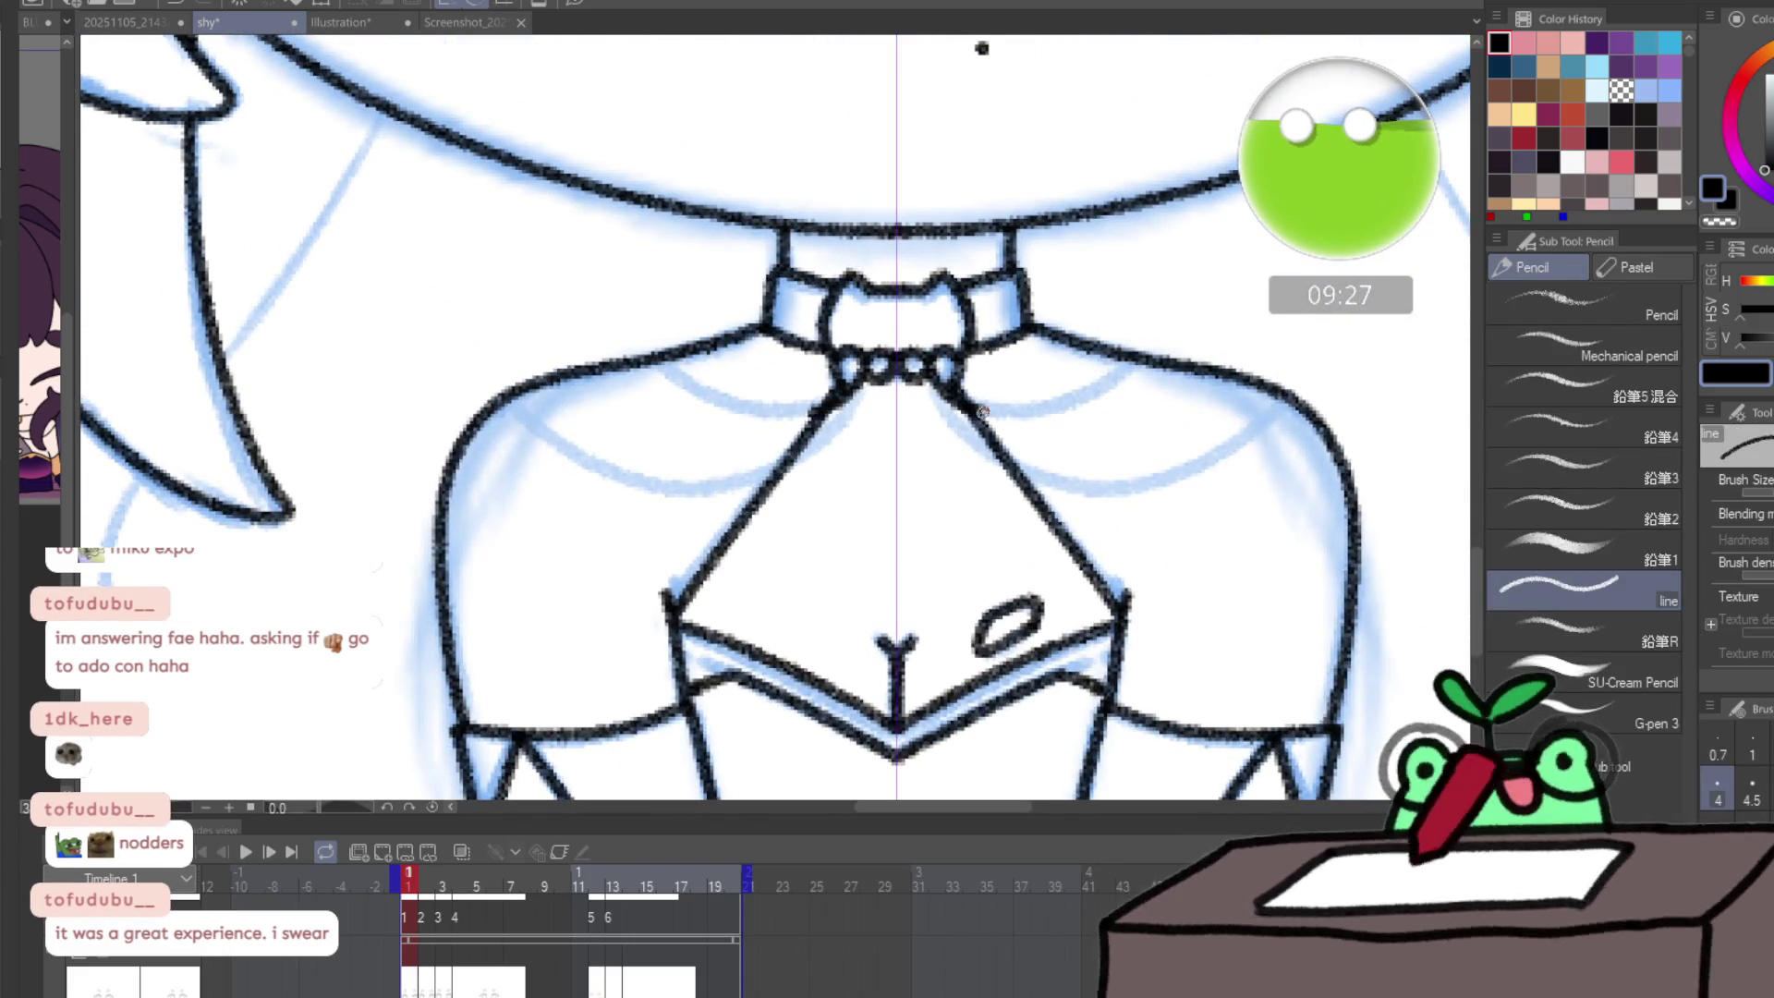
drag(982, 411, 1137, 354)
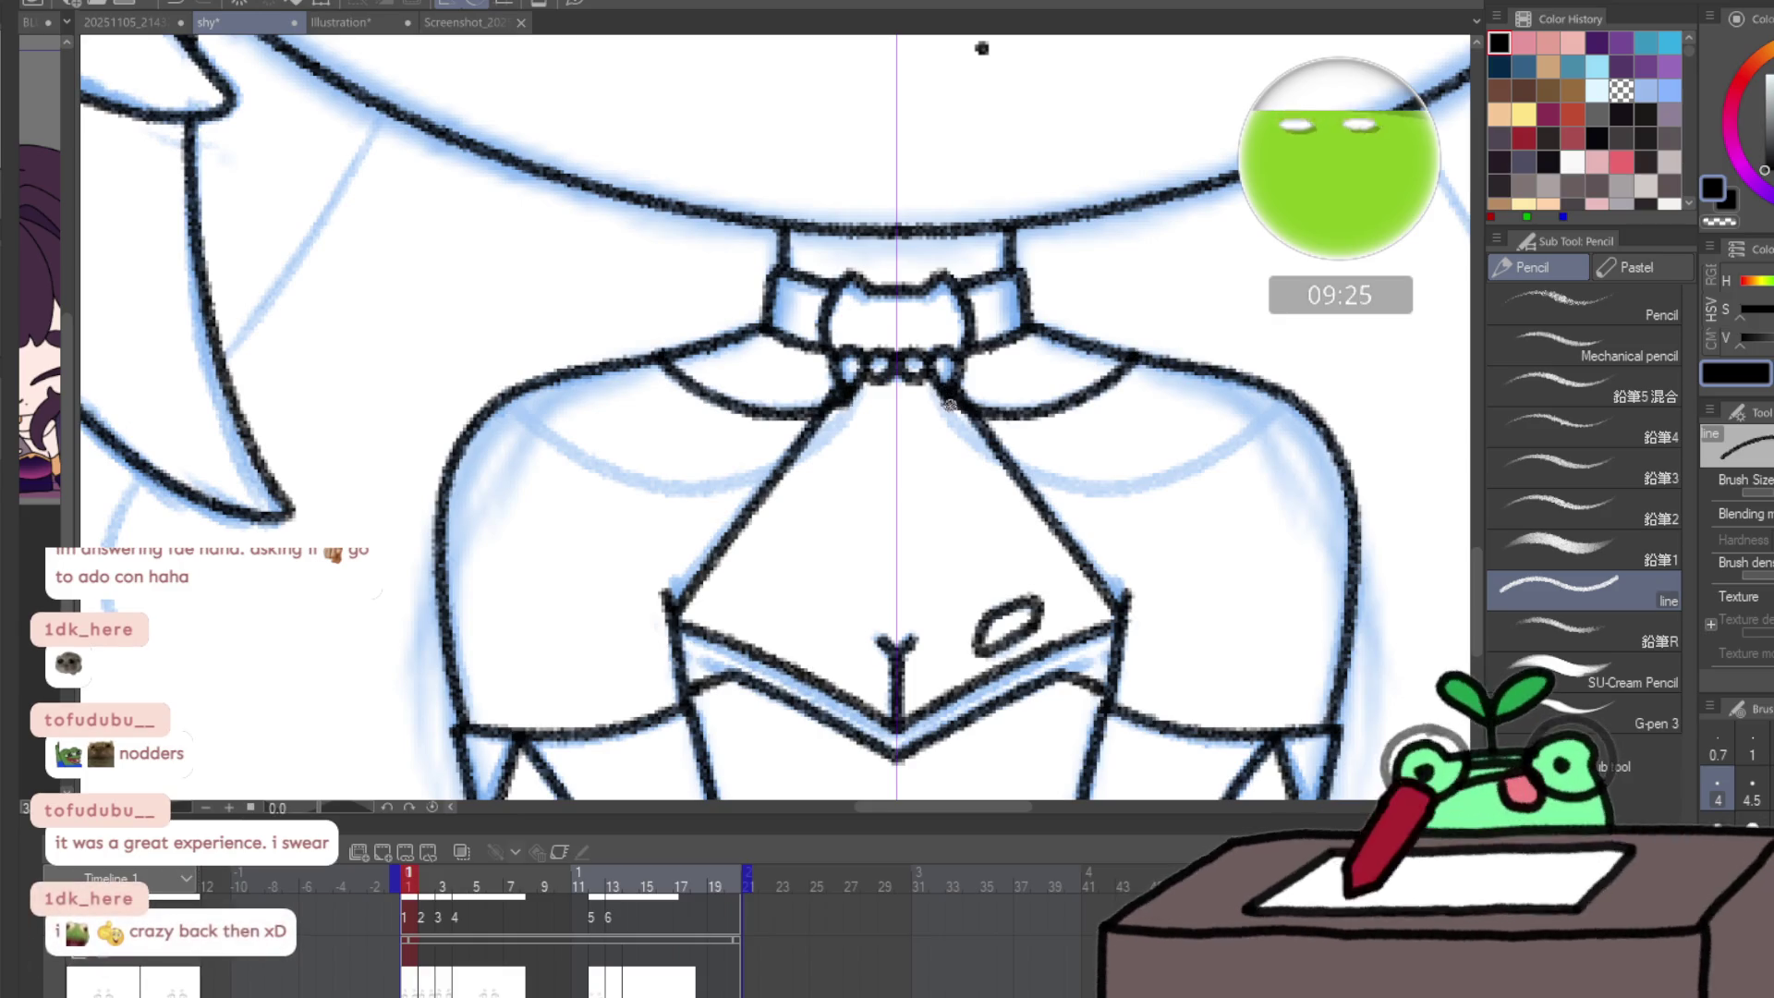
mouse_move(949, 403)
mouse_down()
mouse_move(1077, 479)
mouse_move(1224, 432)
mouse_move(1273, 394)
mouse_up()
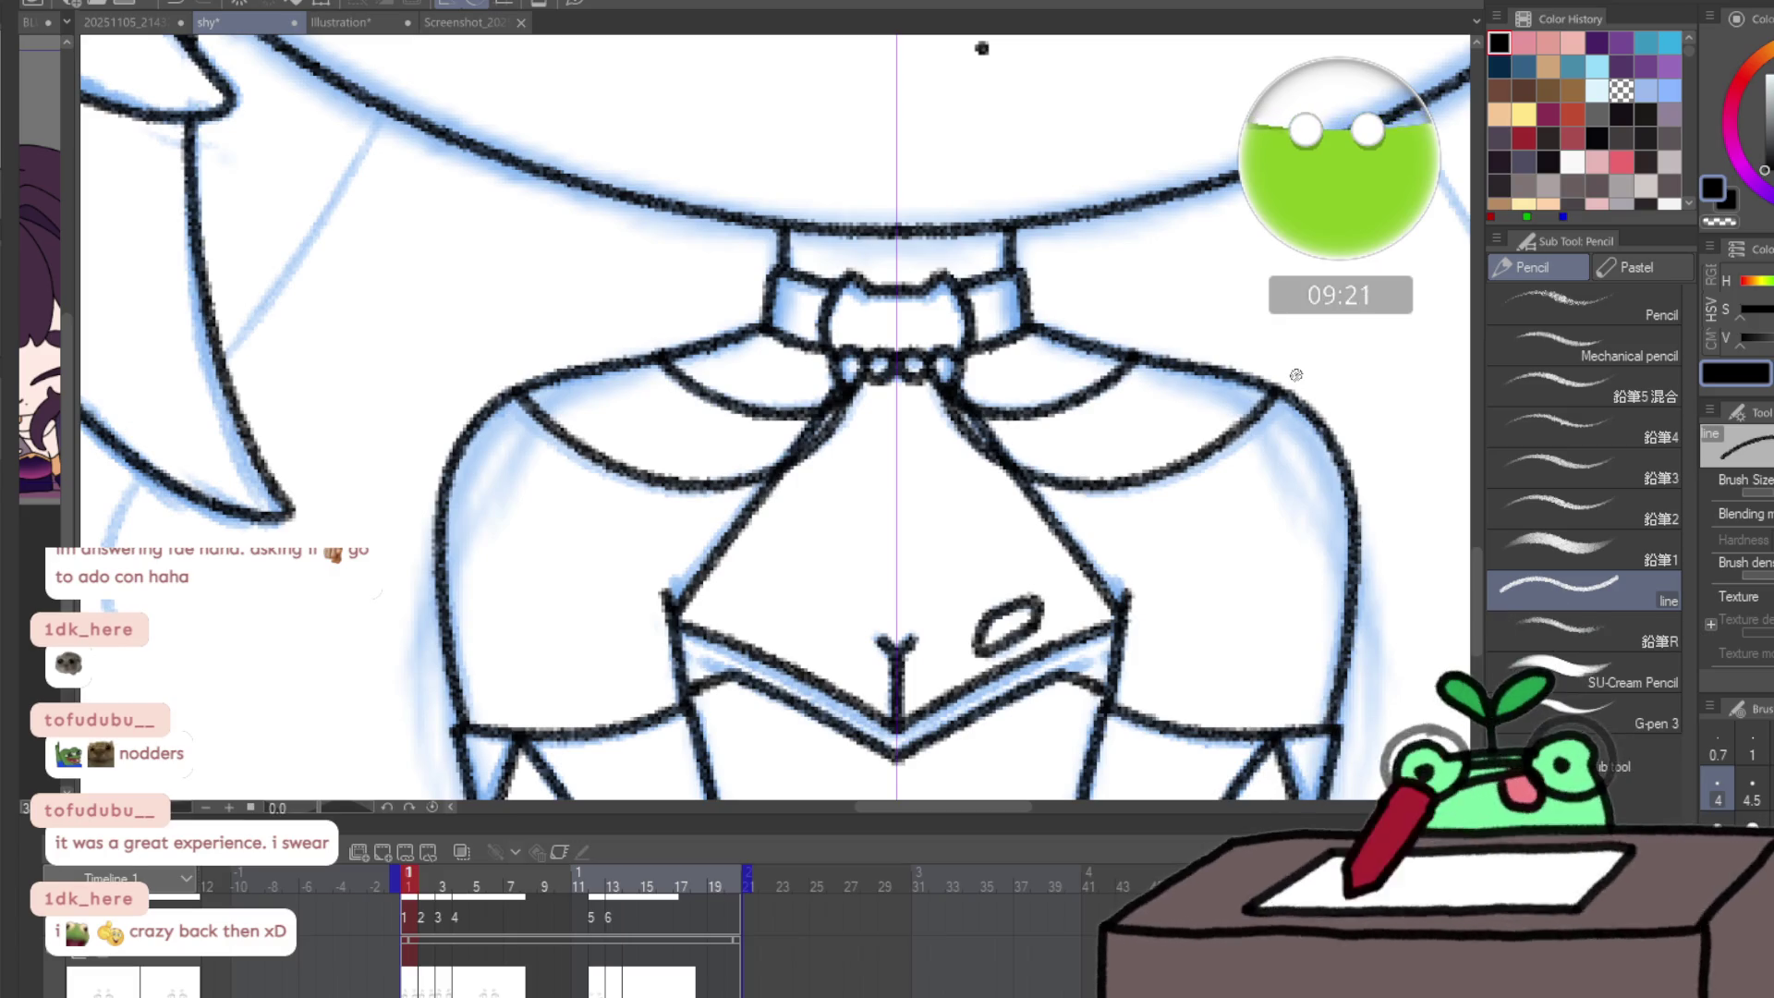
alt+click(1077, 450)
click(1154, 602)
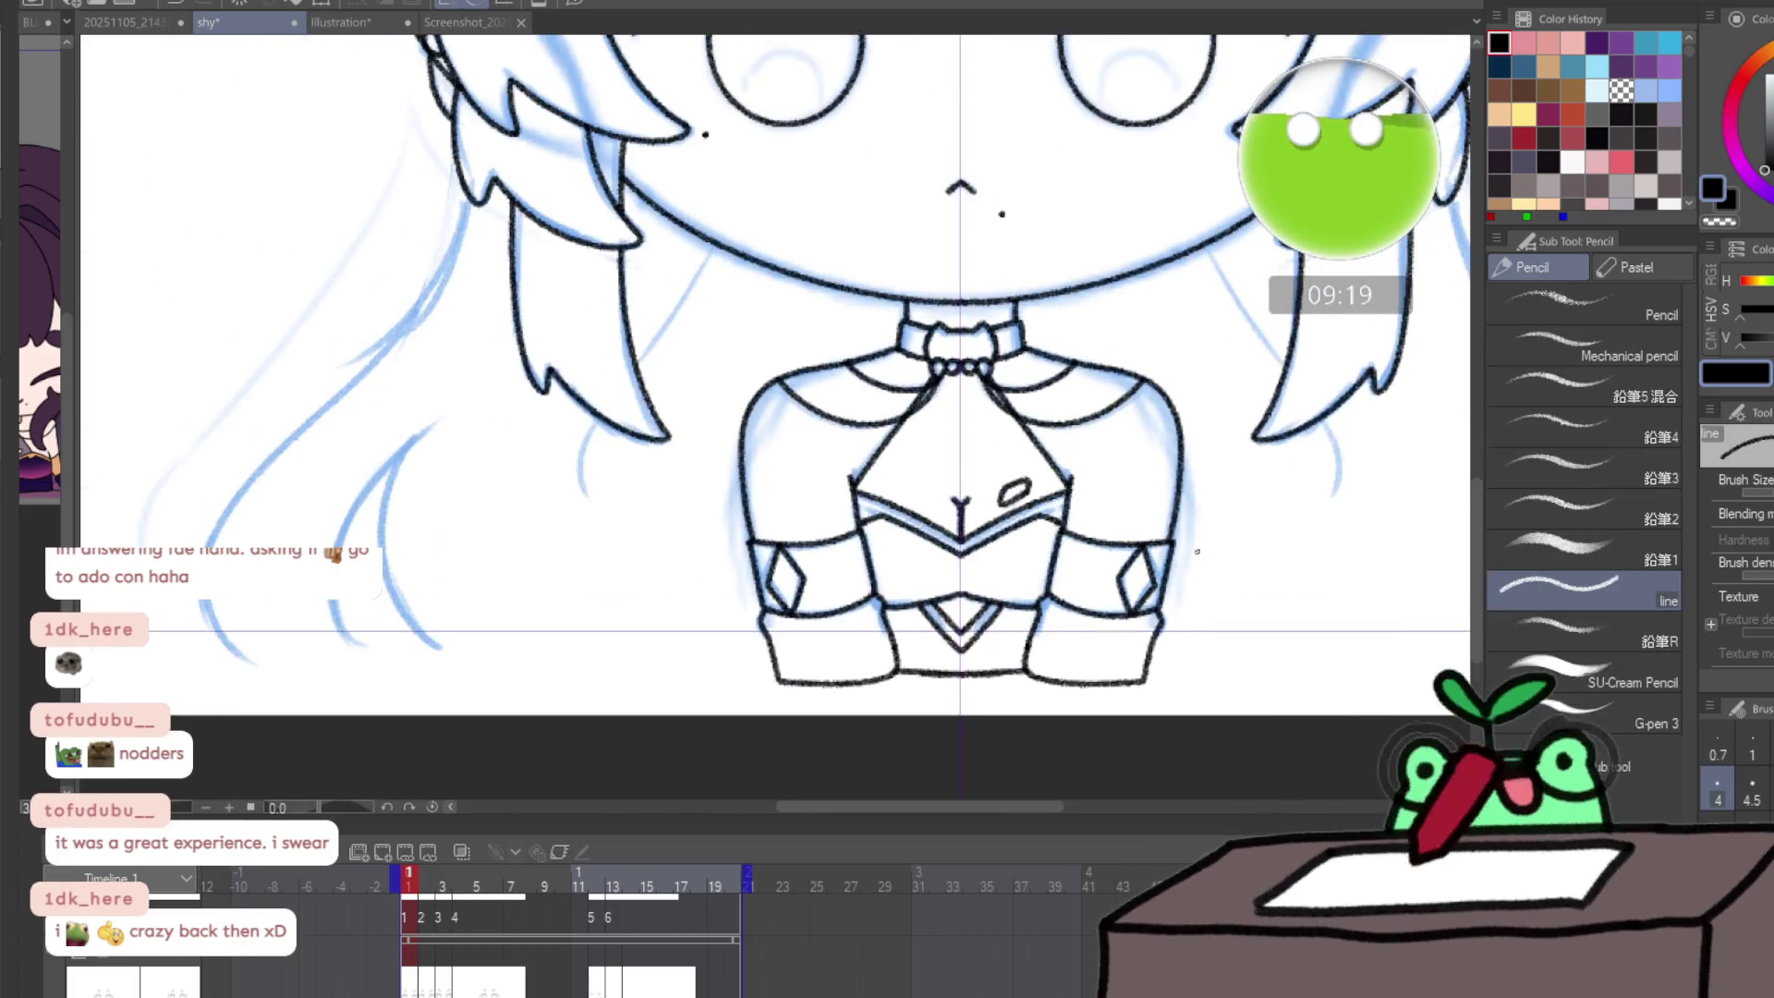
key(Right)
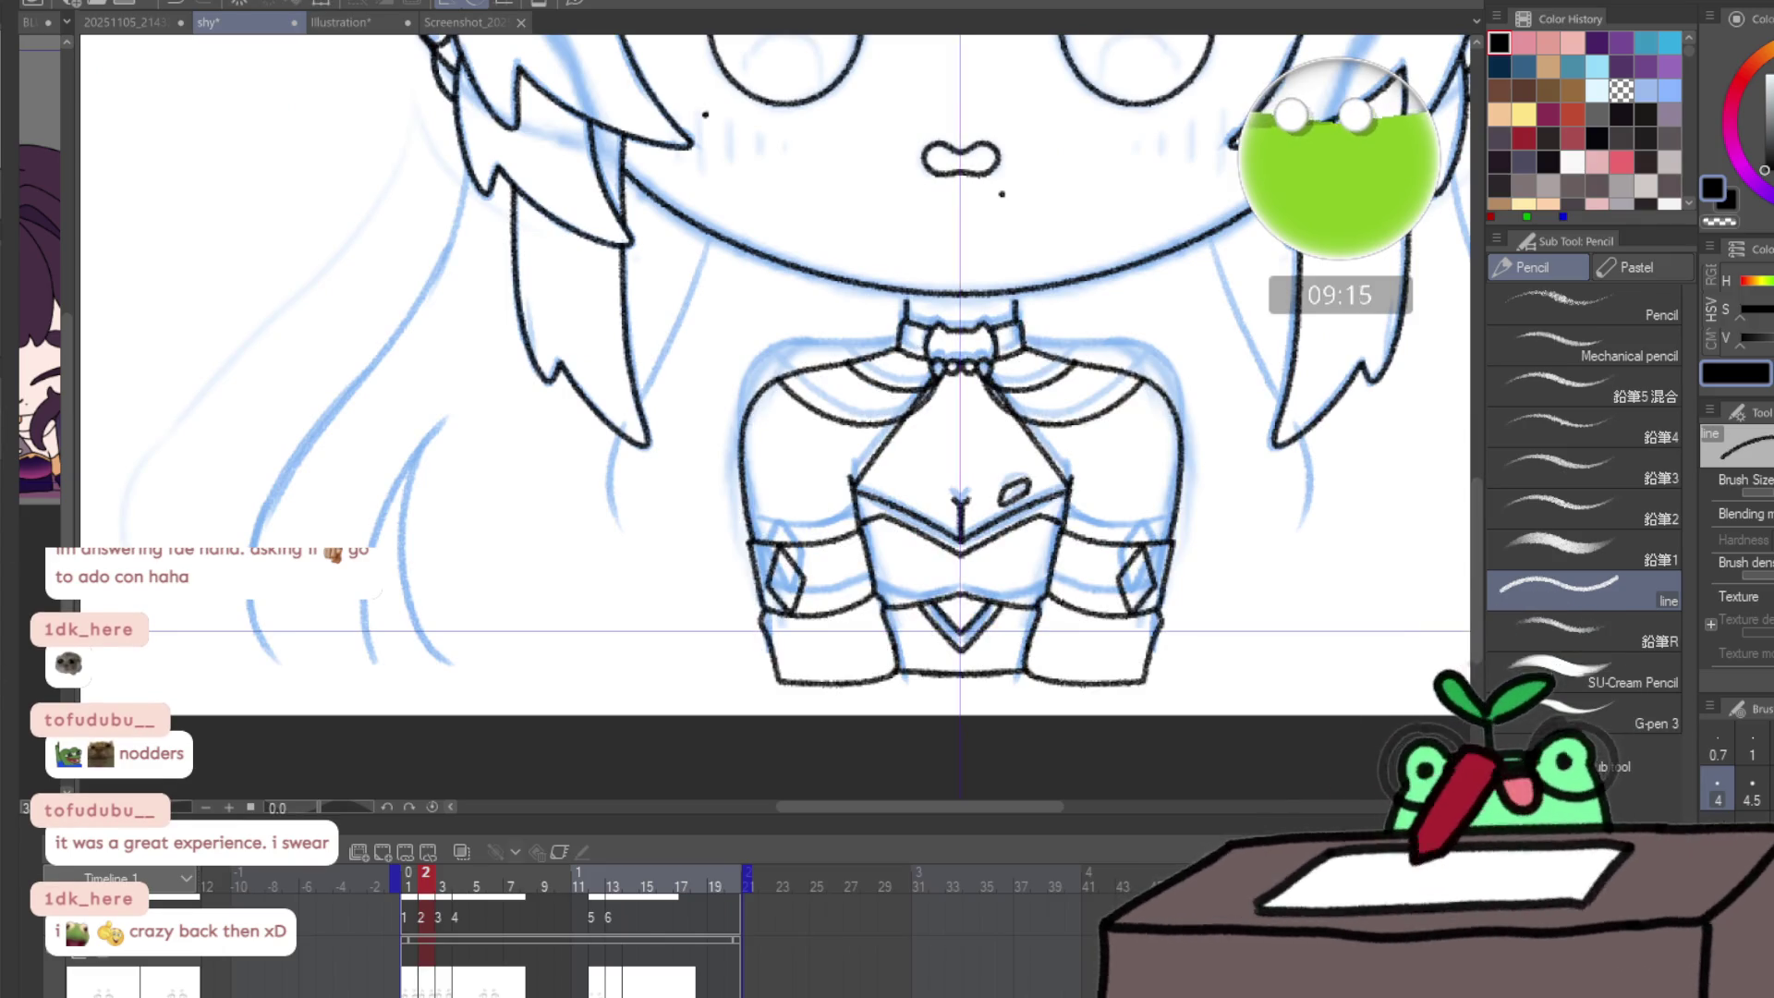
- Shift frame 2's lineart layer up to align with its sketch
key(k)
drag(1241, 625, 1239, 614)
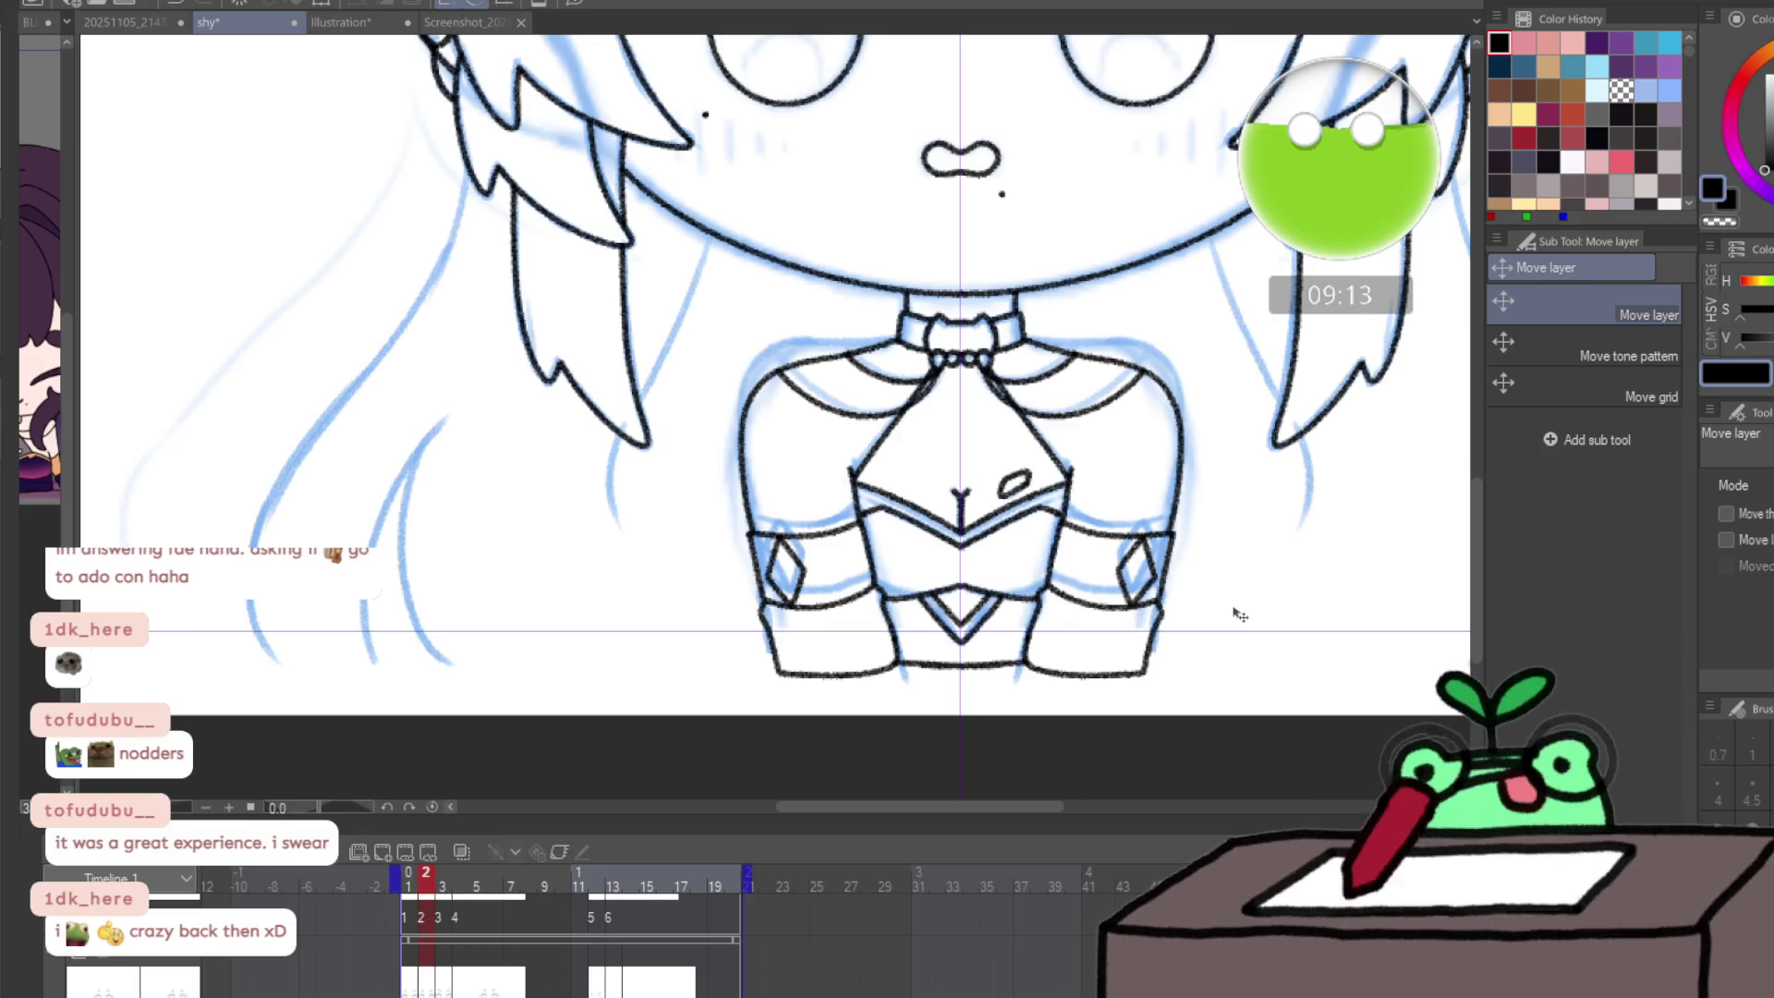
ctrl+click(860, 469)
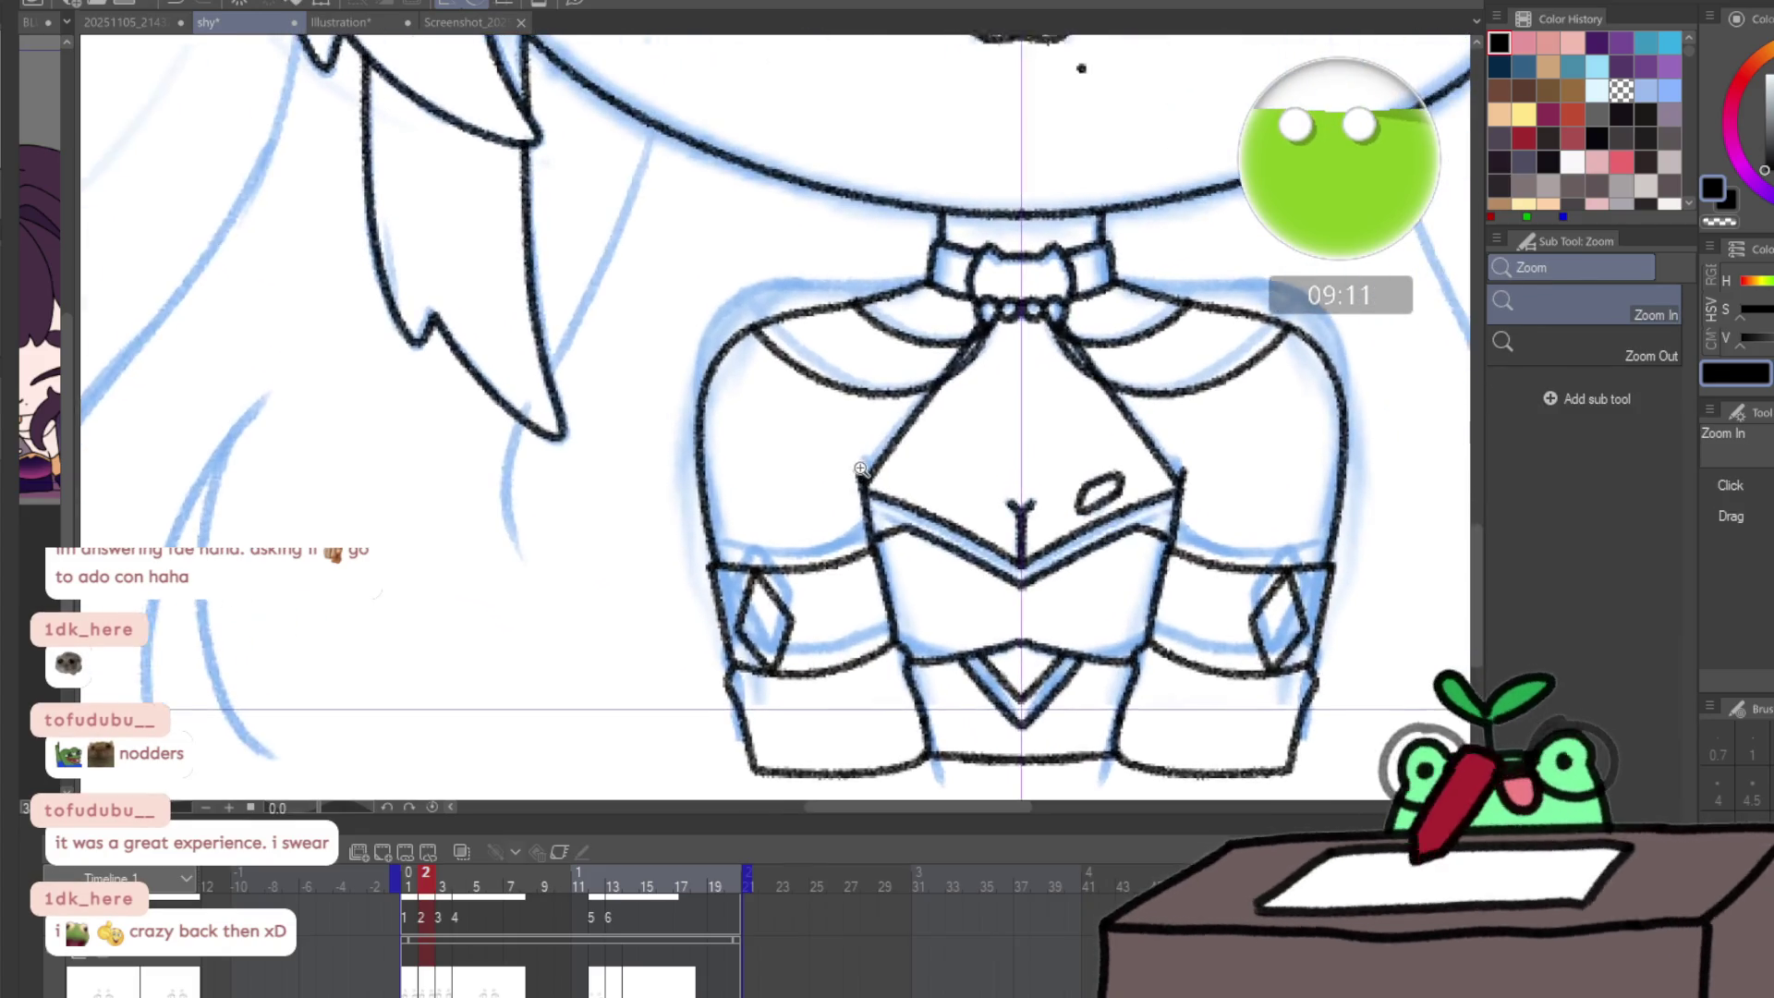
drag(1244, 543, 1108, 555)
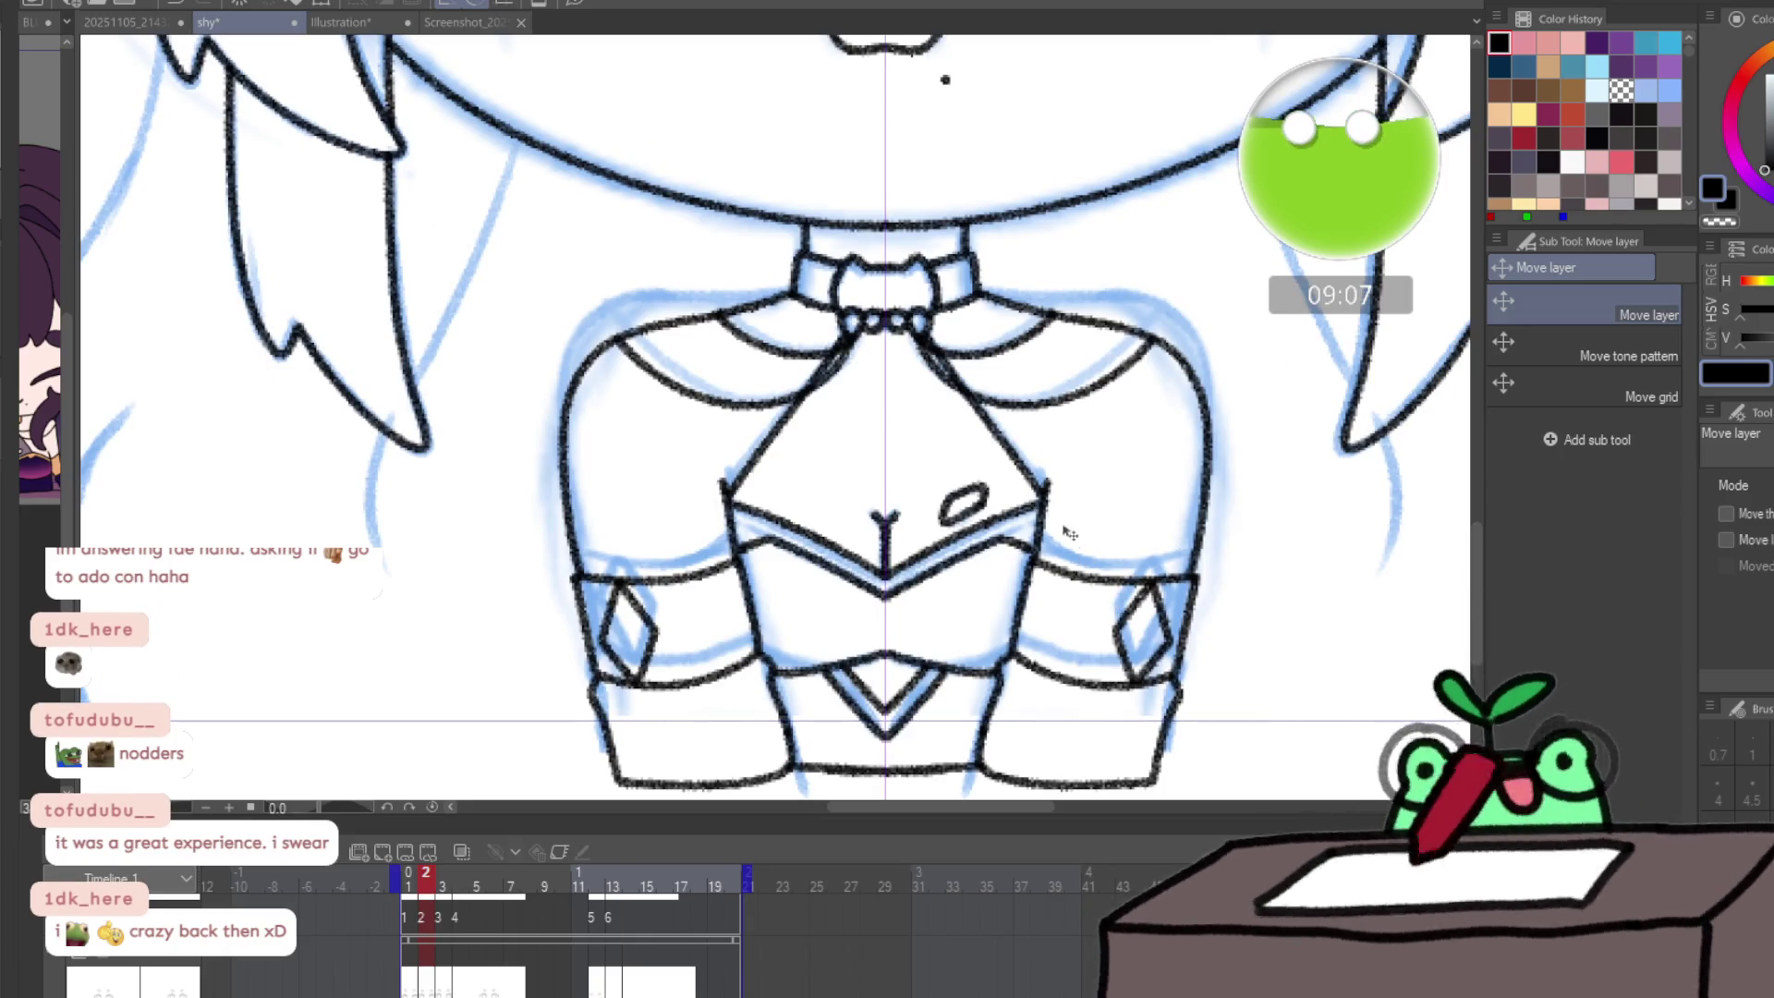
- Erase the mismatched cuff and outer shoulder lines and redraw the shoulder strokes
key(e)
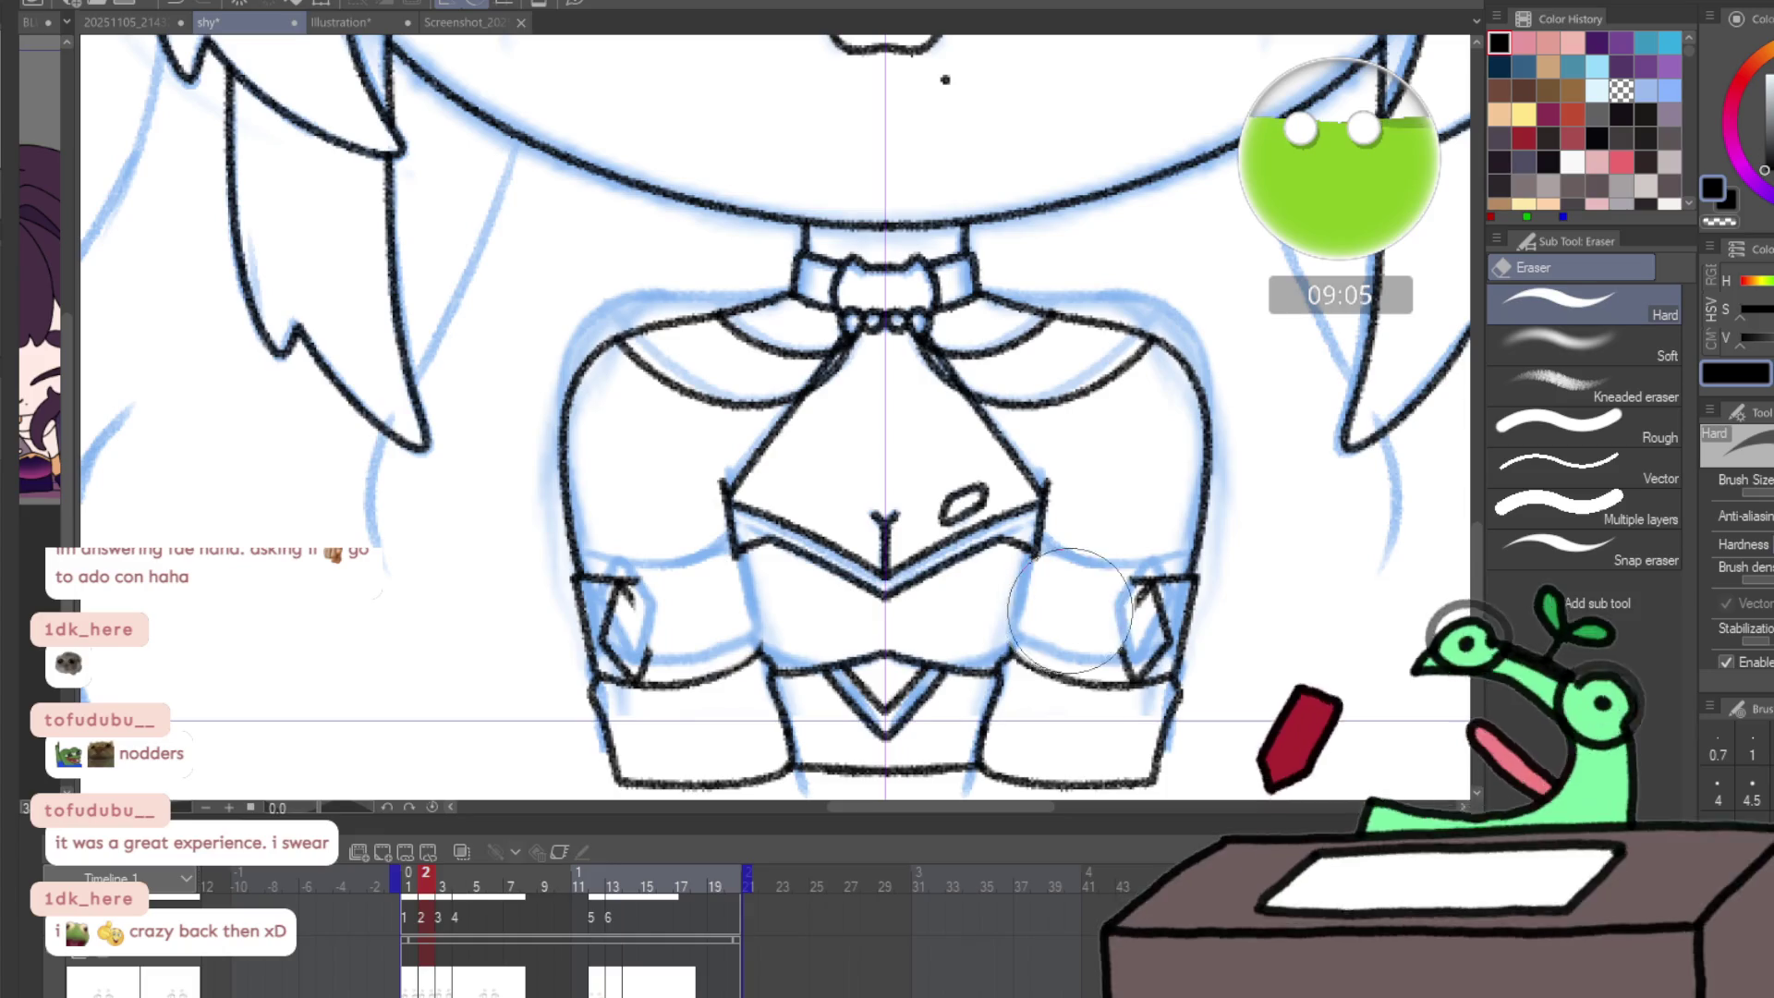
drag(1070, 609, 1188, 626)
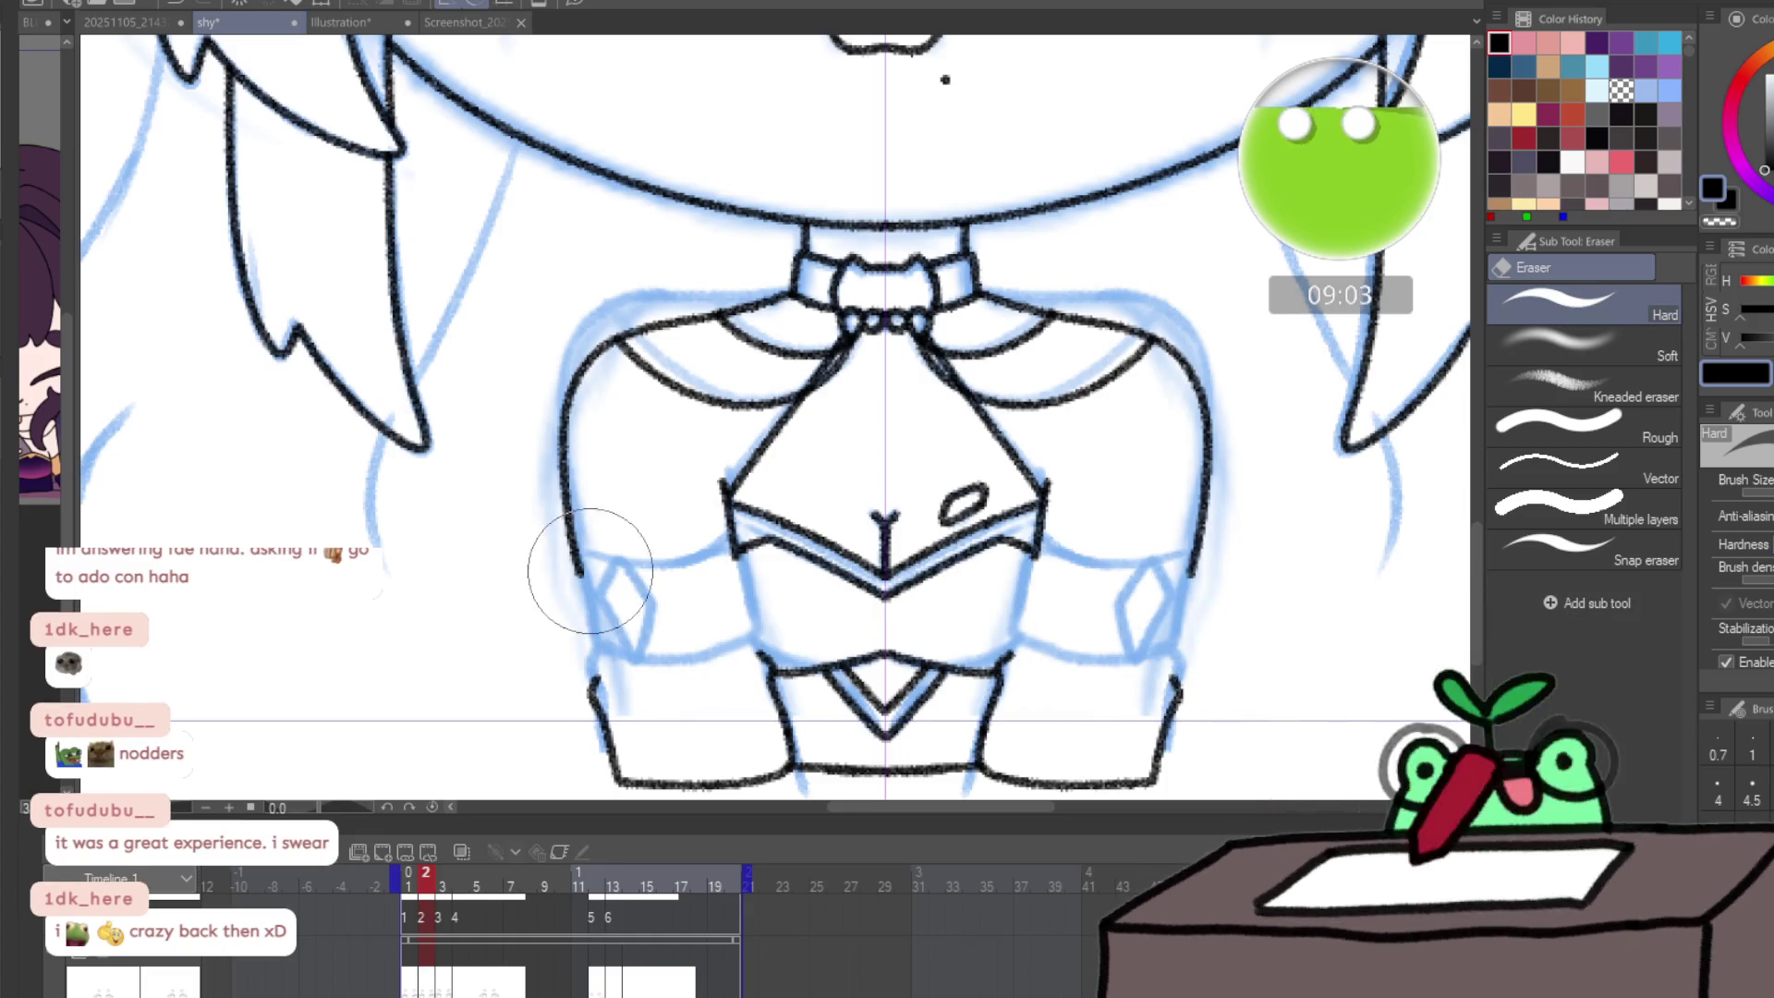
mouse_move(577, 573)
mouse_down()
mouse_move(586, 407)
mouse_move(724, 296)
mouse_up()
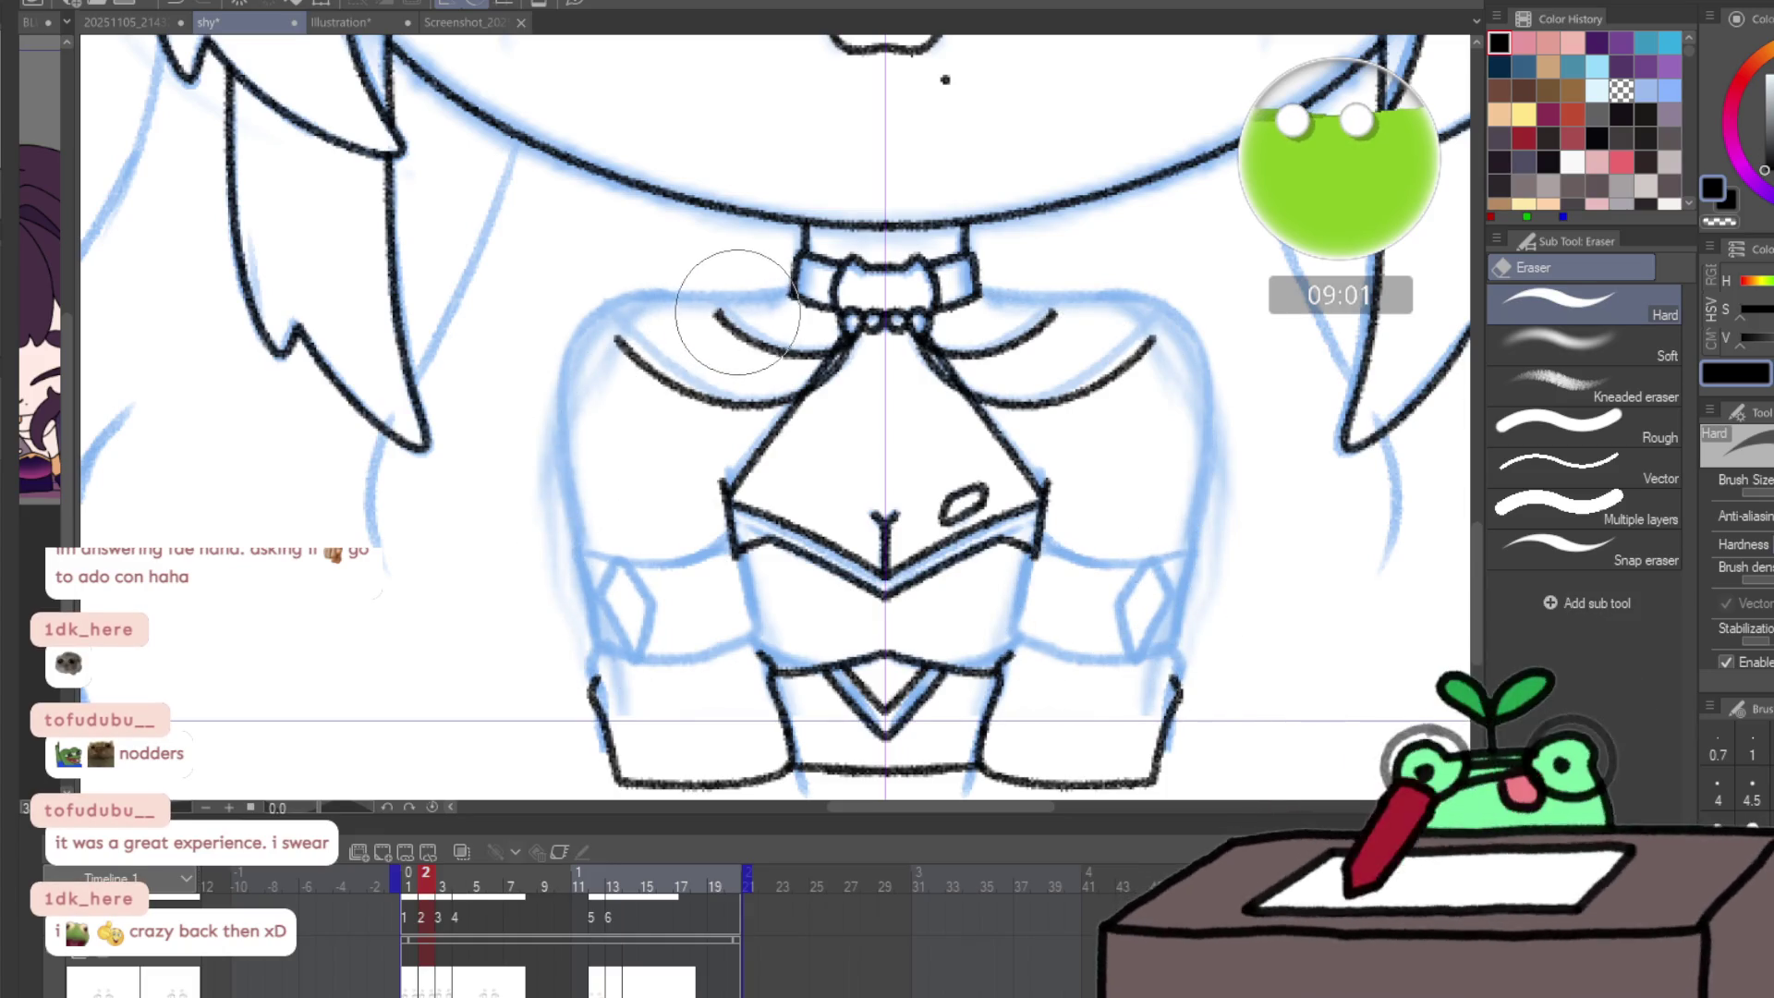
key(p)
scroll(707, 369, up, 2)
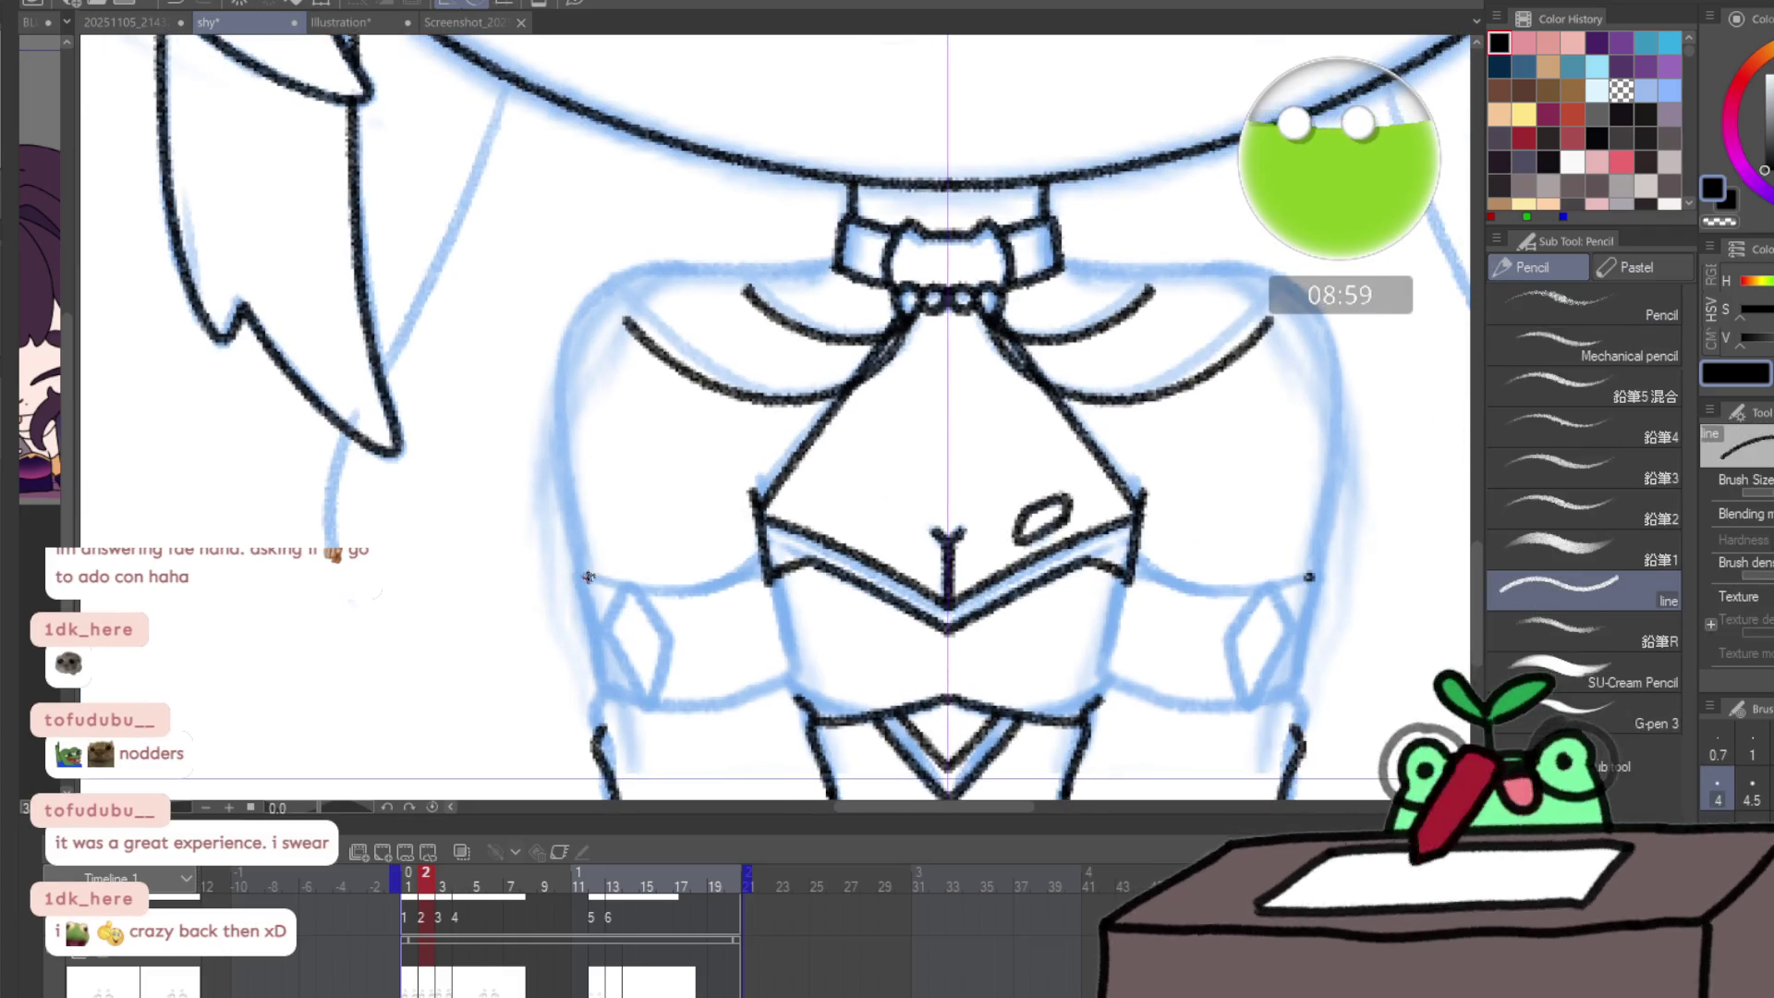
mouse_move(588, 580)
mouse_down()
mouse_move(553, 399)
mouse_move(596, 298)
mouse_move(709, 263)
mouse_move(835, 266)
mouse_up()
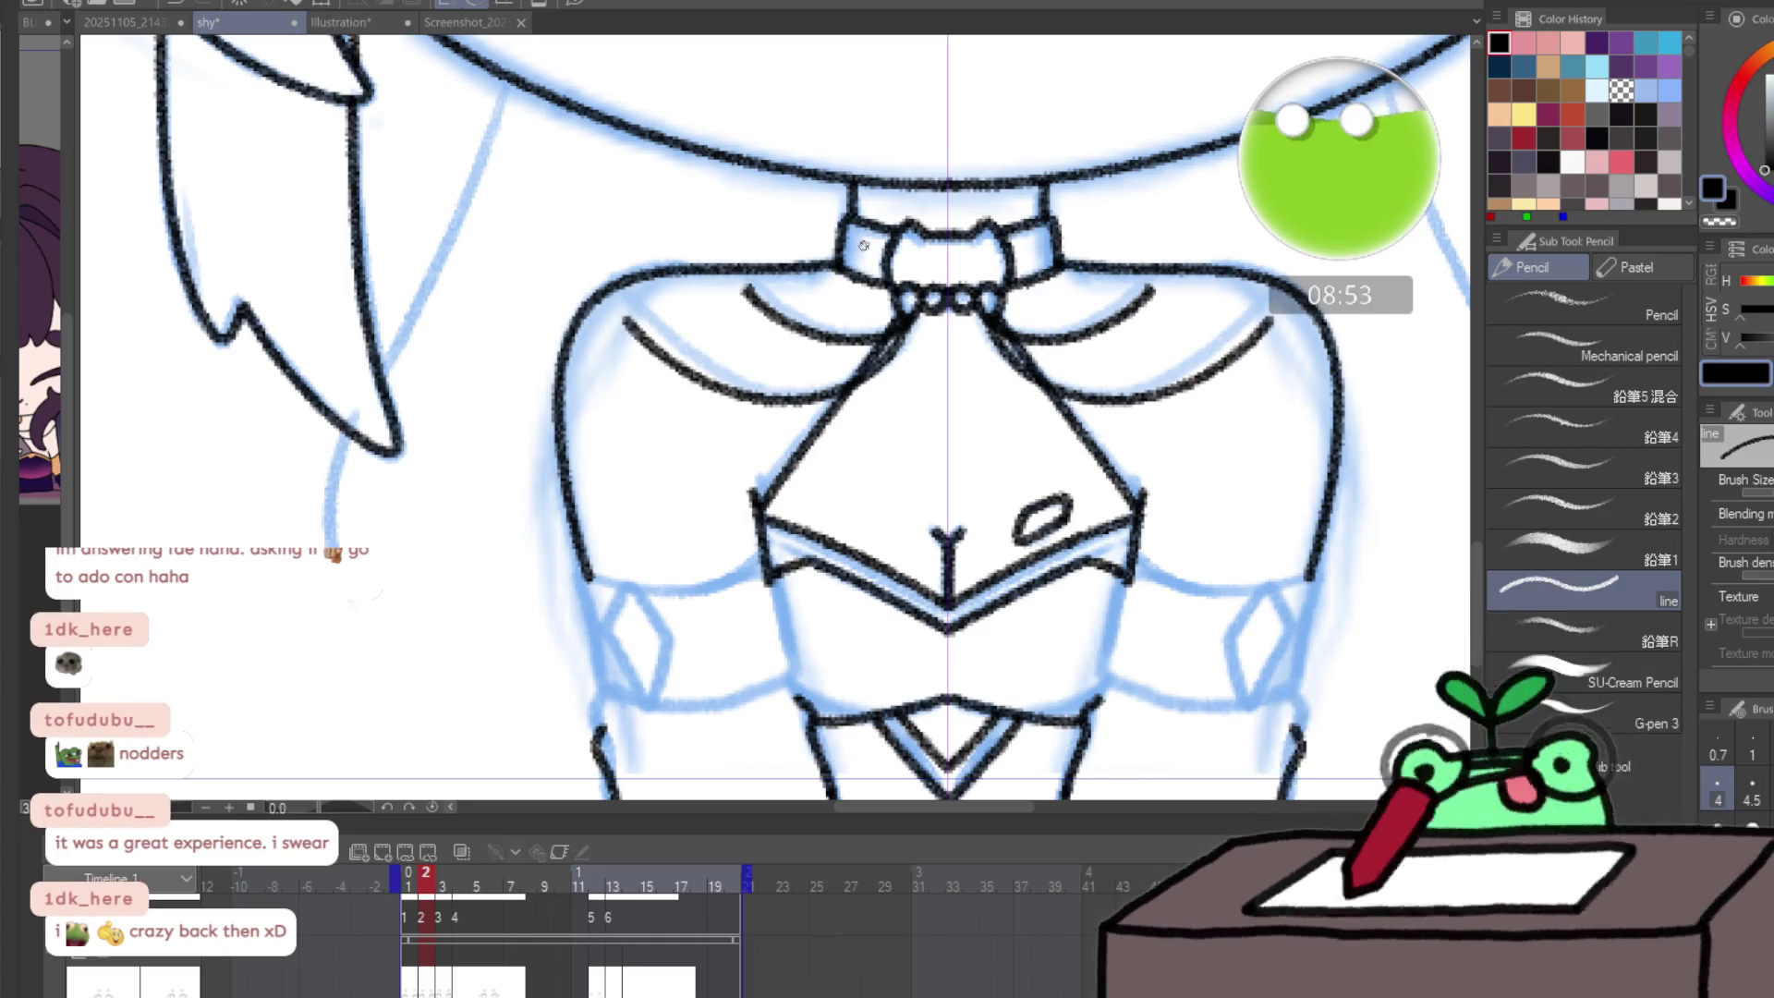
- Redraw the sleeve side and the cuff's top edge across the sleeve
key(e)
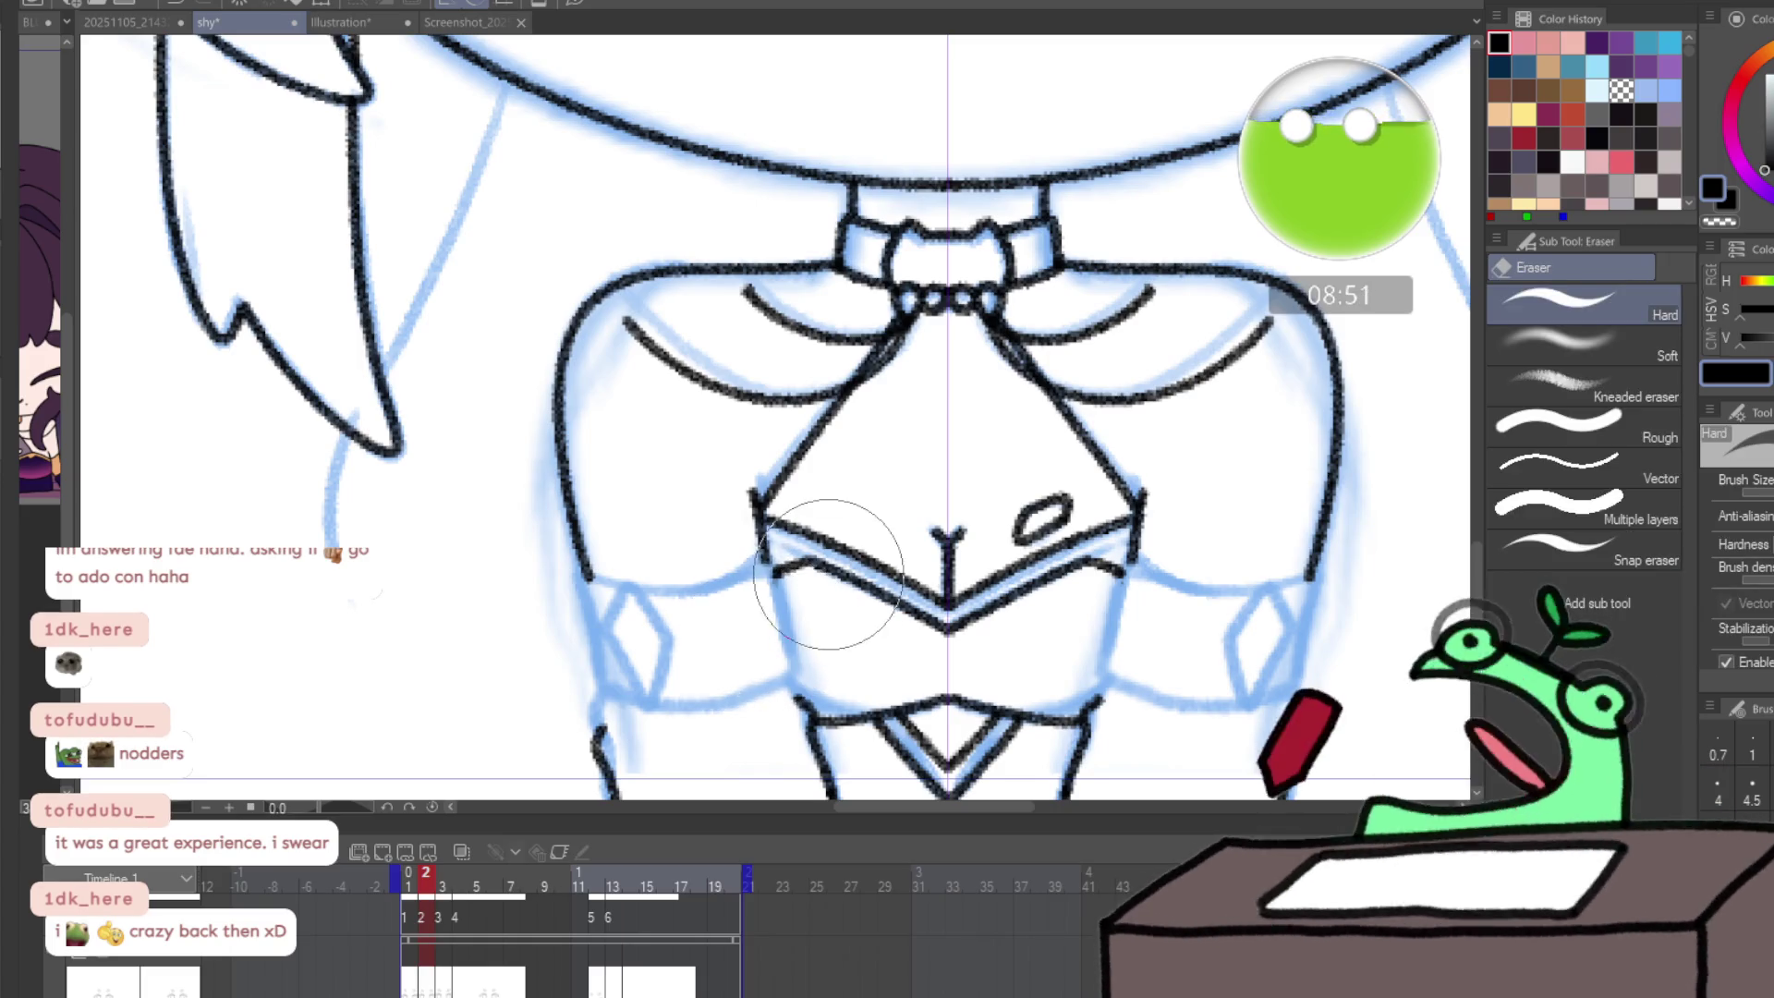
key(p)
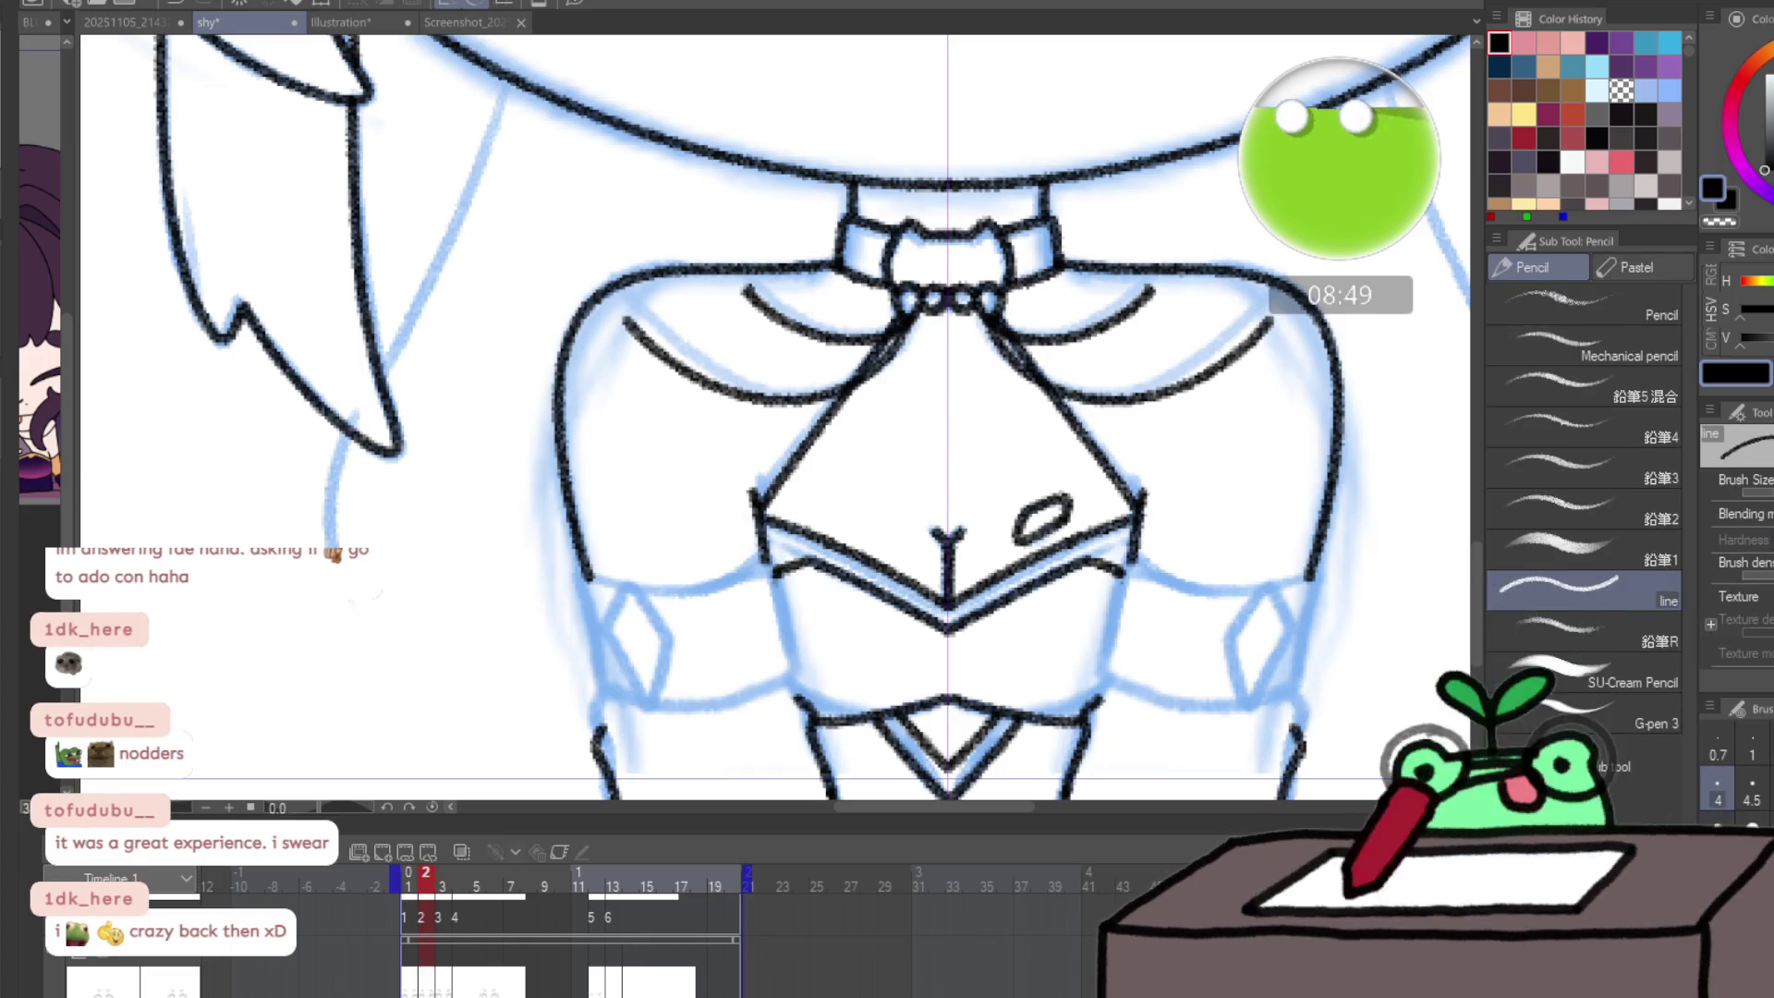
mouse_move(1119, 581)
mouse_down()
mouse_move(1107, 663)
mouse_move(1122, 692)
mouse_move(1272, 699)
mouse_up()
mouse_move(1129, 577)
mouse_down()
mouse_move(1297, 586)
mouse_move(1303, 628)
mouse_move(1240, 620)
mouse_up()
mouse_move(1253, 698)
mouse_down()
mouse_move(1288, 642)
mouse_move(1273, 606)
mouse_move(1286, 649)
mouse_move(1262, 684)
mouse_up()
key(ctrl+z)
- Erase the lower torso's vertical lines and redraw the sleeve edges down to the bottom line
drag(1304, 624, 1058, 556)
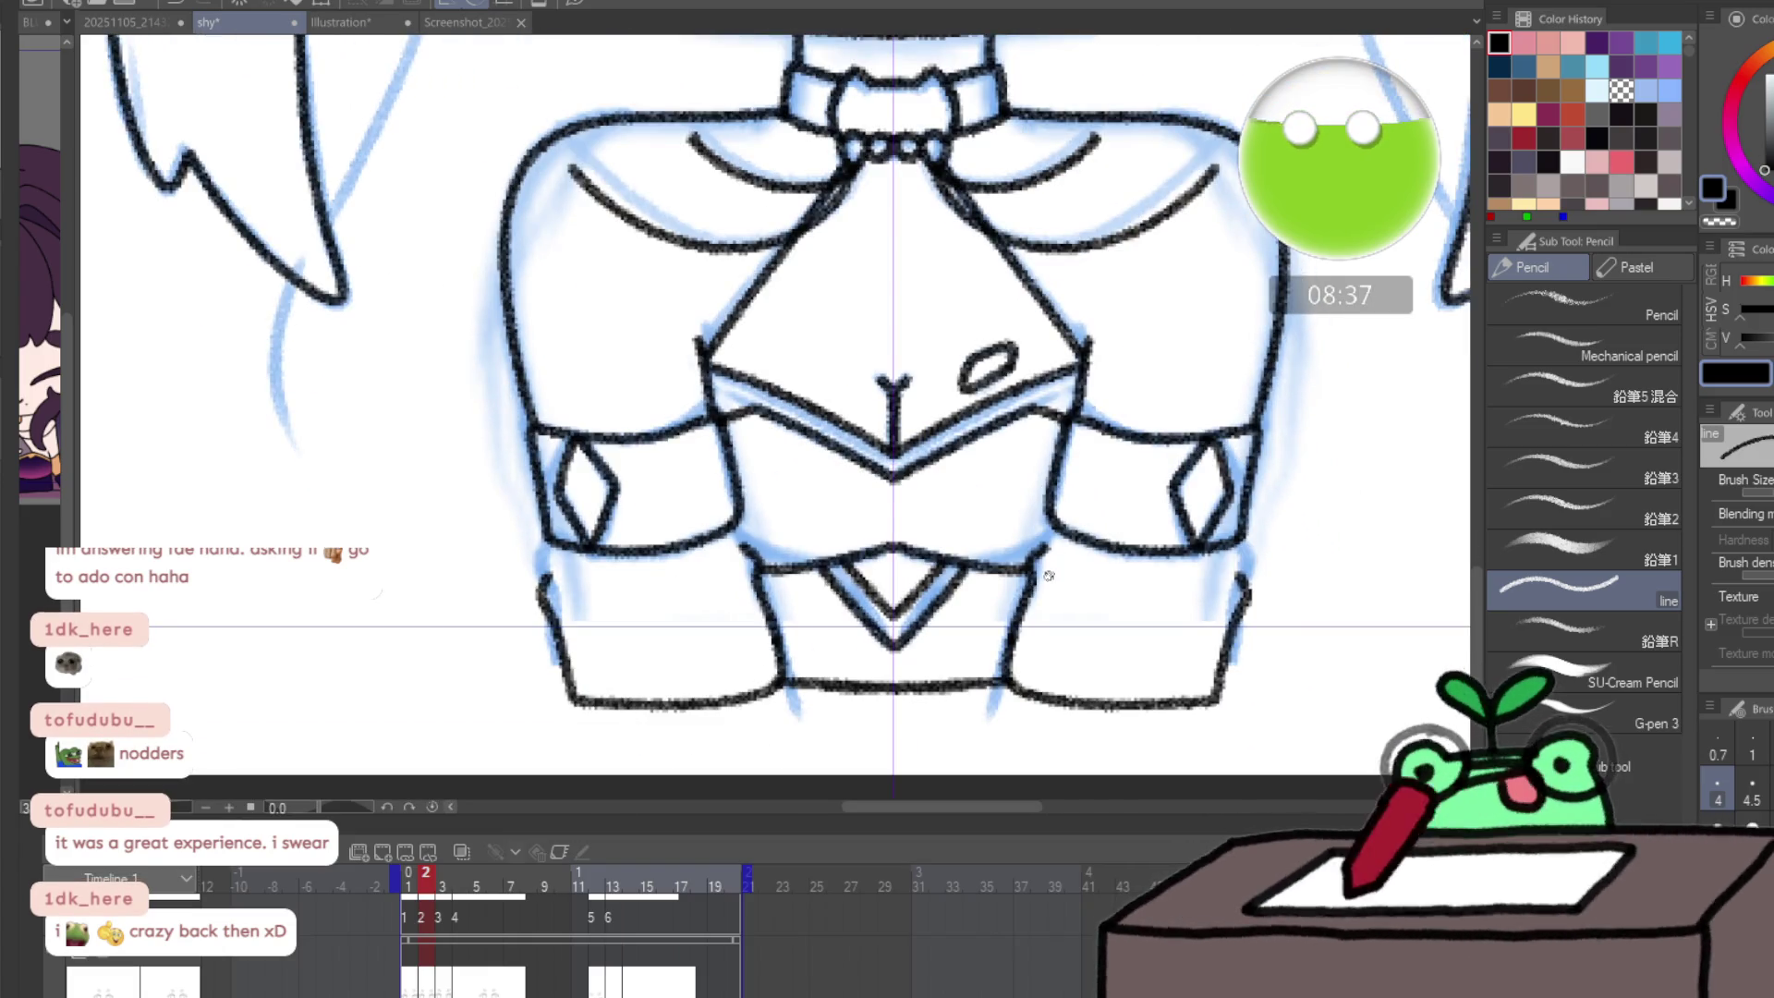
key(e)
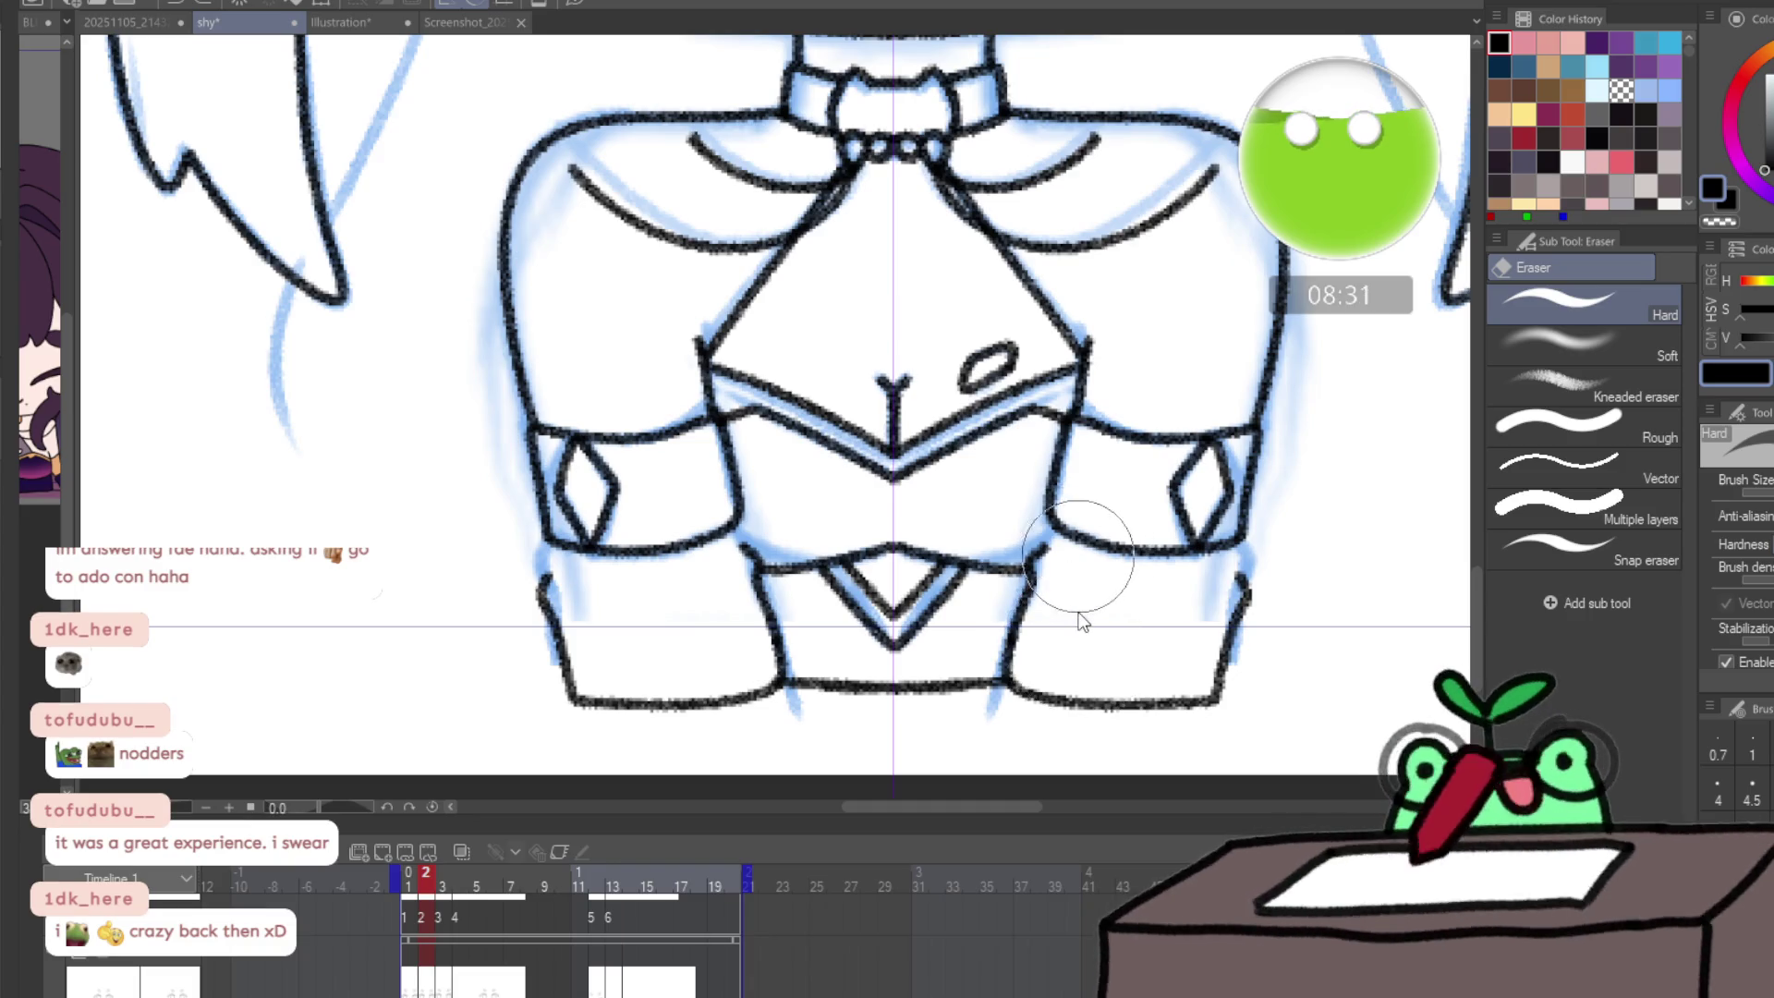
drag(1062, 555, 1042, 569)
mouse_move(1032, 555)
mouse_down()
mouse_move(1020, 646)
mouse_move(1238, 600)
mouse_move(1234, 633)
mouse_up()
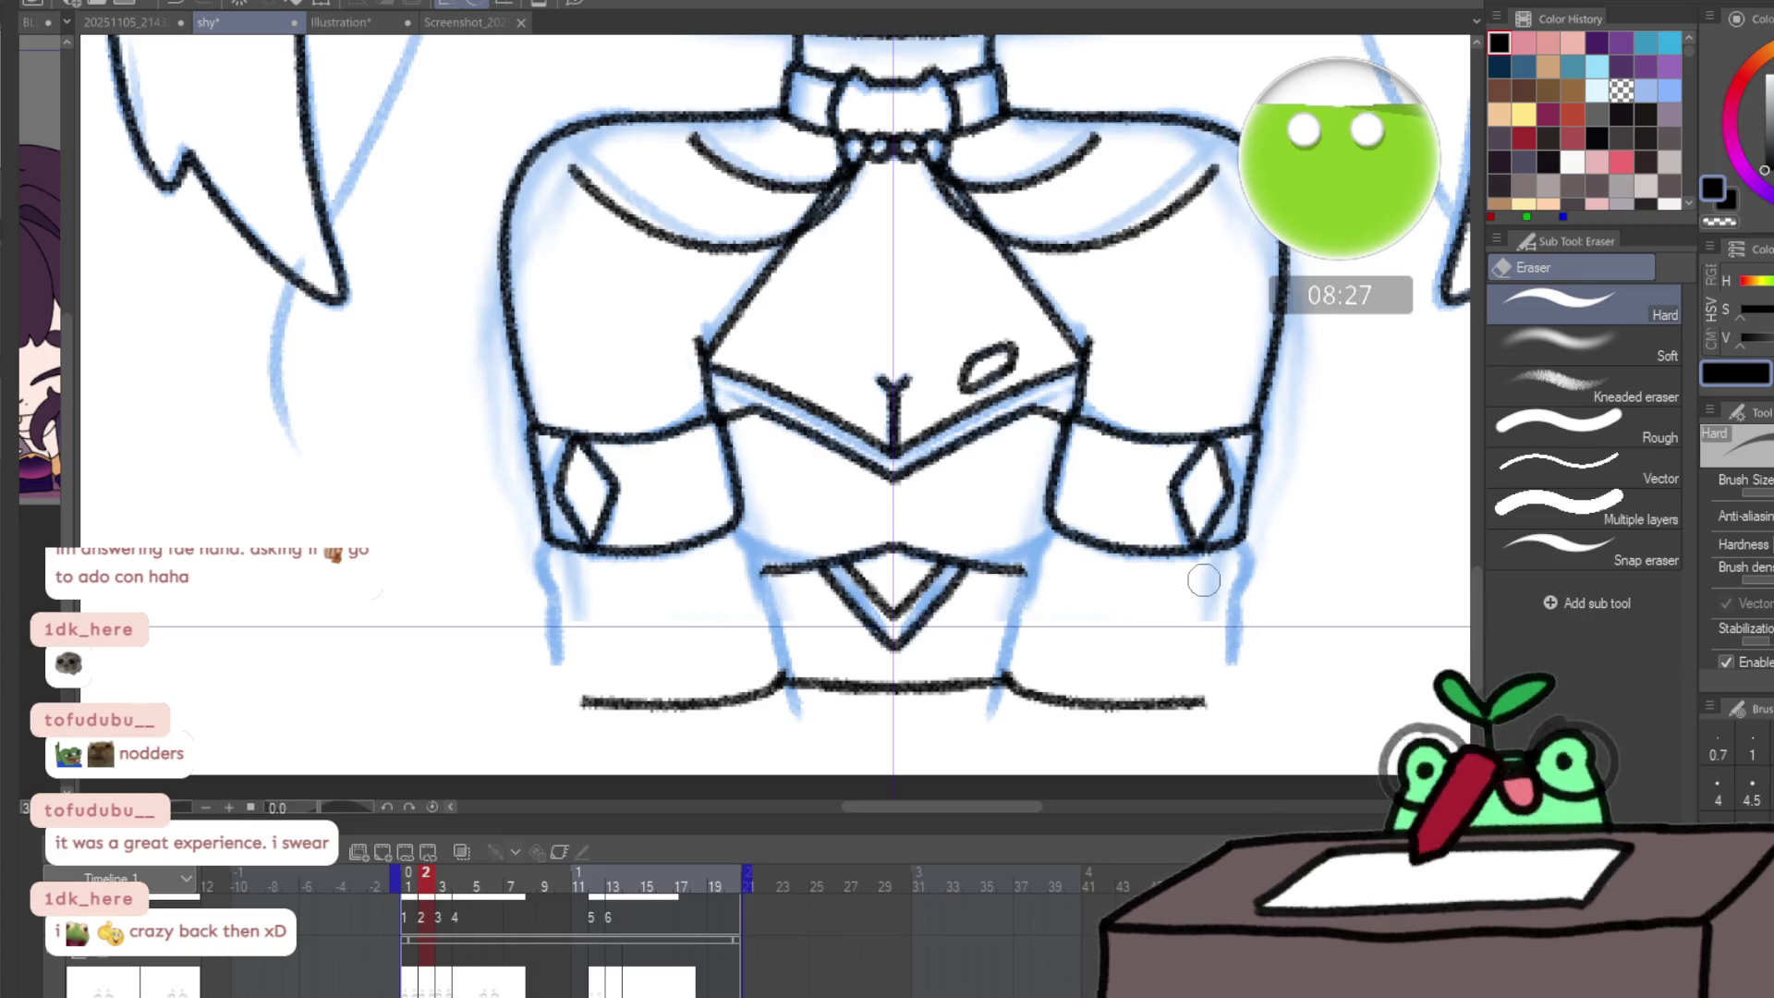
key(p)
drag(1044, 531, 1005, 680)
mouse_move(1236, 546)
mouse_down()
mouse_move(1221, 699)
mouse_move(1198, 704)
mouse_up()
- Redraw frame 2's chest curves from the collar out to the shoulders
scroll(1293, 637, down, 3)
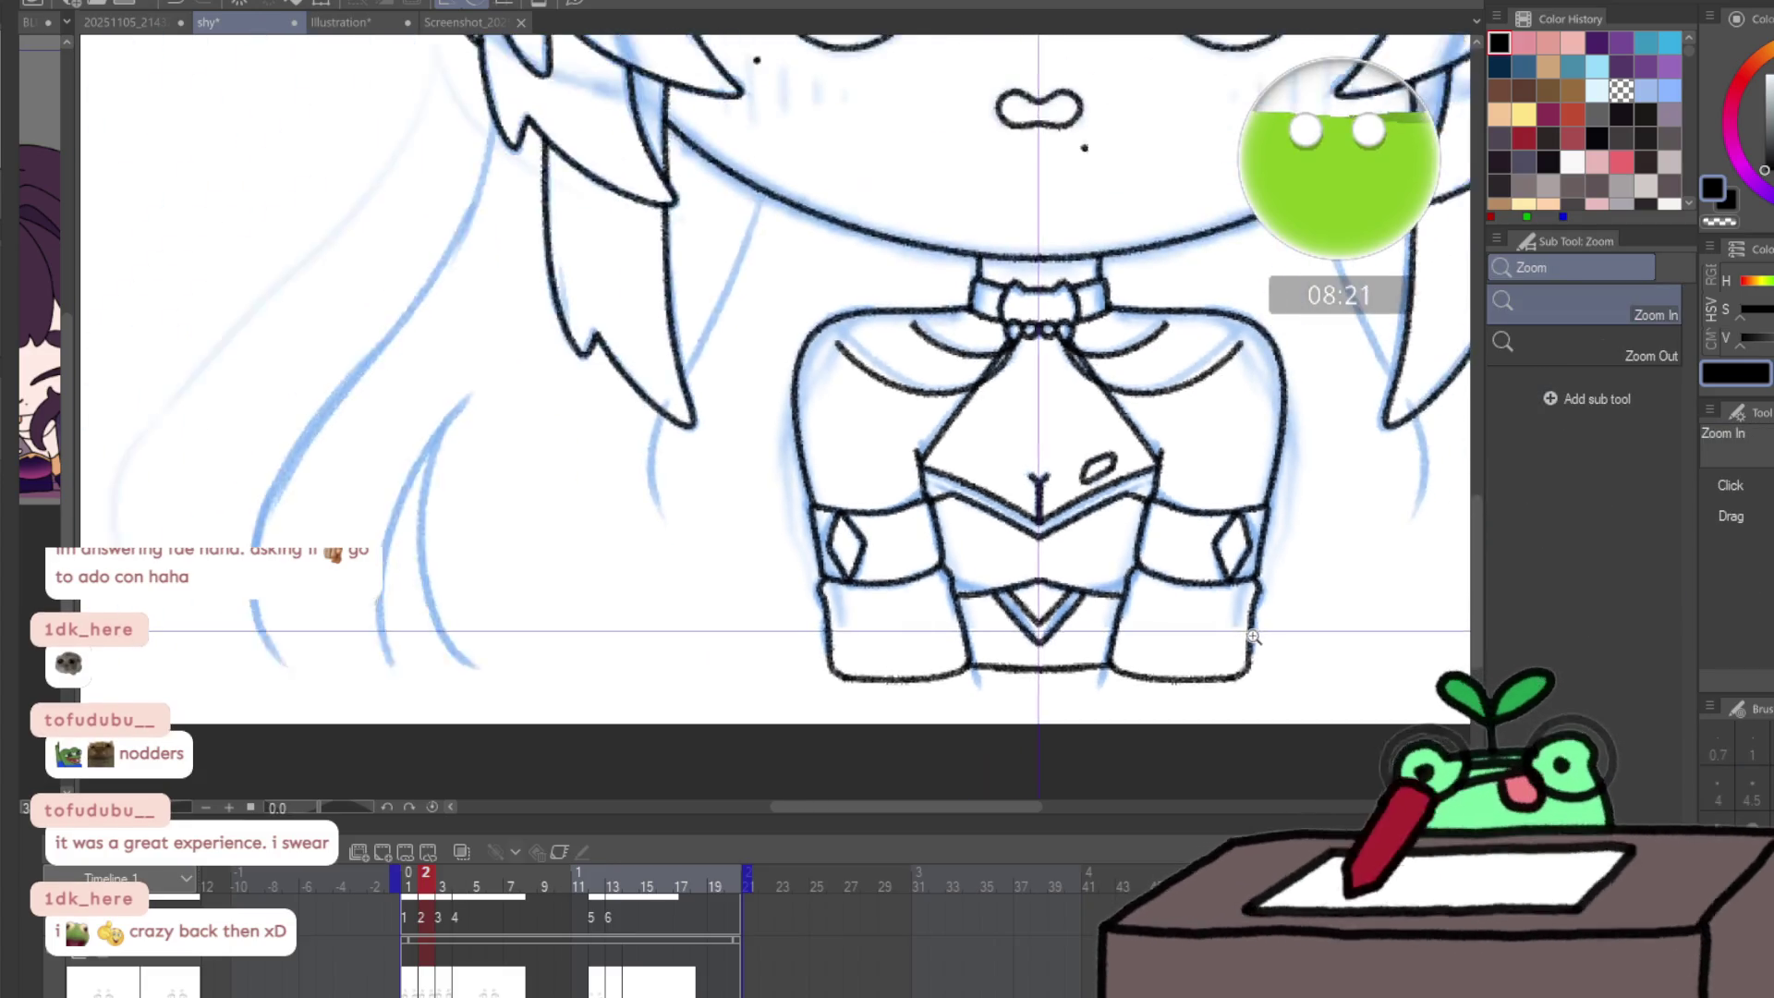
scroll(1294, 637, up, 3)
mouse_move(1014, 202)
mouse_down()
mouse_move(929, 349)
mouse_move(1034, 376)
mouse_move(1057, 414)
mouse_move(1005, 399)
mouse_up()
key(e)
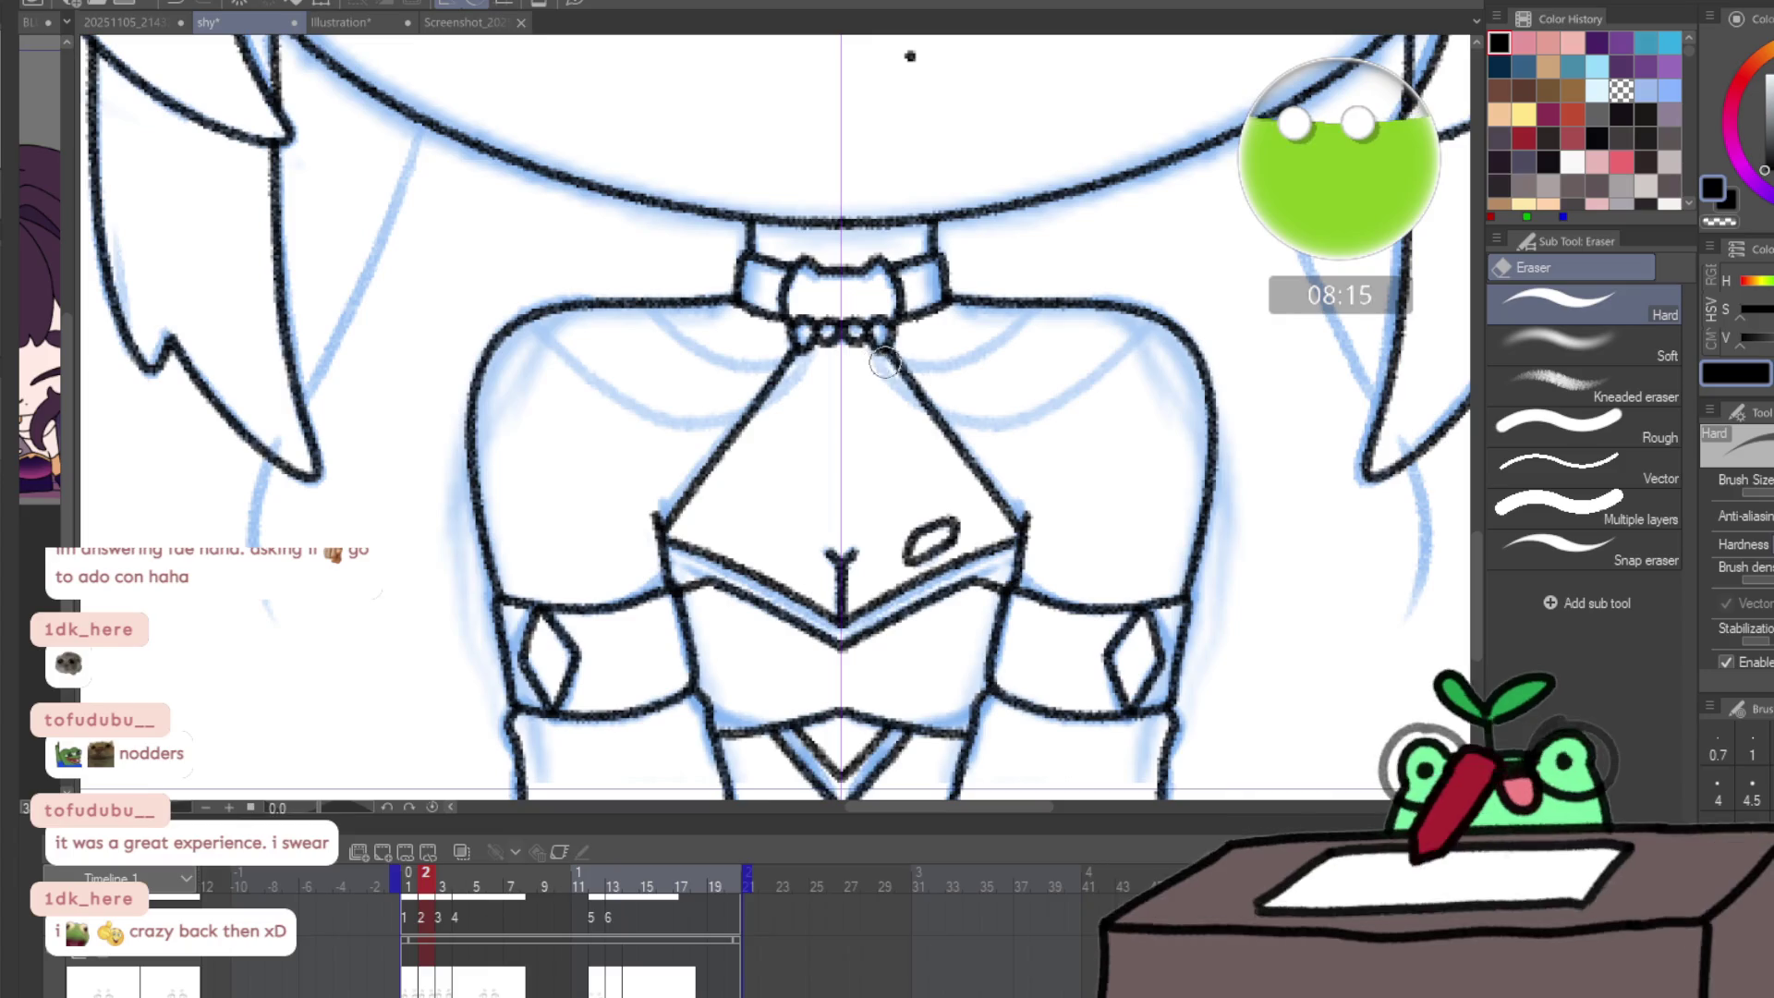
key(p)
mouse_move(885, 354)
mouse_down()
mouse_move(914, 372)
mouse_move(1002, 346)
mouse_move(1042, 300)
mouse_up()
mouse_move(884, 355)
mouse_down()
mouse_move(914, 397)
mouse_move(1030, 414)
mouse_move(1153, 316)
mouse_up()
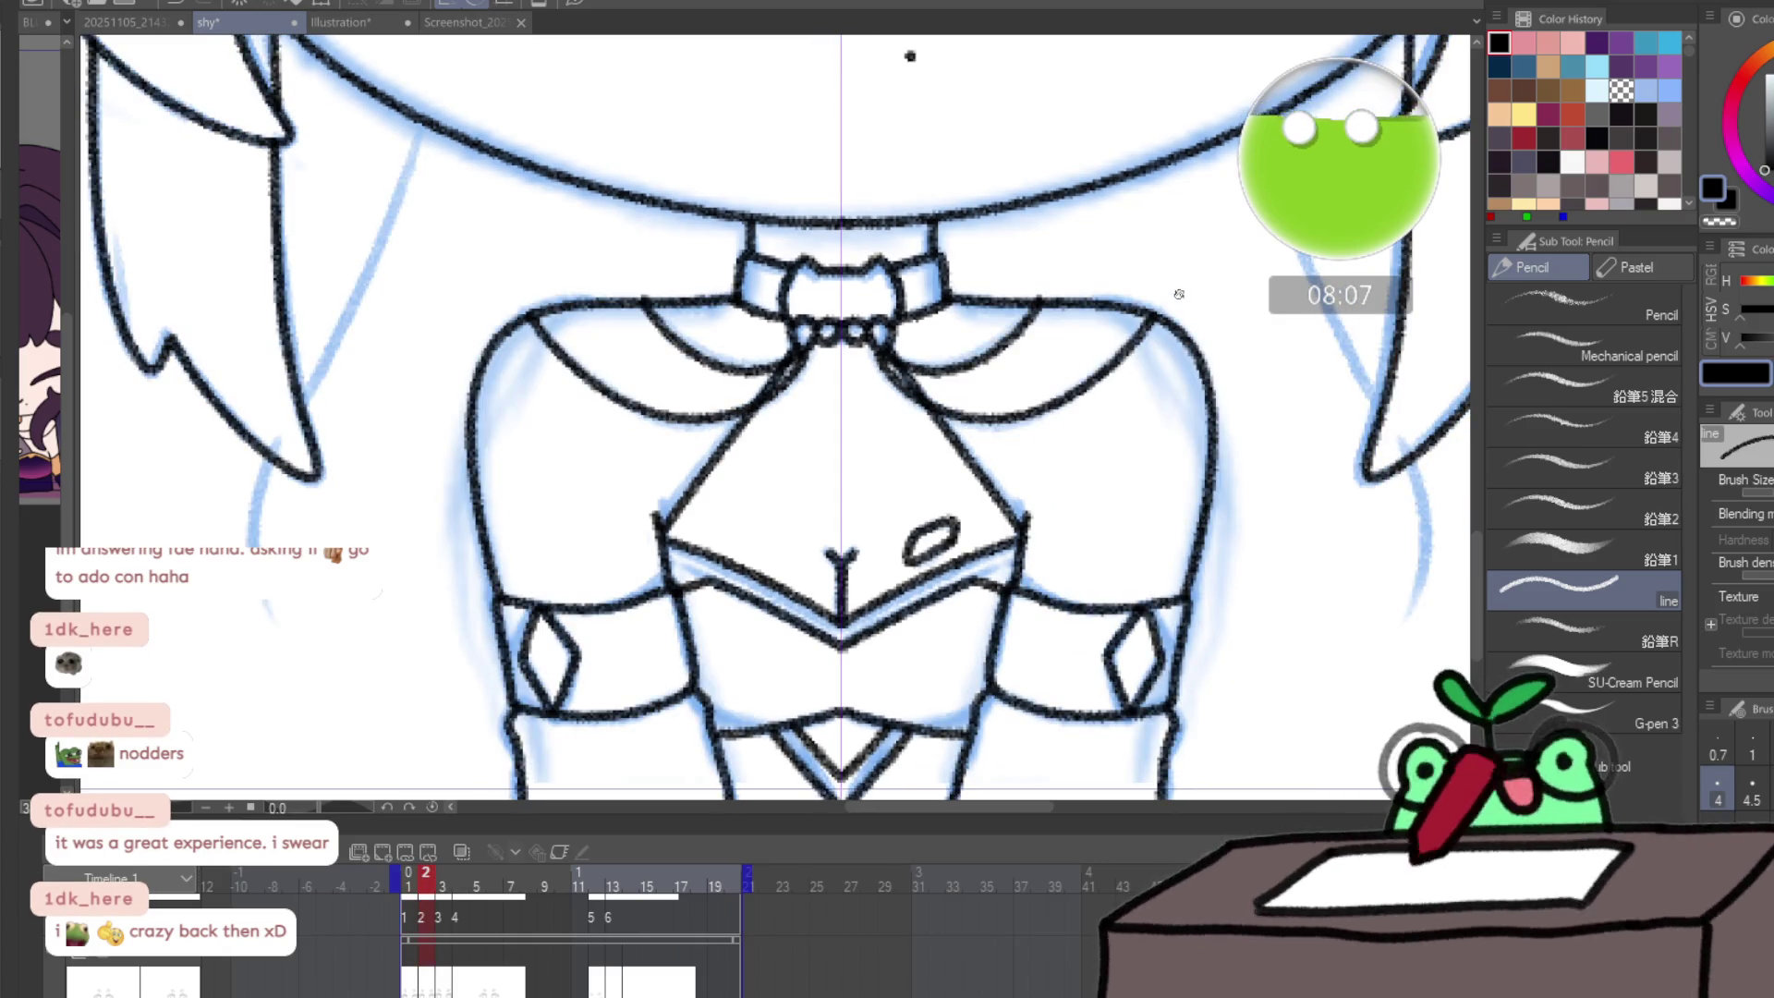
- Zoom out to show the face and chest, then advance to frame 3
key(slash)
mouse_move(1120, 527)
mouse_down()
mouse_move(1063, 535)
mouse_move(1094, 547)
mouse_move(1096, 529)
mouse_up()
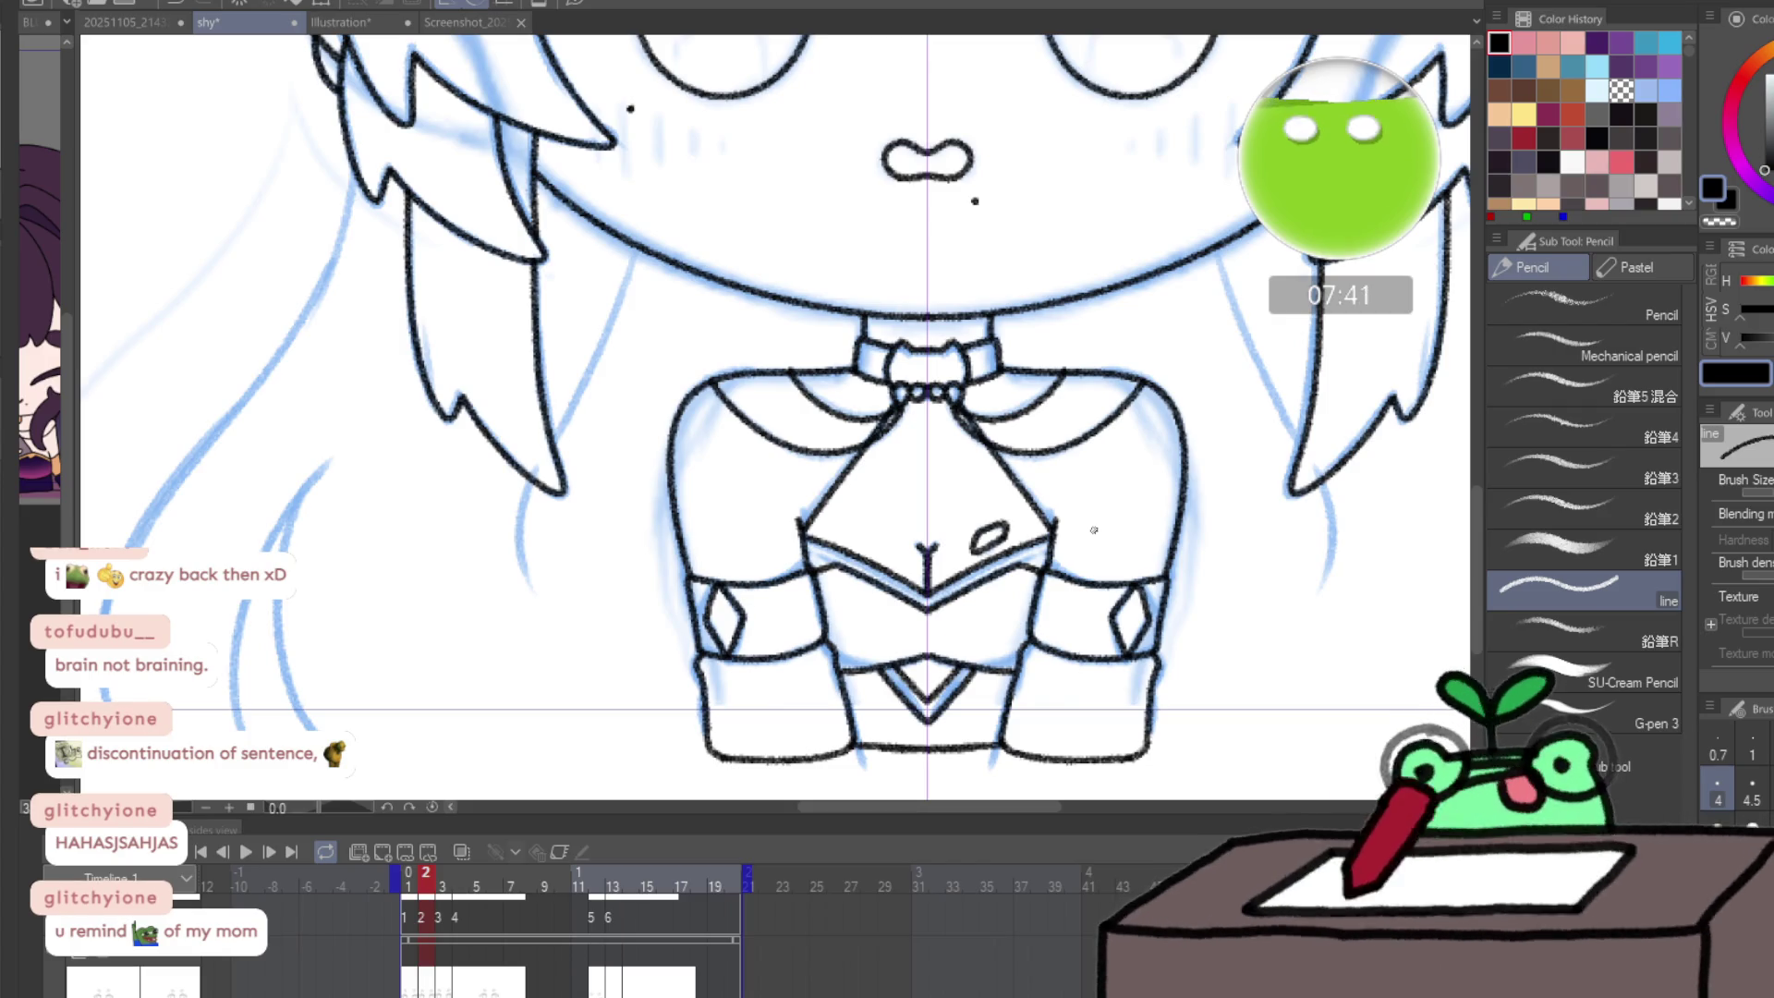
key(Right)
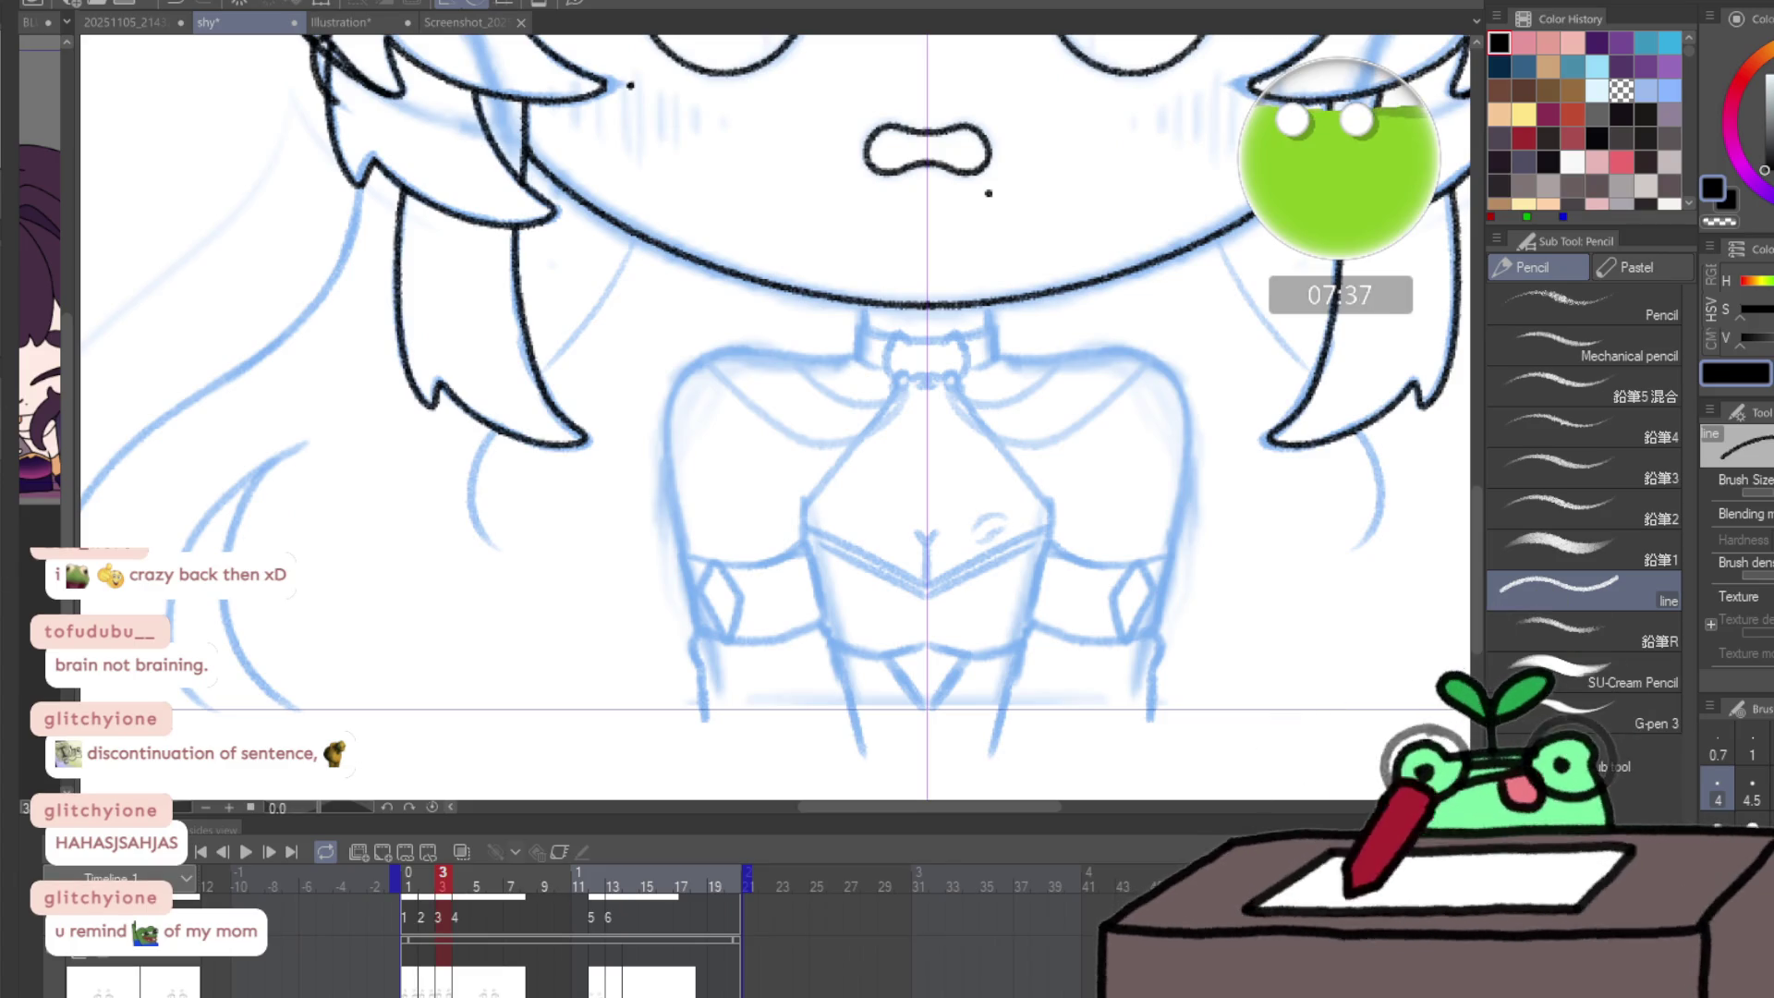
- Restore the lower torso lines, then erase the outer shoulder and sleeve outlines on both sides
key(k)
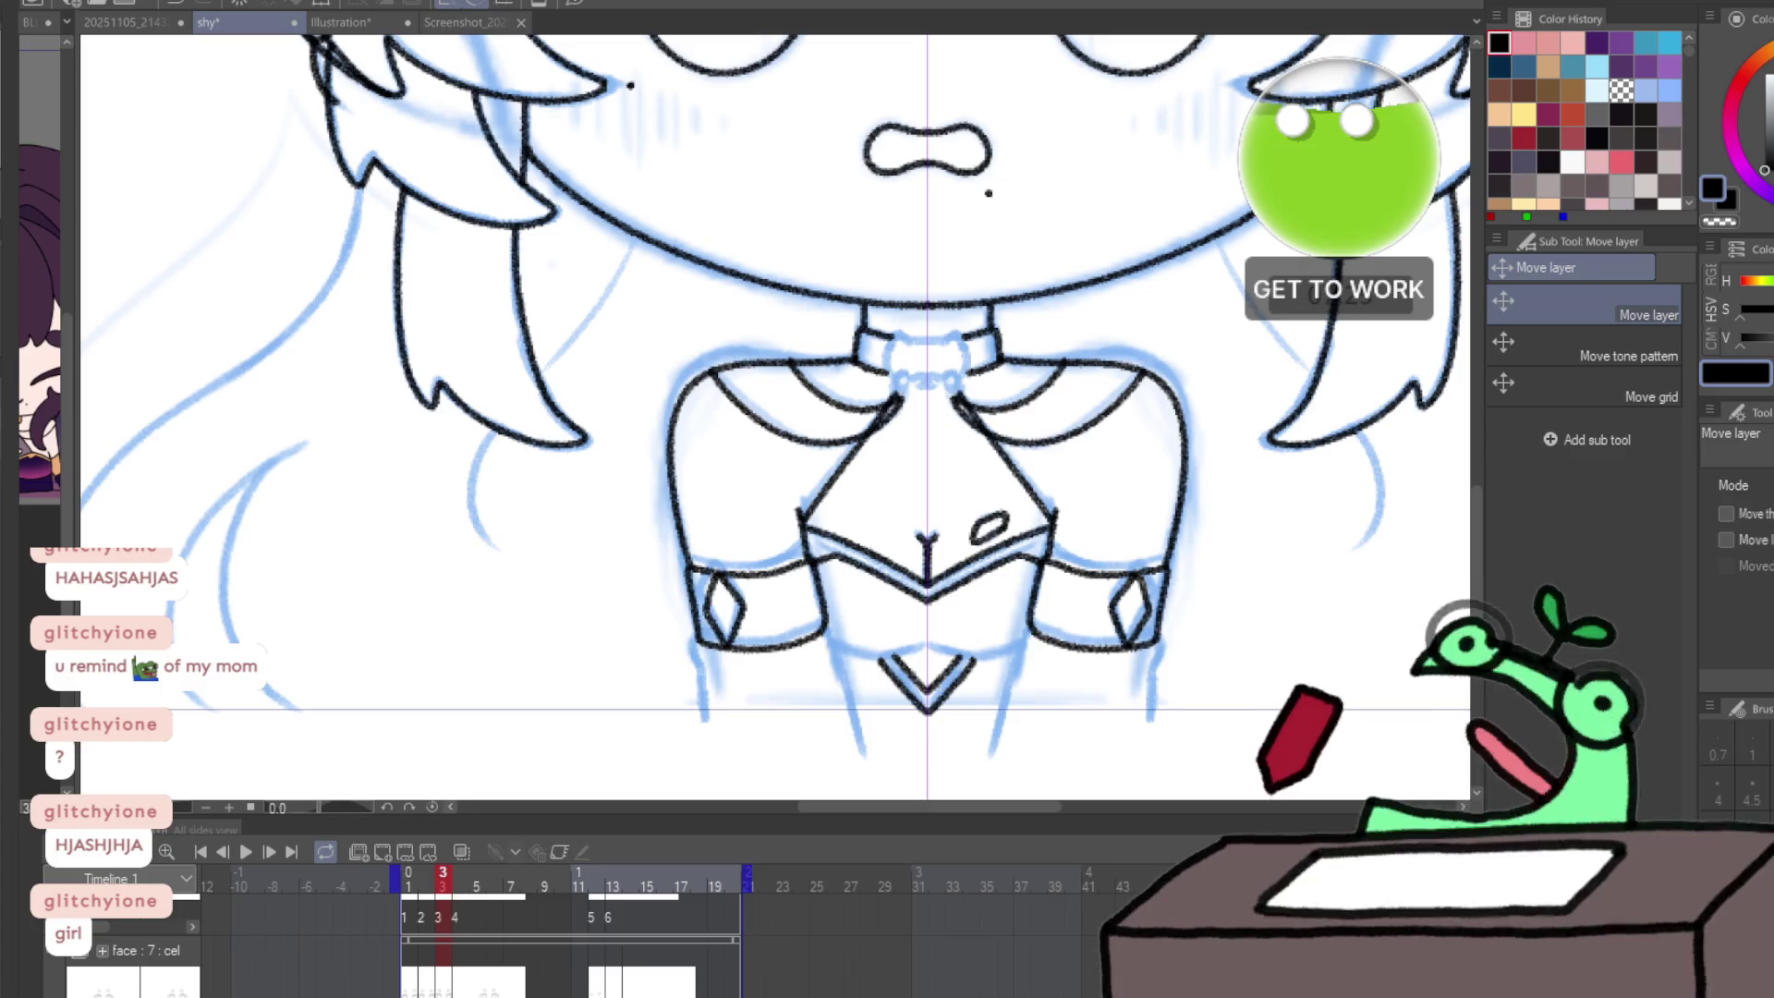
key(ctrl+y)
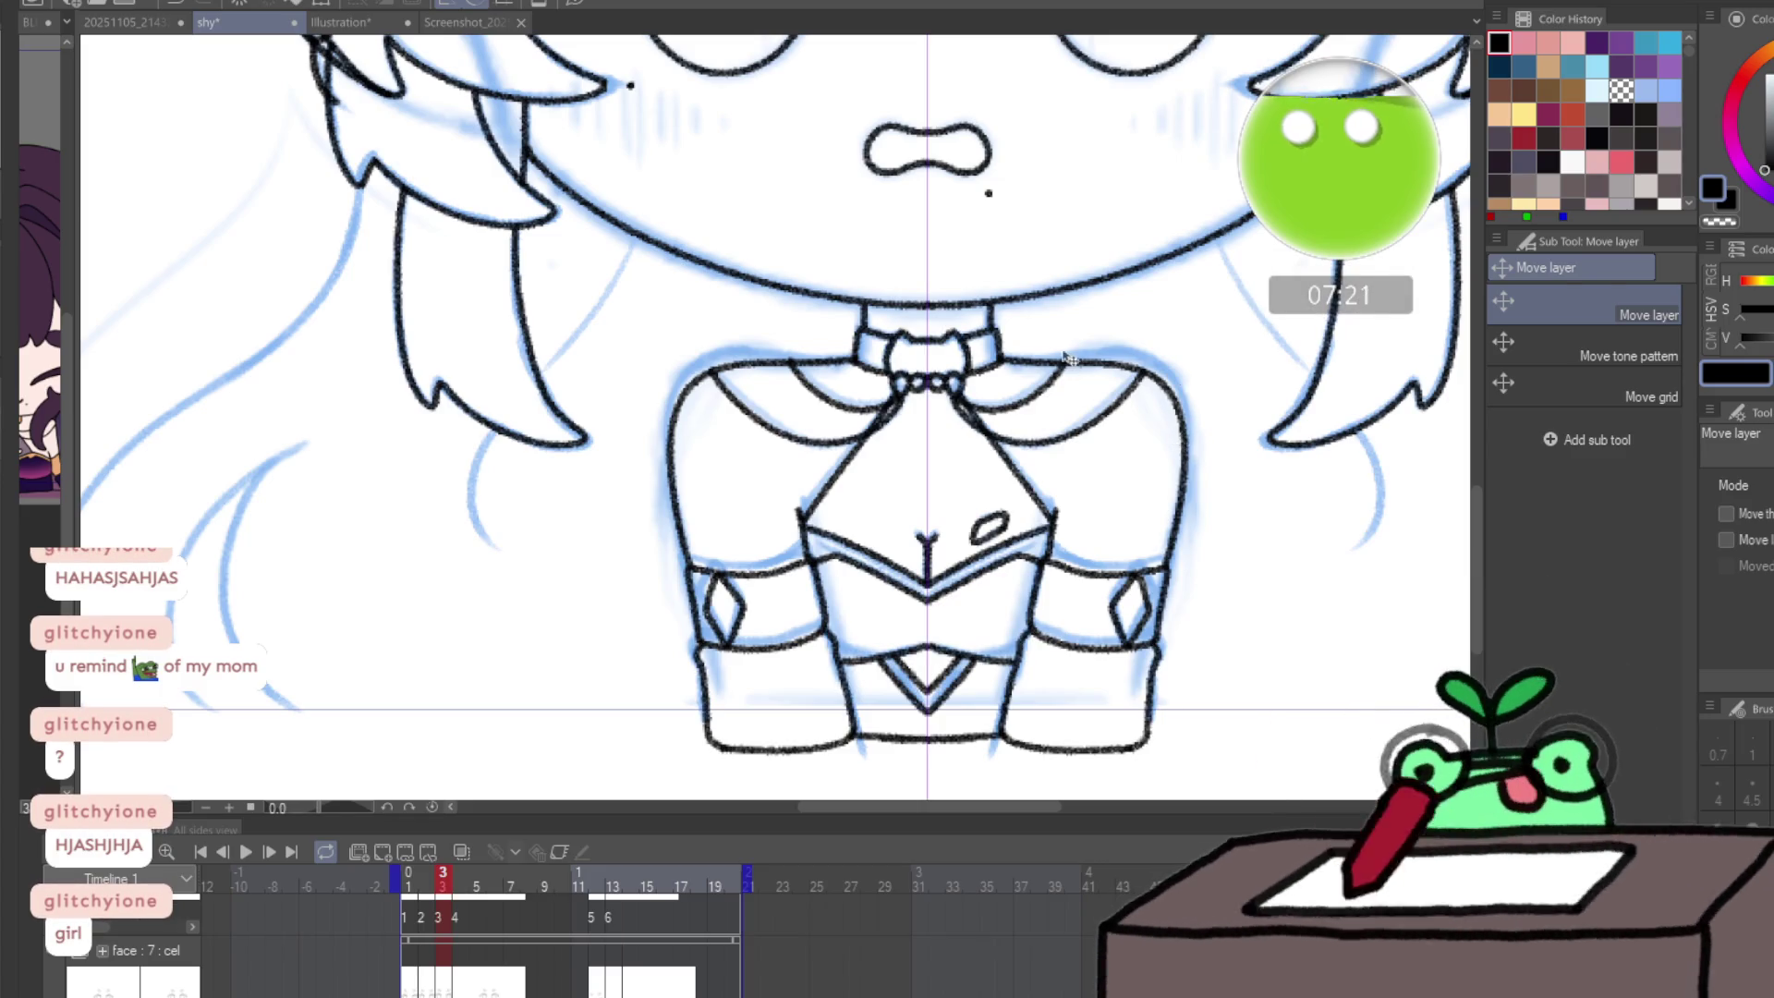
key(e)
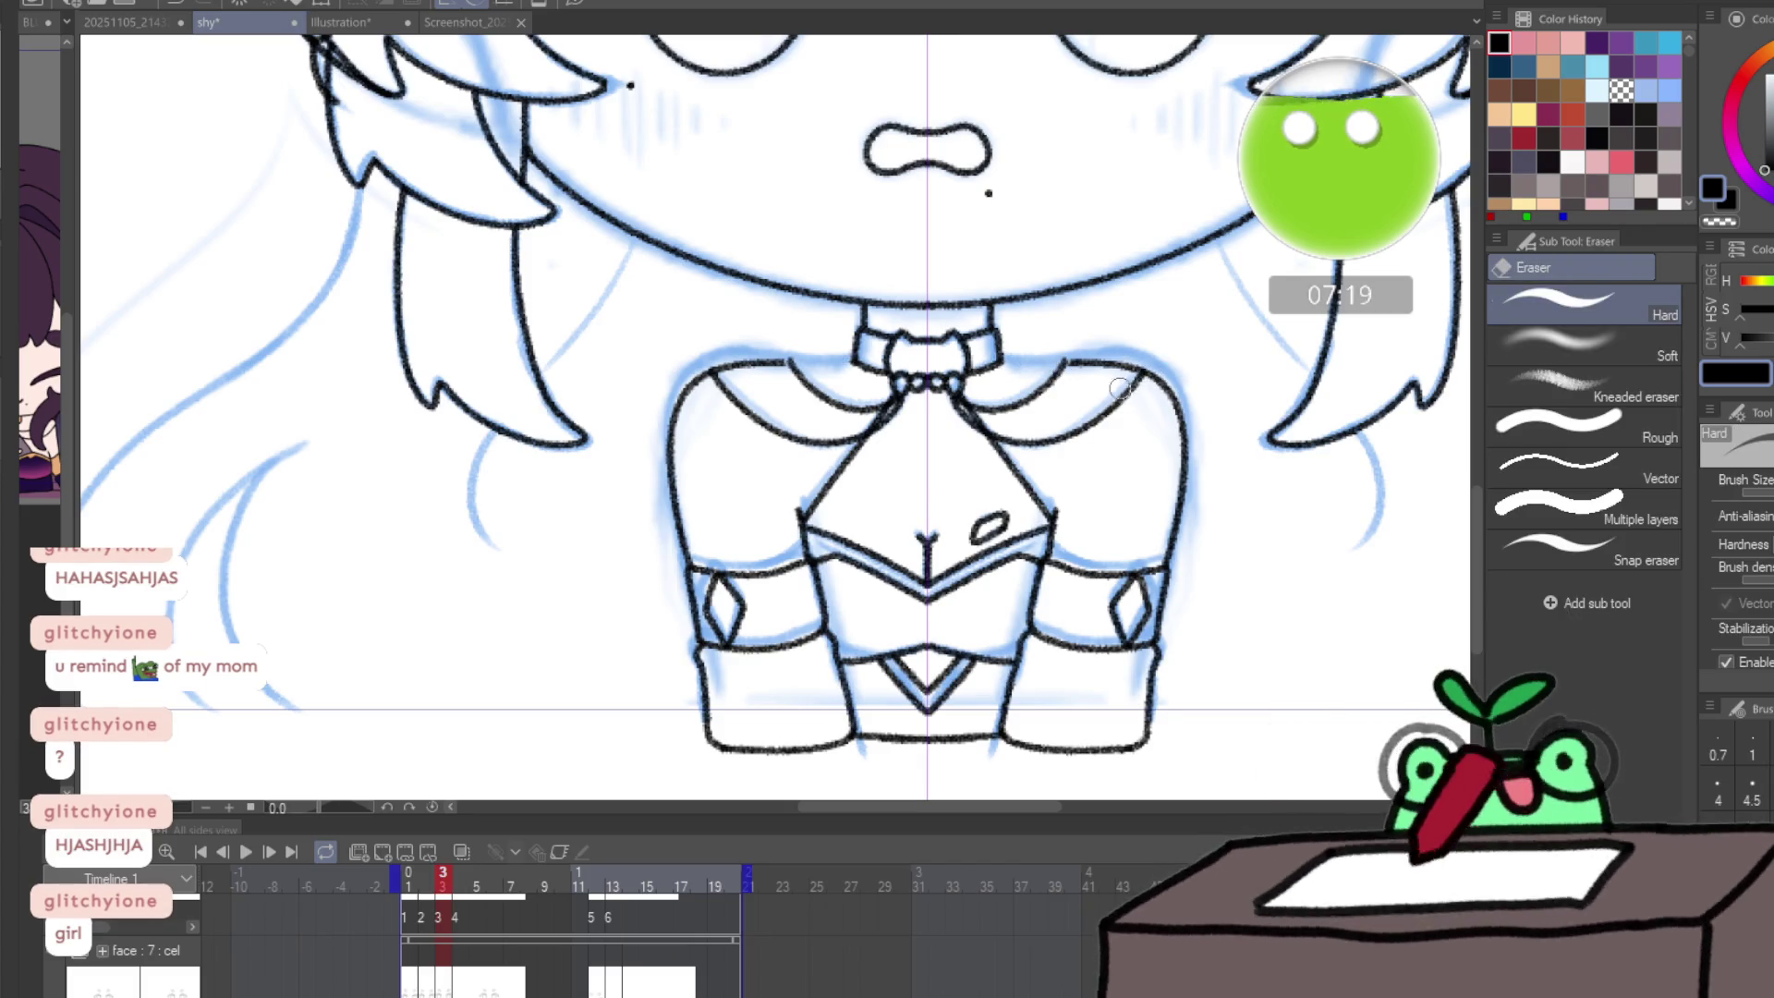
mouse_move(1096, 364)
mouse_down()
mouse_move(1161, 428)
mouse_move(1173, 554)
mouse_up()
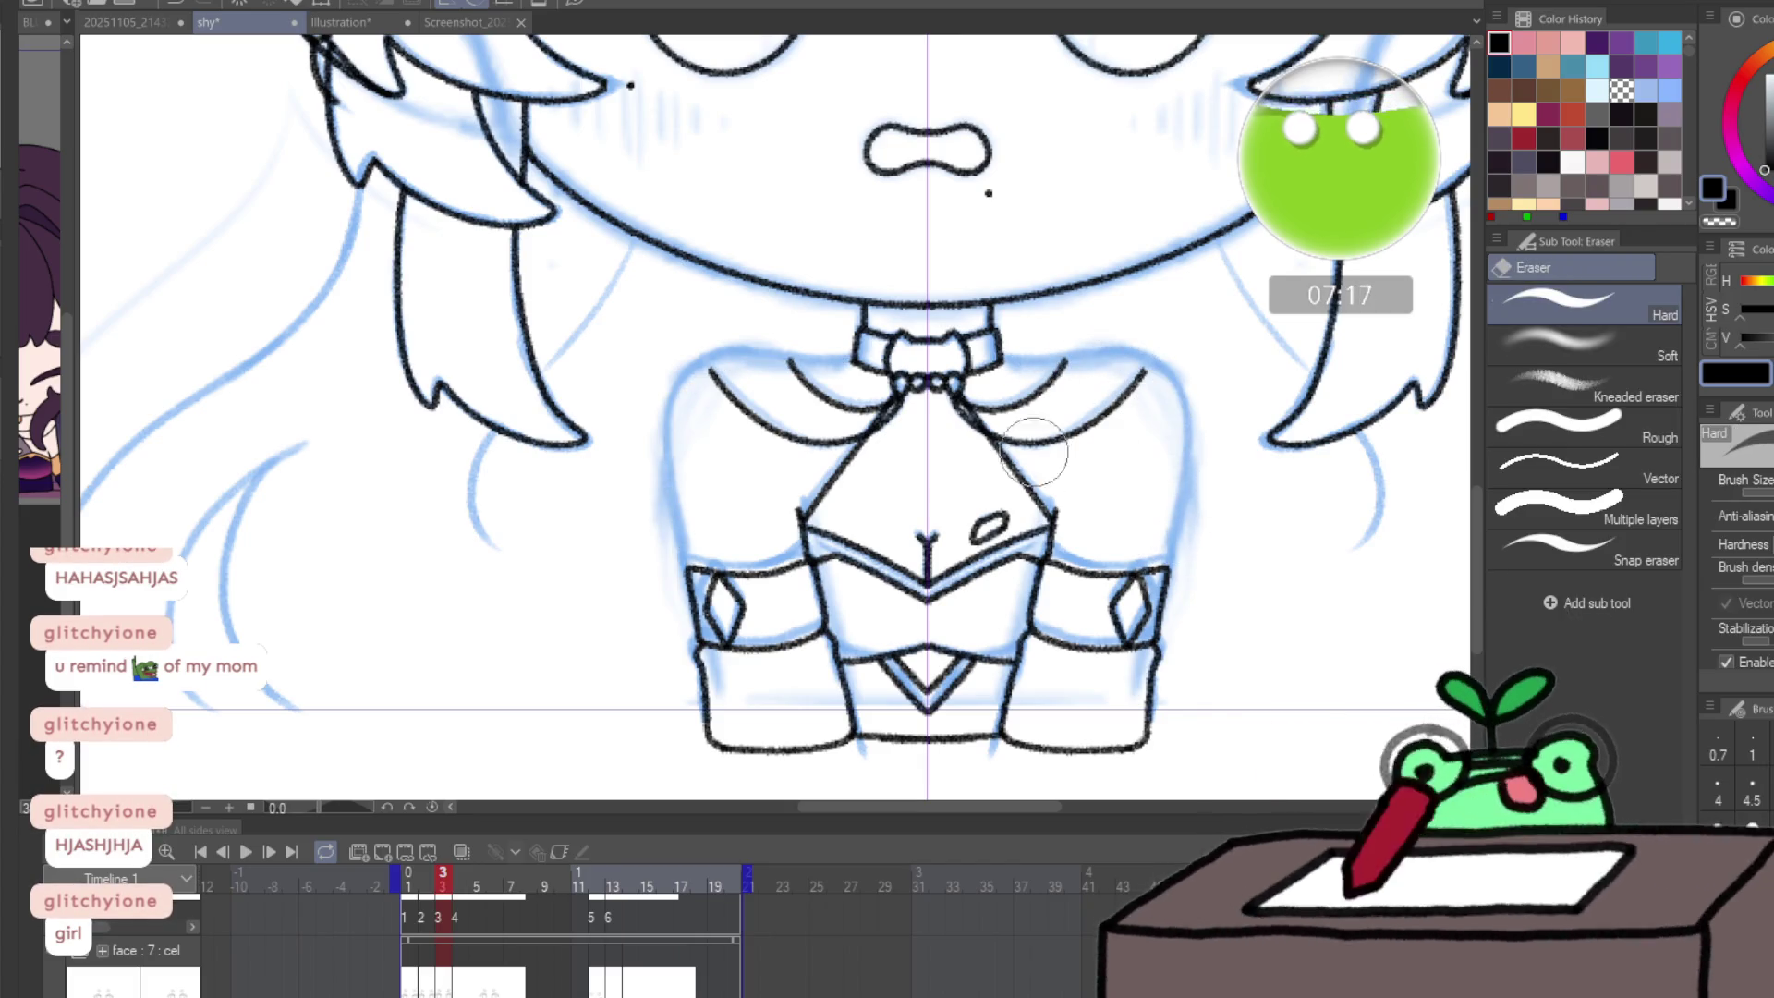
key(slash)
click(812, 481)
- Redraw the mirrored horizontal shoulder lines across both shoulders
click(812, 480)
key(p)
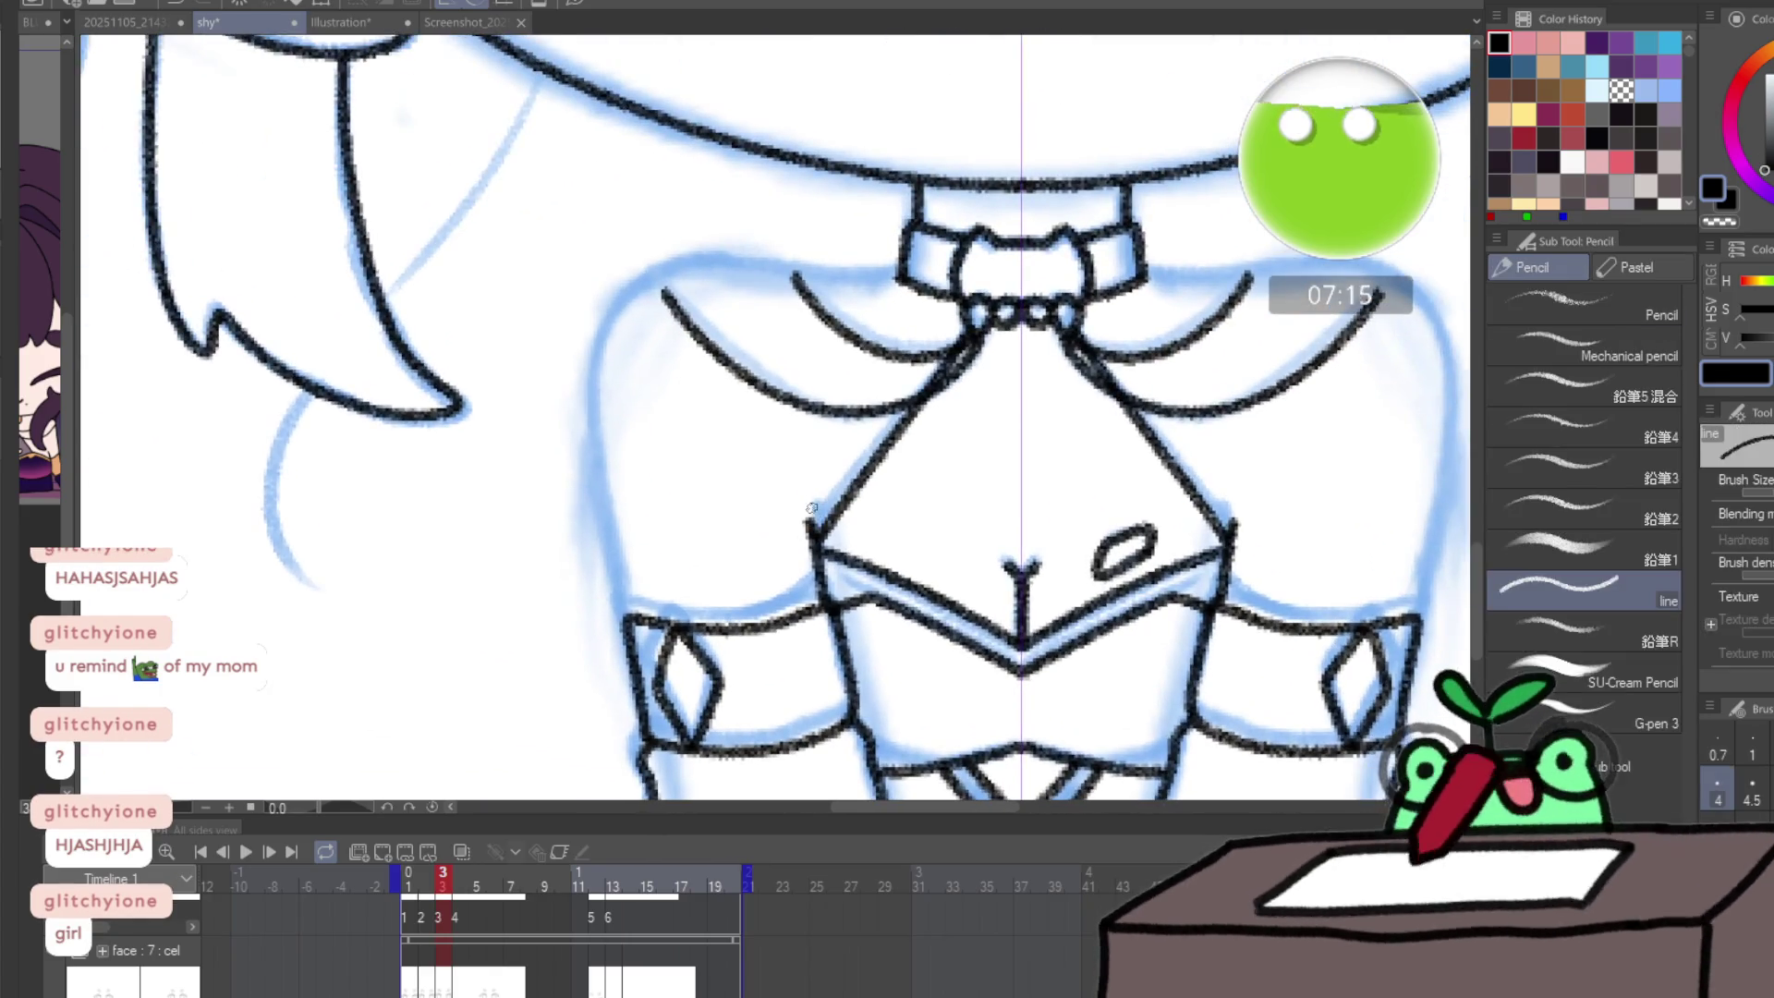
drag(813, 528, 815, 507)
key(ctrl+z)
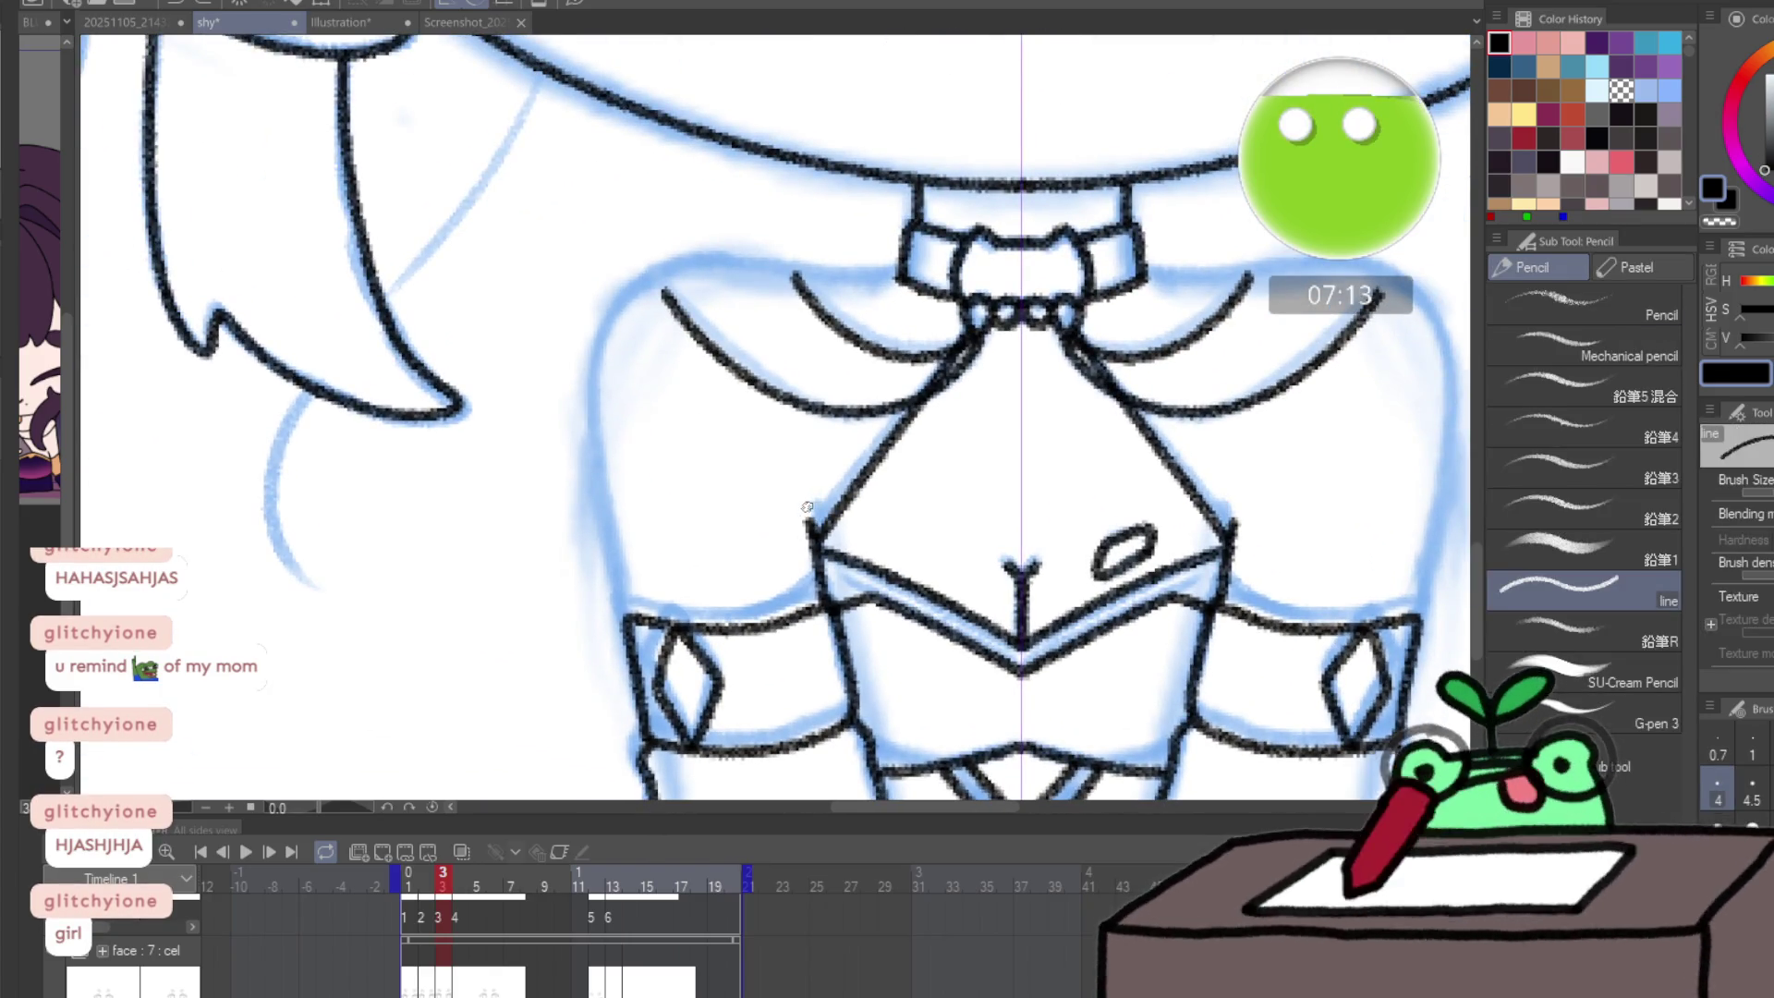
mouse_move(628, 597)
mouse_down()
mouse_move(591, 367)
mouse_move(667, 266)
mouse_move(879, 270)
mouse_up()
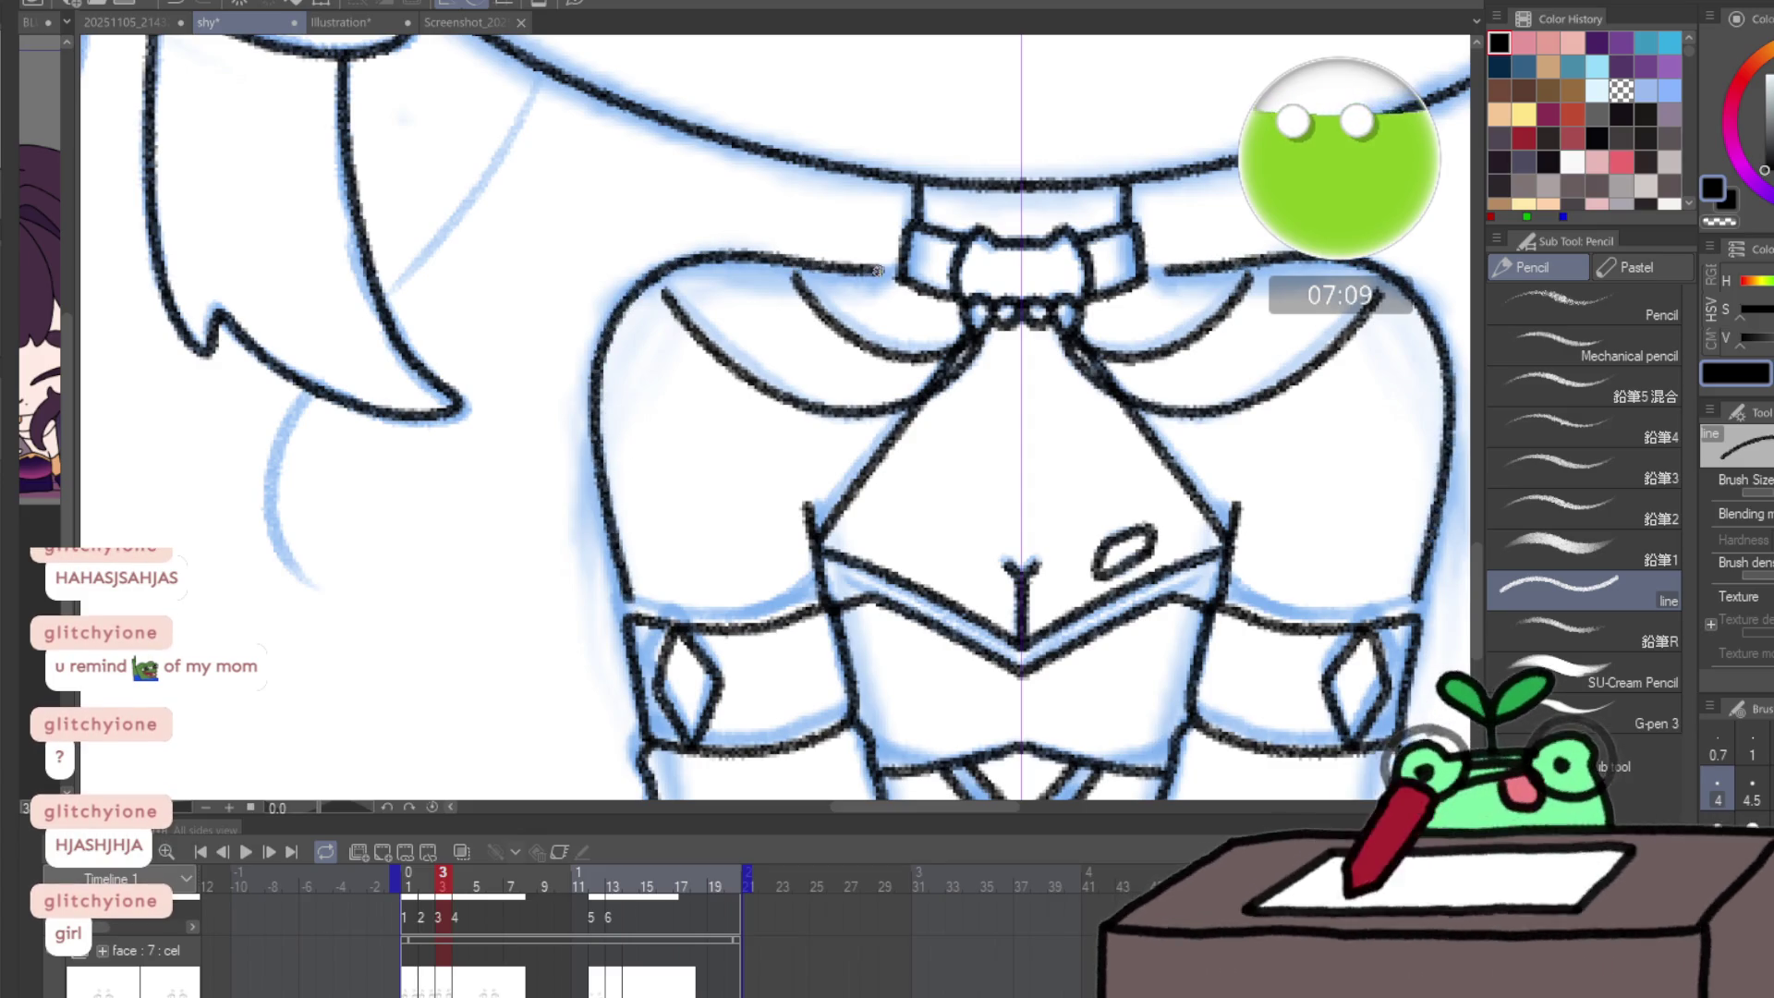
key(ctrl+z)
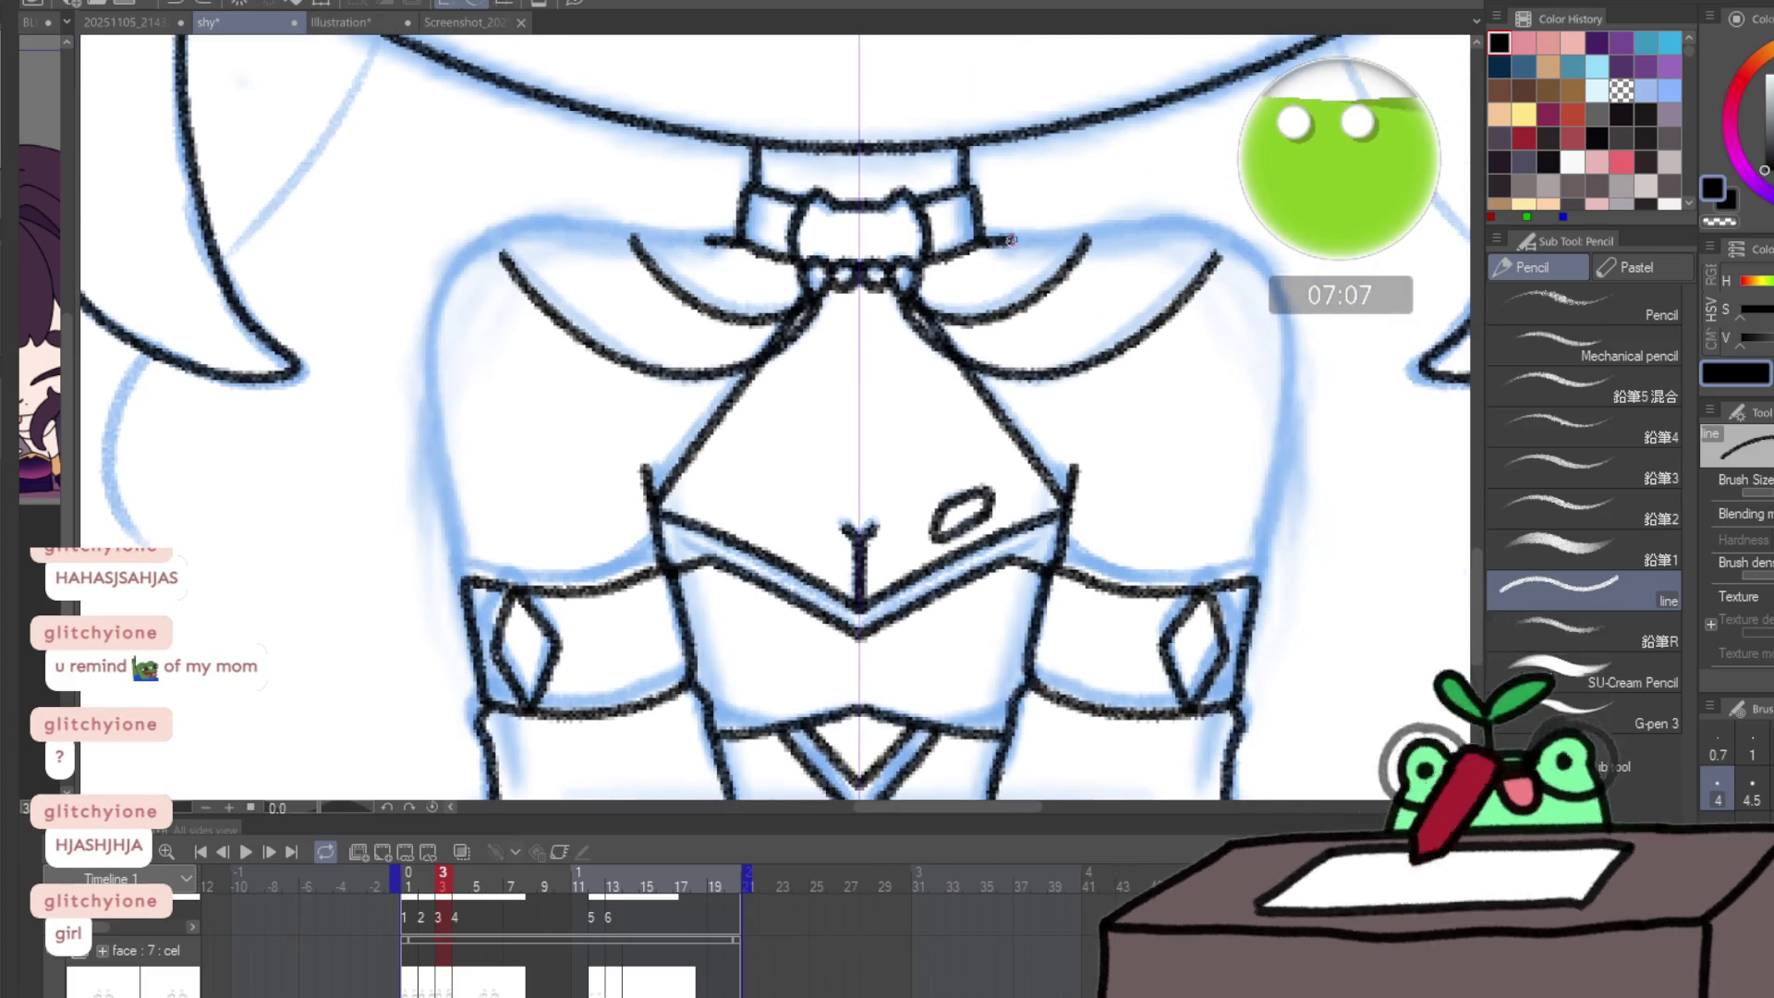
mouse_move(984, 231)
mouse_down()
mouse_move(1157, 227)
mouse_move(1252, 260)
mouse_move(1284, 363)
mouse_move(1263, 545)
mouse_up()
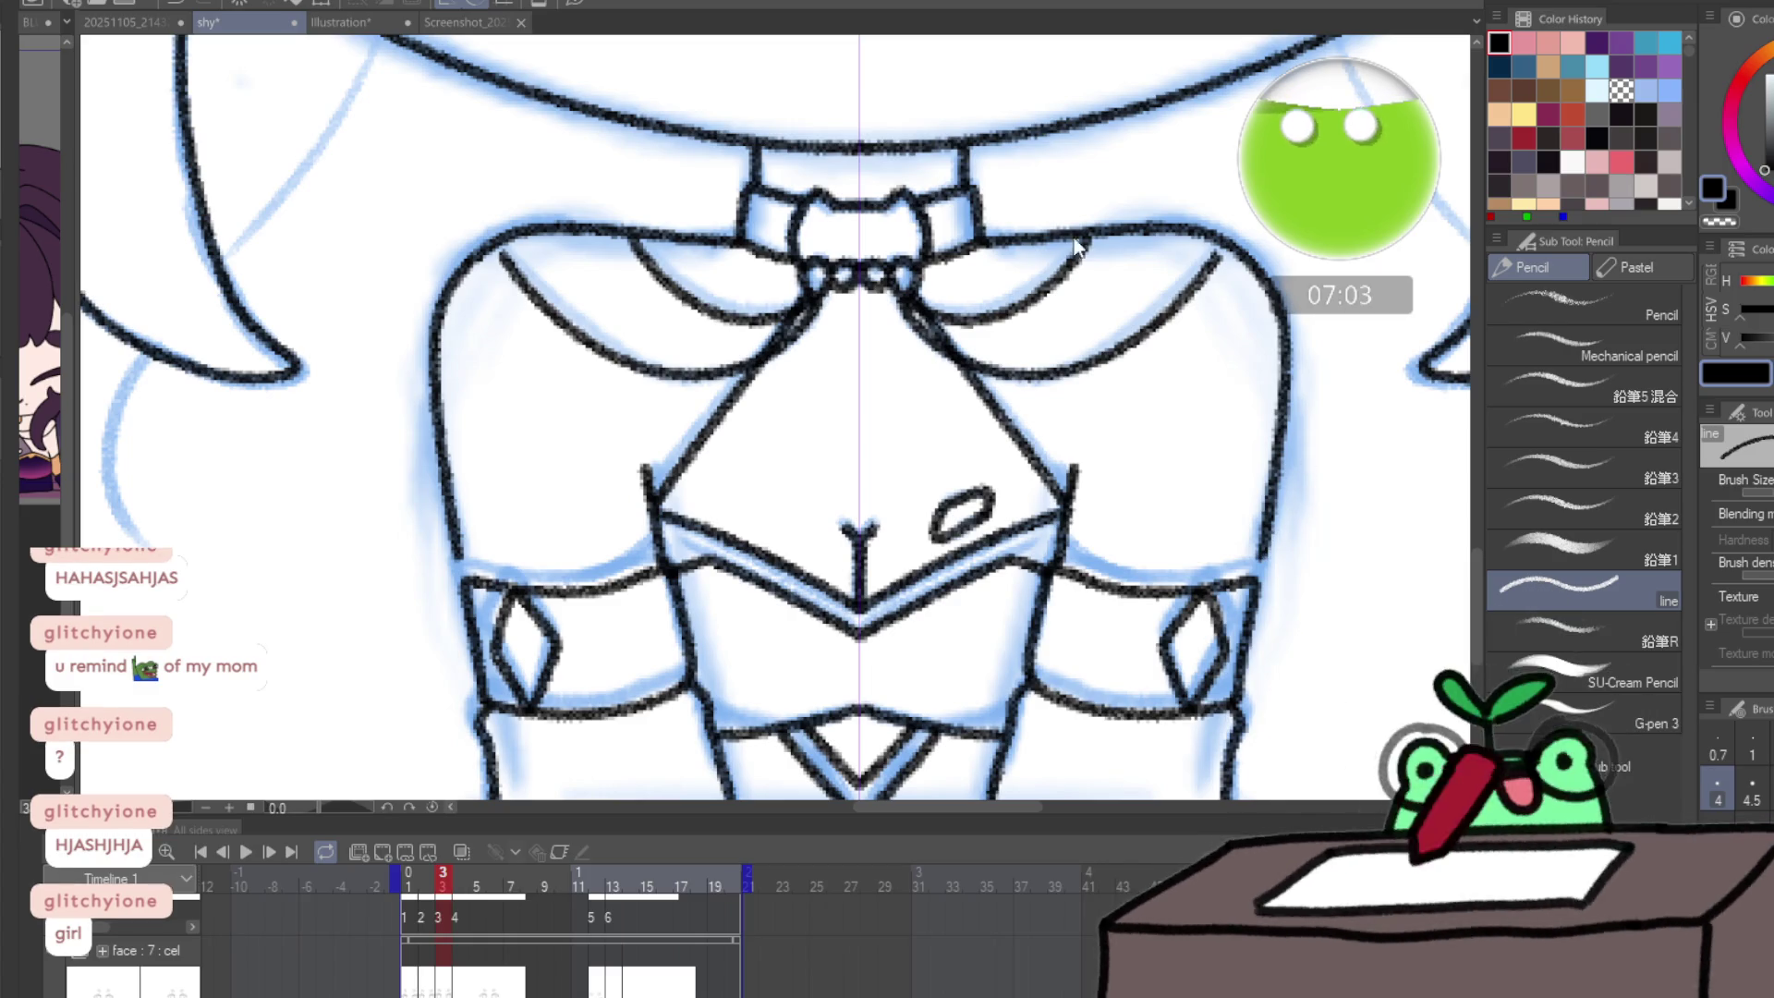
key(ctrl+z)
drag(977, 242, 1119, 239)
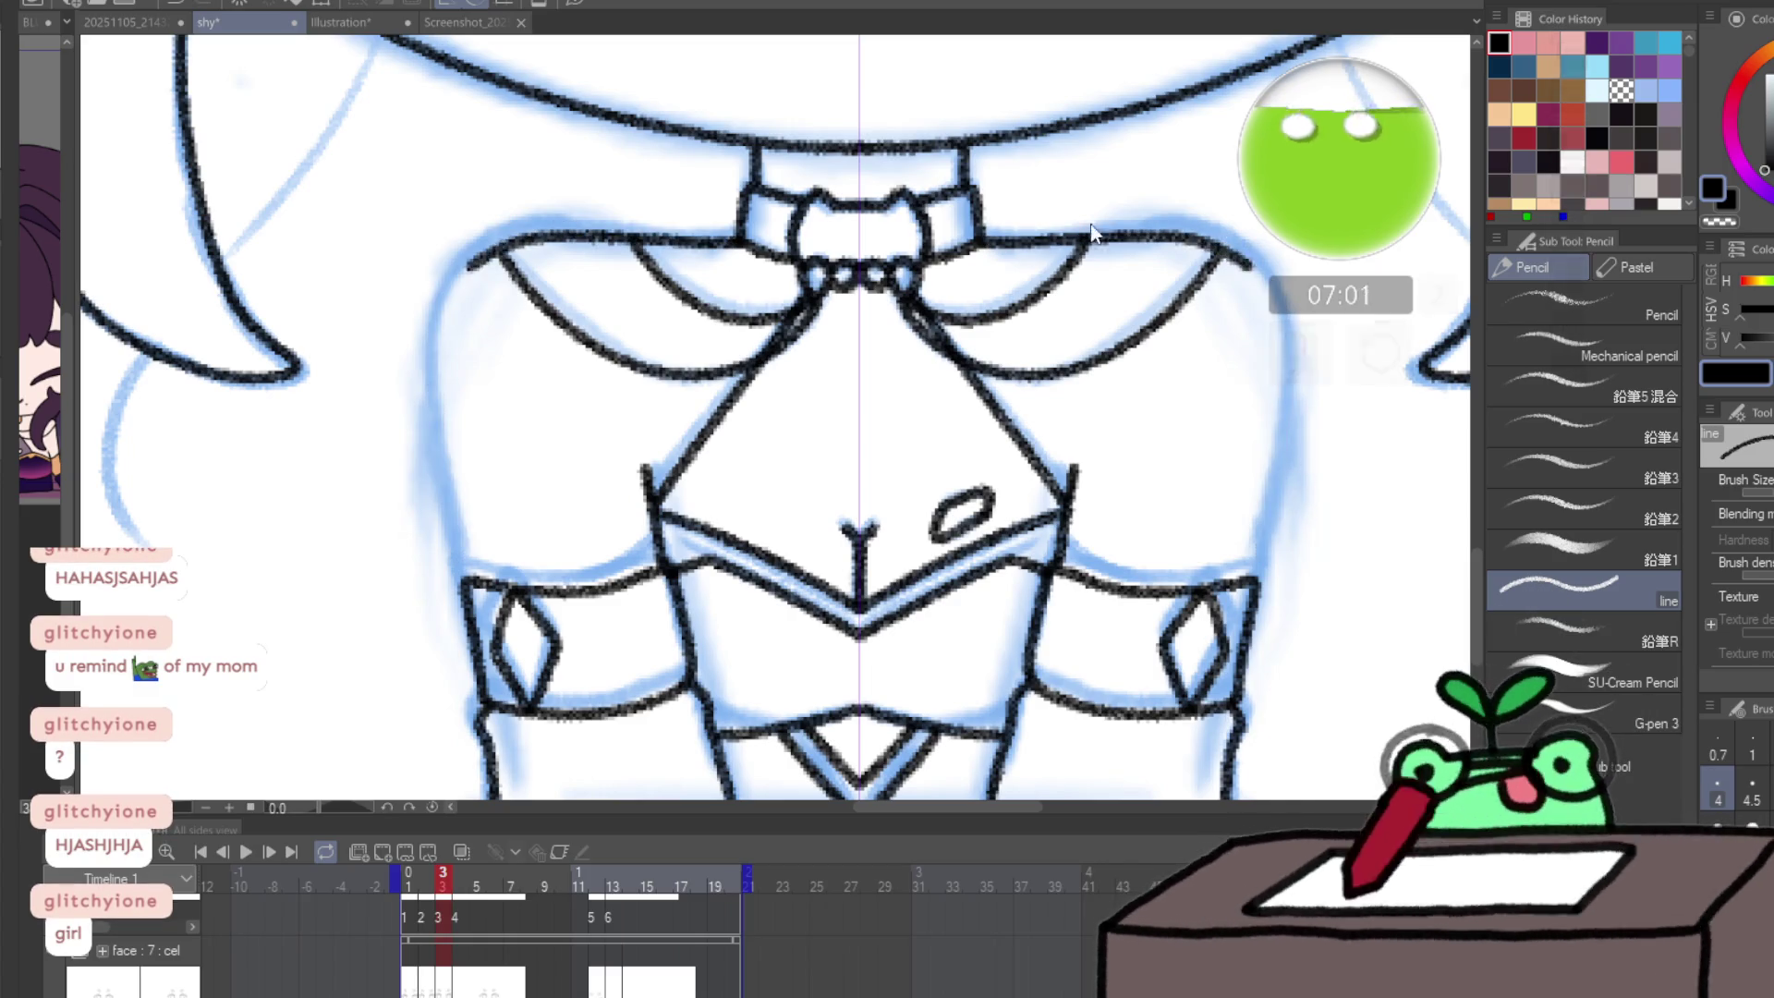
key(ctrl+z)
mouse_move(982, 238)
mouse_down()
mouse_move(1238, 259)
mouse_move(1282, 370)
mouse_move(1261, 554)
mouse_up()
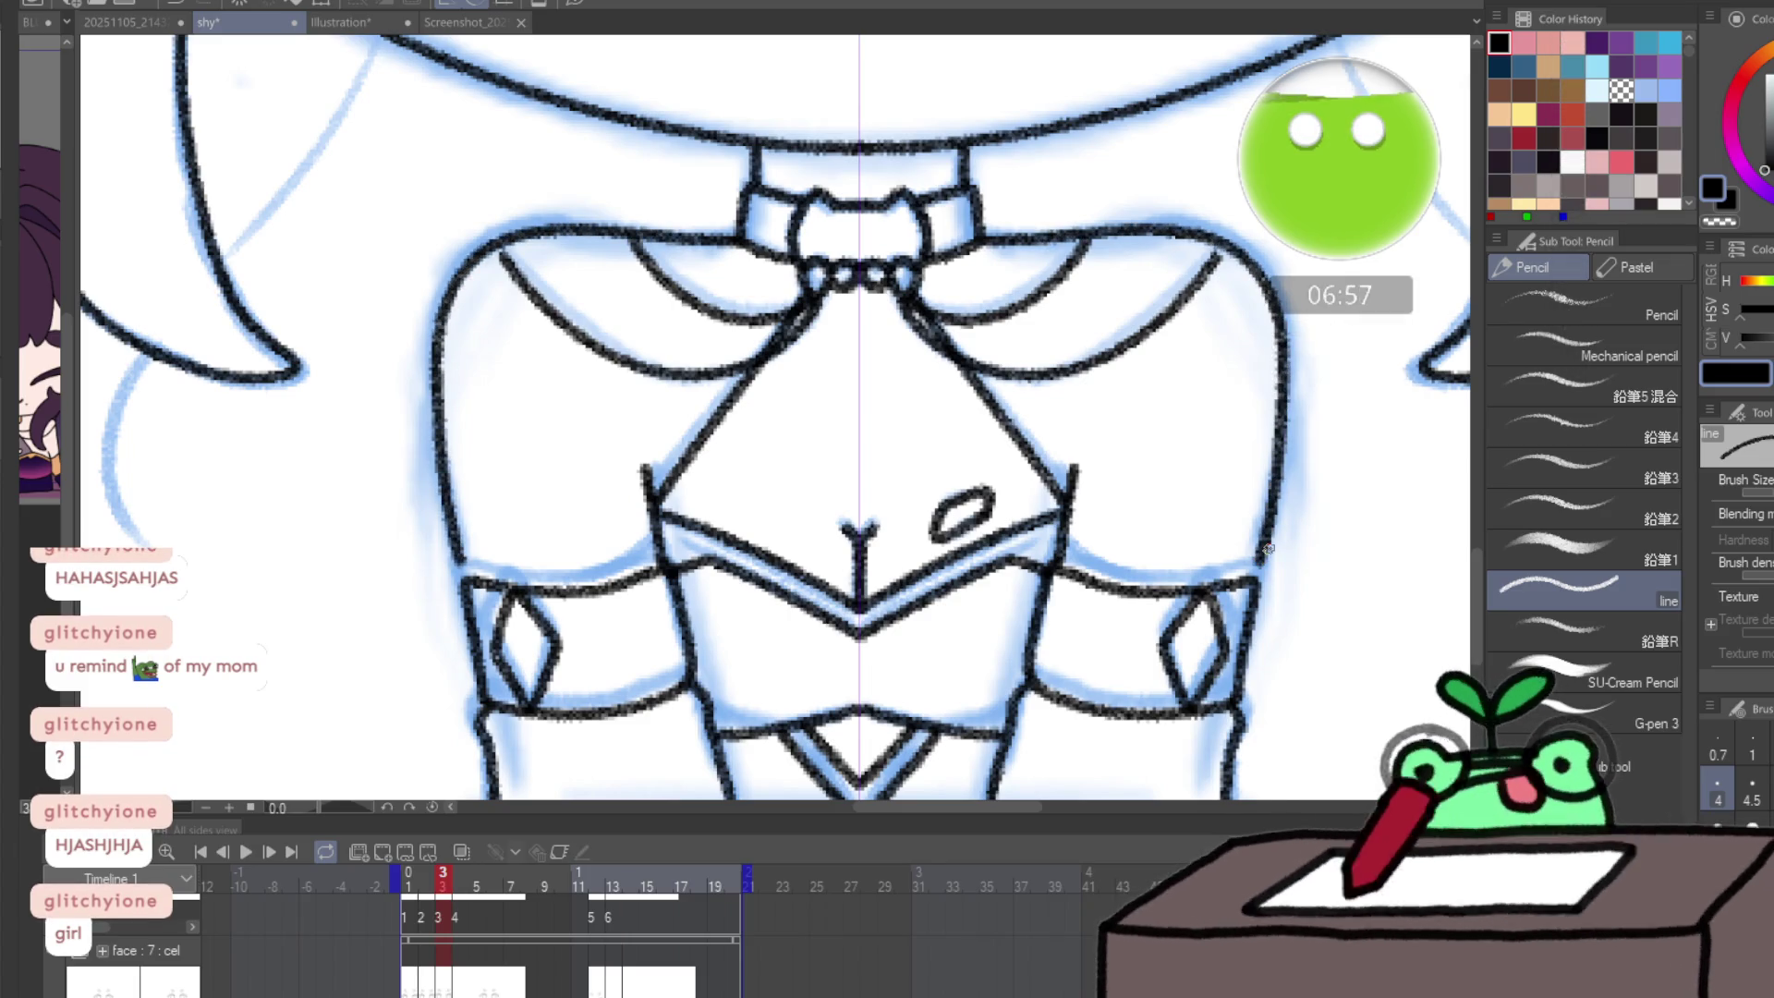
- Compare with frame 2 and erase the stray line beside the bodice
key(Left)
key(Right)
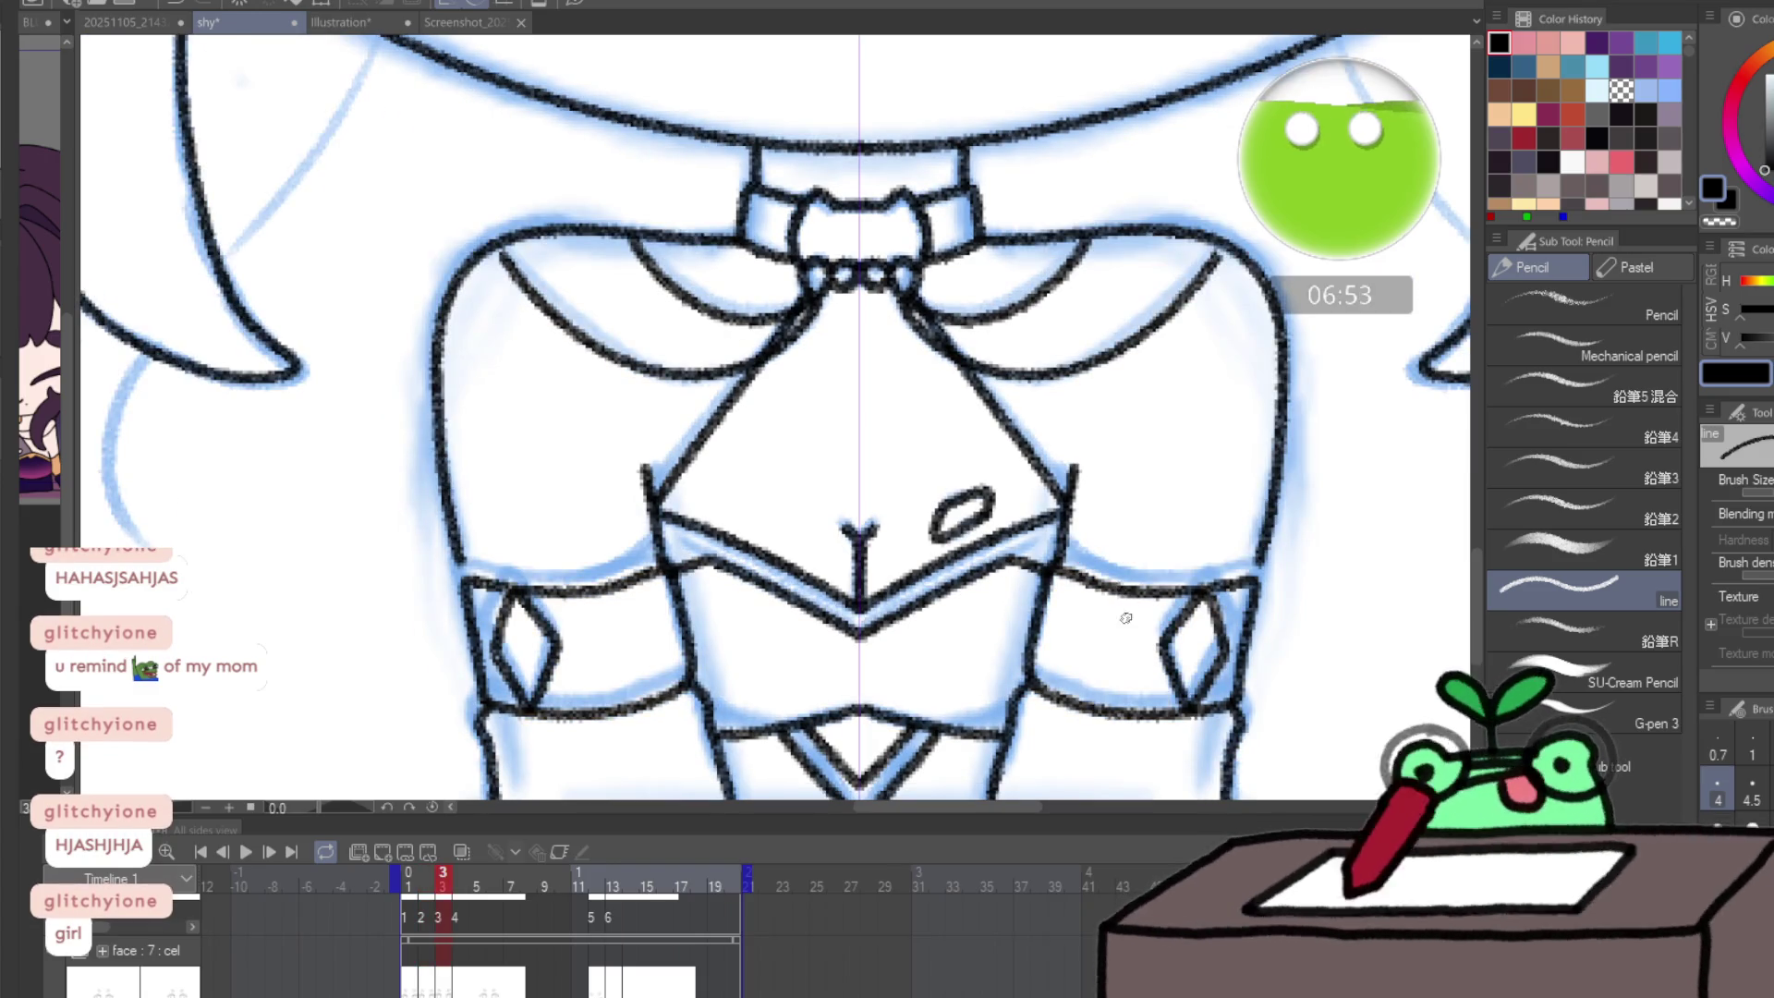
drag(1126, 617, 1020, 426)
key(e)
mouse_move(1037, 495)
mouse_down()
mouse_move(1050, 594)
mouse_move(1128, 515)
mouse_move(1179, 535)
mouse_move(1108, 628)
mouse_up()
key(p)
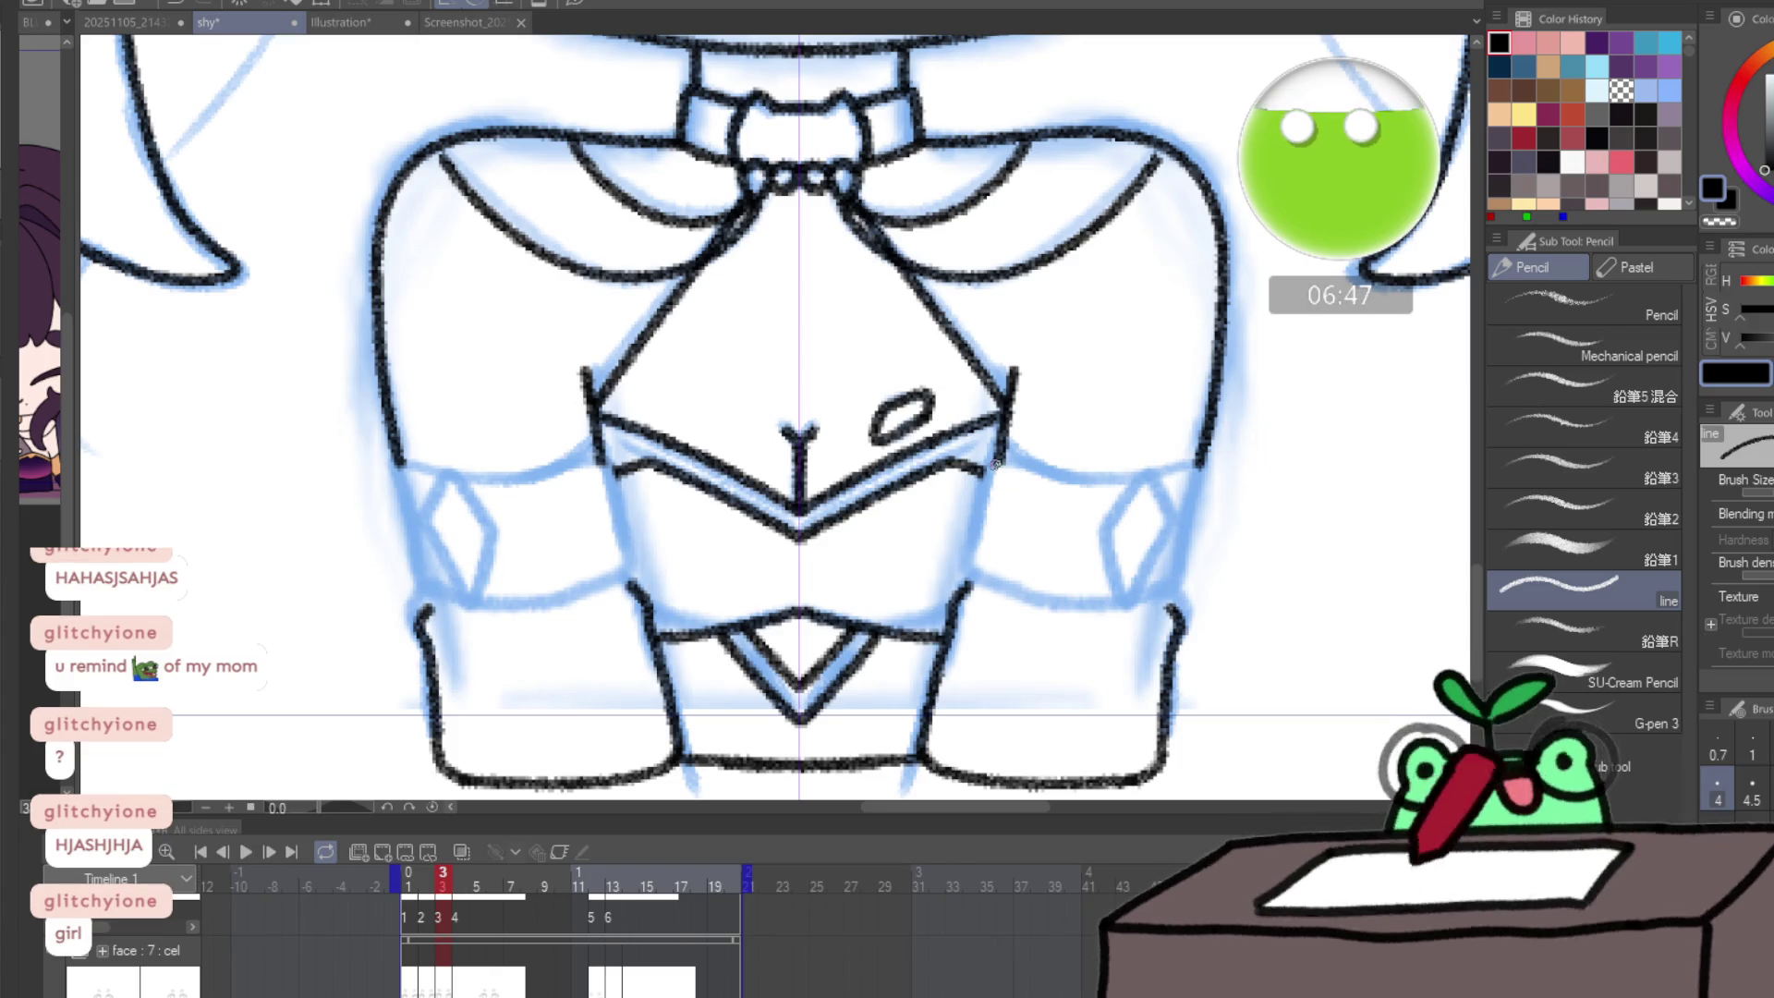
key(ctrl+z)
key(ctrl+y)
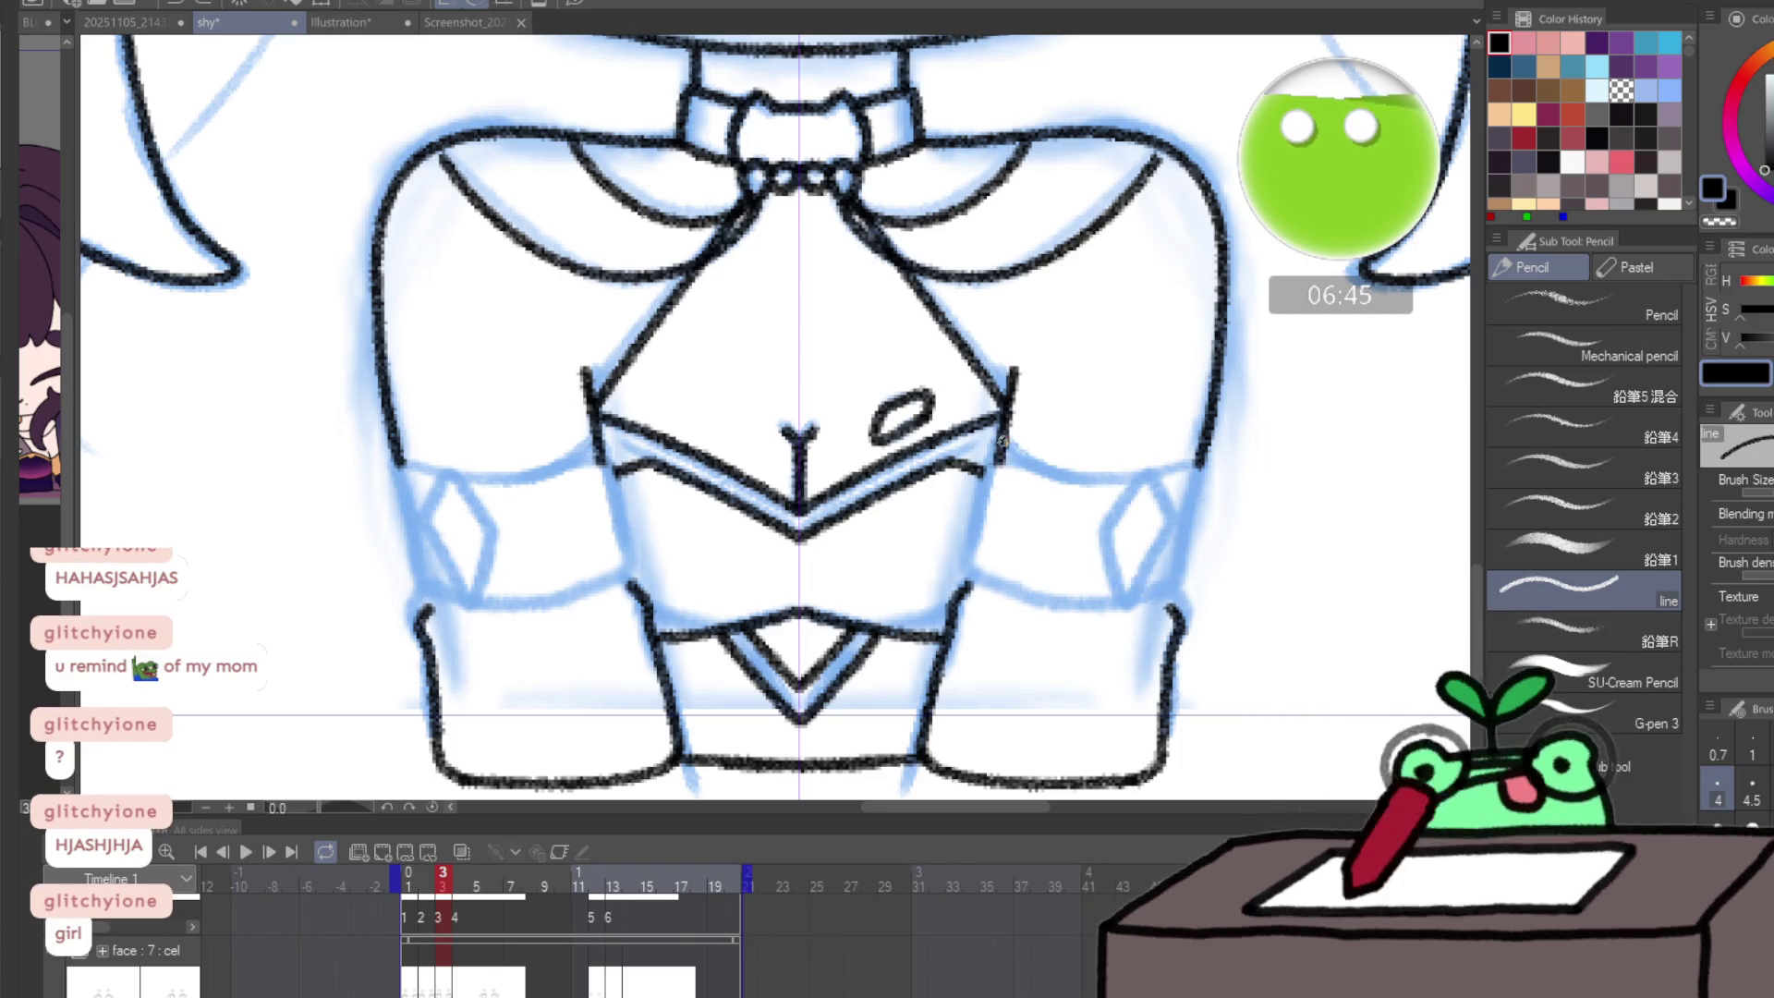
key(e)
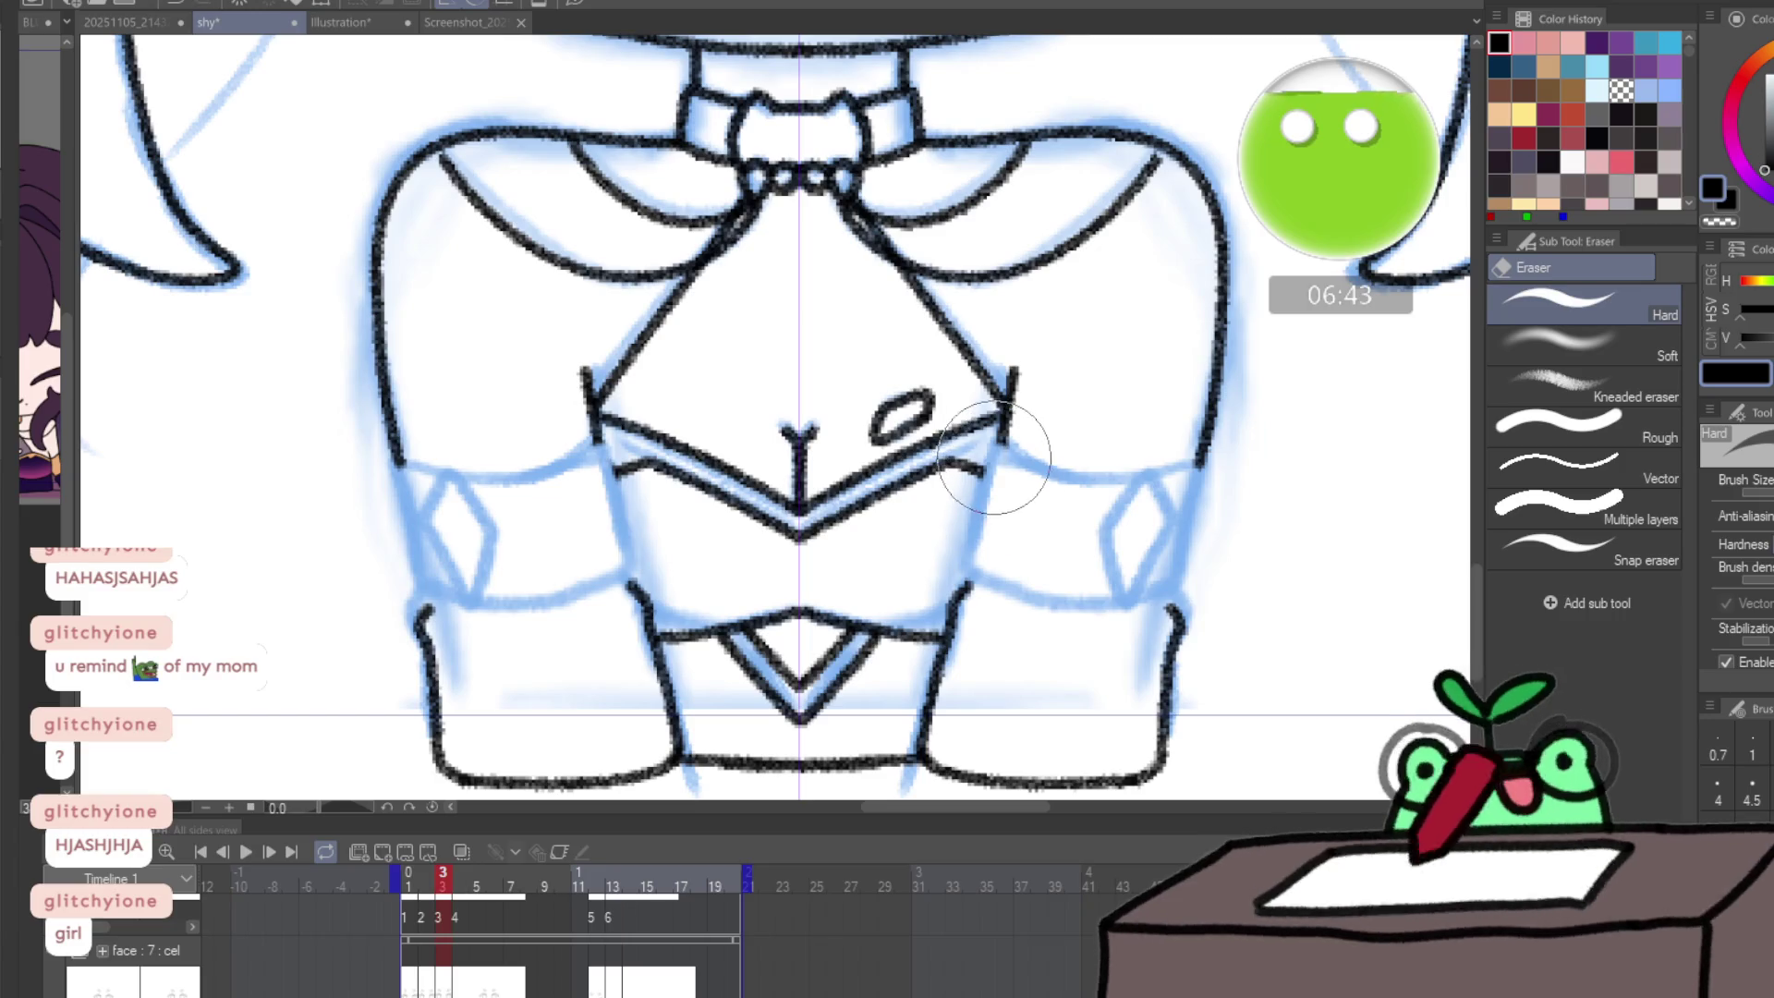
key(p)
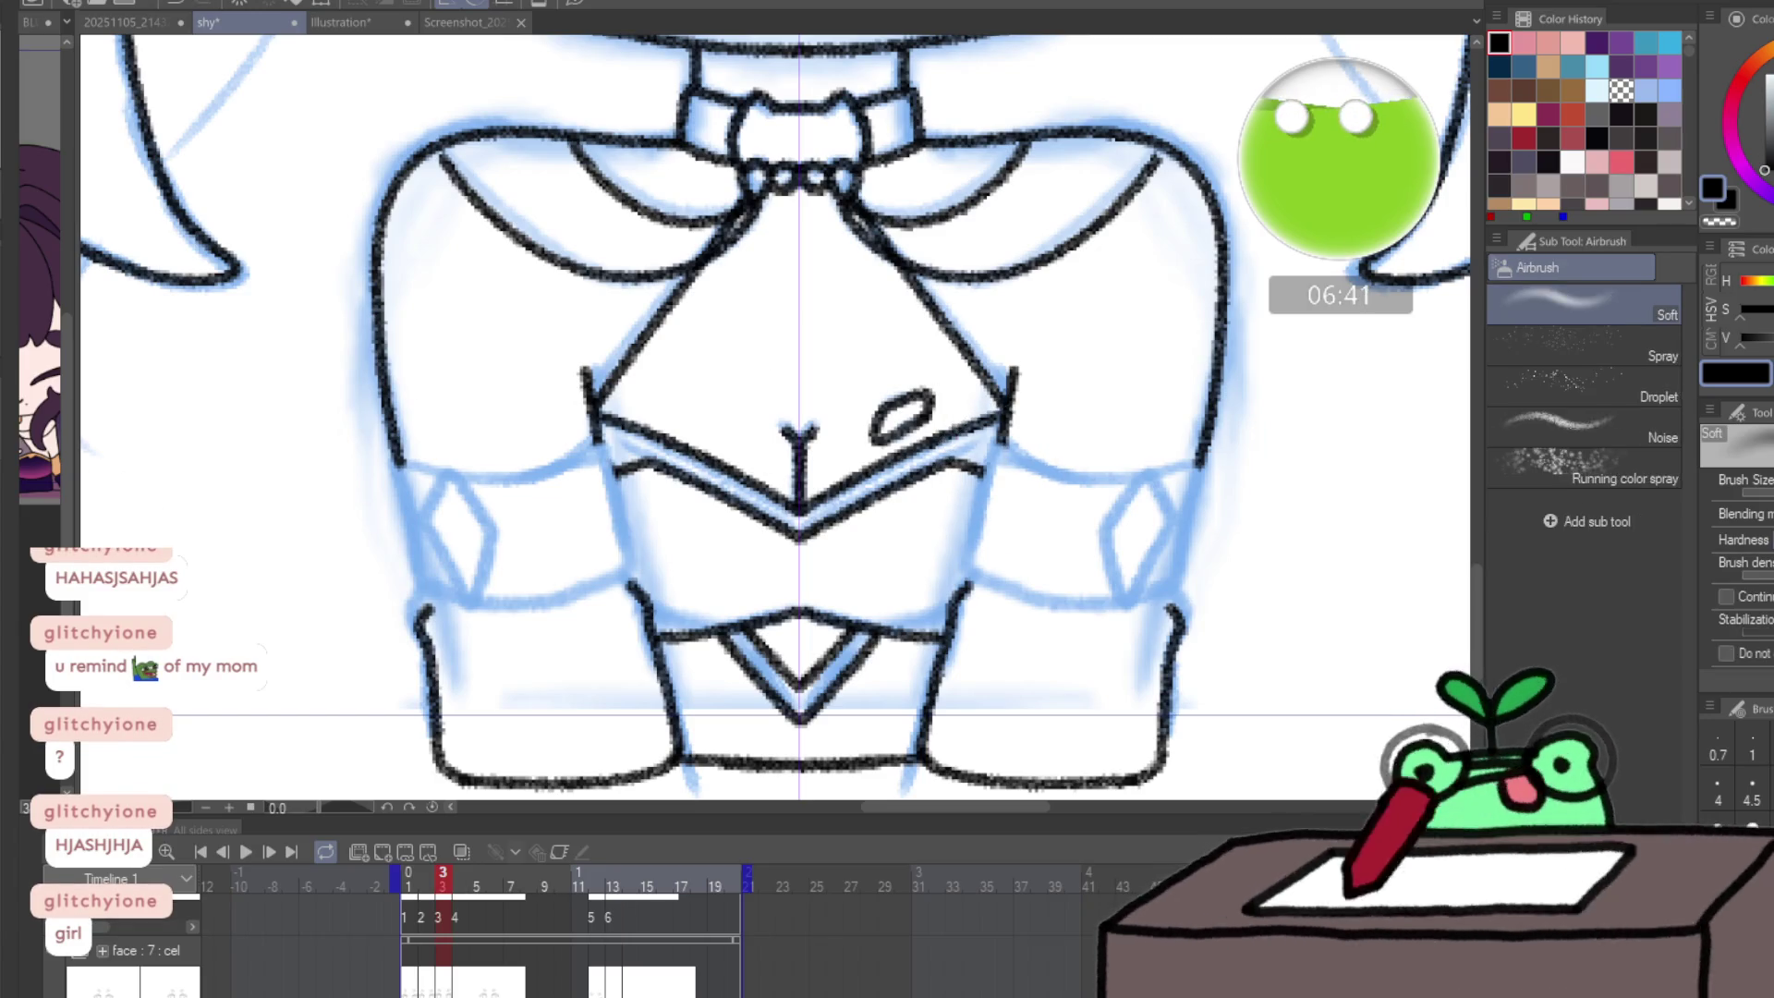
- Draw the sleeves' top line, vertical sides and curved outer edge, trimming the lower sleeve lines
mouse_move(1002, 443)
mouse_down()
mouse_move(1119, 472)
mouse_move(1199, 464)
mouse_move(1183, 580)
mouse_up()
key(ctrl+z)
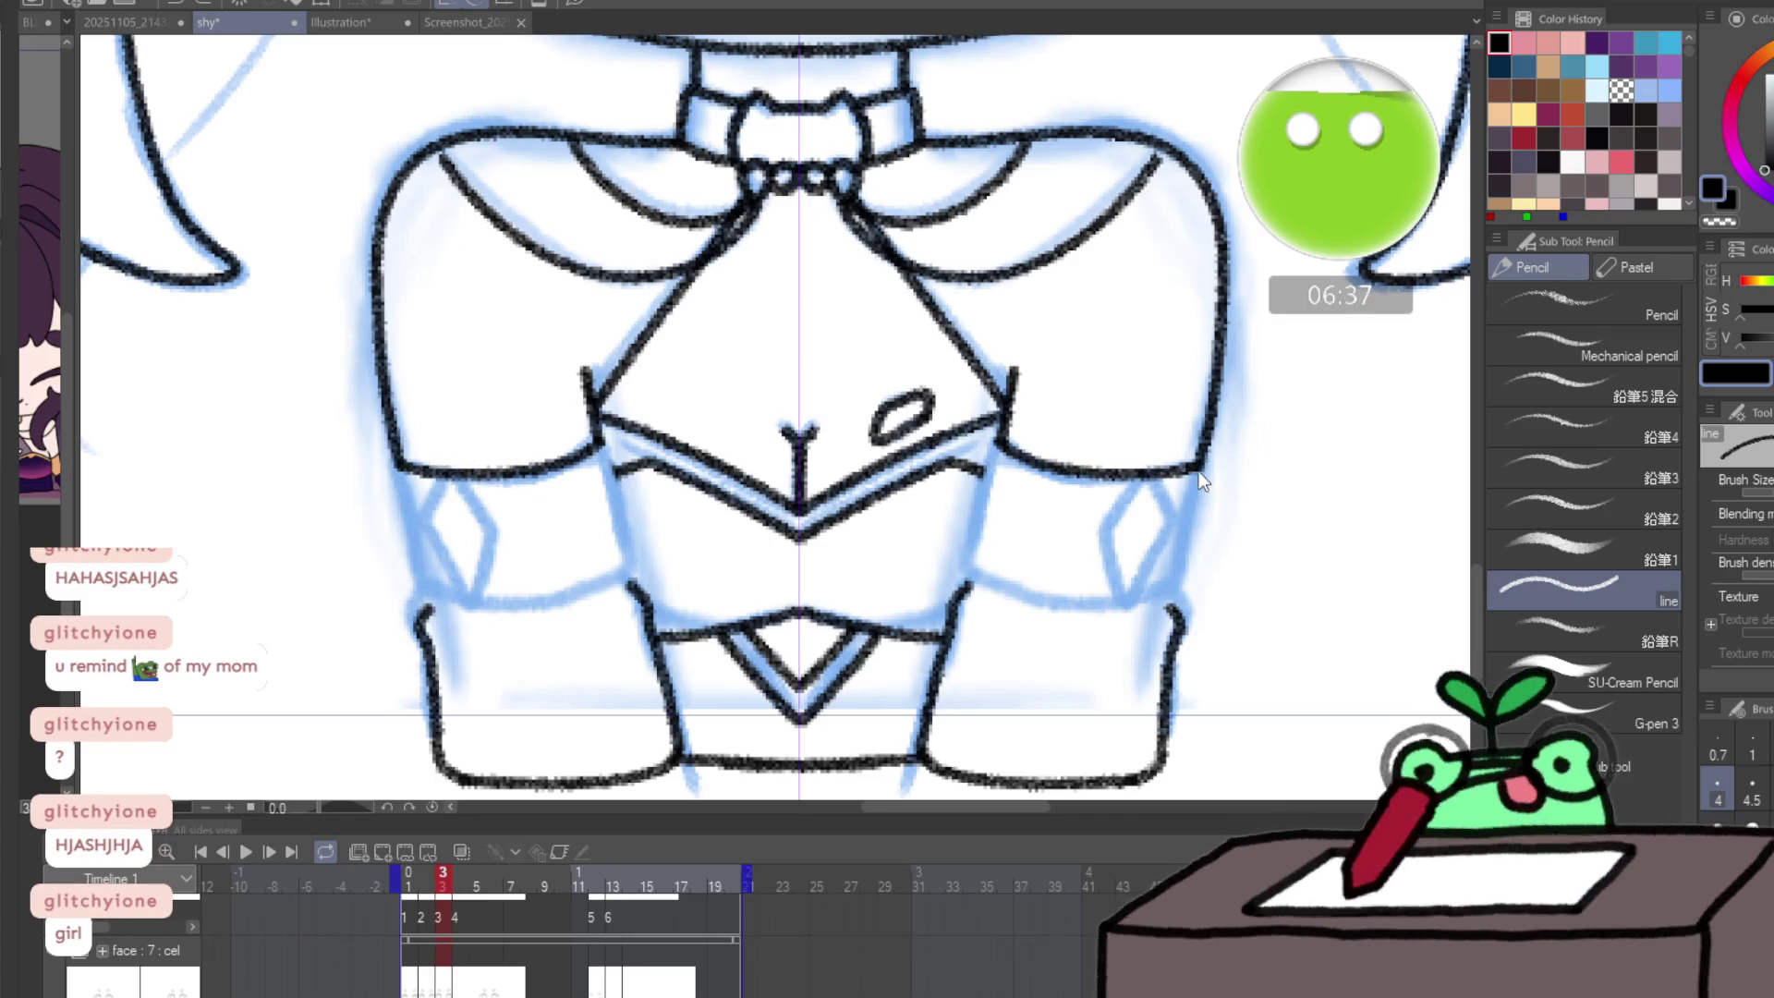
drag(1199, 462, 1185, 580)
mouse_move(998, 440)
mouse_down()
mouse_move(971, 577)
mouse_move(1054, 601)
mouse_move(1187, 580)
mouse_move(1113, 566)
mouse_move(1100, 528)
mouse_move(1166, 541)
mouse_move(1139, 580)
mouse_up()
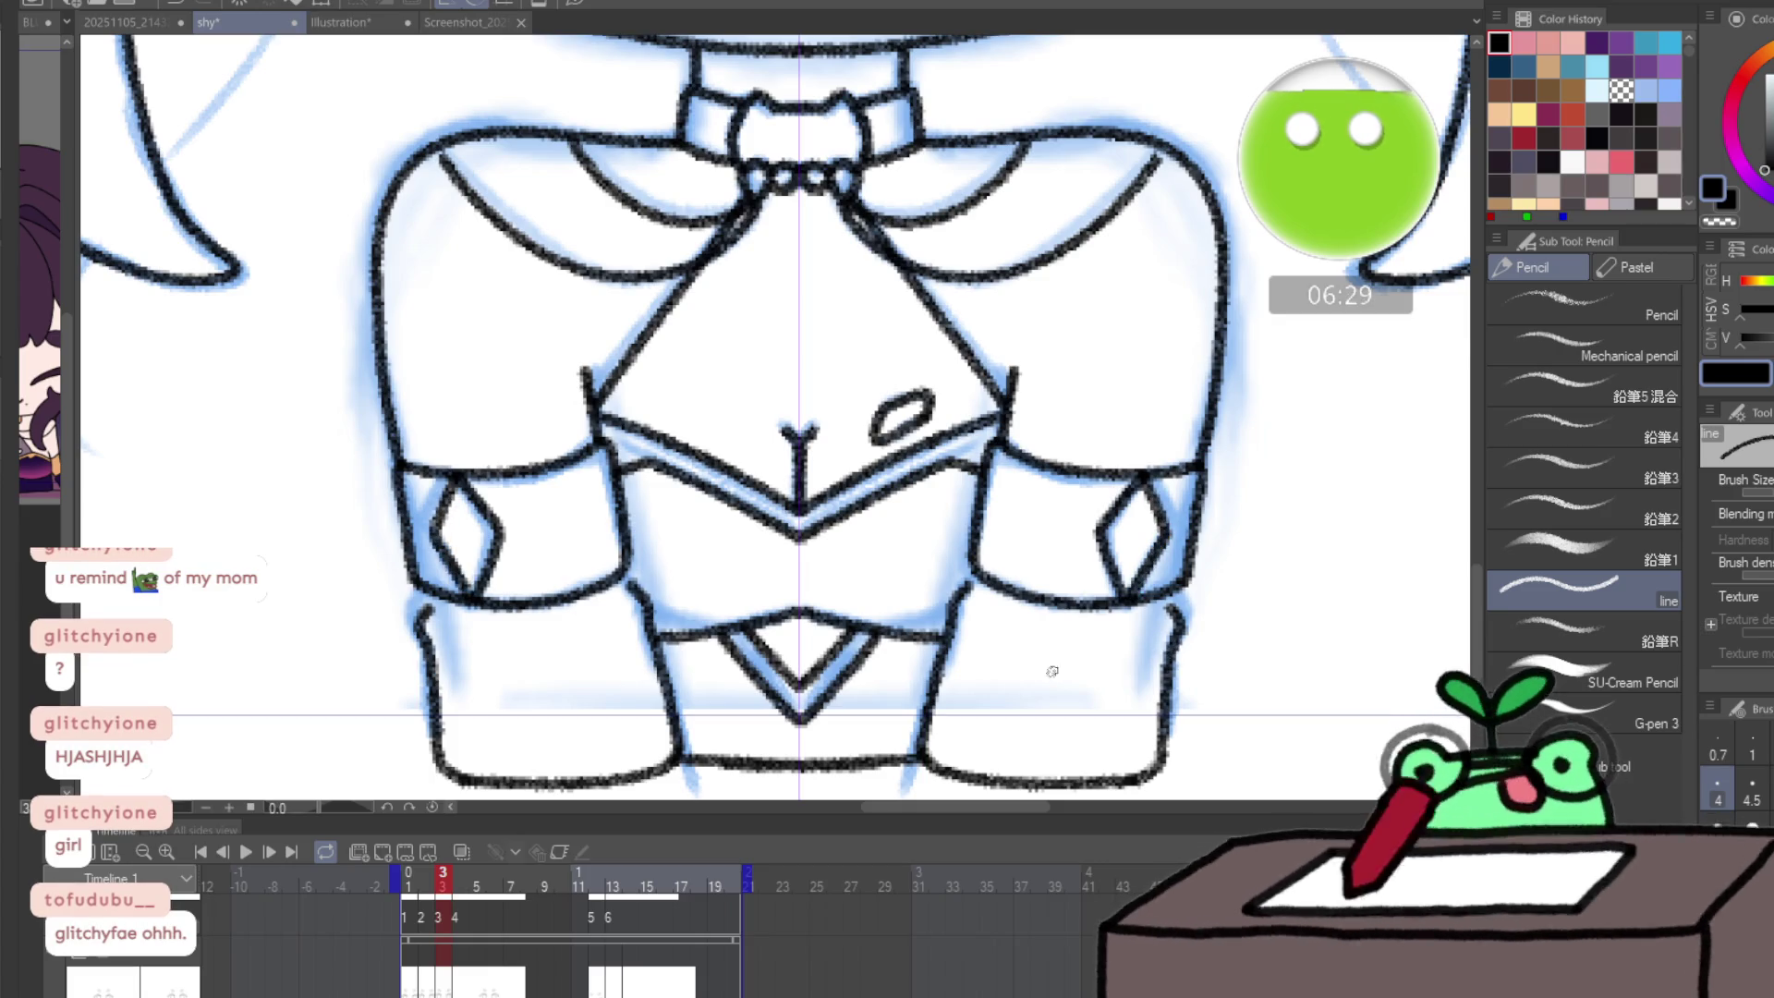
key(e)
mouse_move(725, 638)
mouse_down()
mouse_move(633, 554)
mouse_move(455, 614)
mouse_move(396, 554)
mouse_move(416, 527)
mouse_up()
key(p)
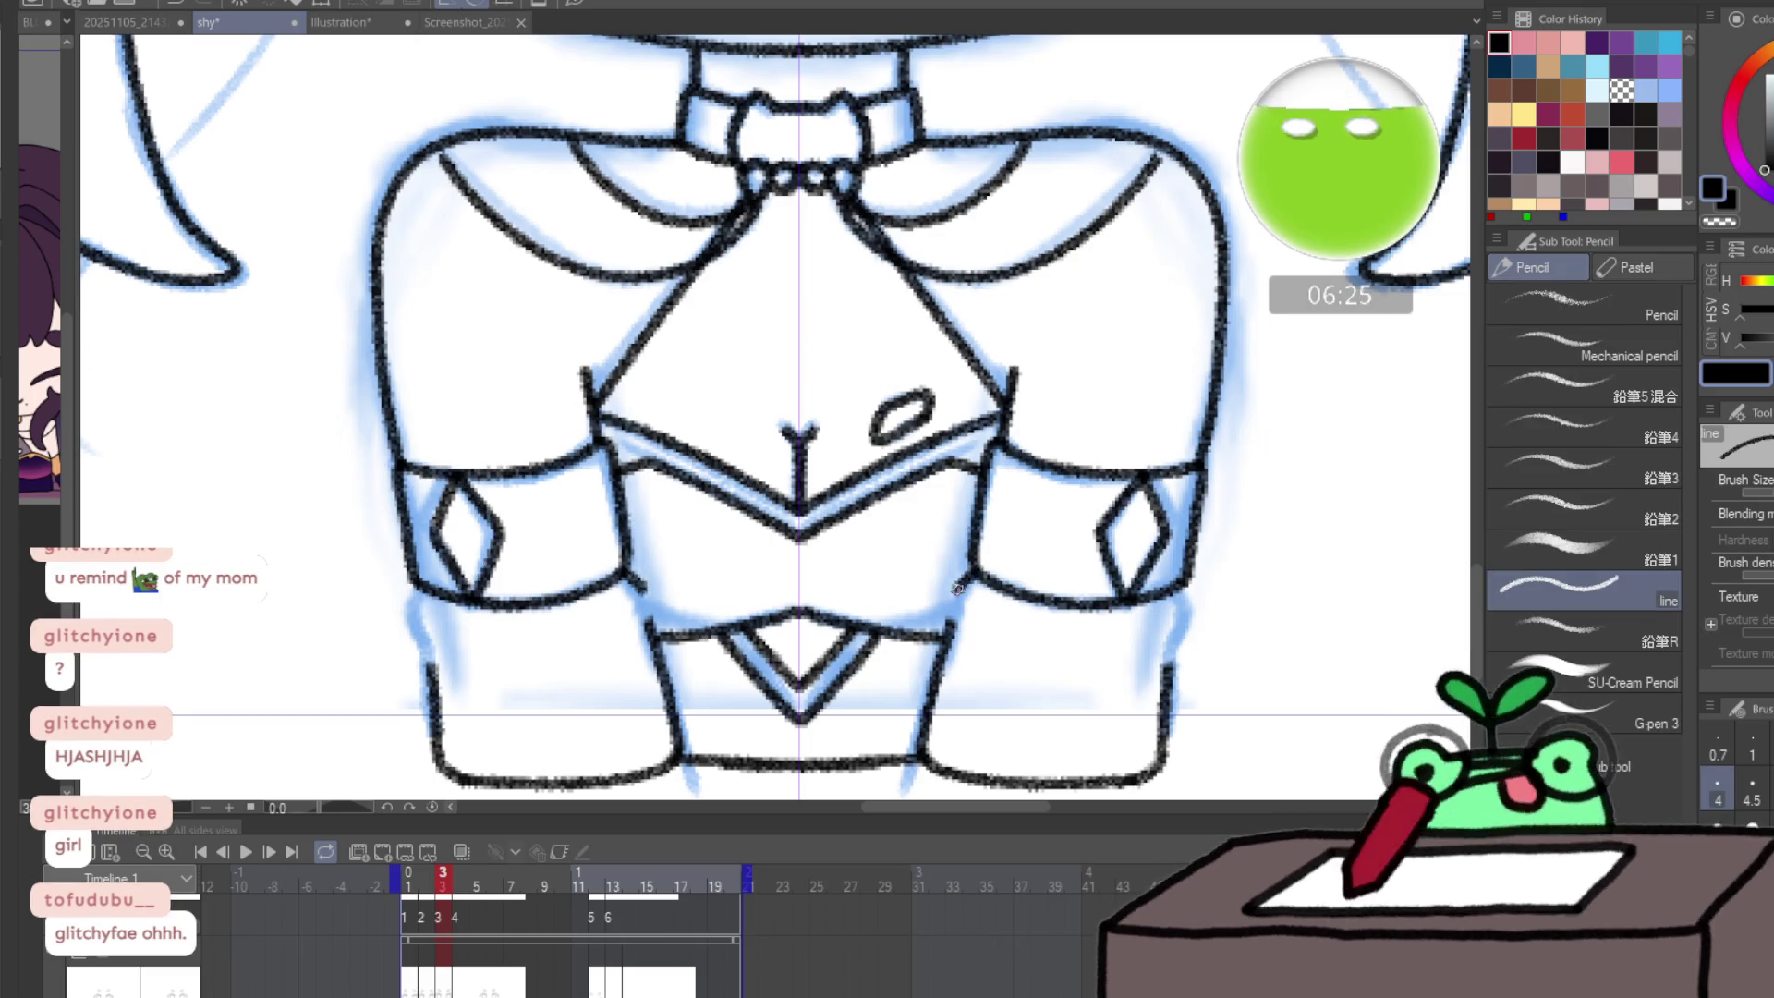
- Redraw the lower sleeve edges down to the hem
mouse_move(1189, 621)
mouse_down()
mouse_move(1171, 654)
mouse_move(1188, 724)
mouse_move(1168, 666)
mouse_up()
key(ctrl+z)
key(e)
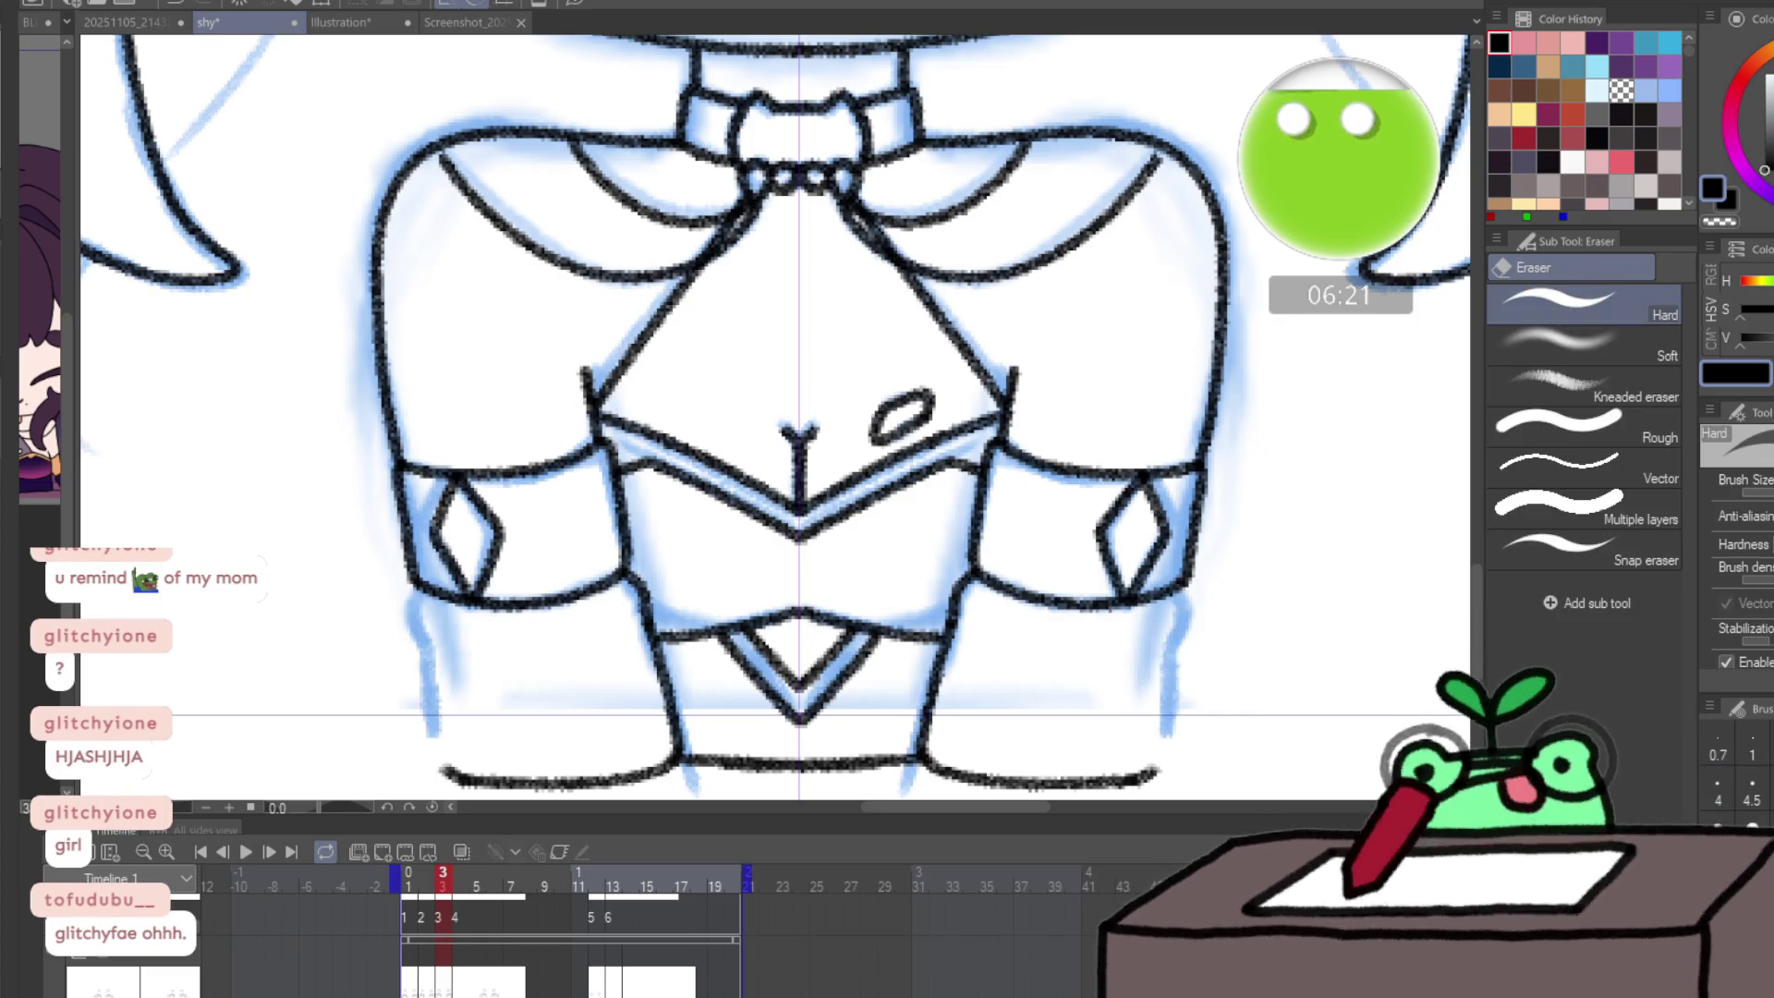
key(p)
drag(1188, 602, 1159, 759)
scroll(1259, 666, down, 3)
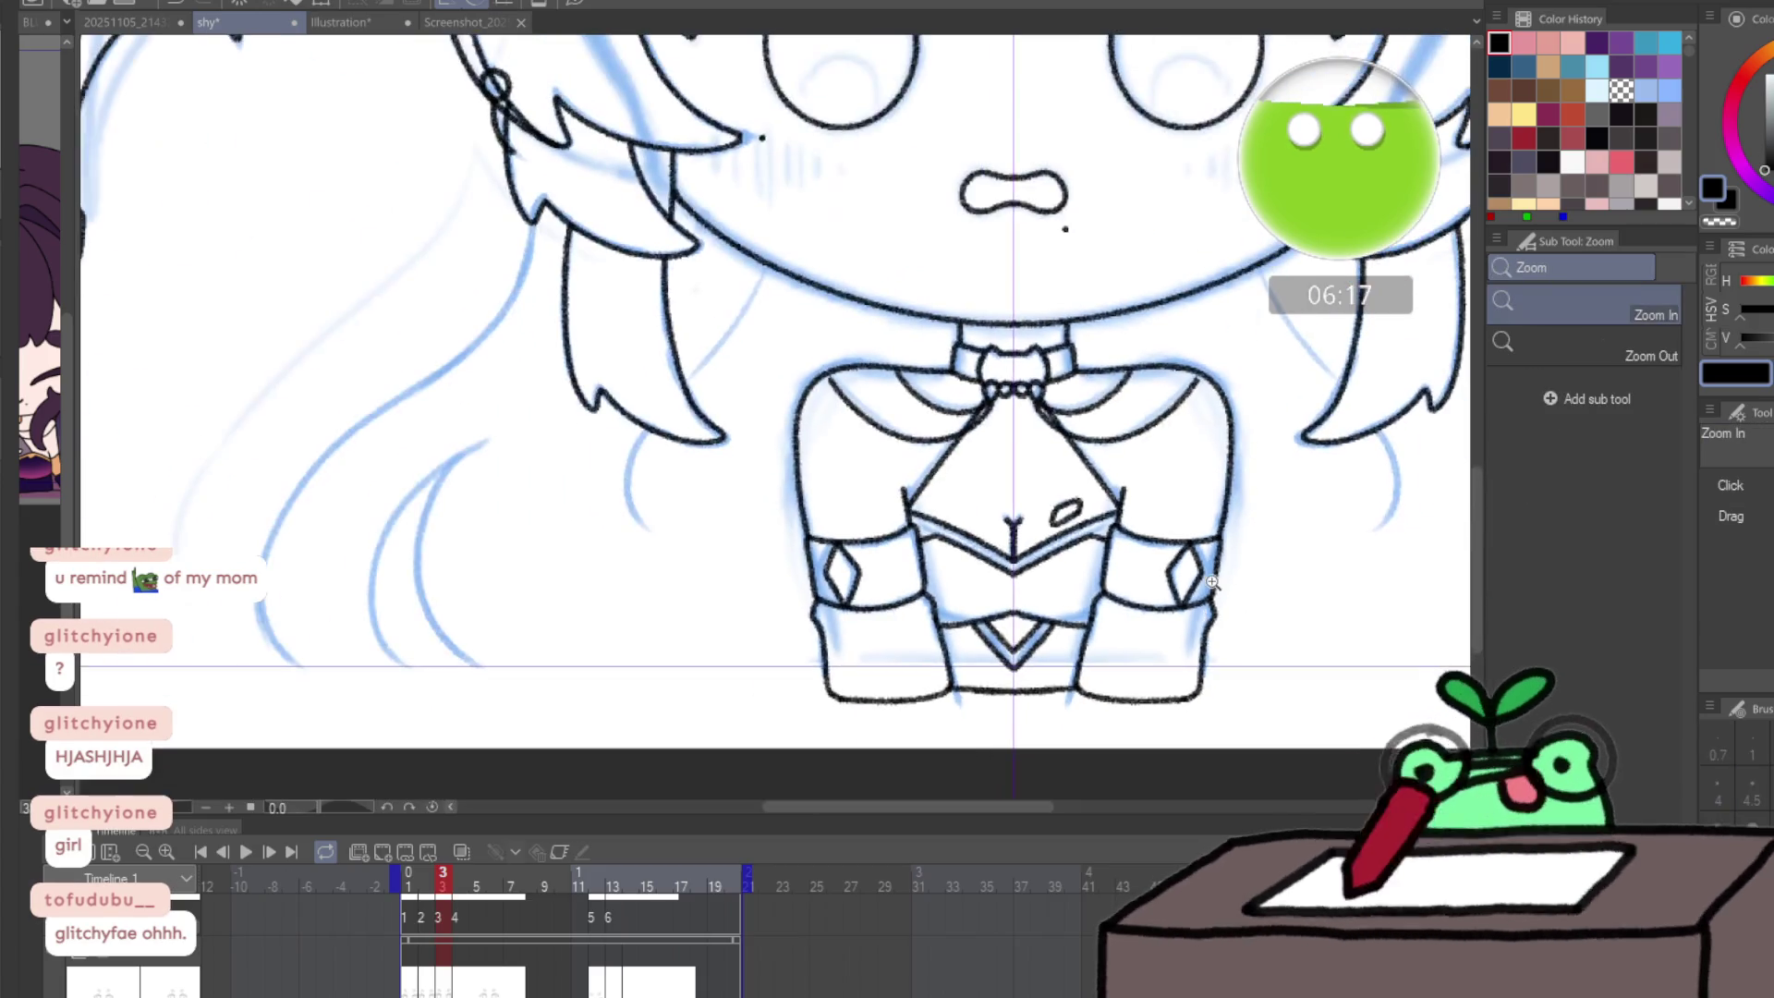
scroll(1153, 388, up, 3)
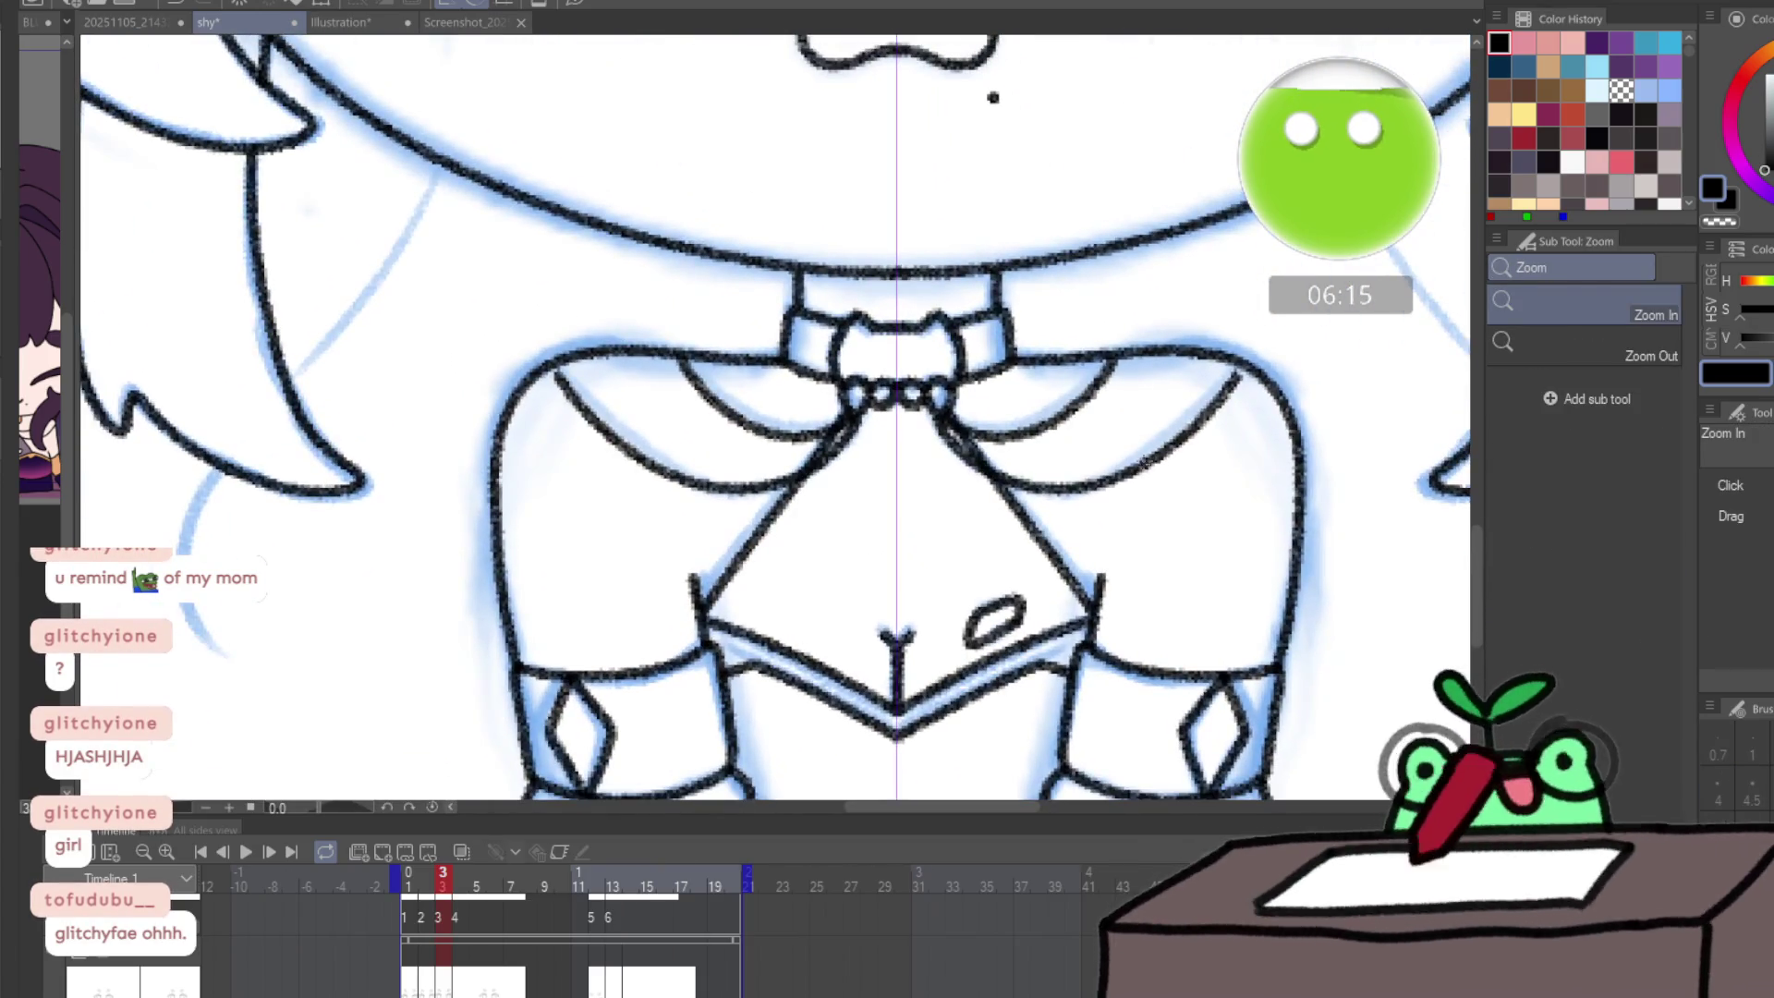
- Erase the lines under the shoulders and draw curves from the neck bow out to each shoulder
key(e)
drag(1149, 367, 1228, 376)
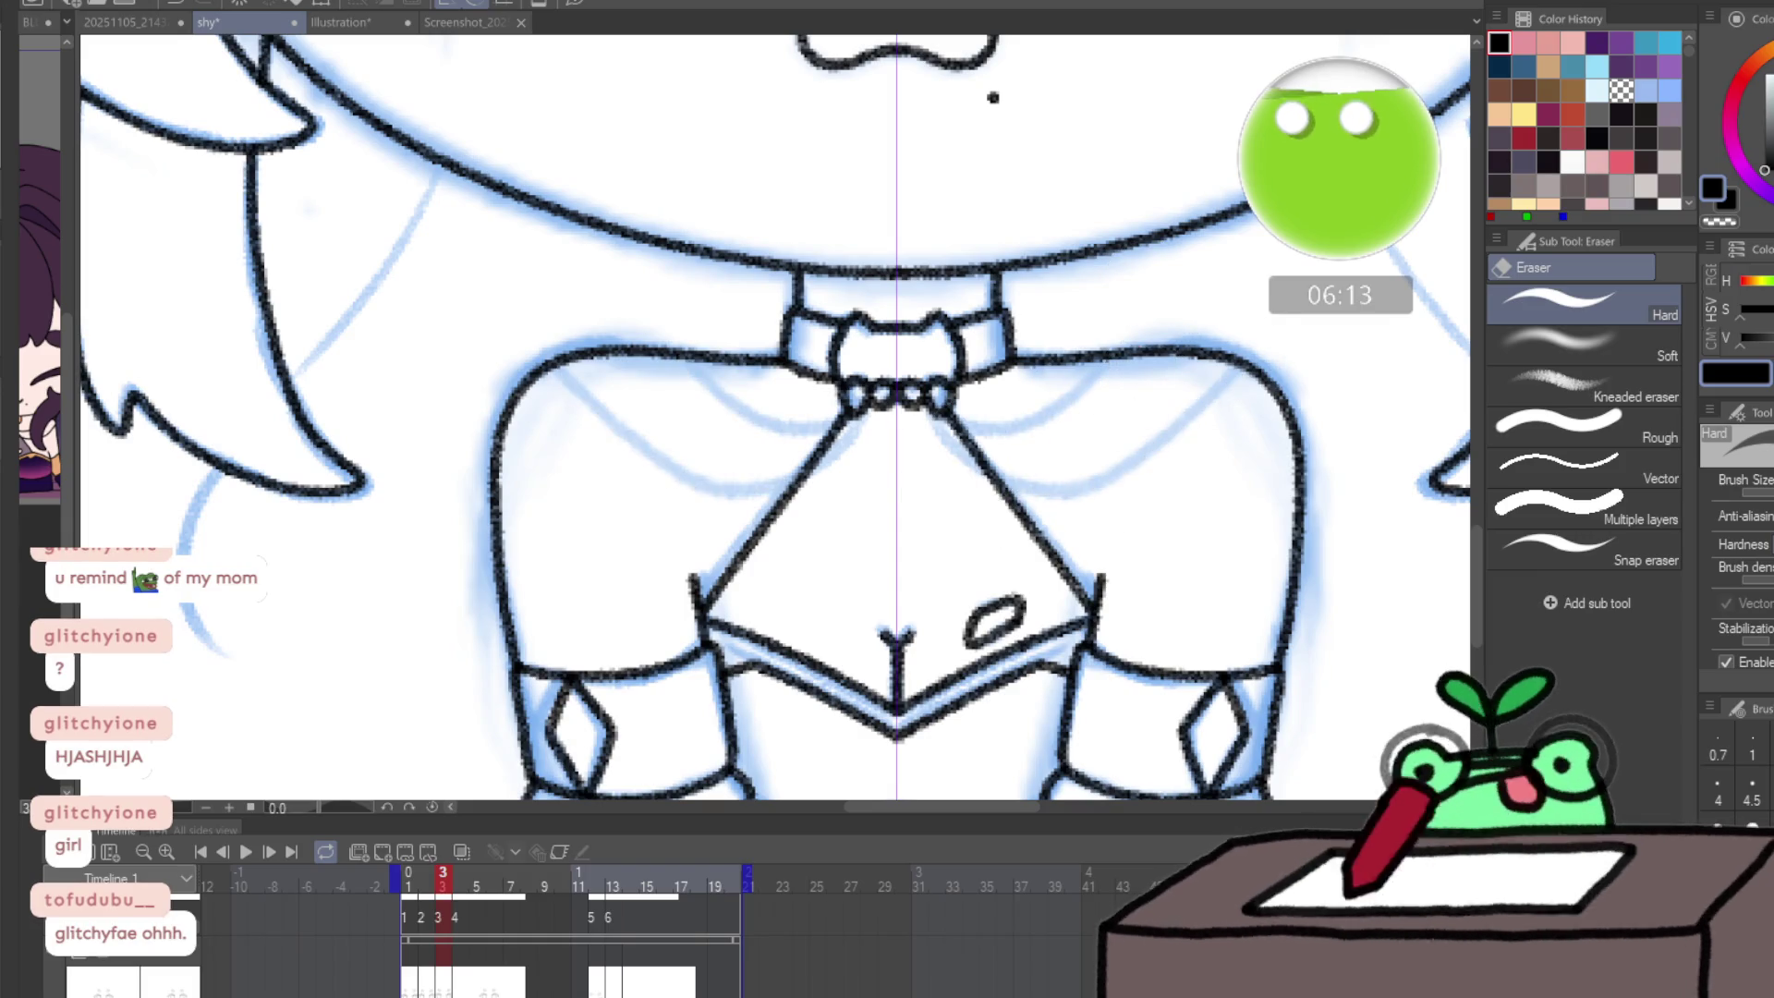
key(p)
mouse_move(943, 419)
mouse_down()
mouse_move(1027, 432)
mouse_move(1099, 363)
mouse_up()
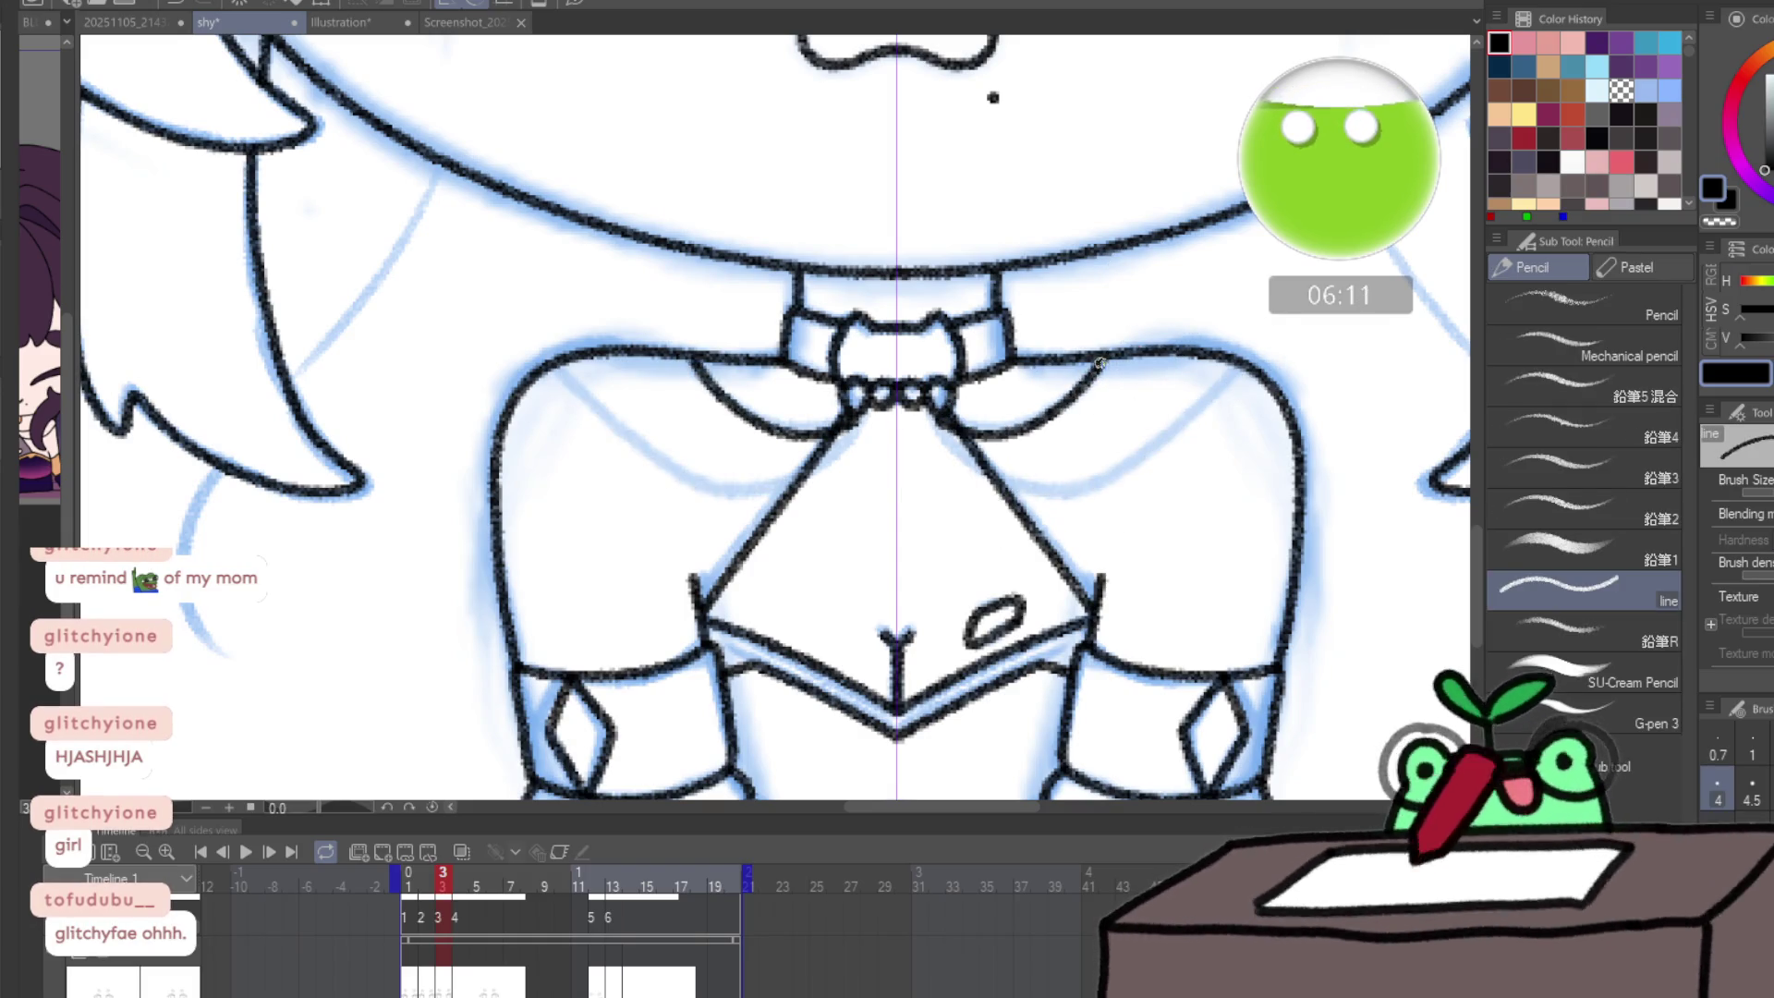
mouse_move(945, 432)
mouse_down()
mouse_move(1043, 484)
mouse_move(1177, 436)
mouse_move(1233, 370)
mouse_up()
alt+click(1273, 348)
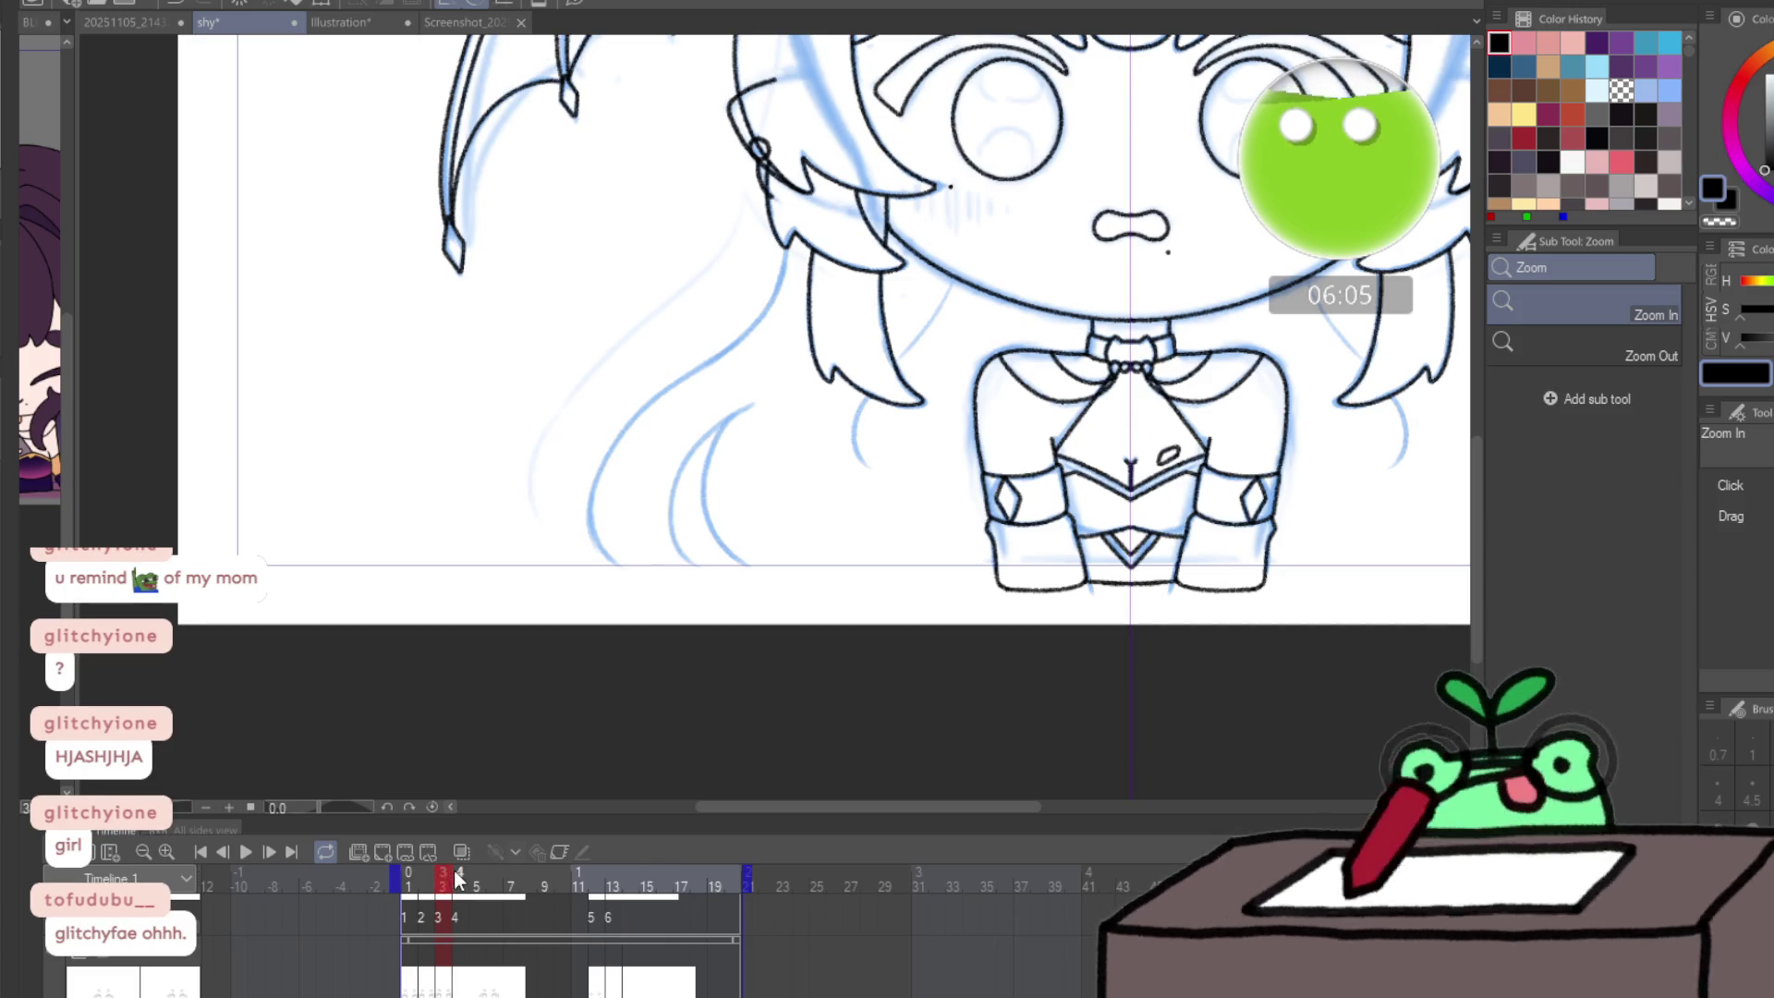
- Place the inked torso on frame 4, nudge it up to fit the sketch, then jump to frame 9
click(458, 872)
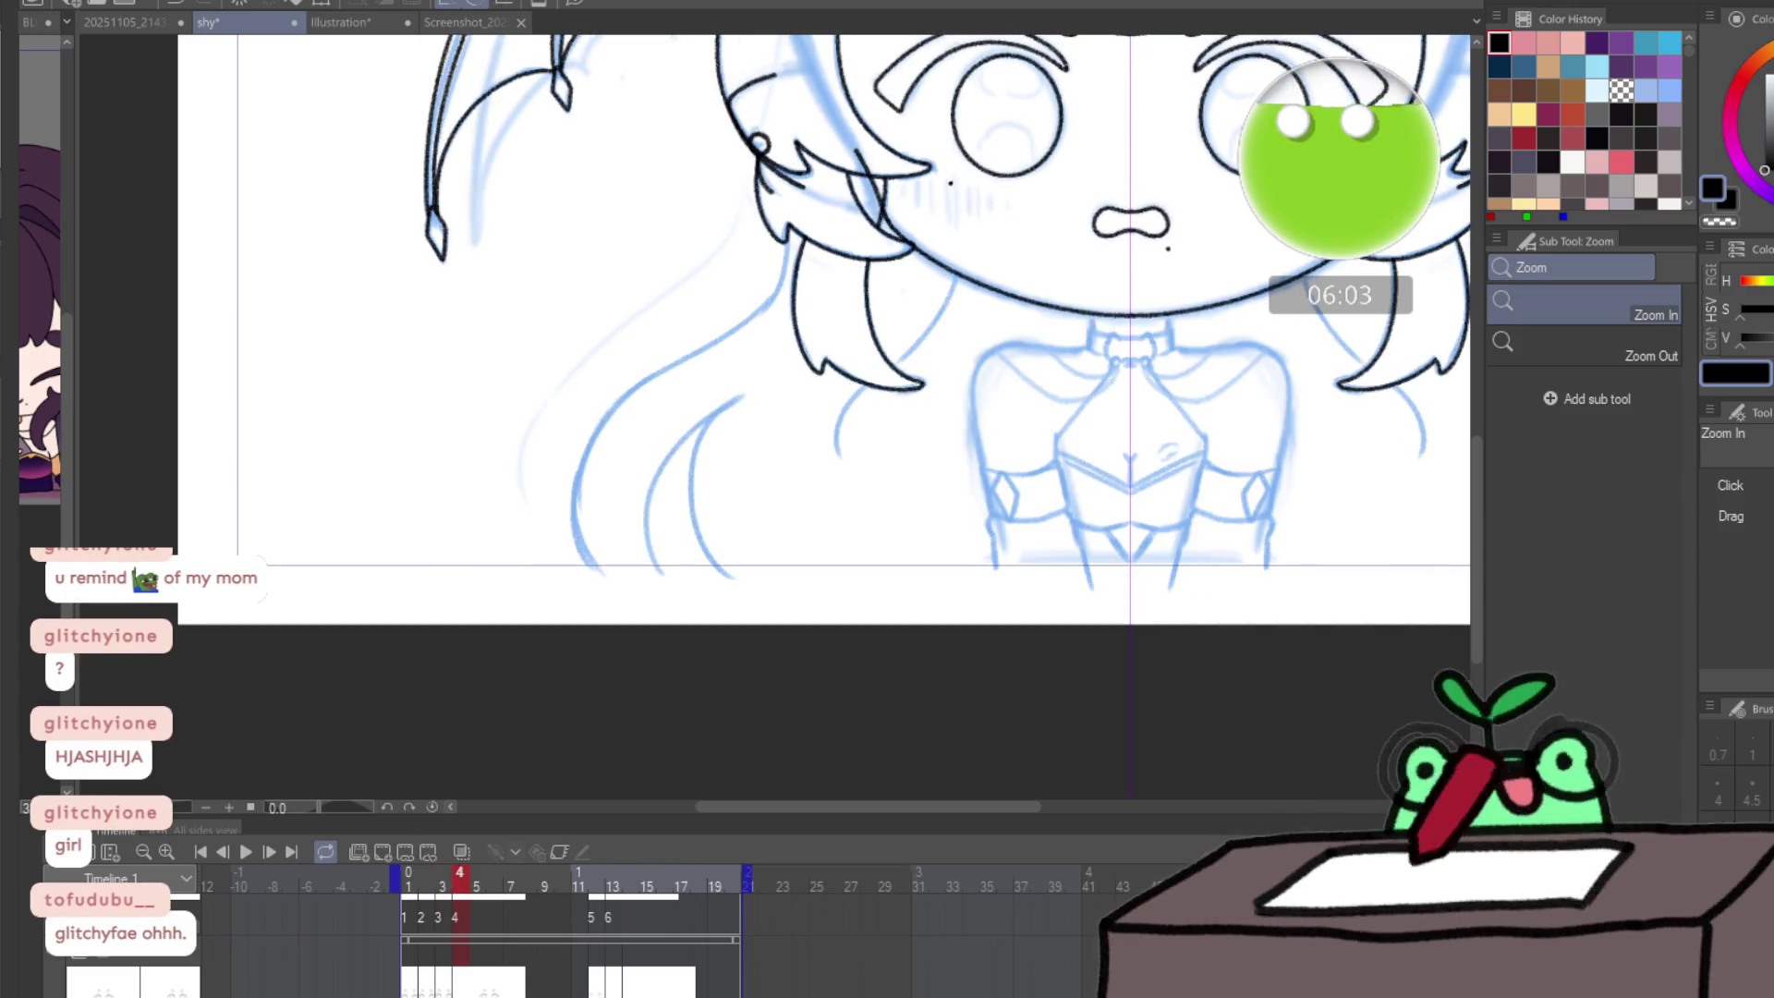
key(k)
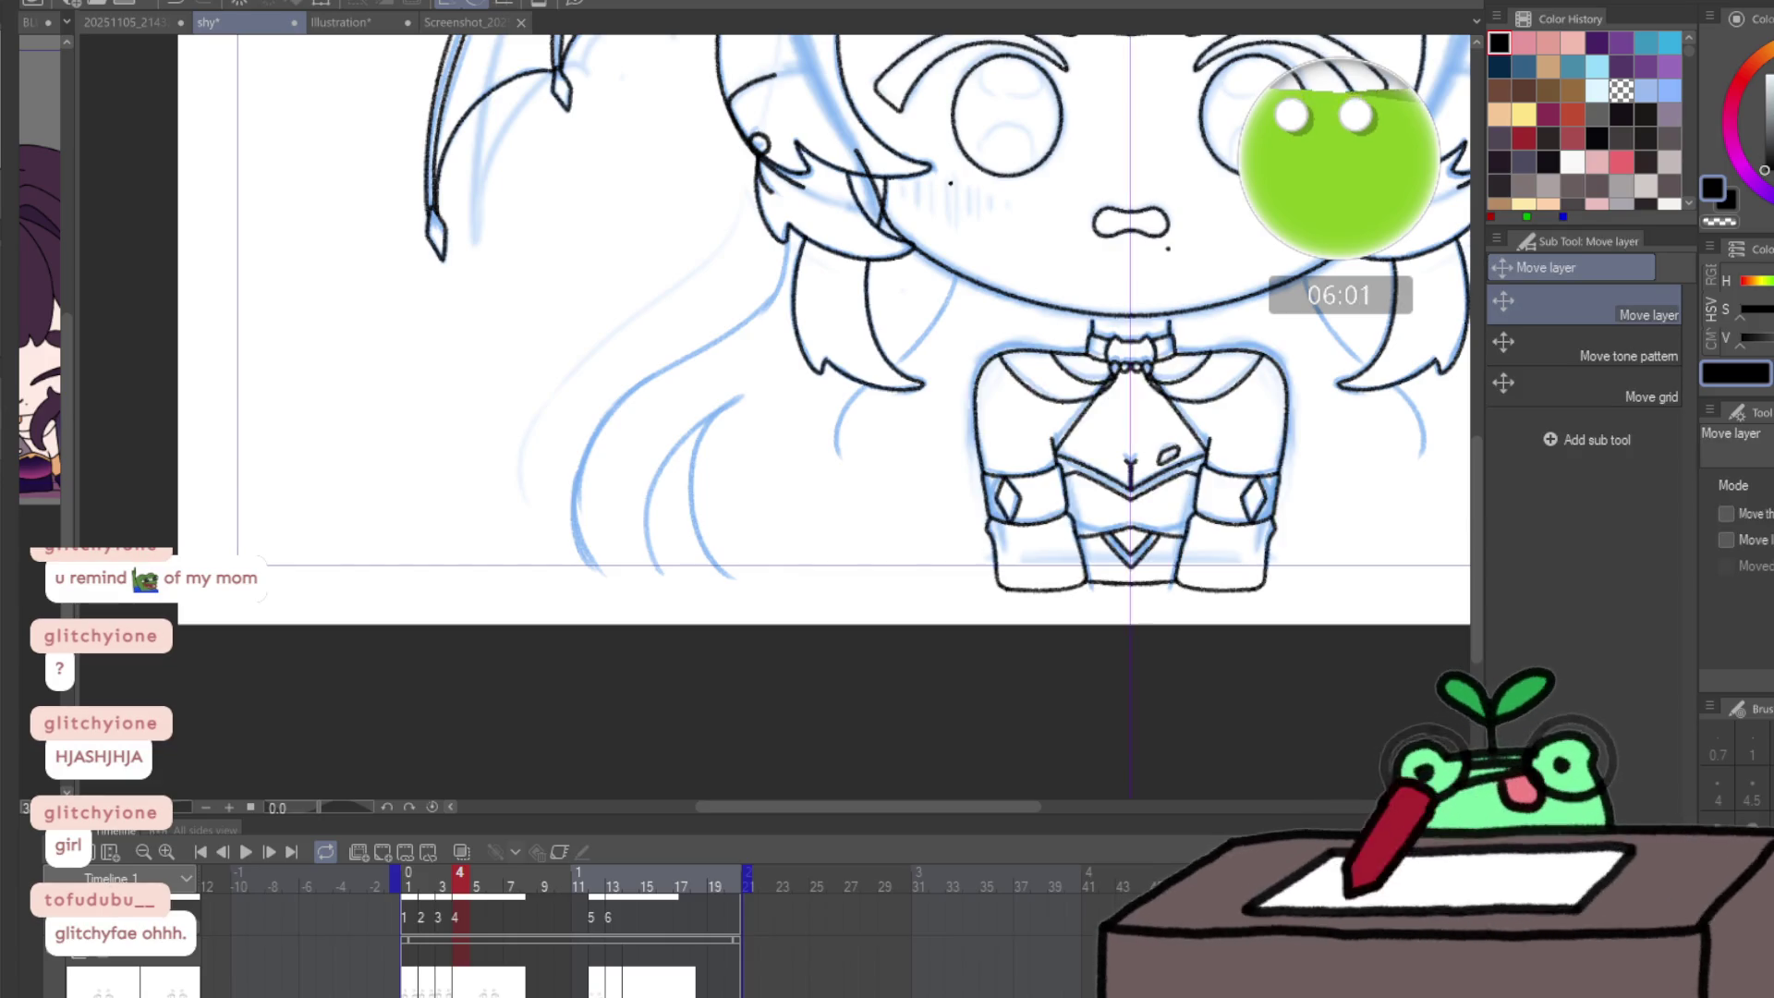
drag(1129, 462, 1129, 455)
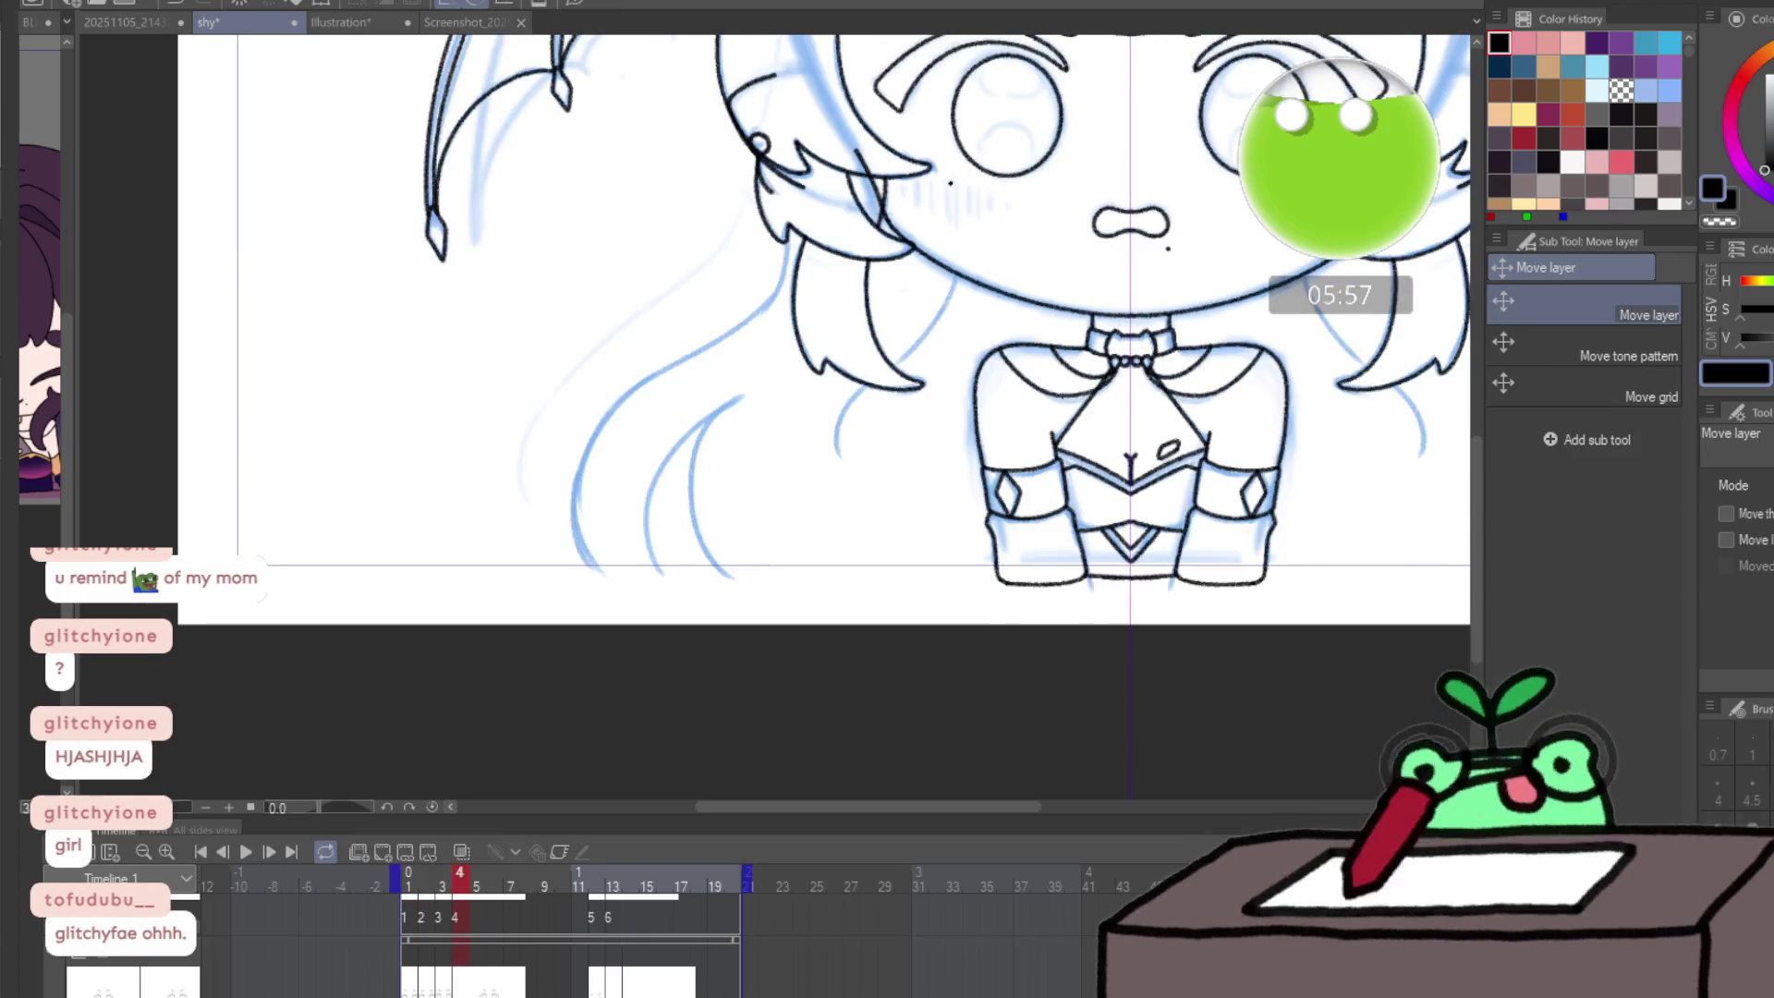
drag(473, 894, 534, 869)
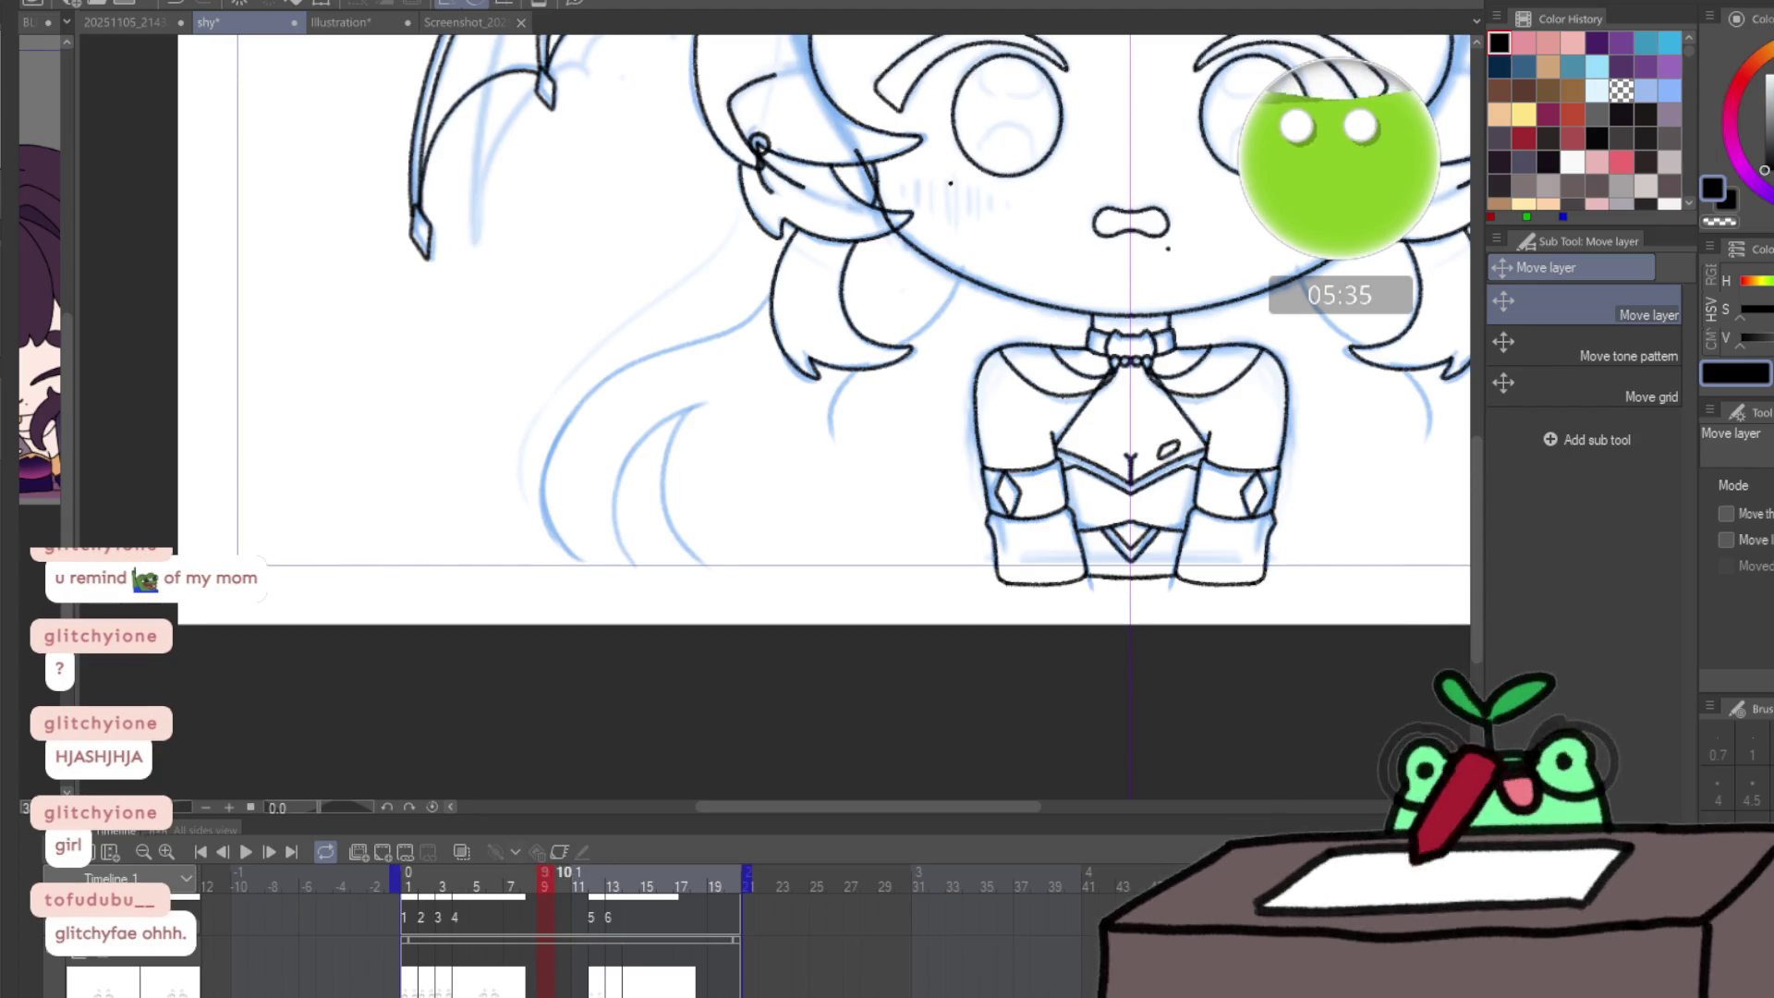
- Go to frame 12 and delete its existing body lineart before inking
click(592, 882)
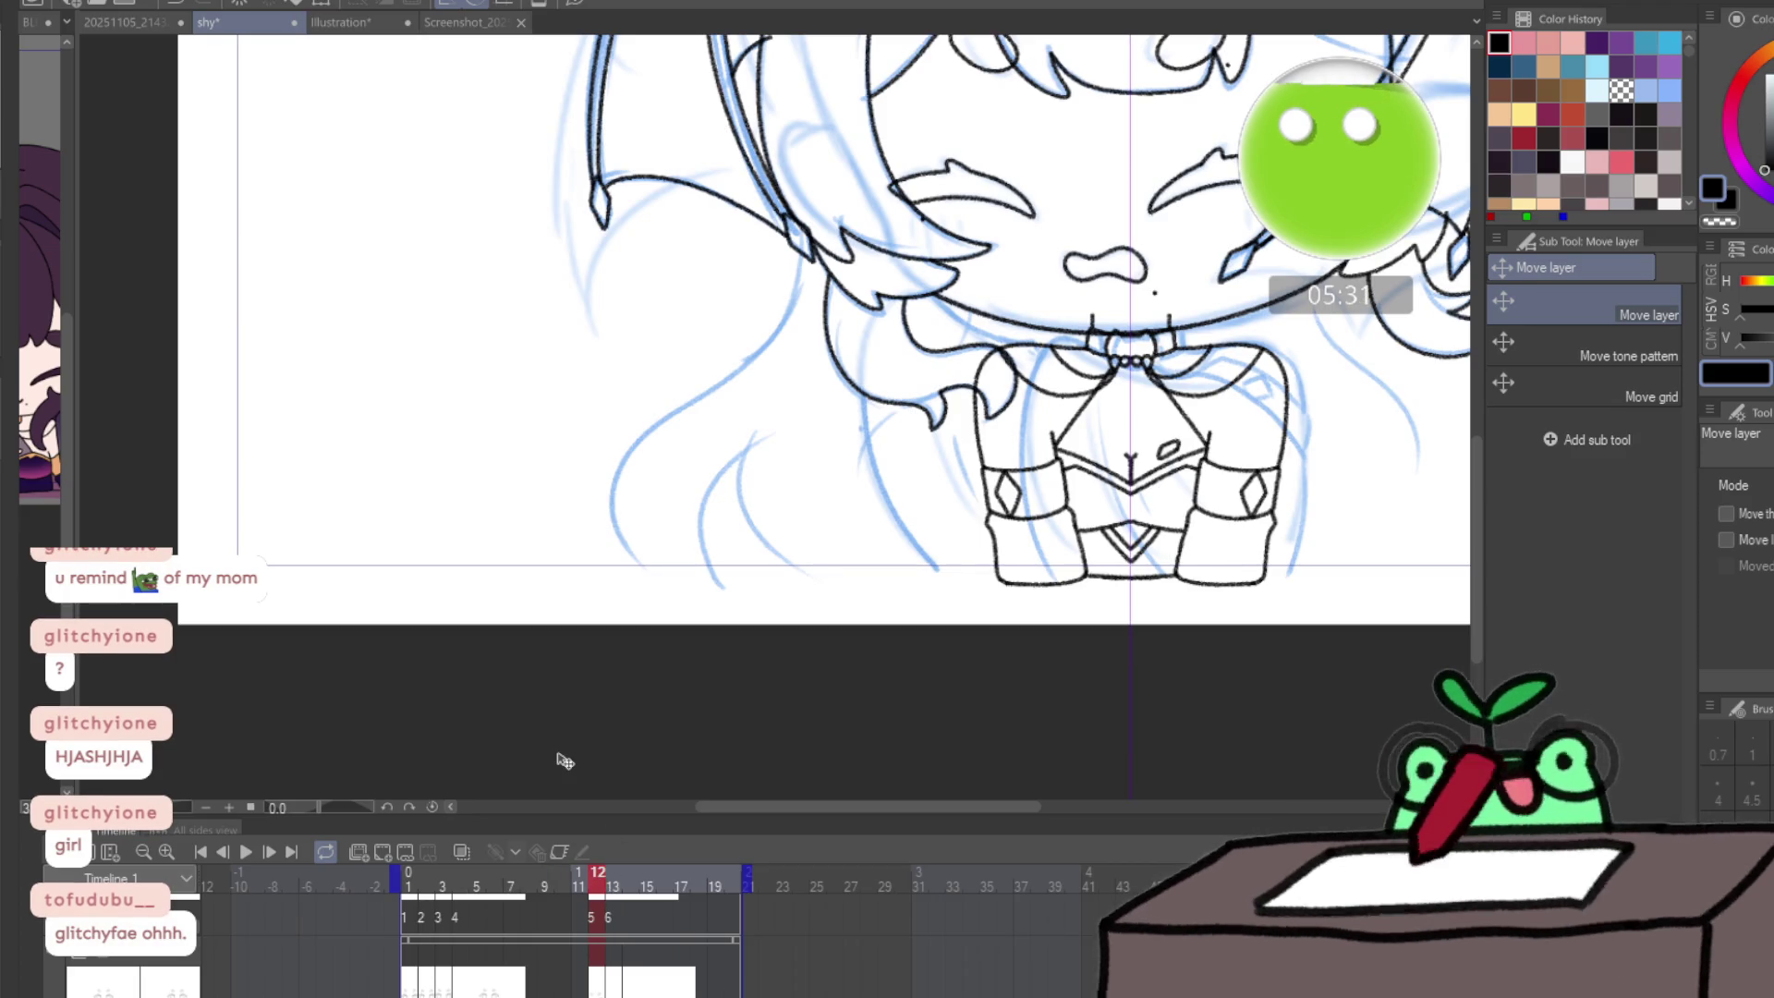
key(Delete)
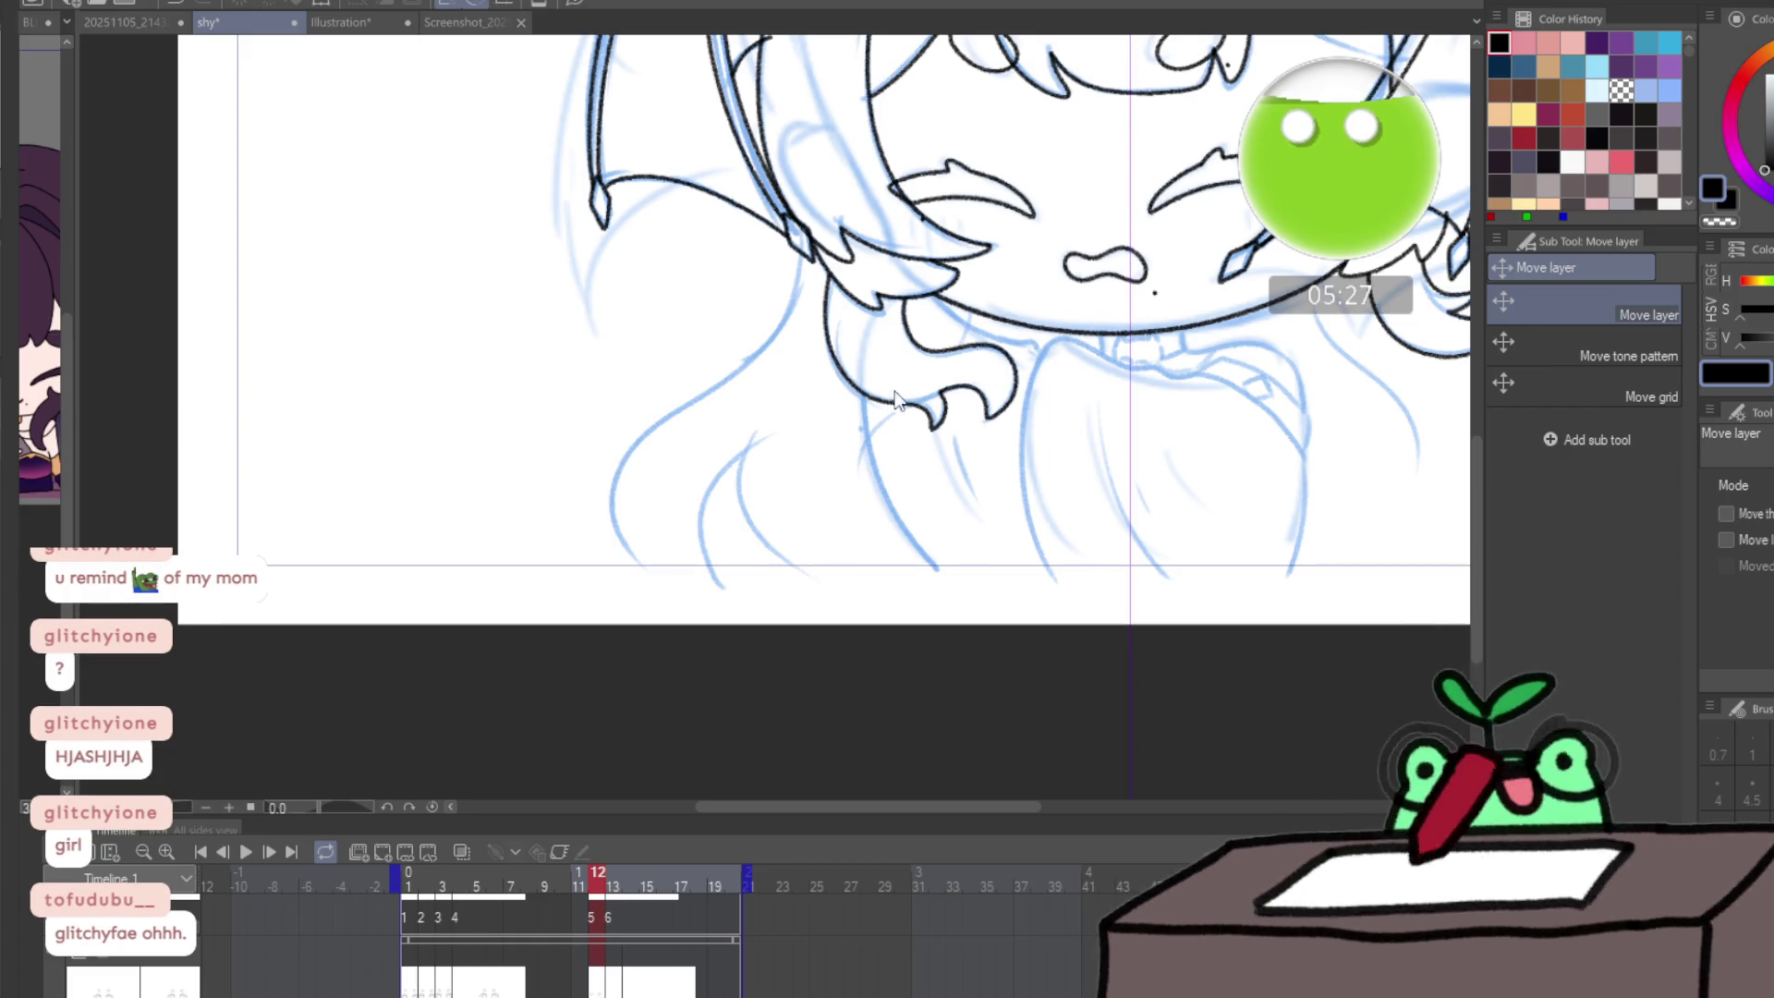
scroll(1294, 494, up, 3)
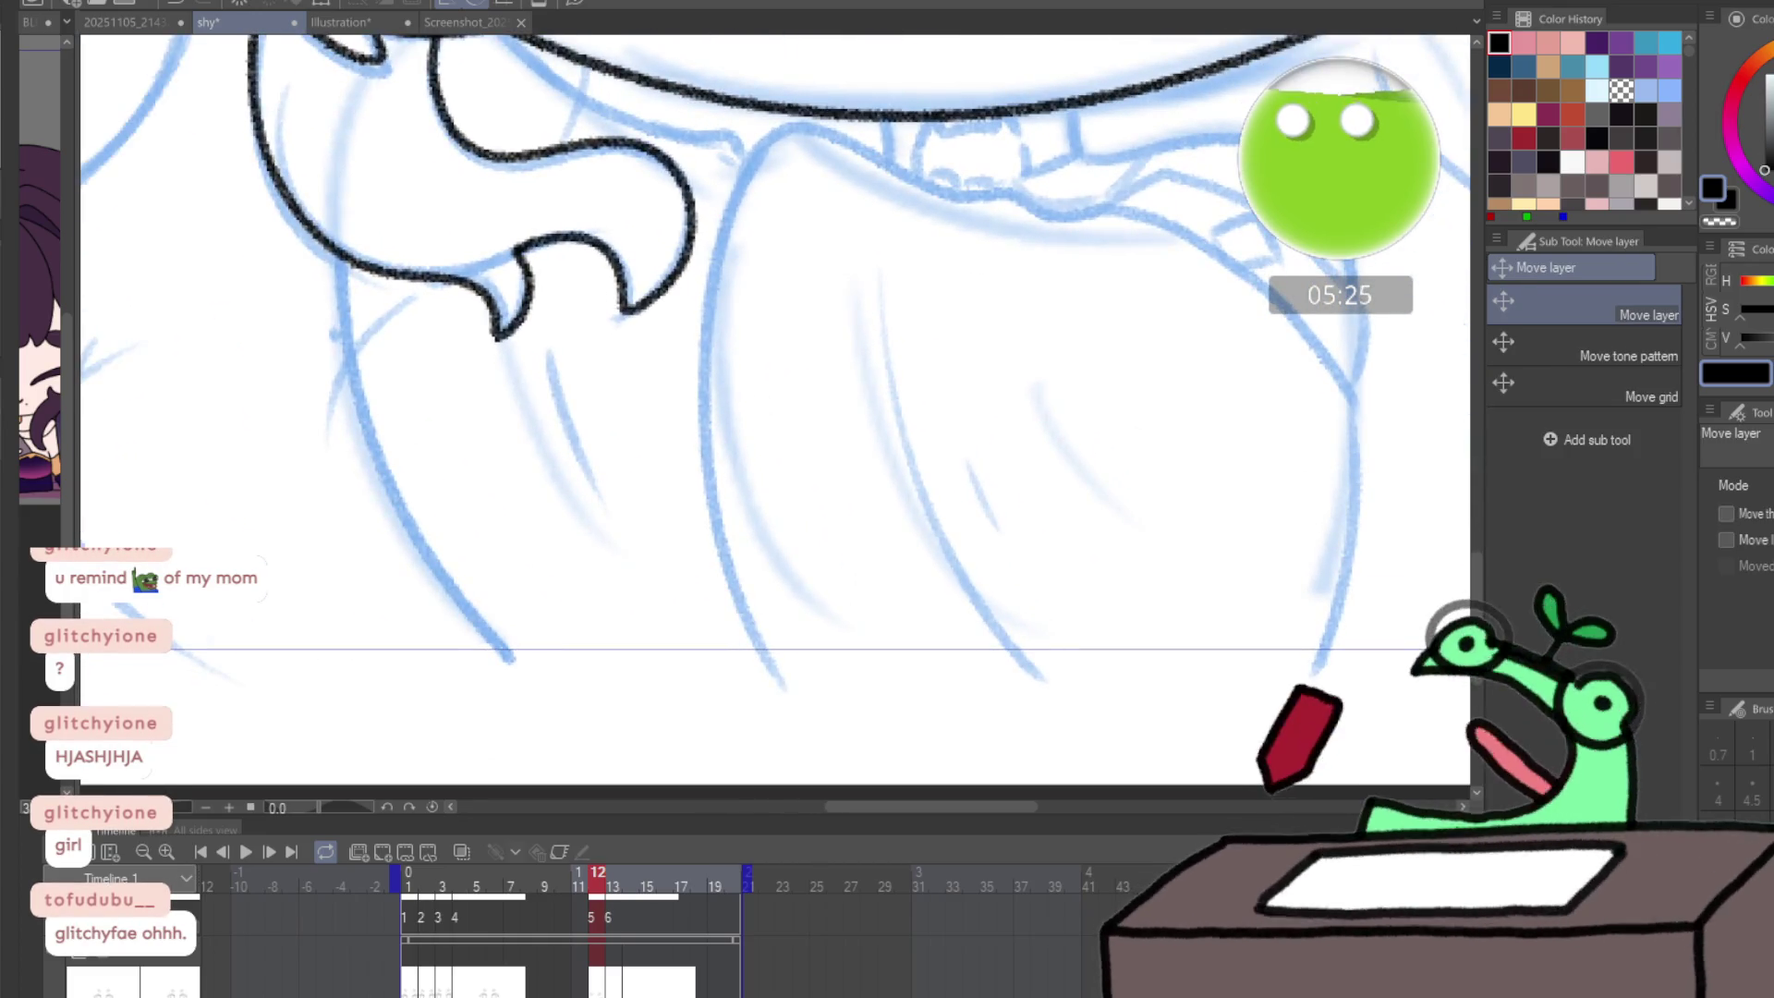
key(p)
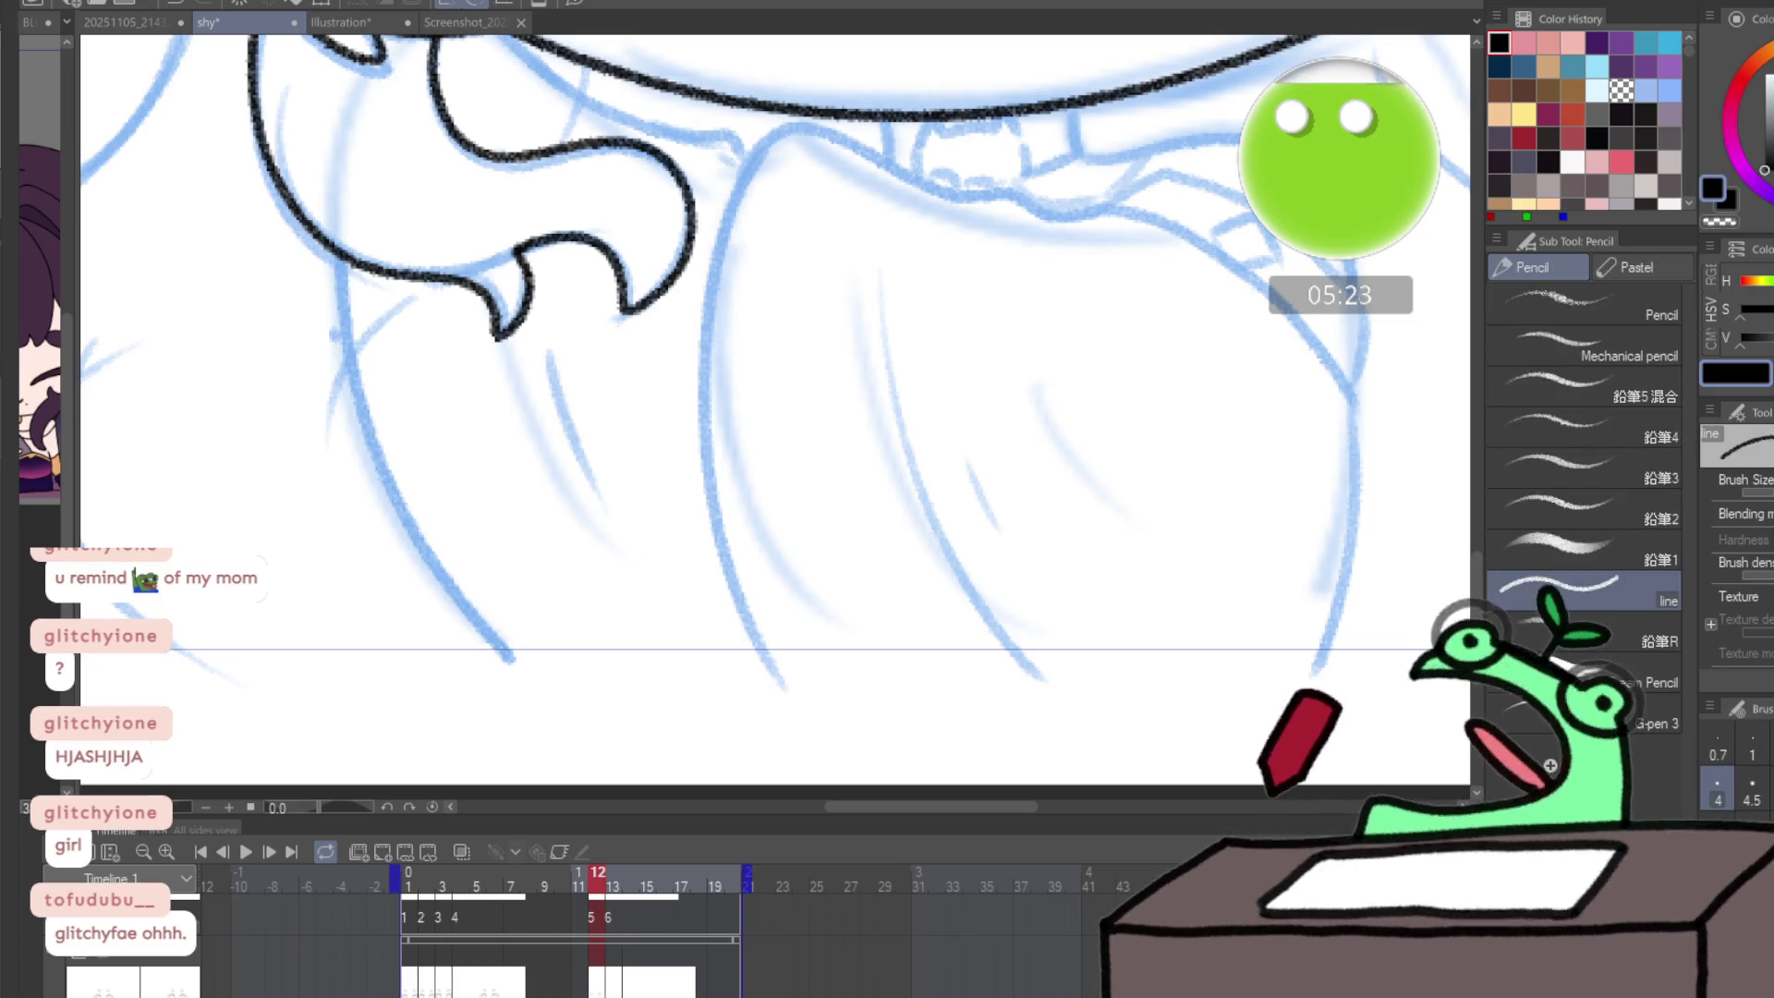
drag(946, 586, 795, 621)
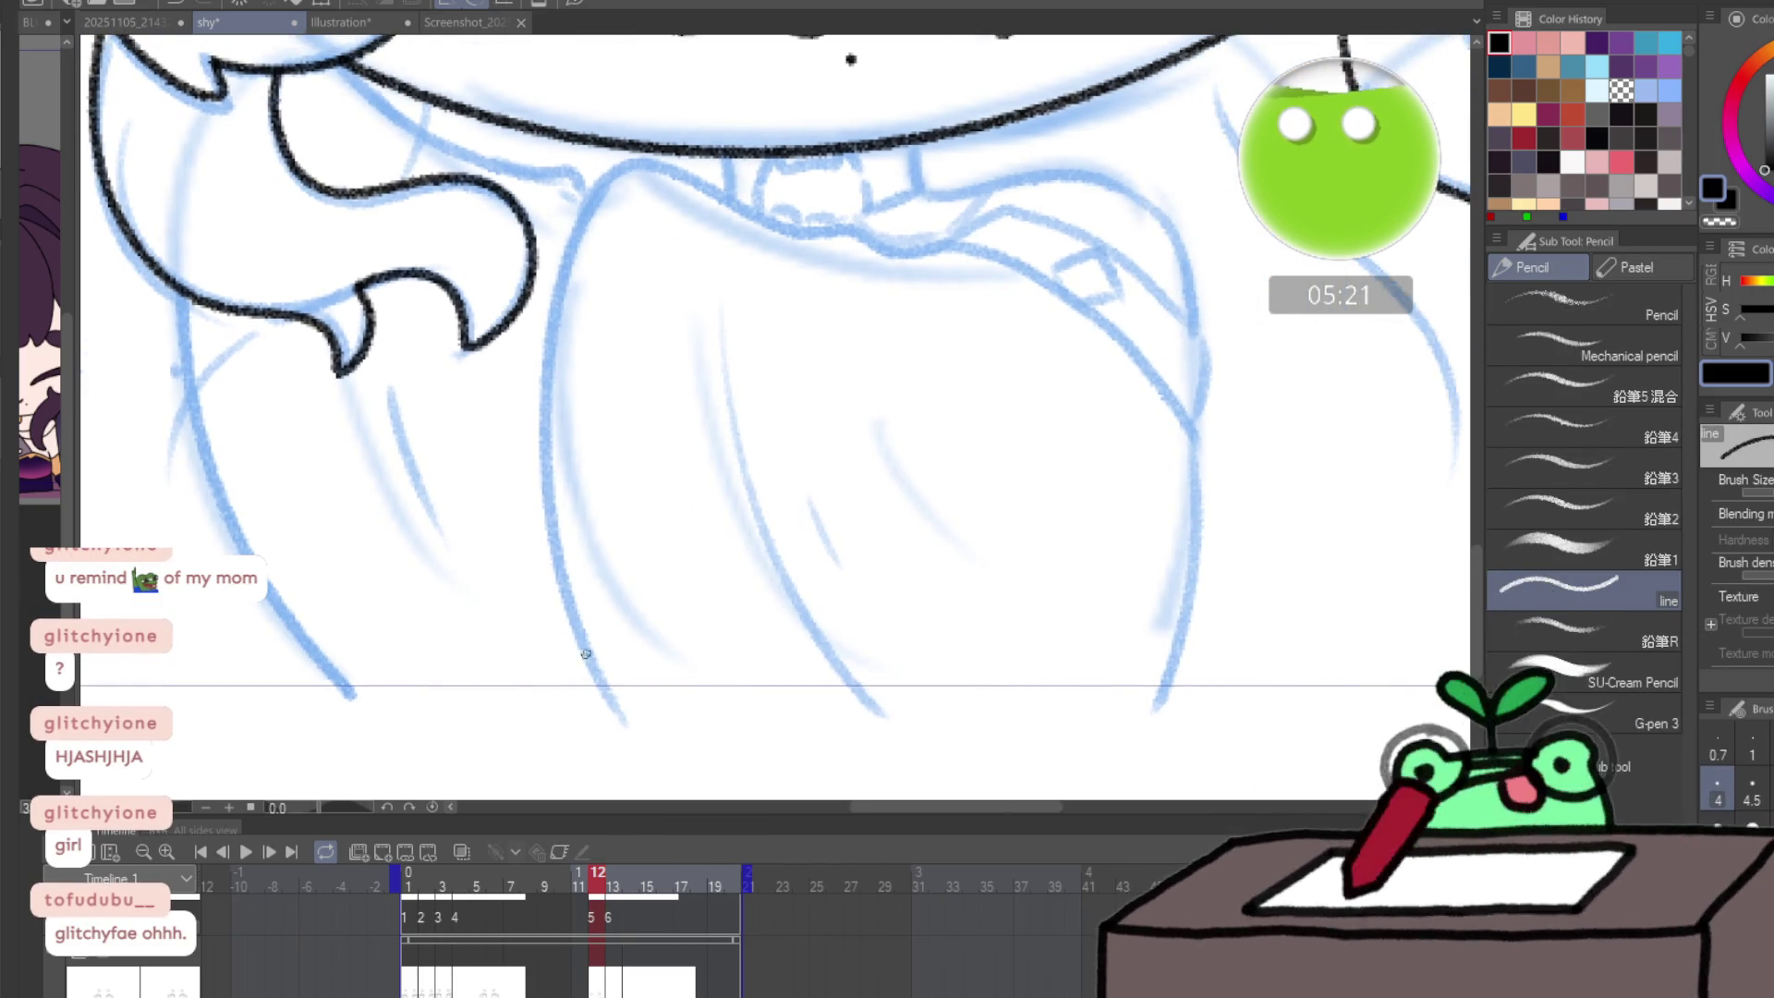
mouse_move(646, 753)
mouse_down()
mouse_move(556, 576)
mouse_move(546, 349)
mouse_move(573, 254)
mouse_move(605, 691)
mouse_move(545, 443)
mouse_move(574, 239)
mouse_move(721, 201)
mouse_move(857, 241)
mouse_move(1101, 323)
mouse_move(1192, 421)
mouse_move(1199, 565)
mouse_move(1122, 770)
mouse_move(668, 767)
mouse_up()
key(ctrl+z)
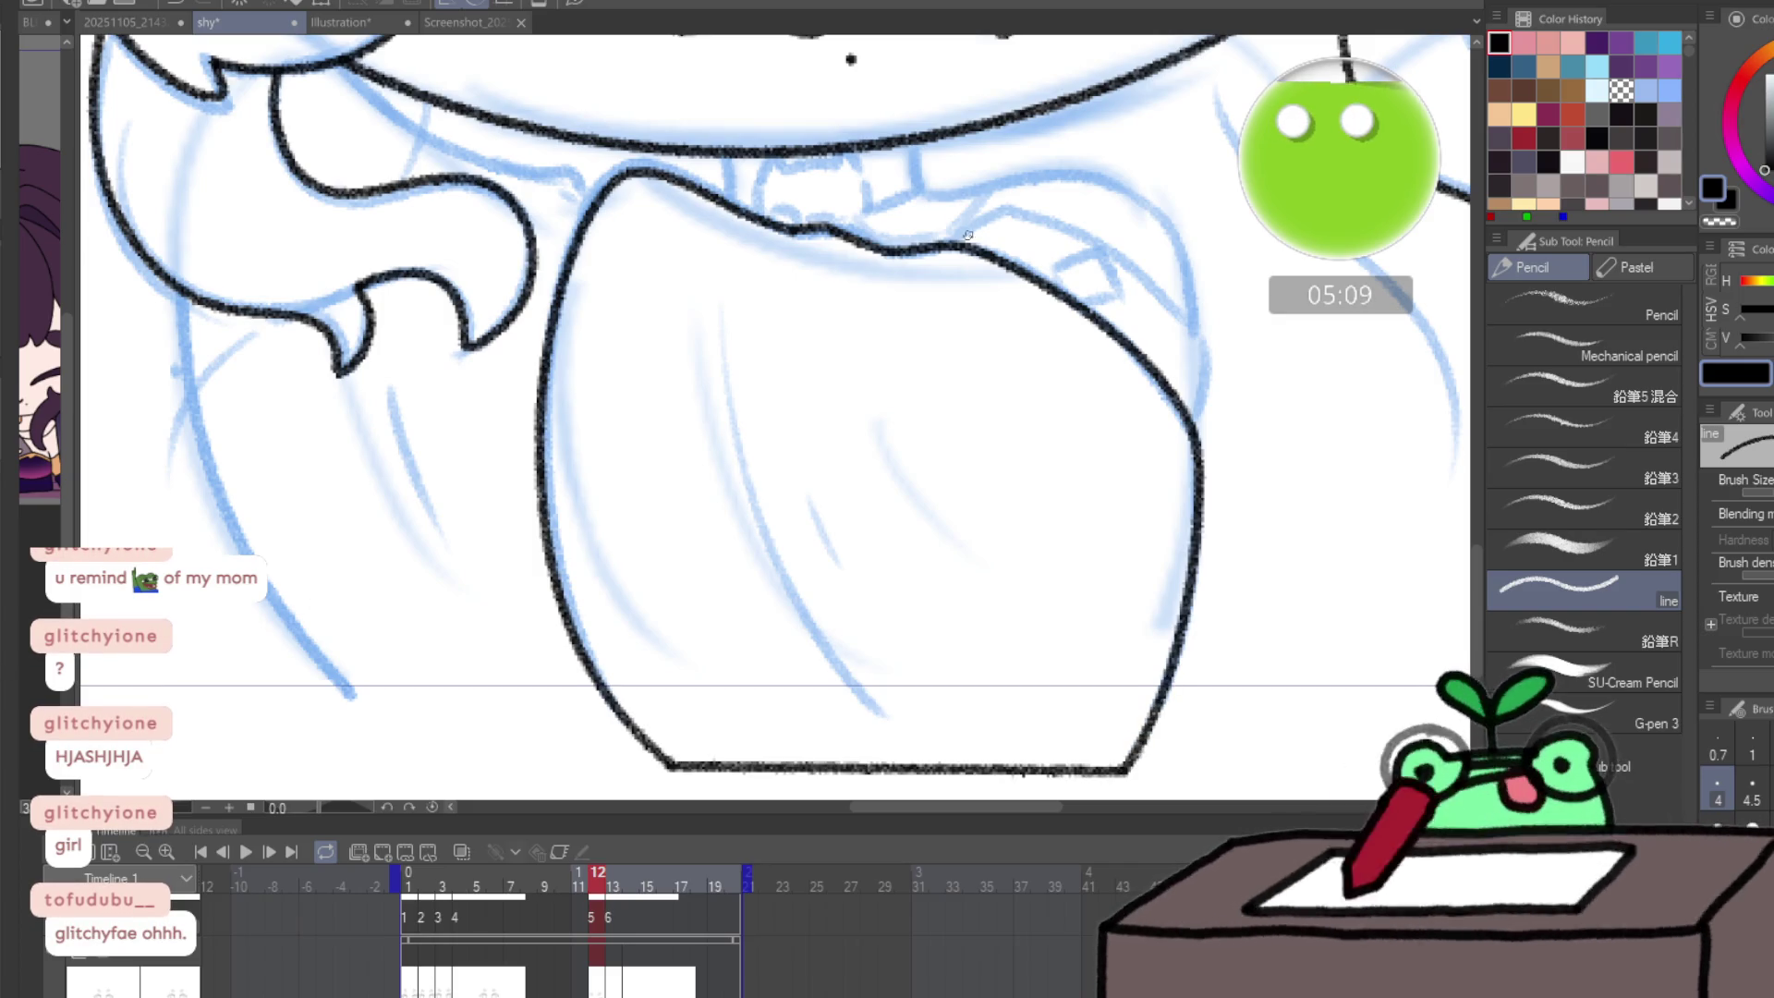
- Ink the rounded shape's top edge, its small diamond box, and the collar lines under the chin
mouse_move(1004, 210)
mouse_down()
mouse_move(1153, 283)
mouse_move(1198, 338)
mouse_move(1194, 368)
mouse_up()
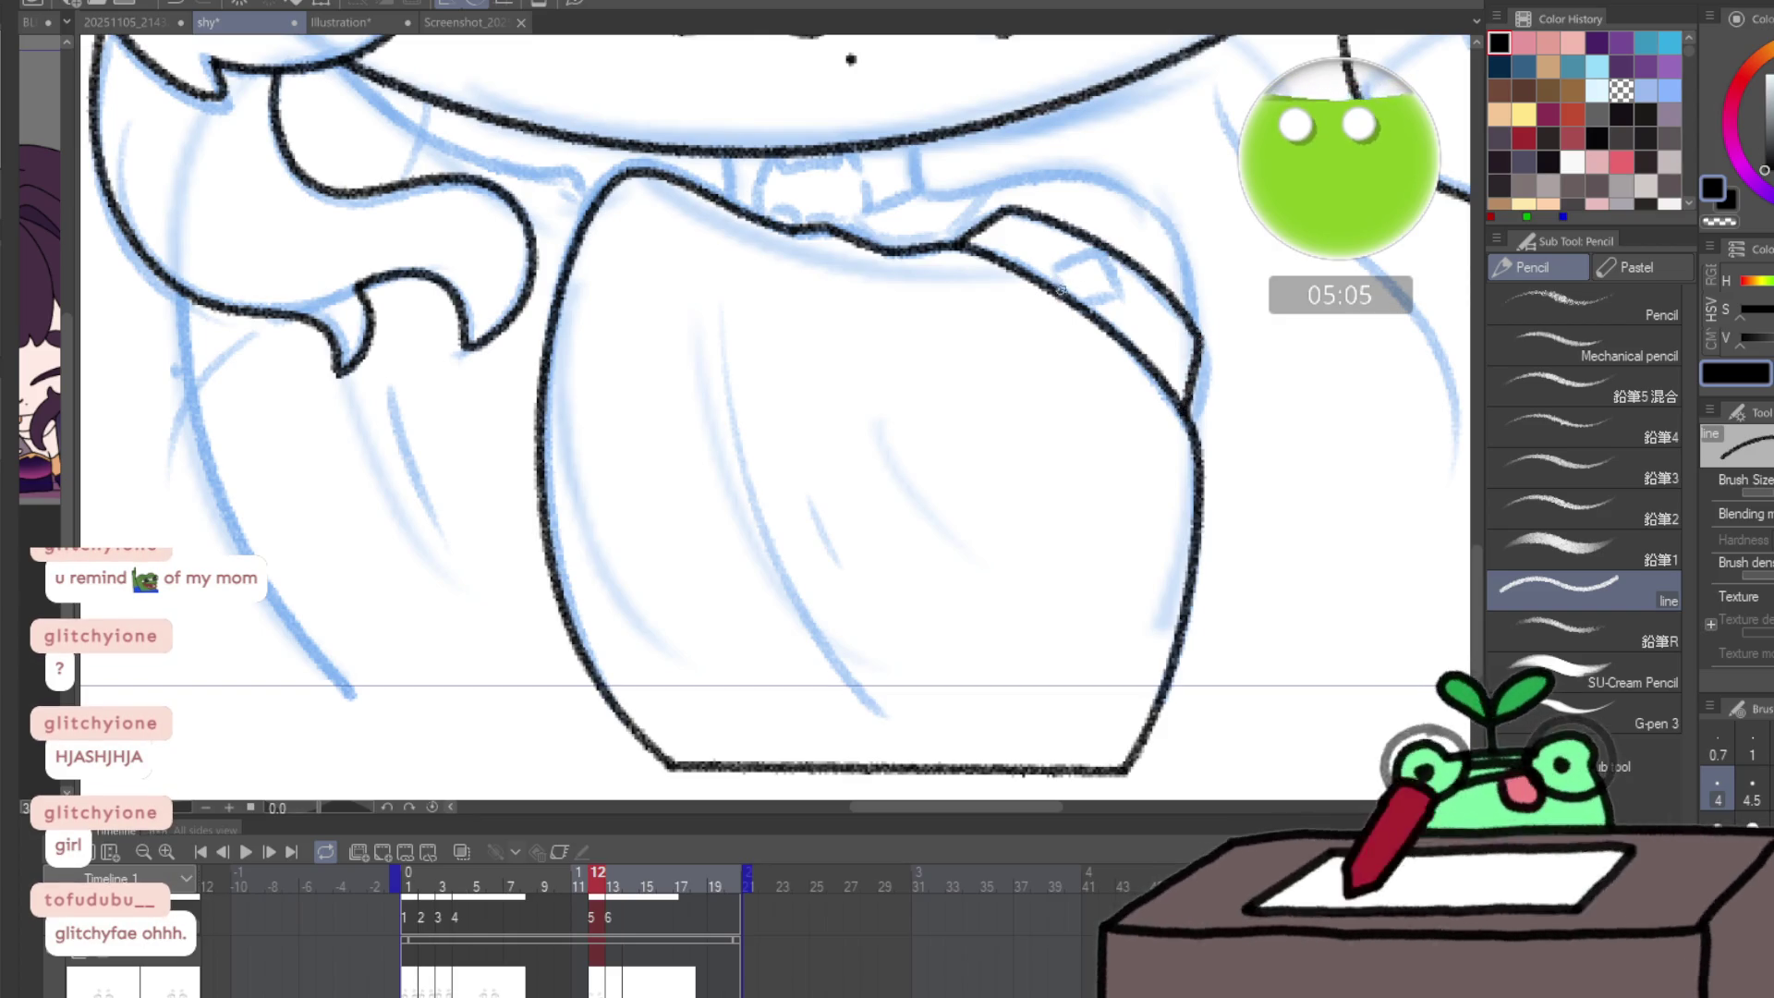
mouse_move(1104, 253)
mouse_down()
mouse_move(1114, 287)
mouse_move(1081, 294)
mouse_up()
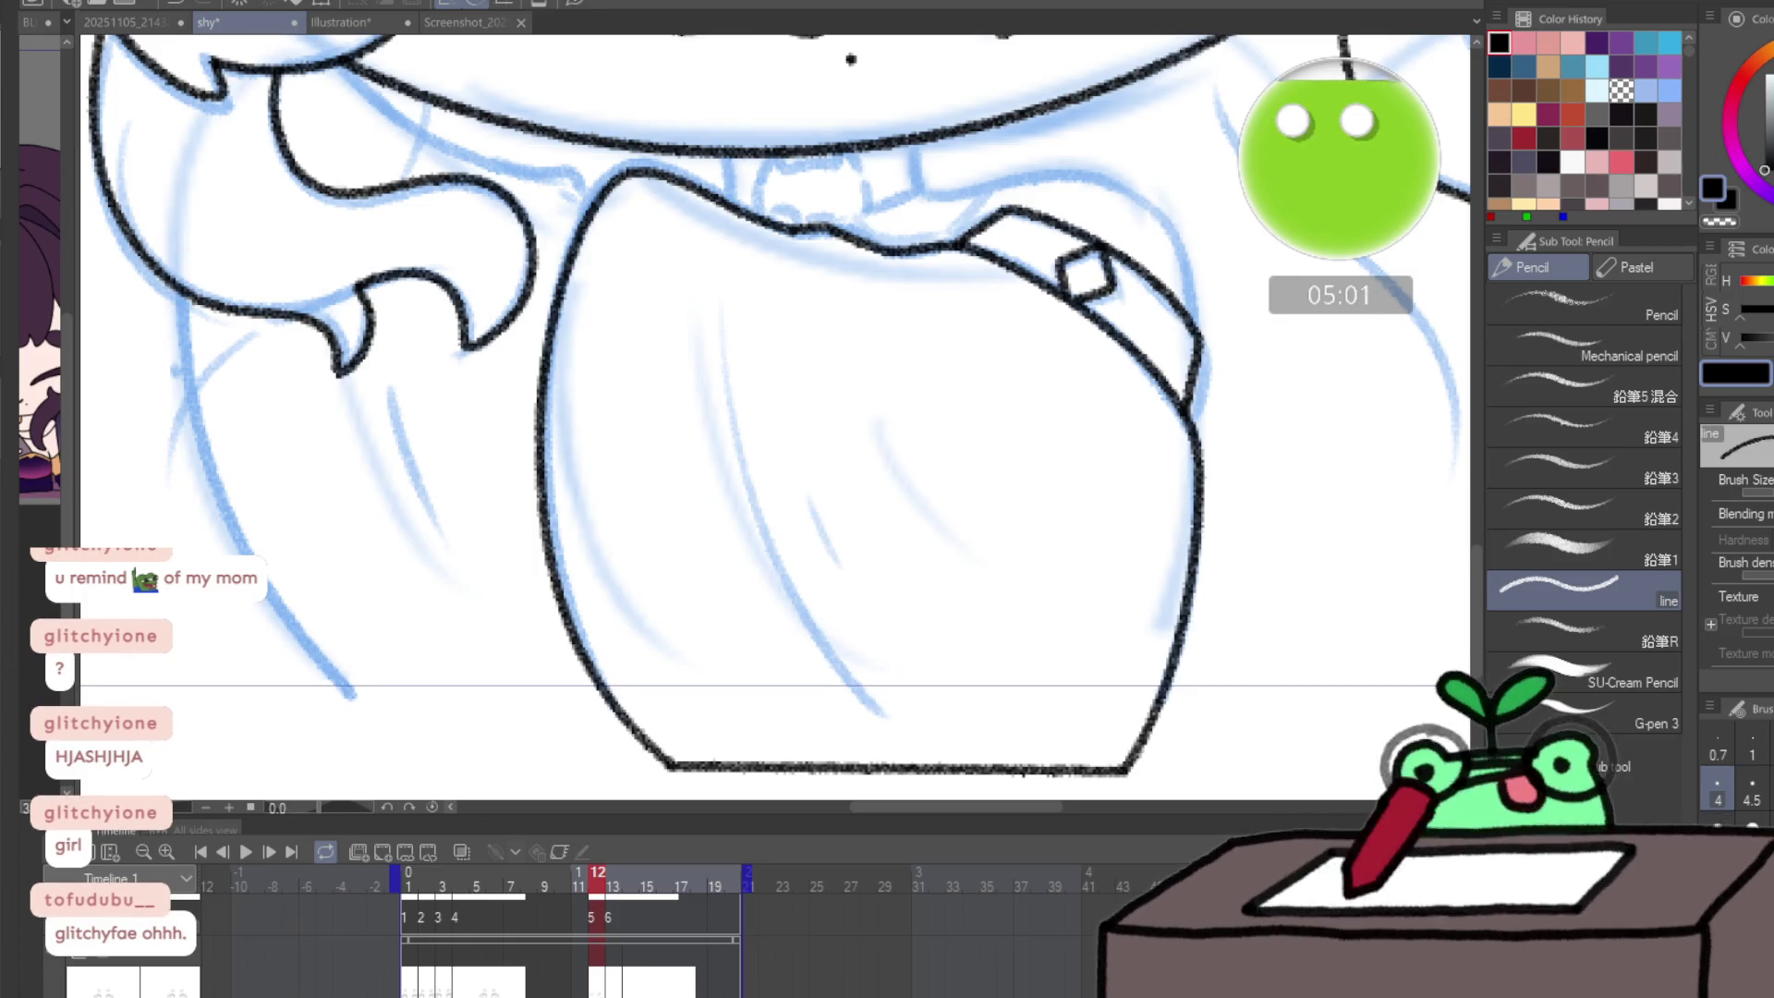
scroll(763, 160, up, 3)
mouse_move(755, 267)
mouse_down()
mouse_move(754, 168)
mouse_move(801, 148)
mouse_move(859, 177)
mouse_move(954, 139)
mouse_move(986, 227)
mouse_move(966, 268)
mouse_move(924, 268)
mouse_move(975, 268)
mouse_move(771, 263)
mouse_move(850, 241)
mouse_up()
drag(694, 141, 717, 251)
mouse_move(989, 263)
mouse_down()
mouse_move(1089, 196)
mouse_move(1082, 103)
mouse_up()
- Add the left-side curve, under-chin extension, shoulder and collar lines, then switch to frame 13
ctrl+alt+click(1082, 347)
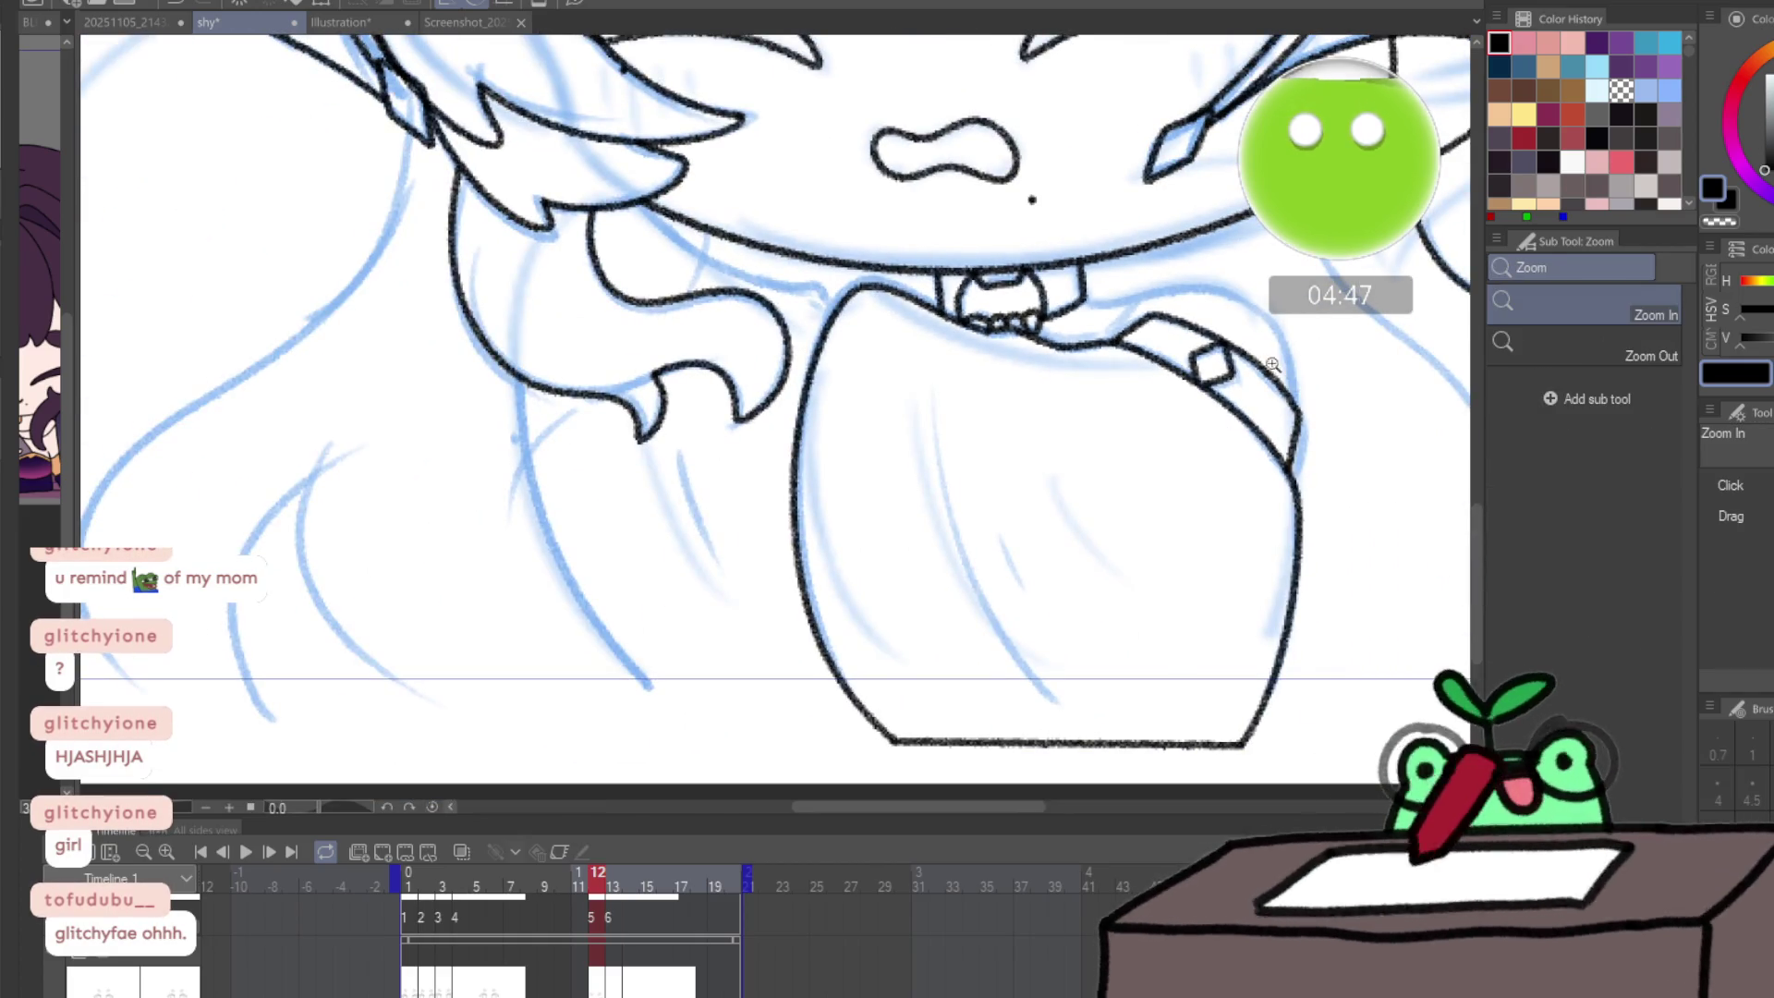
mouse_move(516, 392)
mouse_down()
mouse_move(551, 528)
mouse_move(674, 725)
mouse_move(836, 739)
mouse_up()
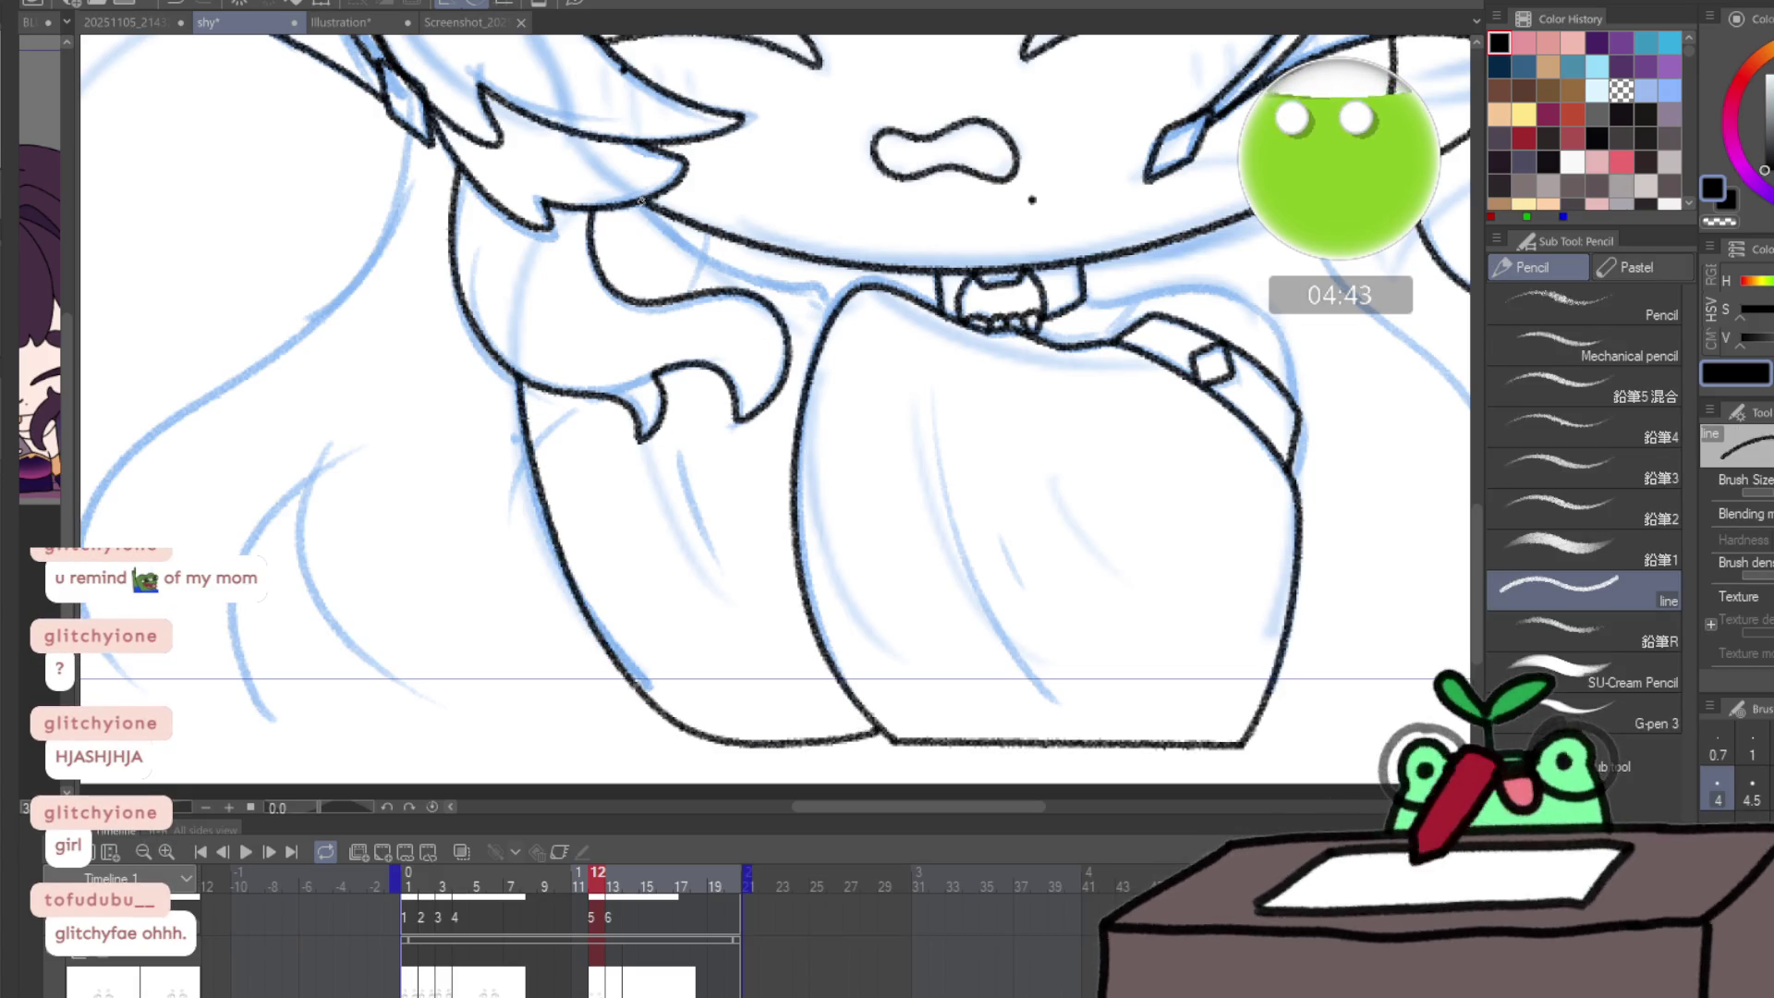
drag(673, 241, 763, 284)
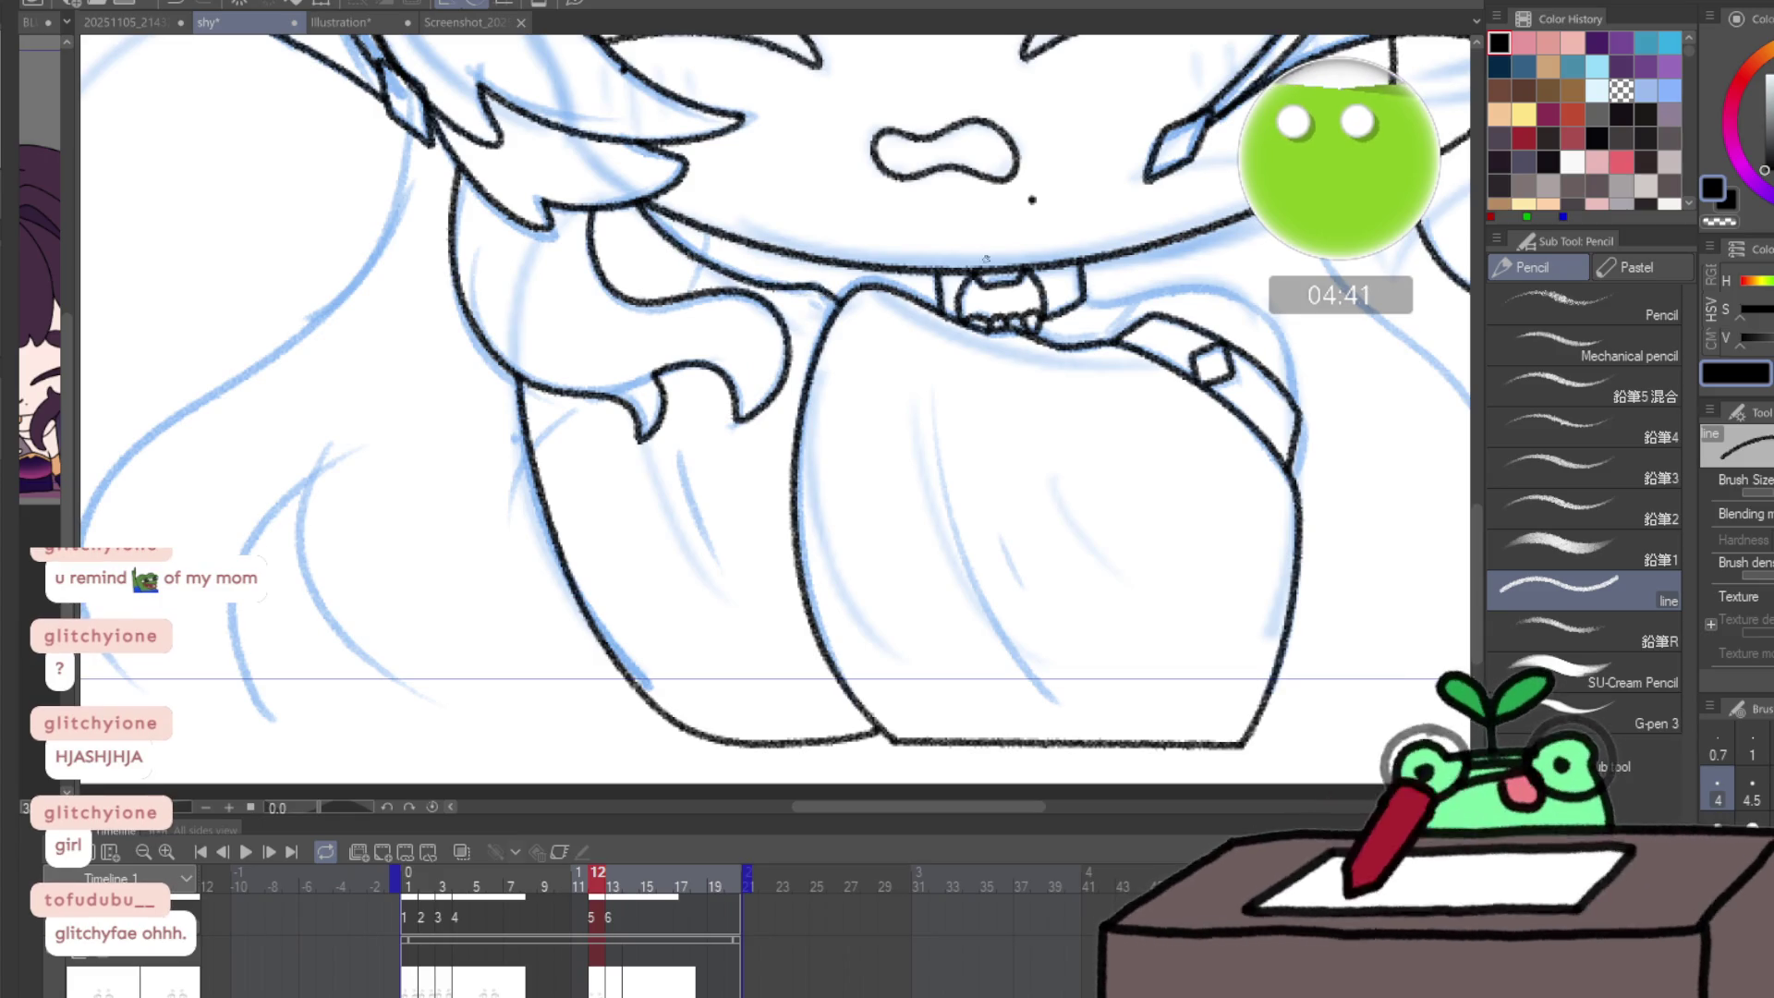
drag(986, 258, 707, 318)
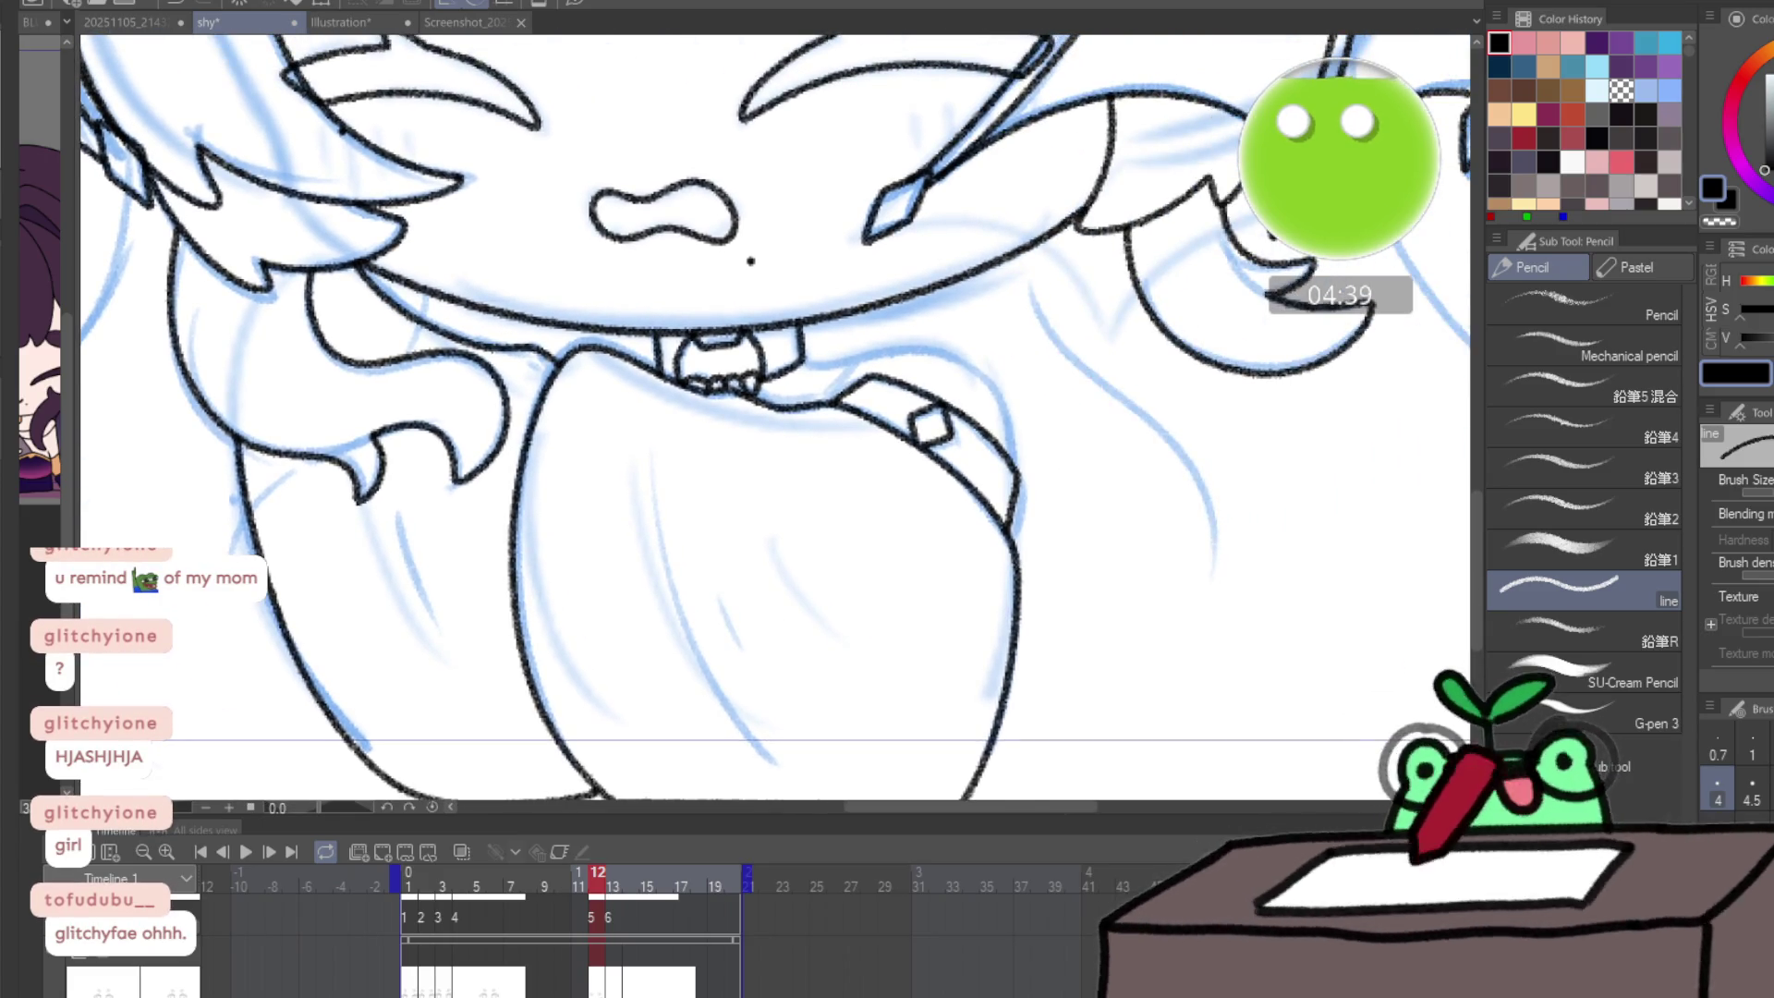
drag(408, 885, 598, 879)
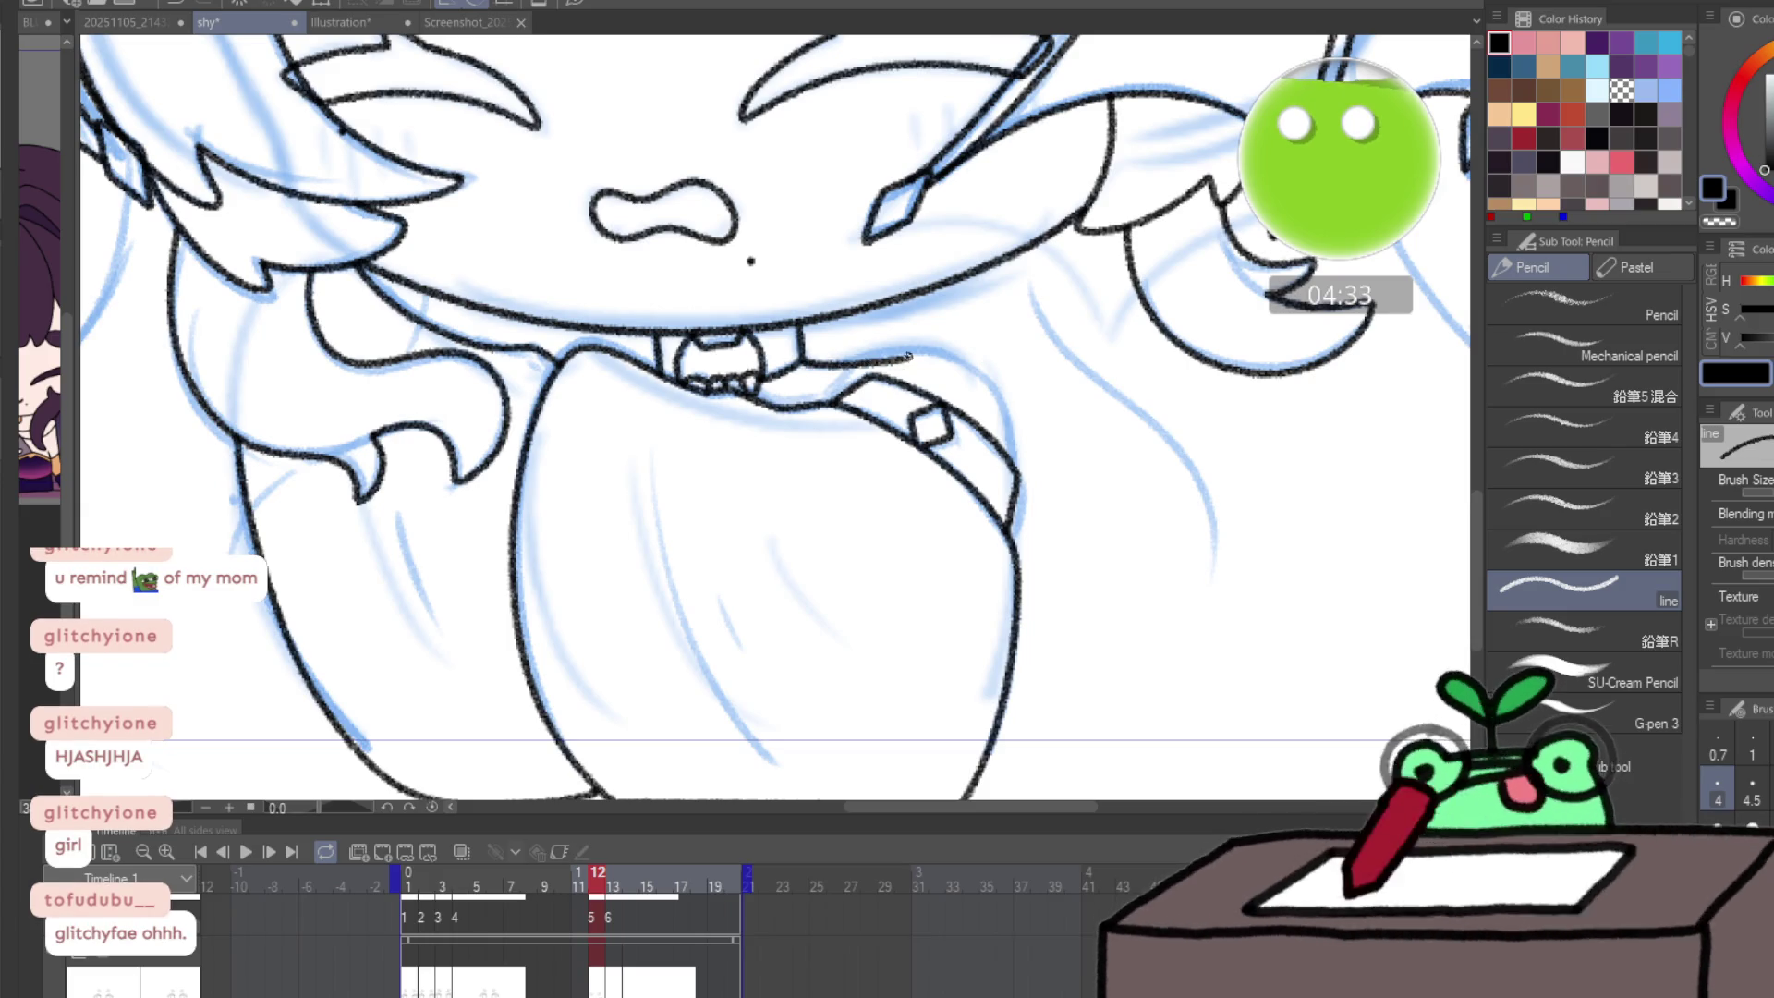
drag(942, 355, 1005, 400)
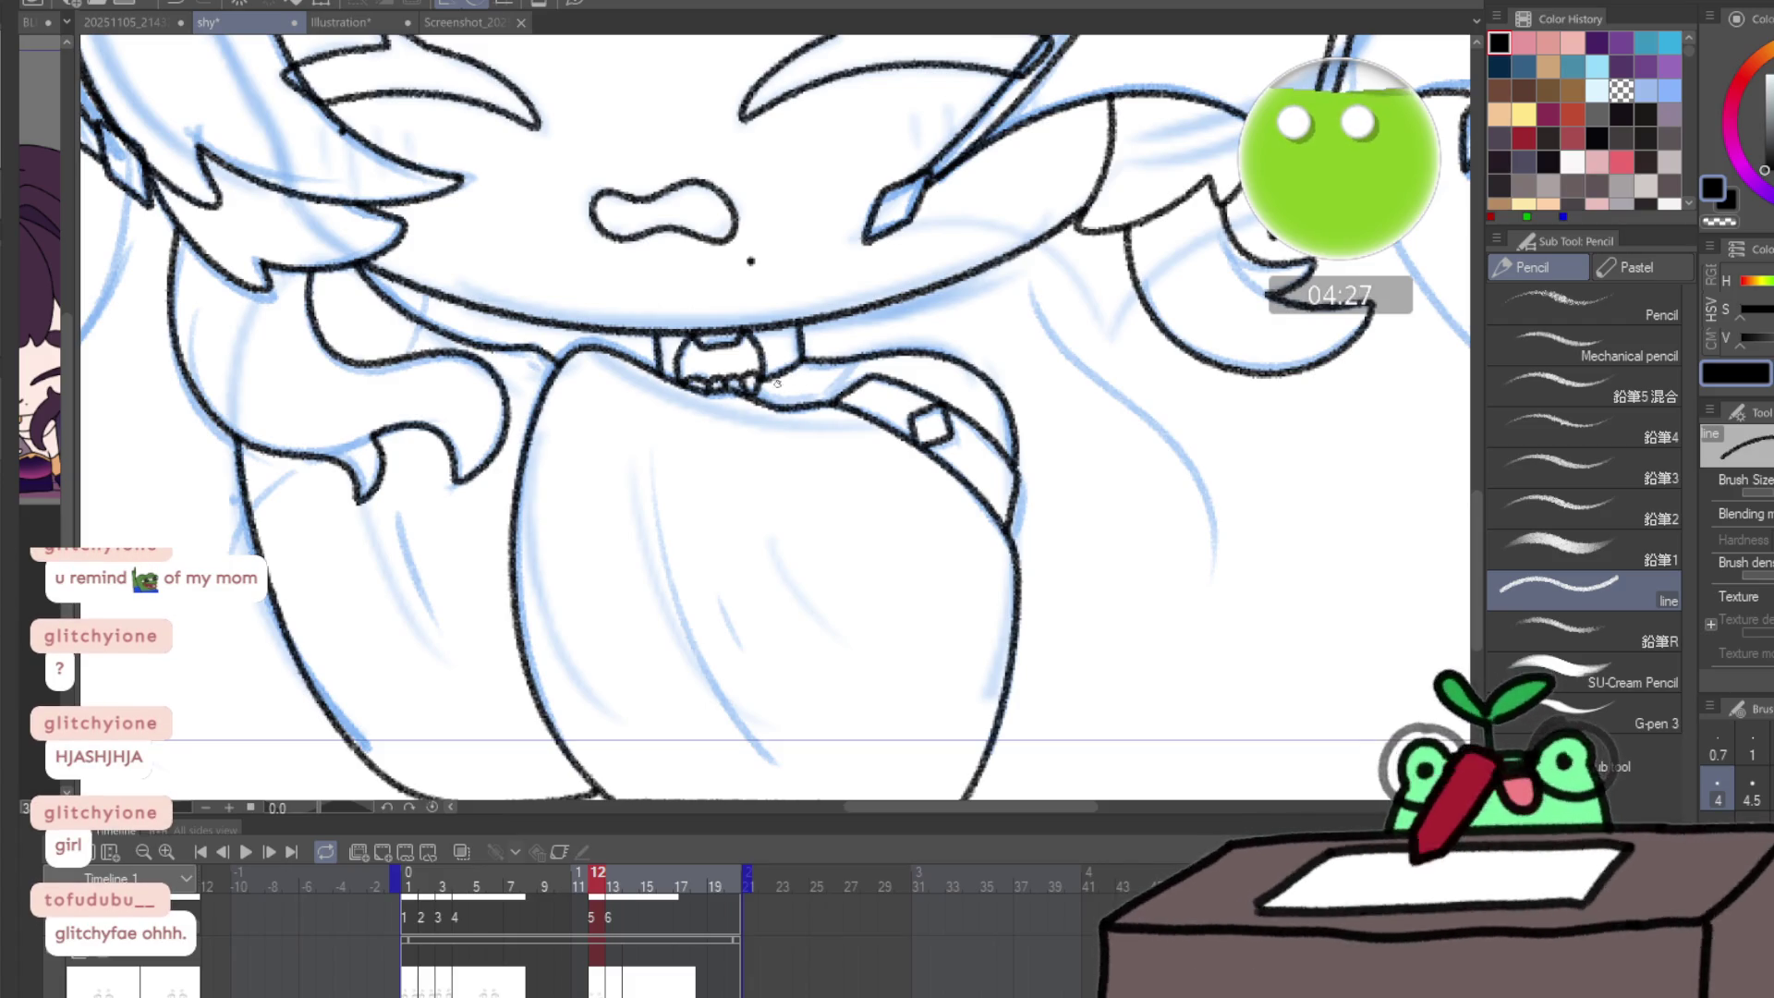
drag(766, 395, 841, 373)
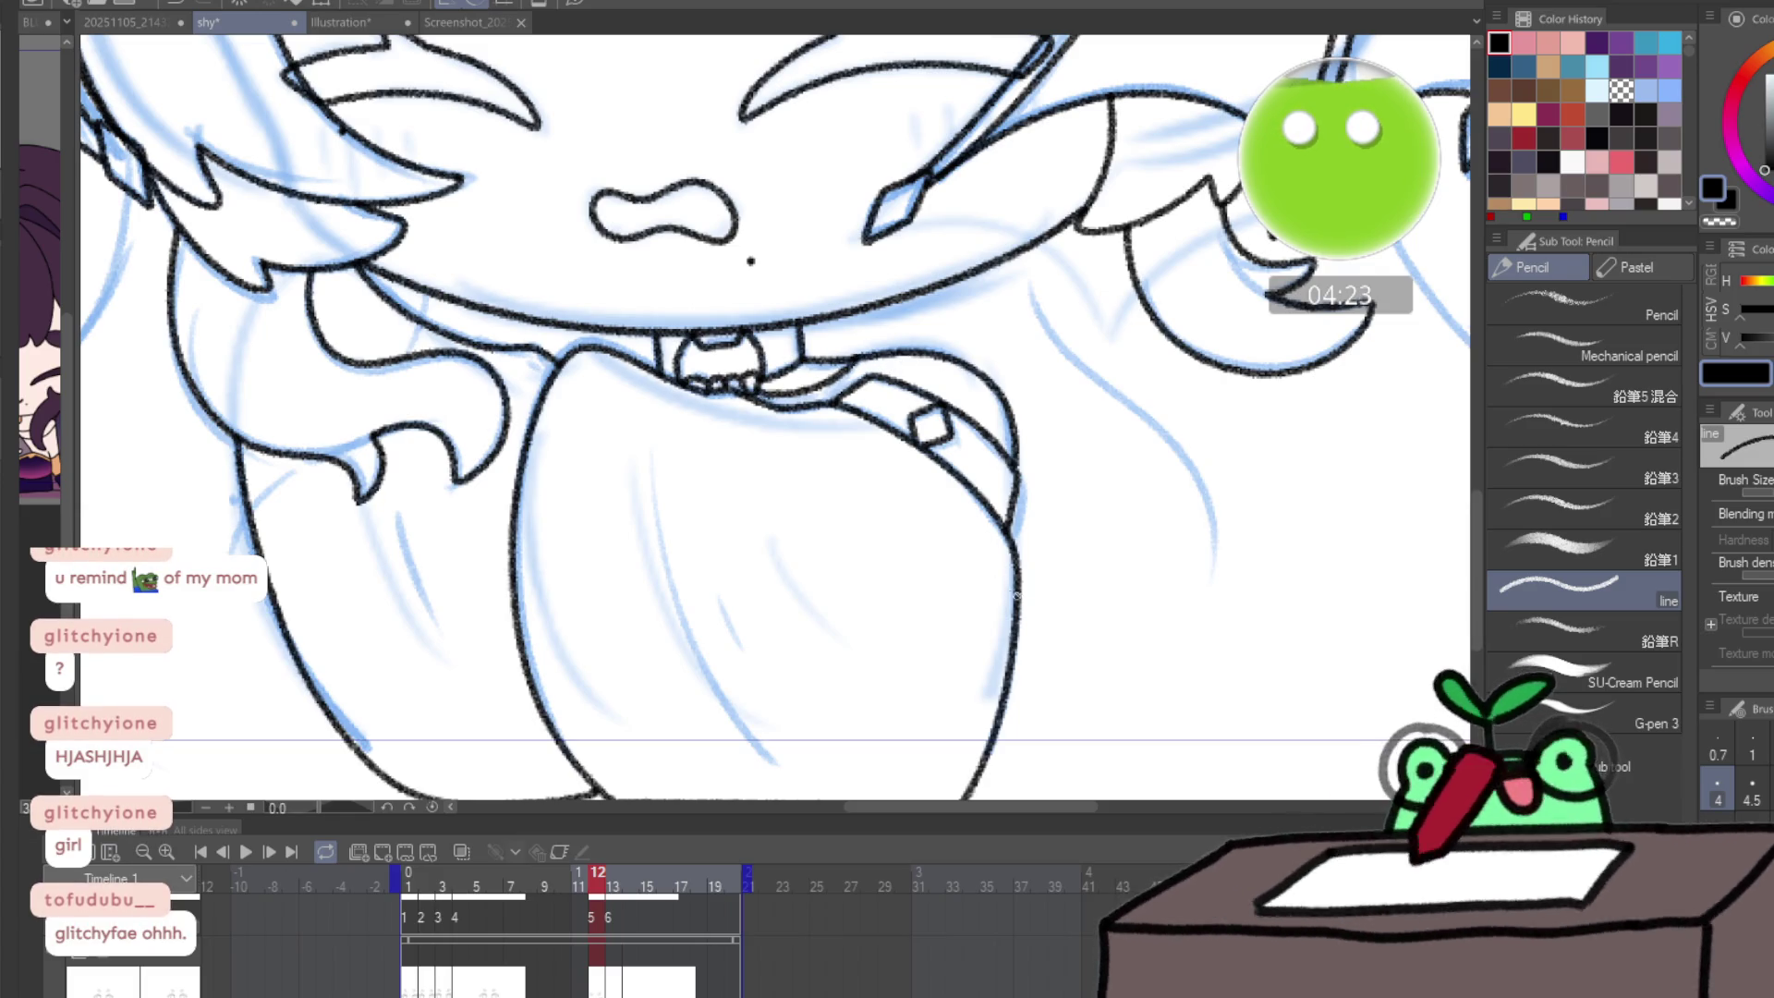
click(614, 889)
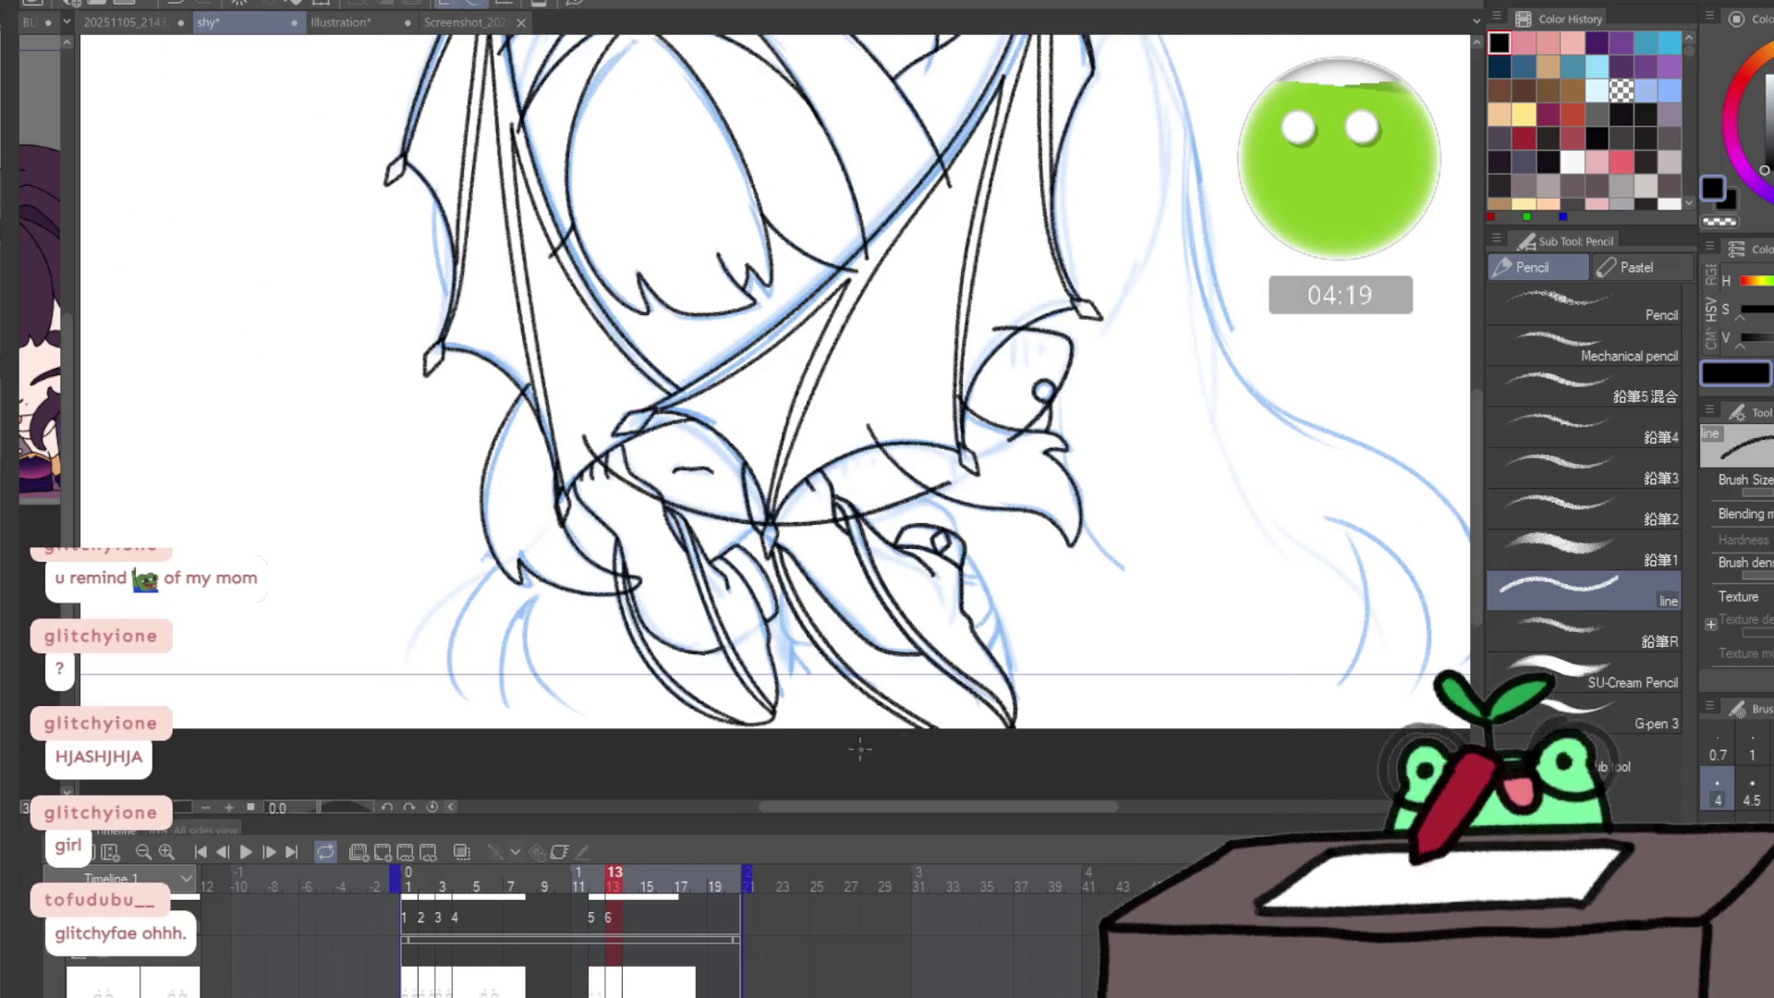
- Ink the long parallel sleeve lines and the sleeve's bottom edge on frame 13
key(/)
mouse_move(899, 628)
mouse_down()
mouse_move(844, 621)
mouse_move(869, 621)
mouse_up()
key(p)
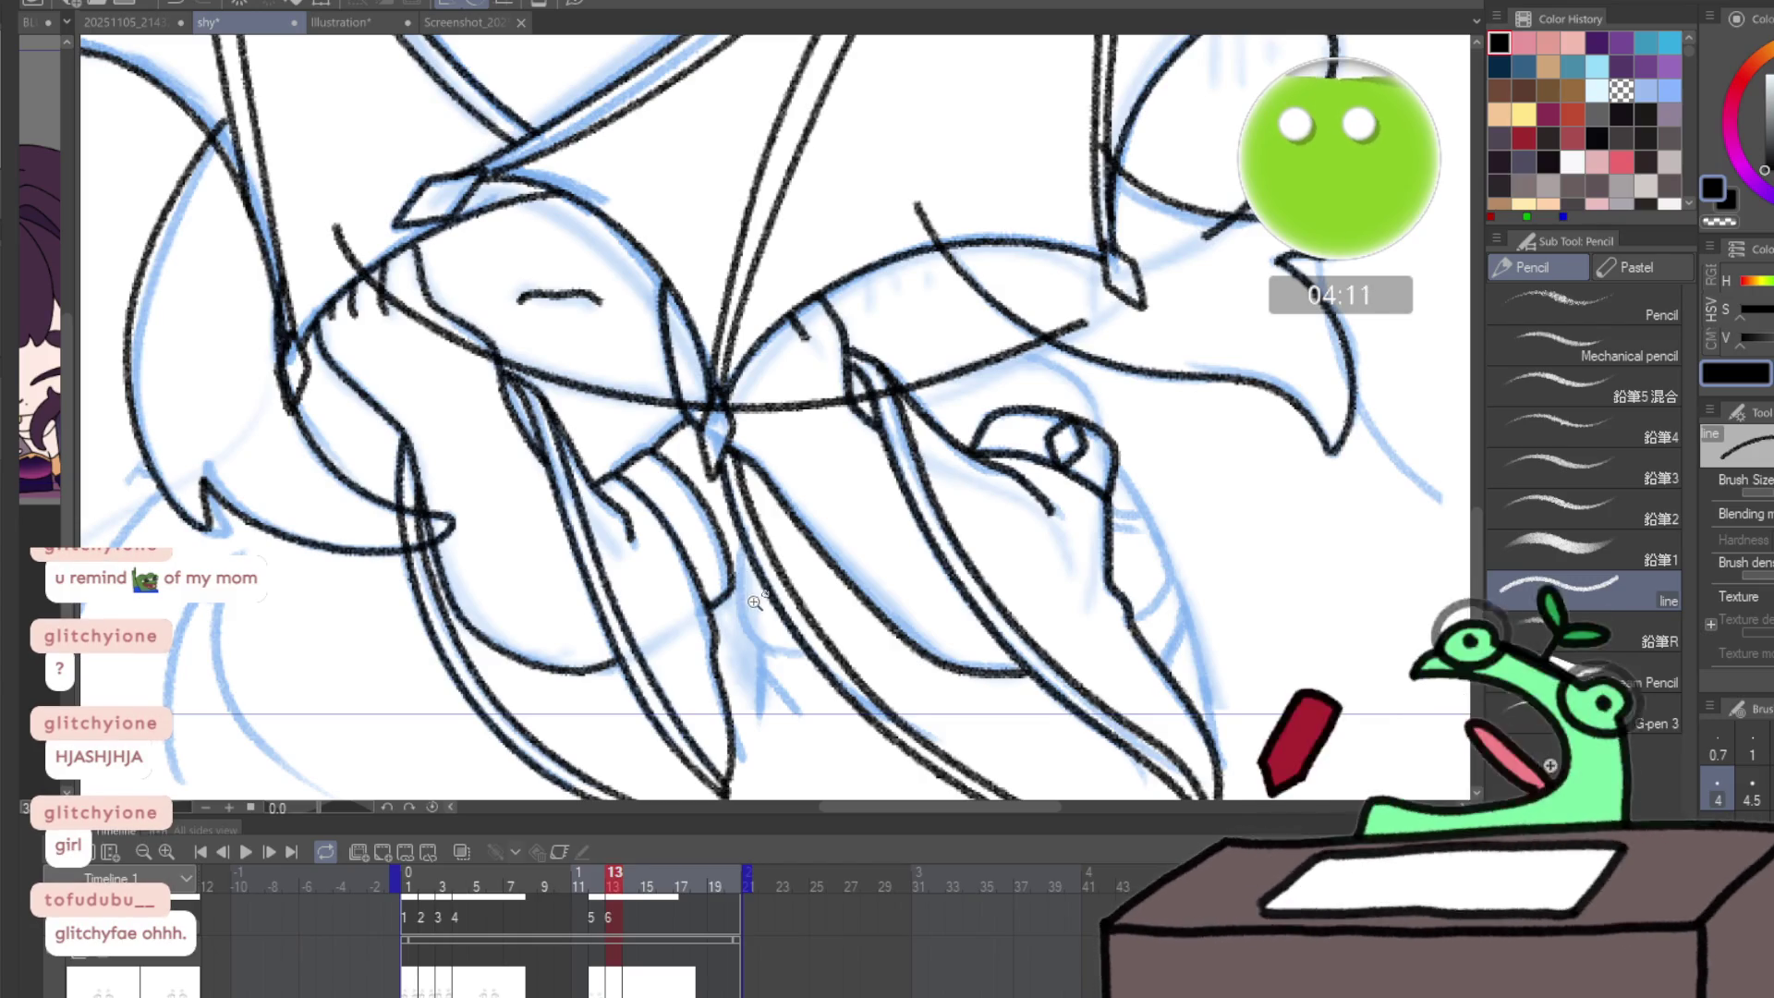
scroll(736, 614, up, 2)
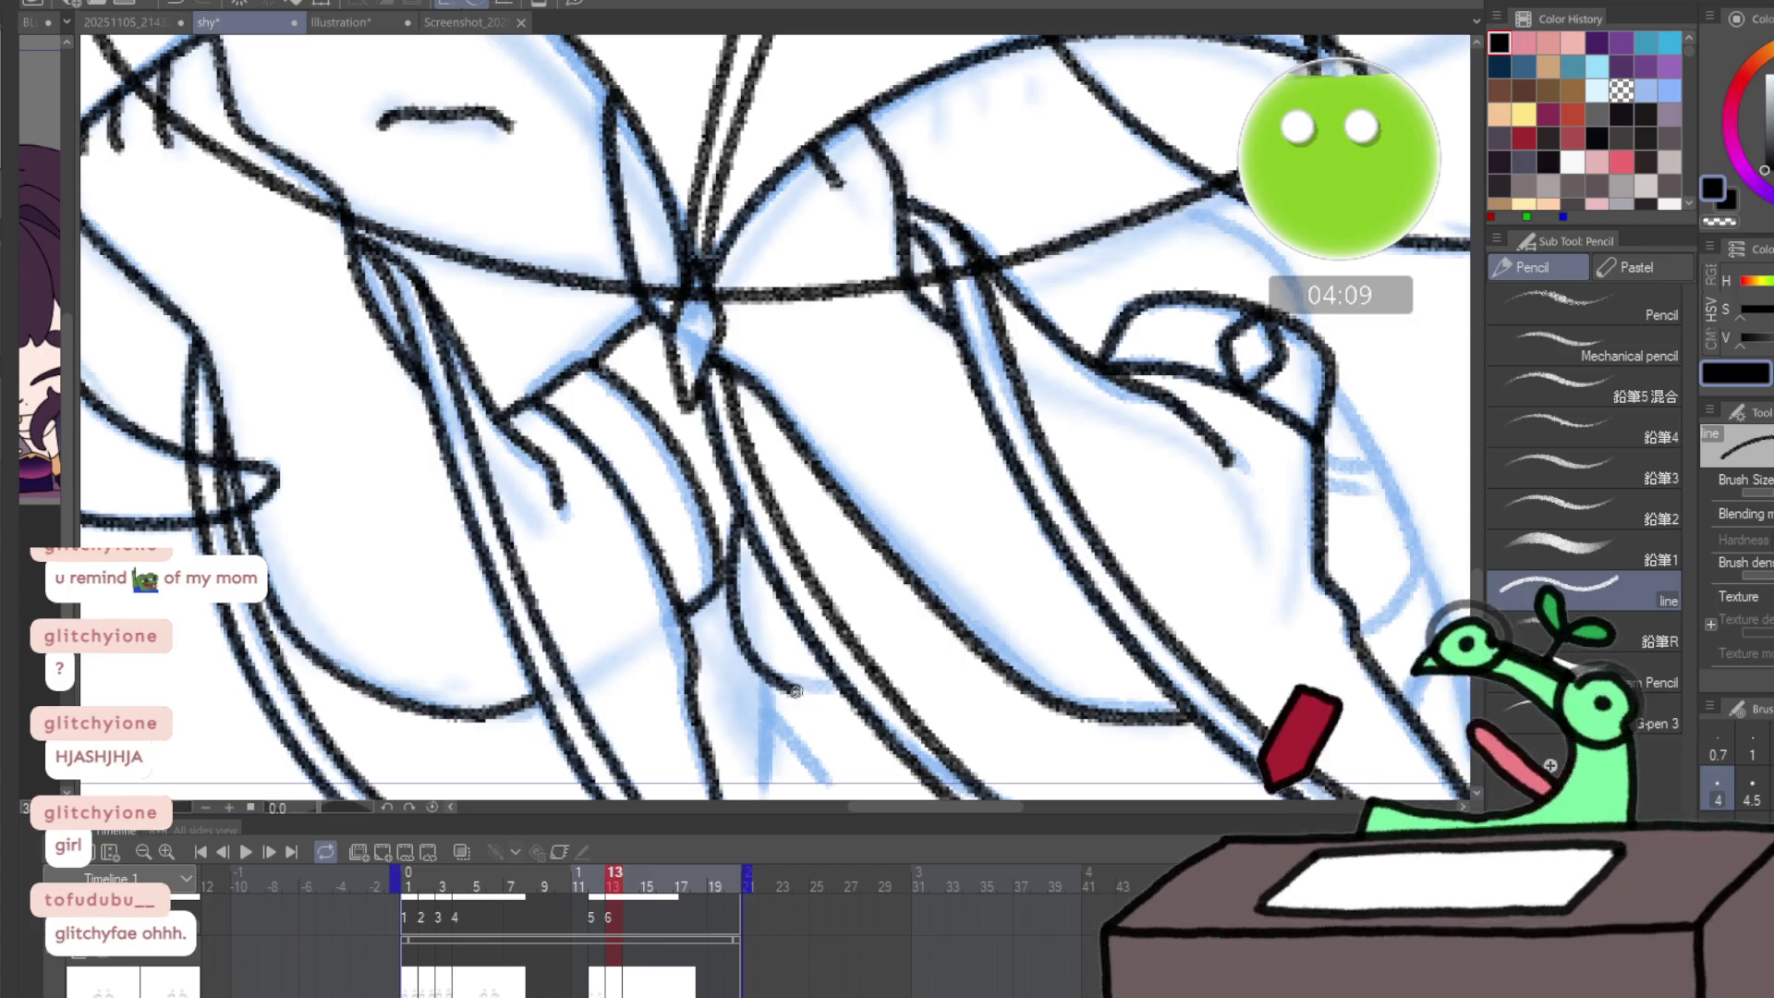
drag(405, 618, 387, 503)
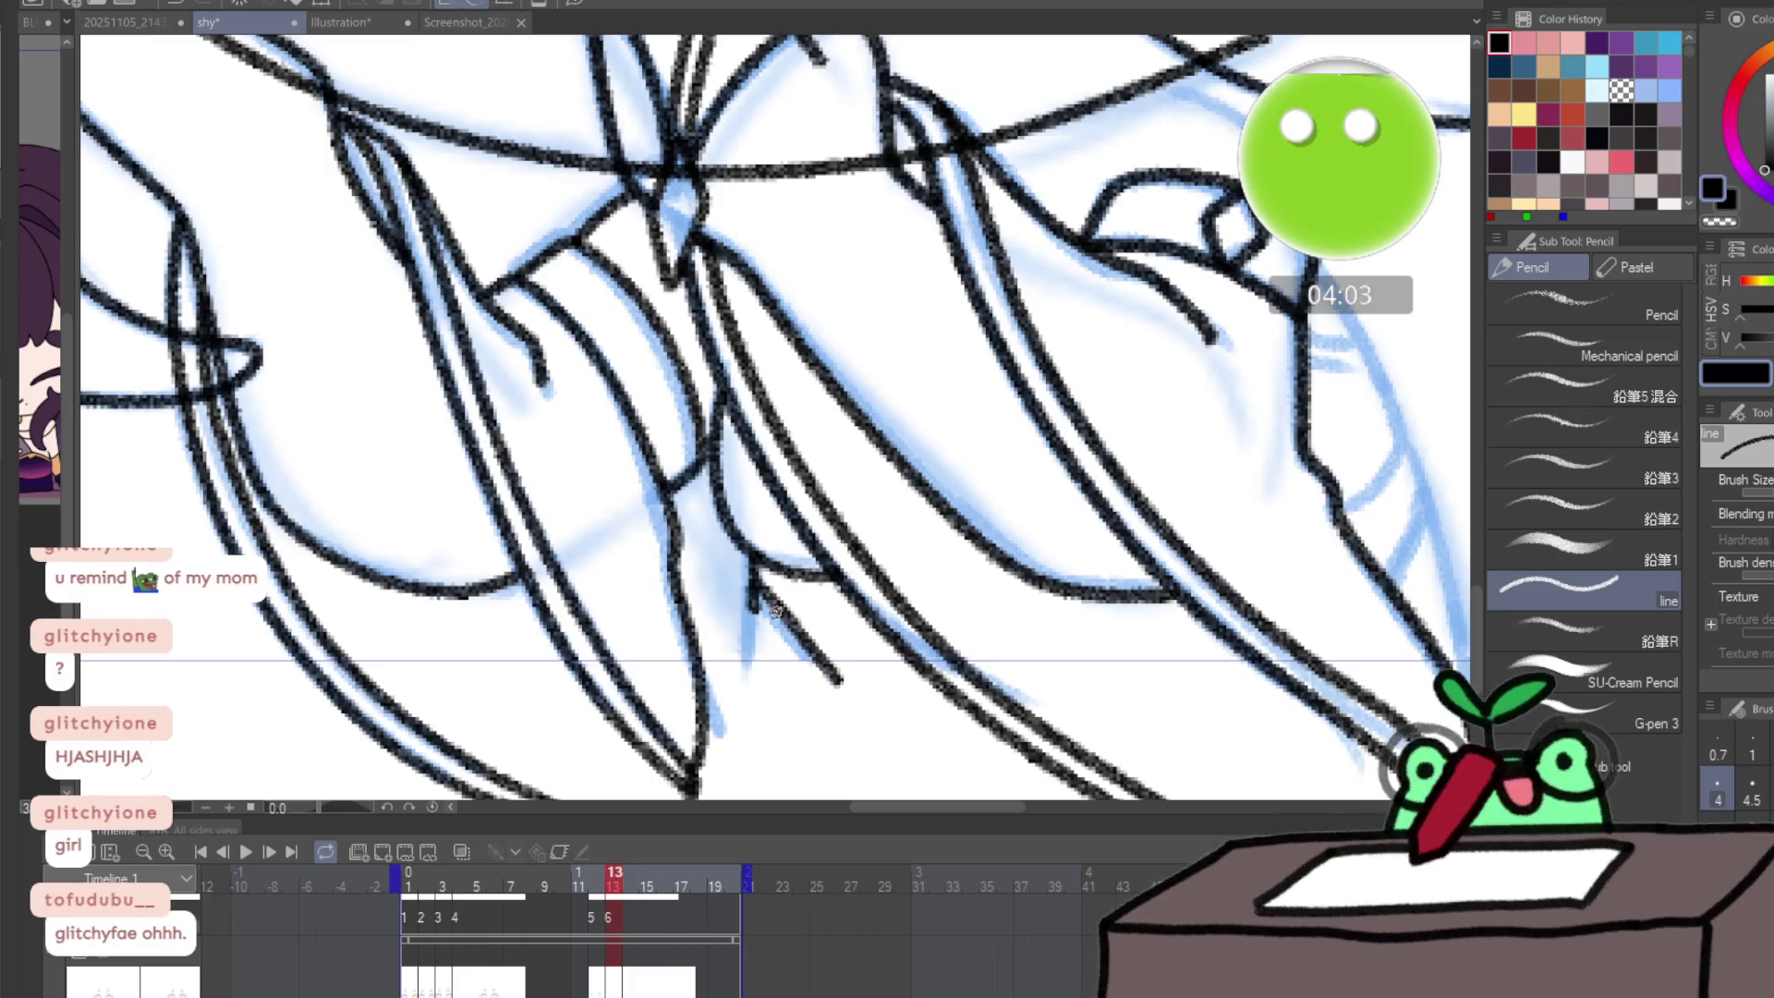
drag(751, 588, 832, 702)
mouse_move(757, 589)
mouse_down()
mouse_move(848, 689)
mouse_move(956, 700)
mouse_up()
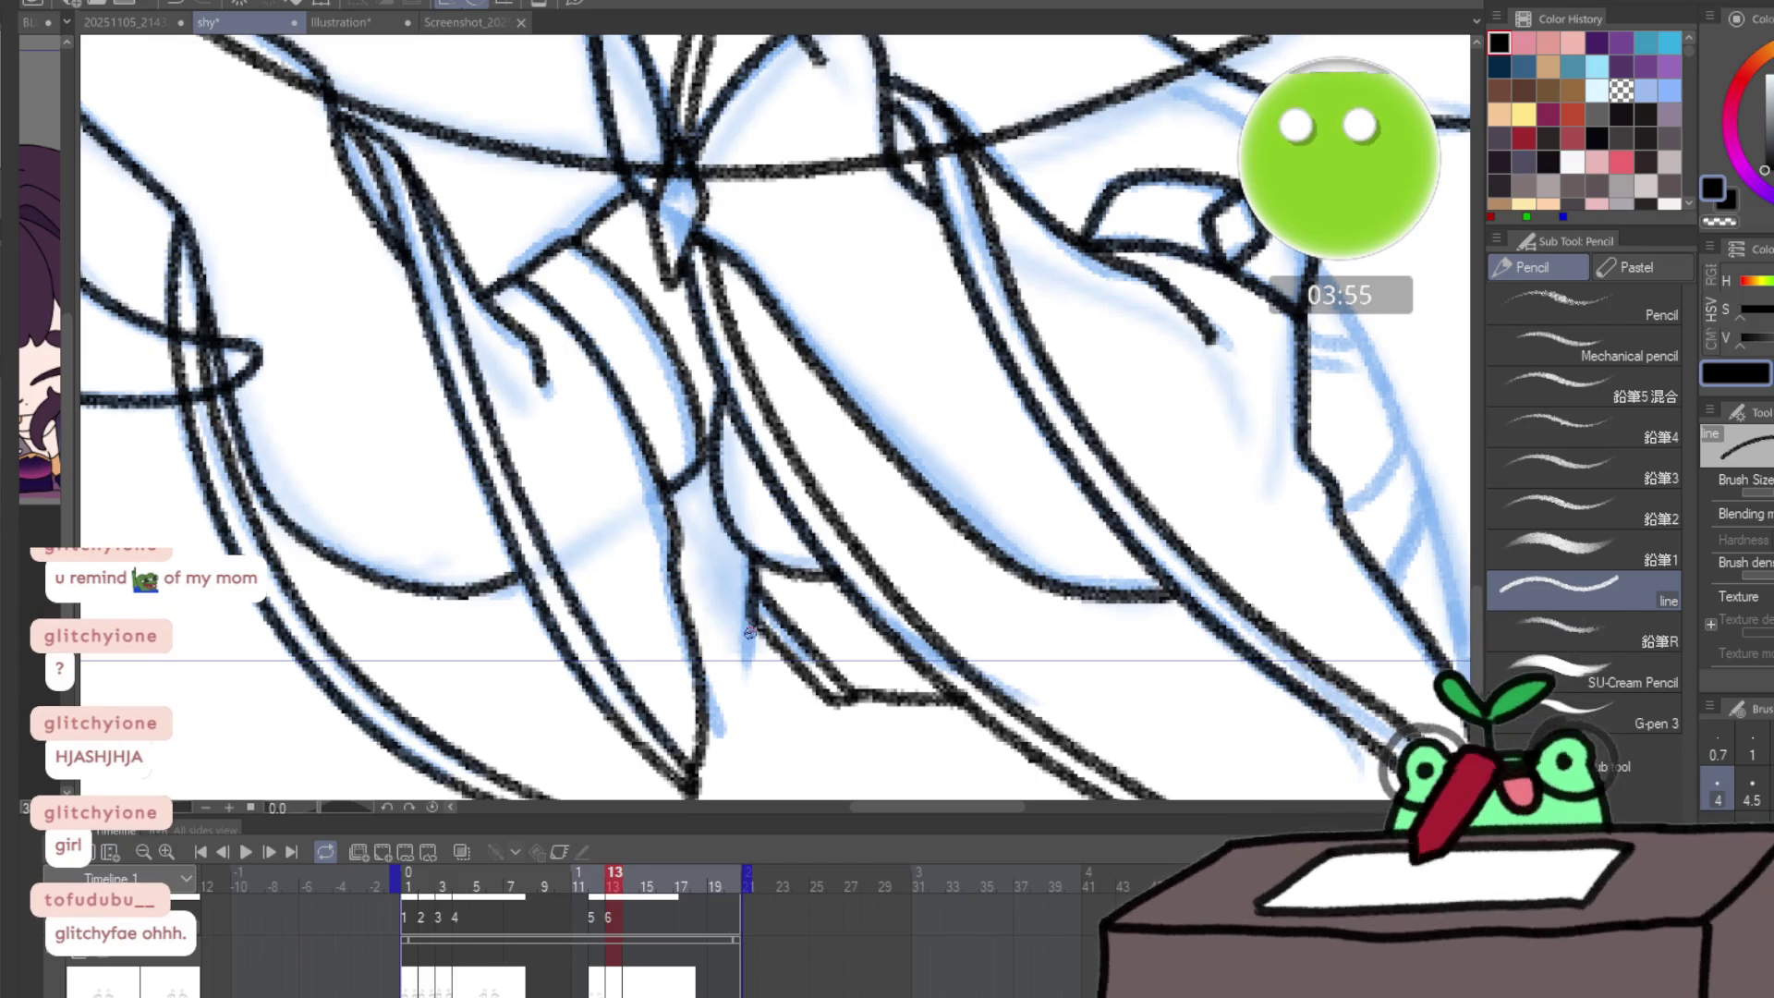
mouse_move(752, 637)
mouse_down()
mouse_move(759, 704)
mouse_move(837, 708)
mouse_up()
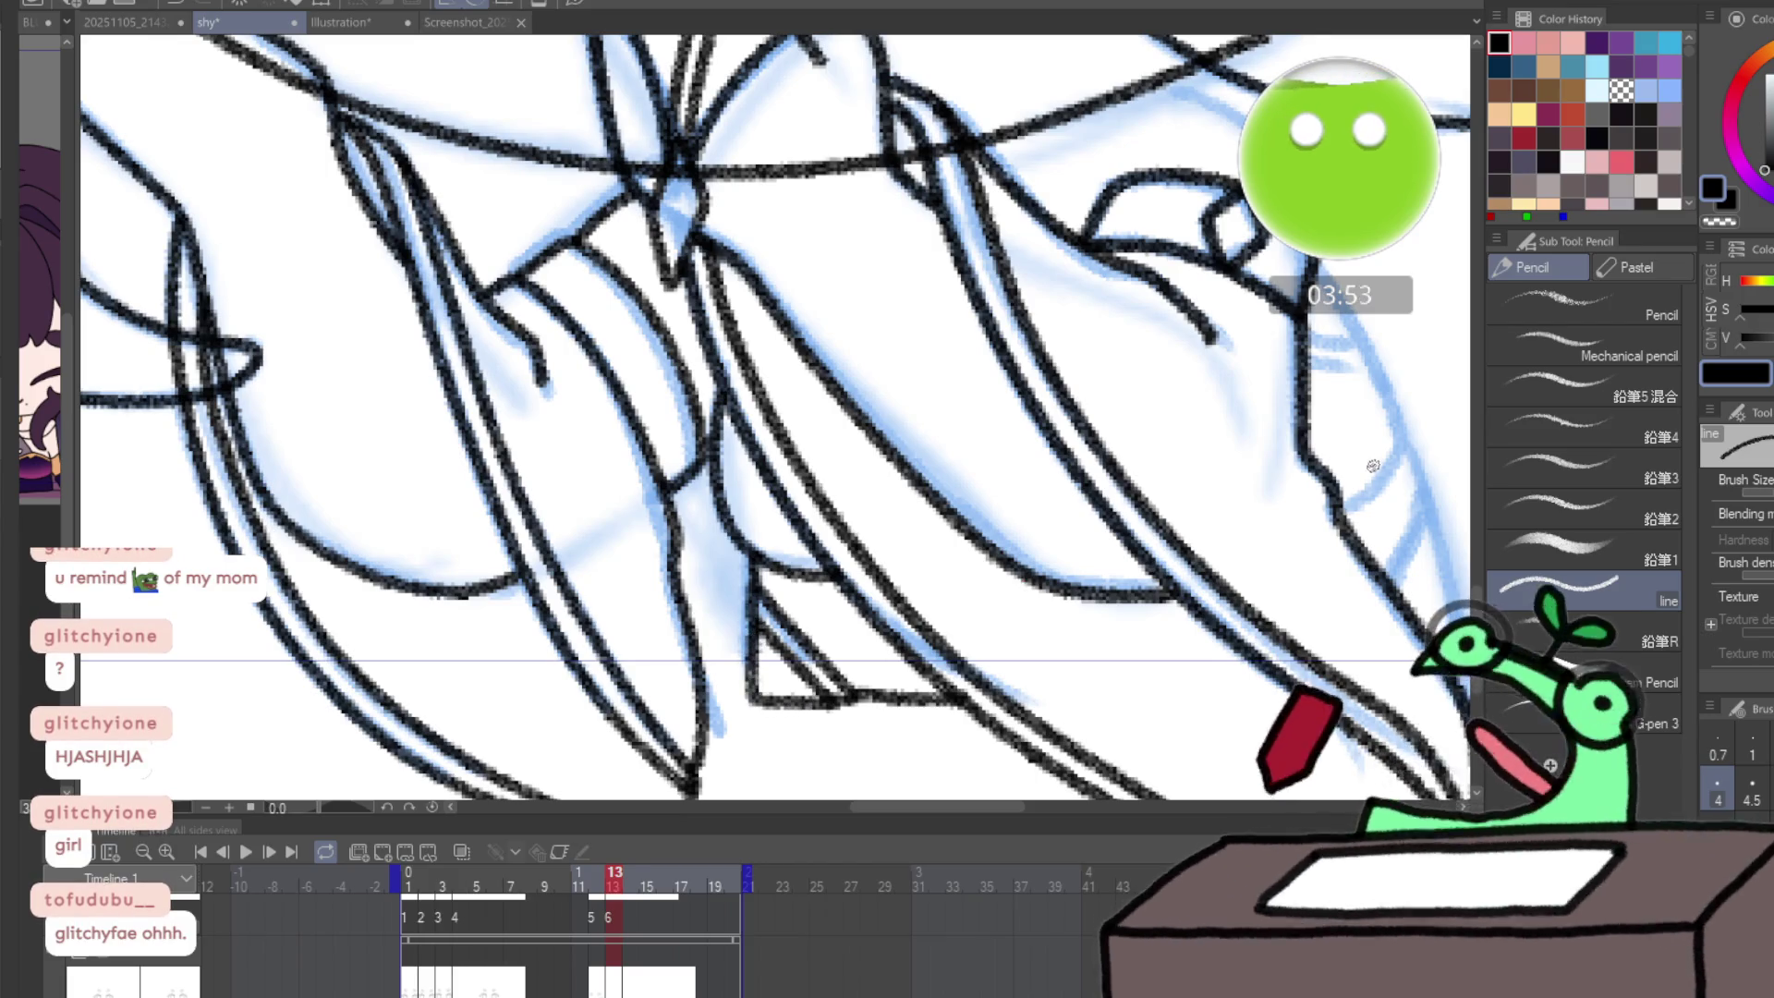
- Ink the curve across the right hand and the line up its edge
drag(1342, 474, 903, 635)
mouse_move(716, 235)
mouse_down()
mouse_move(845, 313)
mouse_move(864, 351)
mouse_move(743, 249)
mouse_move(841, 311)
mouse_move(858, 359)
mouse_up()
key(ctrl+z)
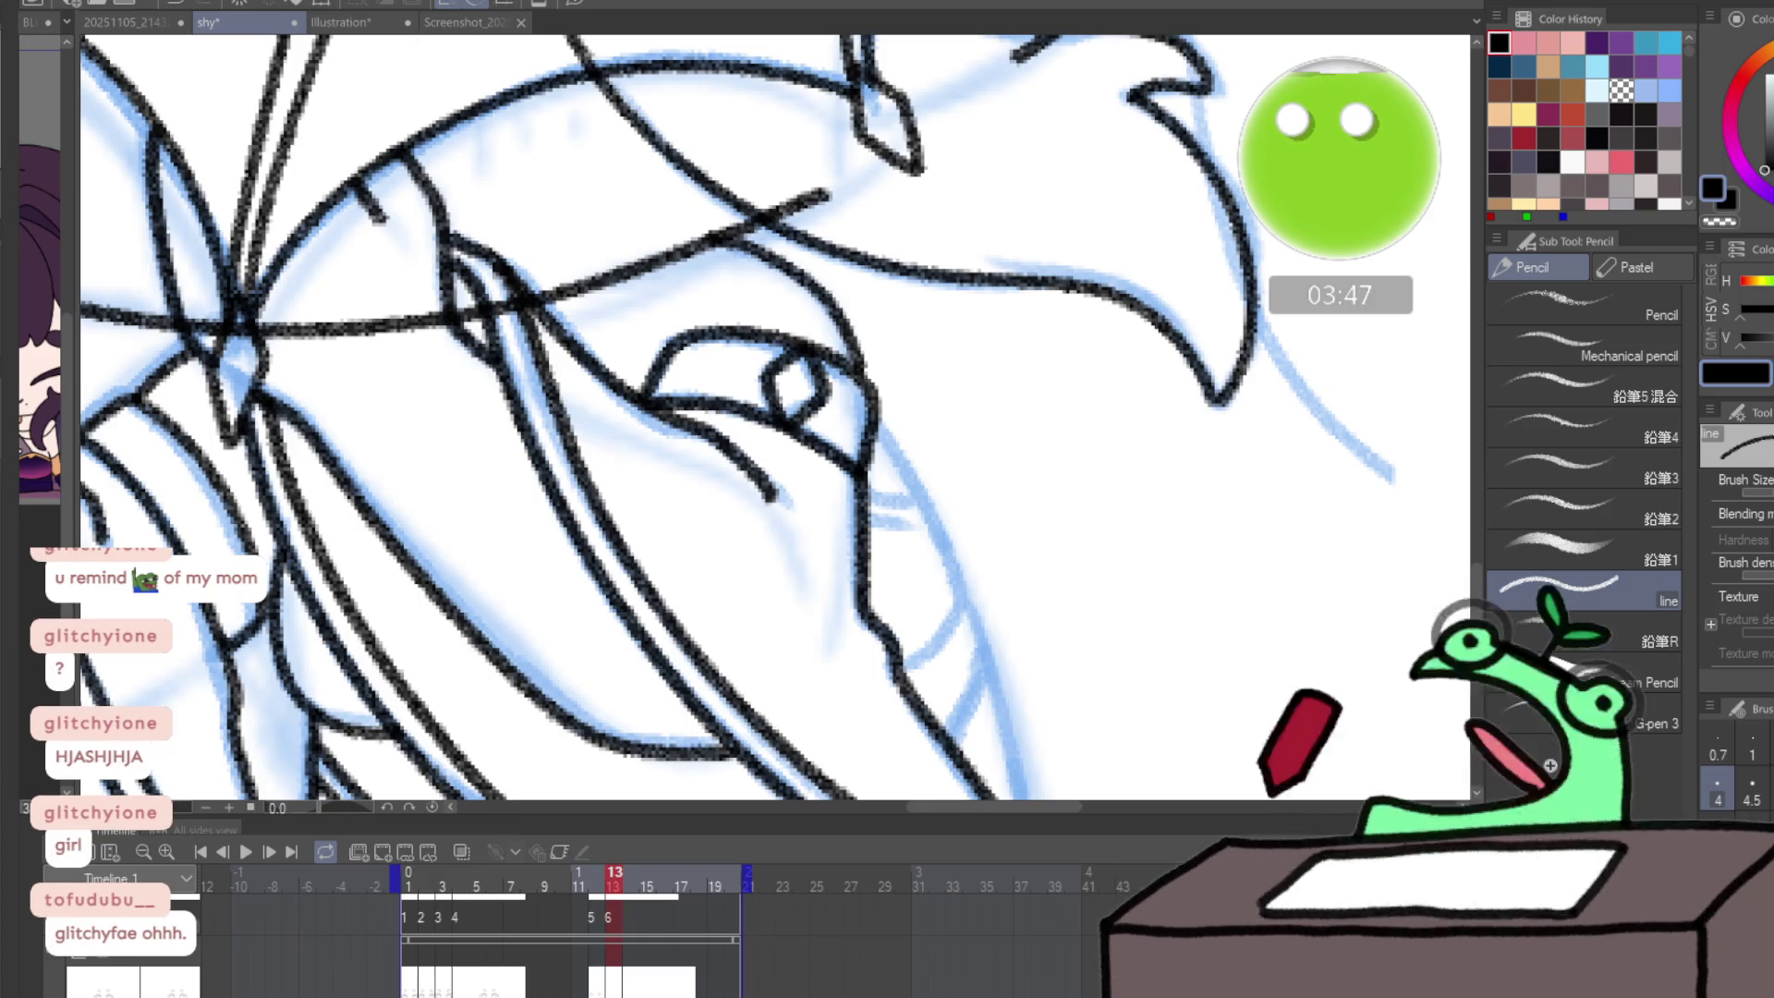
mouse_move(552, 297)
mouse_down()
mouse_move(737, 269)
mouse_move(765, 238)
mouse_up()
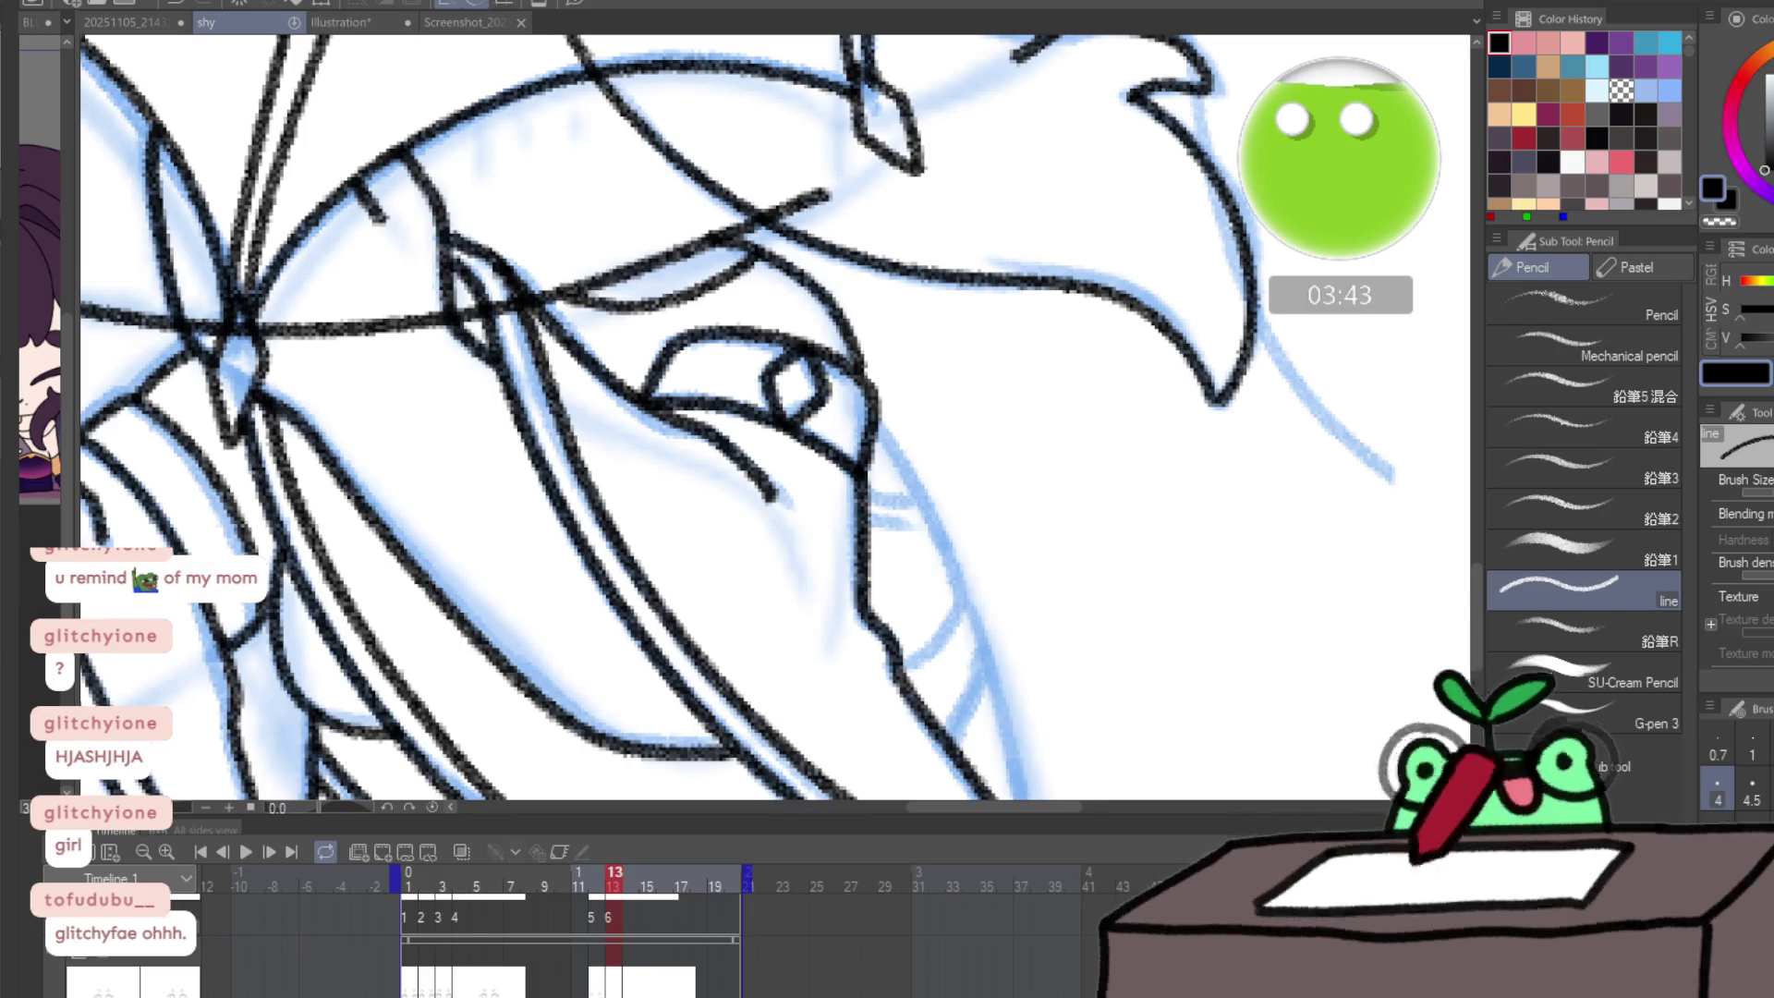
mouse_move(898, 679)
mouse_down()
mouse_move(966, 603)
mouse_move(937, 535)
mouse_move(912, 529)
mouse_move(842, 216)
mouse_up()
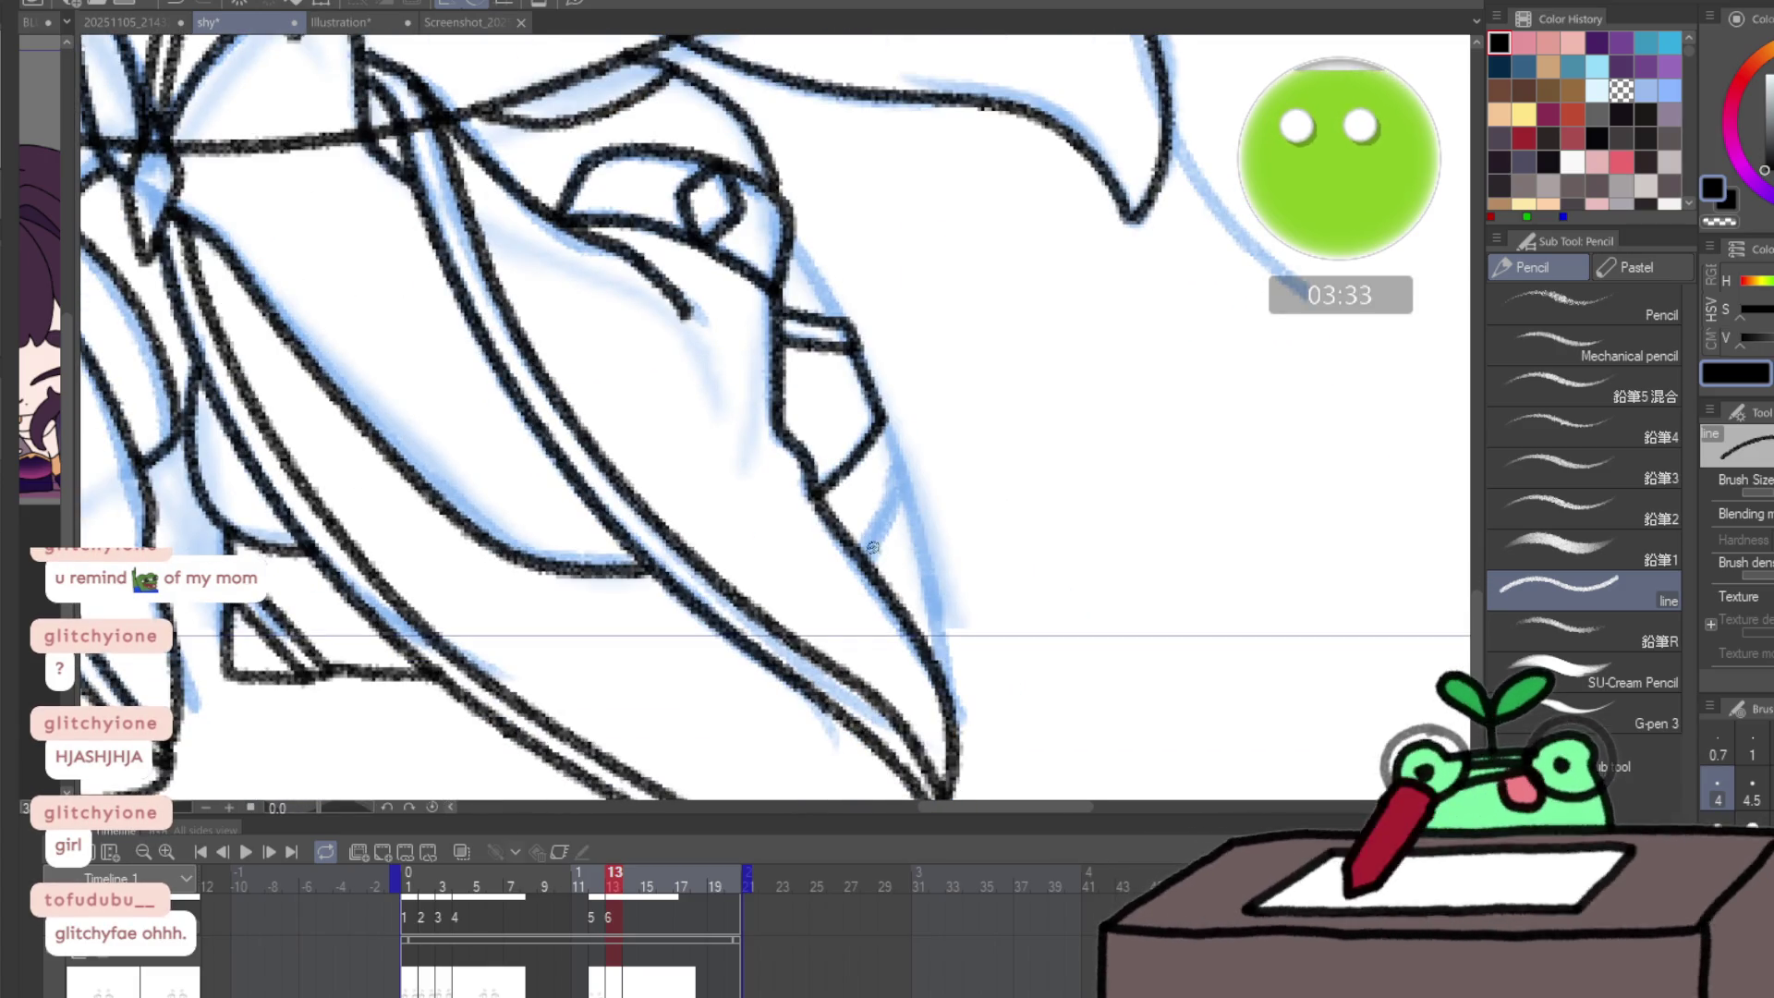
- Ink the band with an inner stripe on the right hand, then advance to the next frame
mouse_move(871, 547)
mouse_down()
mouse_move(900, 462)
mouse_move(867, 545)
mouse_up()
key(ctrl+z)
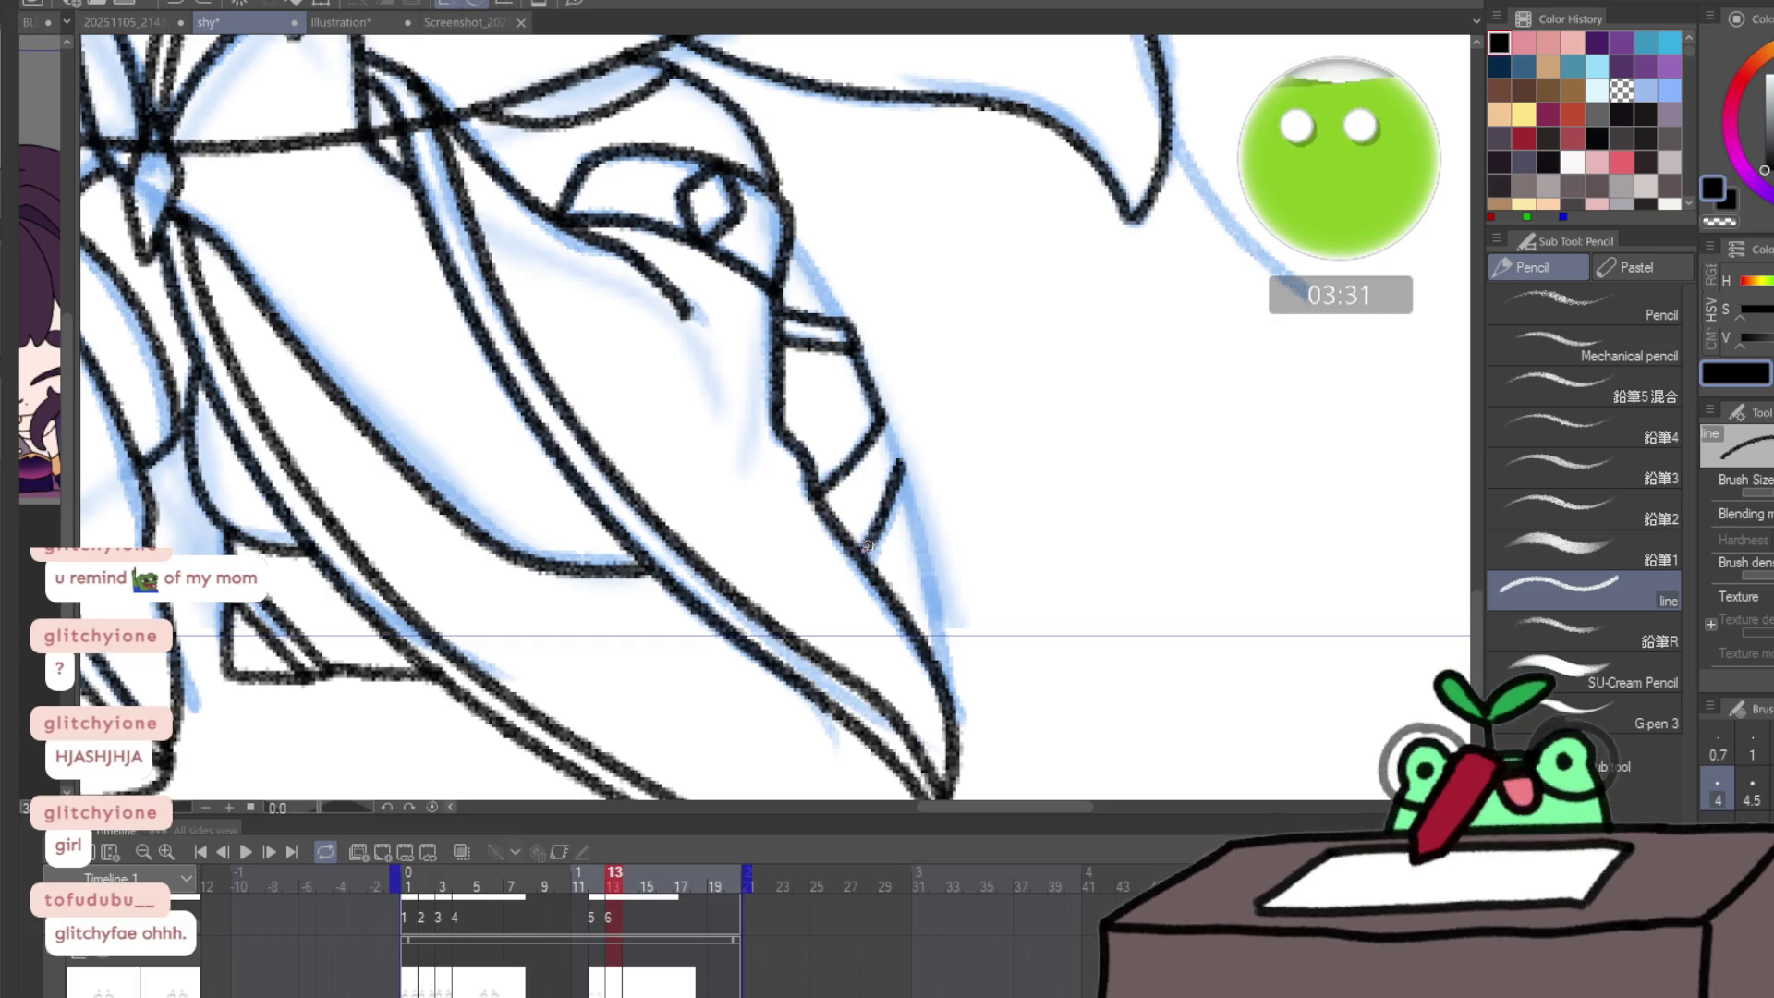
mouse_move(903, 467)
mouse_down()
mouse_move(919, 508)
mouse_move(885, 565)
mouse_up()
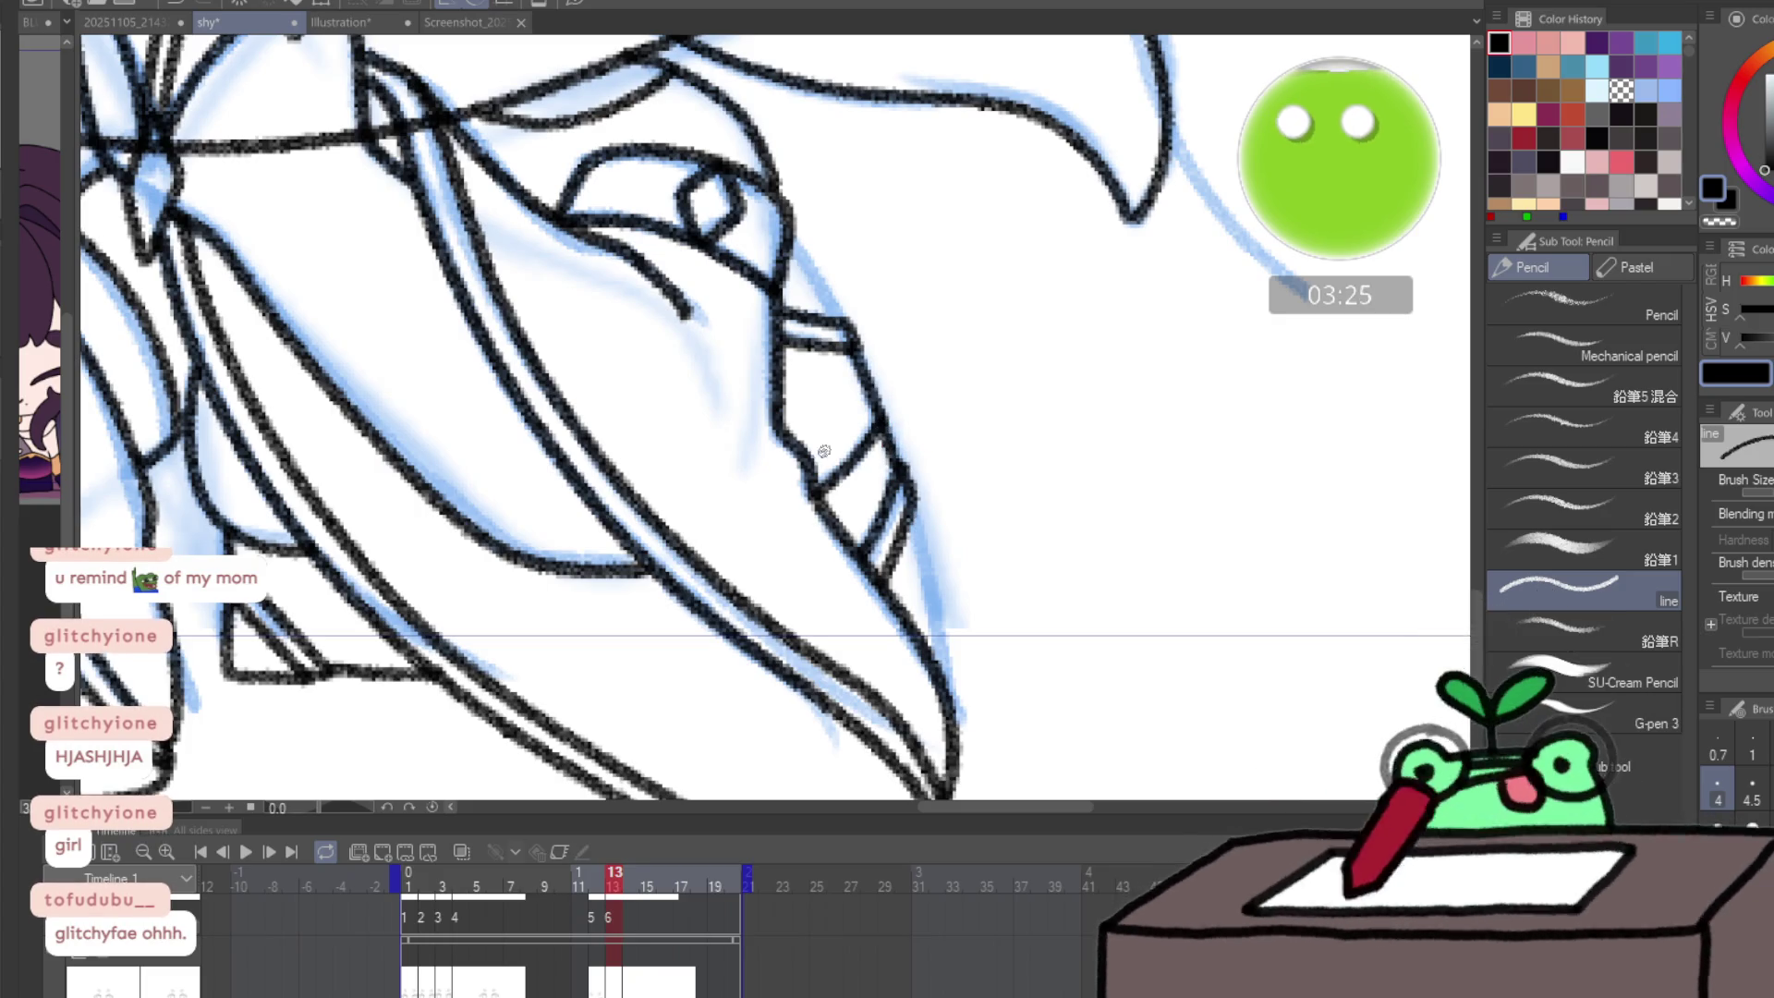
drag(912, 517, 938, 668)
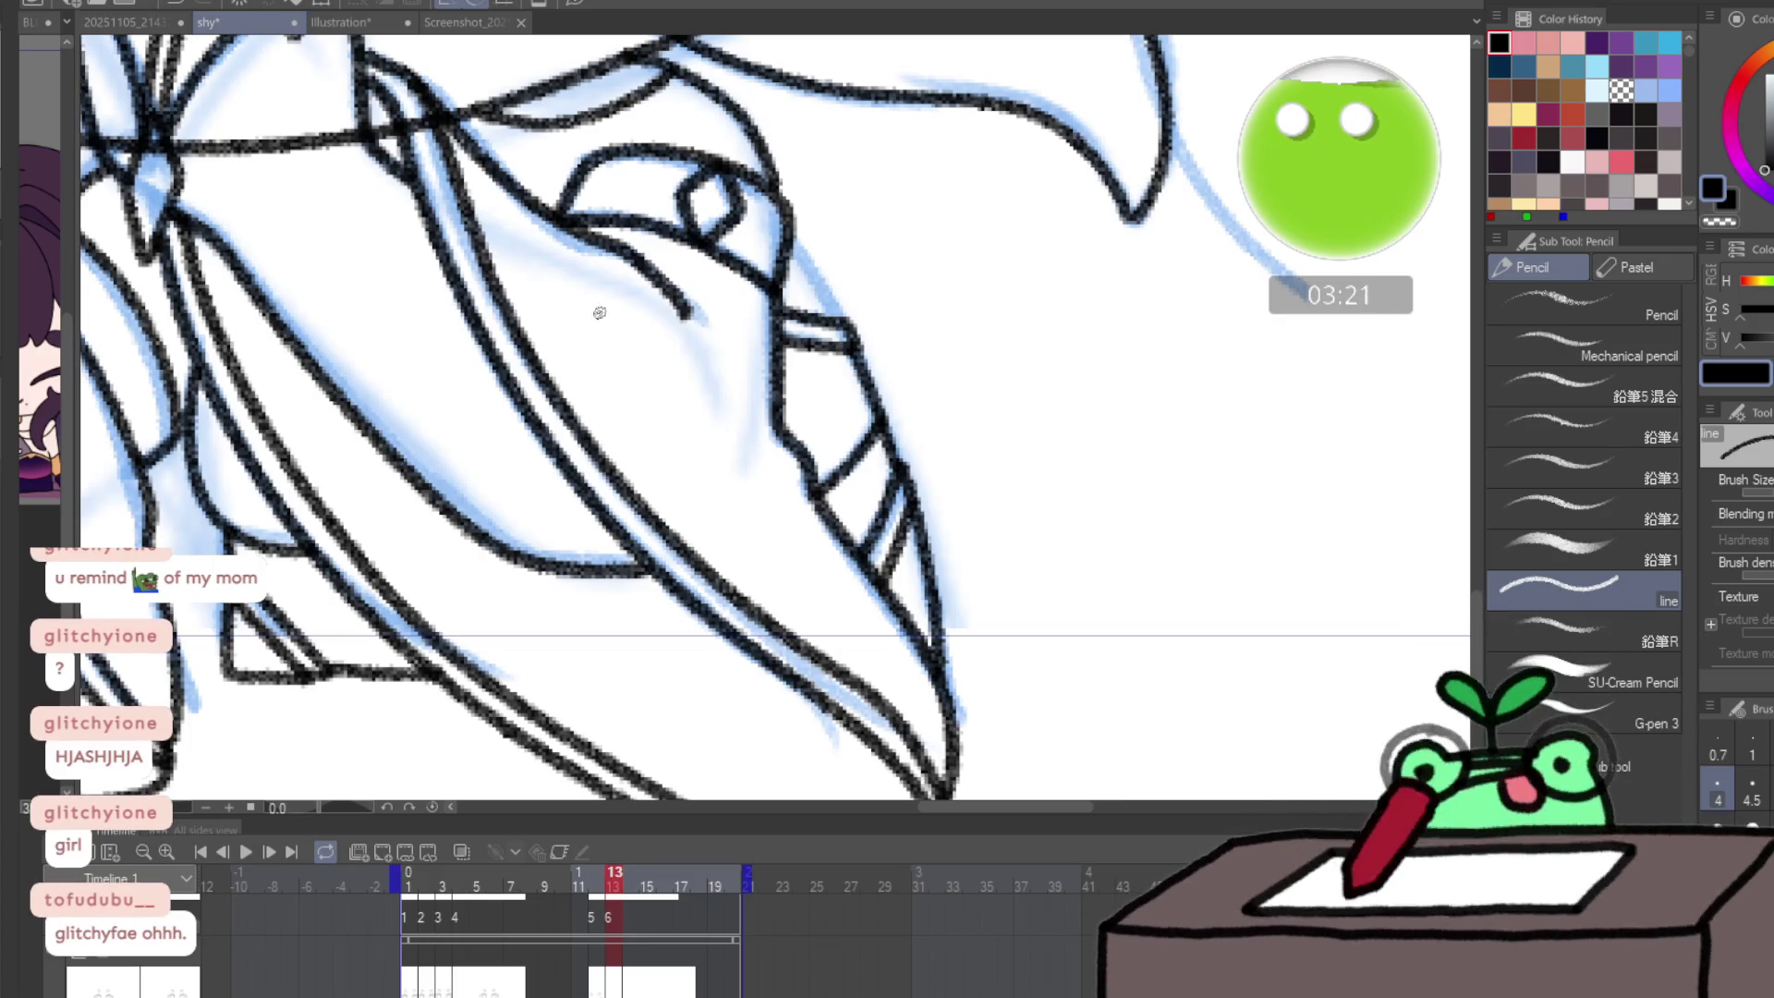
drag(785, 228, 828, 305)
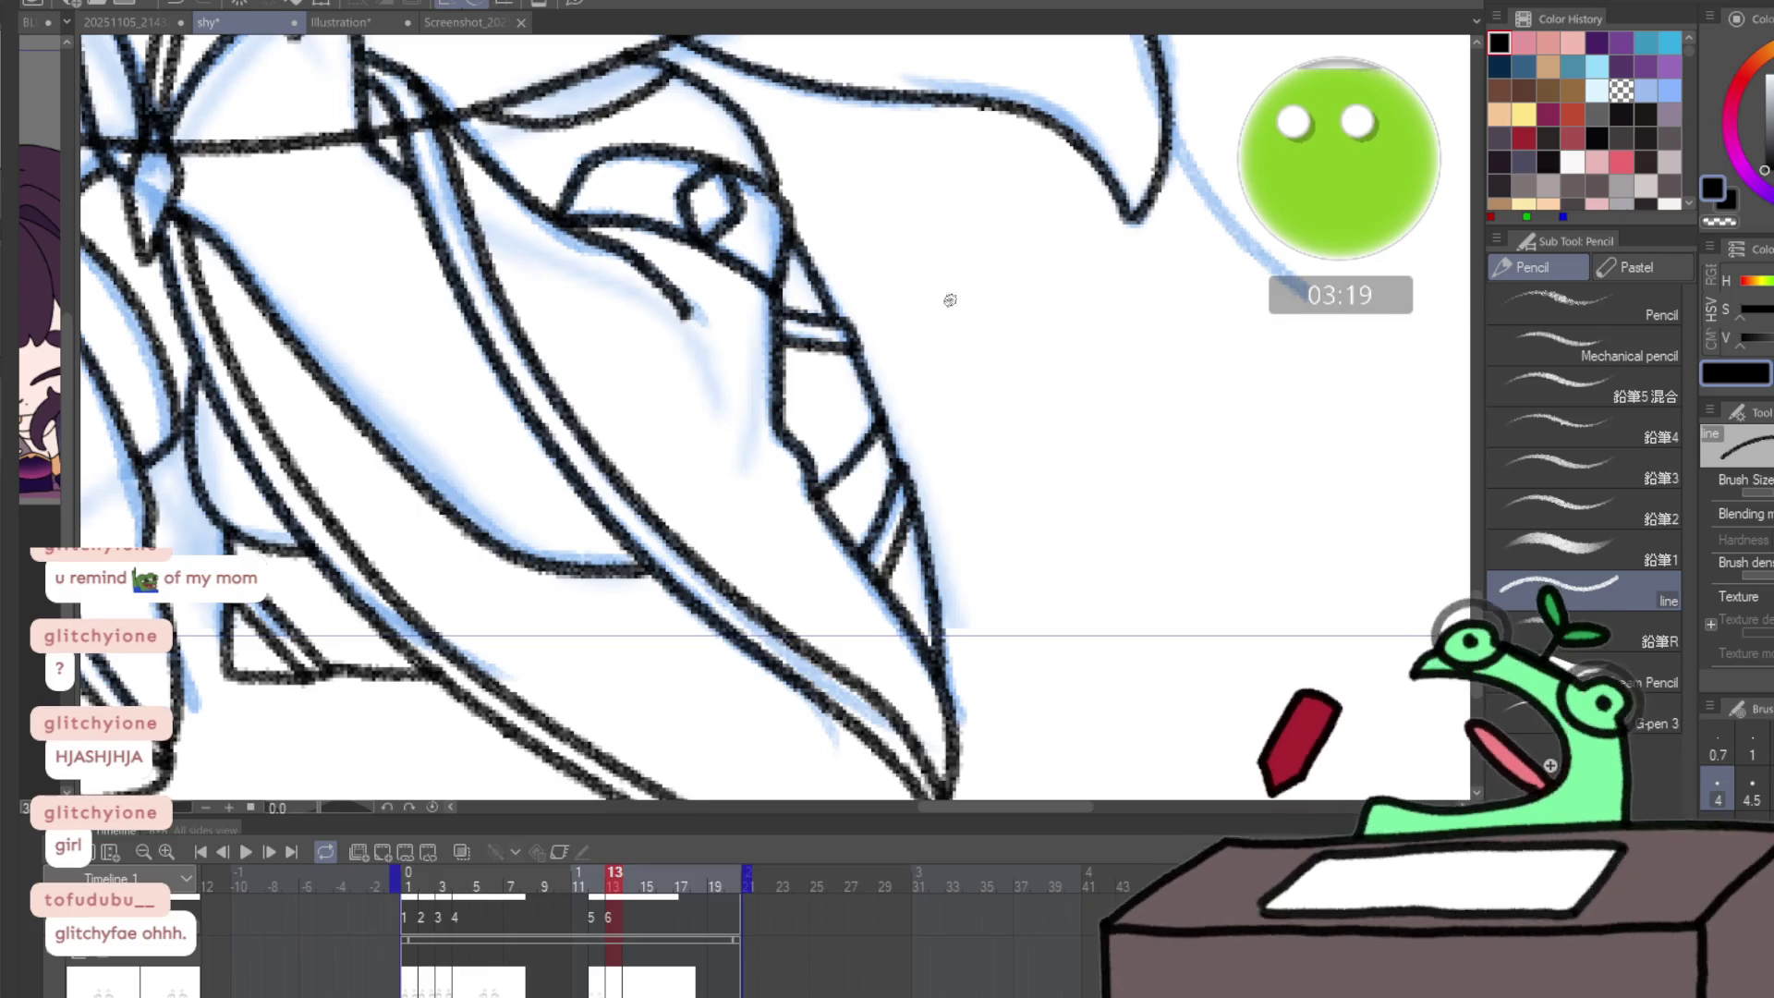
key(slash)
alt+click(1030, 578)
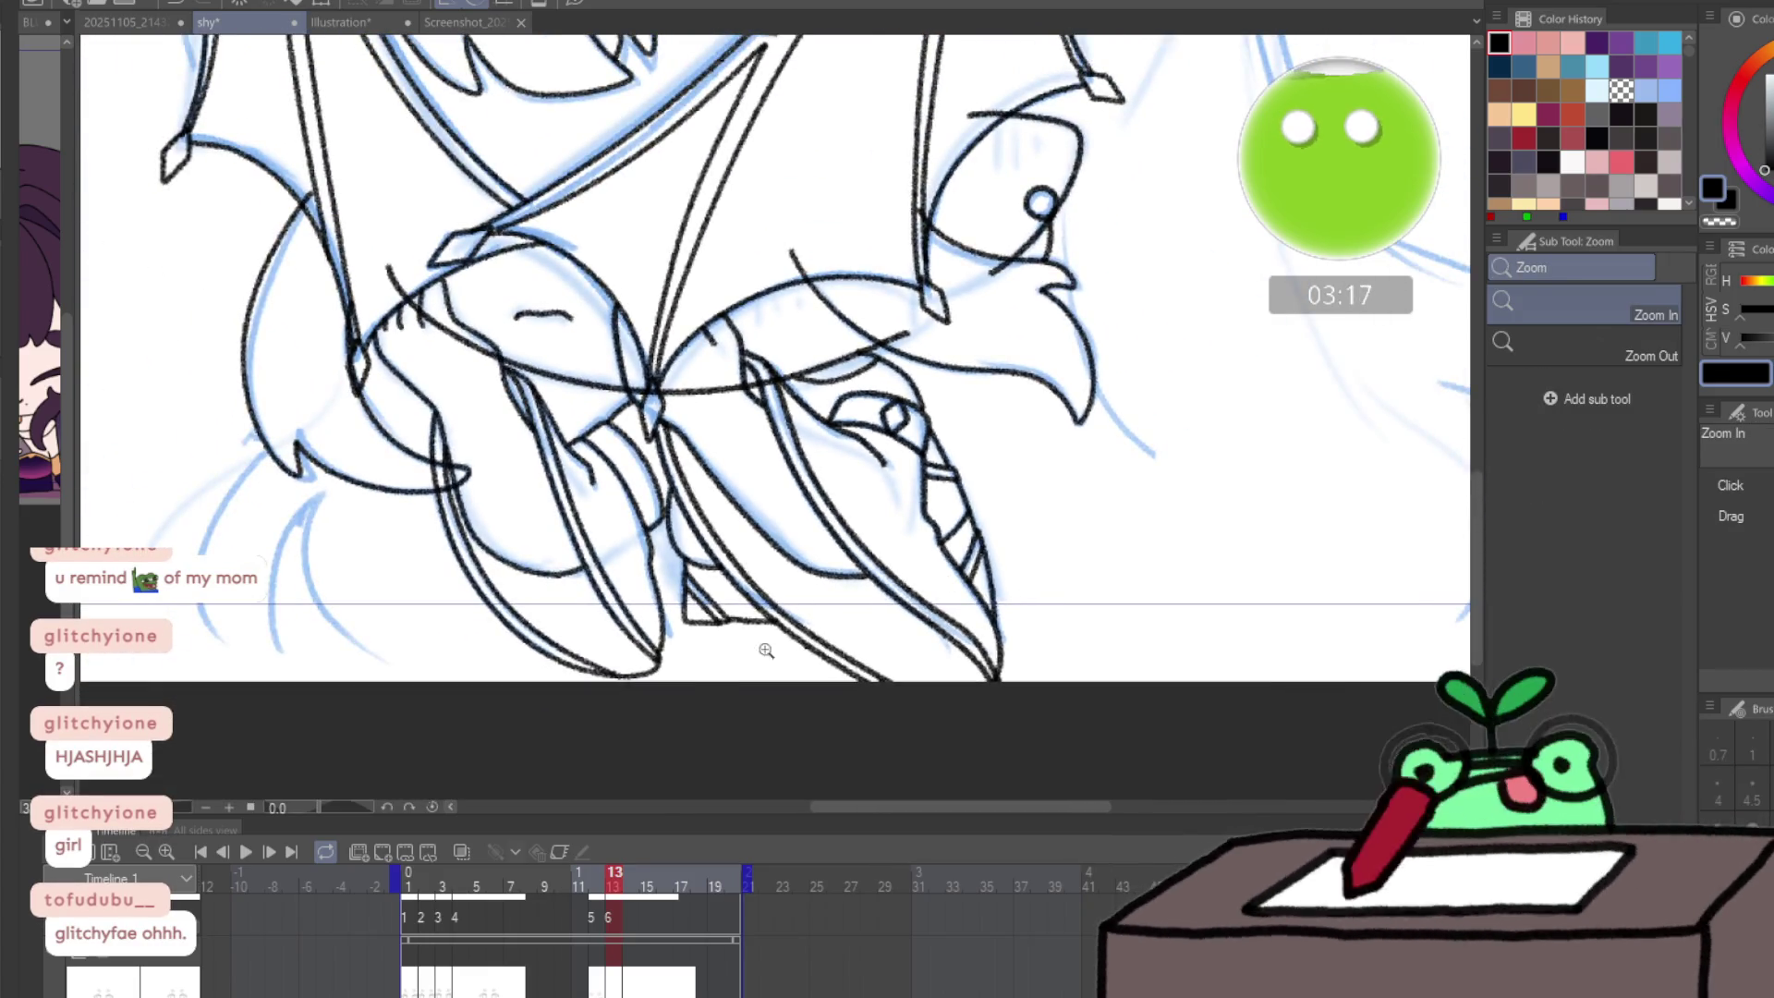
key(p)
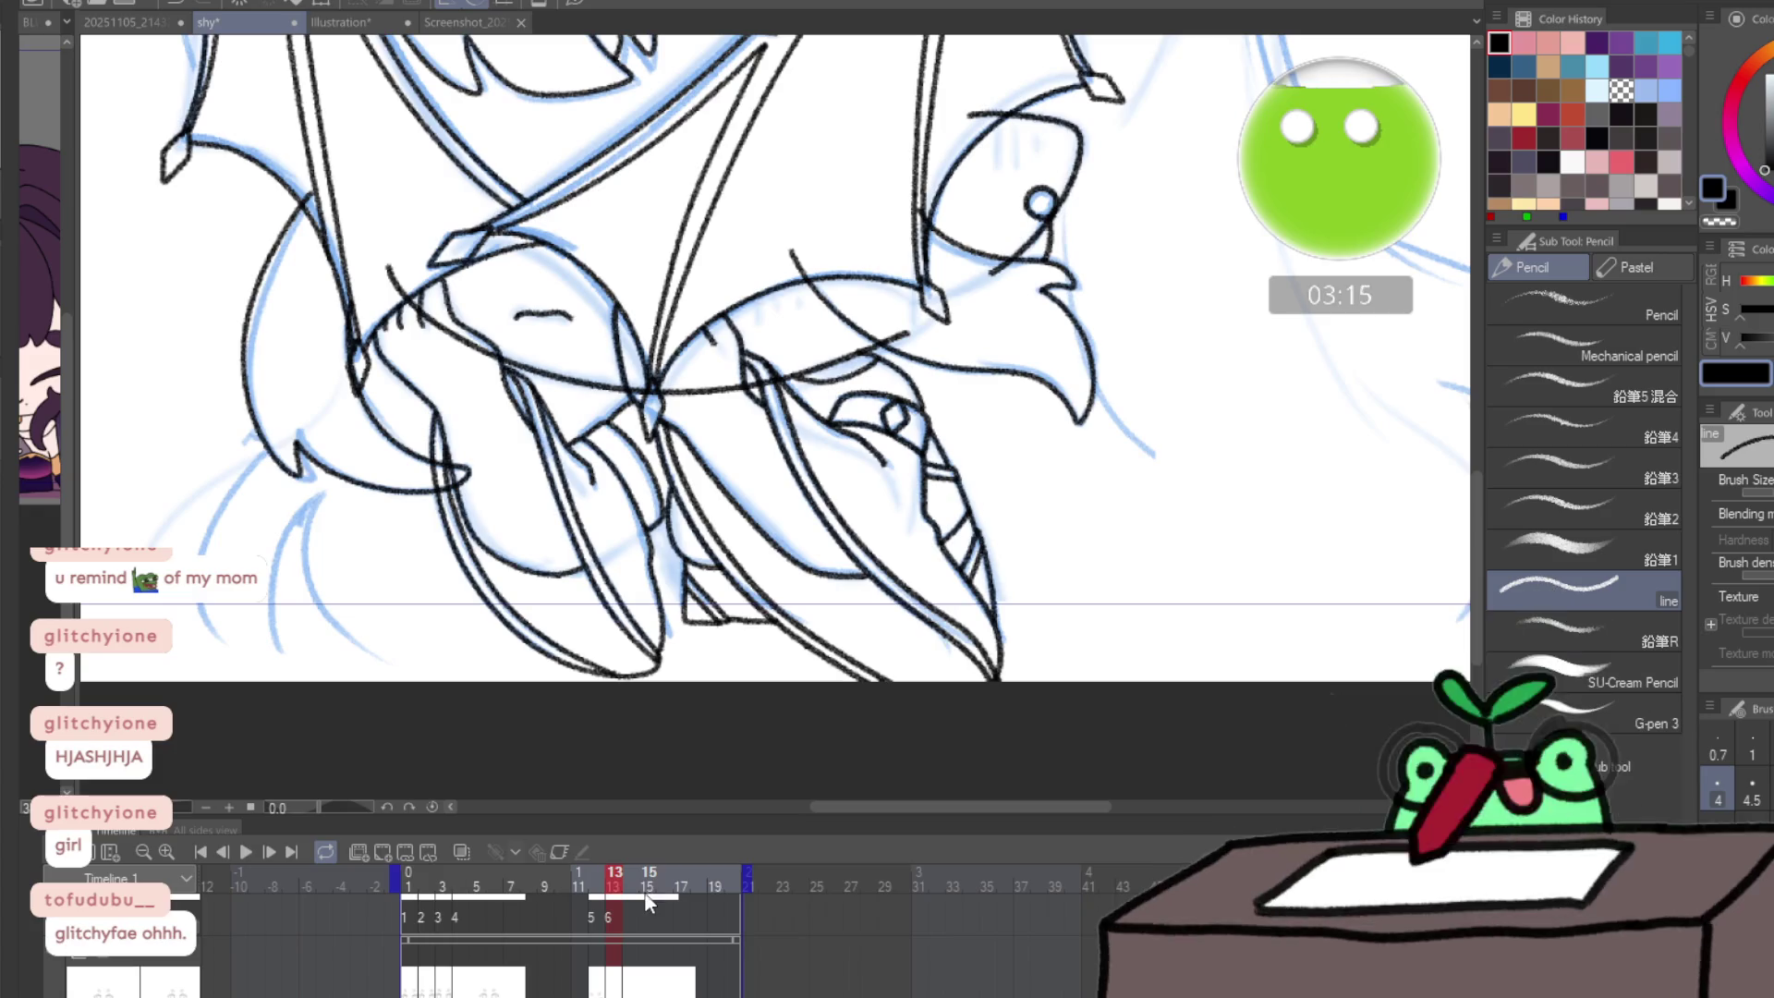
click(634, 885)
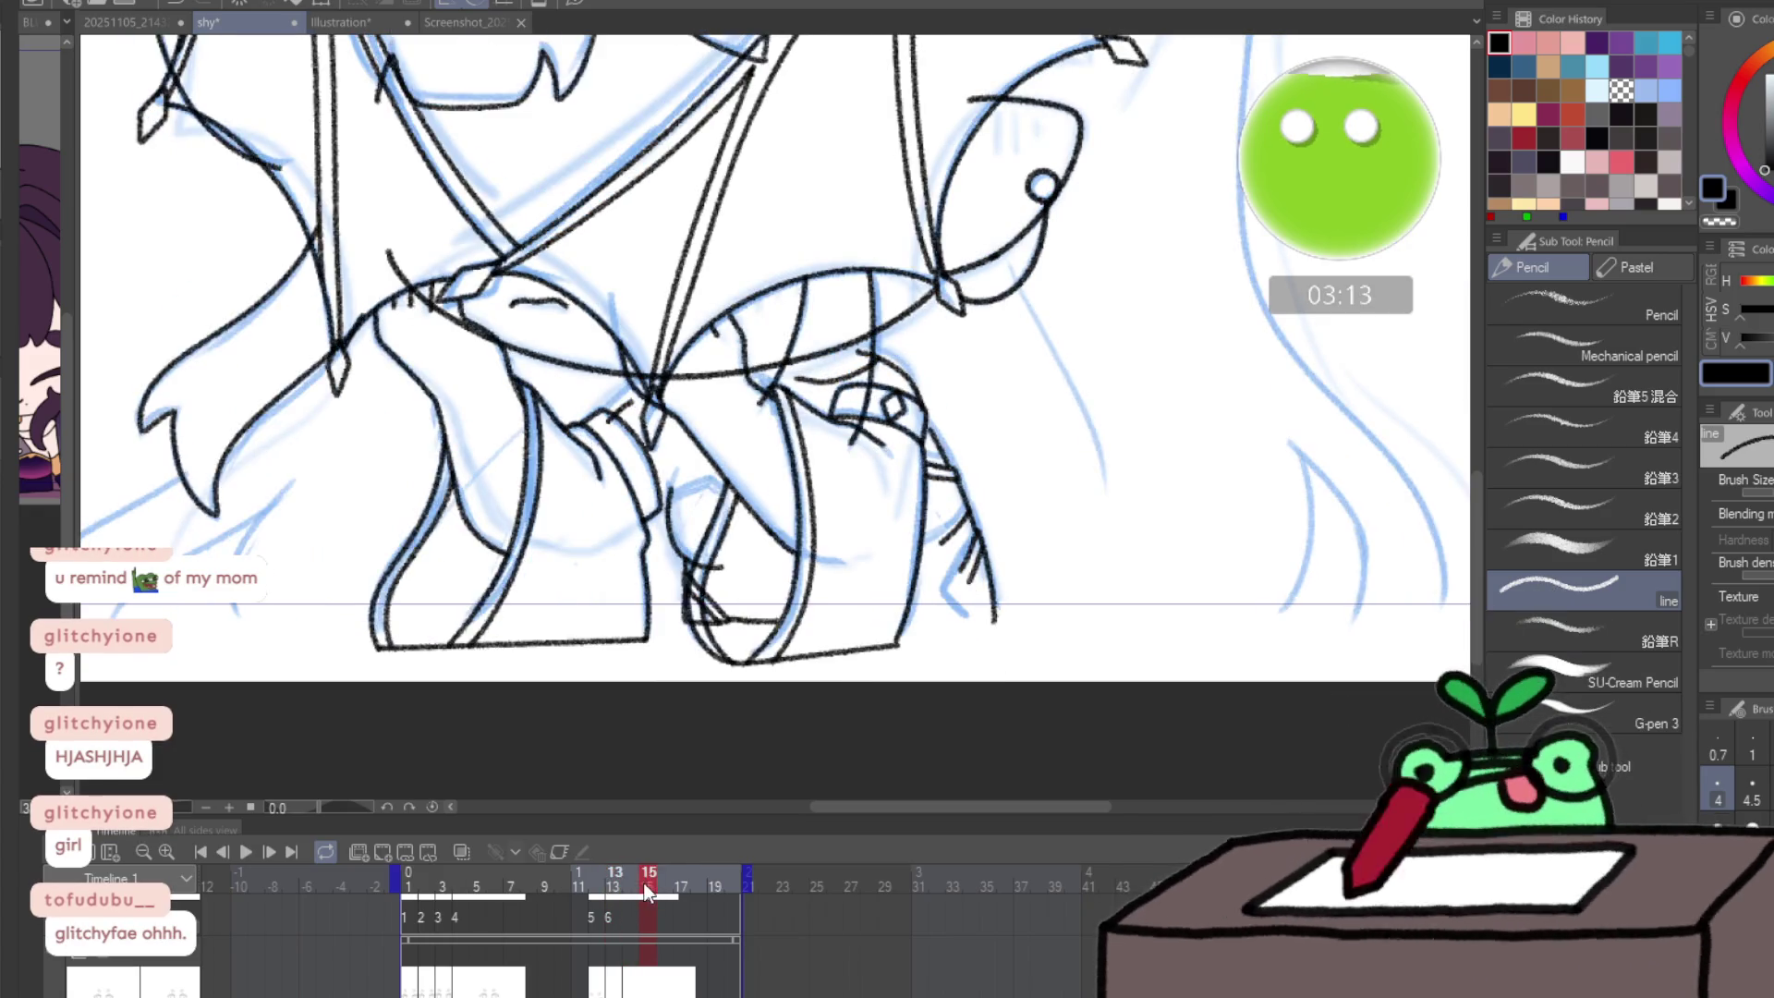